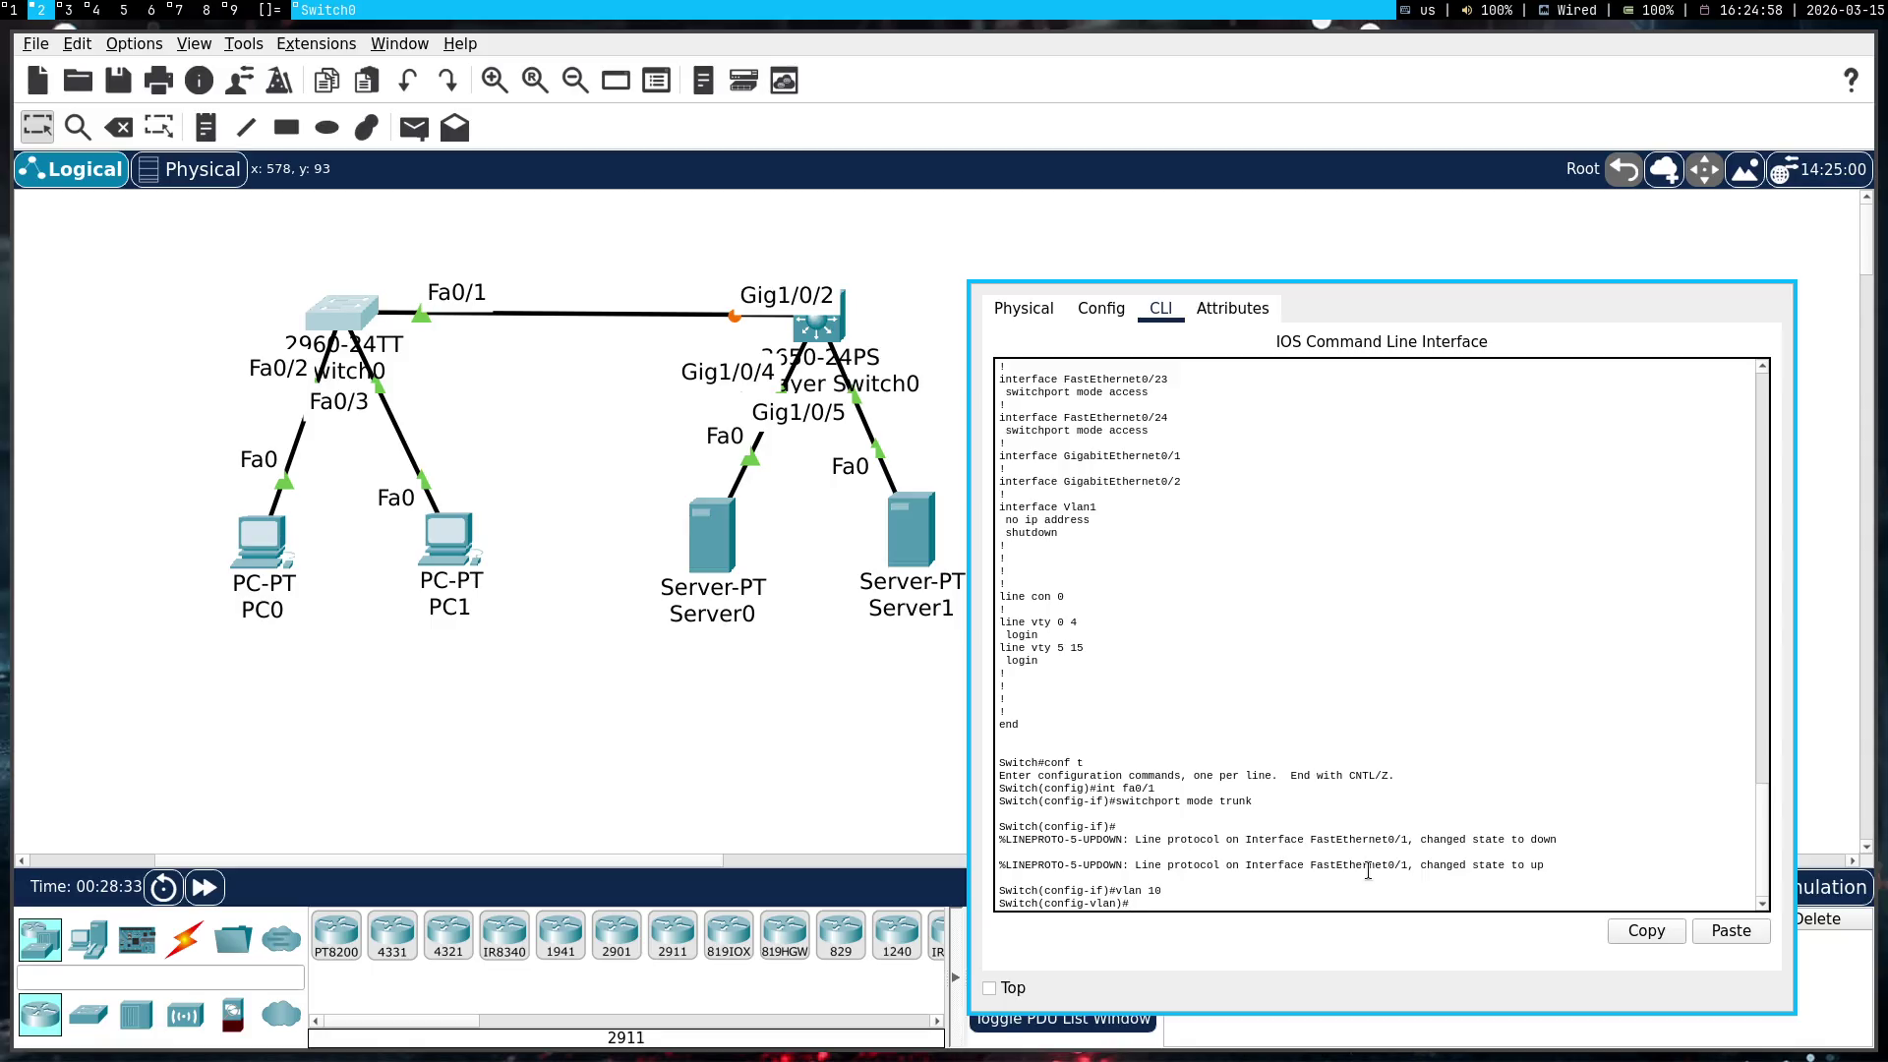
Enter Switch0's Fa0/1 interface configuration and begin a switchport command, then consult the trunk article
text(int fa0/1)
key(Return)
text(switchport)
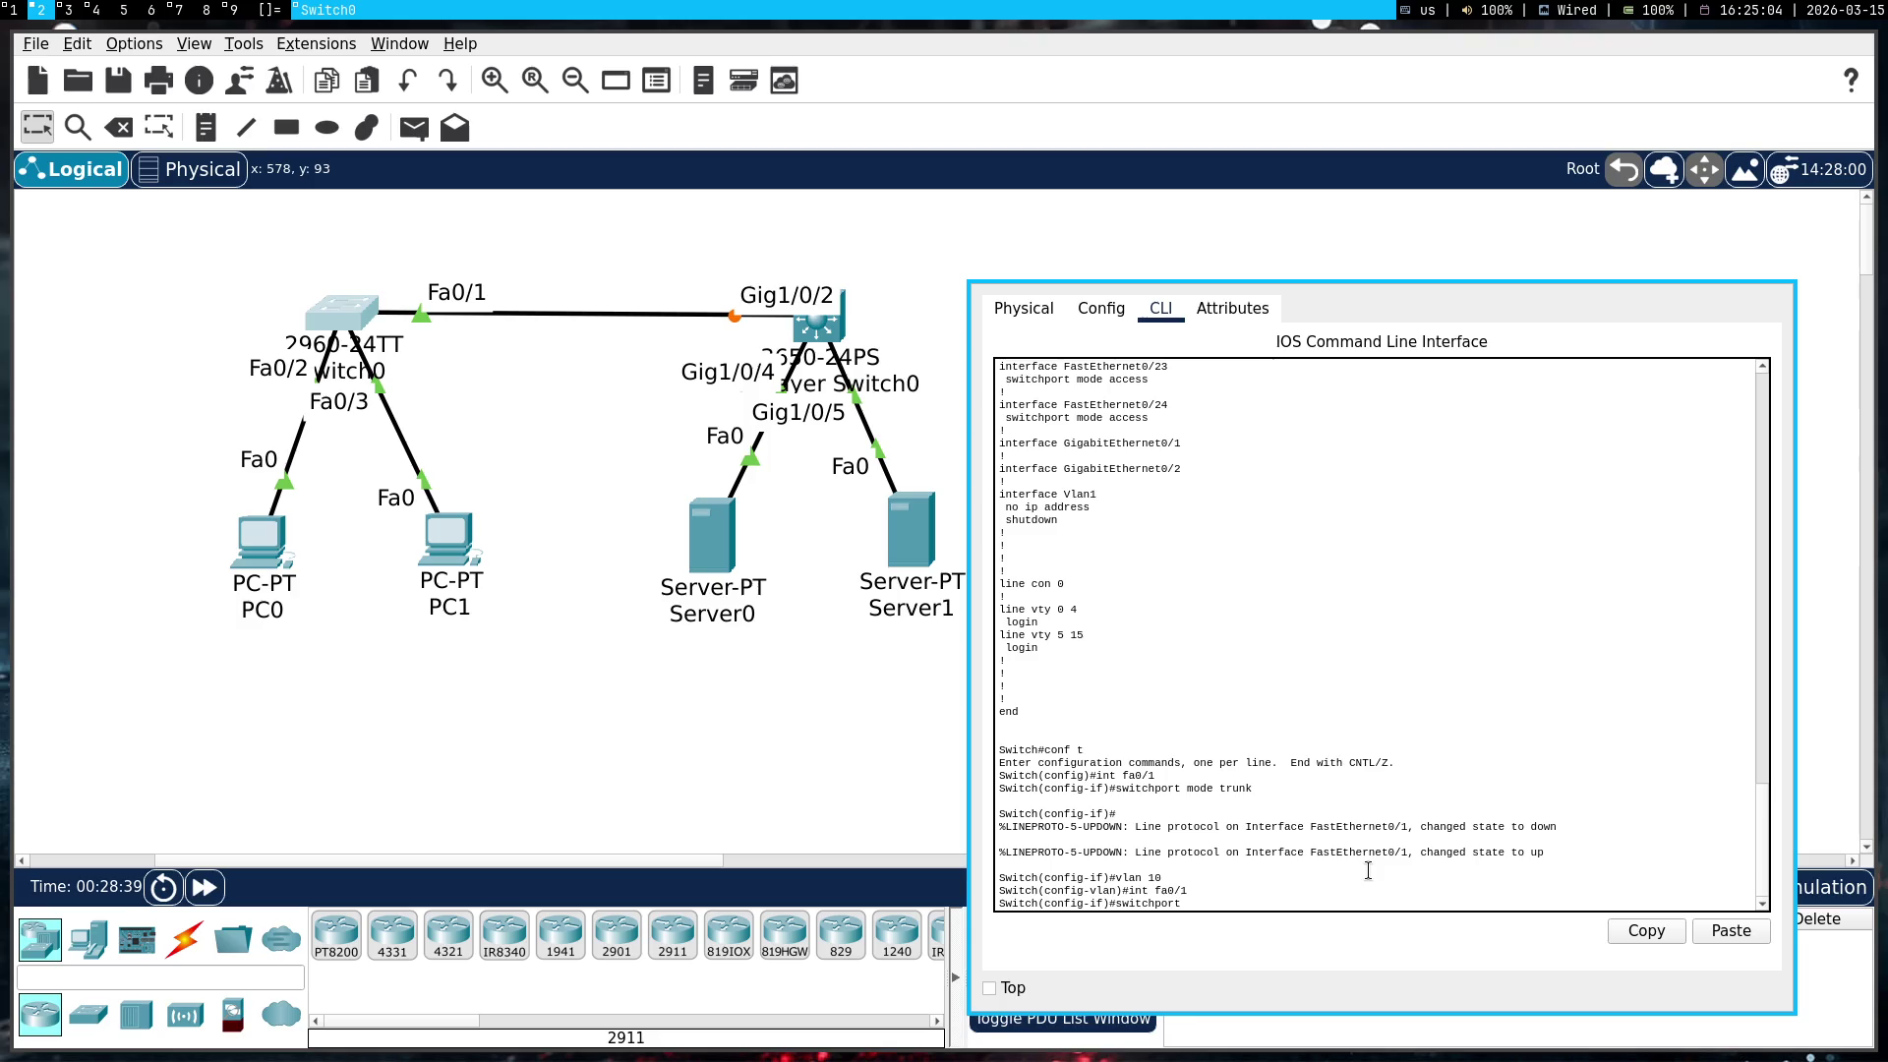
key(super+1)
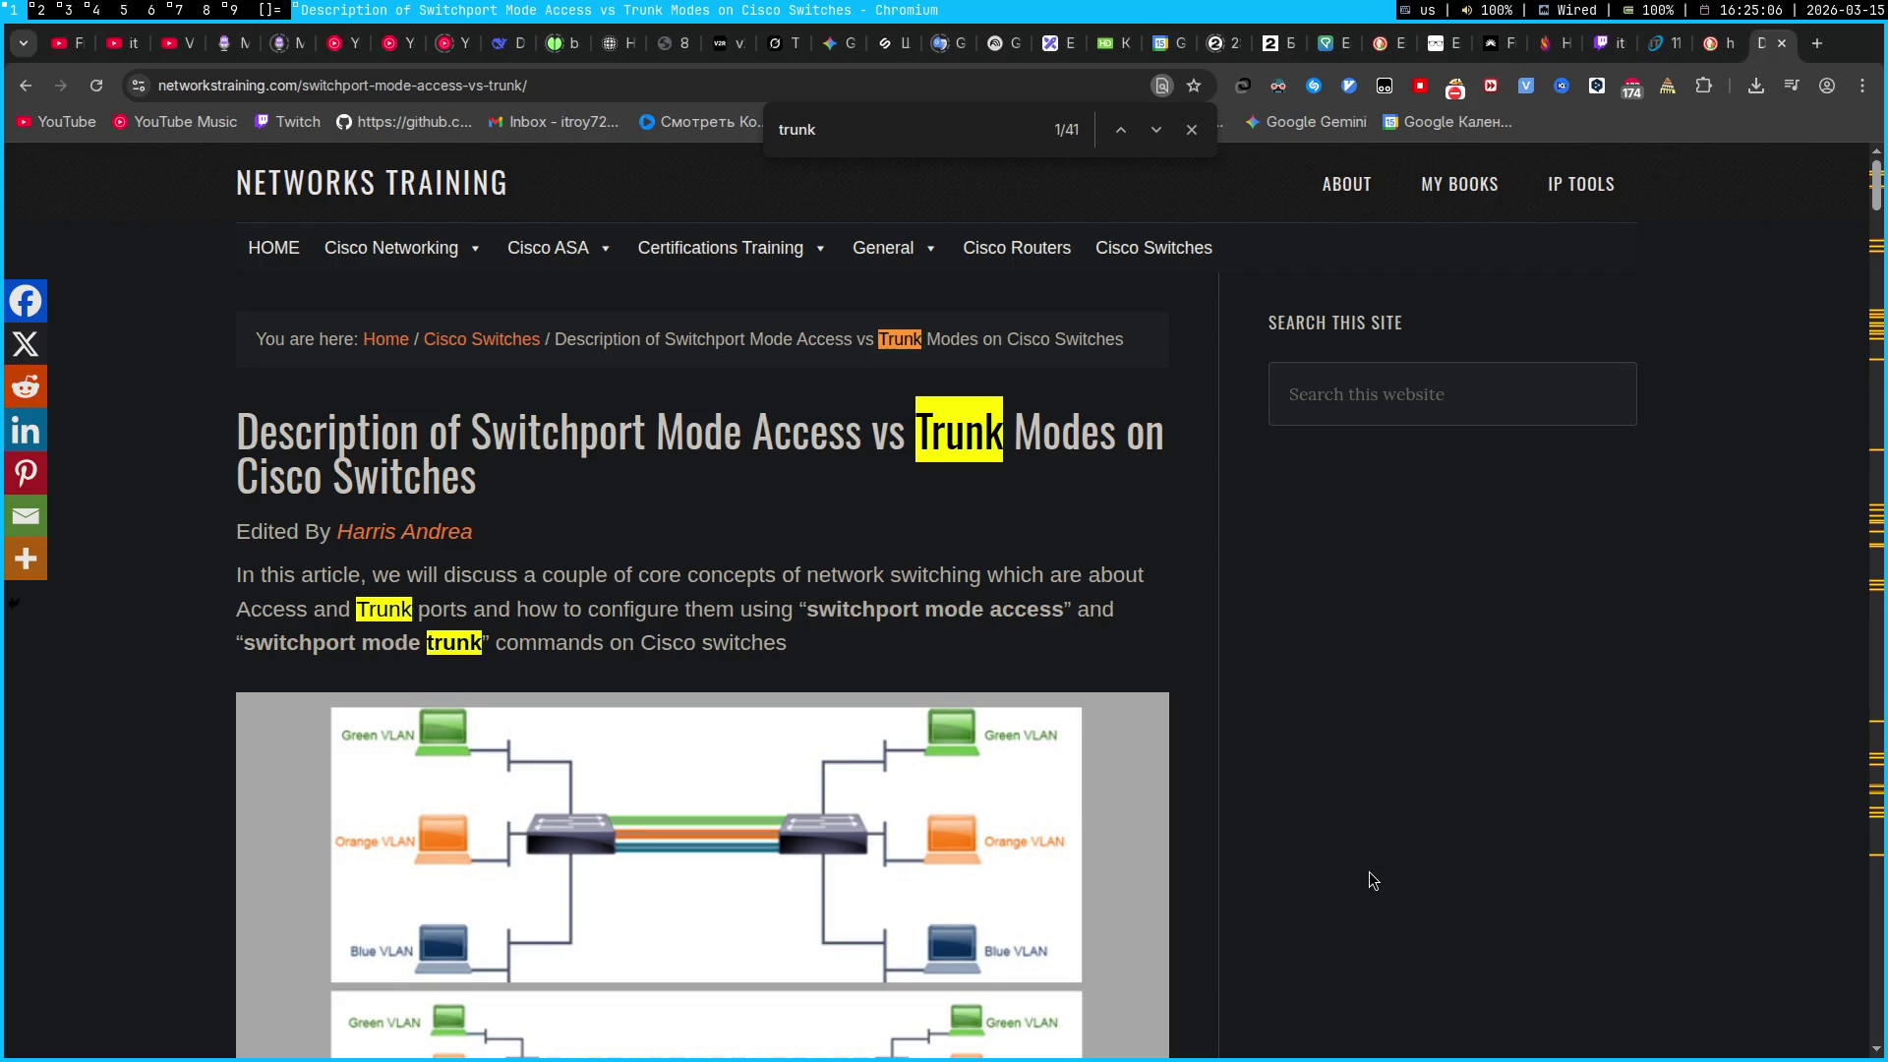
Scroll the networkstraining article to its access-mode configuration example, then return to Packet Tracer
scroll(1369, 872, down, 15)
scroll(1369, 872, down, 10)
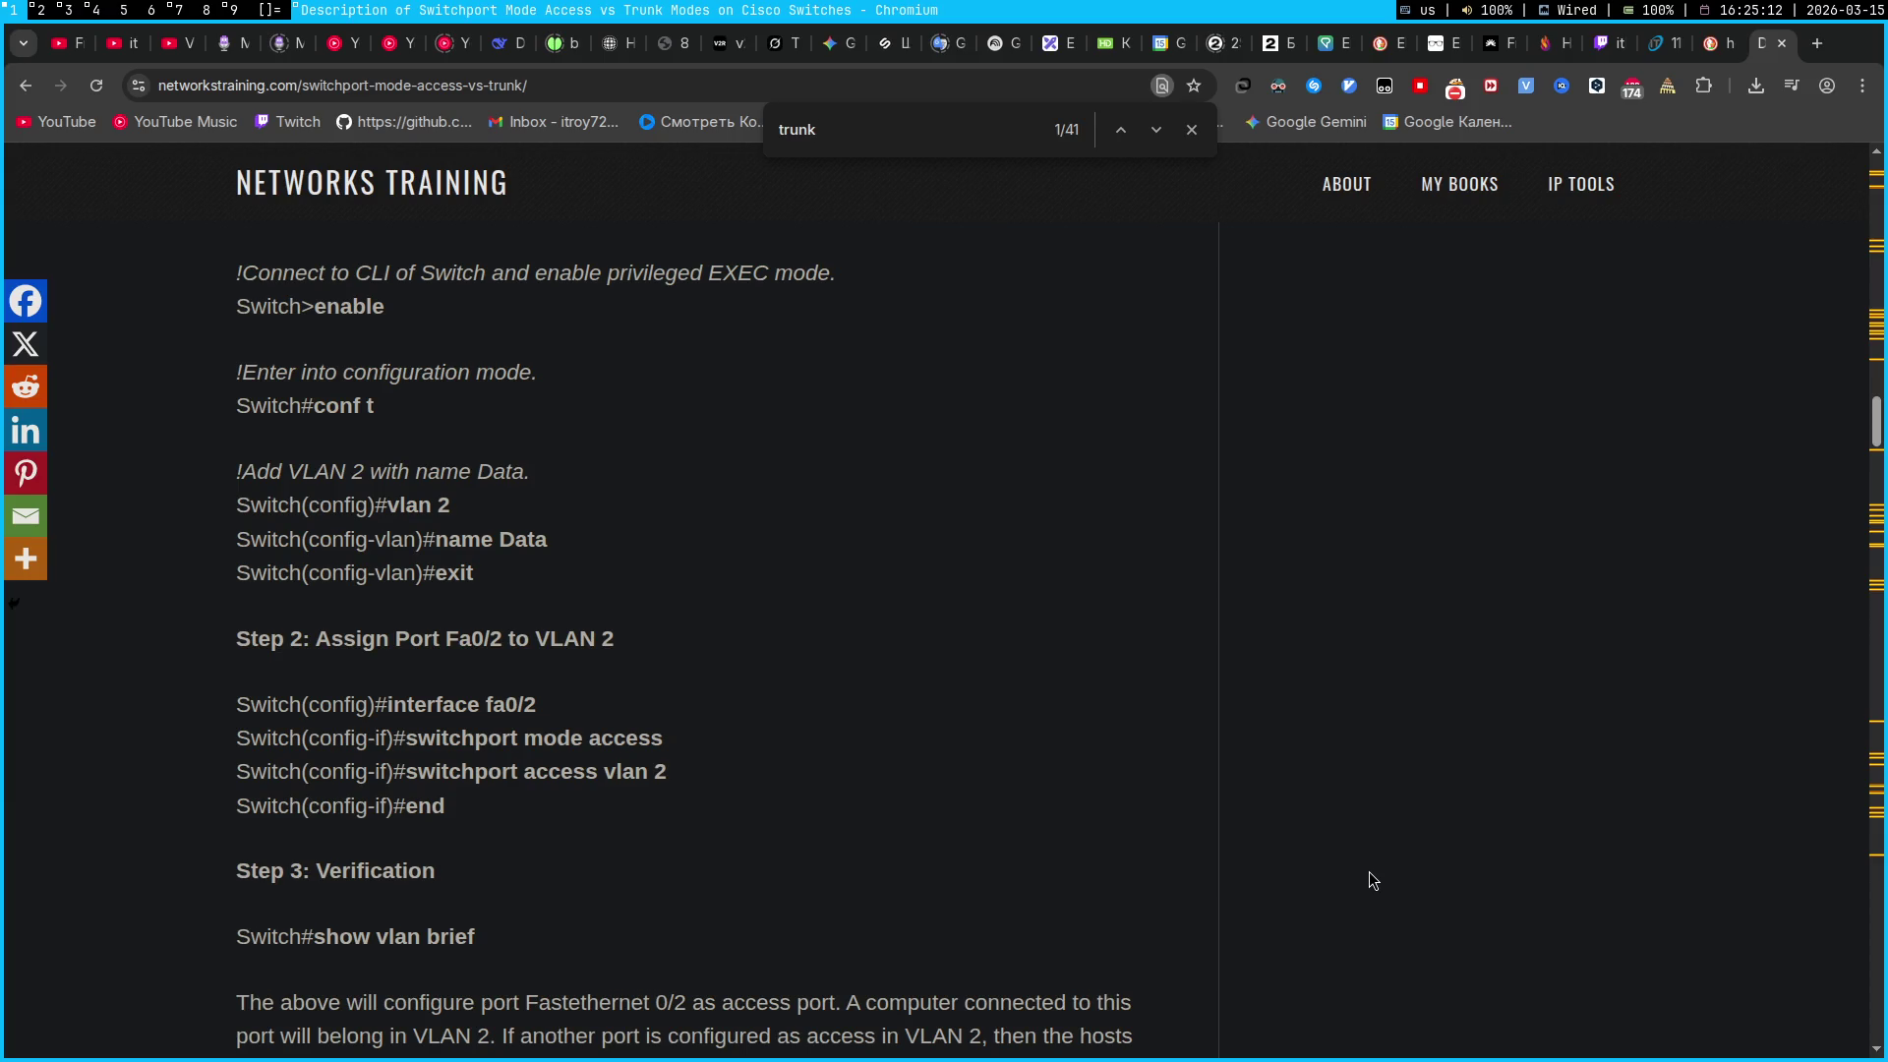
key(super+2)
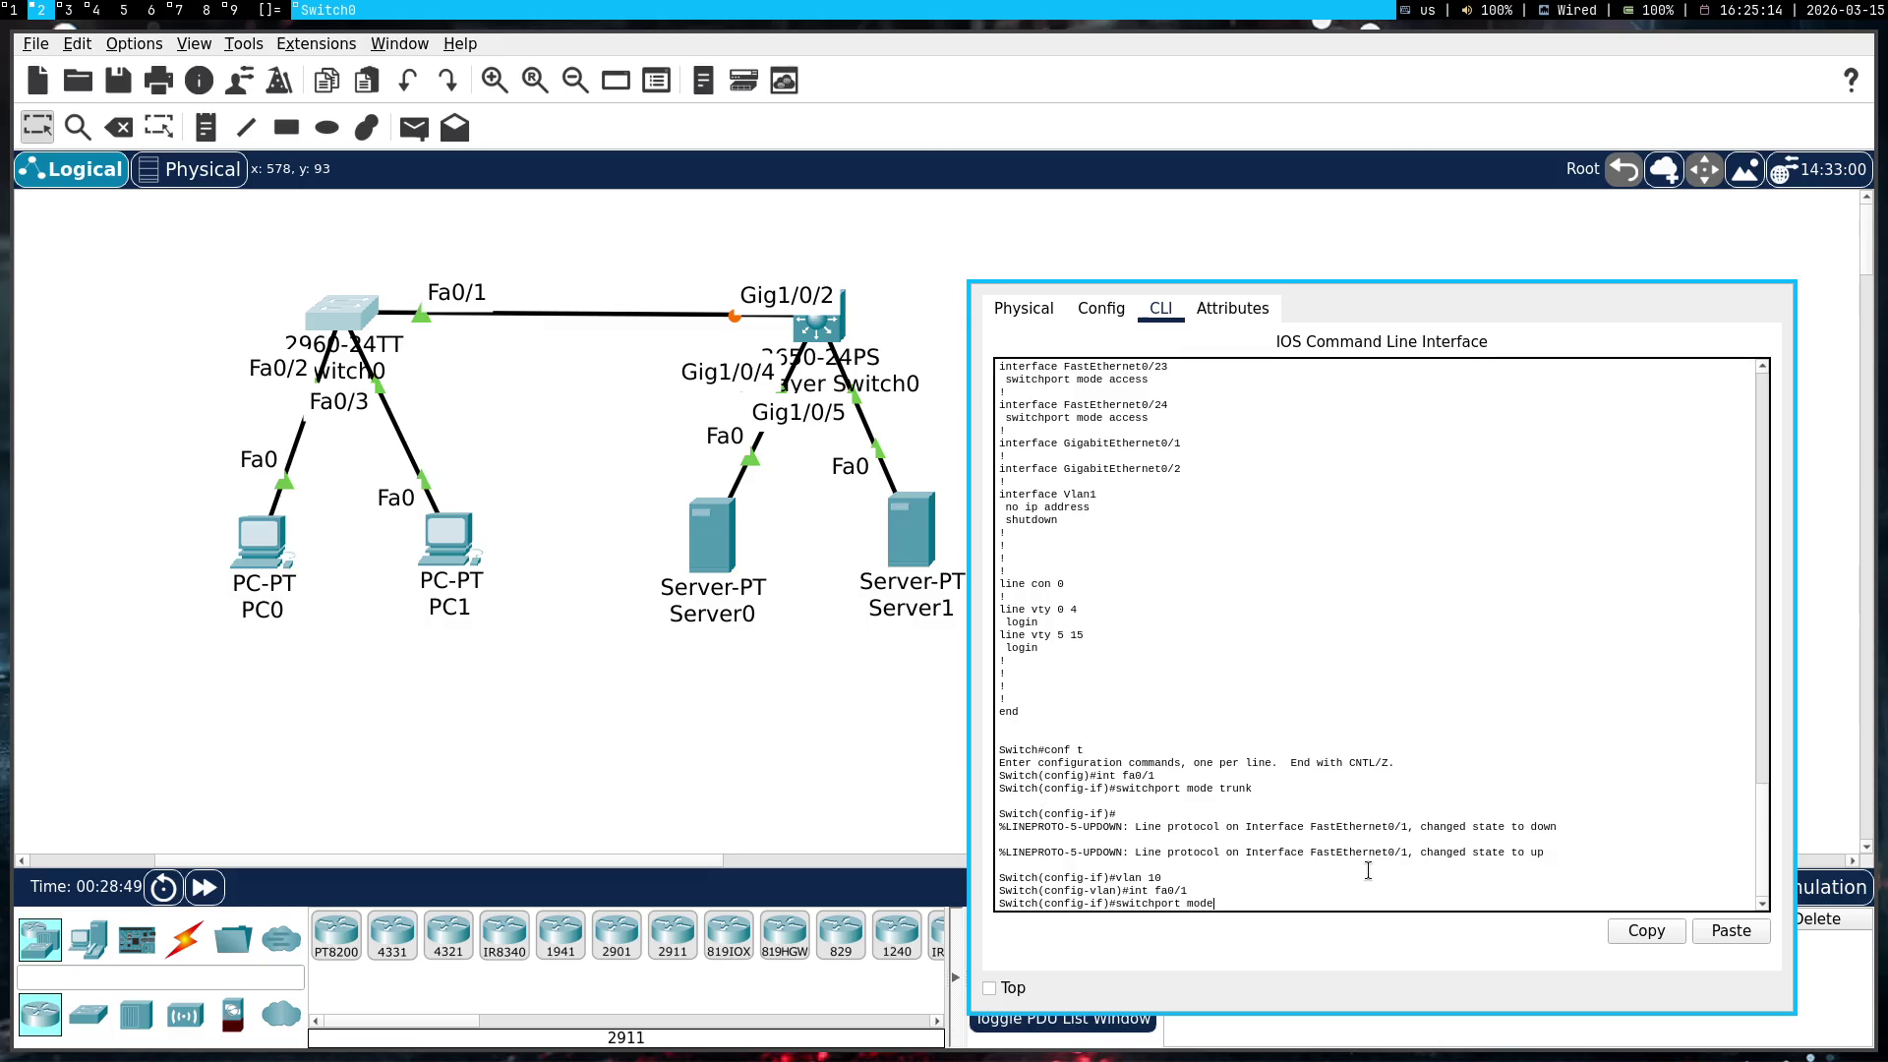
Make Switch0's Fa0/1 an access port in VLAN 10 and leave configuration mode
text(acces)
key(Return)
text(switchport a)
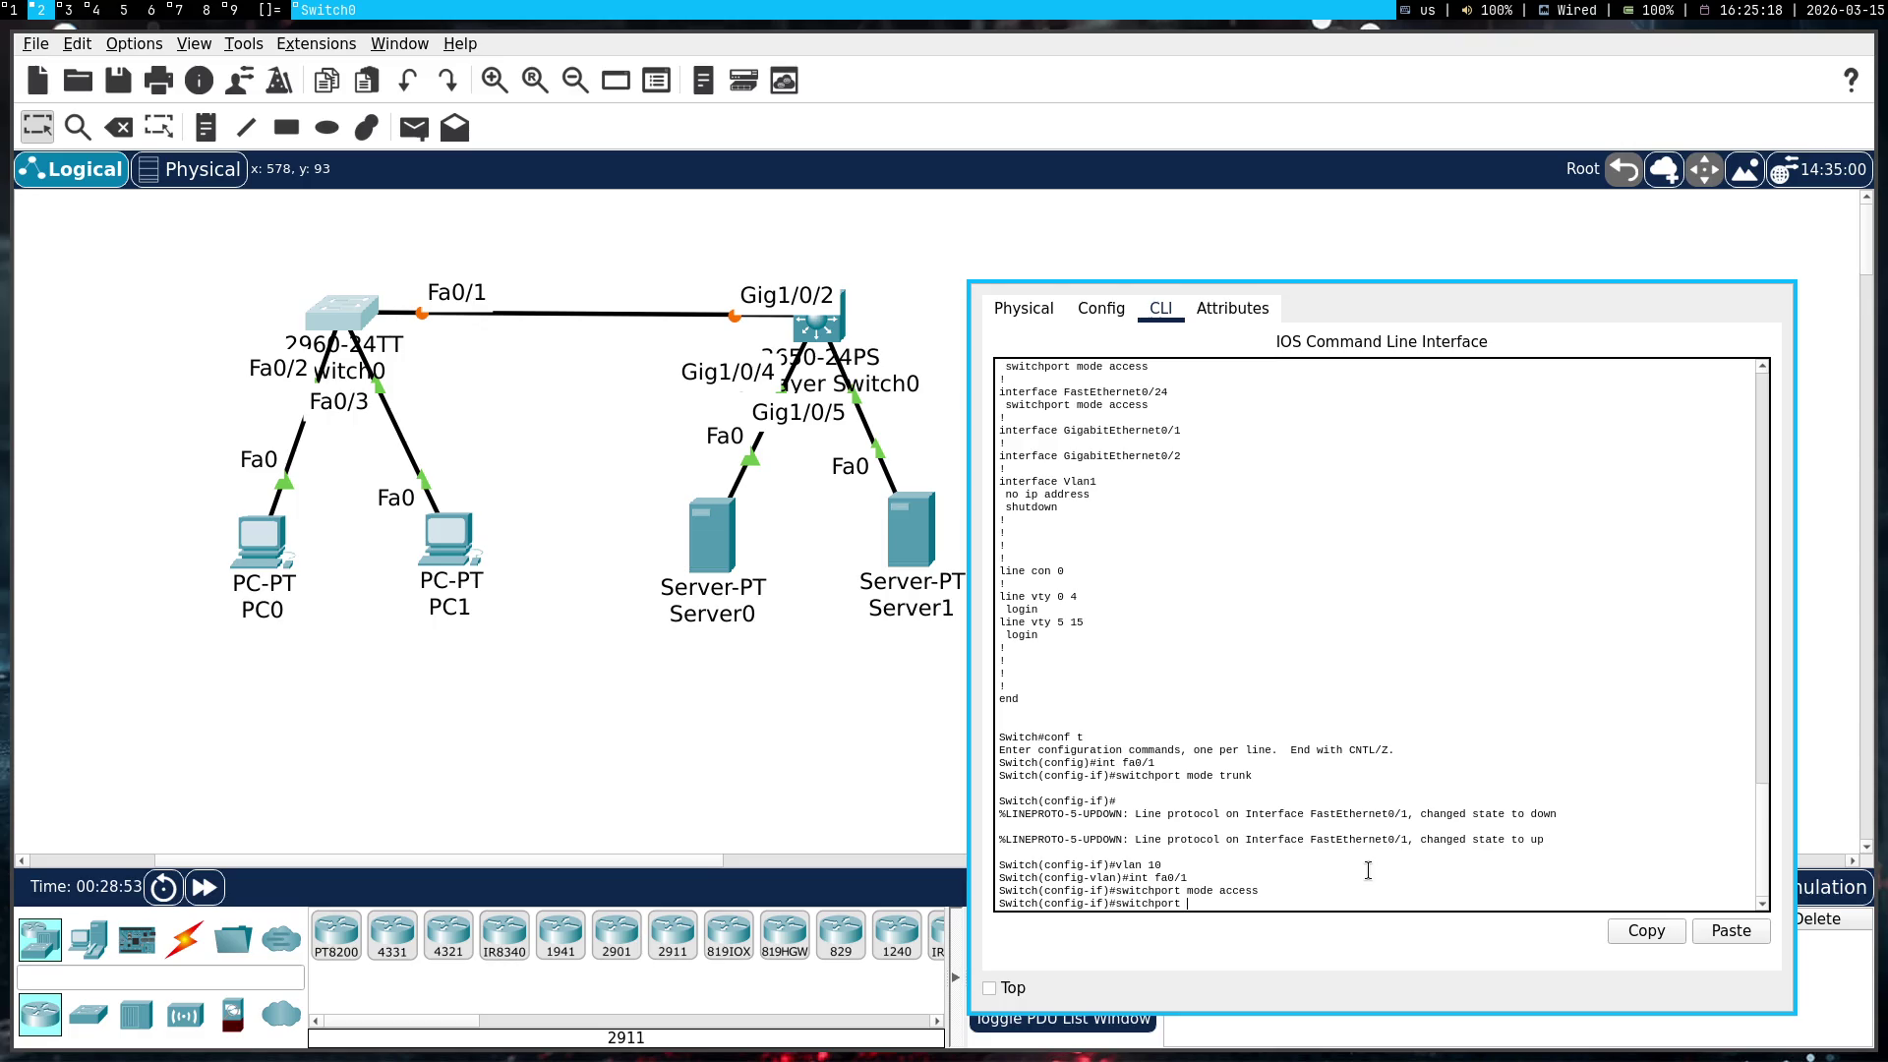
text(ccess vlan 10)
key(Return)
text(nd)
key(Return)
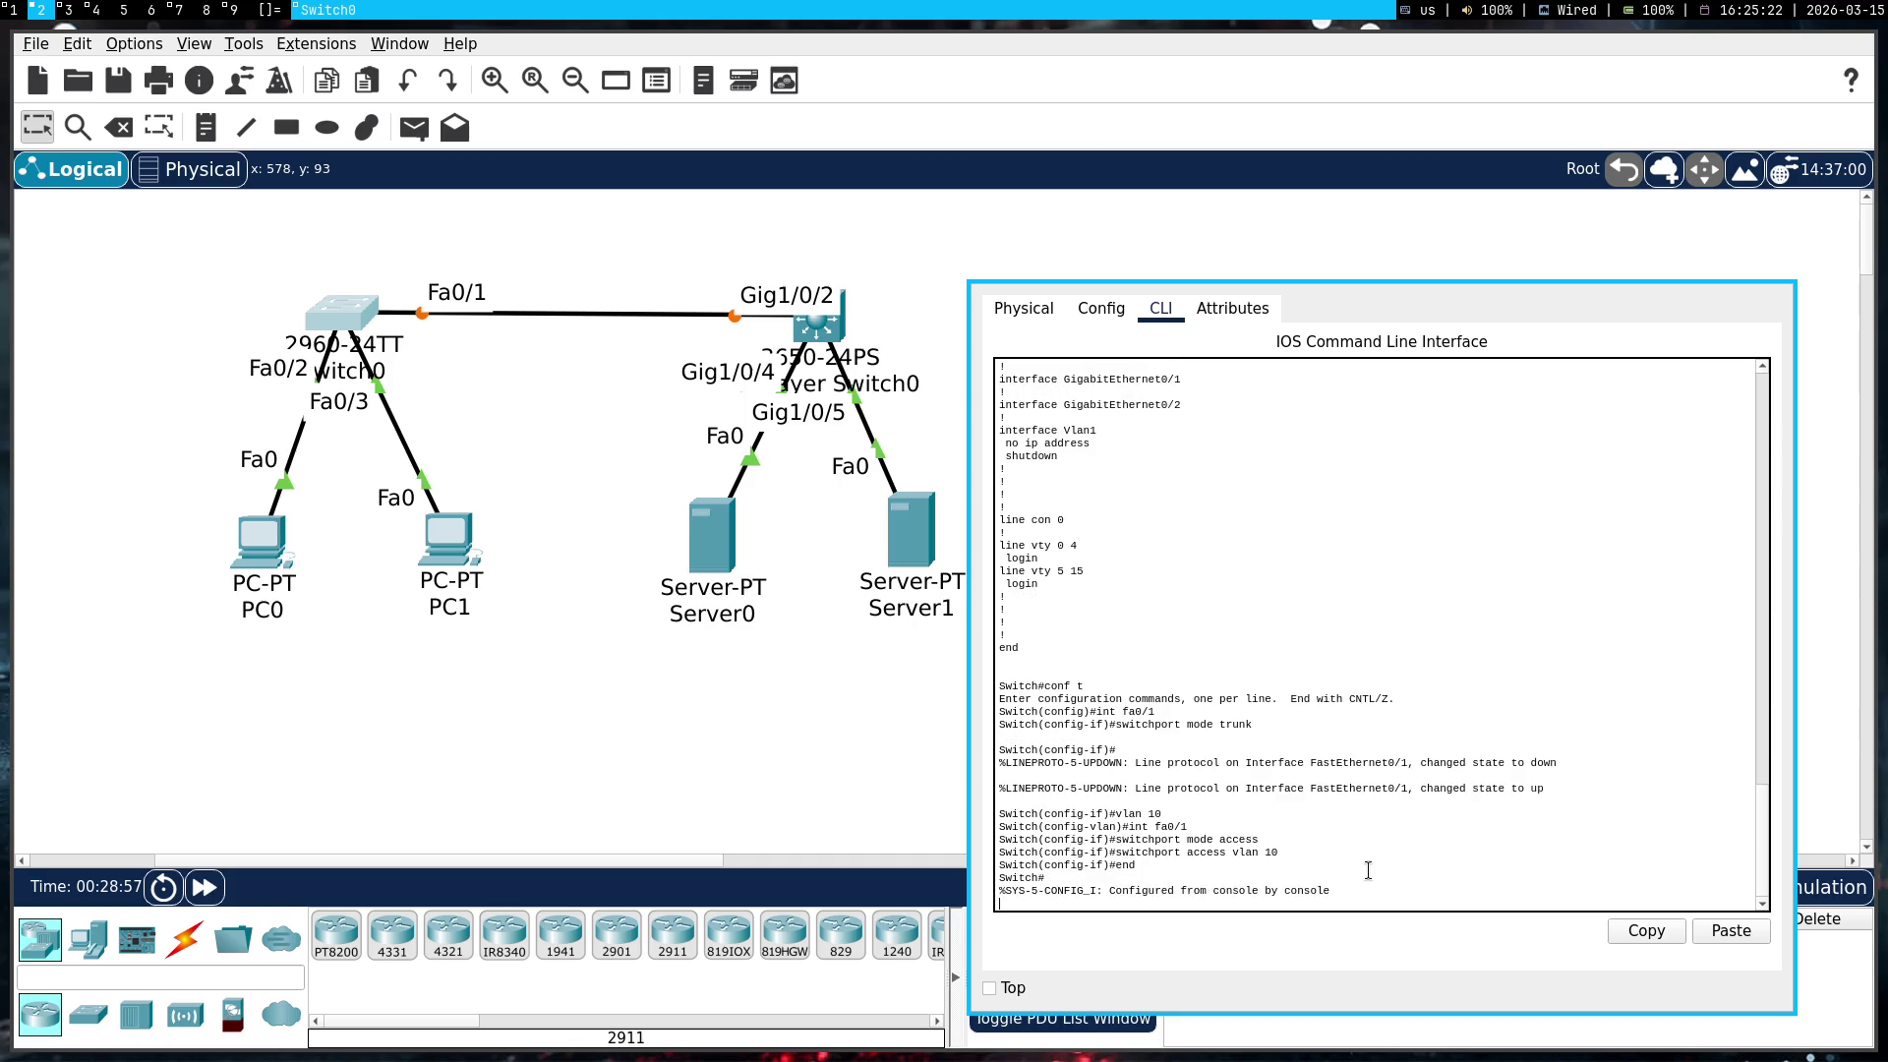
Display Switch0's running configuration and review the Fa0/1 'switchport mode access' lines
text(shuw)
text(w ru)
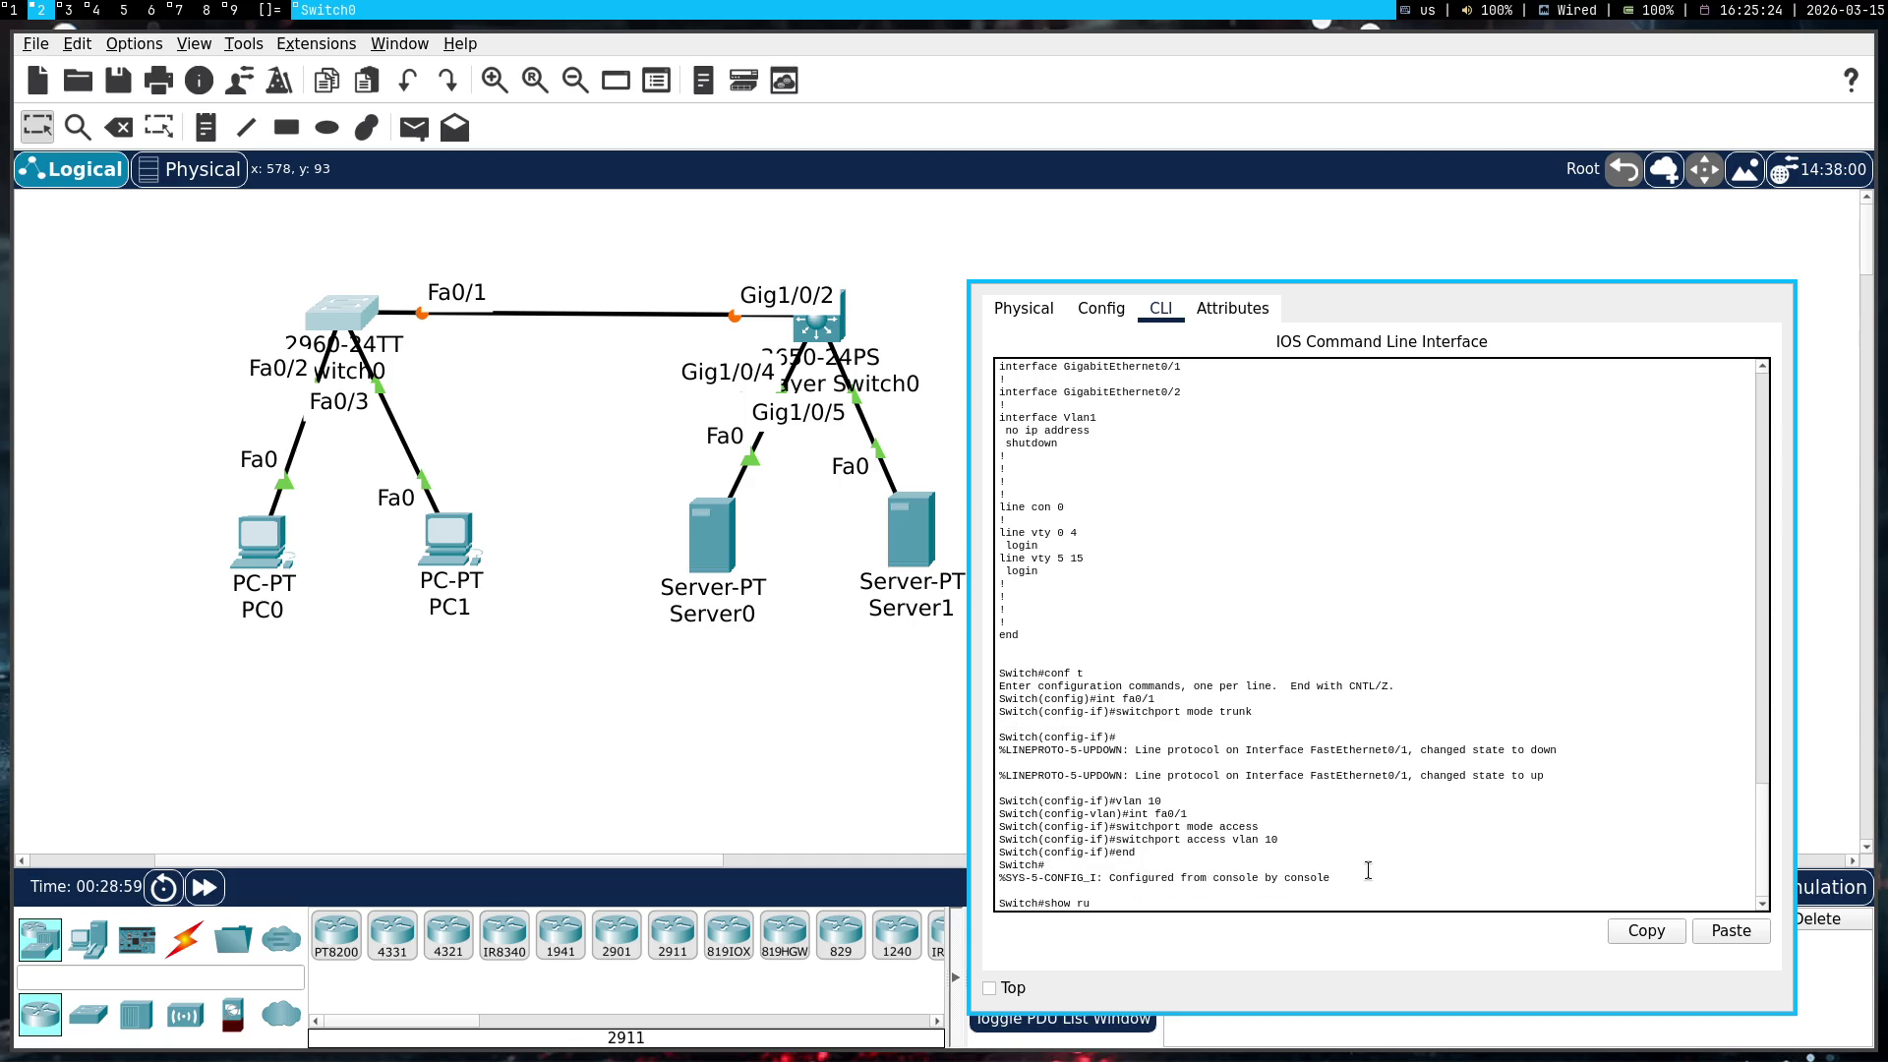
text(ning-config)
key(Return)
key(space)
key(space)
scroll(1367, 669, up, 10)
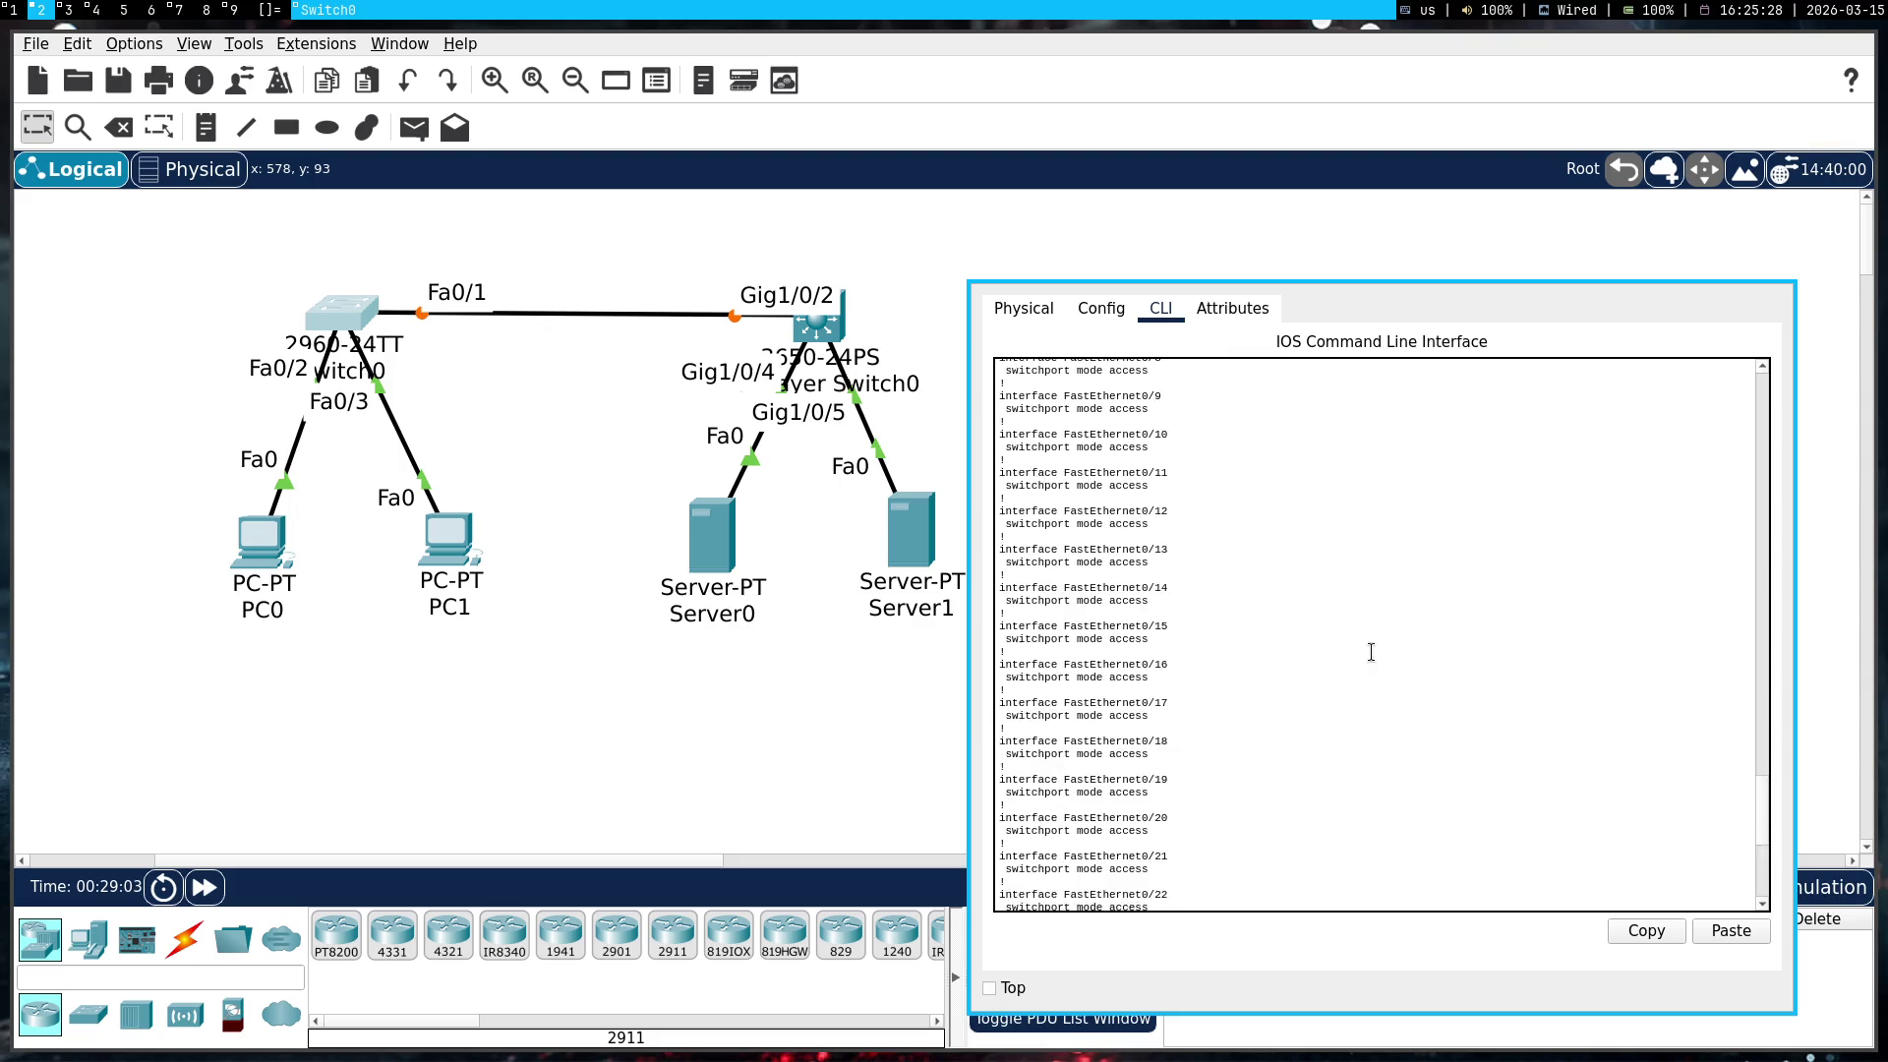
scroll(1358, 692, up, 2)
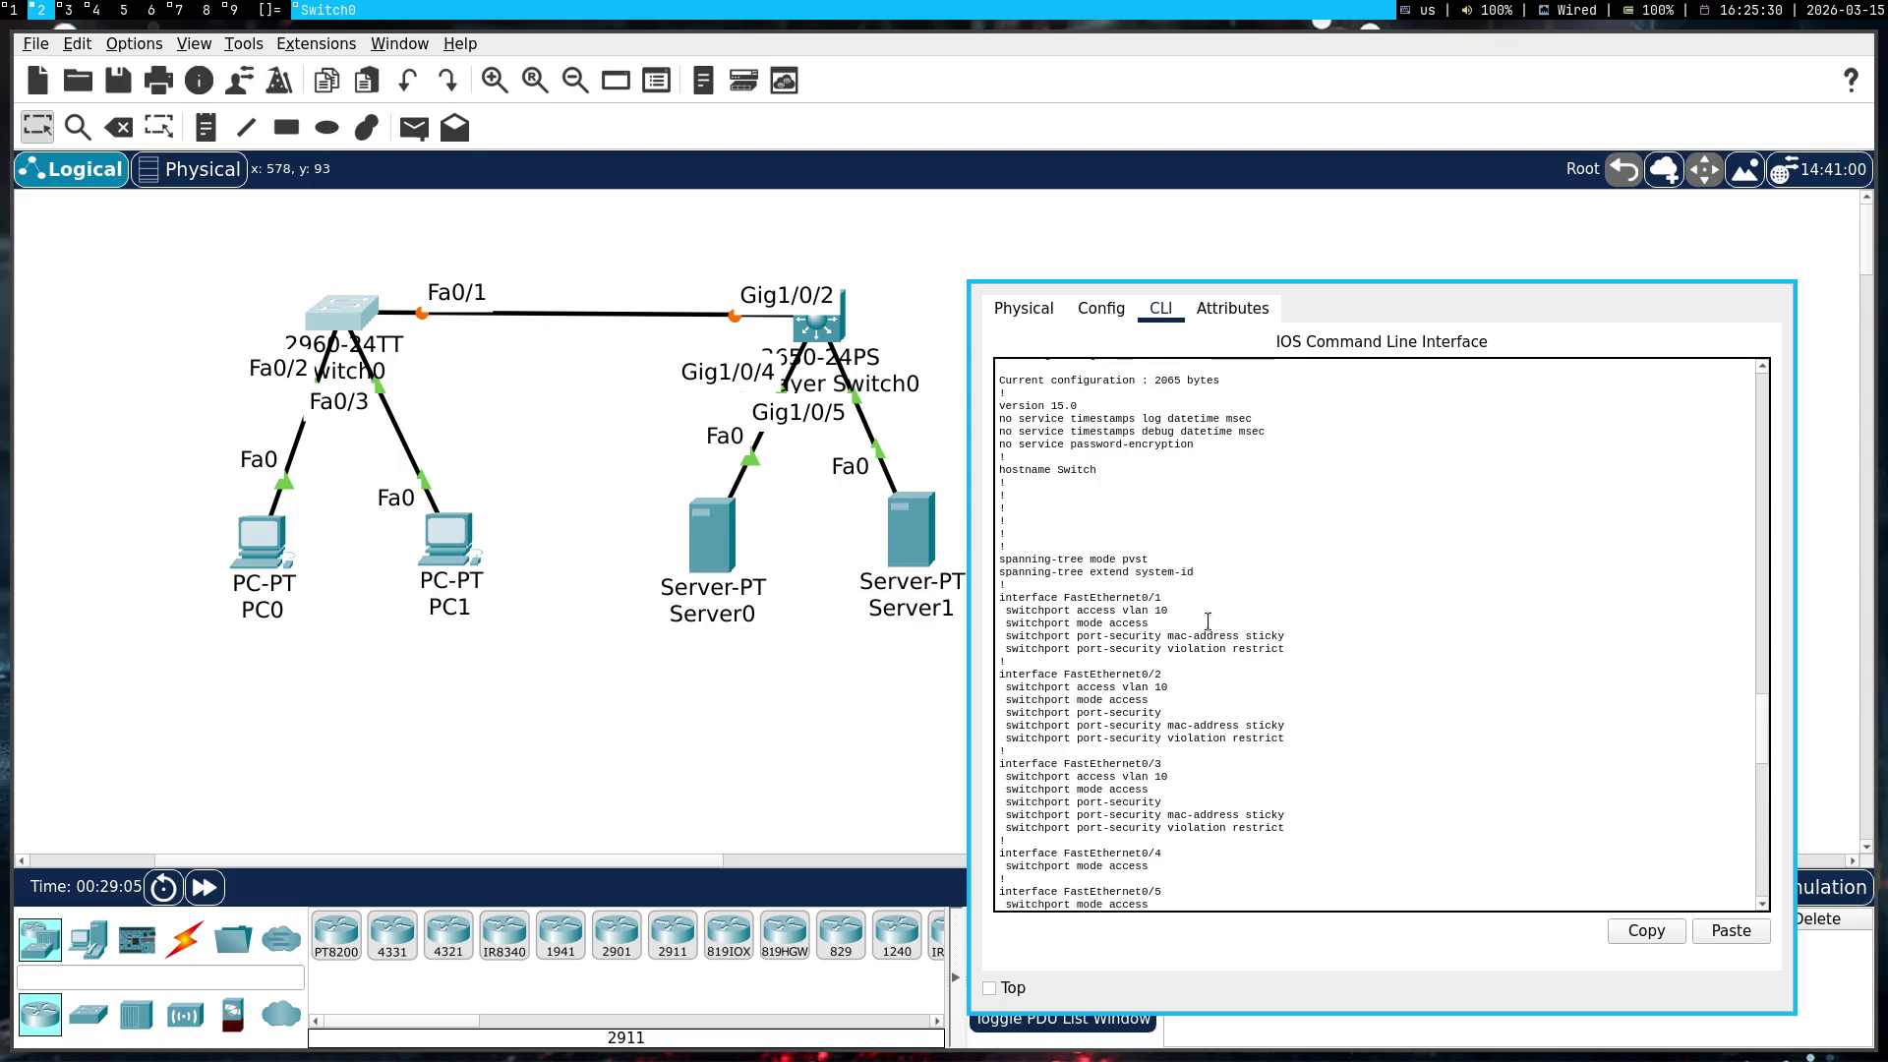
drag(1156, 624, 927, 622)
click(1547, 654)
scroll(1412, 662, down, 15)
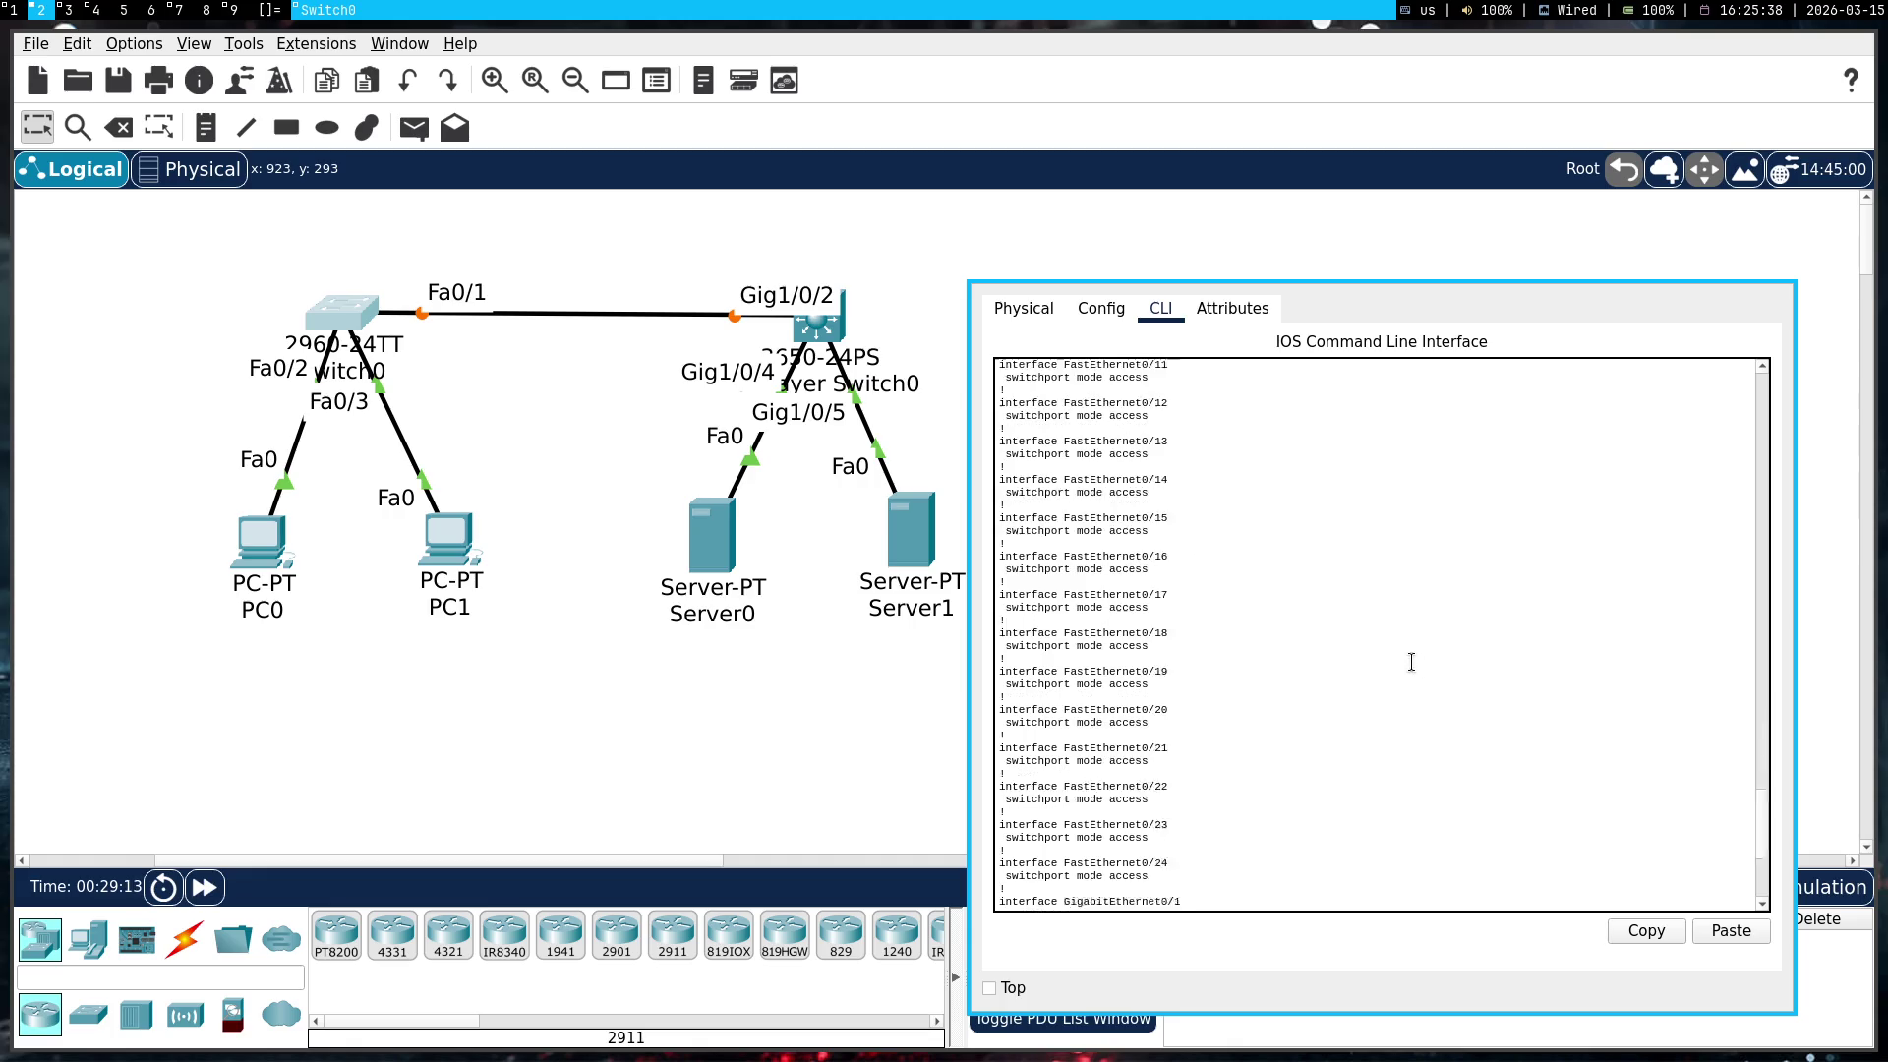
text(f)
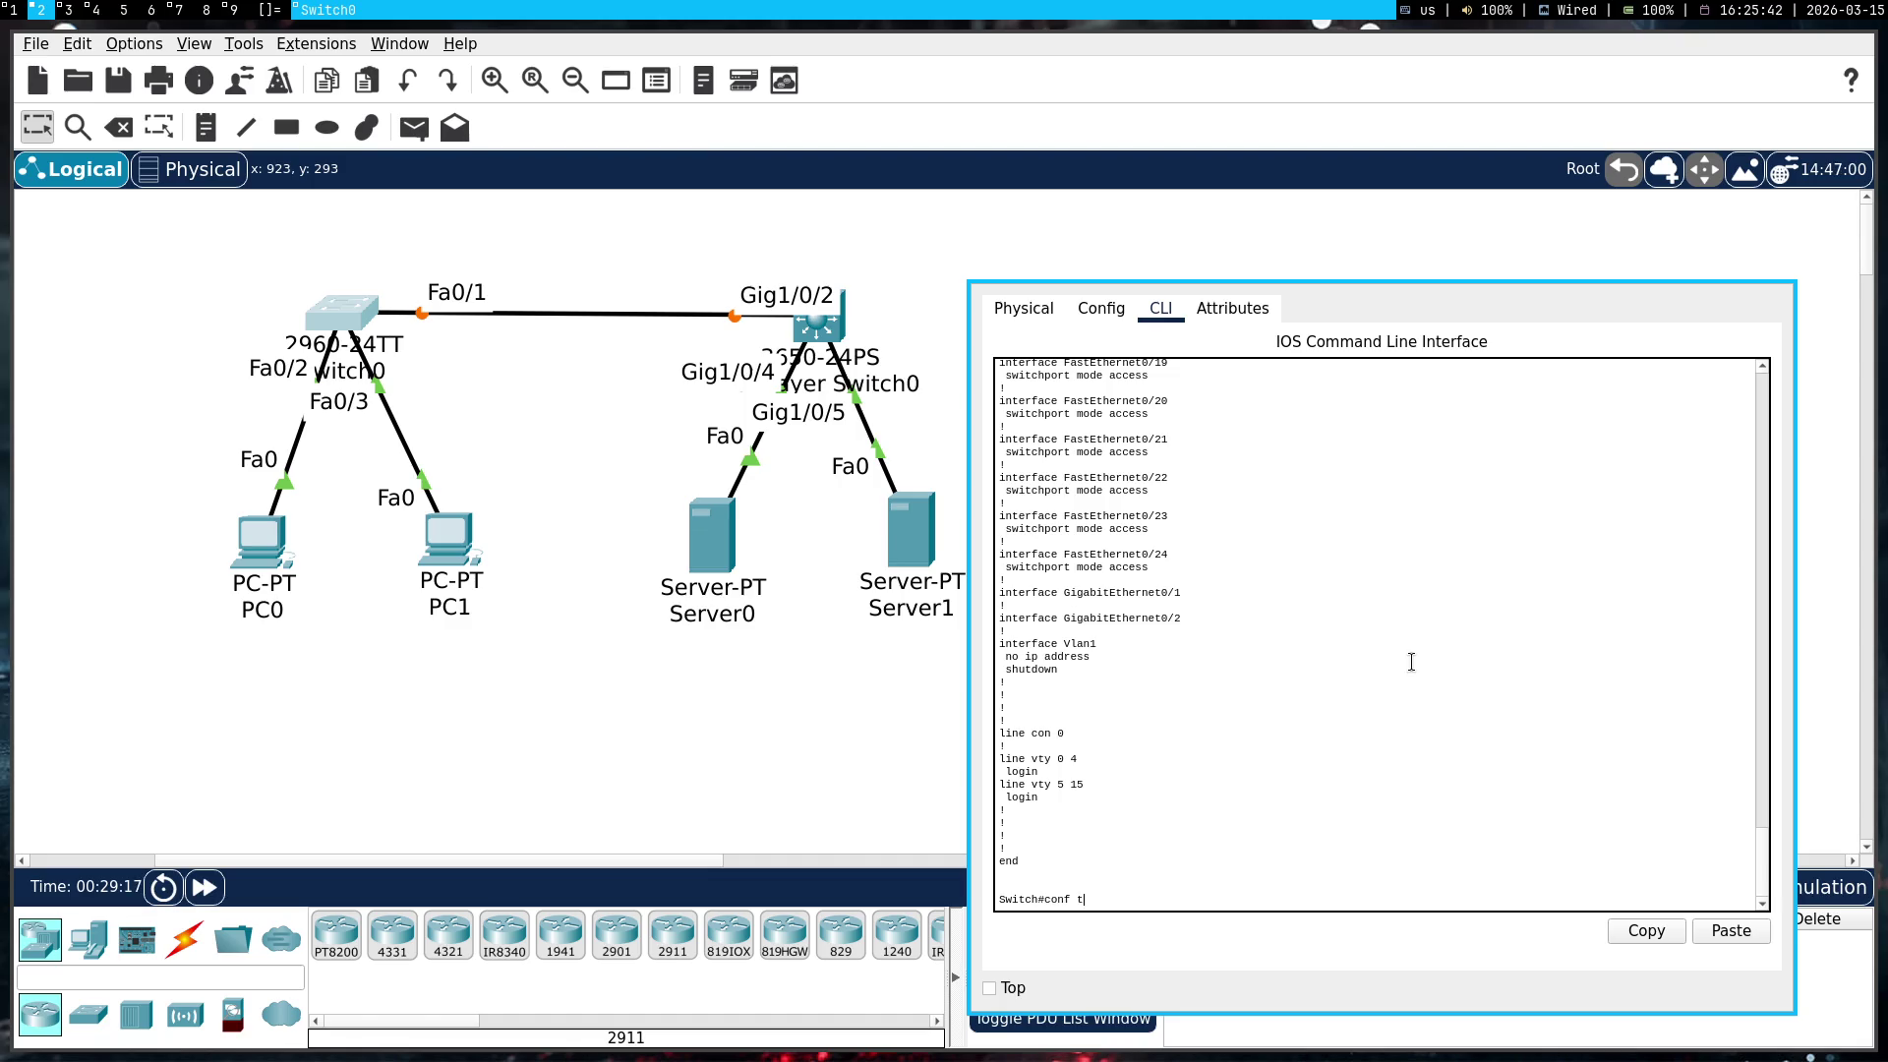
text( t)
From global configuration, set Switch0's Fa0/1 to 'switchport mode trunk'
key(Return)
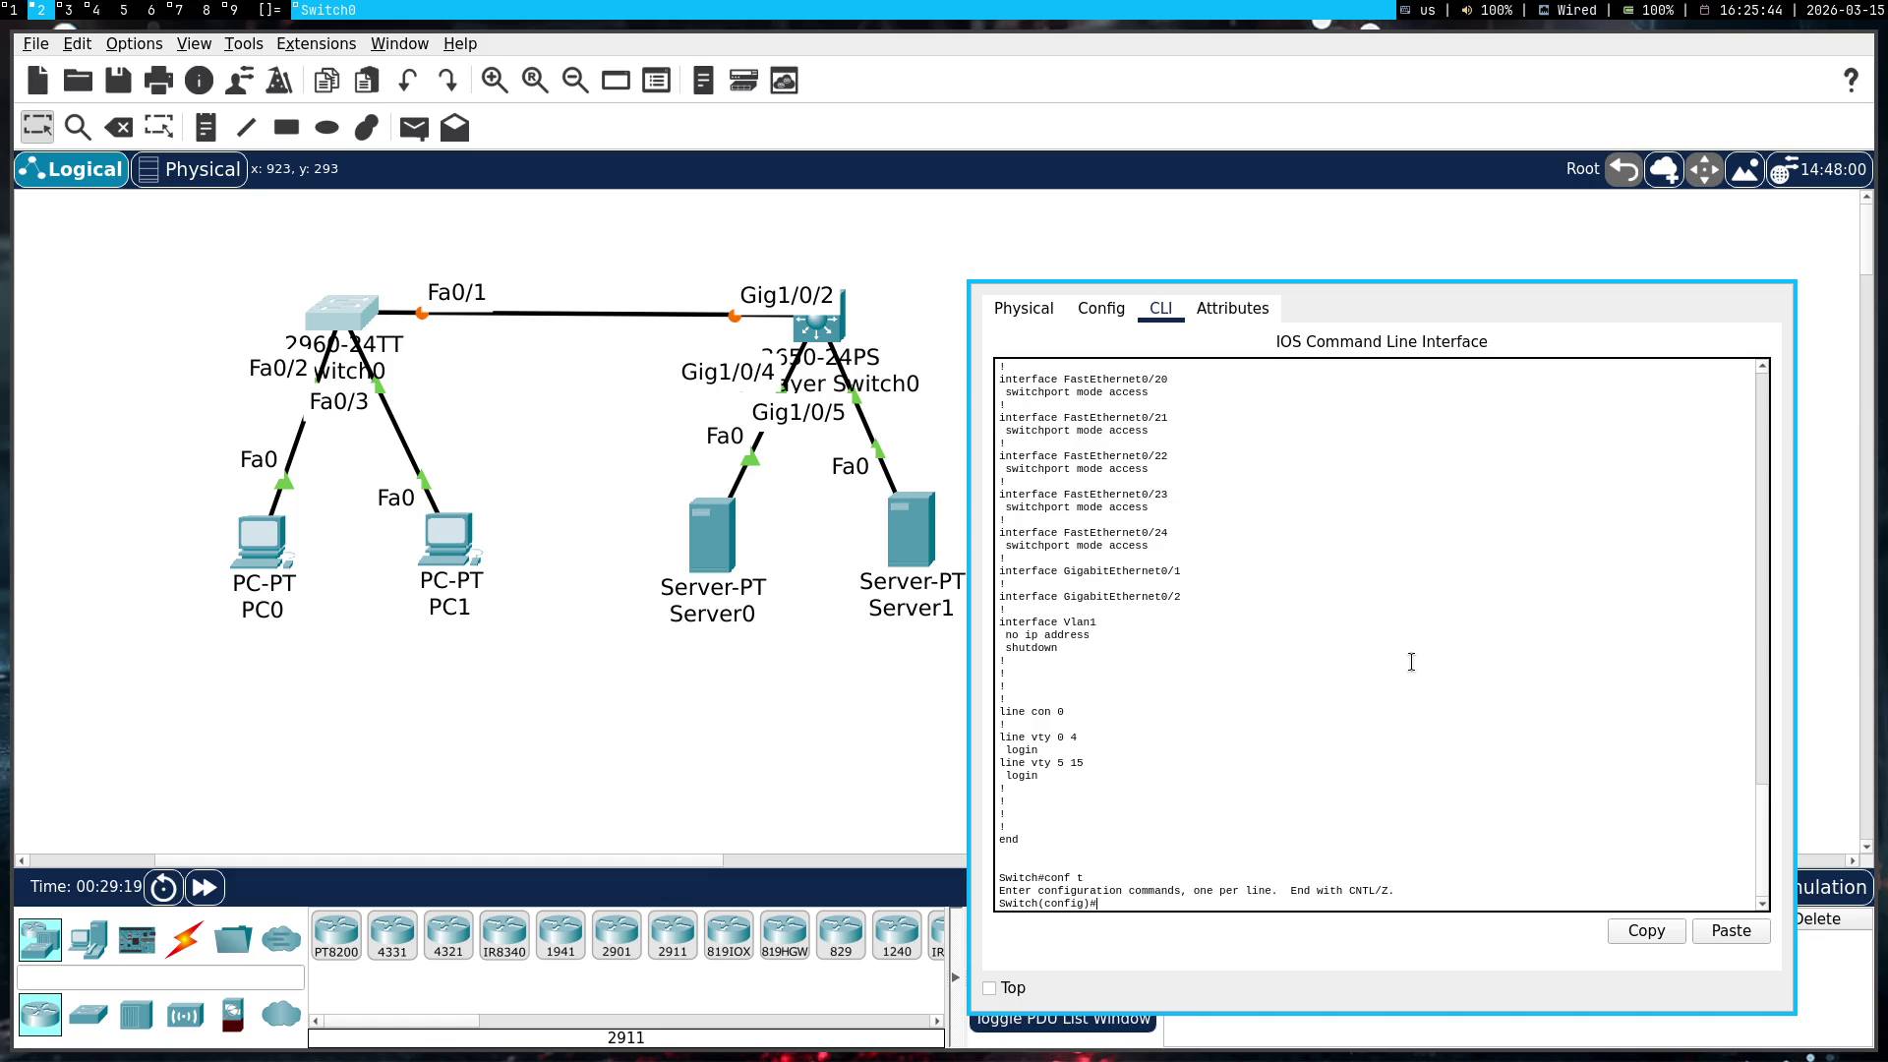
text(int fa0/1)
key(Return)
text(switchport m)
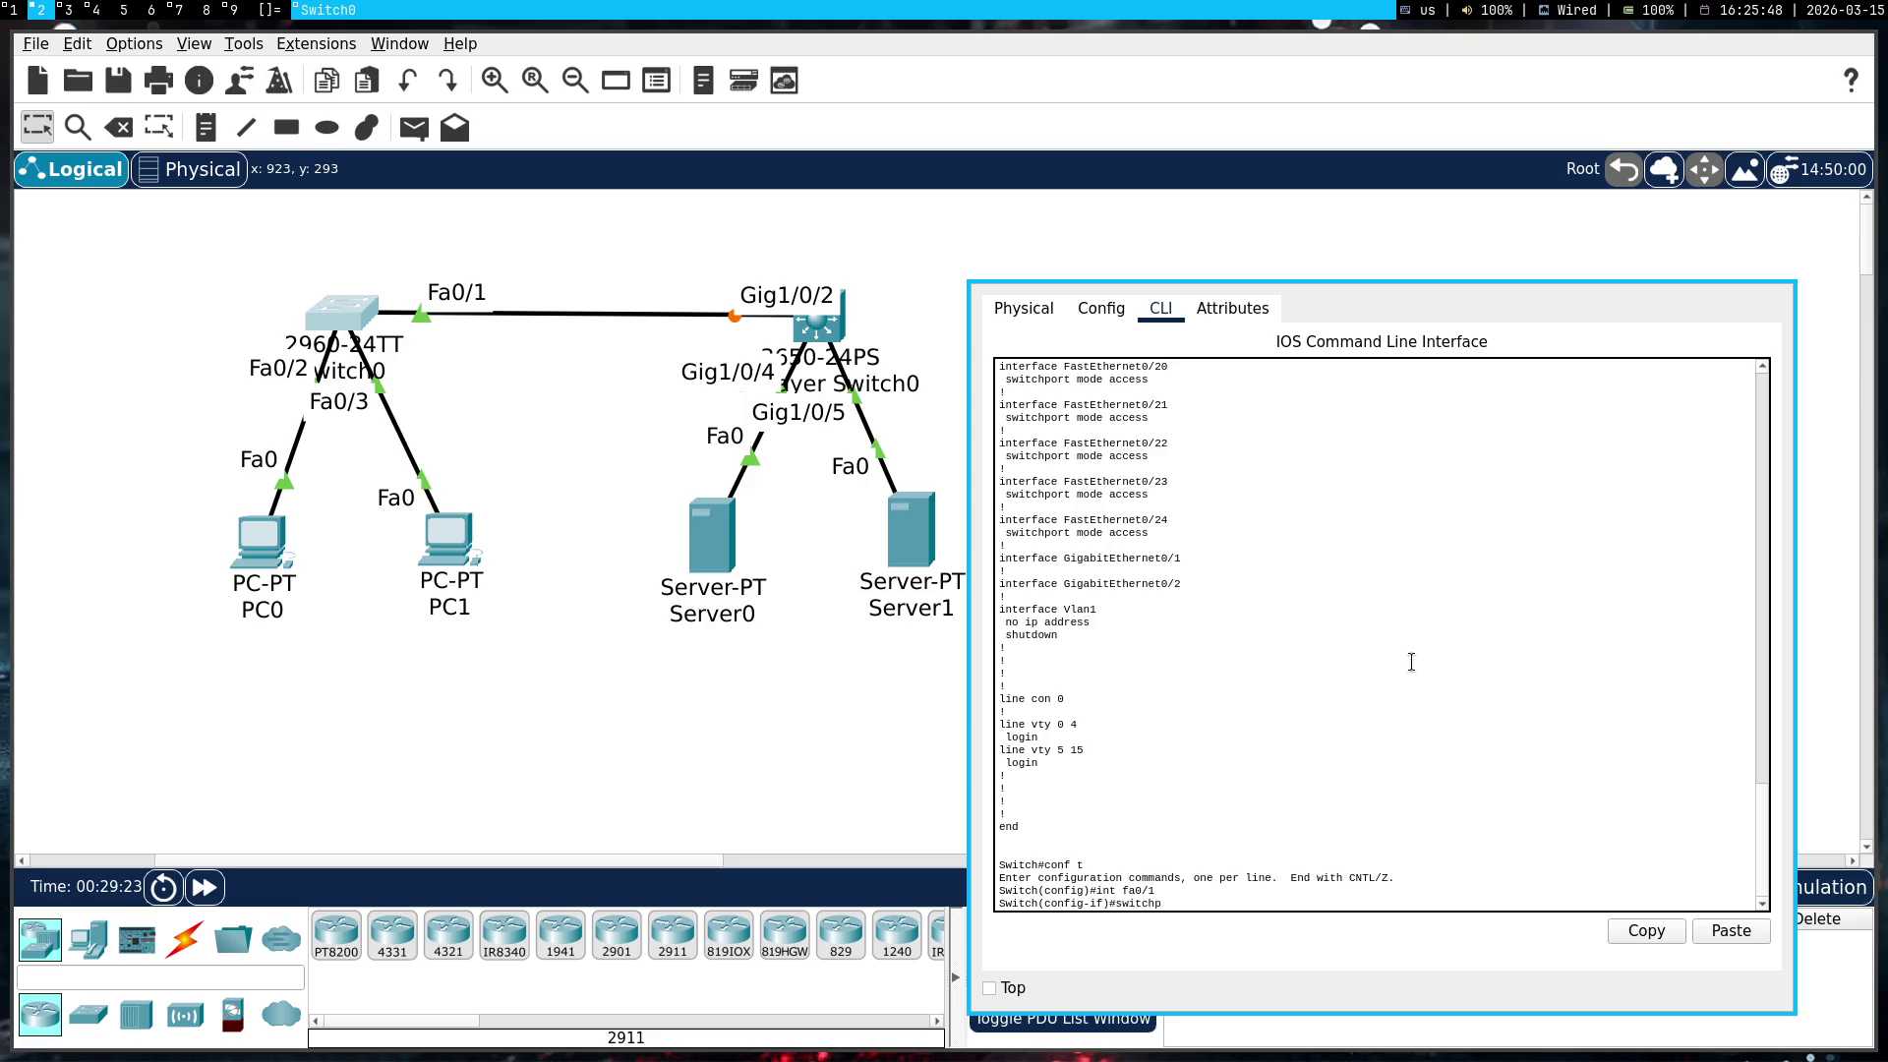
text(ode trunk)
key(Return)
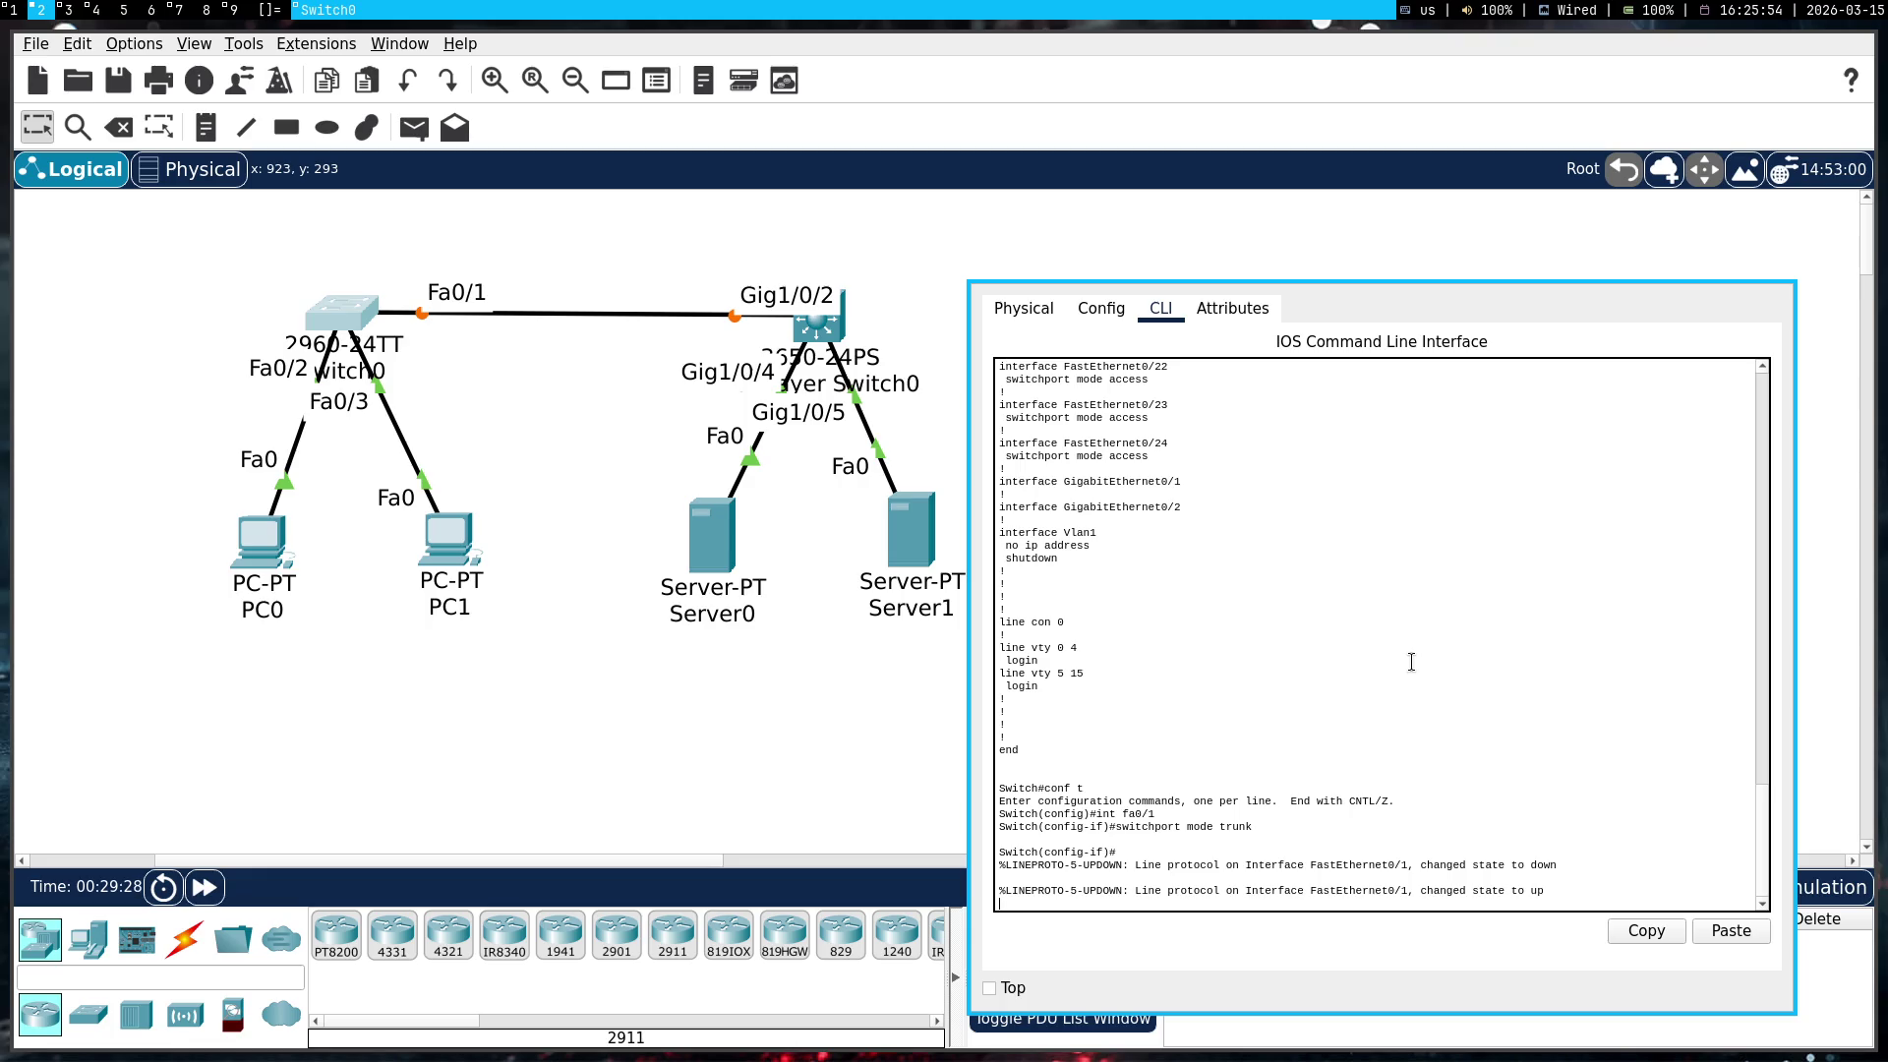
key(Return)
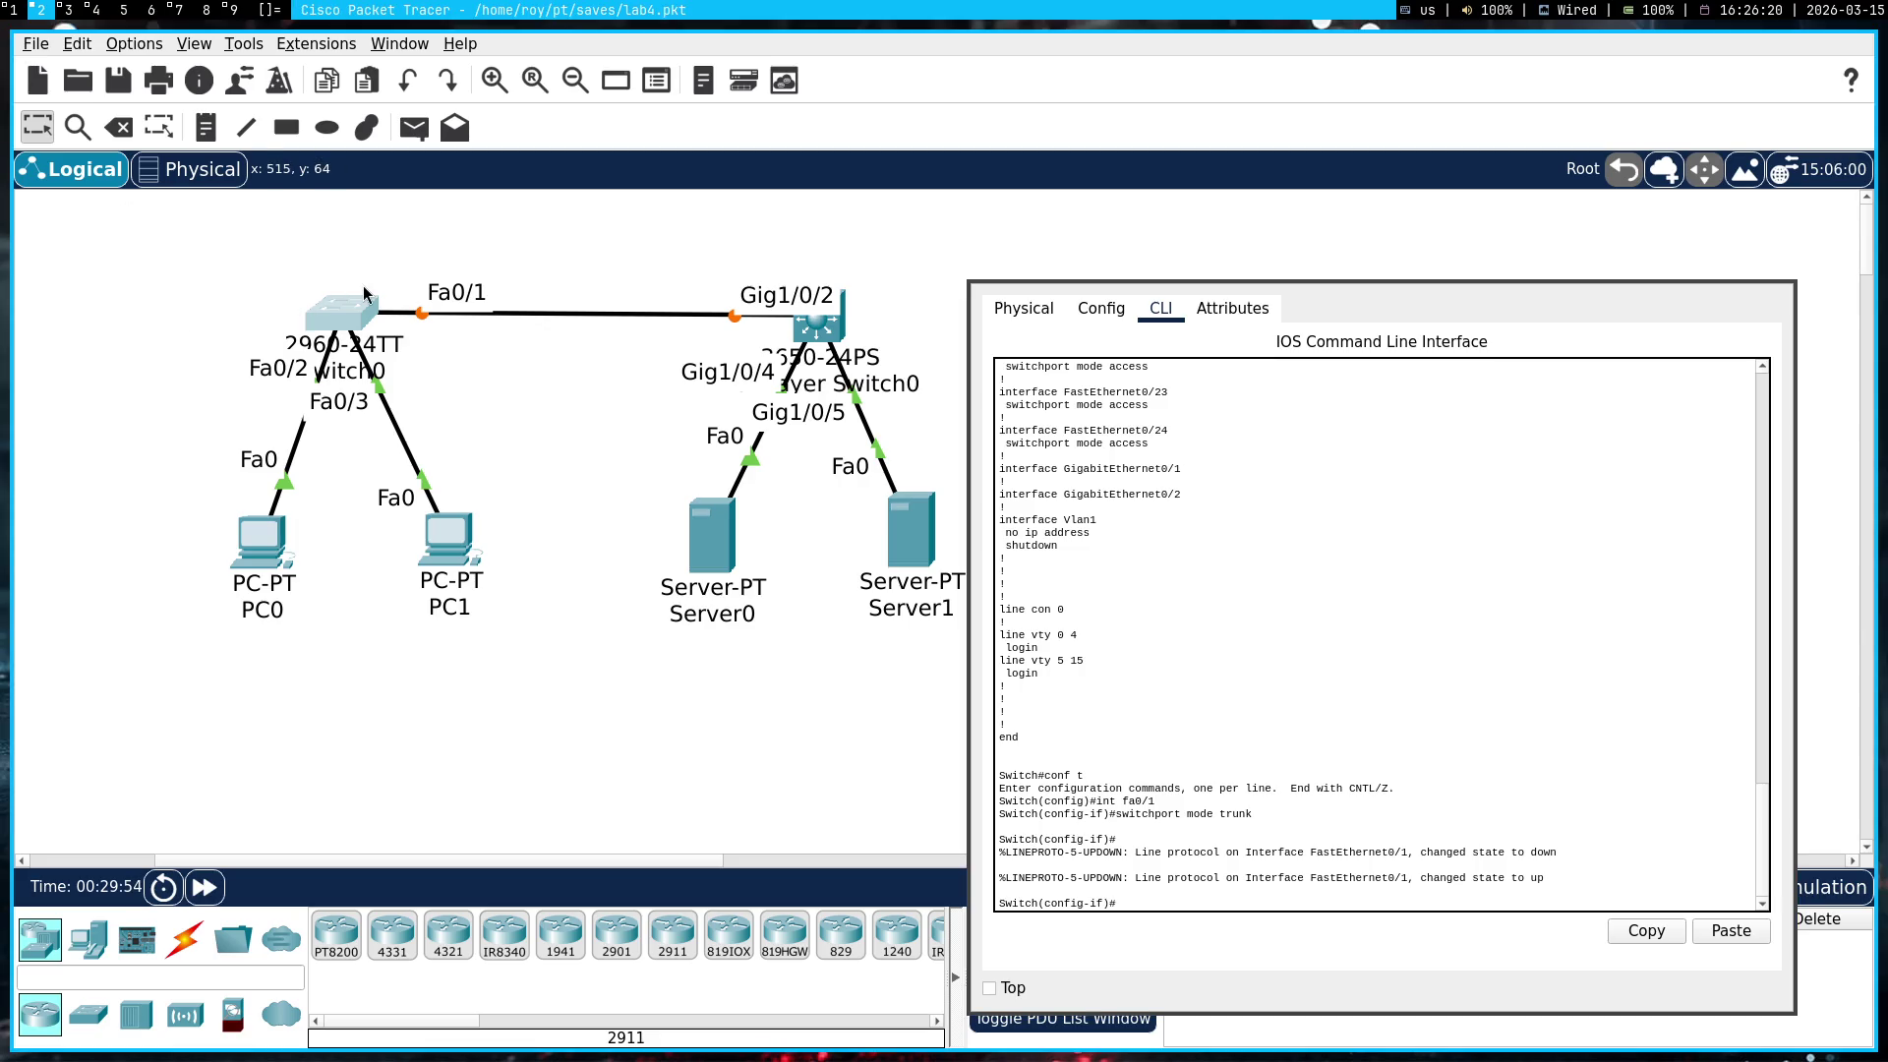
Exit configuration with 'end' and page through Switch0's running configuration
mouse_move(337, 320)
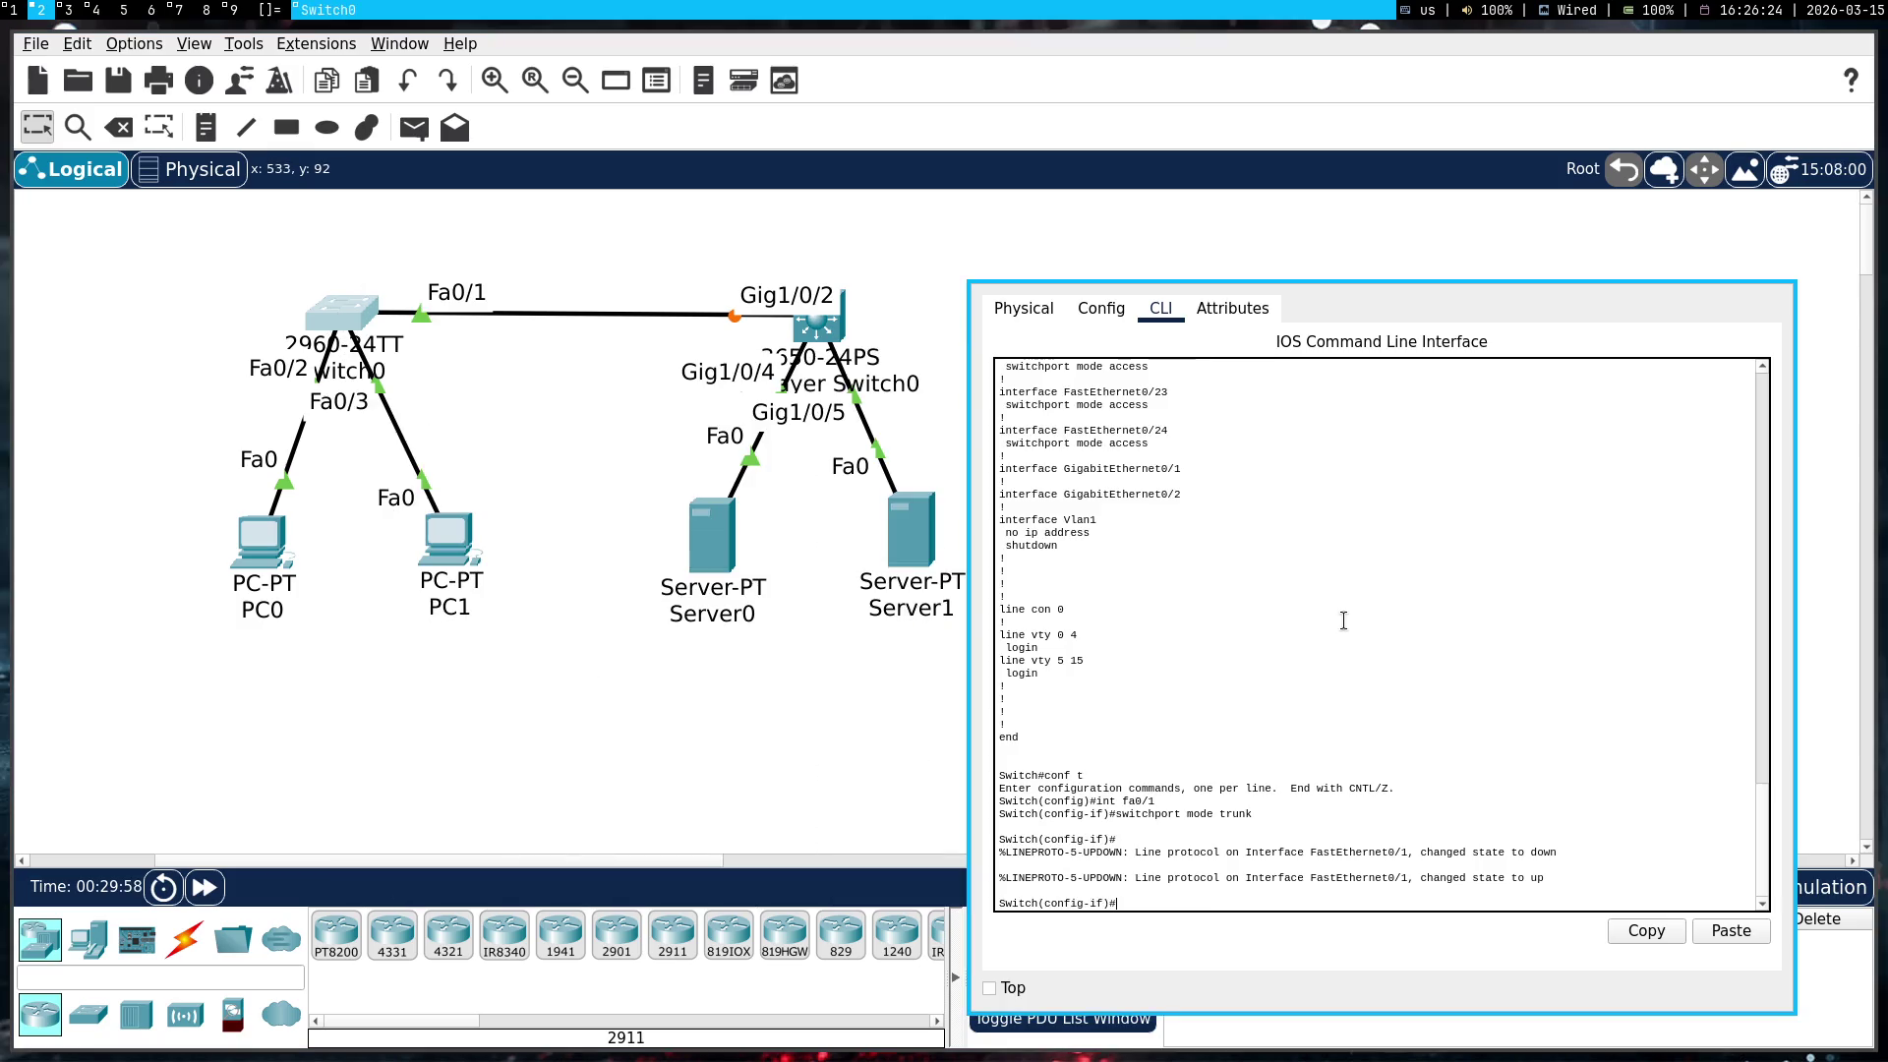
text(end)
key(Return)
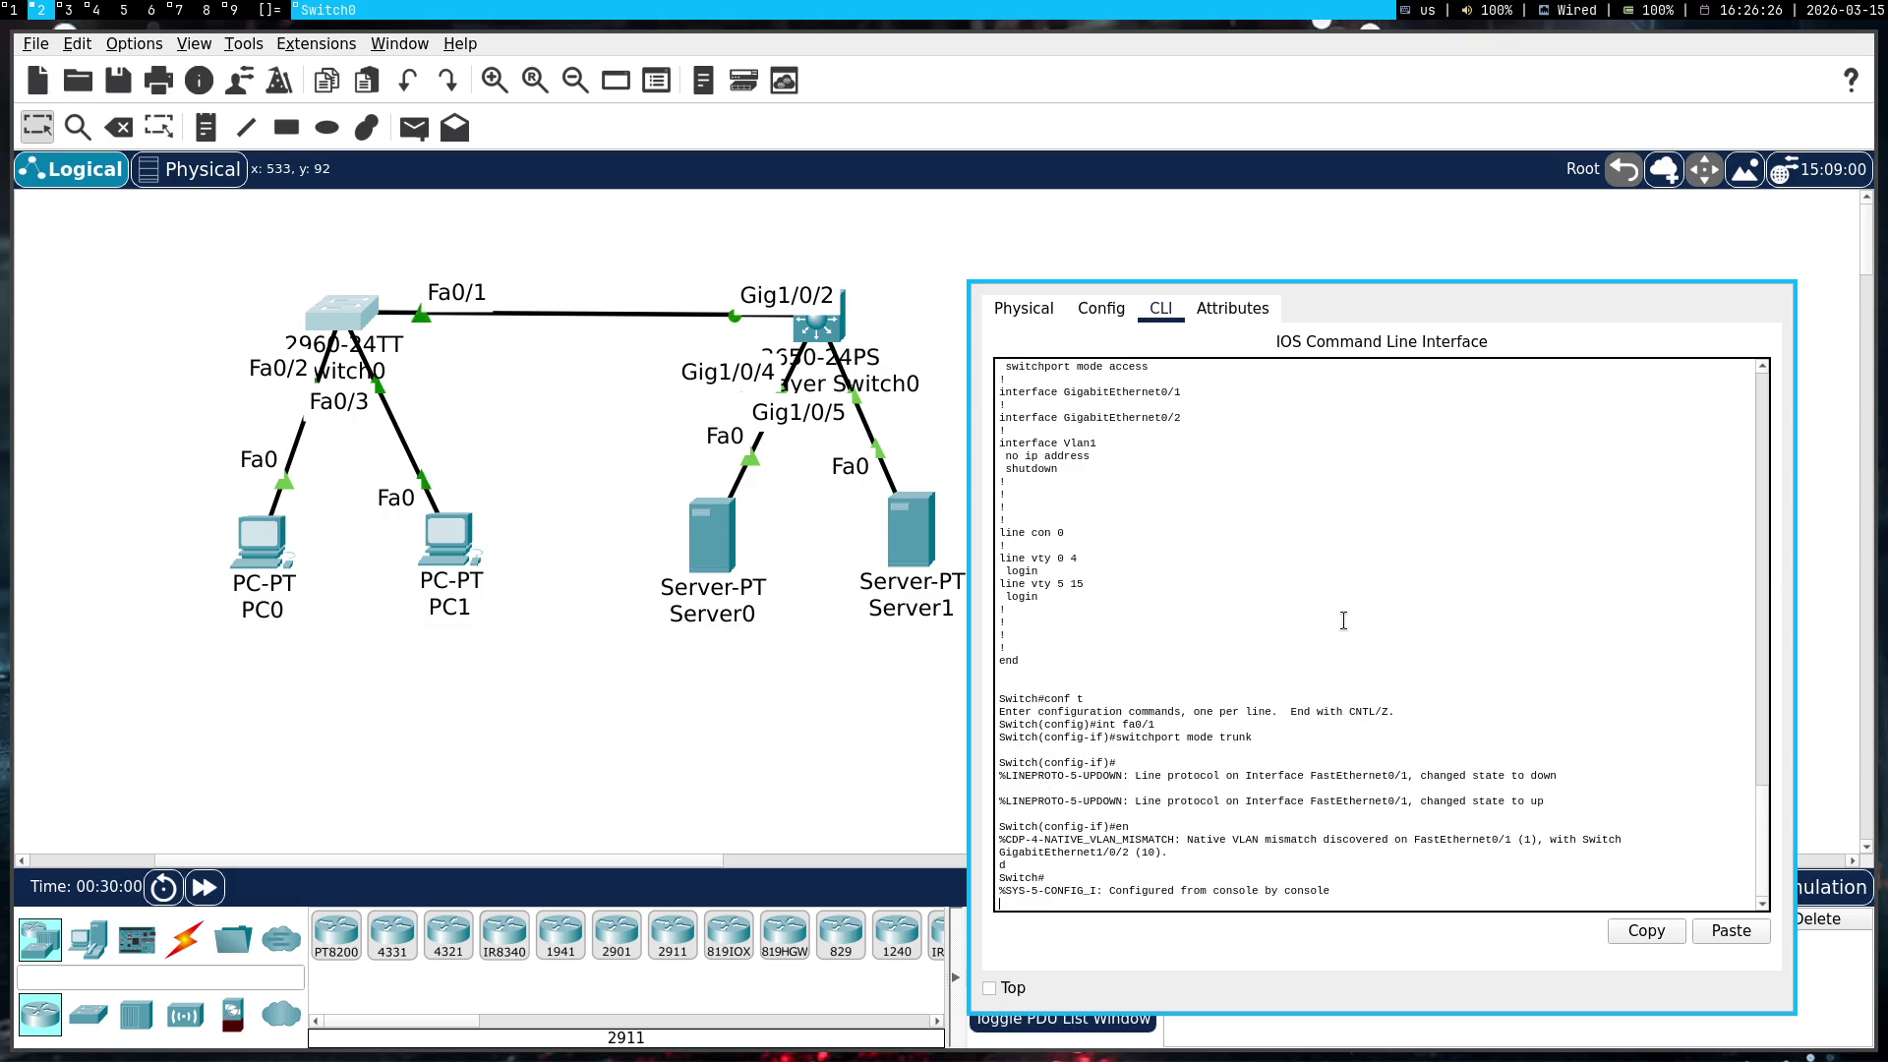
text(show running-config)
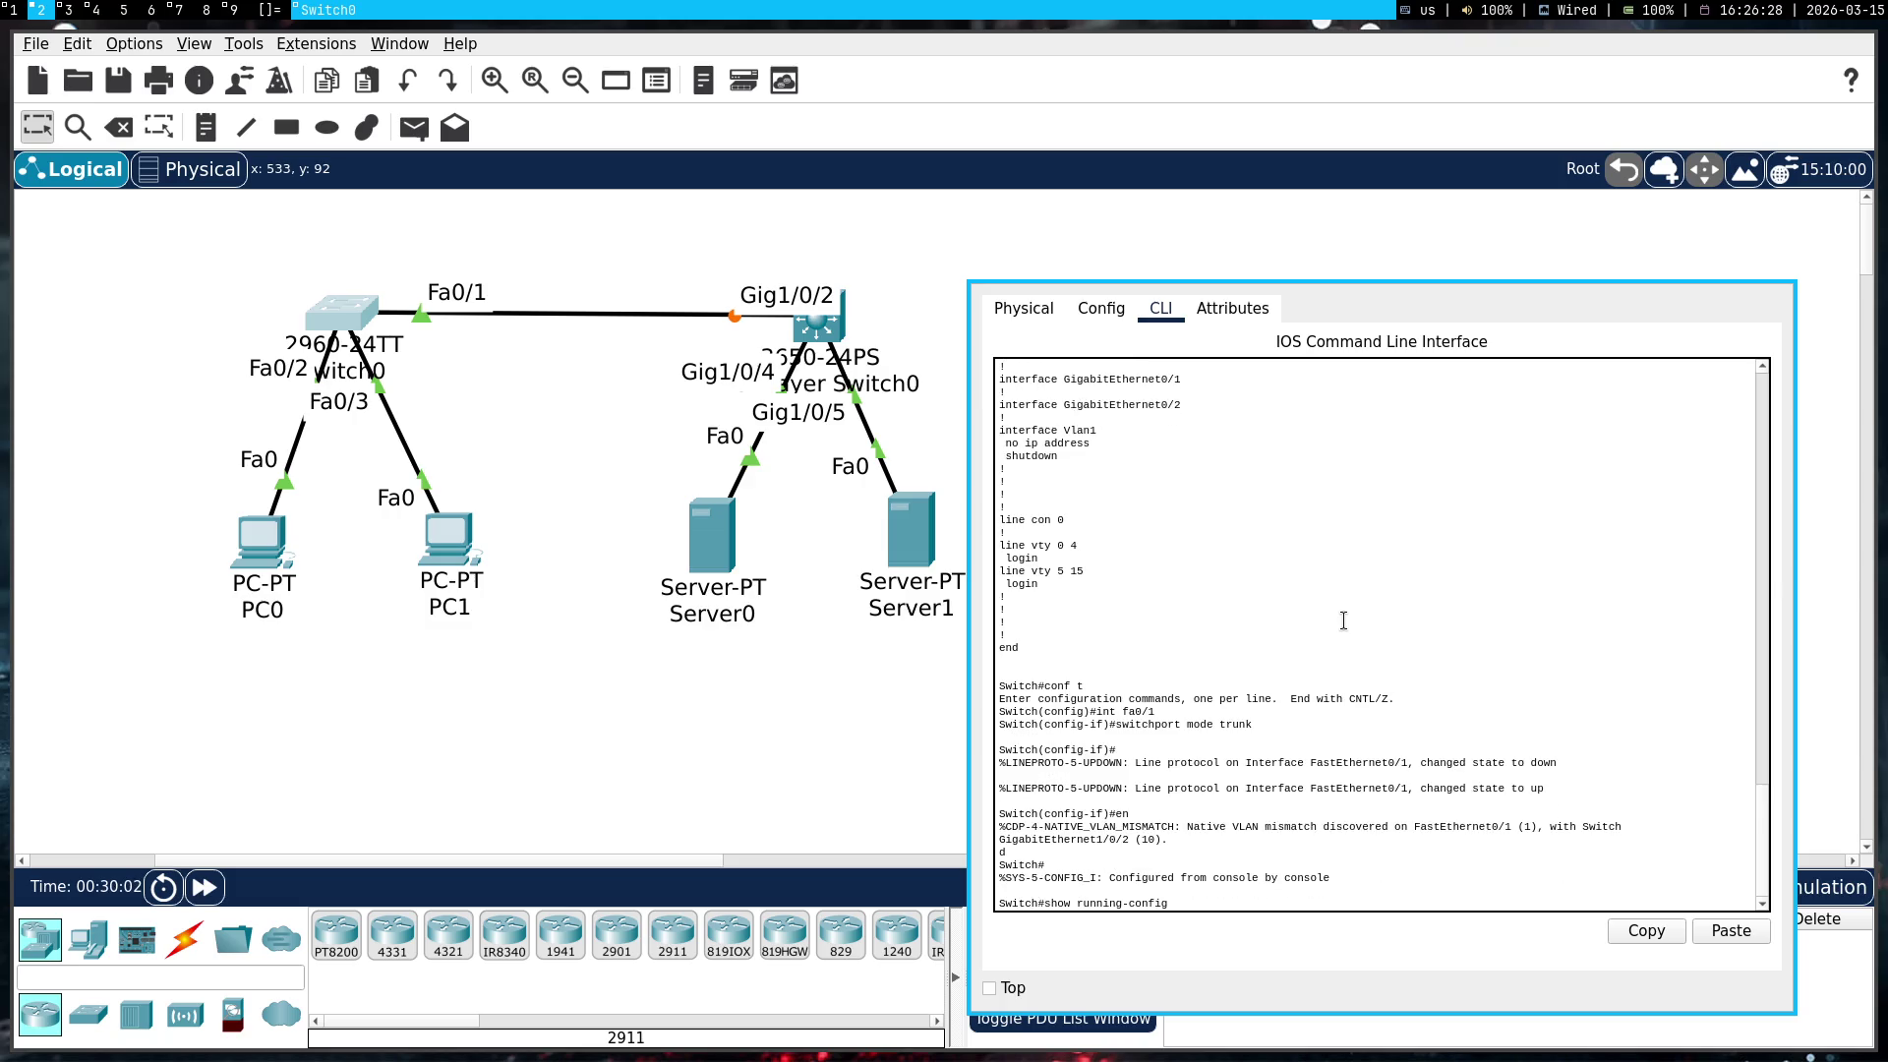
key(Return)
key(space)
key(space)
key(space)
scroll(1343, 621, up, 10)
scroll(1344, 621, up, 1)
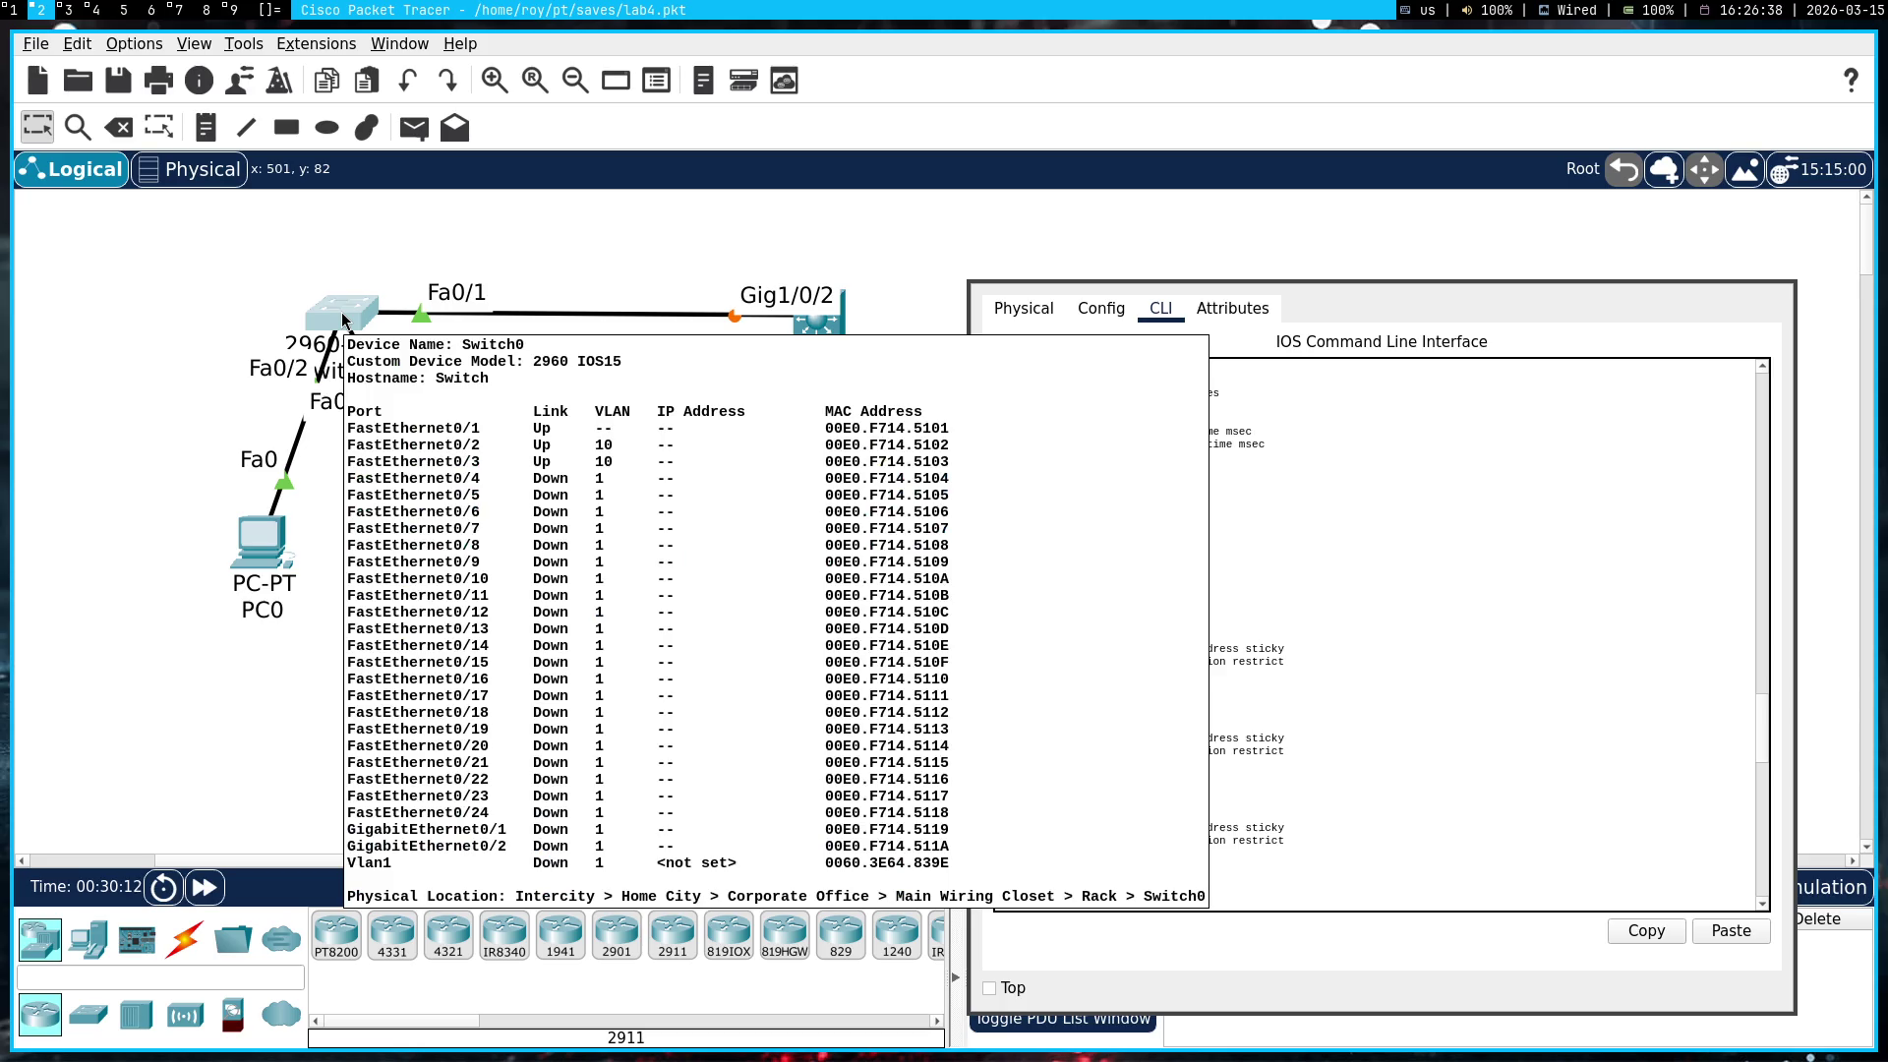
Close Switch0's window, dismiss the article's trunk search, reopen Switch0's CLI and return to the browser
key(super+shift+q)
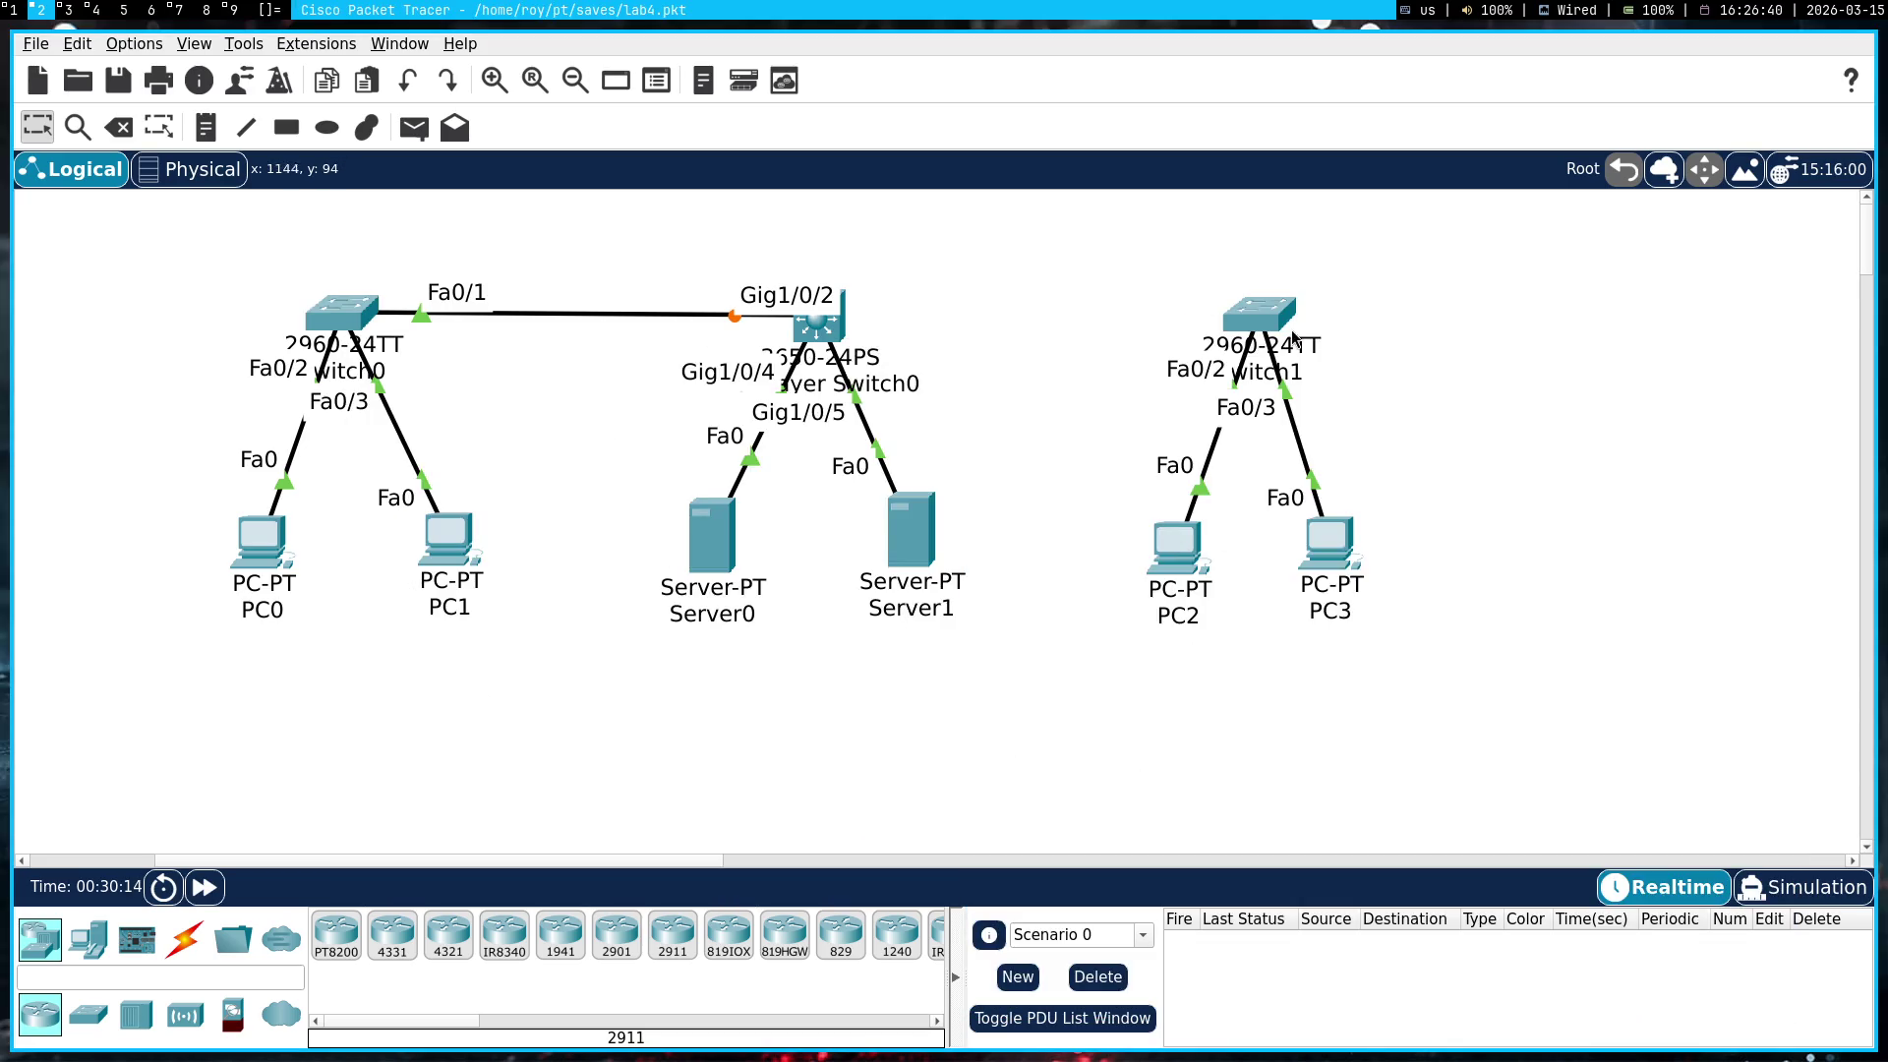
mouse_move(1268, 323)
key(super+1)
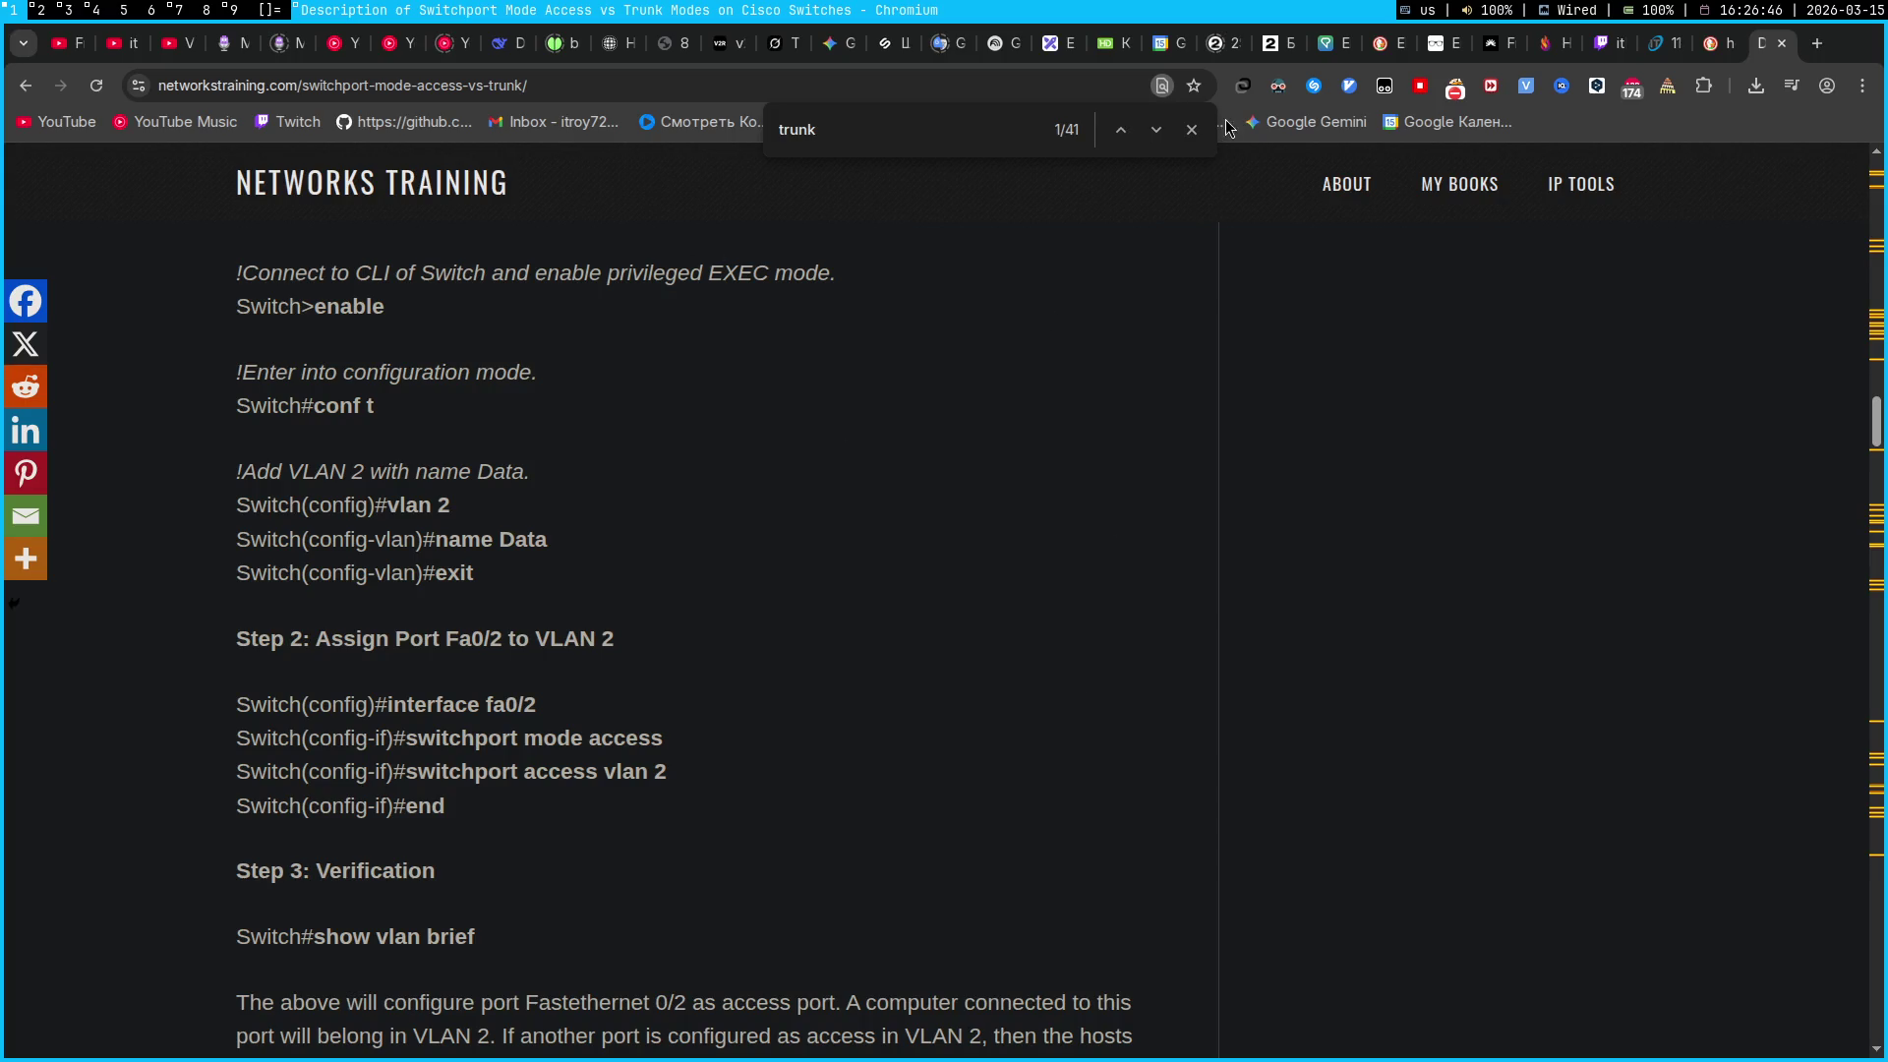
click(1192, 130)
key(super+2)
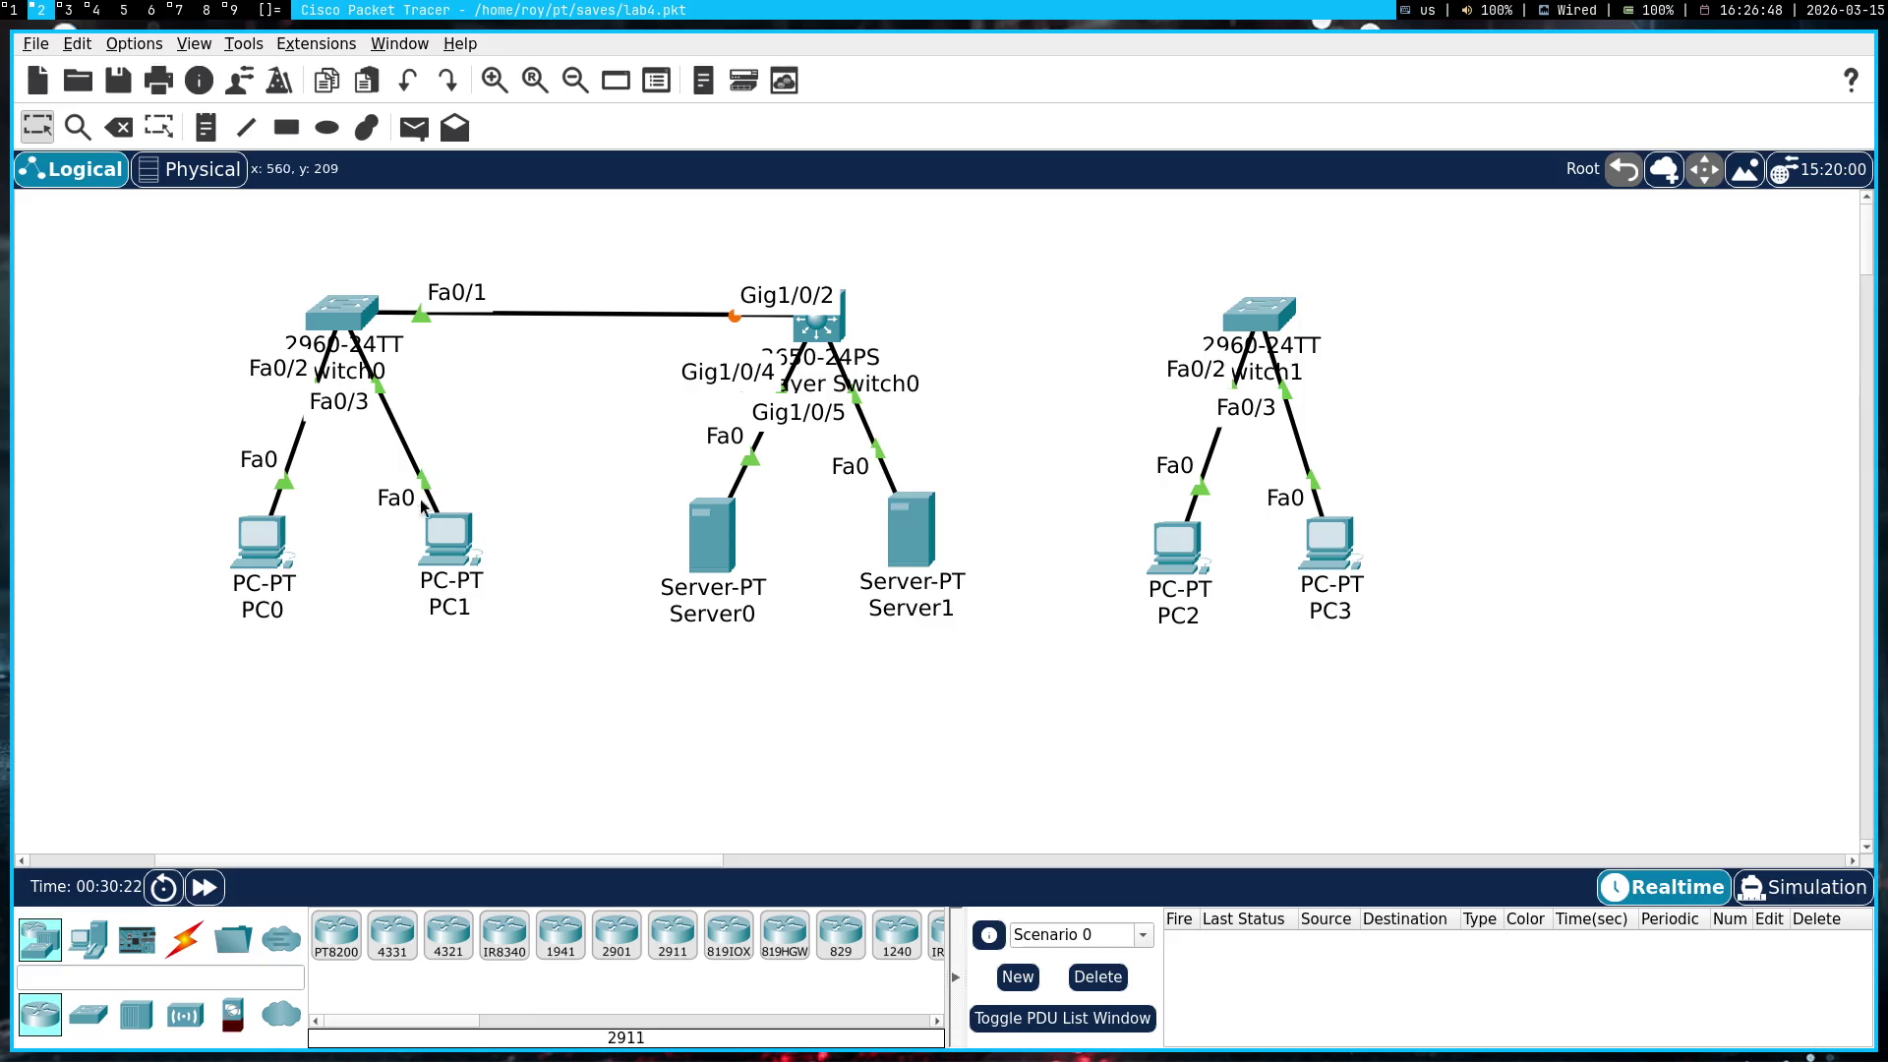
click(338, 307)
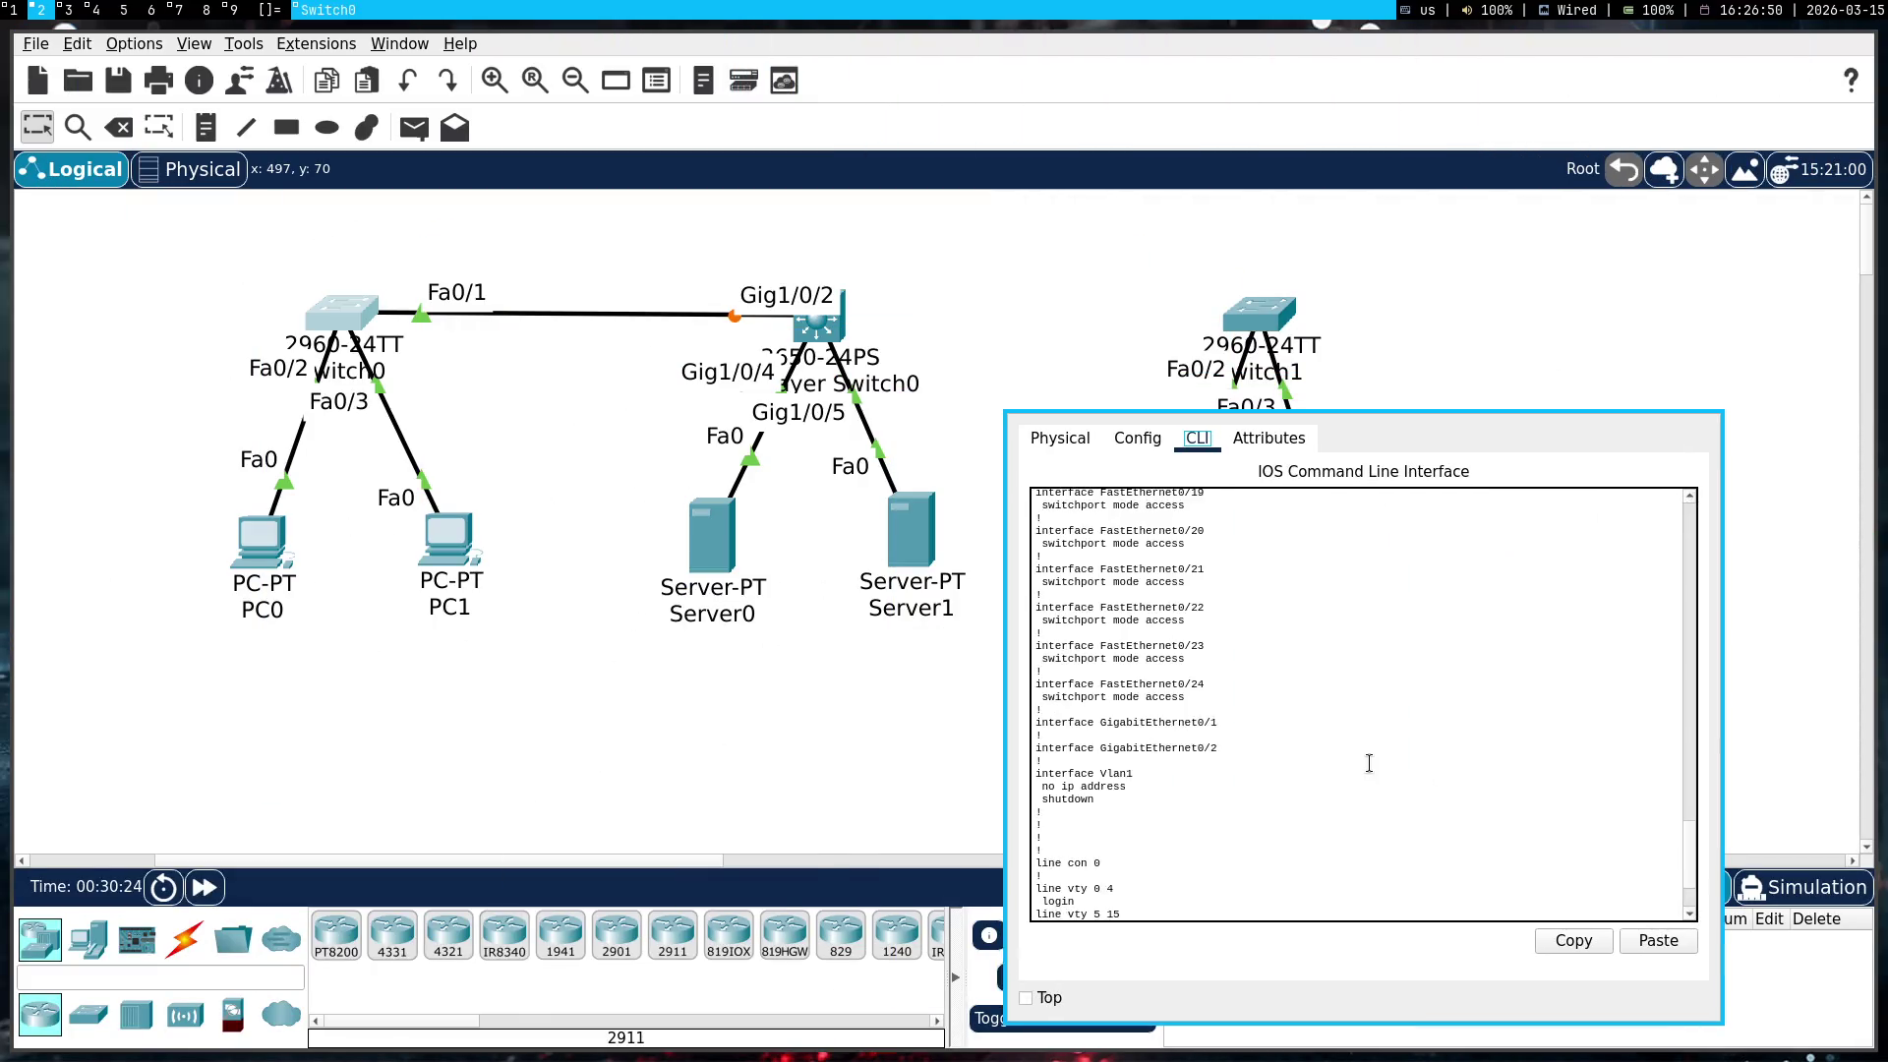
scroll(1323, 750, up, 10)
mouse_move(1327, 777)
mouse_down()
mouse_move(1016, 664)
mouse_move(1019, 733)
mouse_move(1008, 717)
mouse_up()
key(super+1)
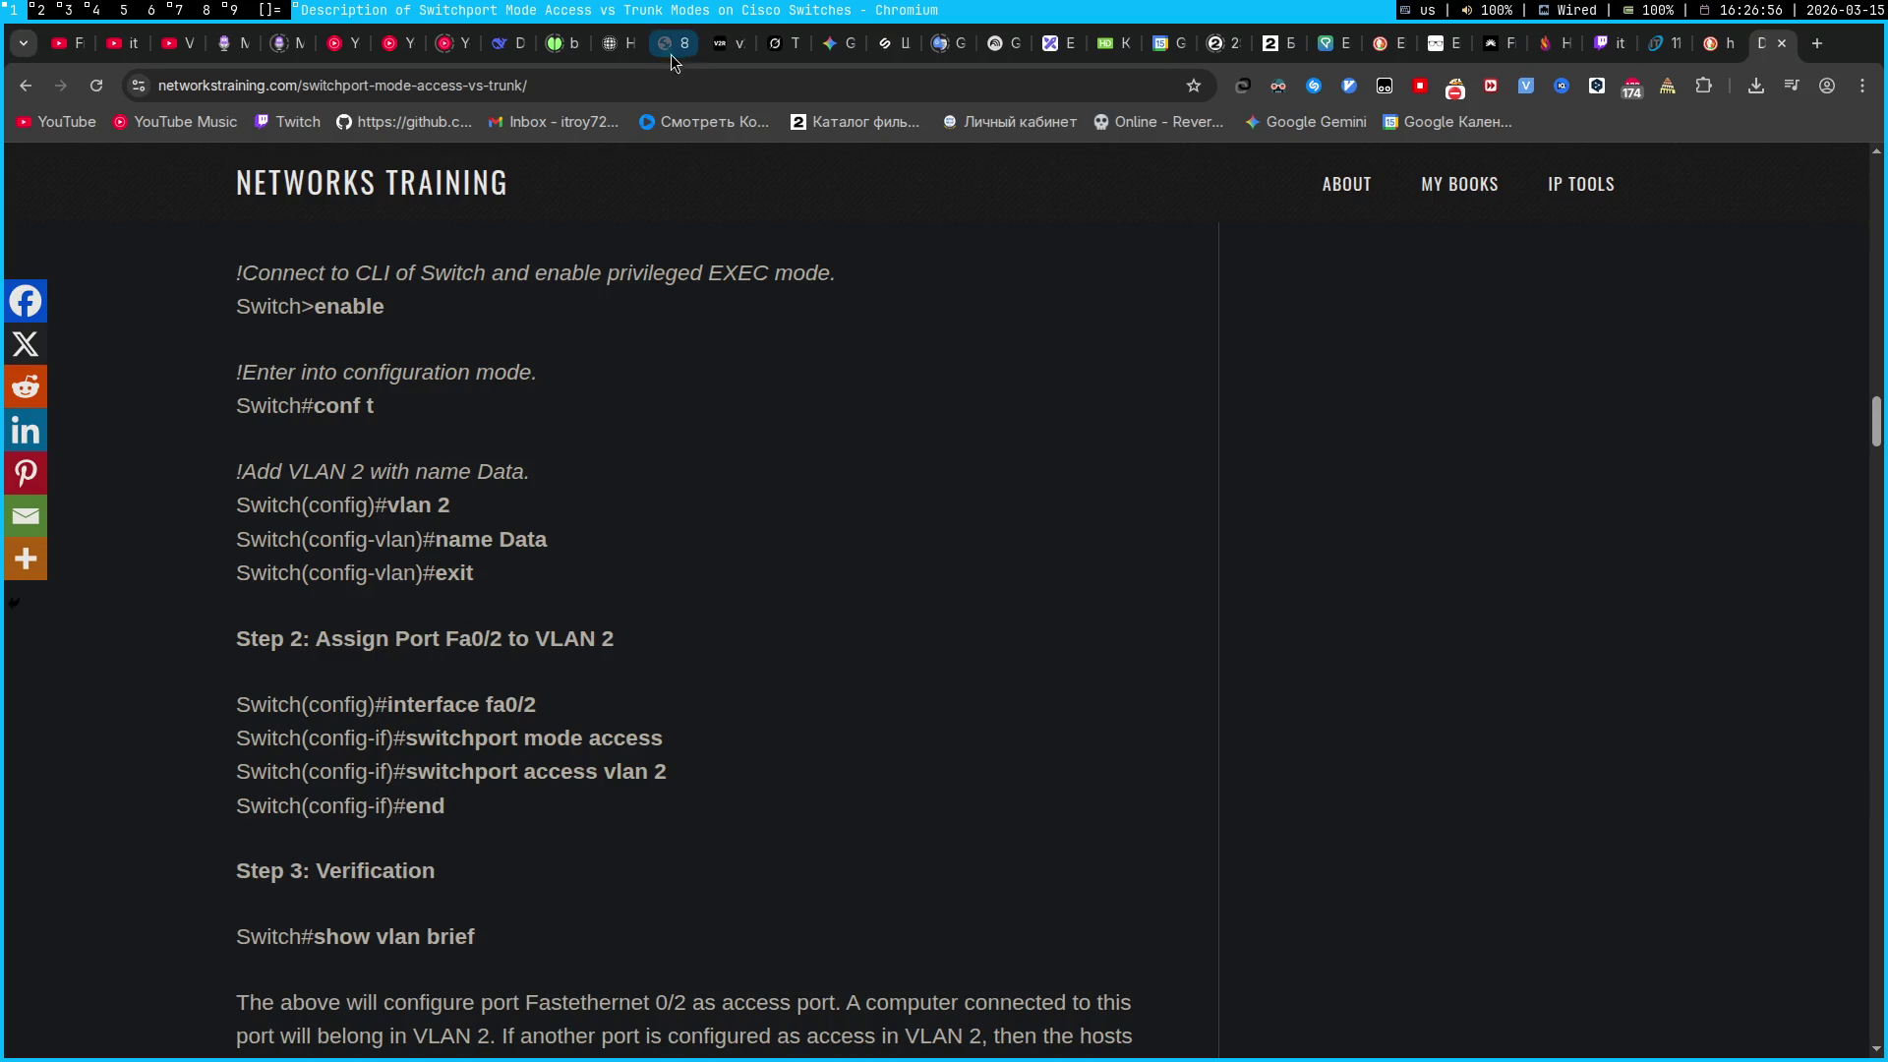
In Gemini's 'План действий' plan, select the 'no switchport port-security' command, then return to Switch0
click(834, 55)
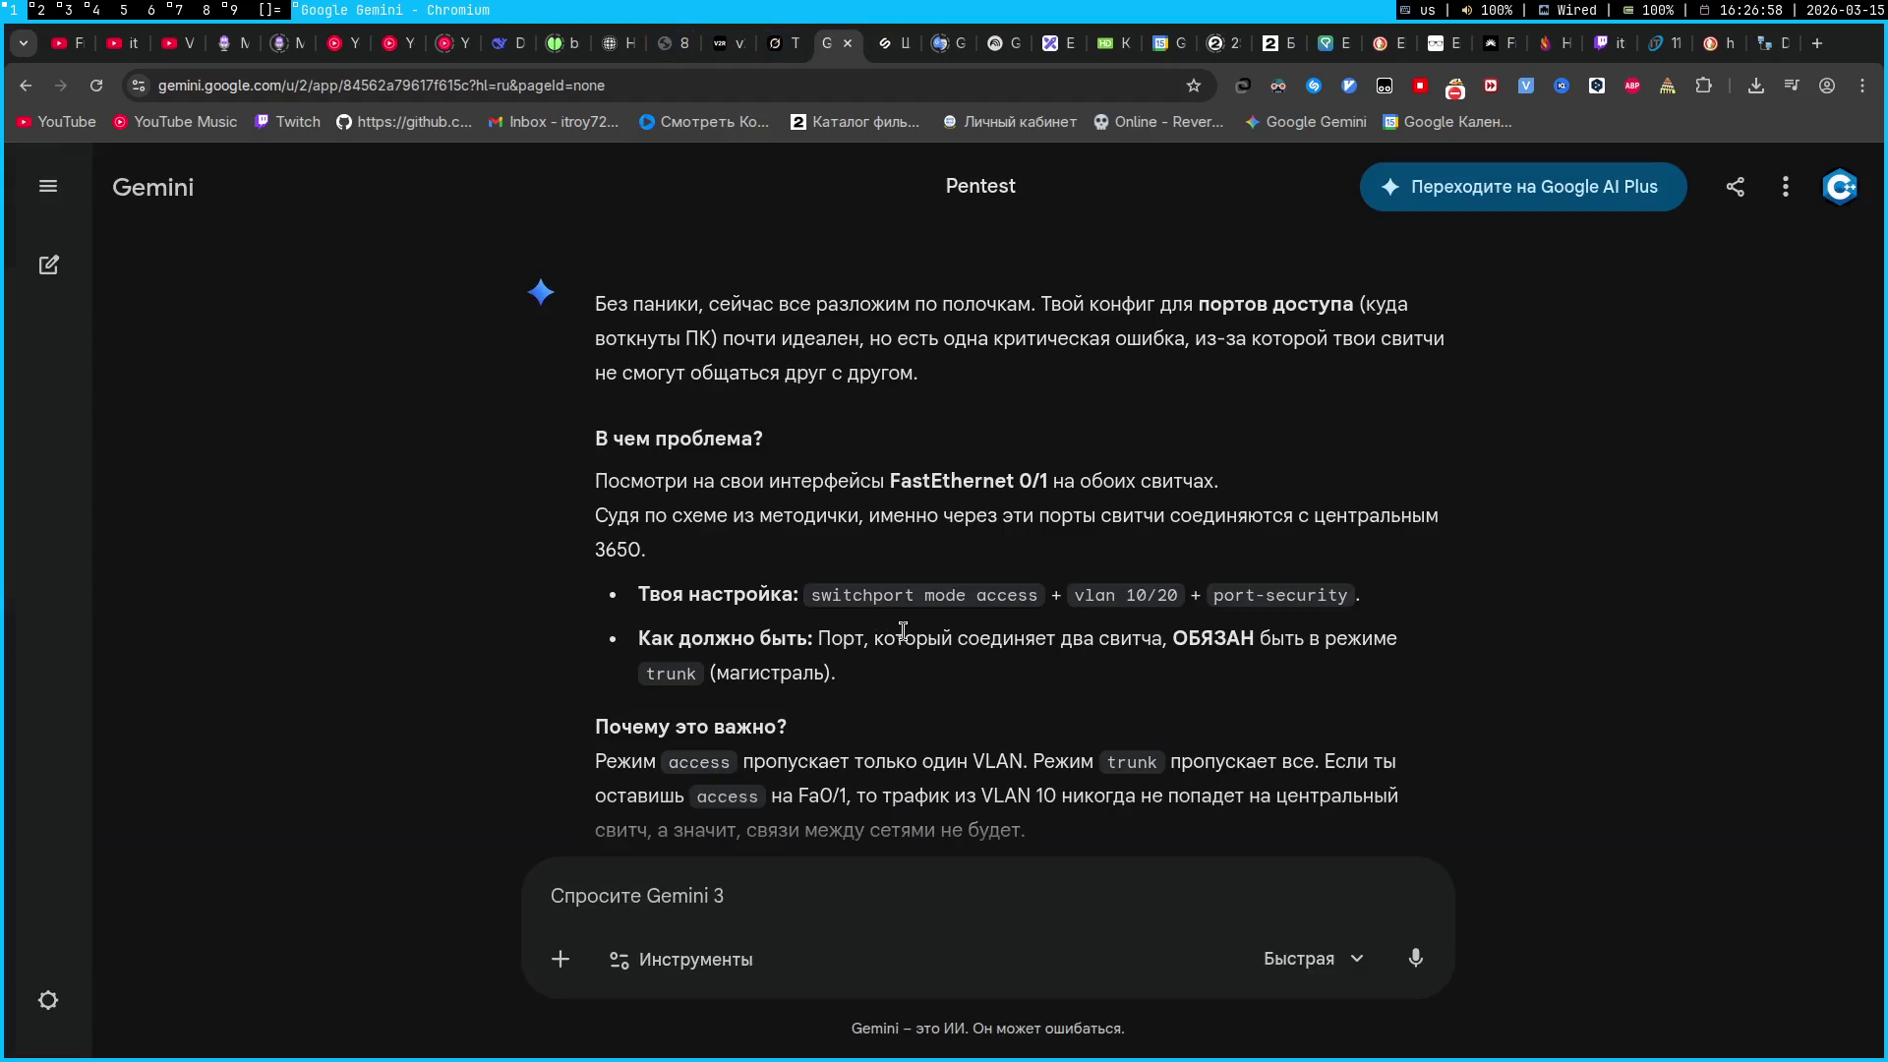
scroll(930, 595, down, 3)
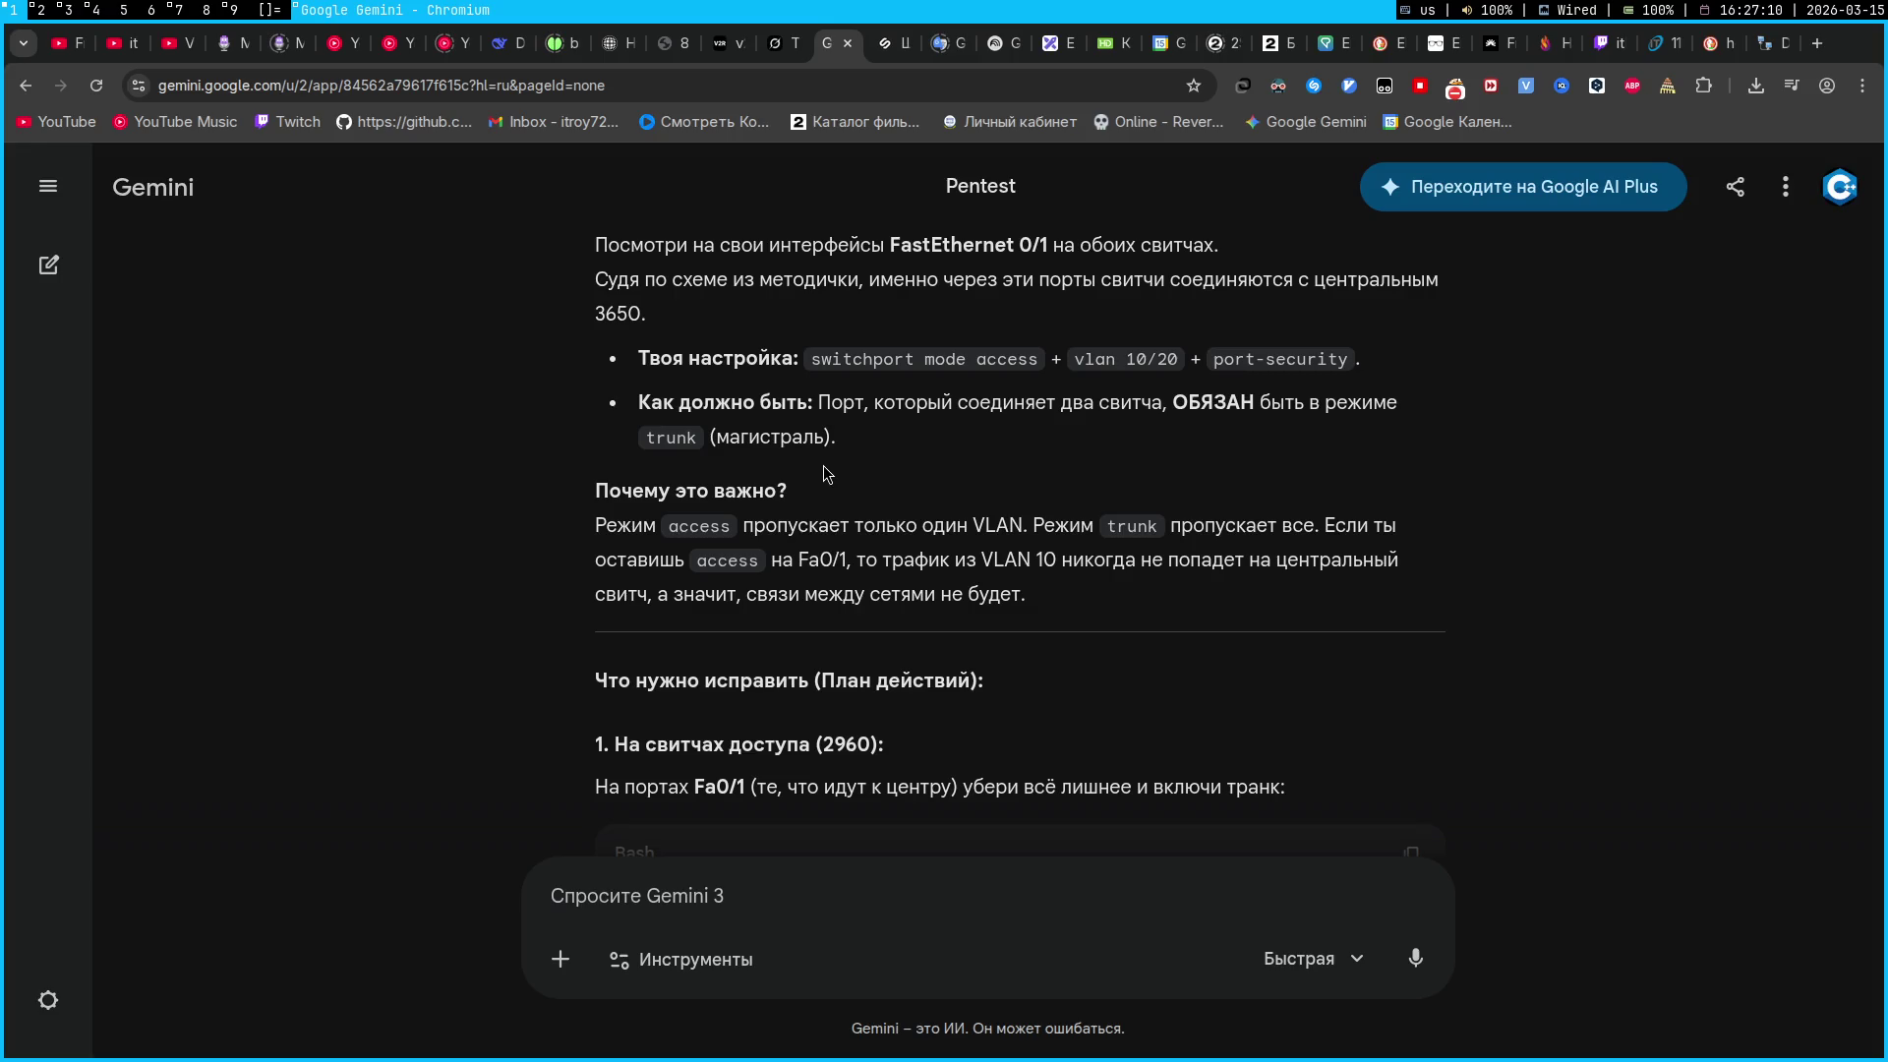
scroll(828, 475, down, 2)
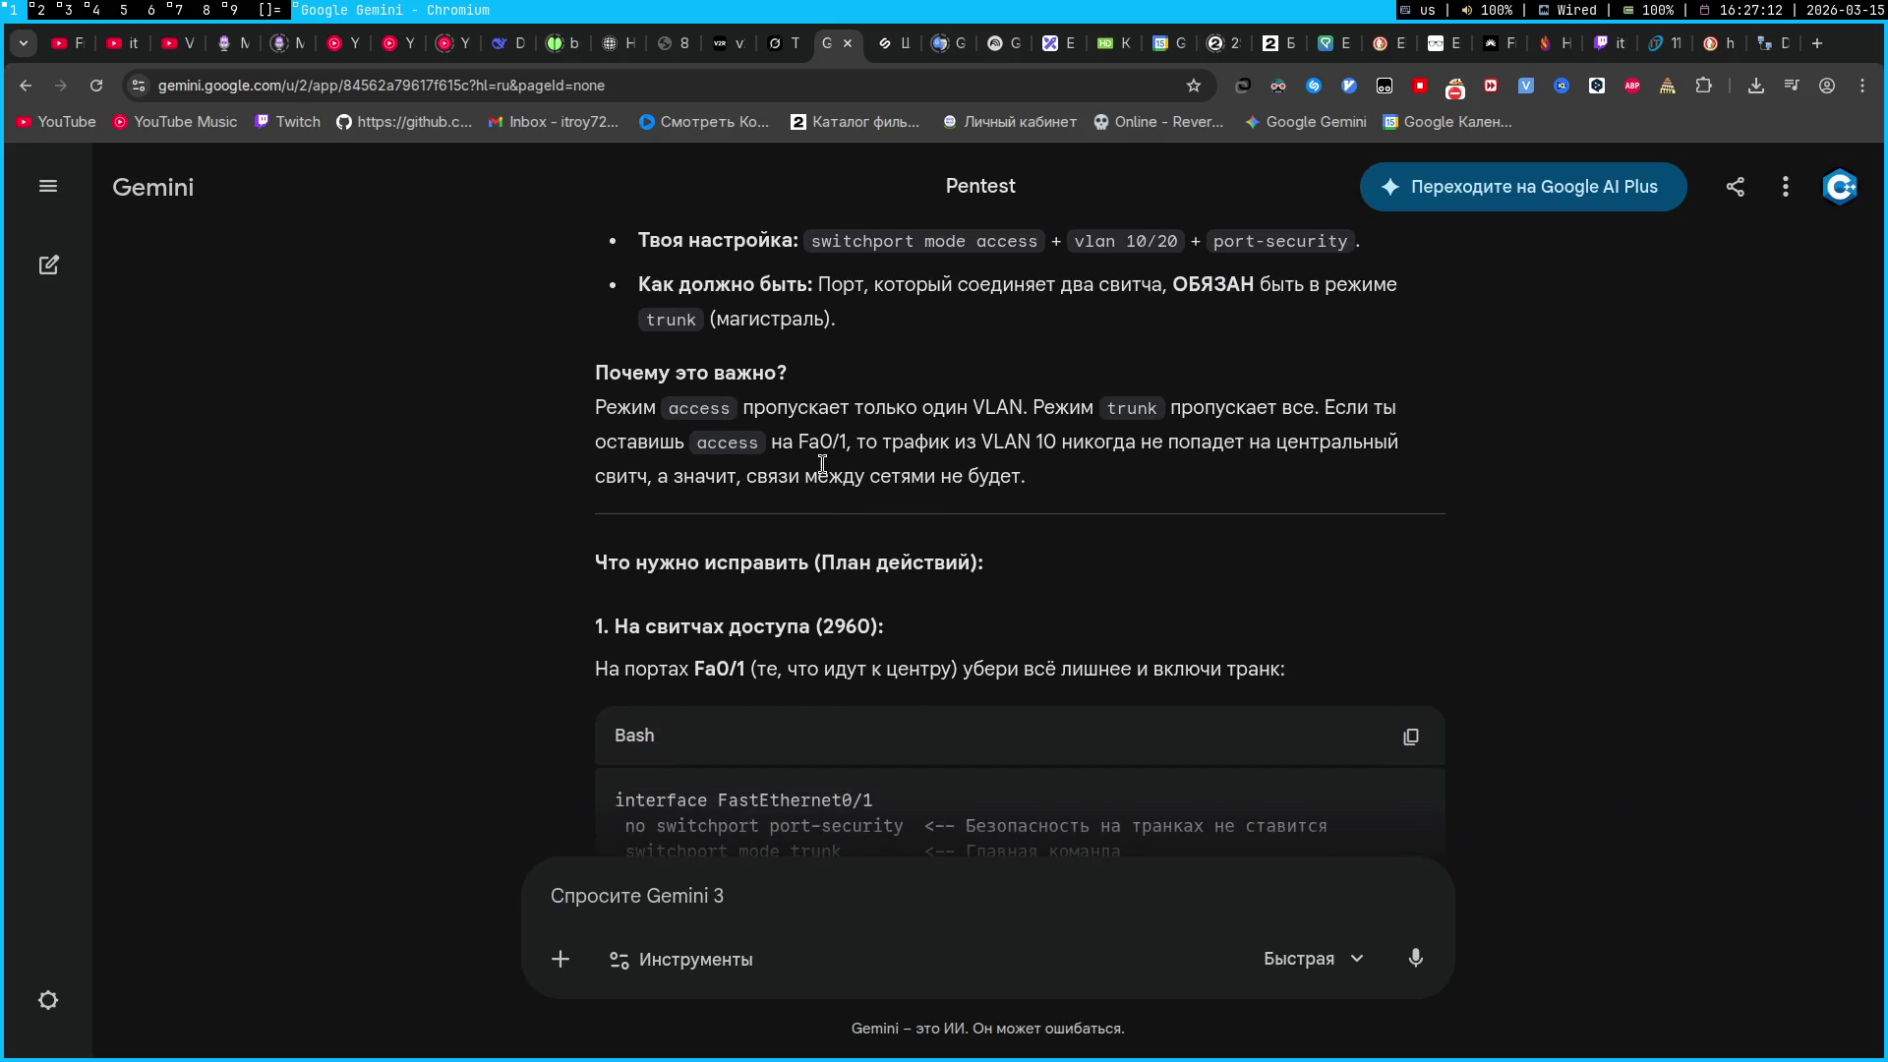
scroll(823, 464, down, 3)
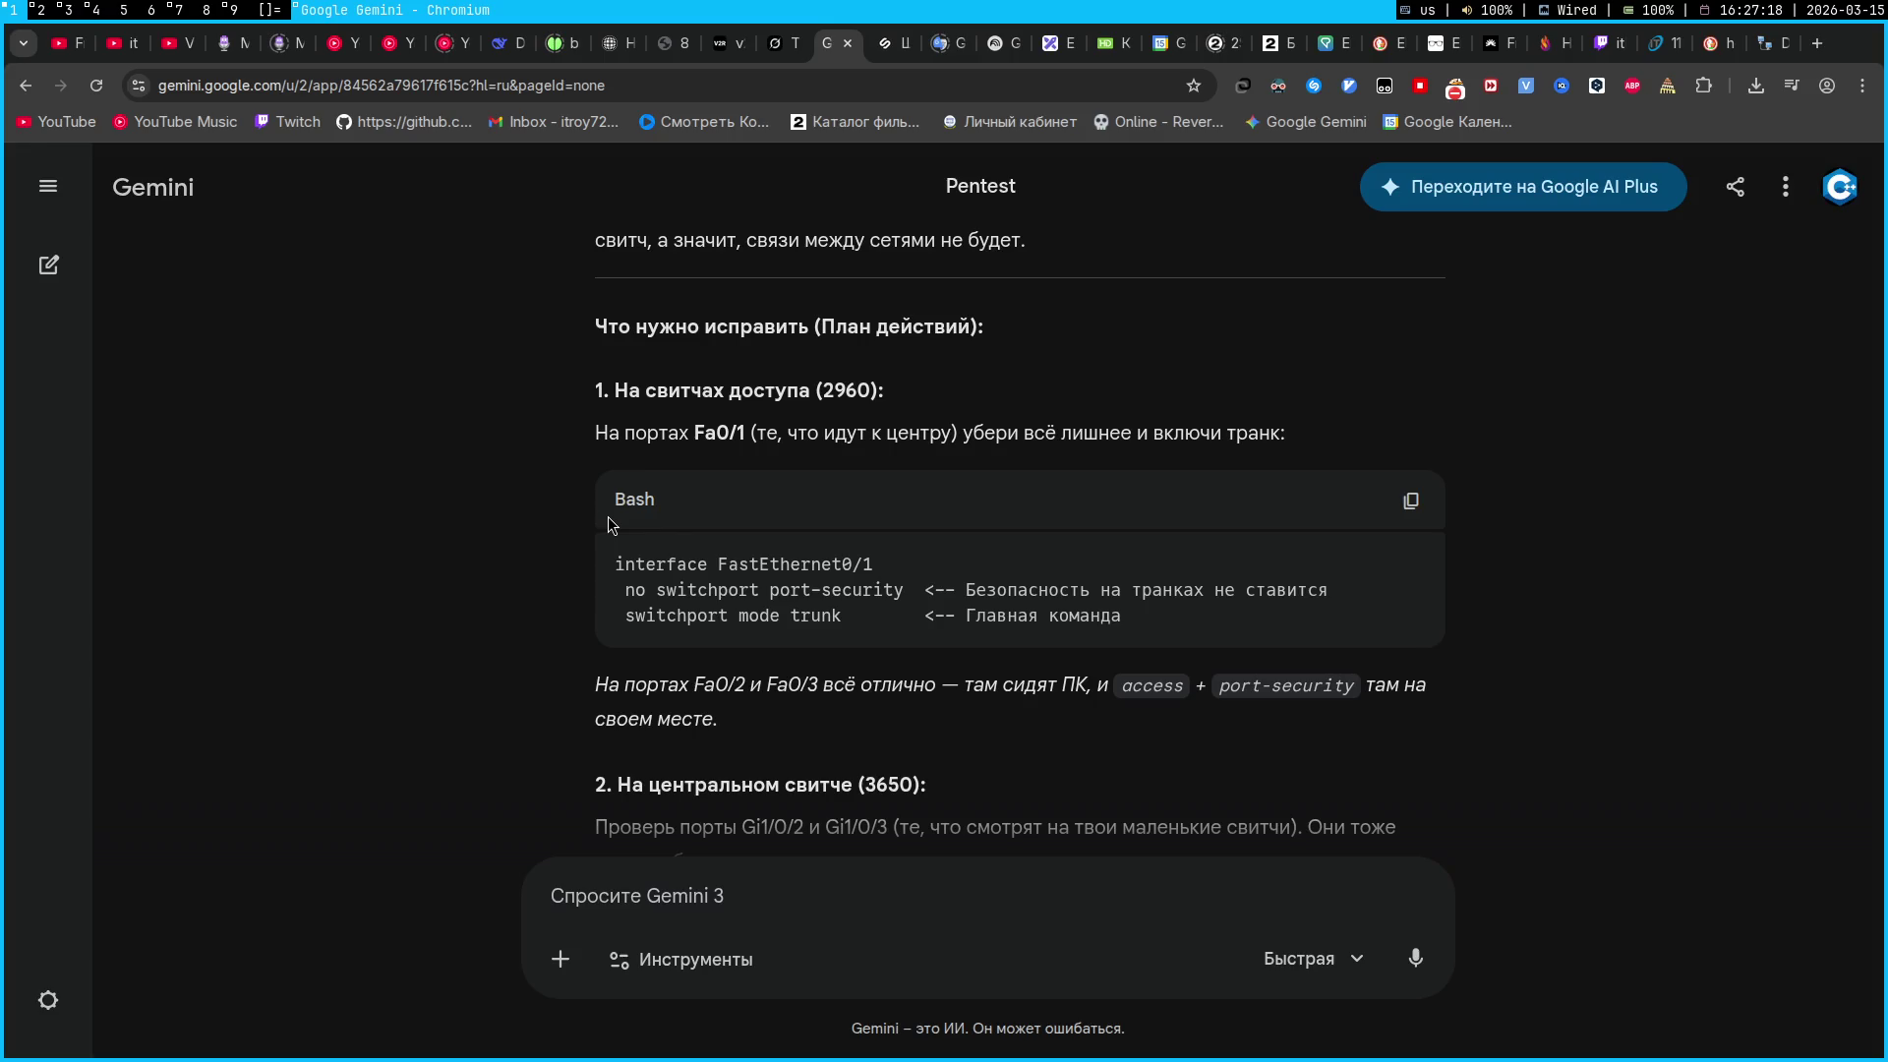
mouse_move(900, 591)
mouse_down()
mouse_move(605, 434)
mouse_move(621, 589)
mouse_up()
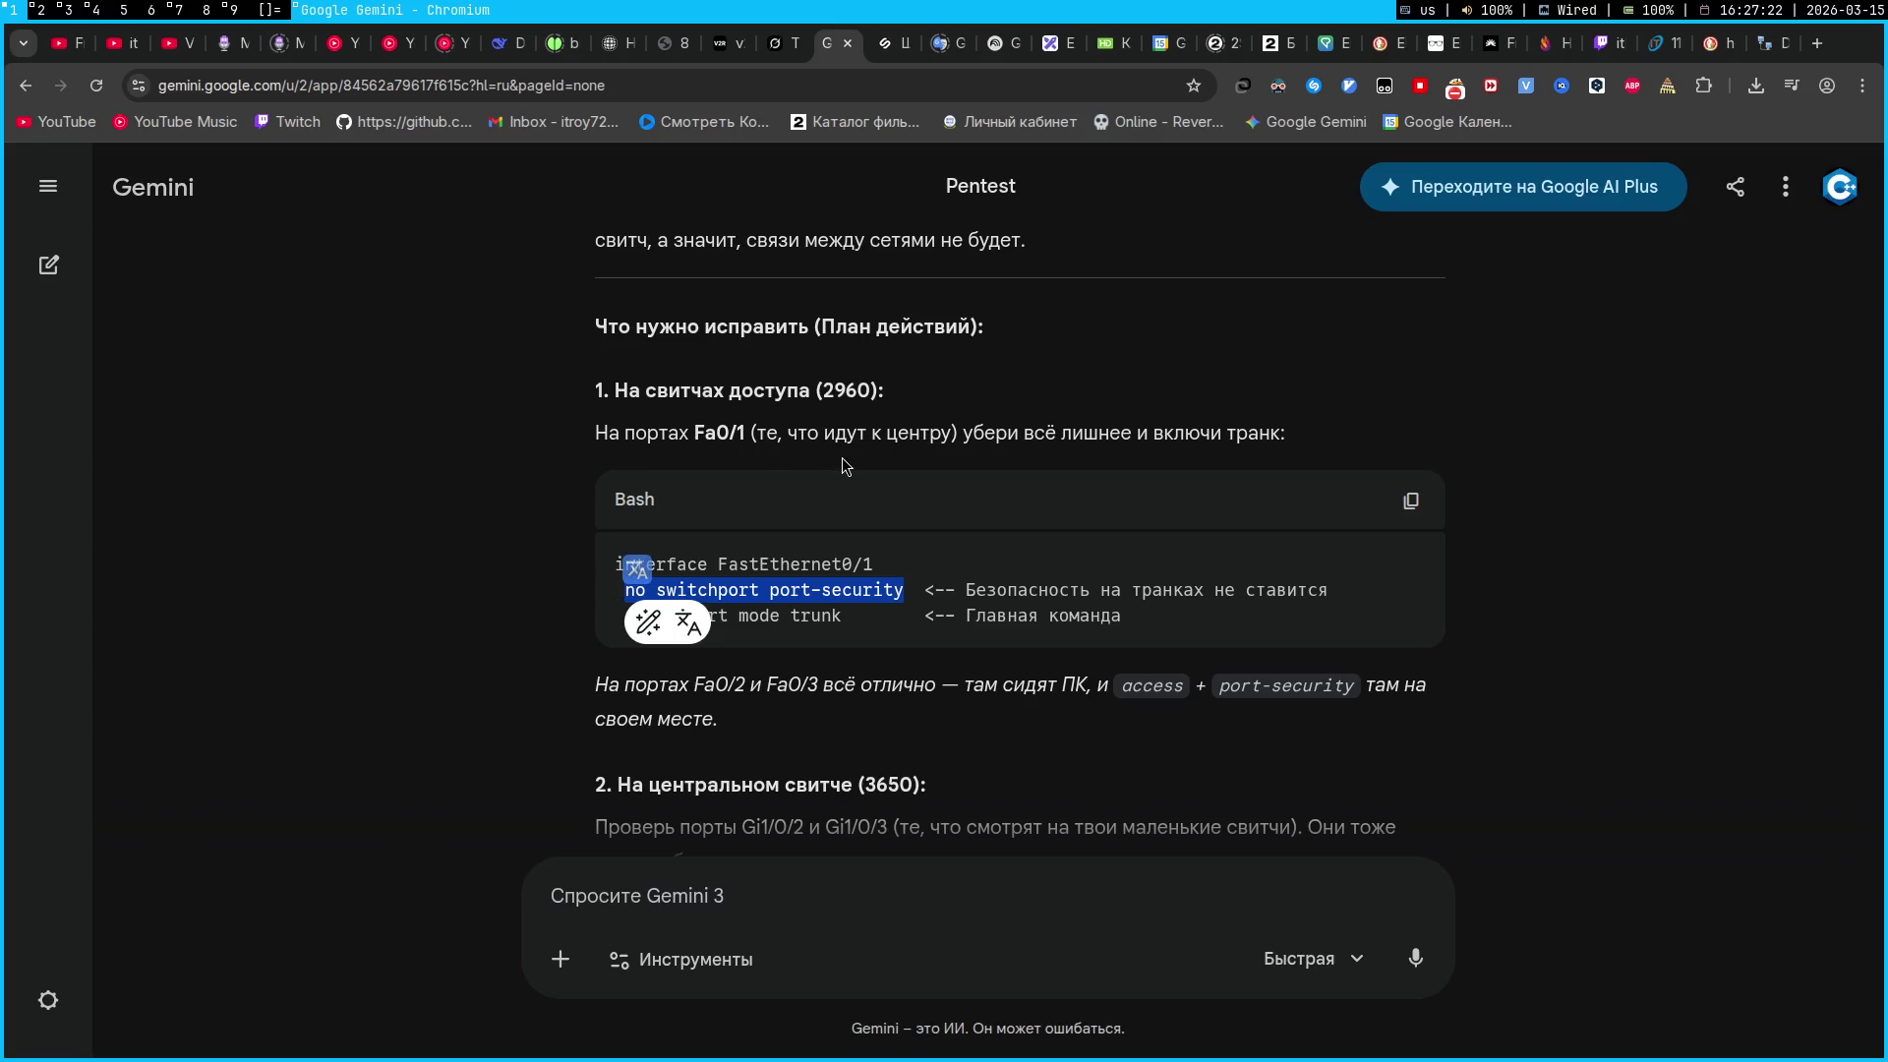
click(1100, 509)
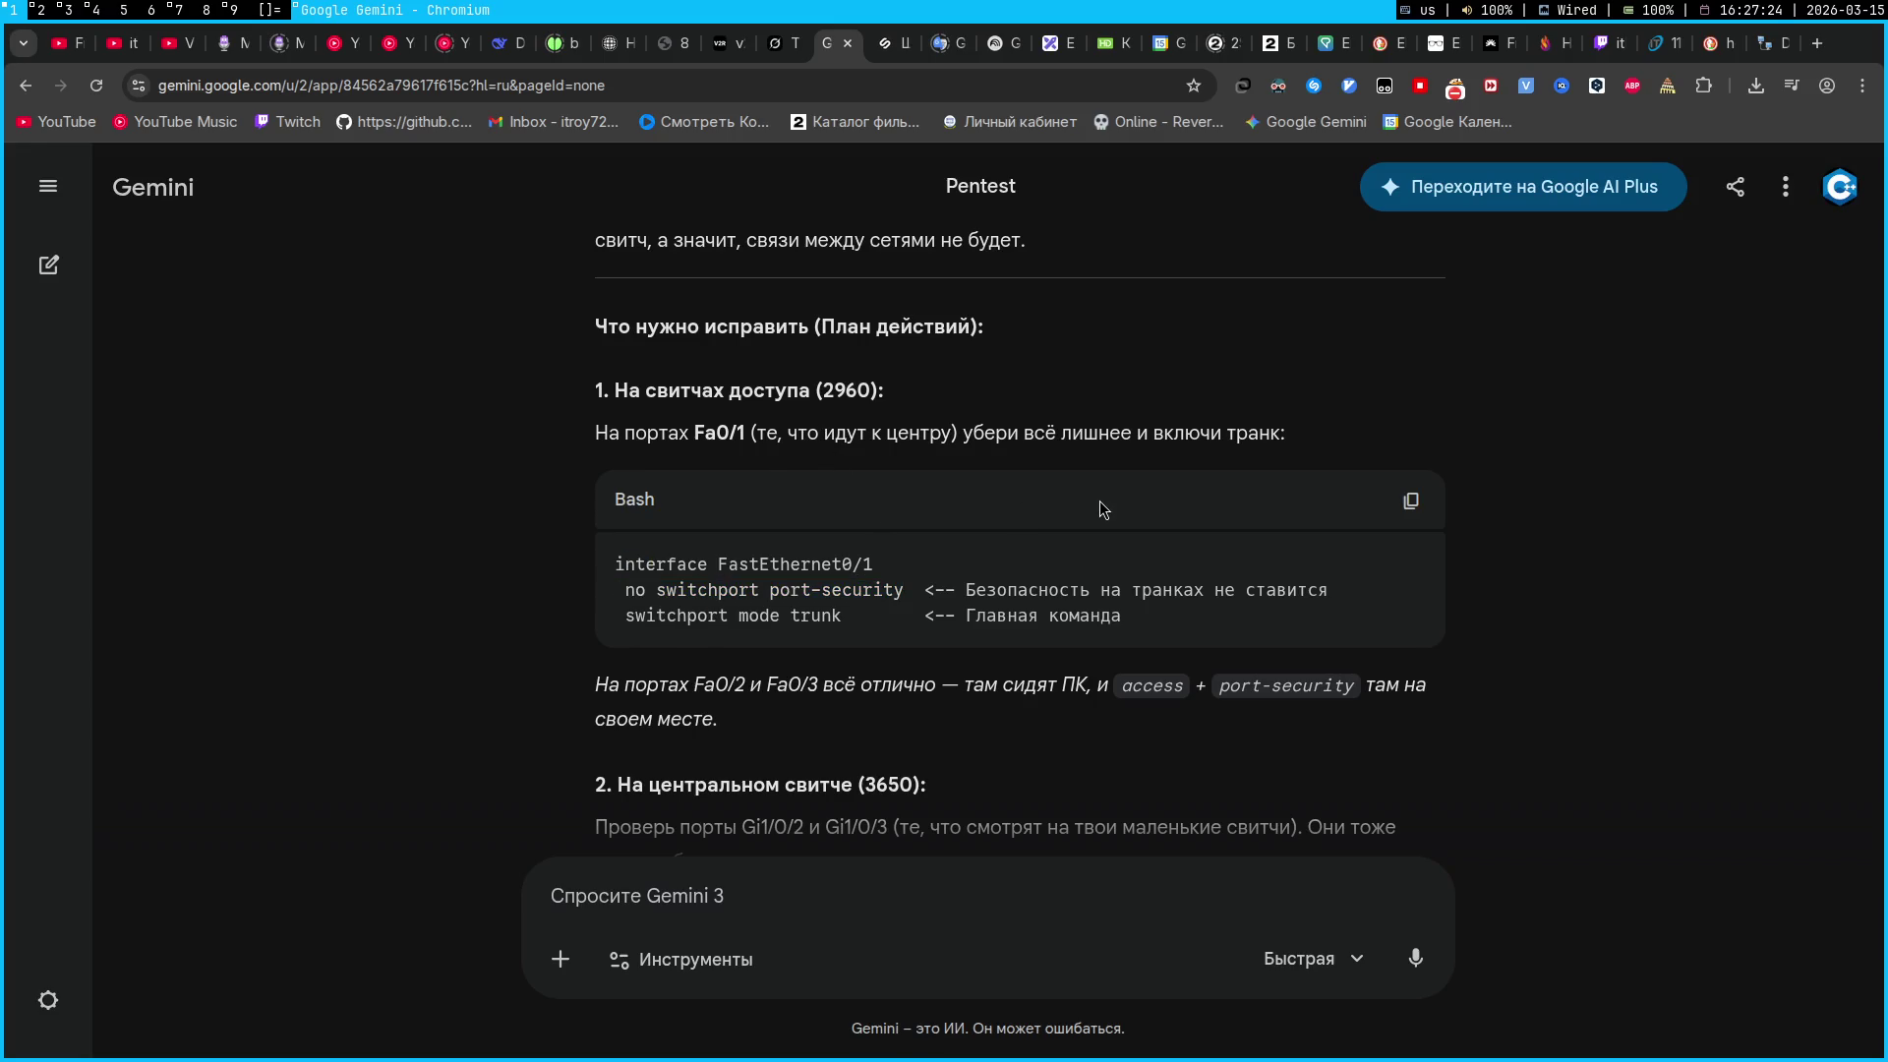
key(super+2)
scroll(1247, 678, down, 15)
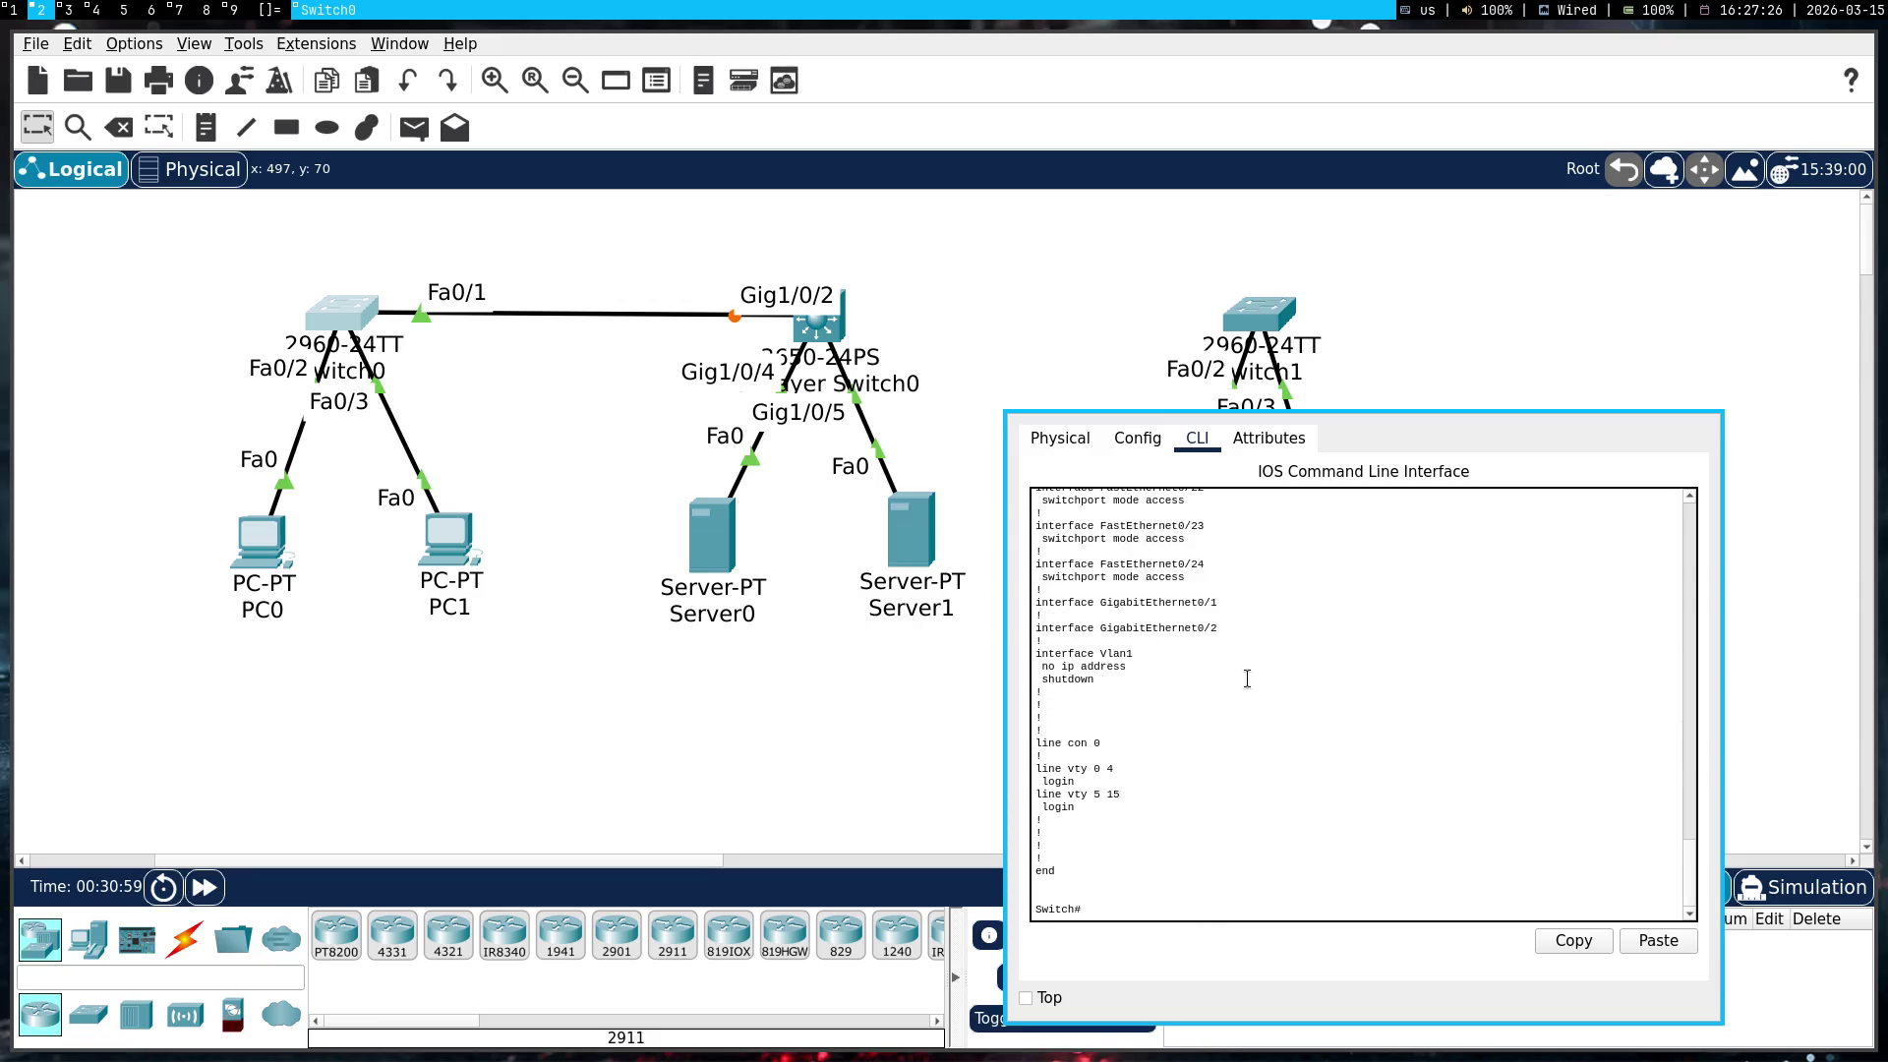
Enter global configuration on Switch0 and select interface Fa0/1
text(int fa0/)
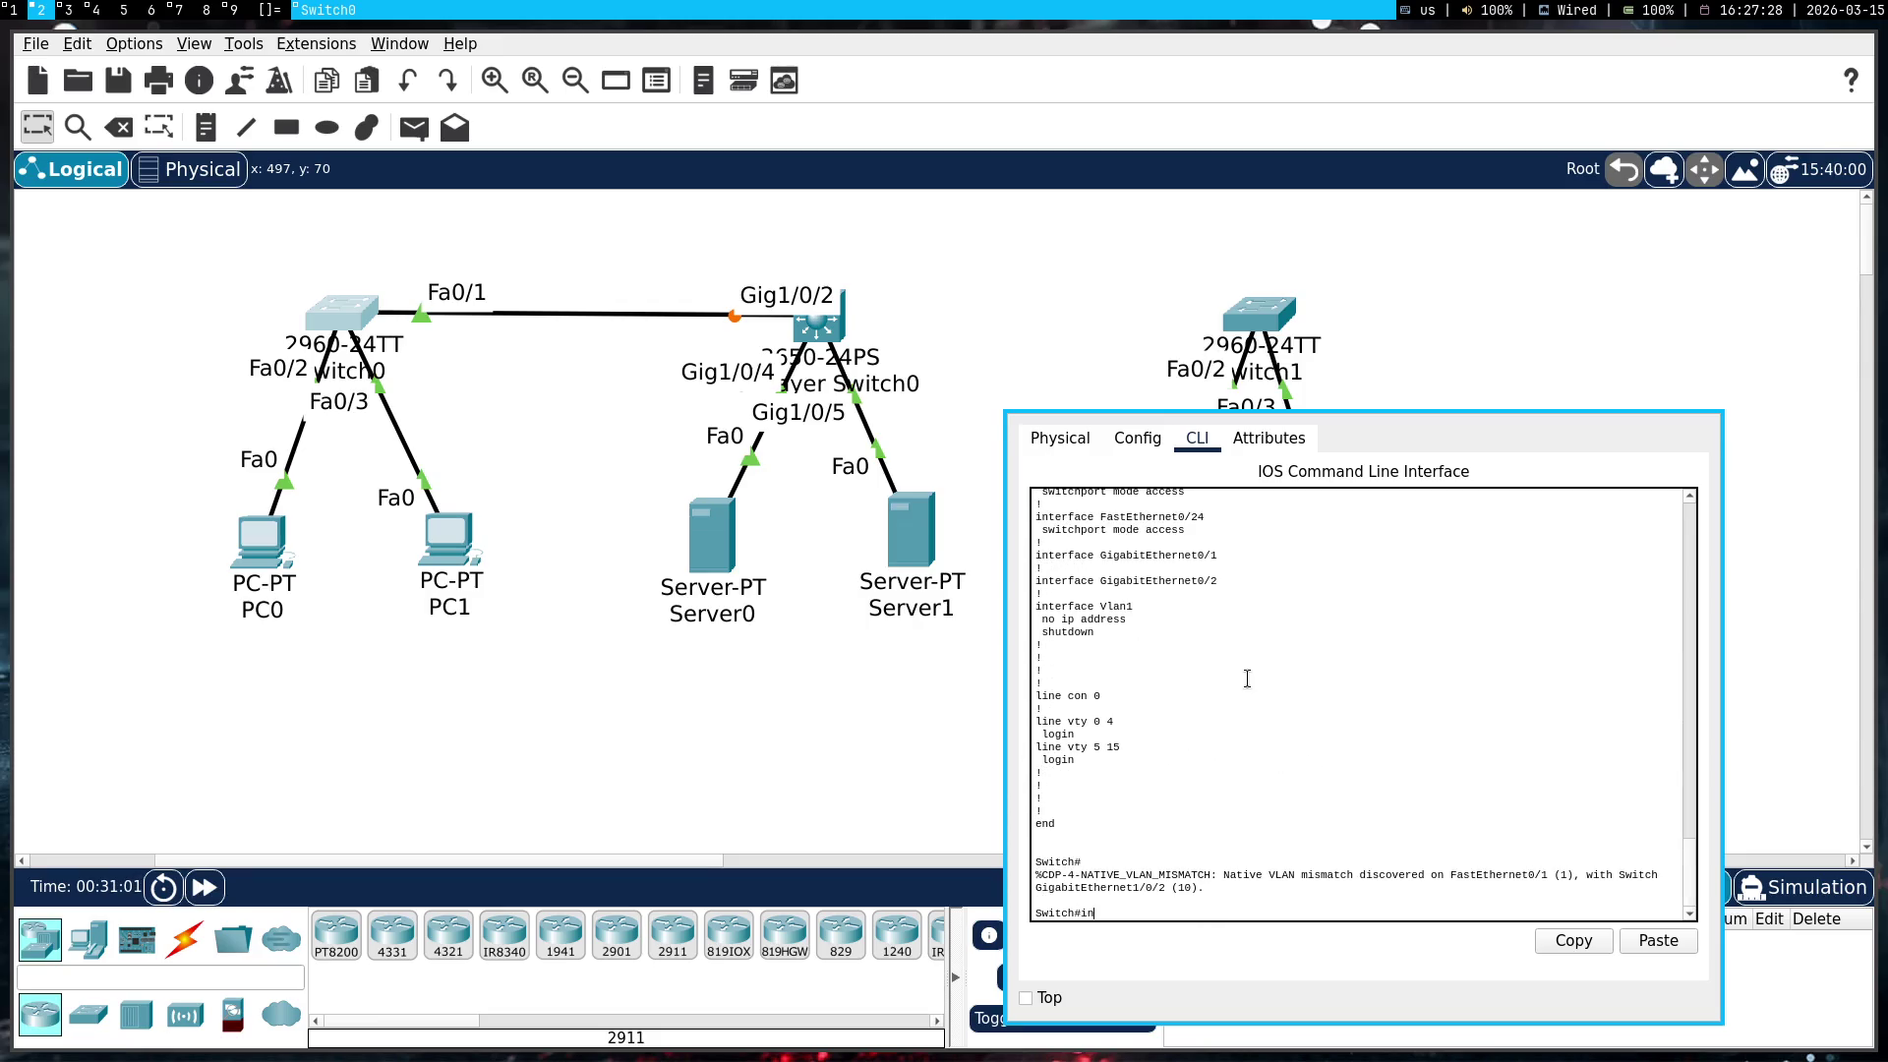
text(1)
key(Return)
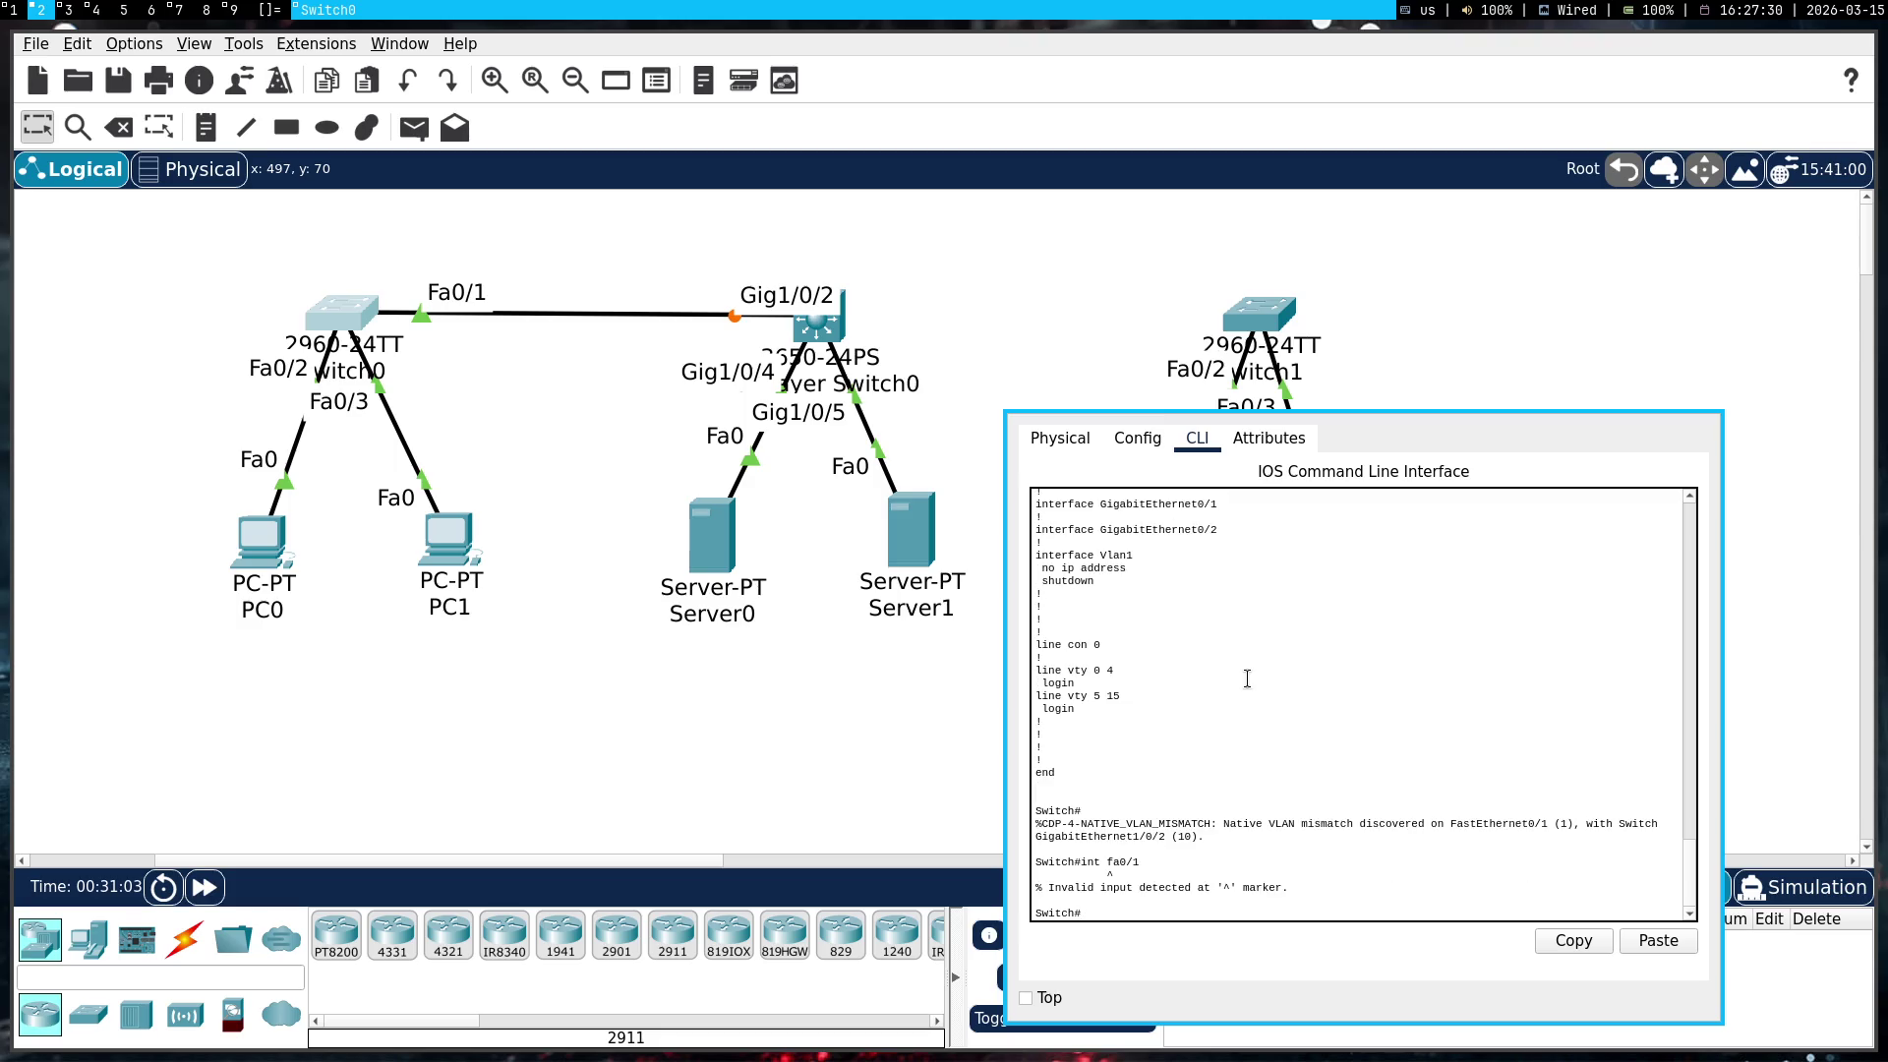
text(conf t)
key(Return)
text(int fa01)
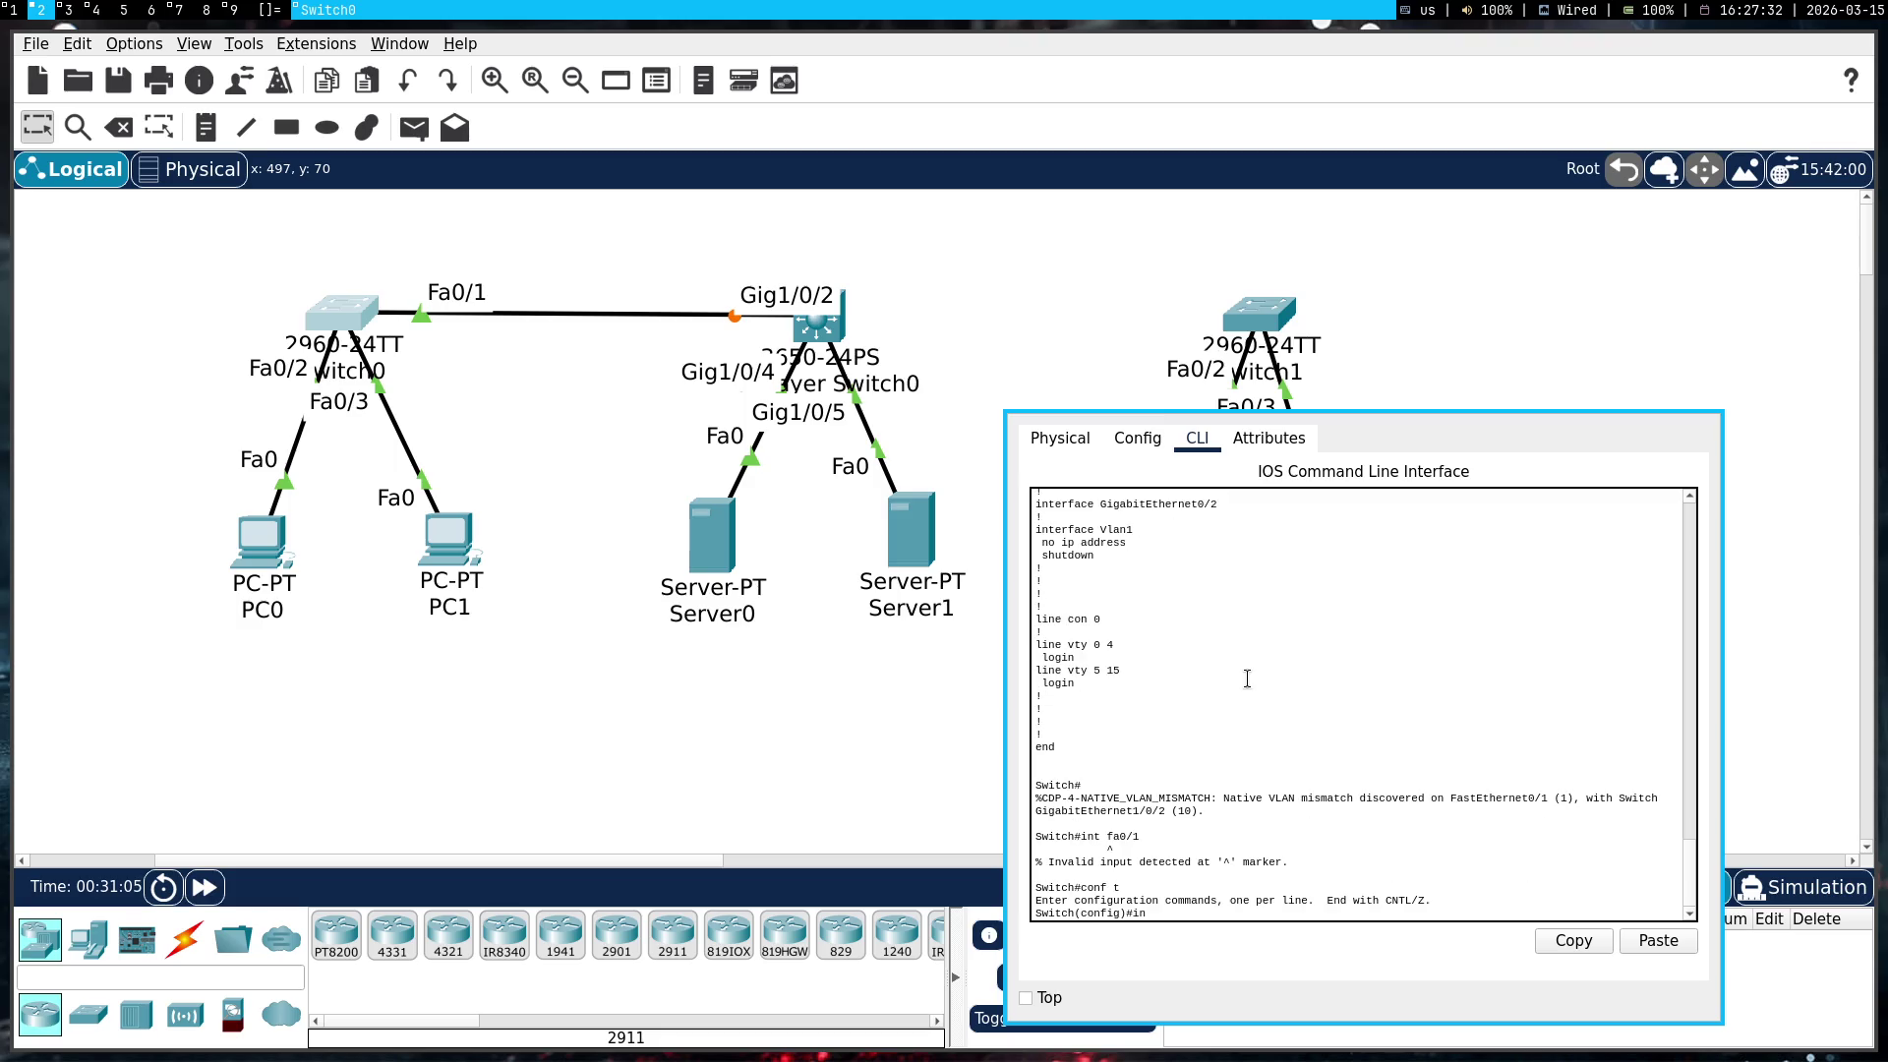
key(BackSpace)
text(/1)
key(Return)
Paste and run 'no switchport port-security' on Fa0/1, end, and close Switch0's window
right_click(1247, 679)
click(1294, 717)
key(Return)
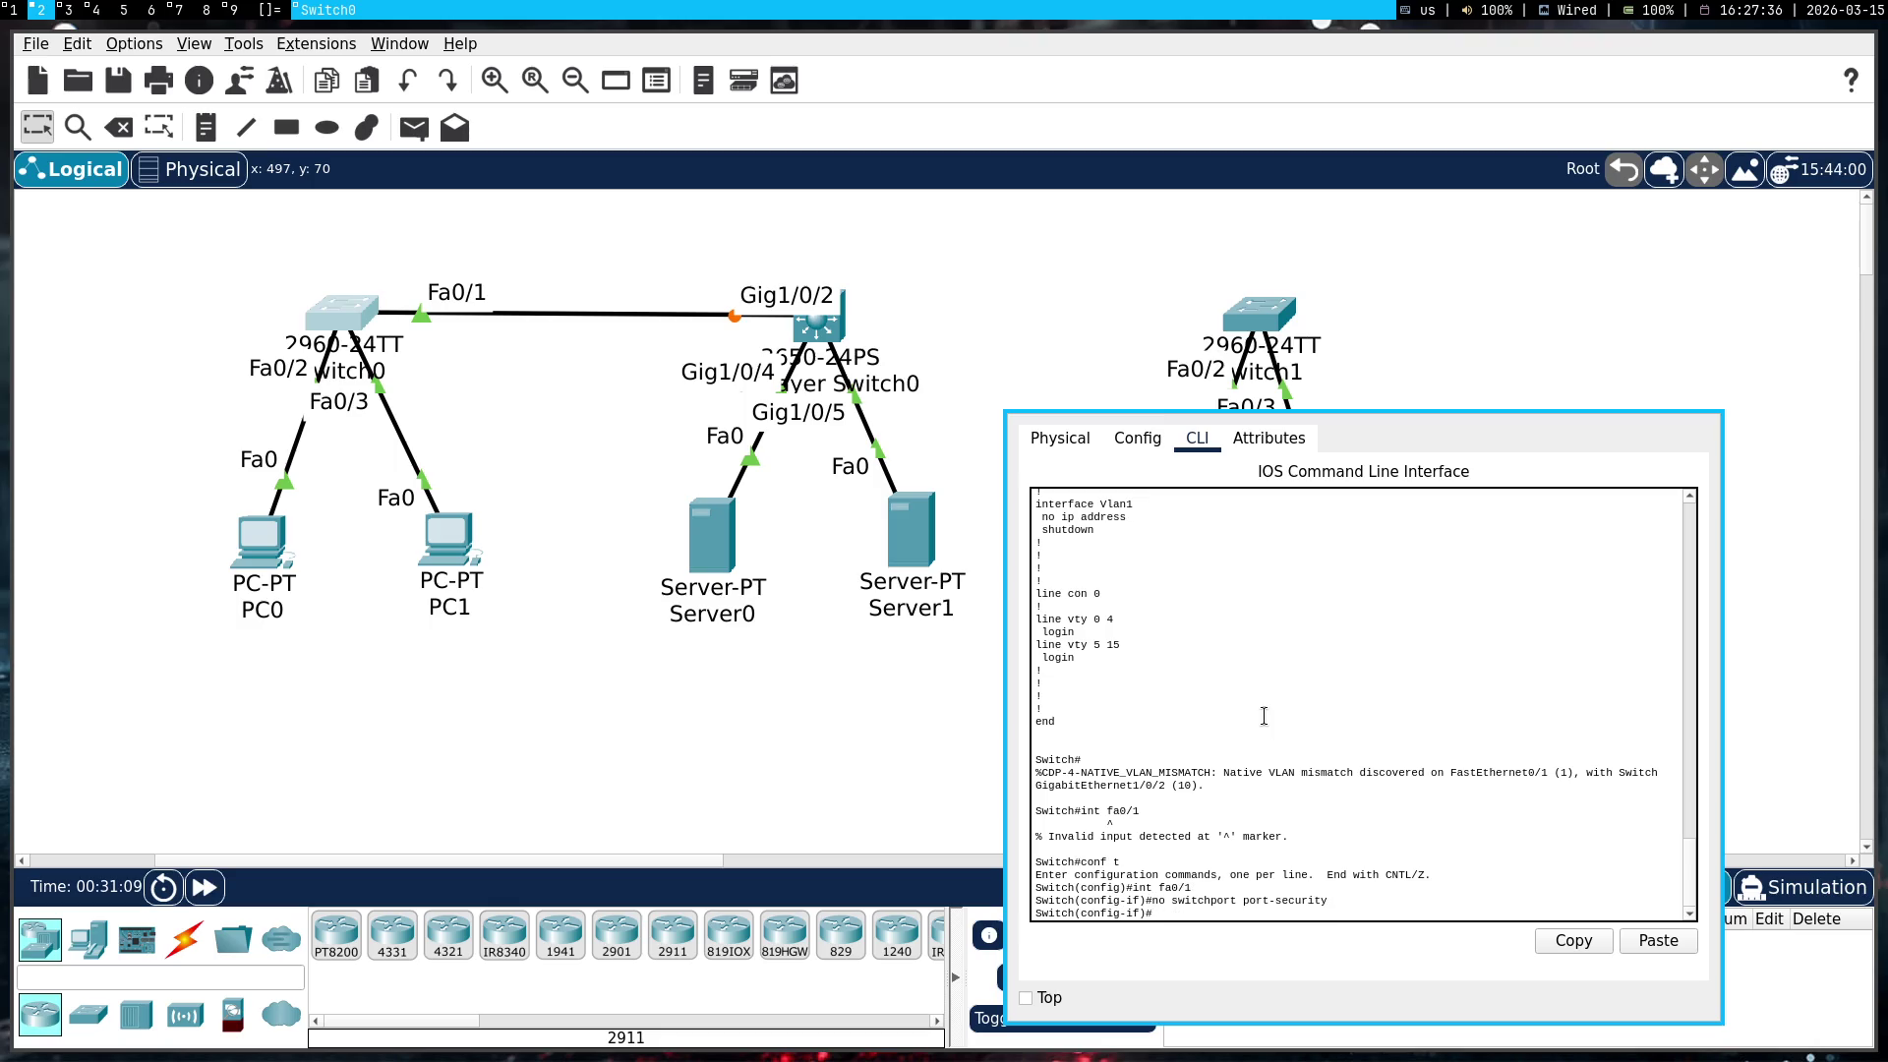
text(end)
key(Return)
key(super+shift+q)
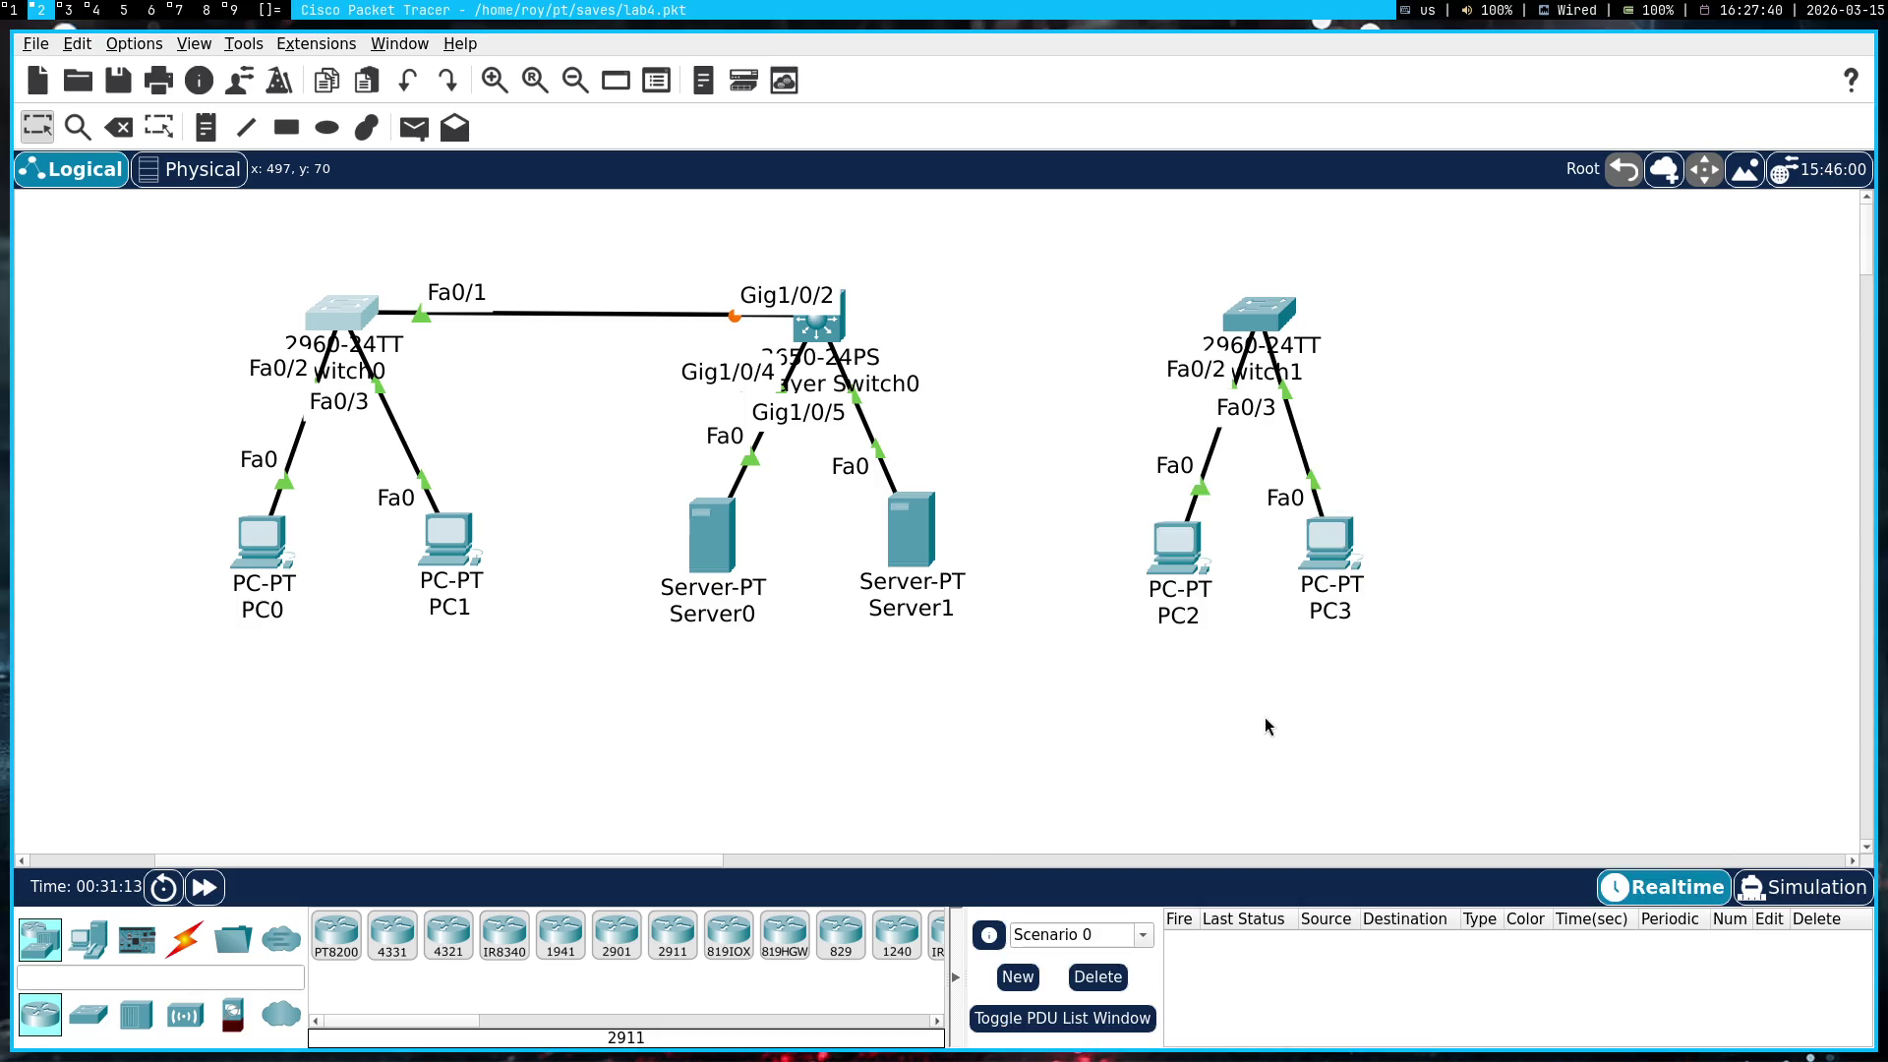
On Switch1, paste 'no switchport port-security' under interface Fa0/1 and exit configuration
click(1218, 322)
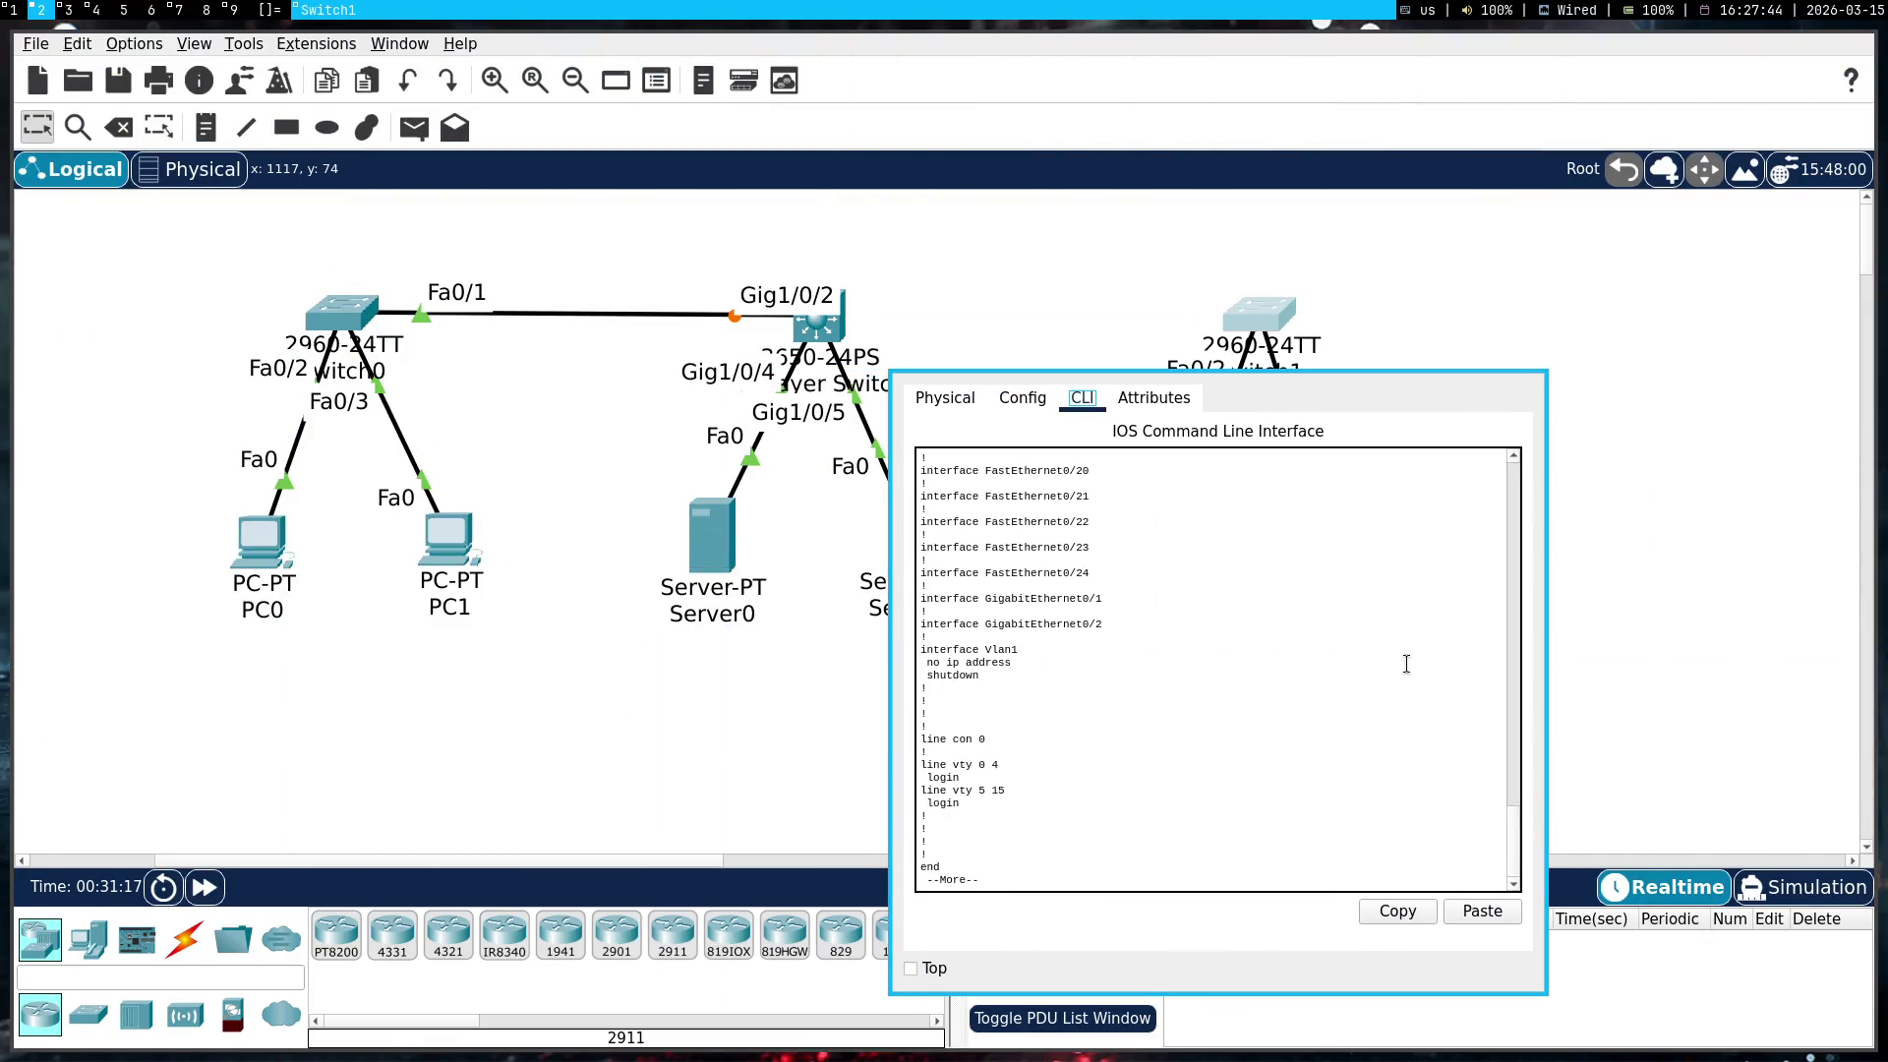
click(1358, 778)
key(space)
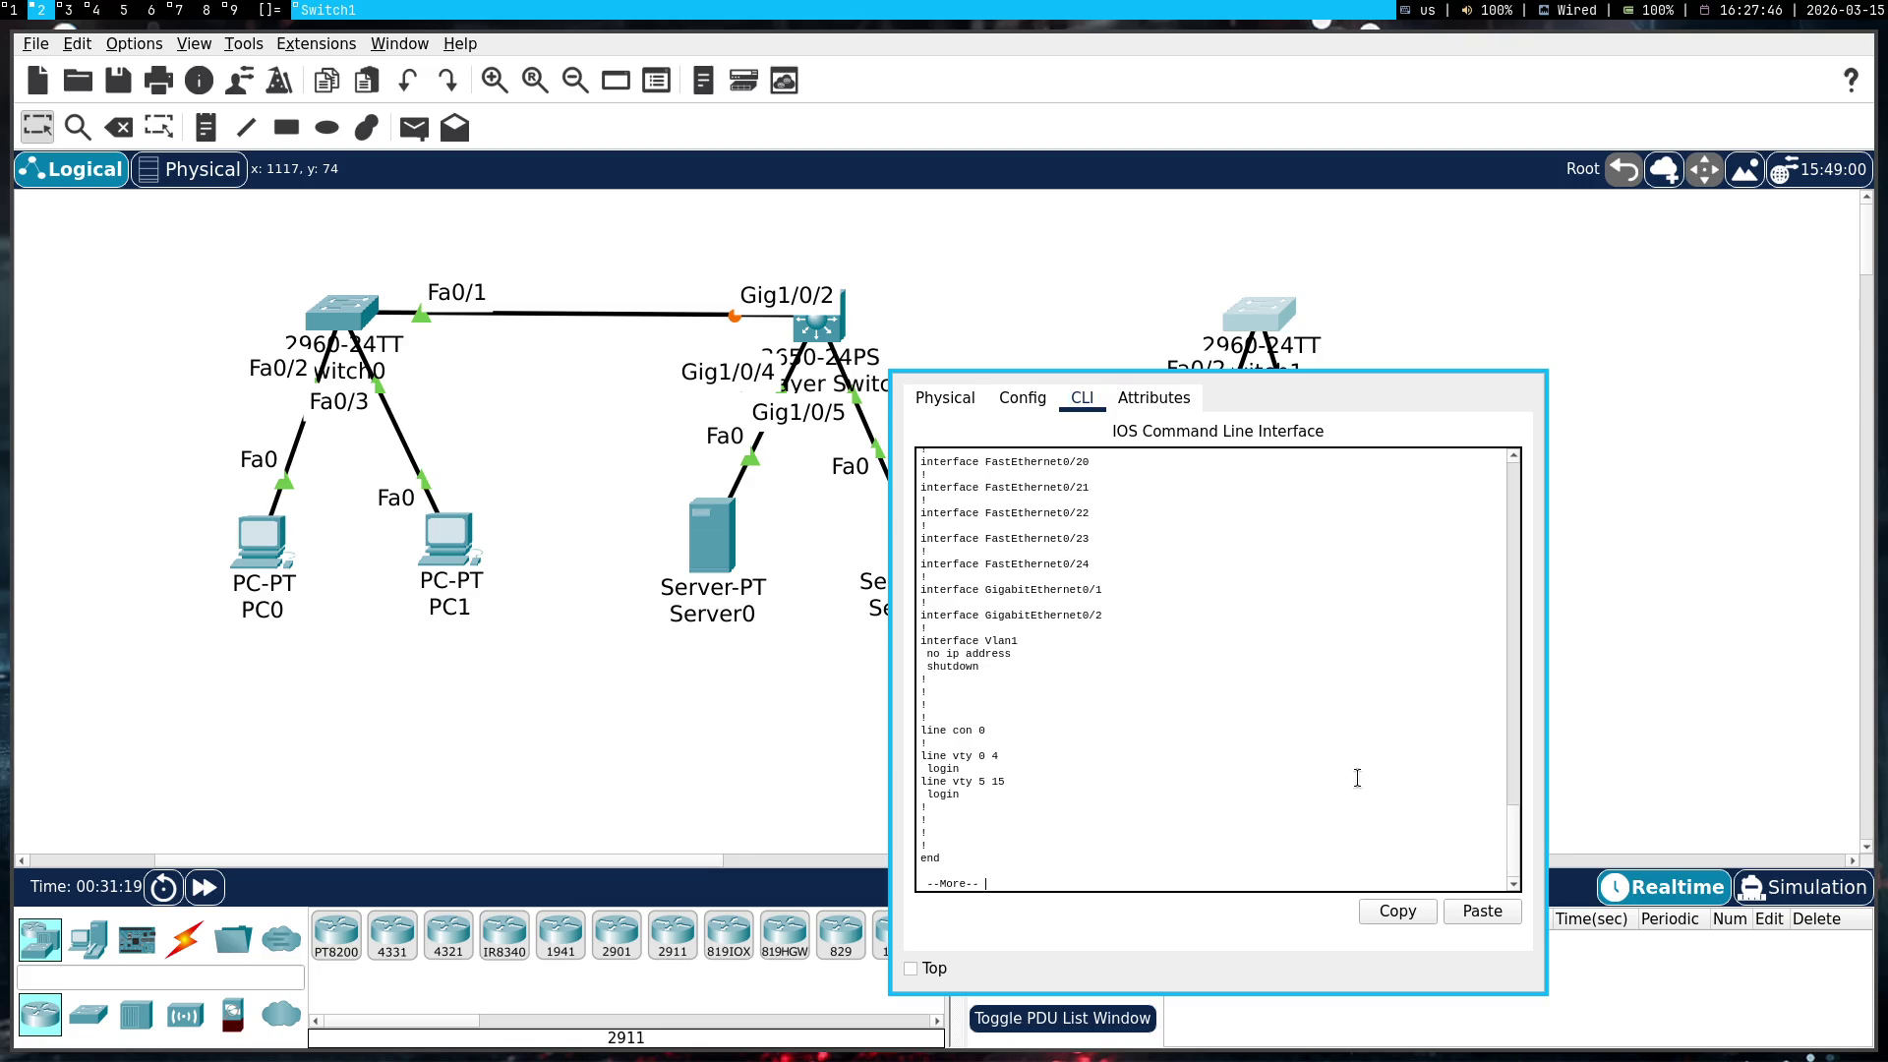
text(conf t)
key(Return)
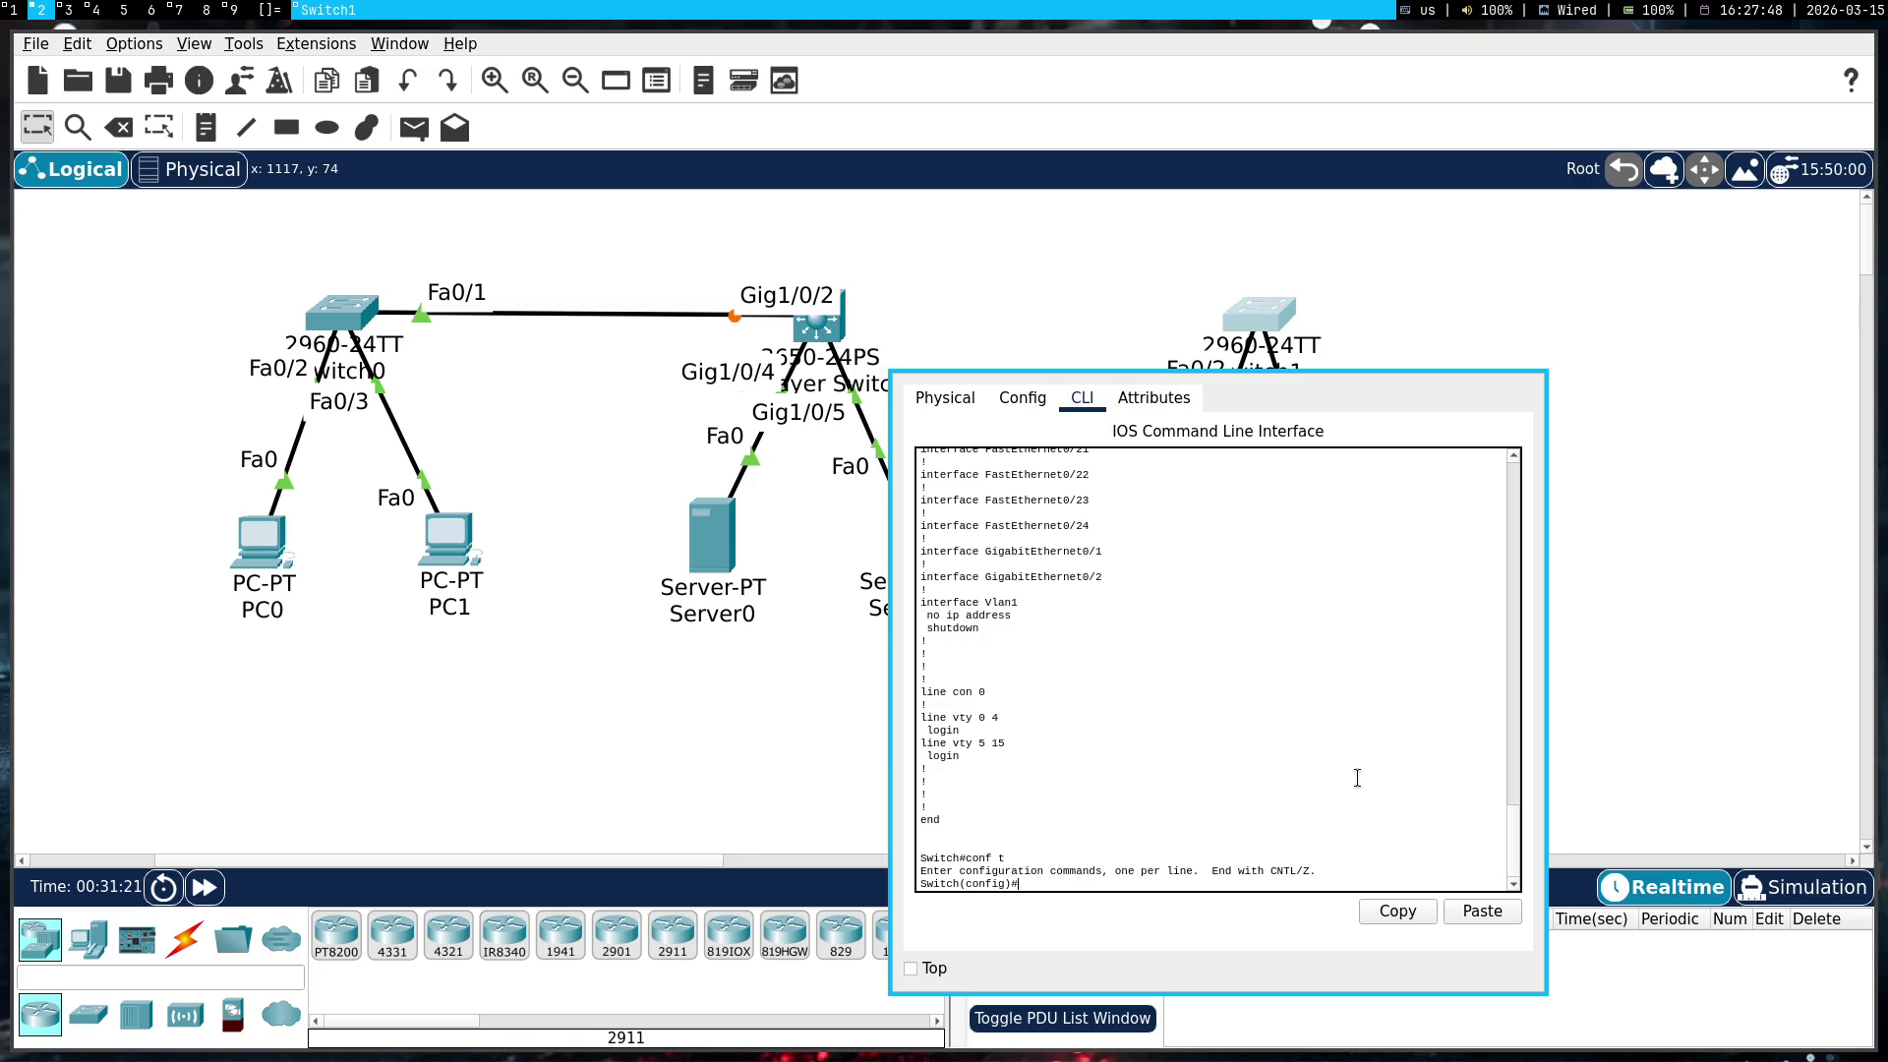
text(intfa0/1)
key(Return)
right_click(1359, 785)
click(1405, 815)
key(Return)
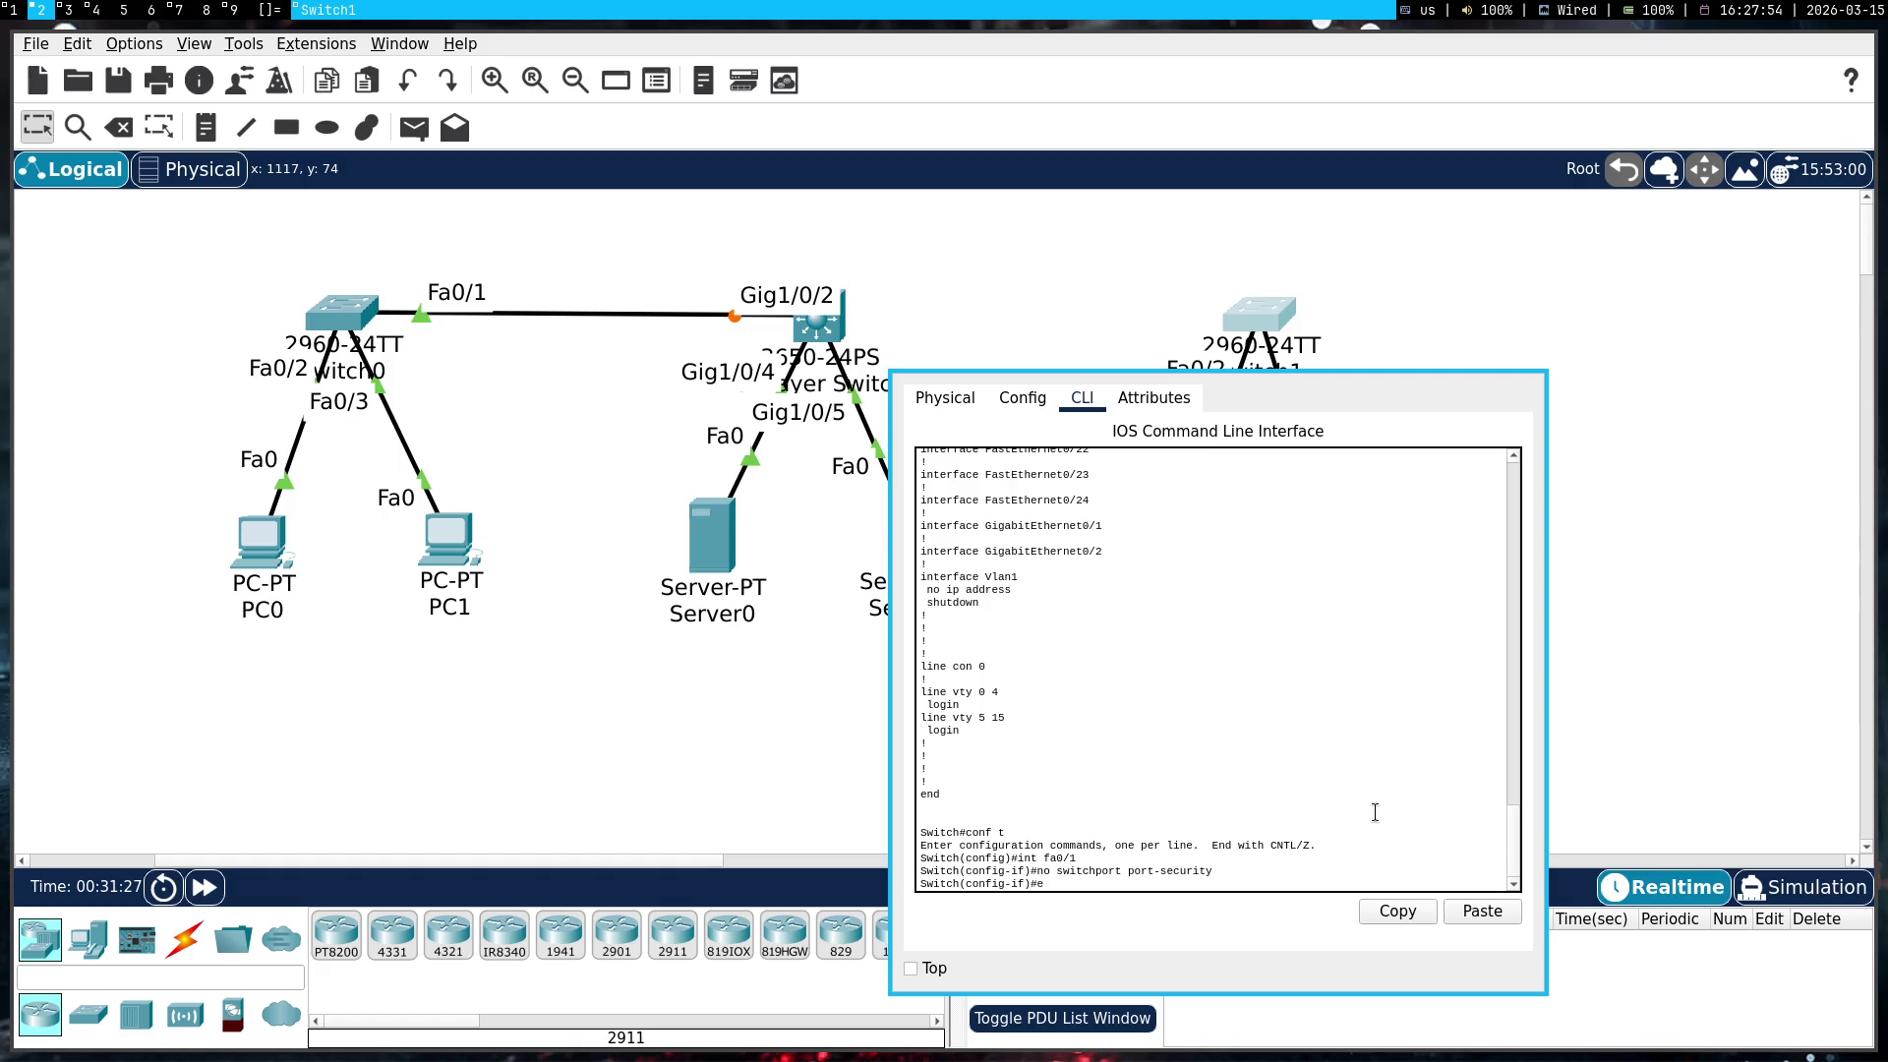
text(end)
key(Return)
Display Switch1's running configuration with 'show running-config' and scroll up to Fa0/1
text(showw running-conf)
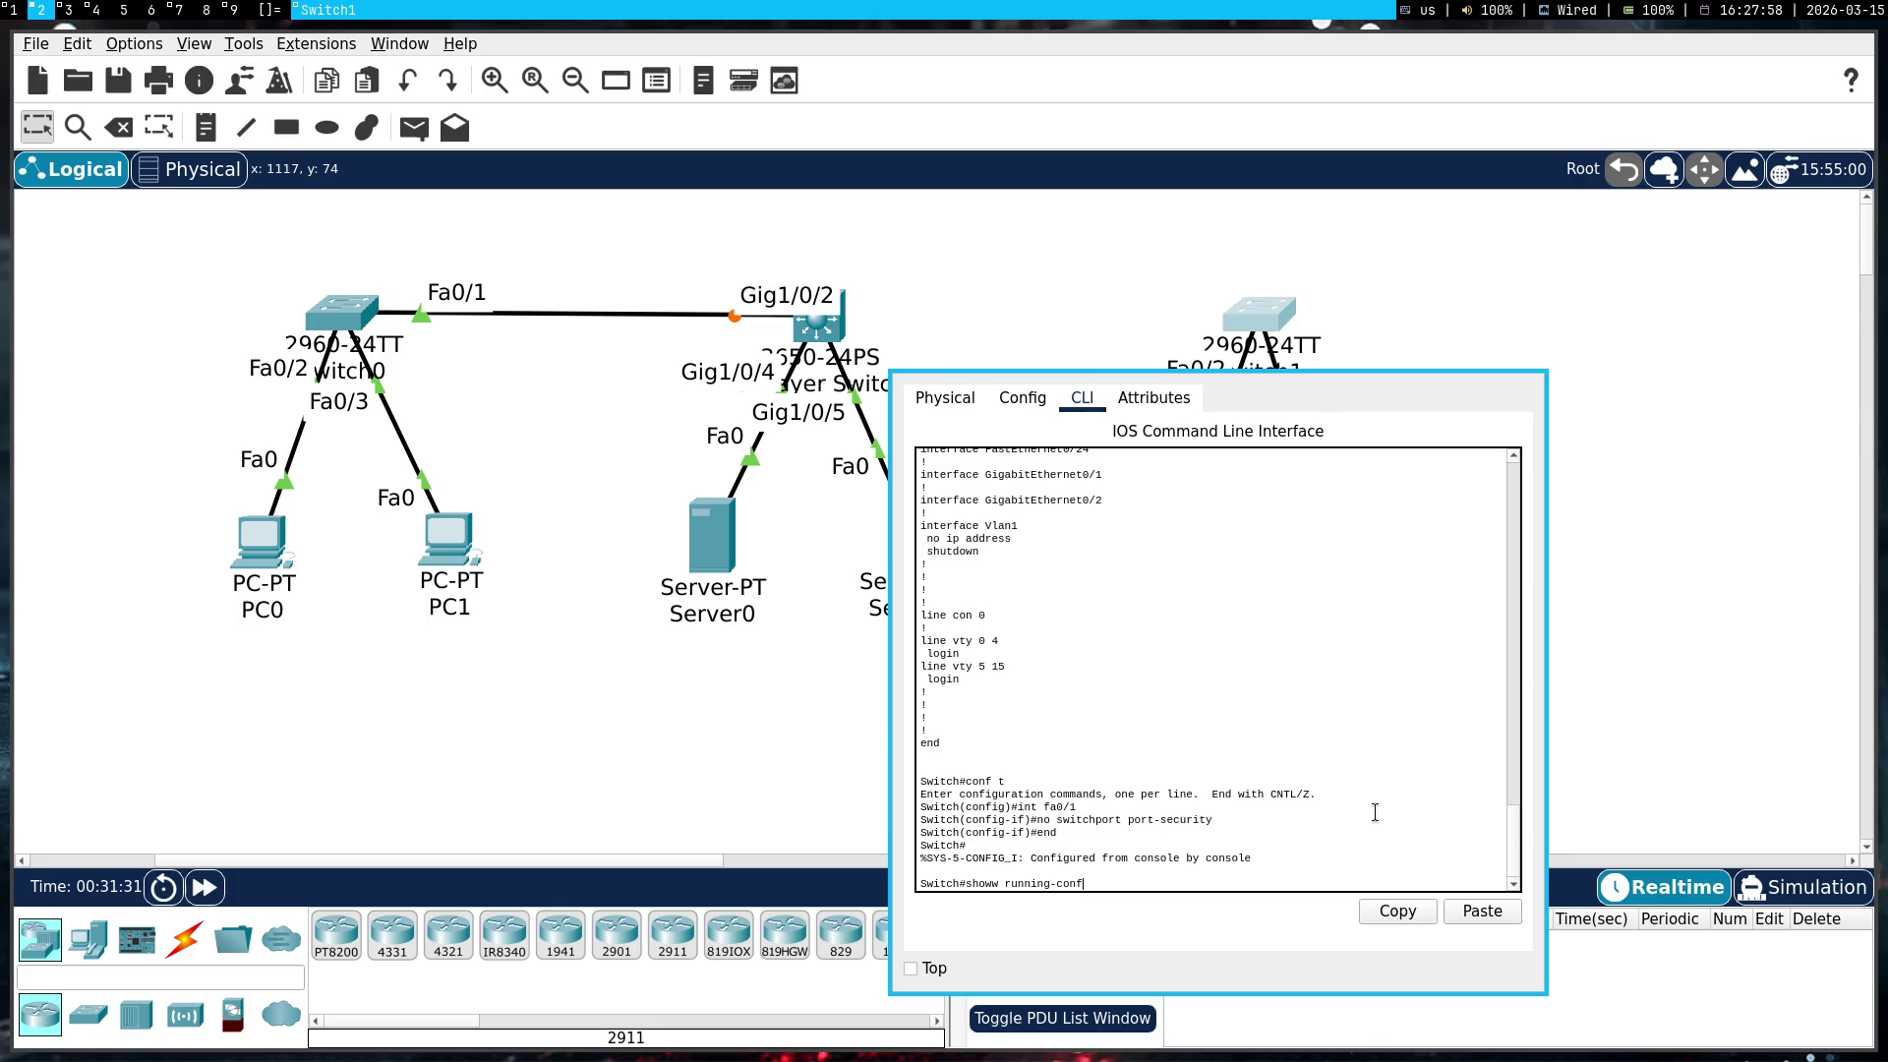
text(fig)
key(Return)
key(Up)
key(Down)
text(show)
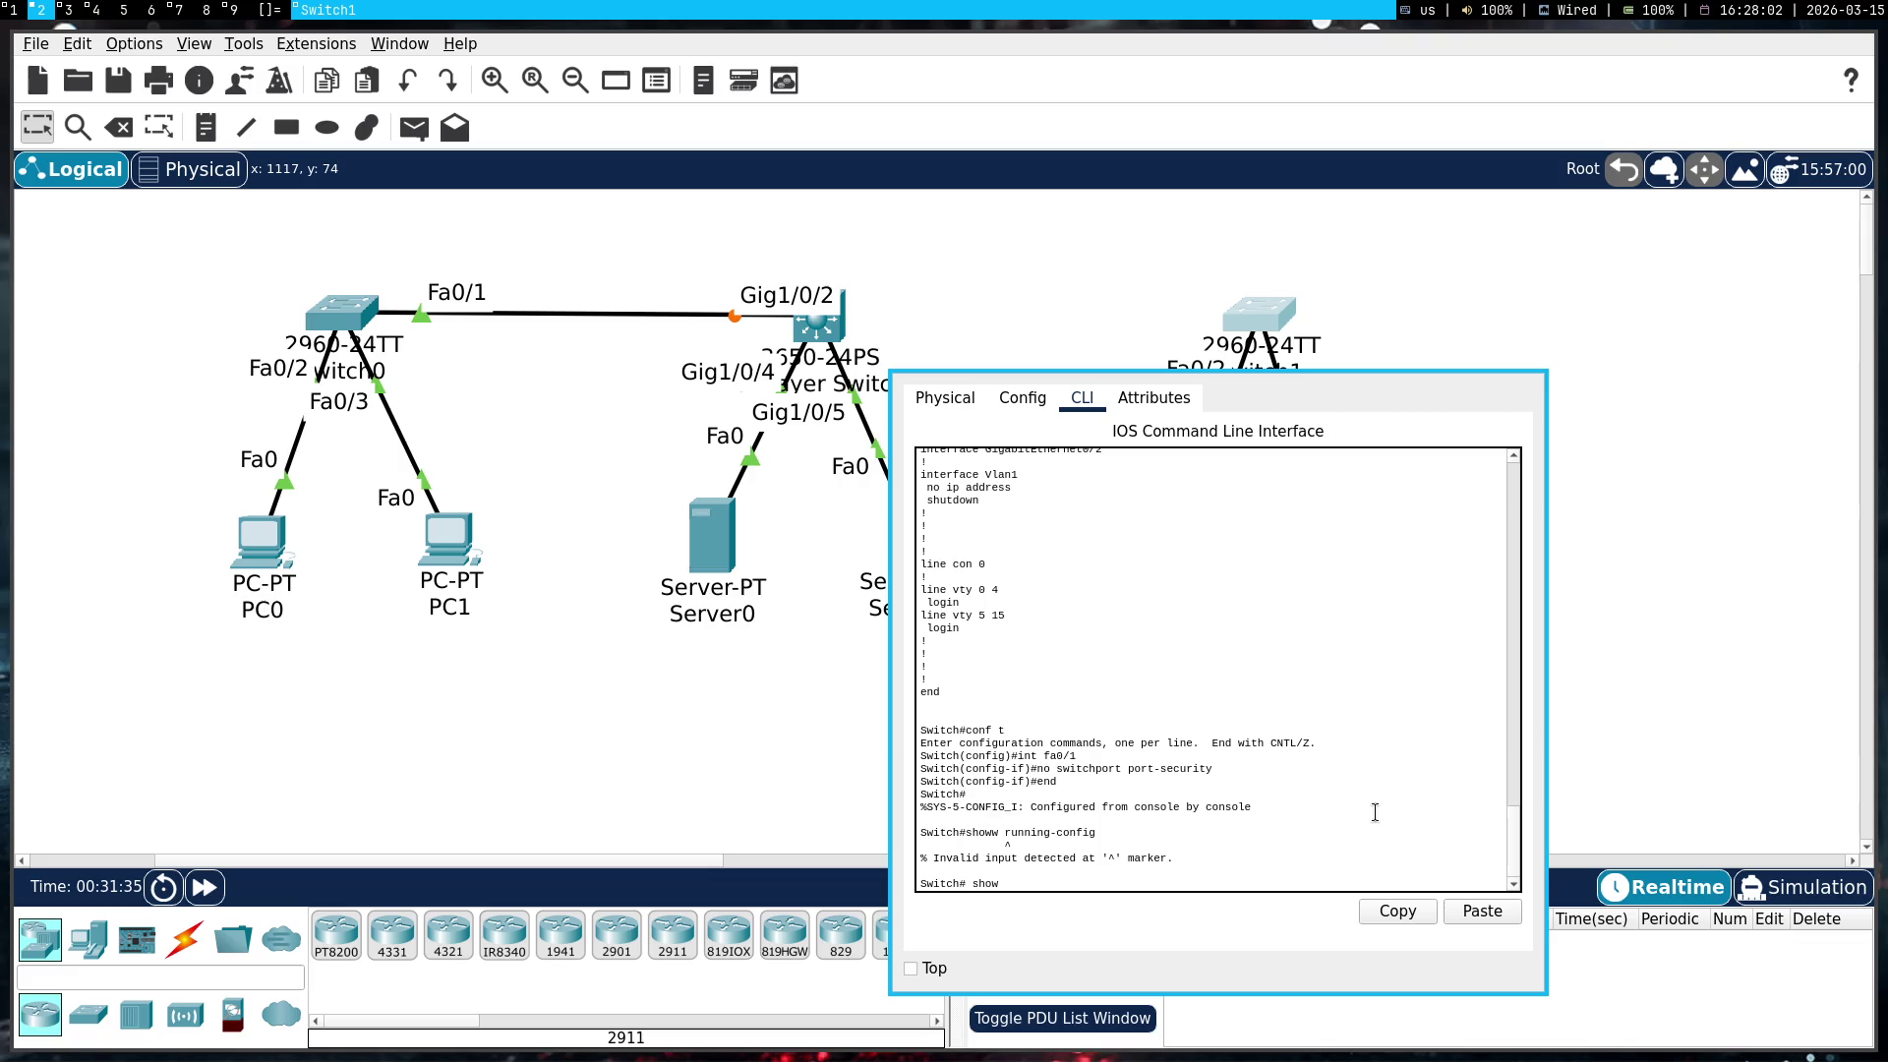
text( running-config)
key(Return)
scroll(1375, 813, up, 15)
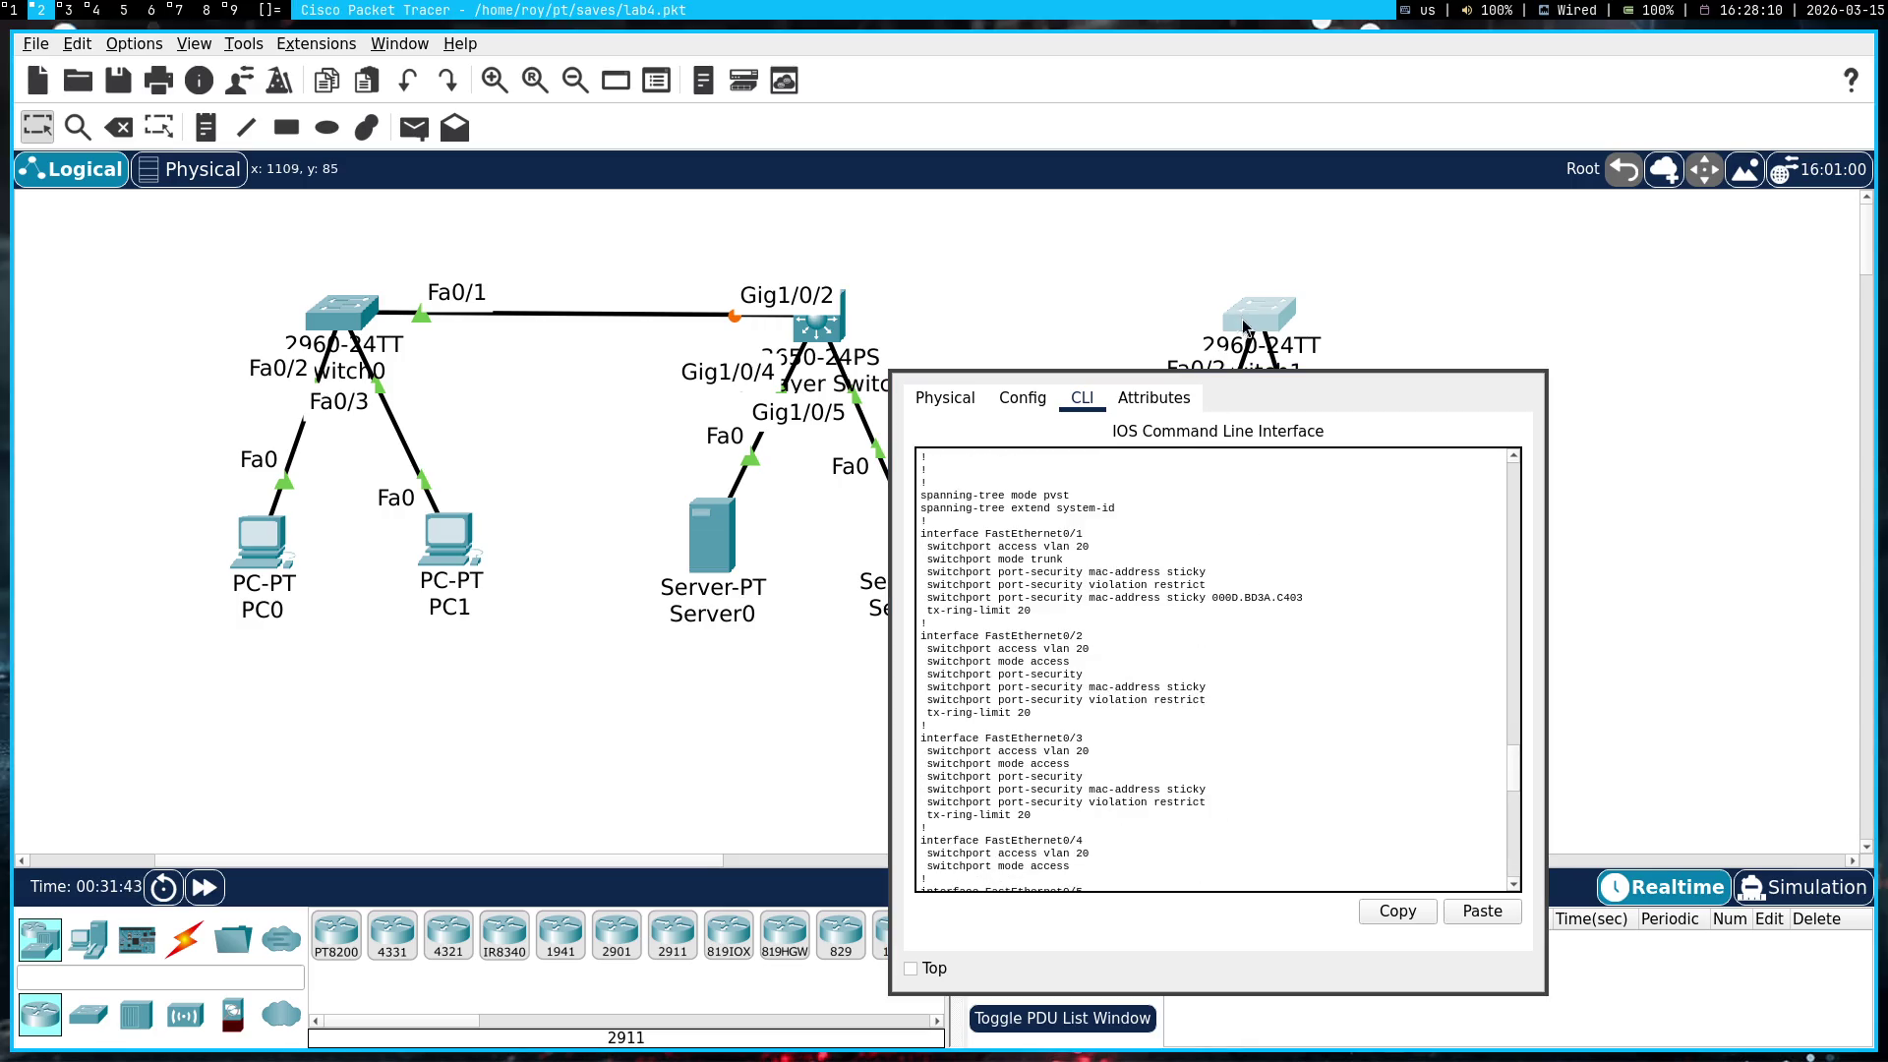
mouse_move(1254, 332)
Copy Switch1's Fa0/1 configuration block from the CLI output
key(super+1)
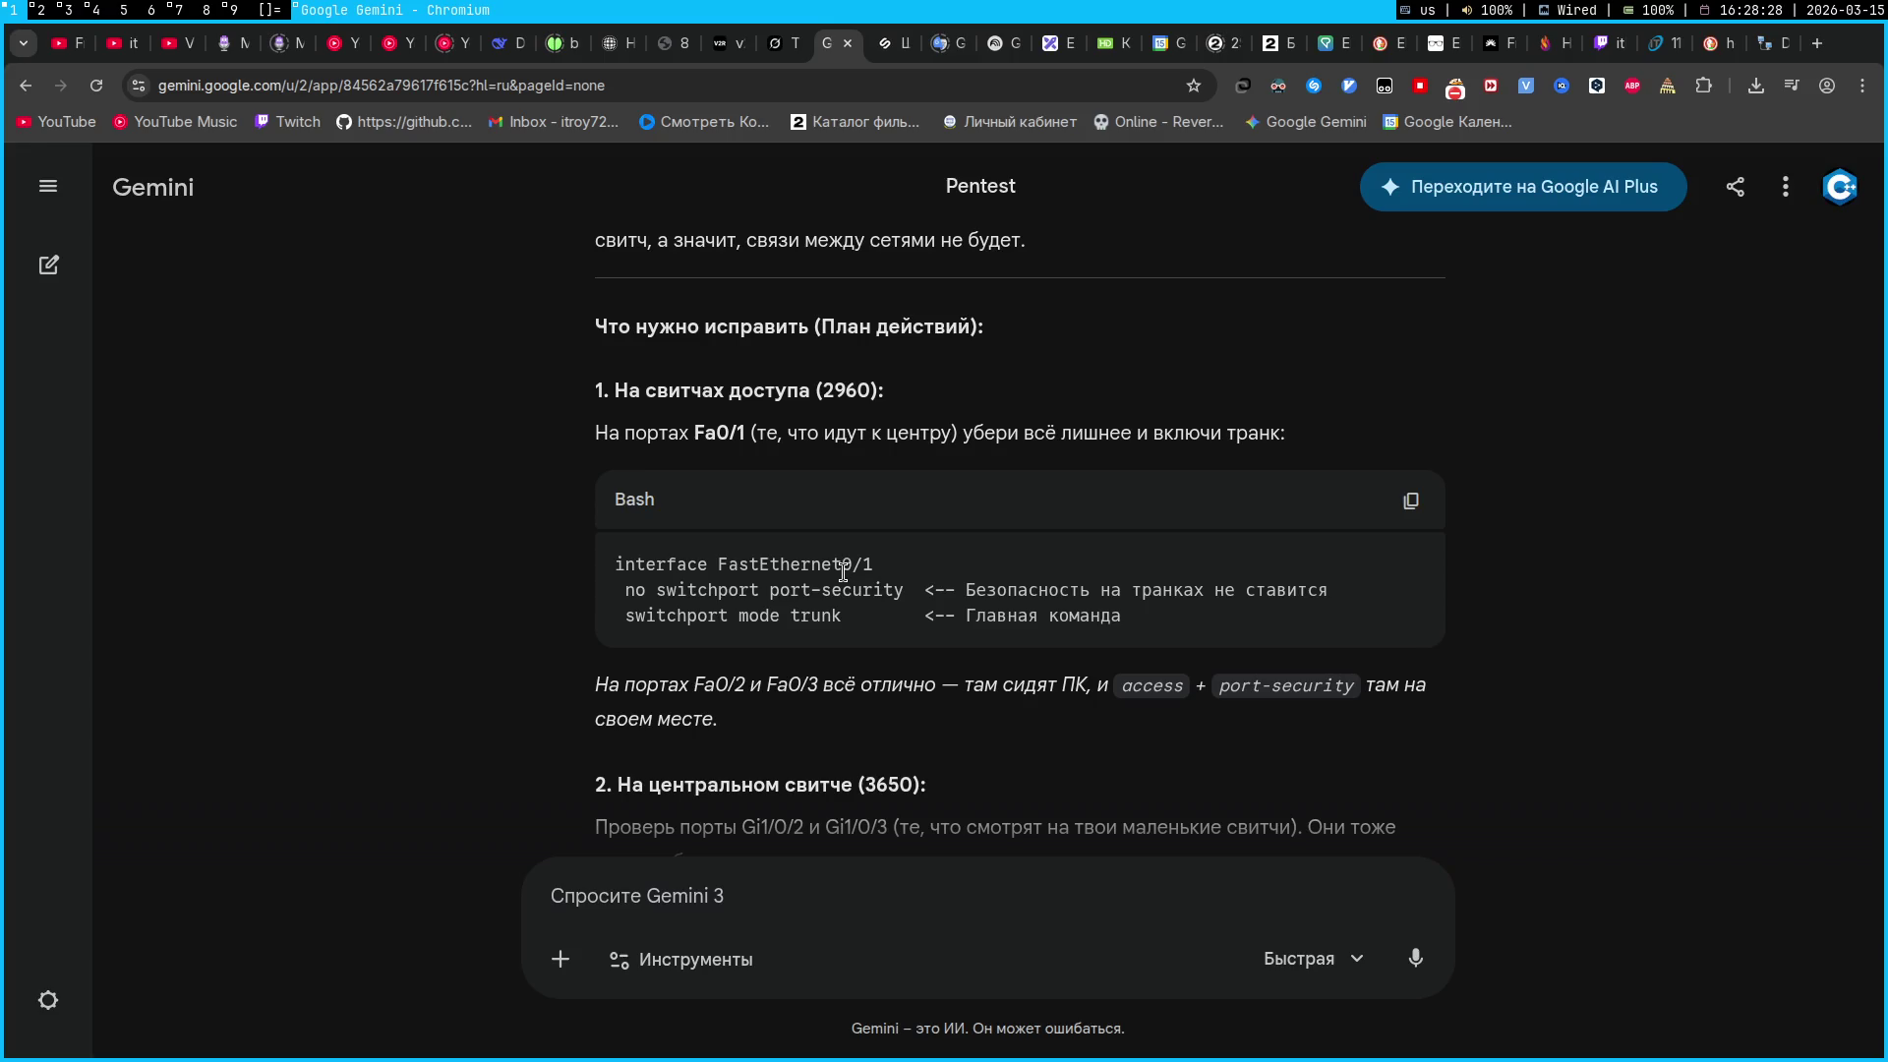
key(super+2)
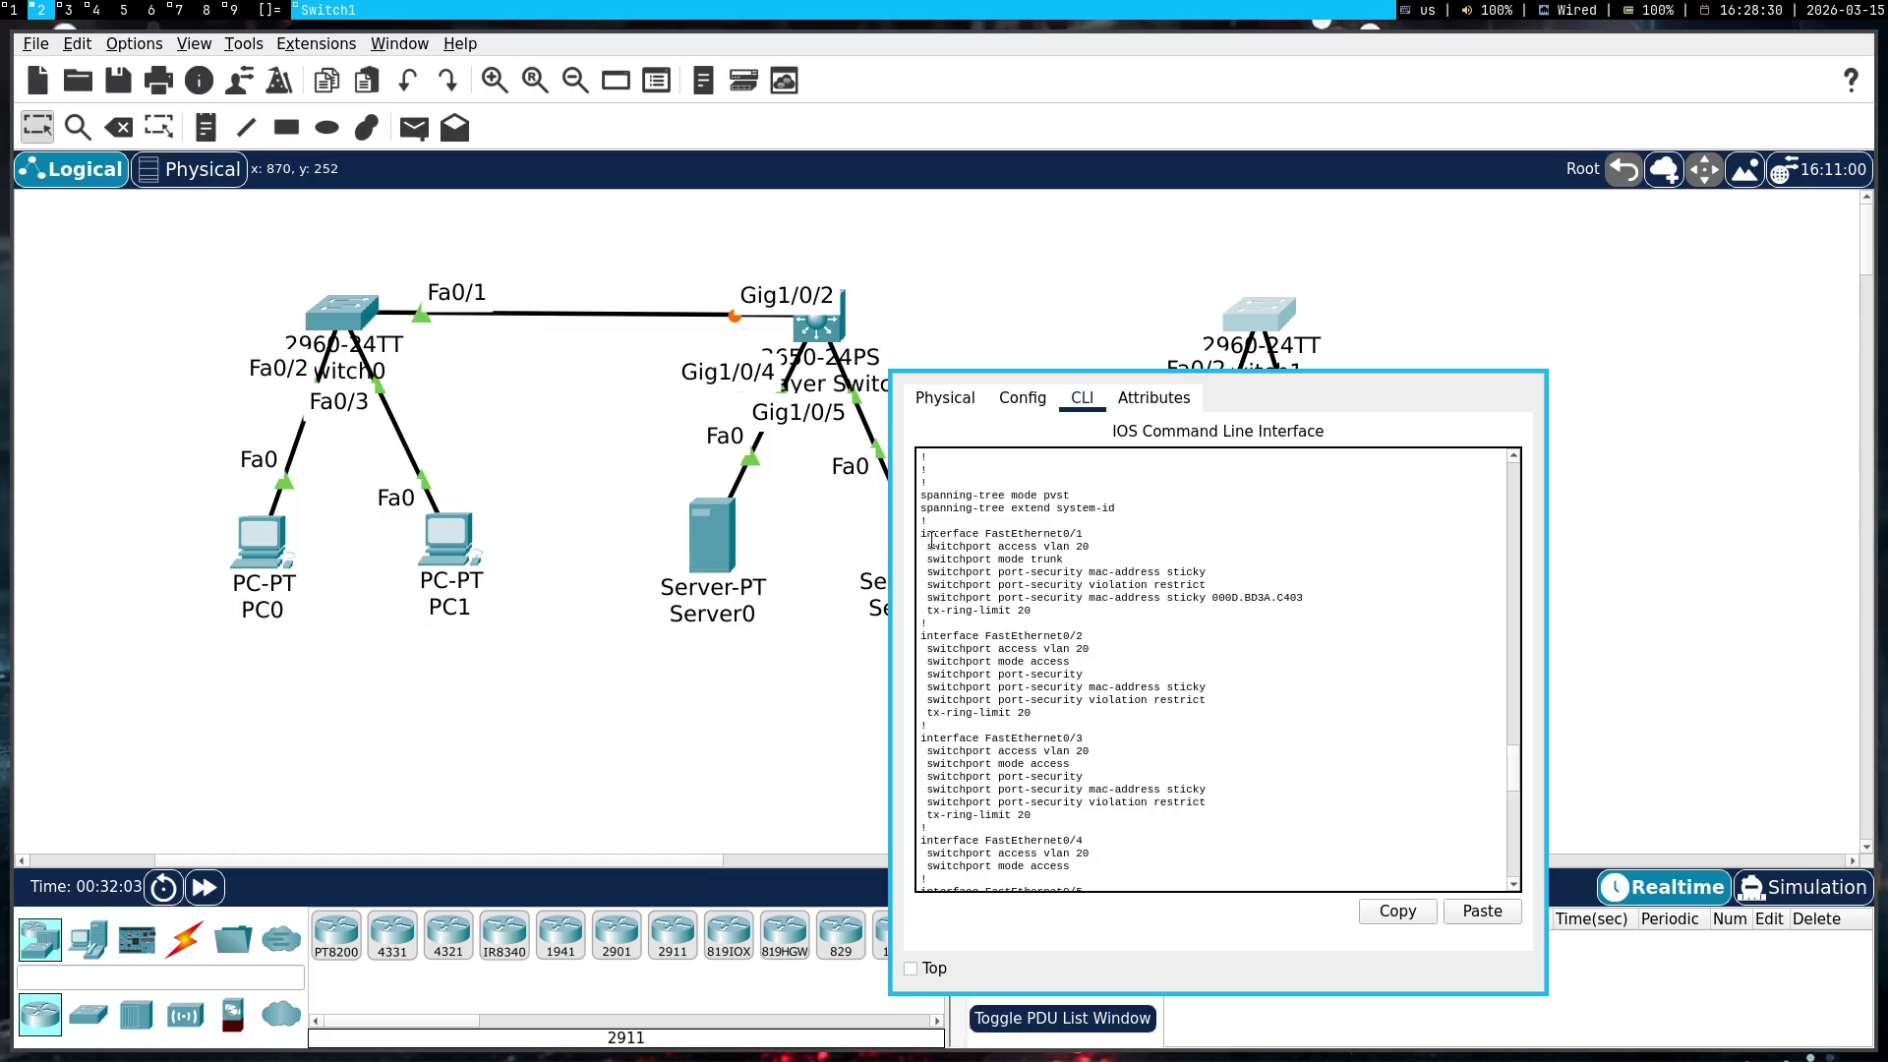
drag(920, 533, 1092, 611)
key(ctrl+c)
right_click(991, 562)
click(1033, 568)
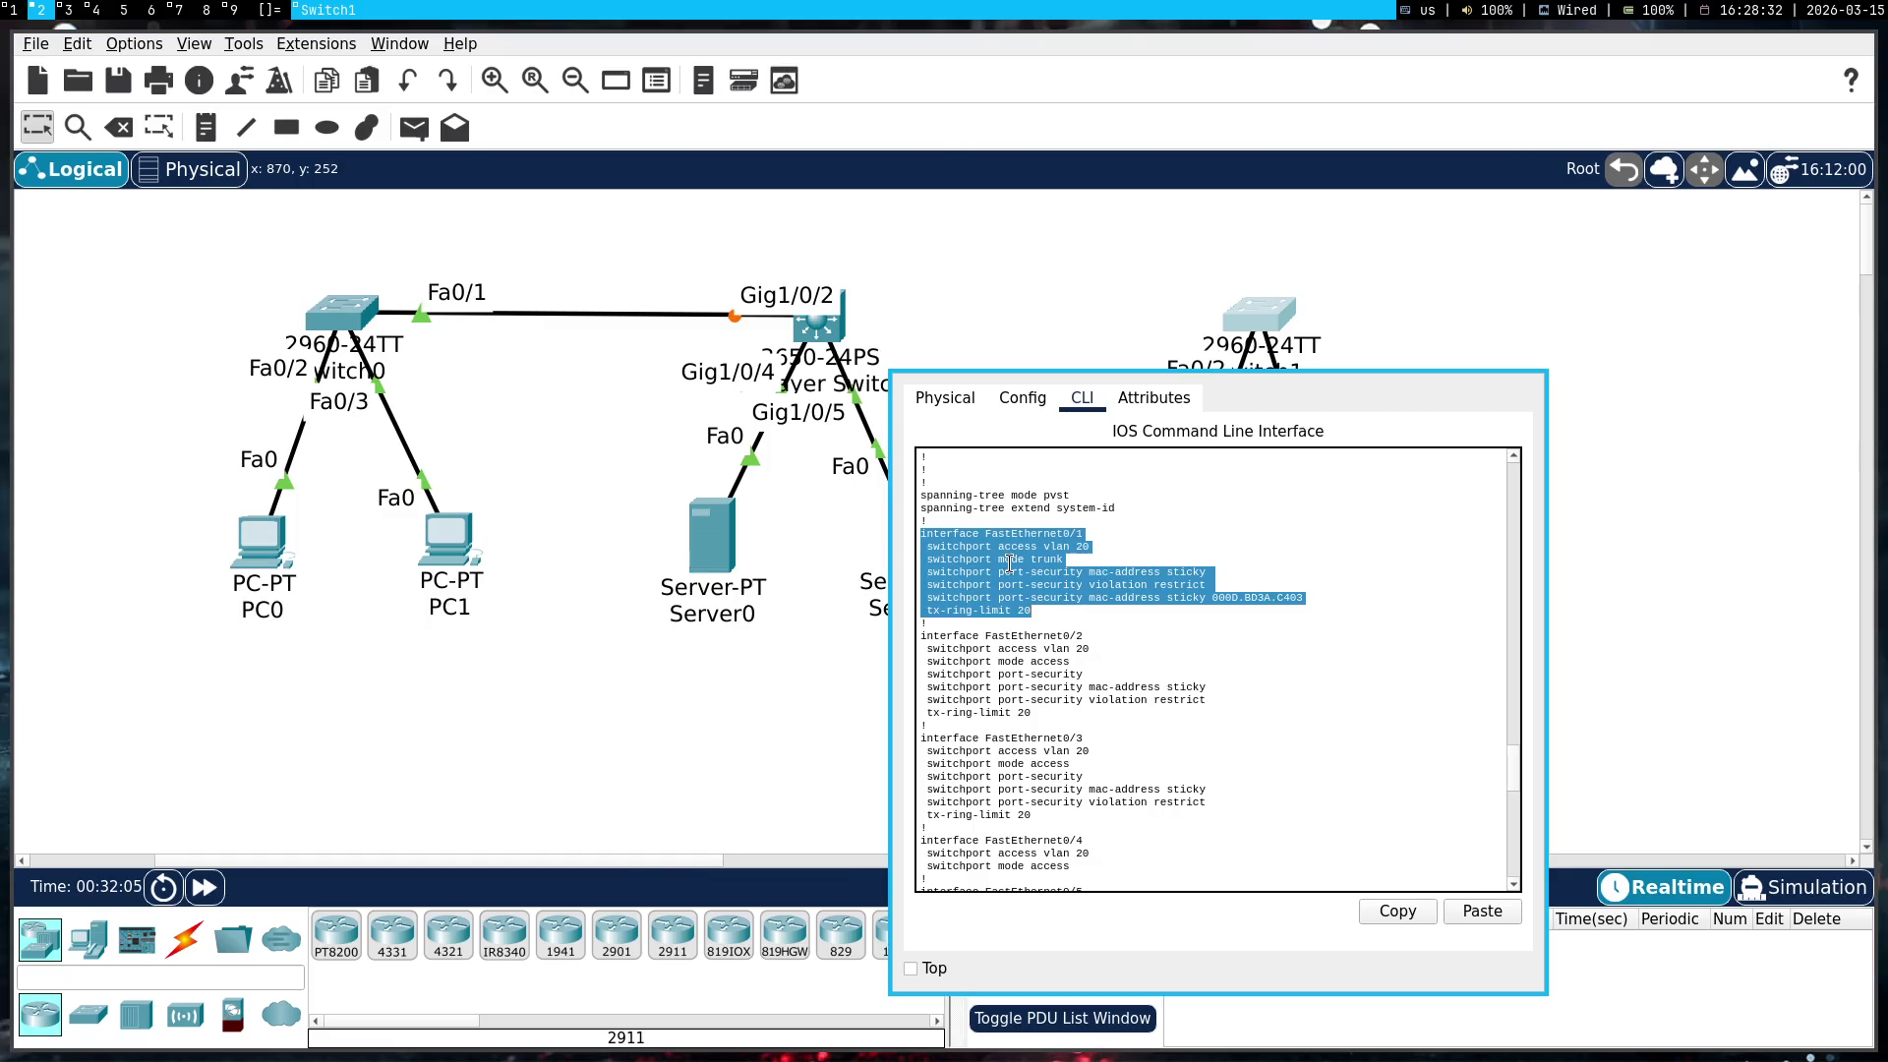
Paste it into Gemini asking whether port-security must be set for all ports, and send
key(super+1)
key(ctrl+v)
key(alt+shift)
key(shift+Return)
text(мне нужно по проп)
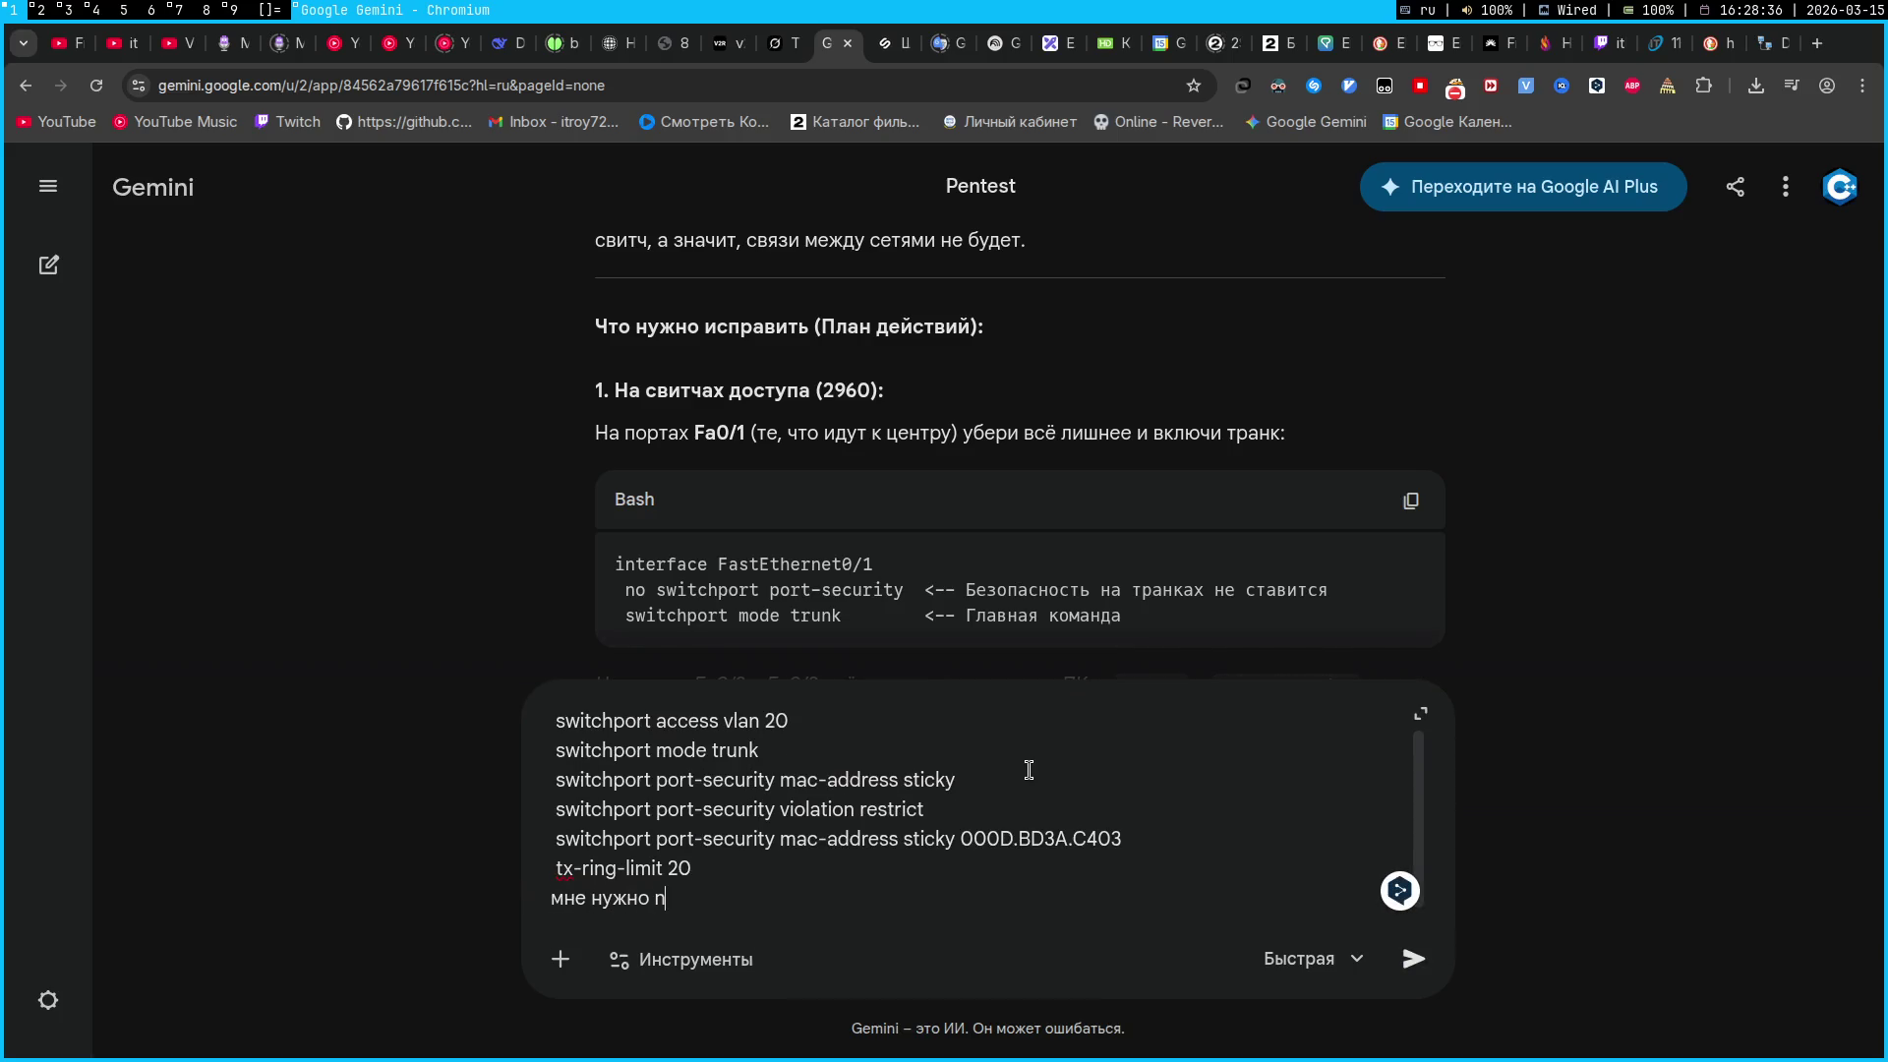
text(исать для )
text(всех )
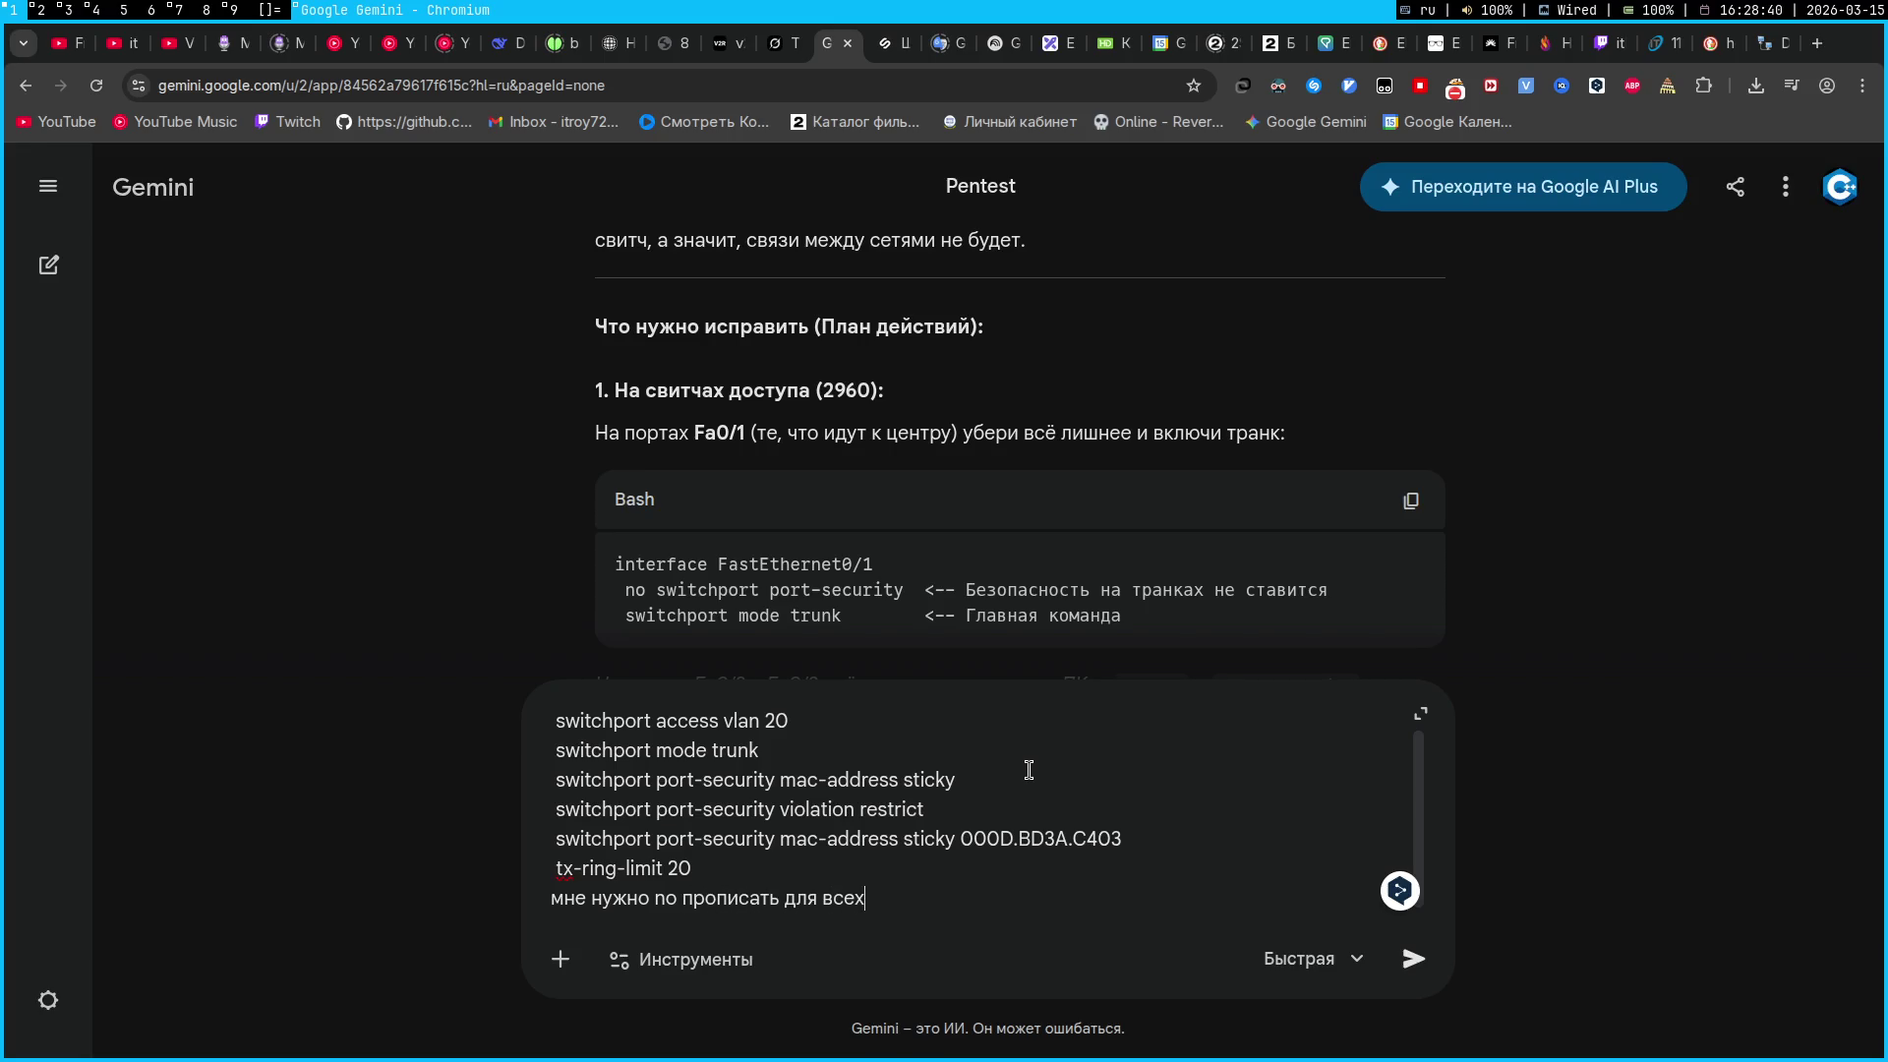
text(port-security?)
key(Return)
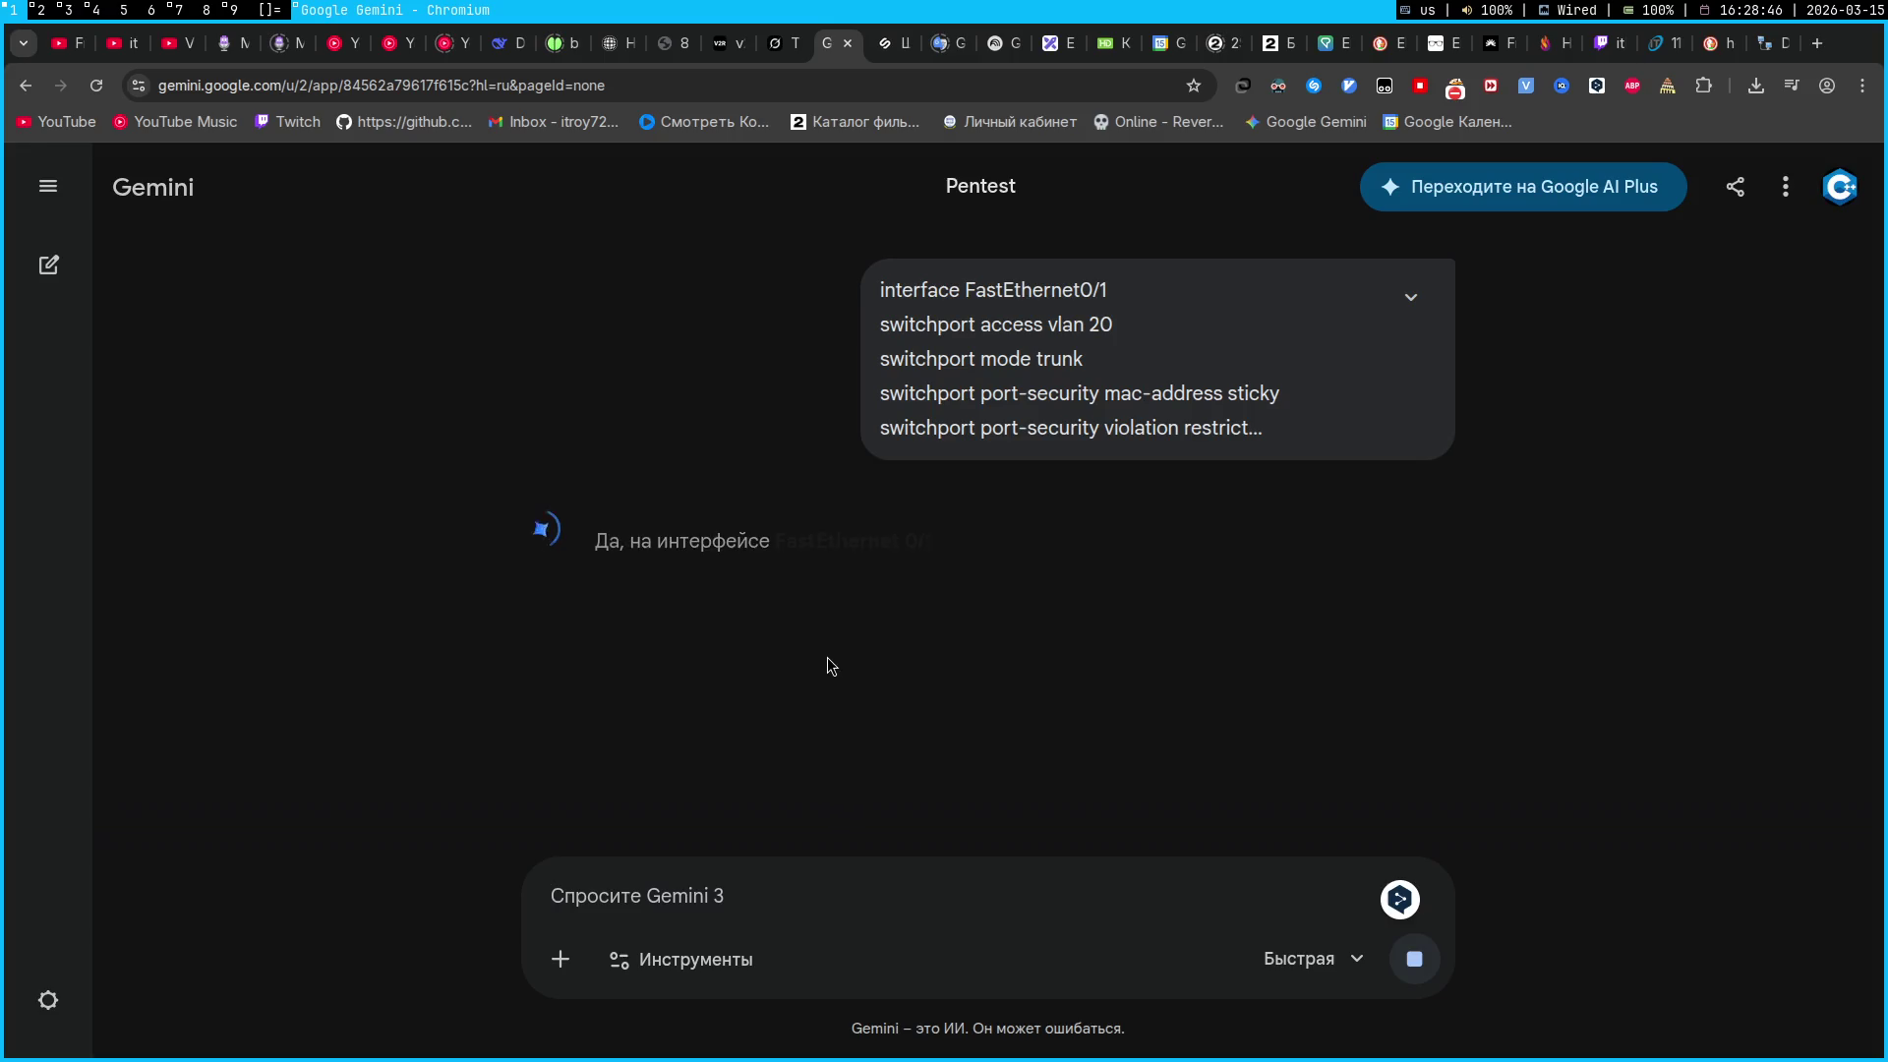
key(super+2)
click(1061, 617)
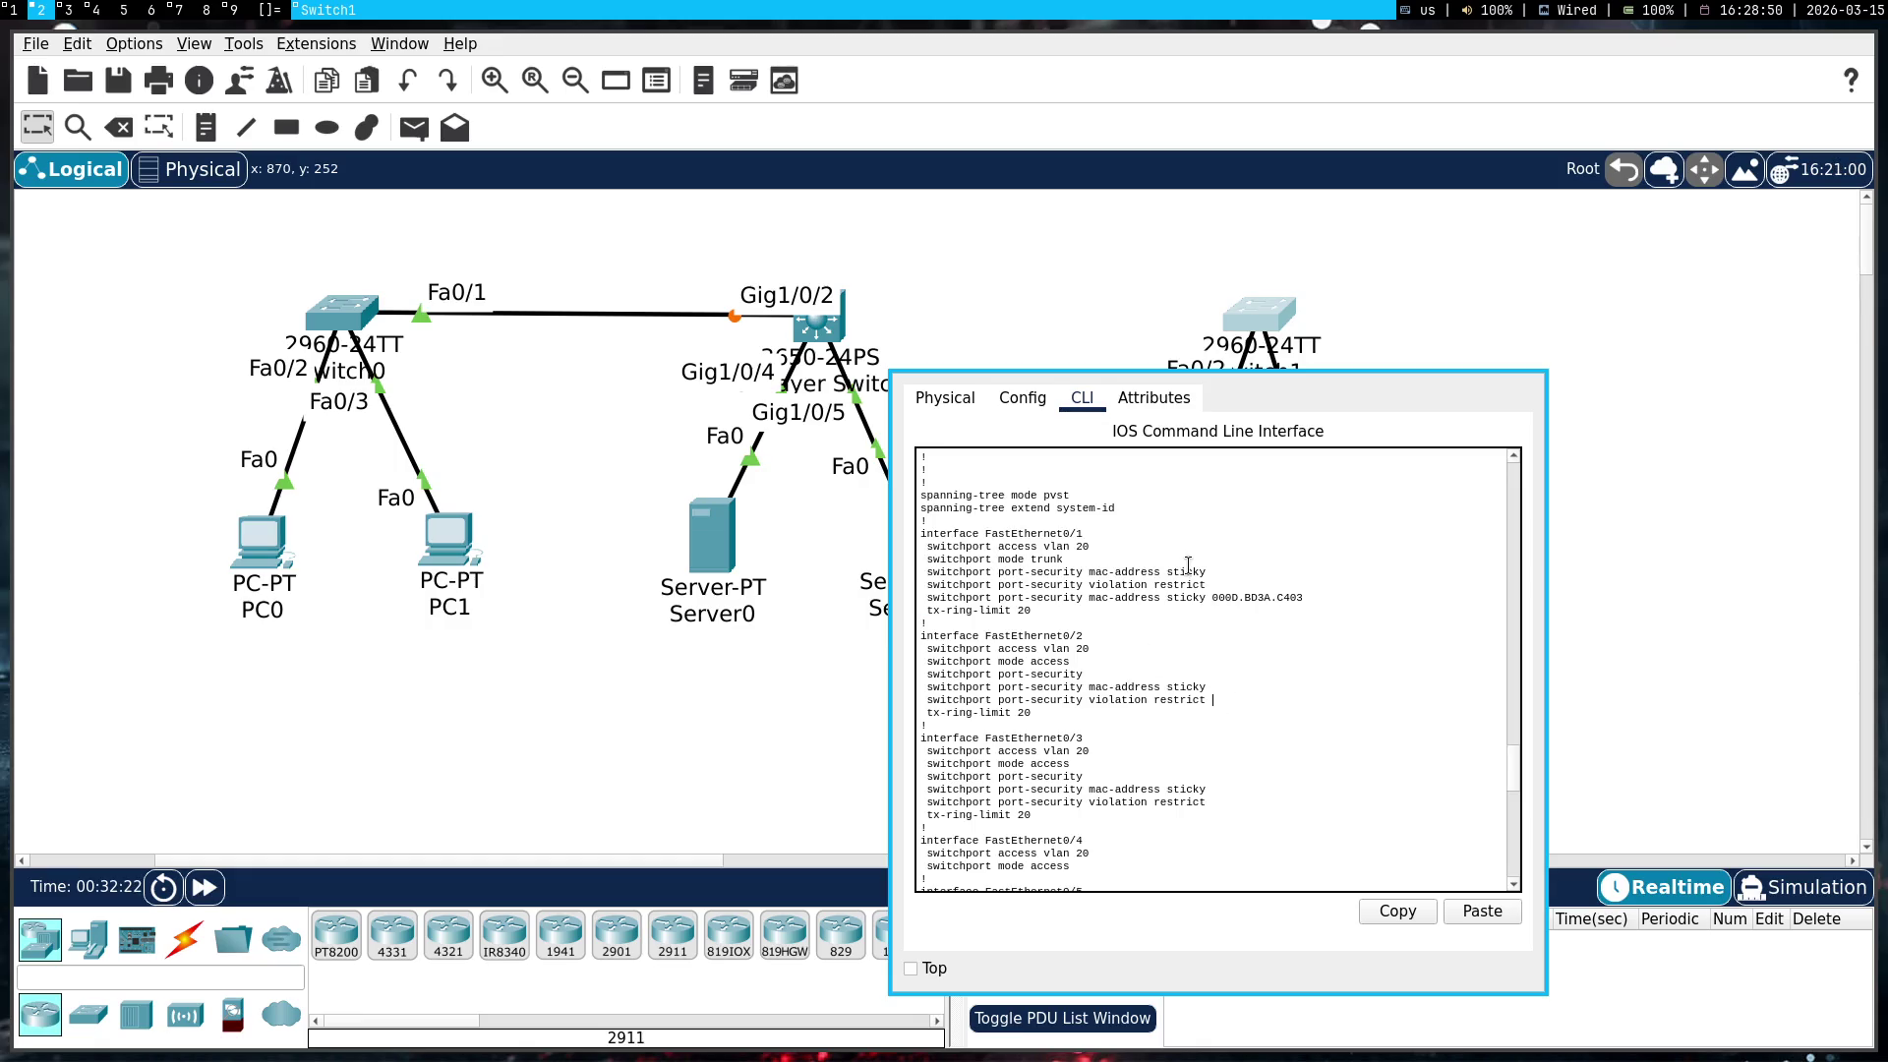
Remove 'switchport port-security mac-address sticky' from Switch1's Fa0/1
drag(1207, 572, 931, 577)
right_click(928, 579)
click(973, 590)
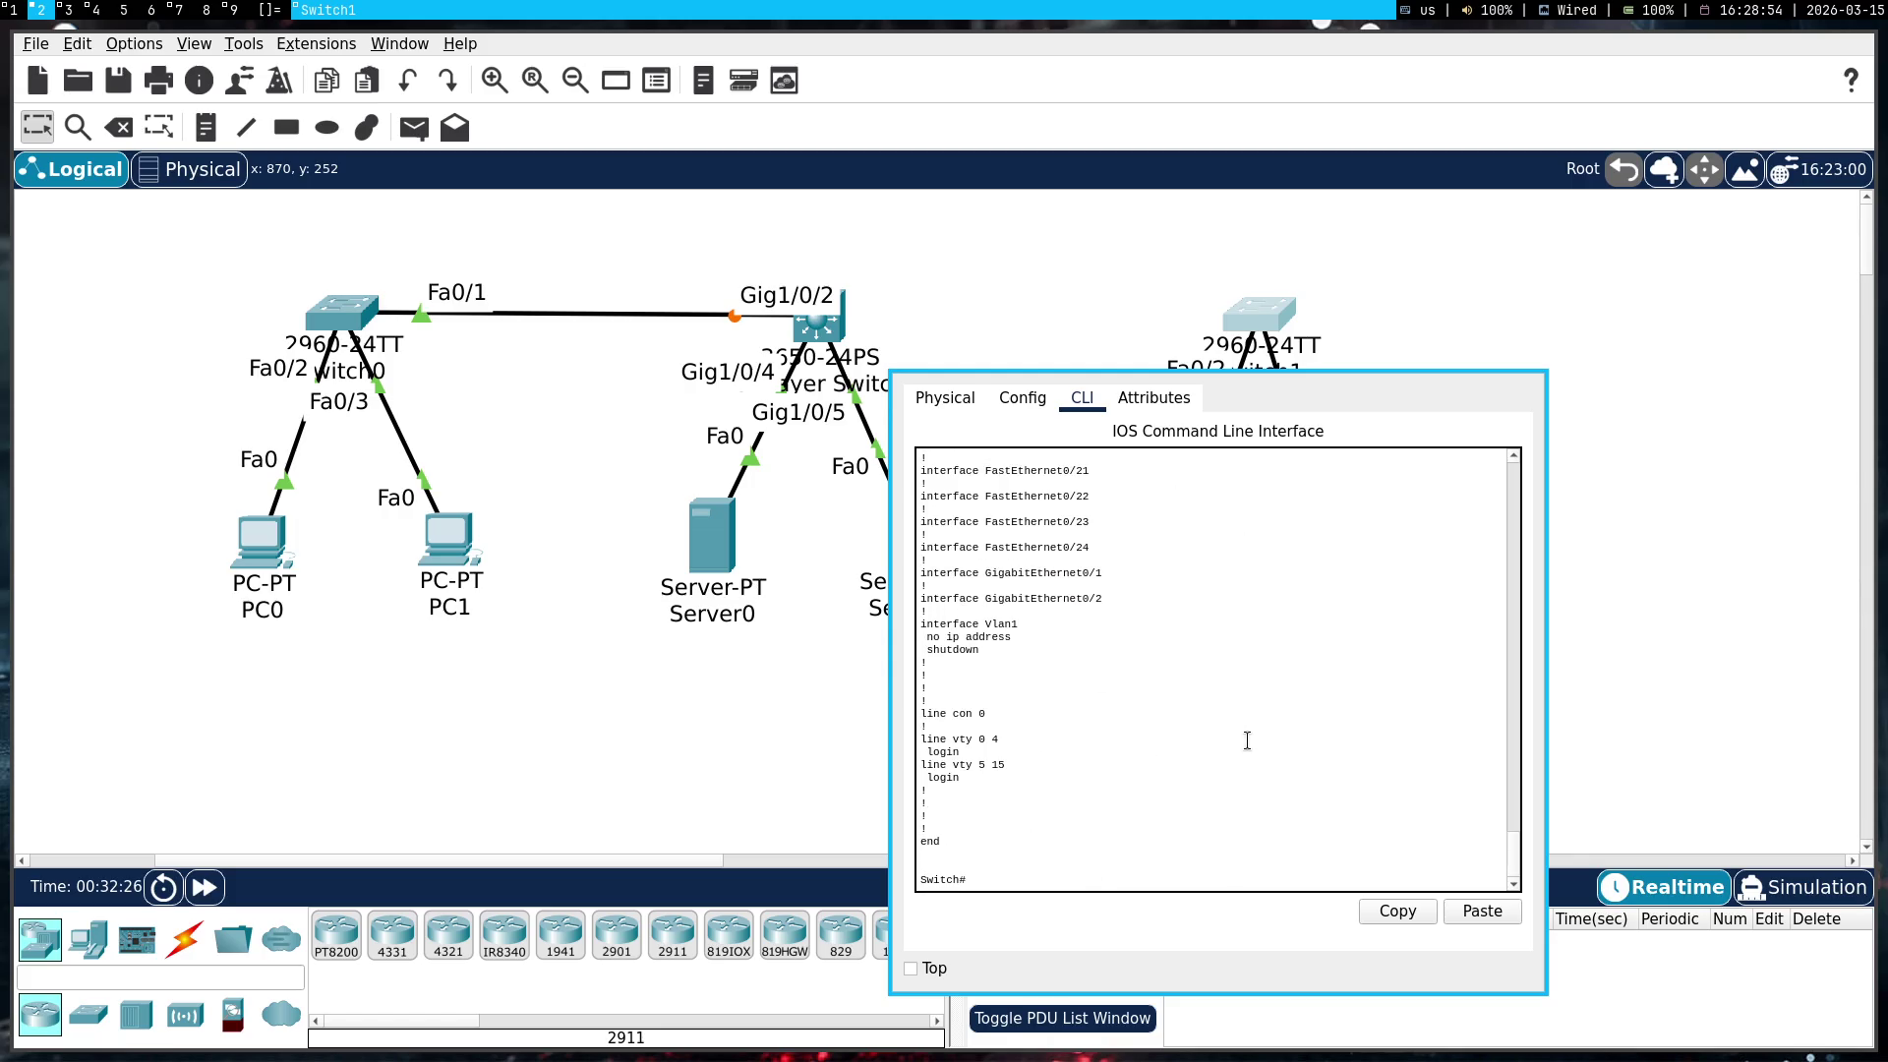
text(conf t)
key(Return)
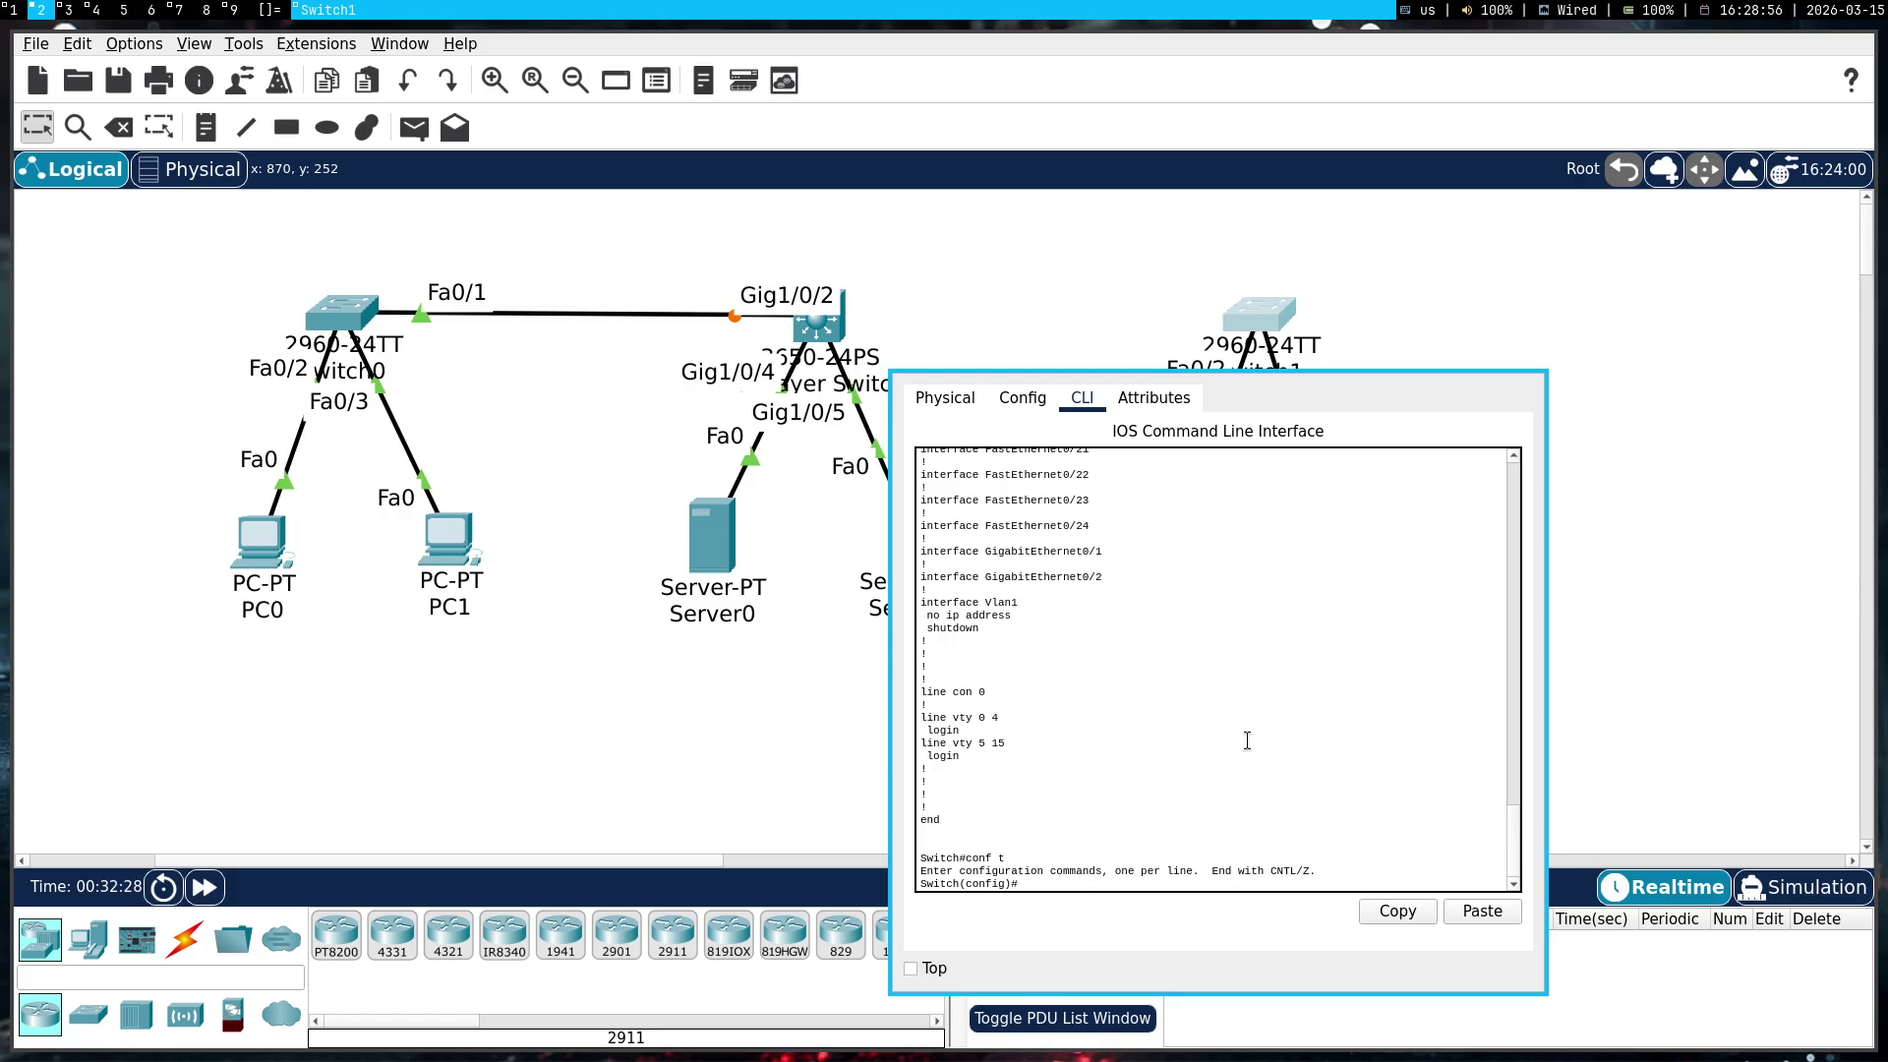
text(int fa0/1)
key(Return)
text(no)
right_click(1247, 740)
click(1280, 778)
key(Return)
Remove the port-security violation restrict setting from Fa0/1
scroll(1281, 783, up, 15)
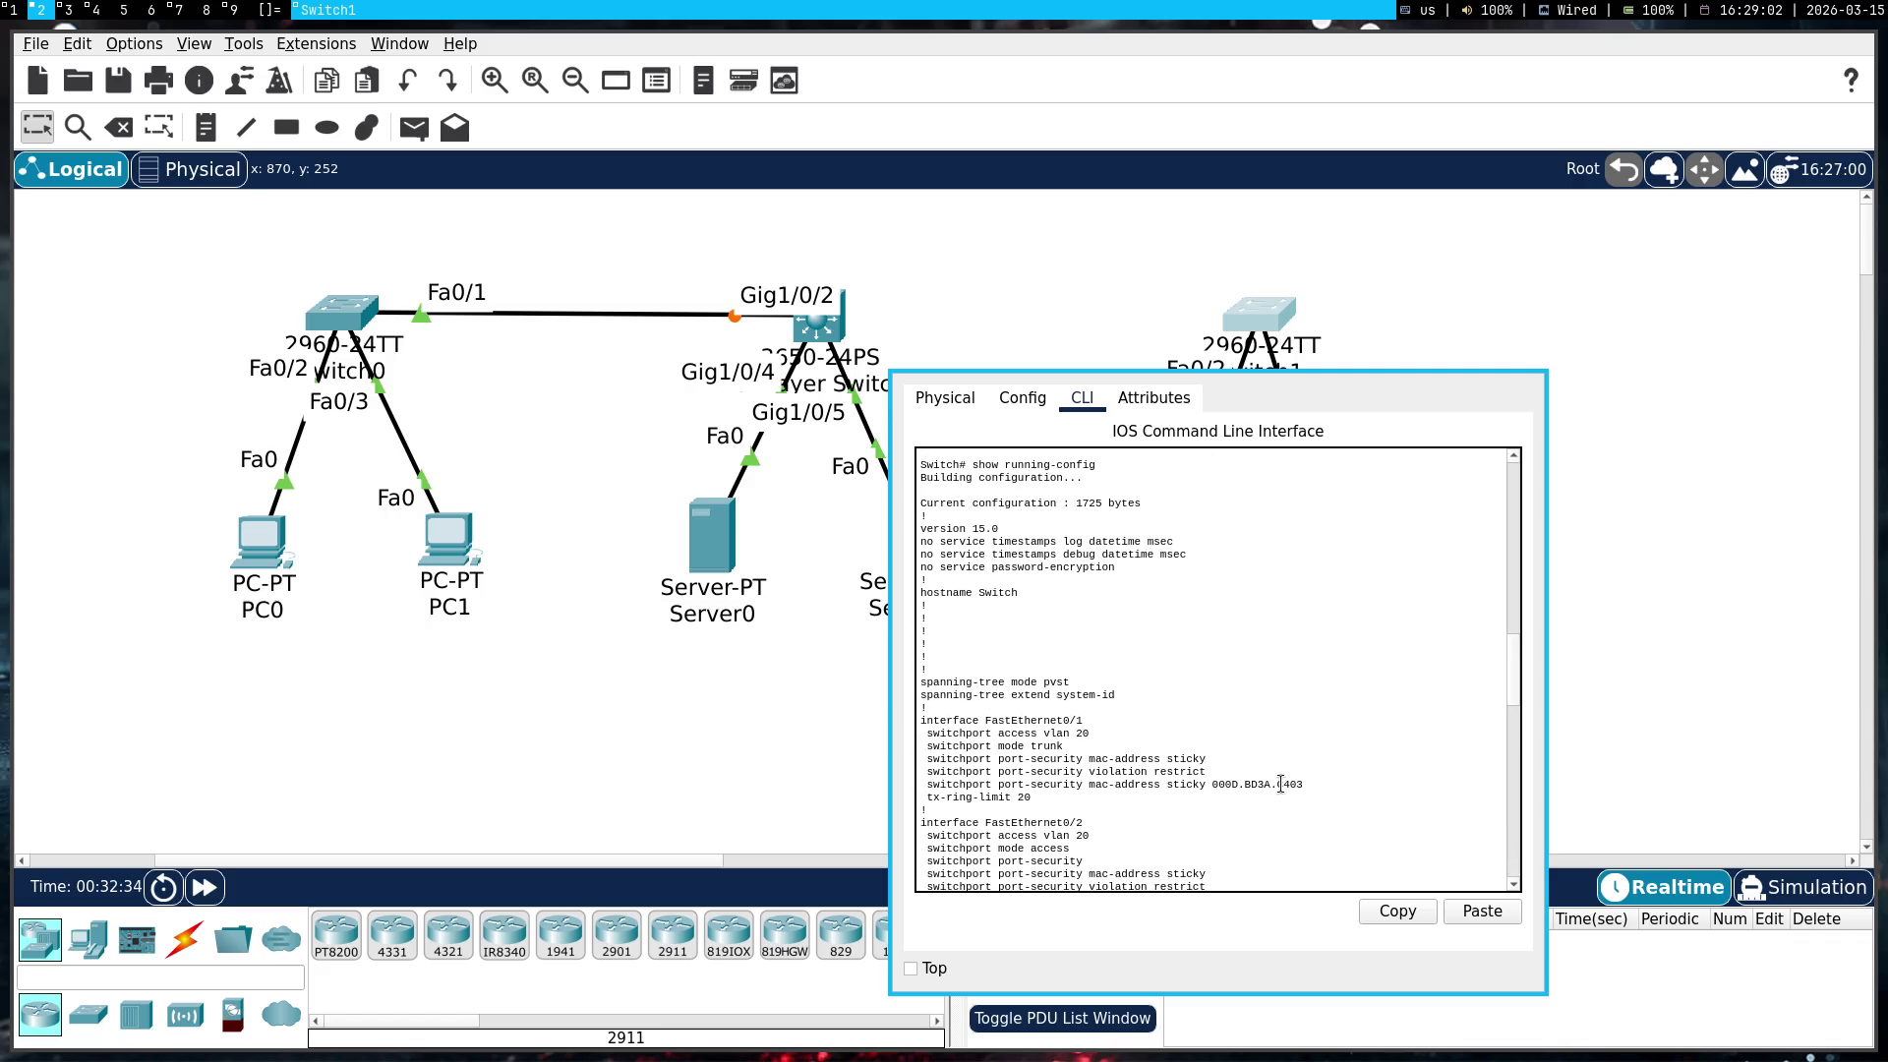
double_click(1141, 772)
triple_click(1141, 772)
right_click(1142, 772)
click(1187, 784)
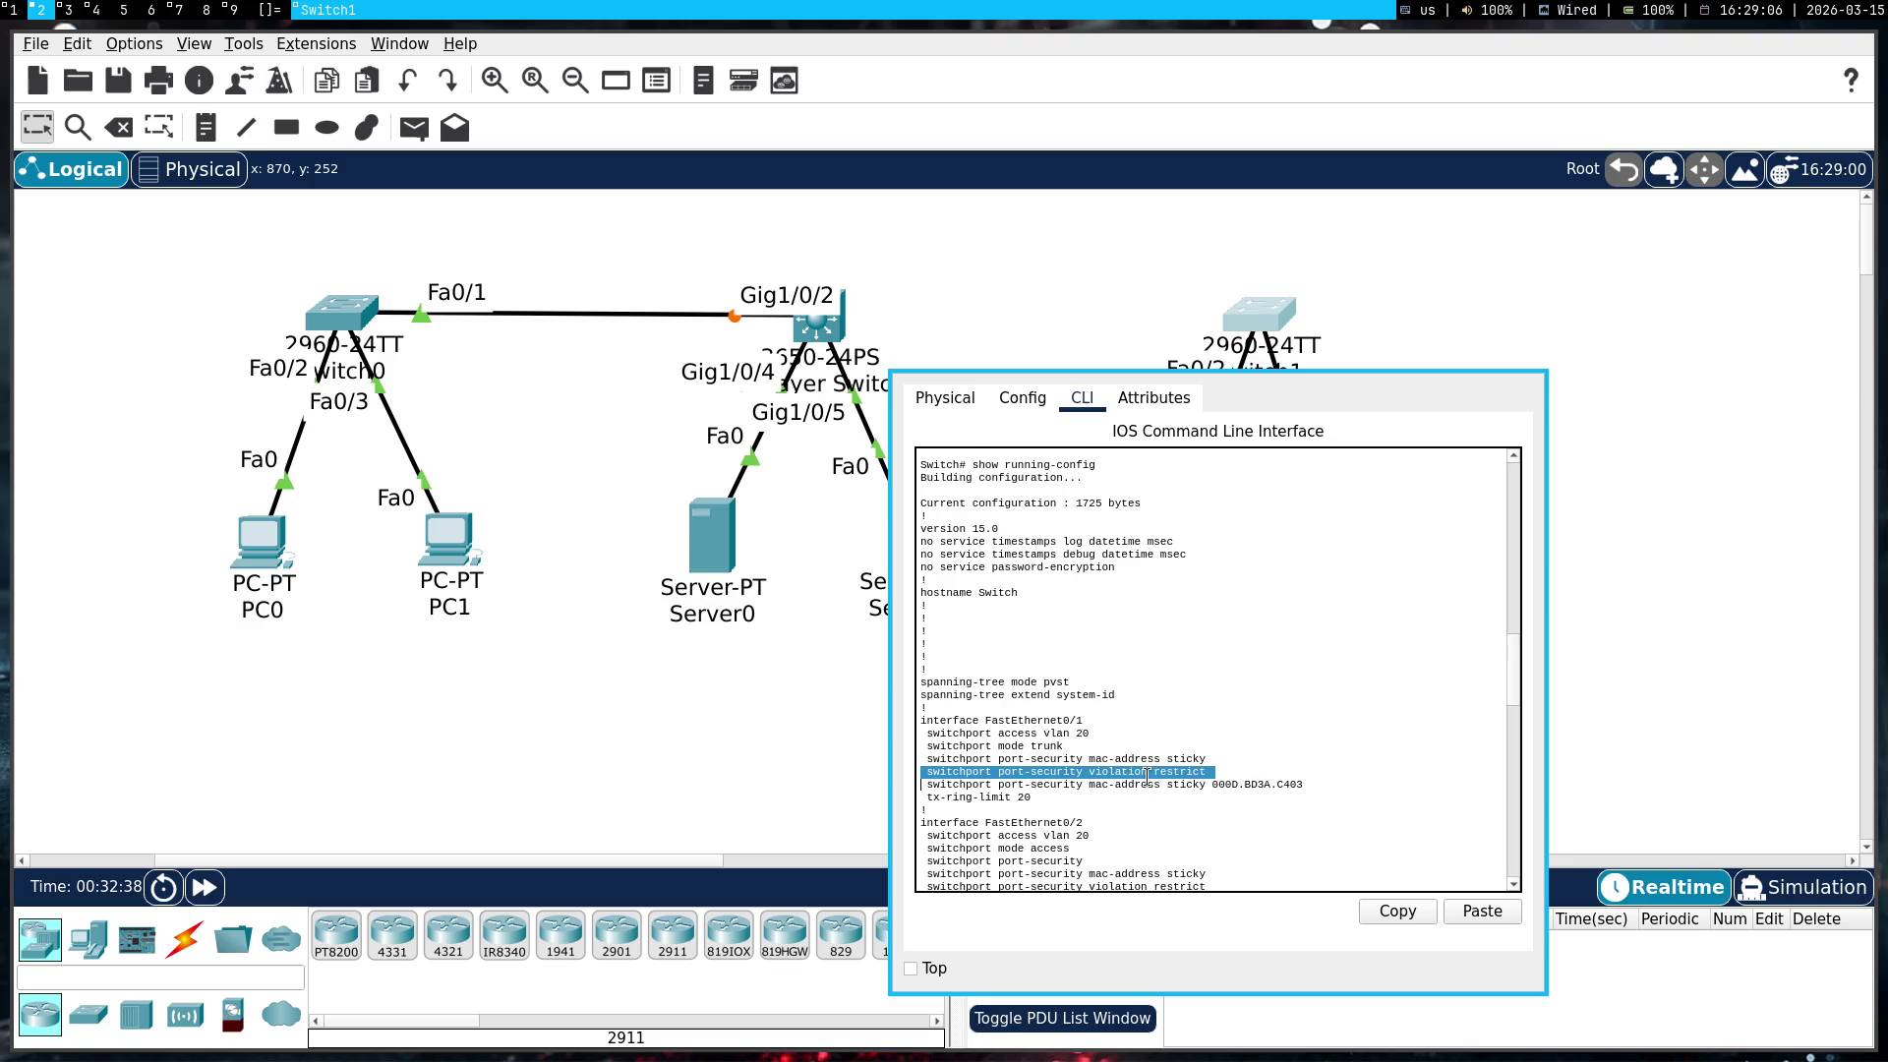
text(no)
right_click(1146, 779)
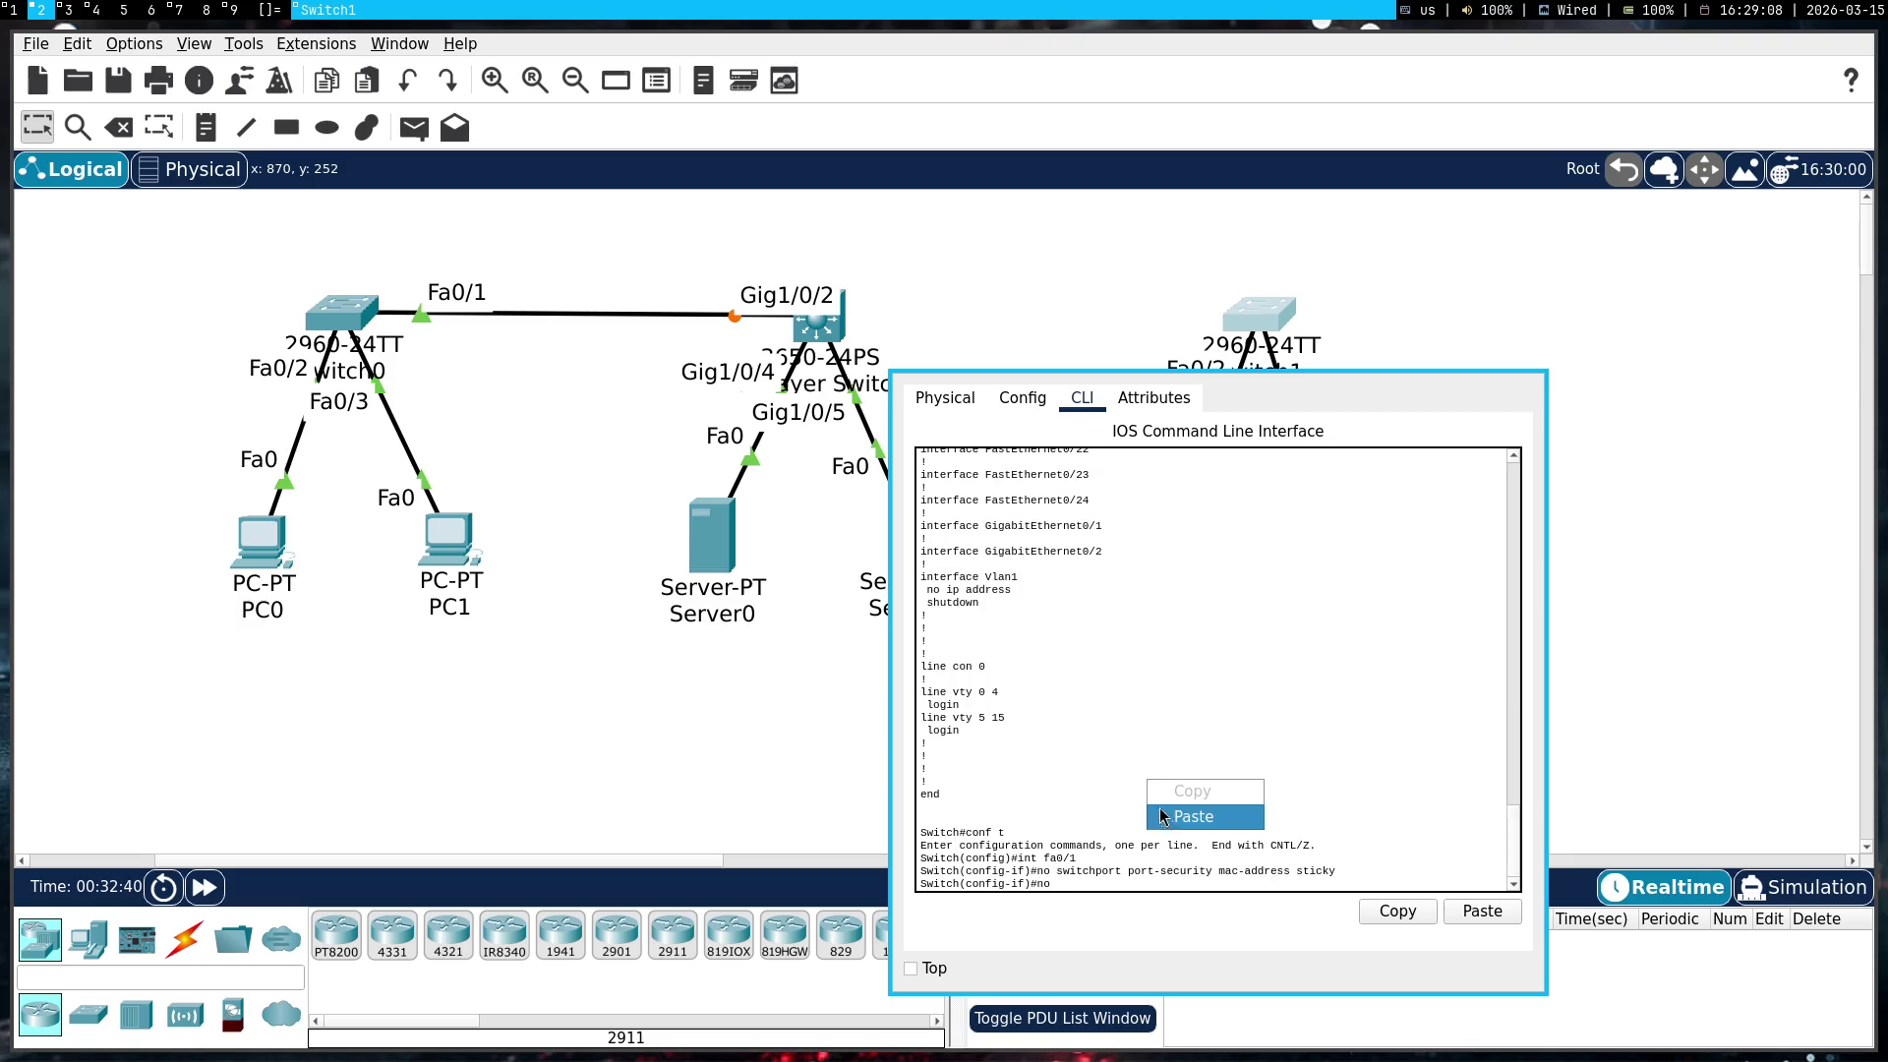
click(1172, 819)
Remove the learned sticky MAC address entry from Fa0/1
scroll(1172, 819, up, 15)
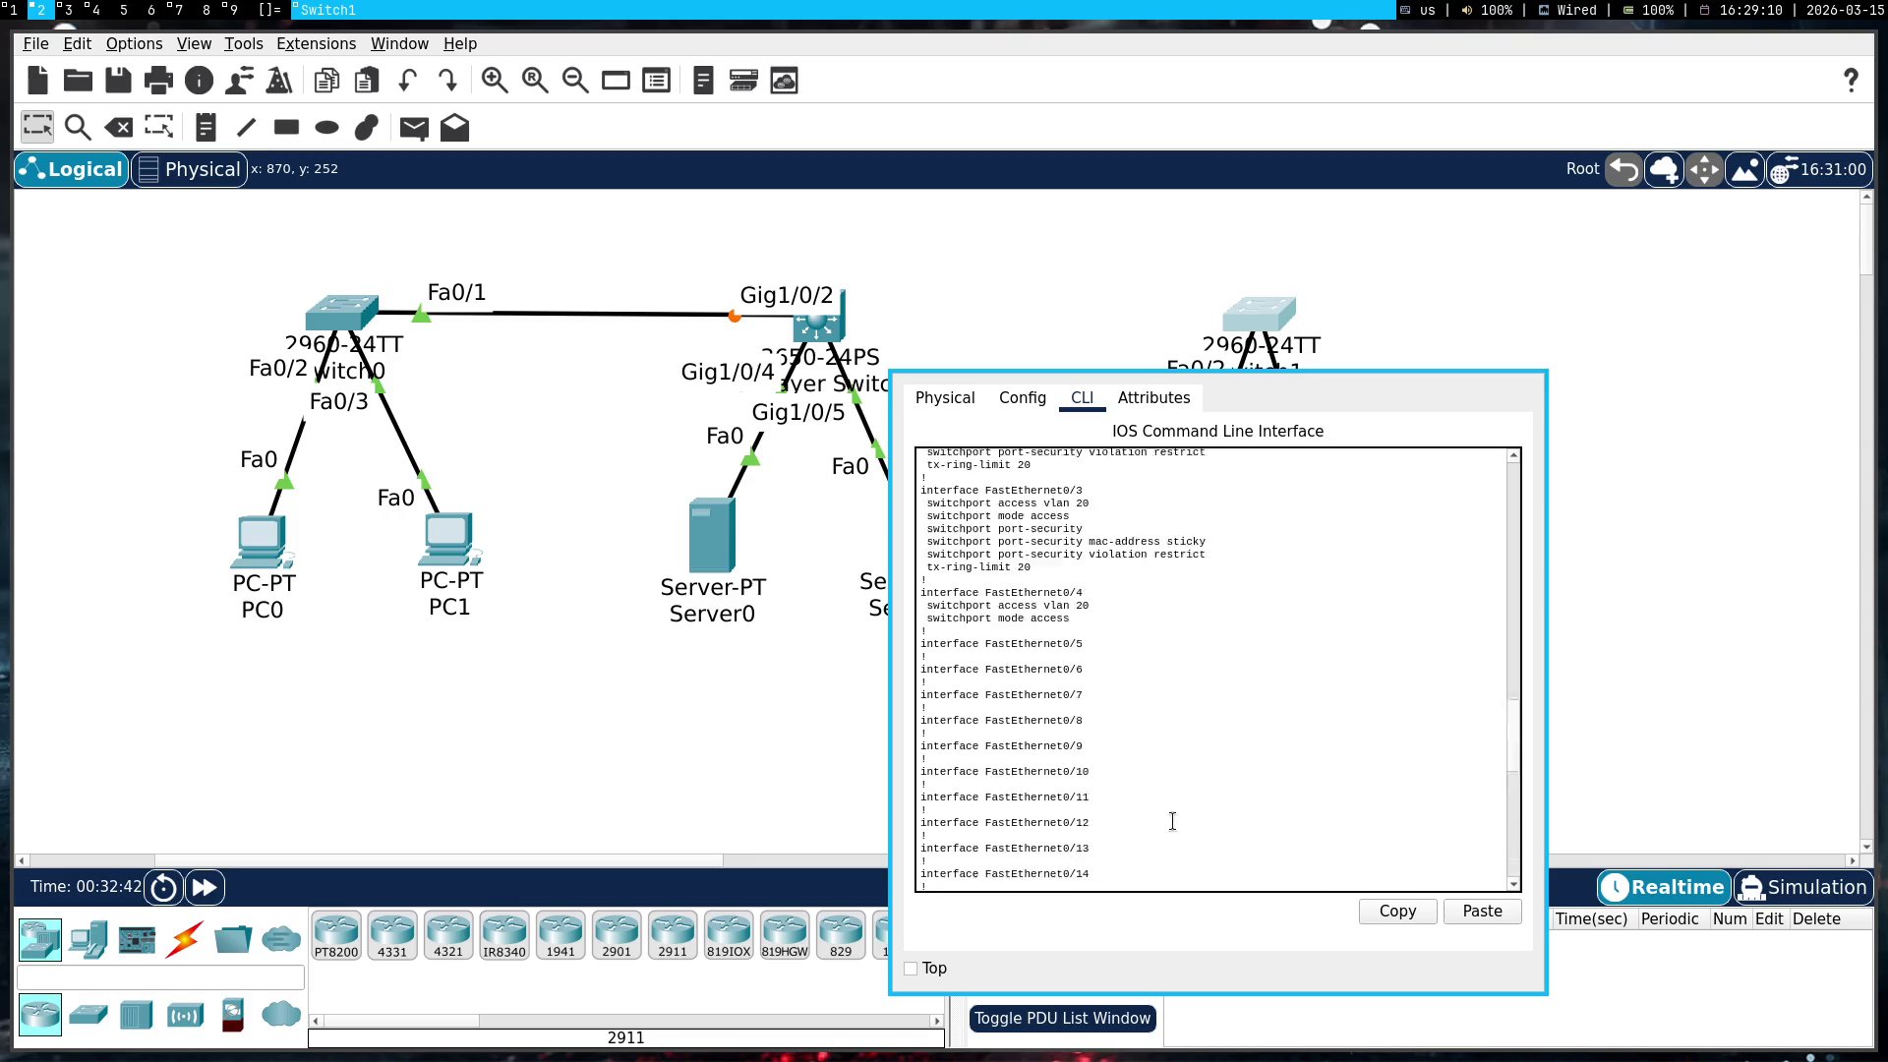
triple_click(1121, 581)
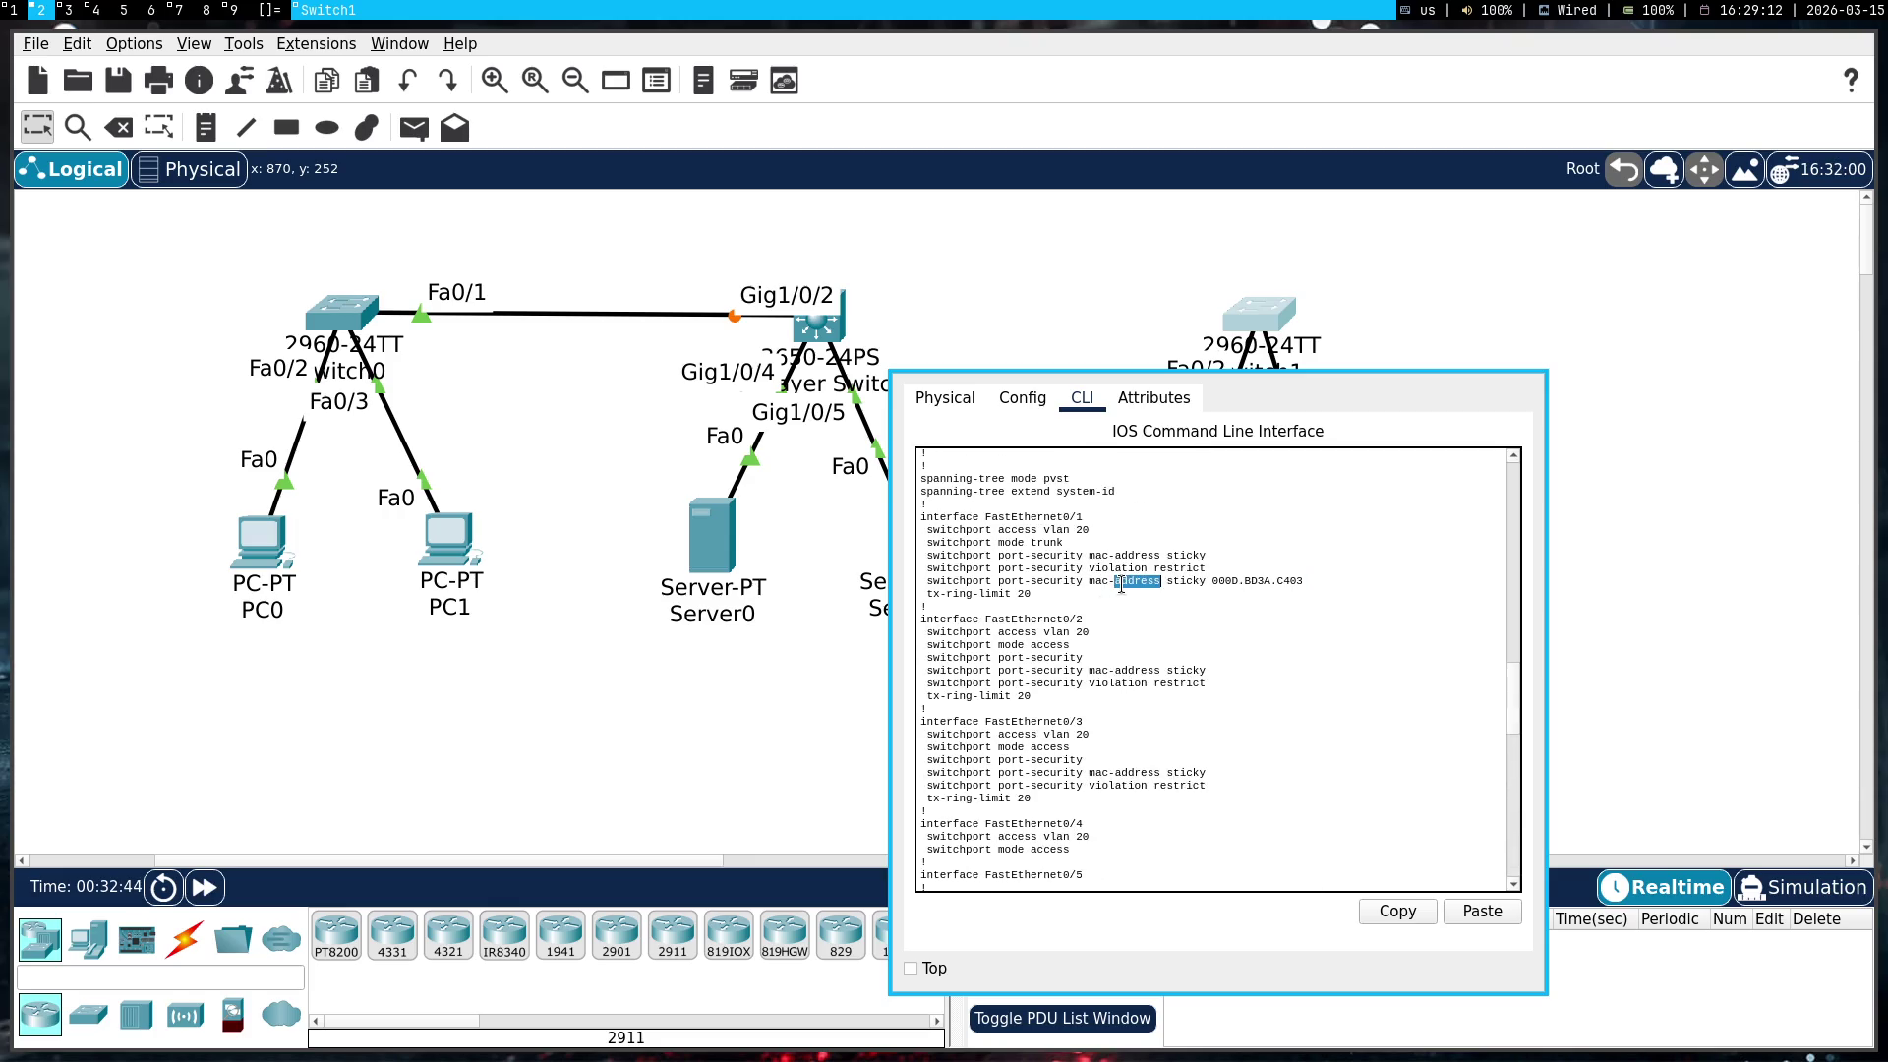
right_click(1122, 584)
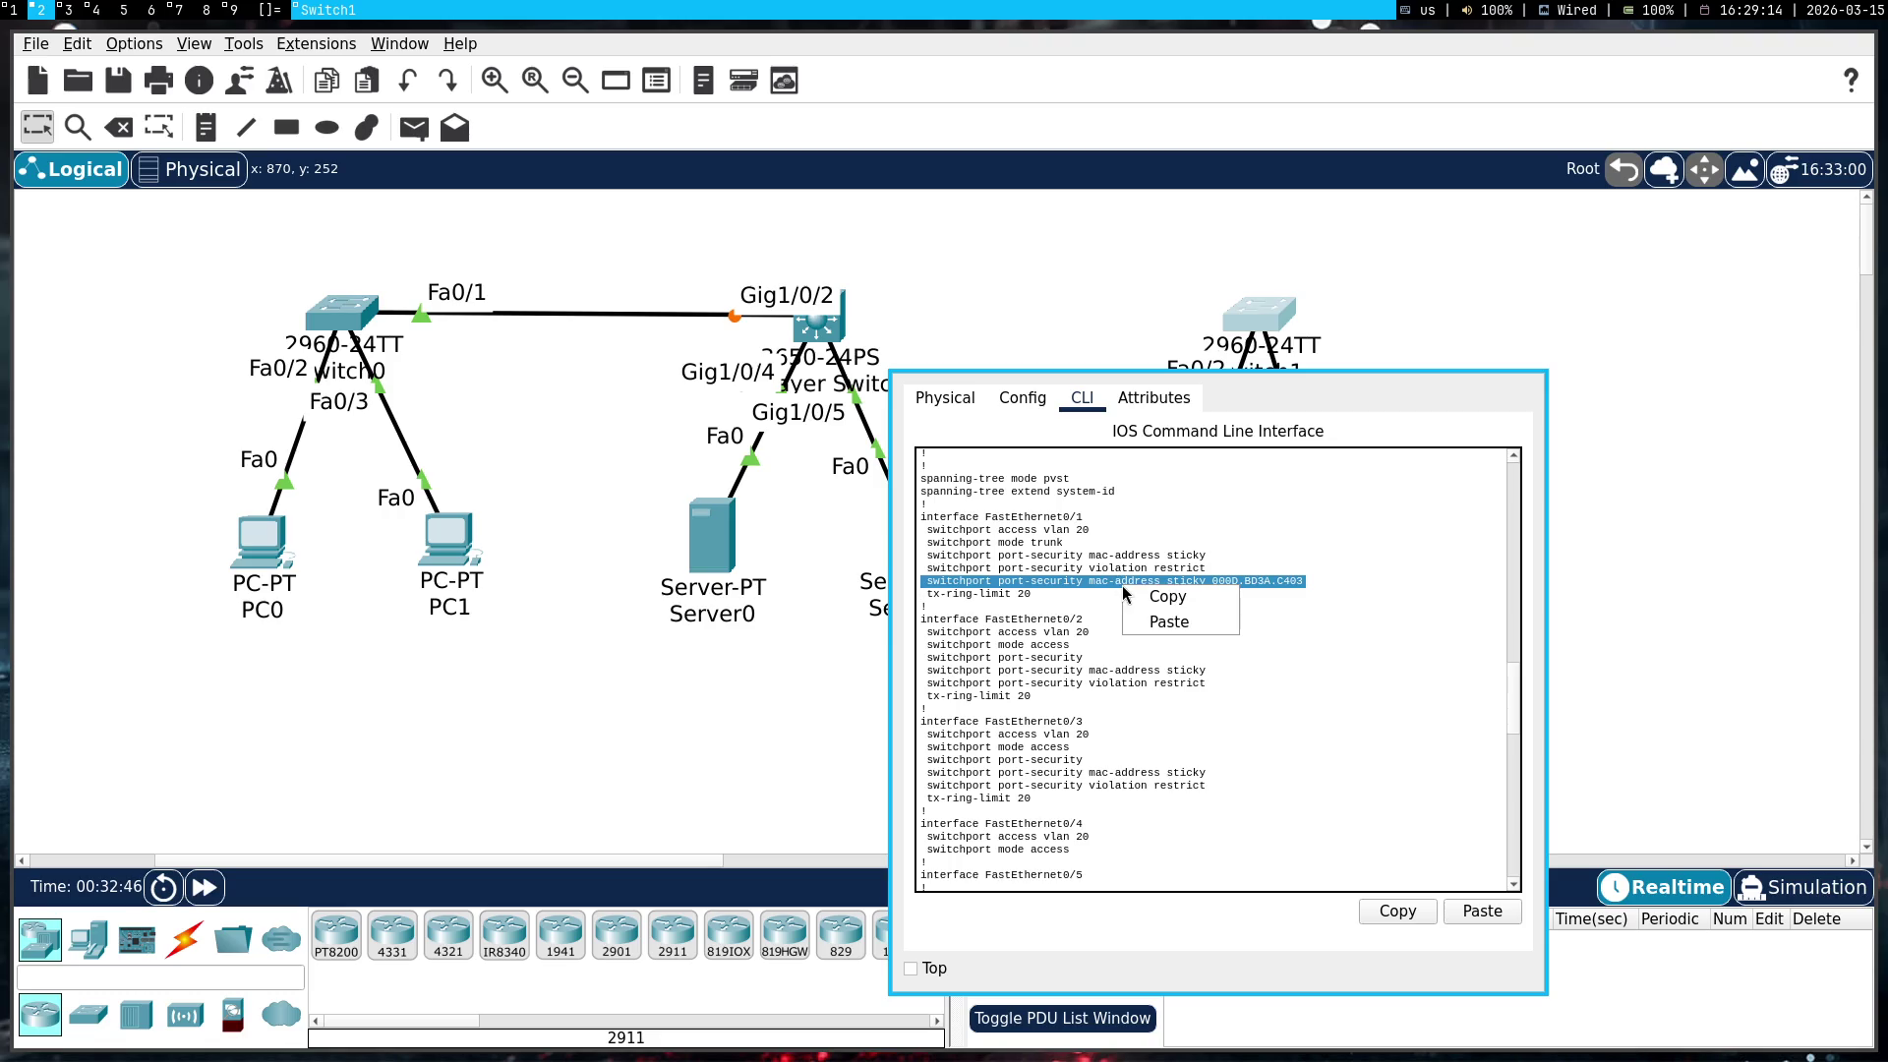
click(1146, 594)
text(no)
right_click(1150, 590)
click(1168, 625)
key(Return)
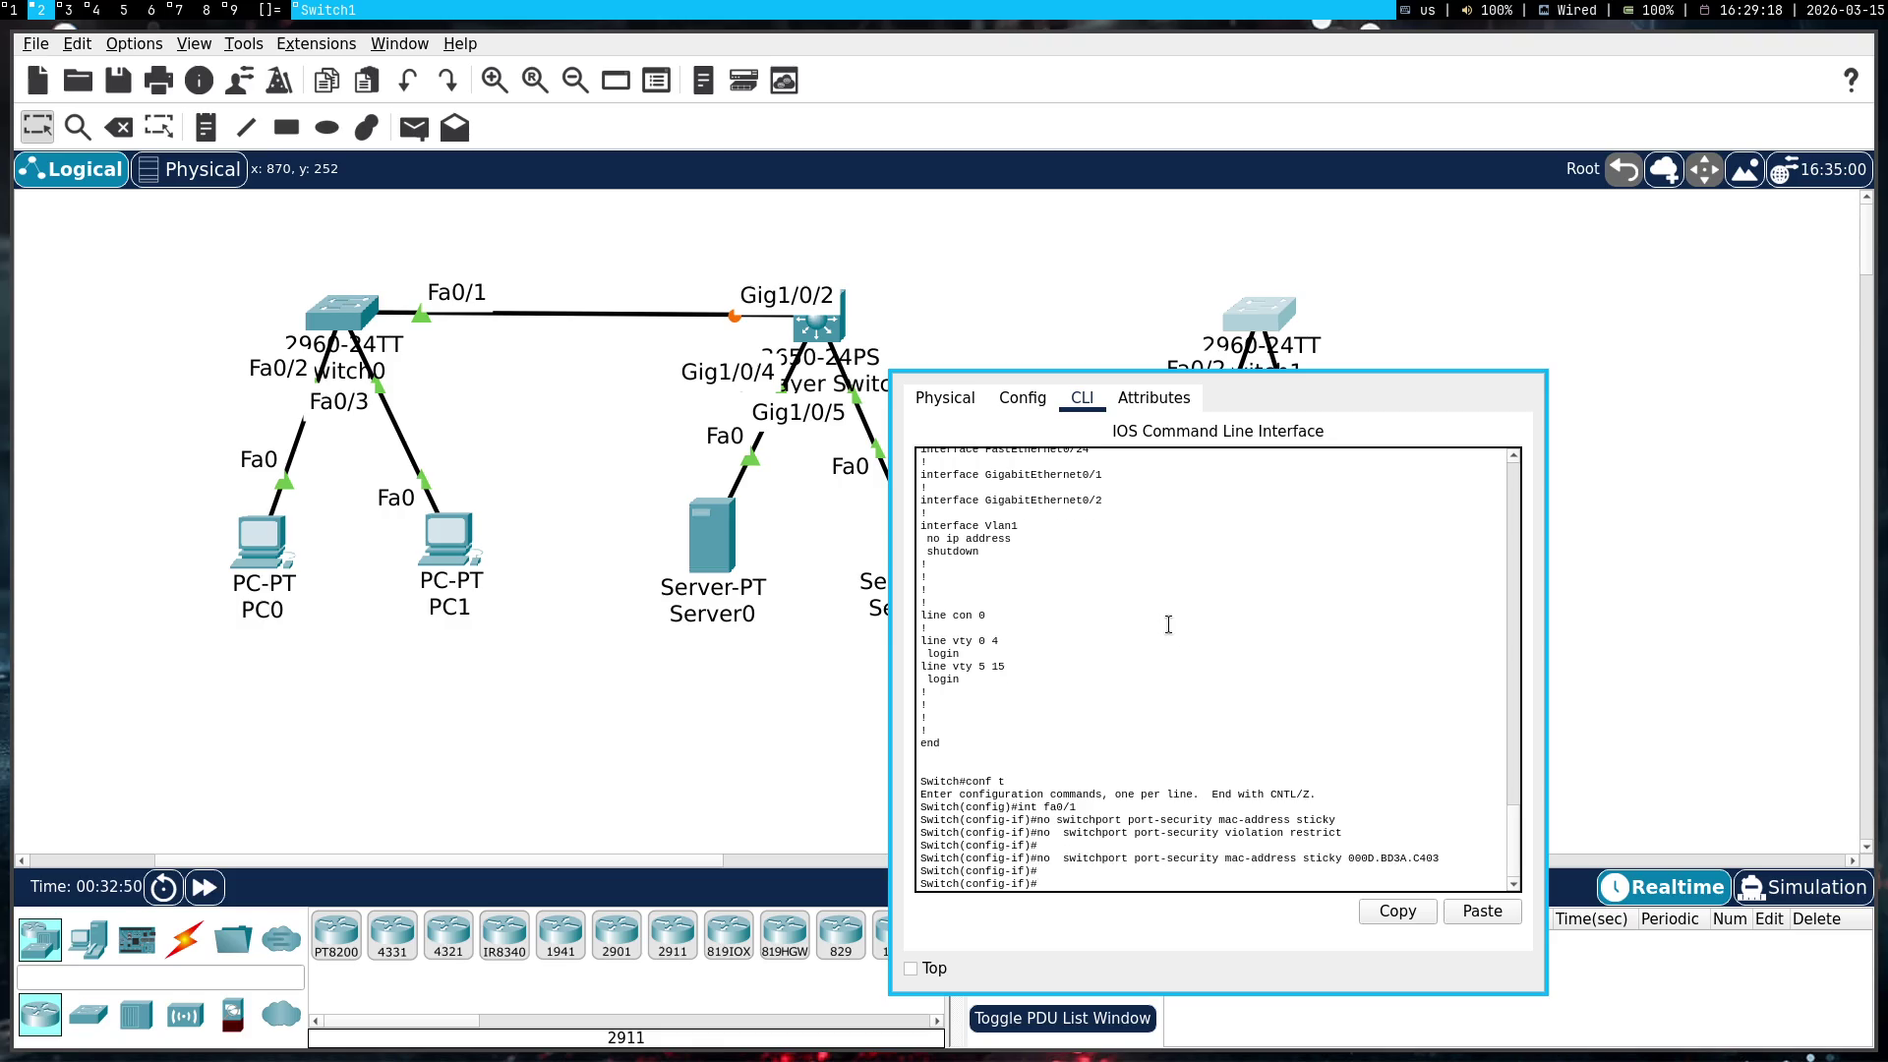
Exit configuration mode and display Switch1's updated running configuration with show running-config
text(end)
key(Return)
text(show running-config)
key(Return)
key(q)
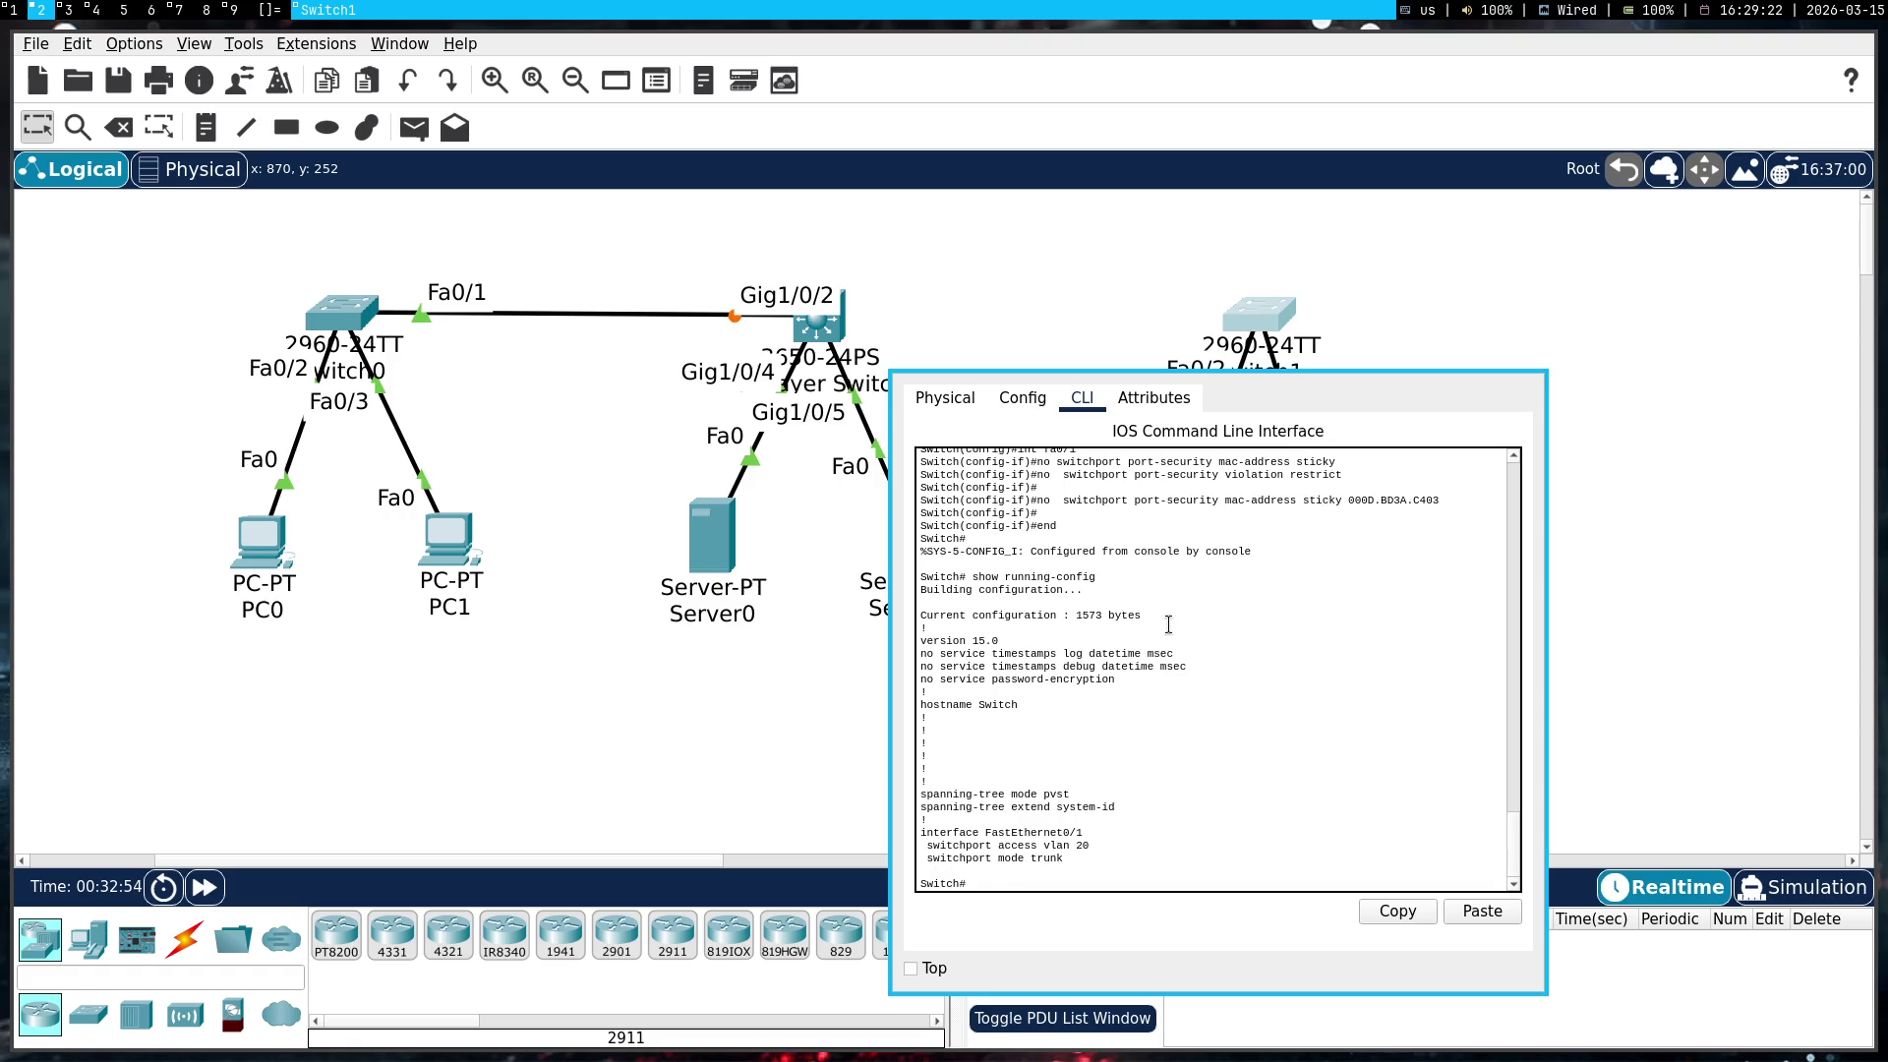
key(Up)
key(Return)
key(space)
key(space)
scroll(1169, 624, up, 10)
scroll(1169, 625, up, 10)
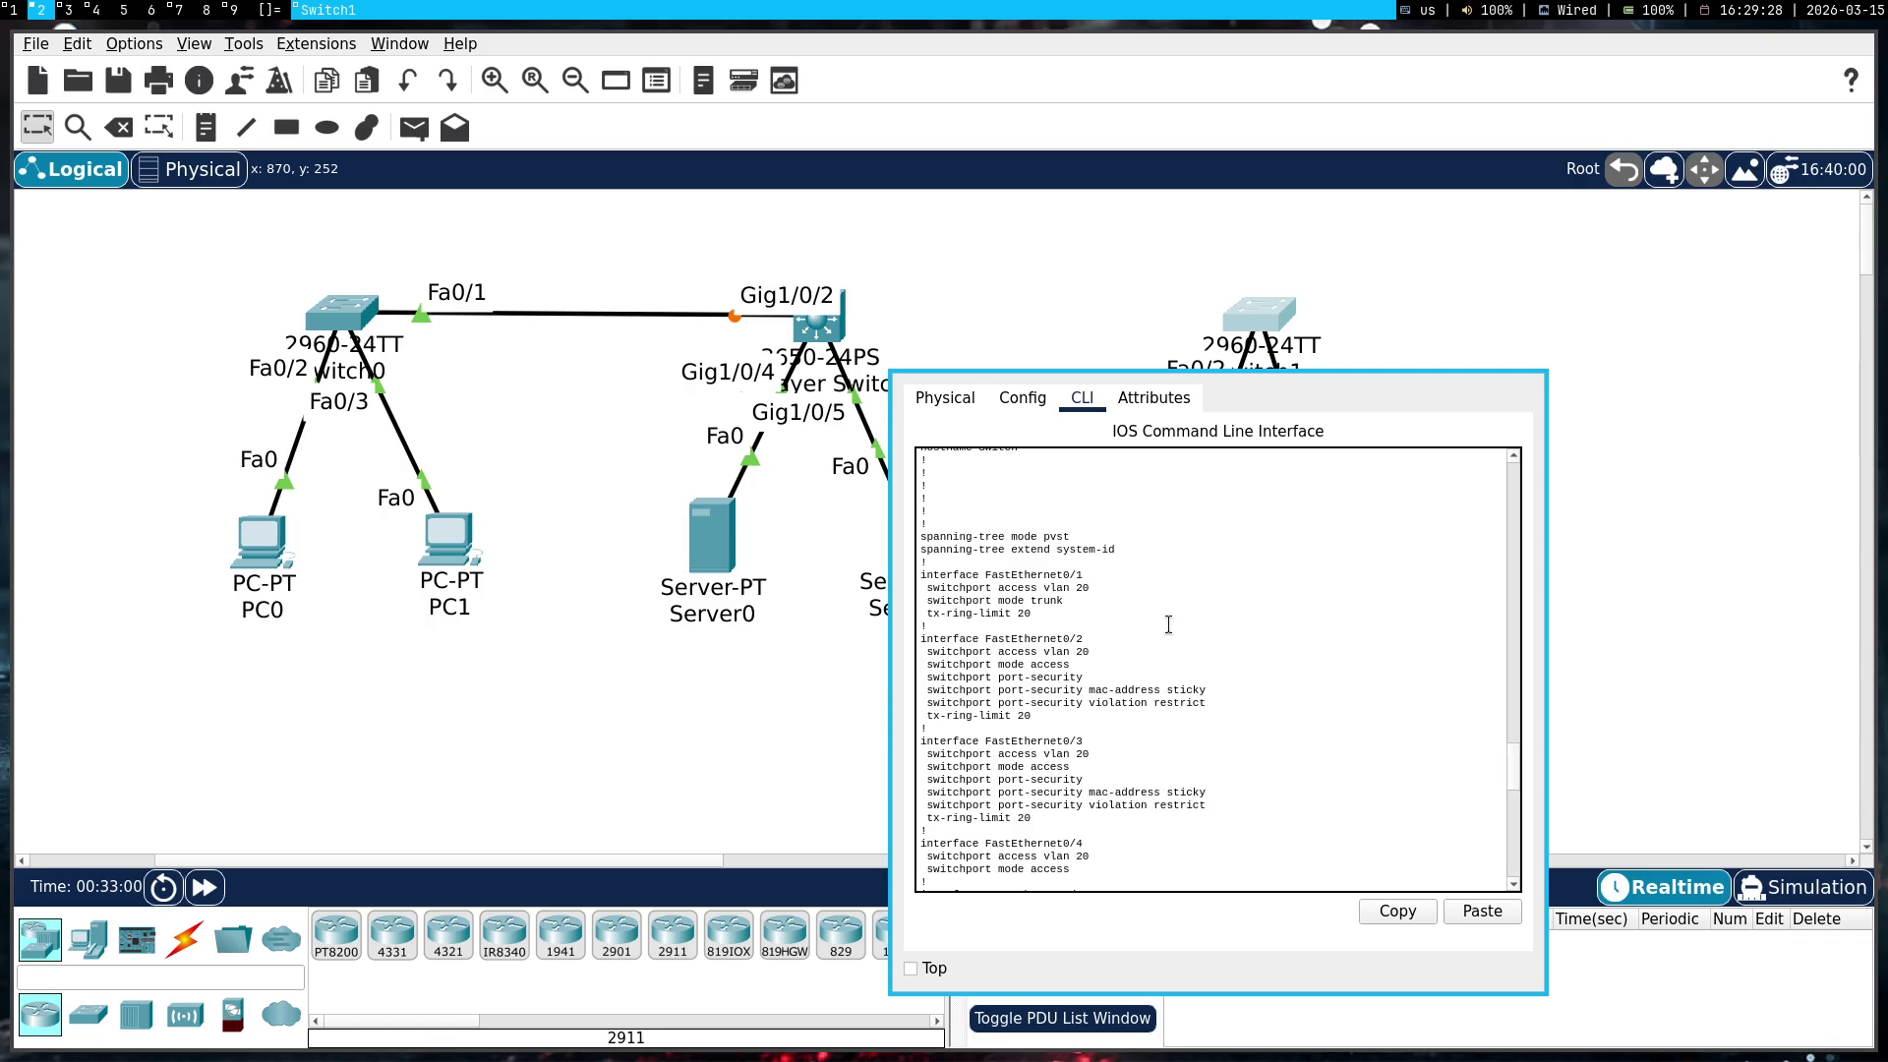
Select Switch1's FastEthernet0/1–0/3 configuration lines in the output
triple_click(967, 613)
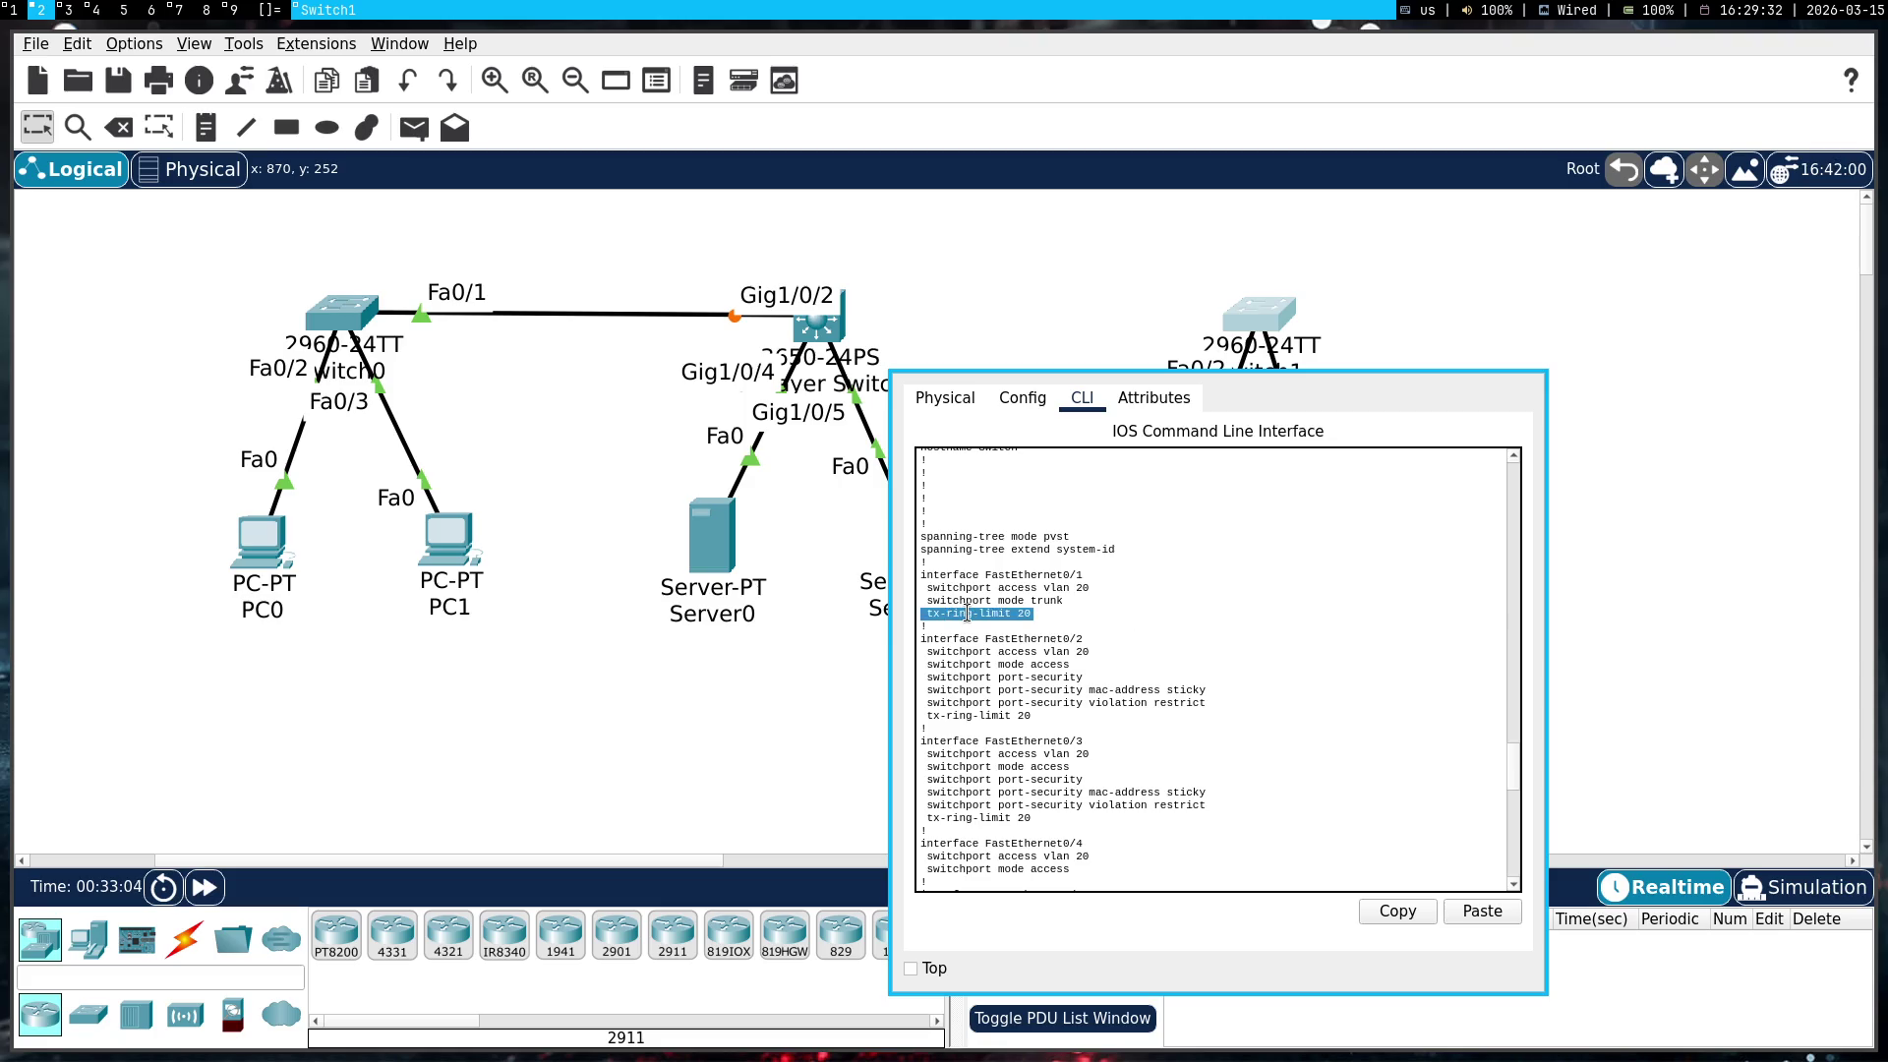
click(967, 614)
scroll(967, 614, down, 3)
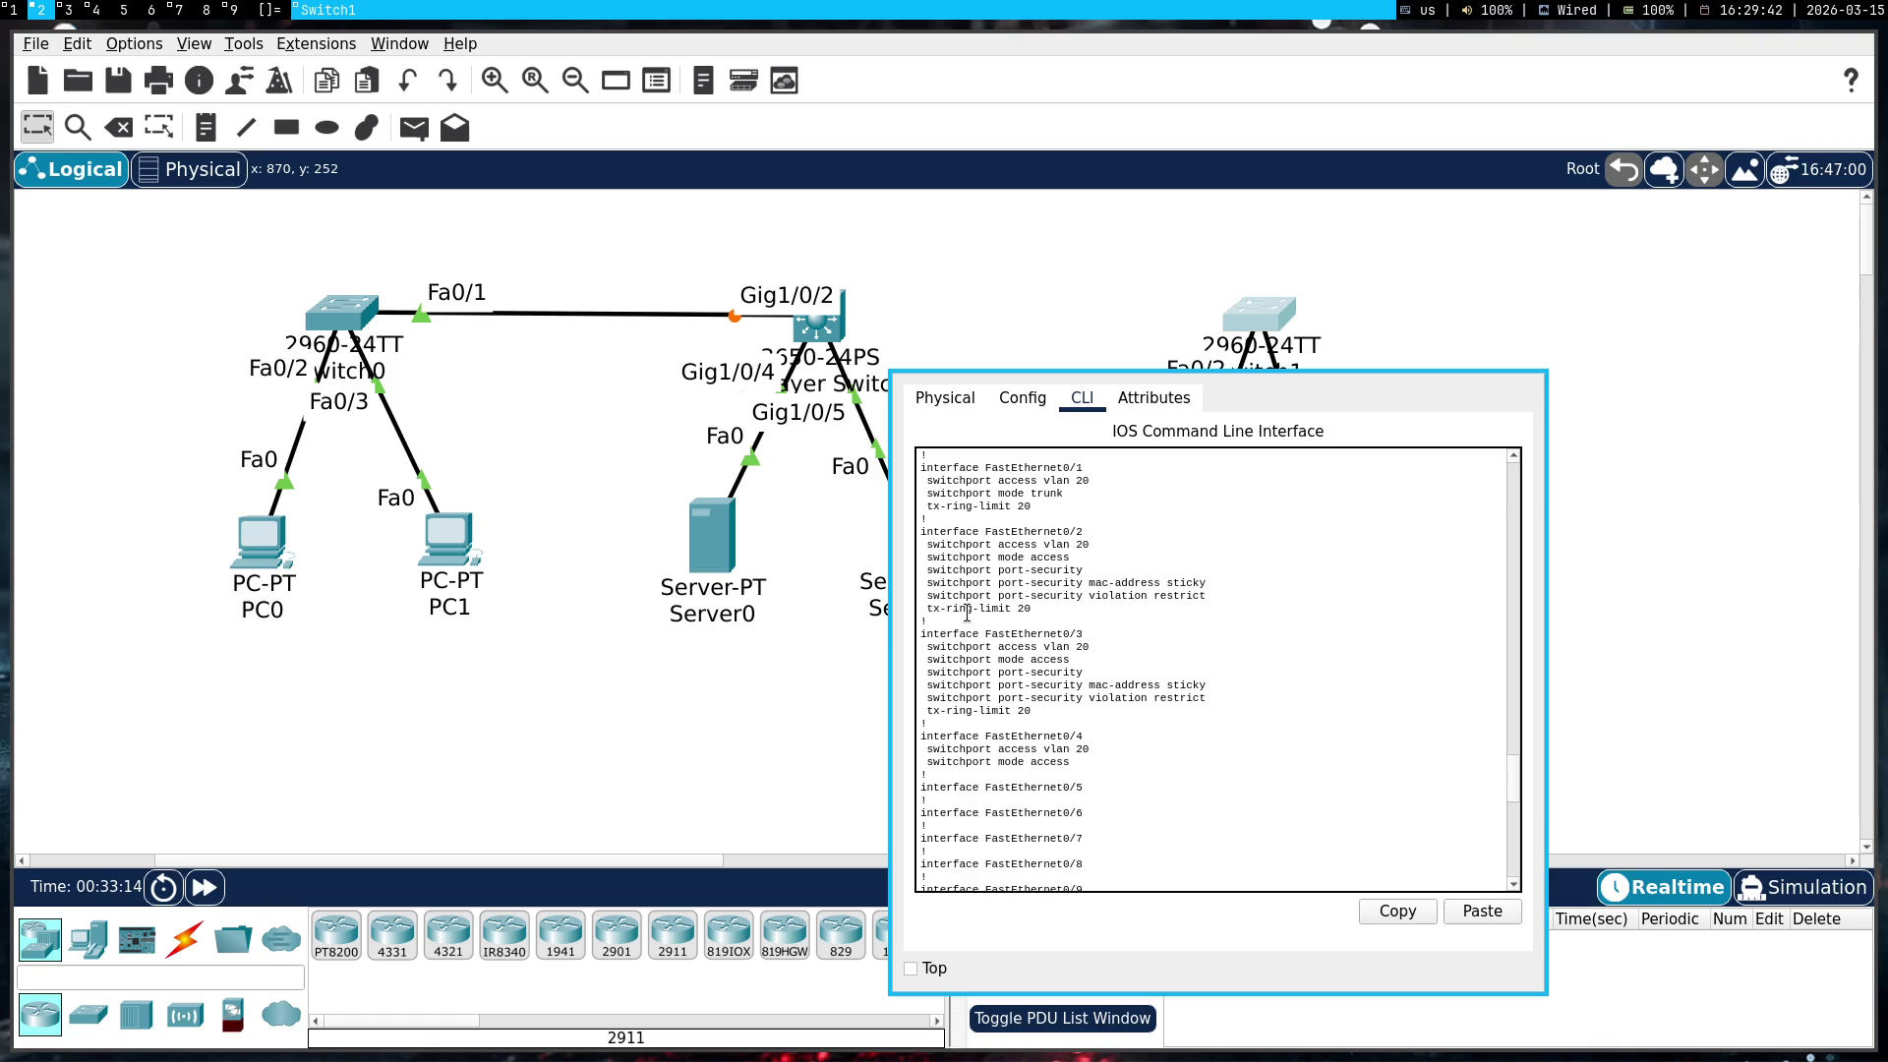
scroll(967, 614, up, 2)
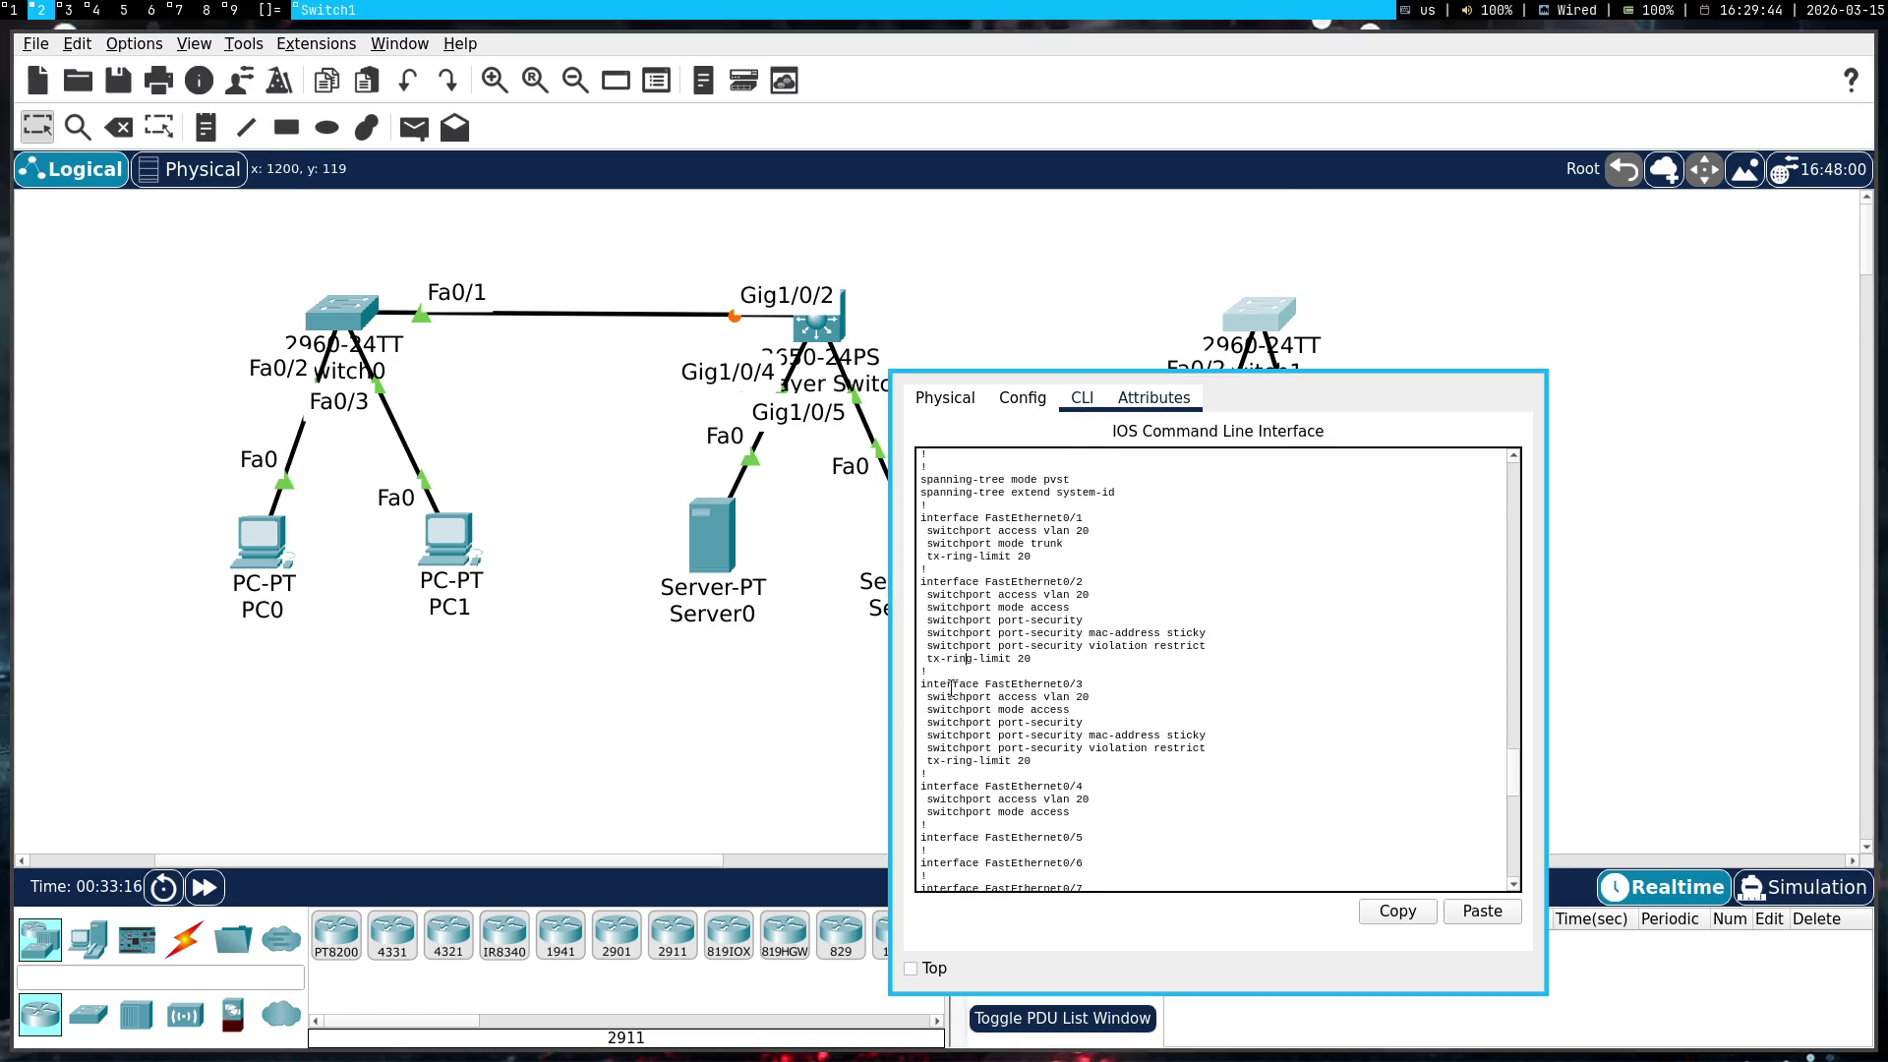
drag(1044, 760, 906, 519)
Send Switch1's Fa0/1–0/3 configuration to Gemini with the note 'вот так' for review
key(ctrl+c)
key(super+1)
scroll(826, 553, down, 5)
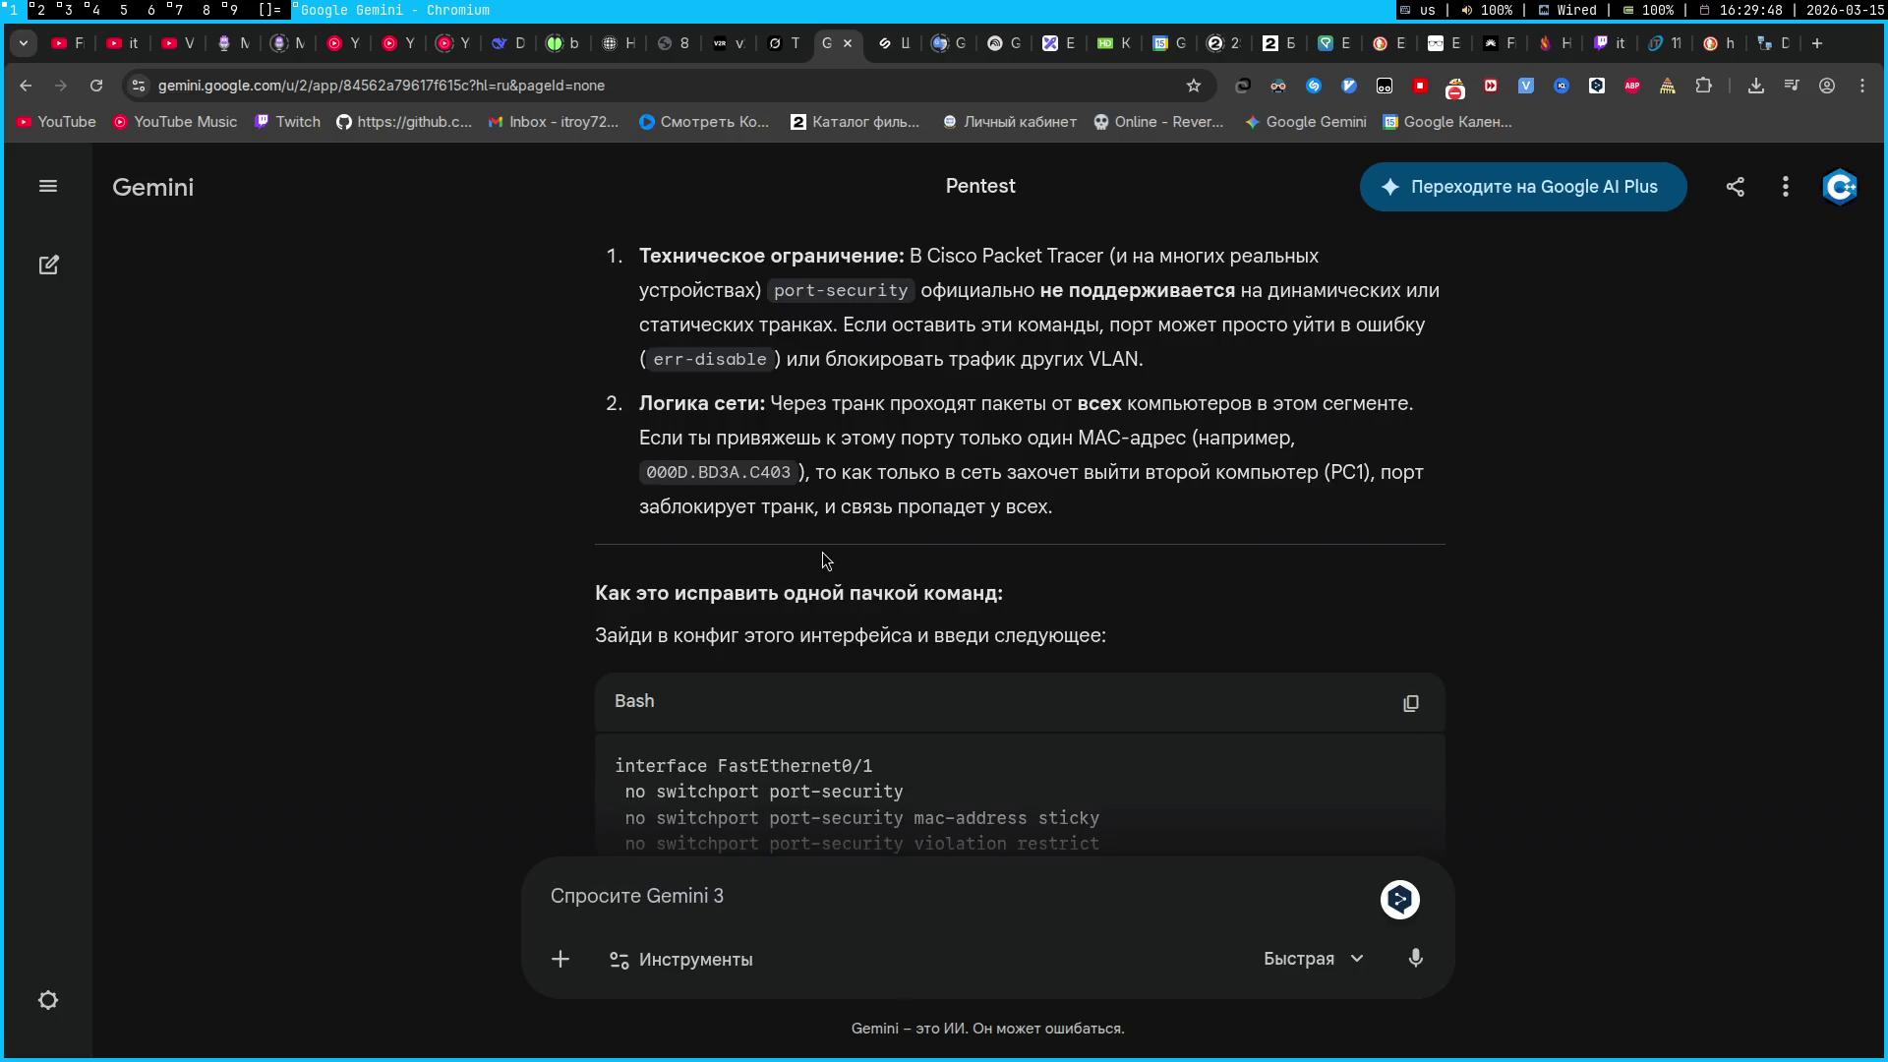
key(ctrl+v)
key(shift+Return)
text(вот так)
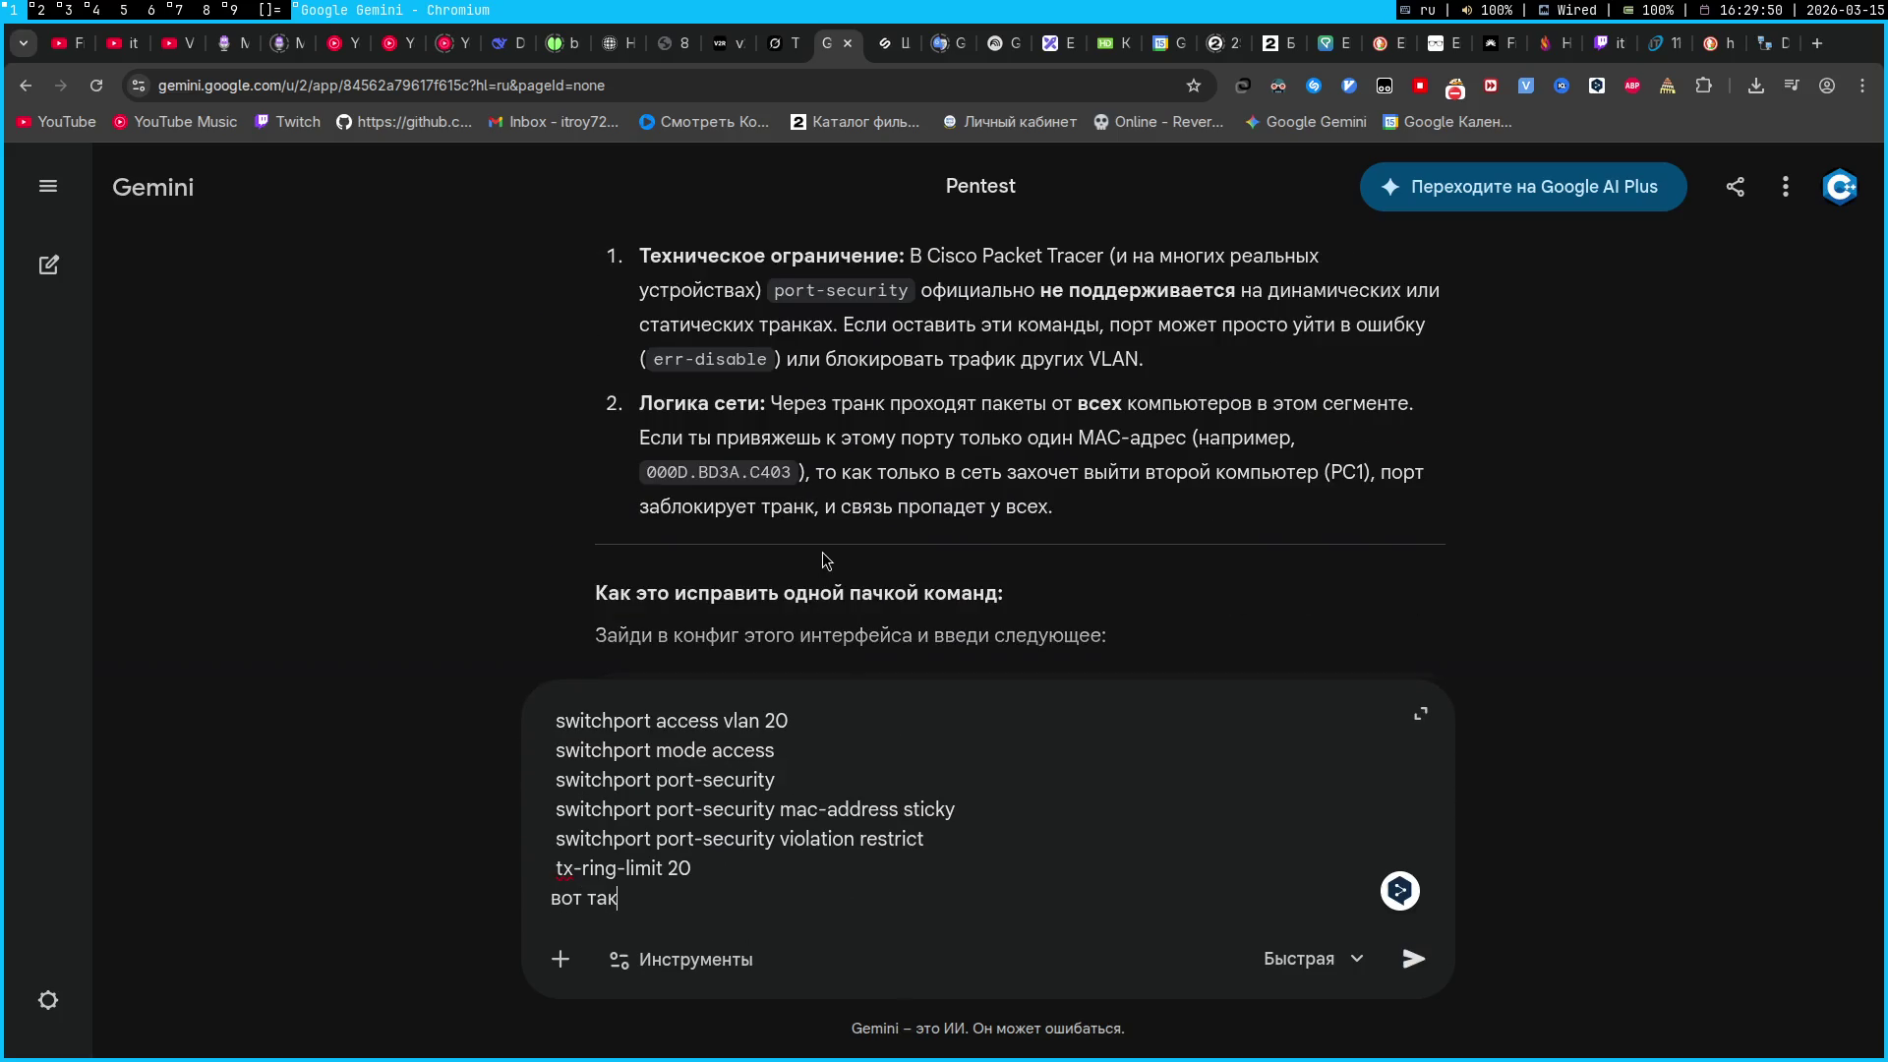
key(Return)
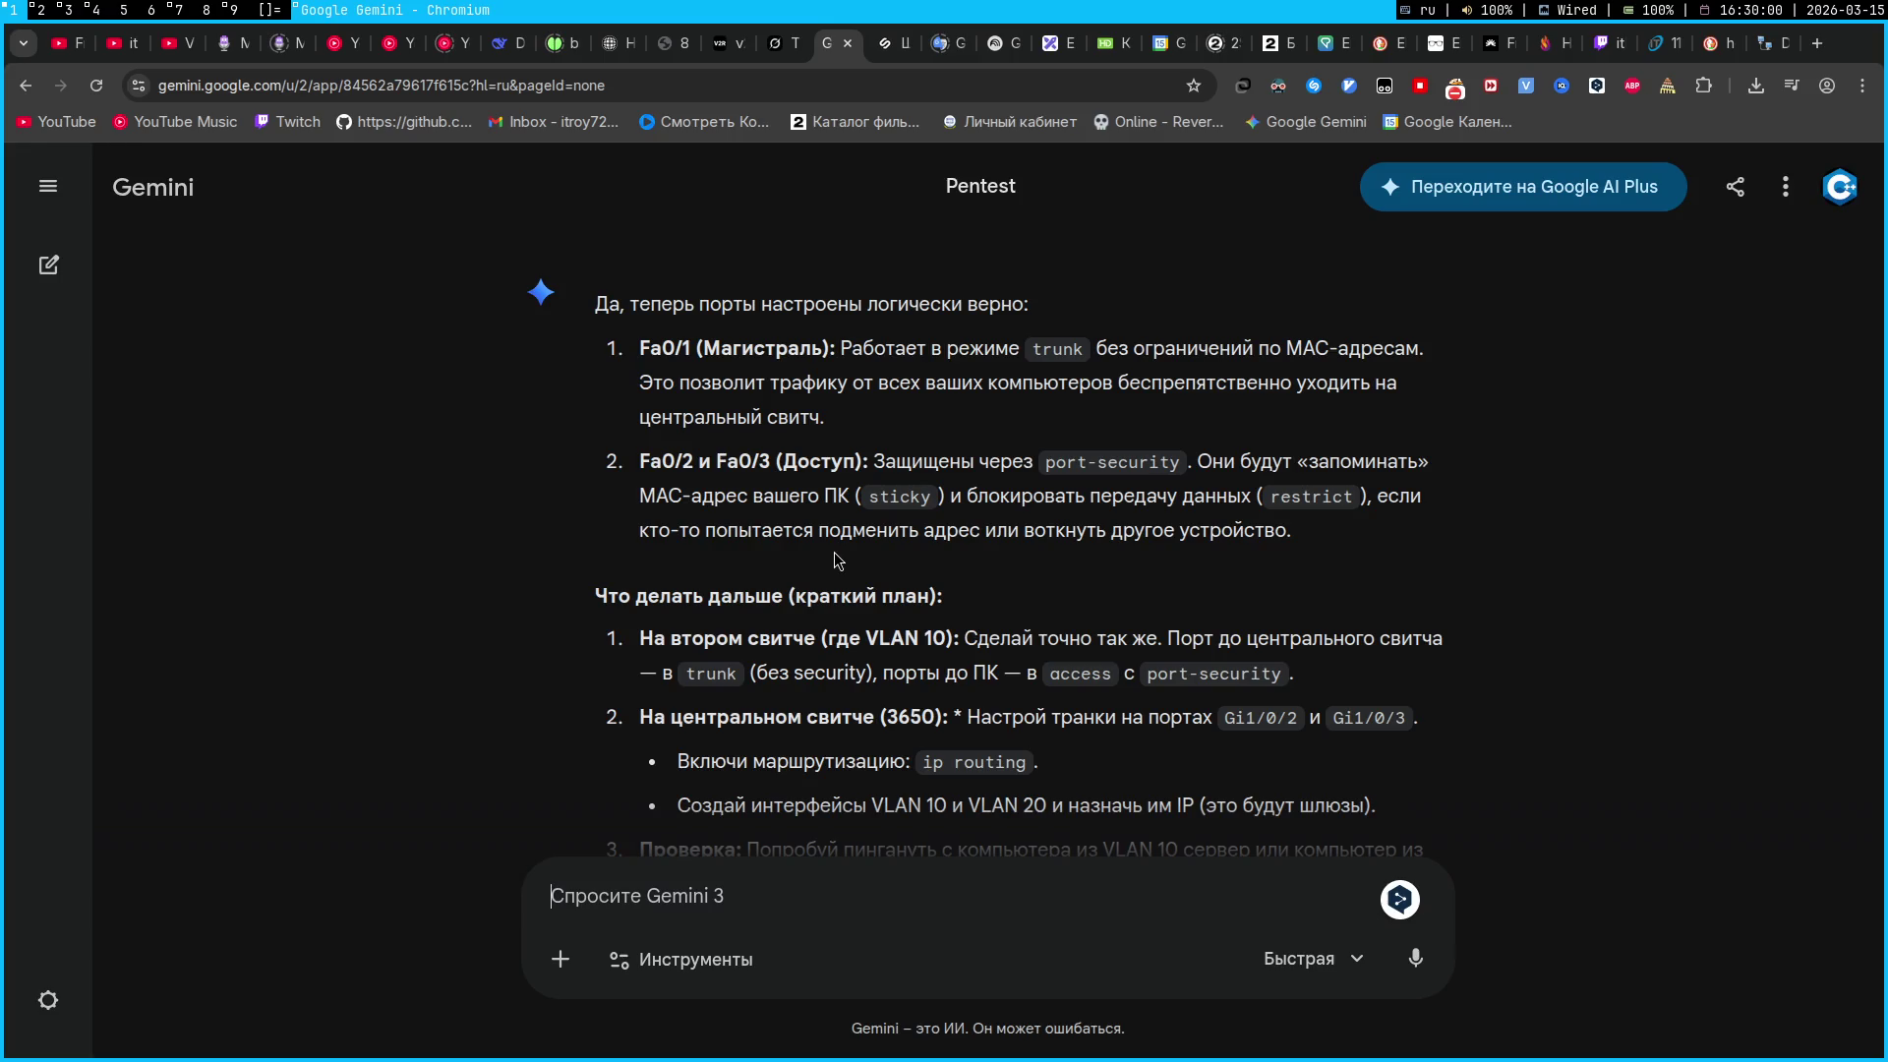
key(super+2)
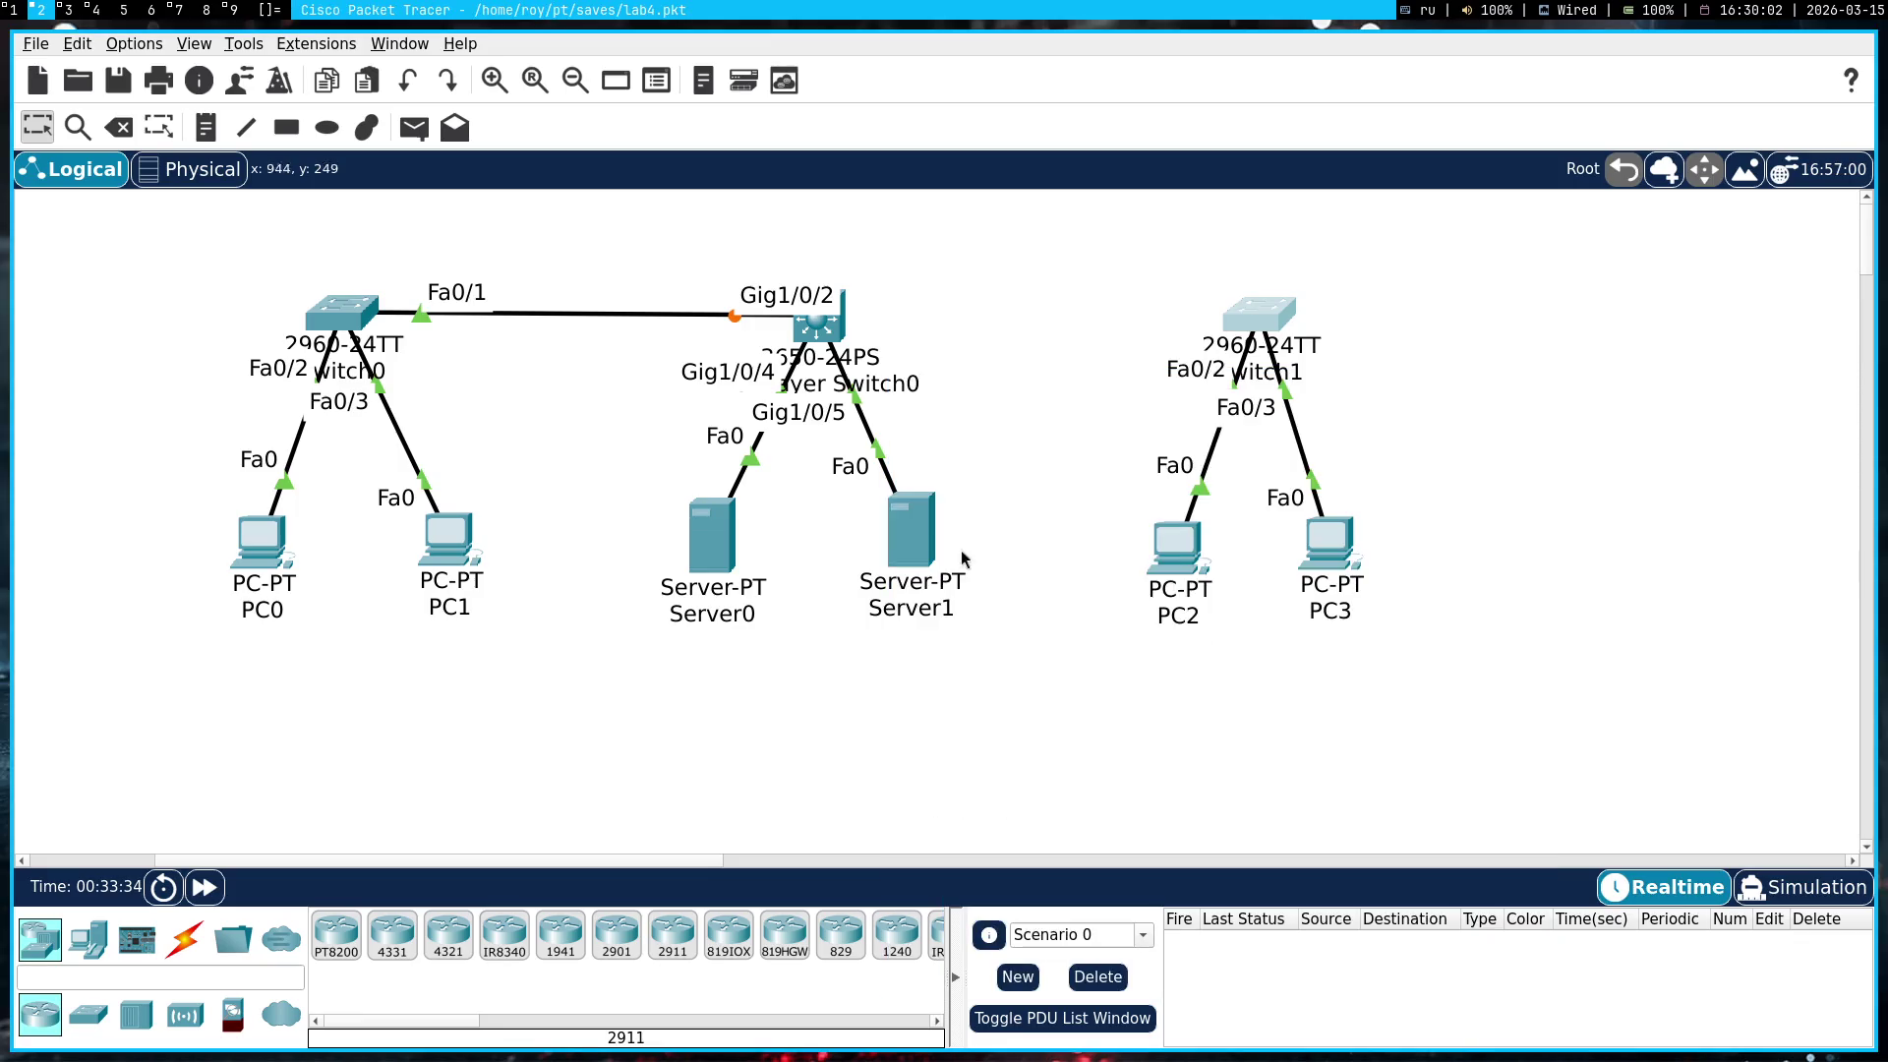
Reopen Switch0's console and list its running configuration
click(314, 311)
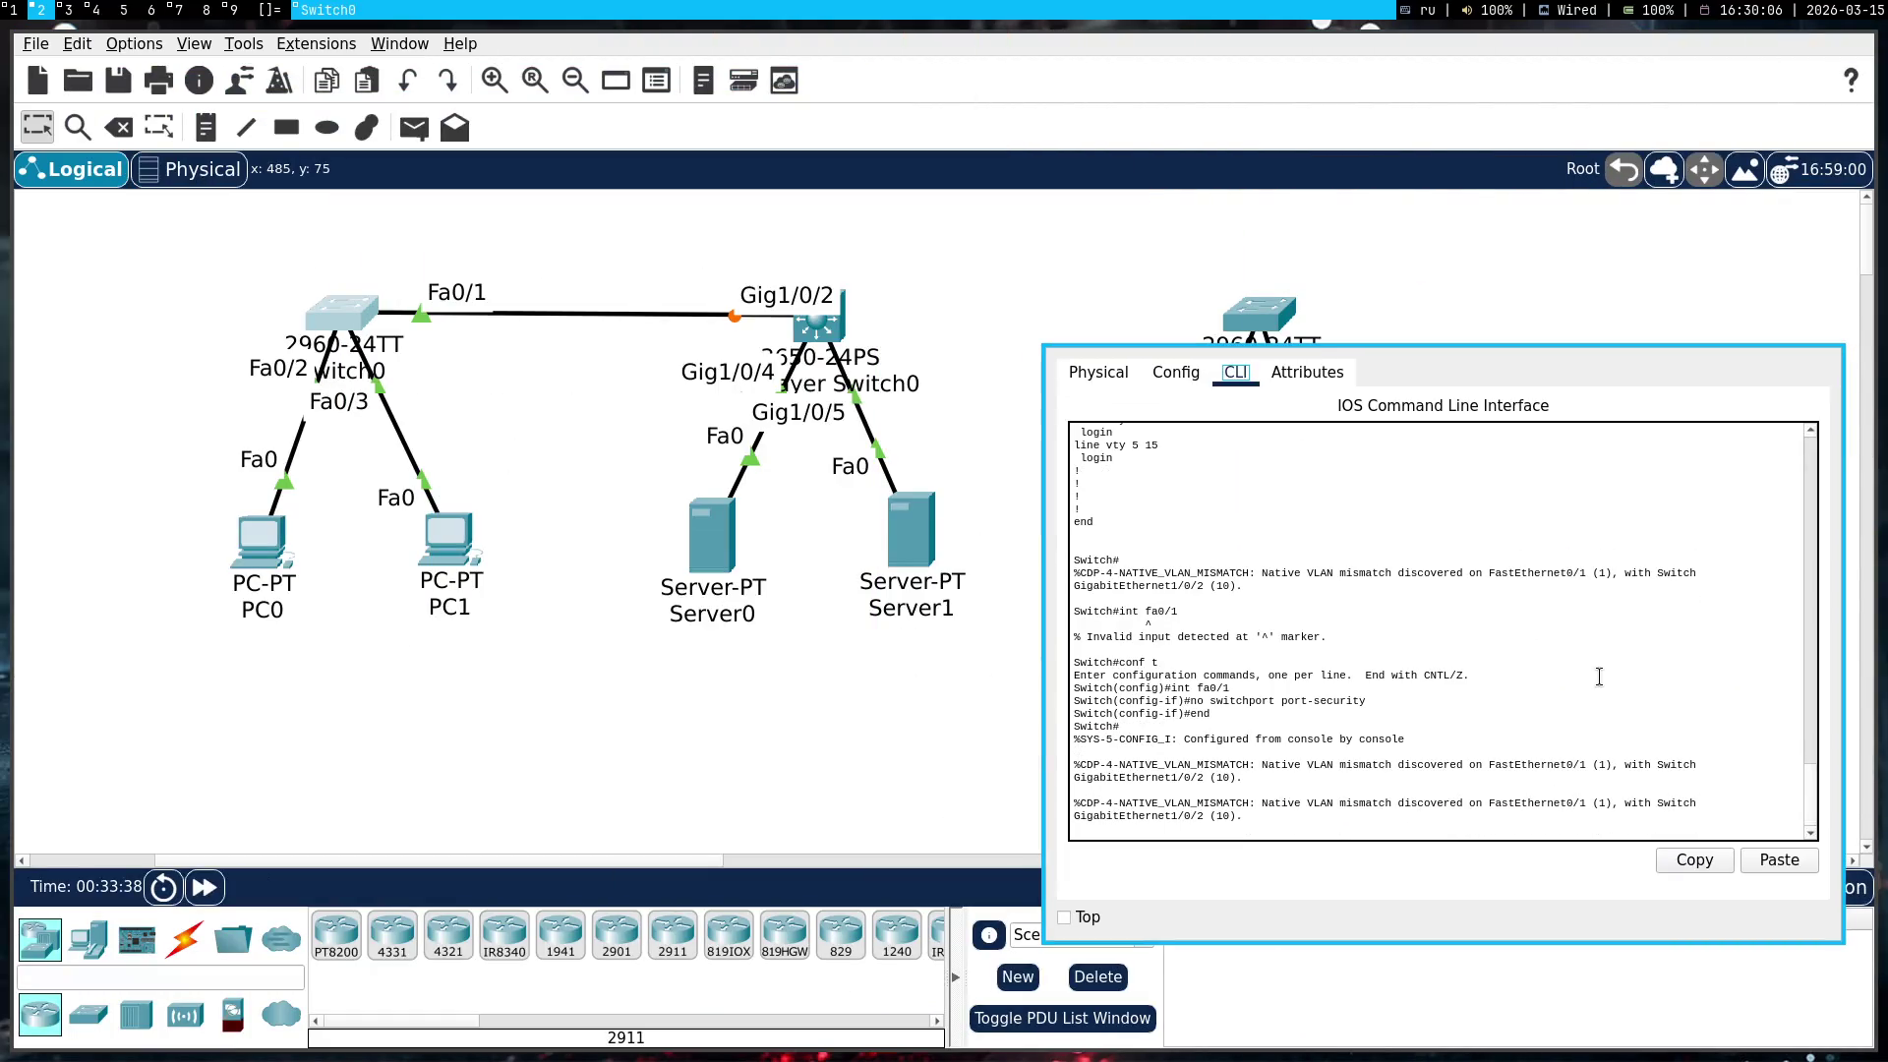
click(1600, 677)
key(Return)
key(Return)
text(conf t)
key(Return)
text(ig)#int fa0)
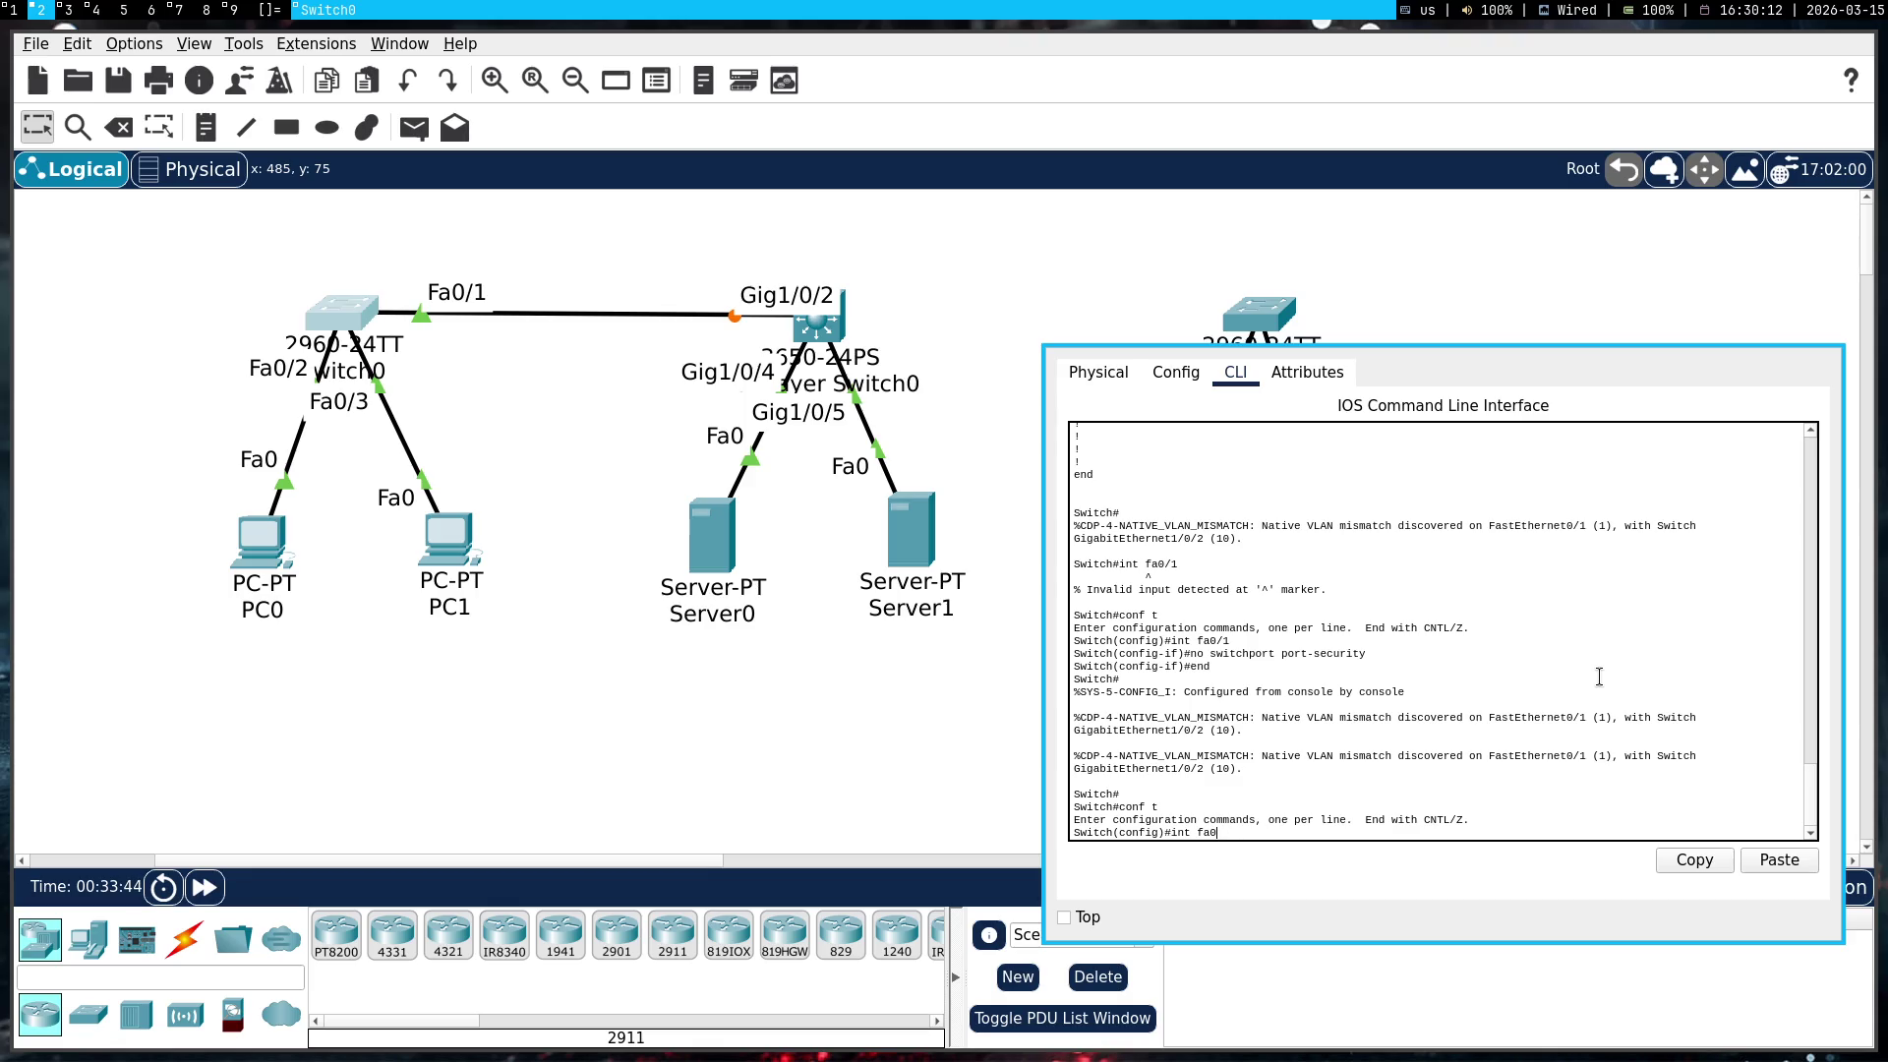
key(BackSpace)
key(BackSpace)
key(BackSpace)
key(Return)
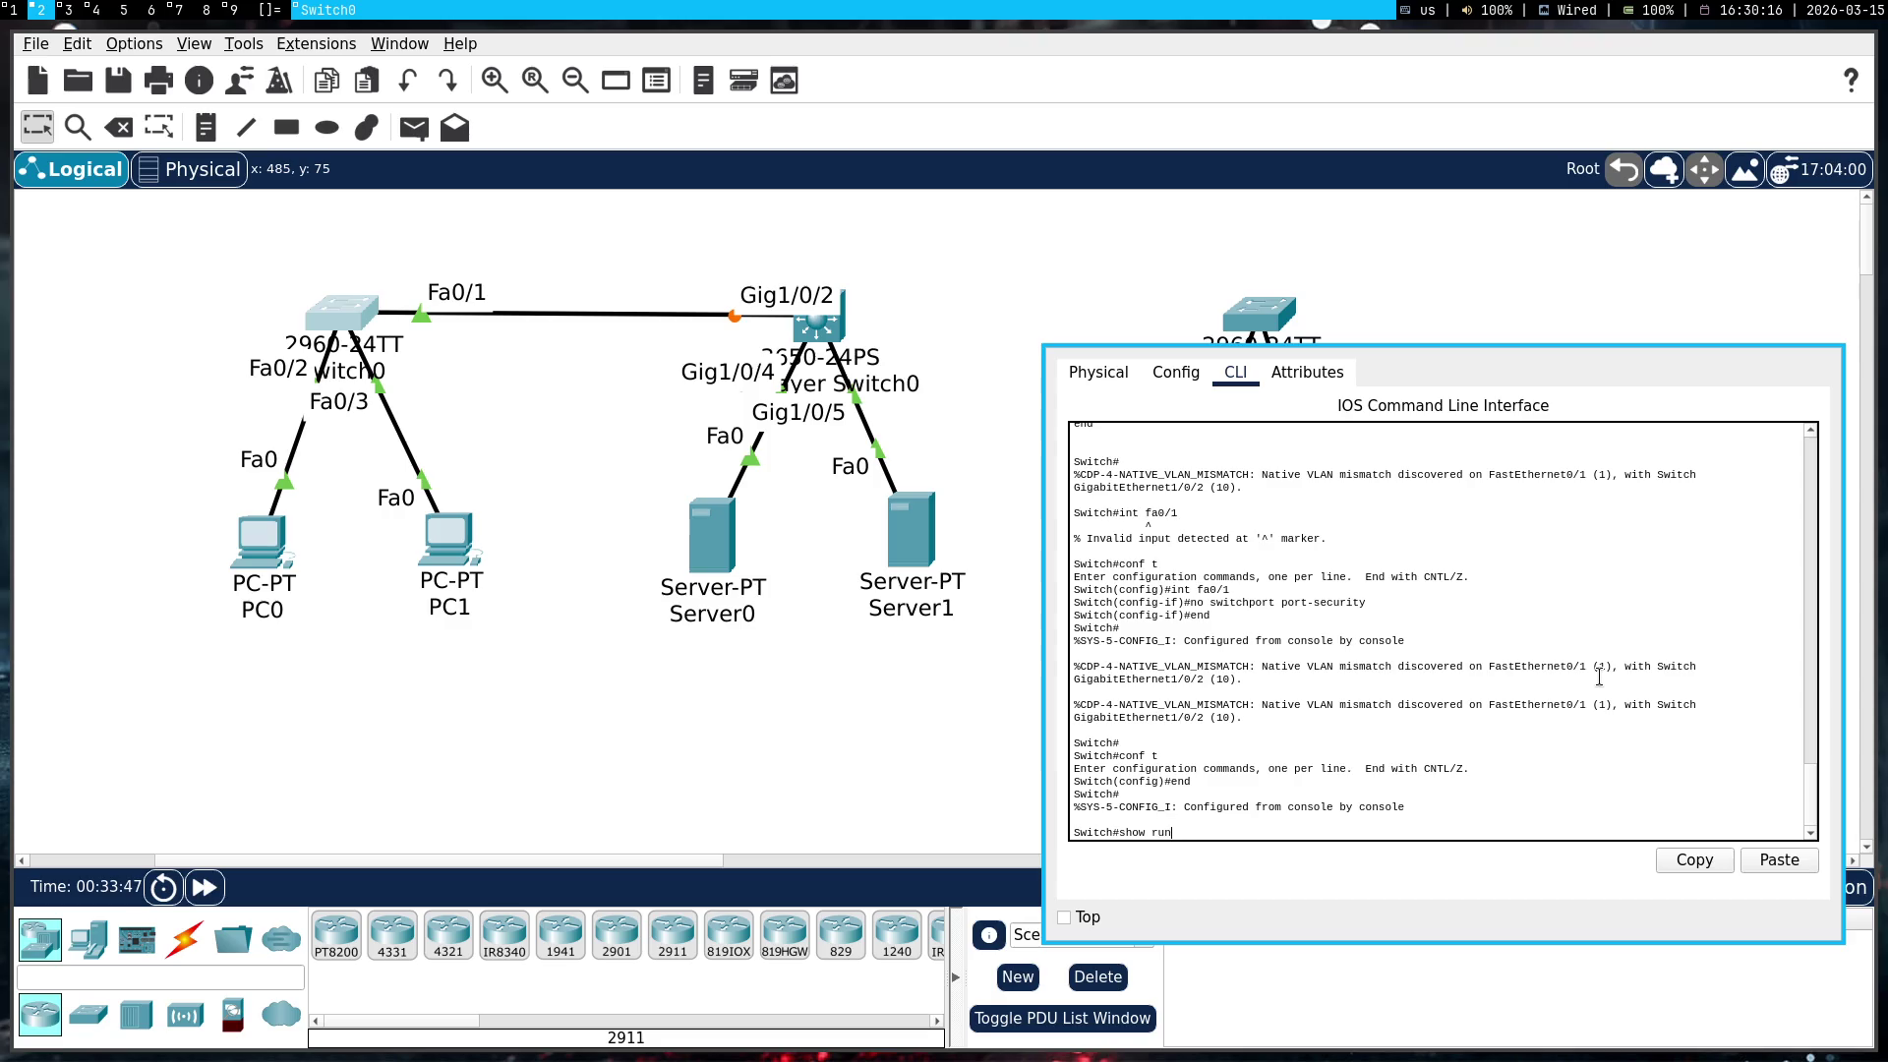
text(g-confi)
key(Return)
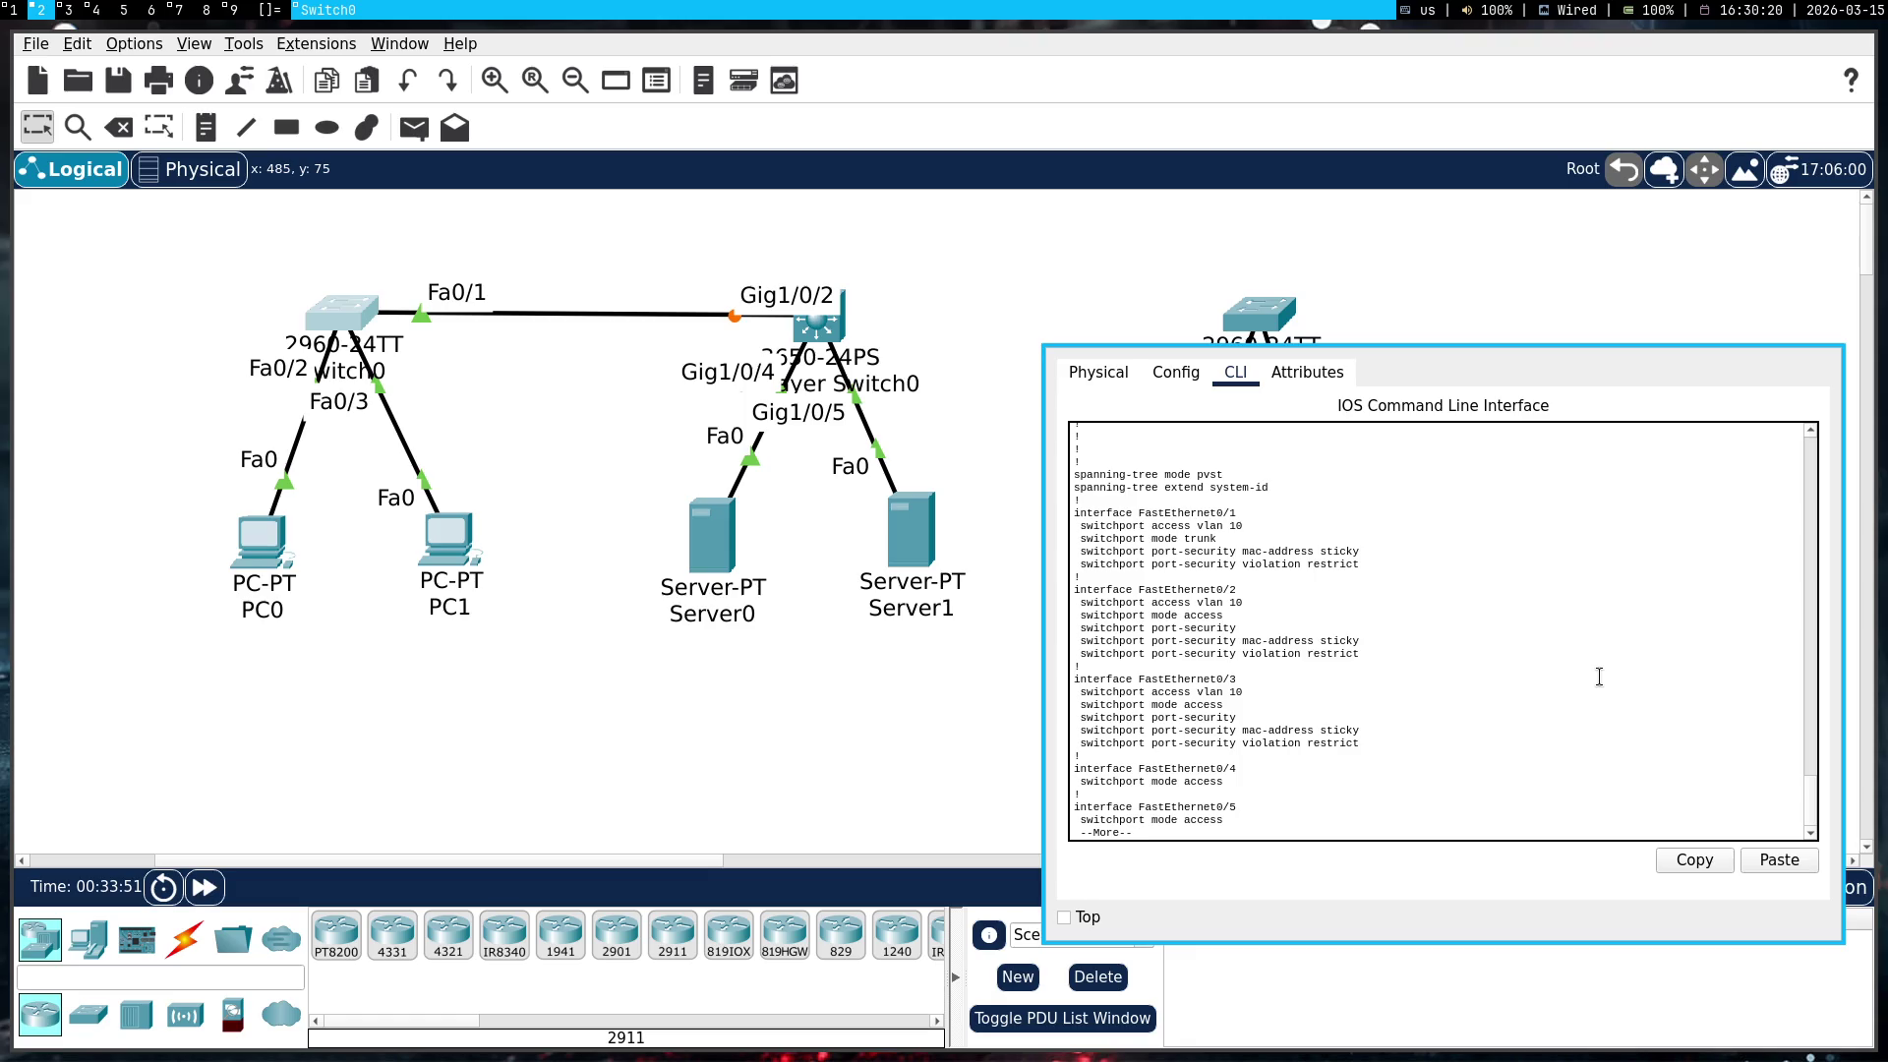
Enter global configuration mode and select interface Fa0/1 on Switch0
text(q)
text(tch#int)
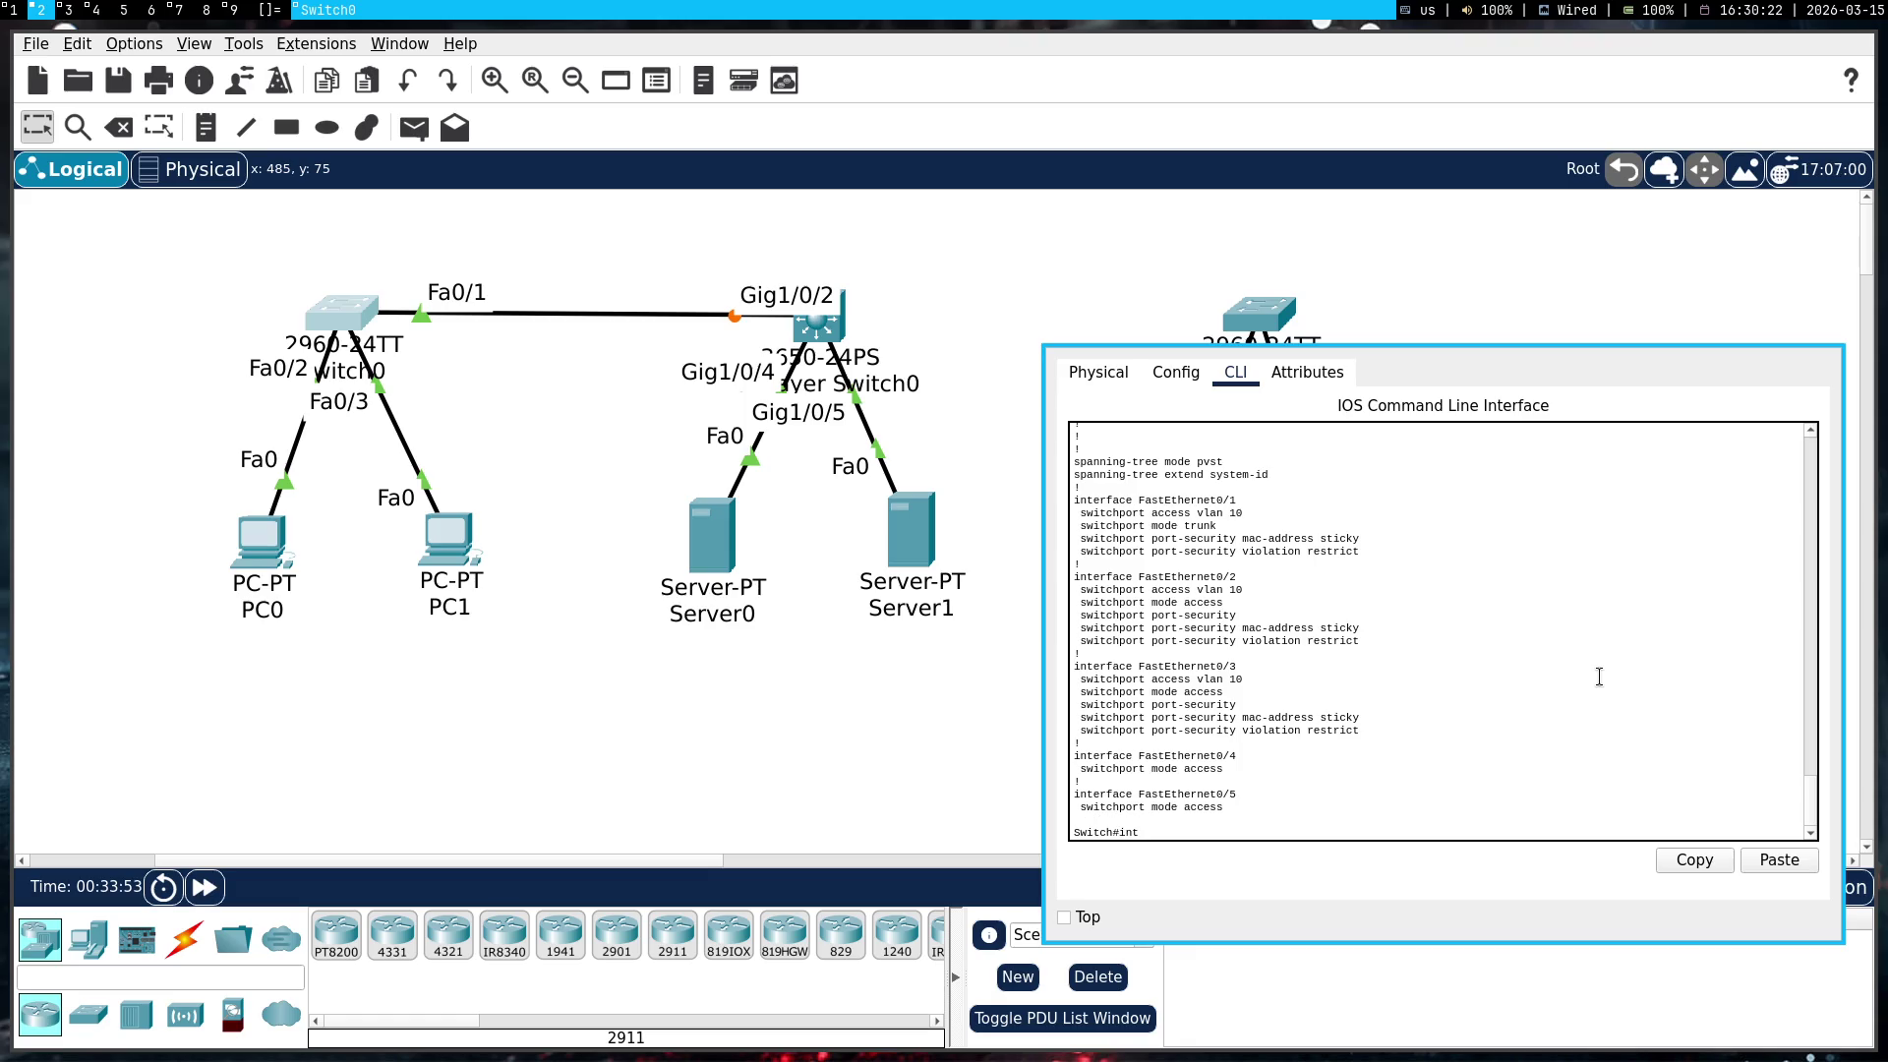
key(BackSpace)
key(BackSpace)
key(BackSpace)
text(conf )
text(t)
key(Return)
text(fa0/1)
key(Return)
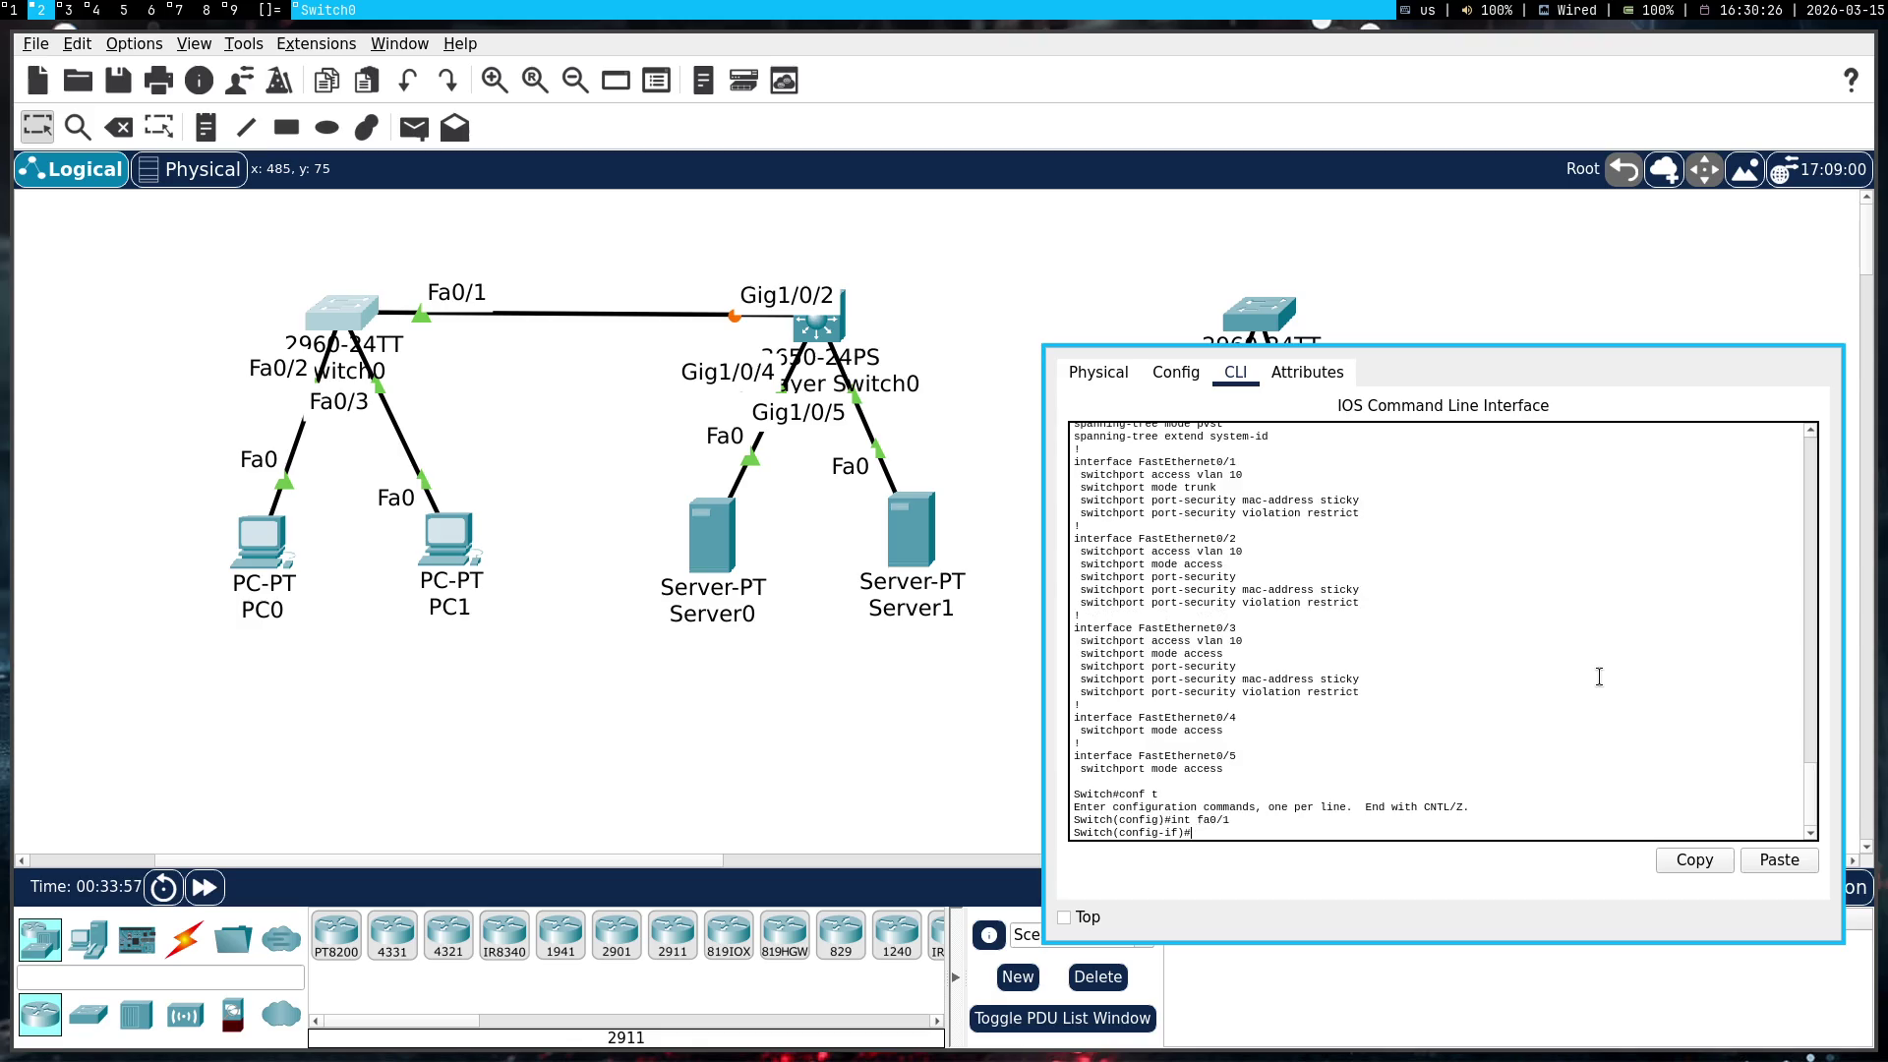
Remove the port-security mac-address sticky command from Switch0's Fa0/1
scroll(1475, 669, up, 3)
scroll(1377, 659, down, 3)
scroll(1247, 649, up, 4)
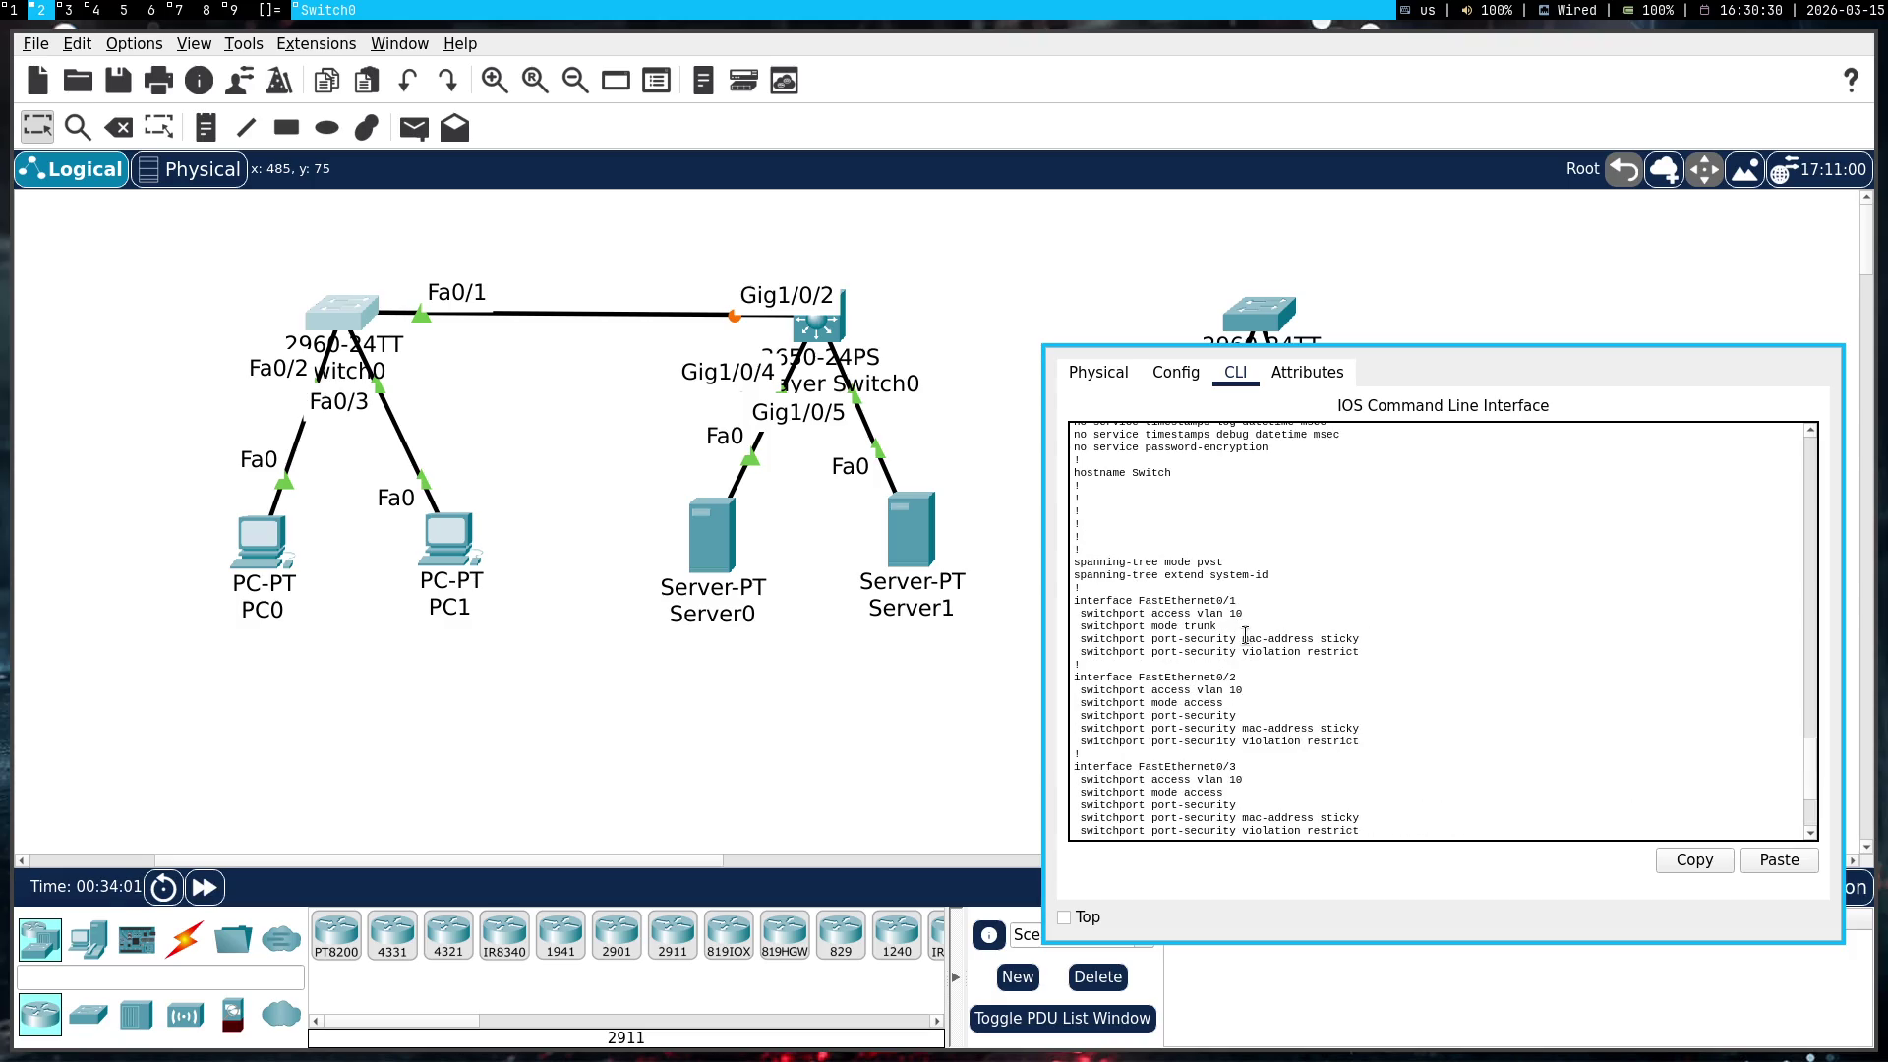
triple_click(1247, 639)
key(super+c)
right_click(1247, 637)
click(1280, 645)
right_click(1279, 650)
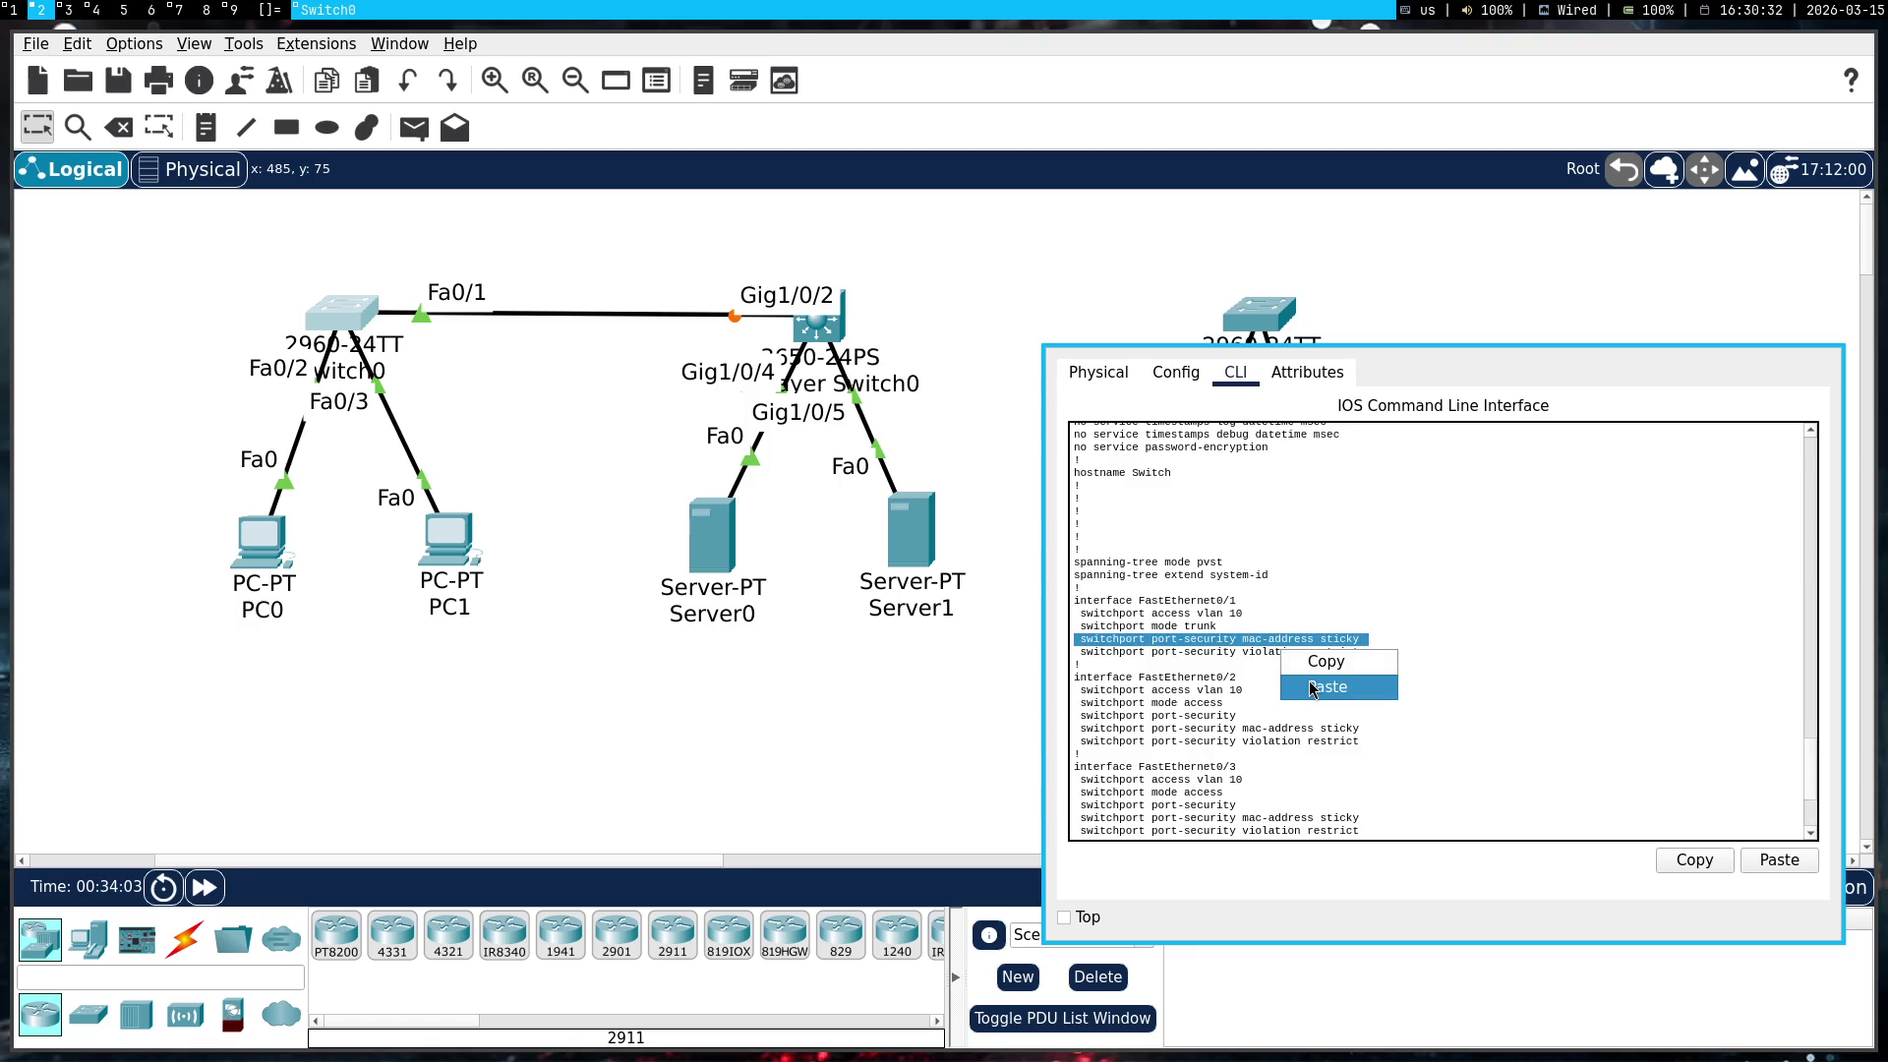
click(1318, 685)
scroll(1296, 670, up, 5)
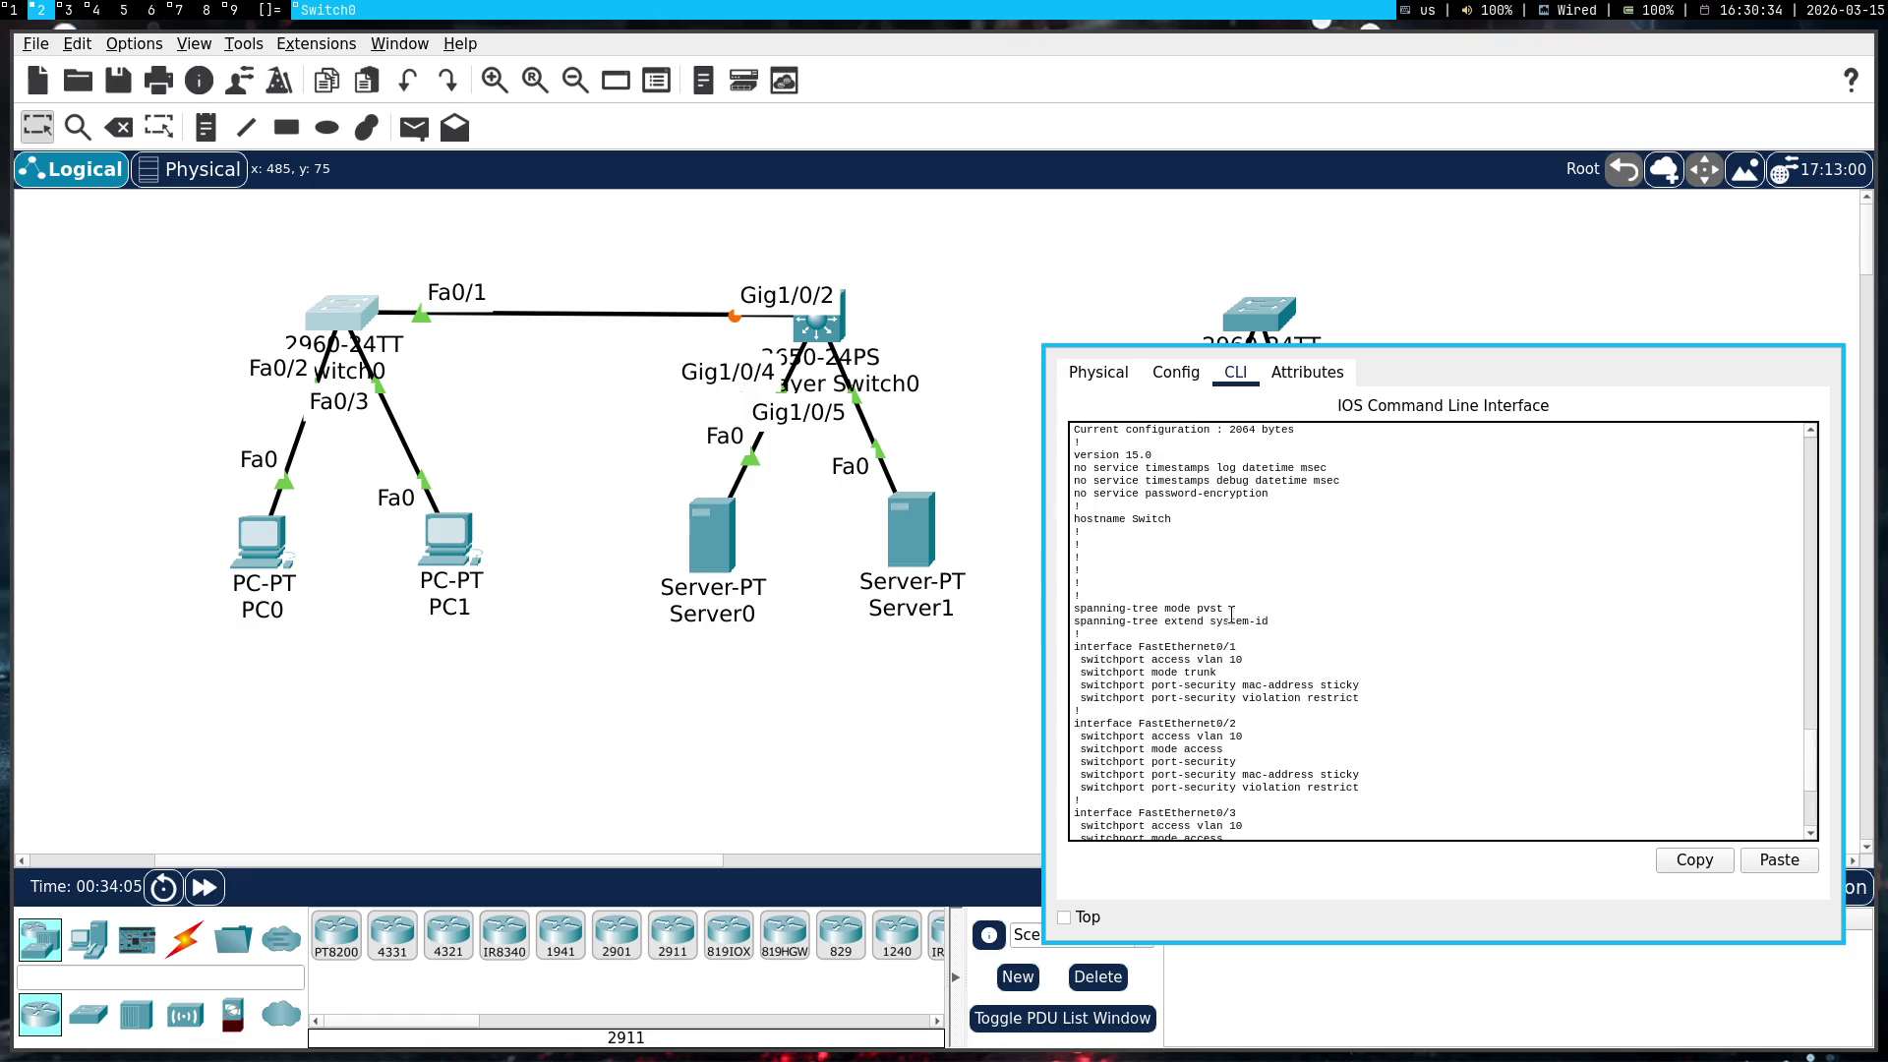
scroll(1226, 590, down, 2)
triple_click(1230, 579)
key(ctrl+z)
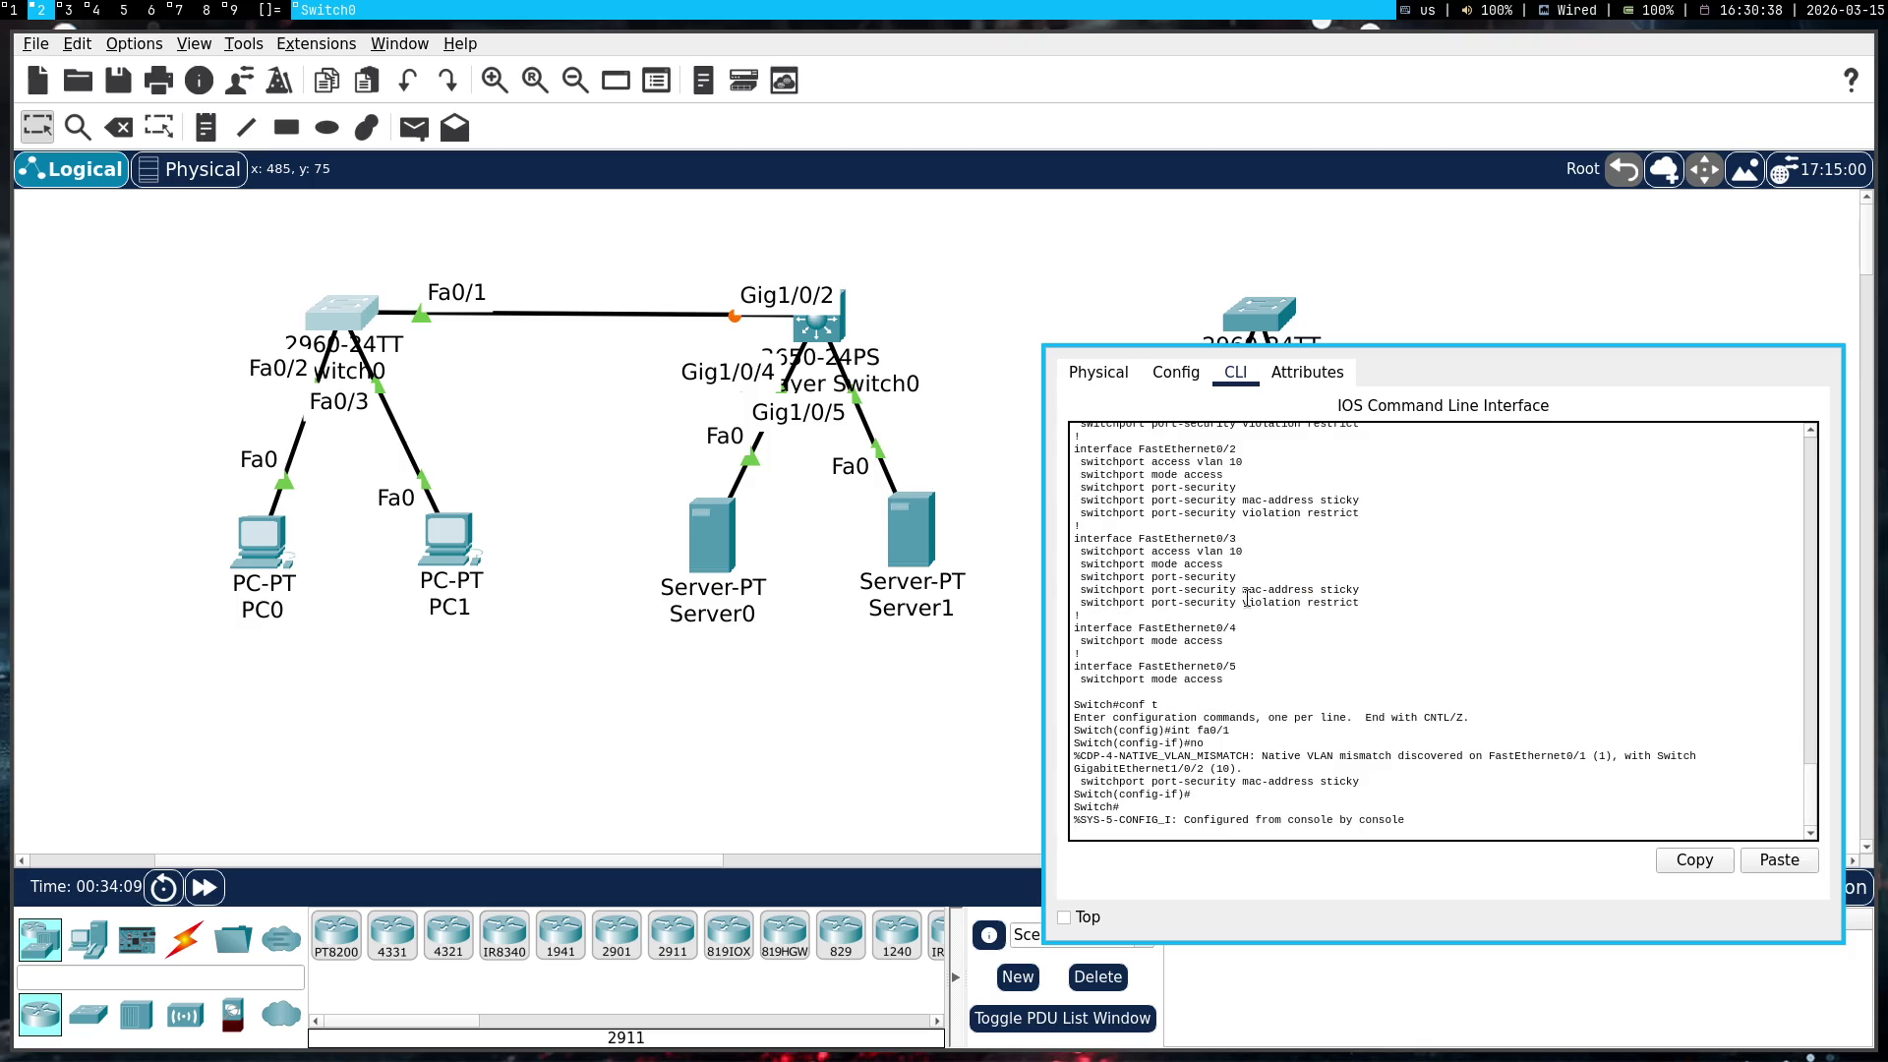
key(Return)
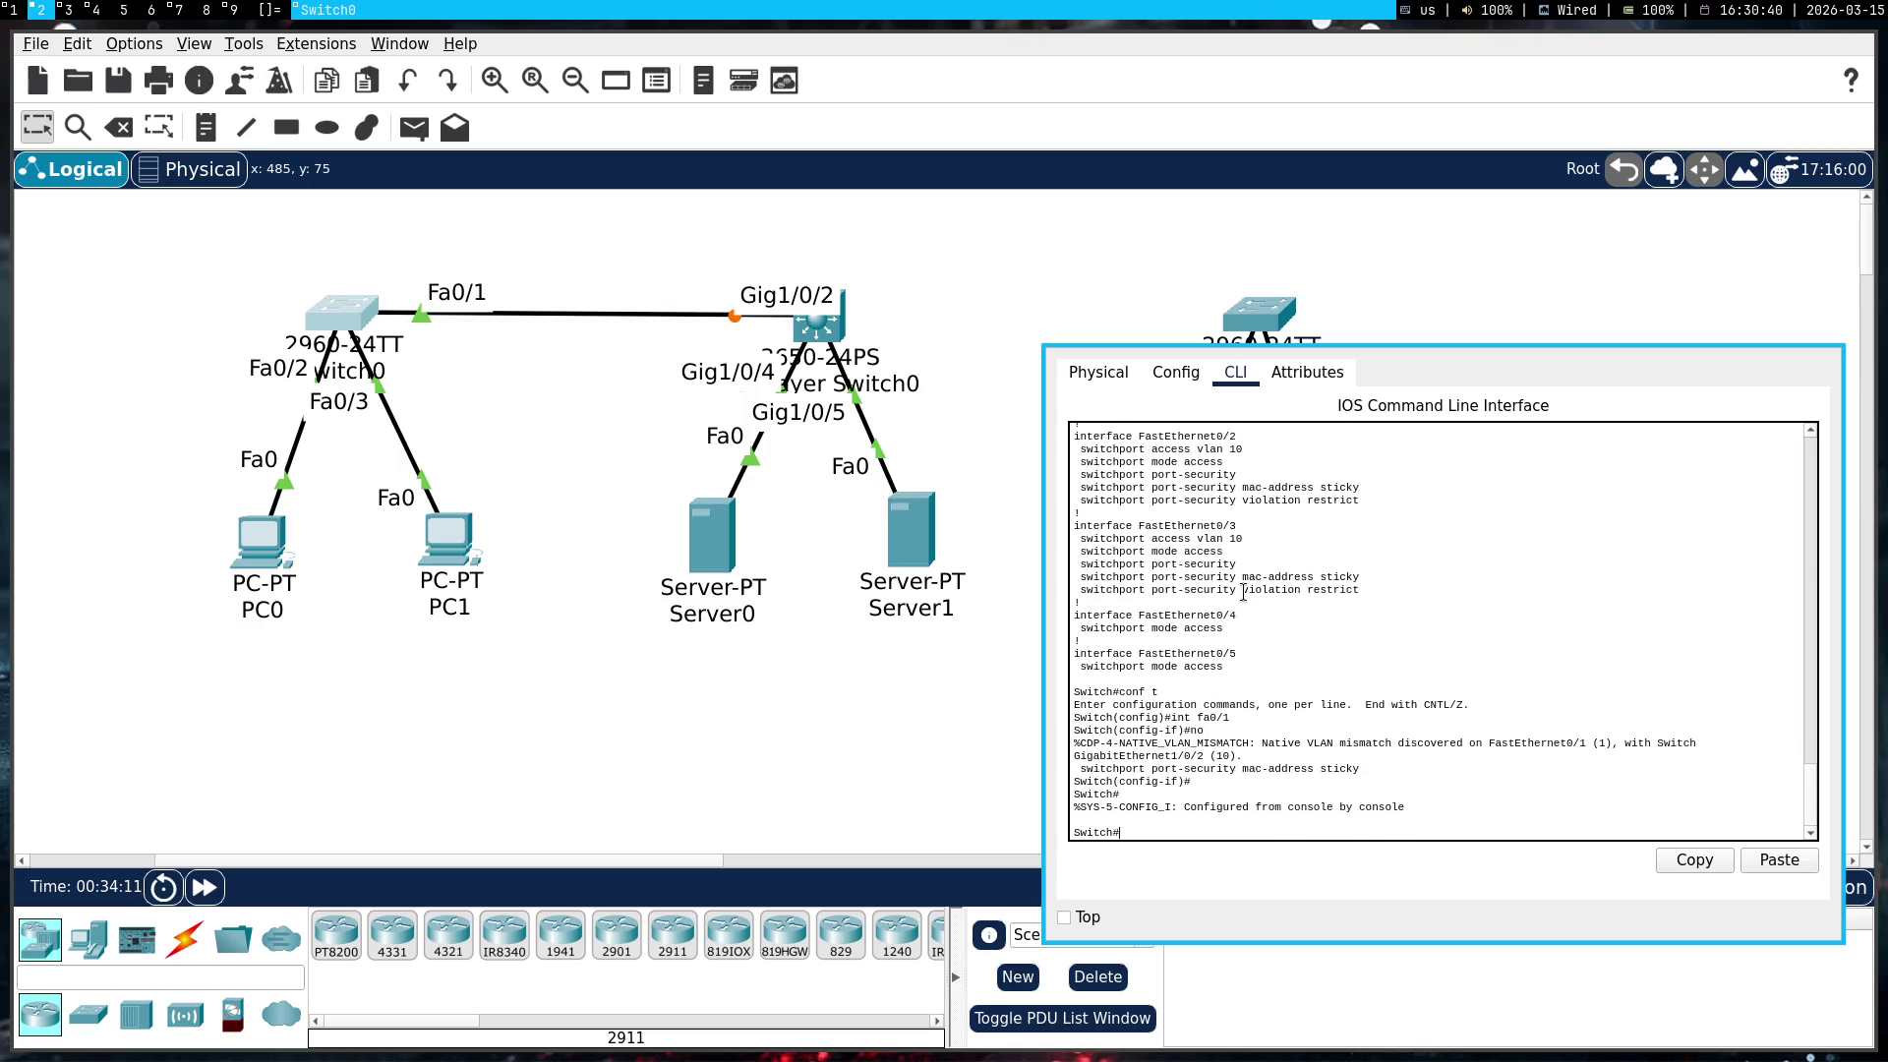
Re-enter Fa0/1 configuration with conf t and remove port-security violation restrict
text(clont)
key(Return)
text(conf t)
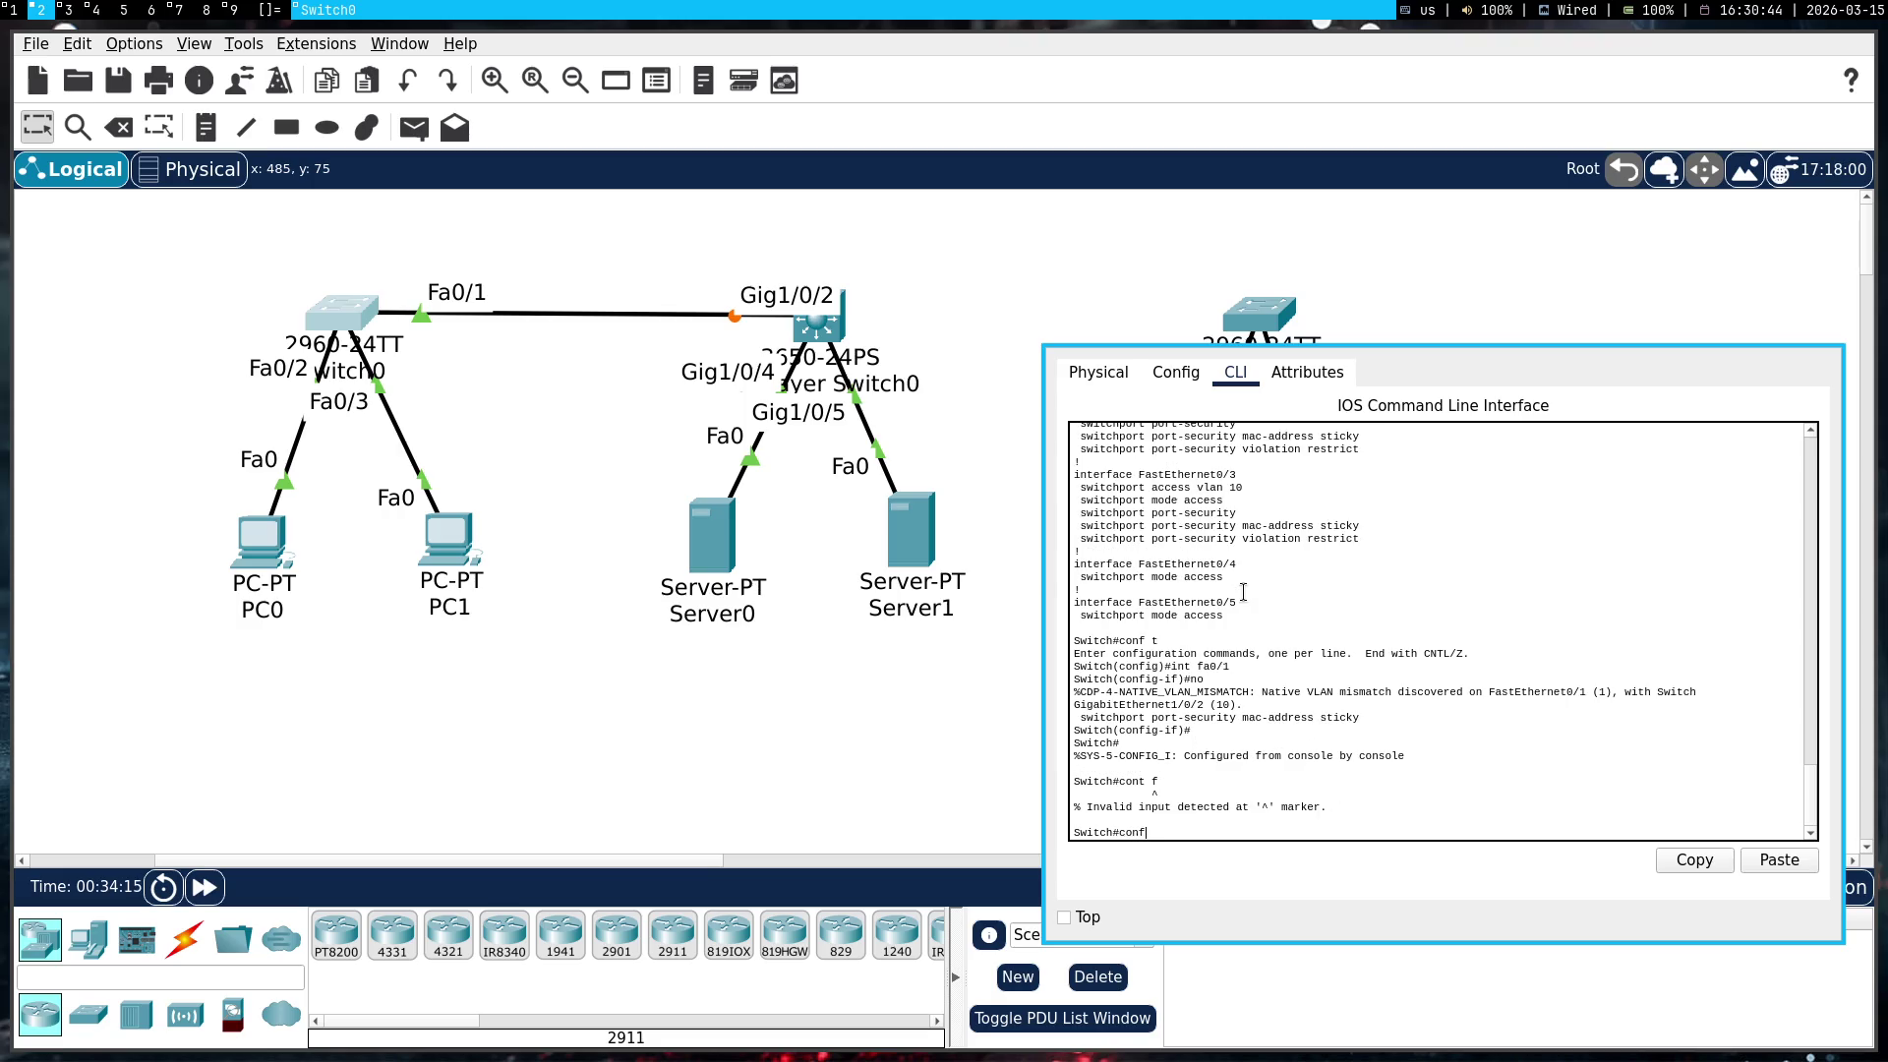
key(Return)
text(nt fa0/)
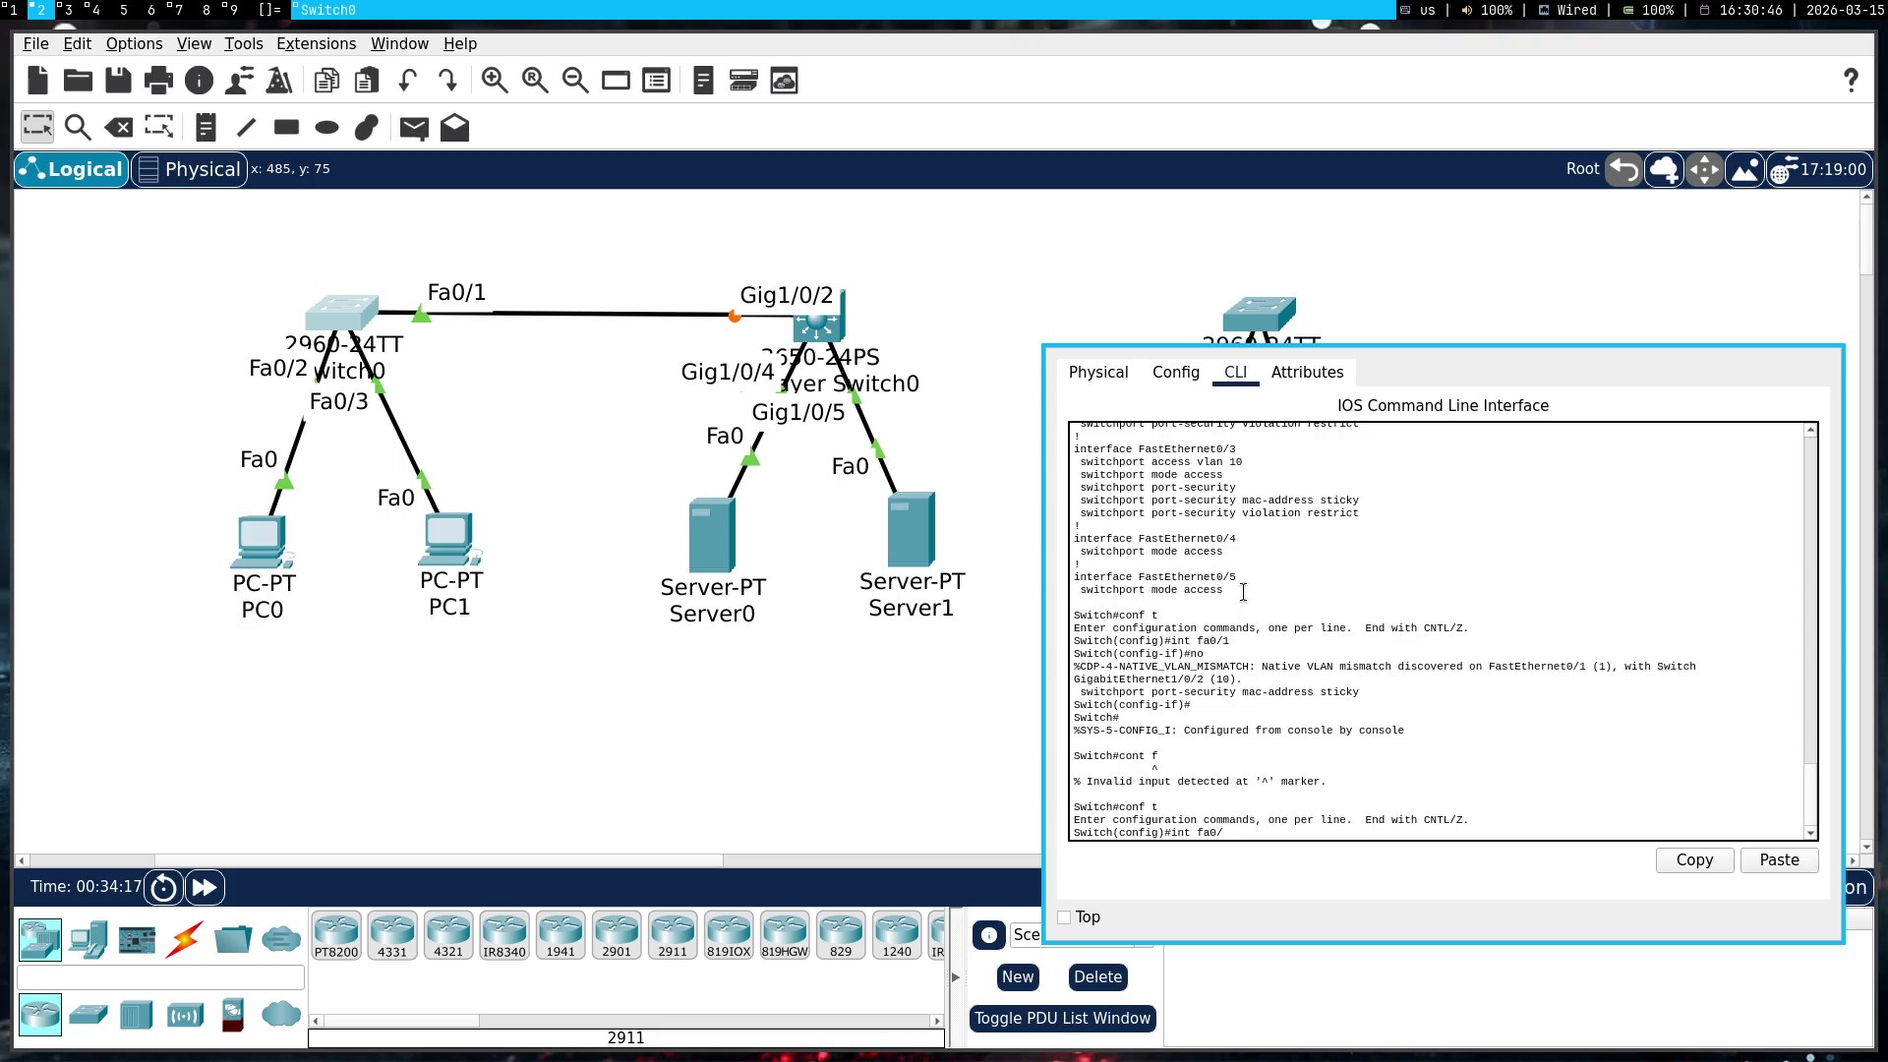
text(1)
key(Return)
text(no)
scroll(1243, 591, up, 8)
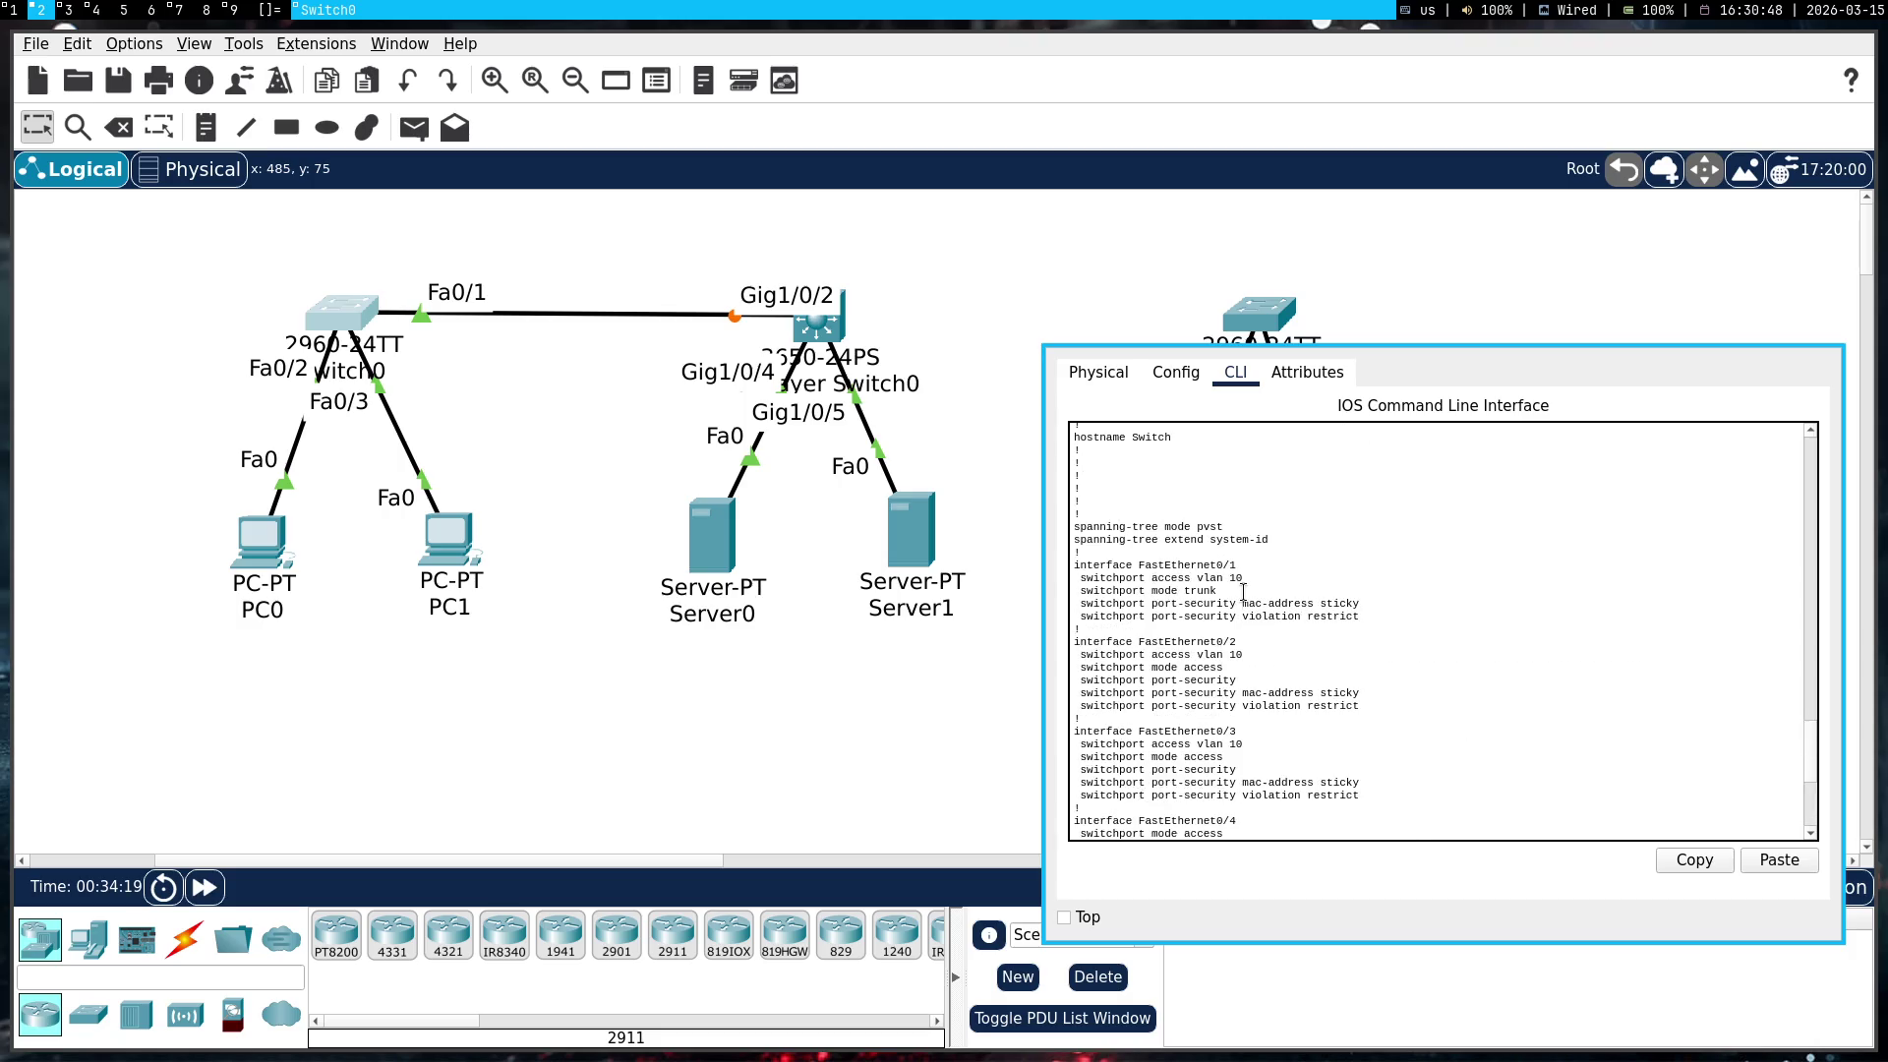
triple_click(1214, 616)
right_click(1213, 619)
click(1256, 625)
right_click(1252, 640)
click(1293, 686)
key(Return)
Confirm in Switch0's running config that Fa0/1 is a trunk without port-security lines
text(end)
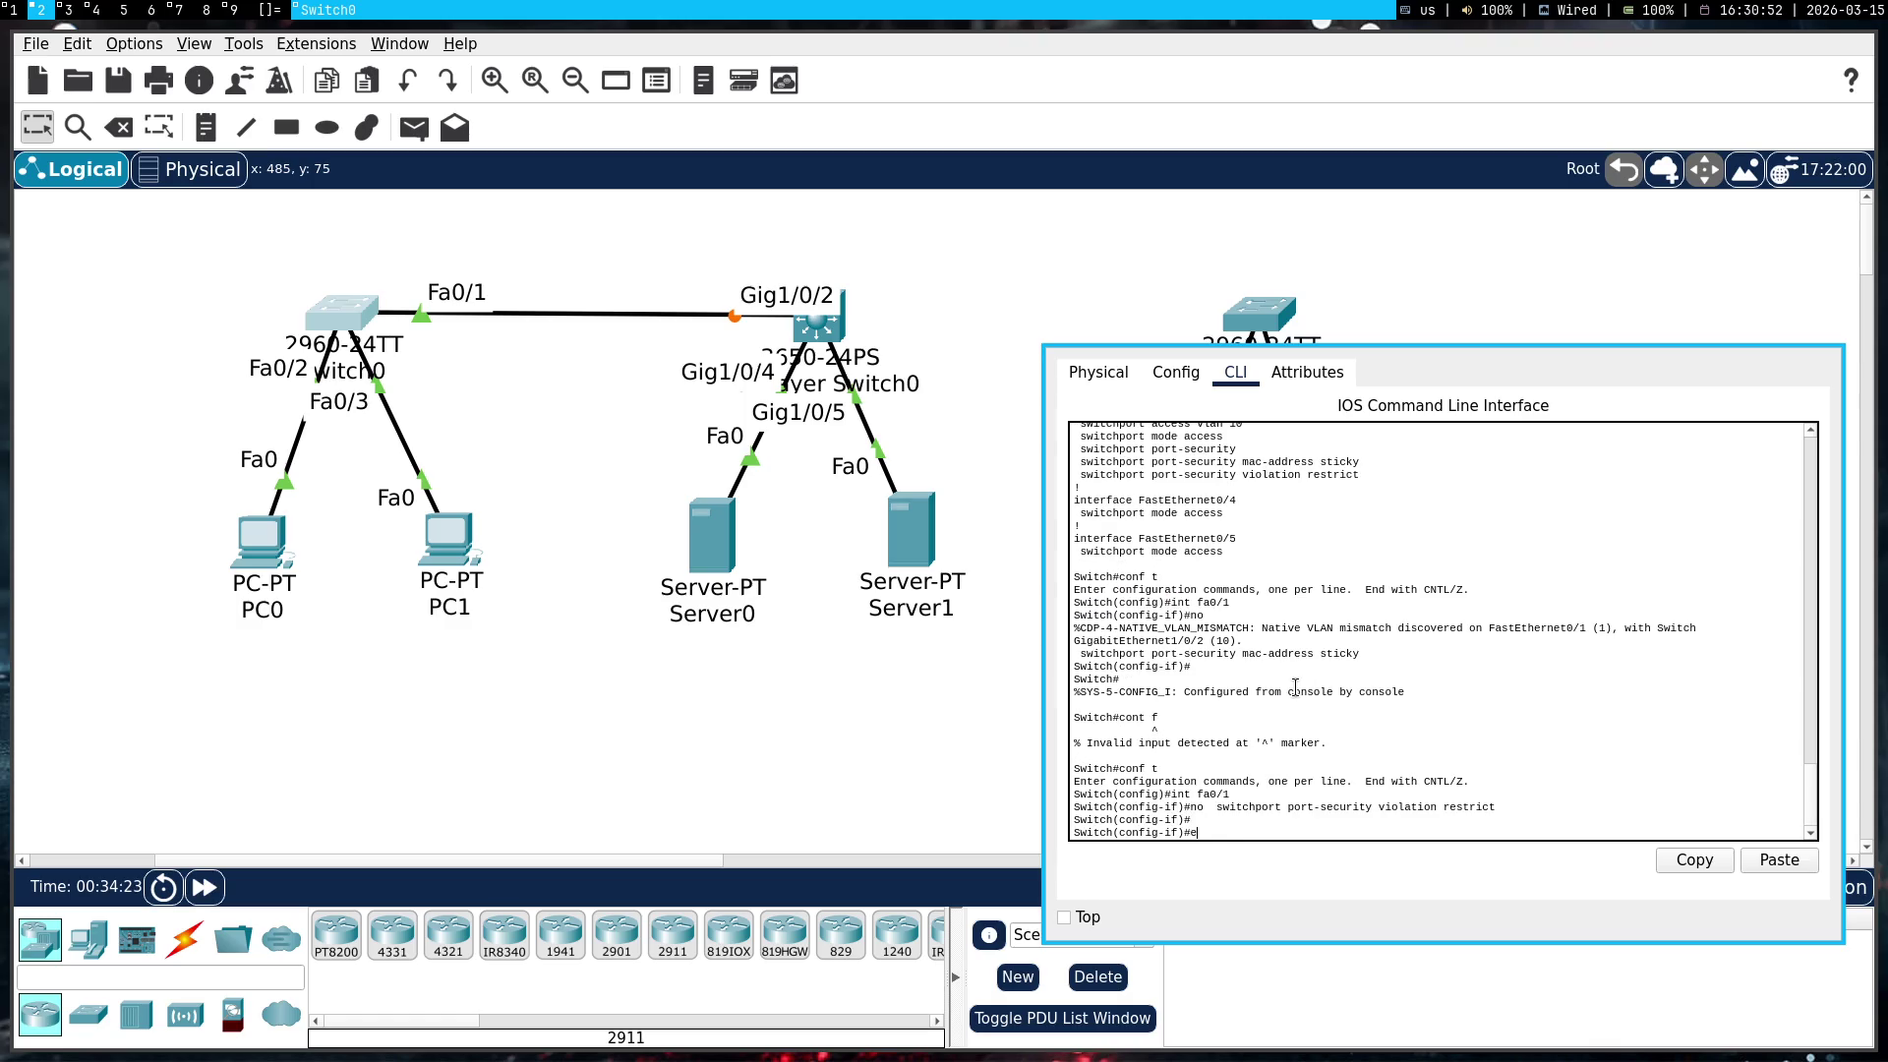
key(Return)
text(show running-config)
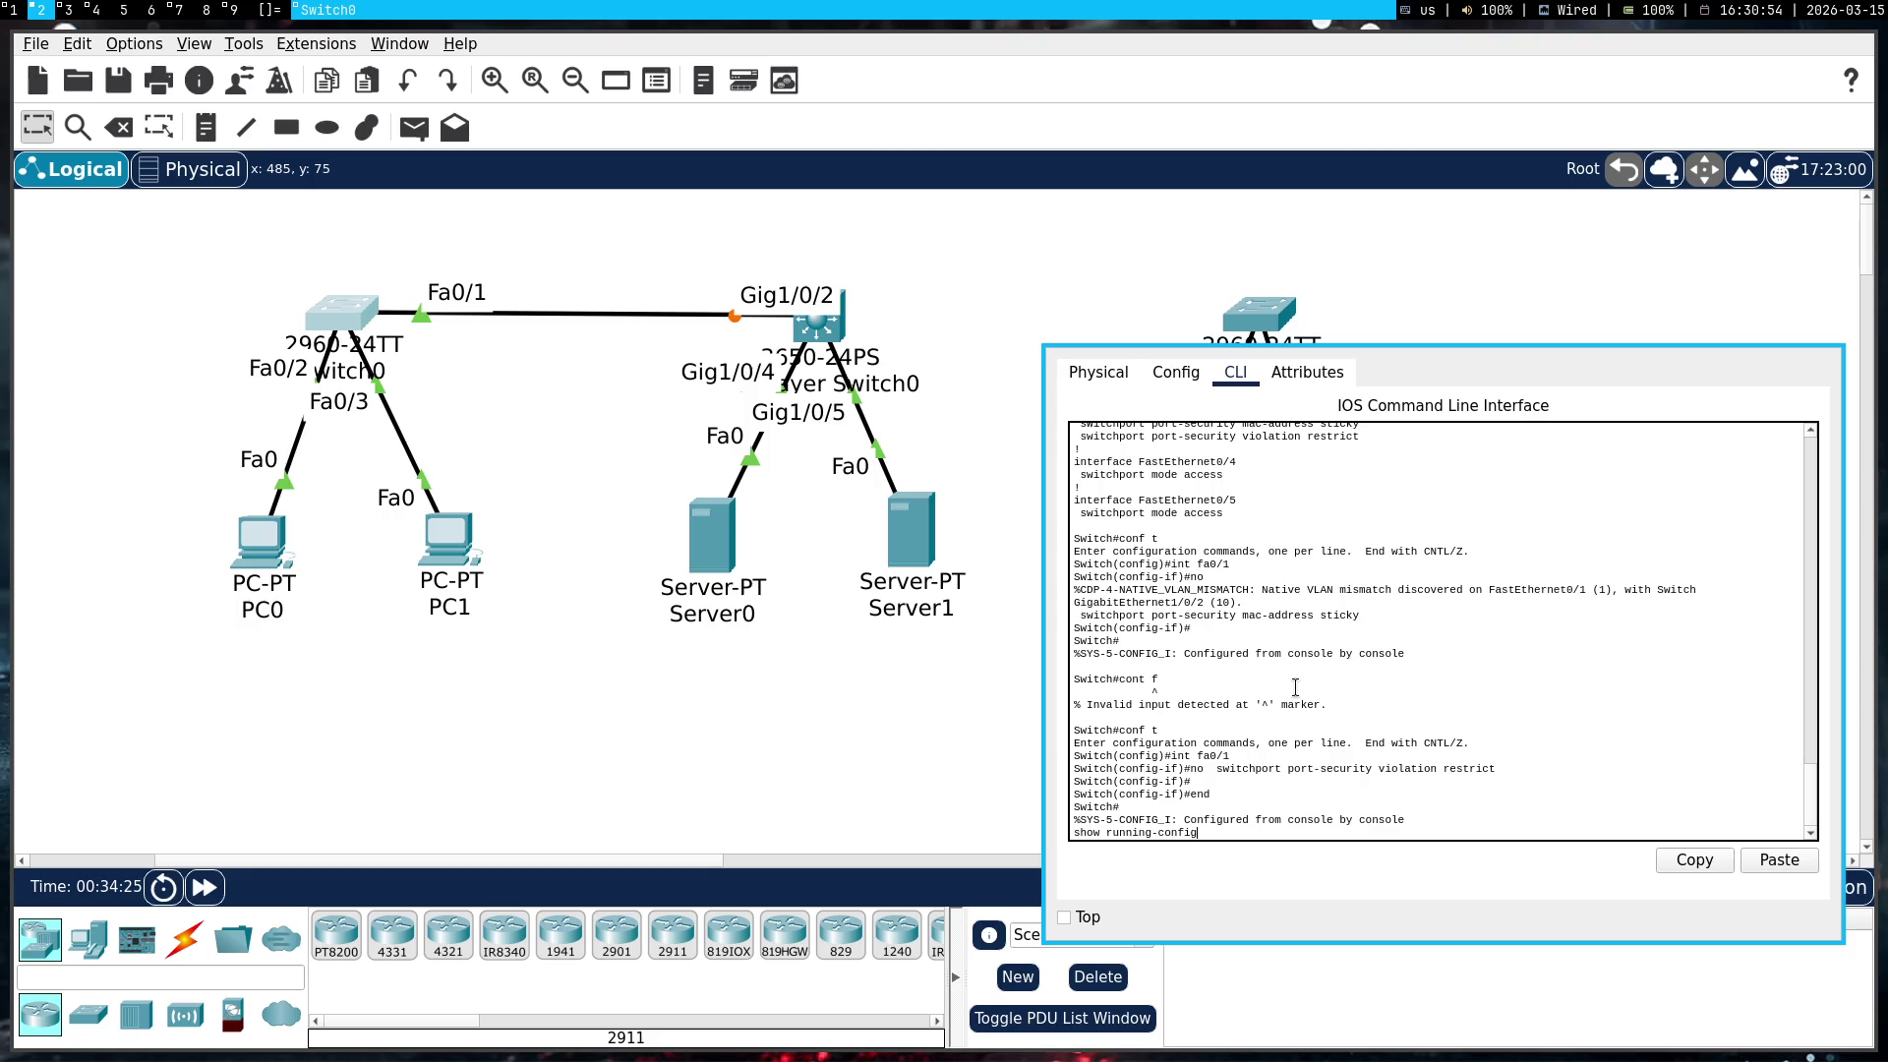
key(Return)
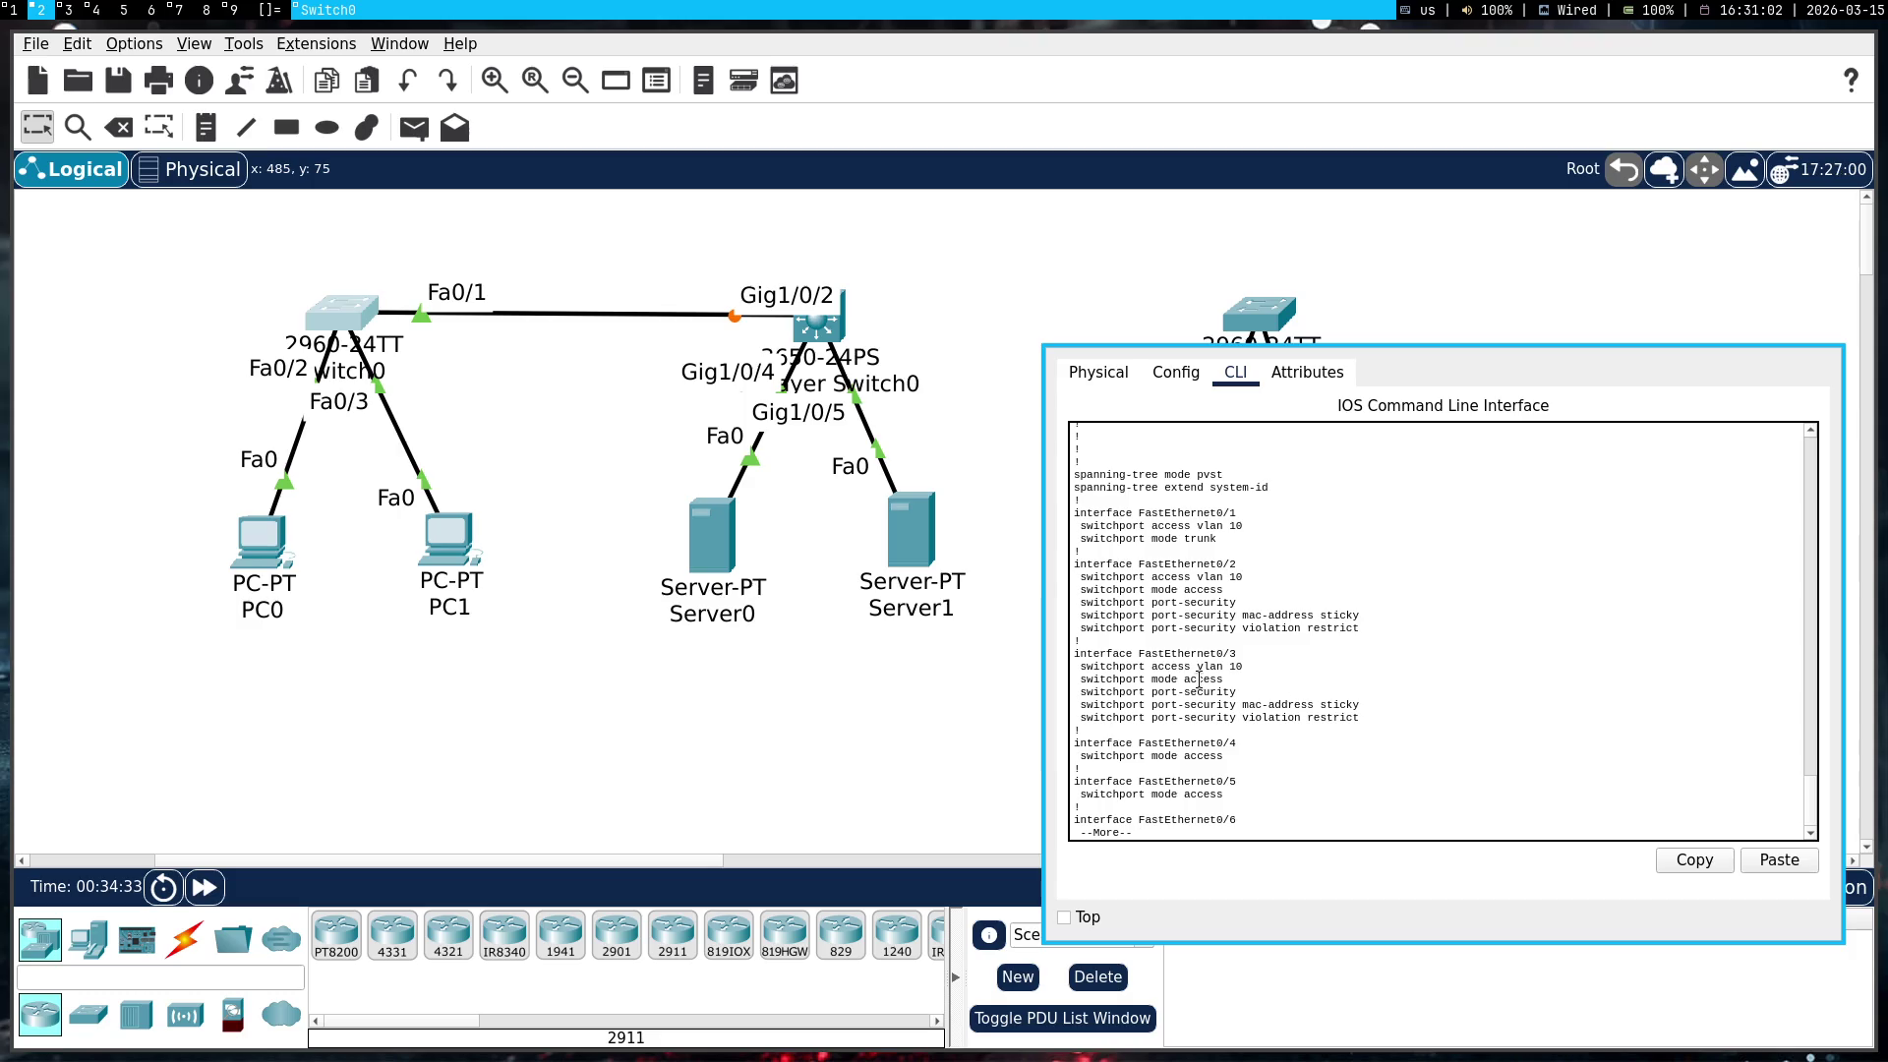
Close Switch0's window and open Switch1's console, moved aside to reveal the topology
key(super+shift+c)
click(1260, 315)
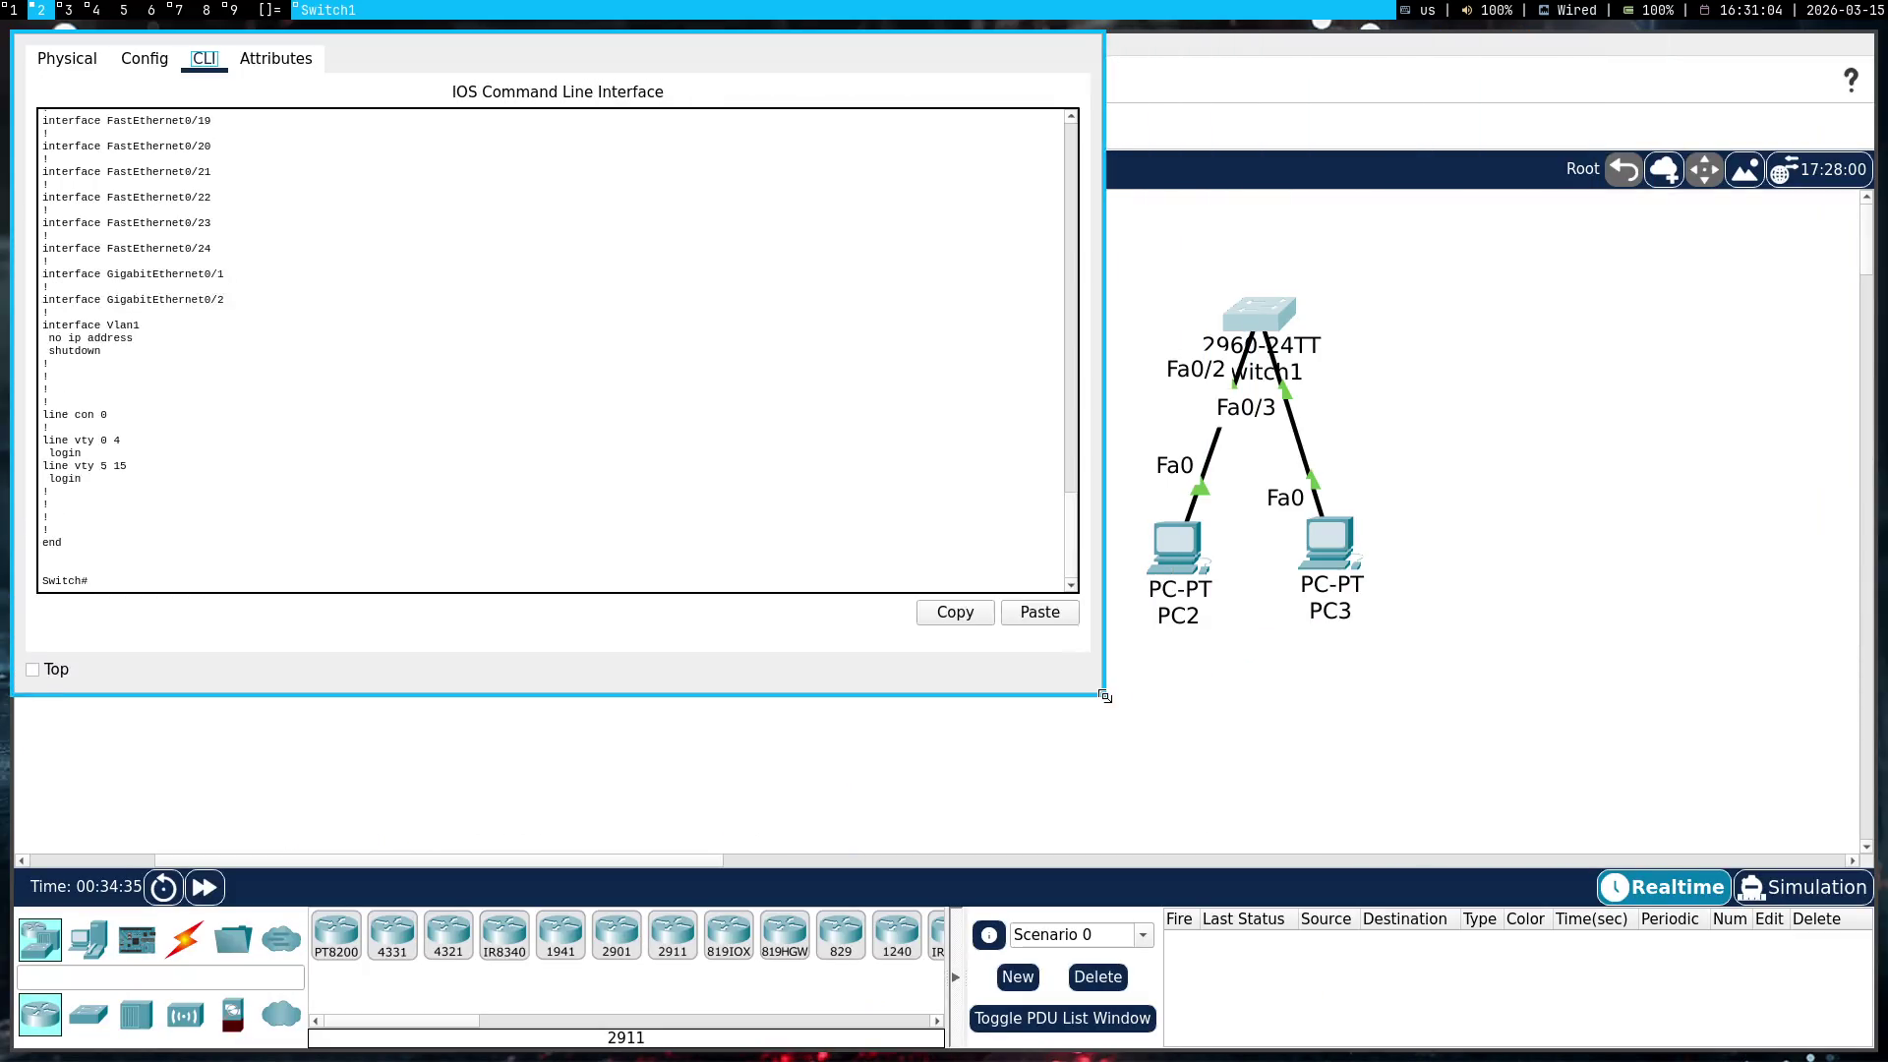
drag(480, 460, 1546, 806)
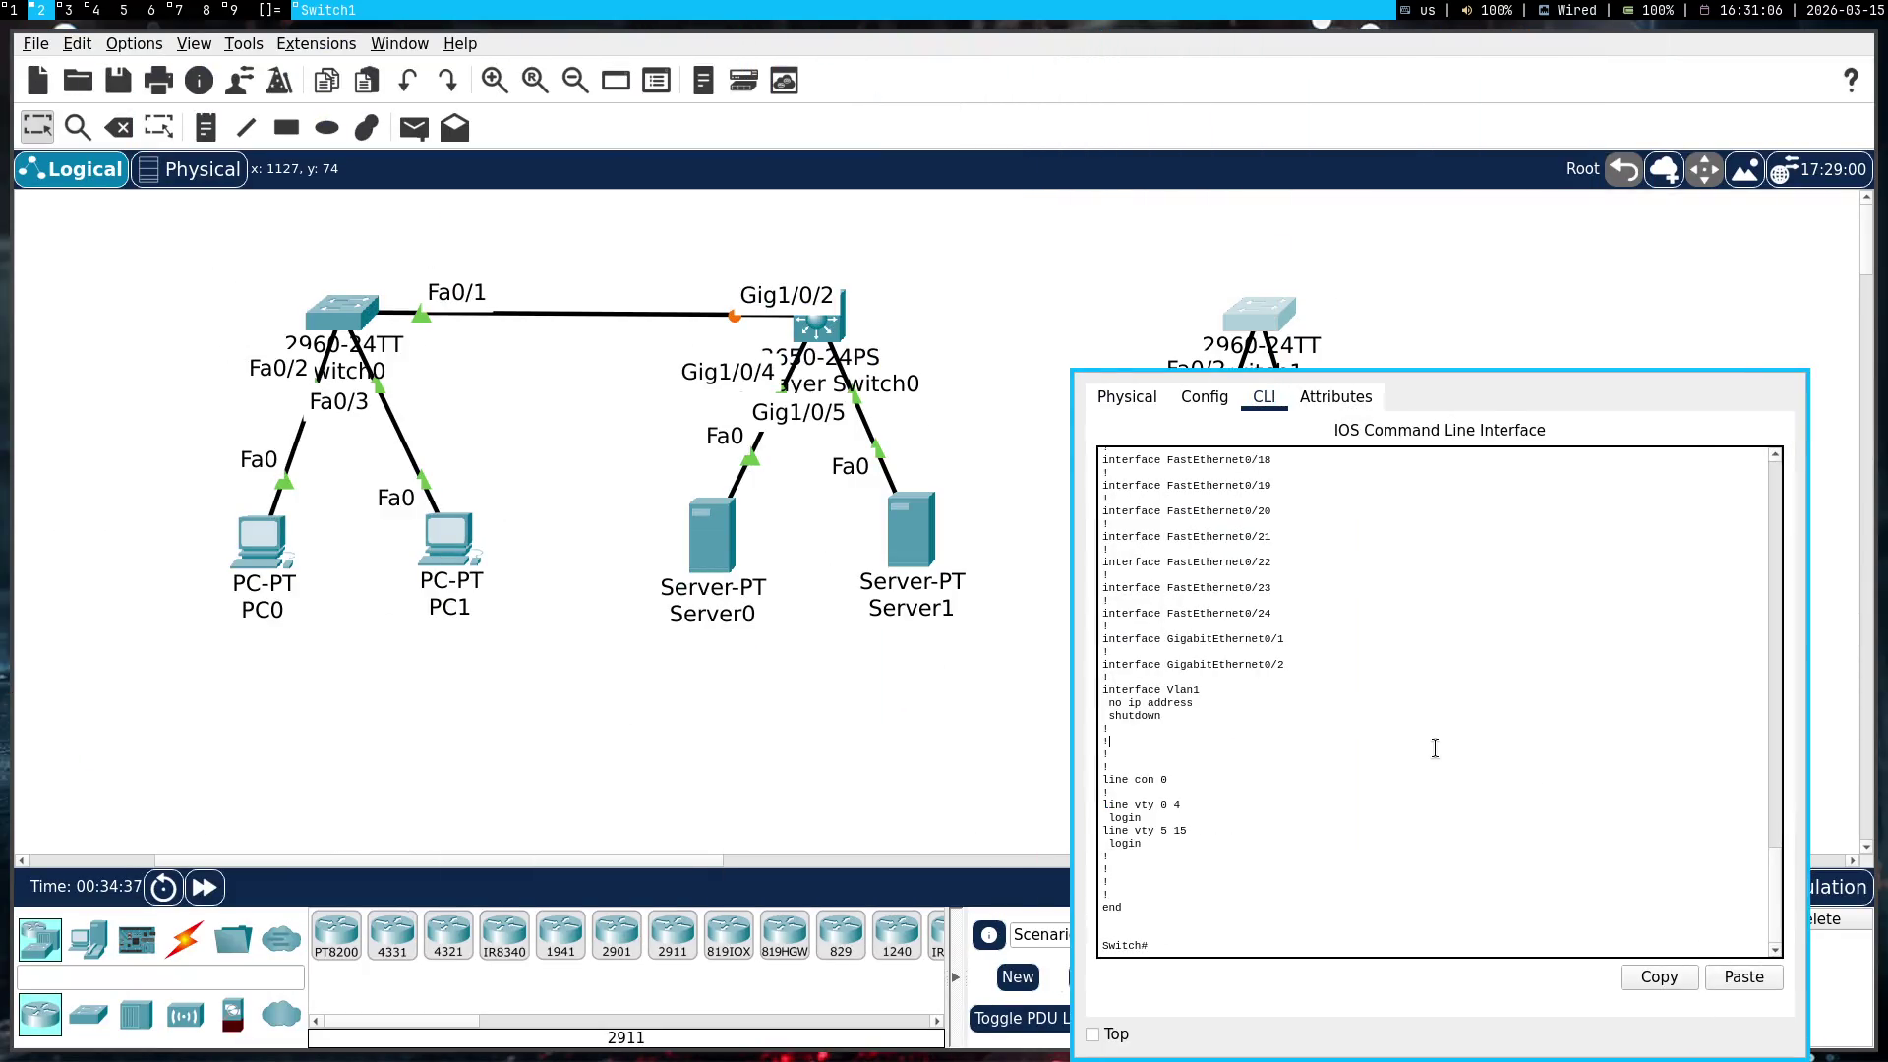
Enter configuration mode on Switch1 and copy the tx-ring-limit 20 line
text(eonf t)
key(Return)
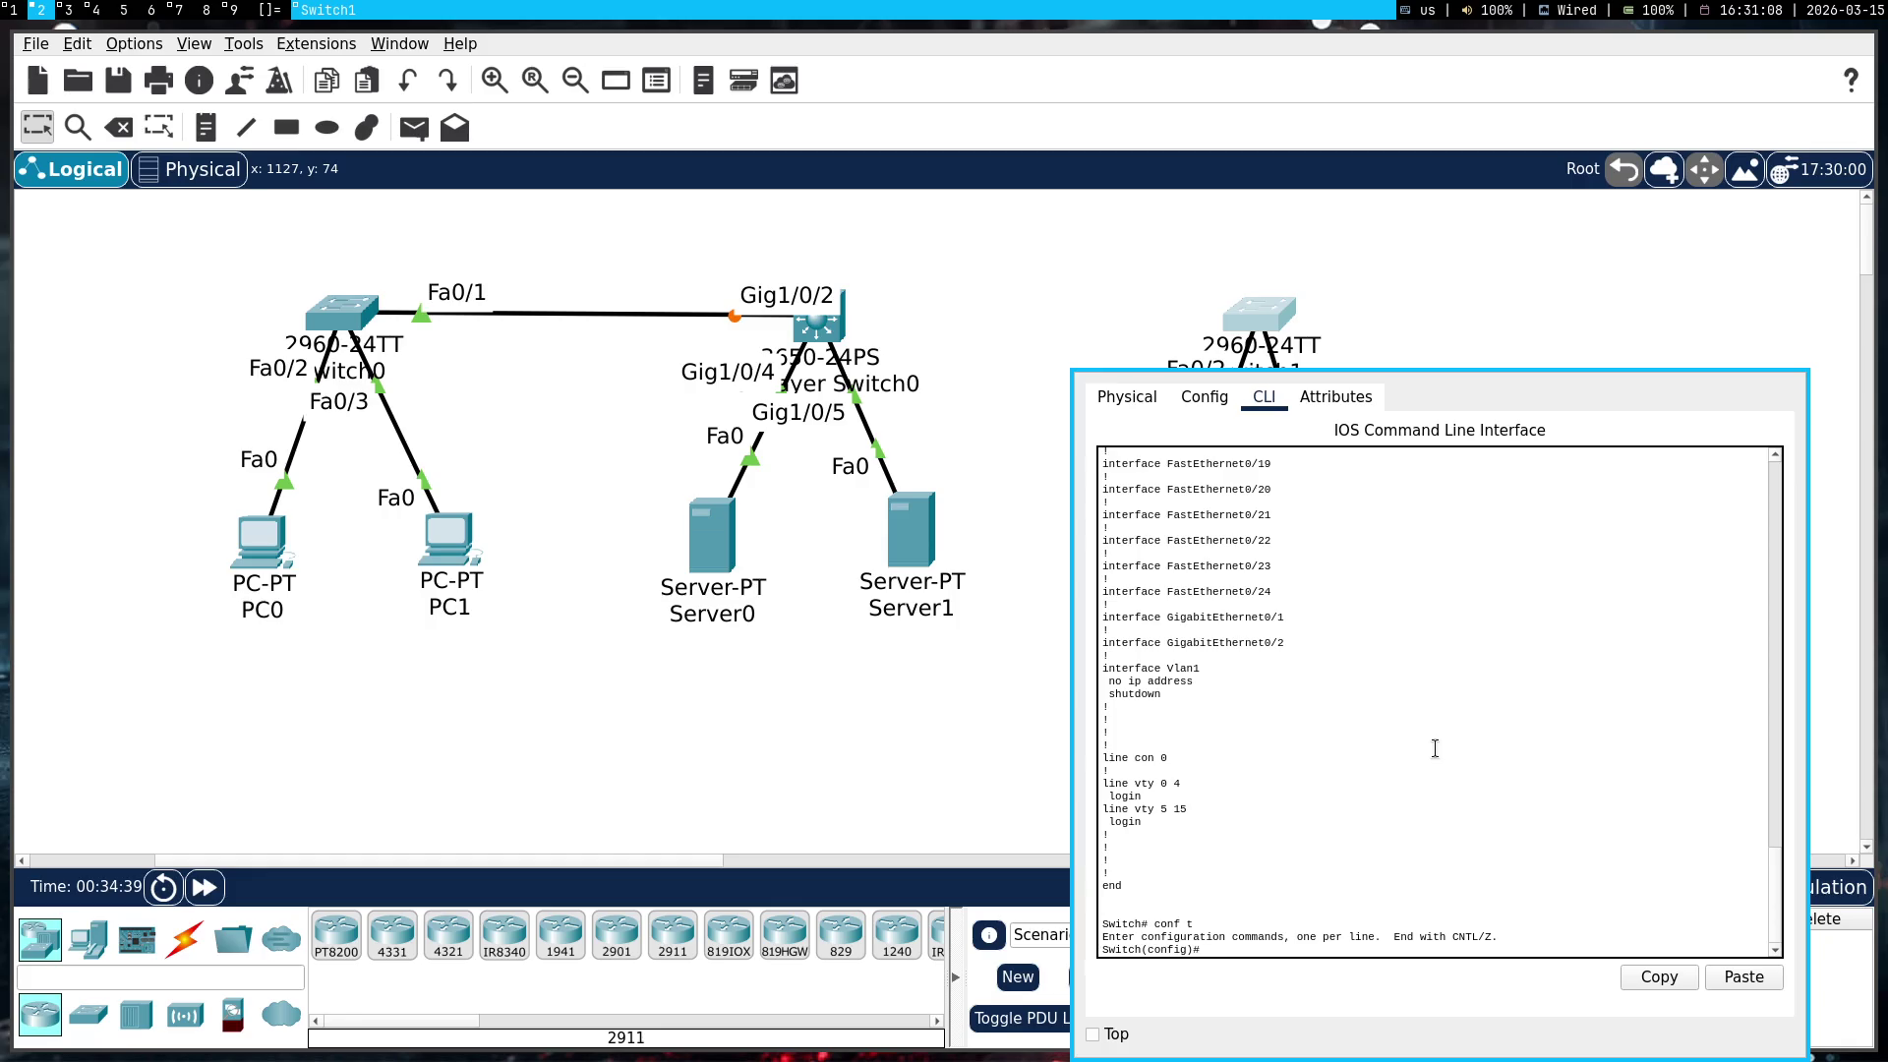
scroll(1435, 748, up, 20)
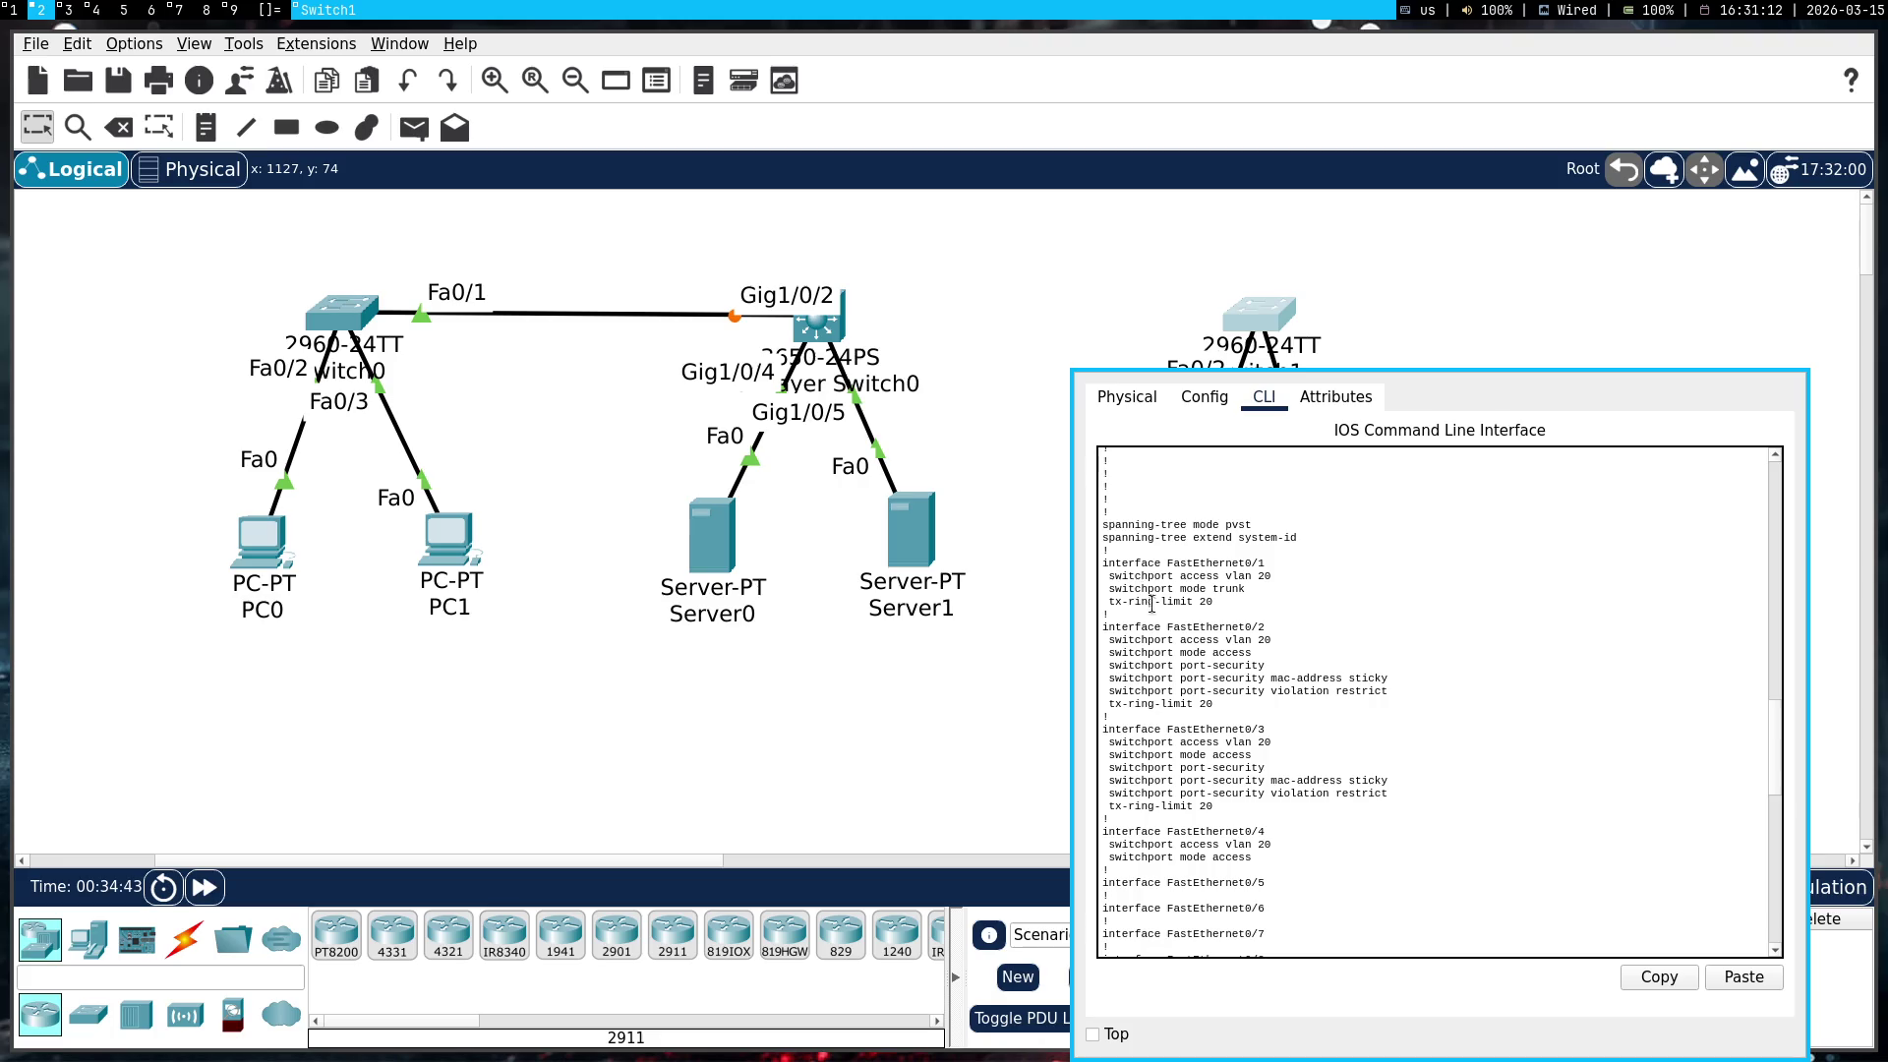
triple_click(1156, 604)
right_click(1157, 606)
click(1263, 622)
click(1376, 657)
key(Return)
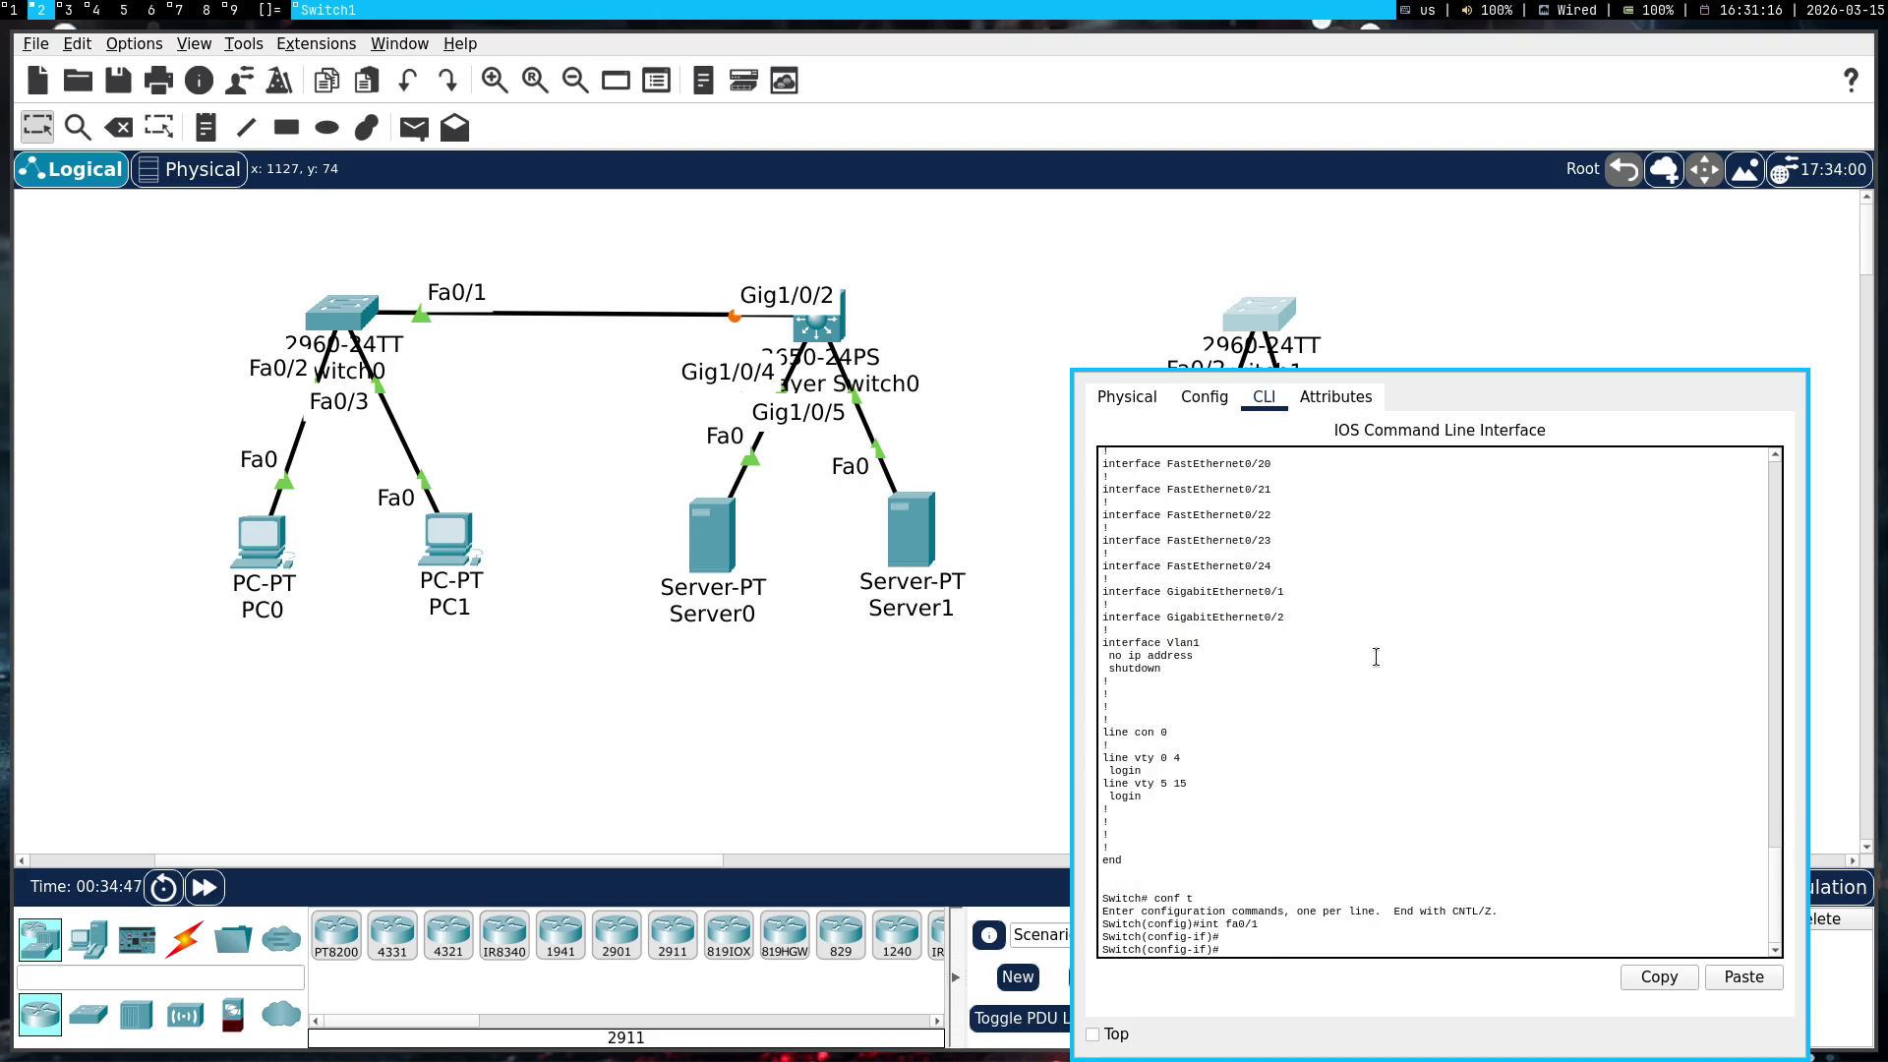
Apply 'no tx-ring-limit 20' to the Fa0/1–Fa0/4 interface range
text(intrange f)
text(a0/1)
text(-3)
key(Return)
right_click(1376, 657)
click(1408, 702)
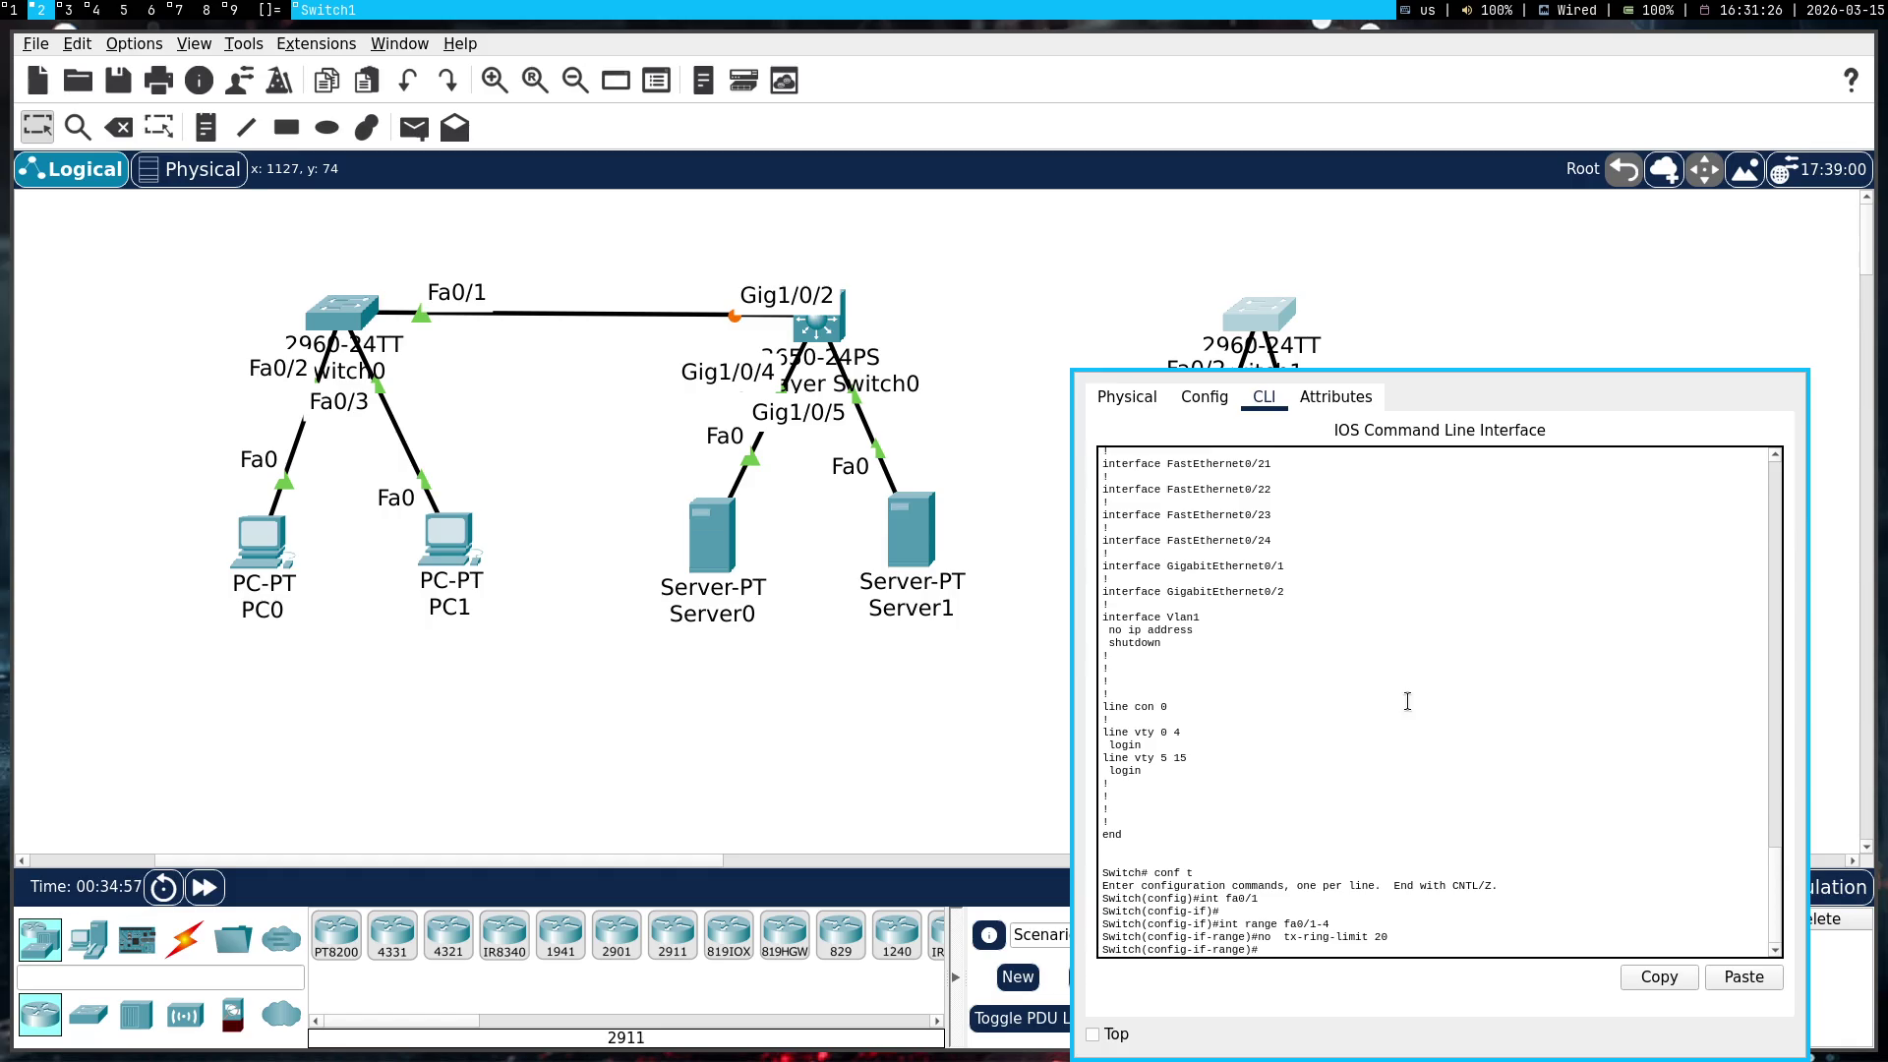
text(end)
key(Return)
Verify the change in Switch1's running configuration, then close its window
text(show running-config)
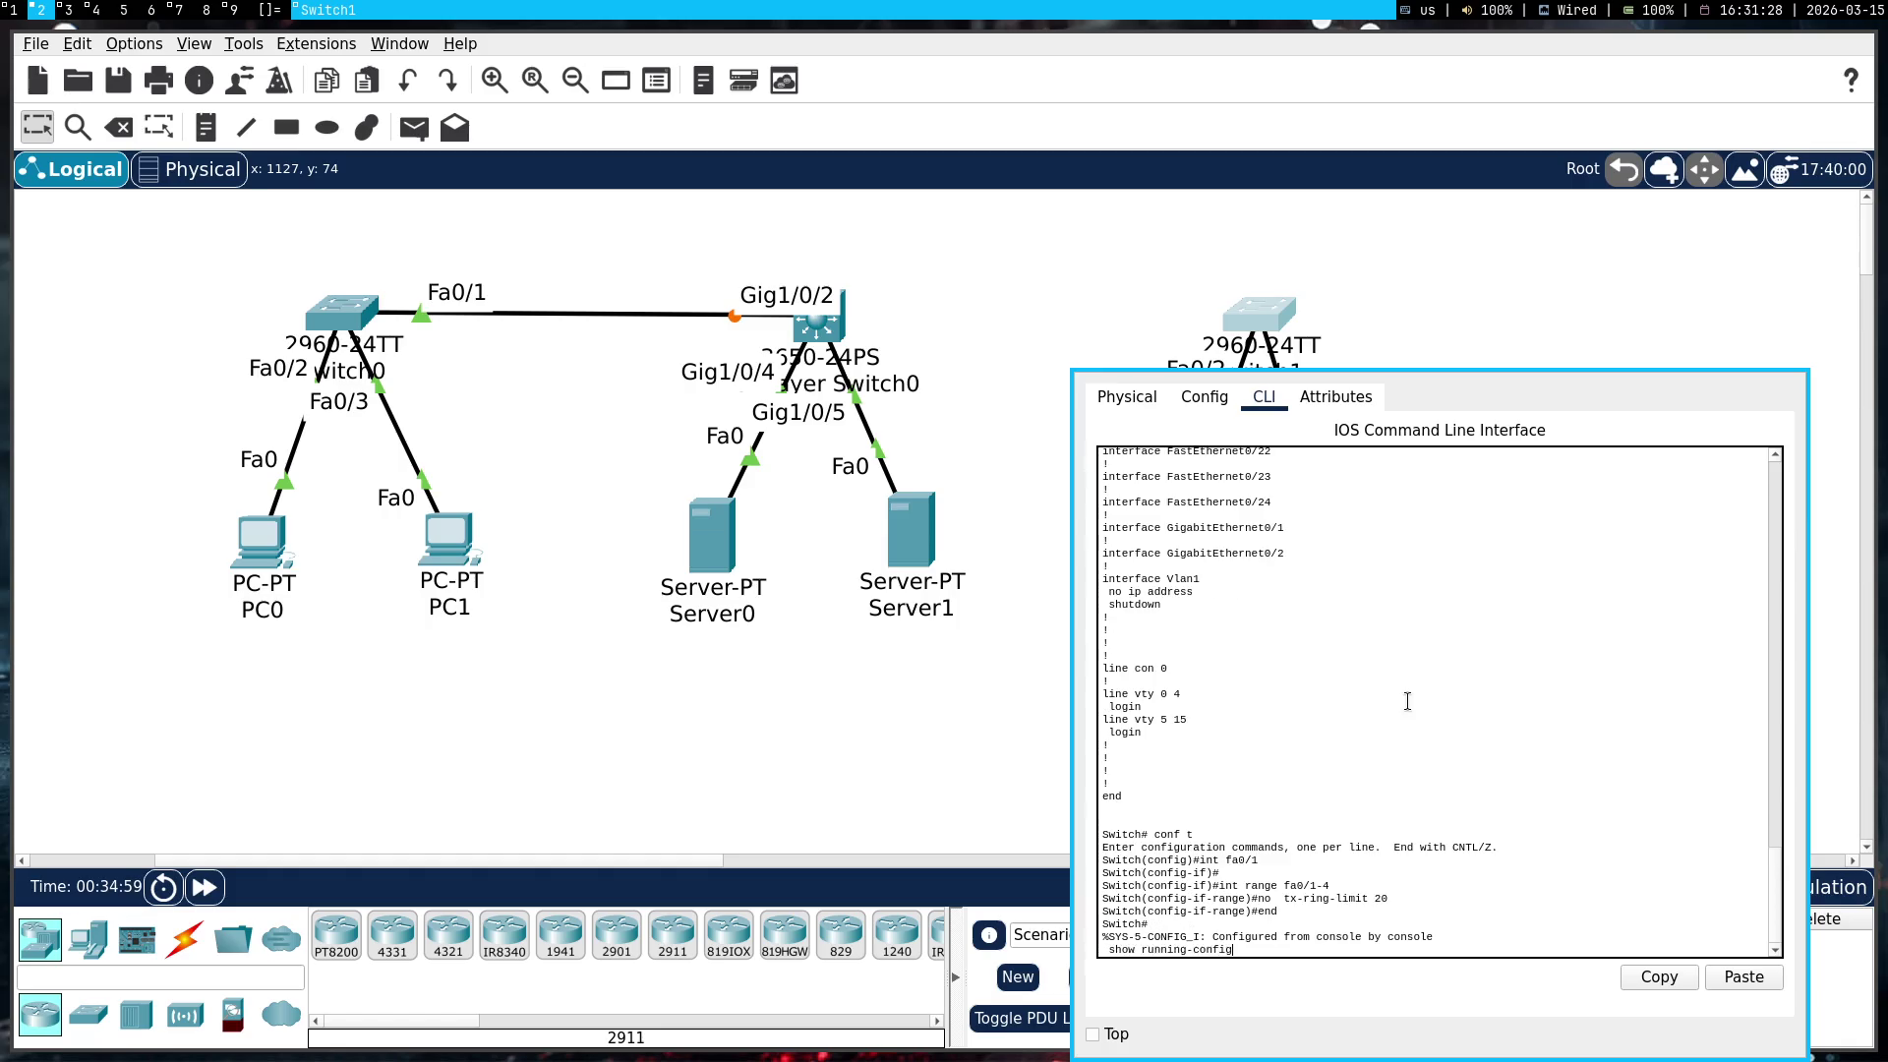
key(Return)
key(space)
scroll(1408, 700, up, 10)
scroll(1408, 701, down, 4)
scroll(1407, 700, down, 1)
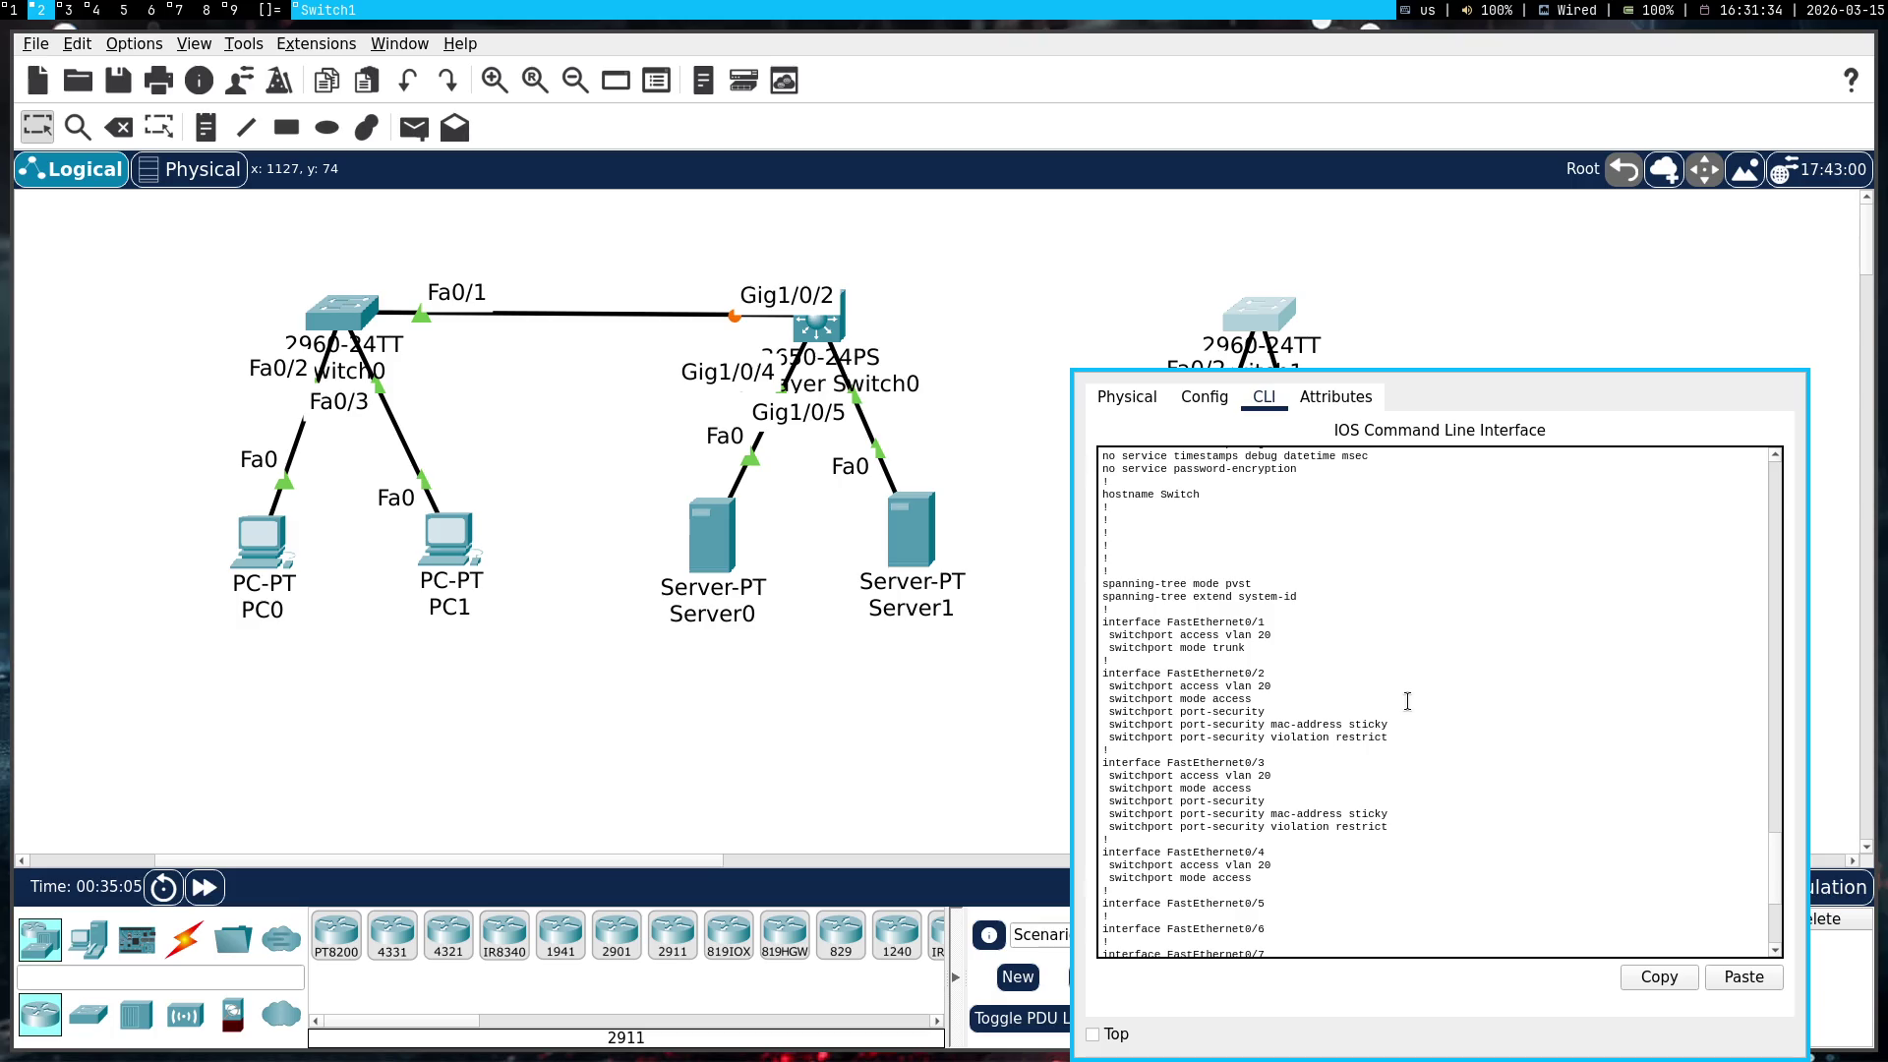
key(super+shift+c)
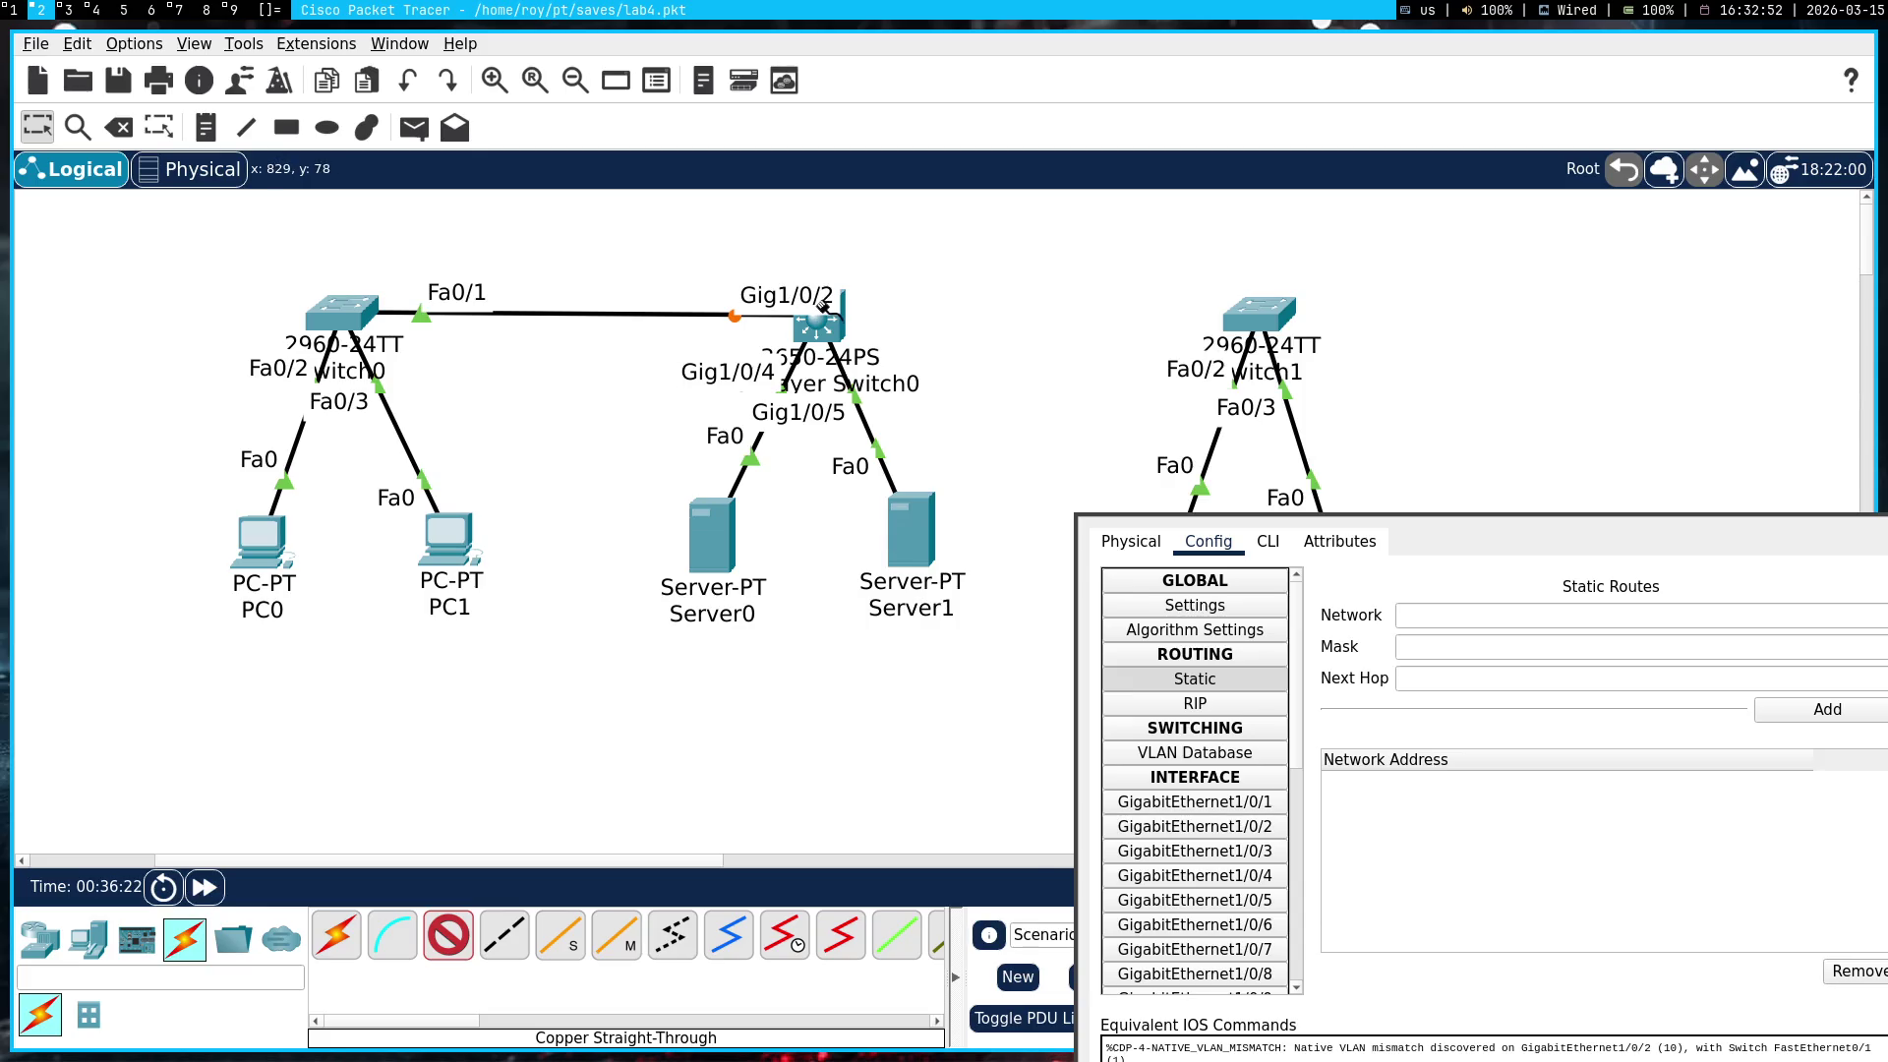
Connect Multilayer Switch0's GigabitEthernet1/0/3 to Switch1's FastEthernet0/4 with a straight-through cable
click(819, 327)
click(925, 446)
click(1282, 317)
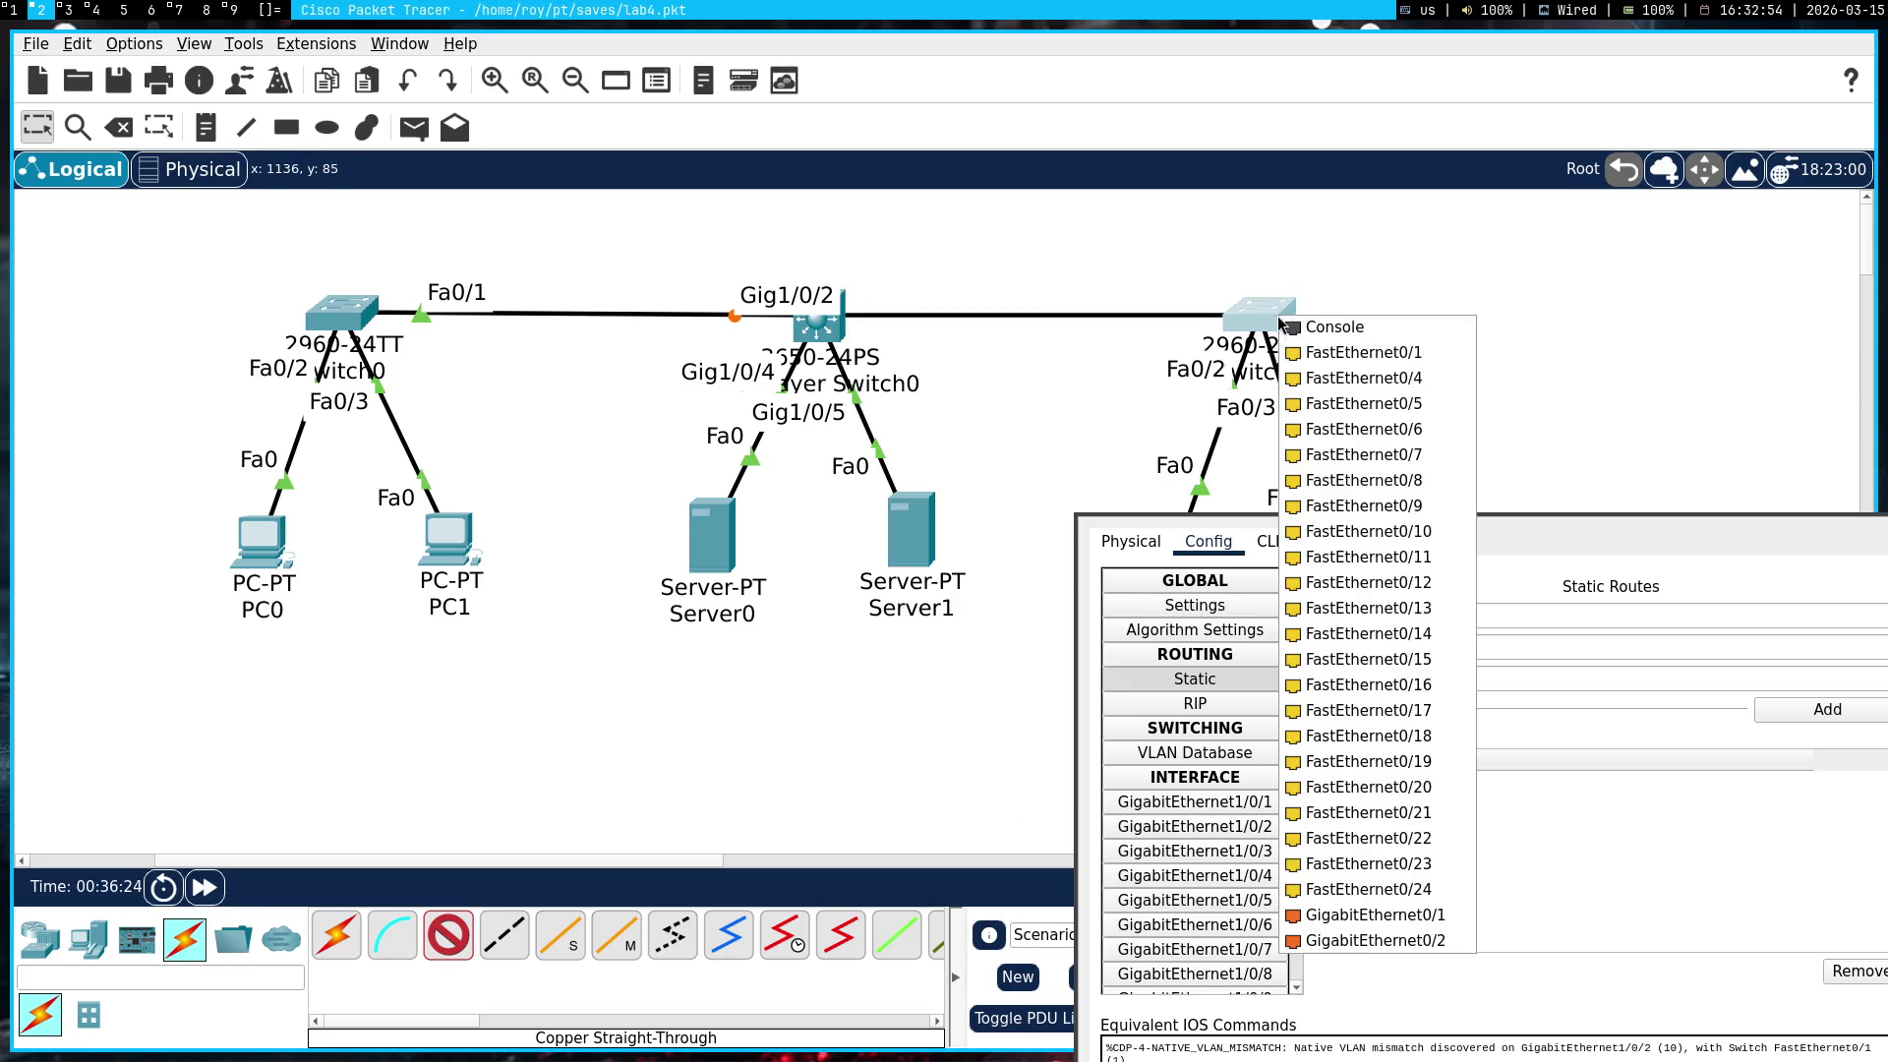
click(1321, 380)
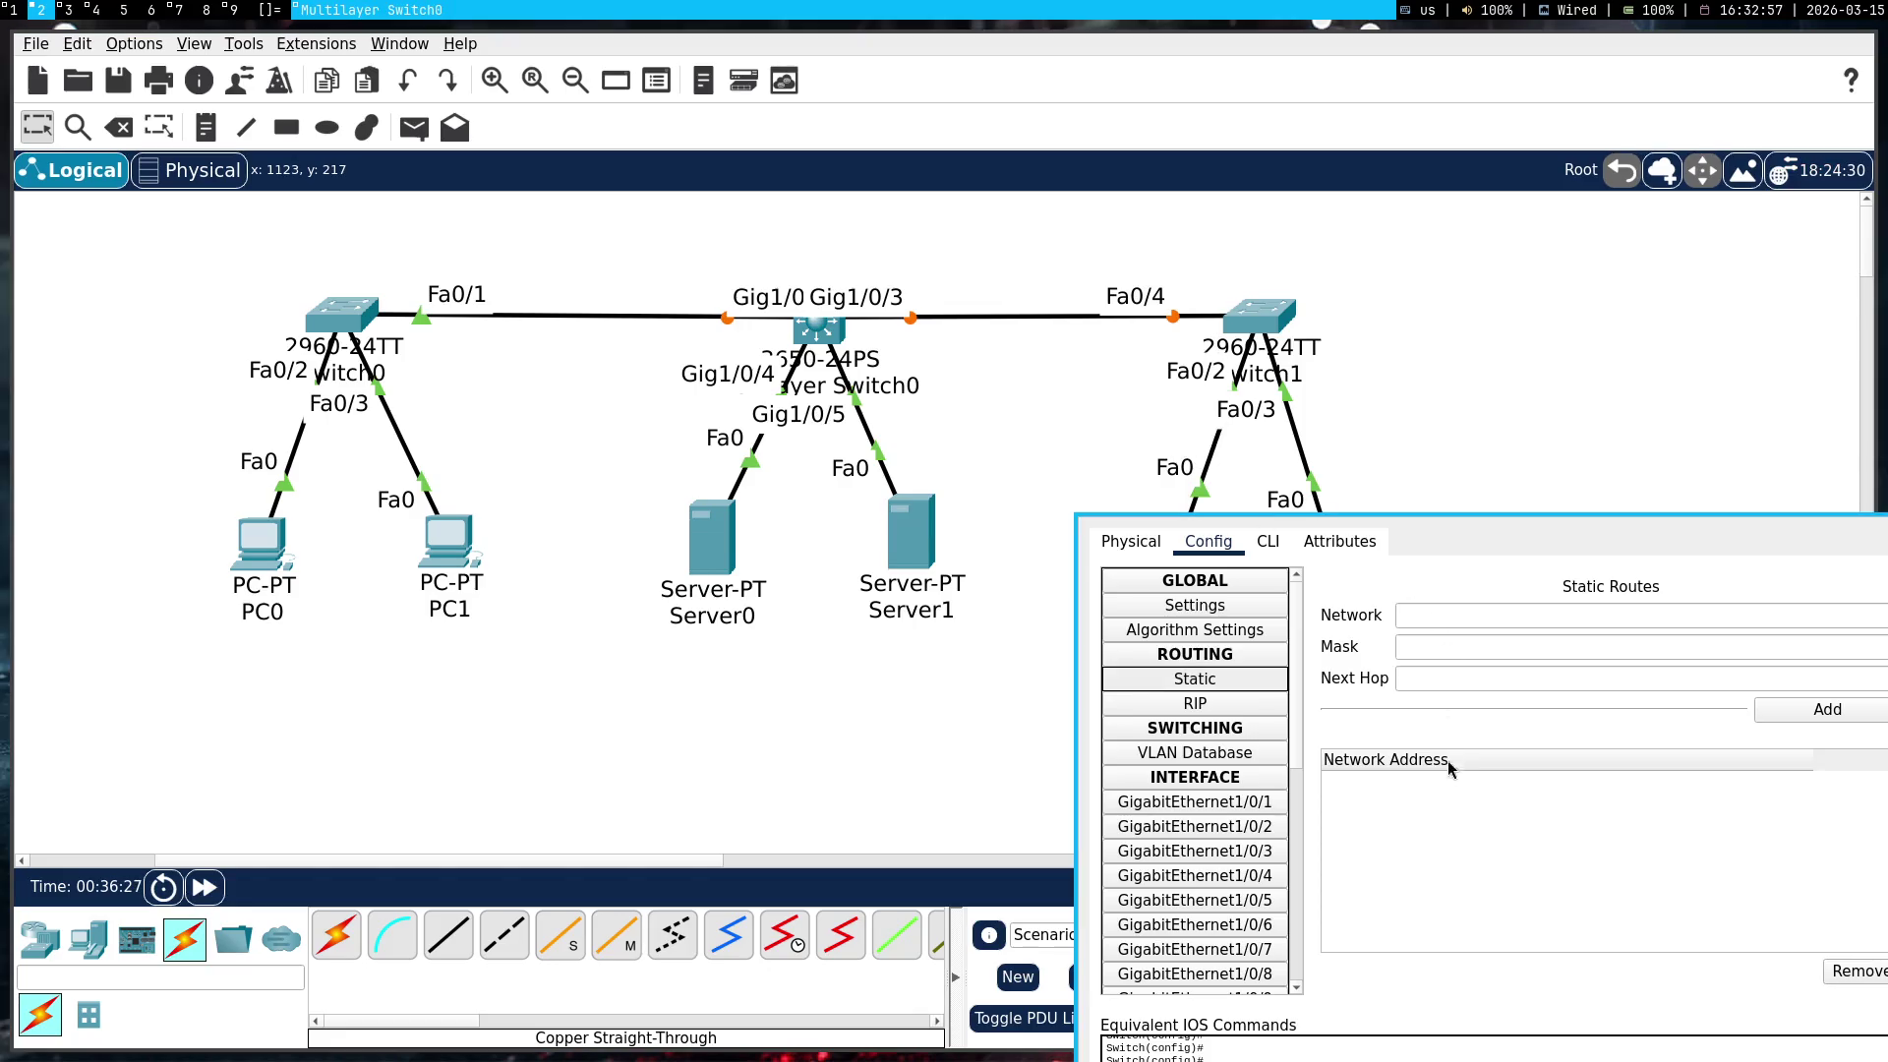
mouse_move(1447, 760)
mouse_down()
mouse_move(1235, 624)
mouse_move(1252, 594)
mouse_move(1270, 622)
mouse_move(1251, 506)
mouse_up()
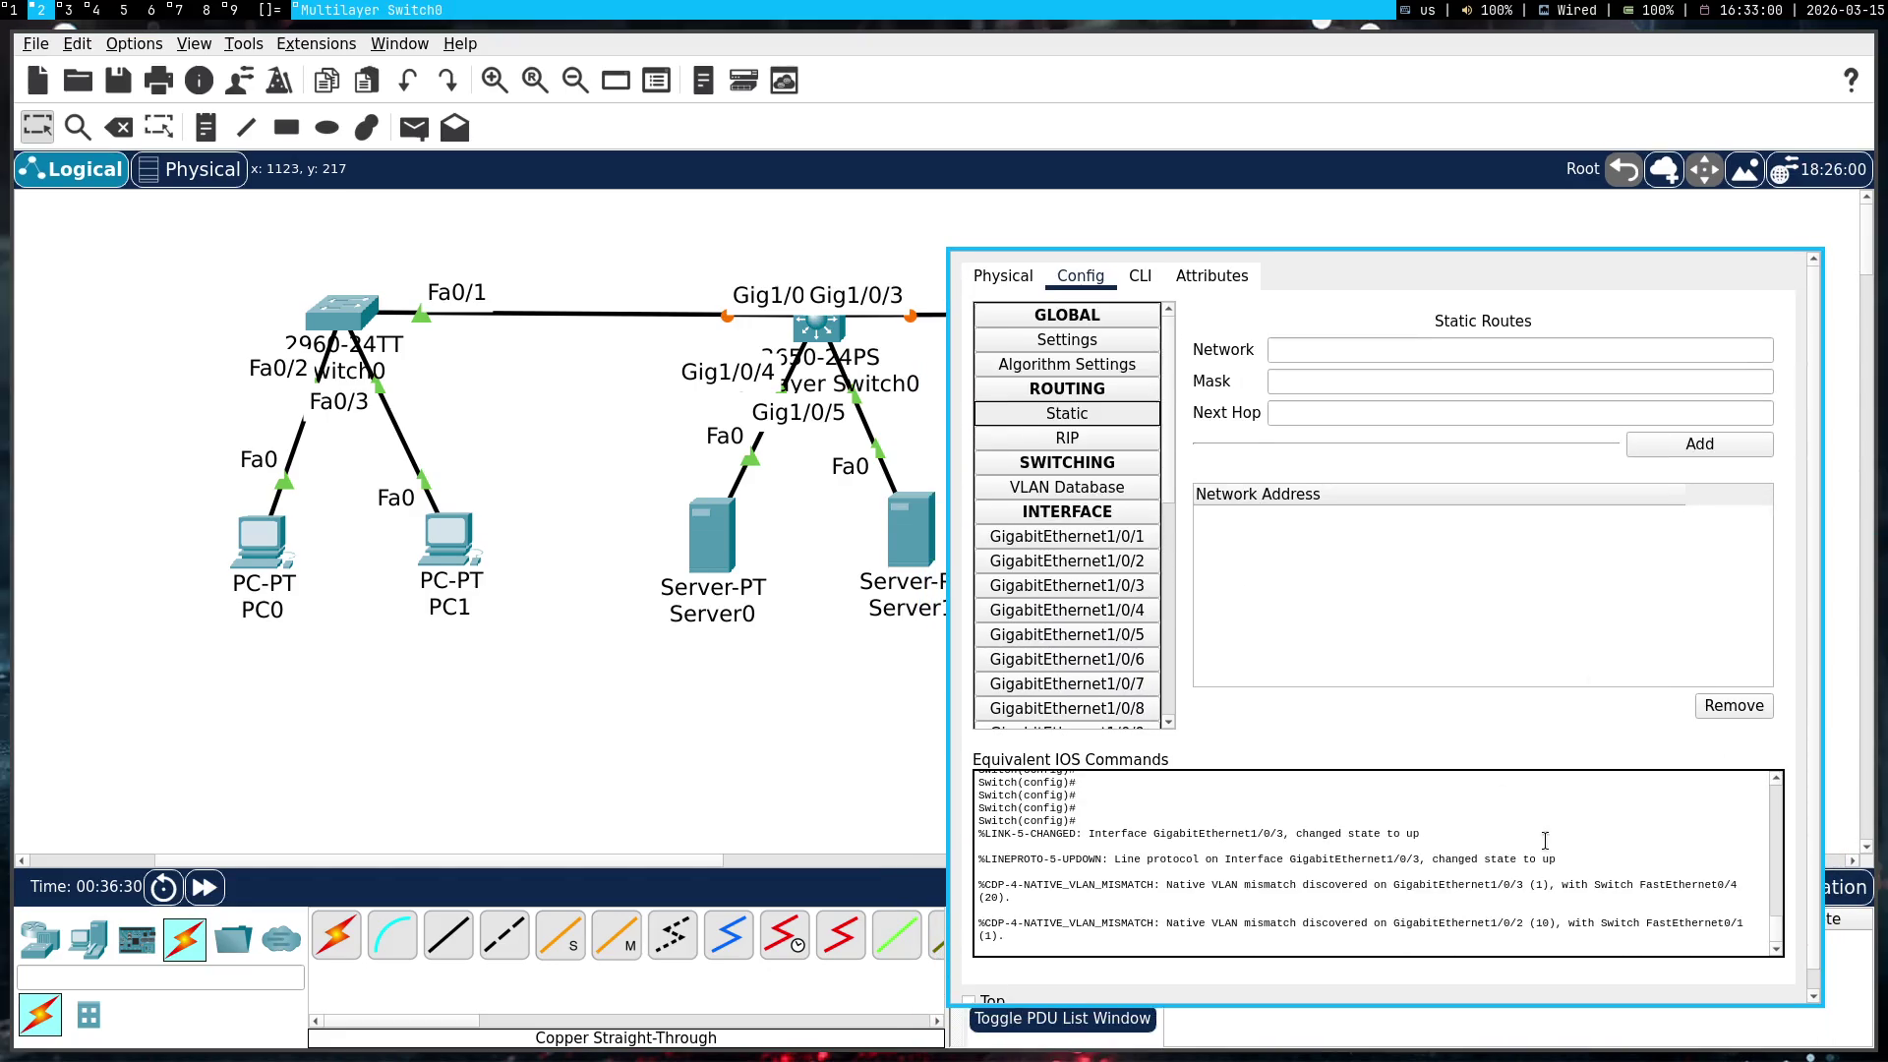
Inspect the multilayer switch's RIP and static routes settings
click(1072, 417)
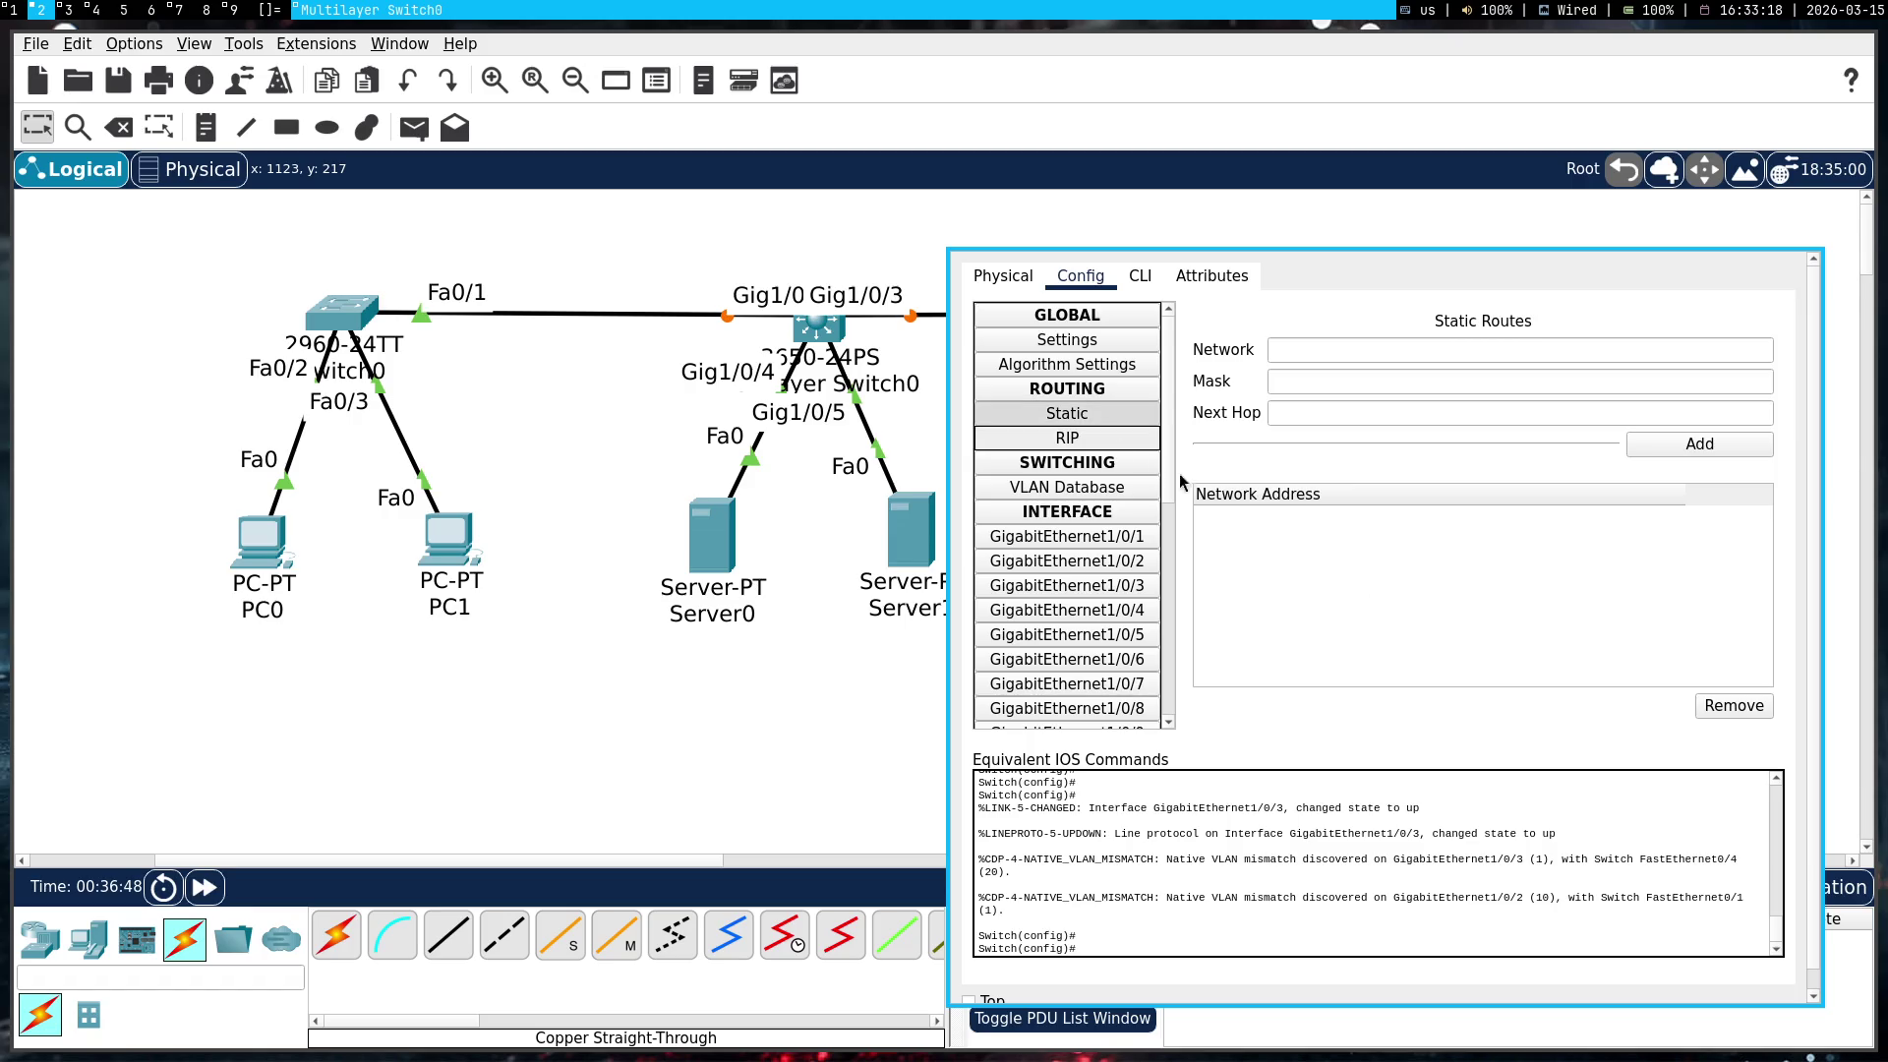
click(1101, 437)
click(1101, 421)
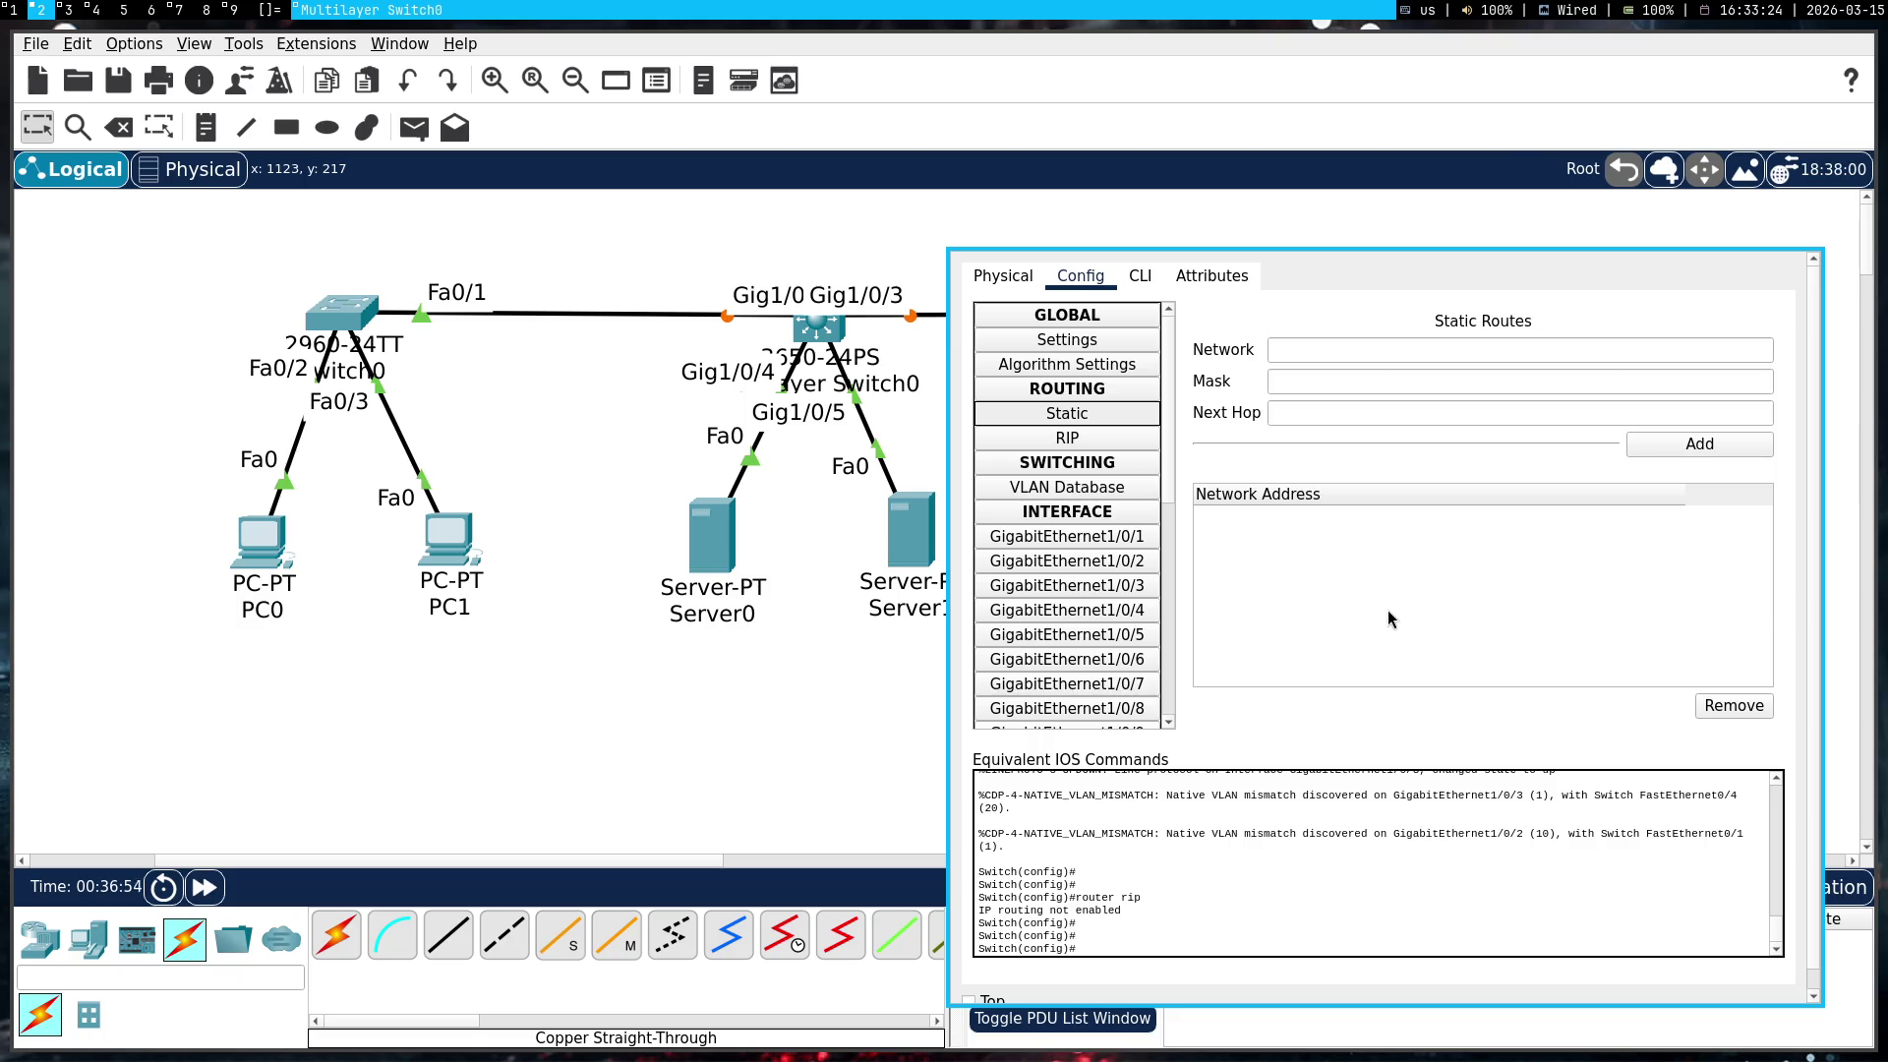
key(super+1)
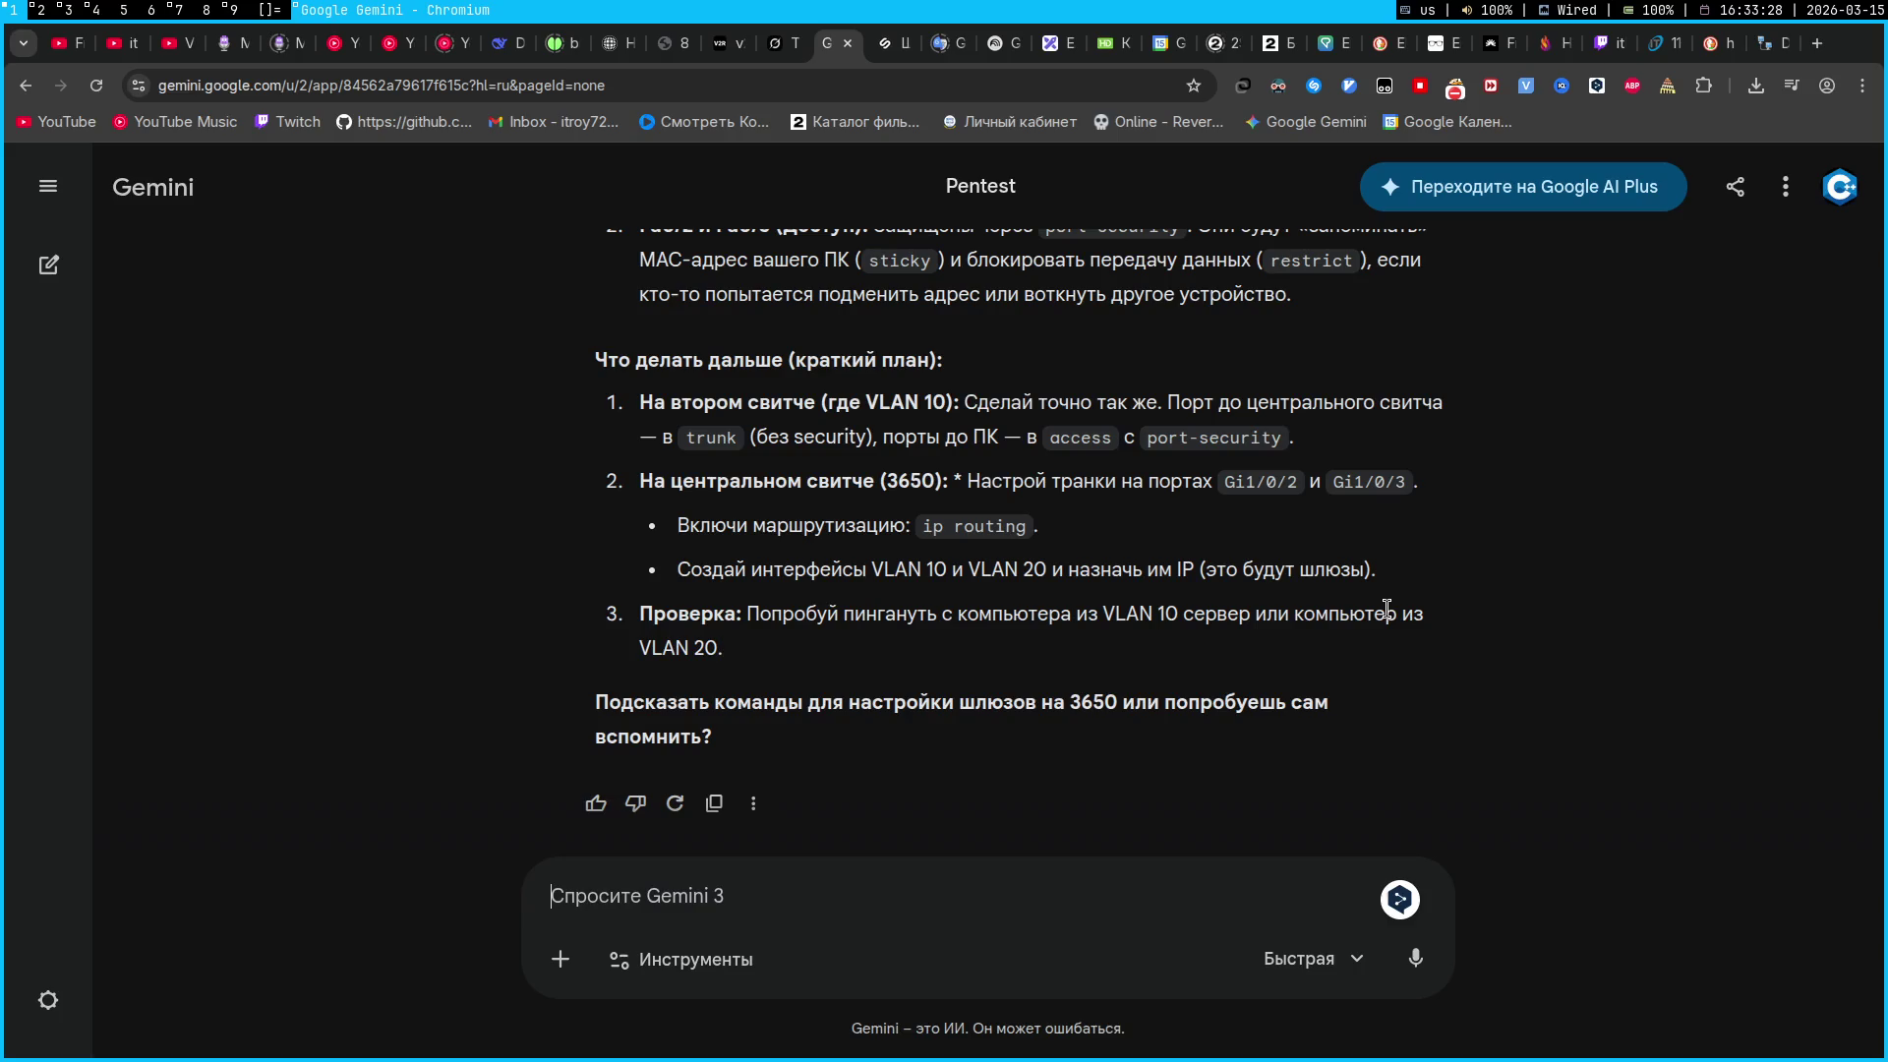
Type a question in Russian to Gemini asking which IPs the servers and their connecting switch need
text(Cn)
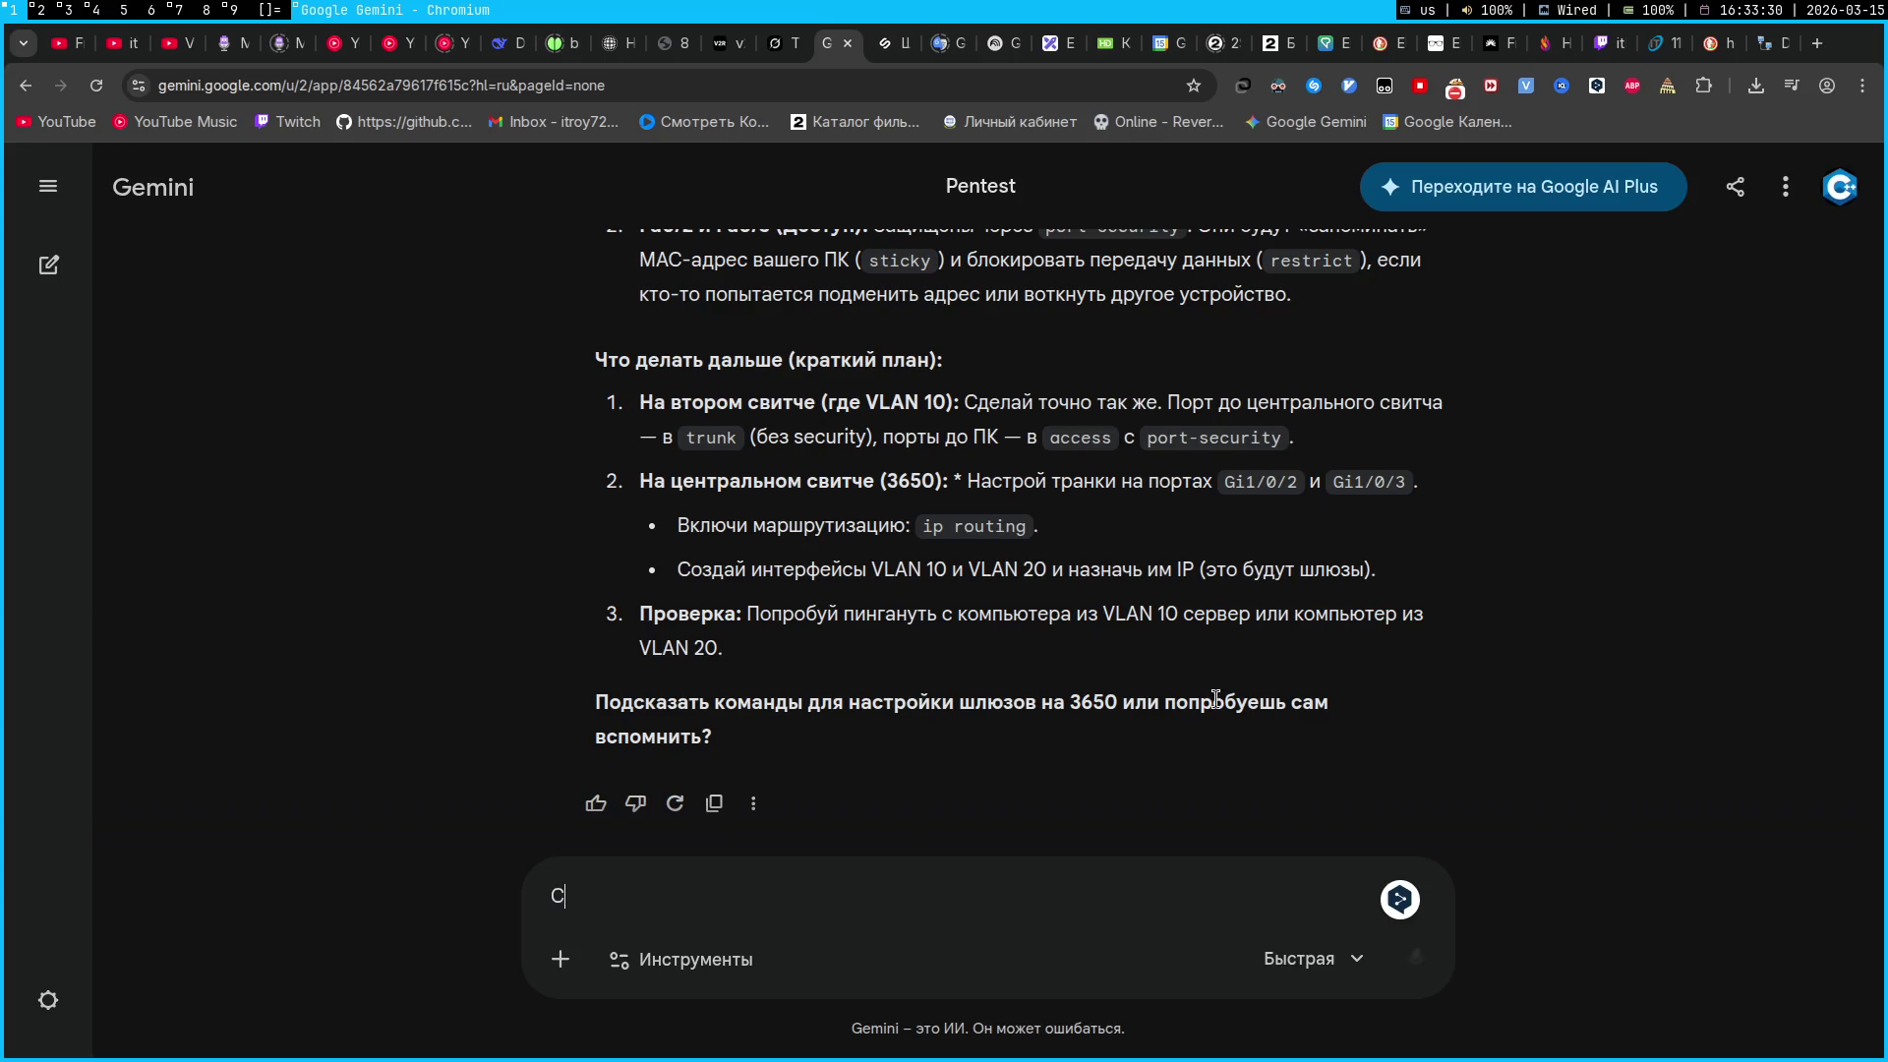
key(alt+shift)
text(топ, а ка)
text(кие айпишники )
text(въебать)
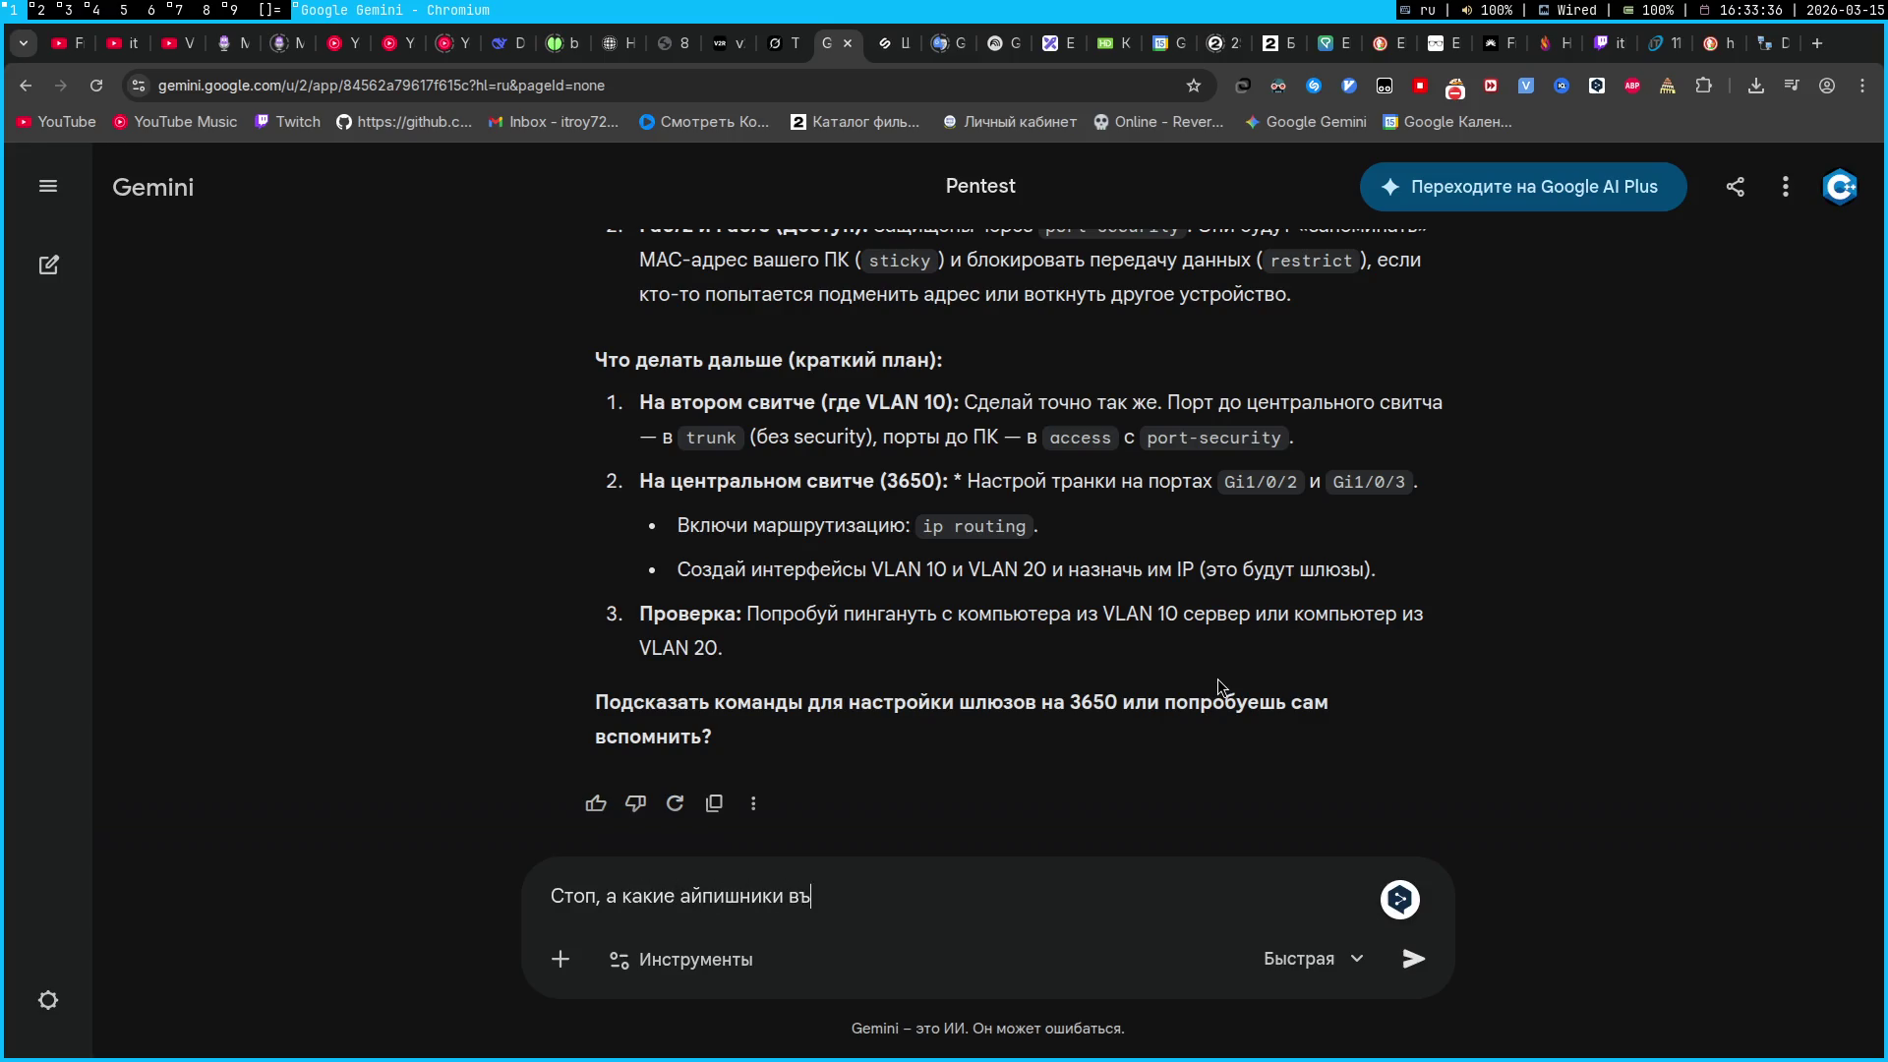
key(super+Tab)
key(super+Tab)
text(сервак)
text(а)
text(, а под)
key(super+Tab)
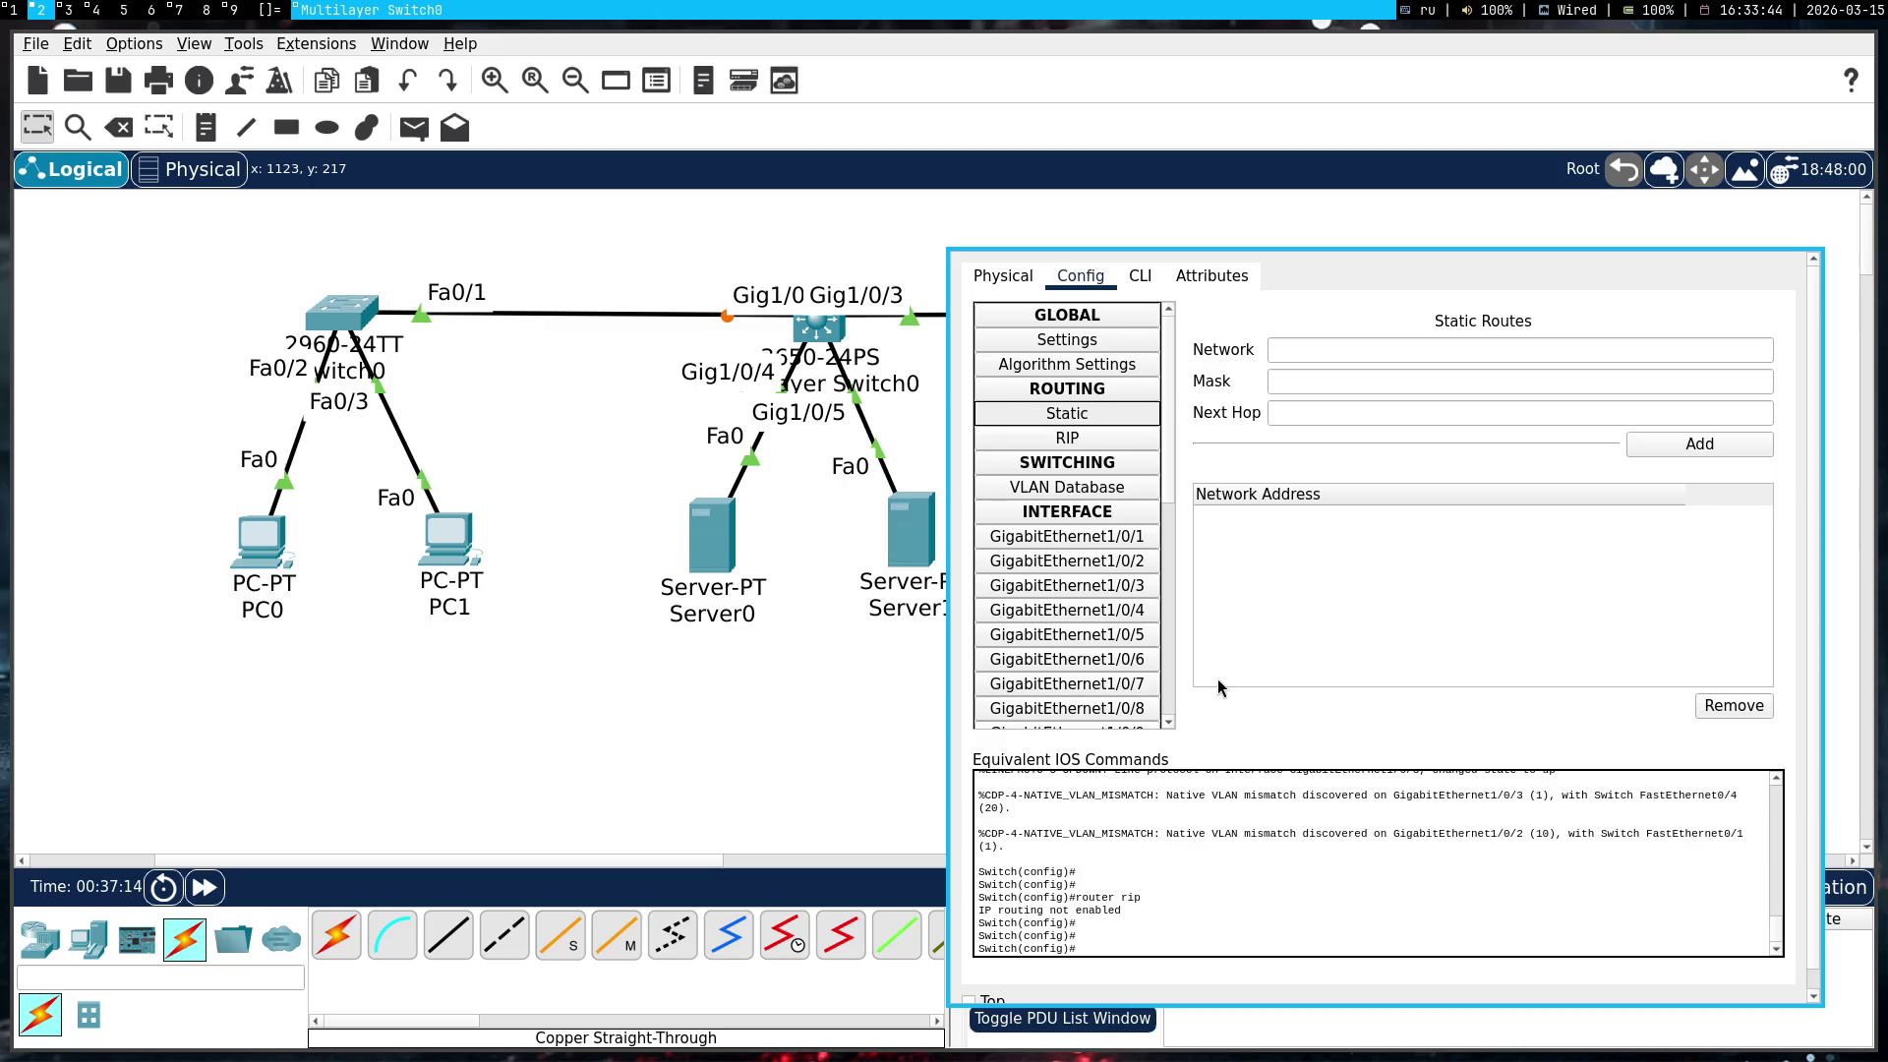
key(super+1)
text(ка)
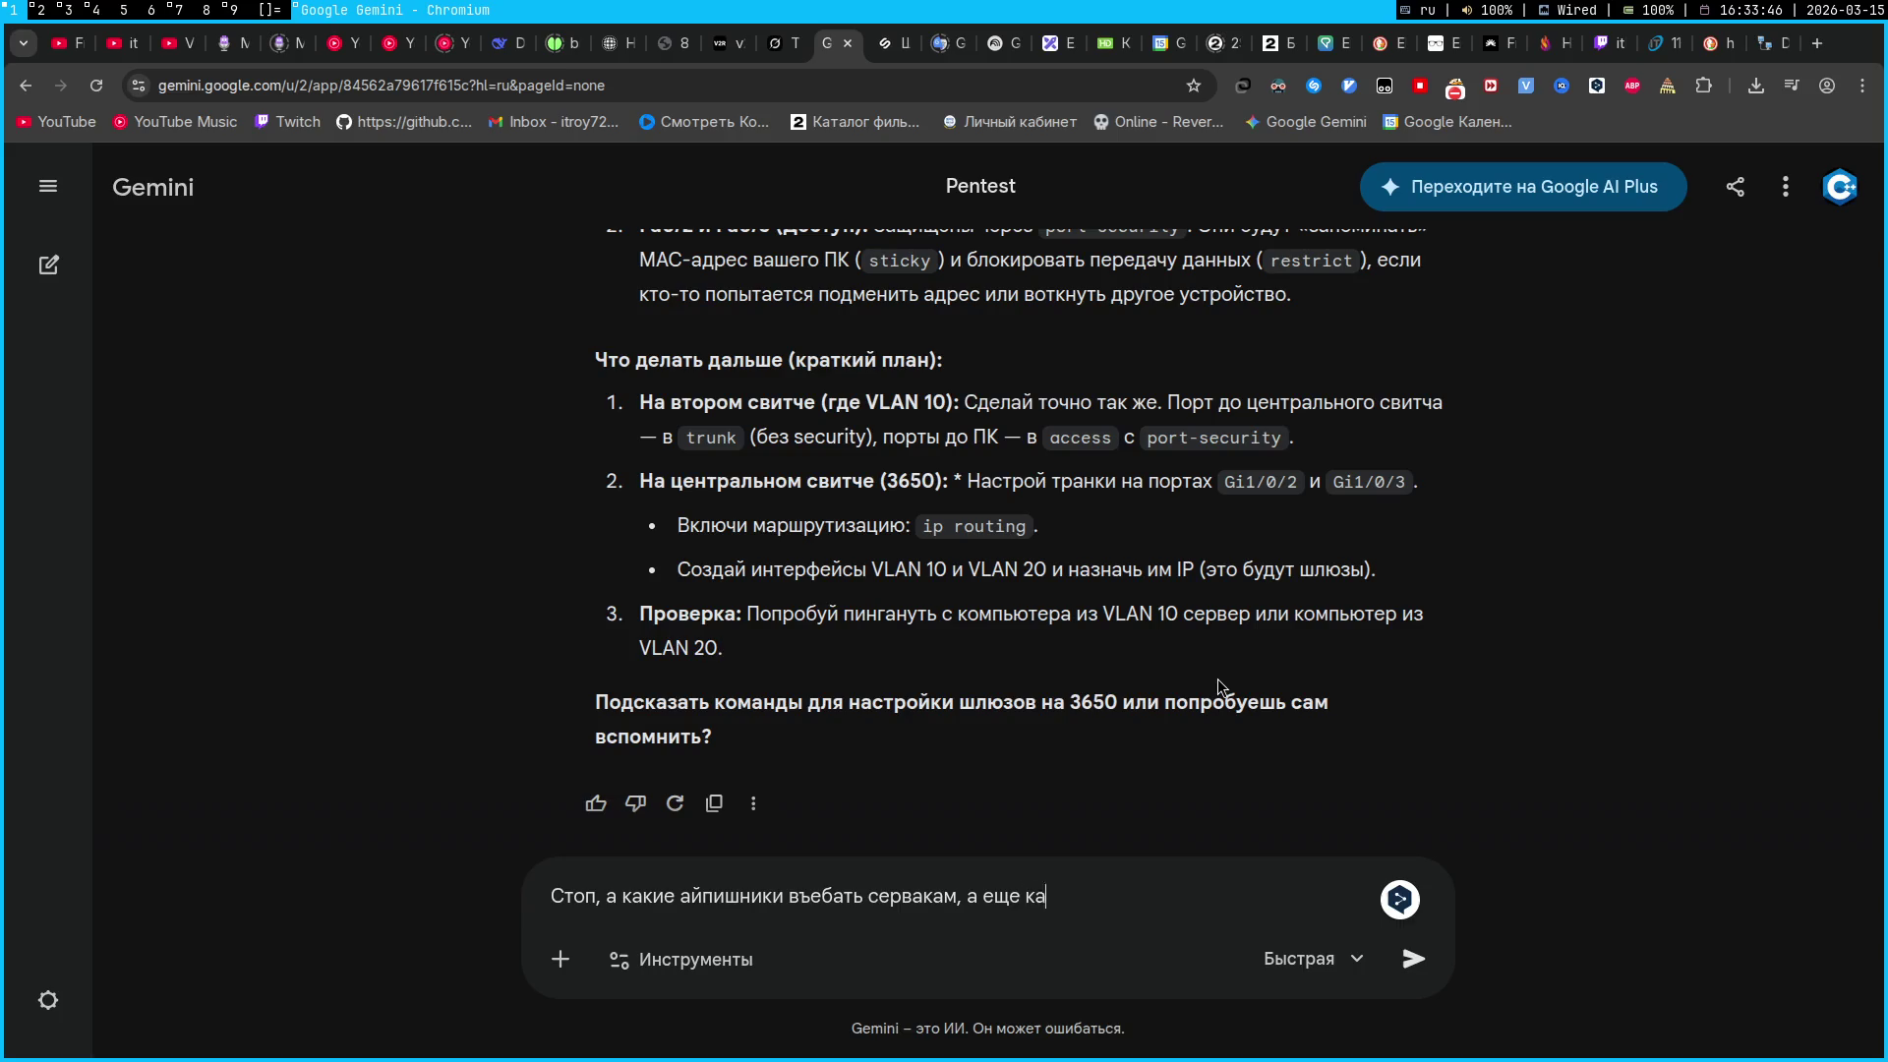
text(кой айпи въ)
text(ебатьсвитчу который соединяет серваки и ваще с а)
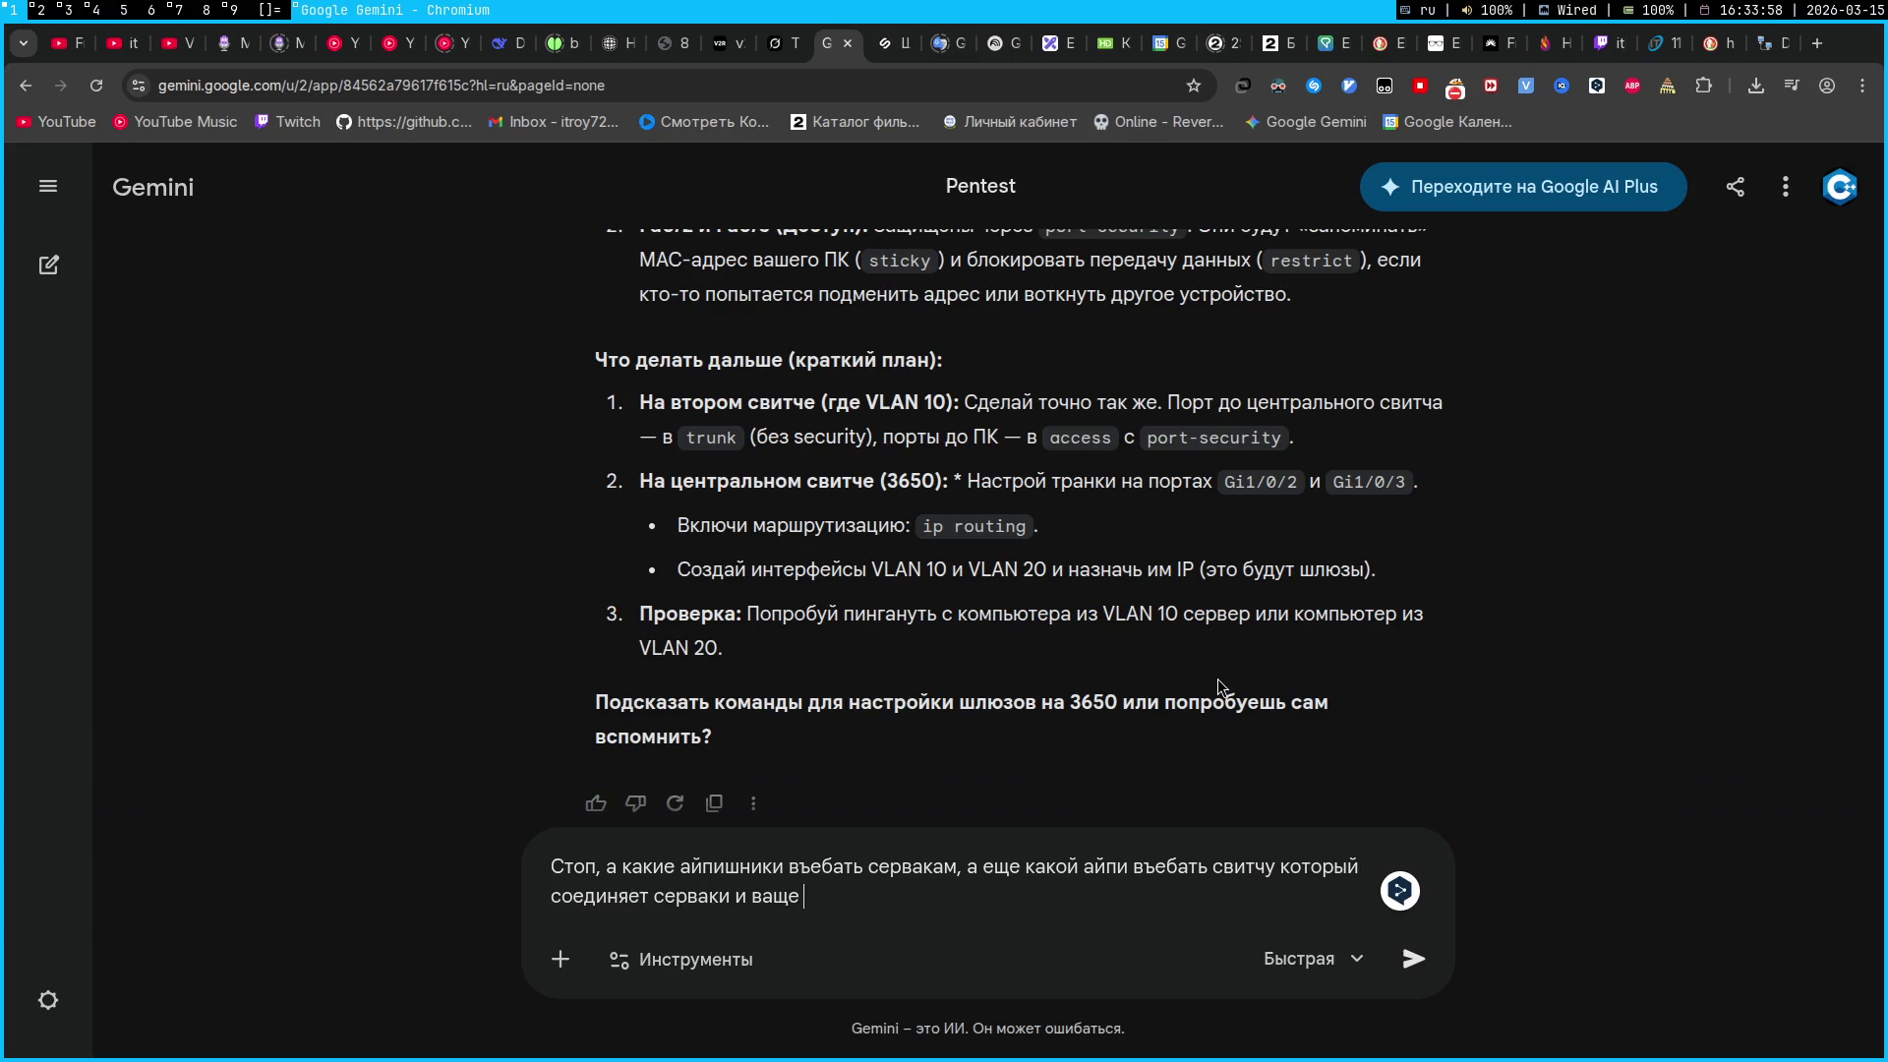
Trim the question's ending, send it, and return to Packet Tracer after the reply
key(BackSpace)
key(ctrl+shift+Left)
key(ctrl+shift+Left)
key(ctrl+shift+Left)
key(BackSpace)
text(?)
key(Return)
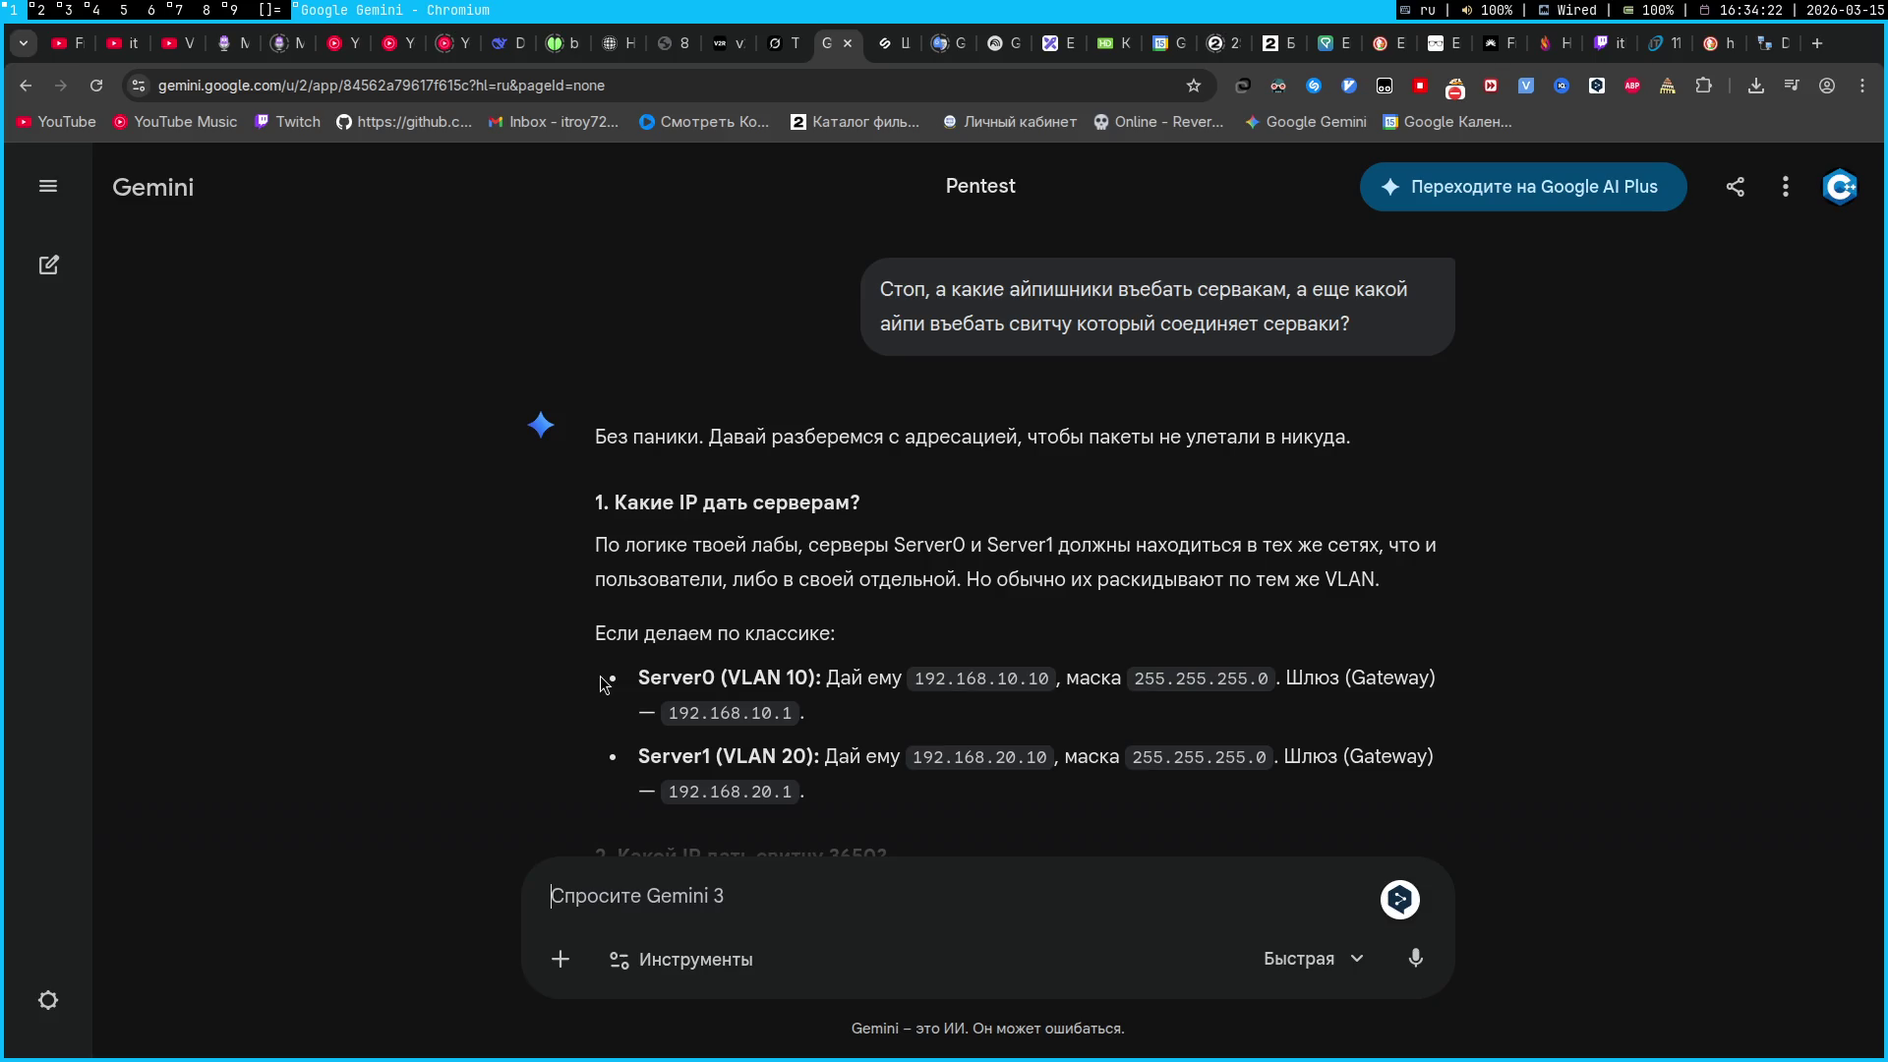
key(super+2)
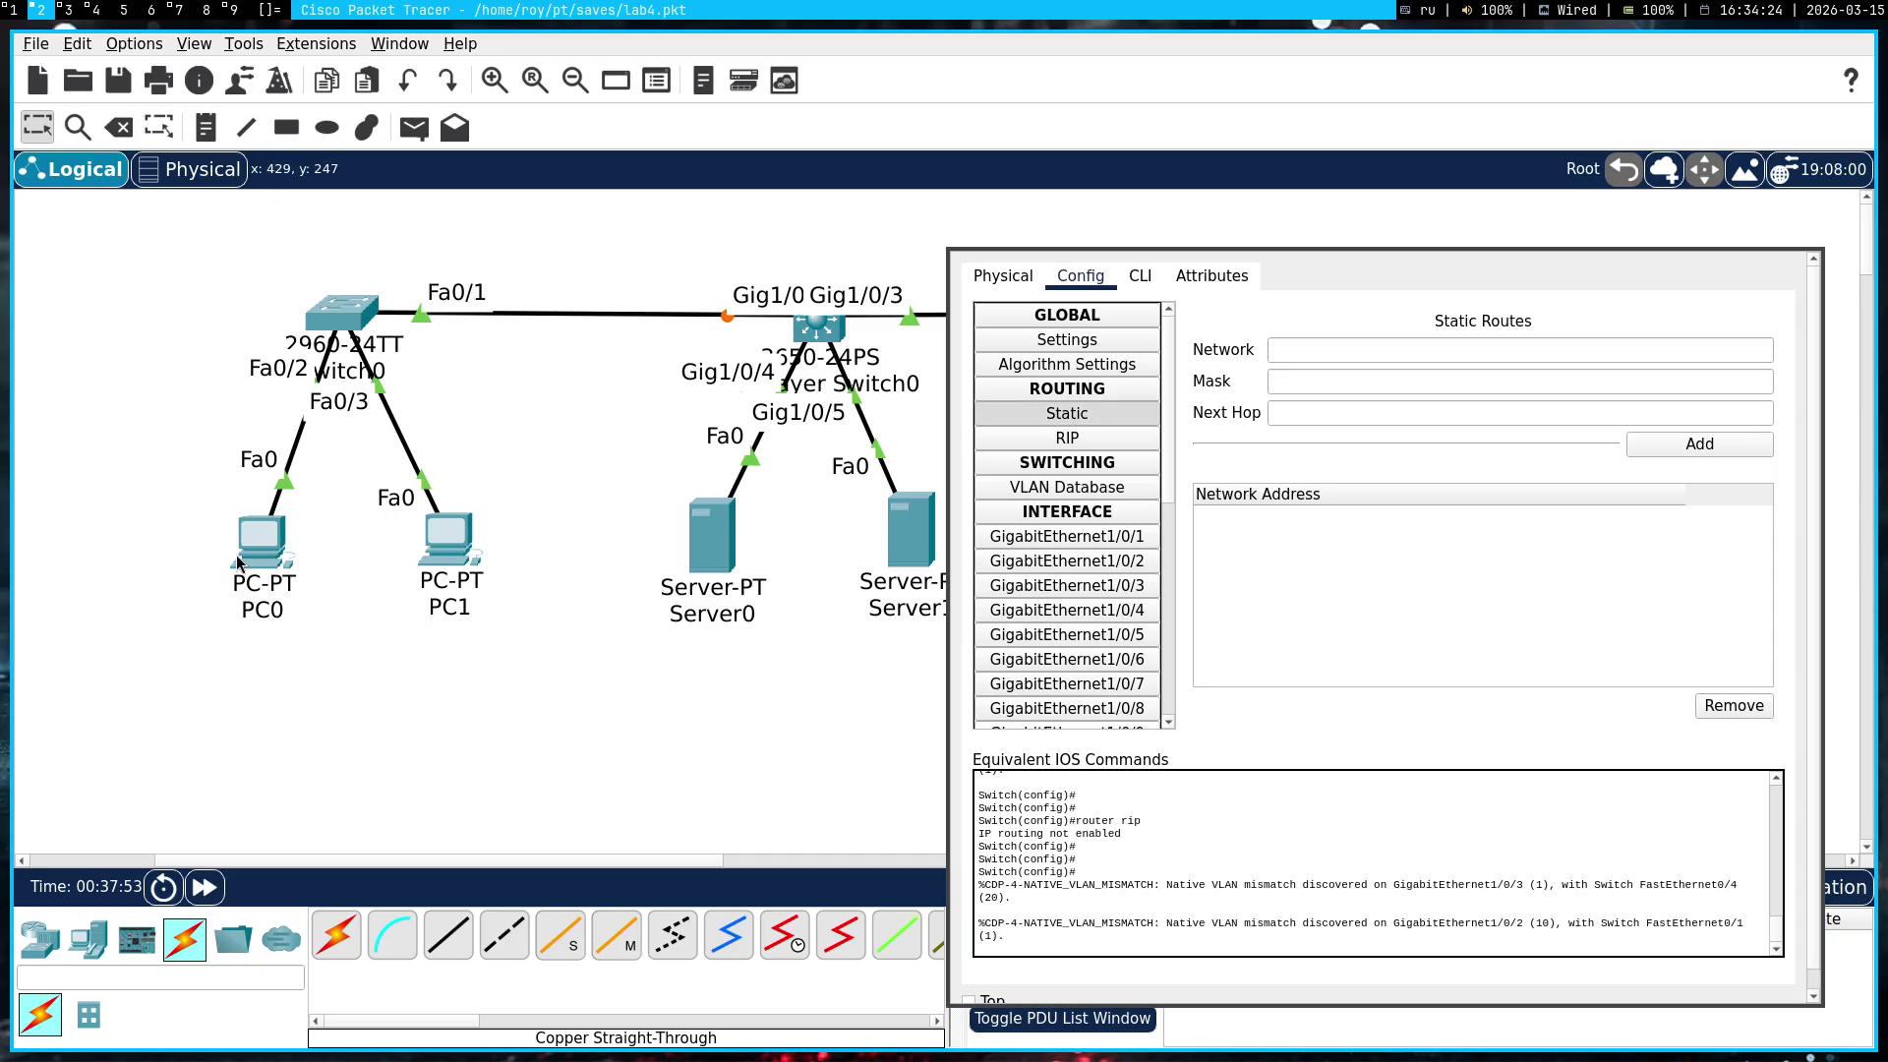
Shift the switch window aside to reveal the servers, then open Server0 over the topology
mouse_move(242, 558)
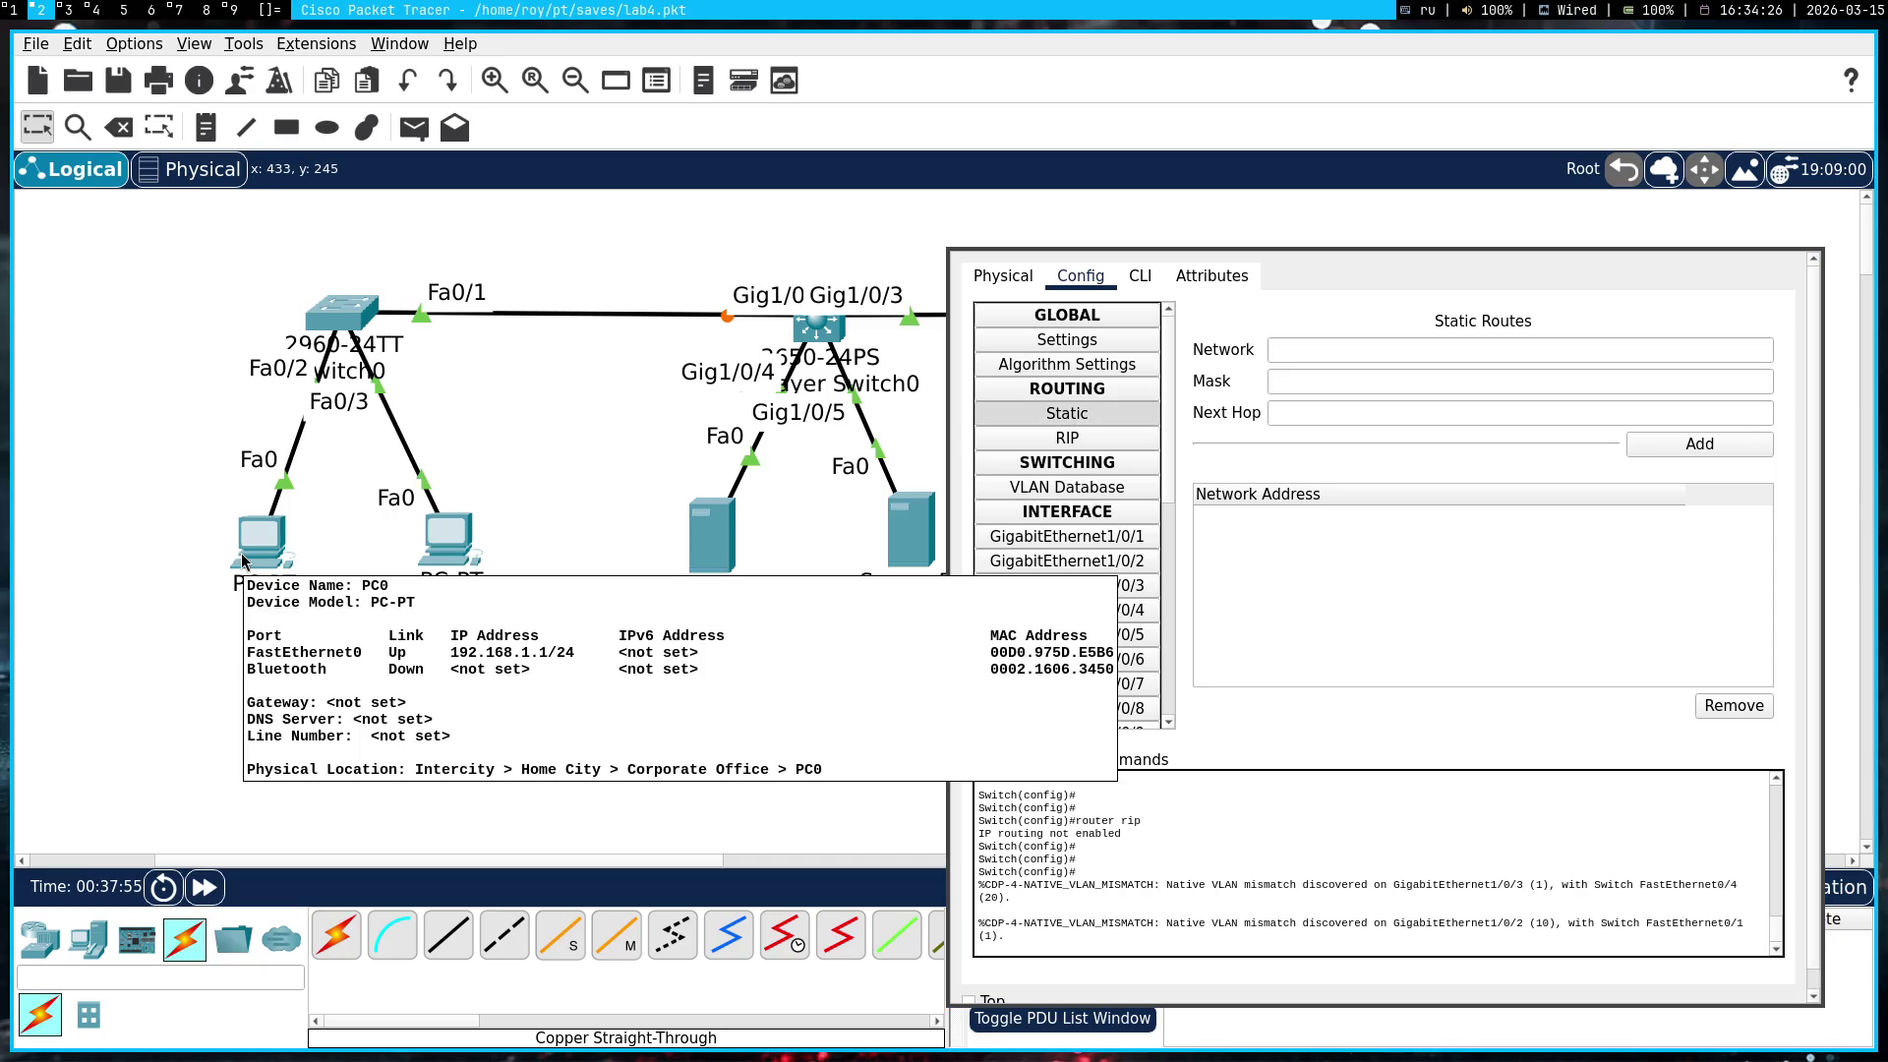
super+drag(1372, 596, 481, 590)
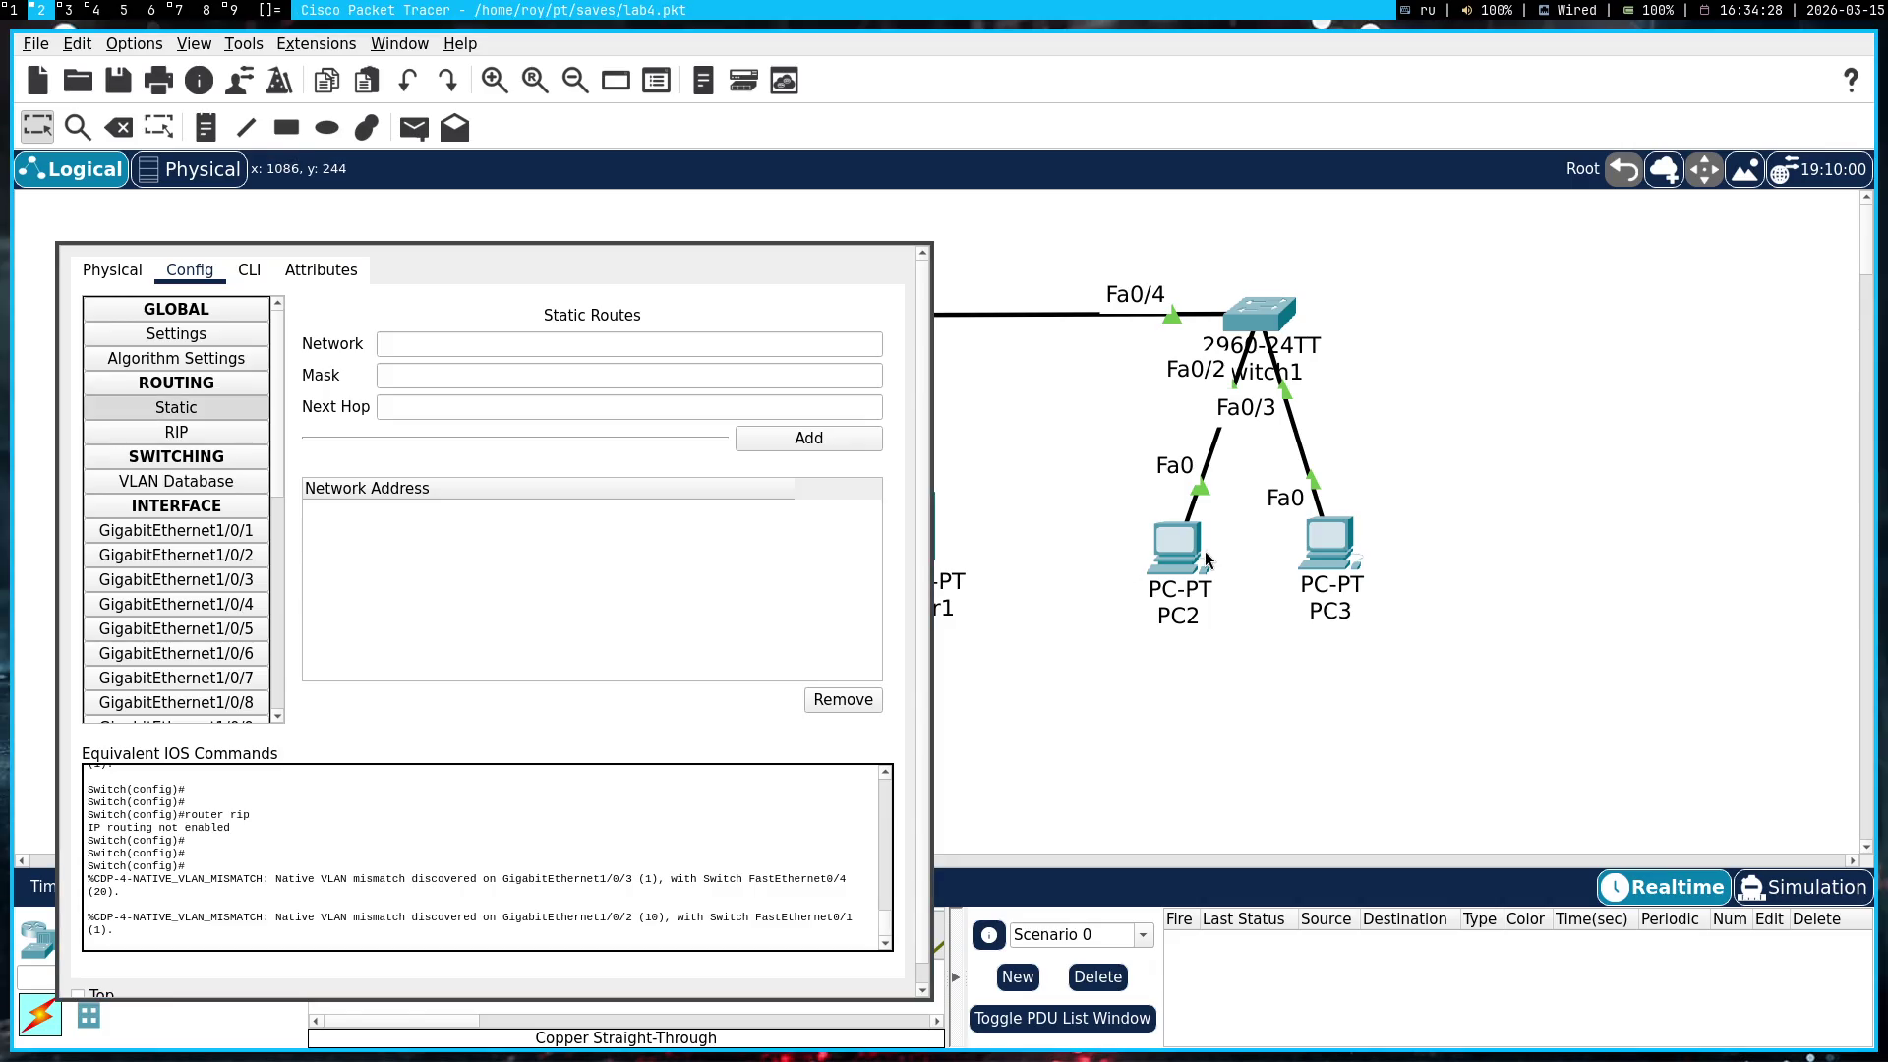
mouse_move(1207, 559)
mouse_move(570, 541)
super+mouse_down()
mouse_move(1210, 536)
mouse_move(1372, 506)
super+mouse_up()
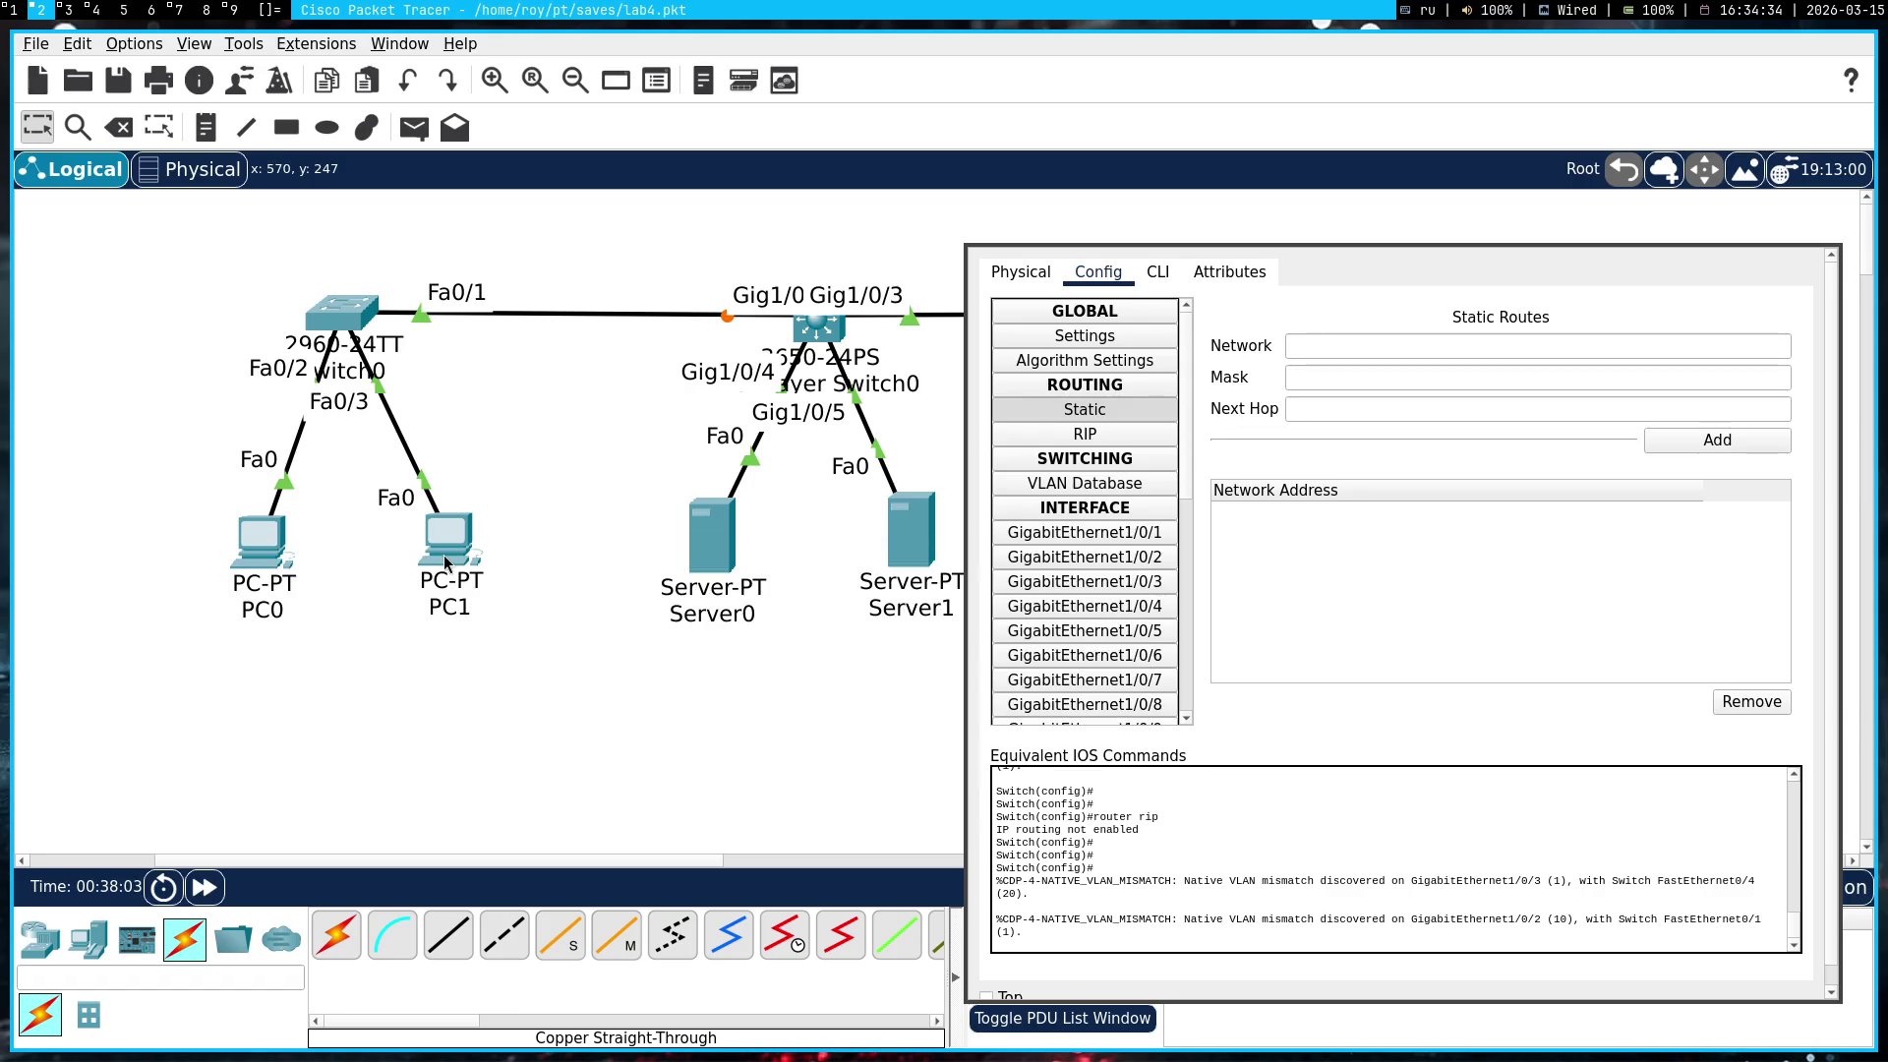
click(702, 543)
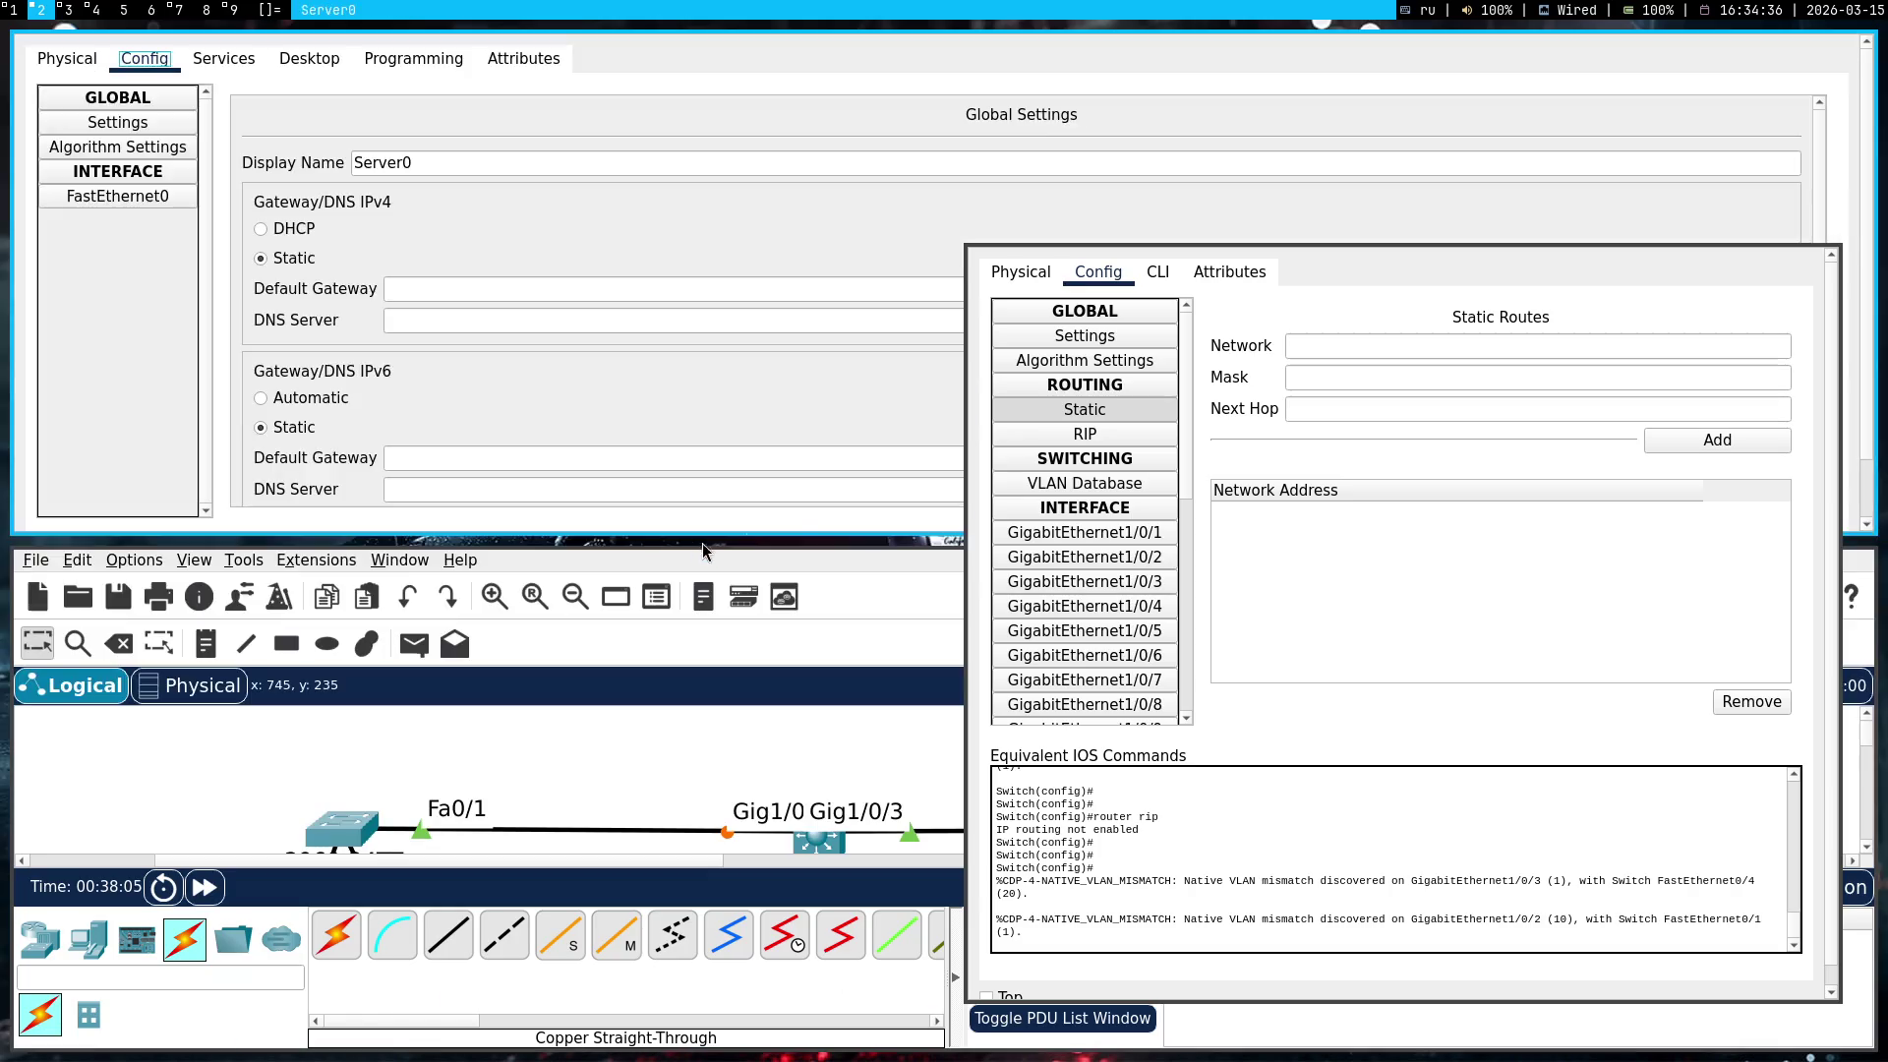
key(super+shift+space)
mouse_move(570, 389)
mouse_down()
mouse_move(920, 541)
mouse_move(1433, 669)
mouse_move(1463, 709)
mouse_move(1431, 705)
mouse_up()
Enter 192.168.10.10 in Server0's global gateway field, checking Gemini's suggested addresses
key(Tab)
click(1393, 628)
key(super+1)
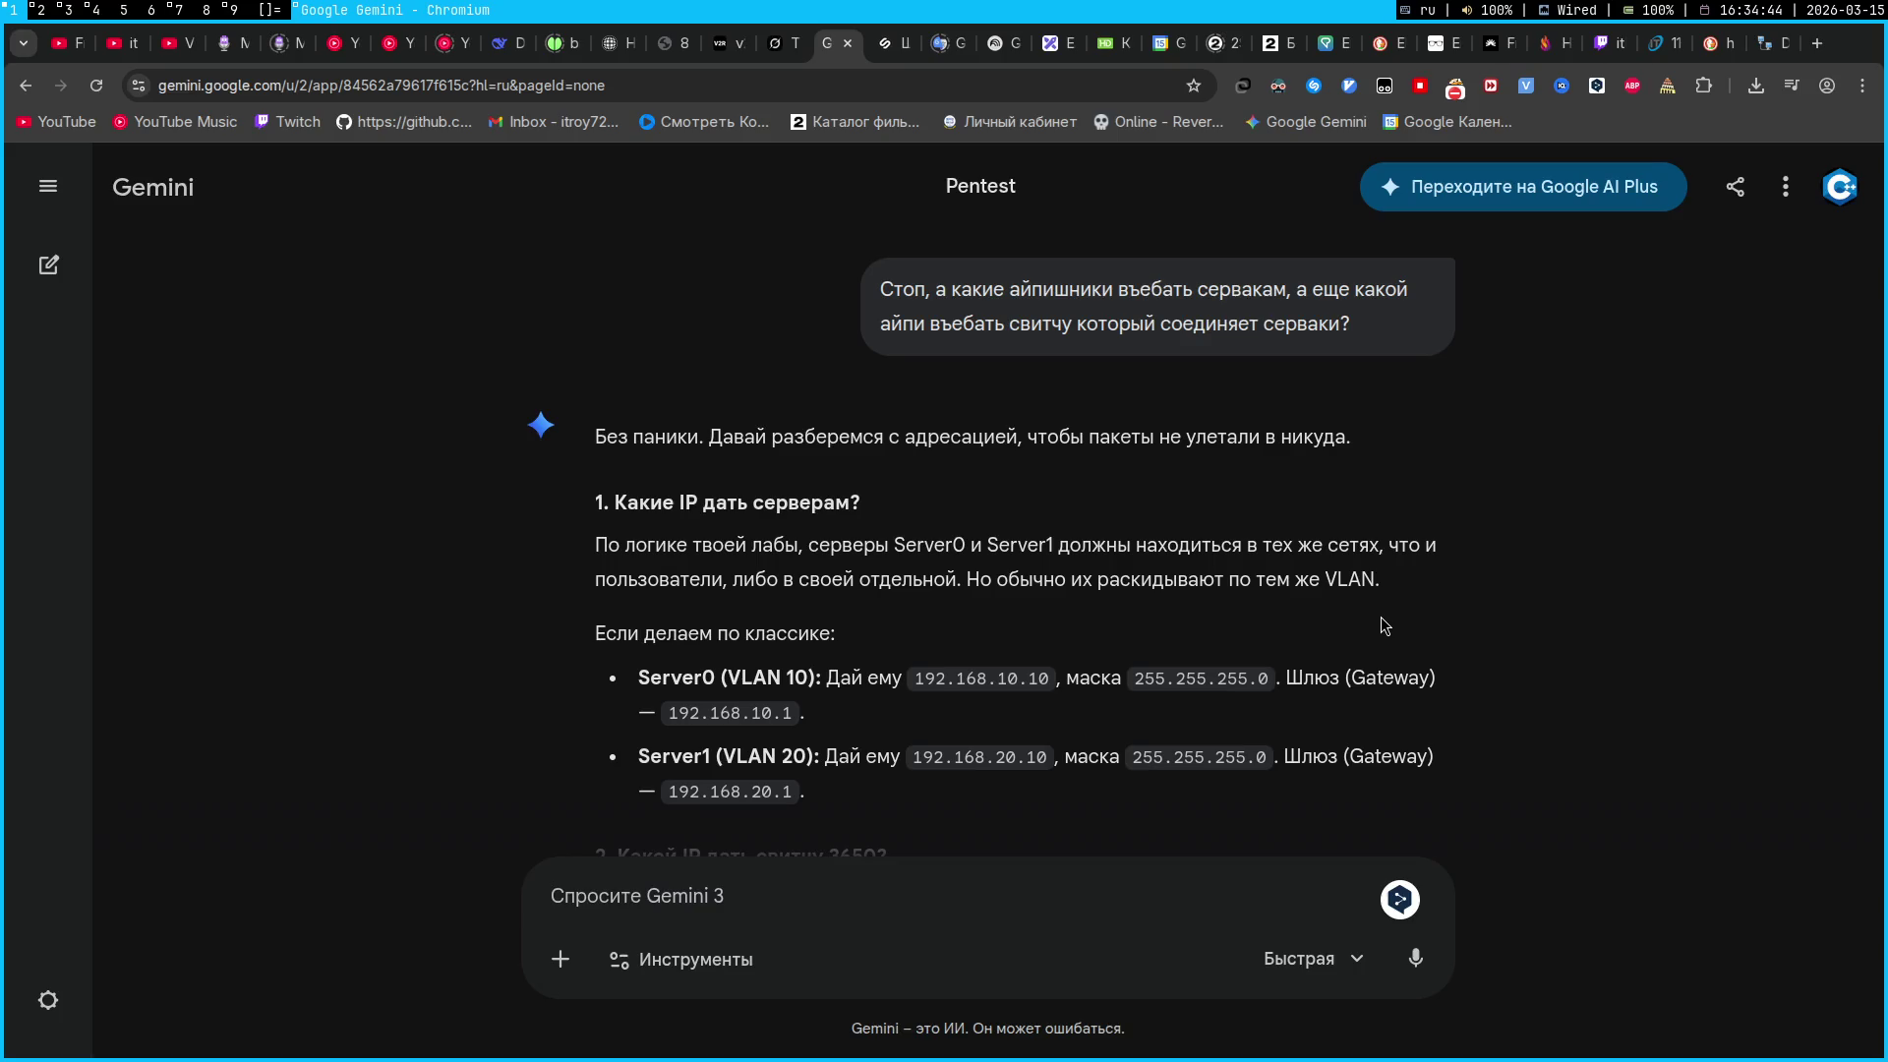
key(super+2)
text(192.)
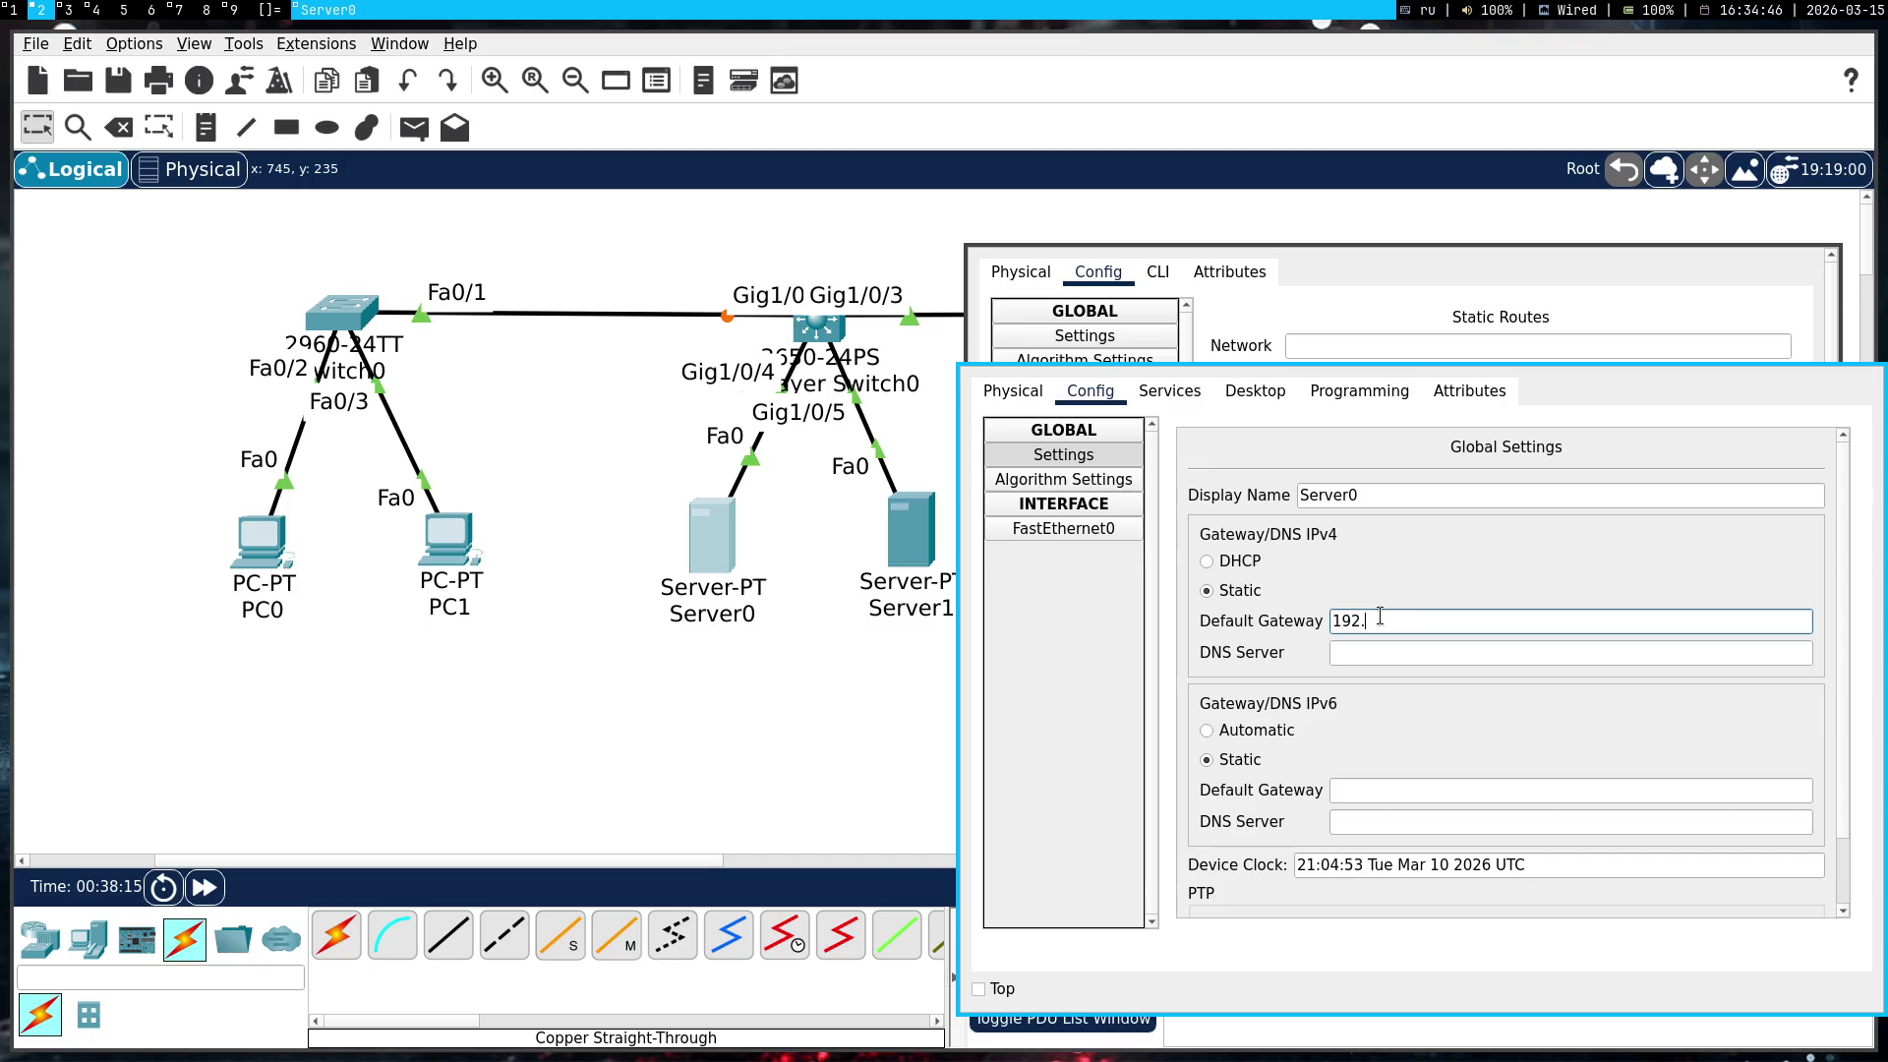
text(168.10.10)
key(super+1)
key(super+2)
click(1372, 692)
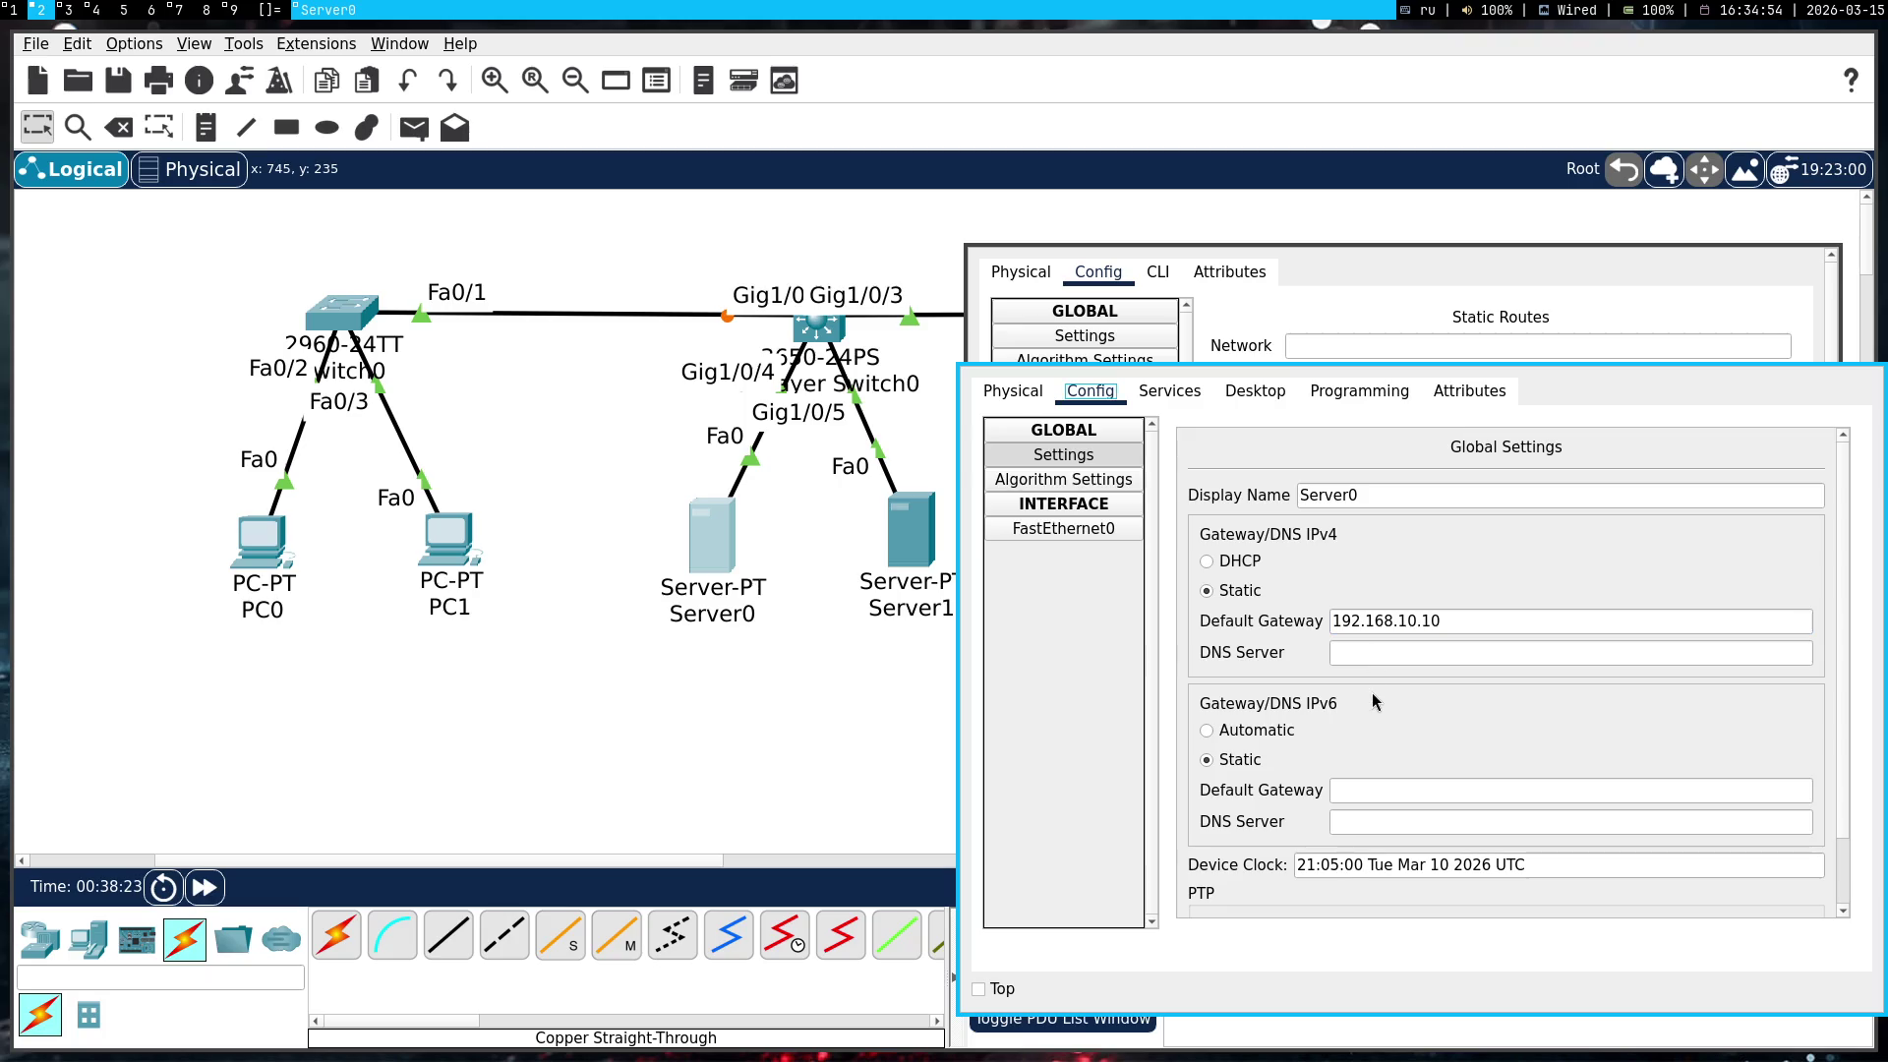
Give Server0 IP 192.168.10.10, mask 255.255.255.0, gateway 192.168.1.0, and close its window
click(1173, 393)
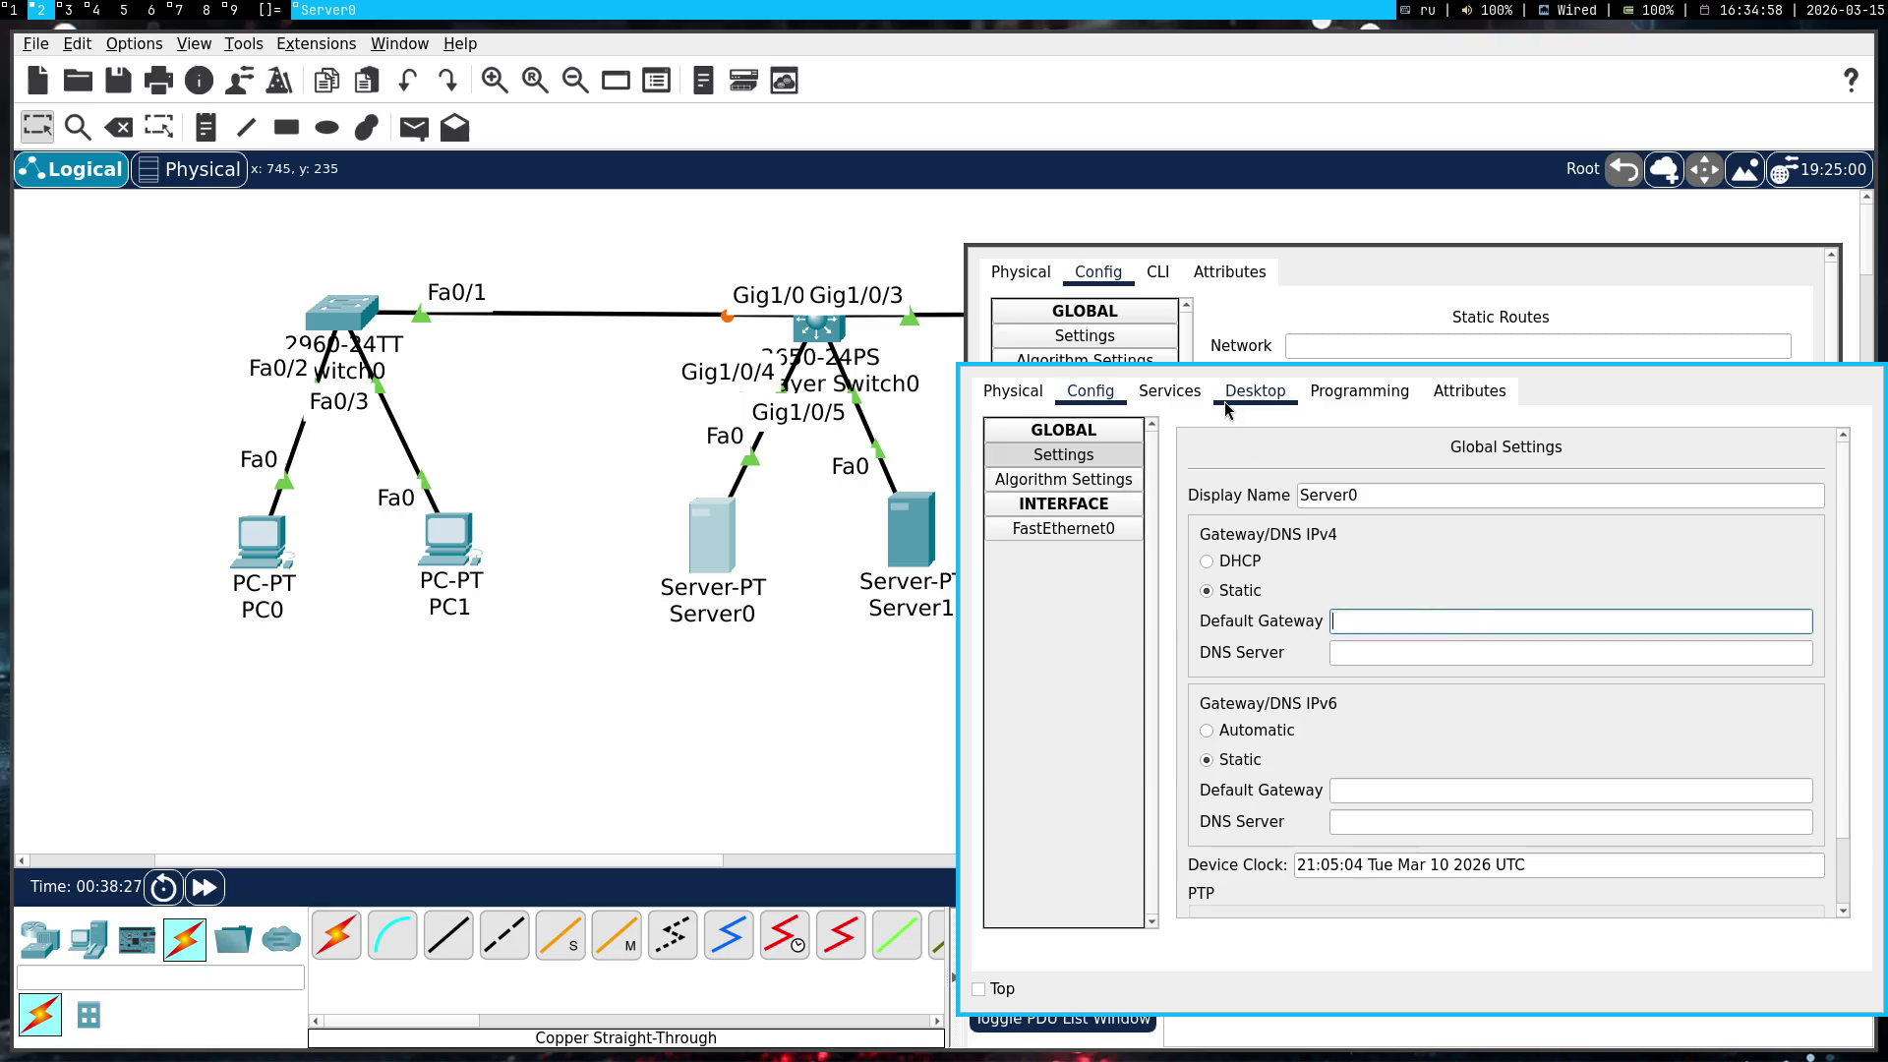
click(1255, 391)
click(1066, 492)
click(1377, 519)
text(192.168.10.10)
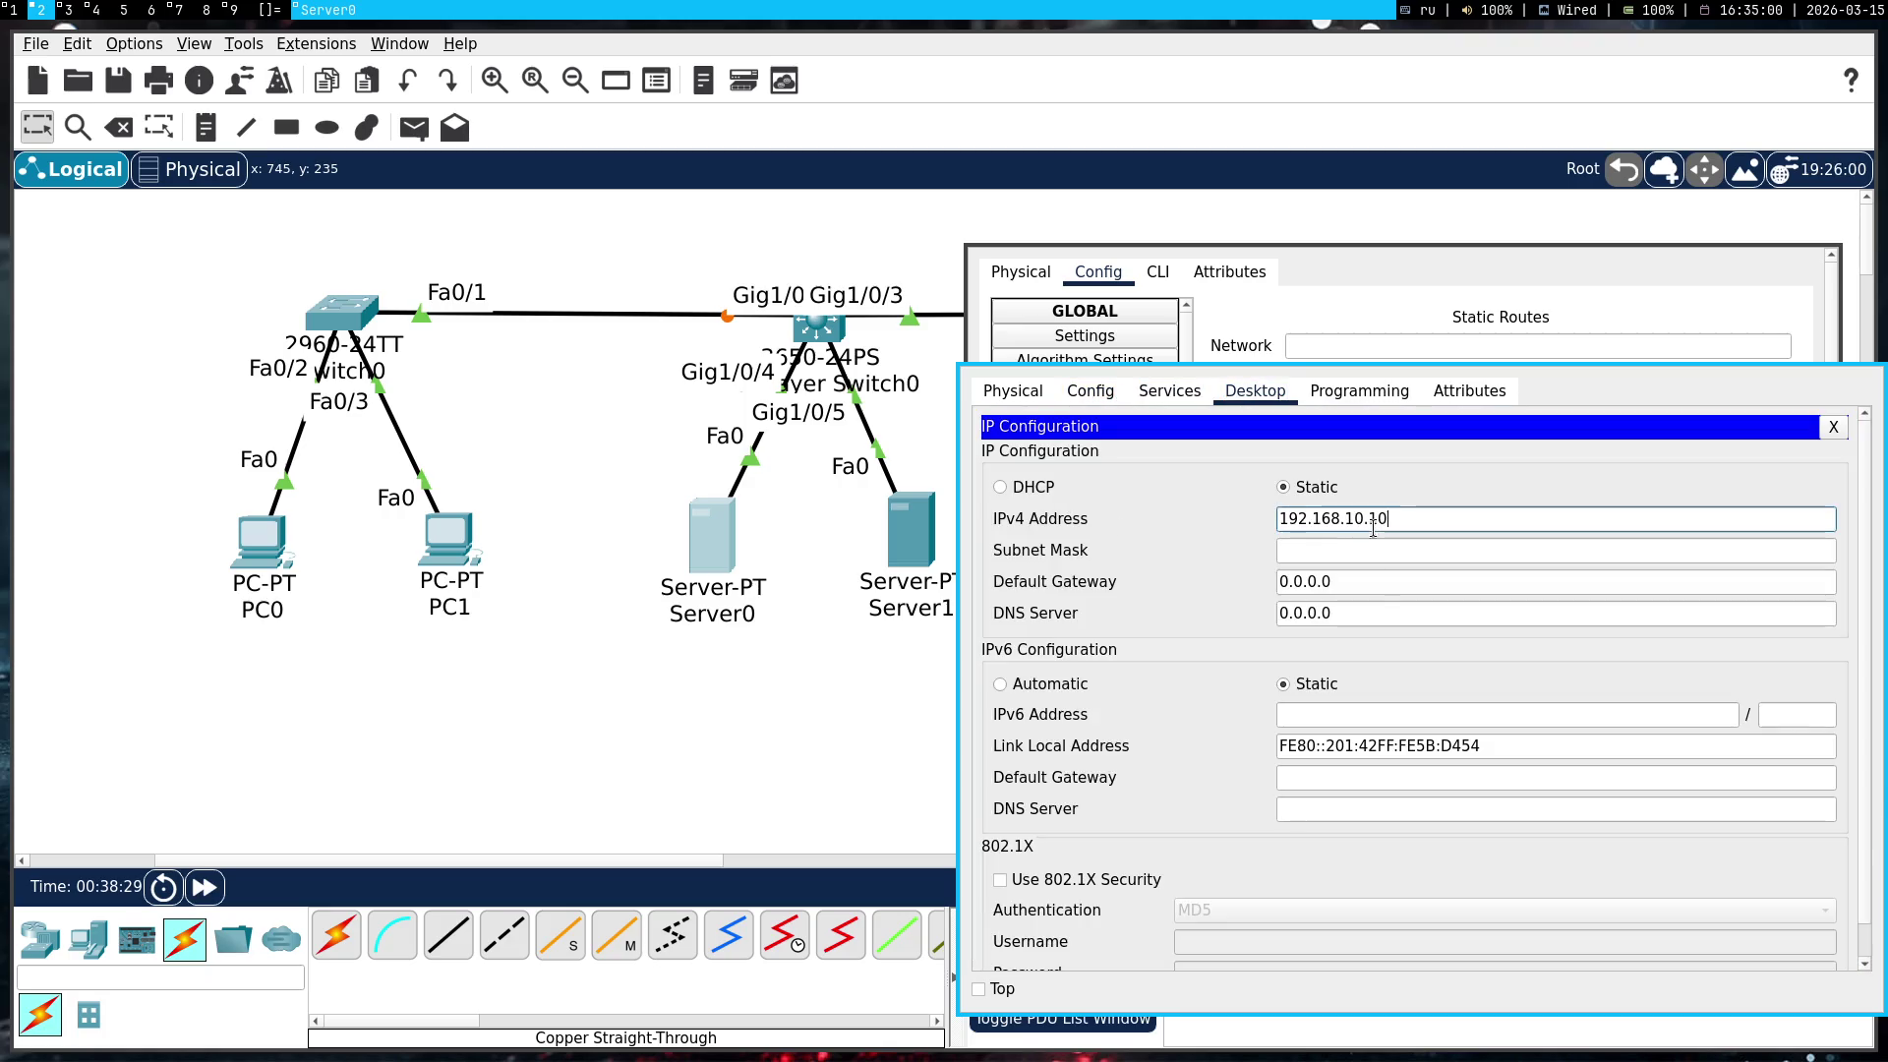
click(1167, 554)
click(1398, 581)
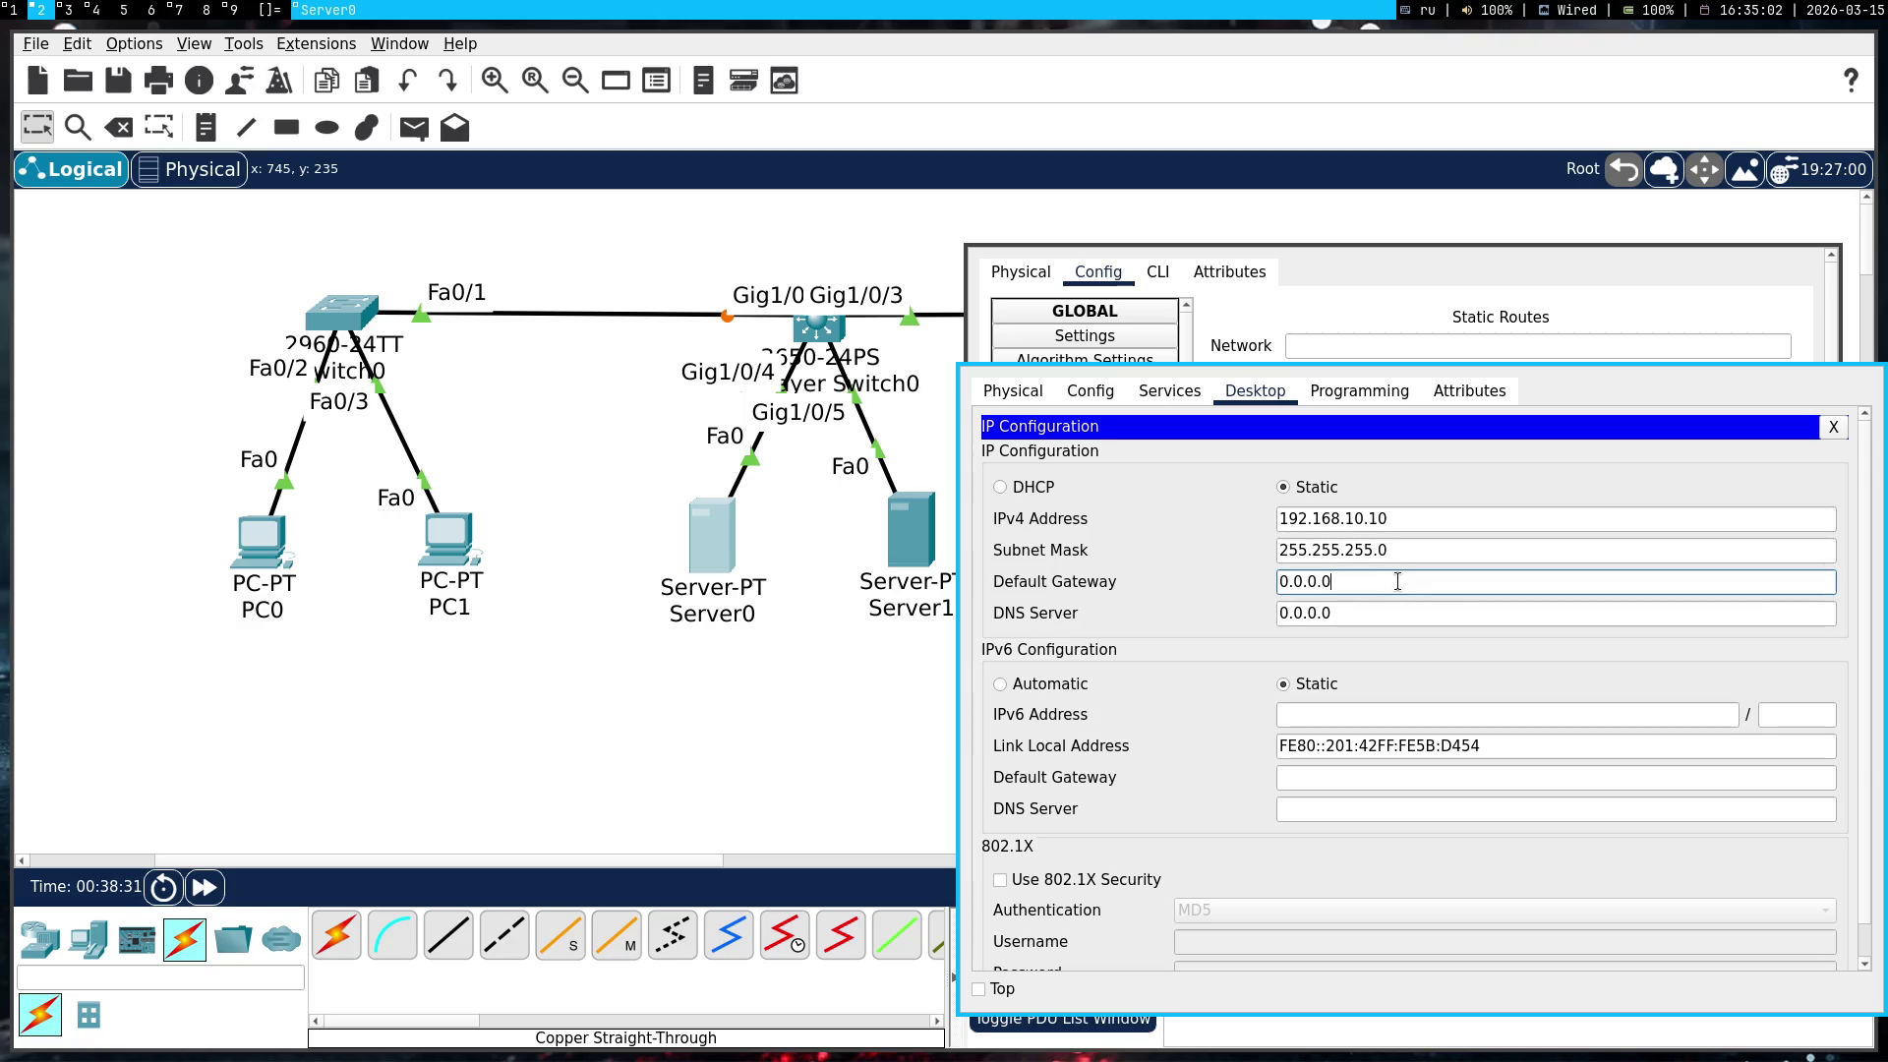
key(ctrl+a)
text(192.168.1.0)
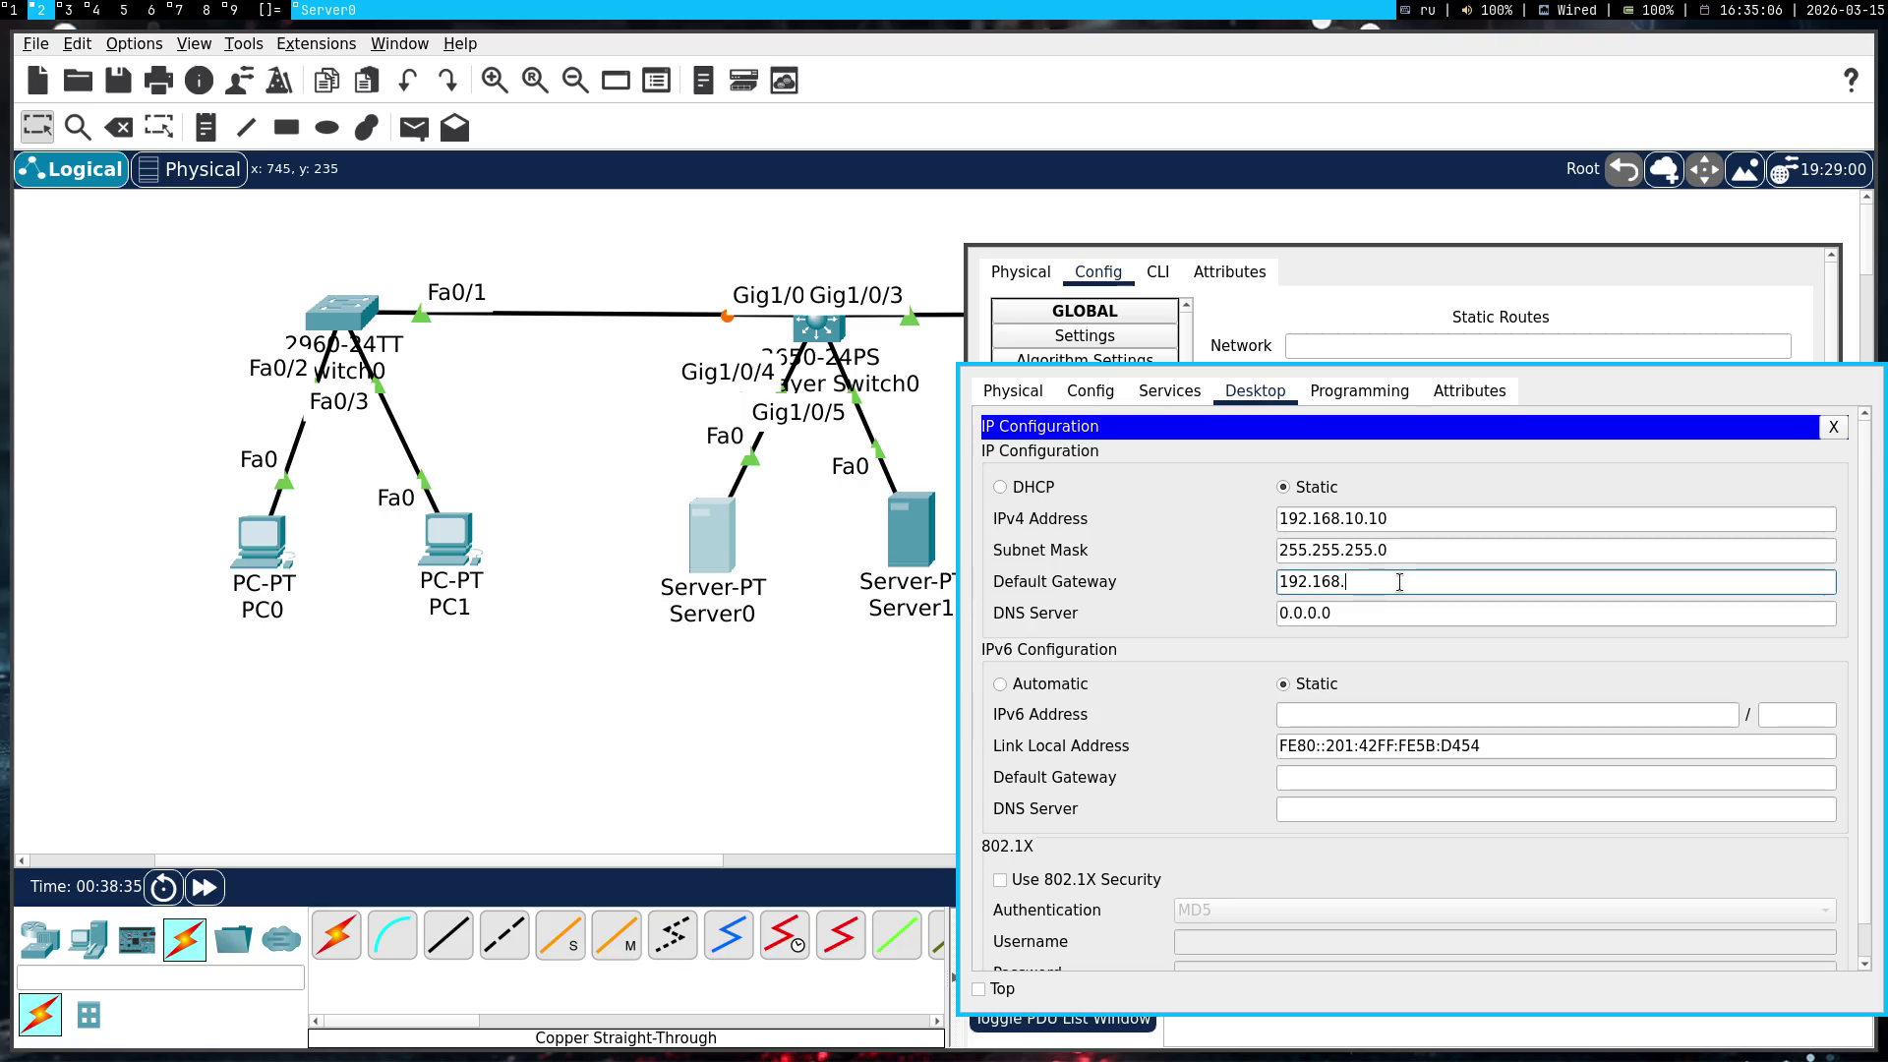
click(1222, 588)
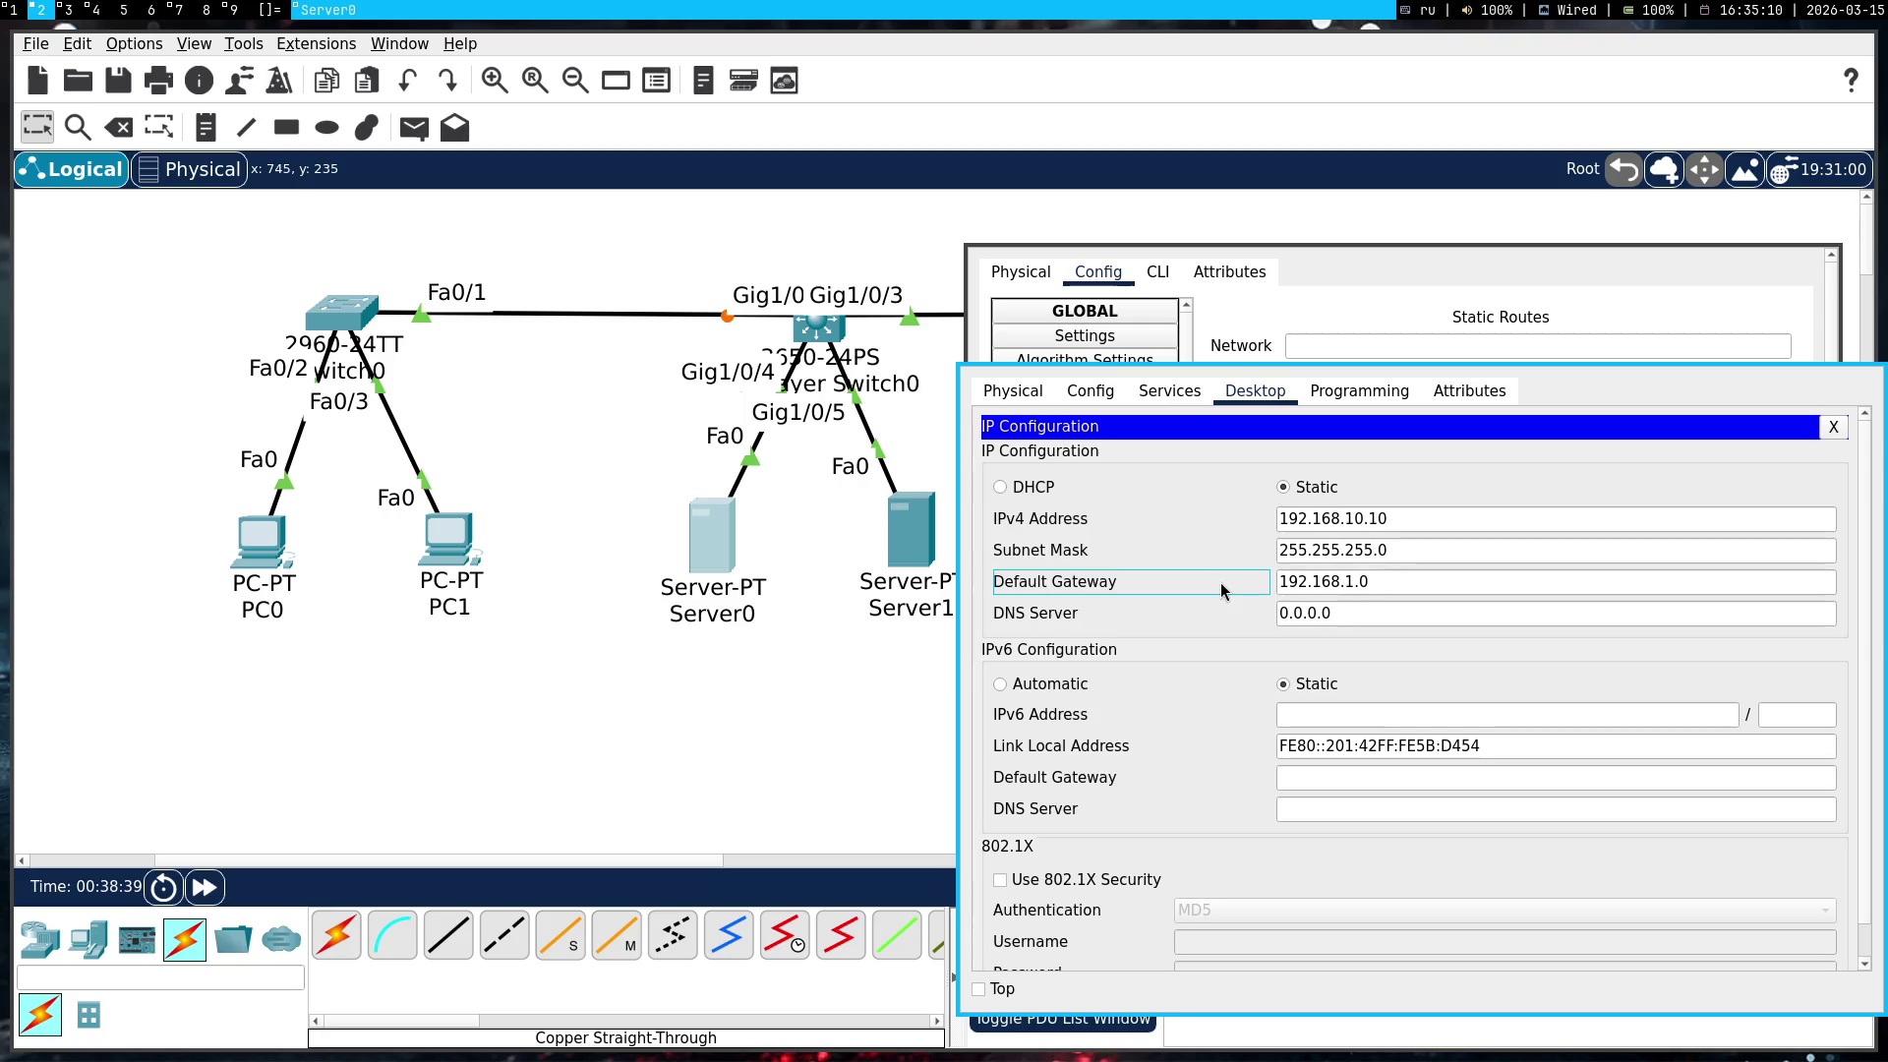
key(alt+shift+c)
mouse_move(1220, 582)
mouse_down()
mouse_move(1527, 654)
mouse_move(1375, 407)
mouse_up()
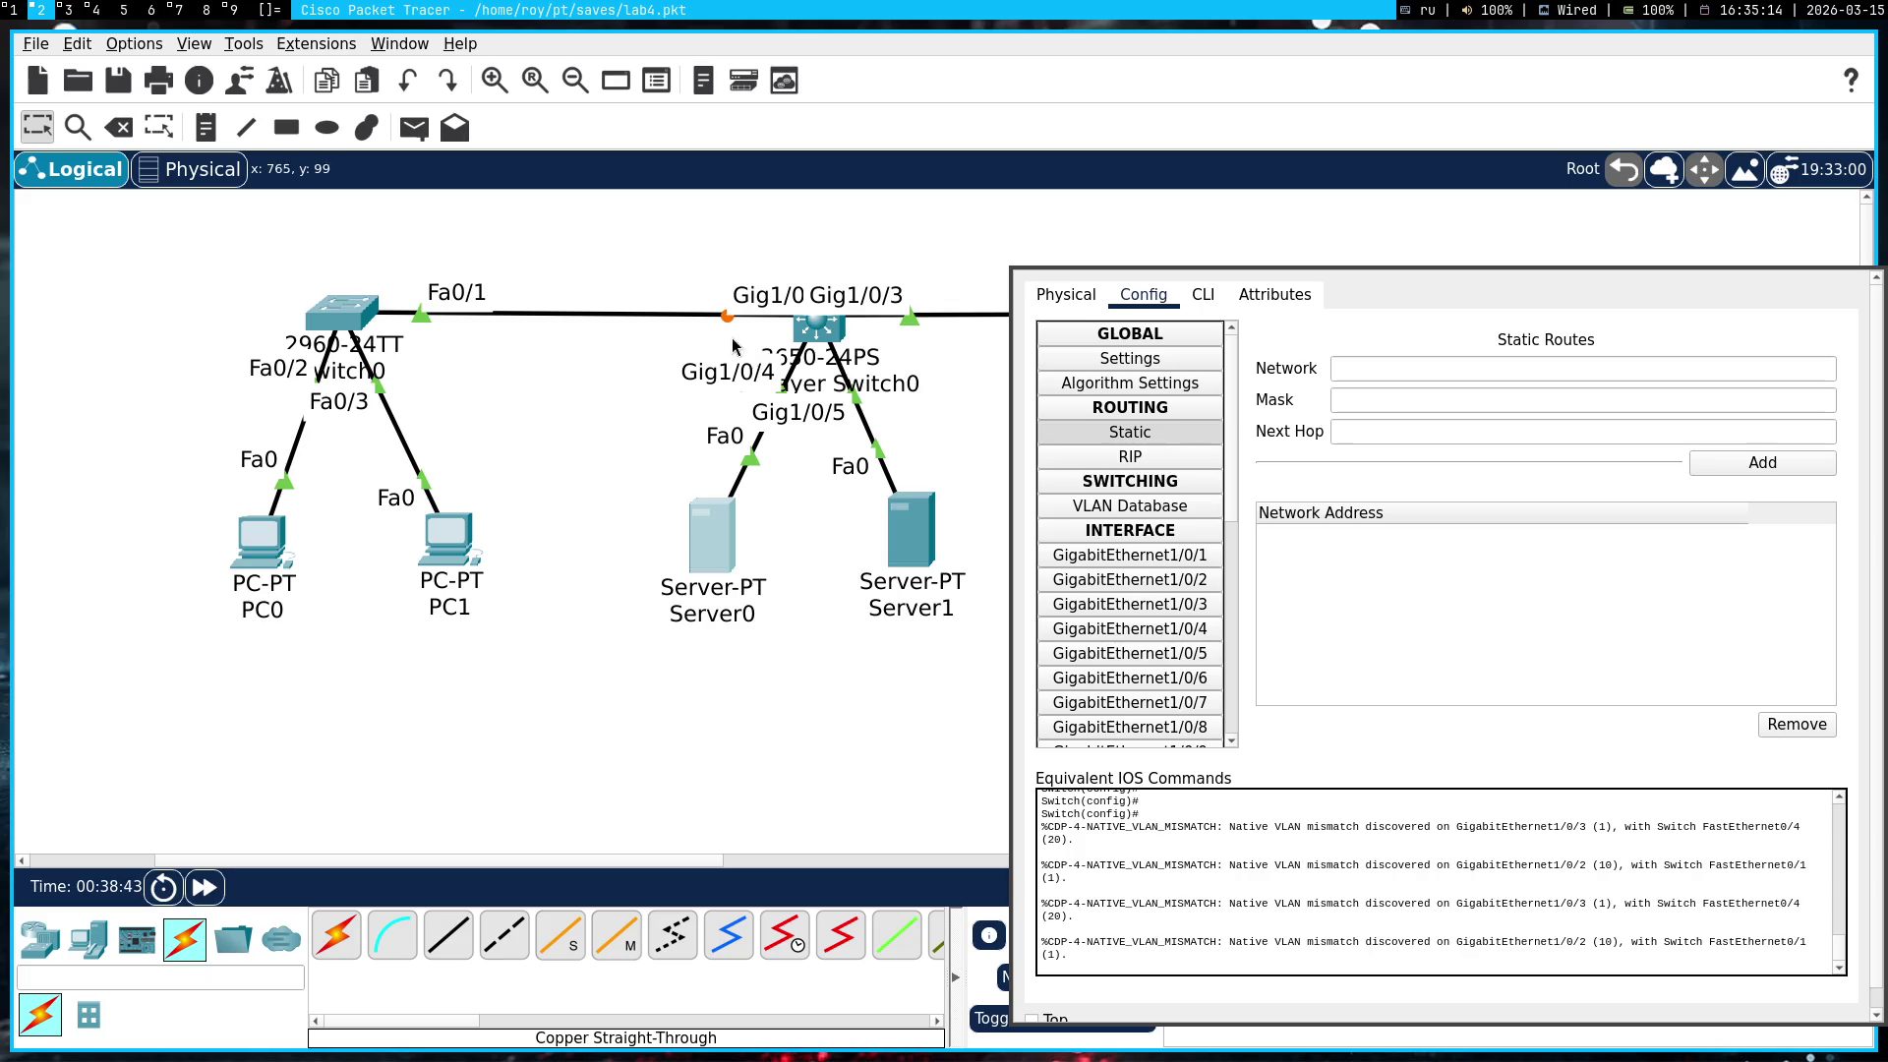
Nudge Multilayer Switch0 up on the canvas, look through its settings tabs, and close them
mouse_move(806, 333)
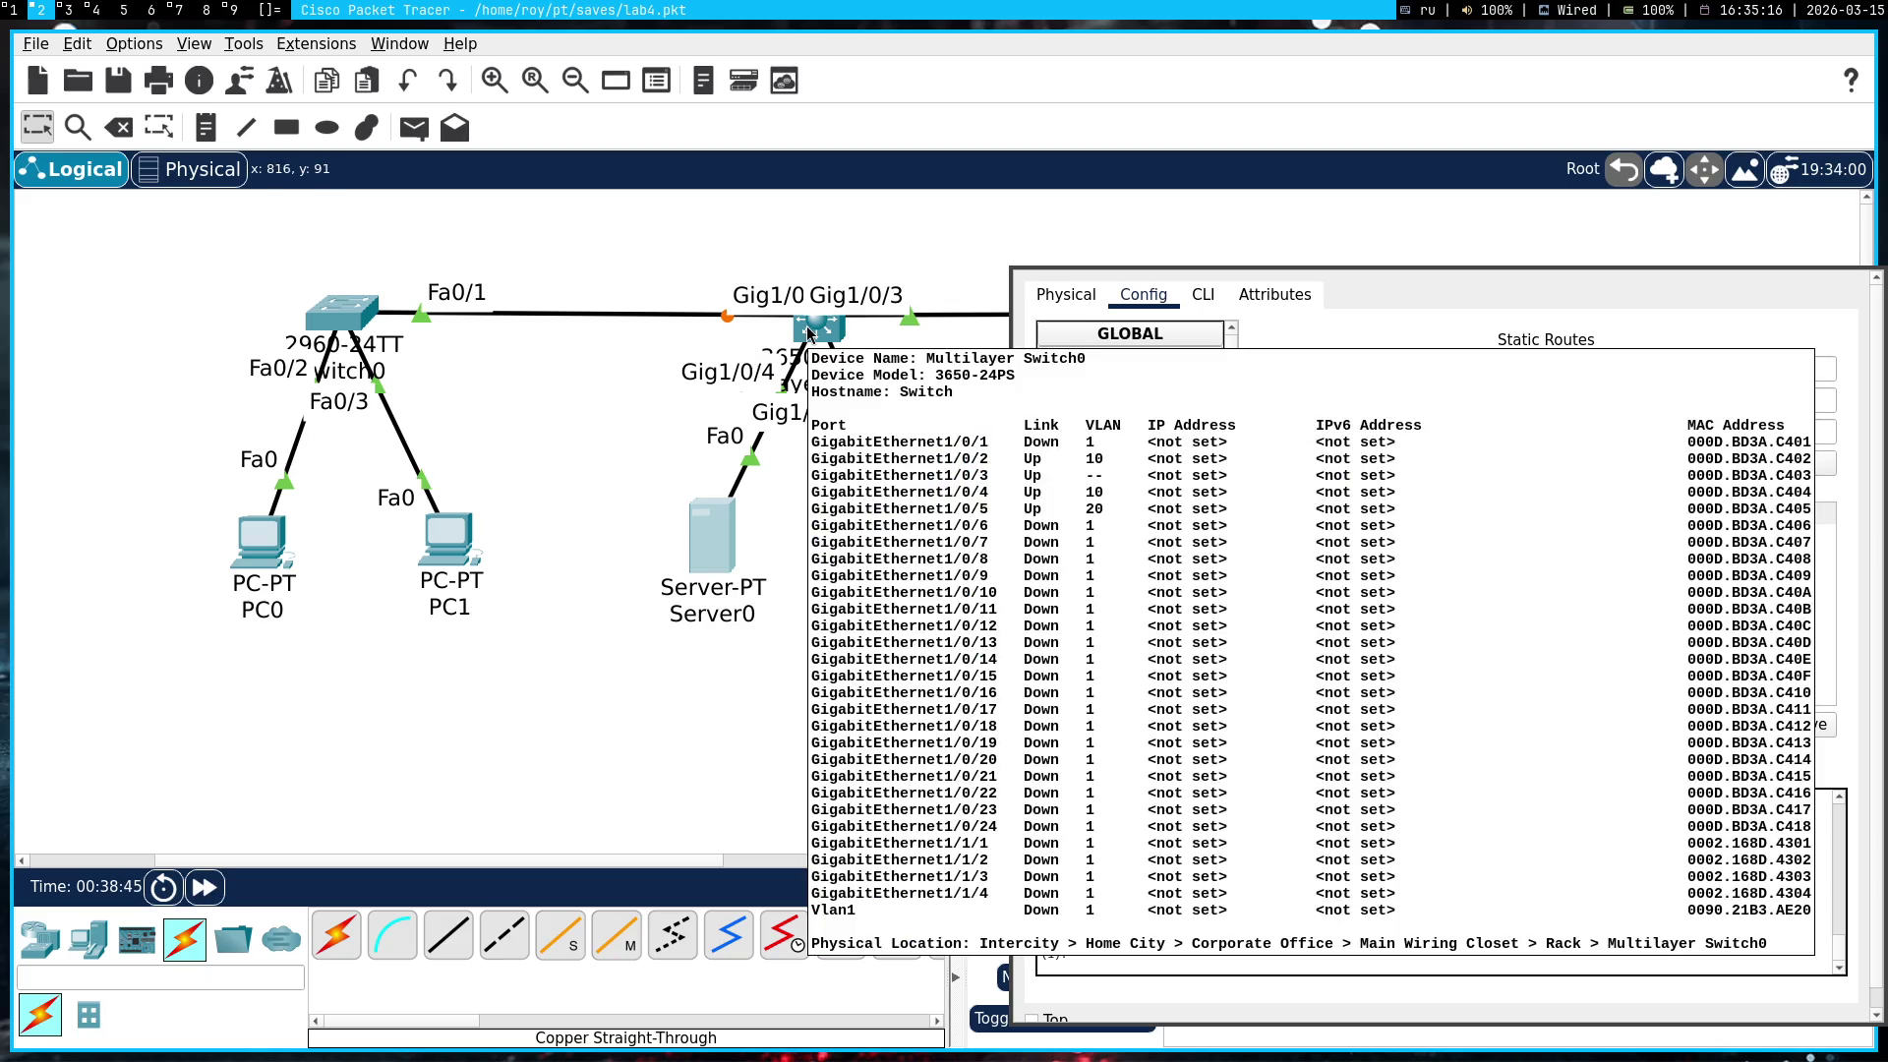
mouse_move(830, 340)
mouse_down()
mouse_move(819, 238)
mouse_move(802, 259)
mouse_move(818, 357)
mouse_move(818, 333)
mouse_up()
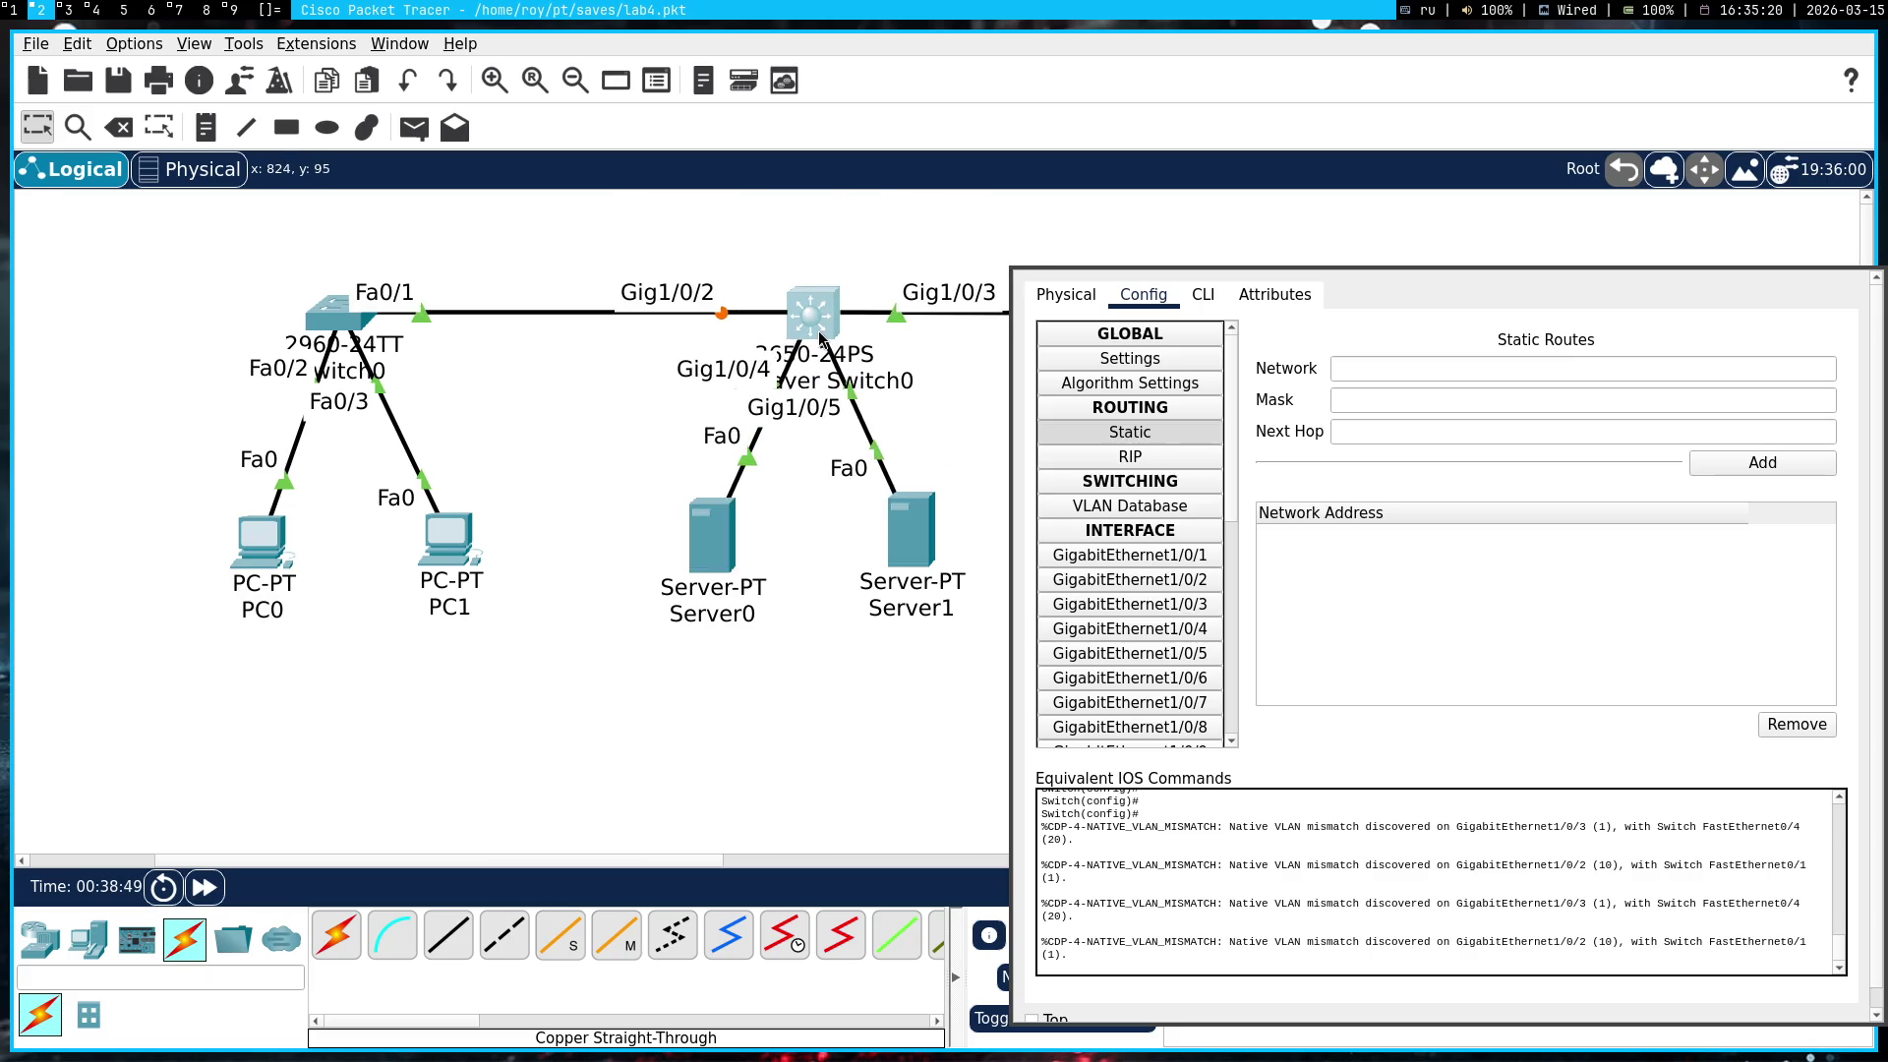
mouse_move(820, 314)
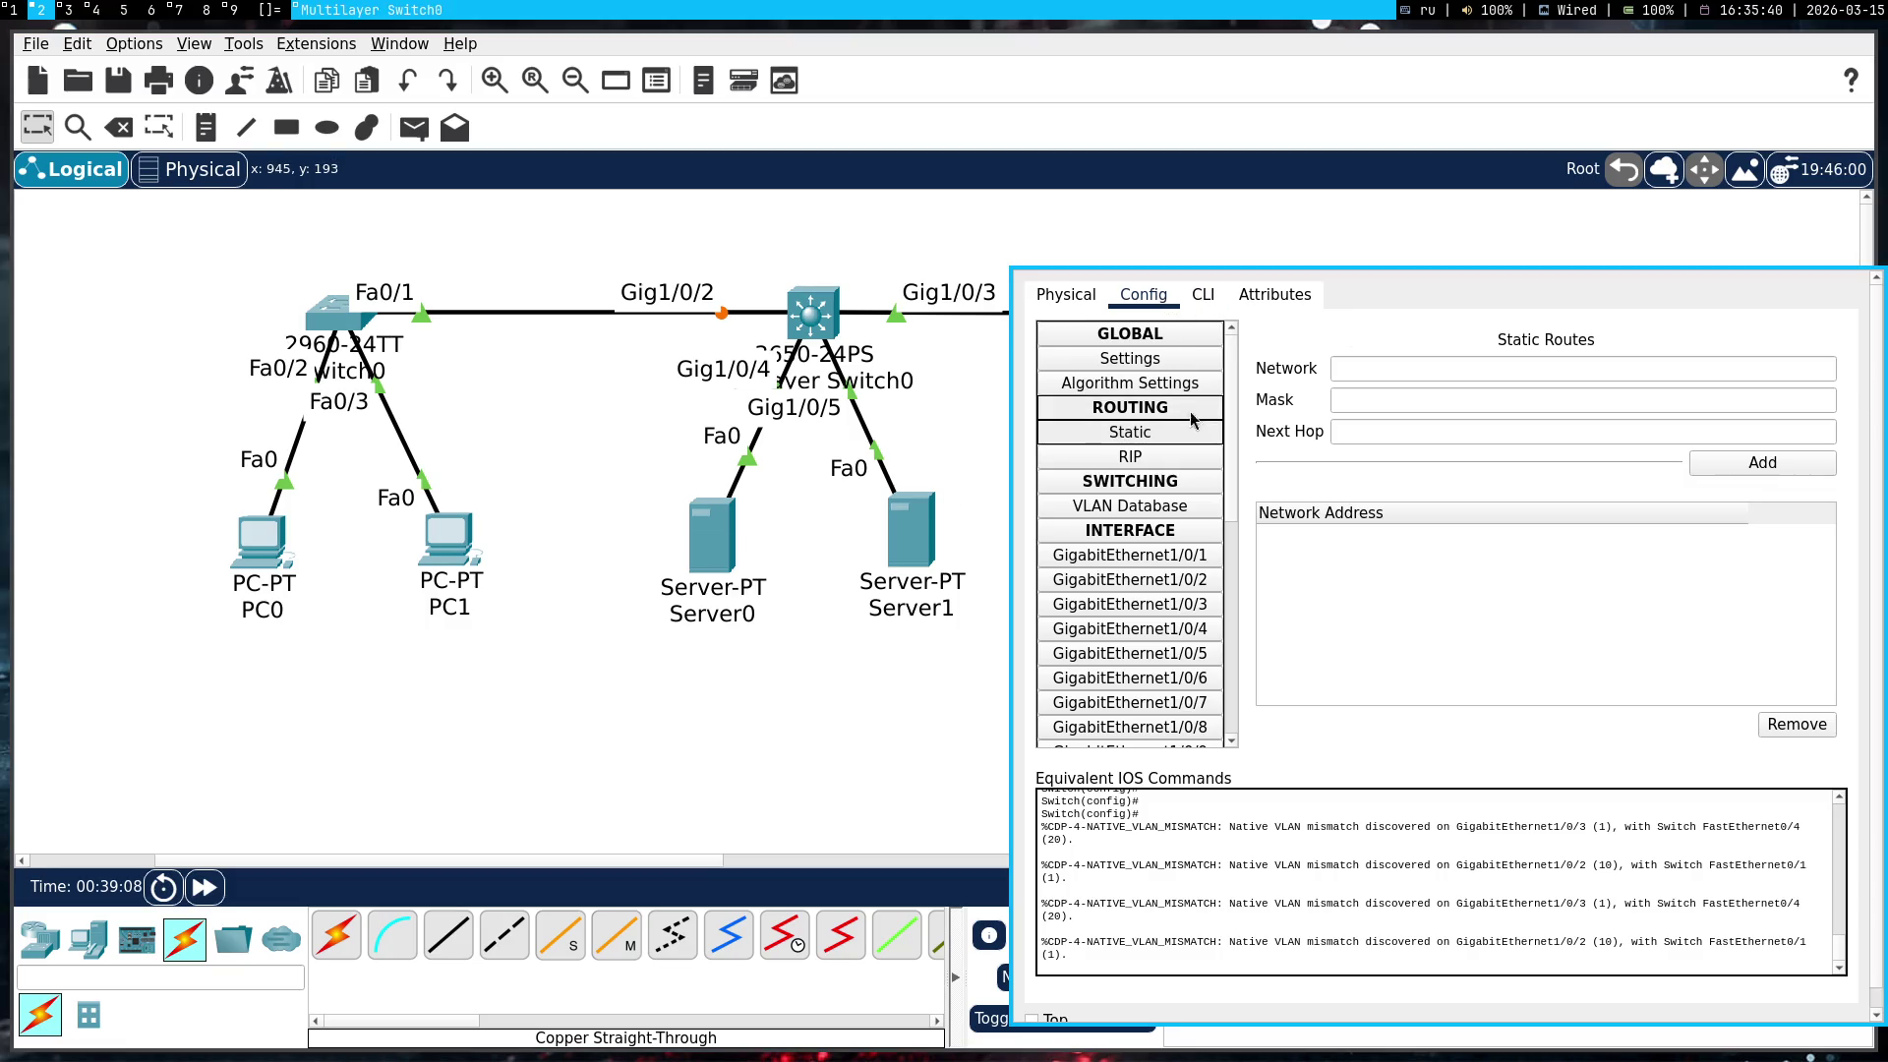
click(1170, 359)
click(1170, 433)
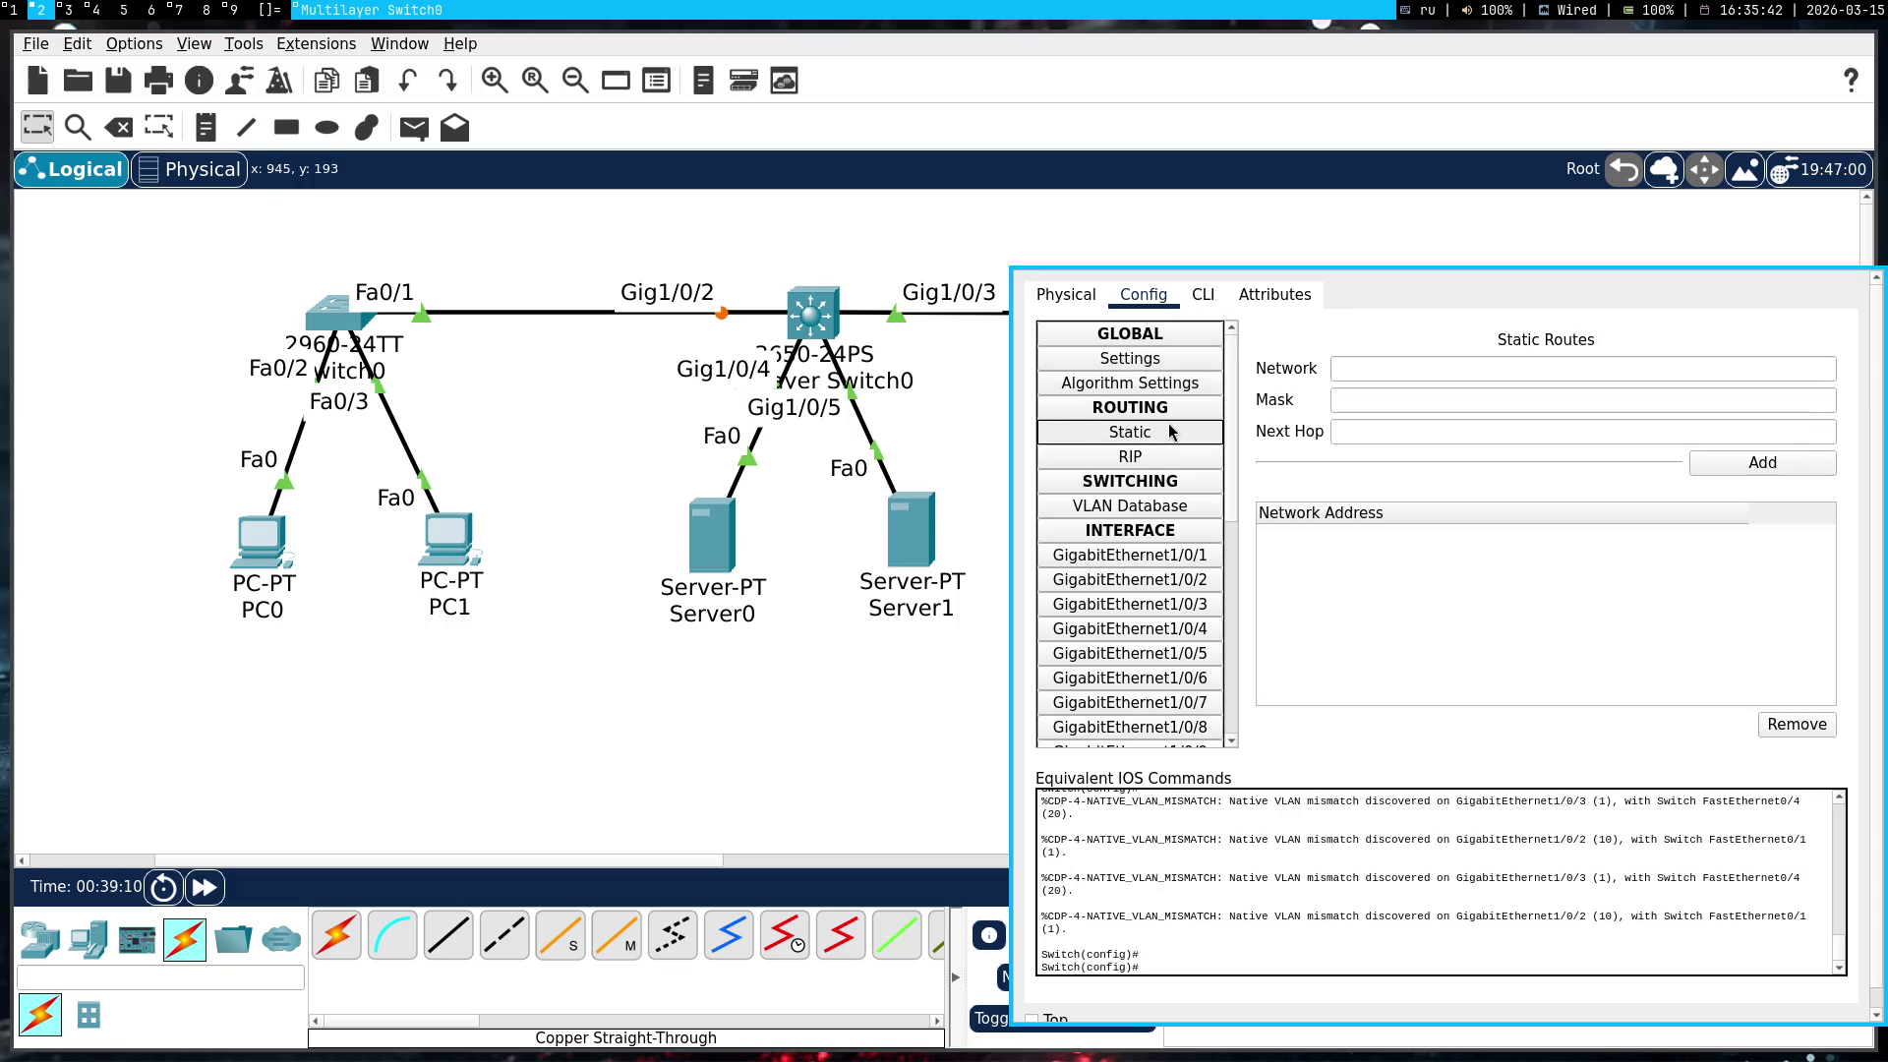
click(1201, 297)
click(1068, 297)
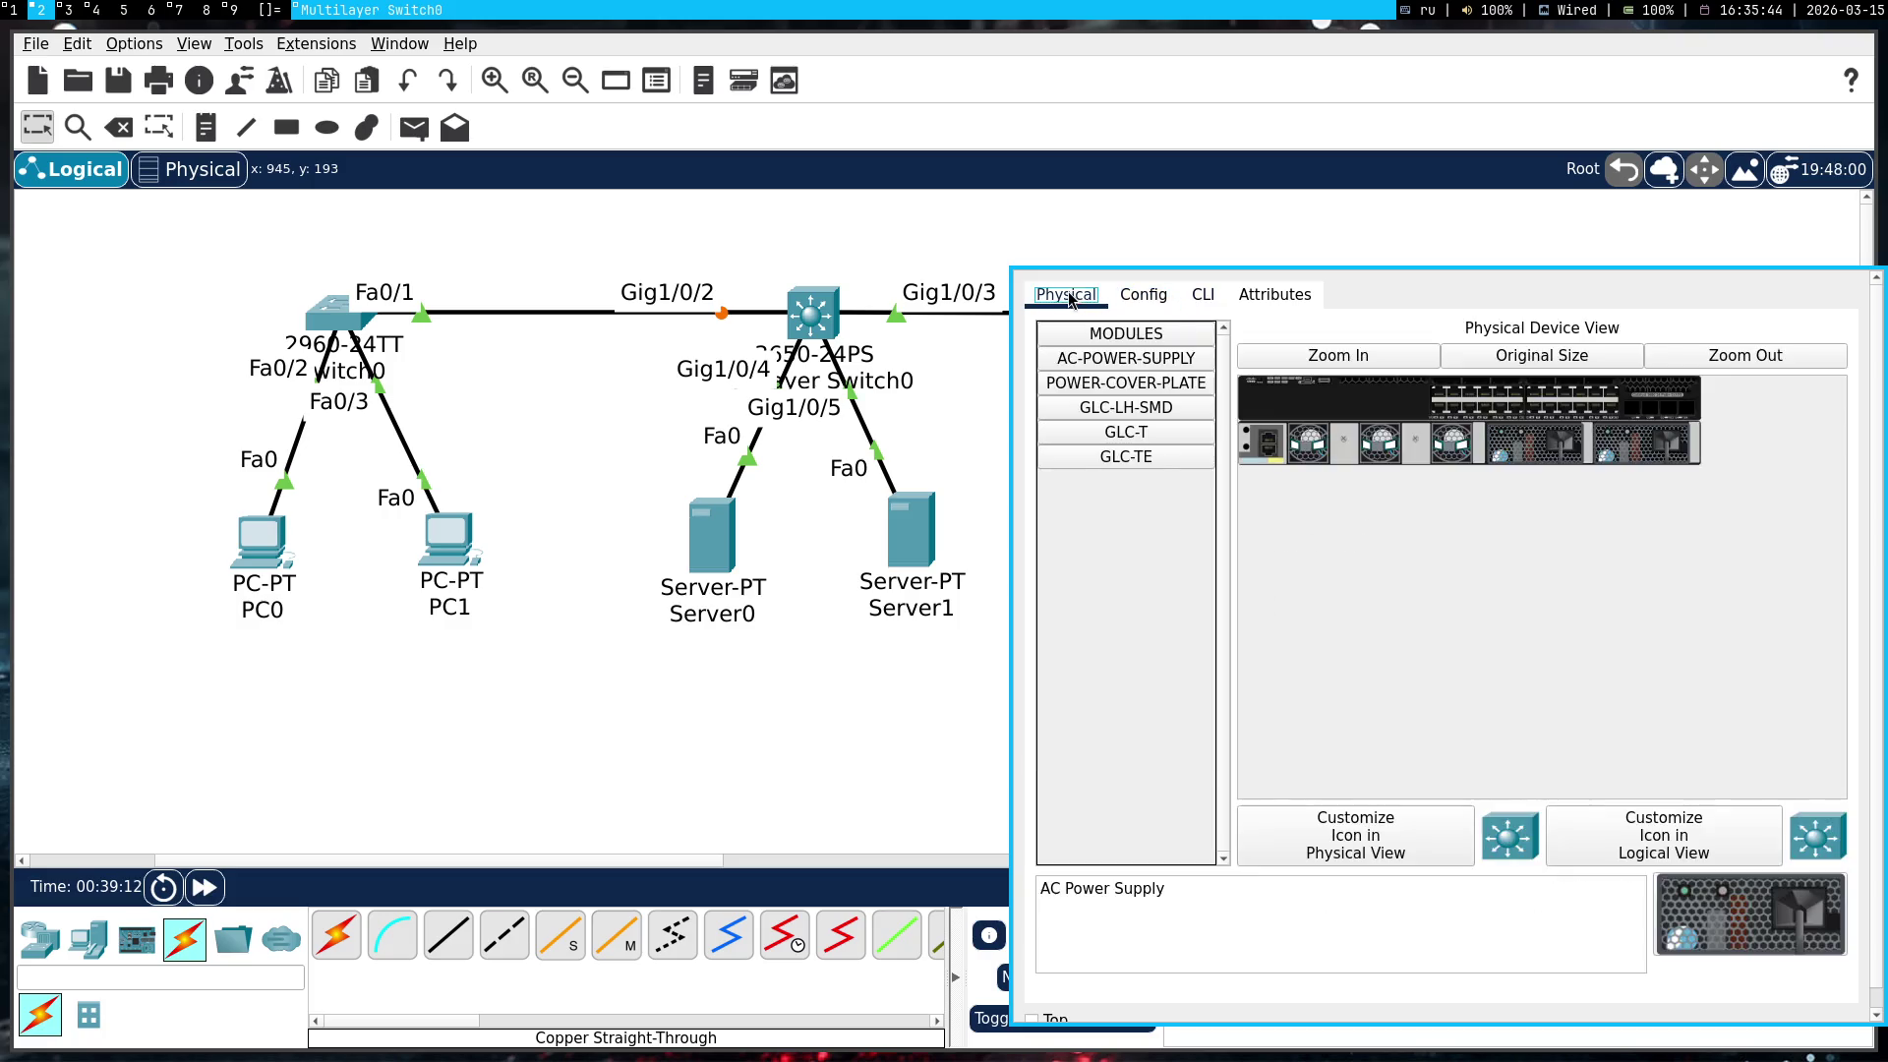
click(1142, 296)
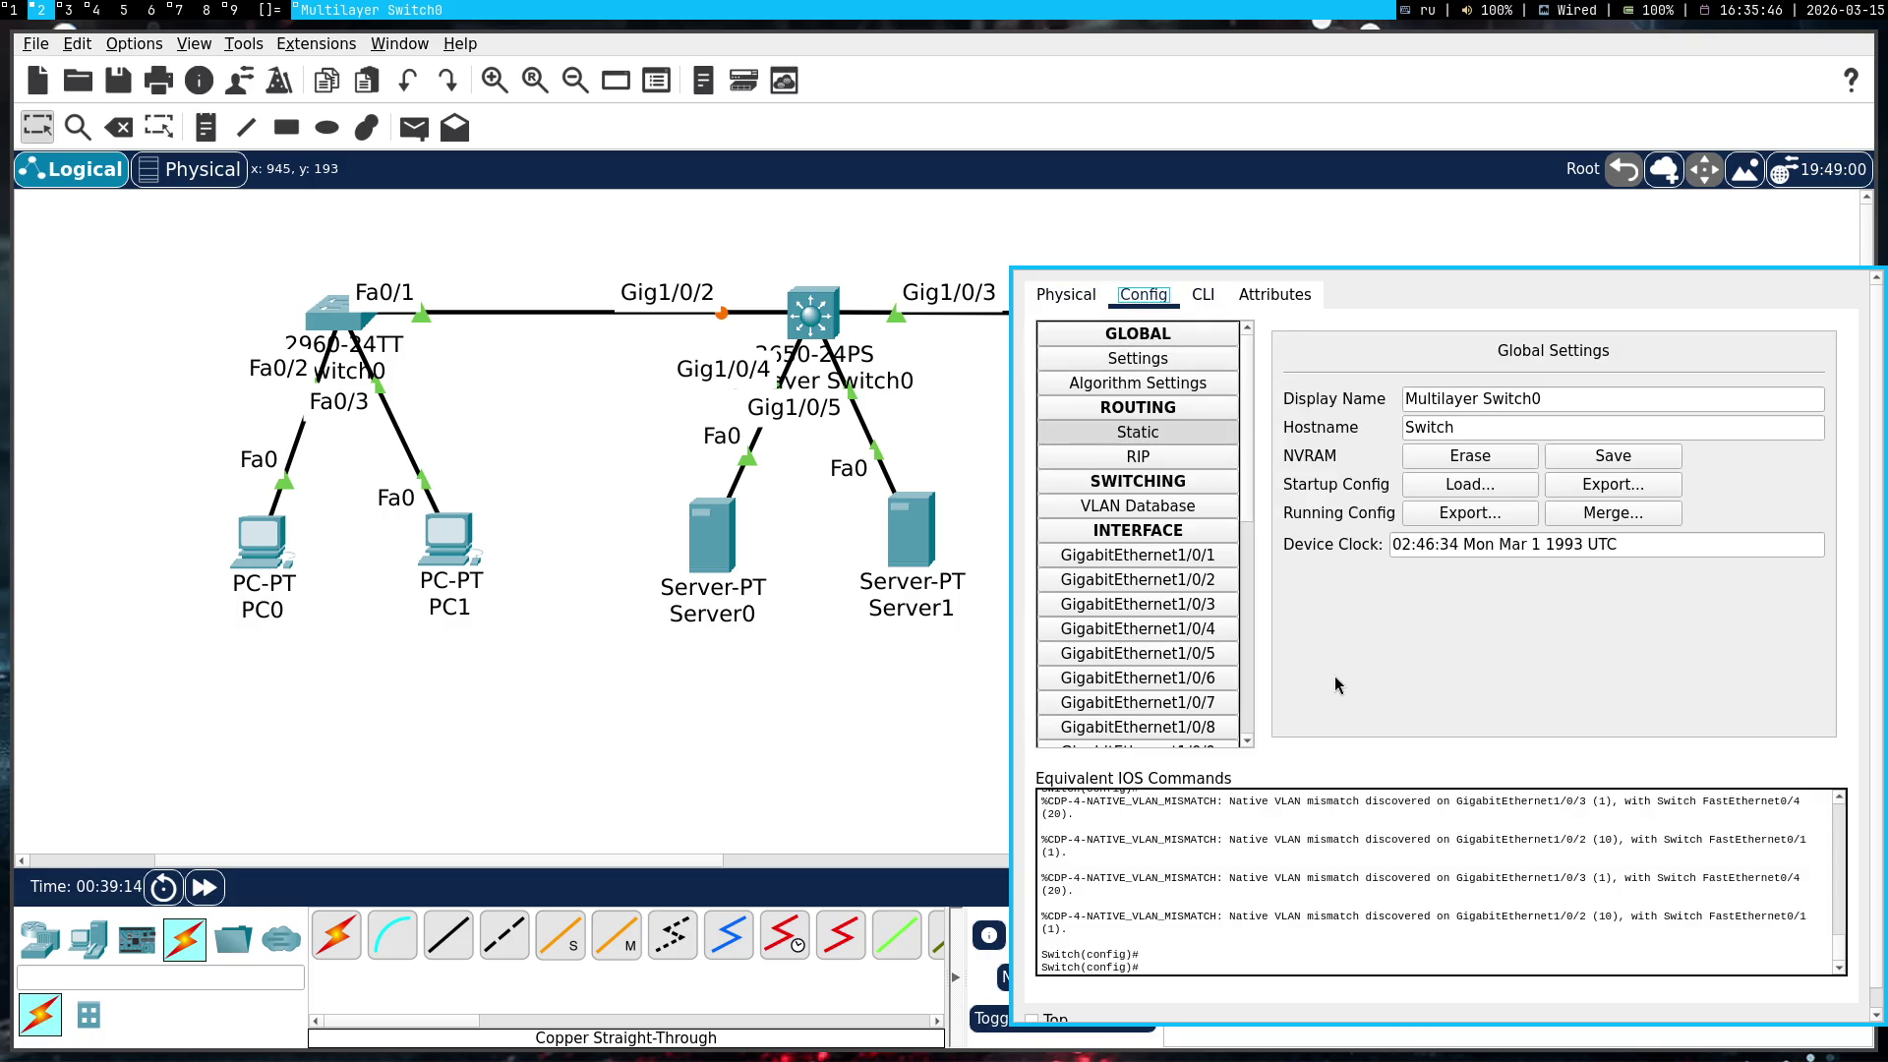
key(super+shift+c)
Open Server0's IP Configuration beside the topology, showing gateway 192.168.1.0
click(736, 539)
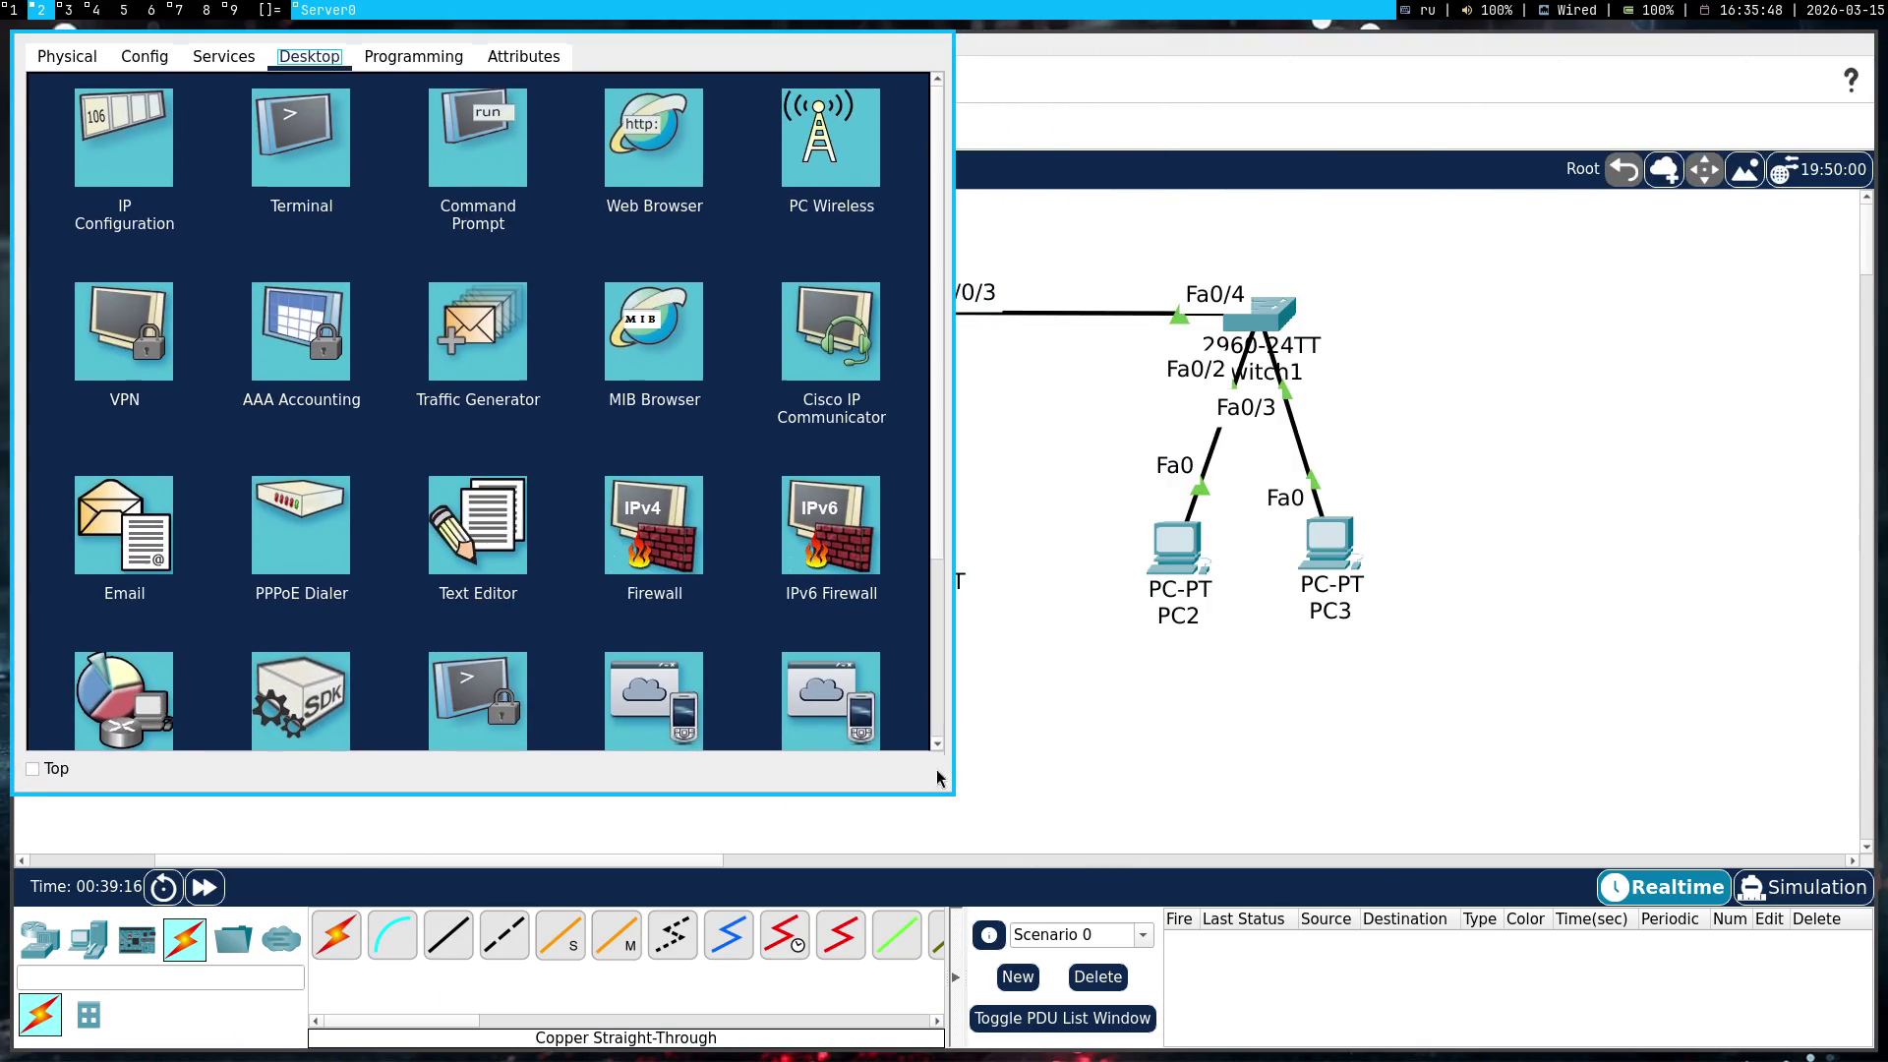
click(124, 138)
drag(455, 378, 1454, 590)
Tell Gemini the VLAN 10 PCs use 192.168.1.1 and 1.2 with gateway 192.168.1.0
key(super+1)
text(у меня)
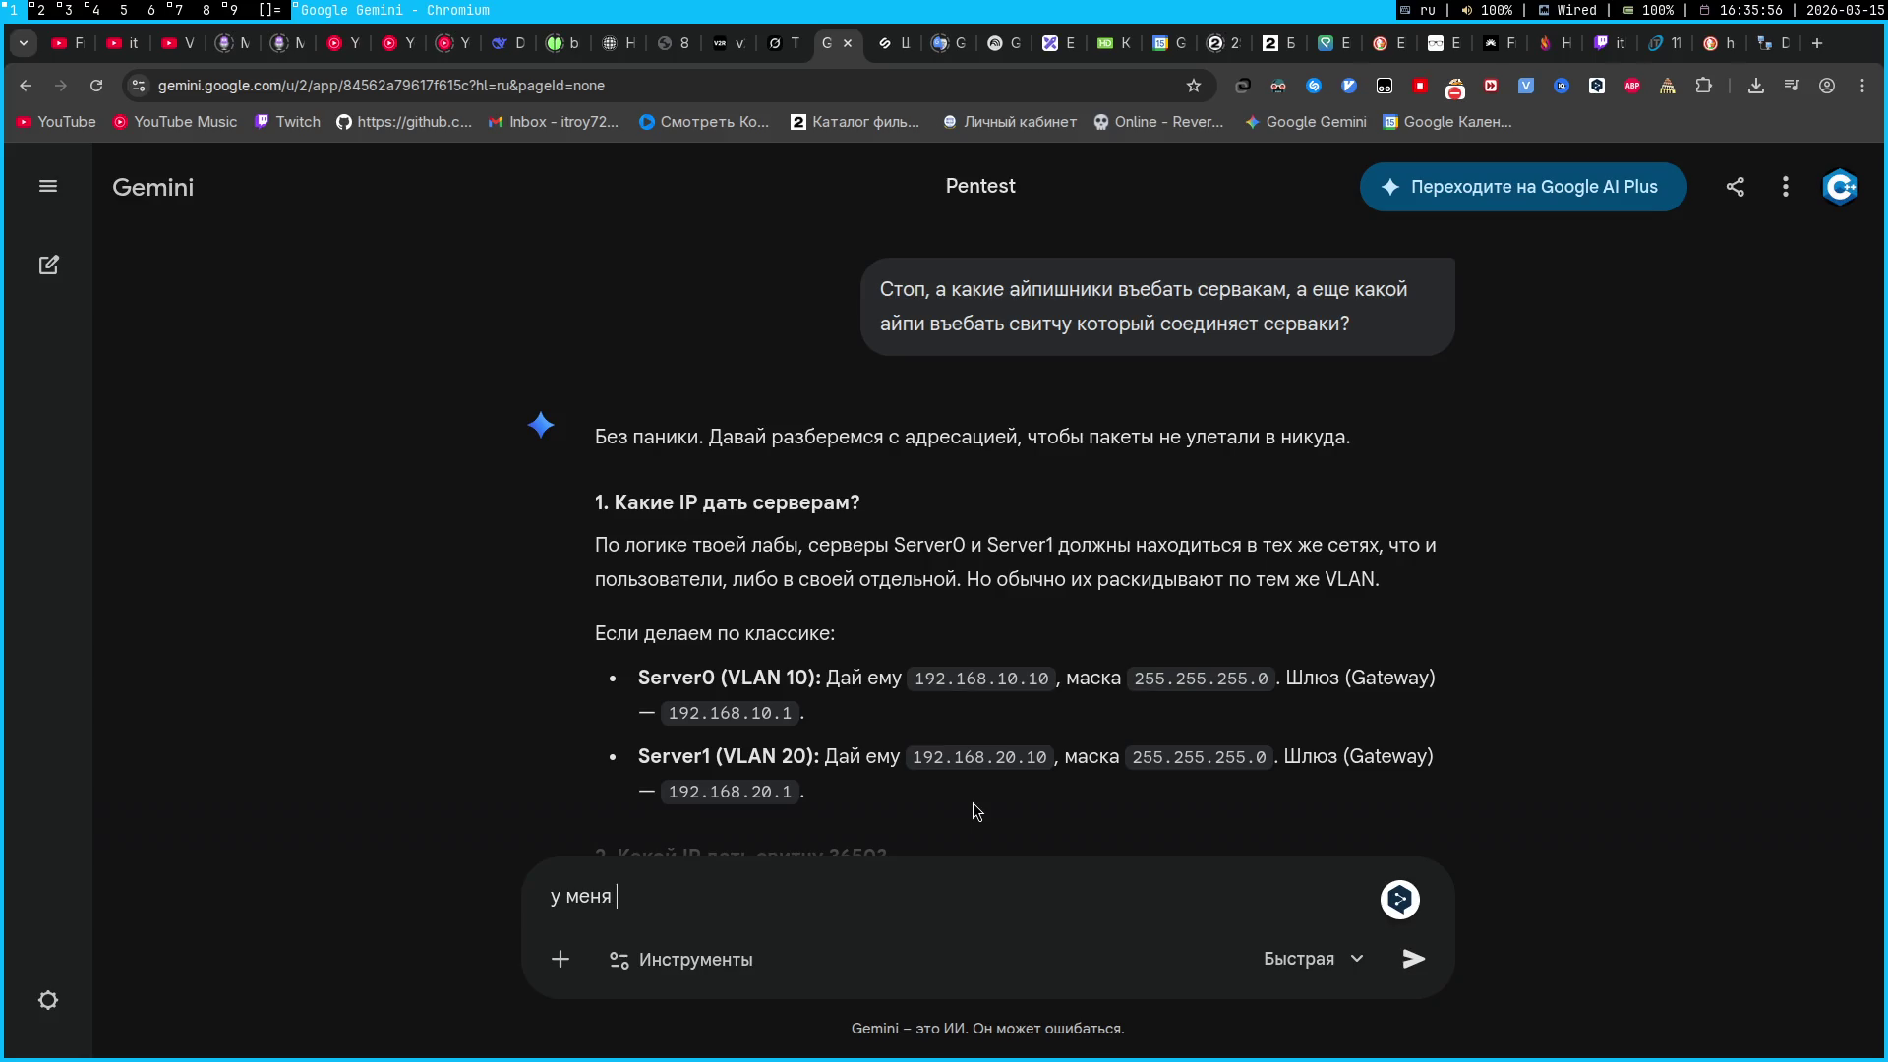
text(а компах в)
key(alt+shift)
text(vlan 10)
key(alt+shift)
text(стоит 192.168.1.)
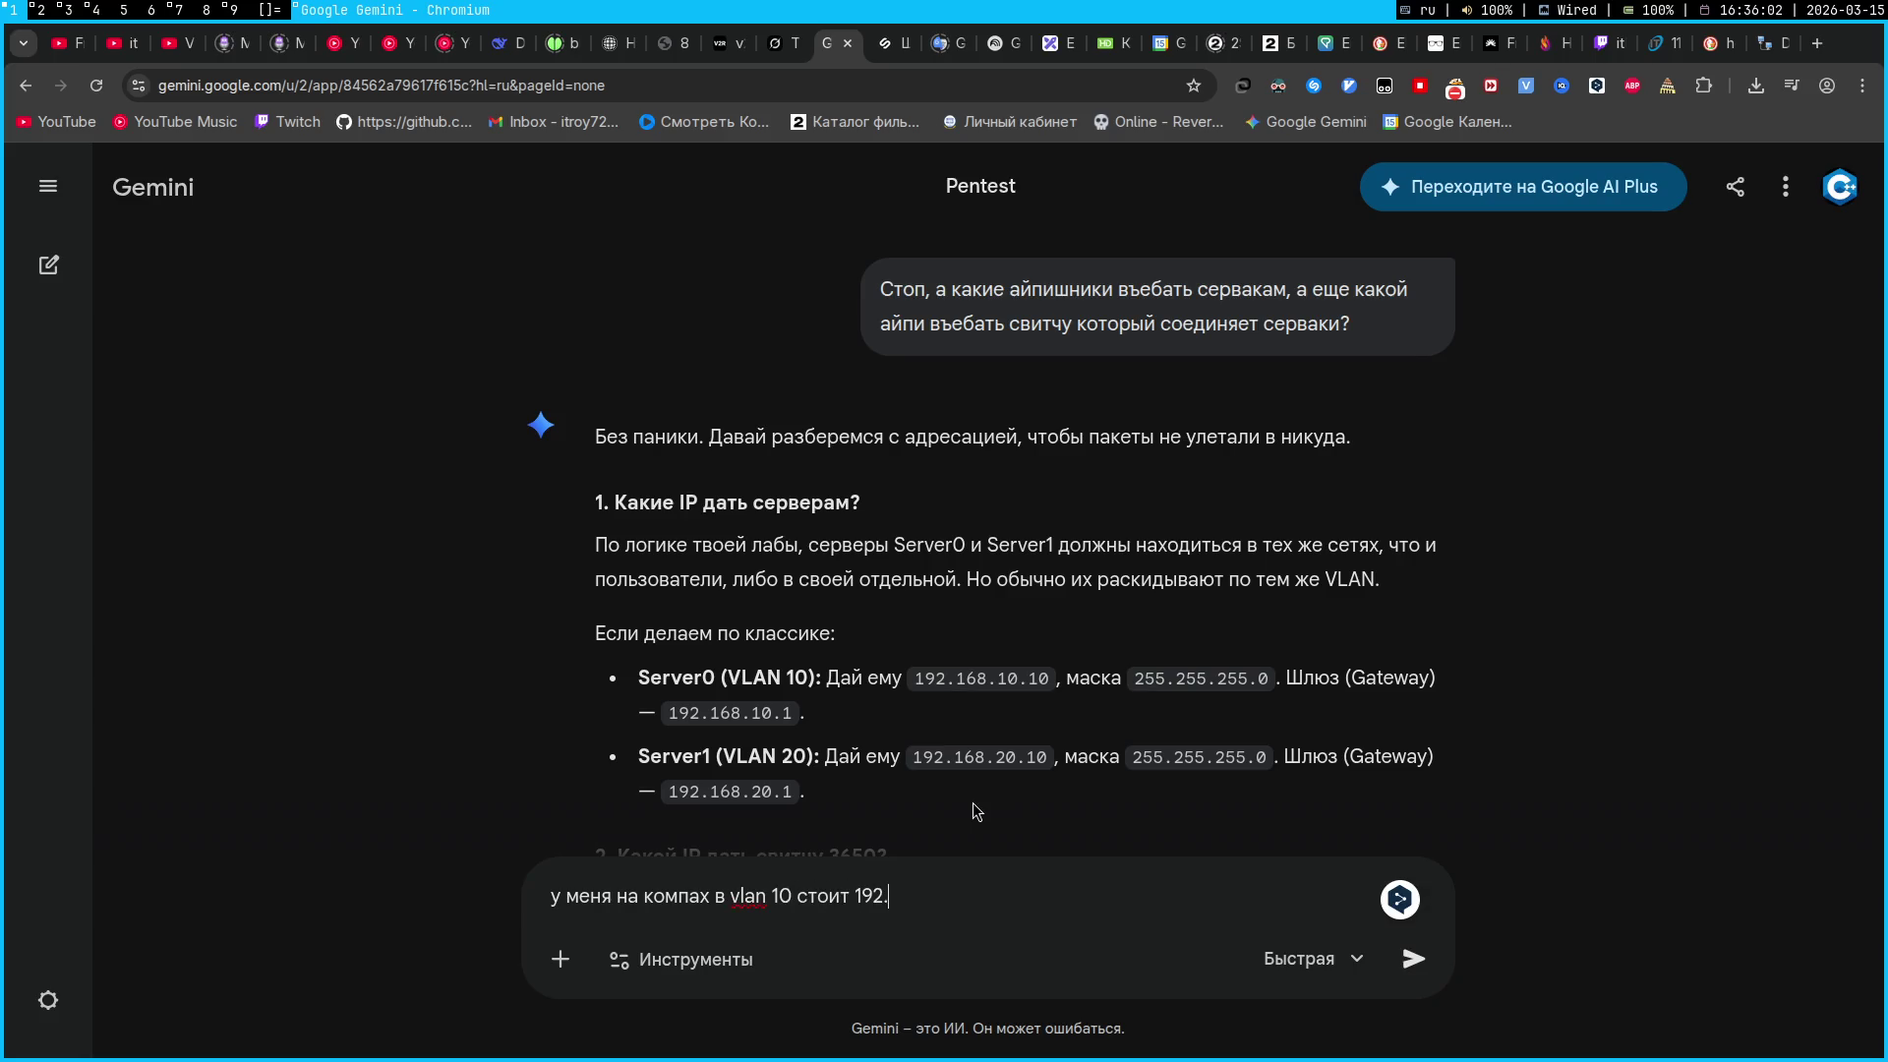
text(1 и 1.2)
text(. Поэтому )
text(ш)
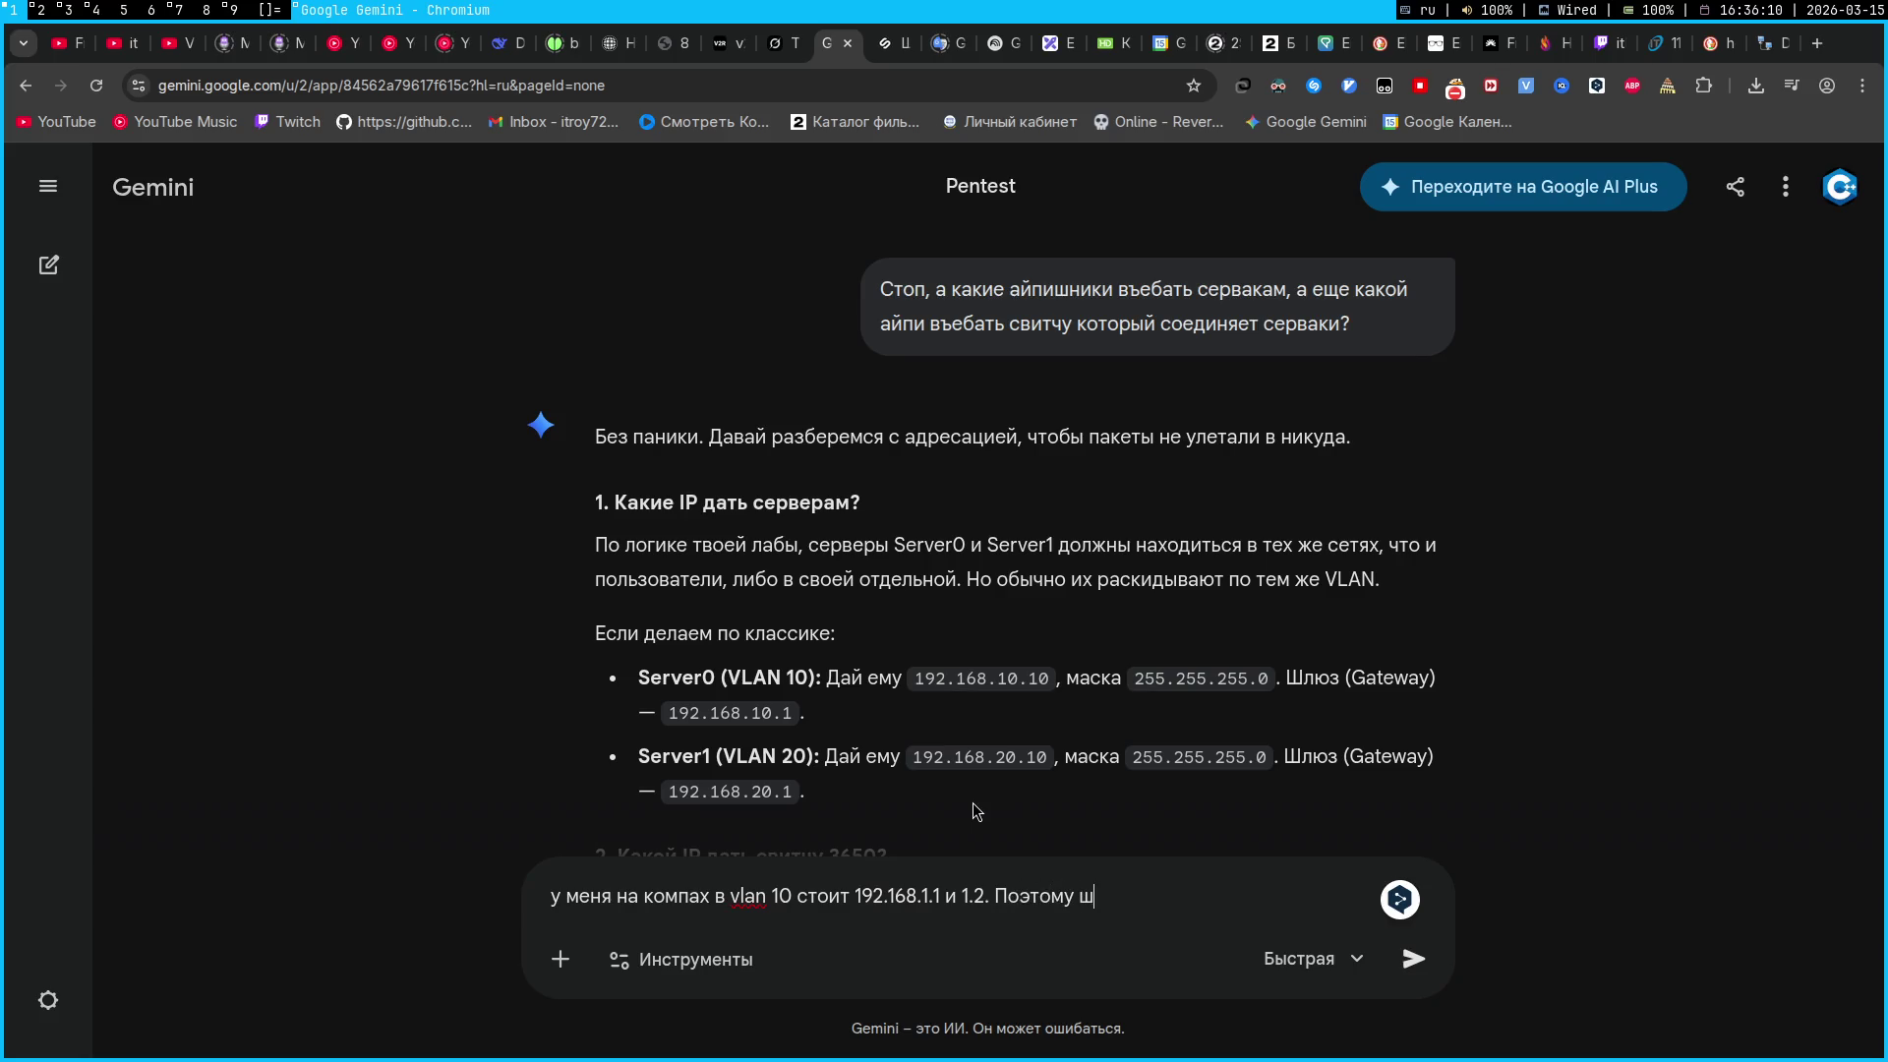
text(люзу я вписал )
text(192.168)
text(.1.0)
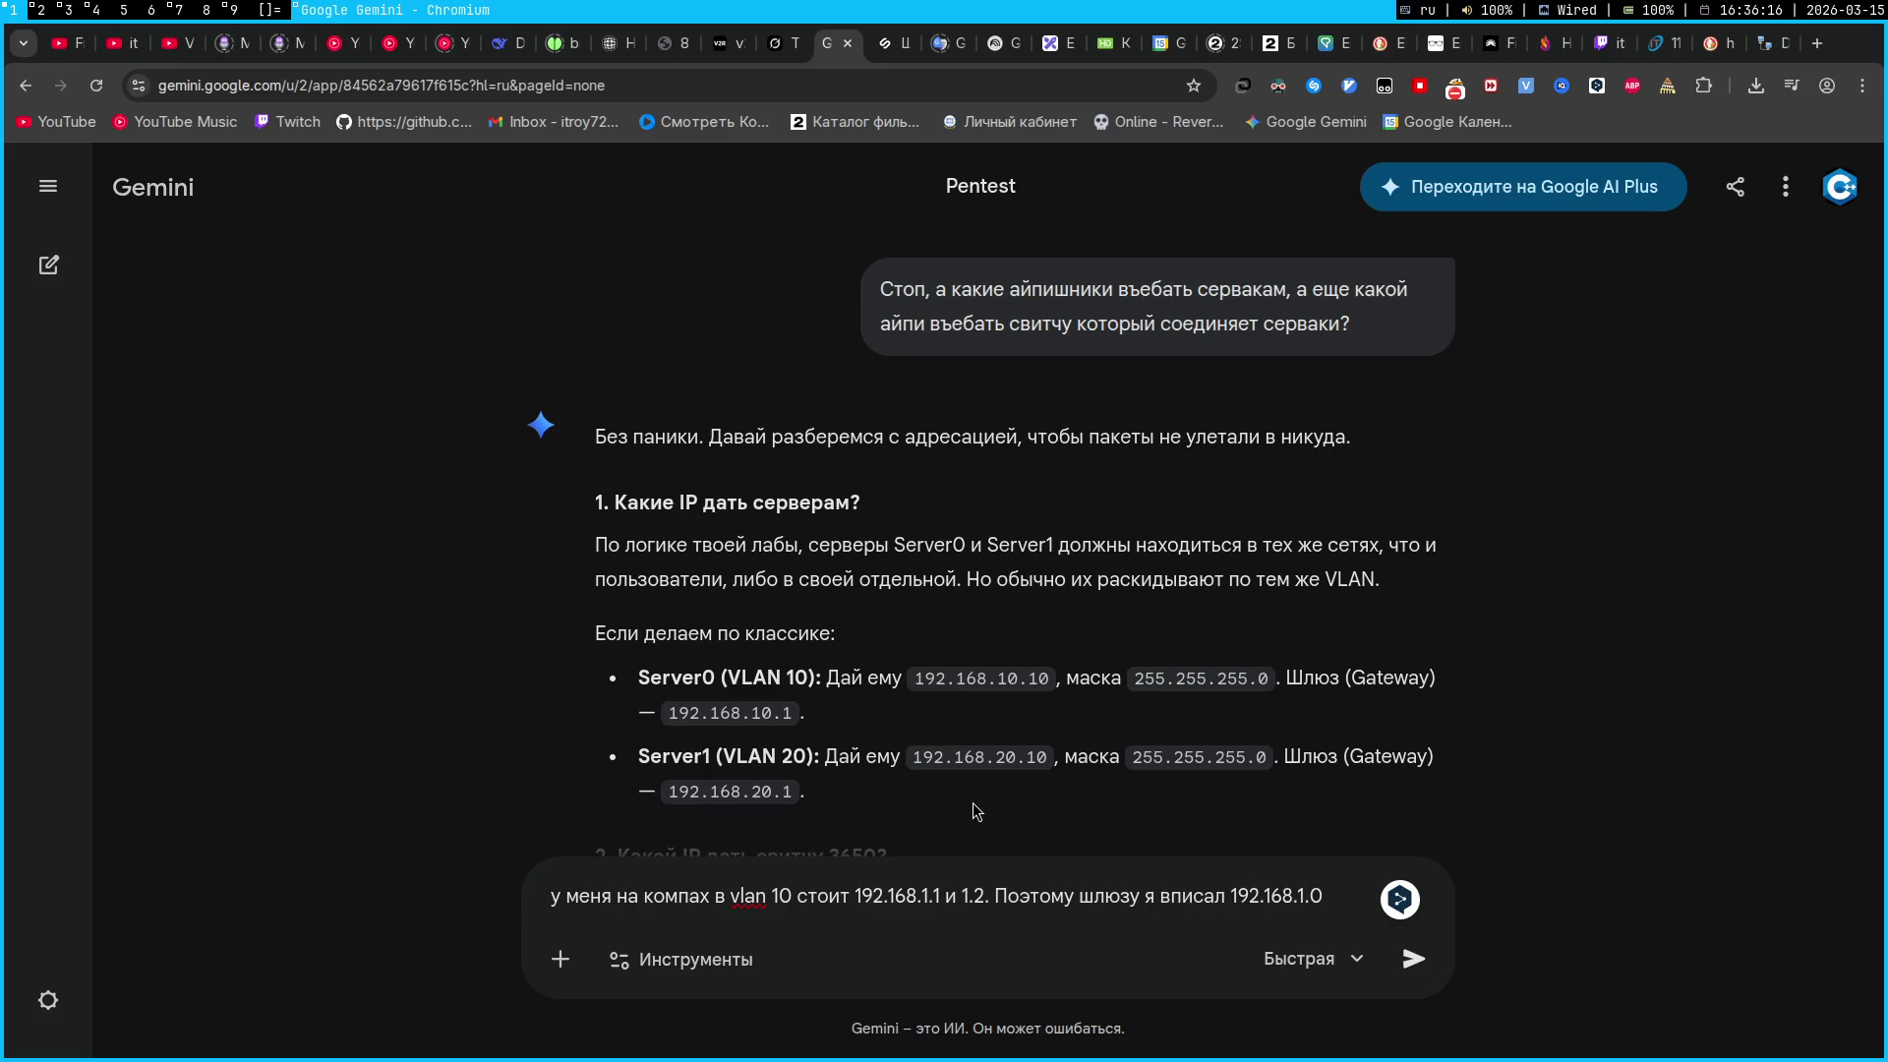
key(Return)
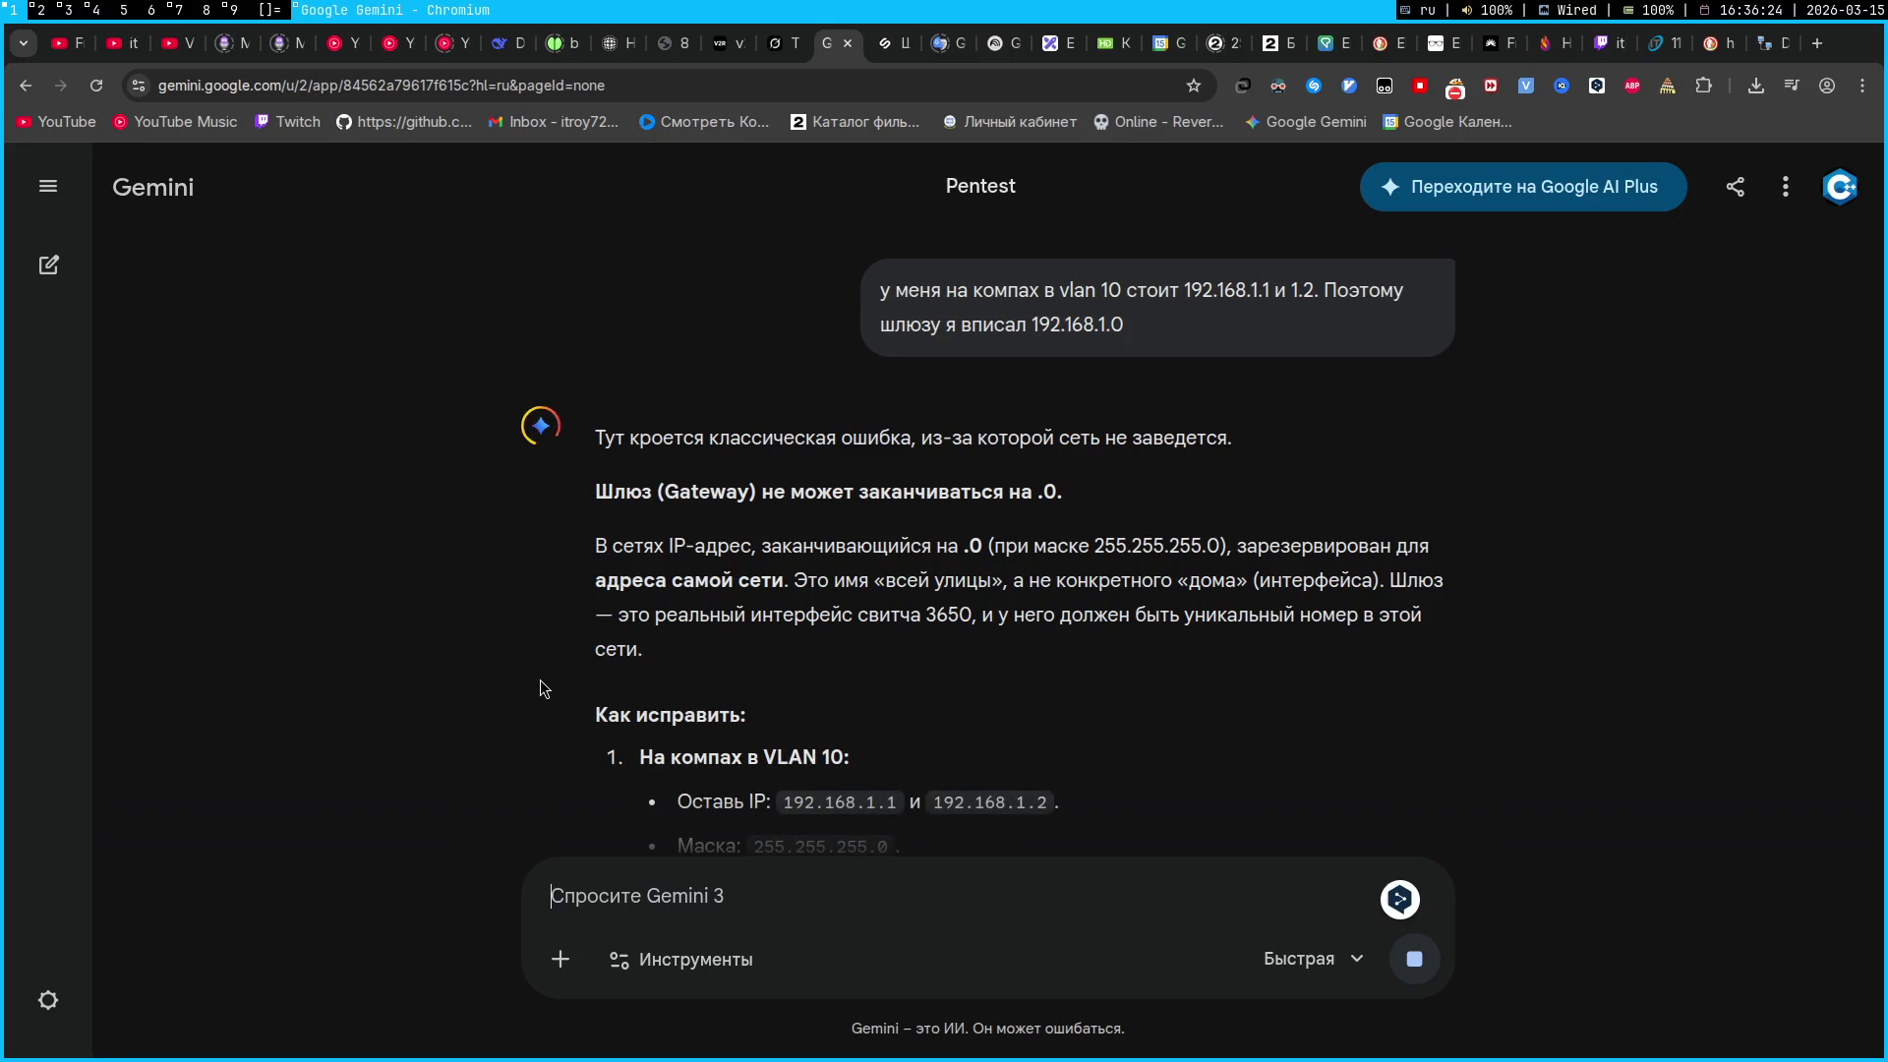
click(846, 491)
Read Gemini's note that a gateway can't end in .0, then return to Server0's Default Gateway field
double_click(894, 481)
triple_click(894, 481)
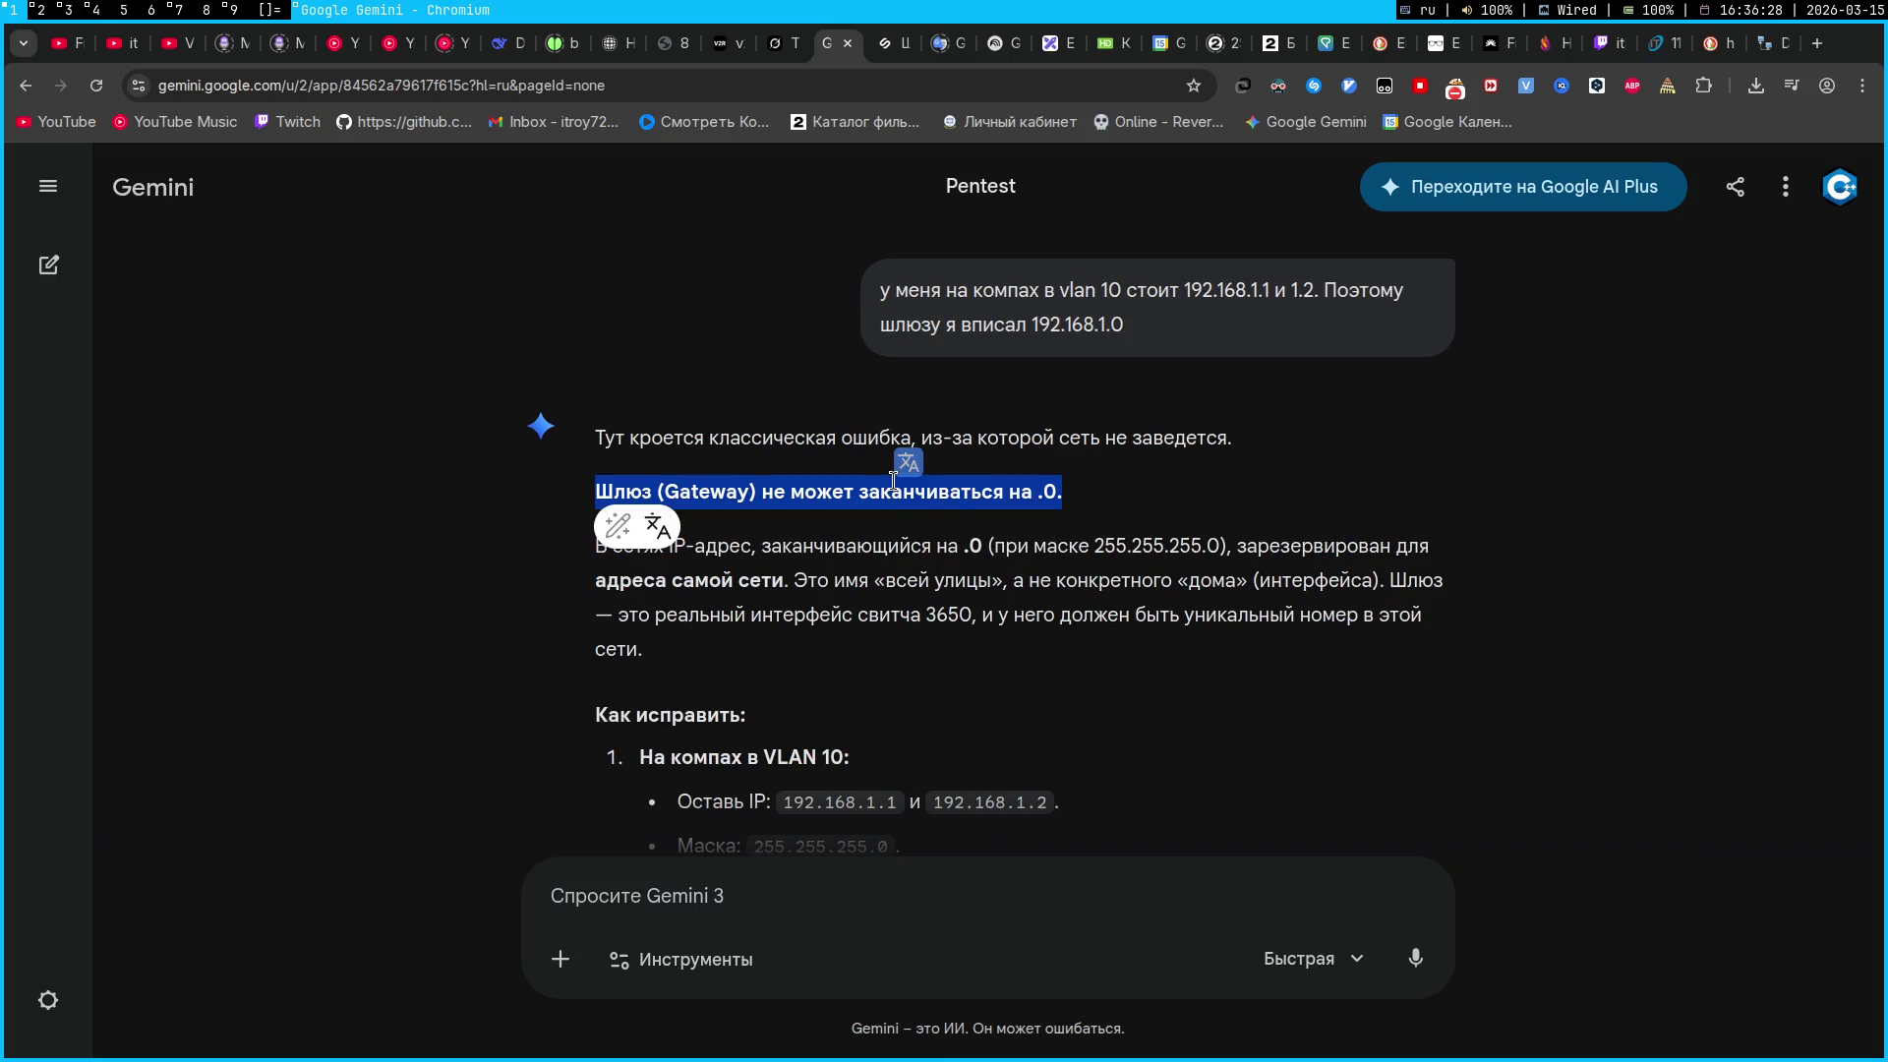
click(894, 481)
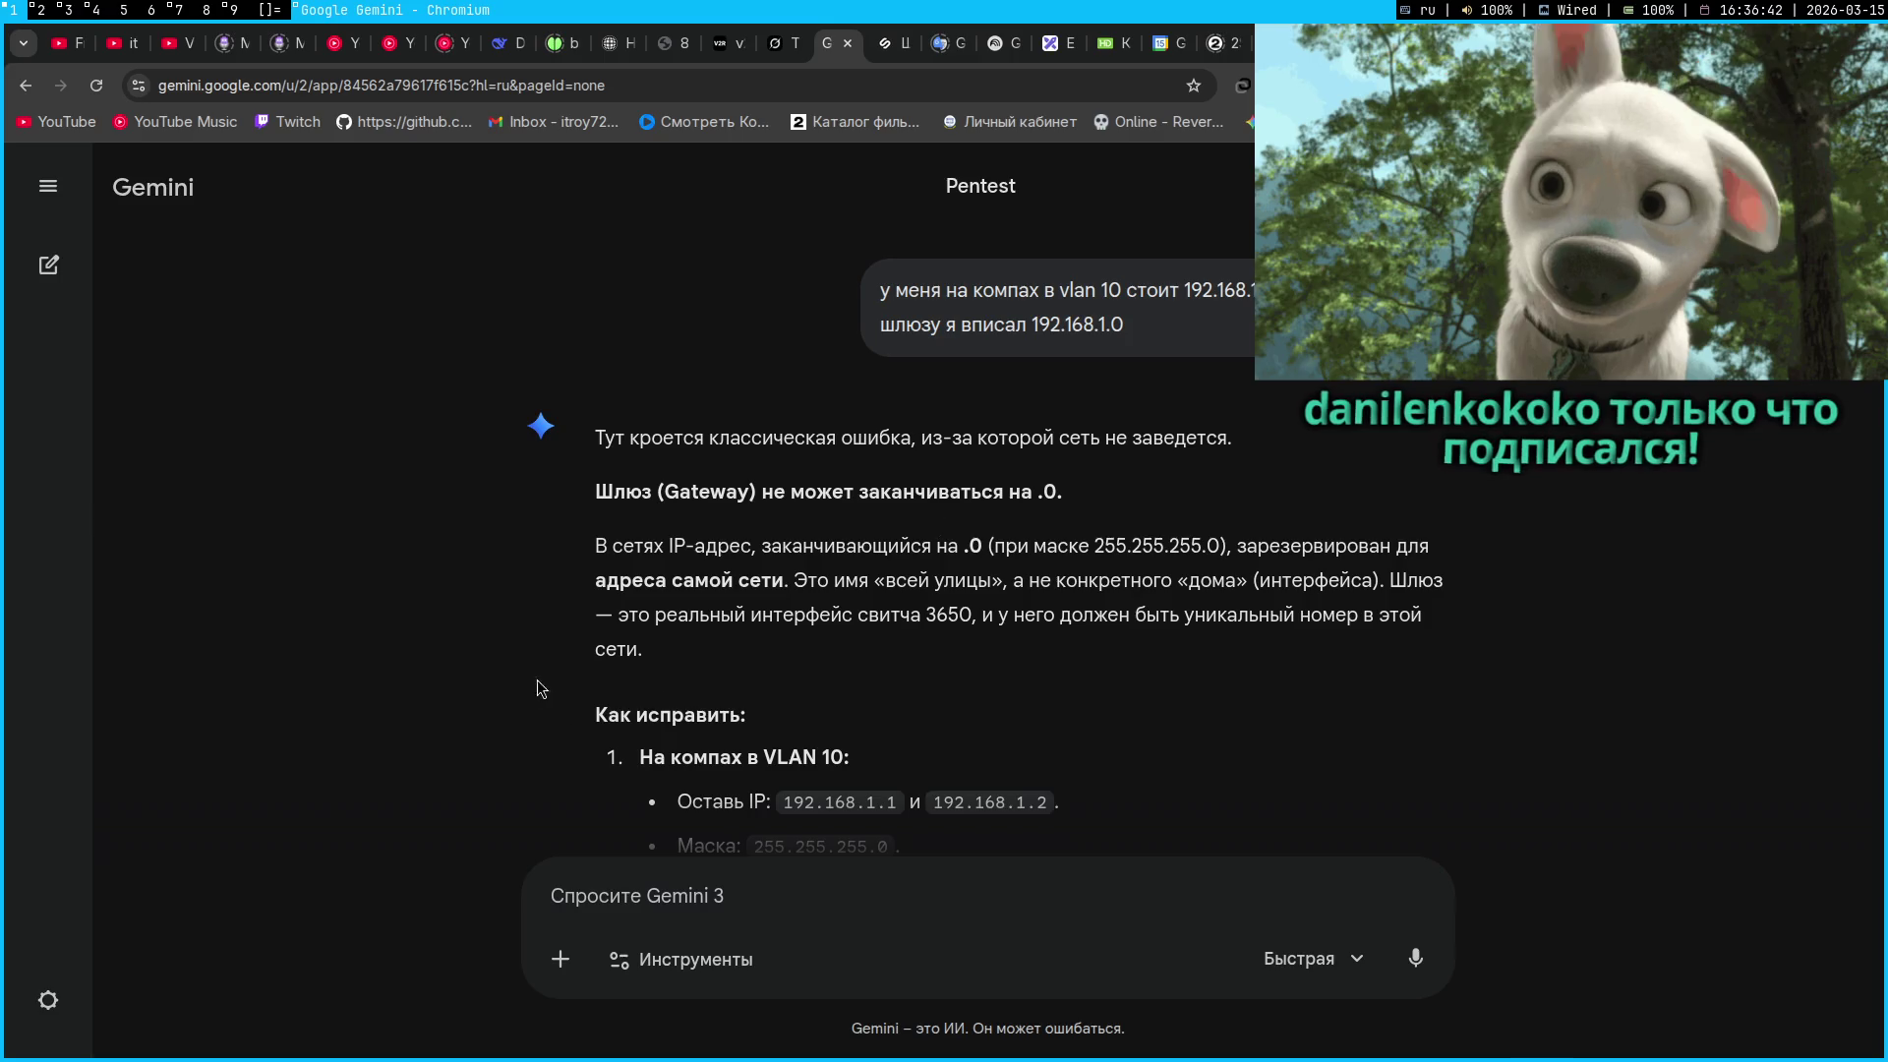
scroll(558, 694, down, 2)
scroll(559, 694, down, 1)
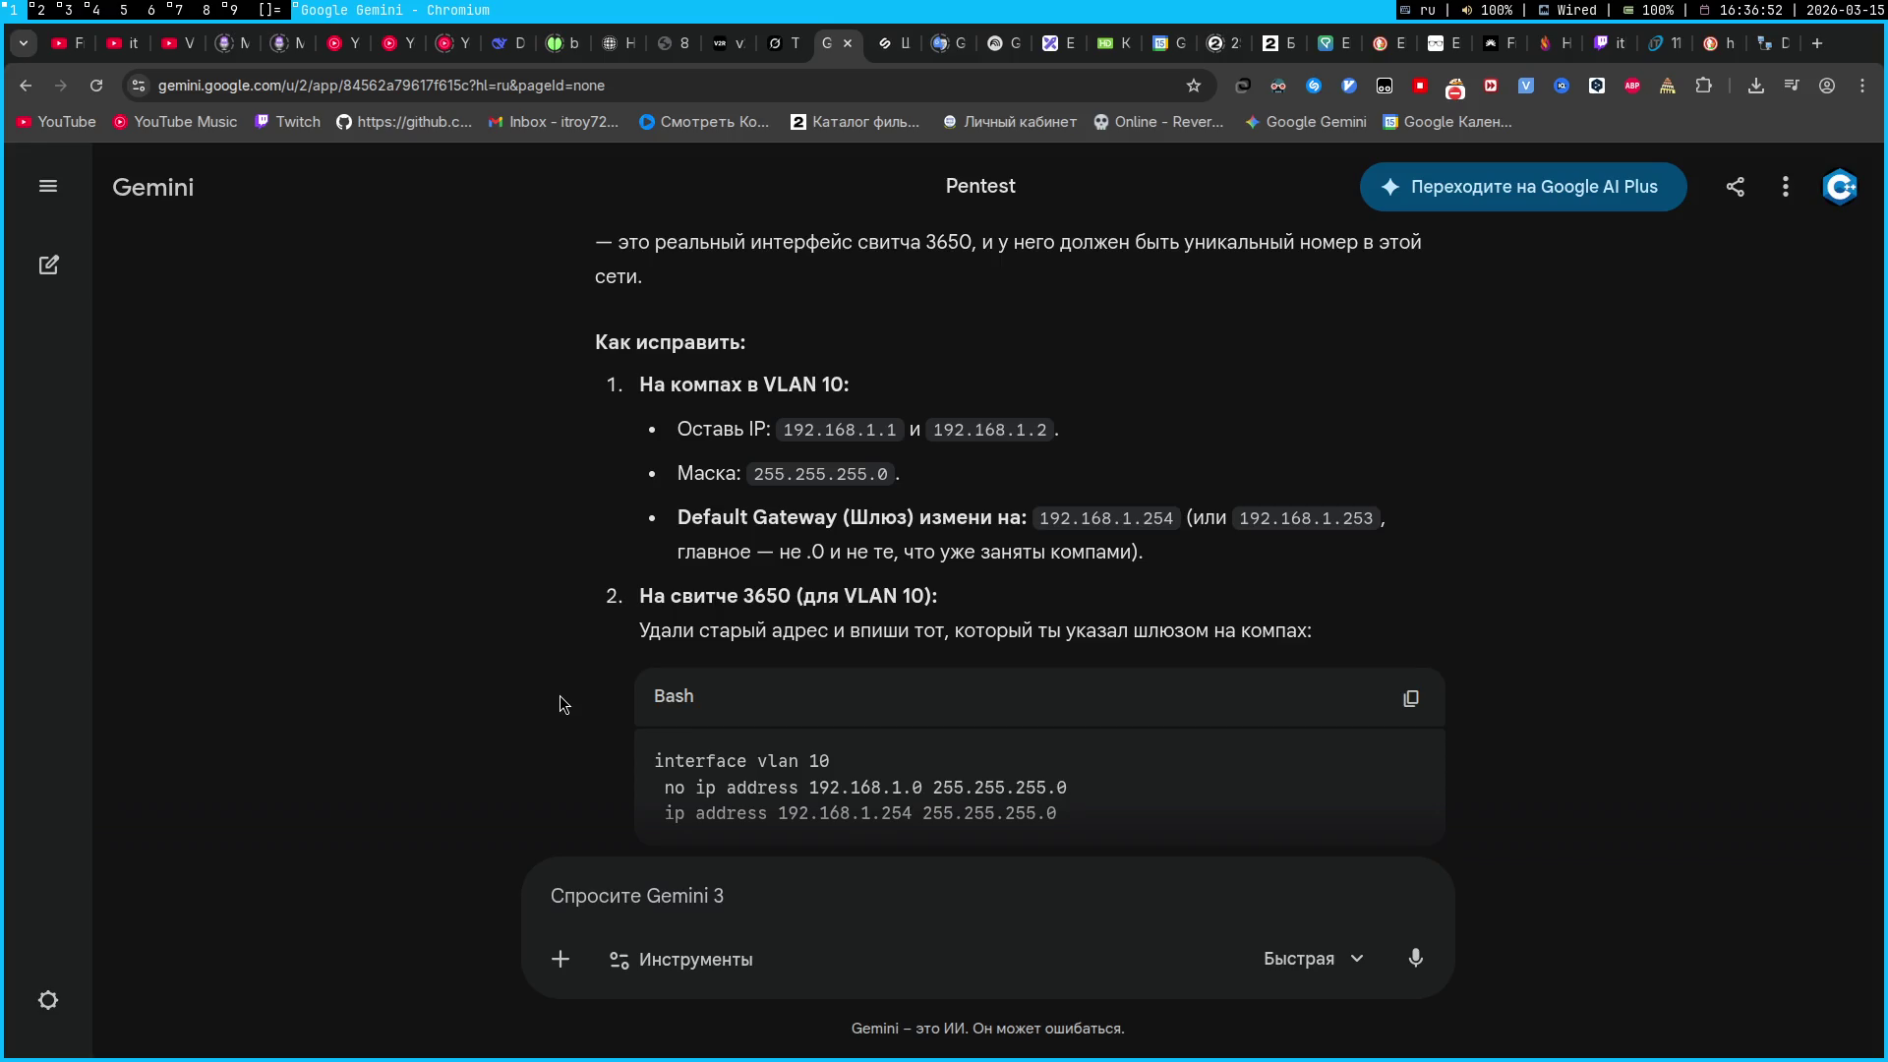
key(super+2)
click(1446, 460)
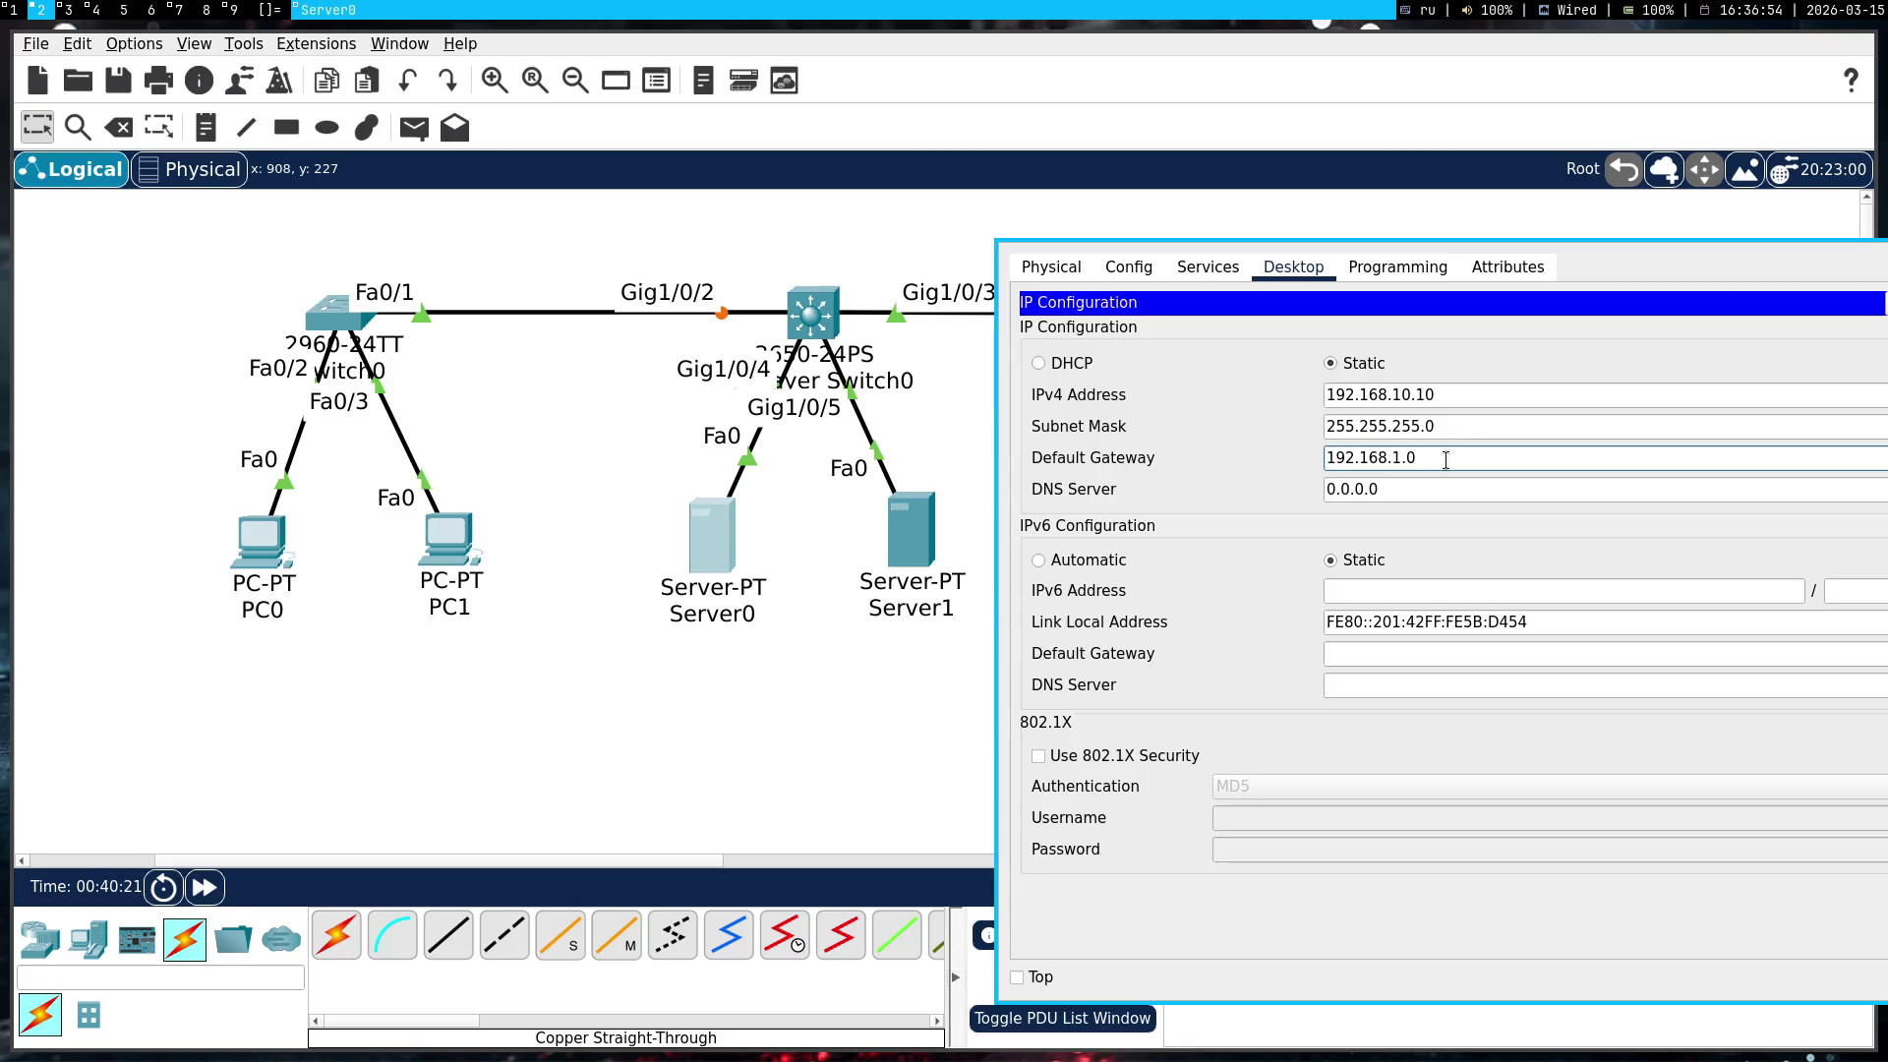
Change Server0's gateway ending to 254, review Gemini's VLAN 20 note, and reopen Multilayer Switch0
key(BackSpace)
text(254)
key(super+1)
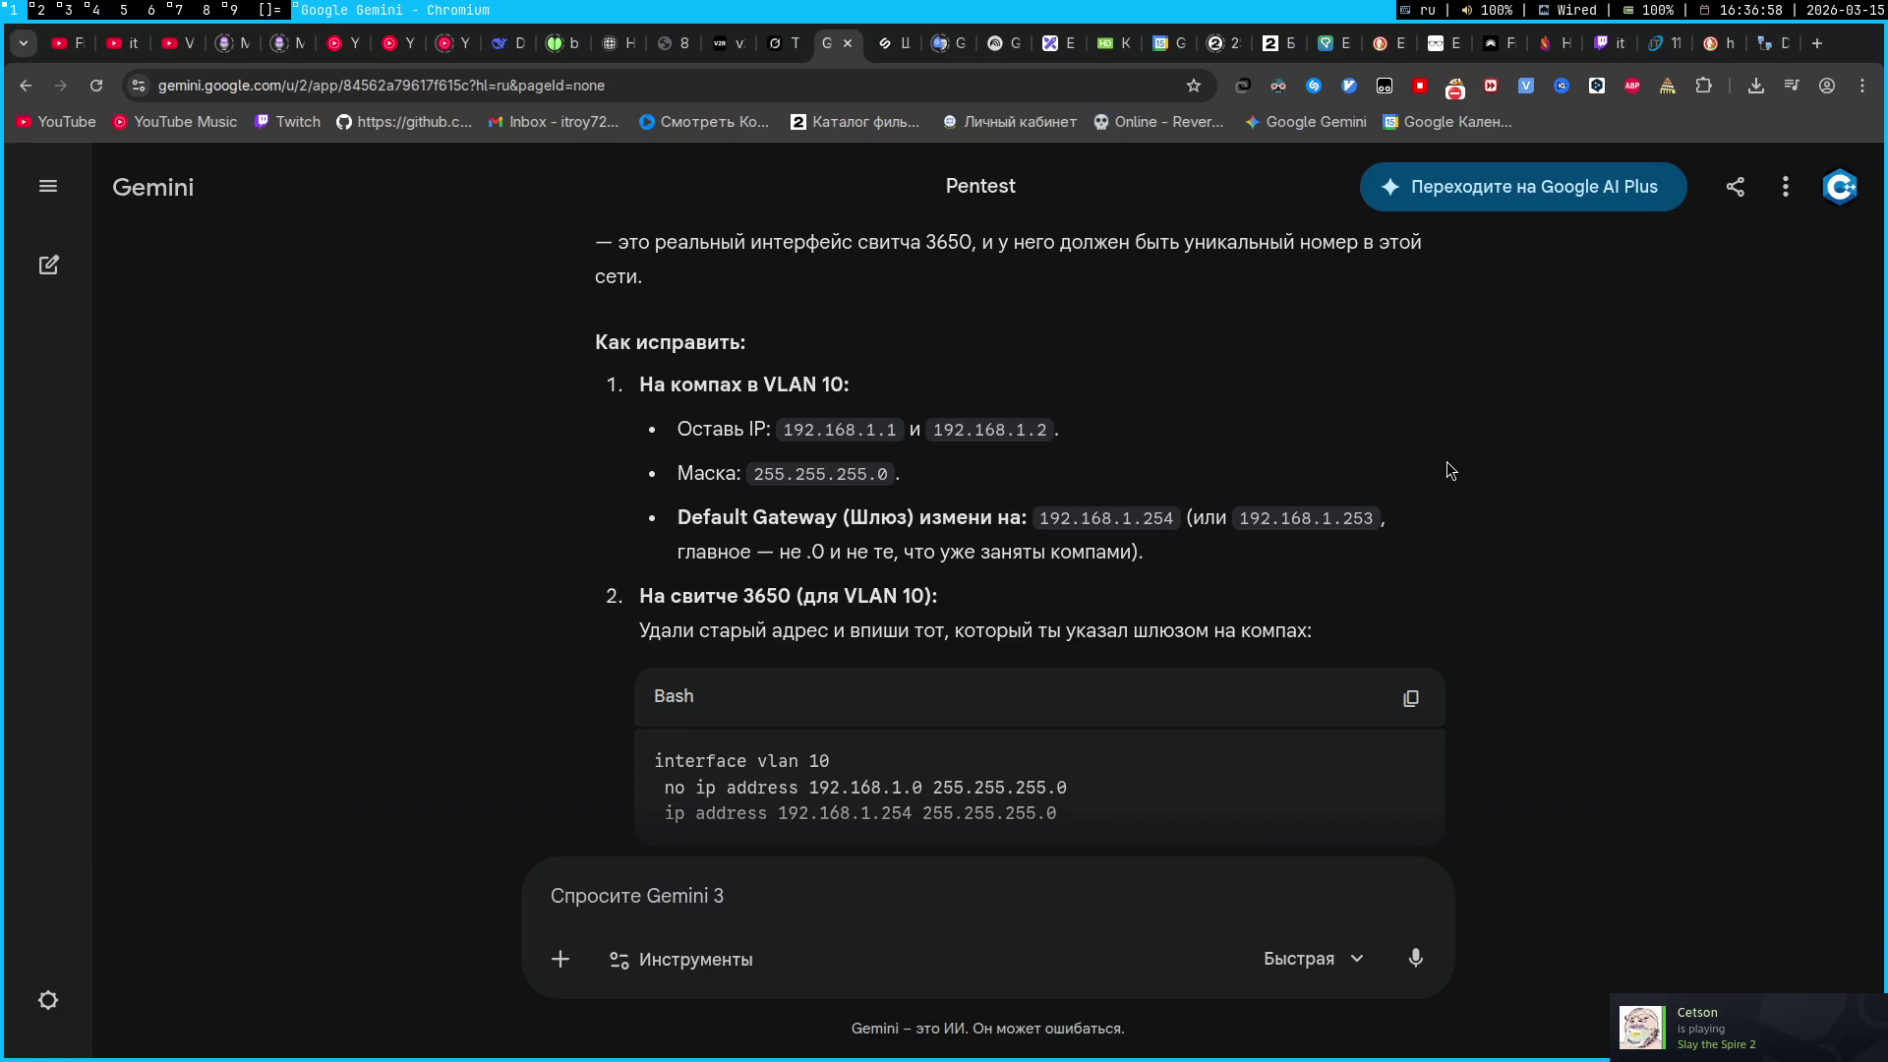
scroll(1448, 462, down, 3)
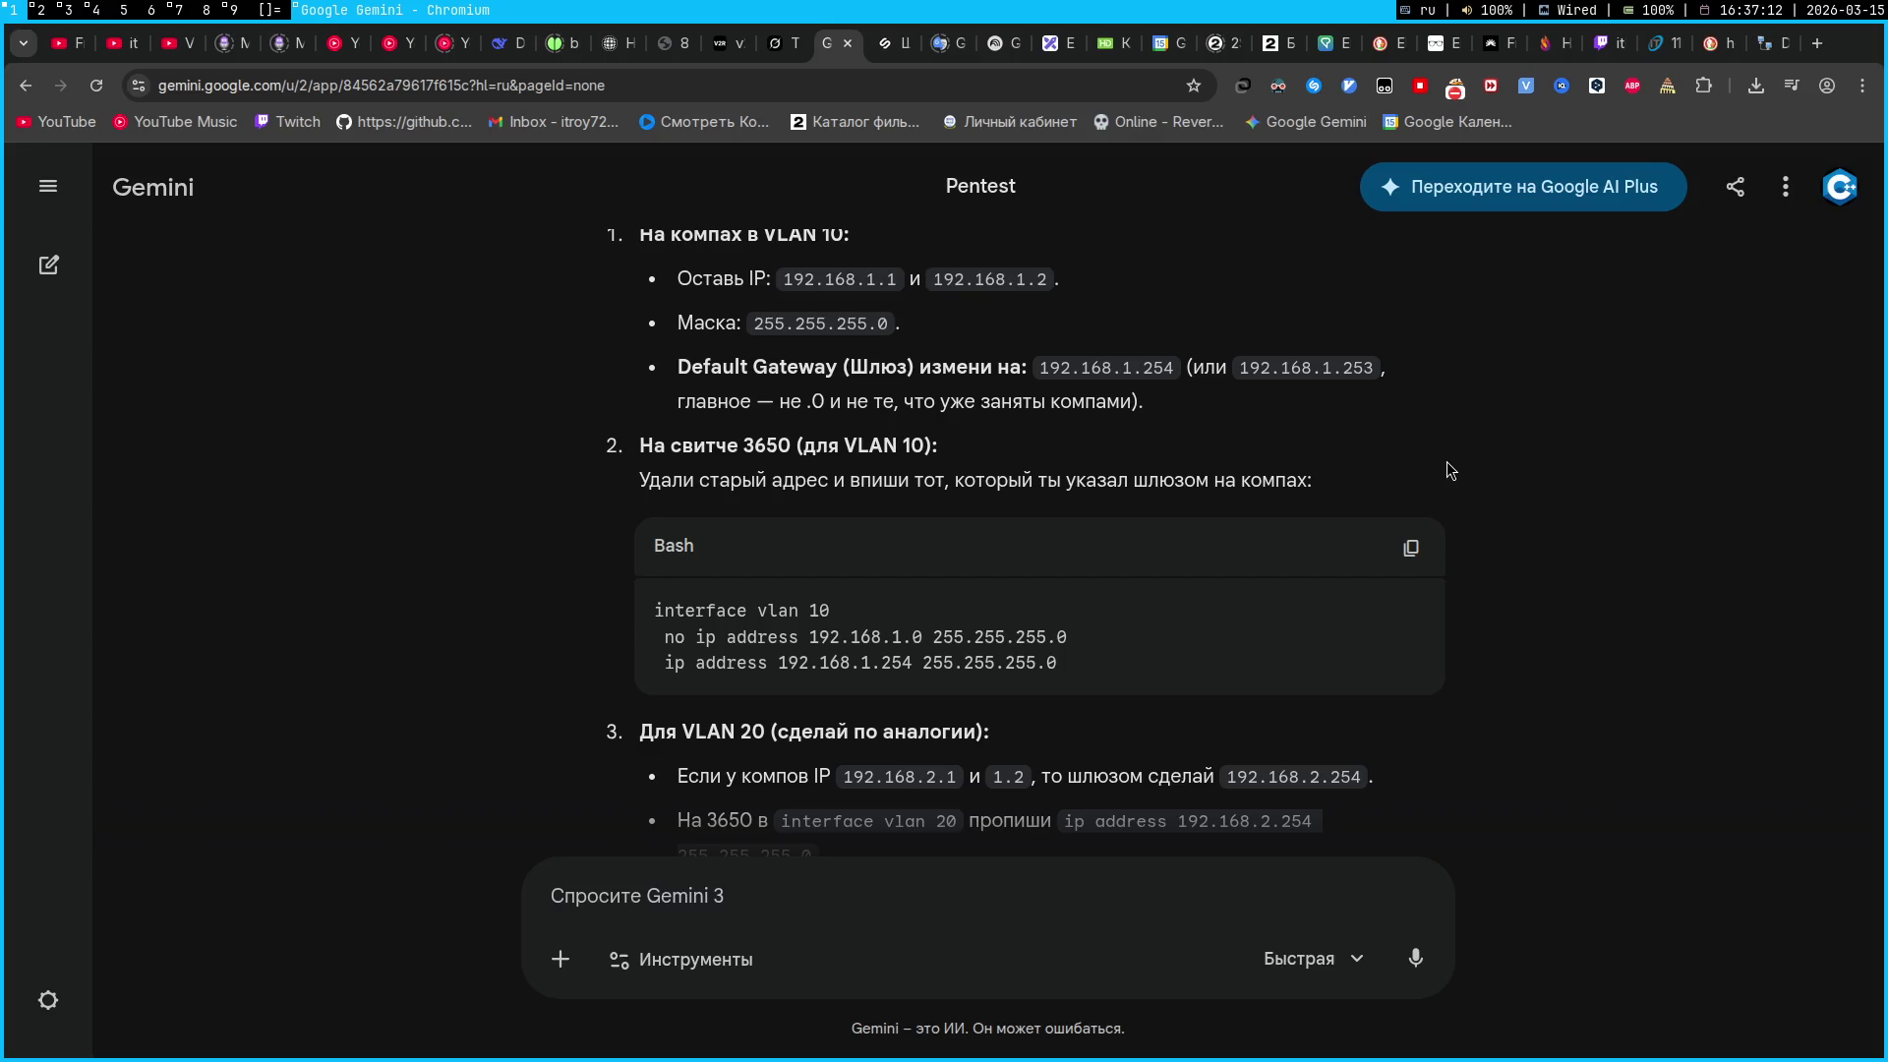
key(super+2)
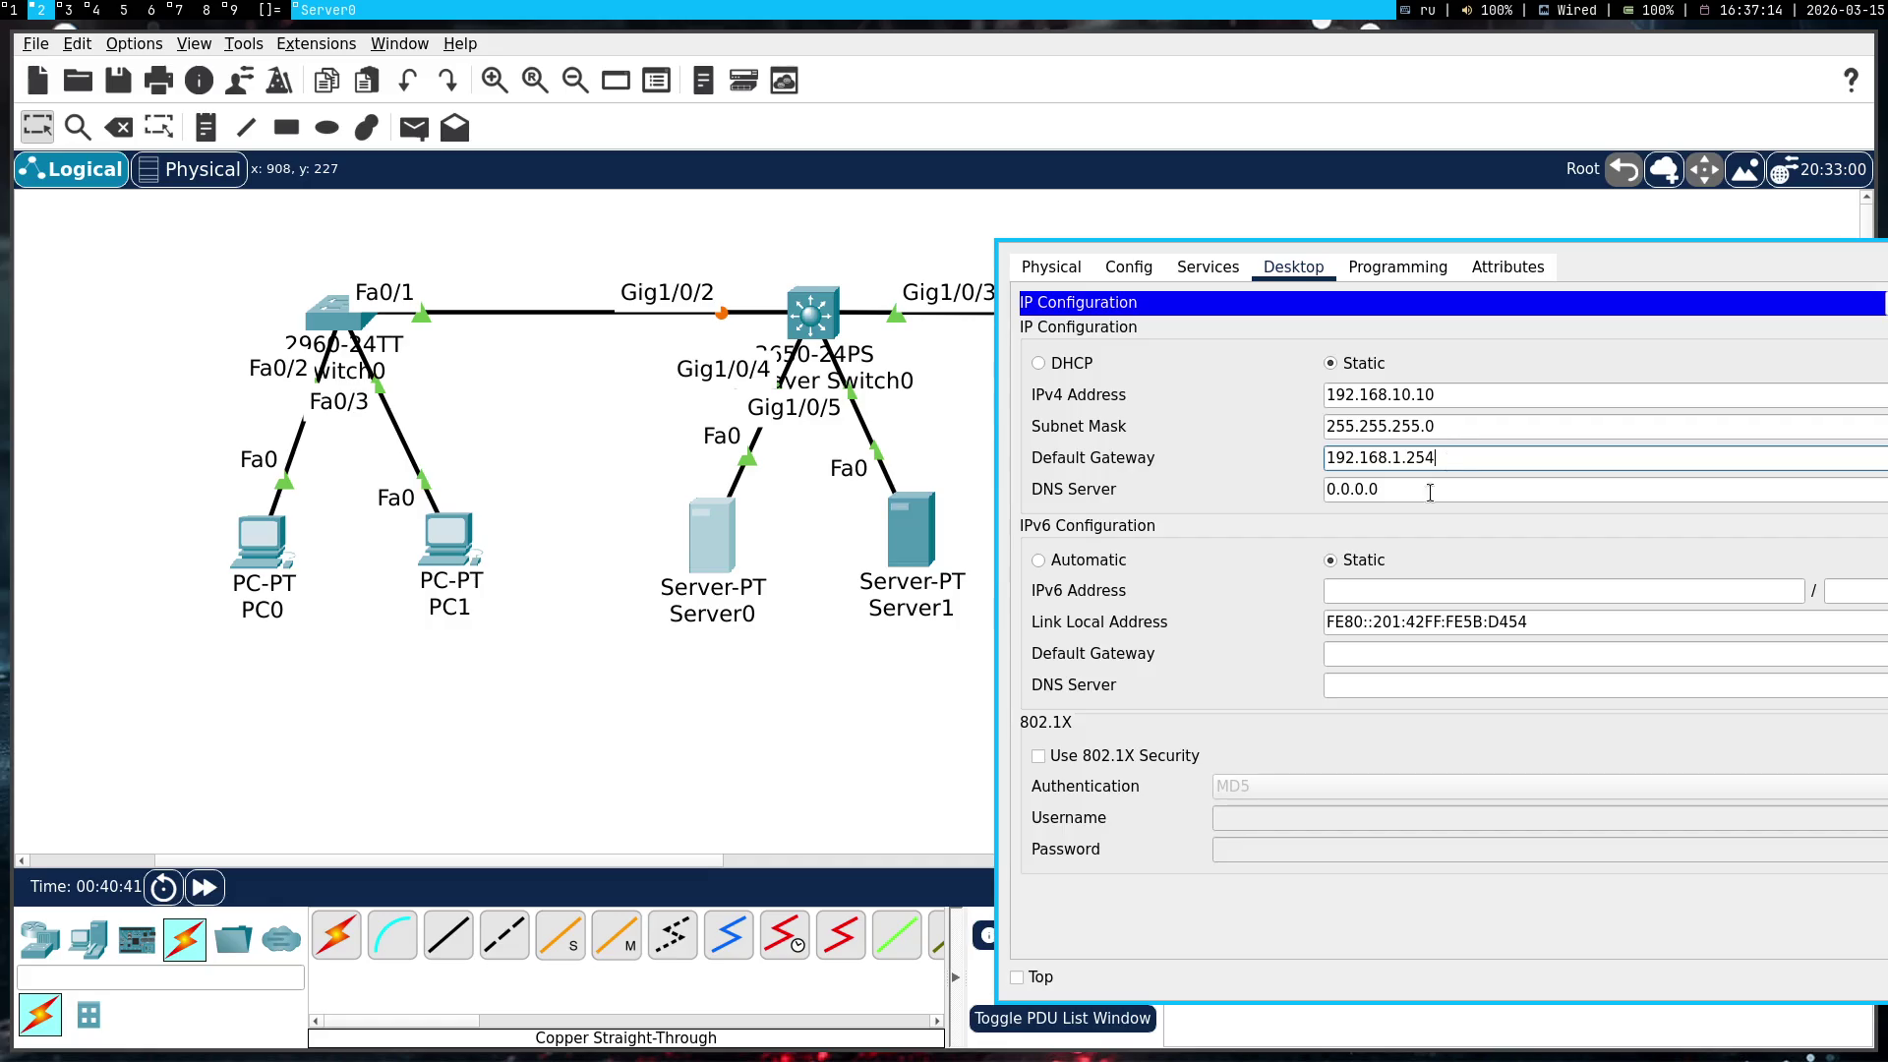
key(super+shift+q)
click(794, 297)
Enter the switch's 'int vlan 10' interface configuration in the CLI
mouse_move(1534, 397)
mouse_down()
mouse_move(827, 772)
mouse_move(1391, 654)
mouse_move(1634, 625)
mouse_up()
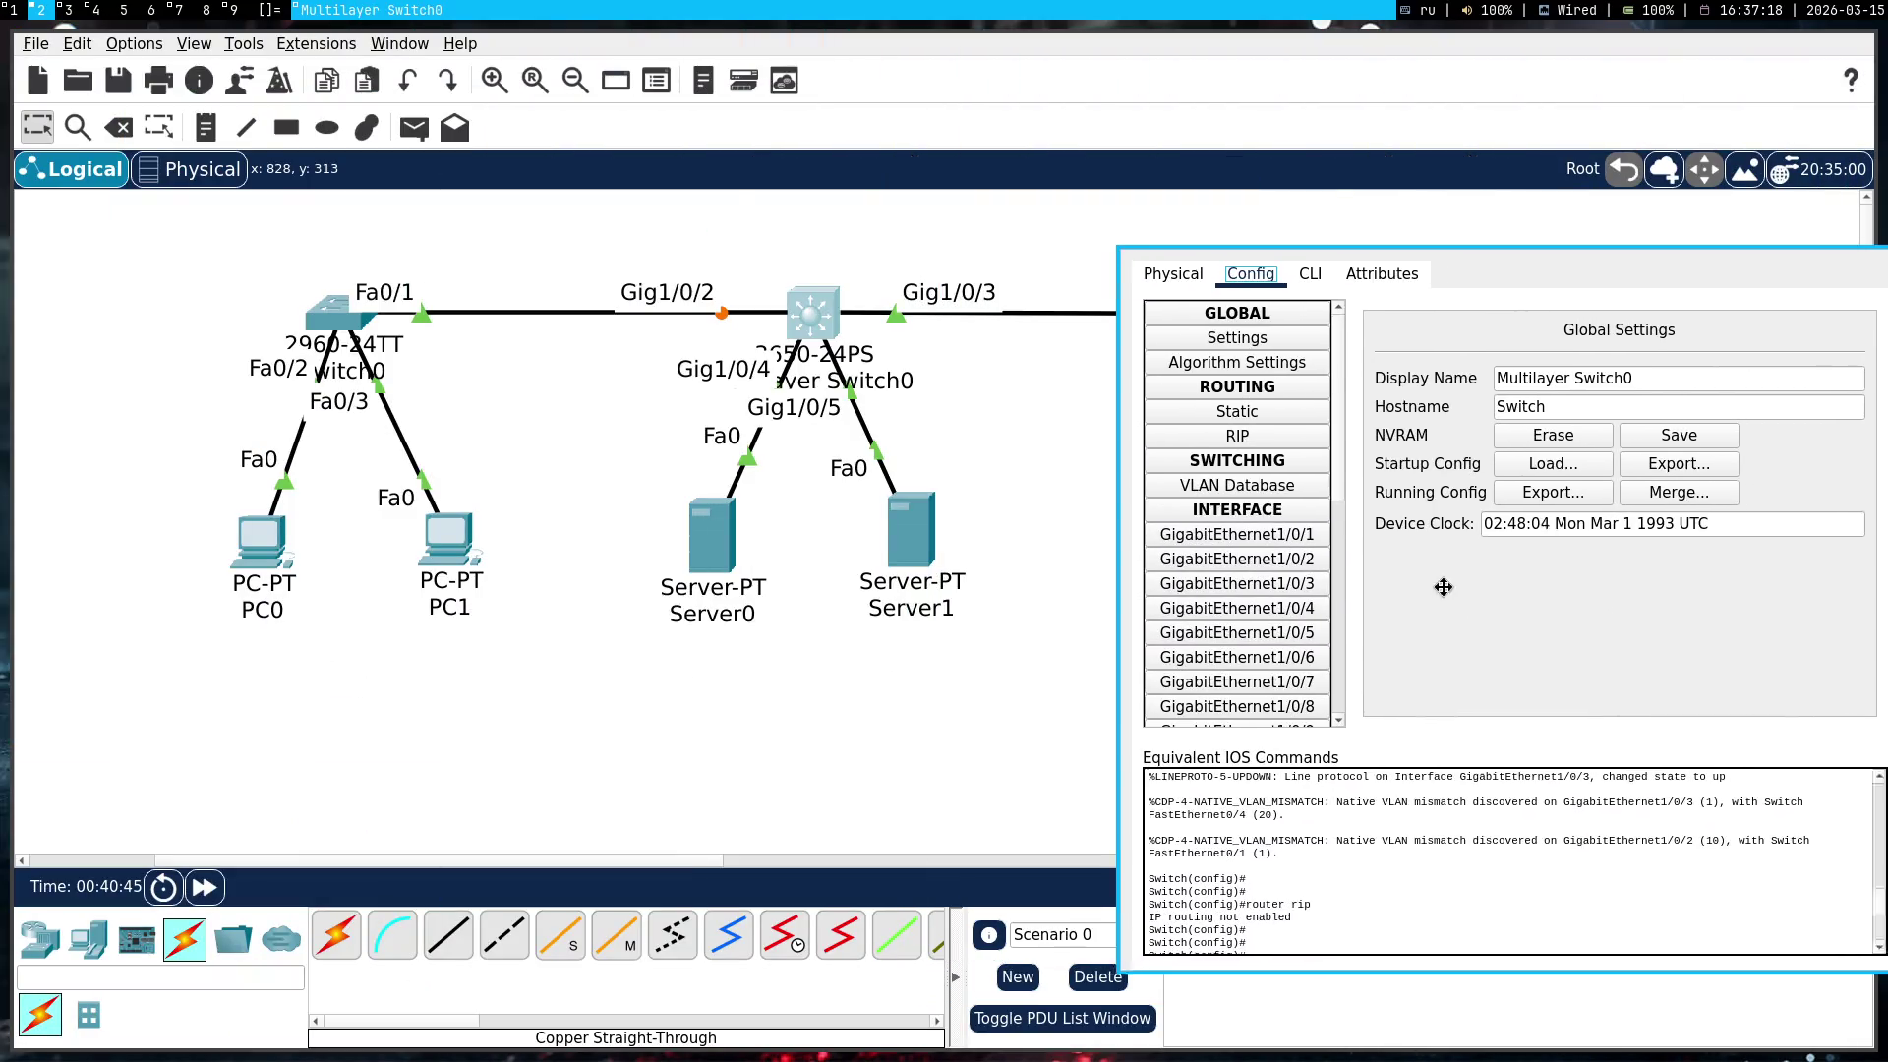
click(1273, 277)
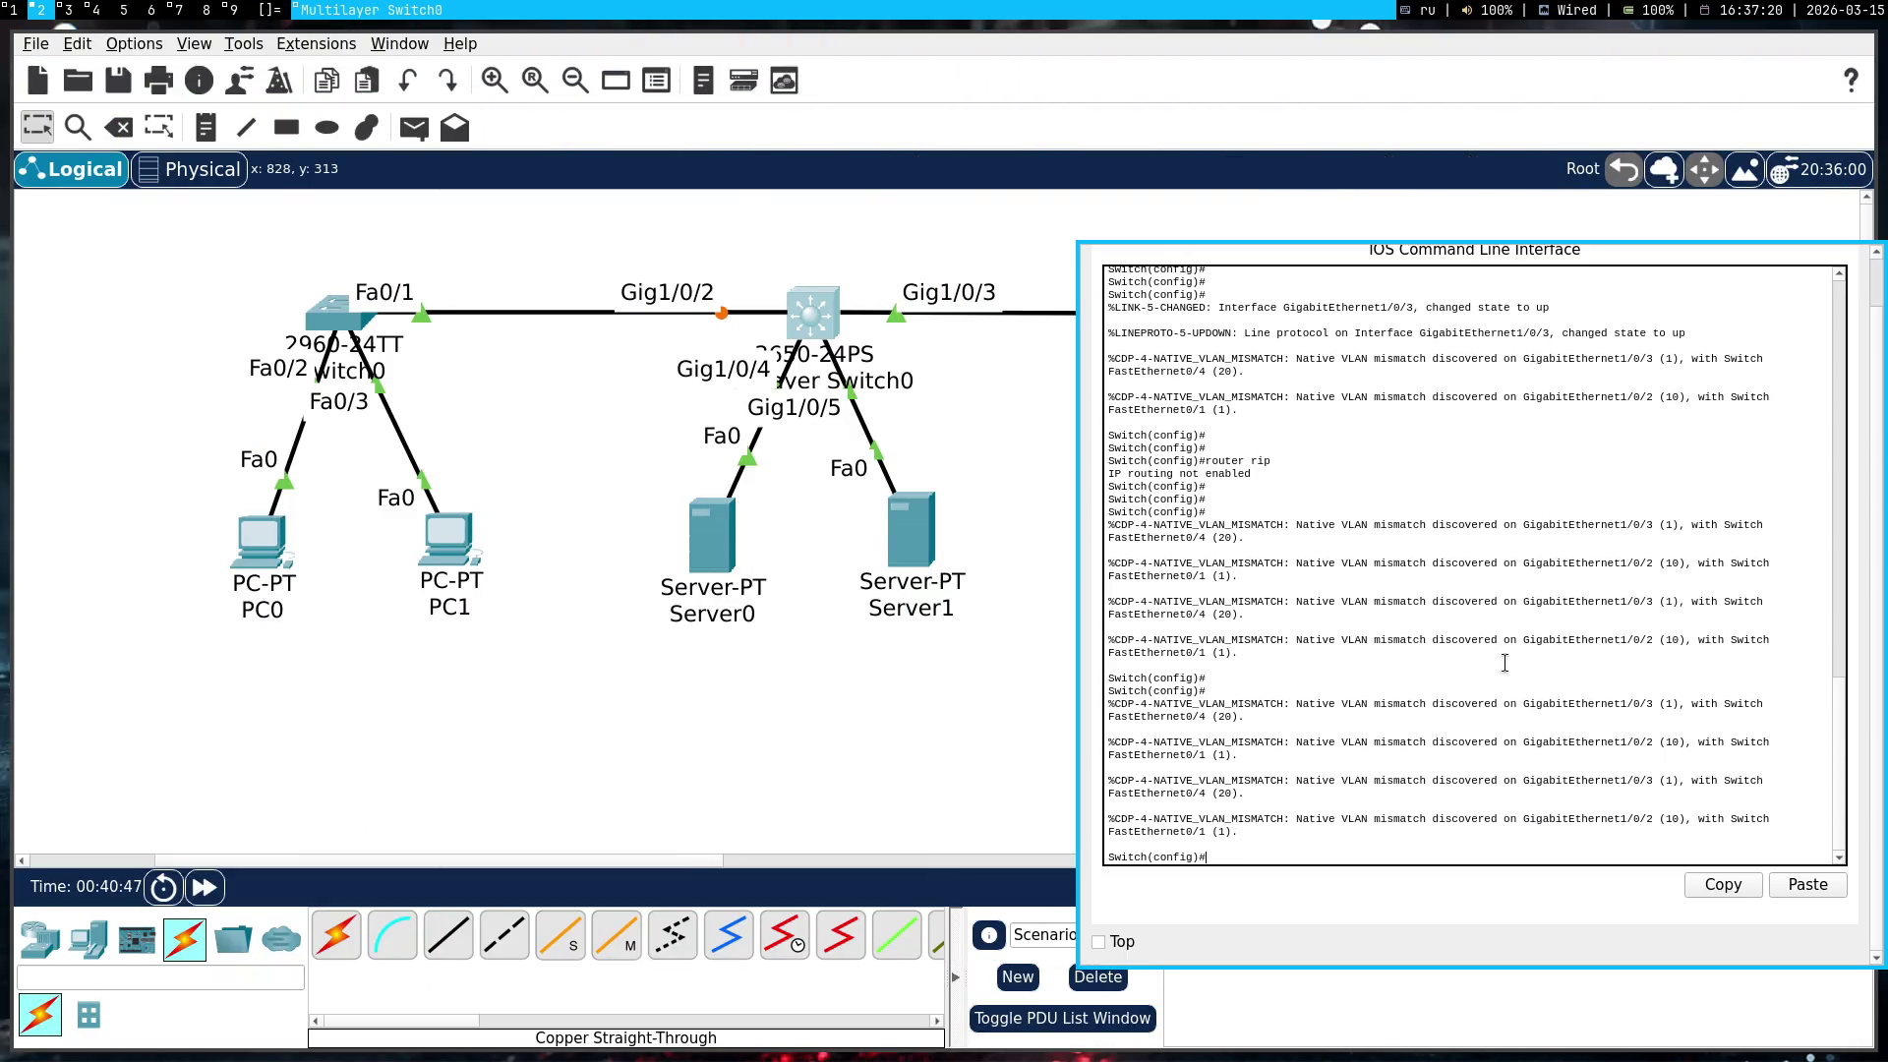
text(i)
key(super+1)
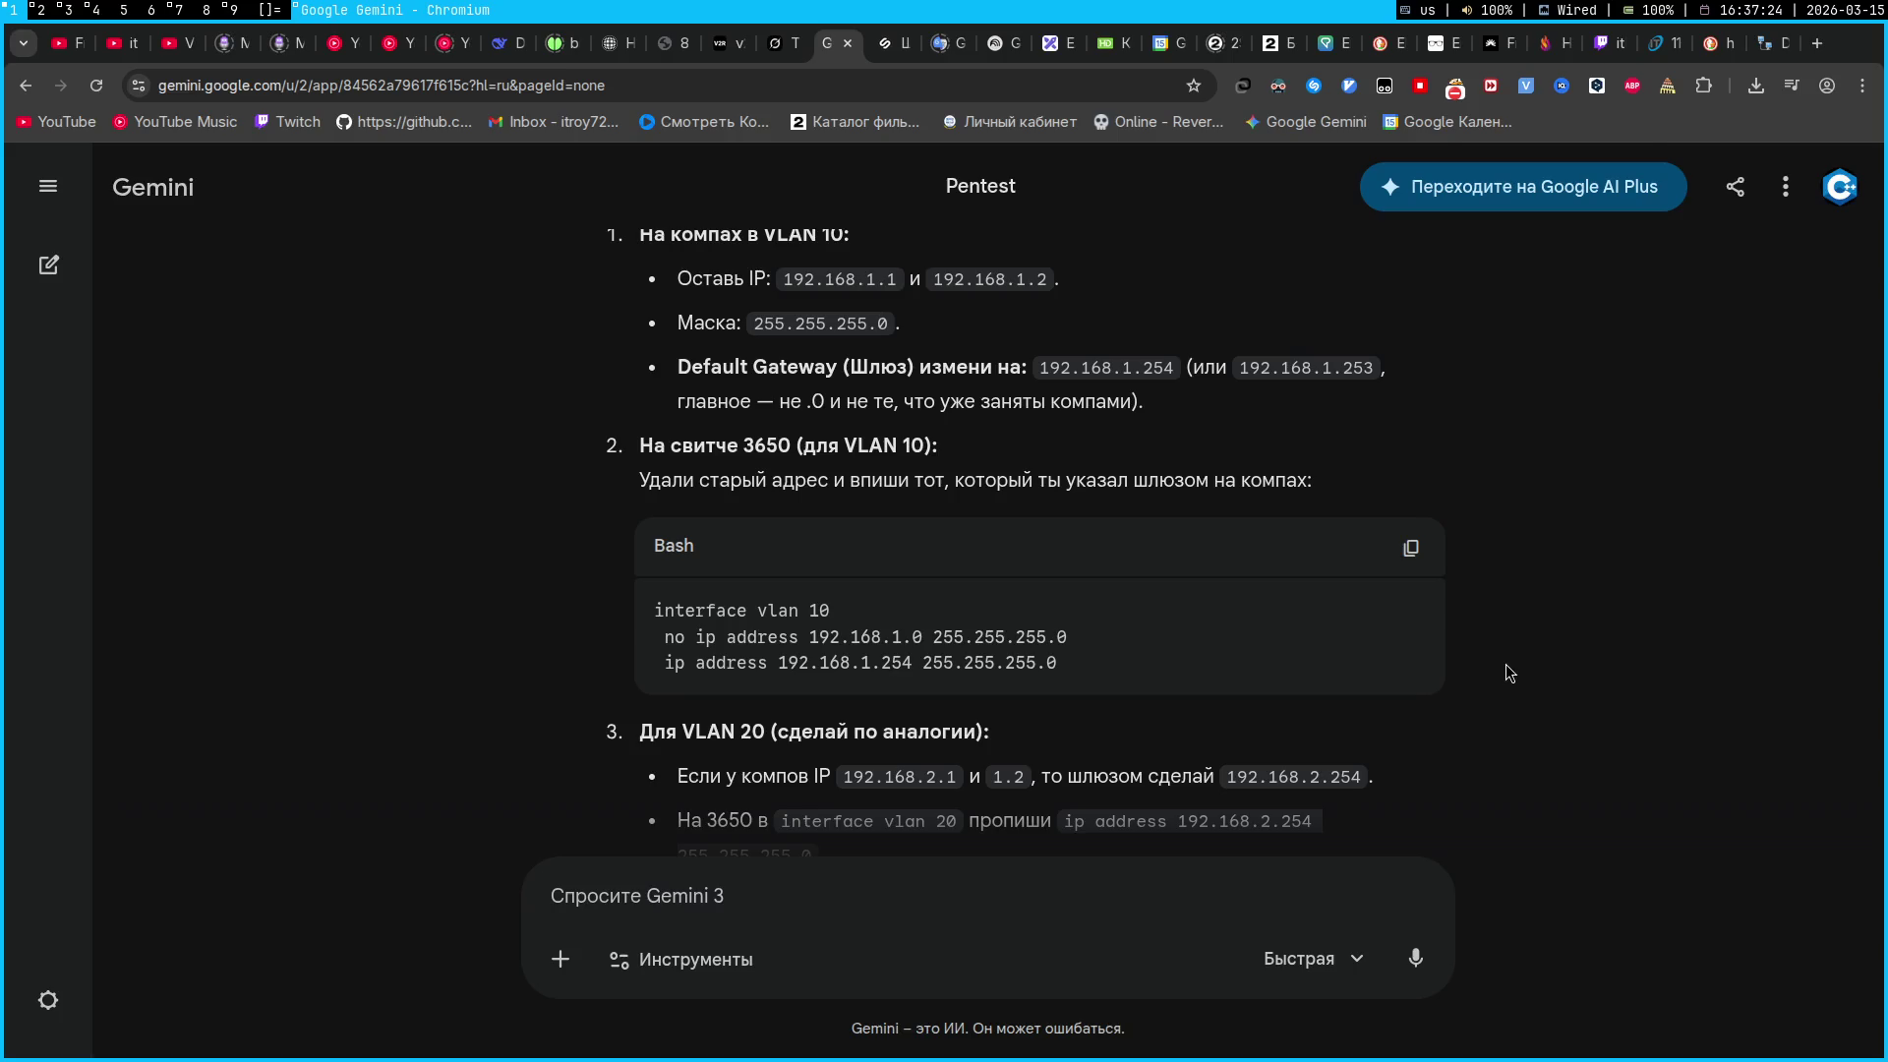
key(super+2)
text(vlan 10)
key(Return)
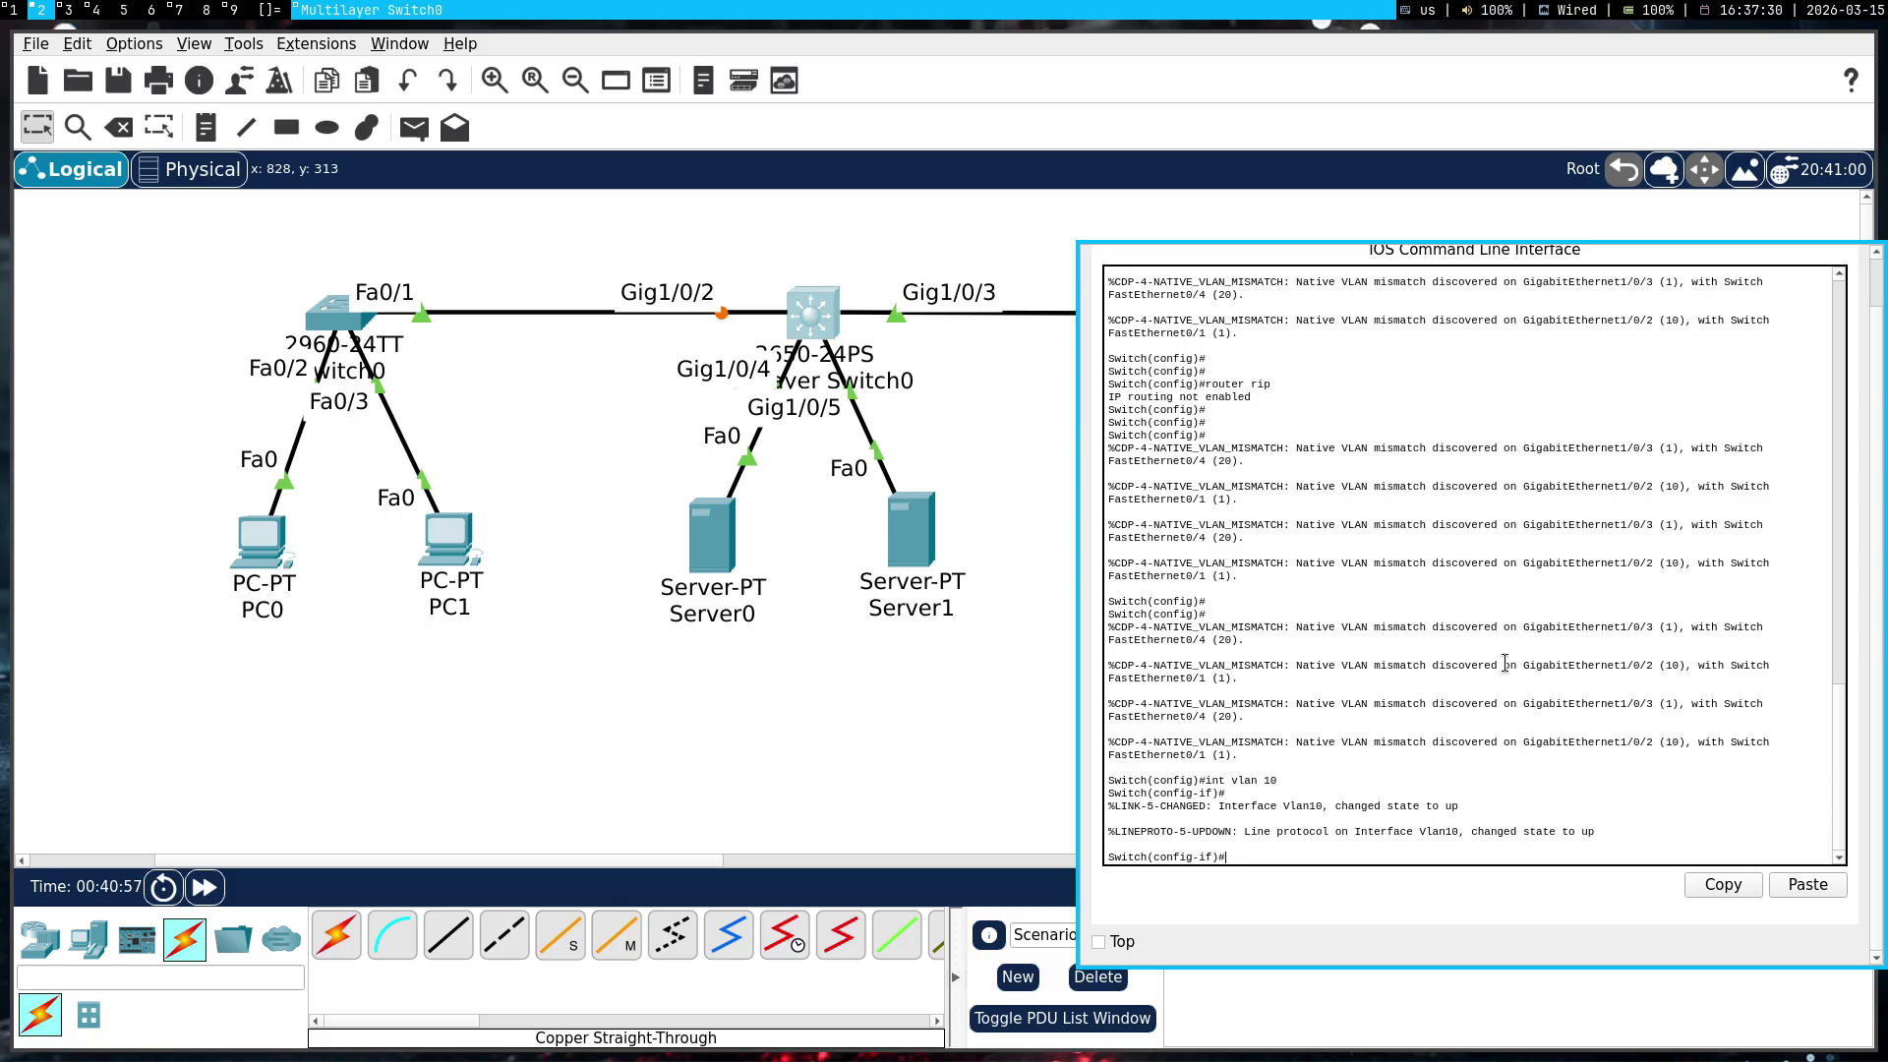
Remove VLAN 10's old 192.168.1.0 address with Gemini's pasted 'no ip address' command
key(super+1)
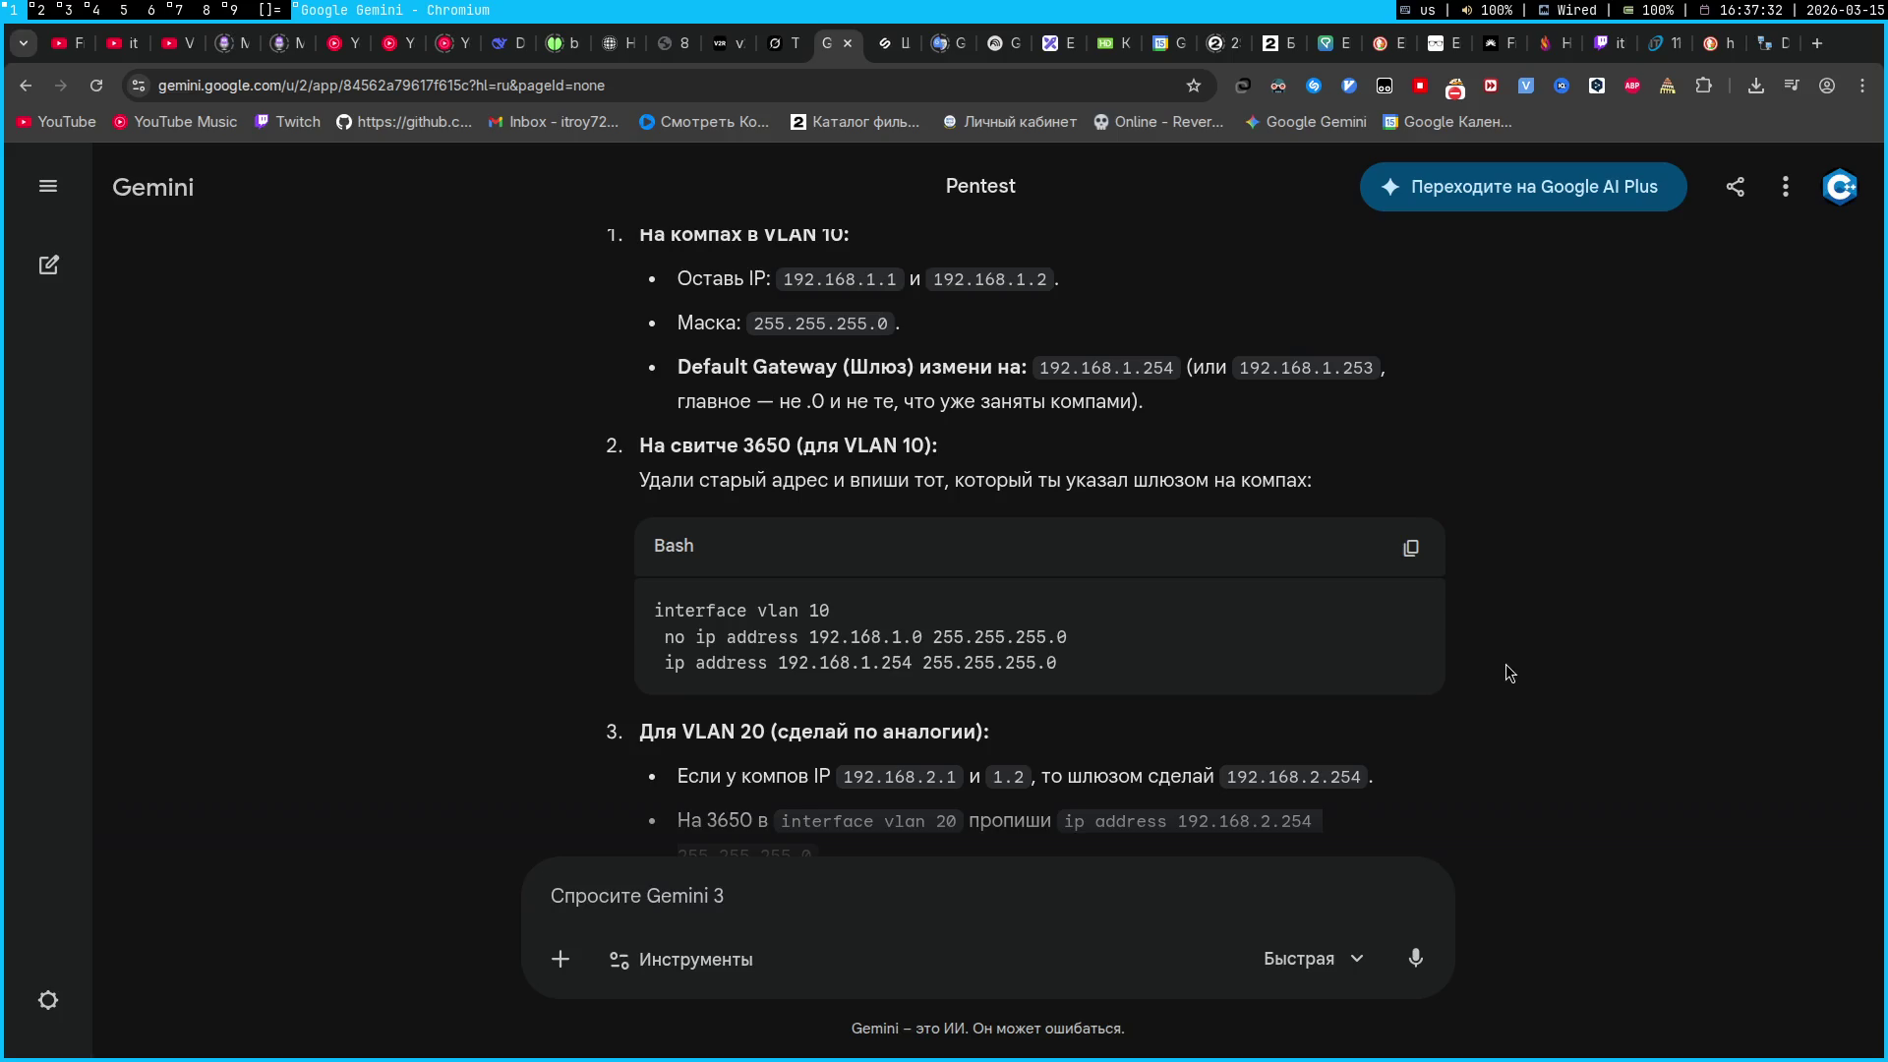
triple_click(930, 637)
key(super+2)
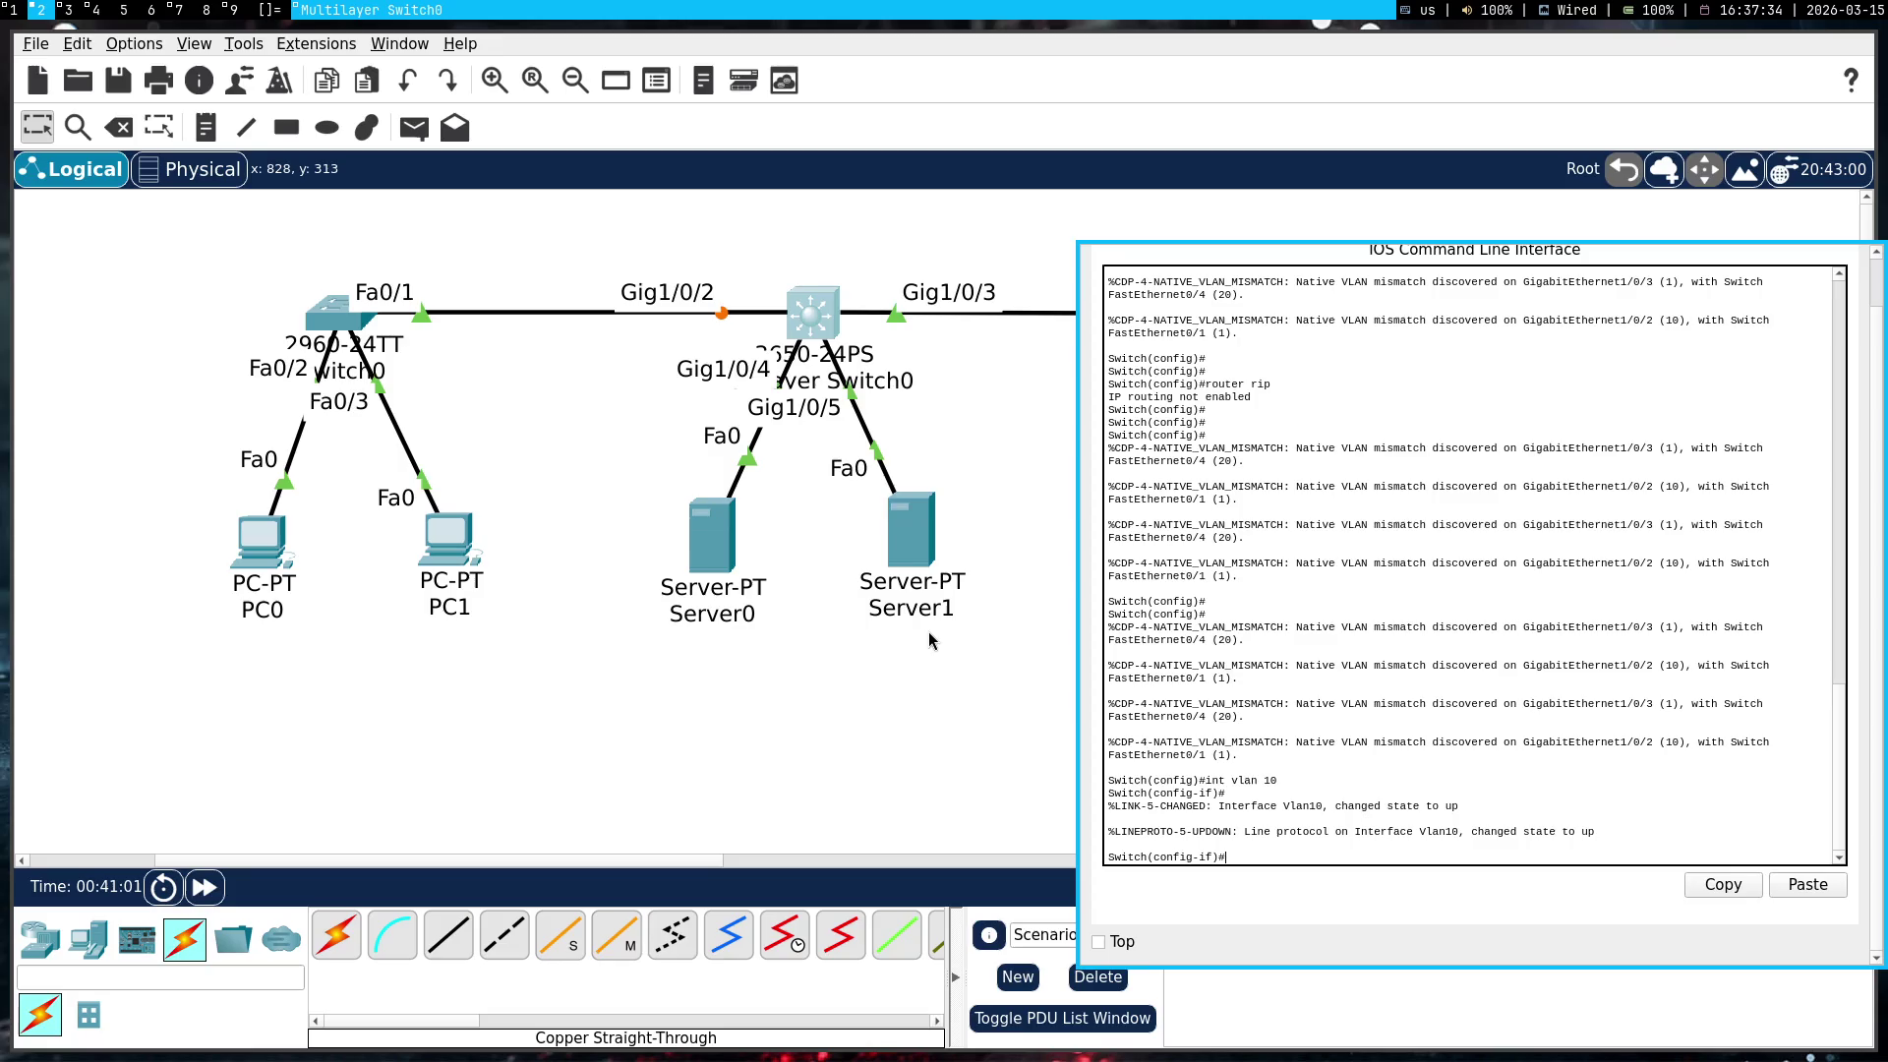
right_click(1315, 686)
click(1342, 723)
key(Return)
Assign VLAN 10 the address 192.168.1.254 255.255.255.0 using Gemini's pasted command
key(super+1)
triple_click(905, 656)
triple_click(890, 666)
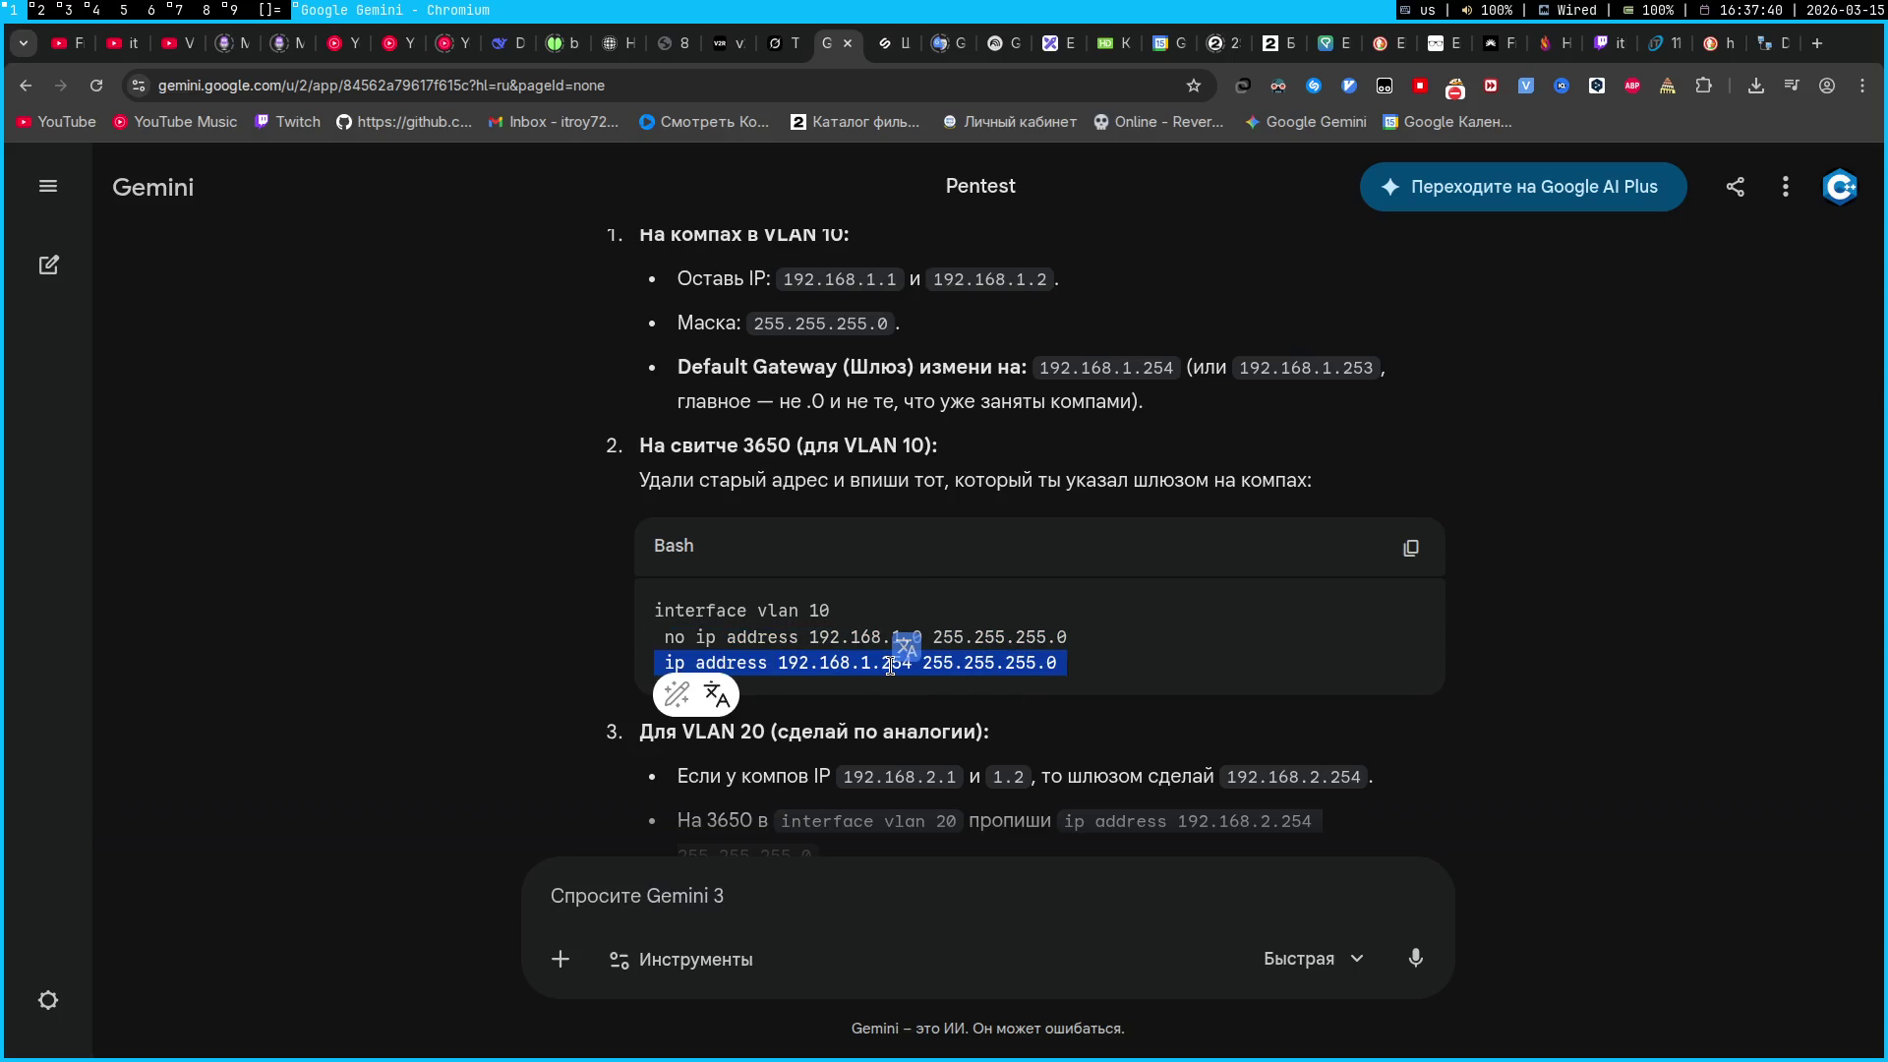
key(ctrl+c)
key(super+2)
right_click(1347, 727)
click(1372, 752)
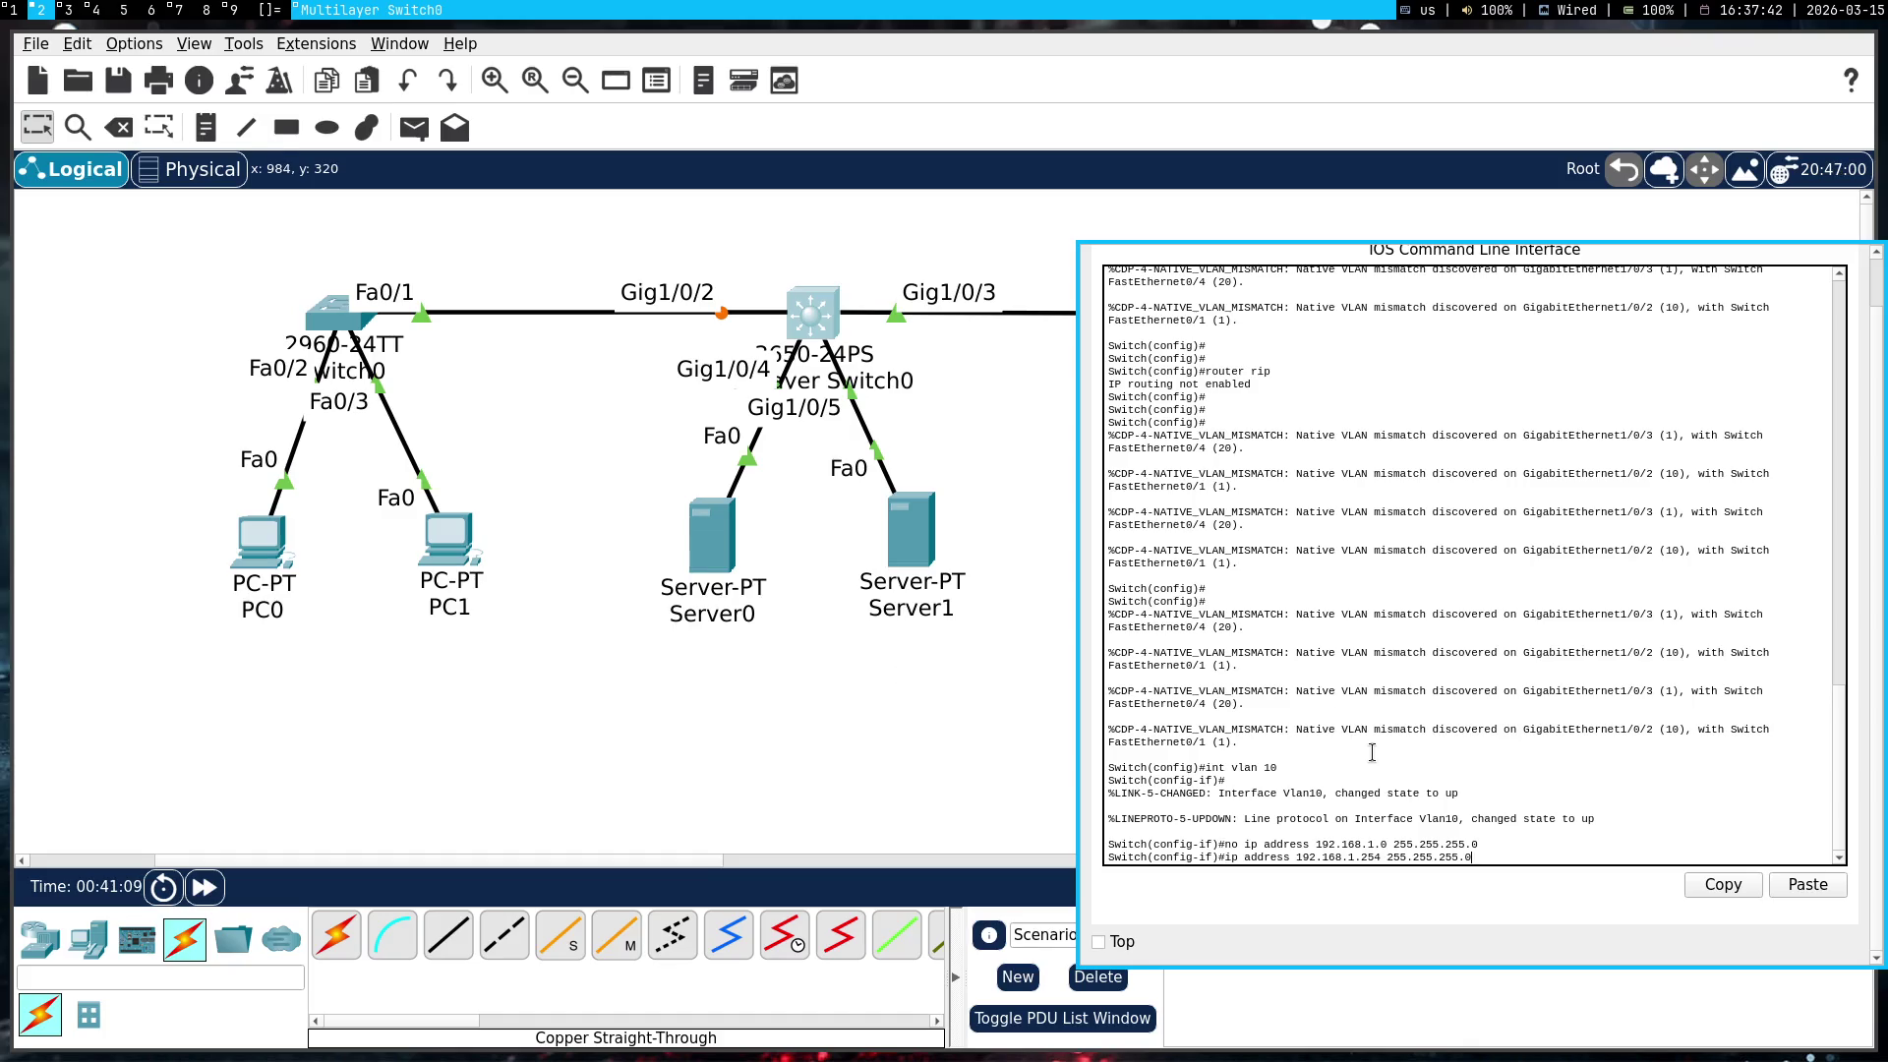
key(Return)
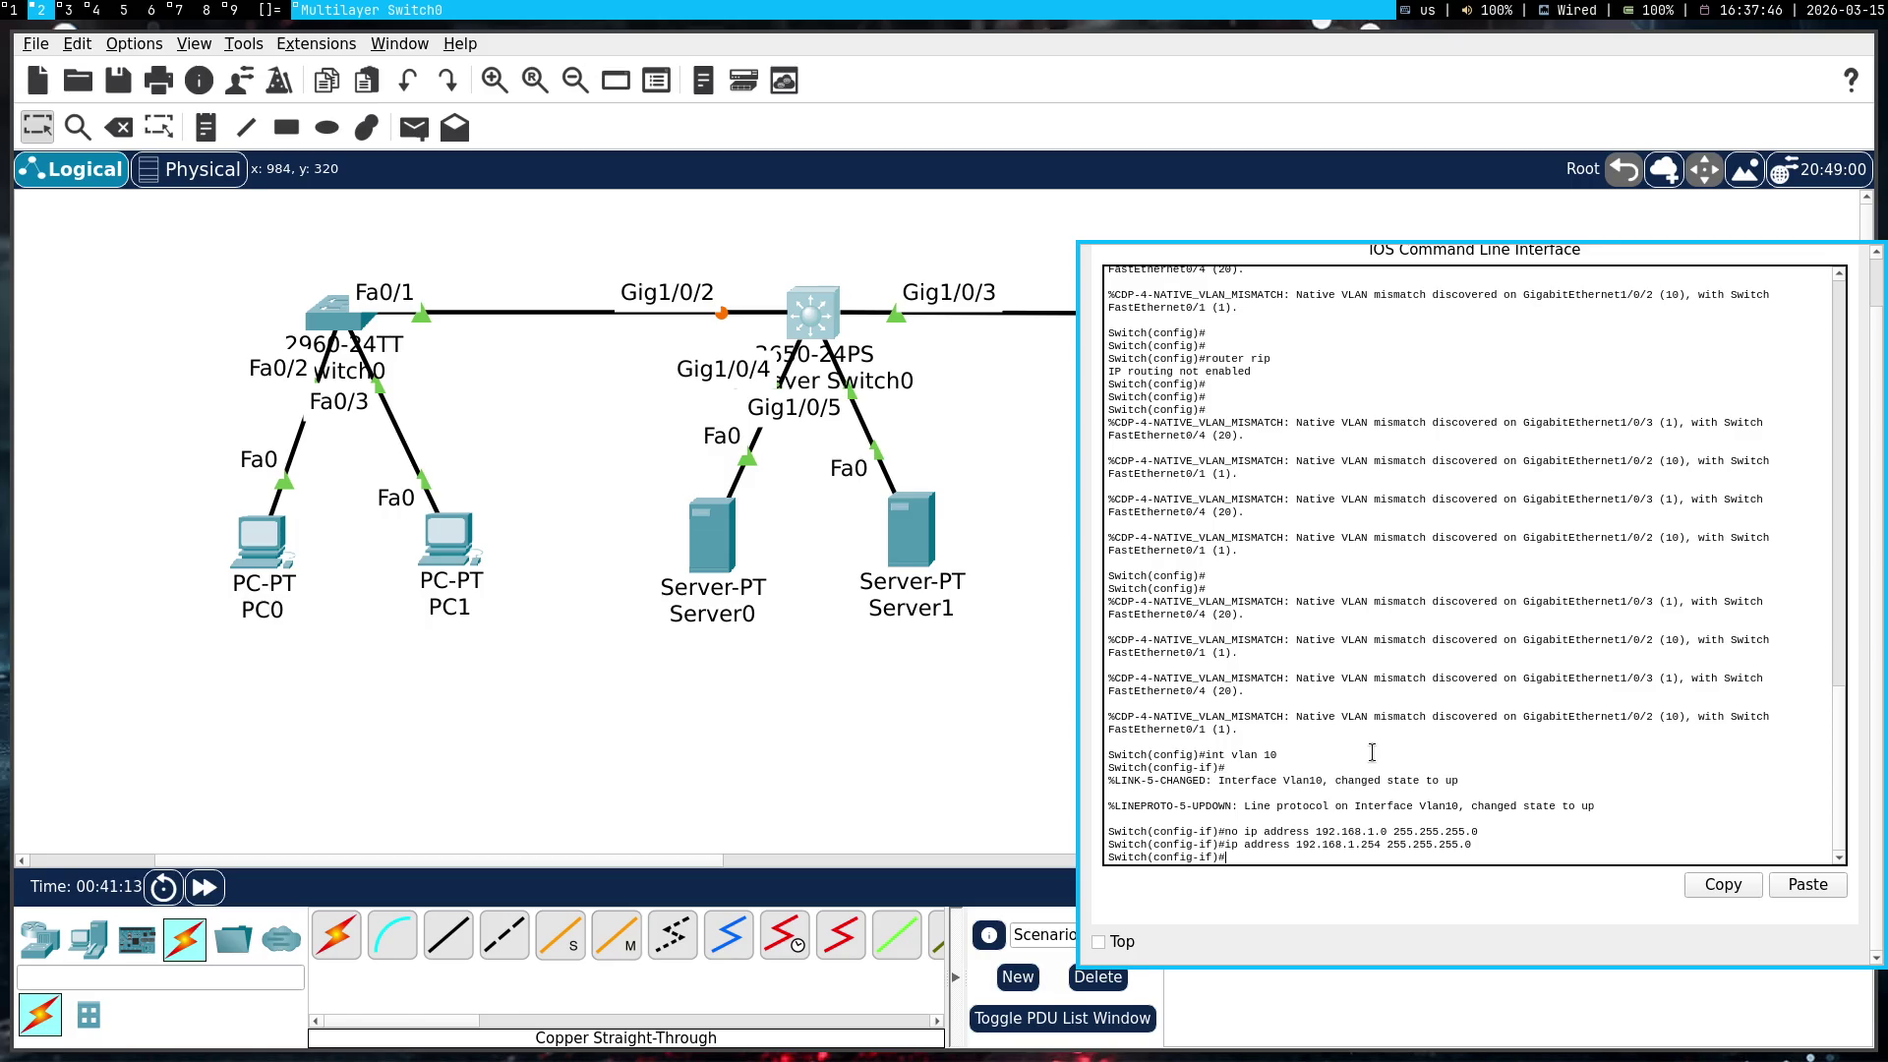
Exit configuration mode and list the running-config
text(end)
key(Return)
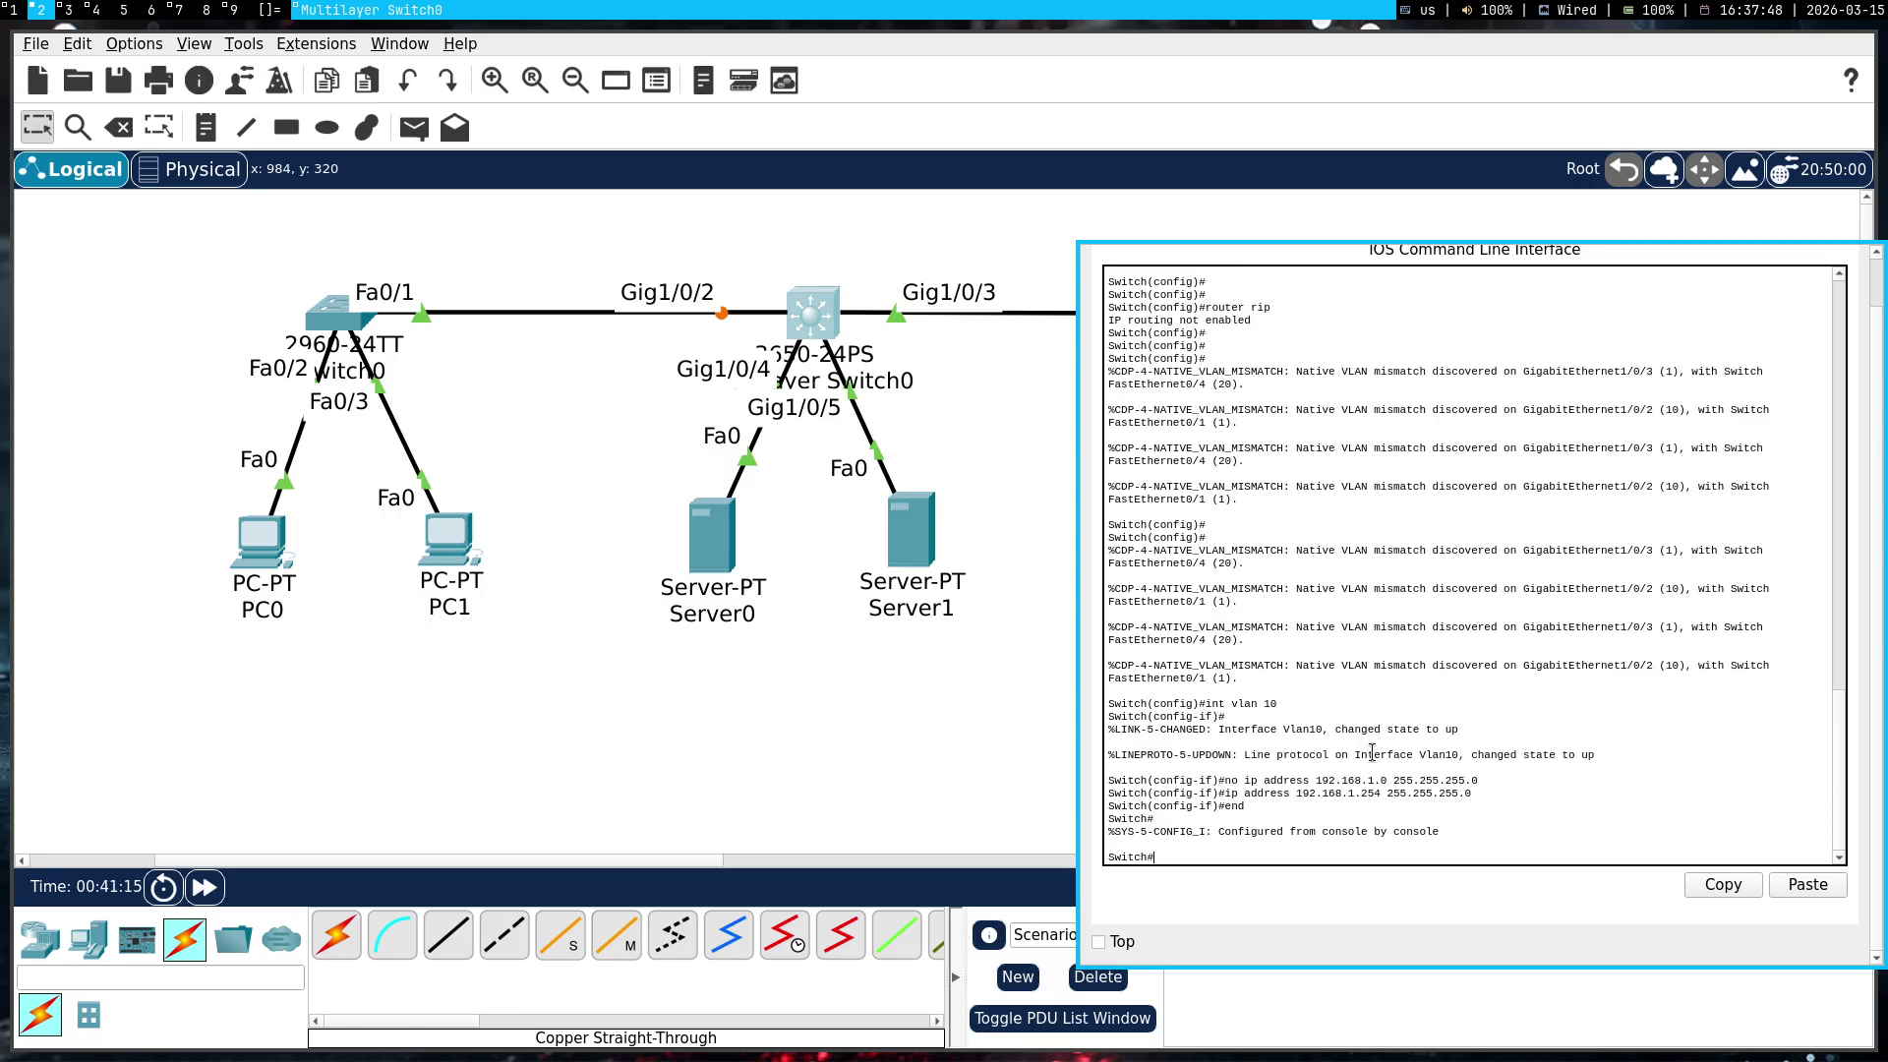
text(ing-config)
key(Return)
key(space)
key(space)
scroll(1370, 757, up, 10)
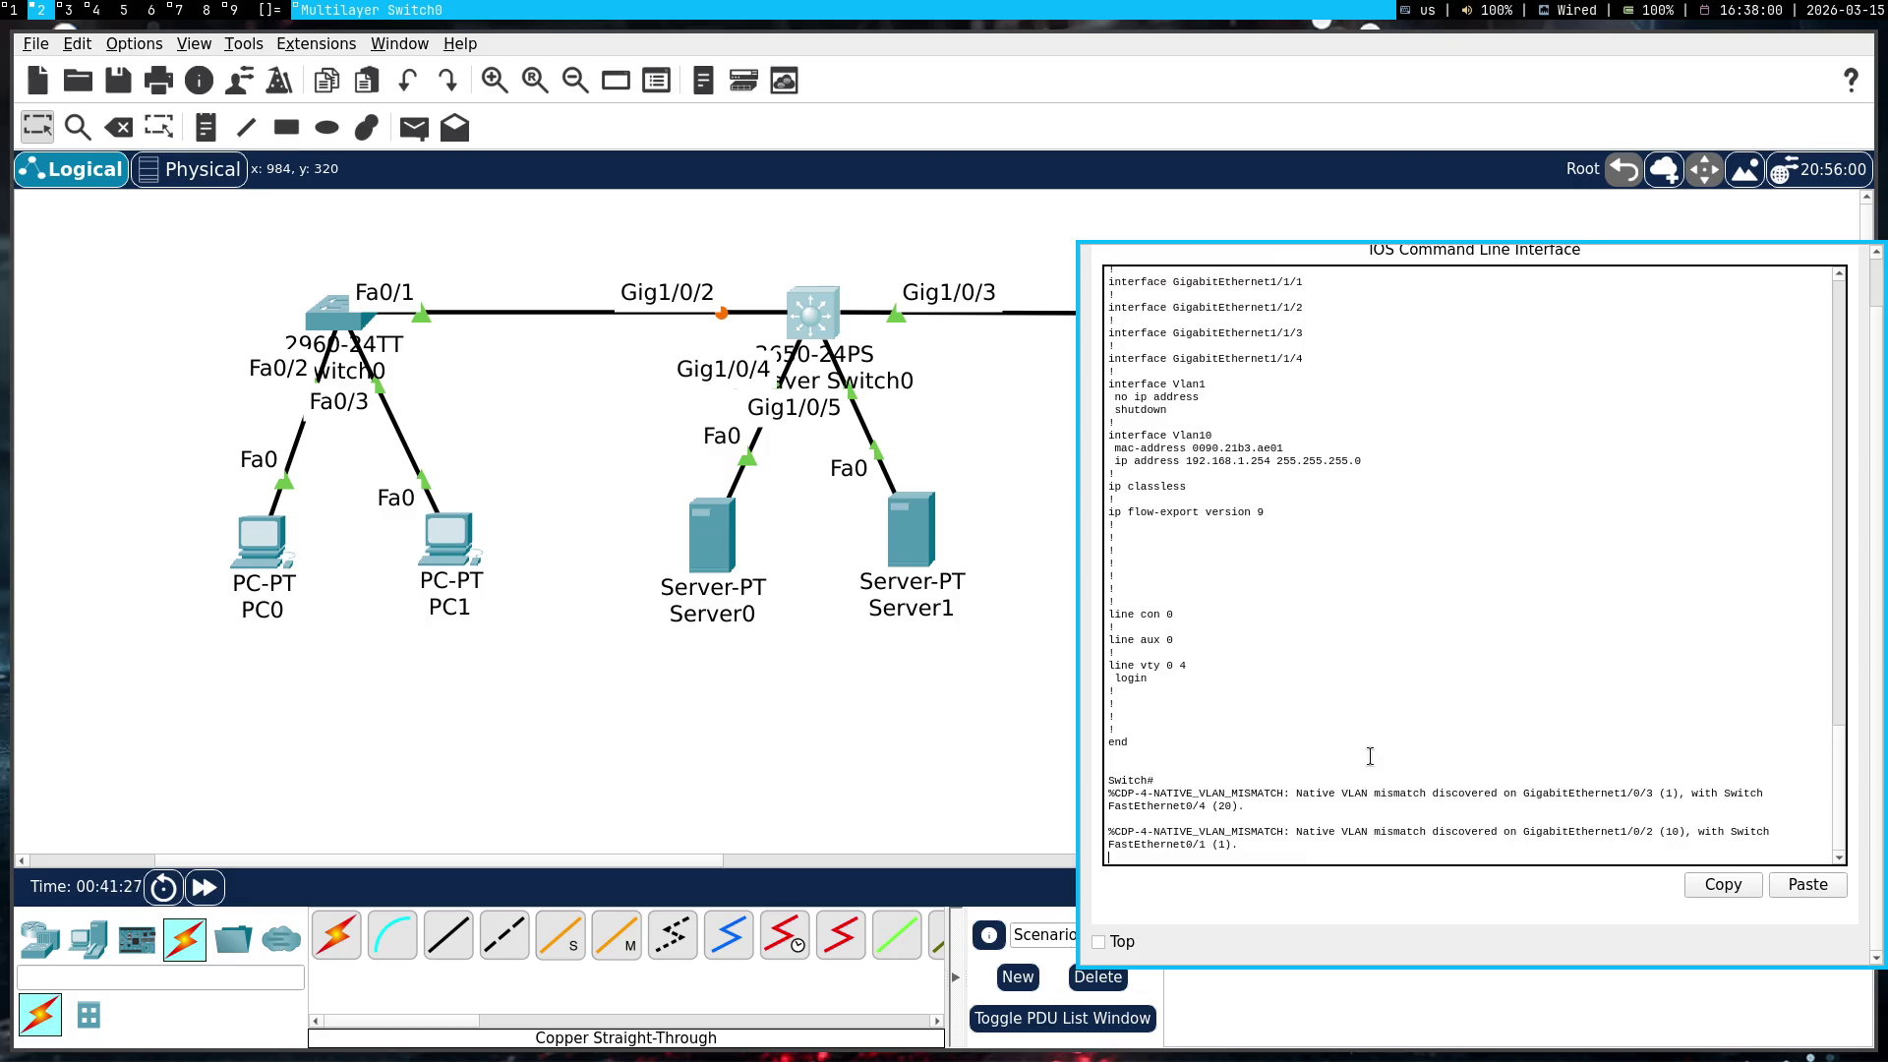
Copy the running-config interface section and bring up Gemini's VLAN 20 instructions
mouse_move(1370, 757)
mouse_down()
mouse_move(1153, 543)
mouse_move(1149, 281)
mouse_move(1109, 603)
mouse_up()
right_click(1269, 675)
click(1311, 678)
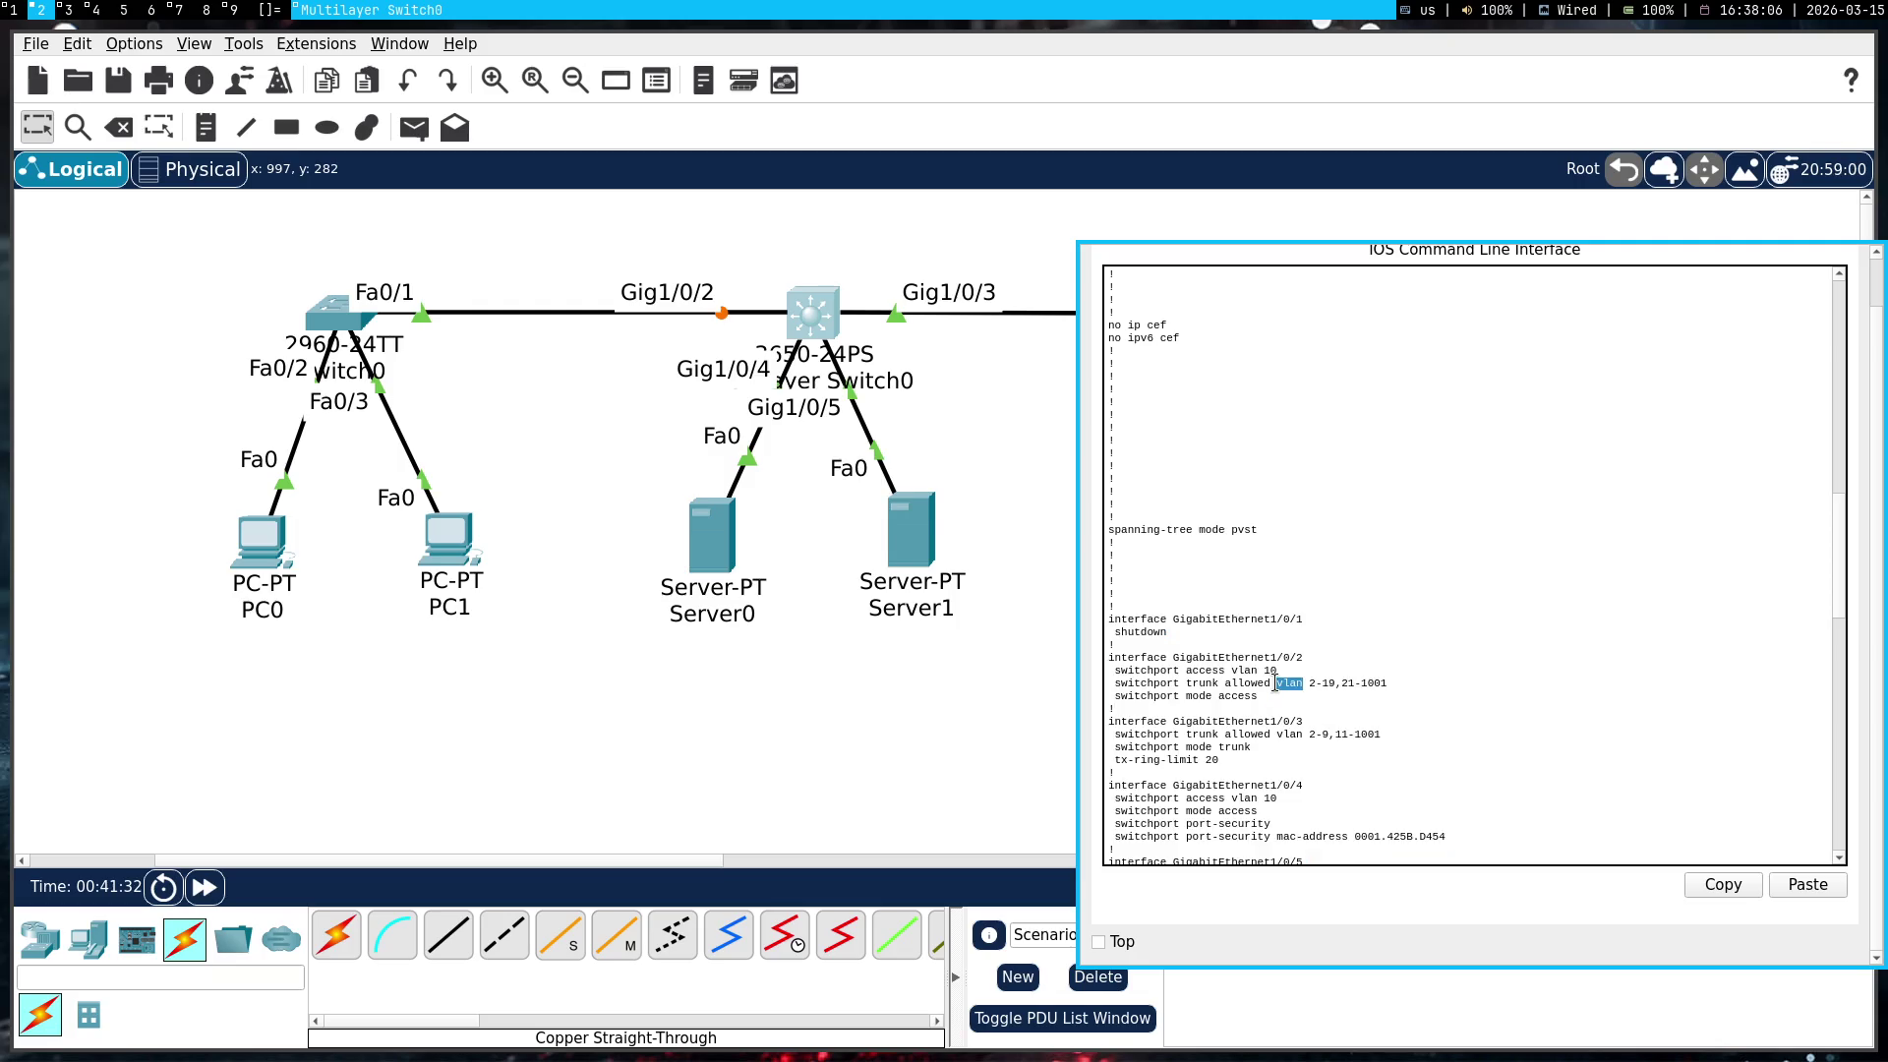
key(super+1)
scroll(907, 708, down, 3)
click(906, 708)
scroll(904, 690, up, 3)
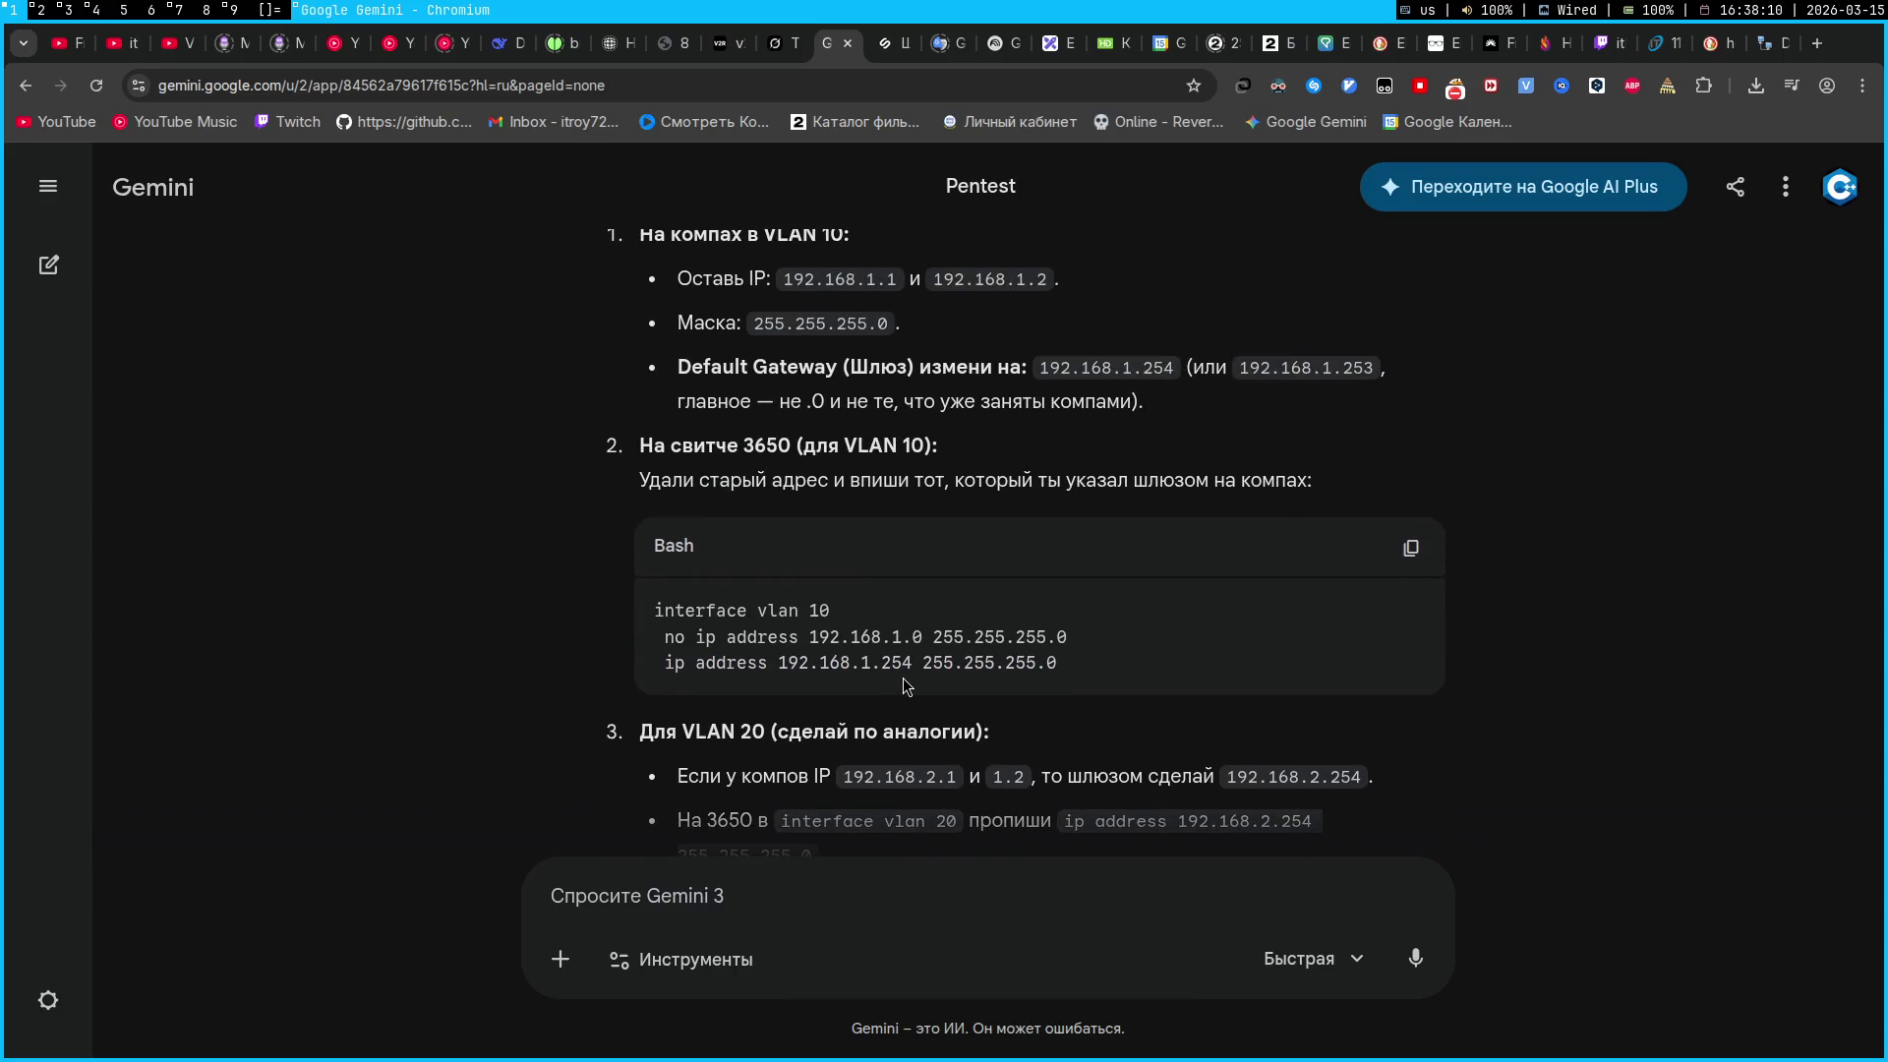
Send Gemini the config and mismatch log, read its Gi1/0/2 fix, then delete Multilayer Switch0
click(883, 914)
key(ctrl+v)
key(Return)
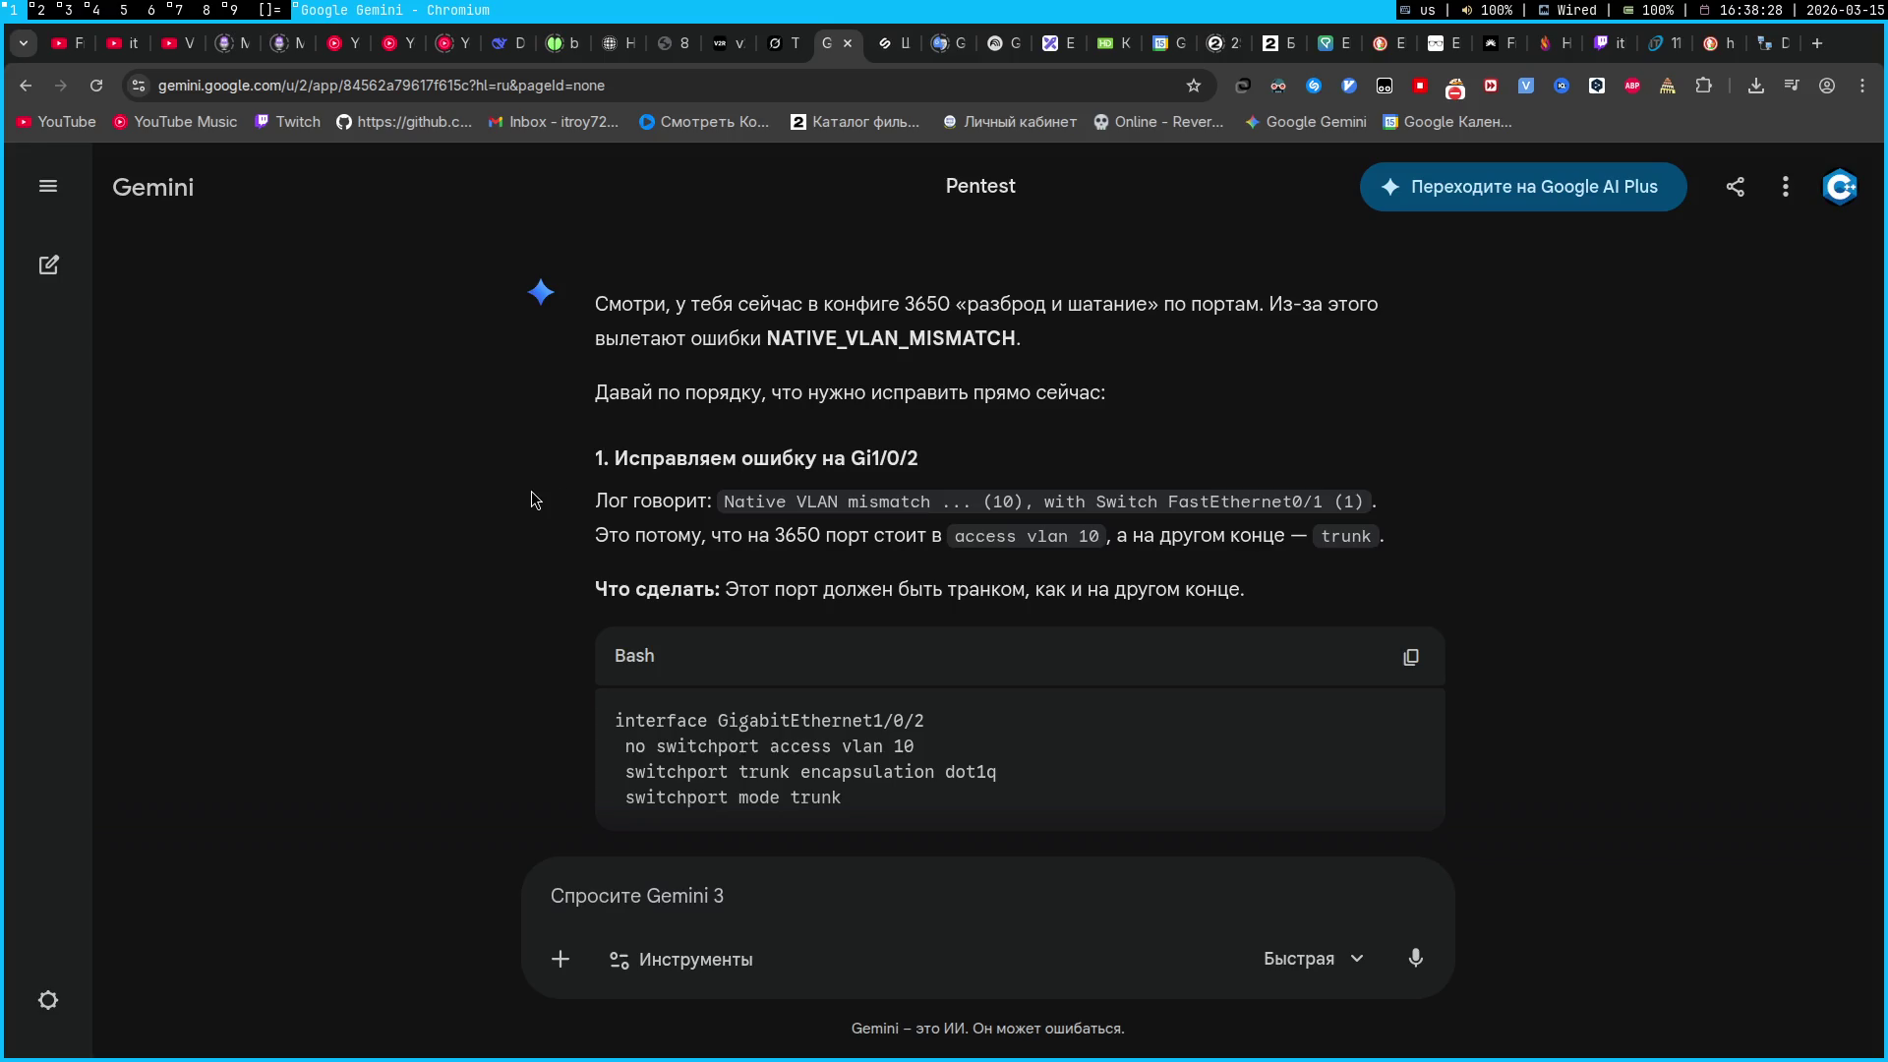
scroll(531, 500, down, 1)
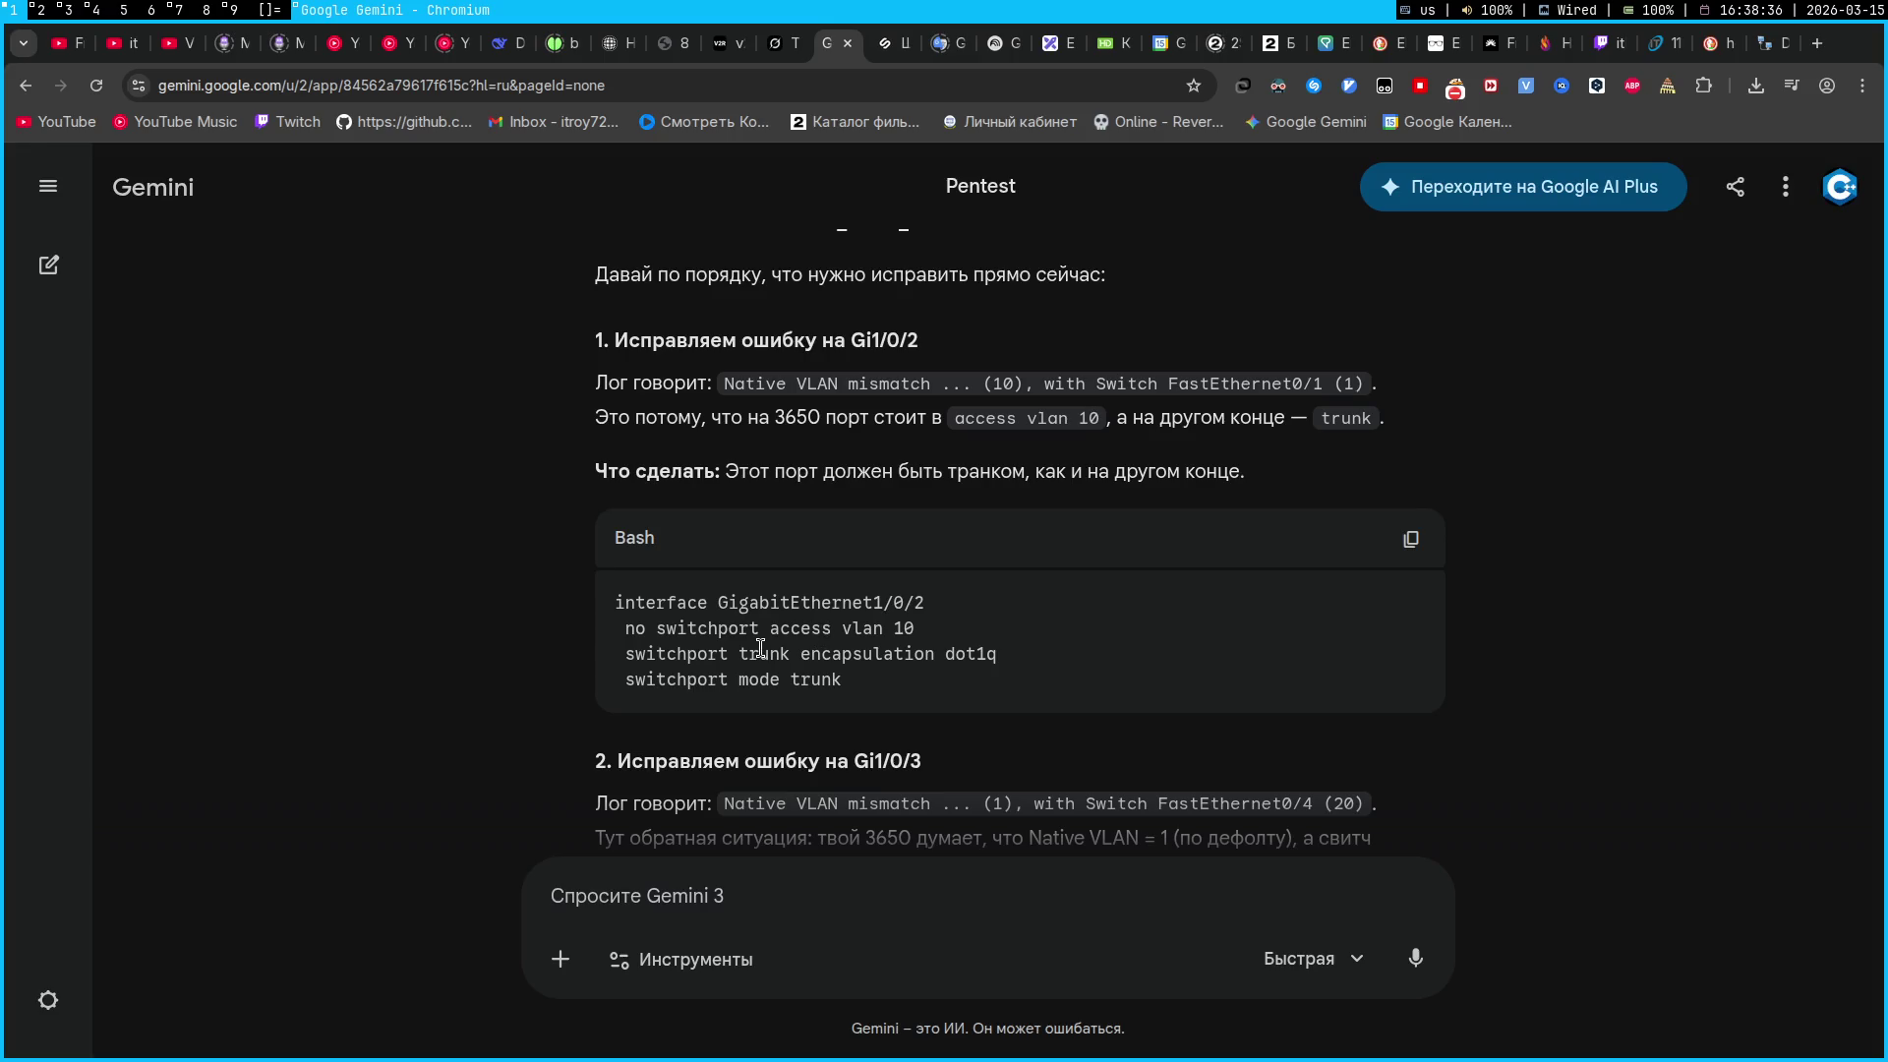
key(super+2)
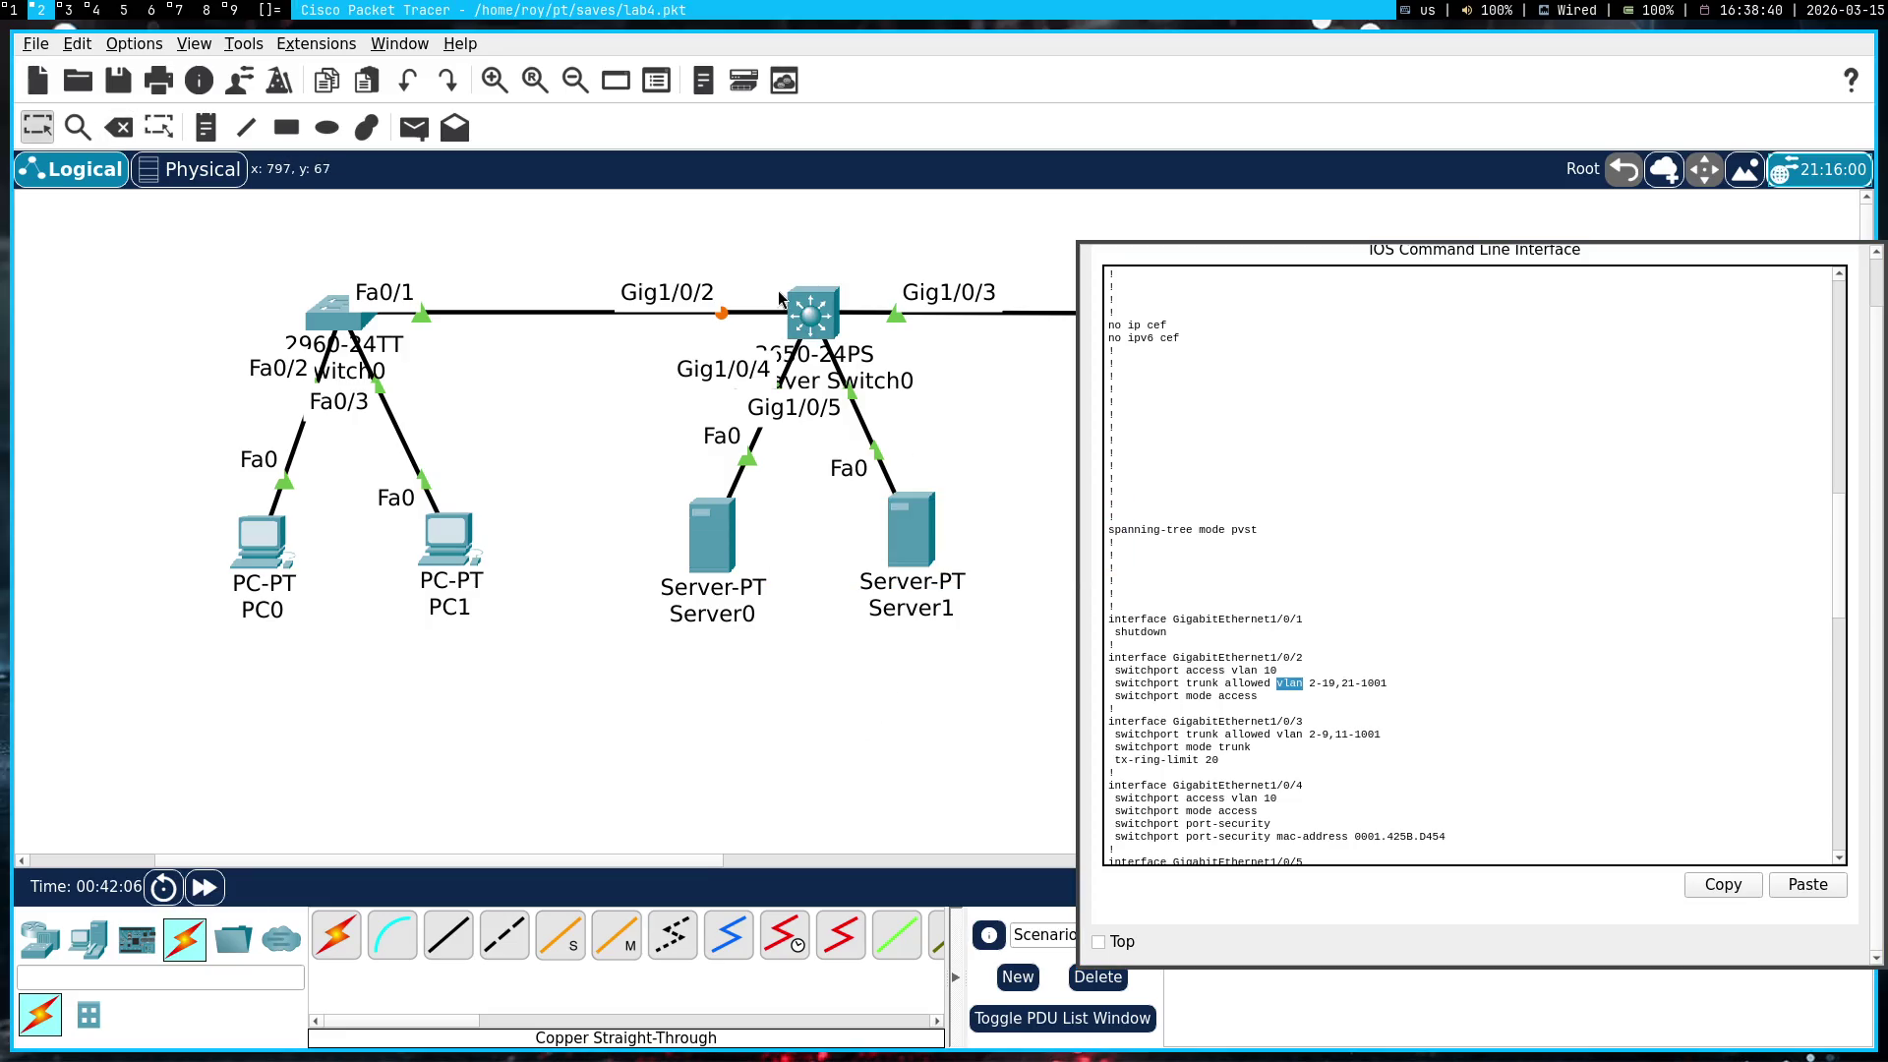
key(Delete)
Remove the old multilayer switch and place a new 3650-24PS above the servers
click(984, 551)
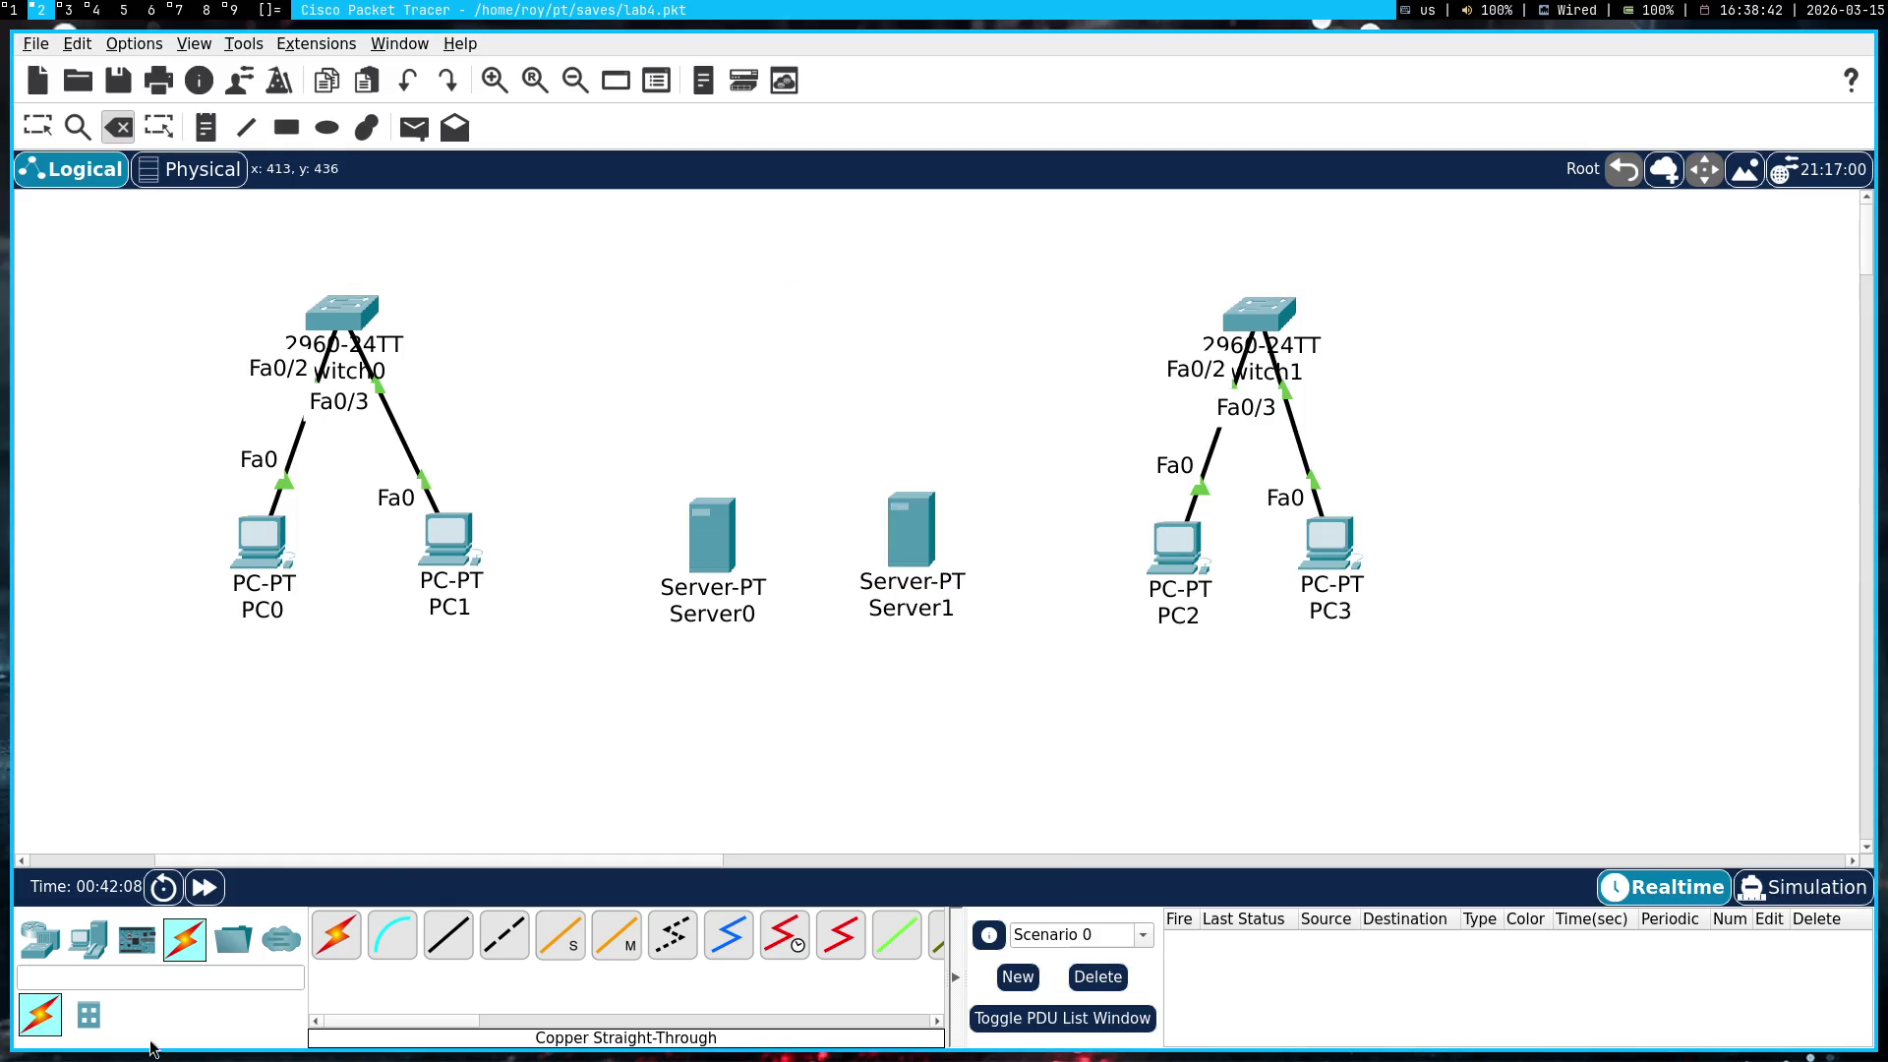
click(89, 939)
click(39, 939)
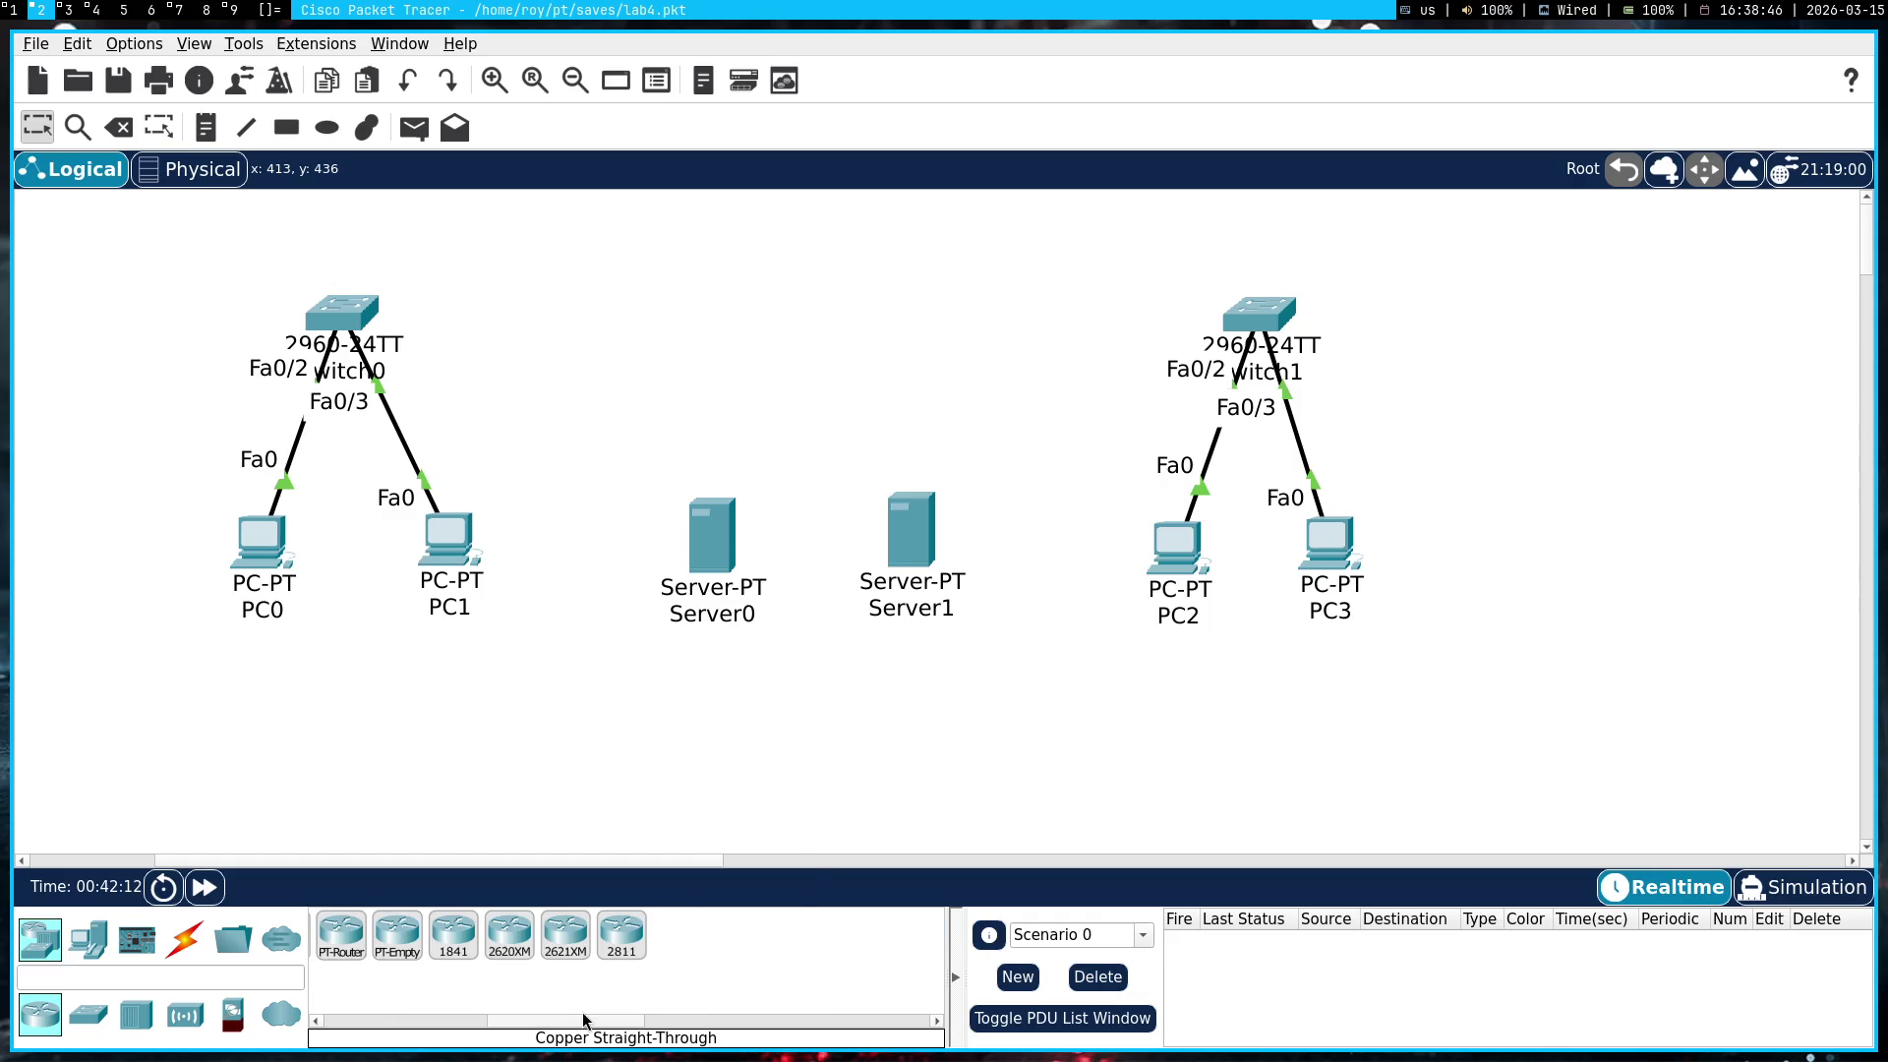
click(111, 939)
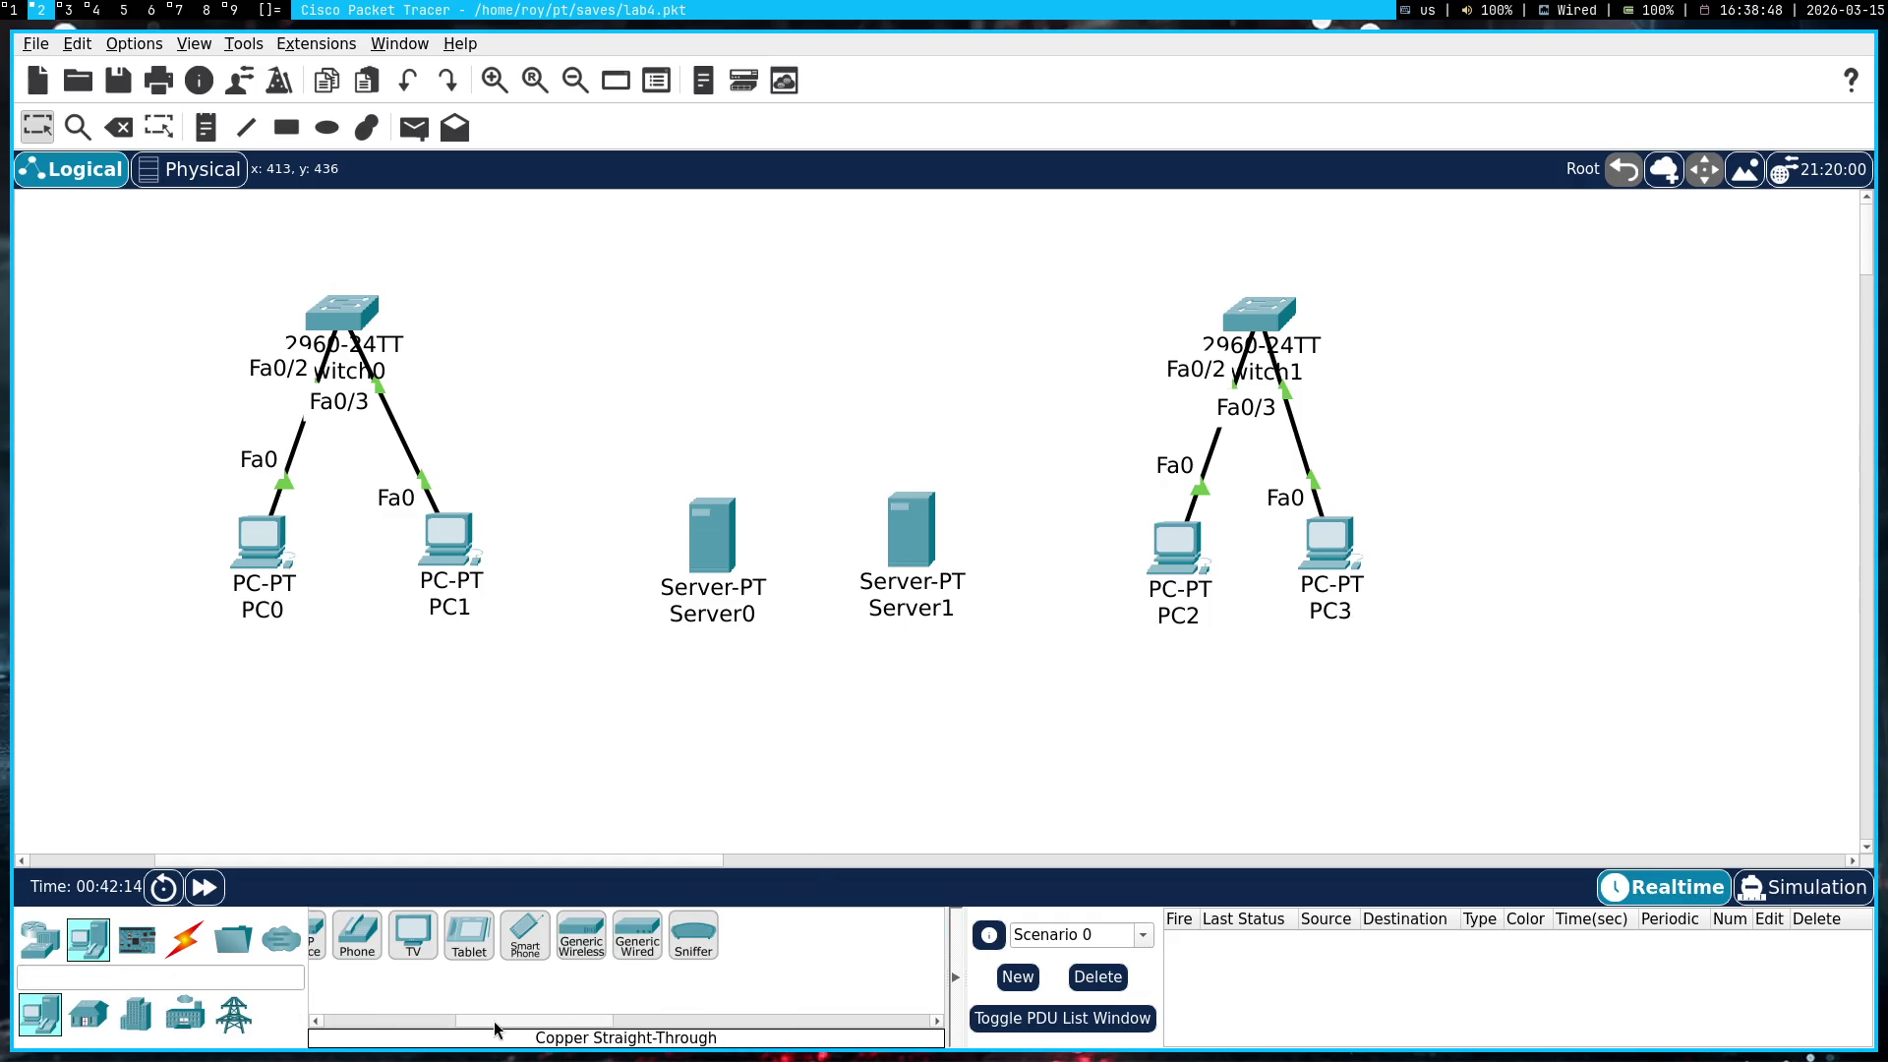
click(39, 939)
click(89, 1014)
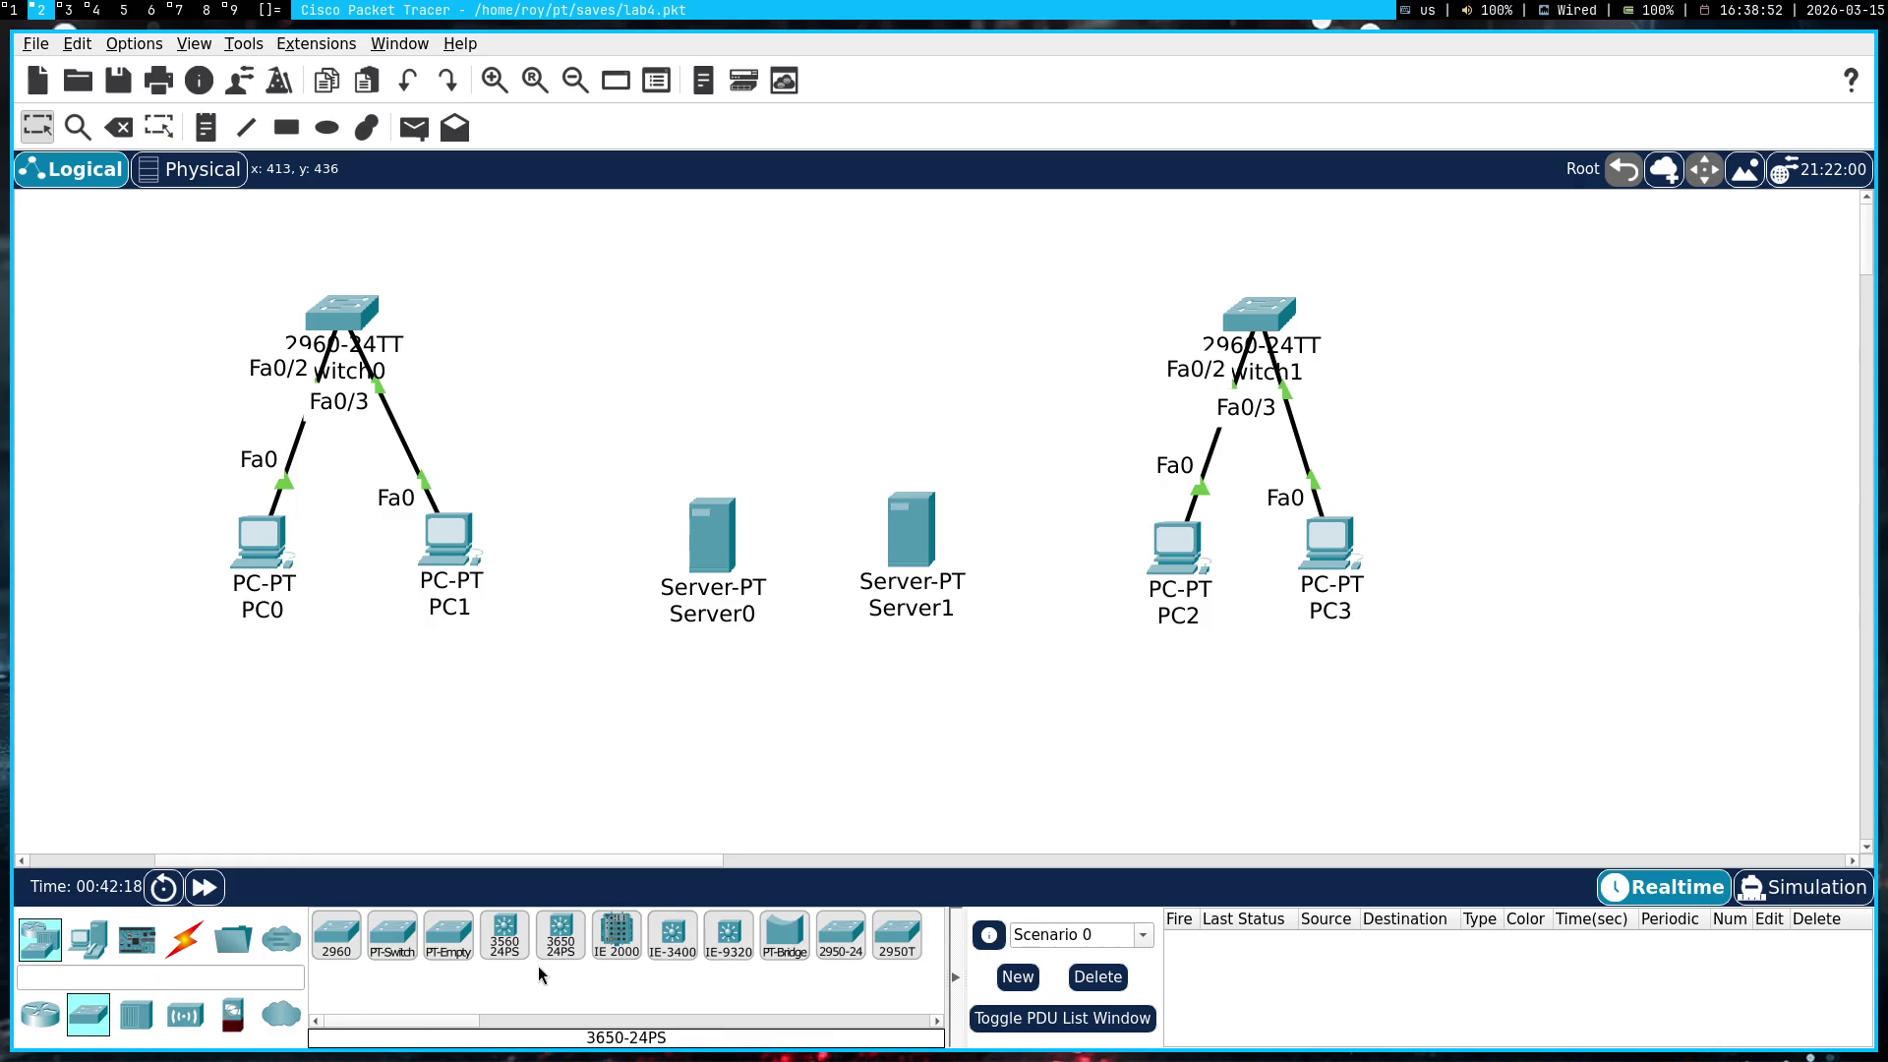
click(561, 936)
click(837, 325)
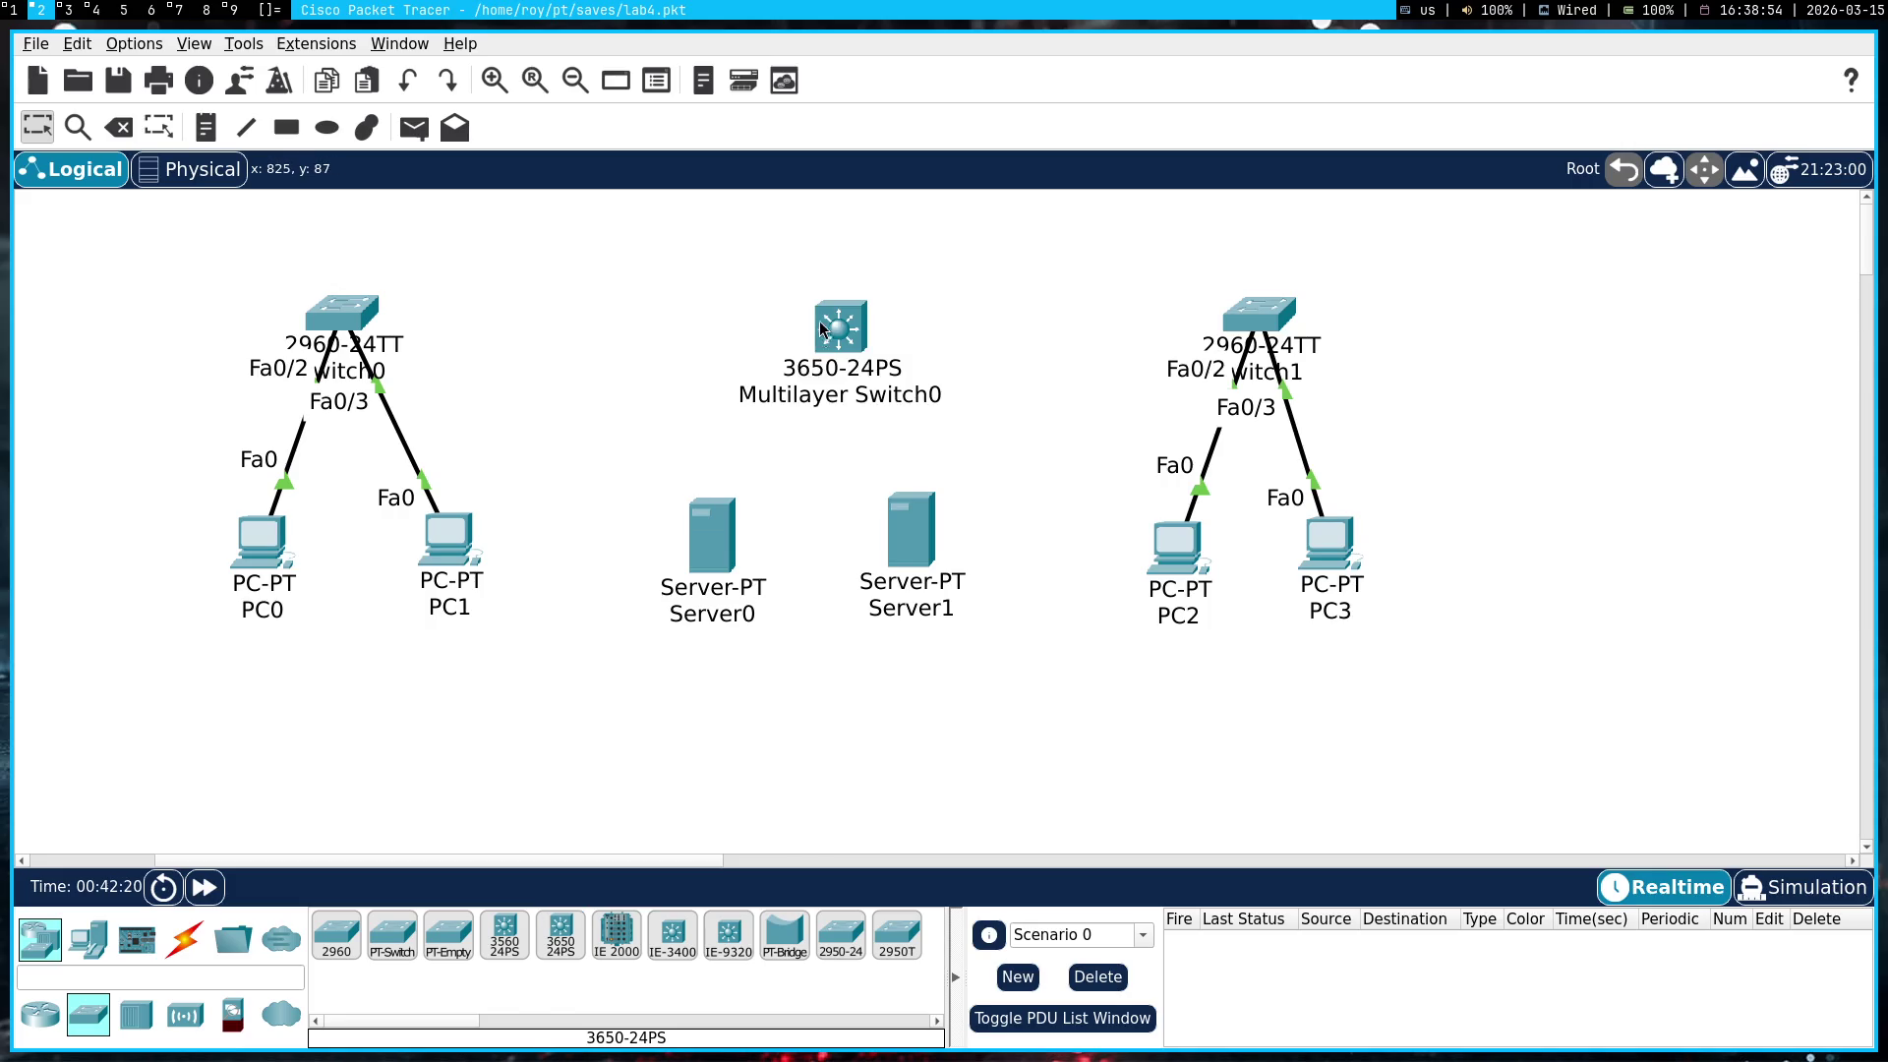
drag(842, 317, 825, 296)
Connect Server0 to the new 3650-24PS with a copper straight-through cable
click(184, 939)
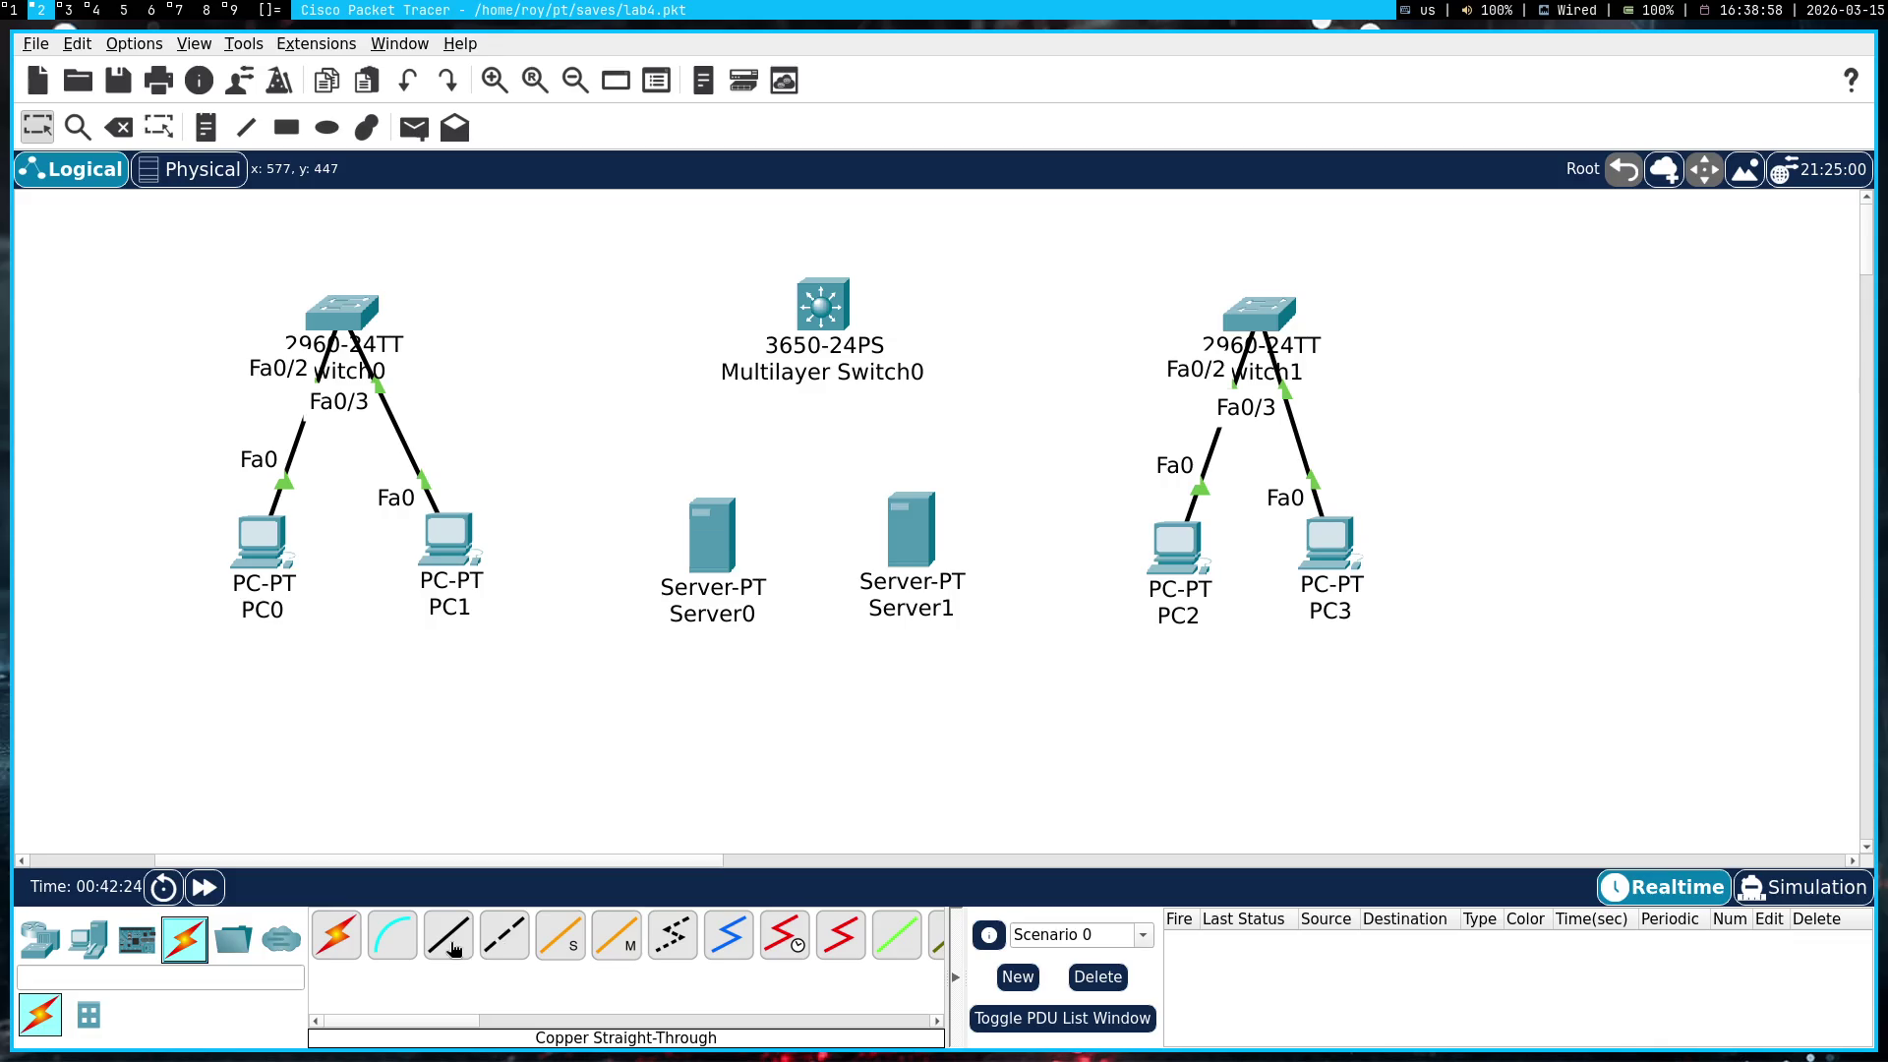
click(433, 947)
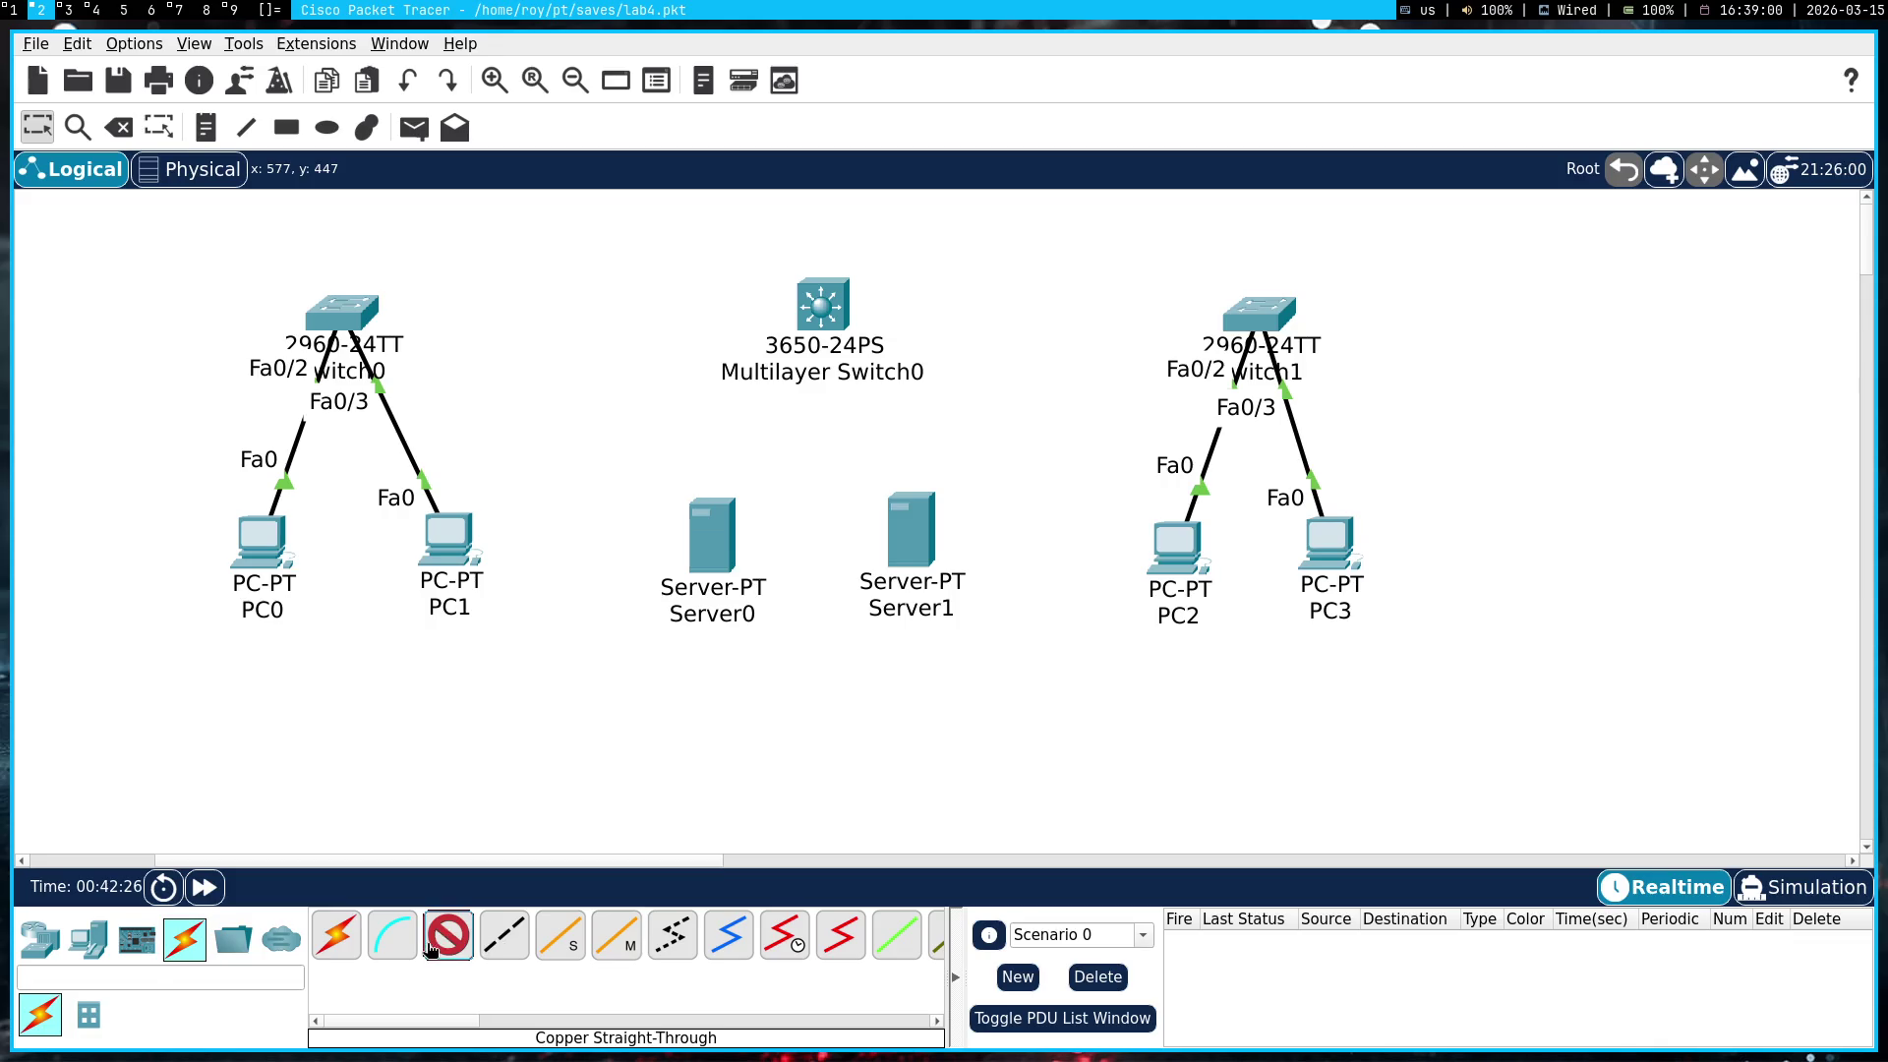
click(704, 554)
click(777, 552)
click(822, 311)
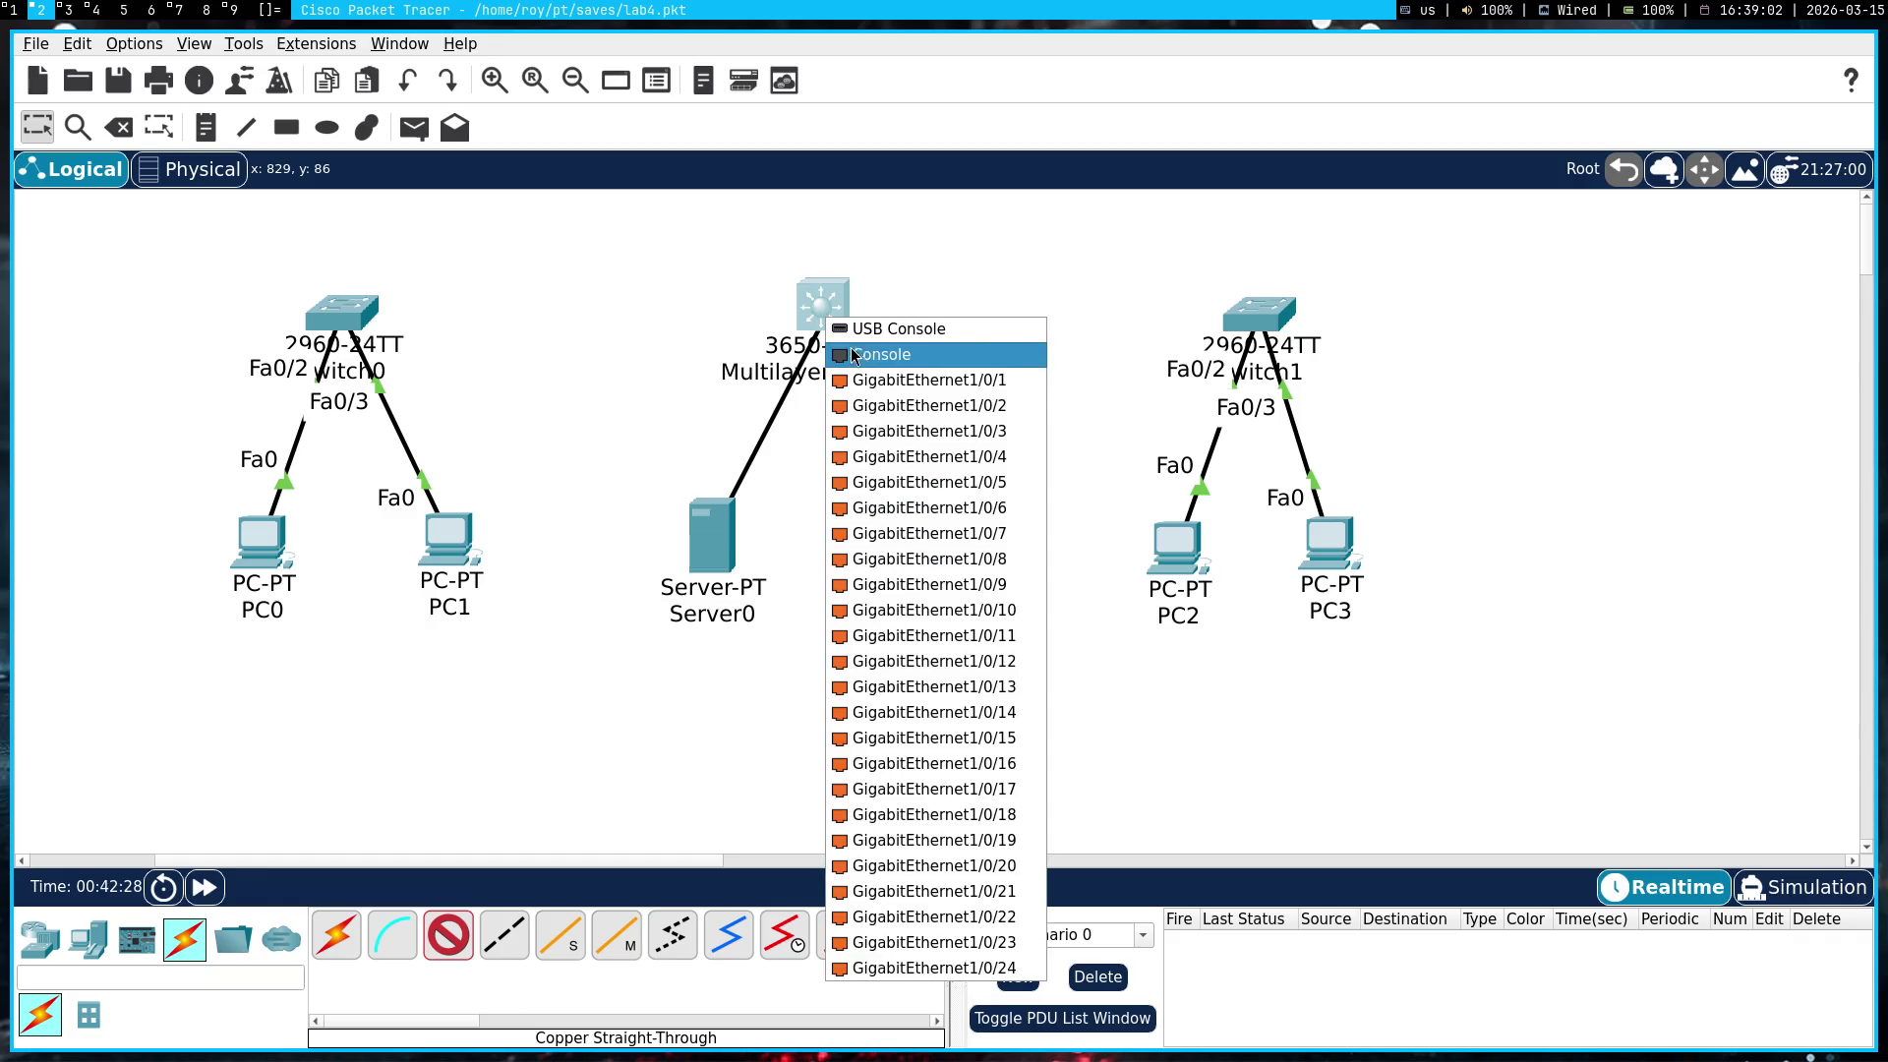
click(887, 387)
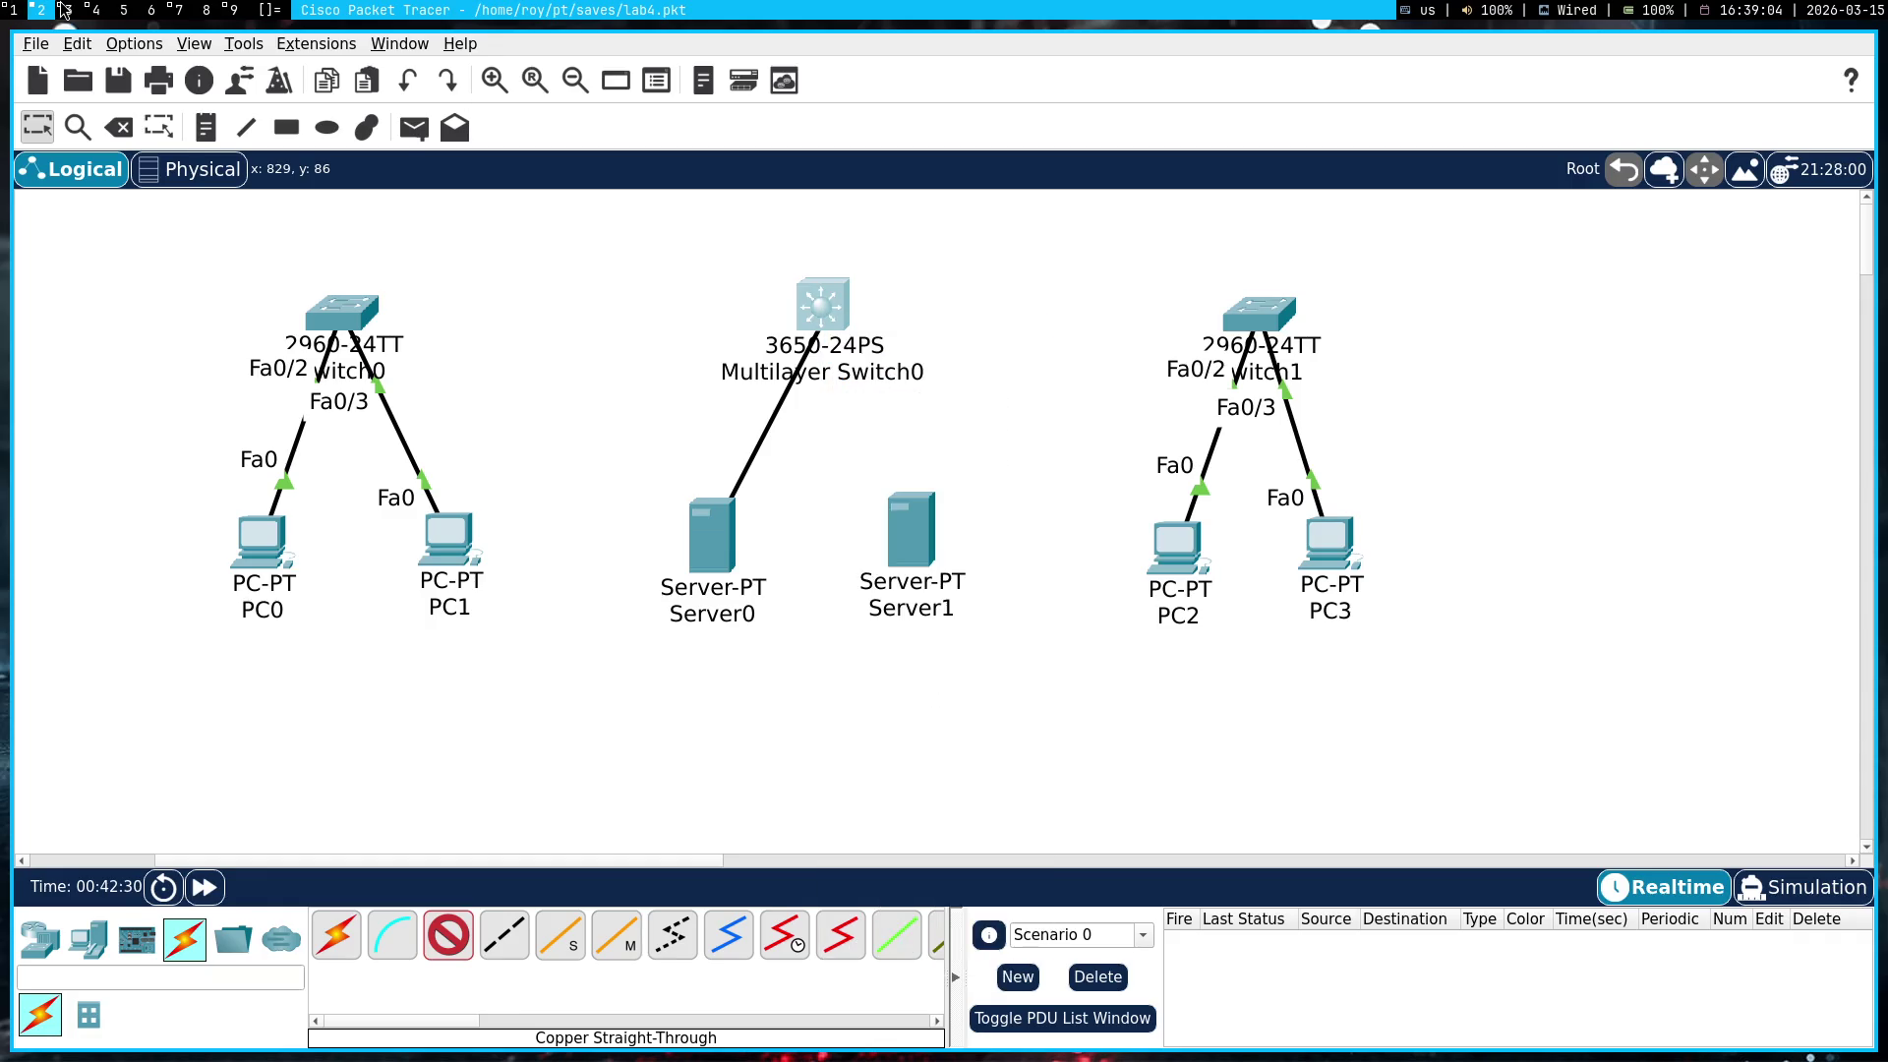
Cable Server0 to Gig1/0/4 and Server1's FastEthernet0 to Gig1/0/5 on the 3650
click(65, 9)
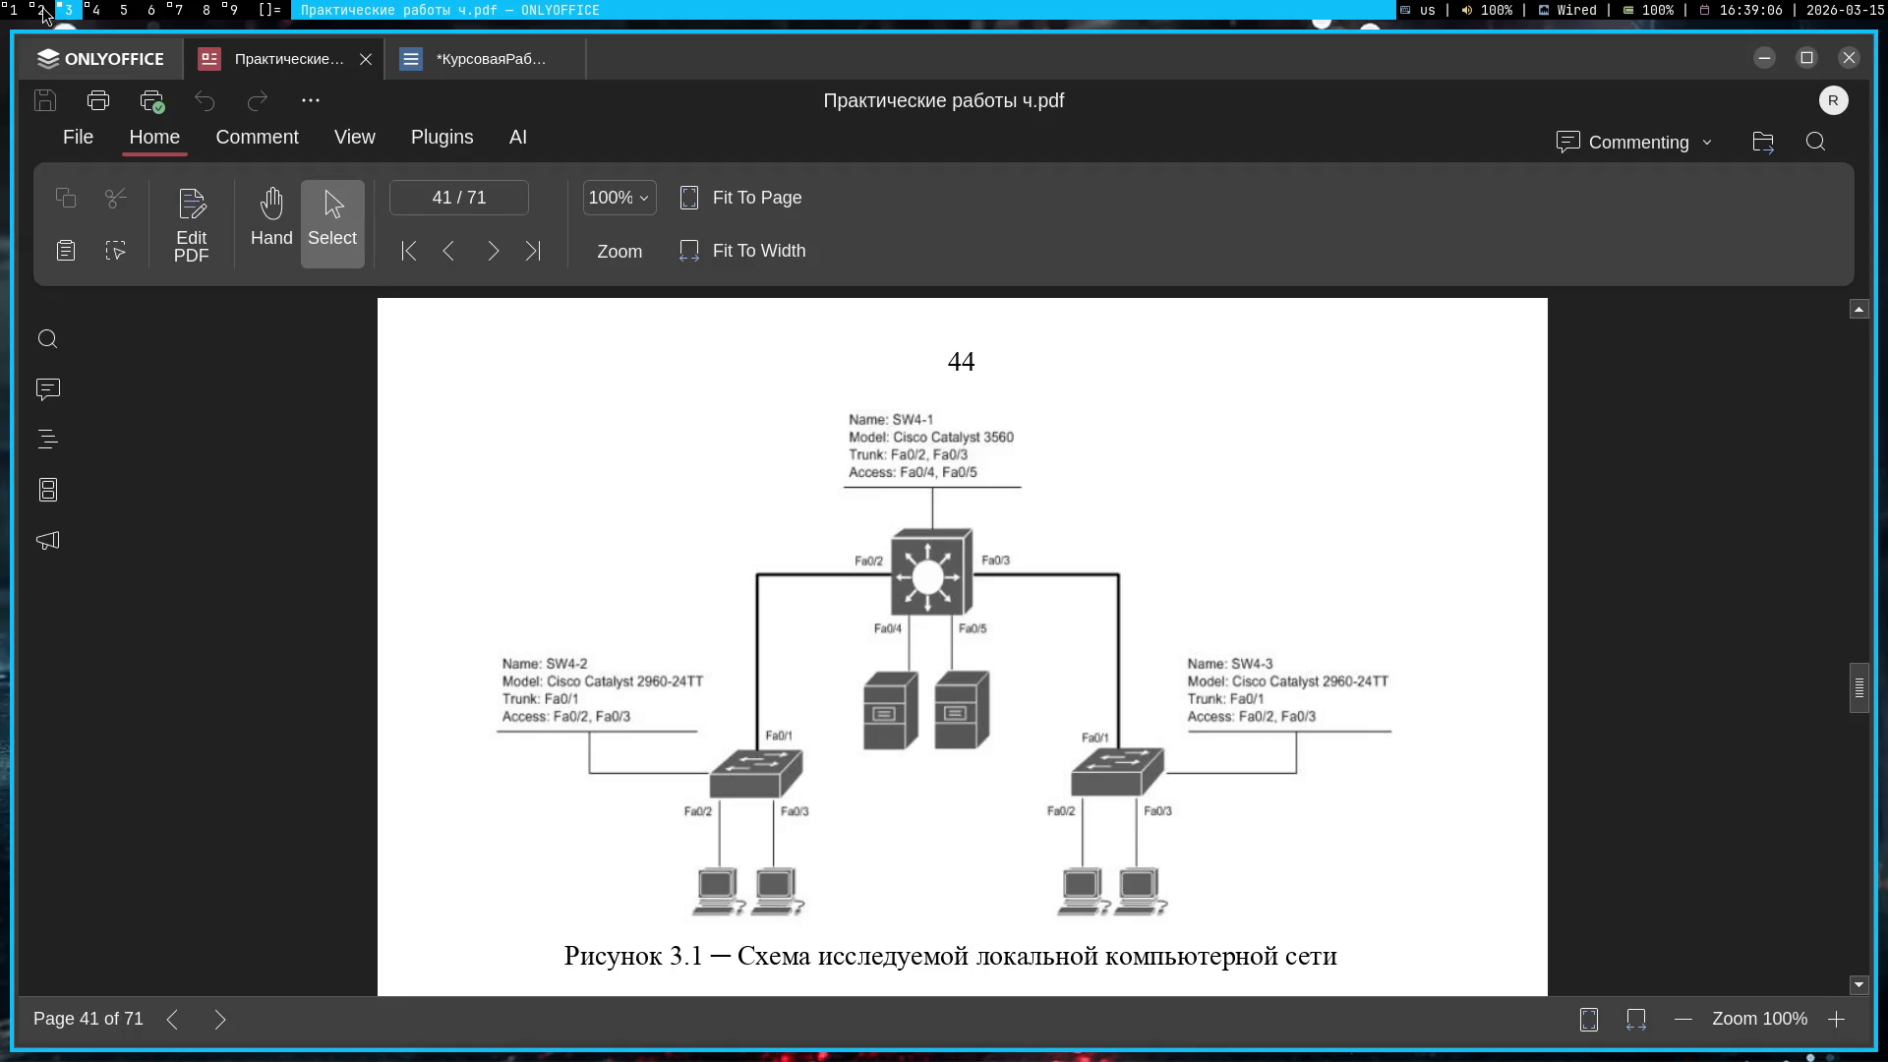
click(41, 9)
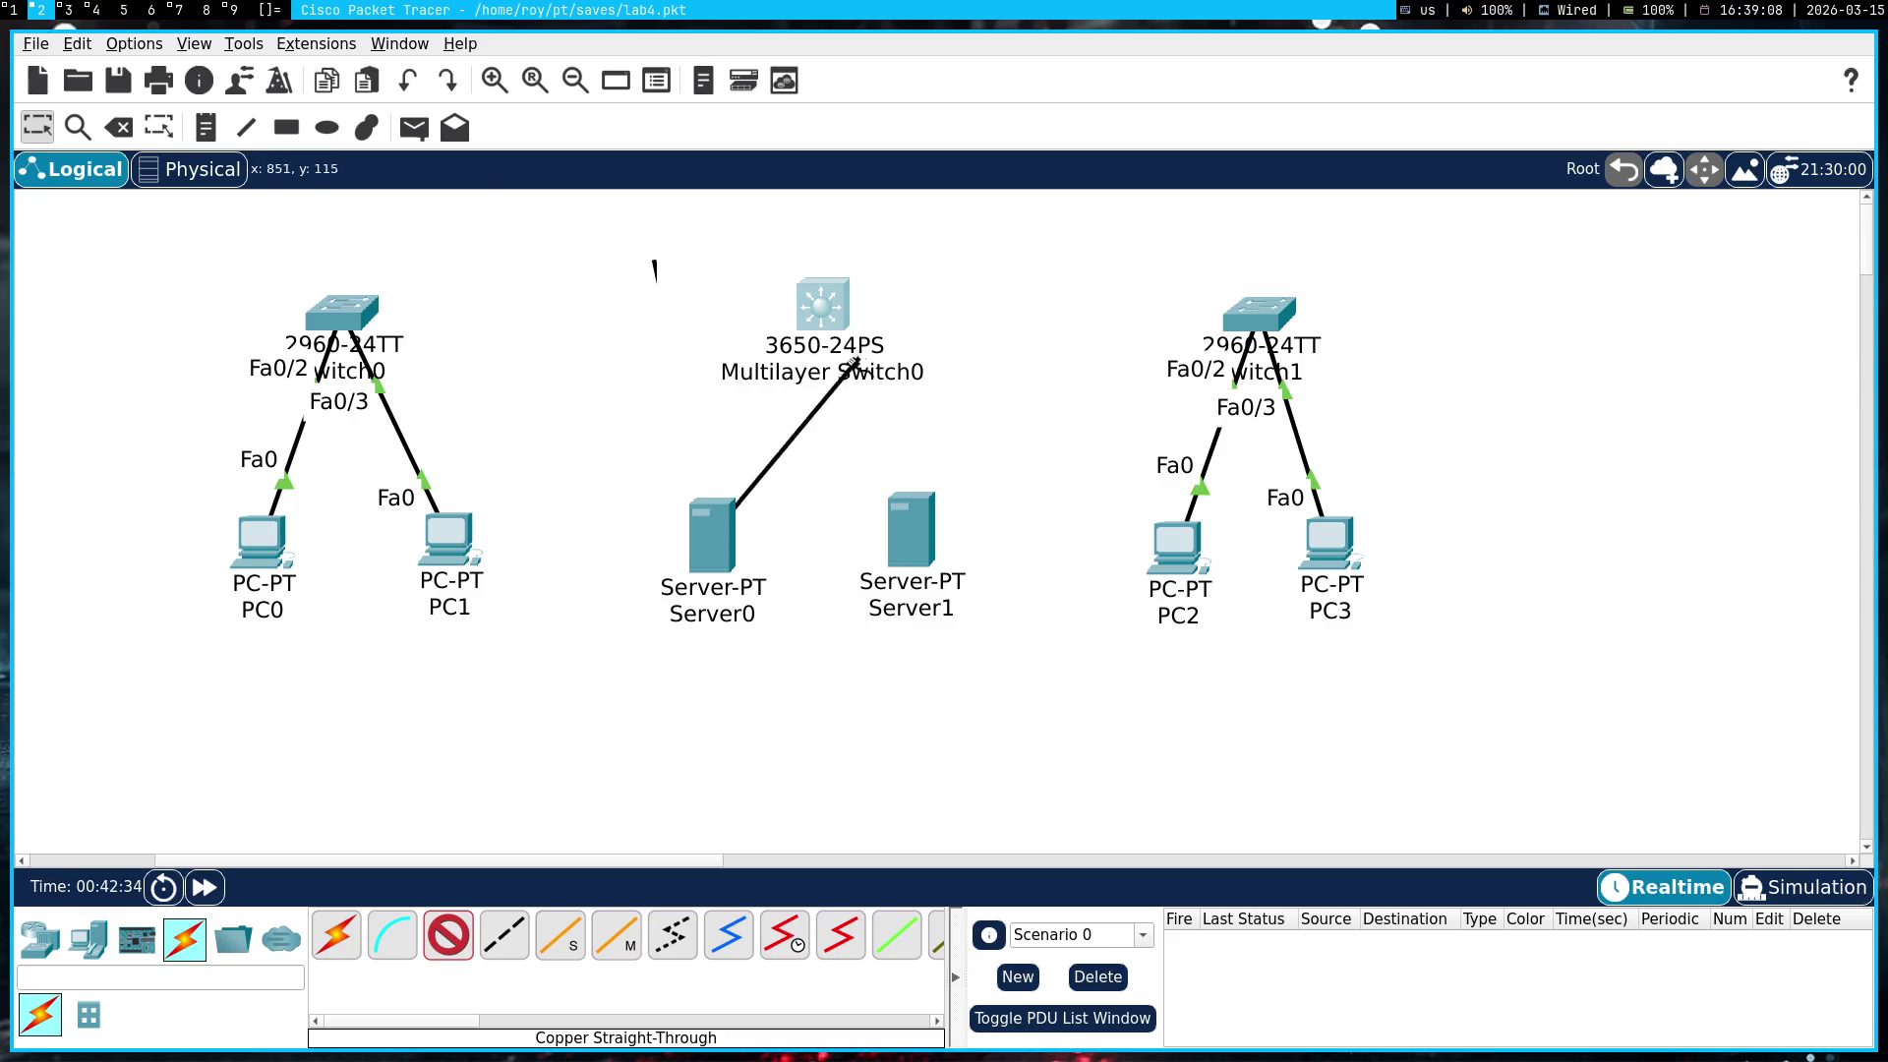
click(821, 307)
click(918, 444)
click(905, 531)
click(983, 544)
click(823, 304)
click(934, 452)
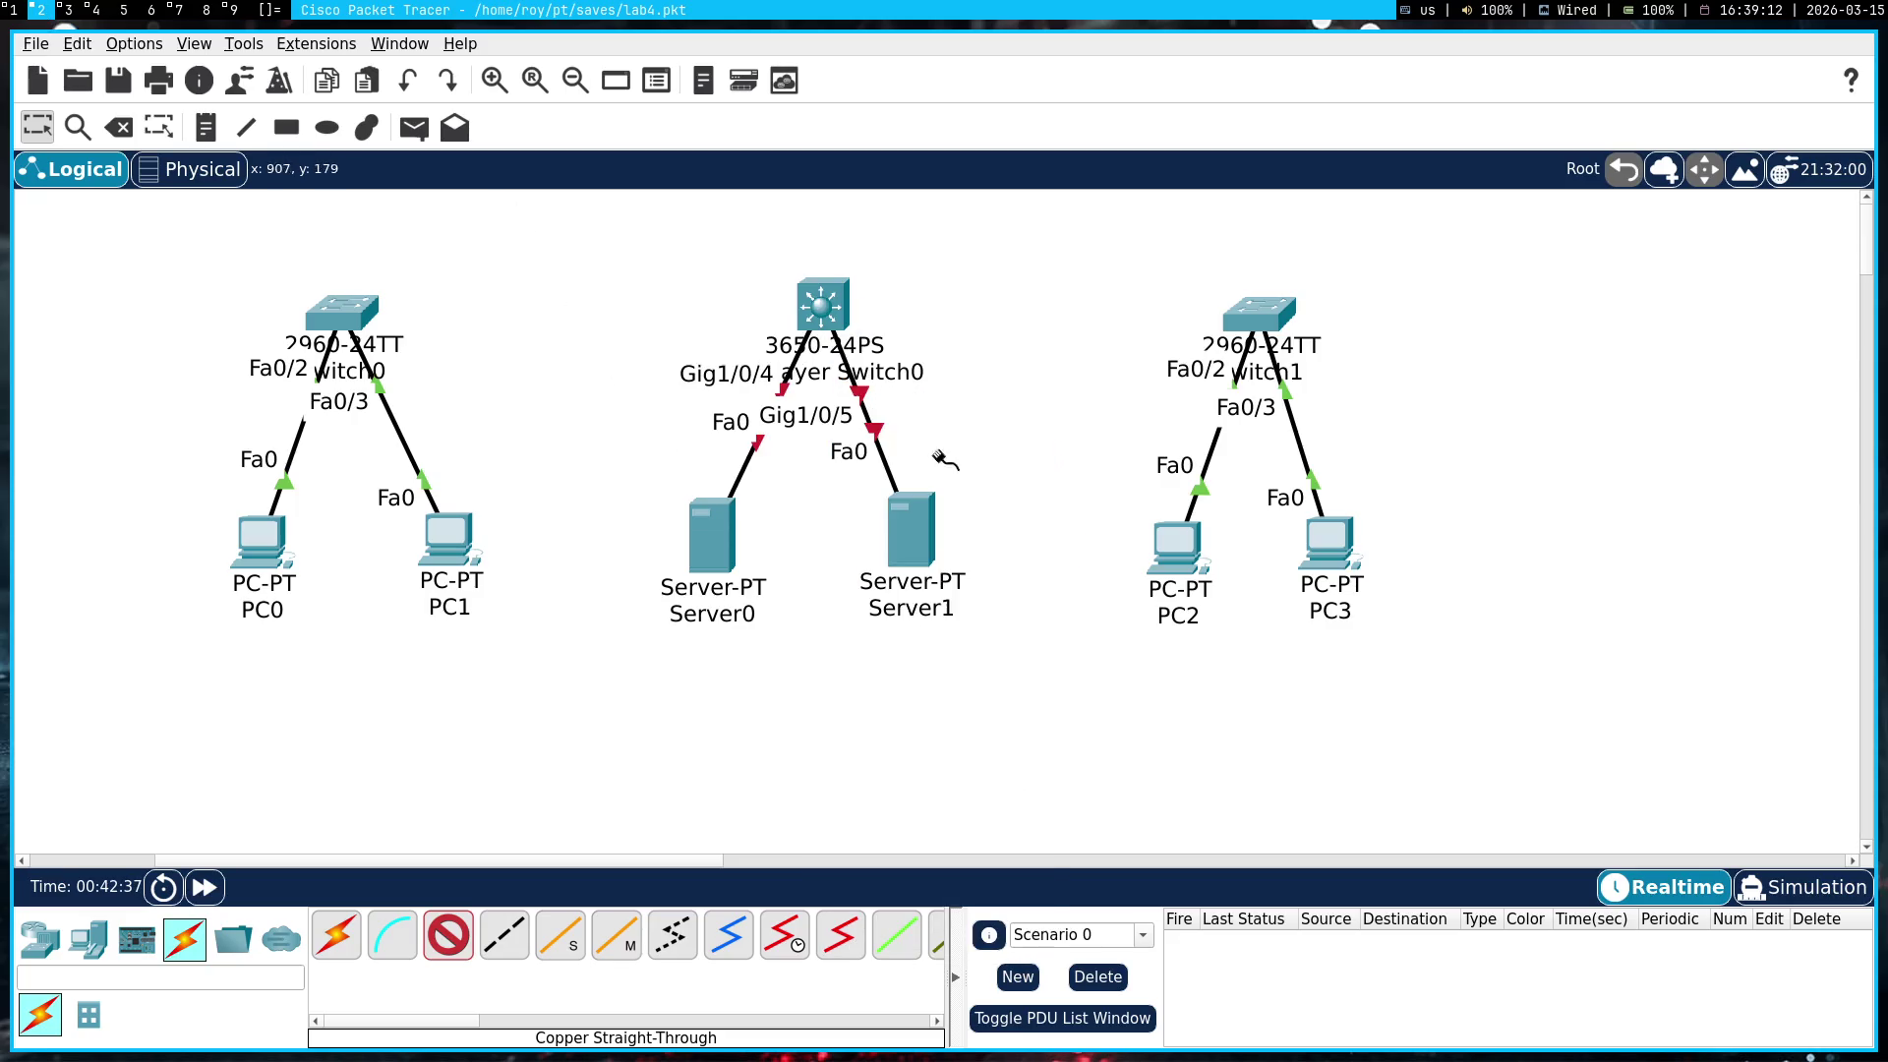
Link the 3650's Gig1/0/3 to Switch1's Fa0/4
click(810, 312)
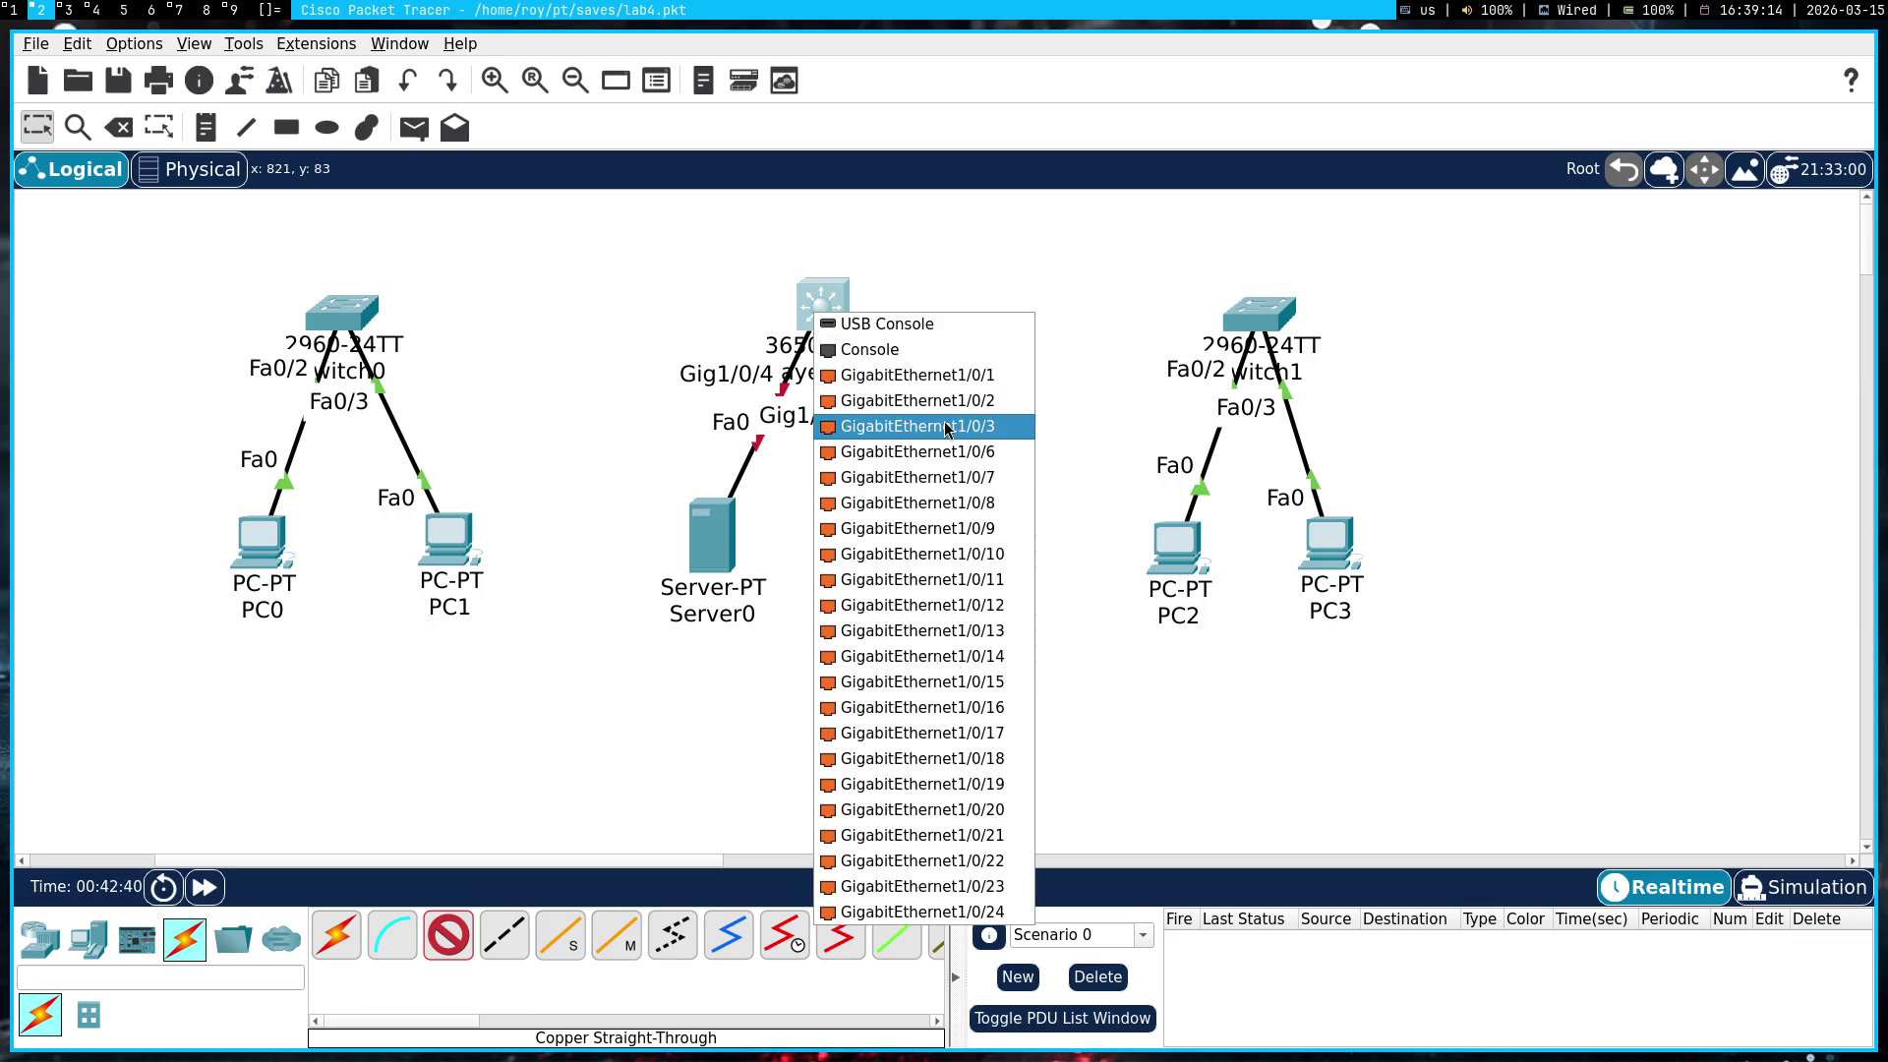
click(945, 429)
click(1249, 312)
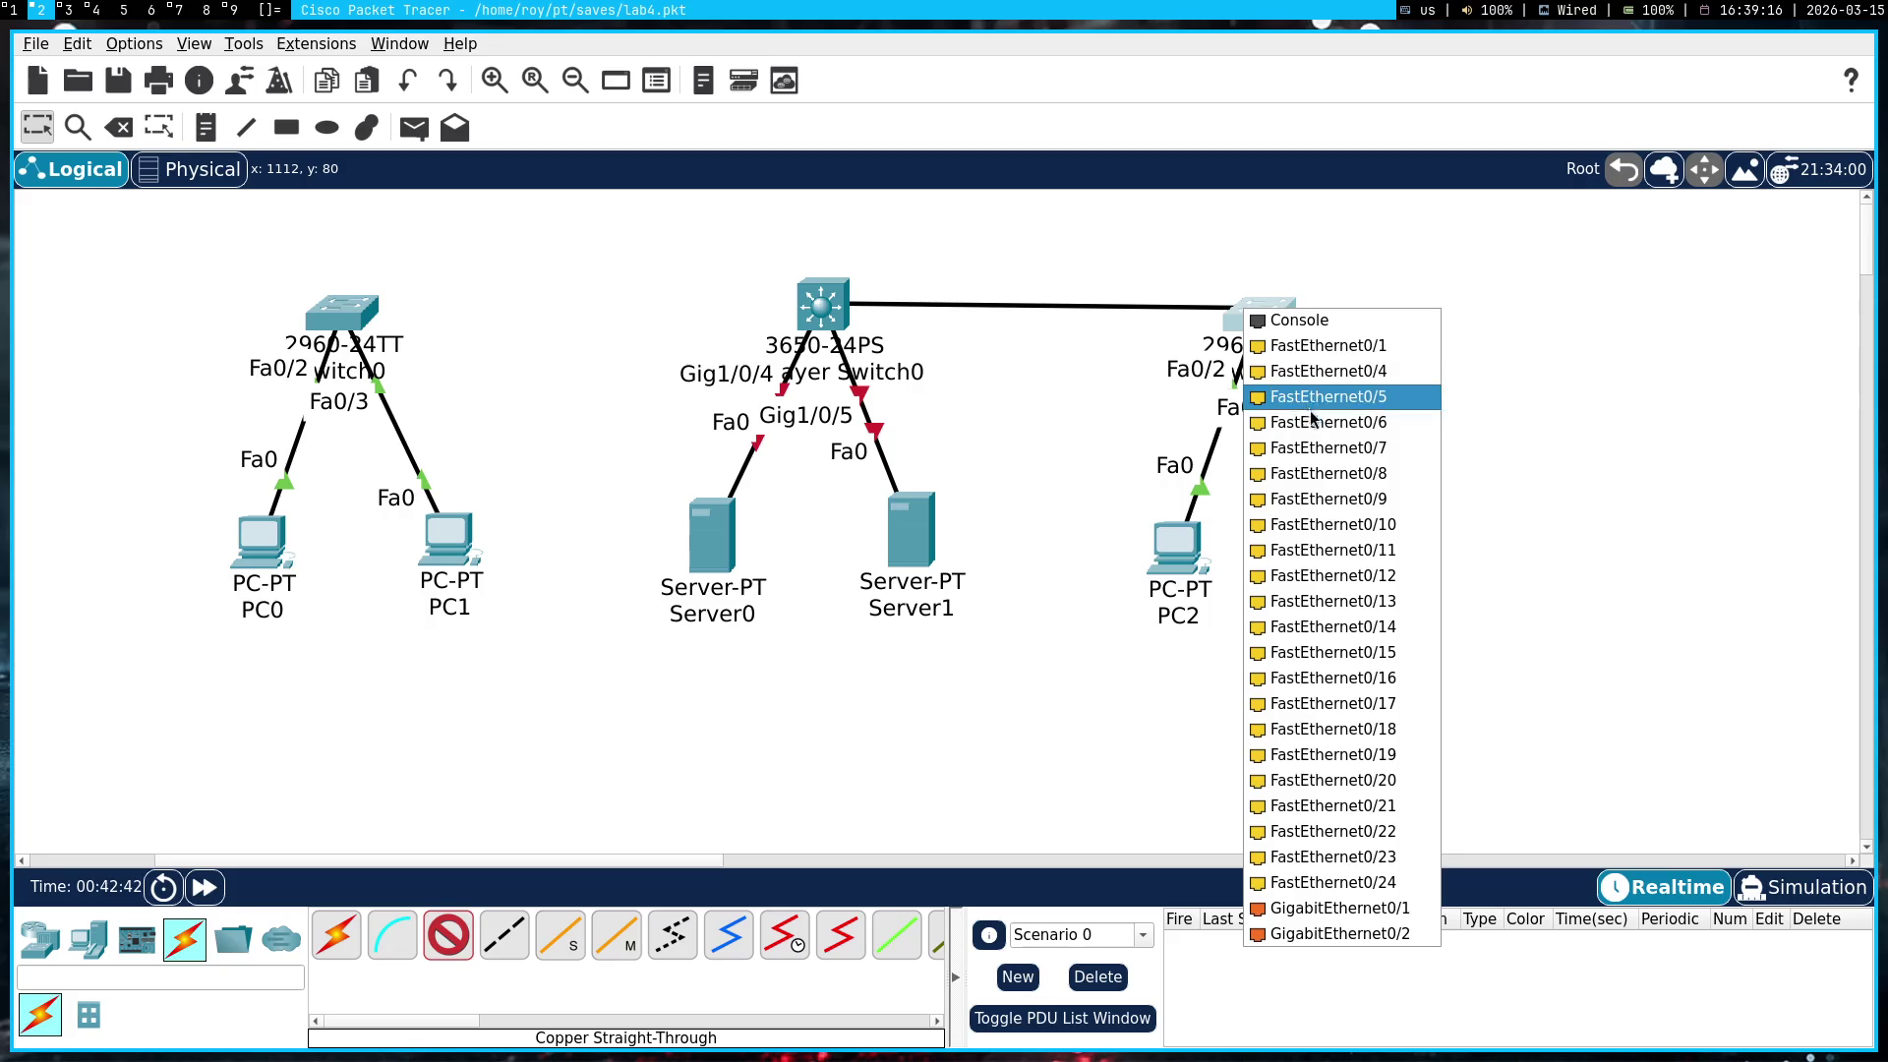
click(1308, 371)
Link the 3650's Gig1/0/2 to Switch0's Fa0/1, checking the lab diagram for the port
click(94, 10)
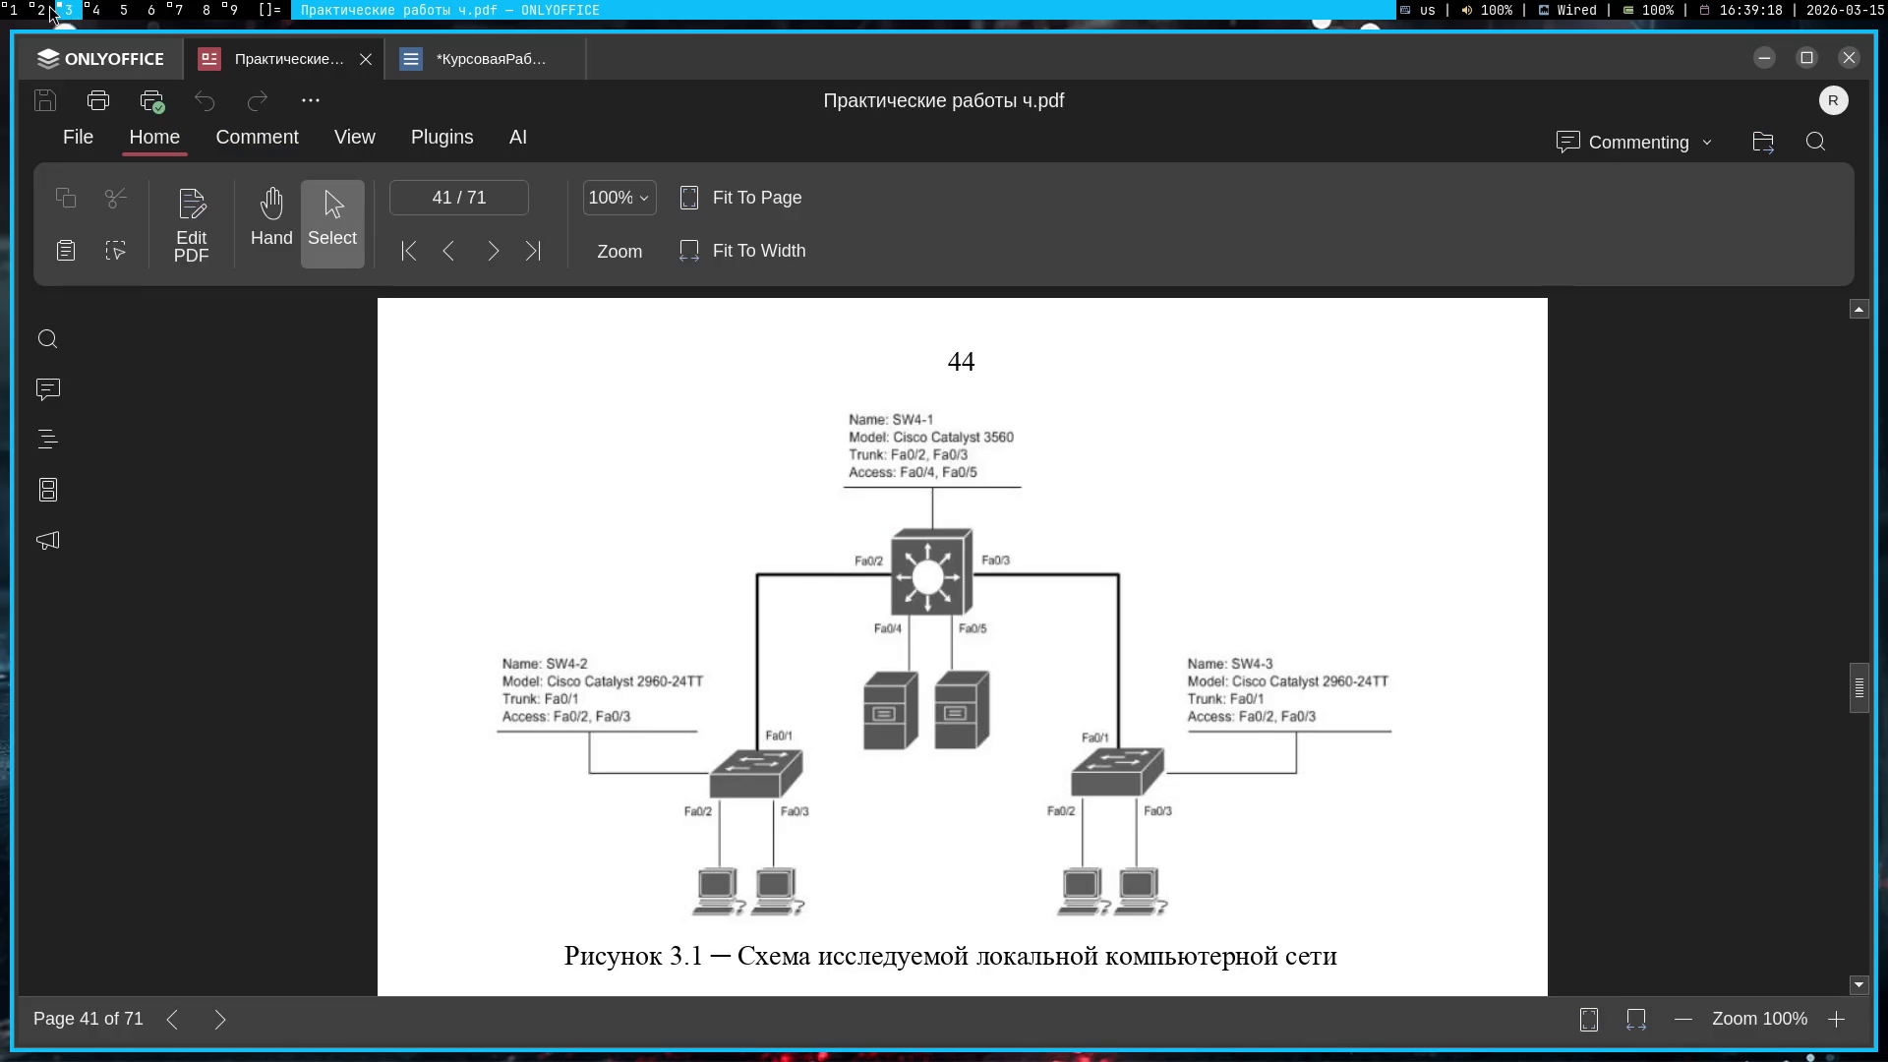
key(super+2)
click(823, 295)
click(915, 381)
click(349, 315)
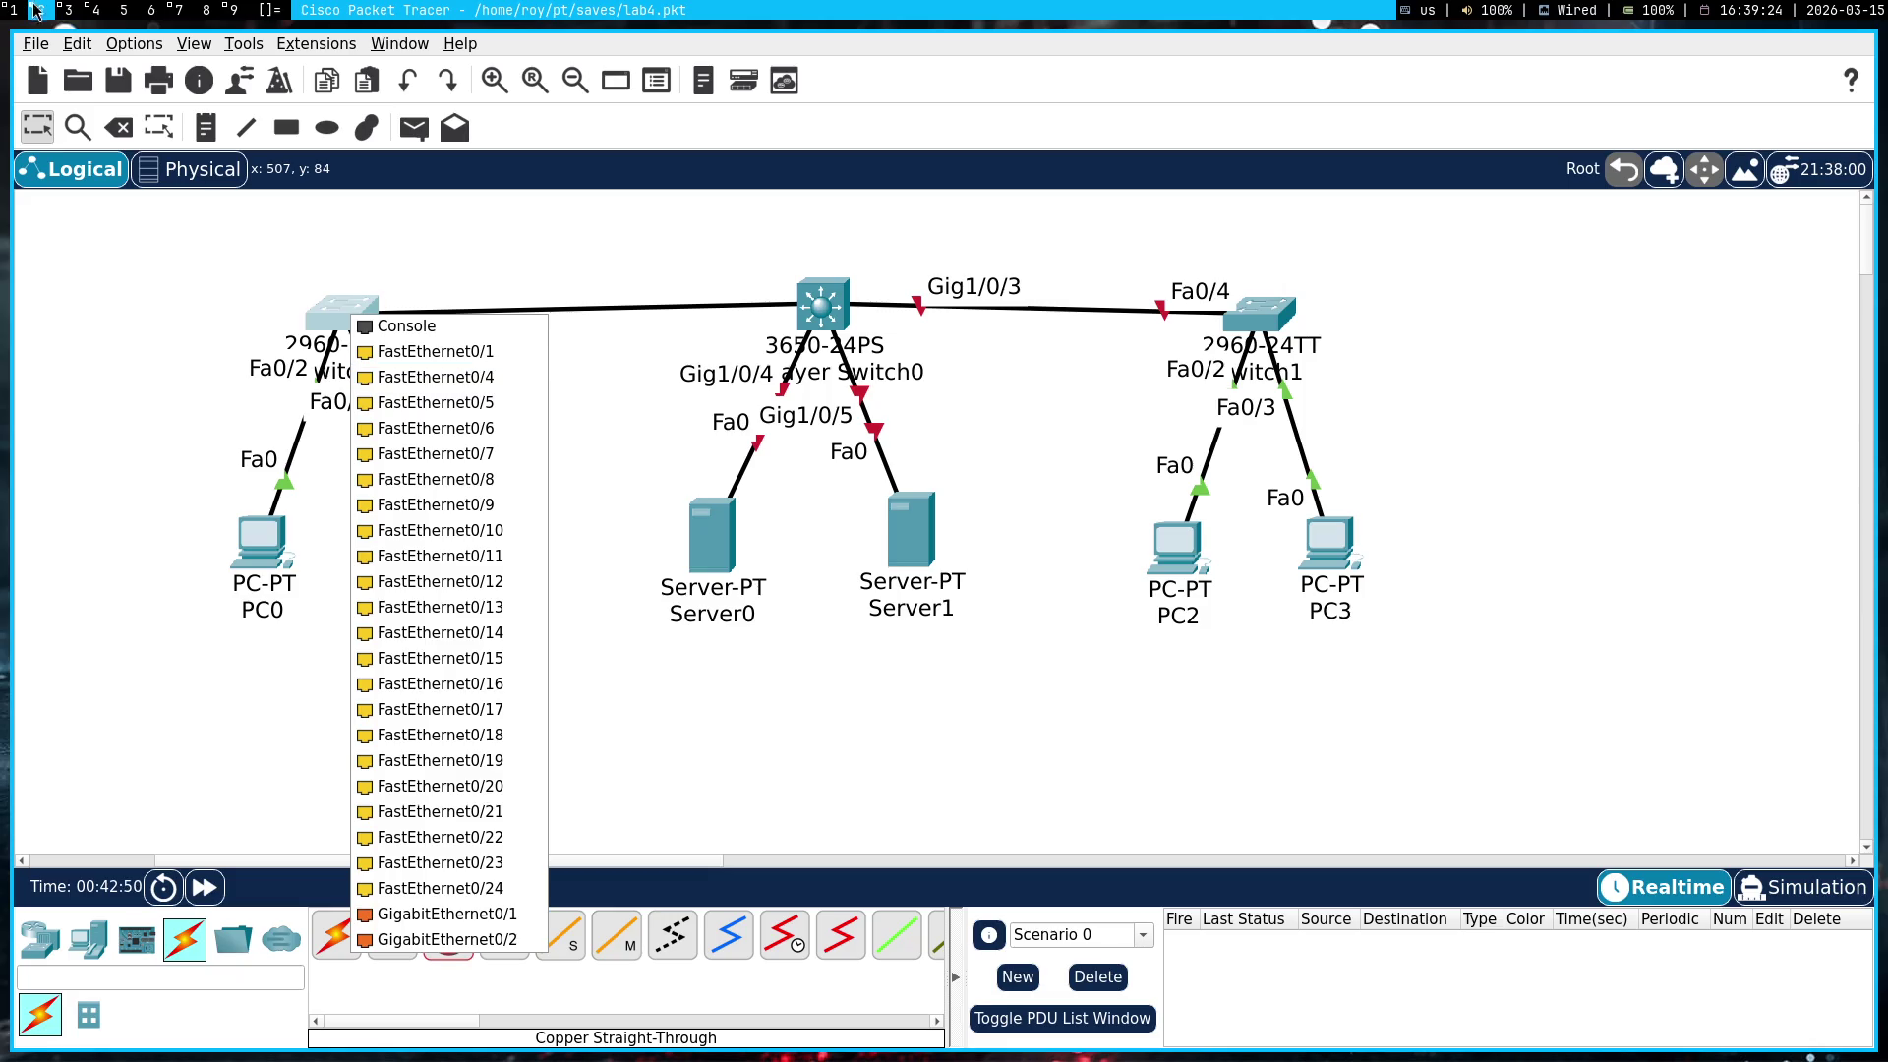
click(38, 10)
click(38, 10)
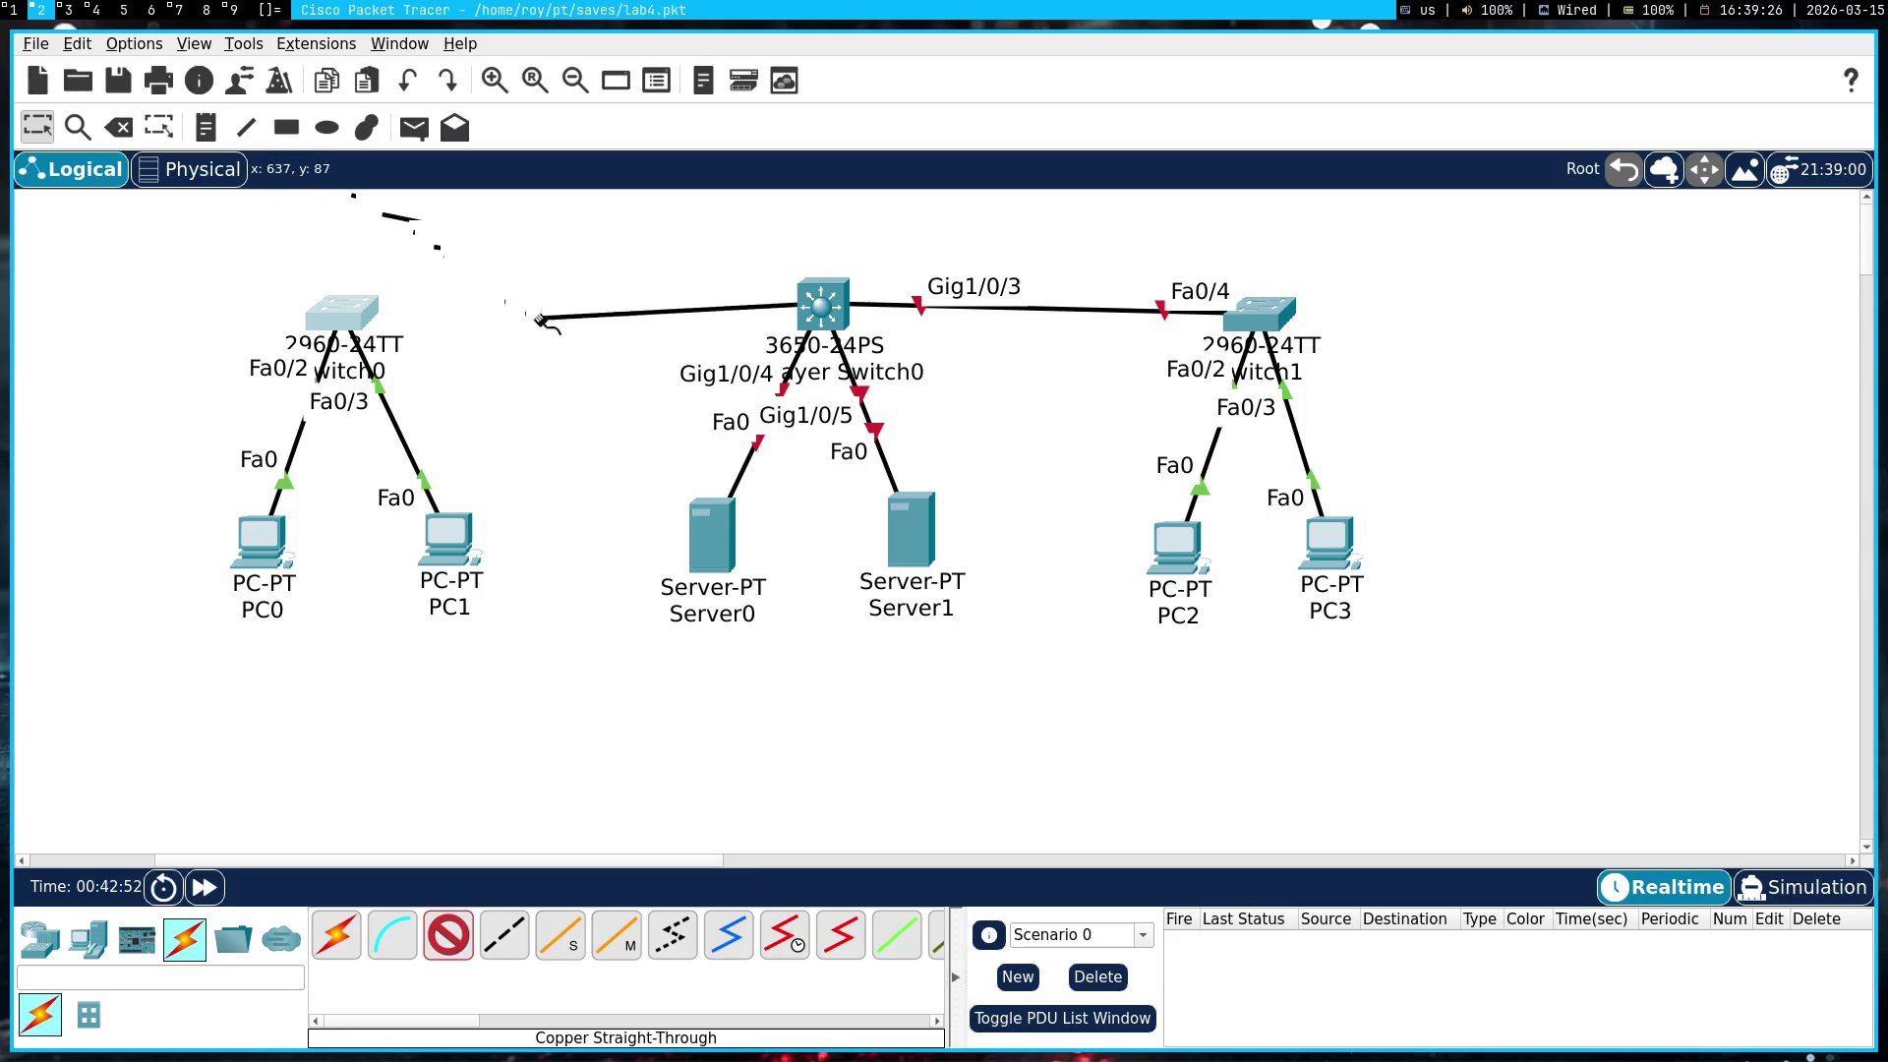
click(346, 313)
click(423, 341)
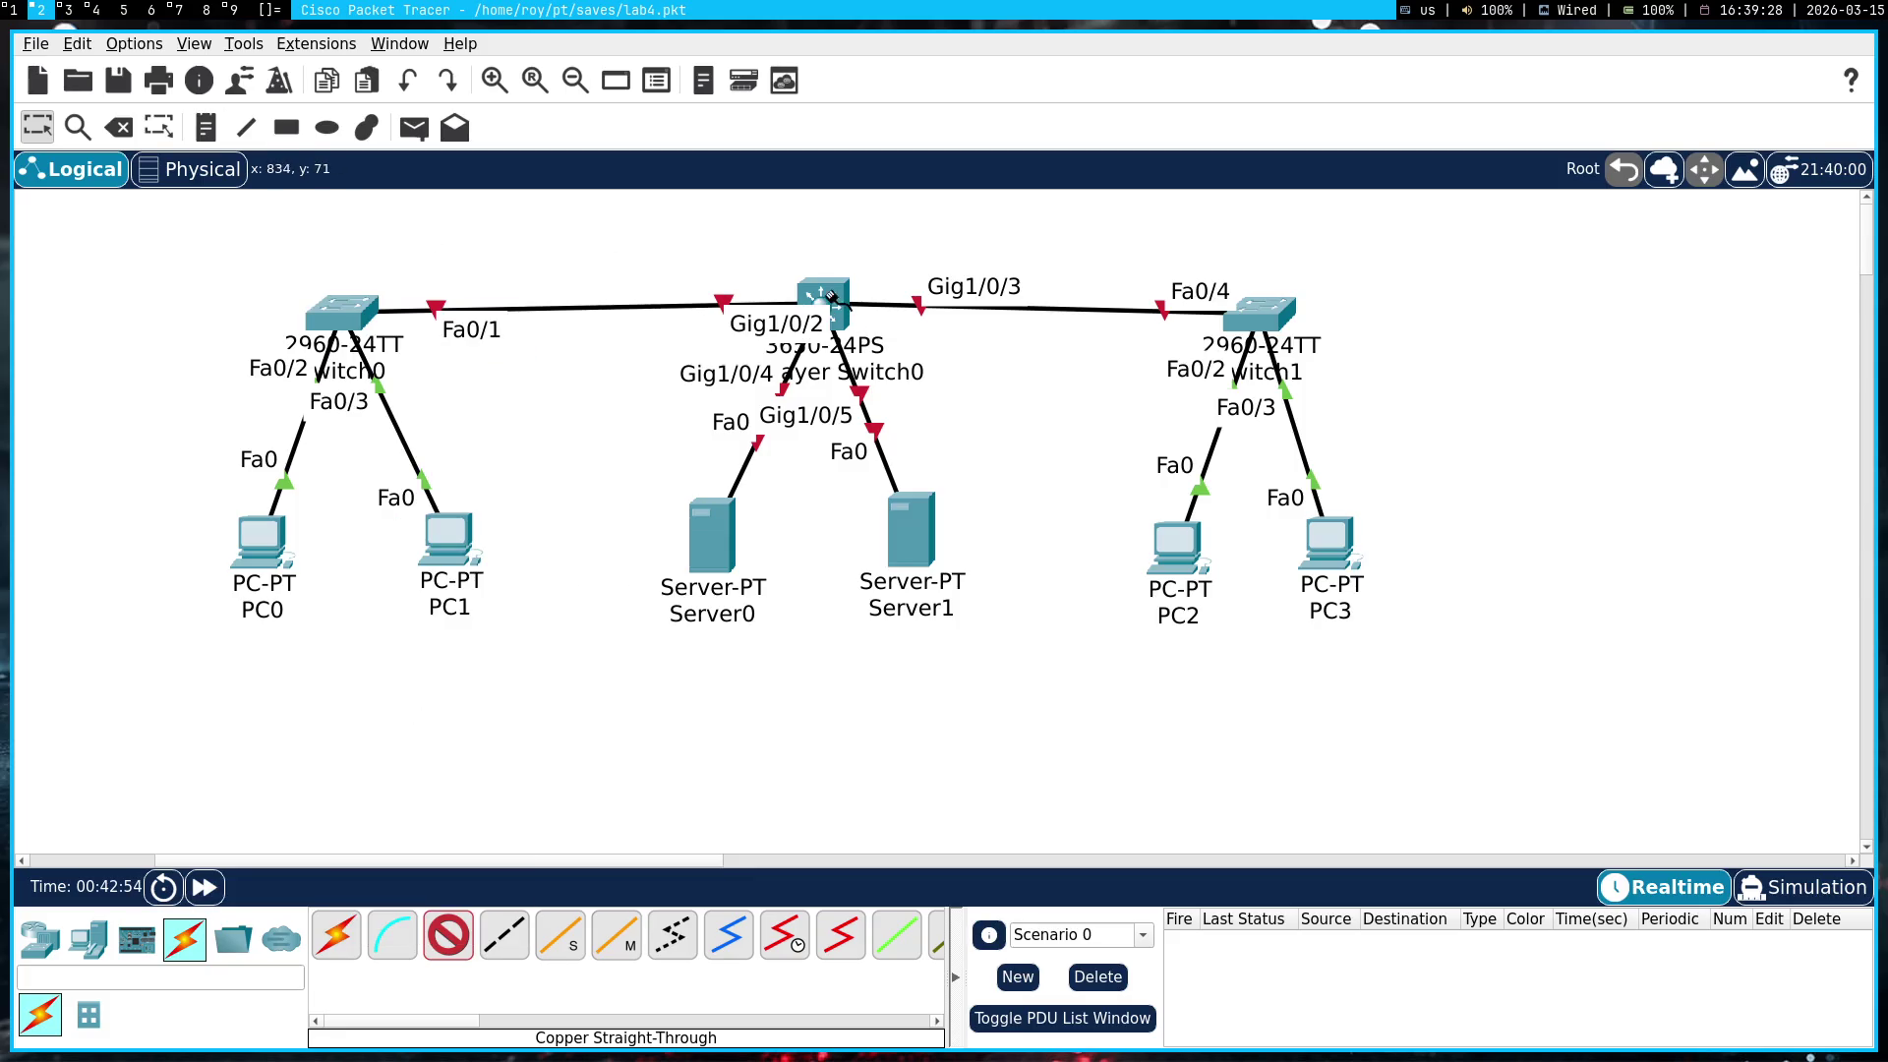
Nudge the 3650 slightly down, recheck the lab diagram, and open Server0's settings
key(Escape)
drag(820, 327, 820, 338)
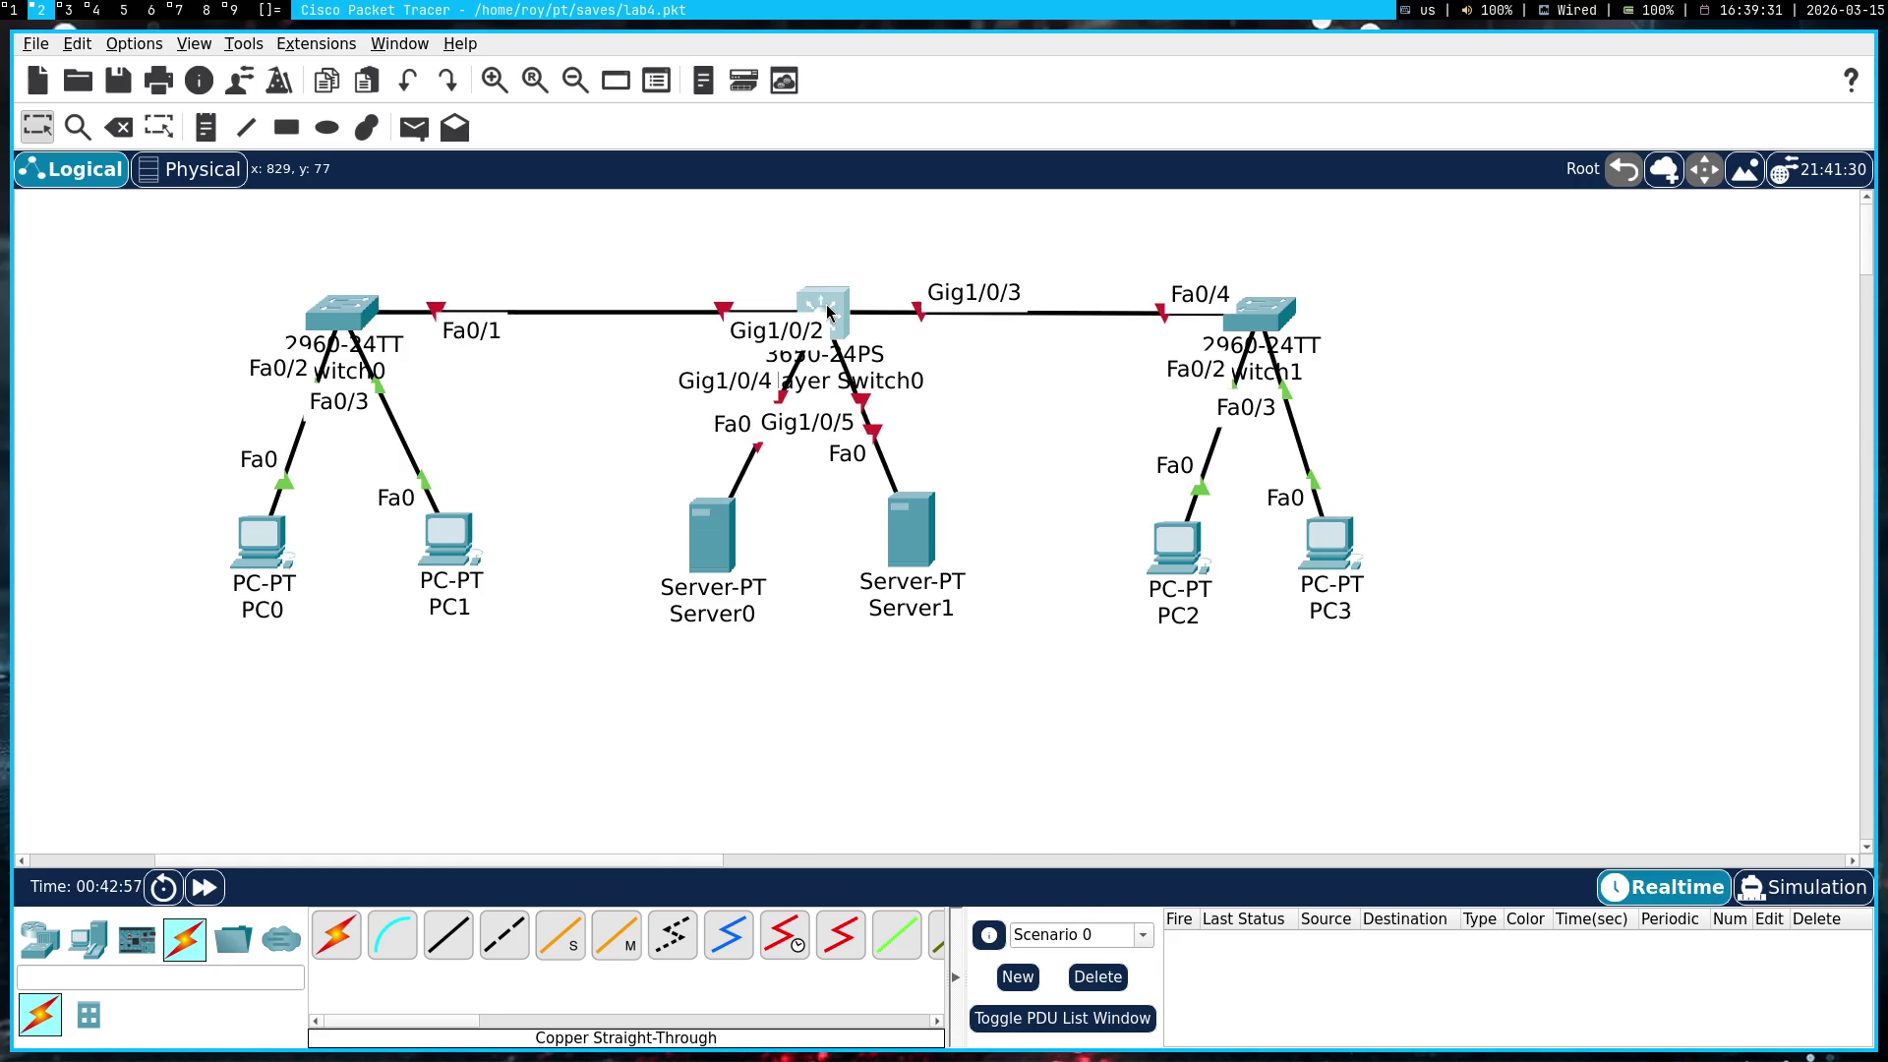
click(664, 402)
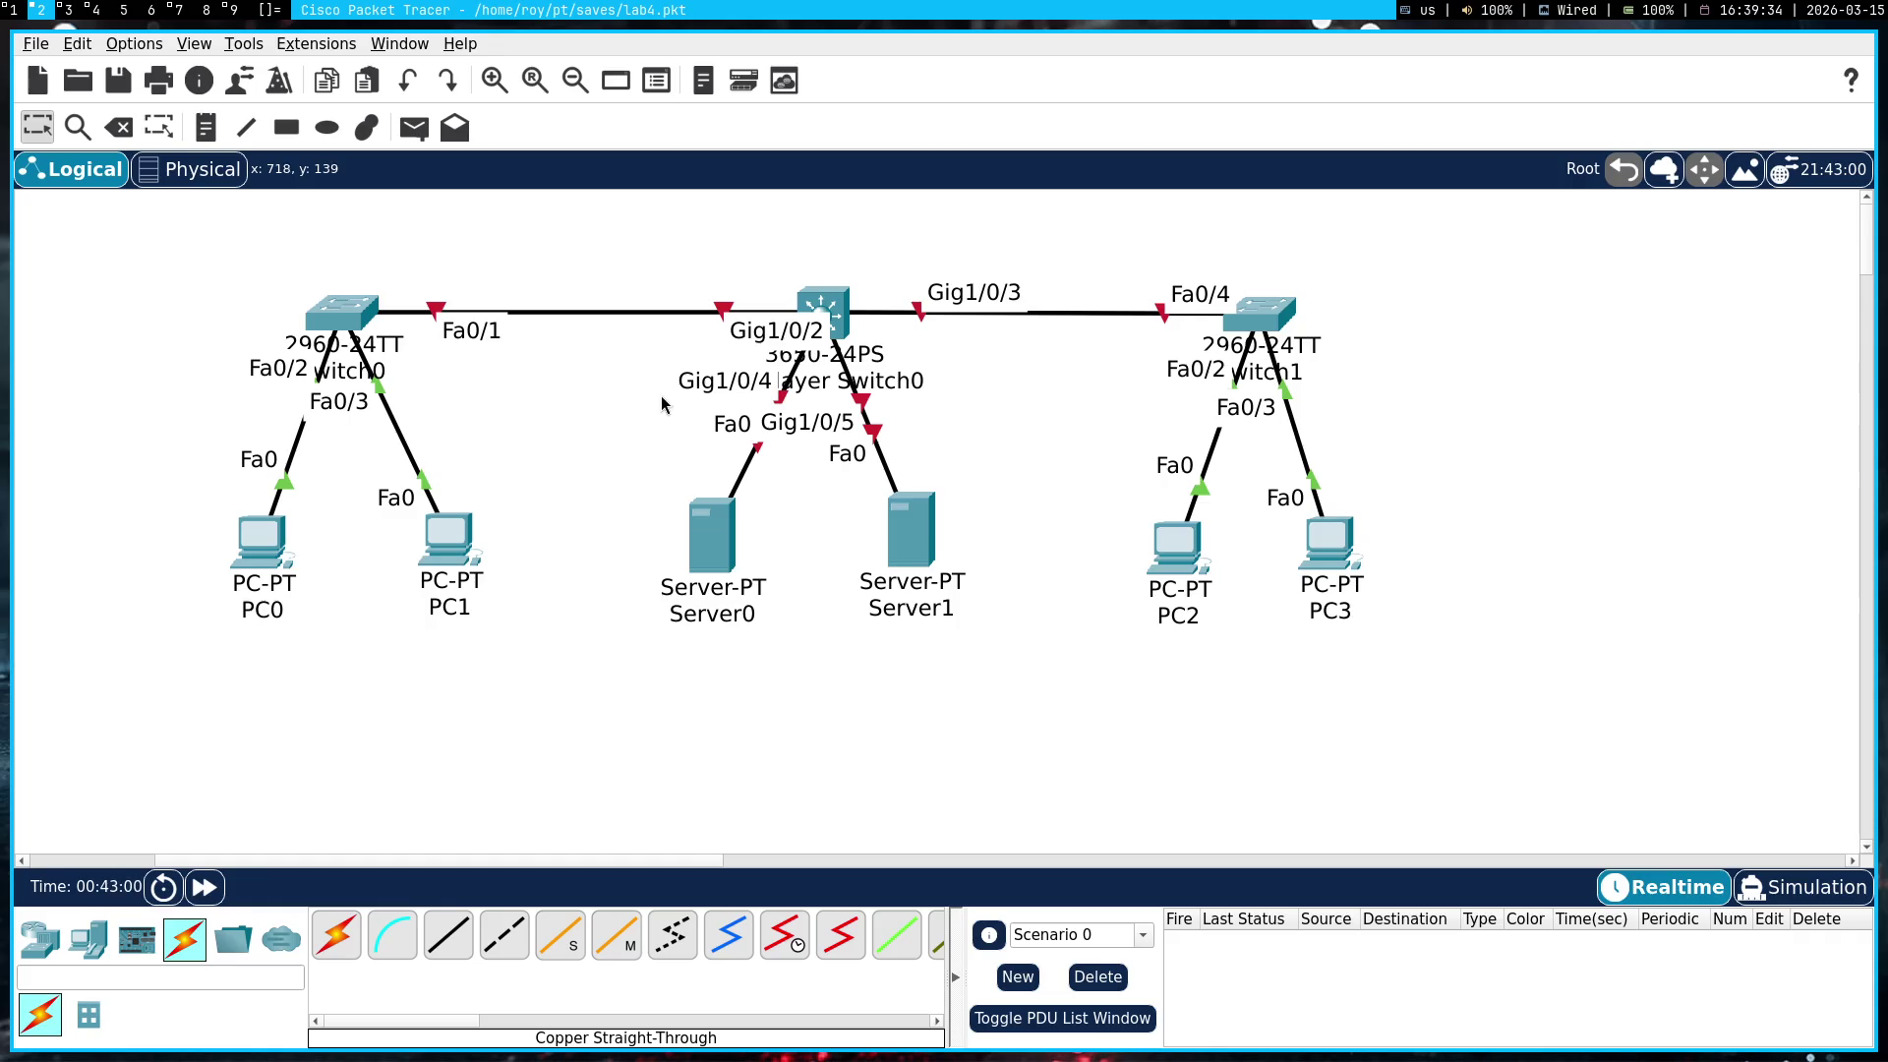
mouse_move(1697, 677)
mouse_down()
mouse_move(92, 242)
mouse_move(197, 284)
mouse_up()
key(super+3)
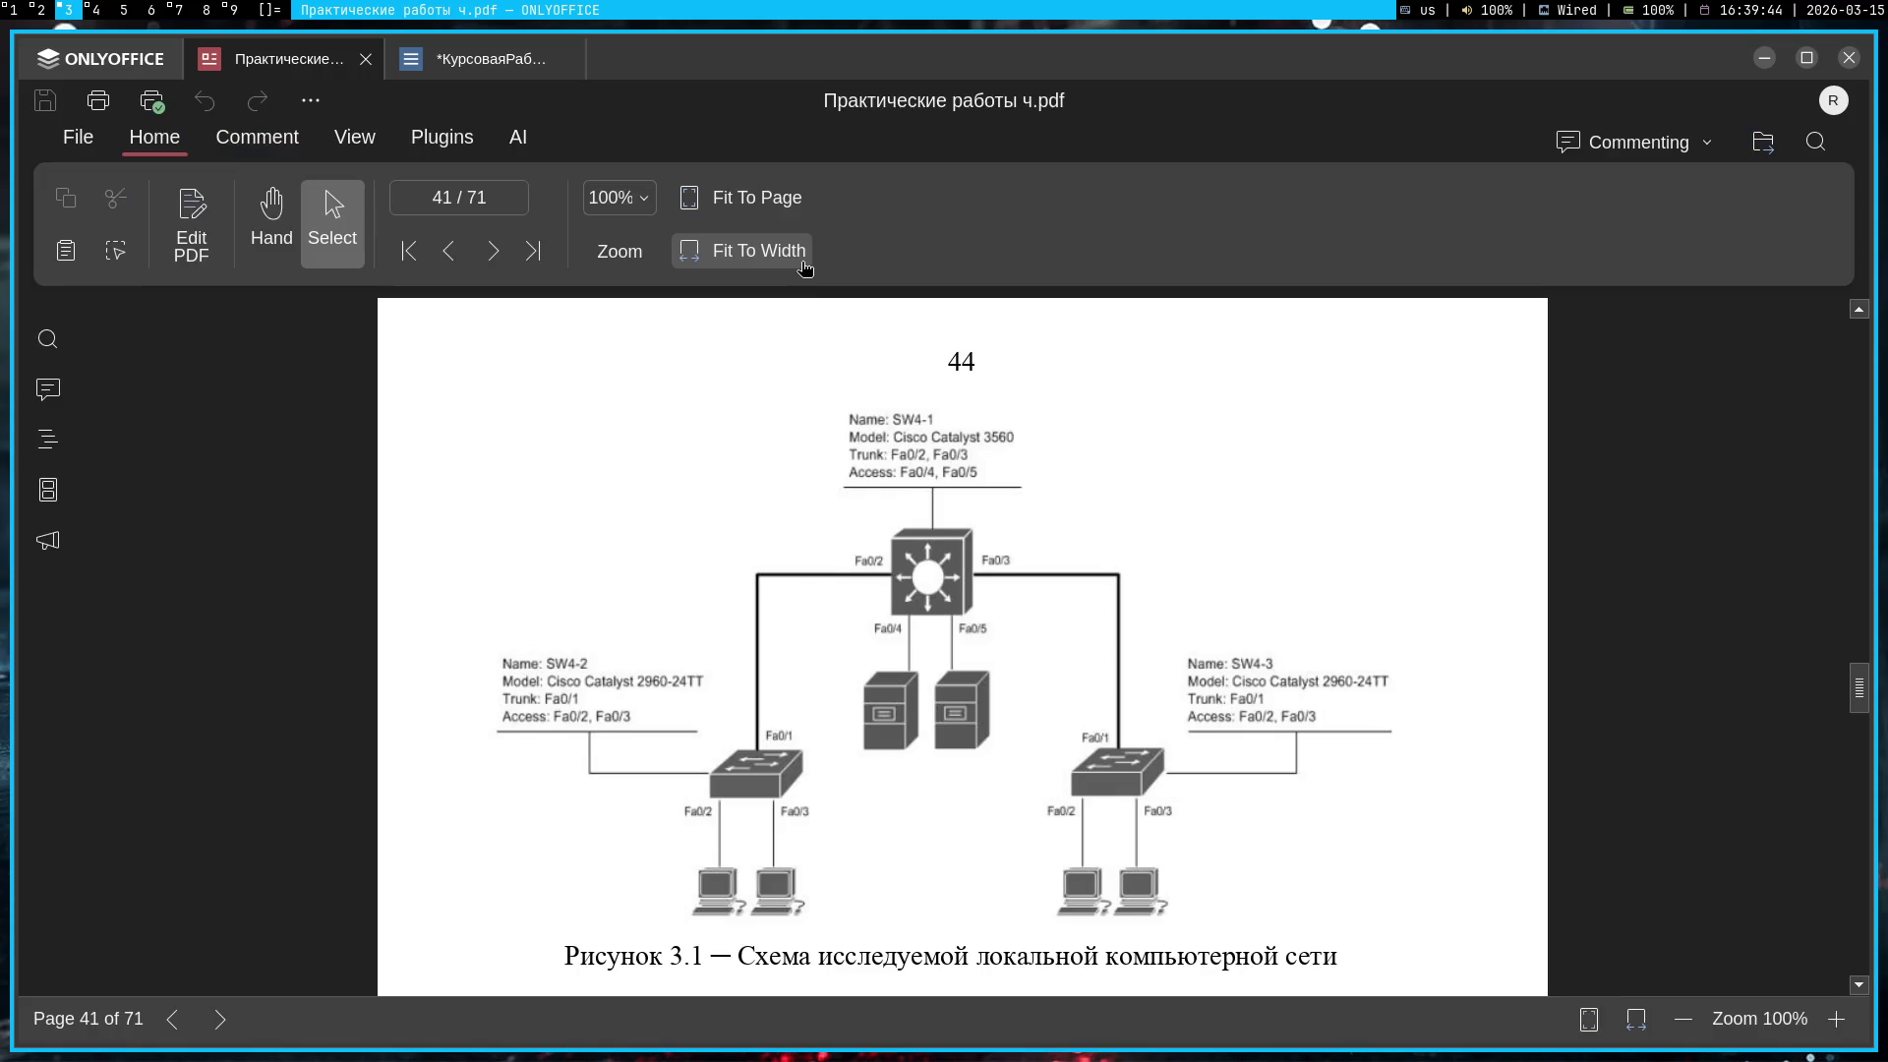
key(super+1)
key(super+2)
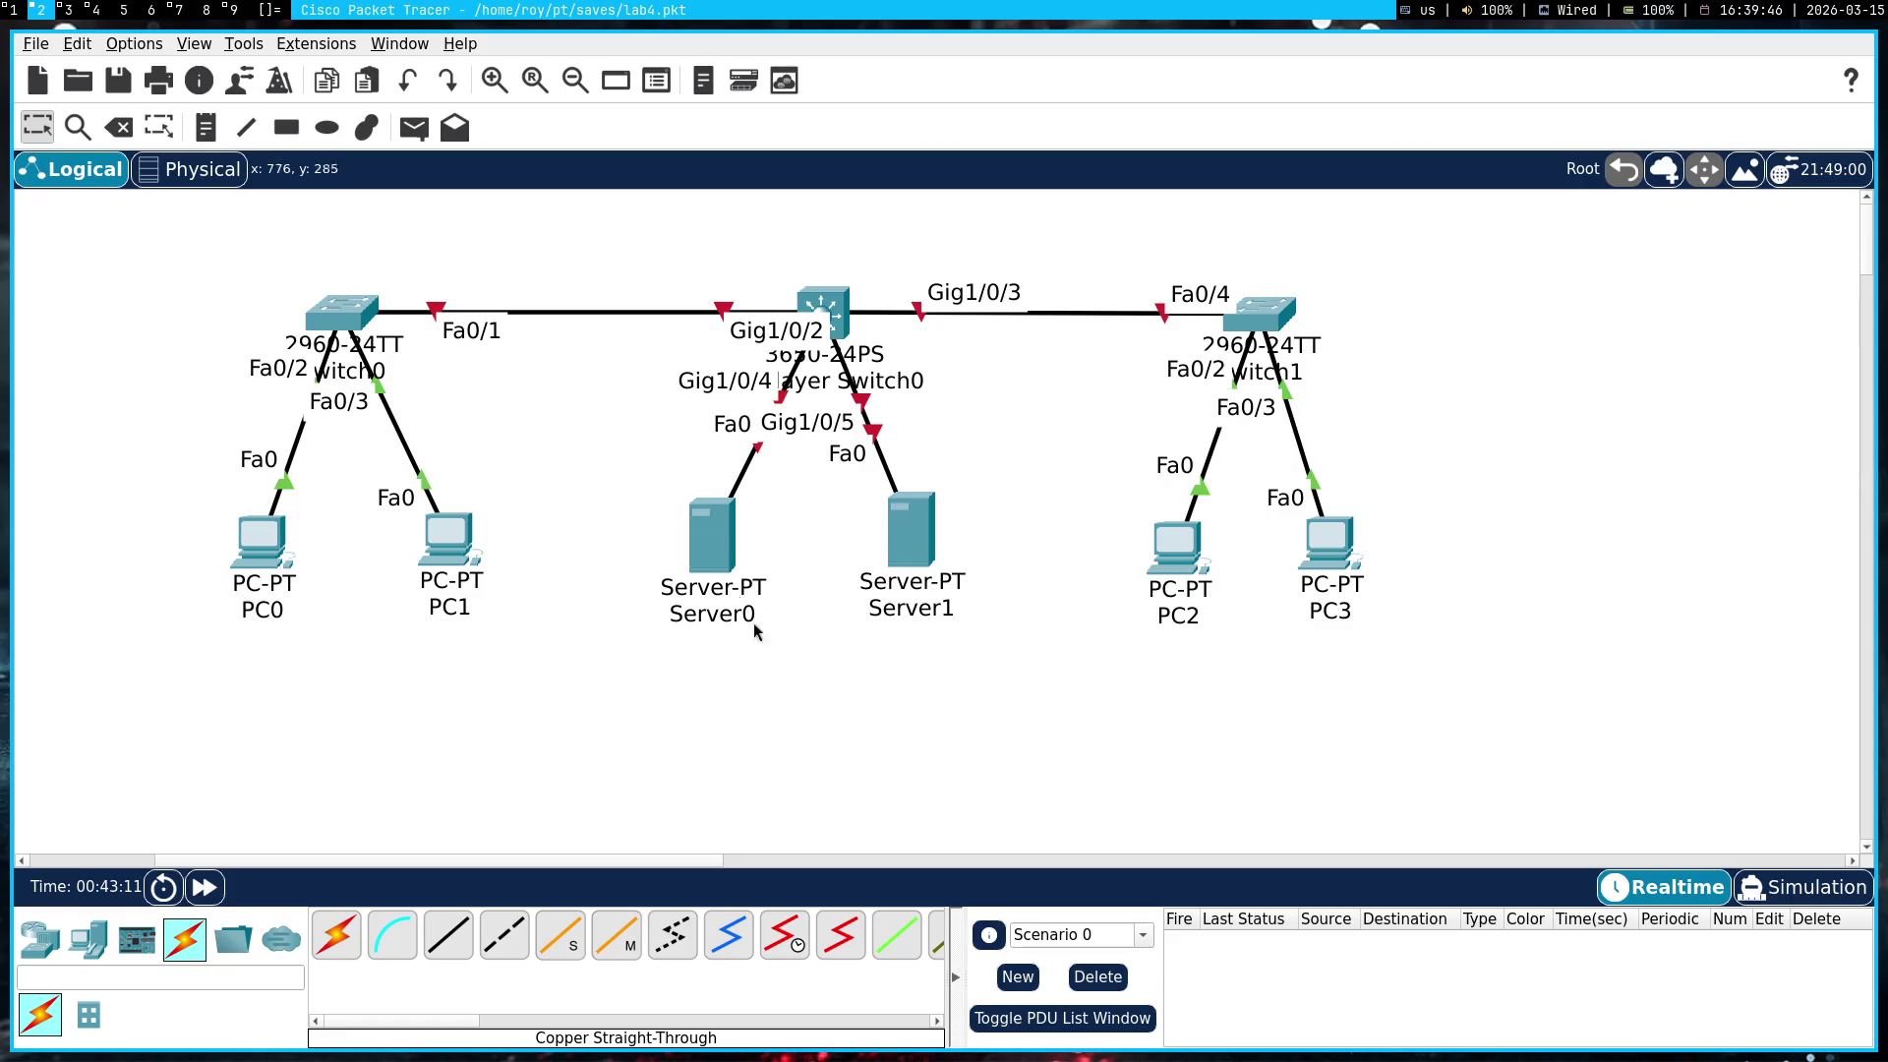
click(720, 547)
Install AC power supplies in both empty slots of the 3650
key(super+shift+q)
click(833, 317)
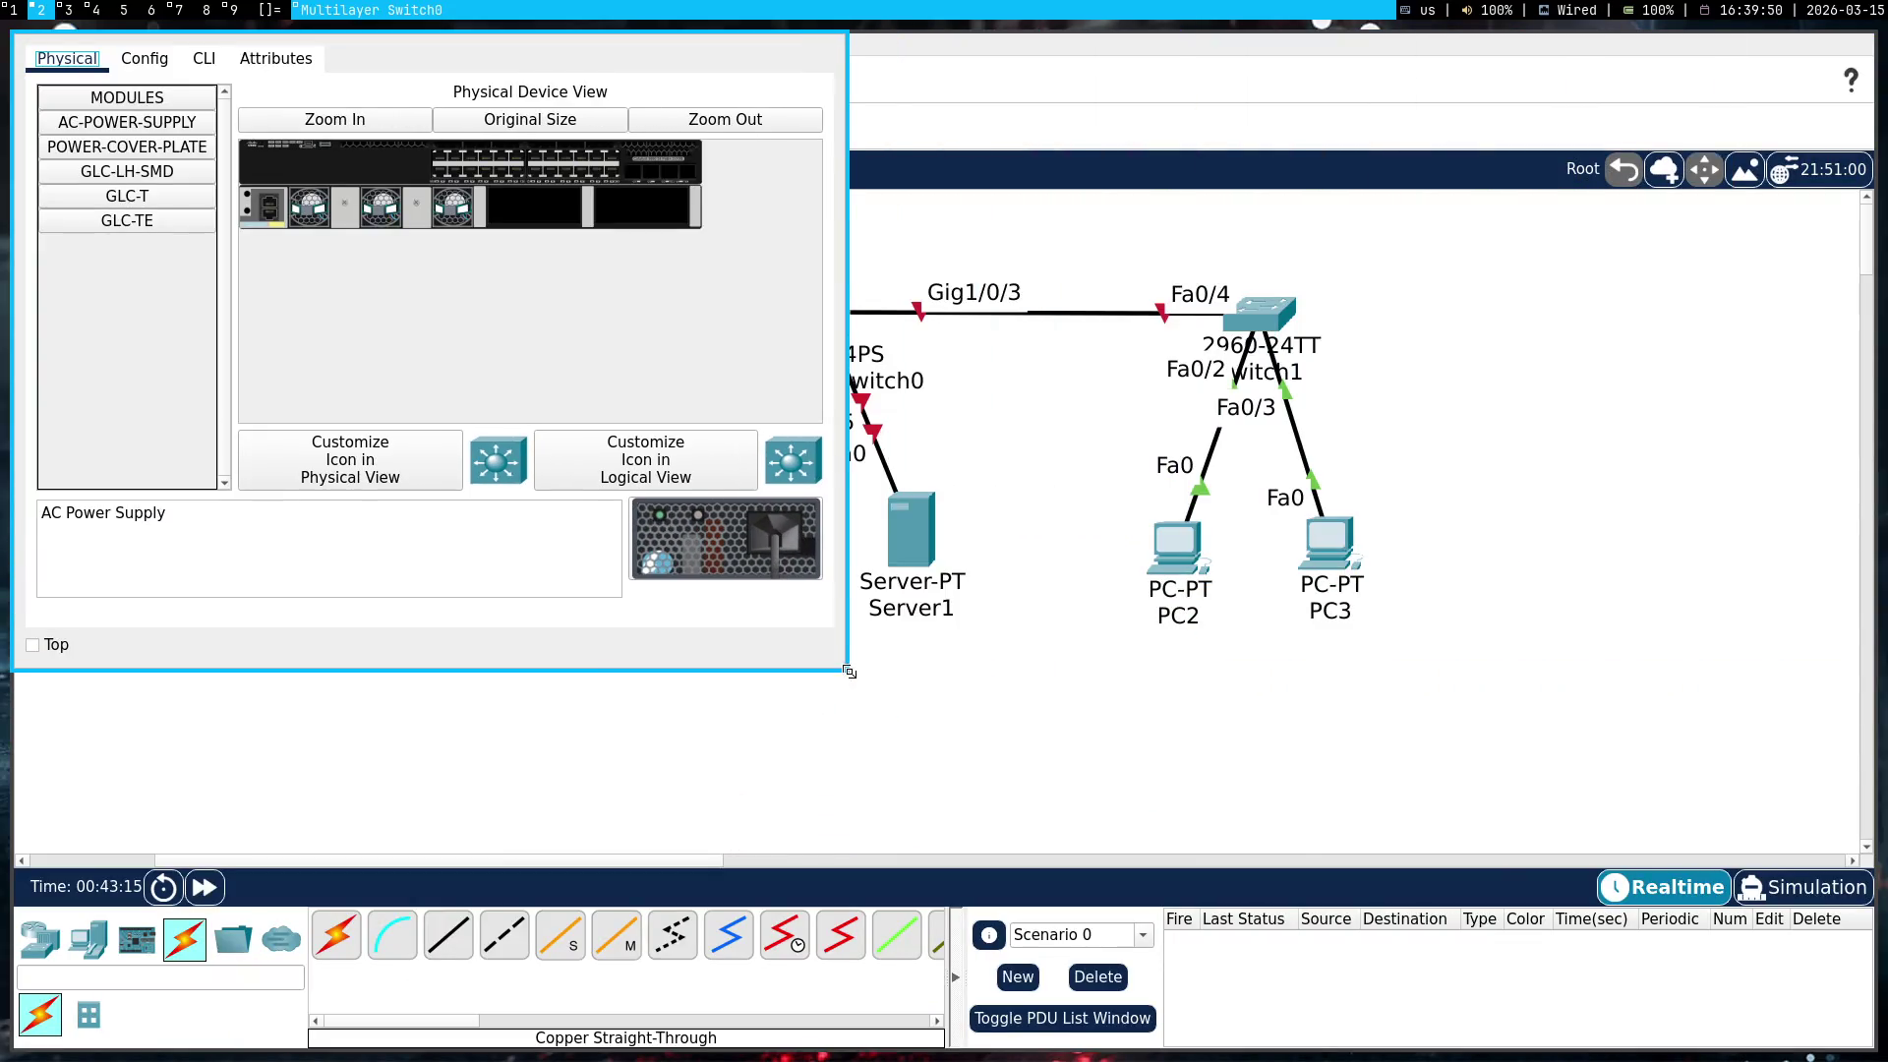
mouse_move(554, 370)
mouse_down()
mouse_move(1307, 573)
mouse_move(1430, 629)
mouse_up()
drag(1584, 834, 1405, 480)
drag(1590, 785, 1512, 479)
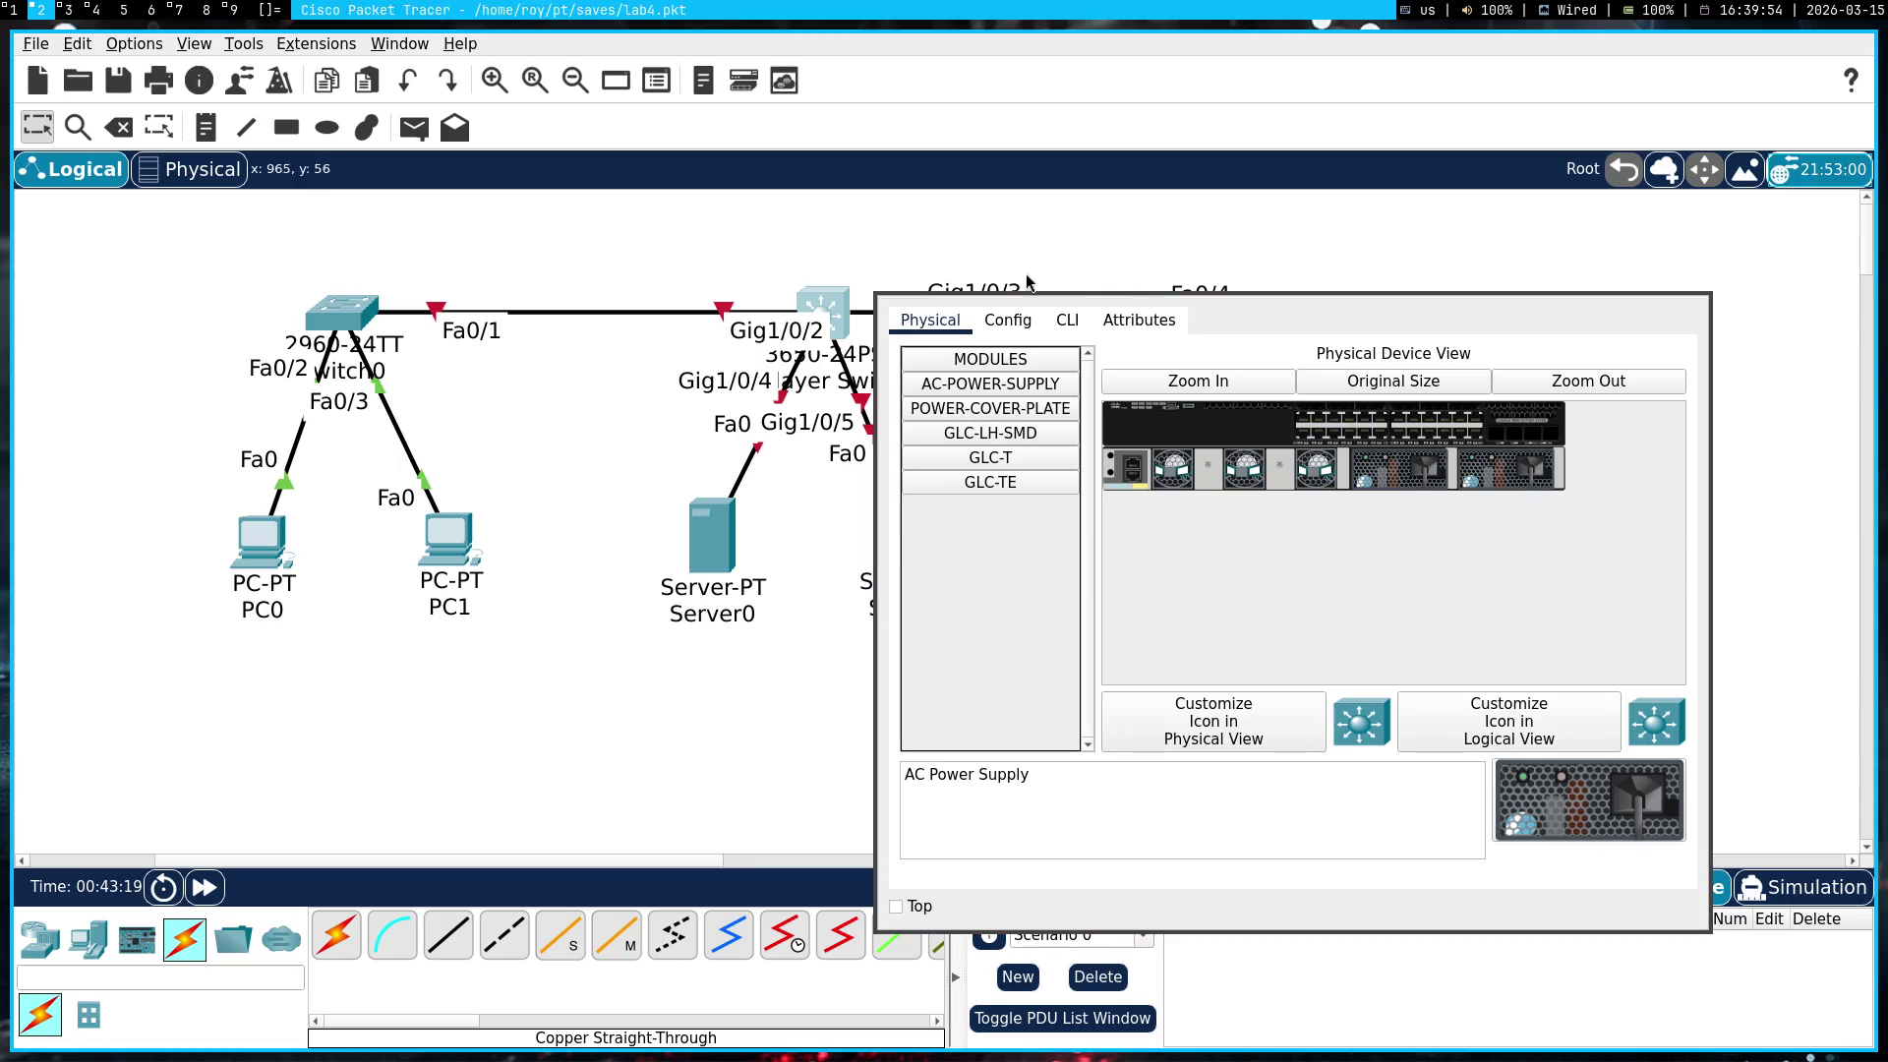
Enter global configuration mode on the 3650's CLI and check Gemini's suggested fix for Gi1/0/2
click(1067, 320)
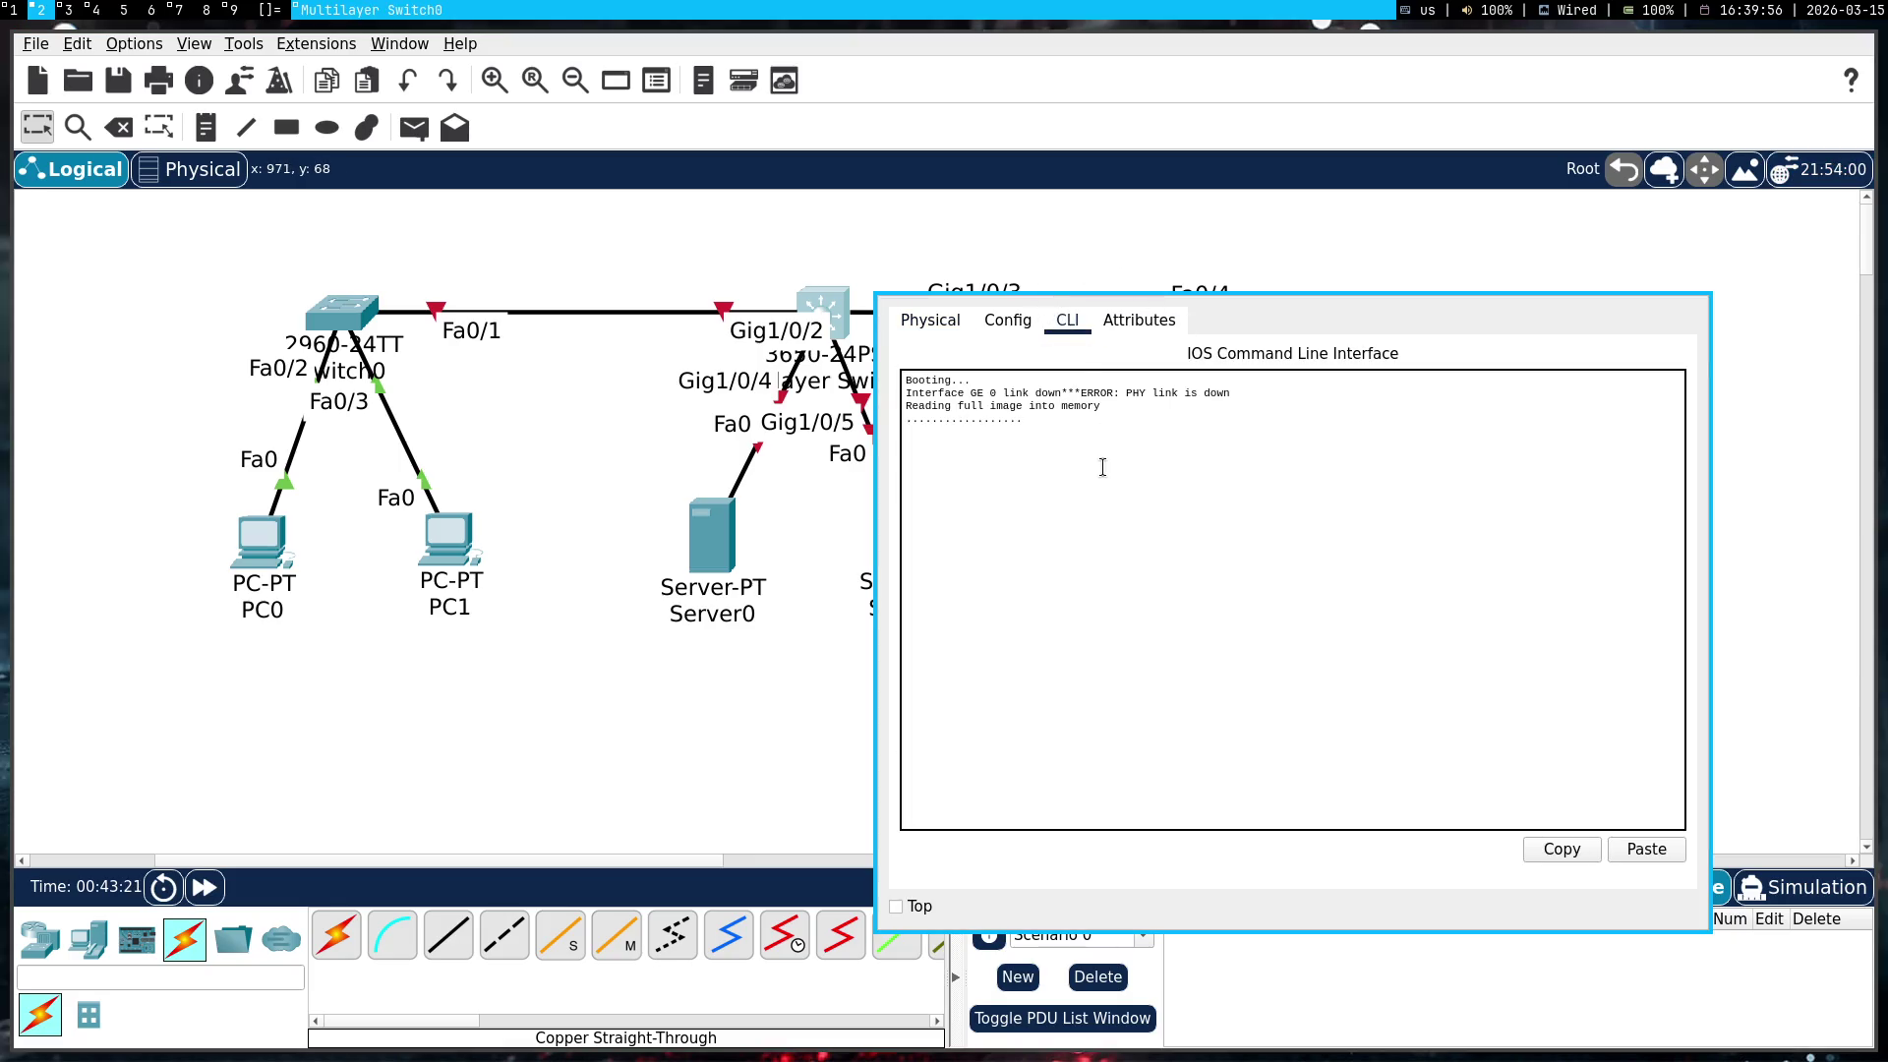
text(conf t)
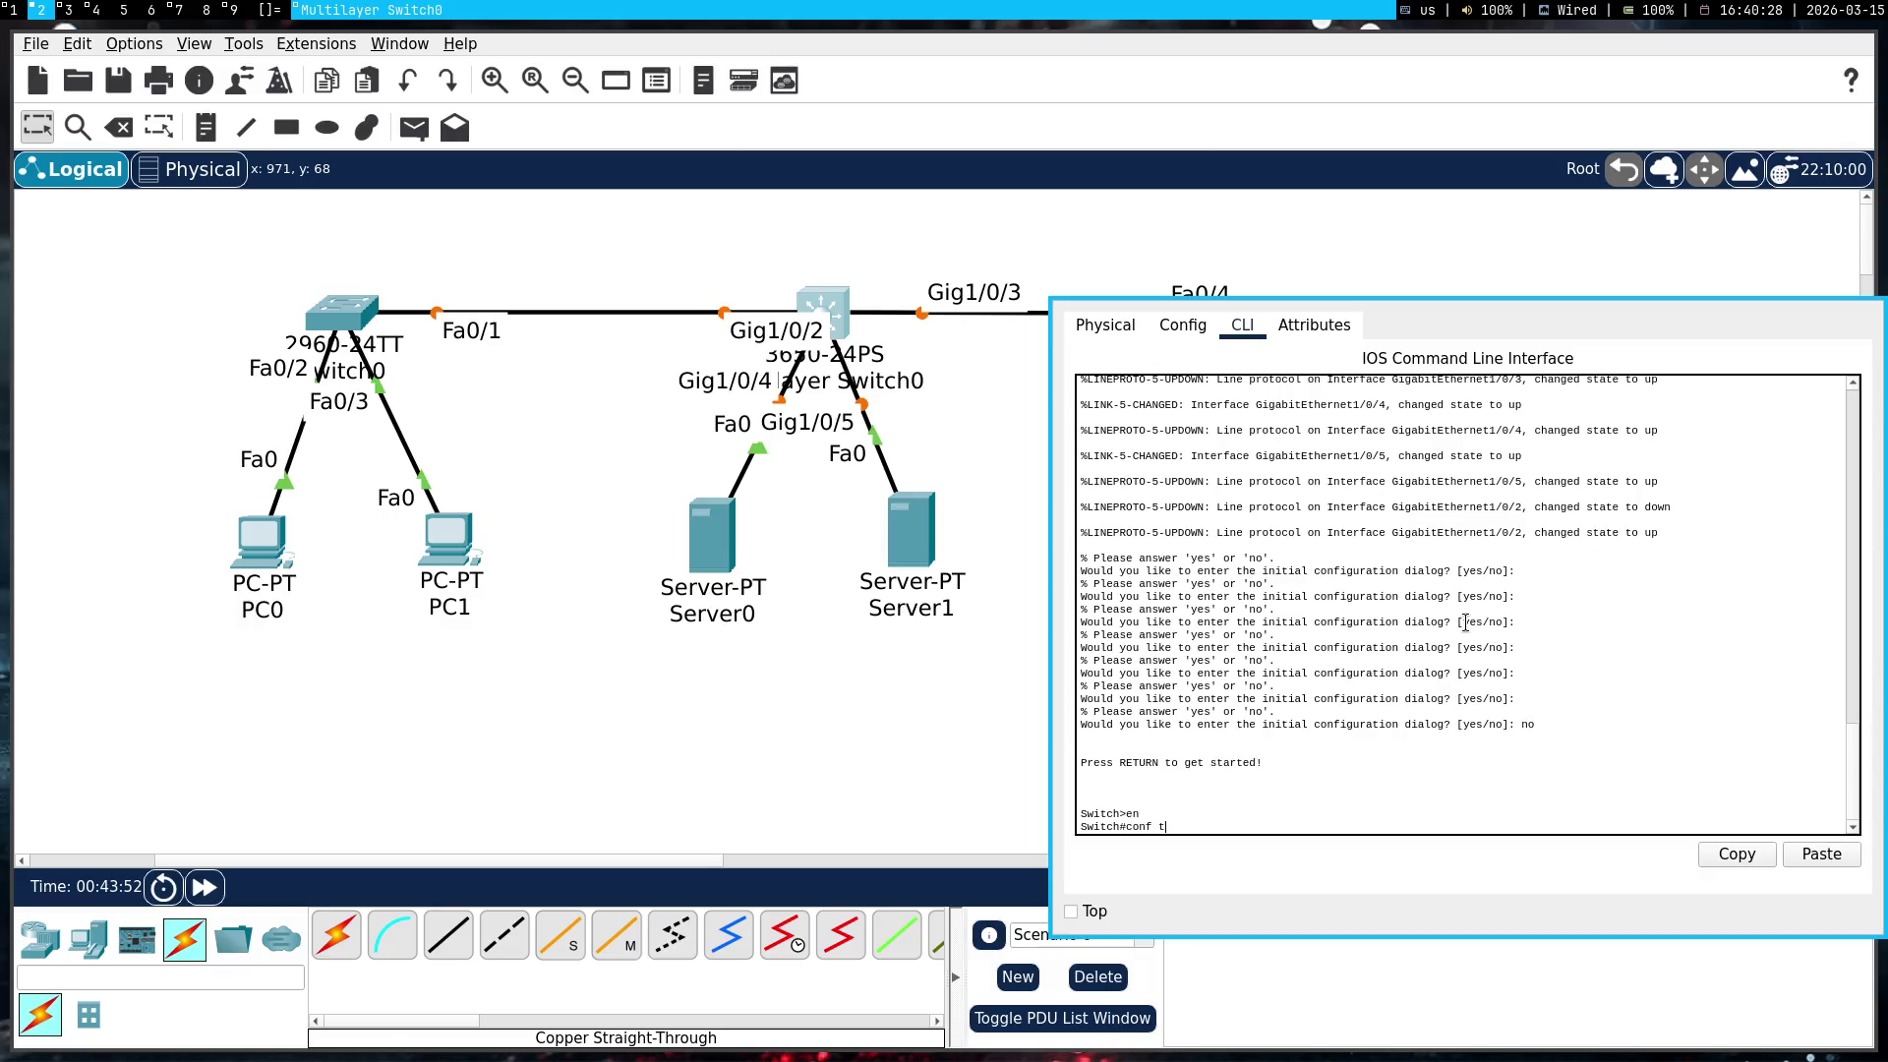
key(Return)
text(nfig)#int)
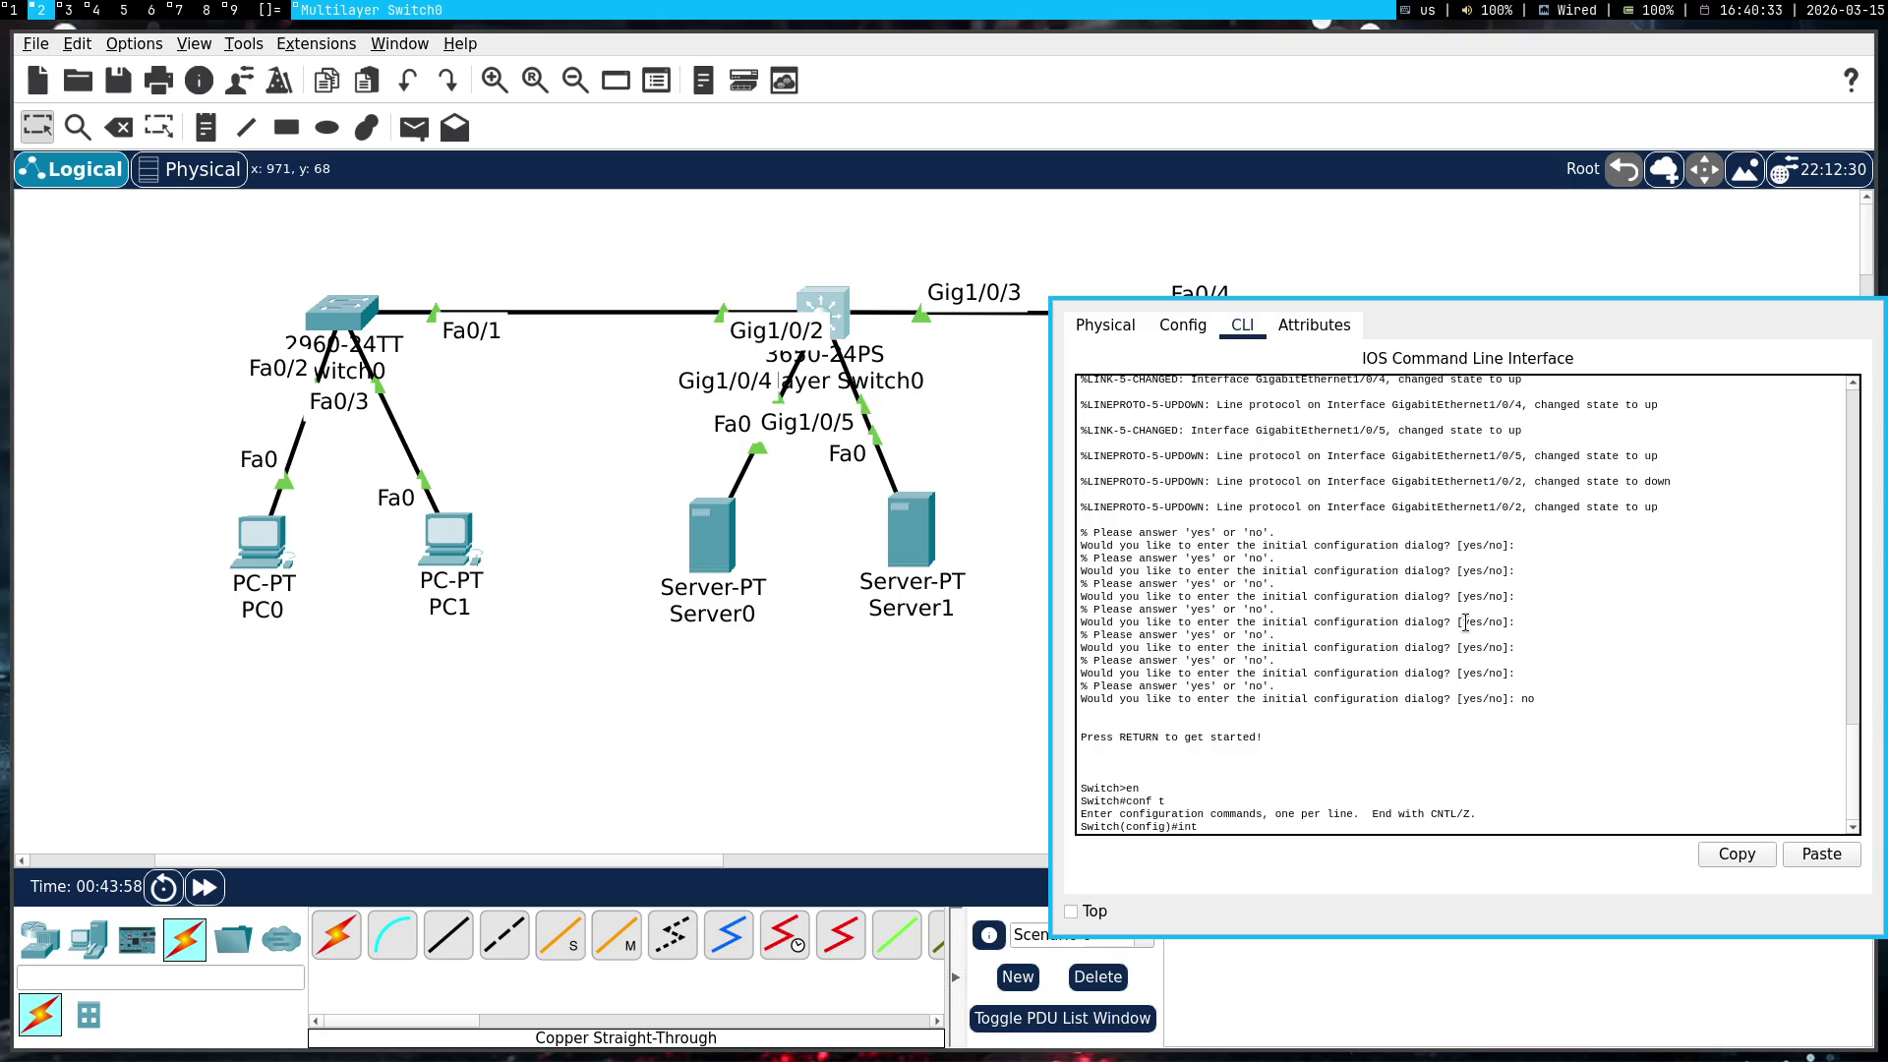
key(super+1)
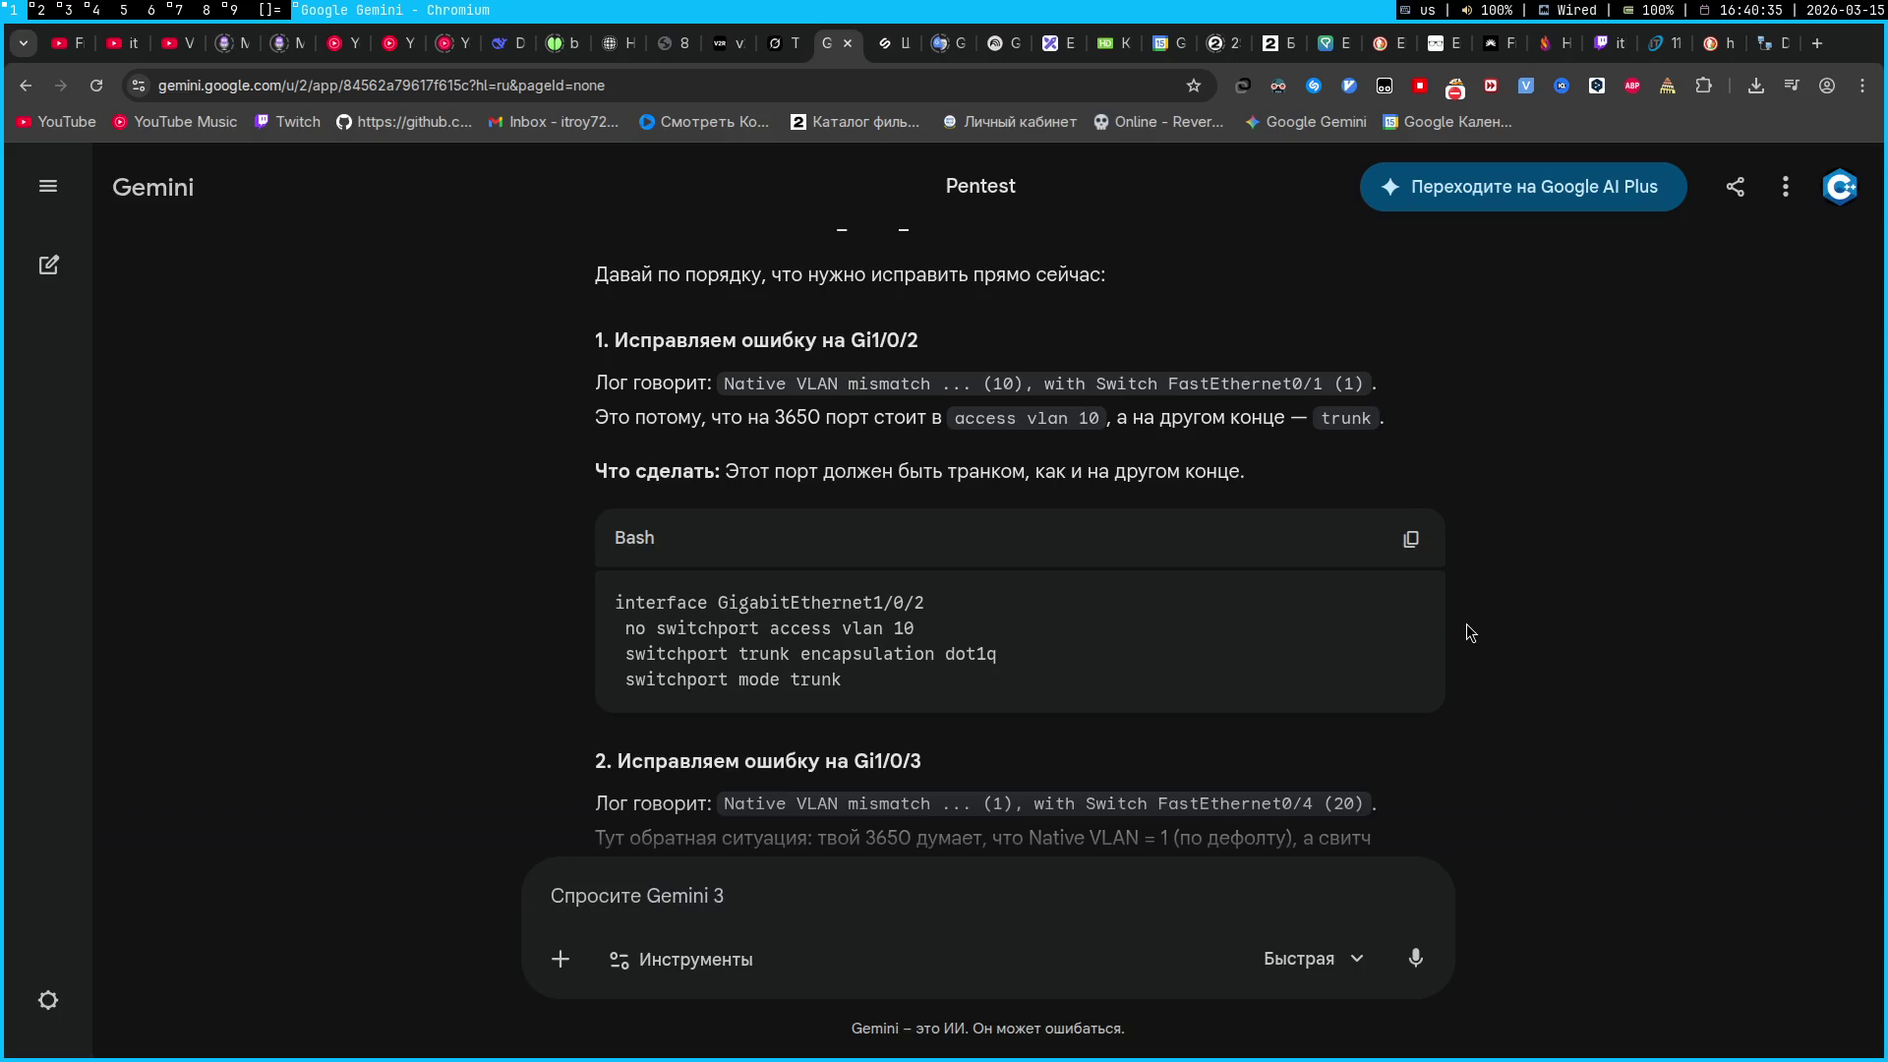
Enter interface configuration for Gi1/0/2 on the 3650
key(super+2)
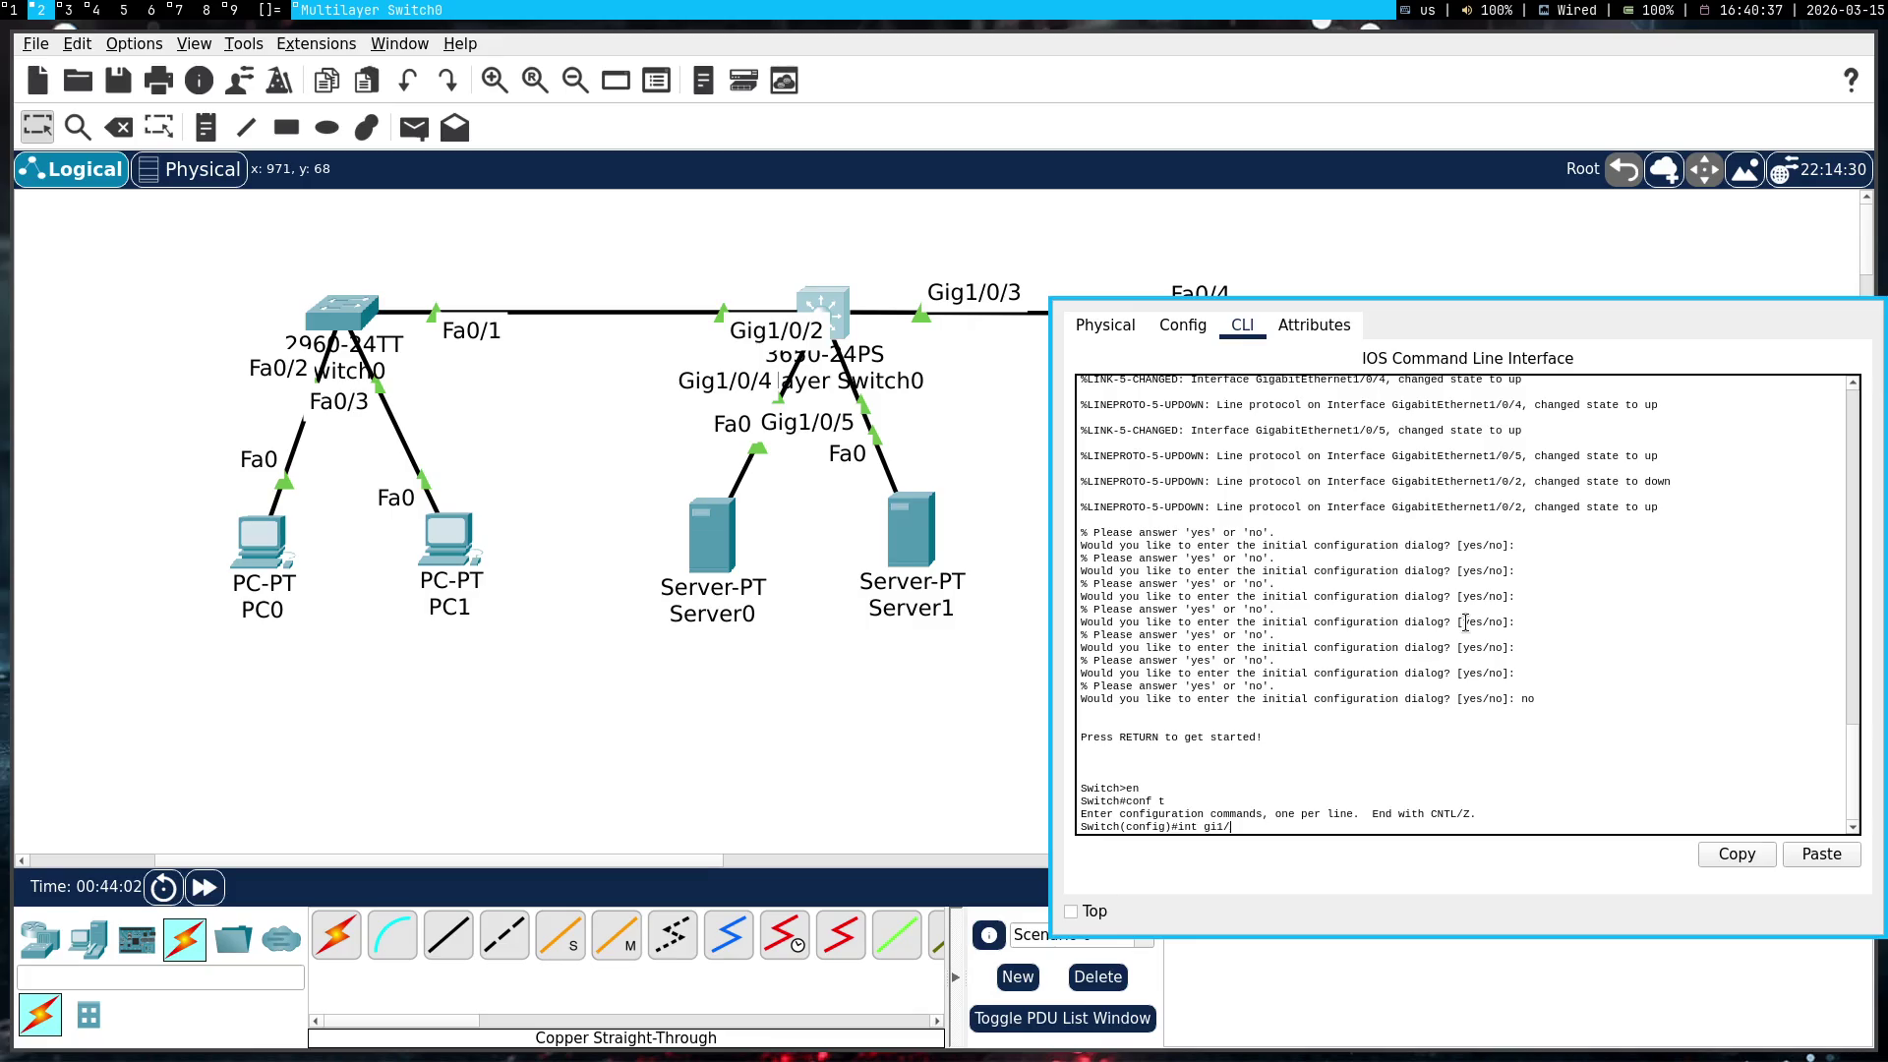
key(BackSpace)
key(BackSpace)
key(super+1)
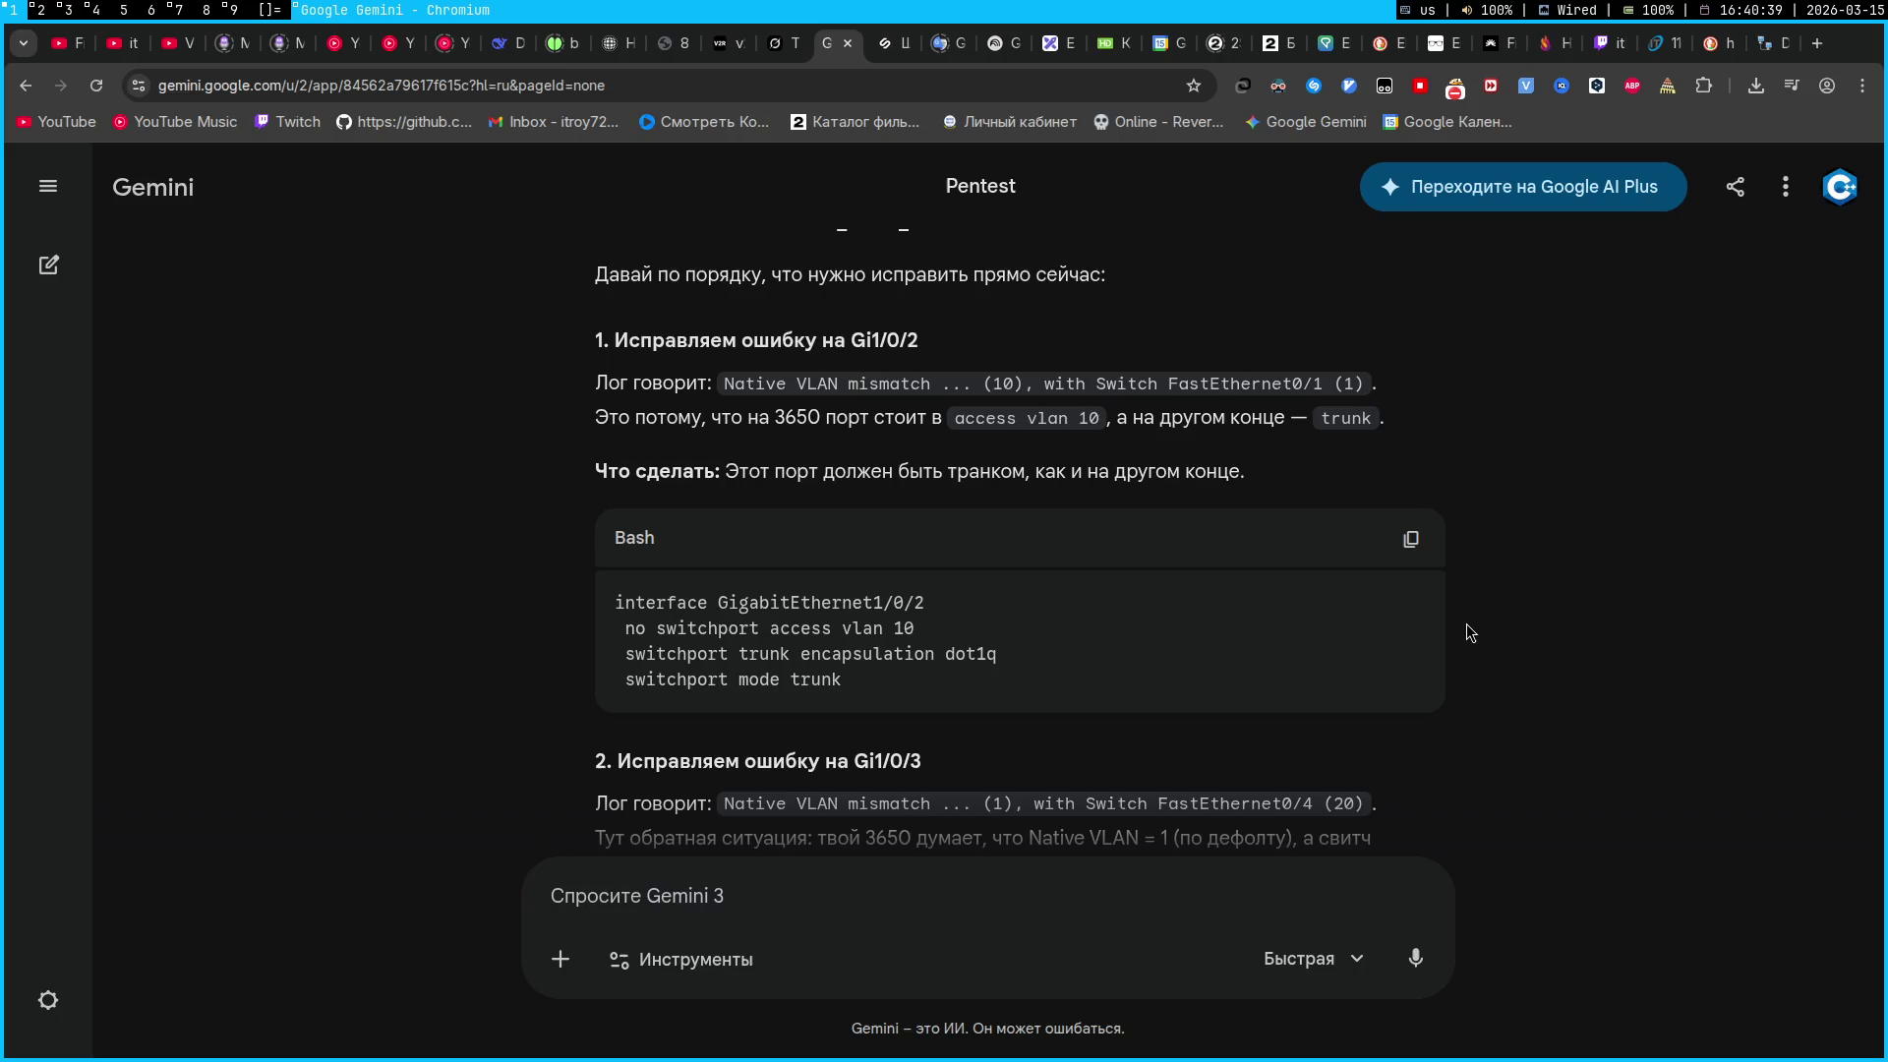
key(super+2)
text(0/2)
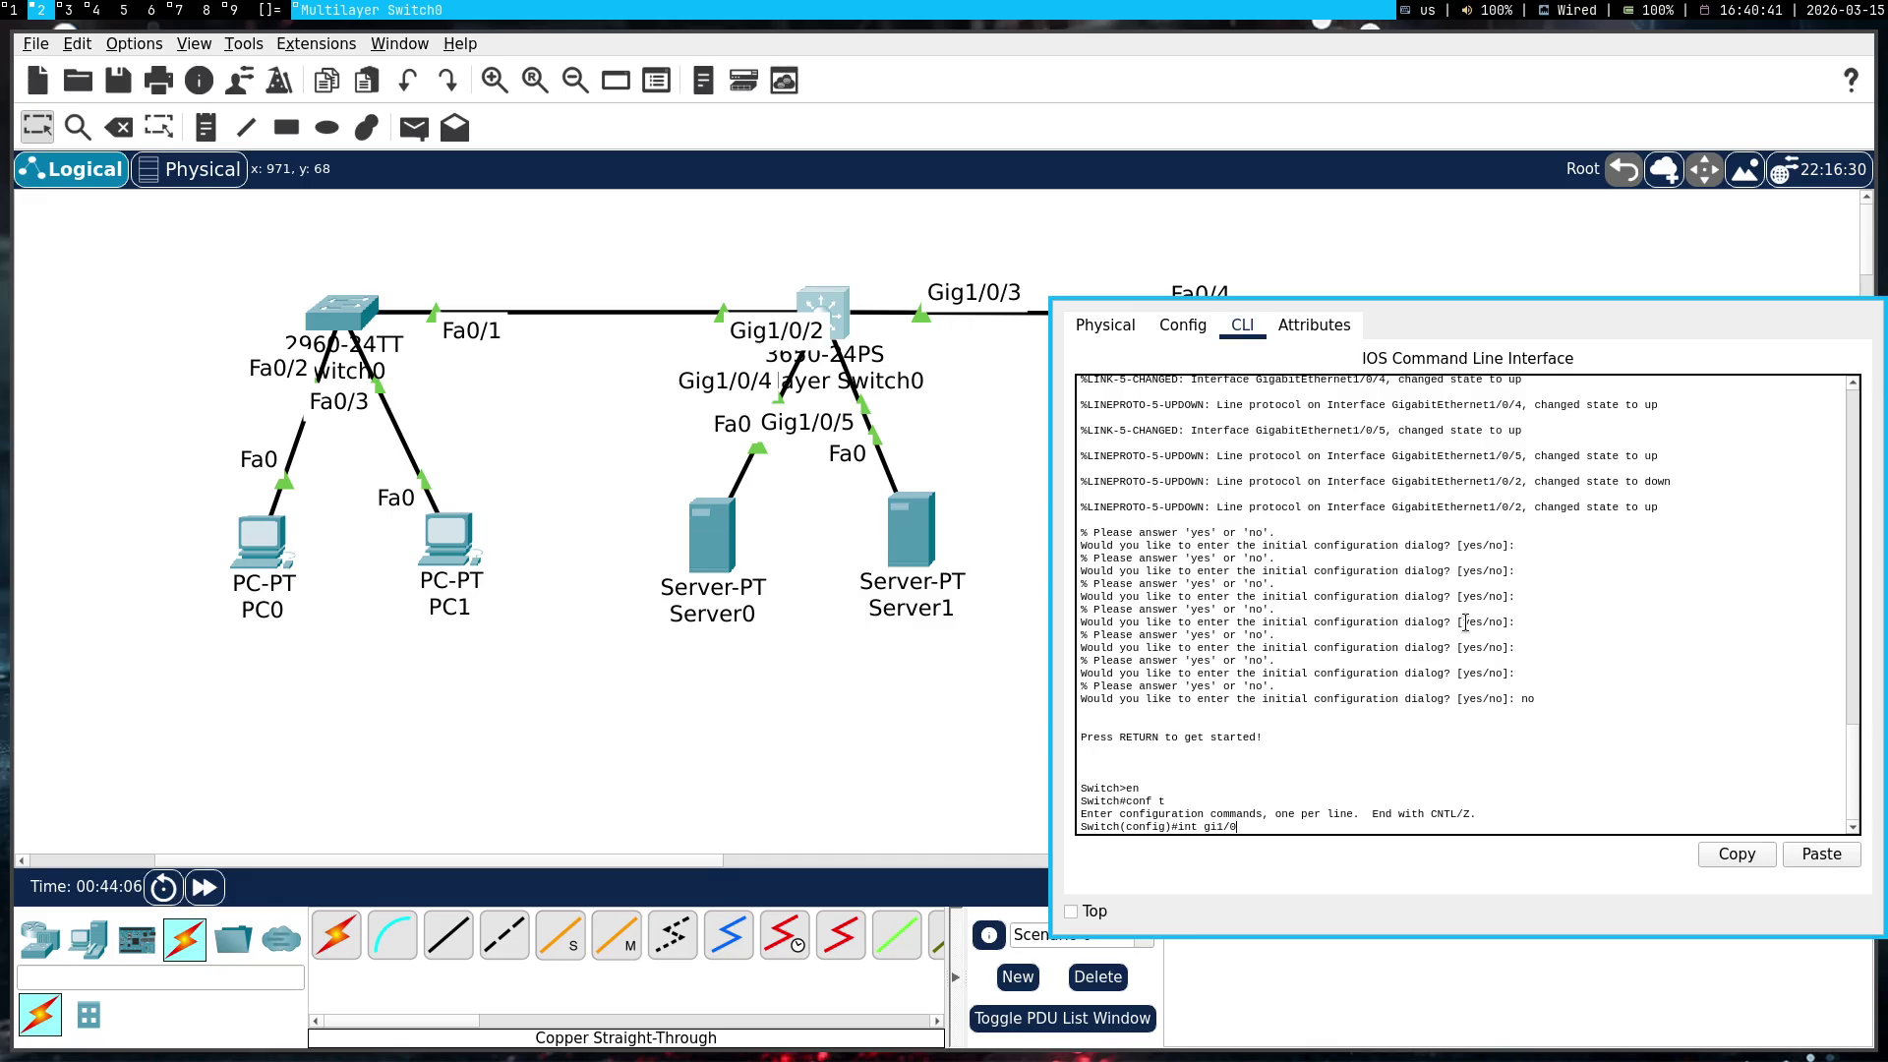
key(Return)
key(super+1)
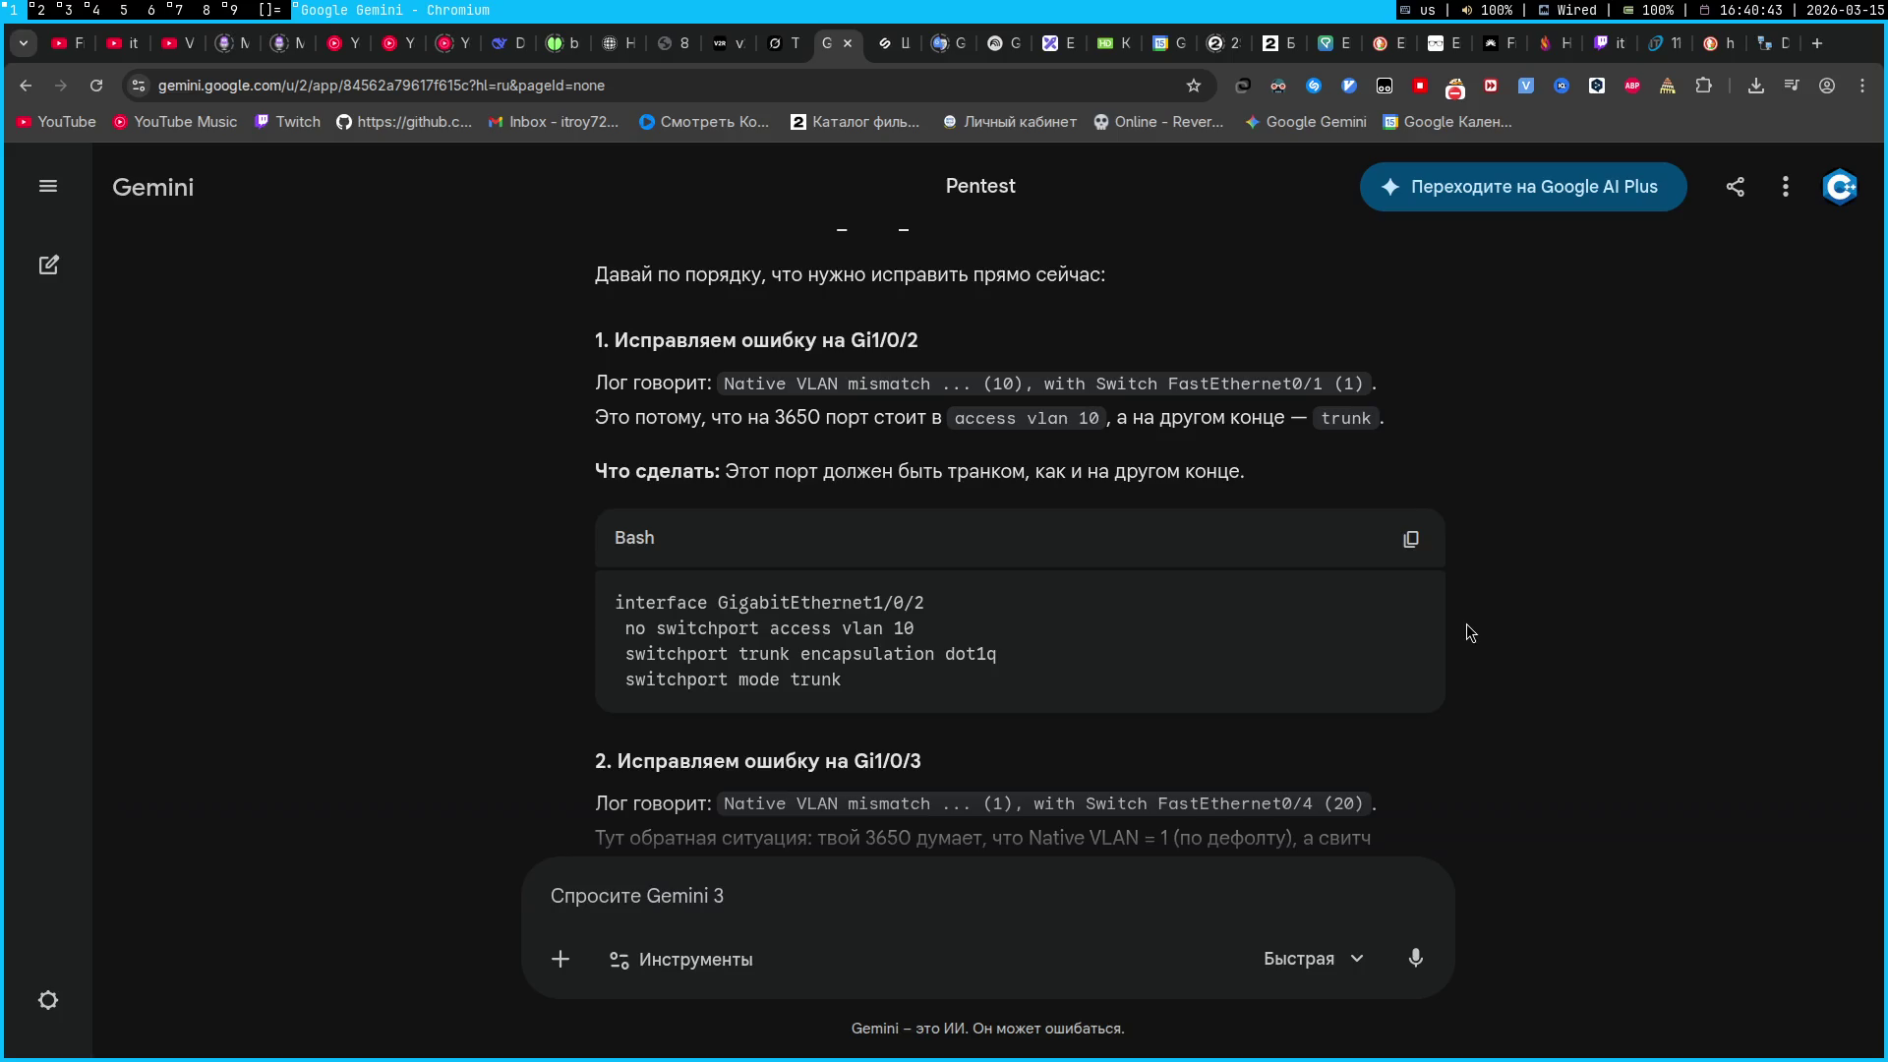
Paste 'switchport trunk encapsulation dot1q' from Gemini into the CLI and run it
triple_click(866, 663)
key(super+c)
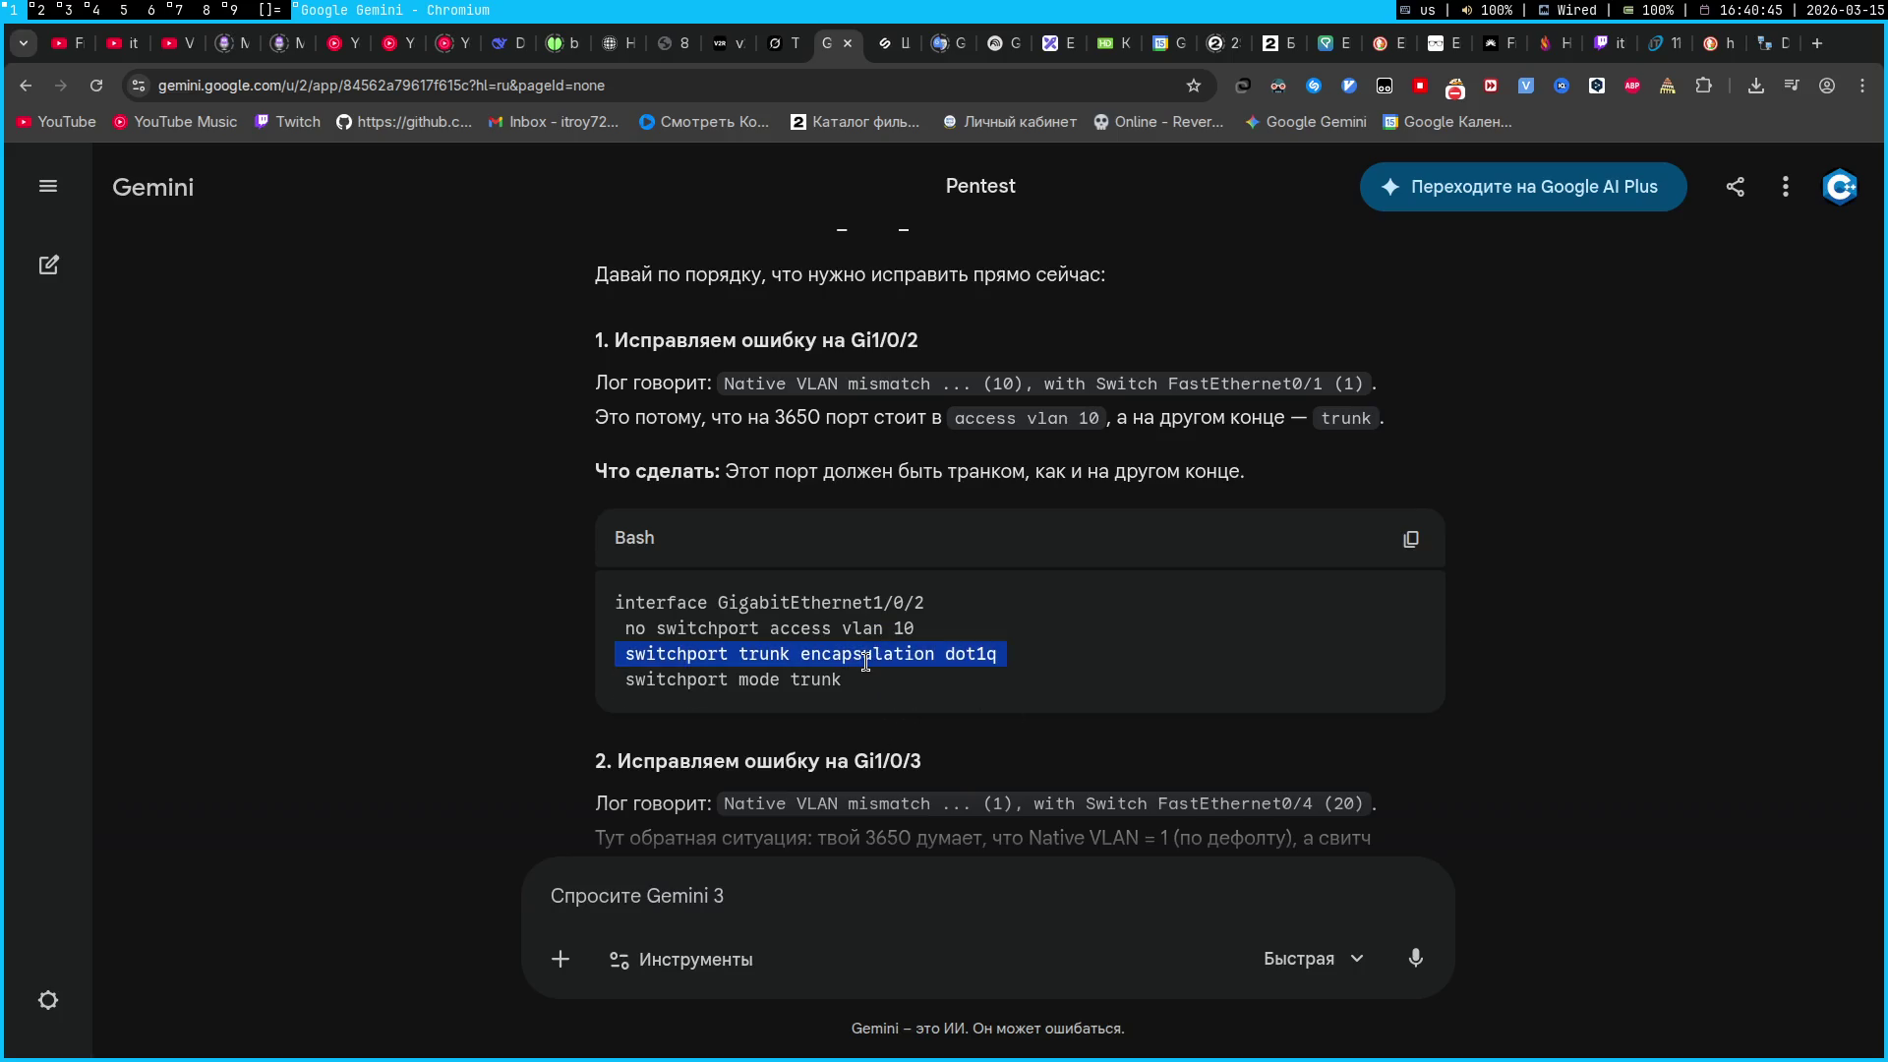
key(super+2)
right_click(1315, 651)
click(1357, 687)
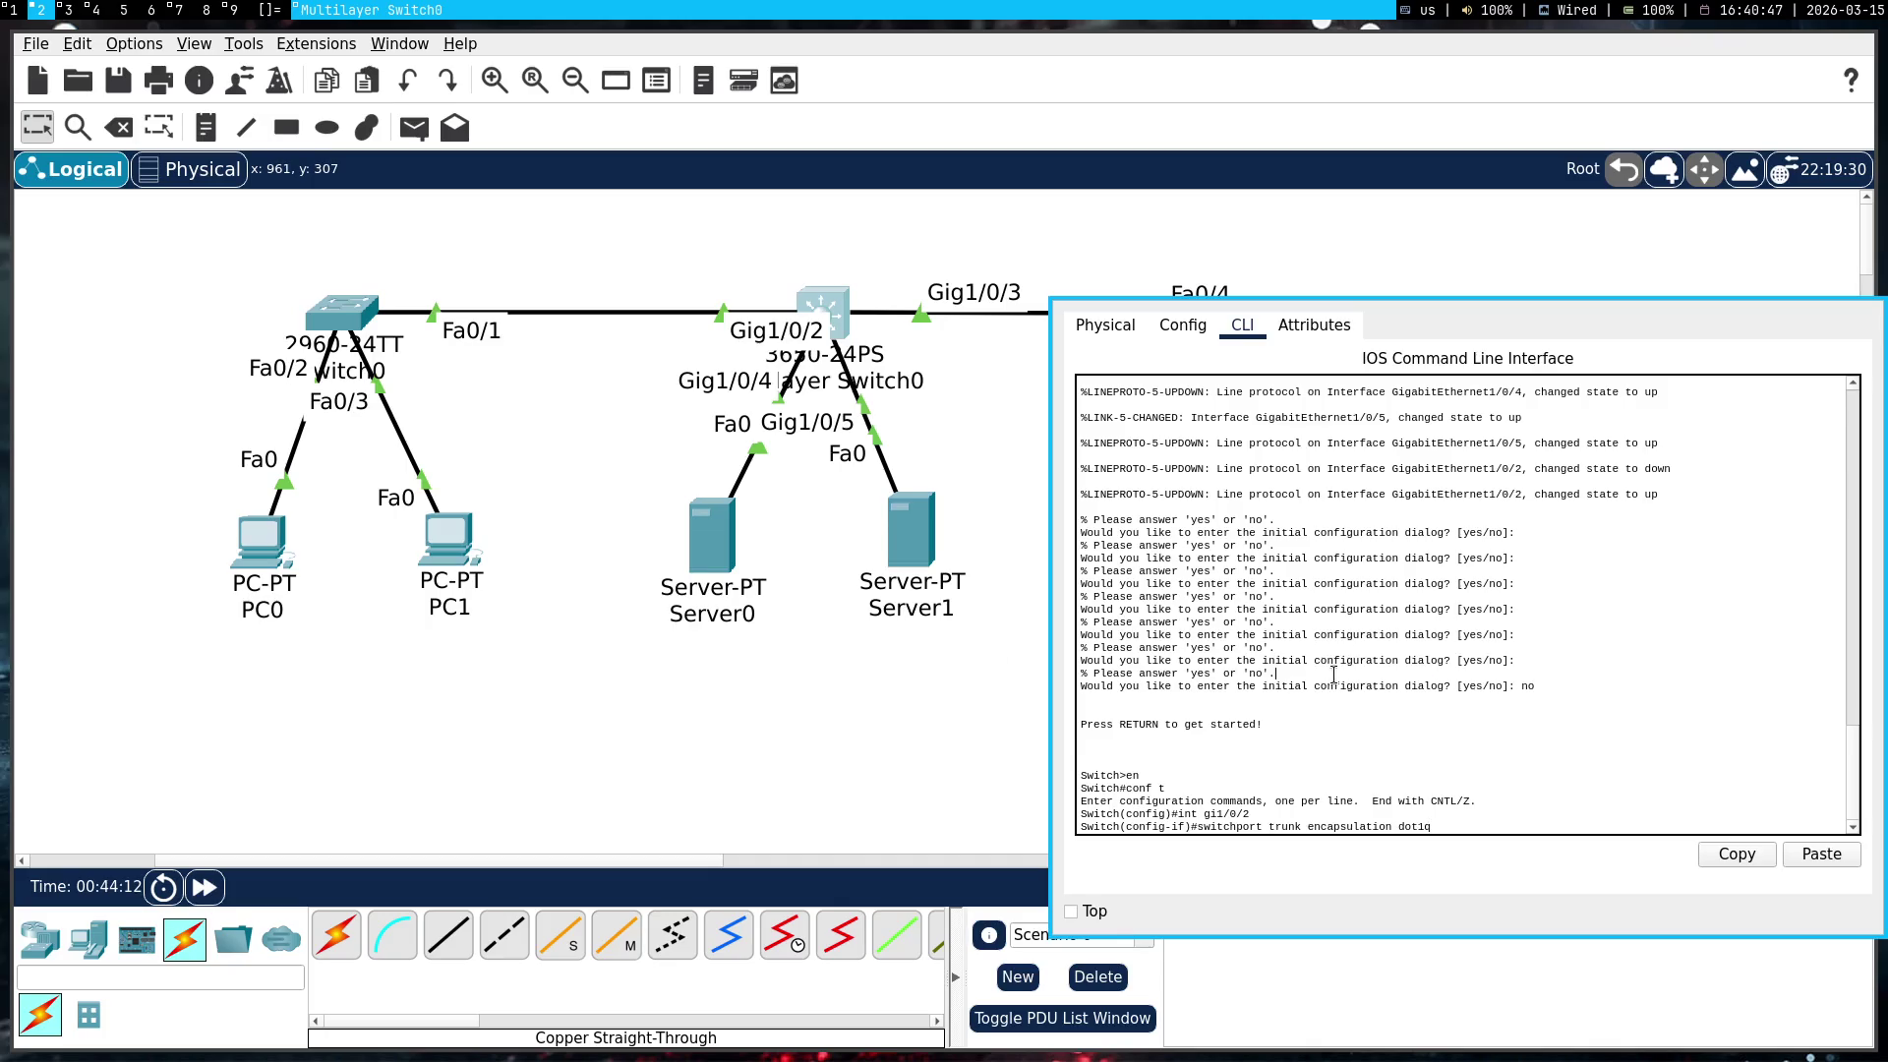
key(super+1)
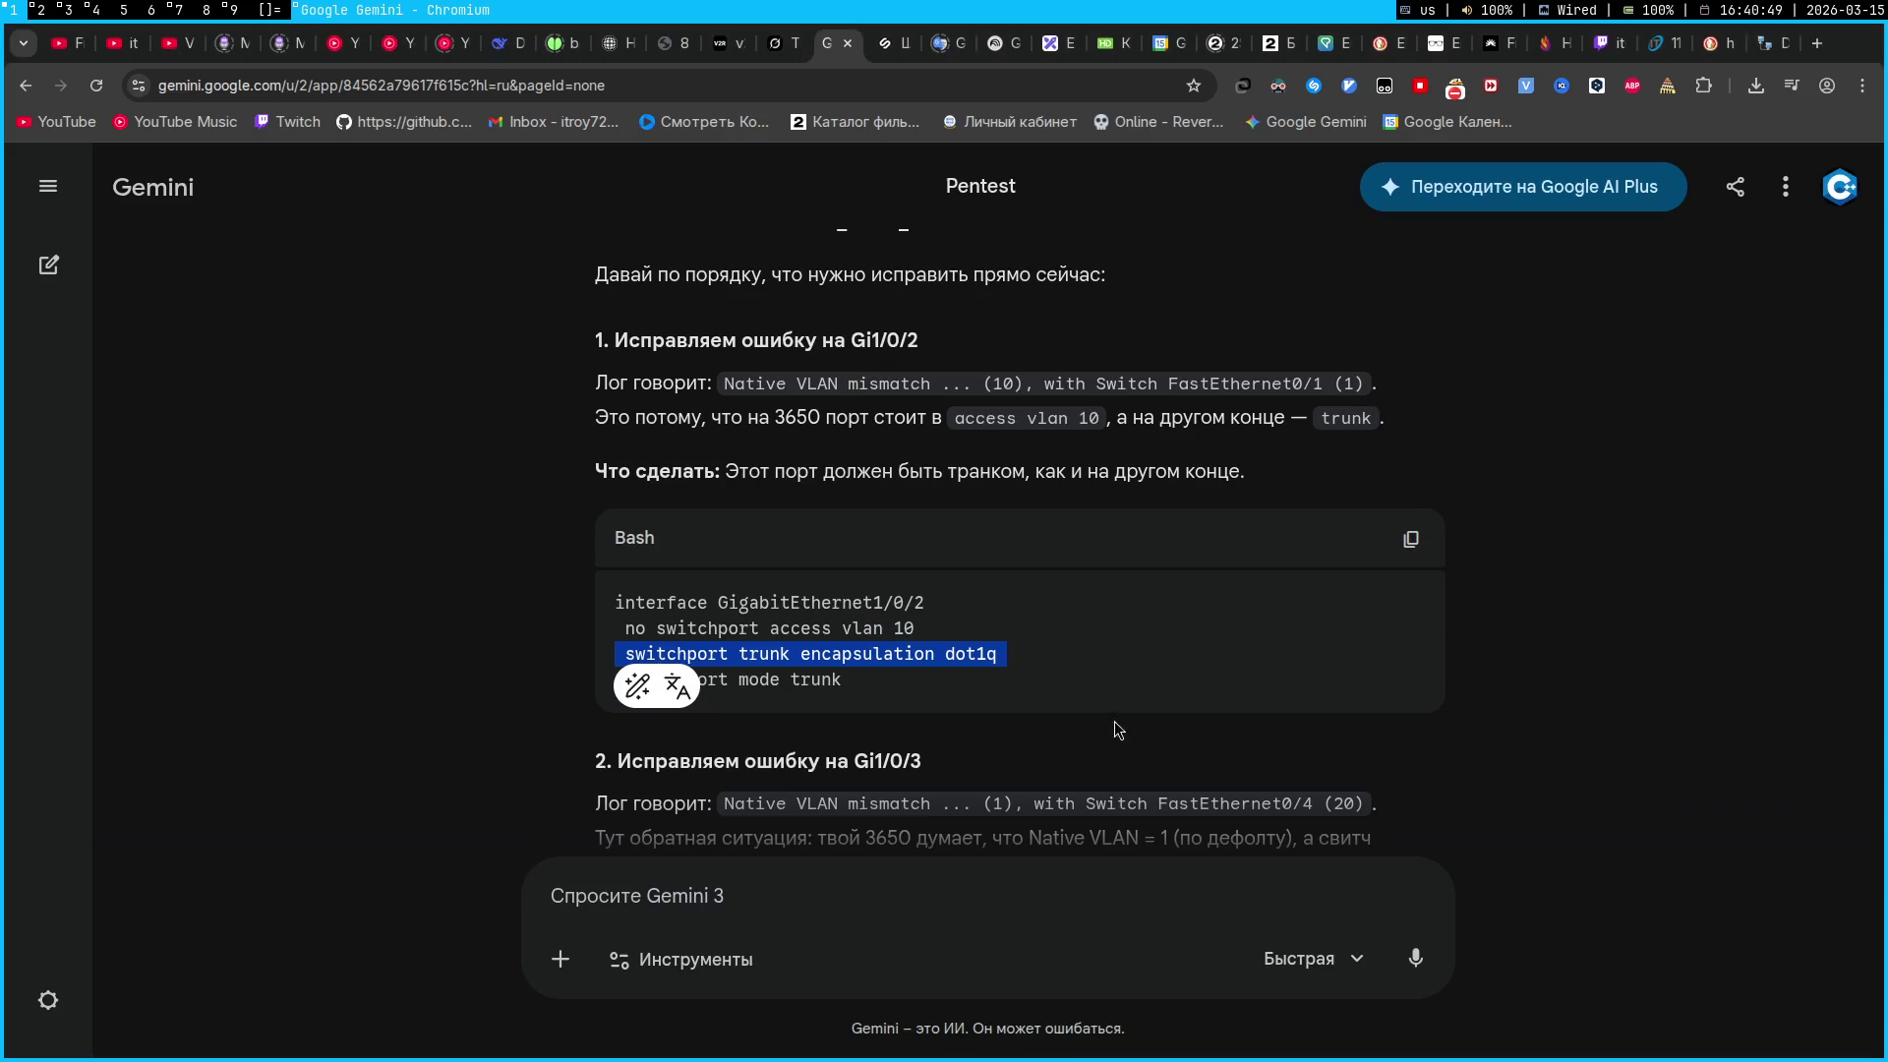
click(1104, 712)
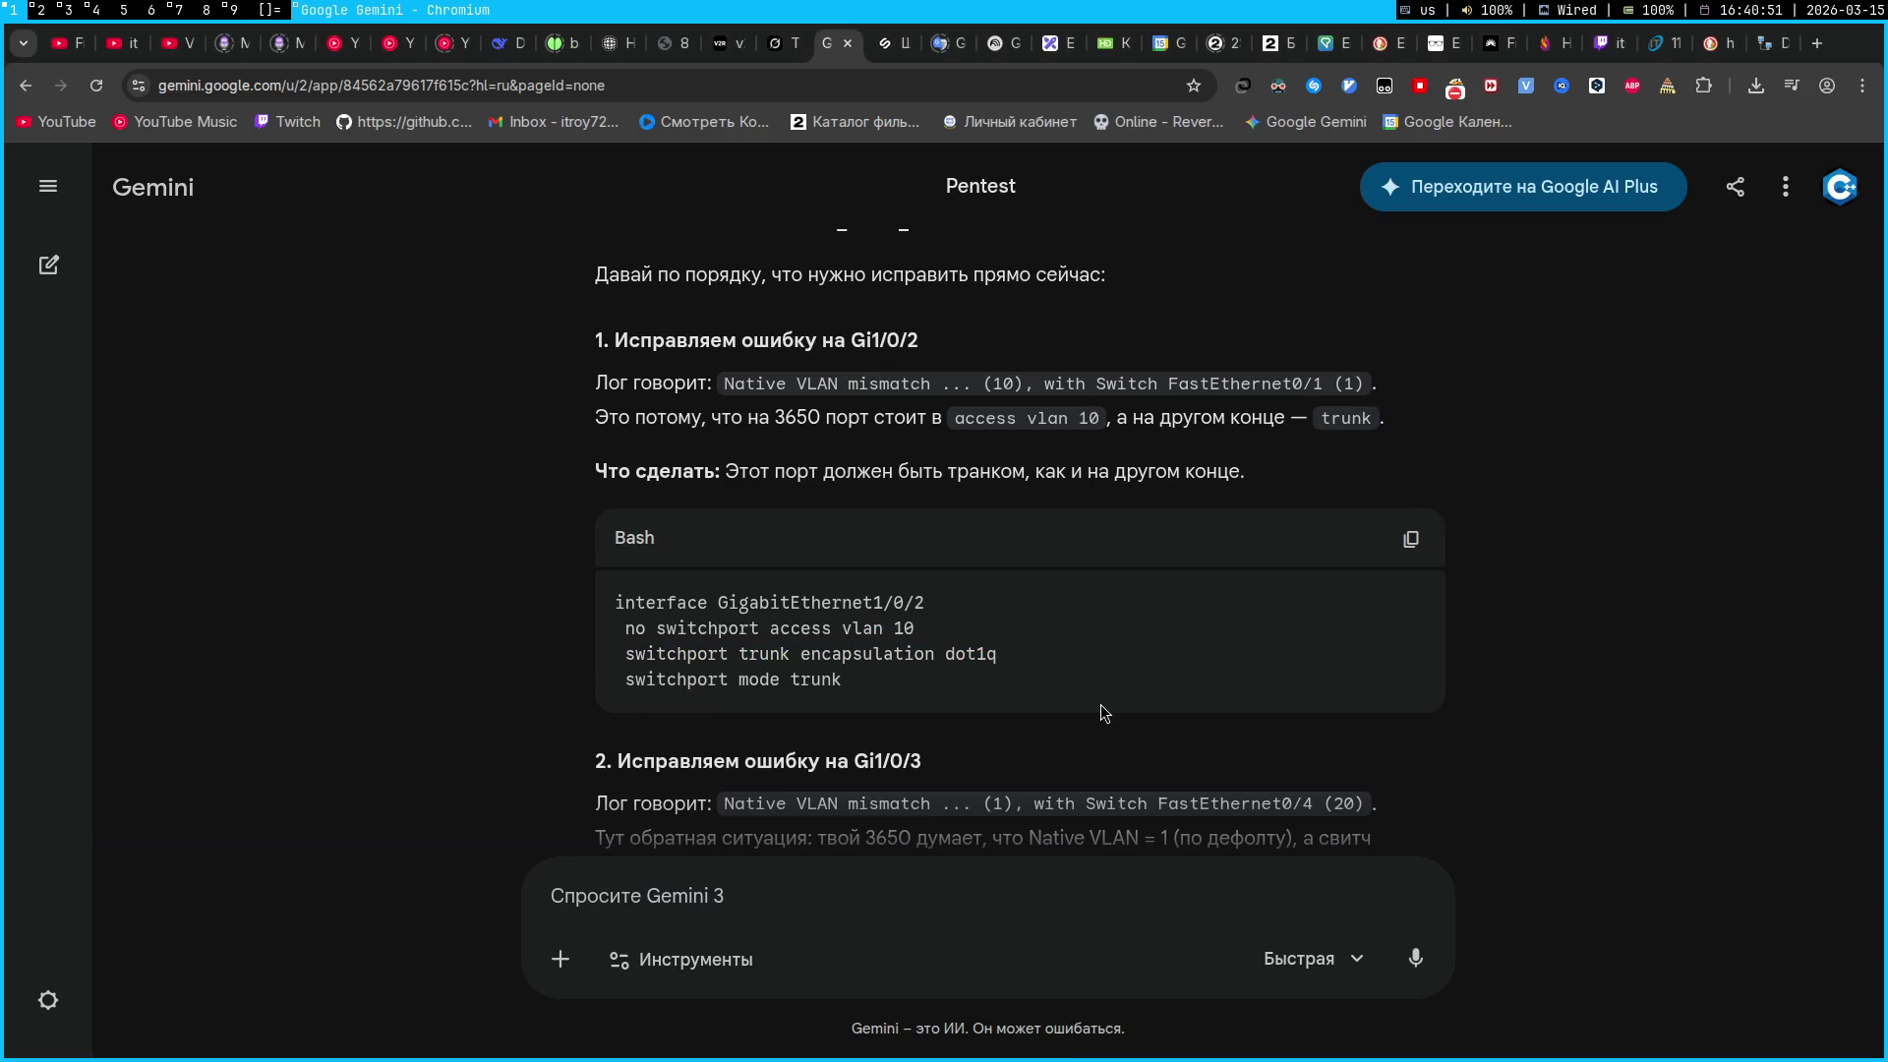
key(super+2)
click(1302, 679)
key(Return)
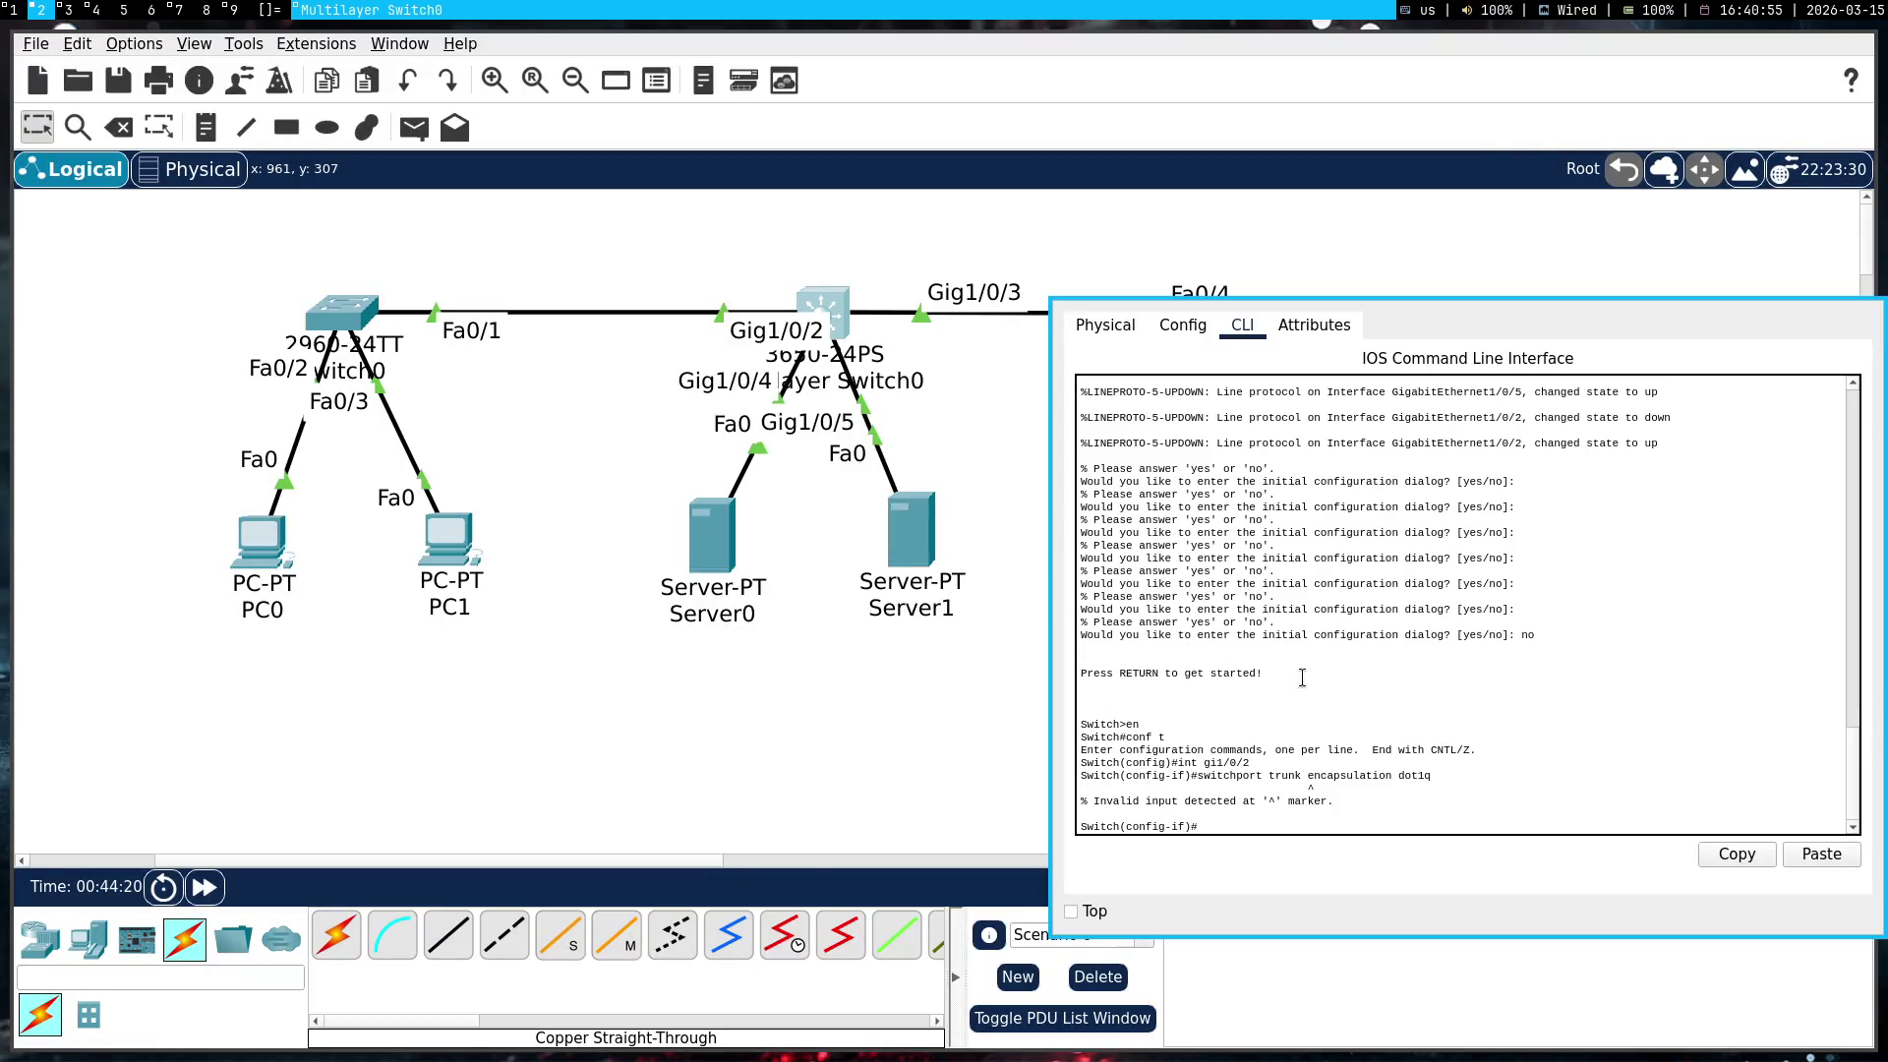
Select the CLI output showing the rejected invalid-input command for Gemini
key(super+1)
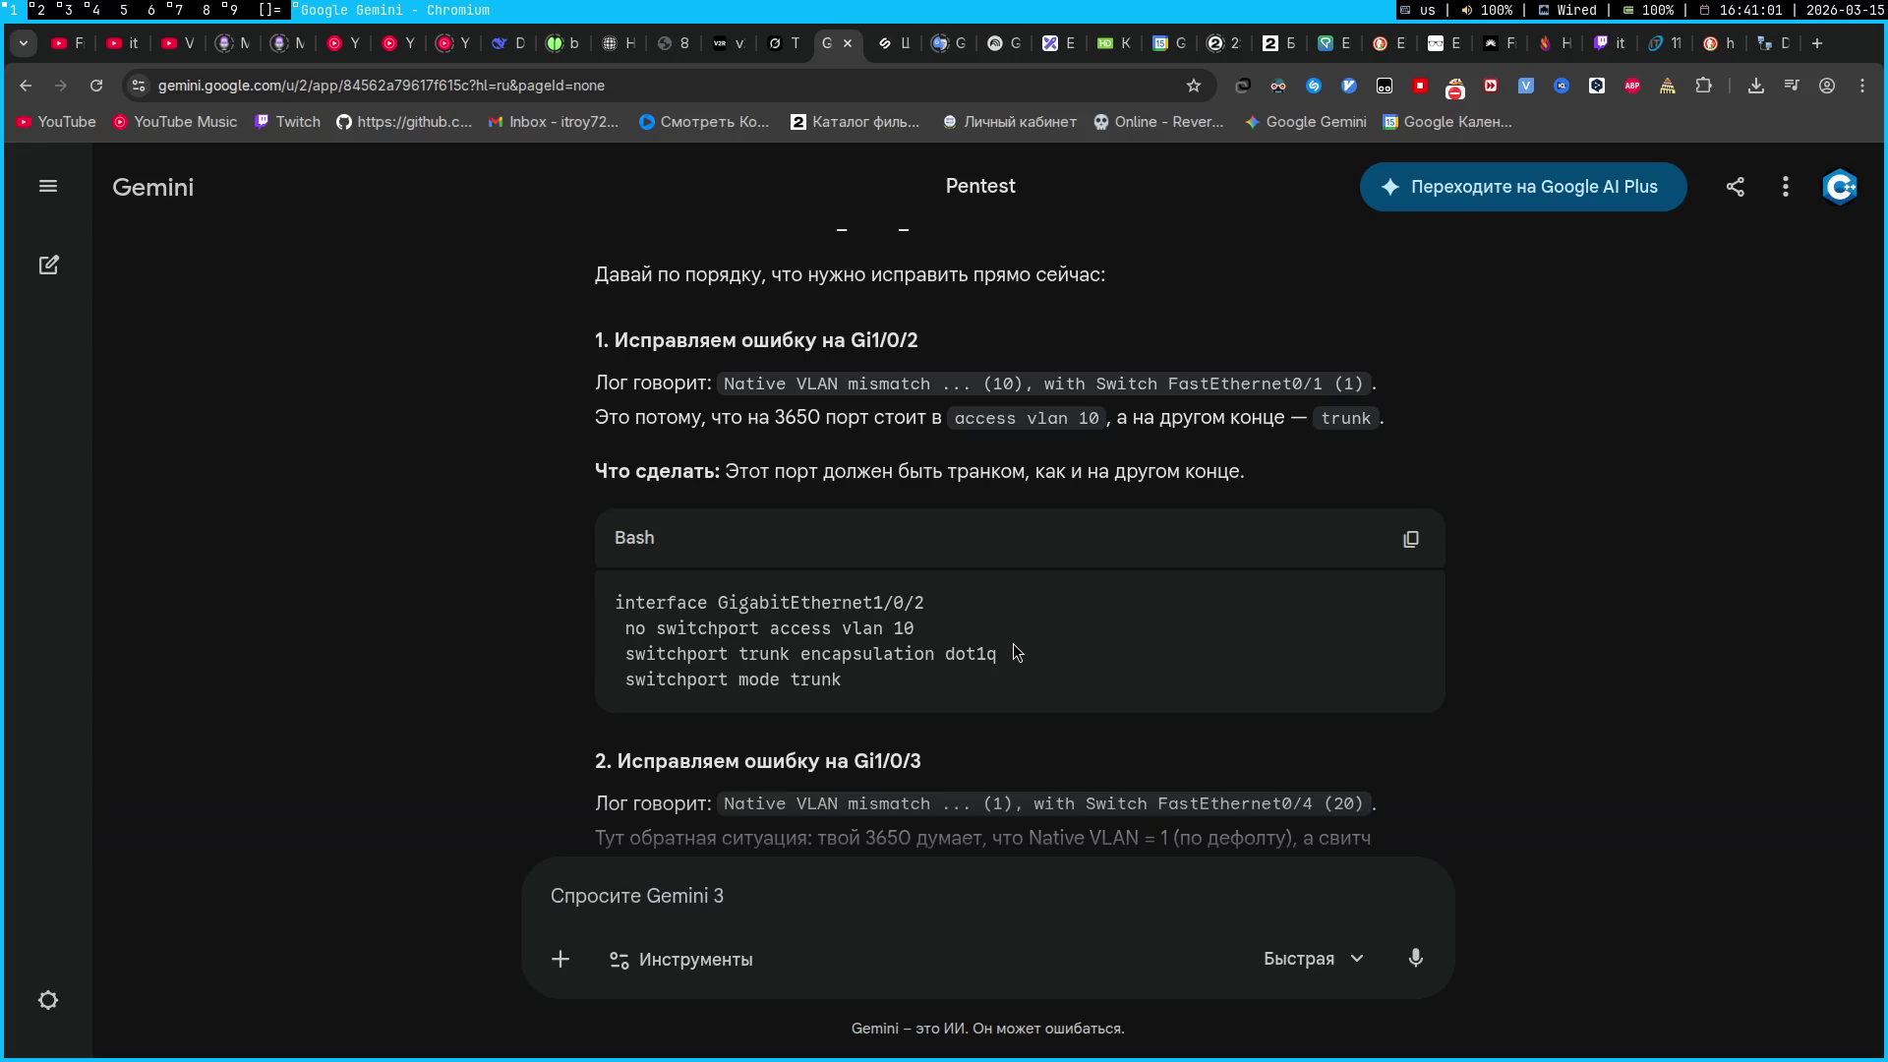
key(super+2)
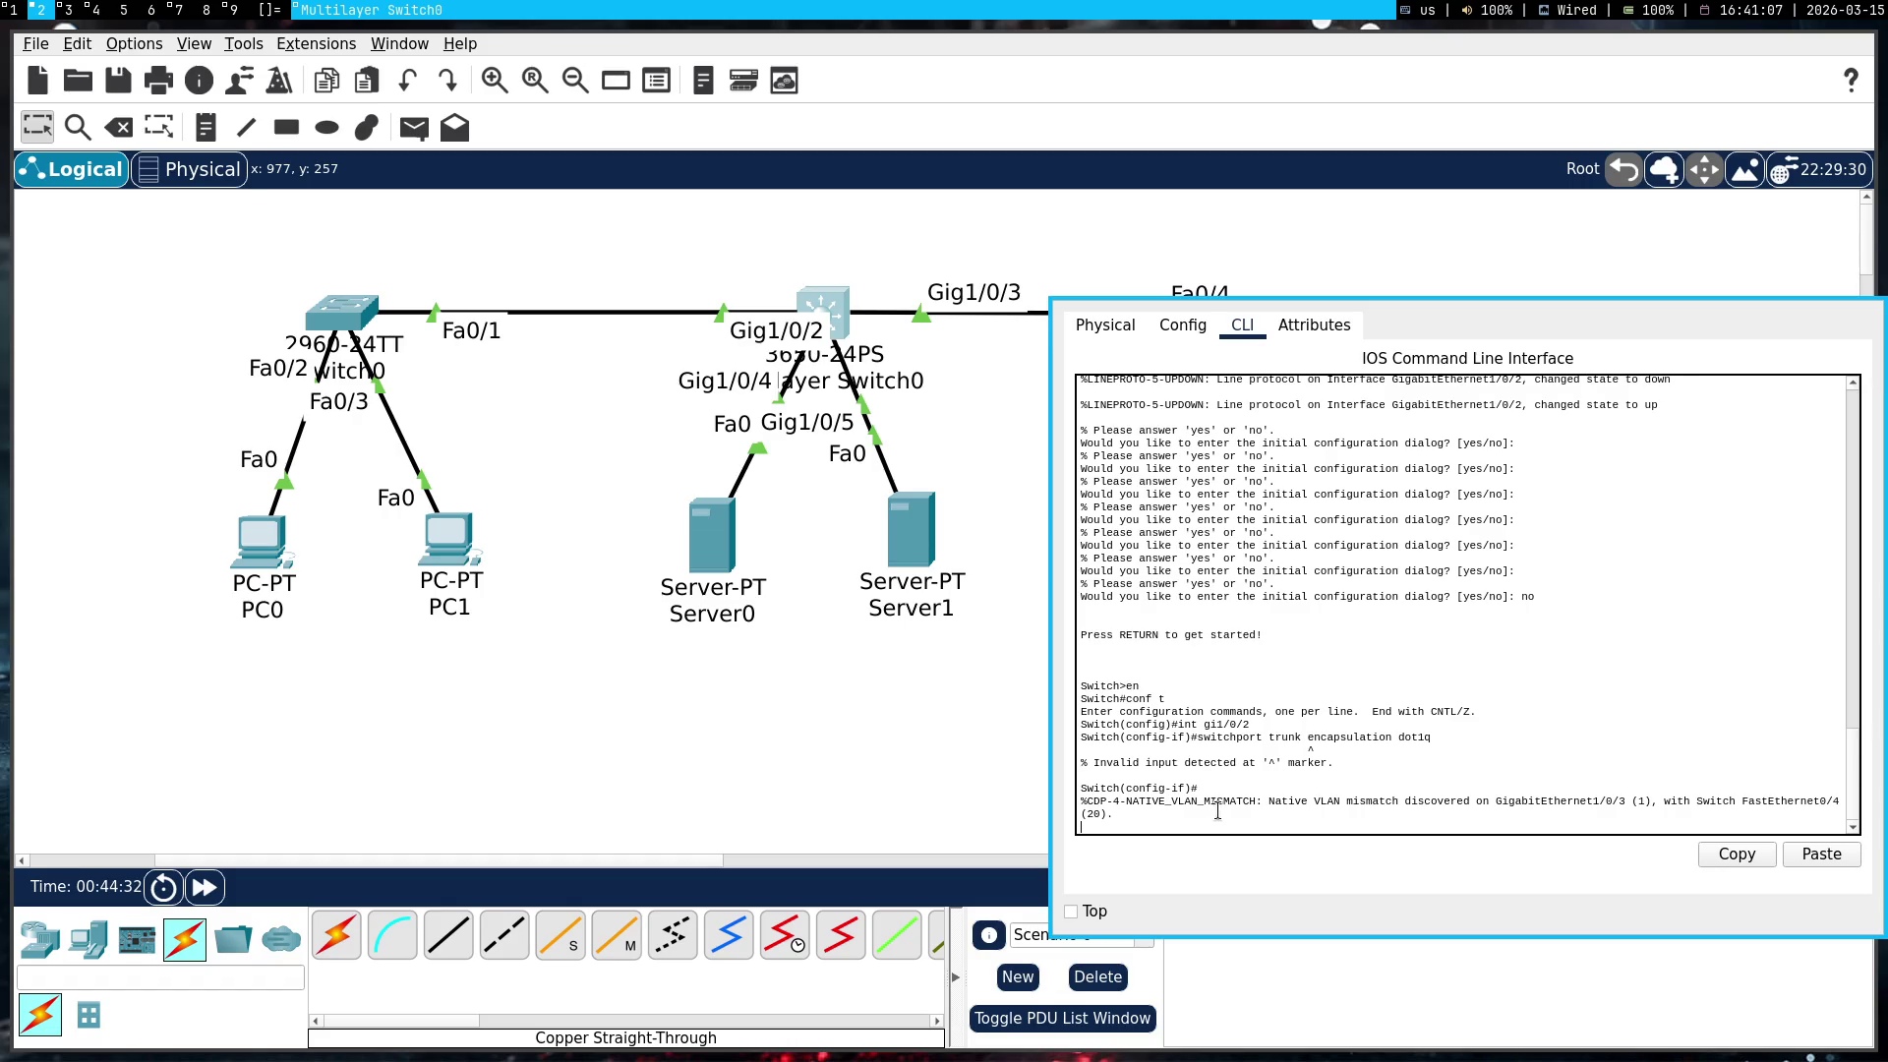
key(Return)
drag(1217, 828, 1089, 712)
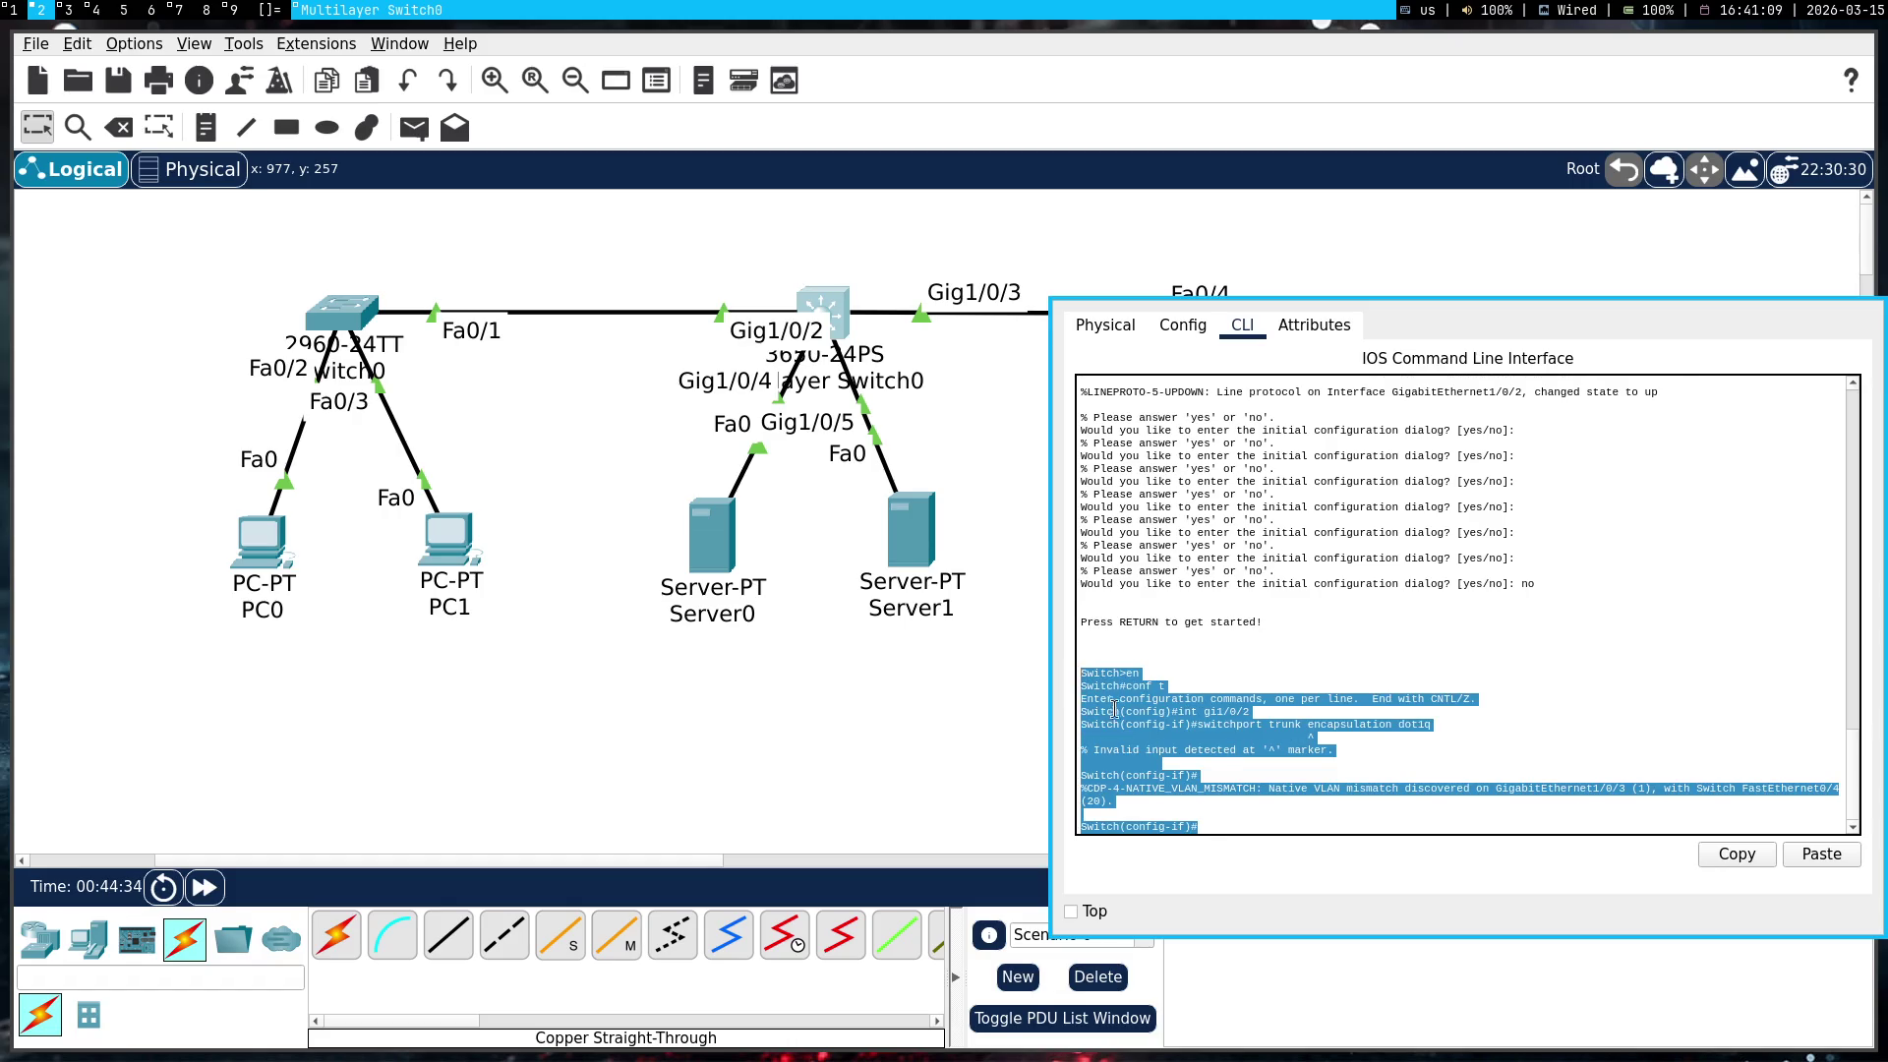
key(super+1)
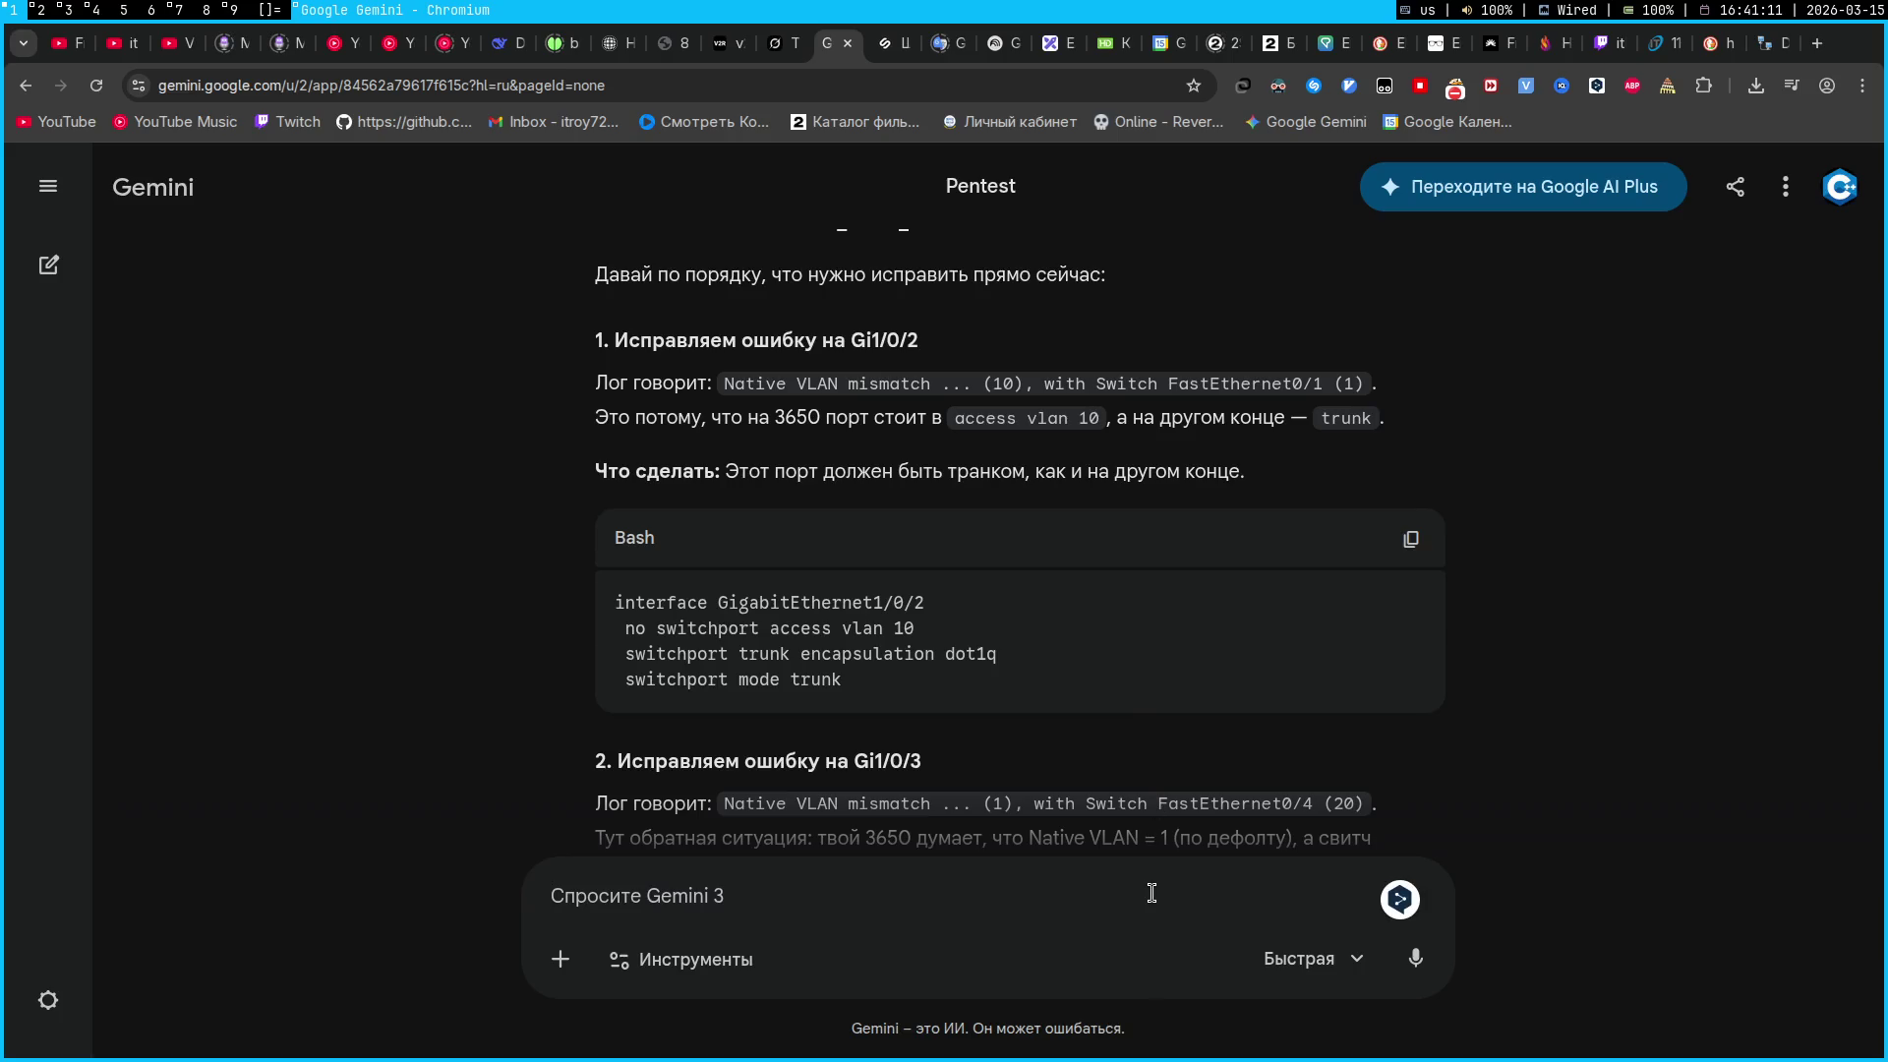
Send the rejected-command CLI output to Gemini and read its advice to use 'switchport mode trunk'
click(1152, 893)
key(ctrl+v)
key(Return)
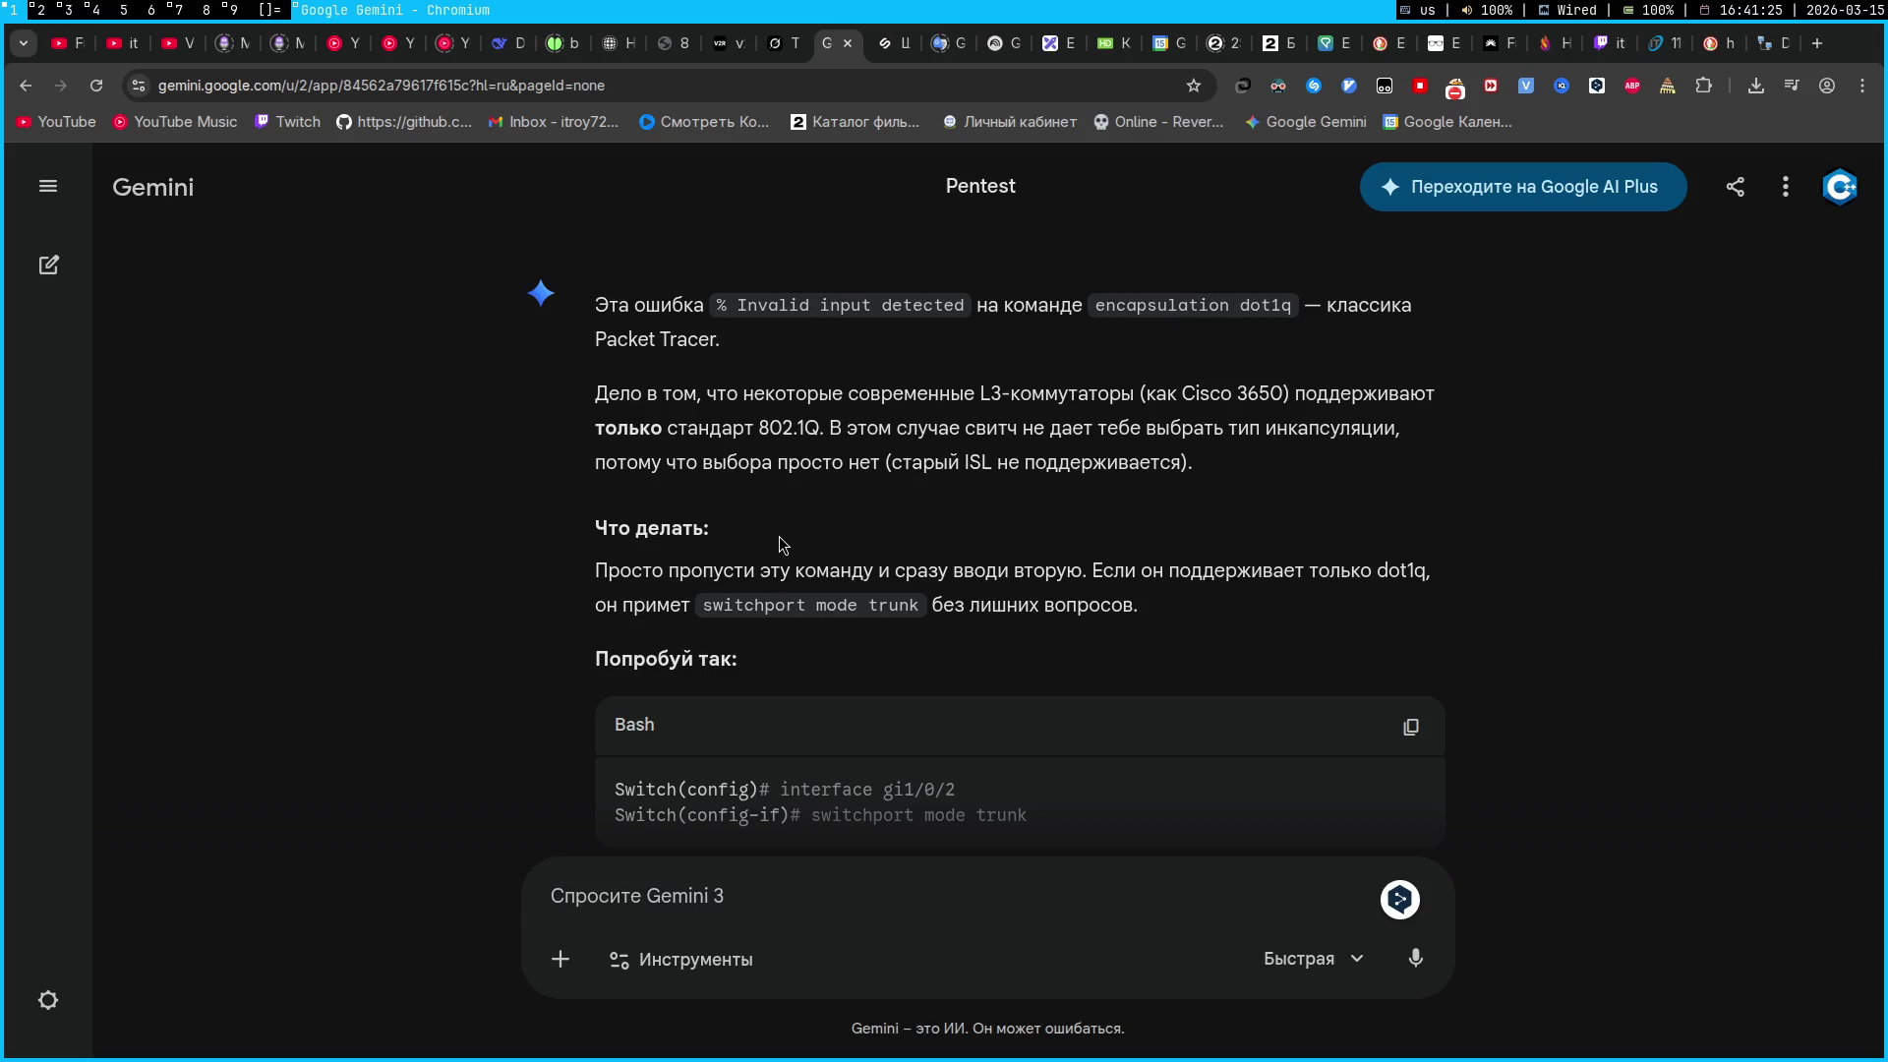
scroll(784, 544, down, 2)
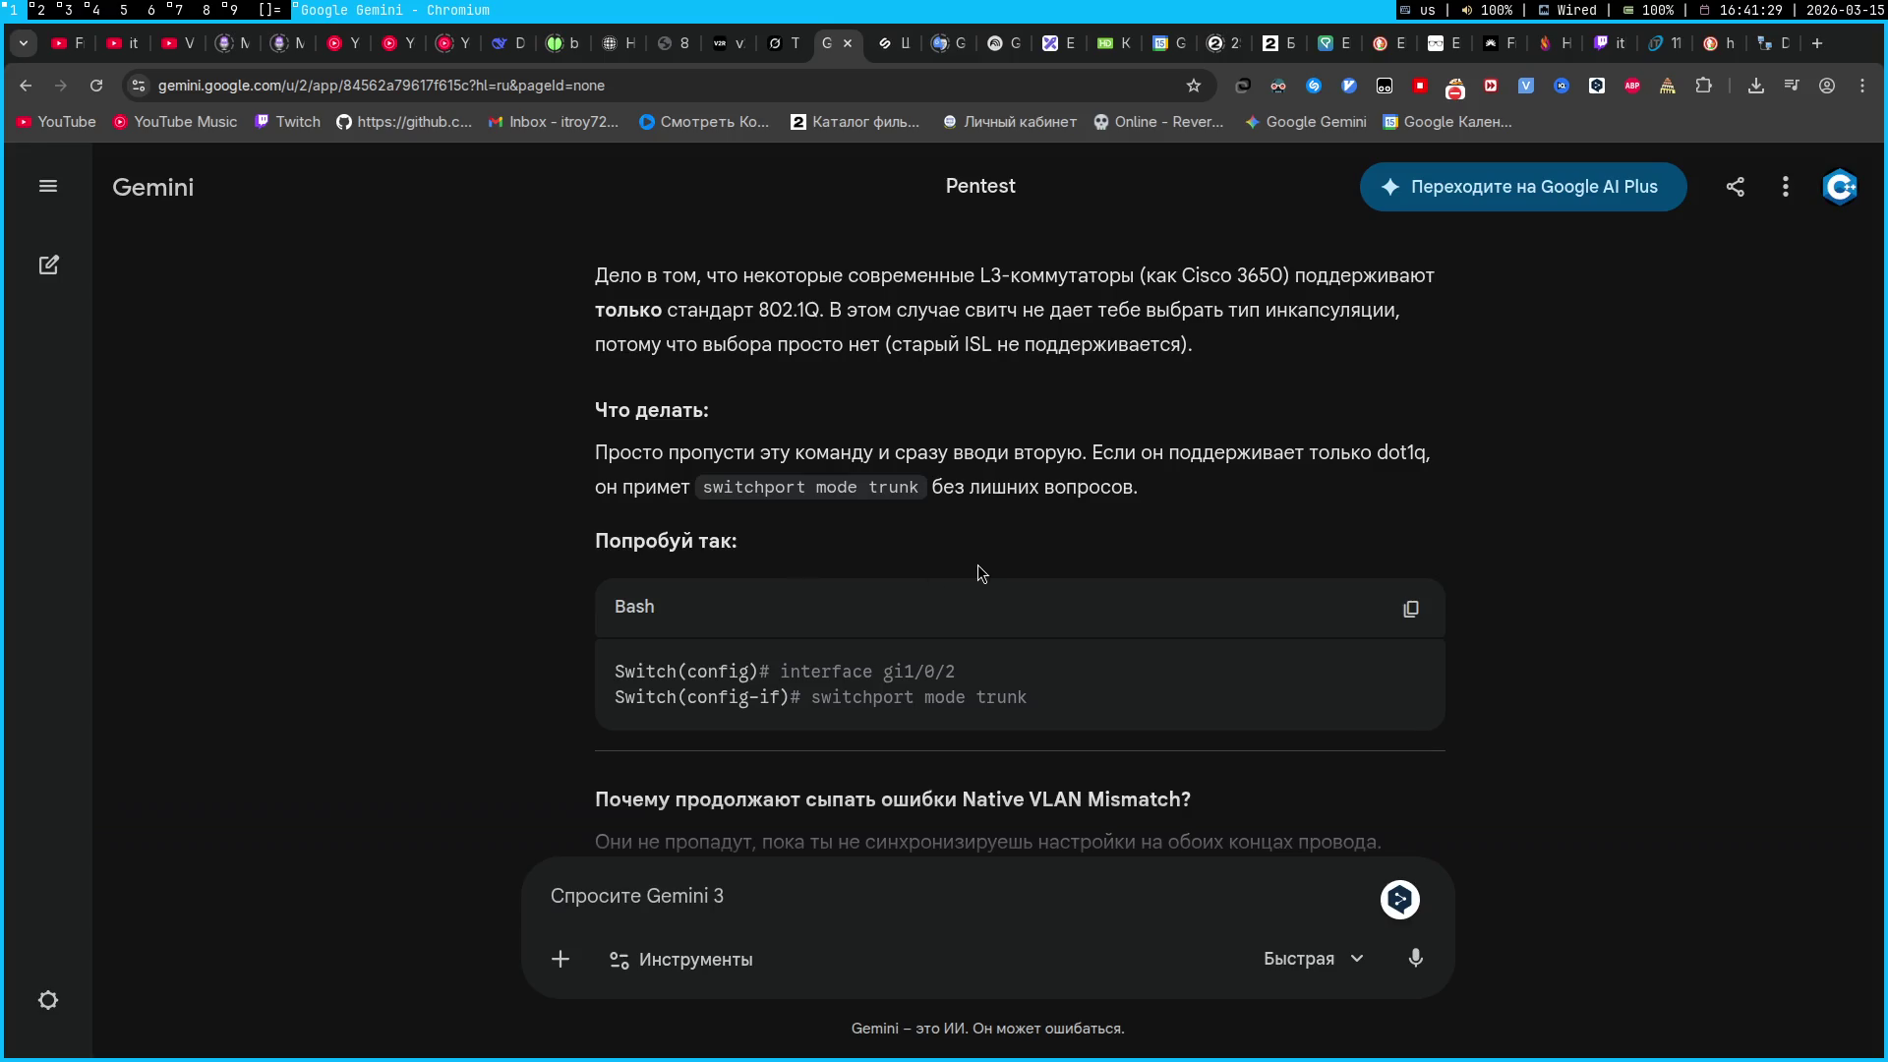
key(super+2)
Set Gi1/0/2 to trunk mode with 'switchport mode trunk' and review Gemini's next steps
text(chport mode trunk)
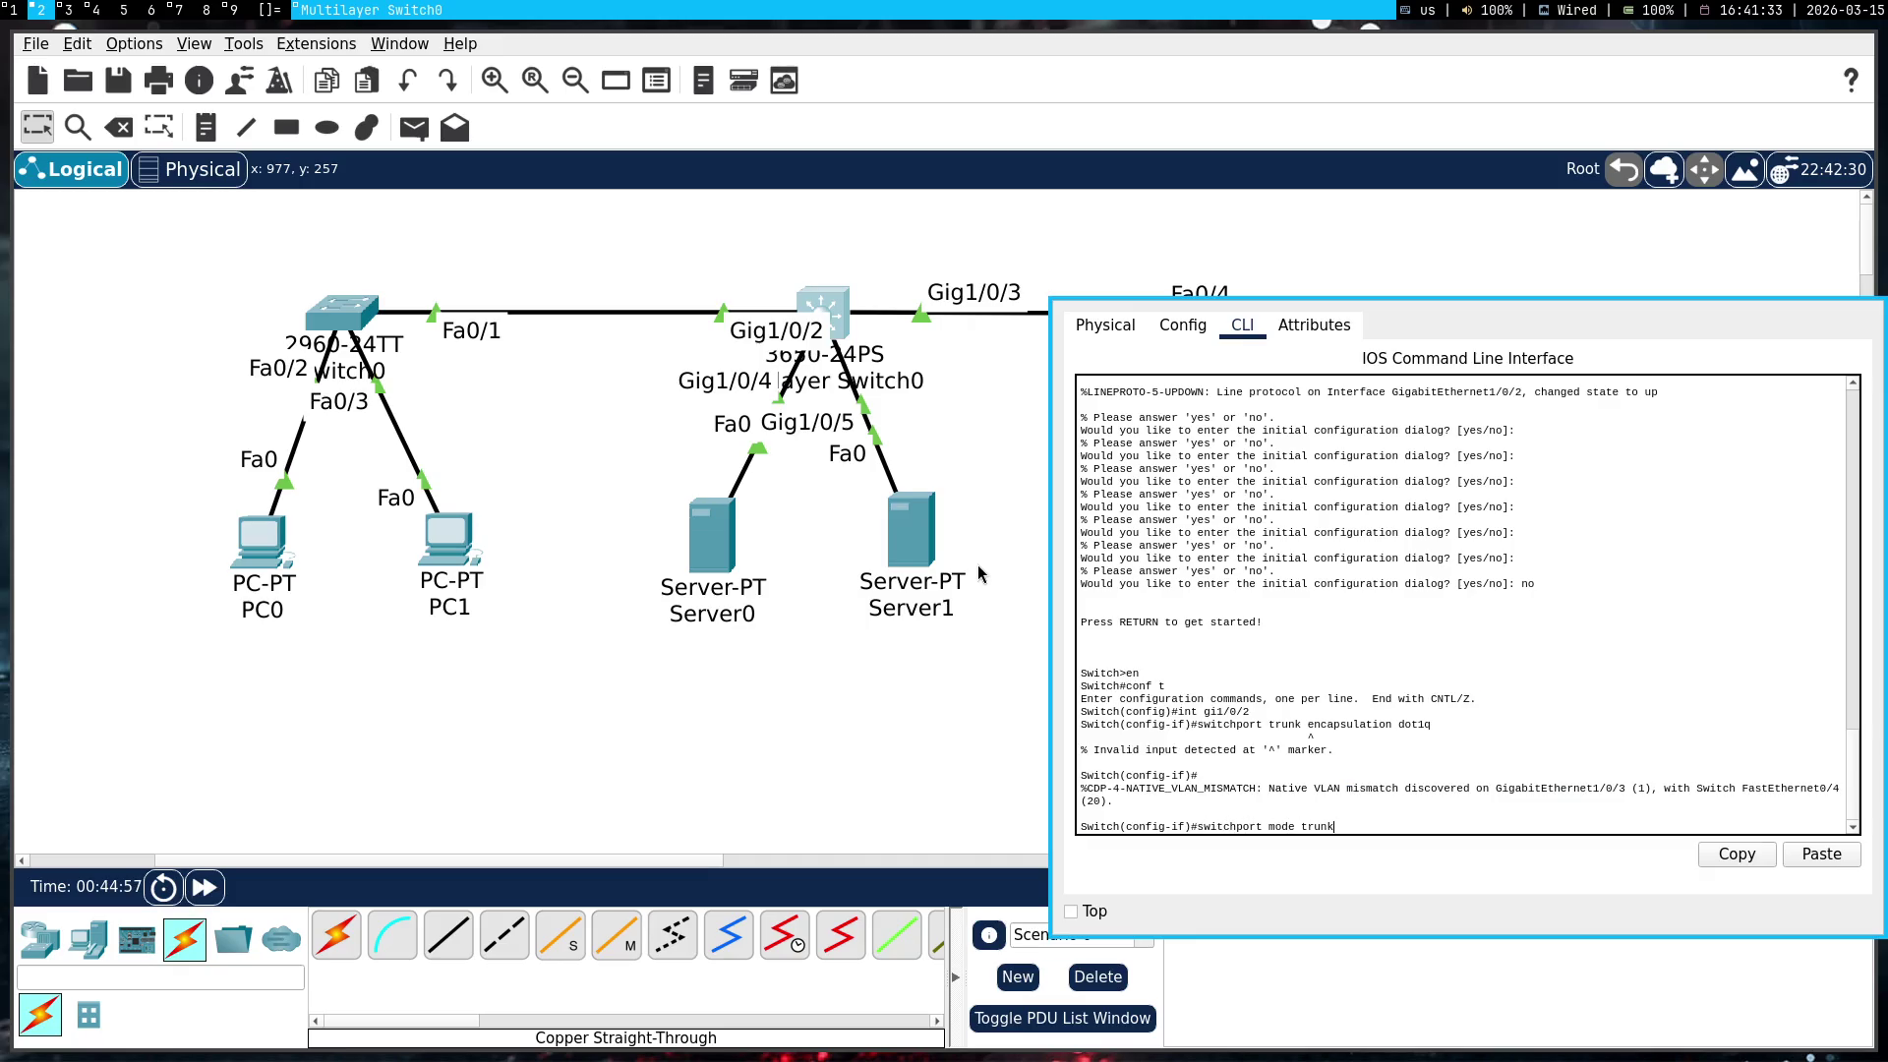
key(Return)
key(super+1)
scroll(978, 567, down, 3)
scroll(978, 568, down, 3)
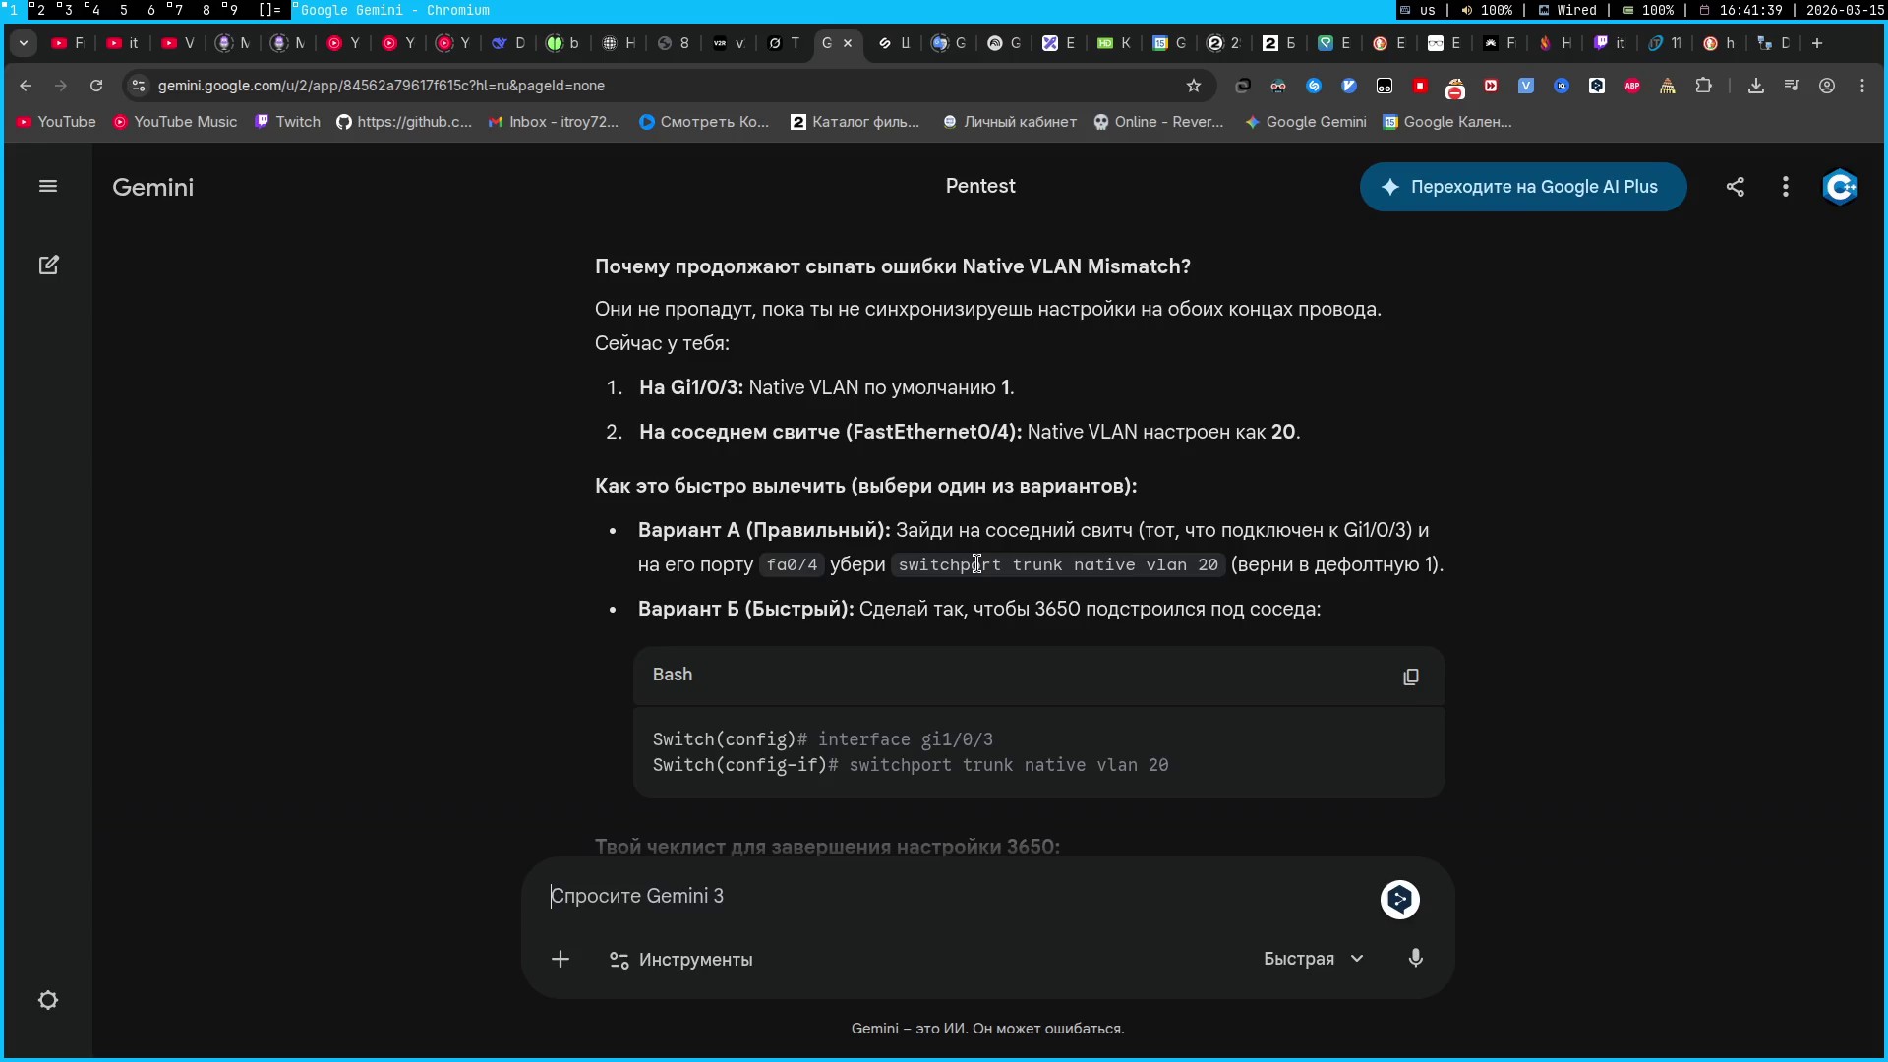
scroll(977, 563, down, 1)
key(super+2)
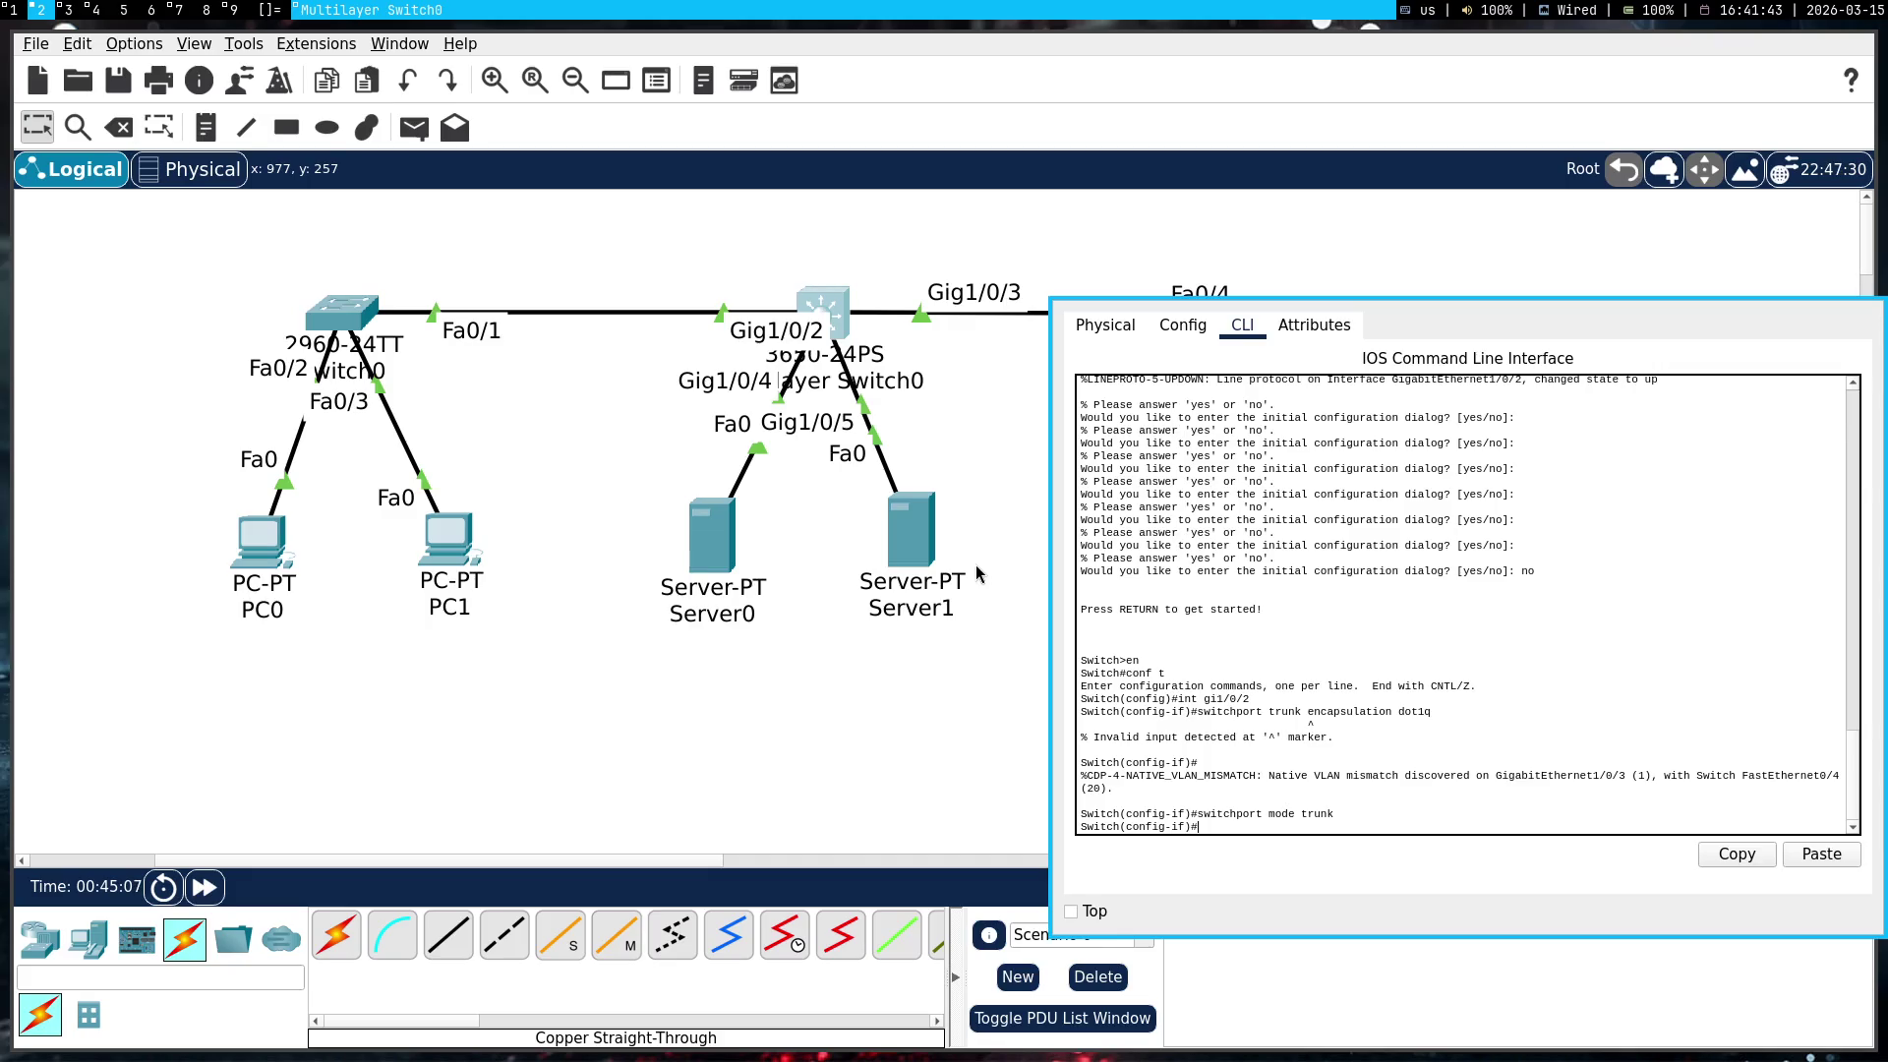
Enter interface Gi1/0/3 and paste 'switchport trunk native vlan 20' to set native VLAN 20
key(super+1)
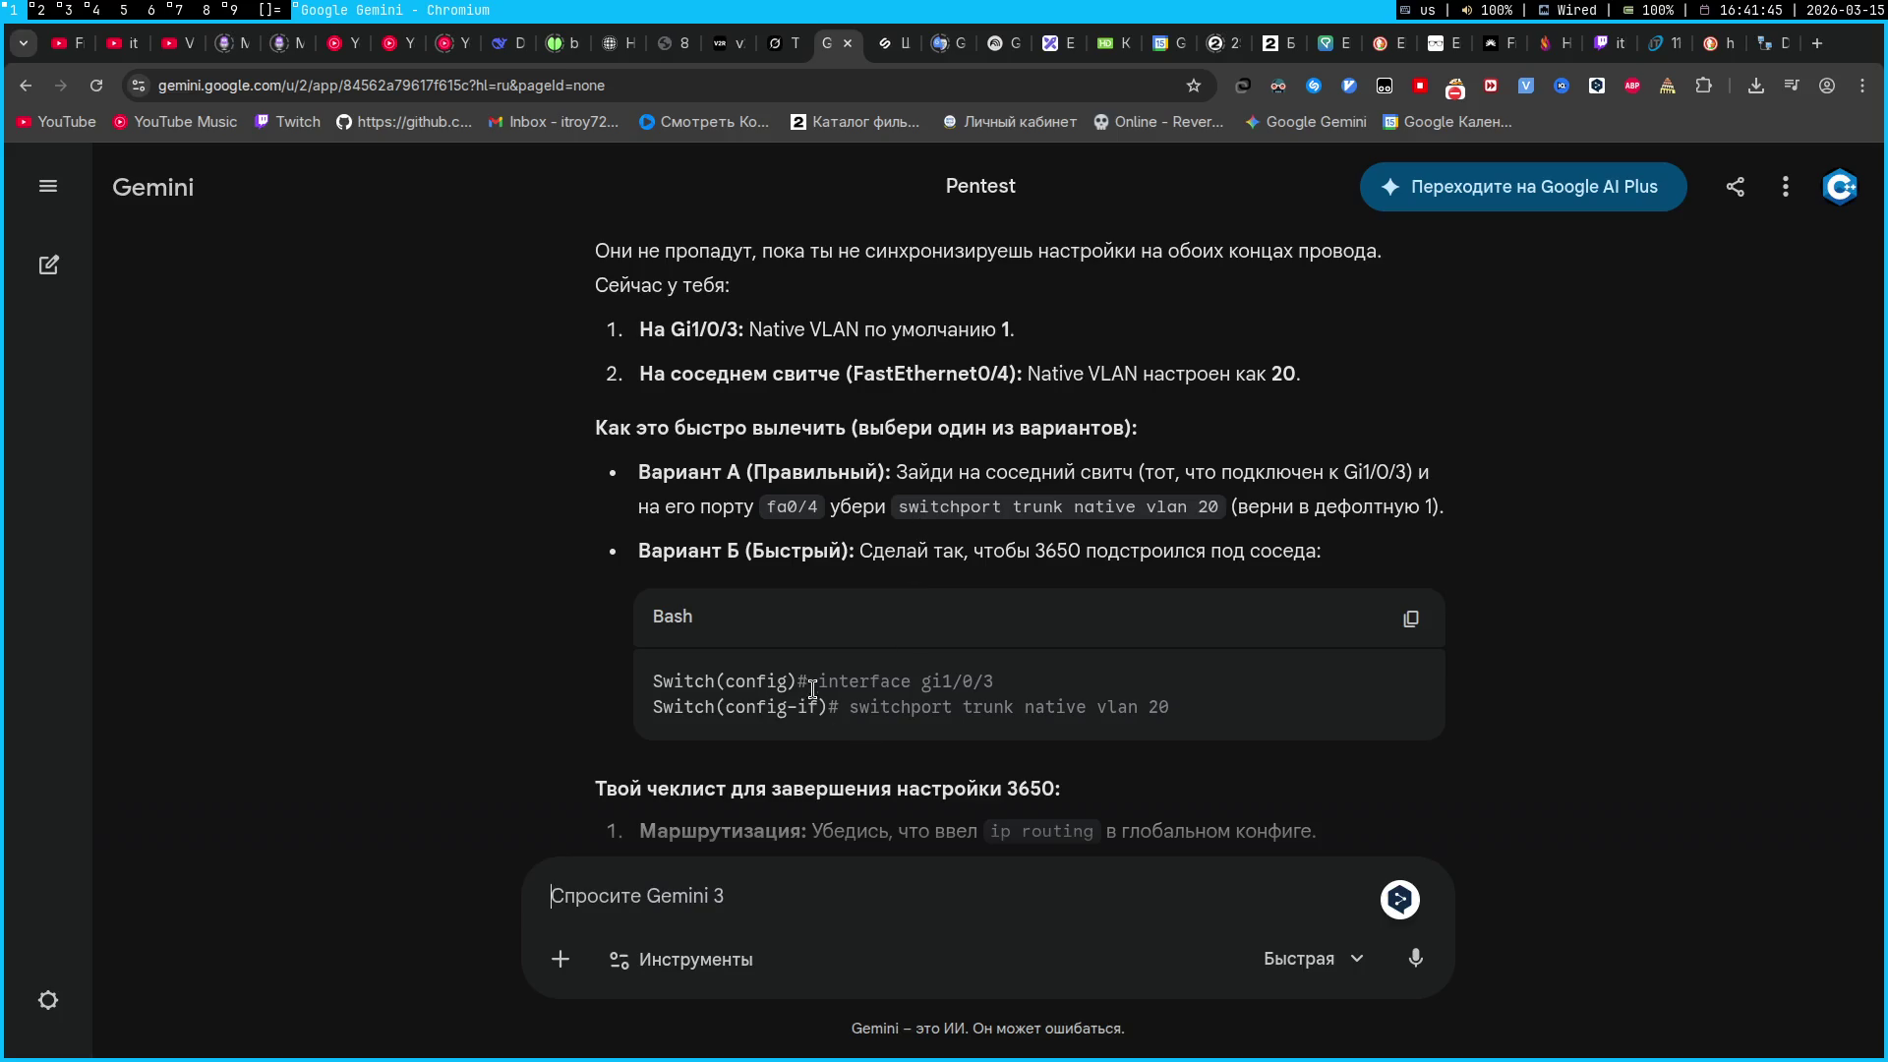
drag(848, 707, 1170, 707)
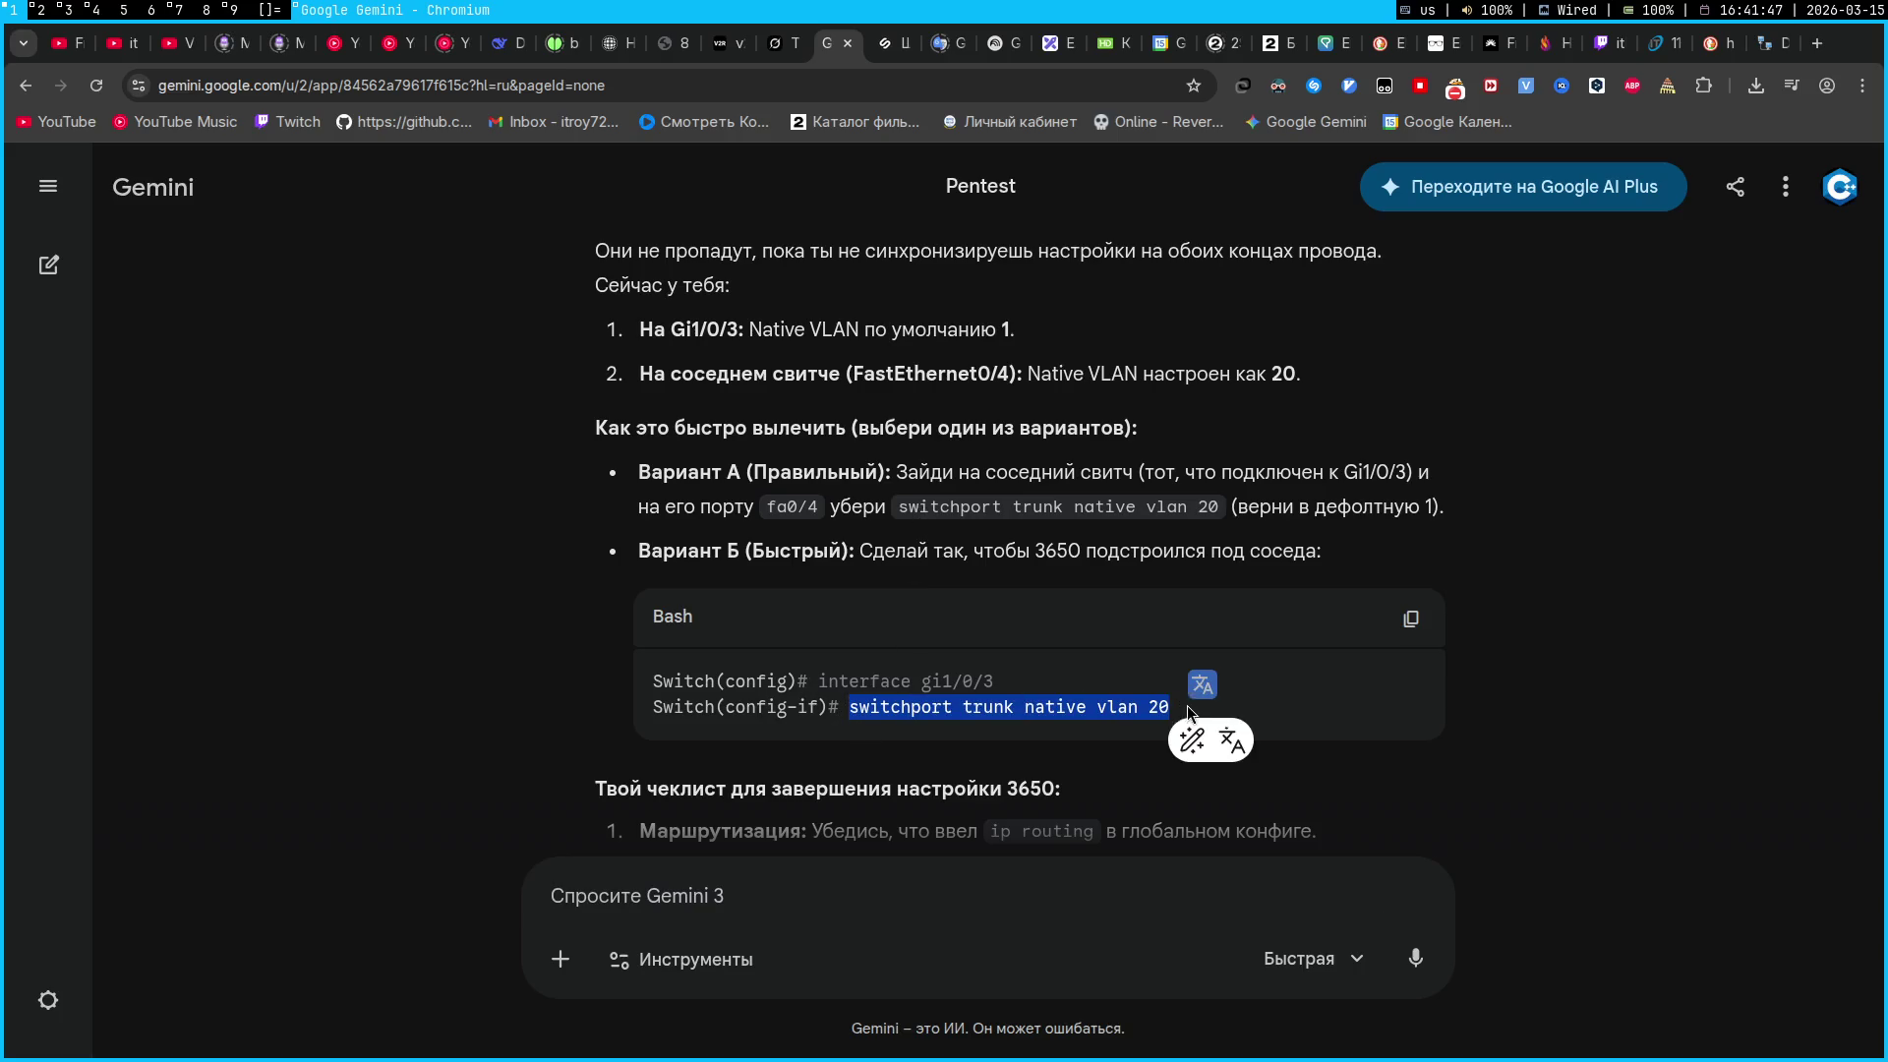
click(1072, 707)
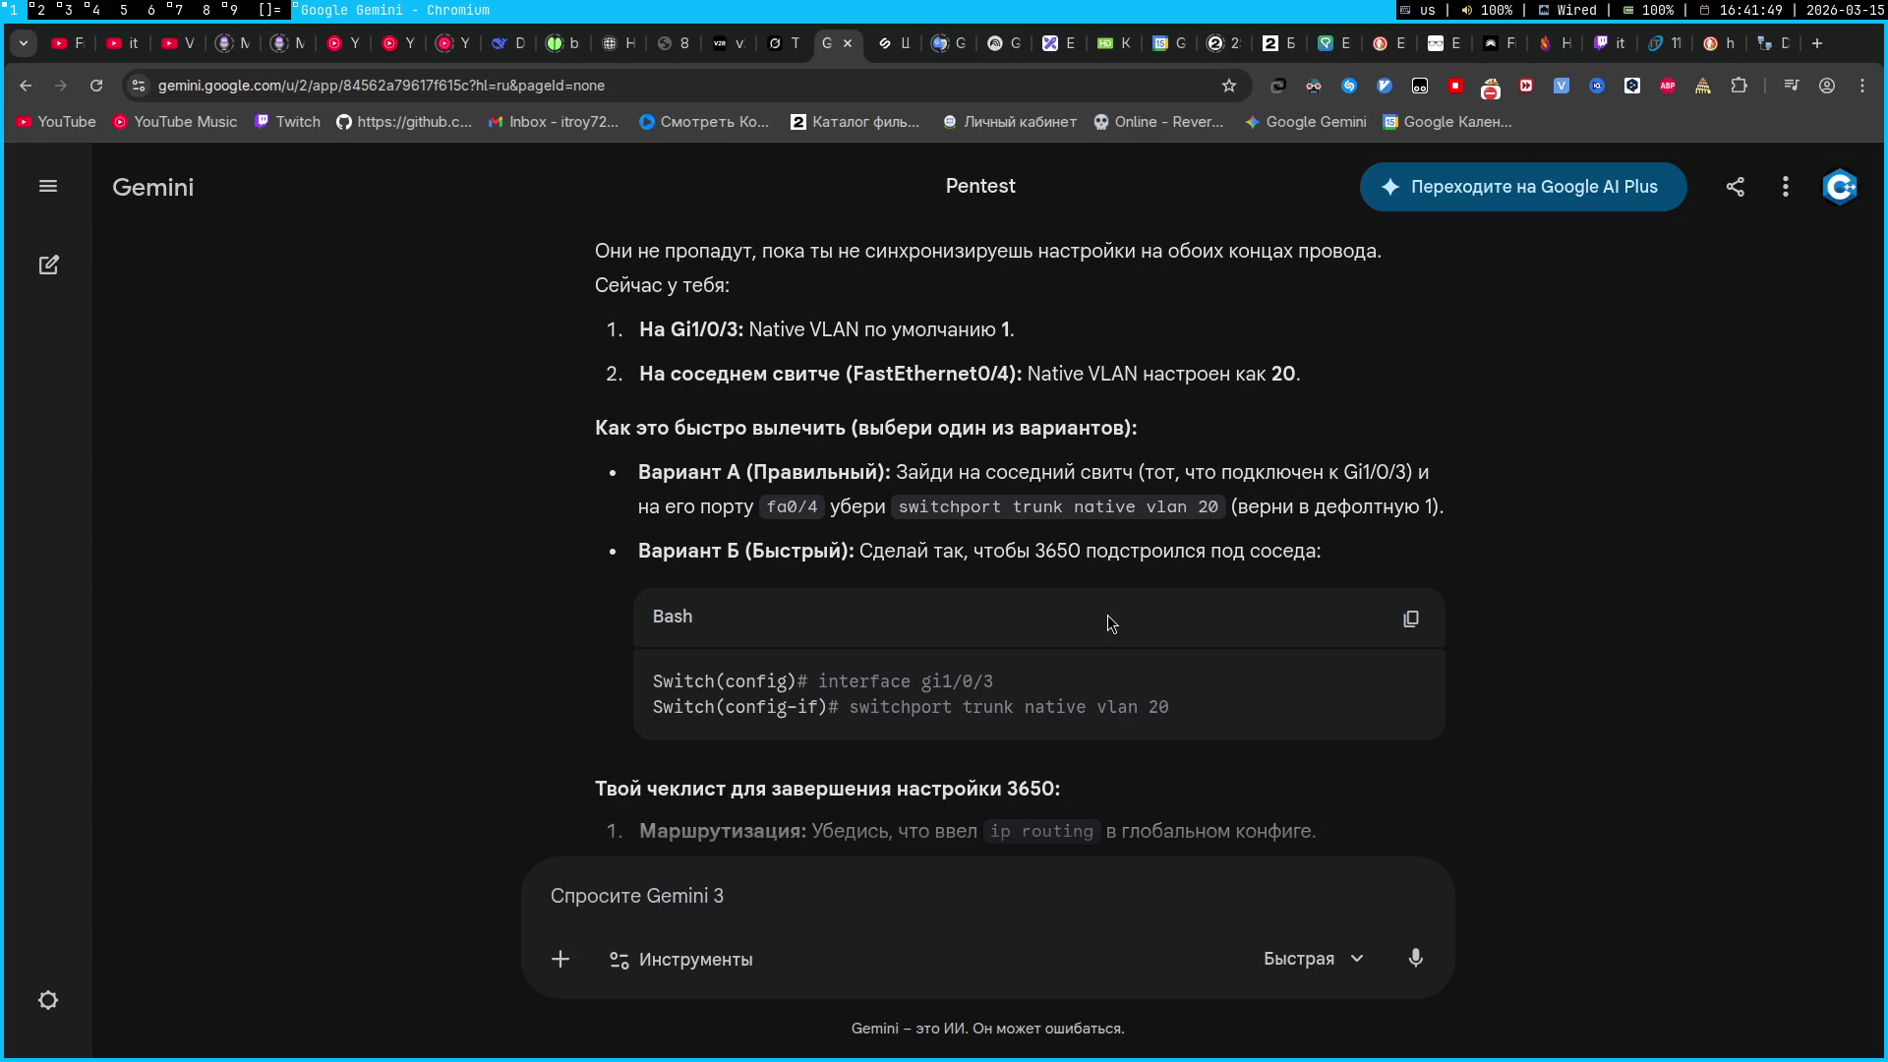
key(super+2)
text(t gi)
key(super+1)
key(super+2)
text(1)
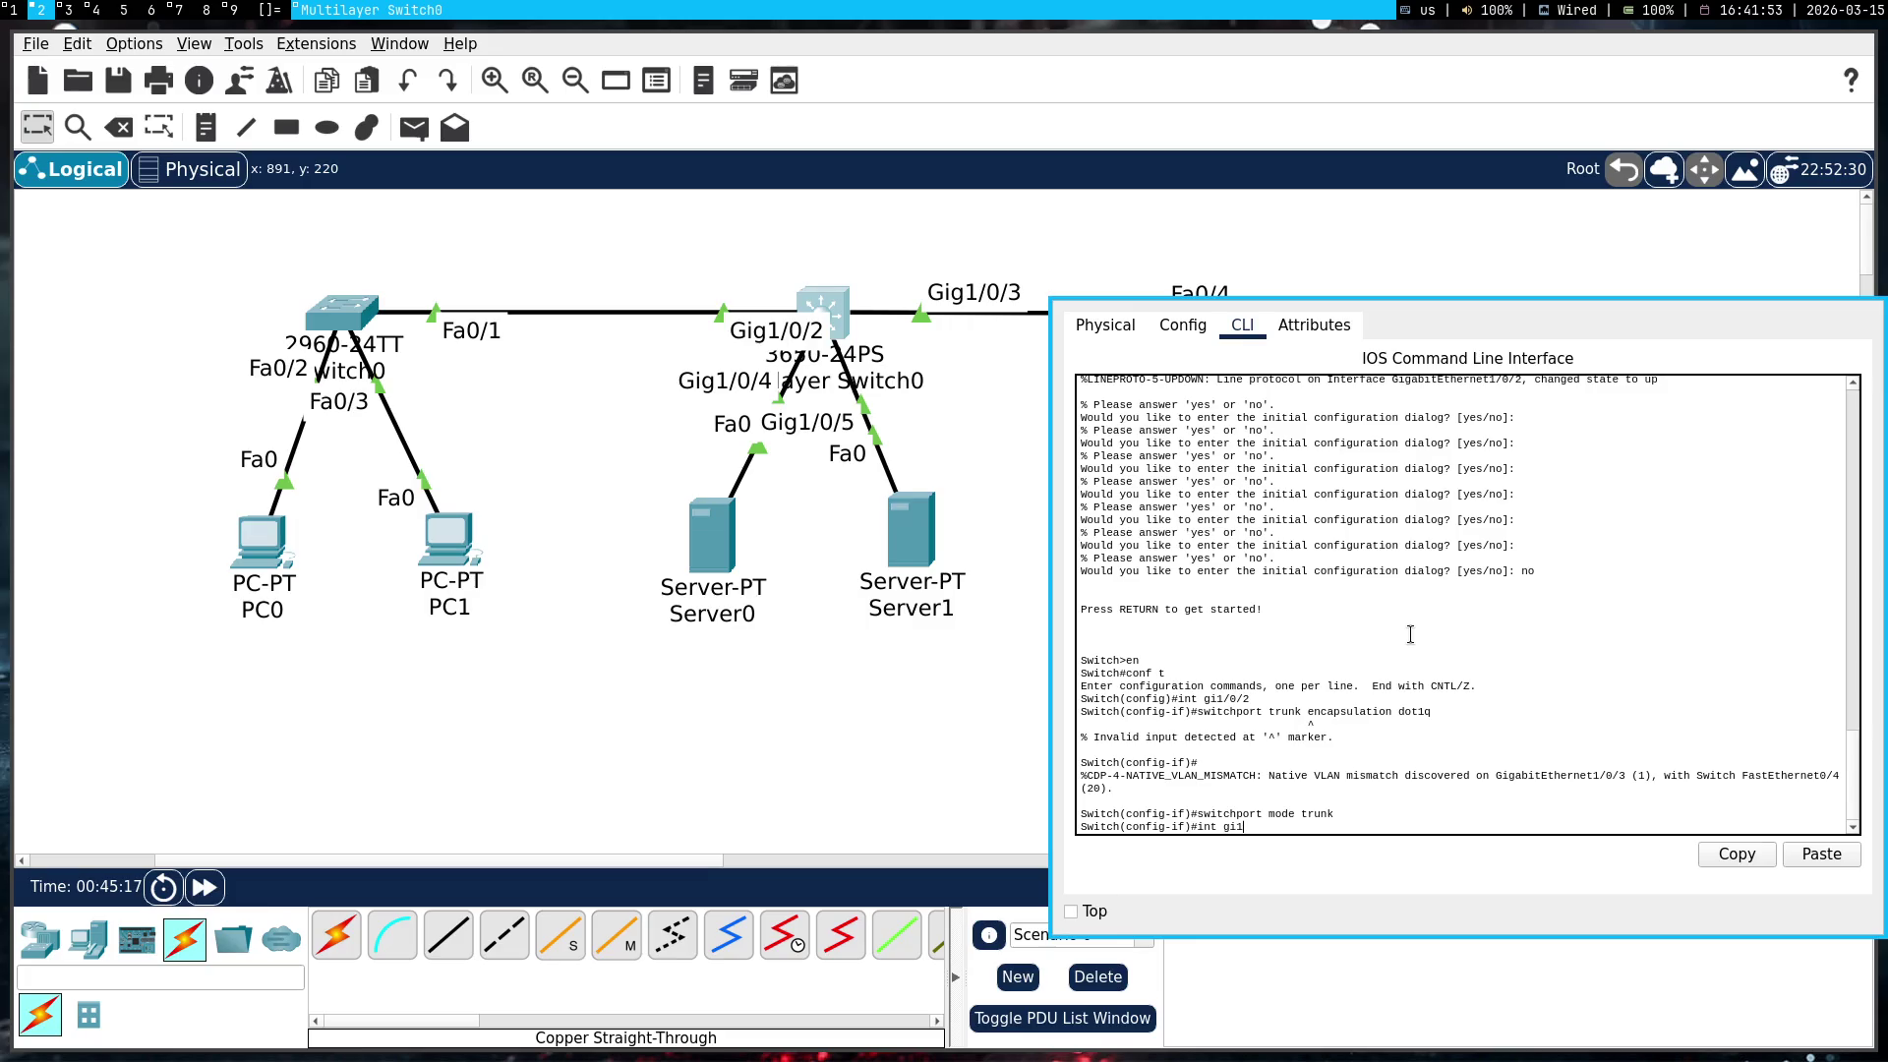
text(/0/3)
key(Return)
right_click(1412, 637)
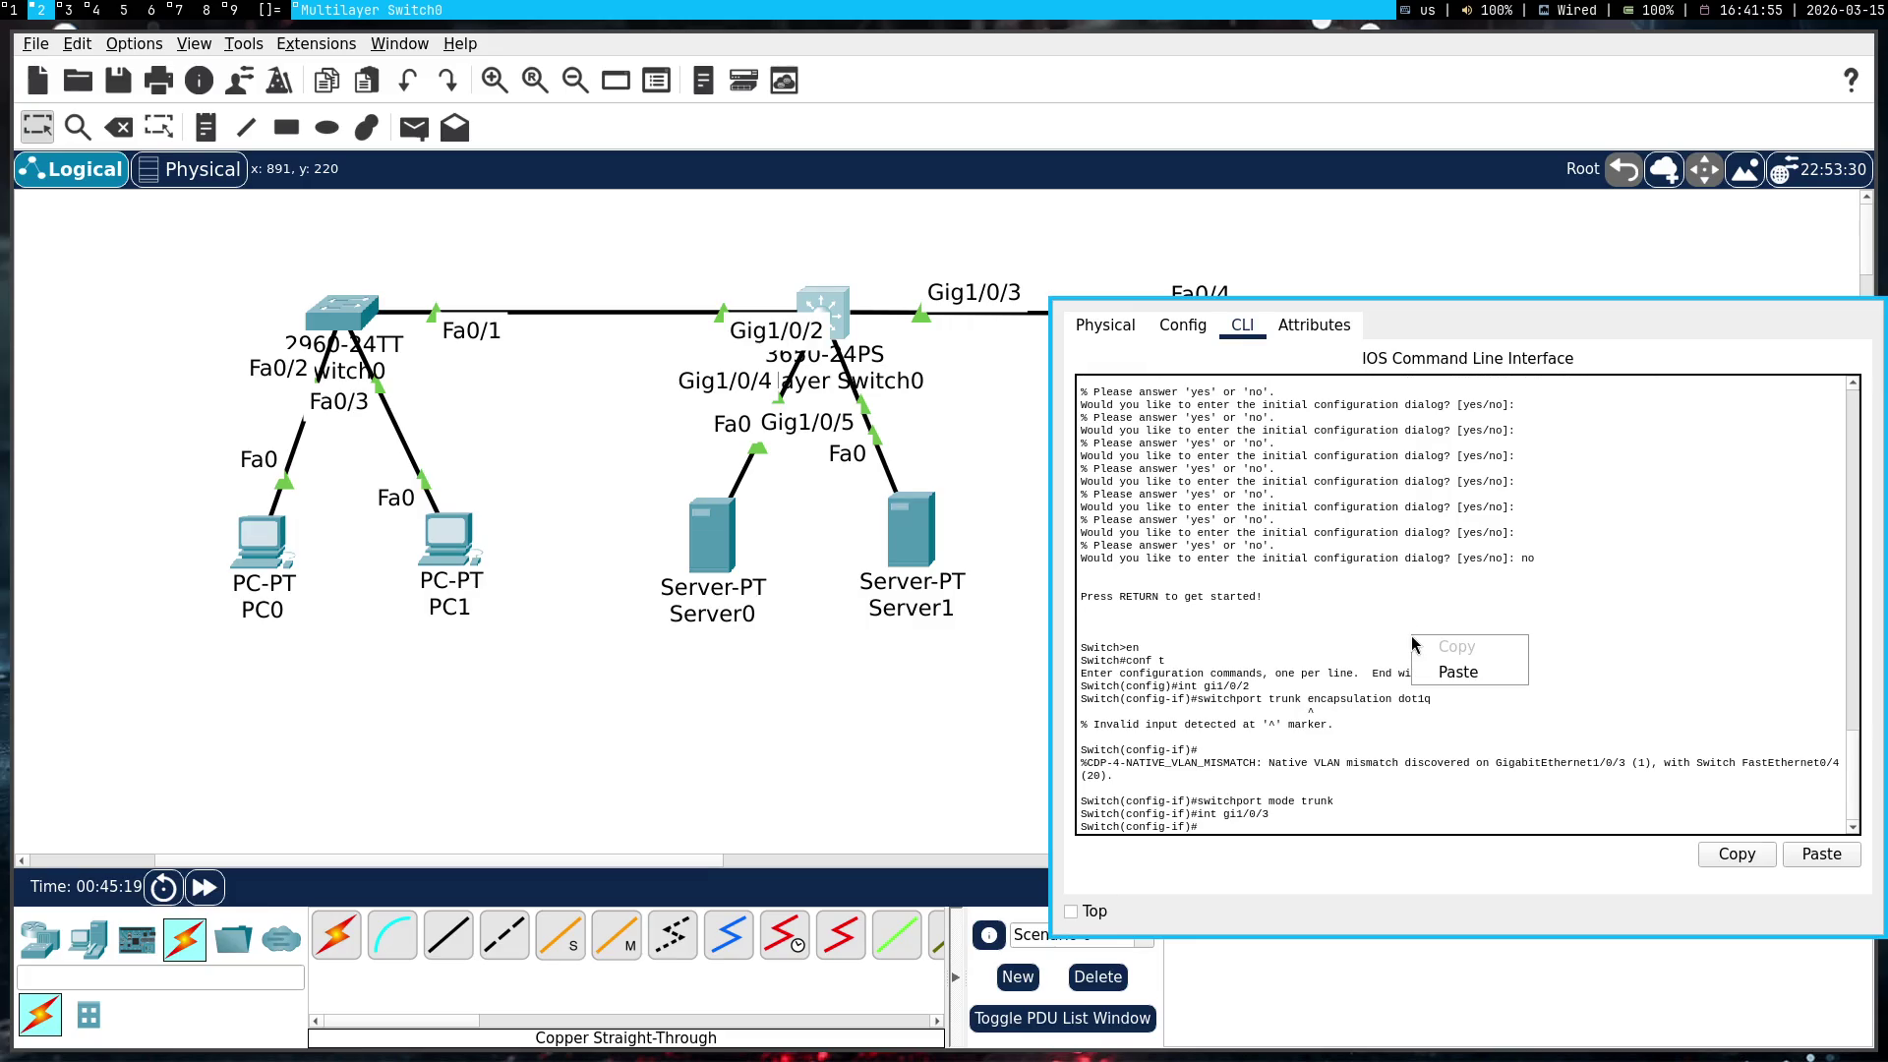
click(1440, 668)
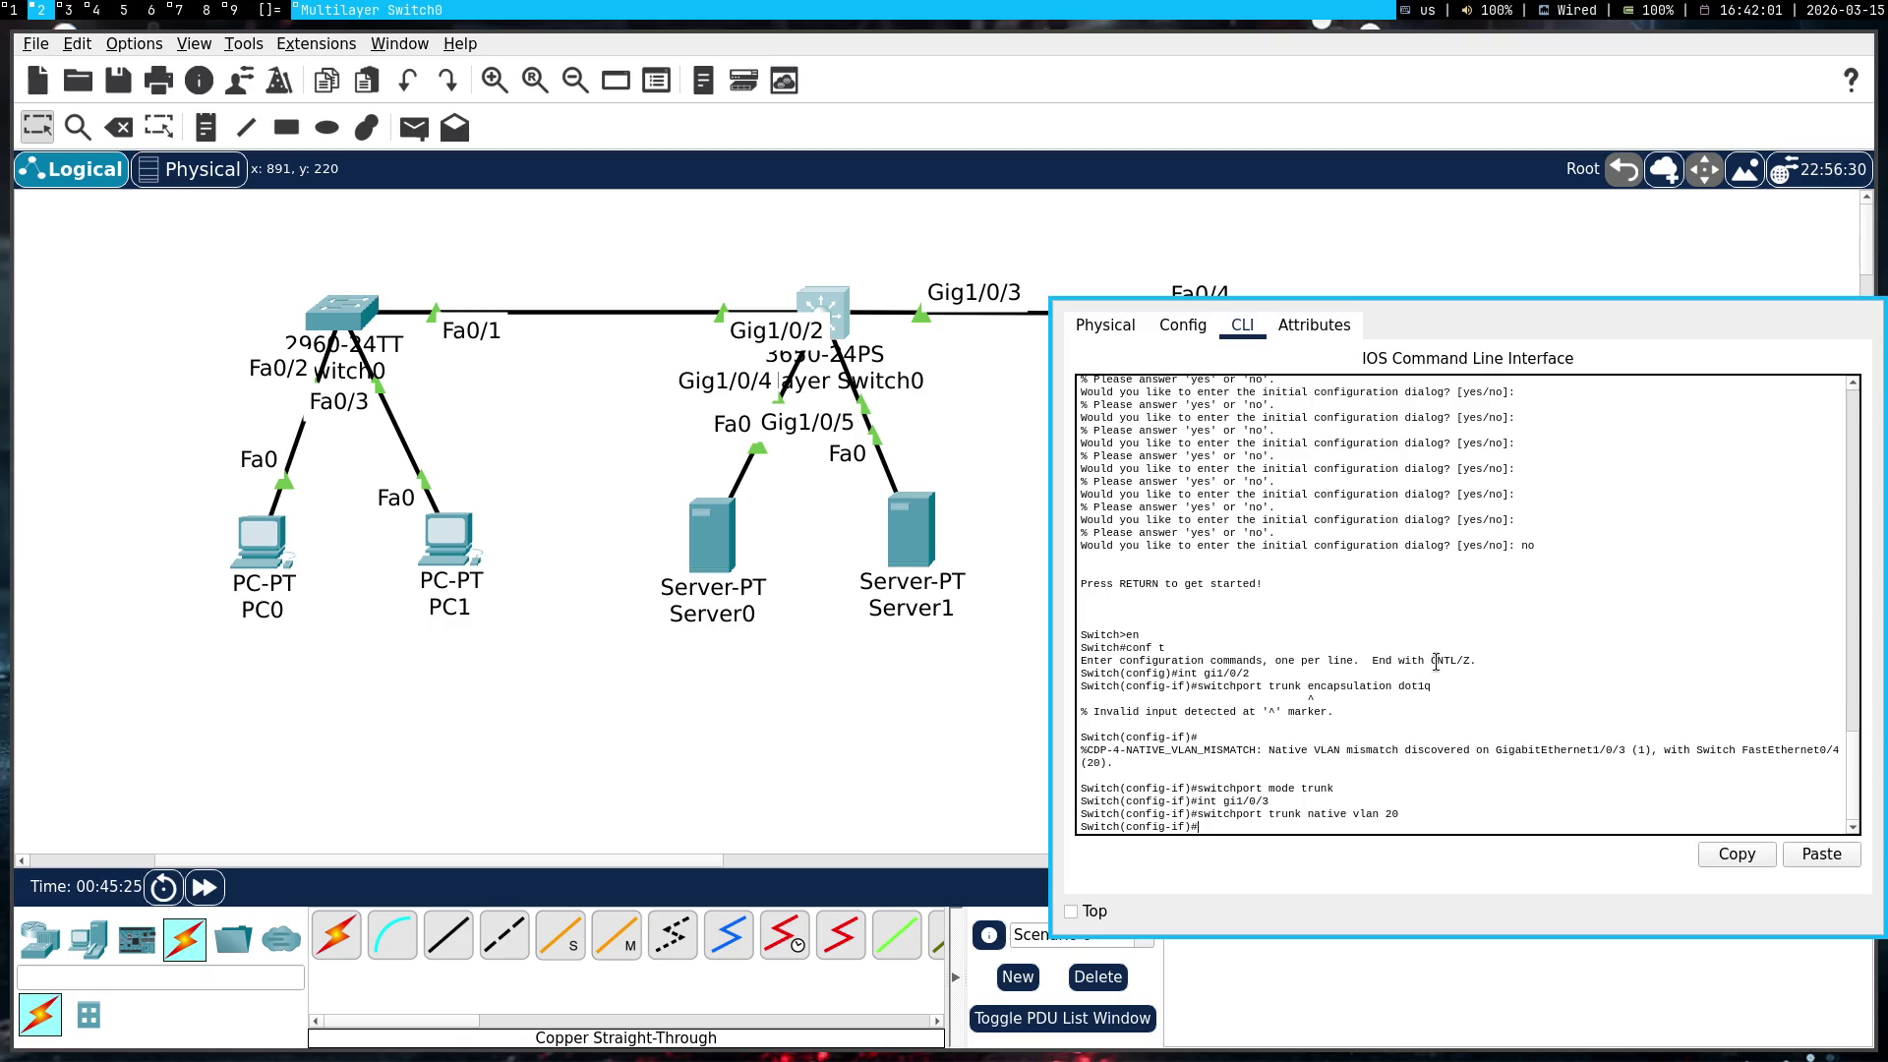
key(super+1)
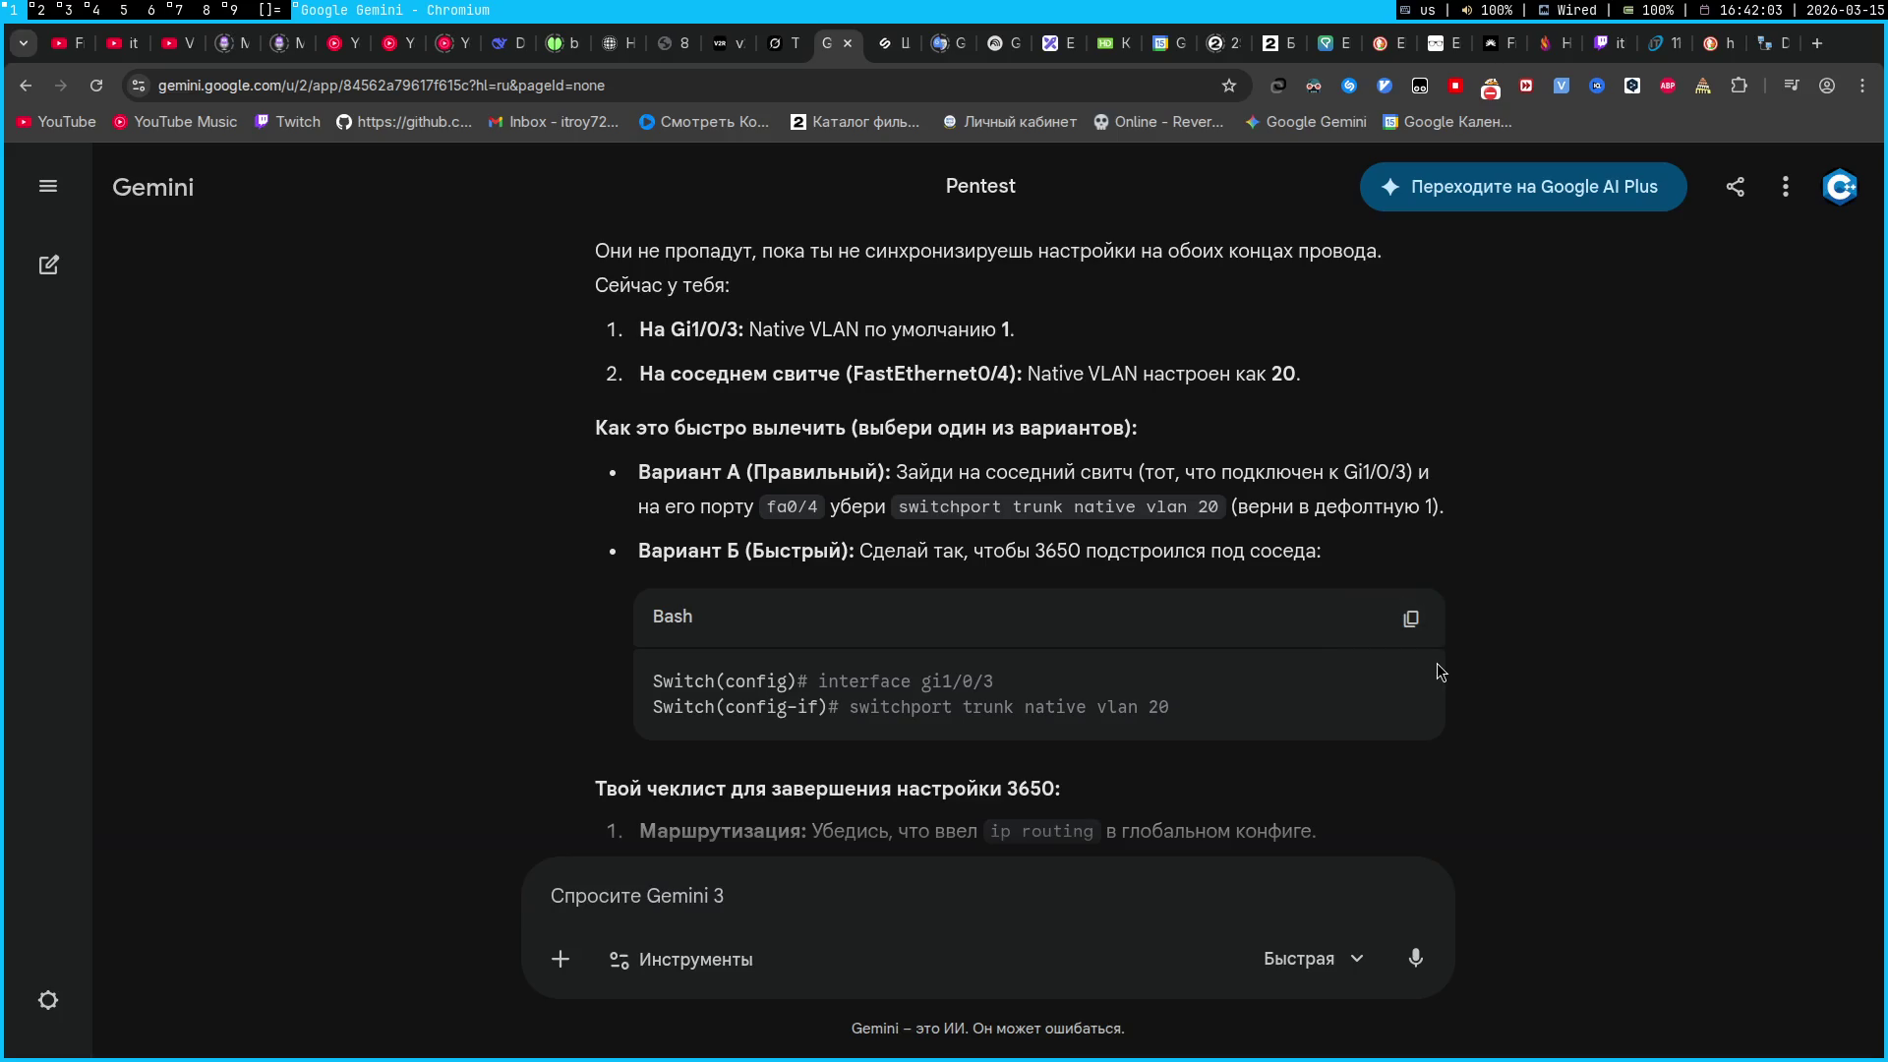
Scroll through Gemini's checklist, then get a fresh CLI prompt still showing the Gi1/0/3 native VLAN mismatch
scroll(1441, 672, down, 1)
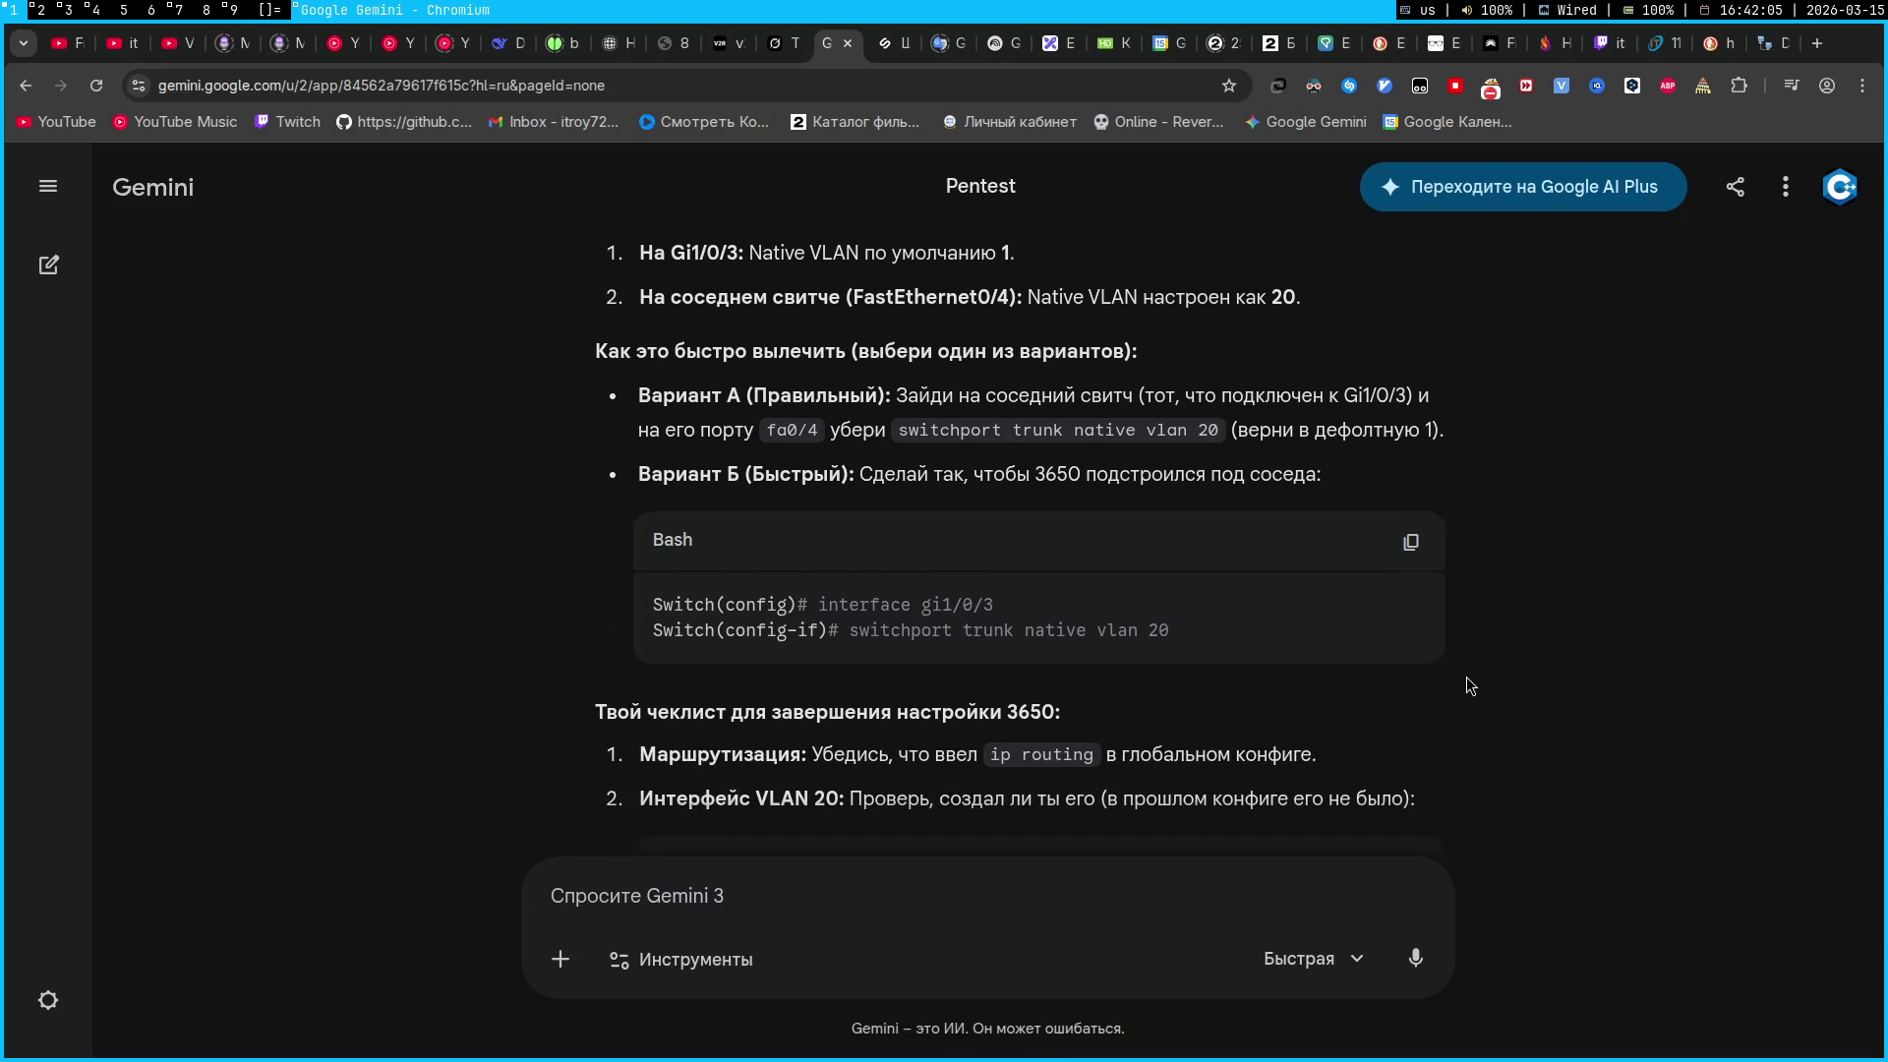
scroll(1466, 677, down, 3)
scroll(1466, 677, up, 1)
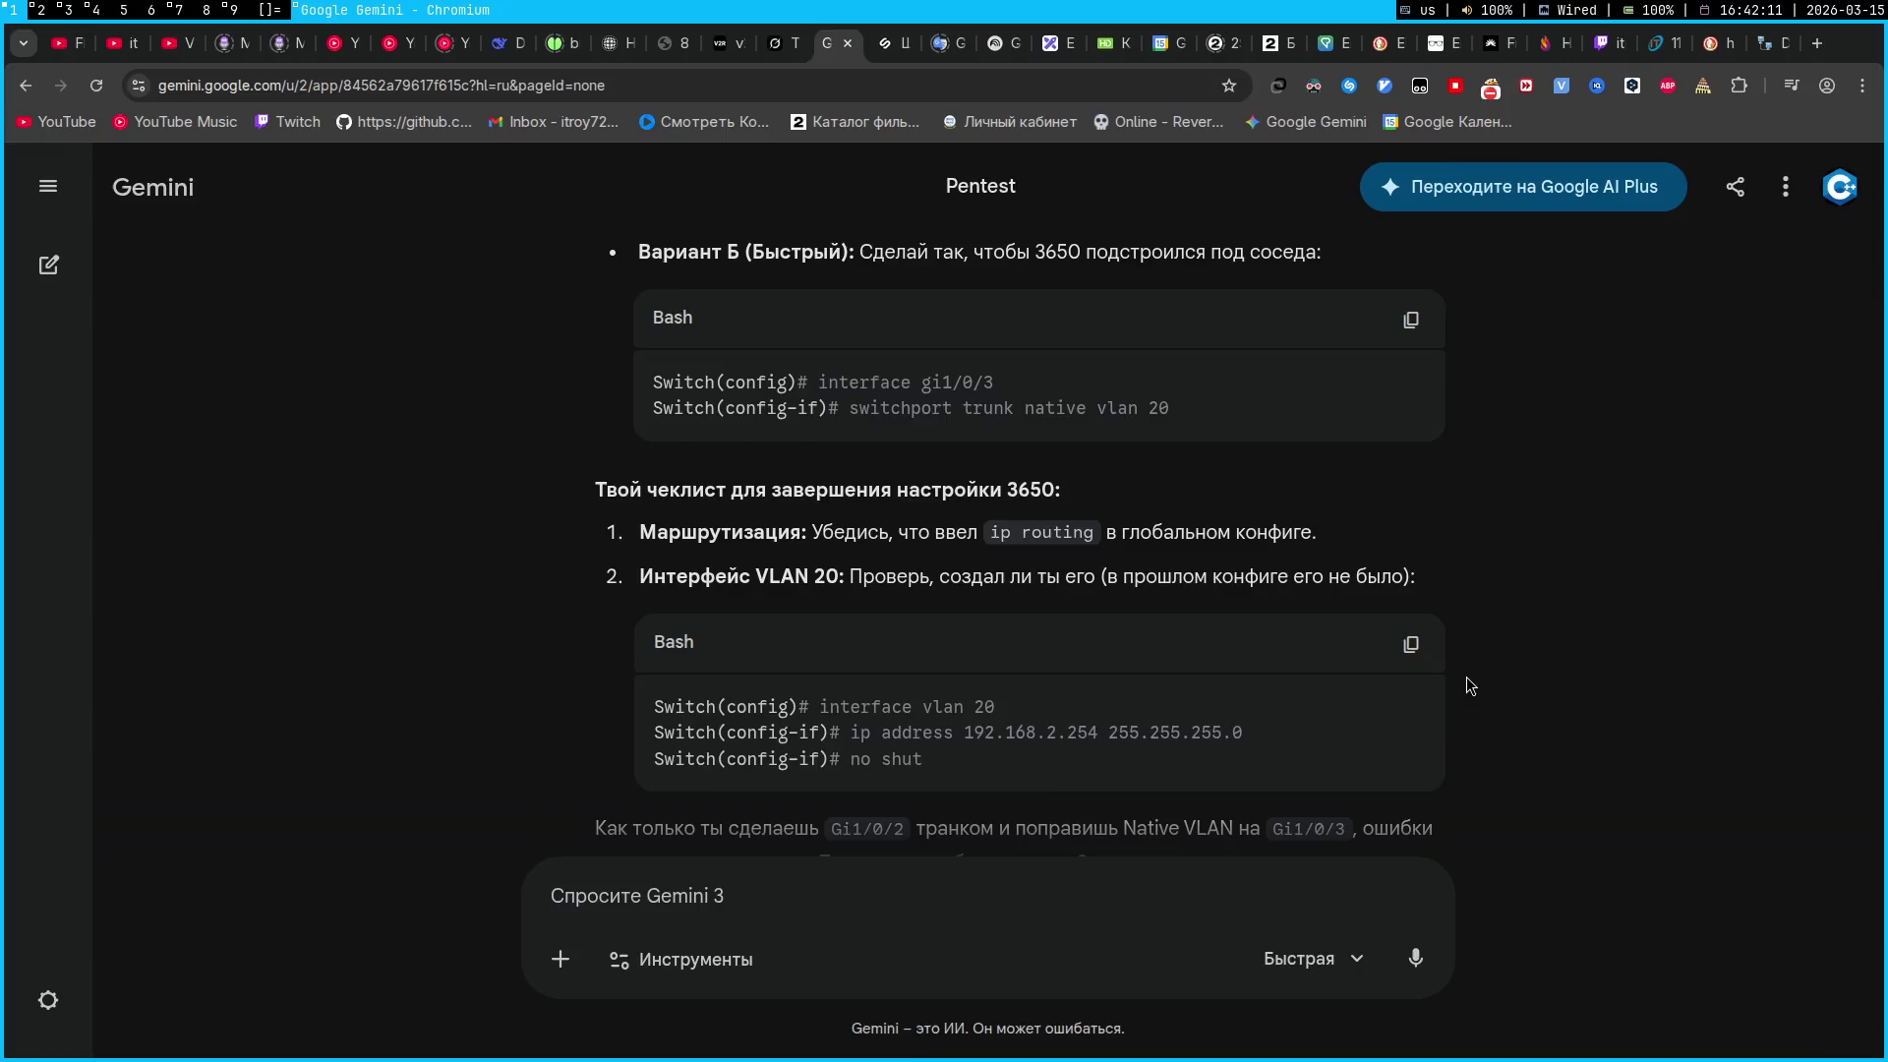
key(super+2)
key(Return)
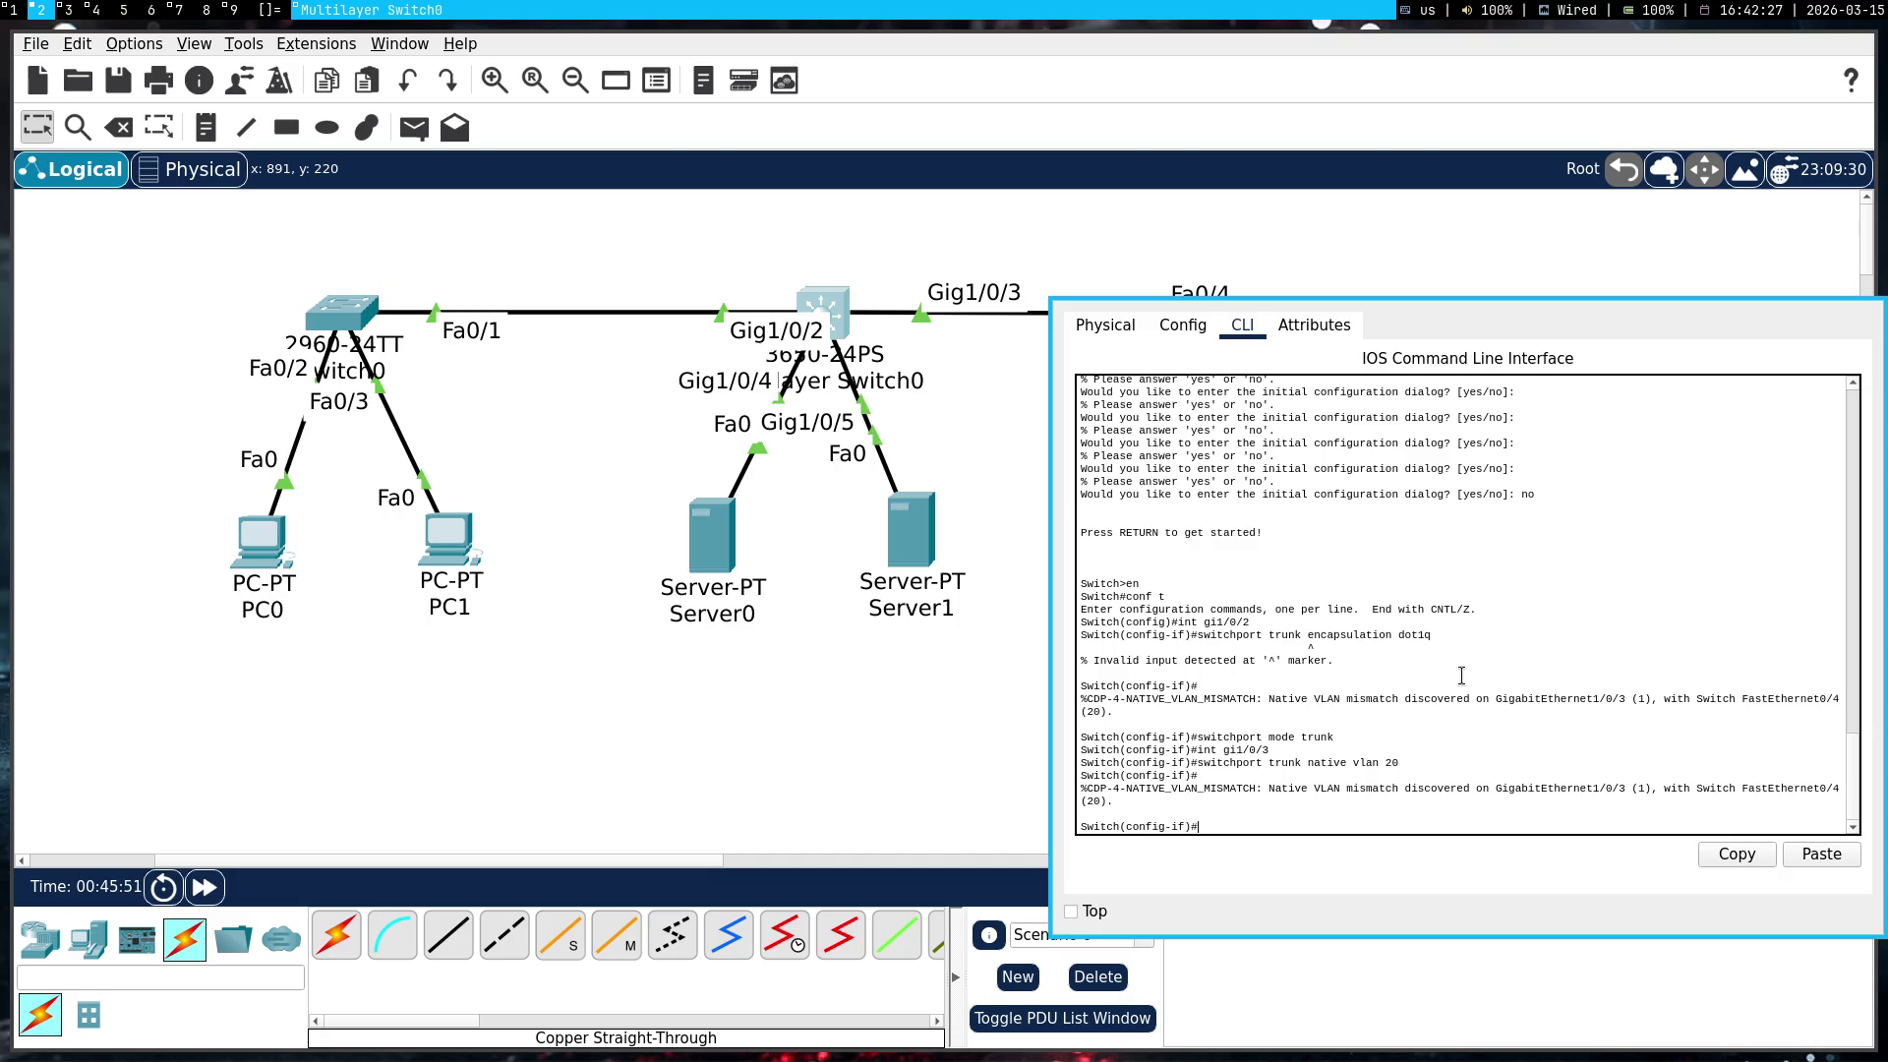
Leave configuration mode with 'end' and page through 'show running-config'
text(shoend)
key(Return)
text(showning-config)
key(Return)
key(space)
key(space)
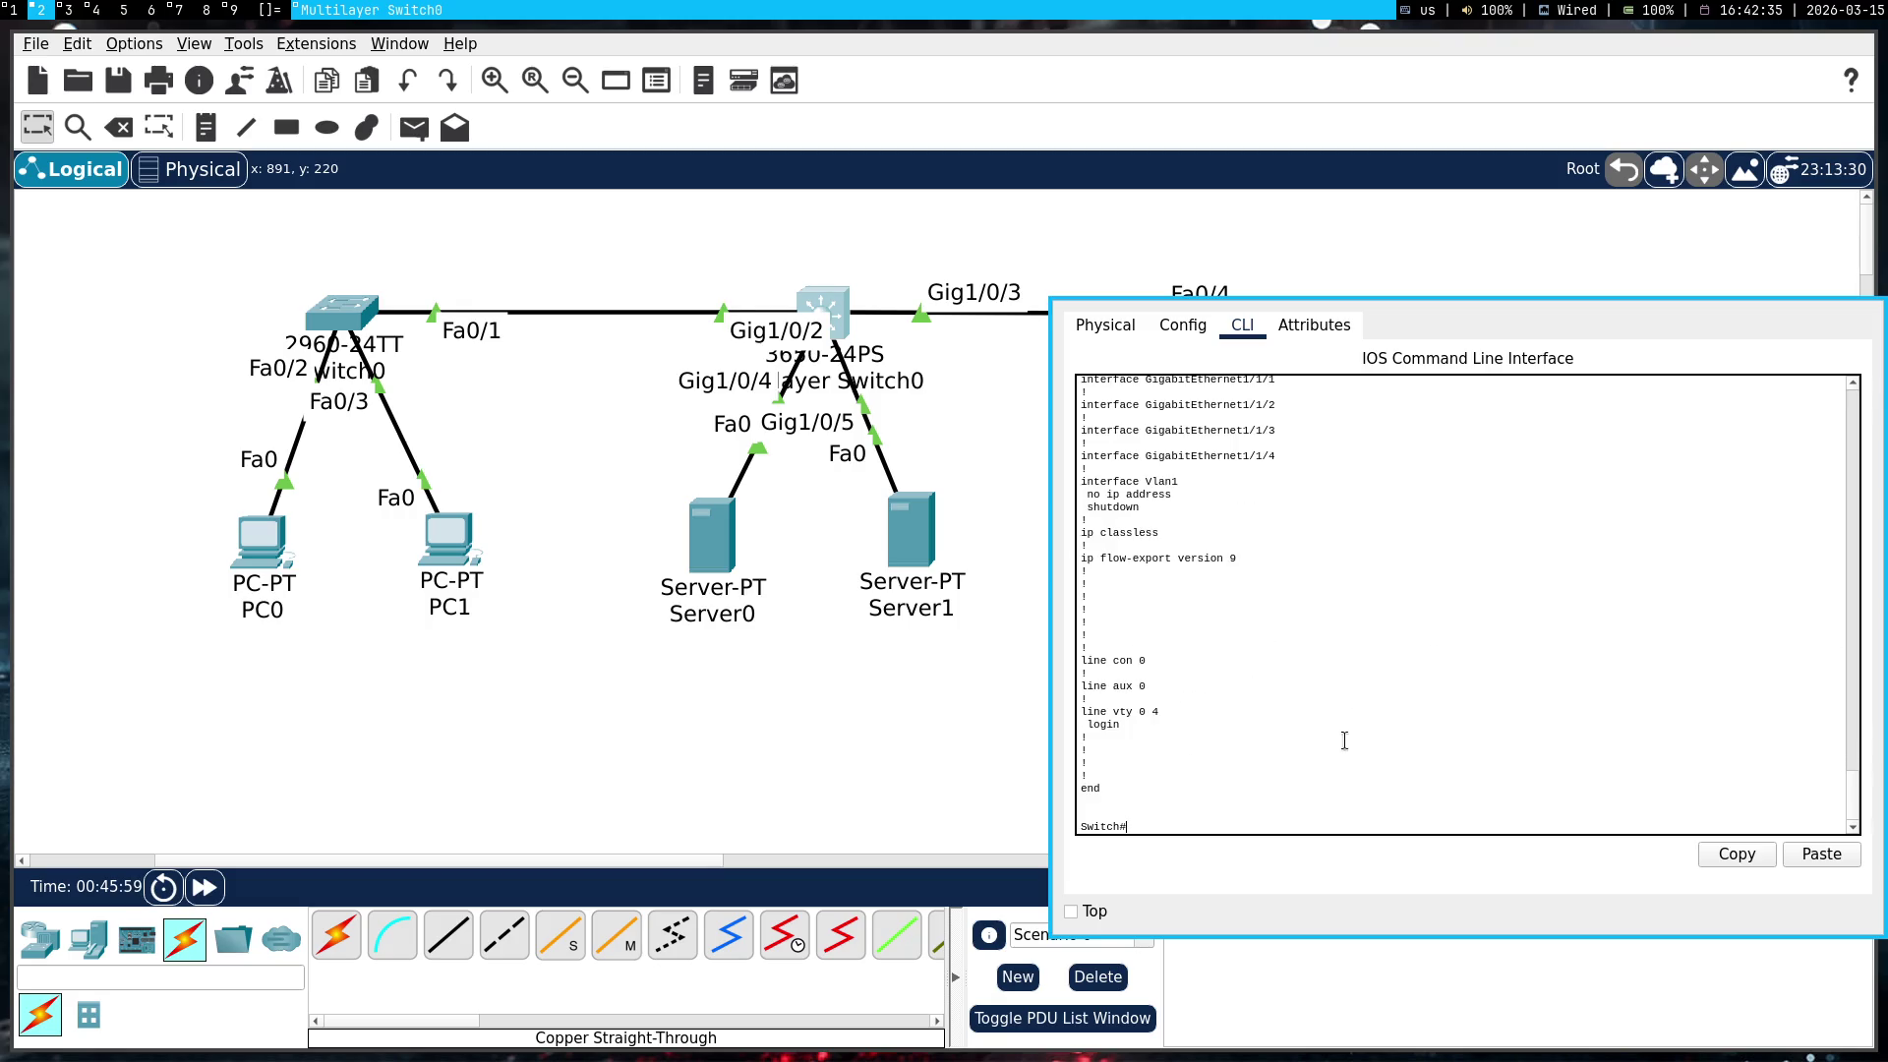
Copy the native VLAN mismatch log from the CLI and send it to Gemini
mouse_move(1272, 788)
mouse_down()
mouse_move(1219, 492)
mouse_move(1170, 520)
mouse_move(1161, 393)
mouse_move(1131, 762)
mouse_move(1082, 649)
mouse_up()
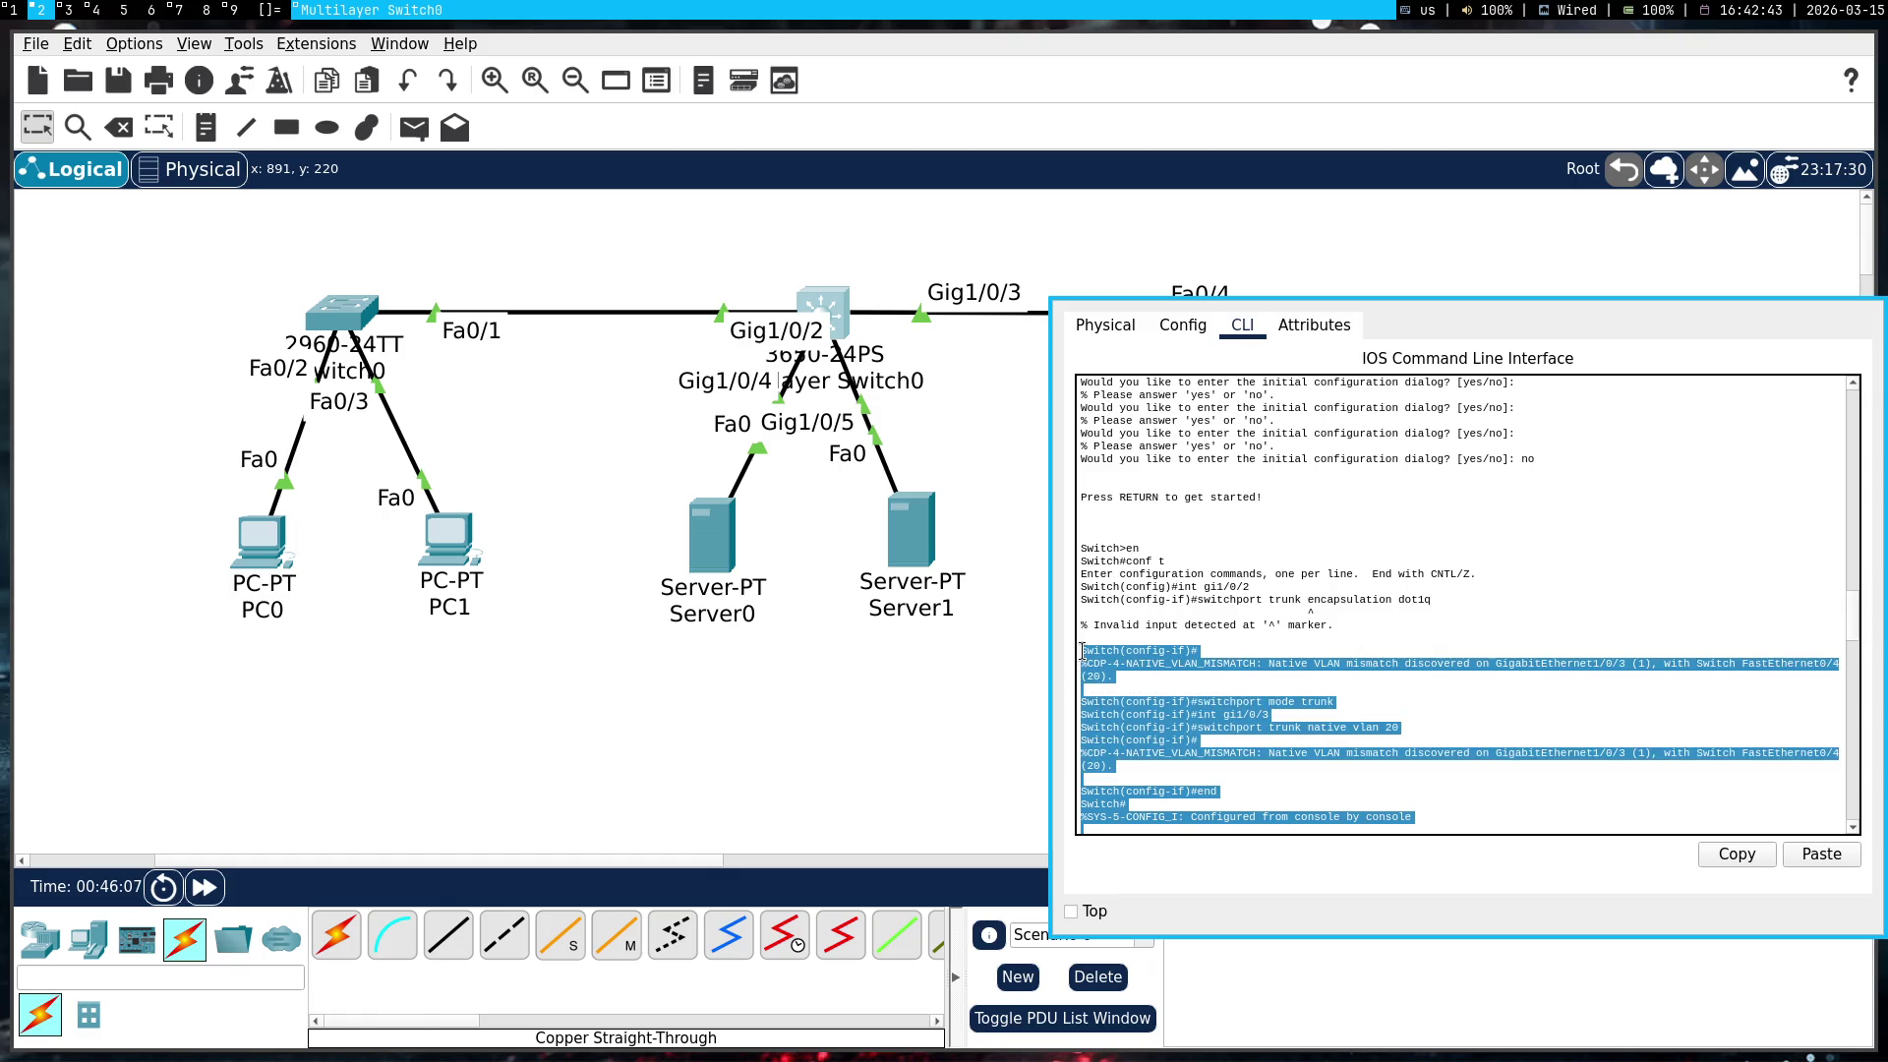
right_click(1111, 654)
click(1227, 693)
key(super+1)
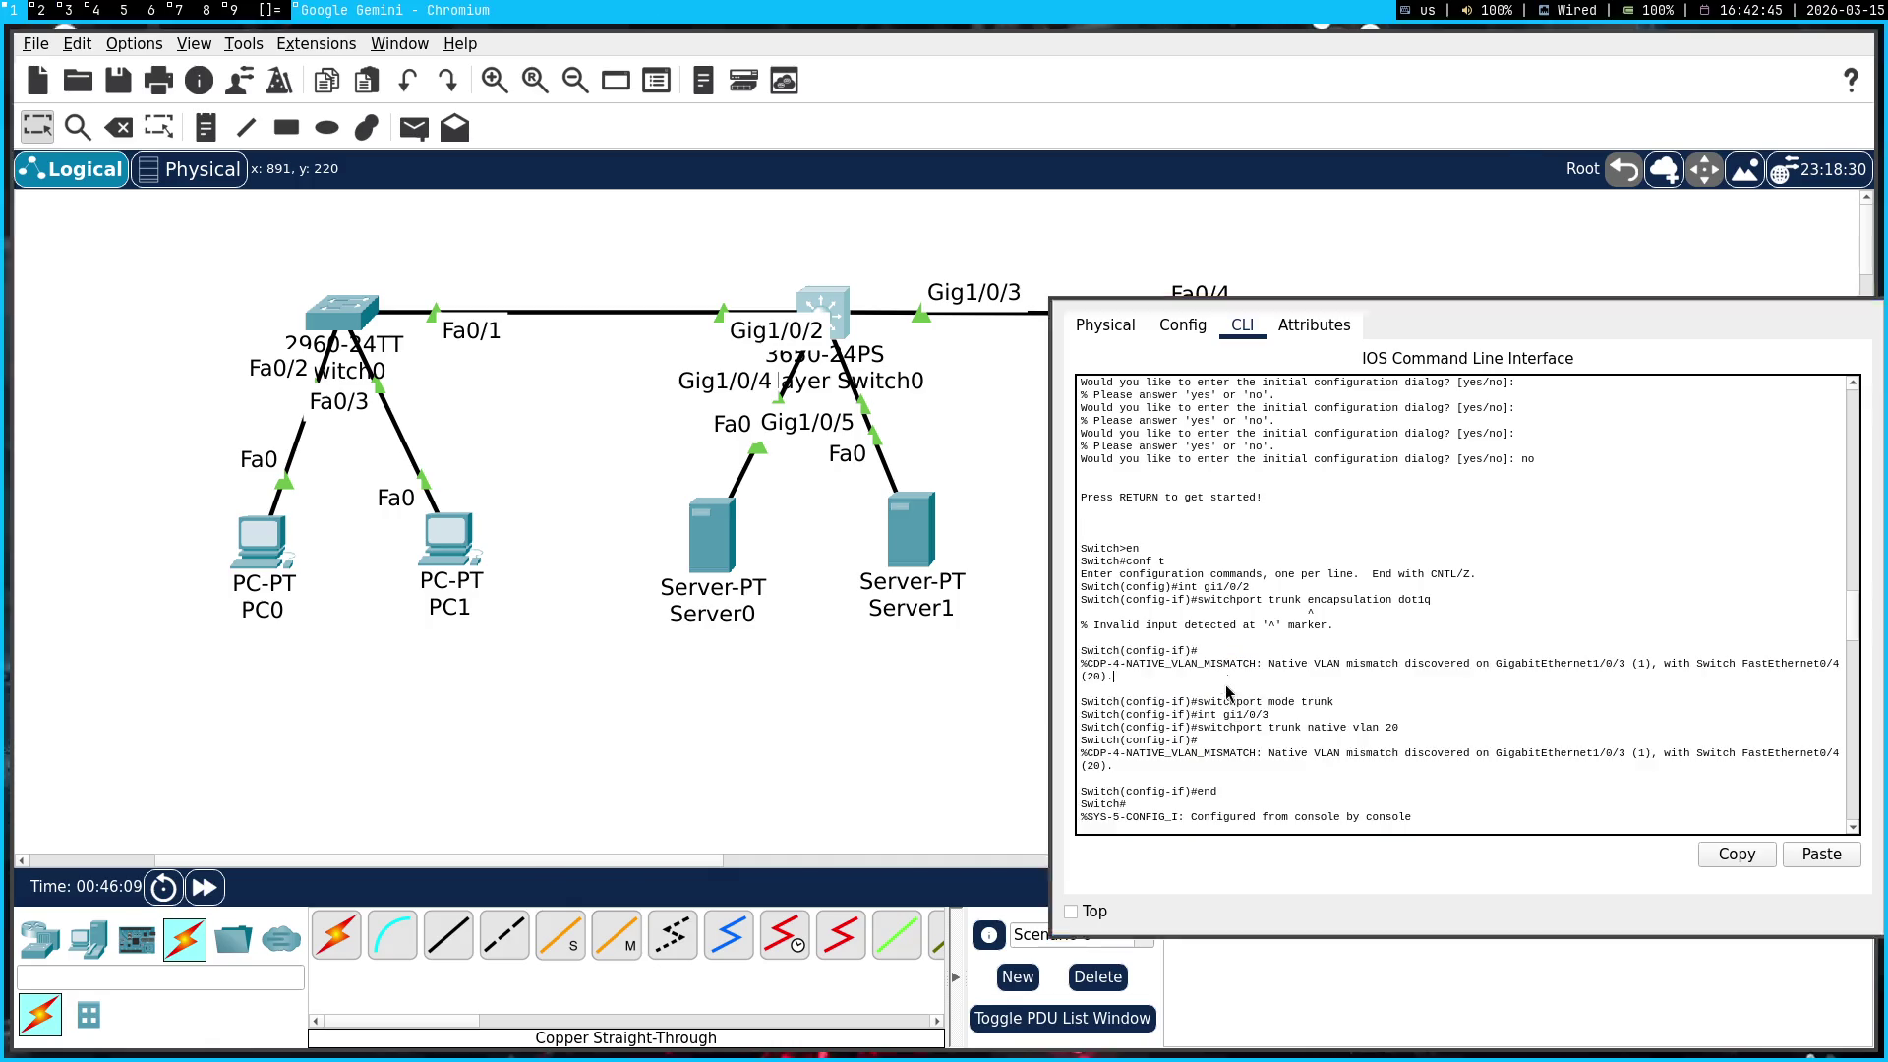
key(ctrl+v)
key(Return)
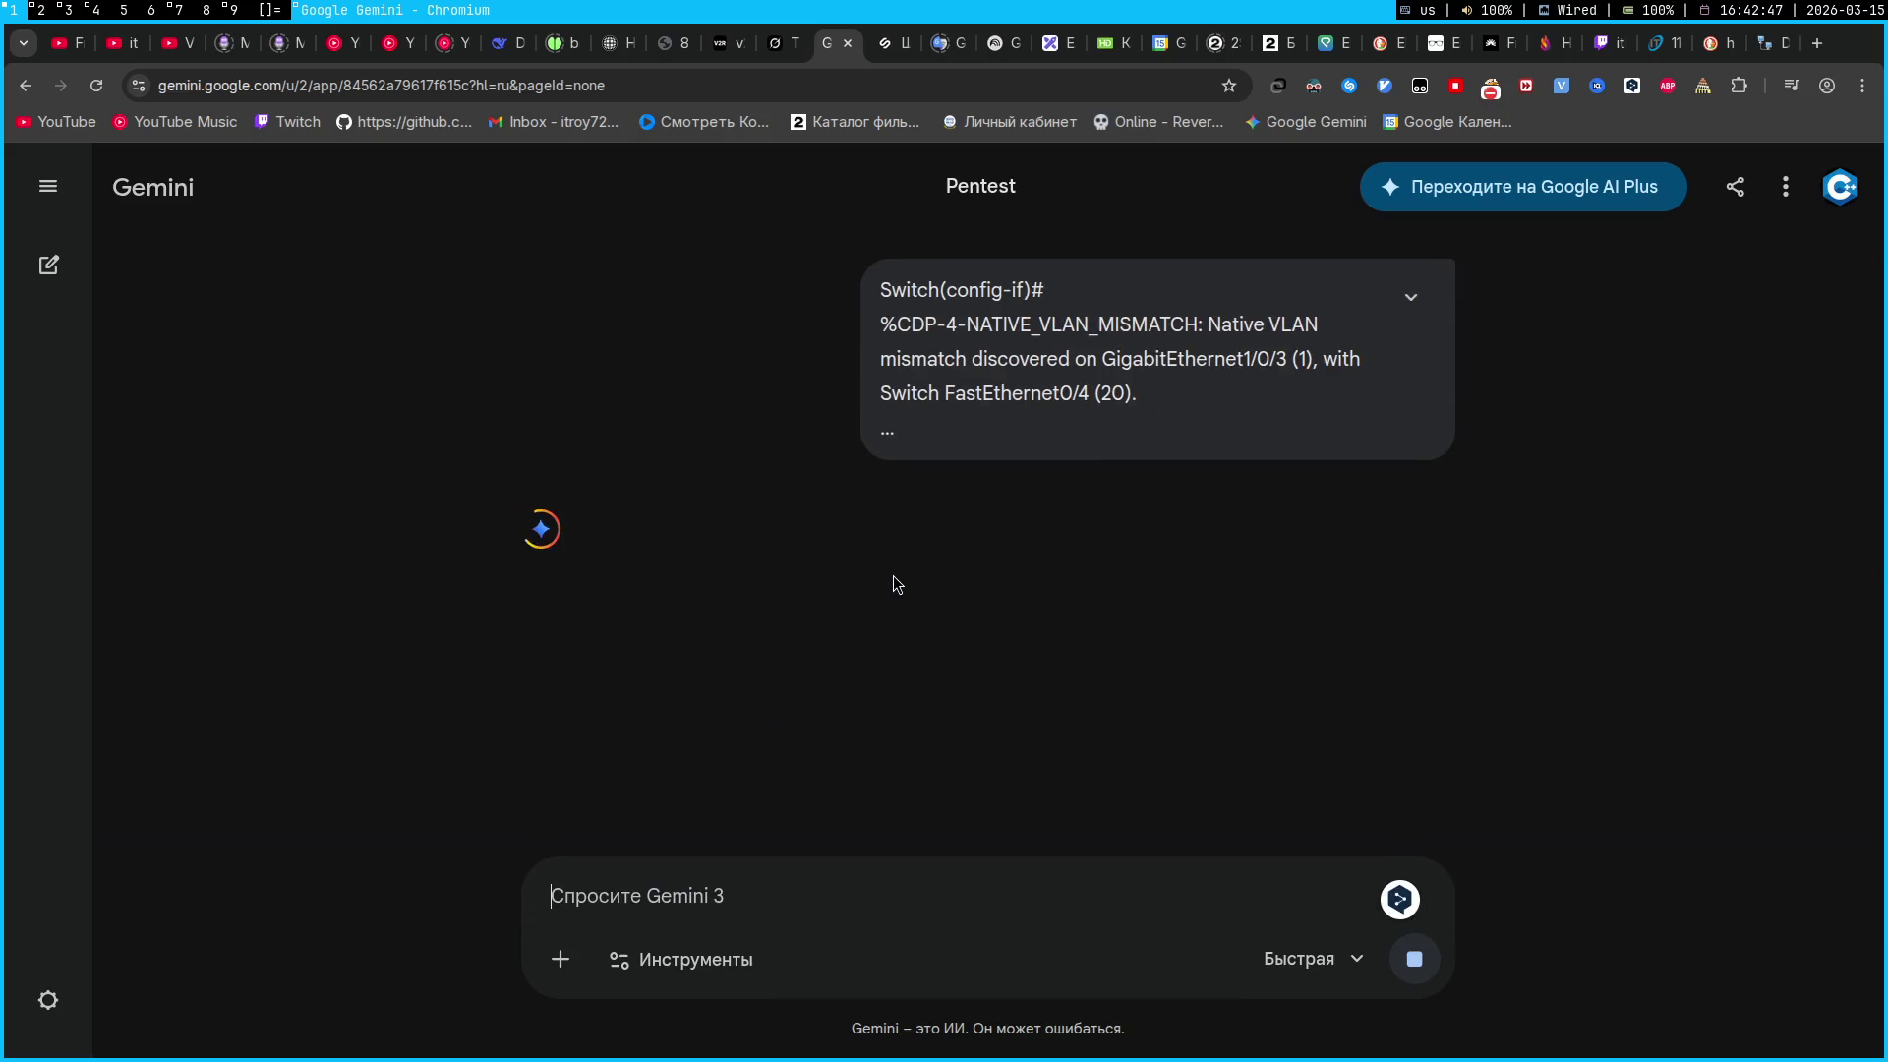
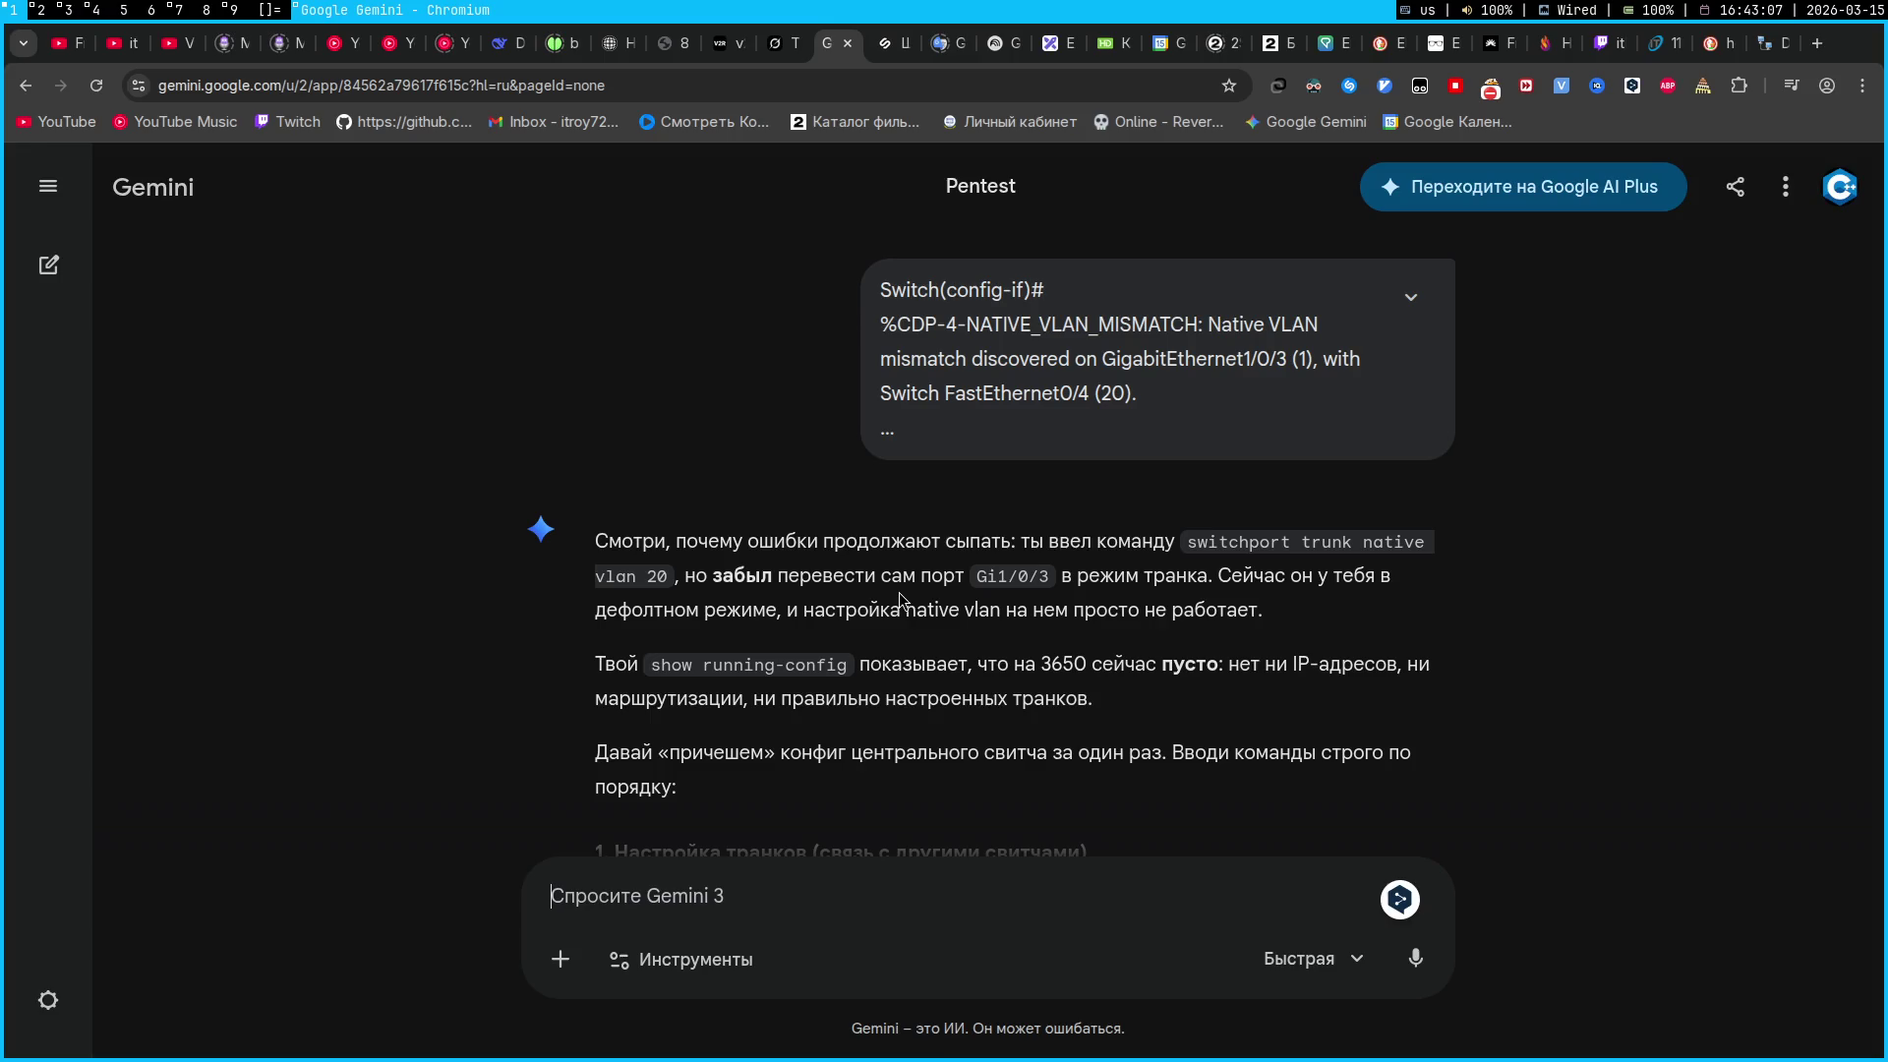
Scroll Gemini's answer to section 1's trunk commands for Gi1/0/2 and Gi1/0/3 with native VLAN 20
key(super+7)
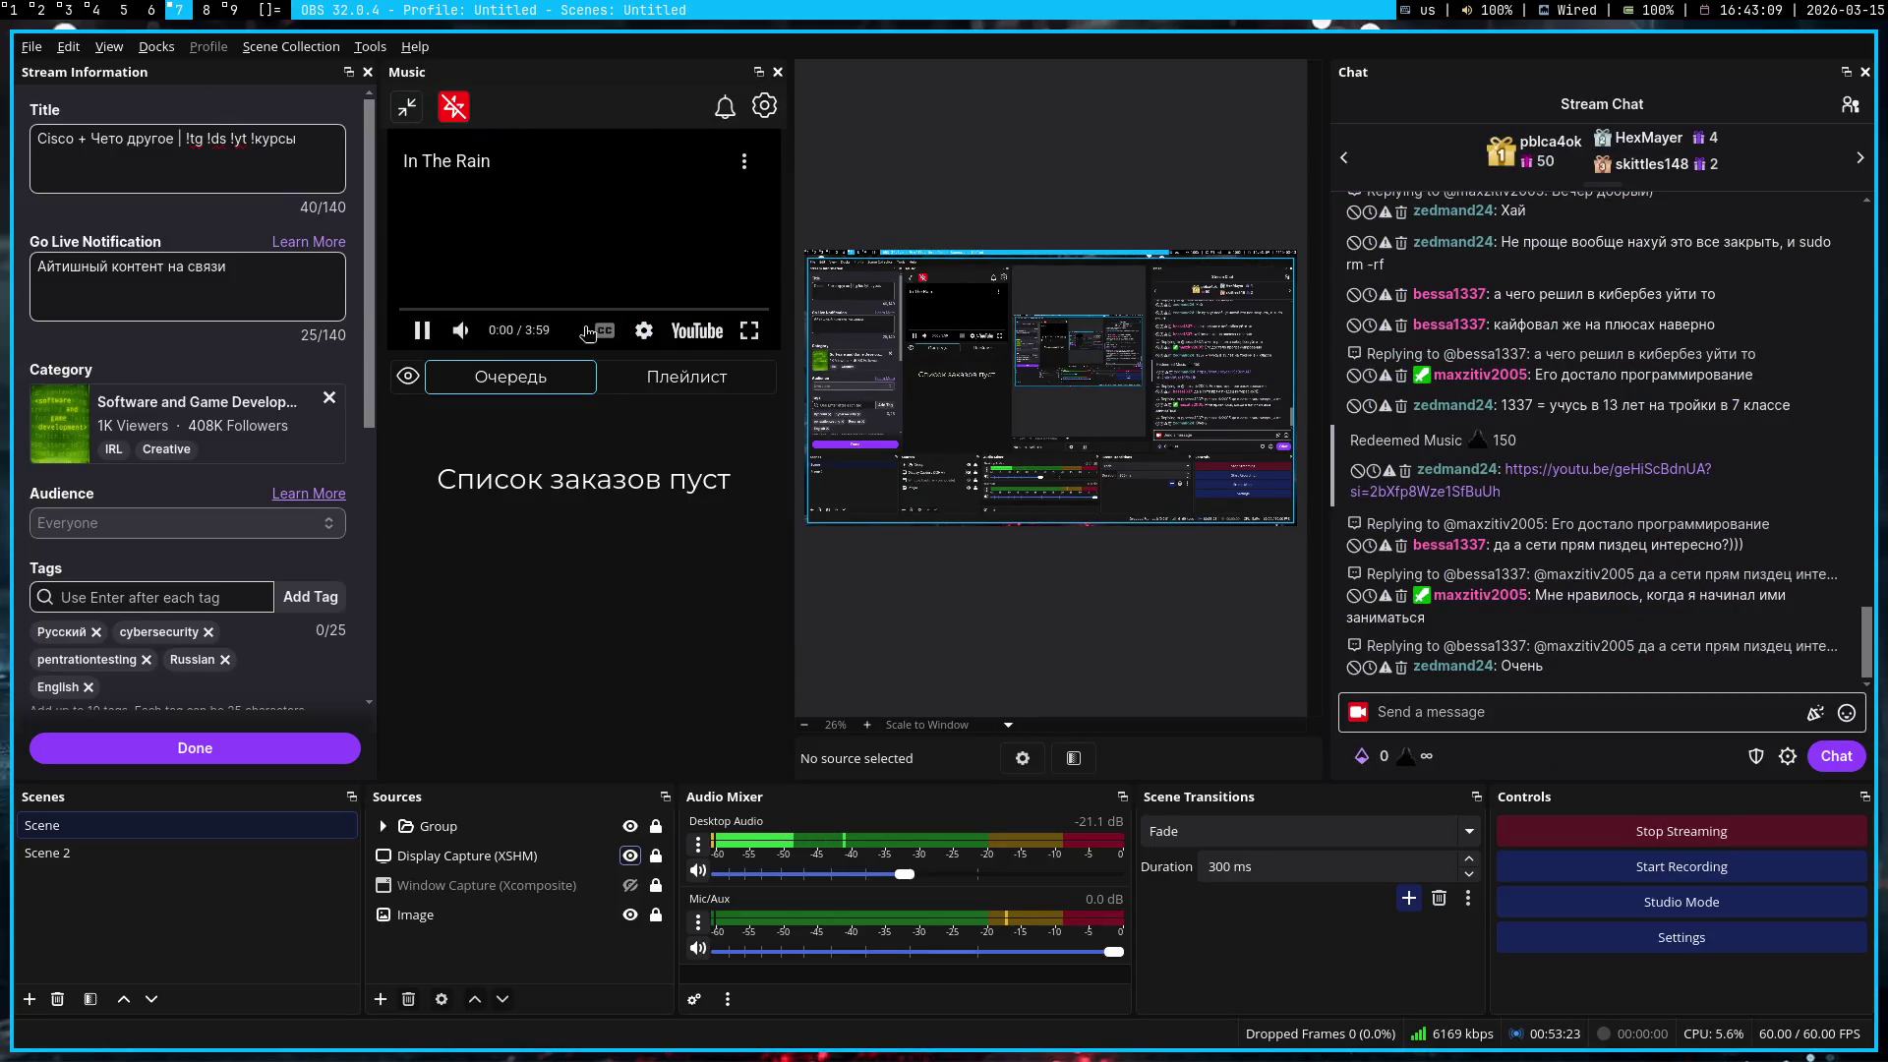
key(super+1)
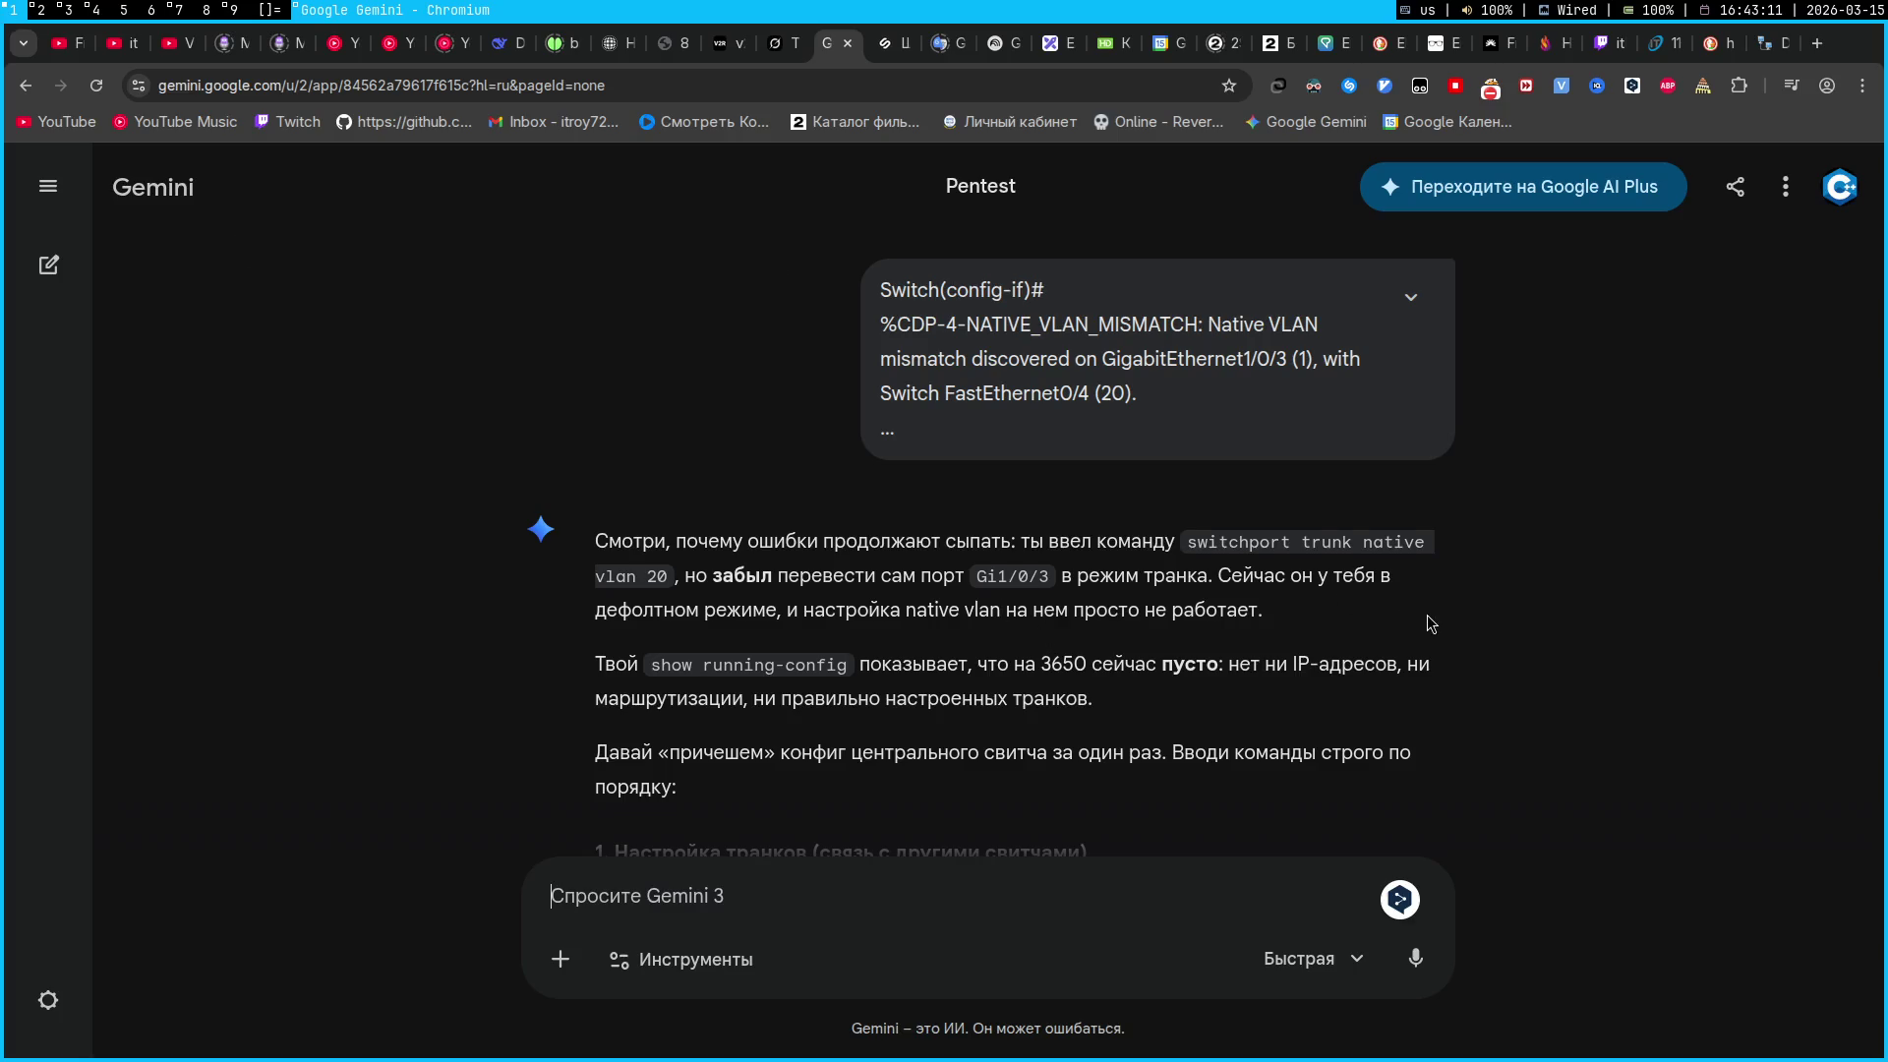
scroll(1426, 619, down, 1)
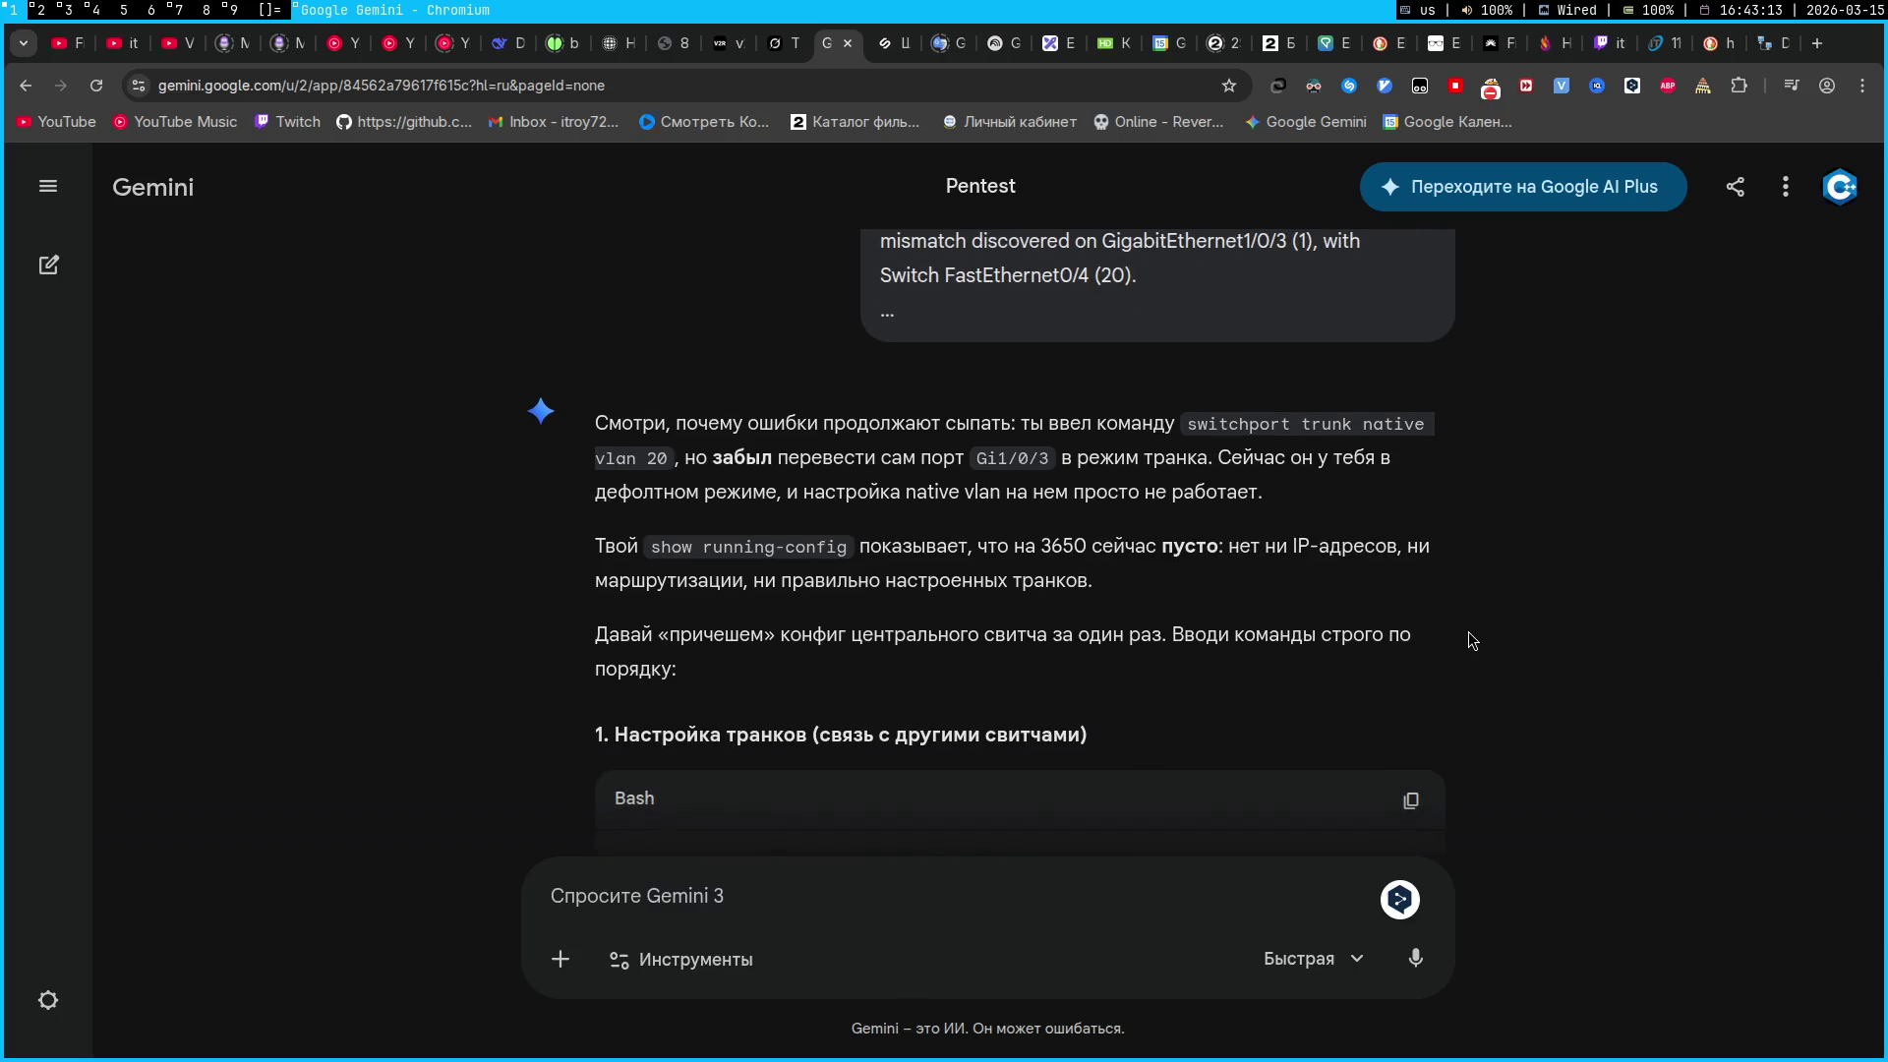
scroll(1467, 631, down, 1)
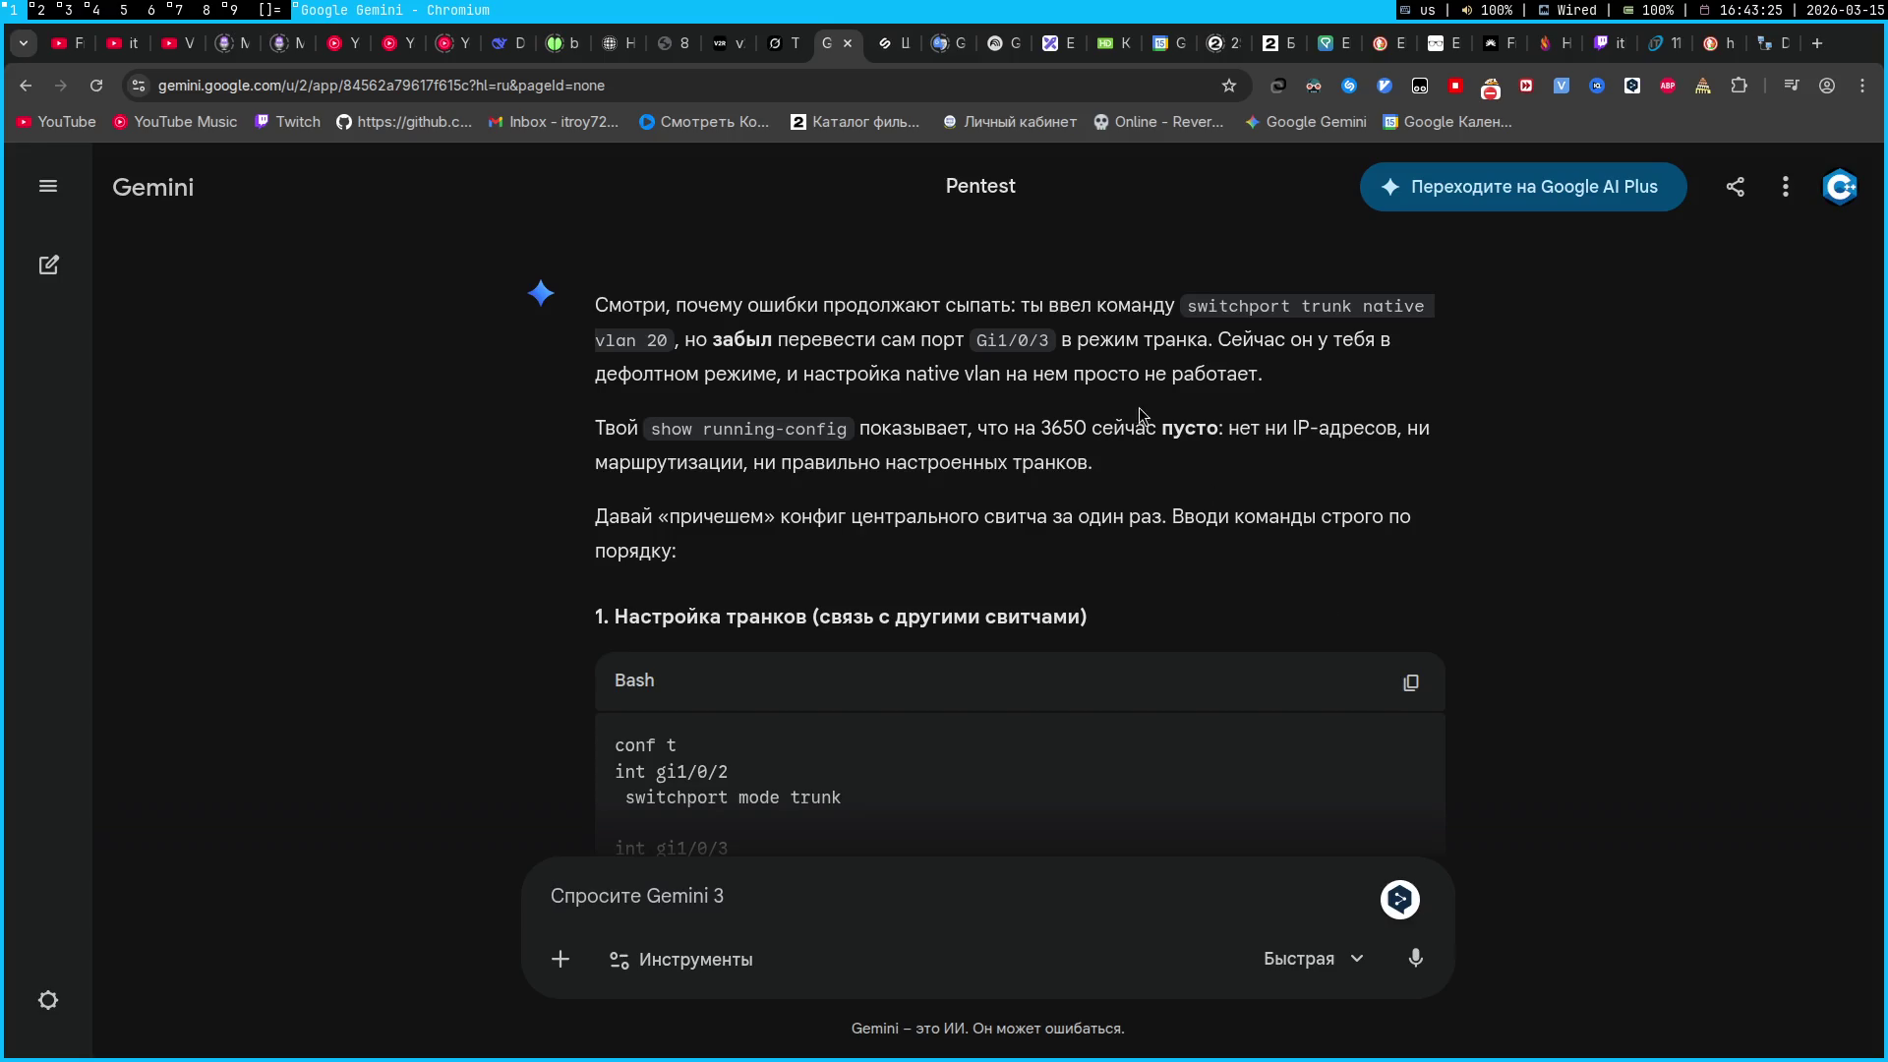
double_click(1013, 339)
click(1483, 417)
scroll(1102, 505, down, 2)
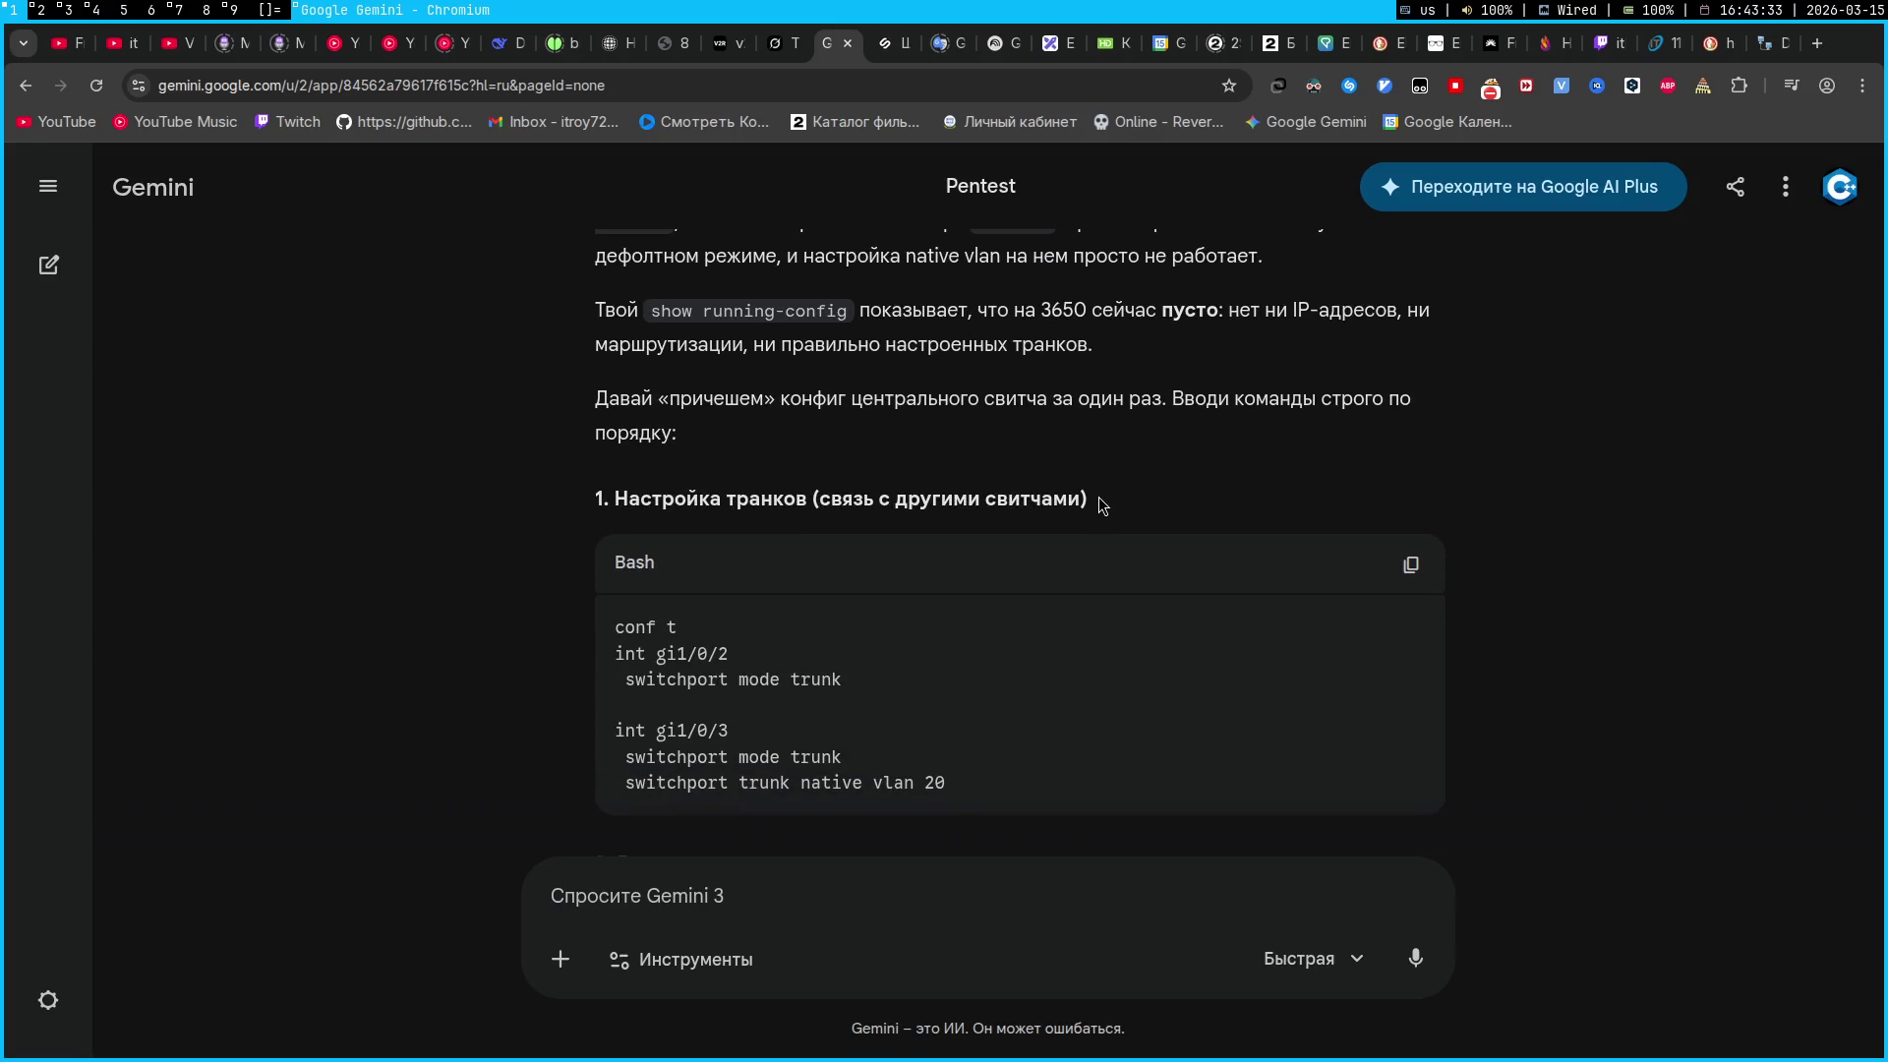
mouse_move(1004, 723)
mouse_down()
mouse_move(856, 658)
mouse_move(970, 640)
mouse_up()
click(1246, 723)
key(super+2)
Enter global configuration with conf t and make Gi1/0/2 a trunk port
text(i)
key(BackSpace)
key(BackSpace)
key(BackSpace)
text(conf t)
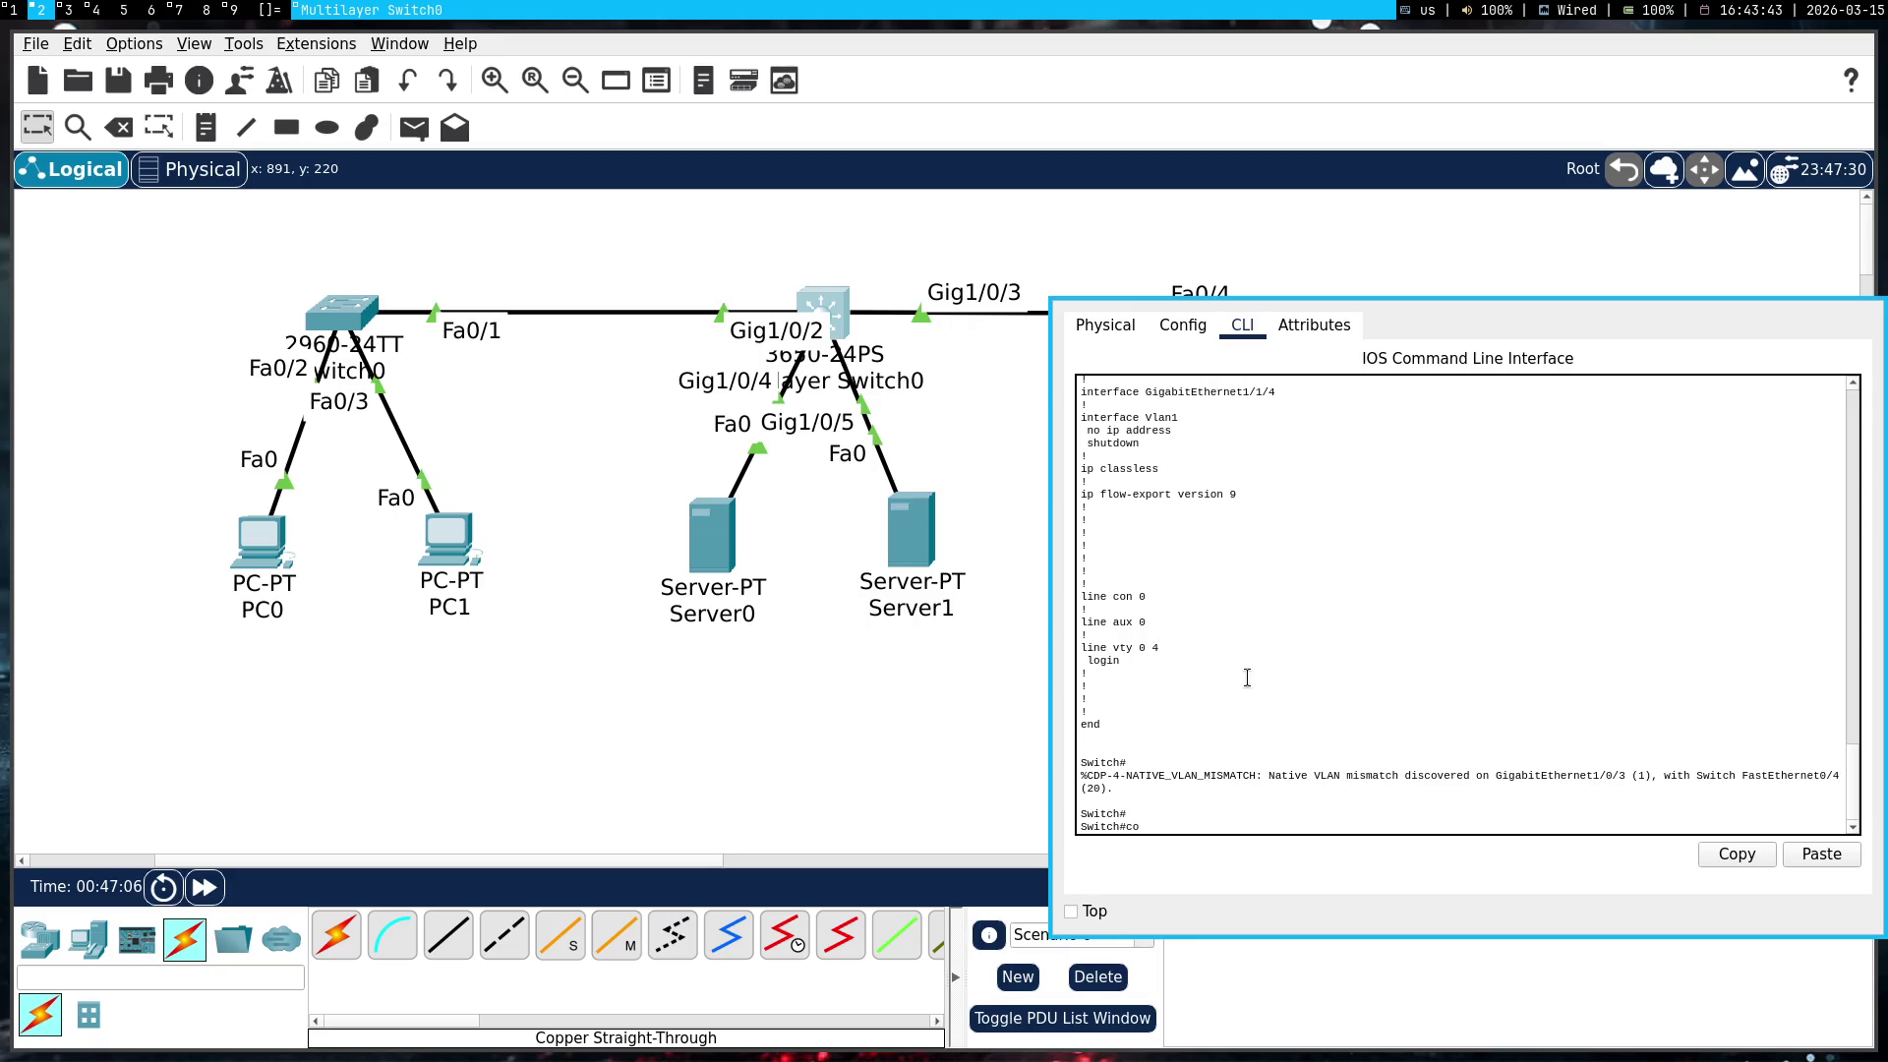
key(Return)
text(int)
key(super+1)
key(super+2)
text(gi1/0/2)
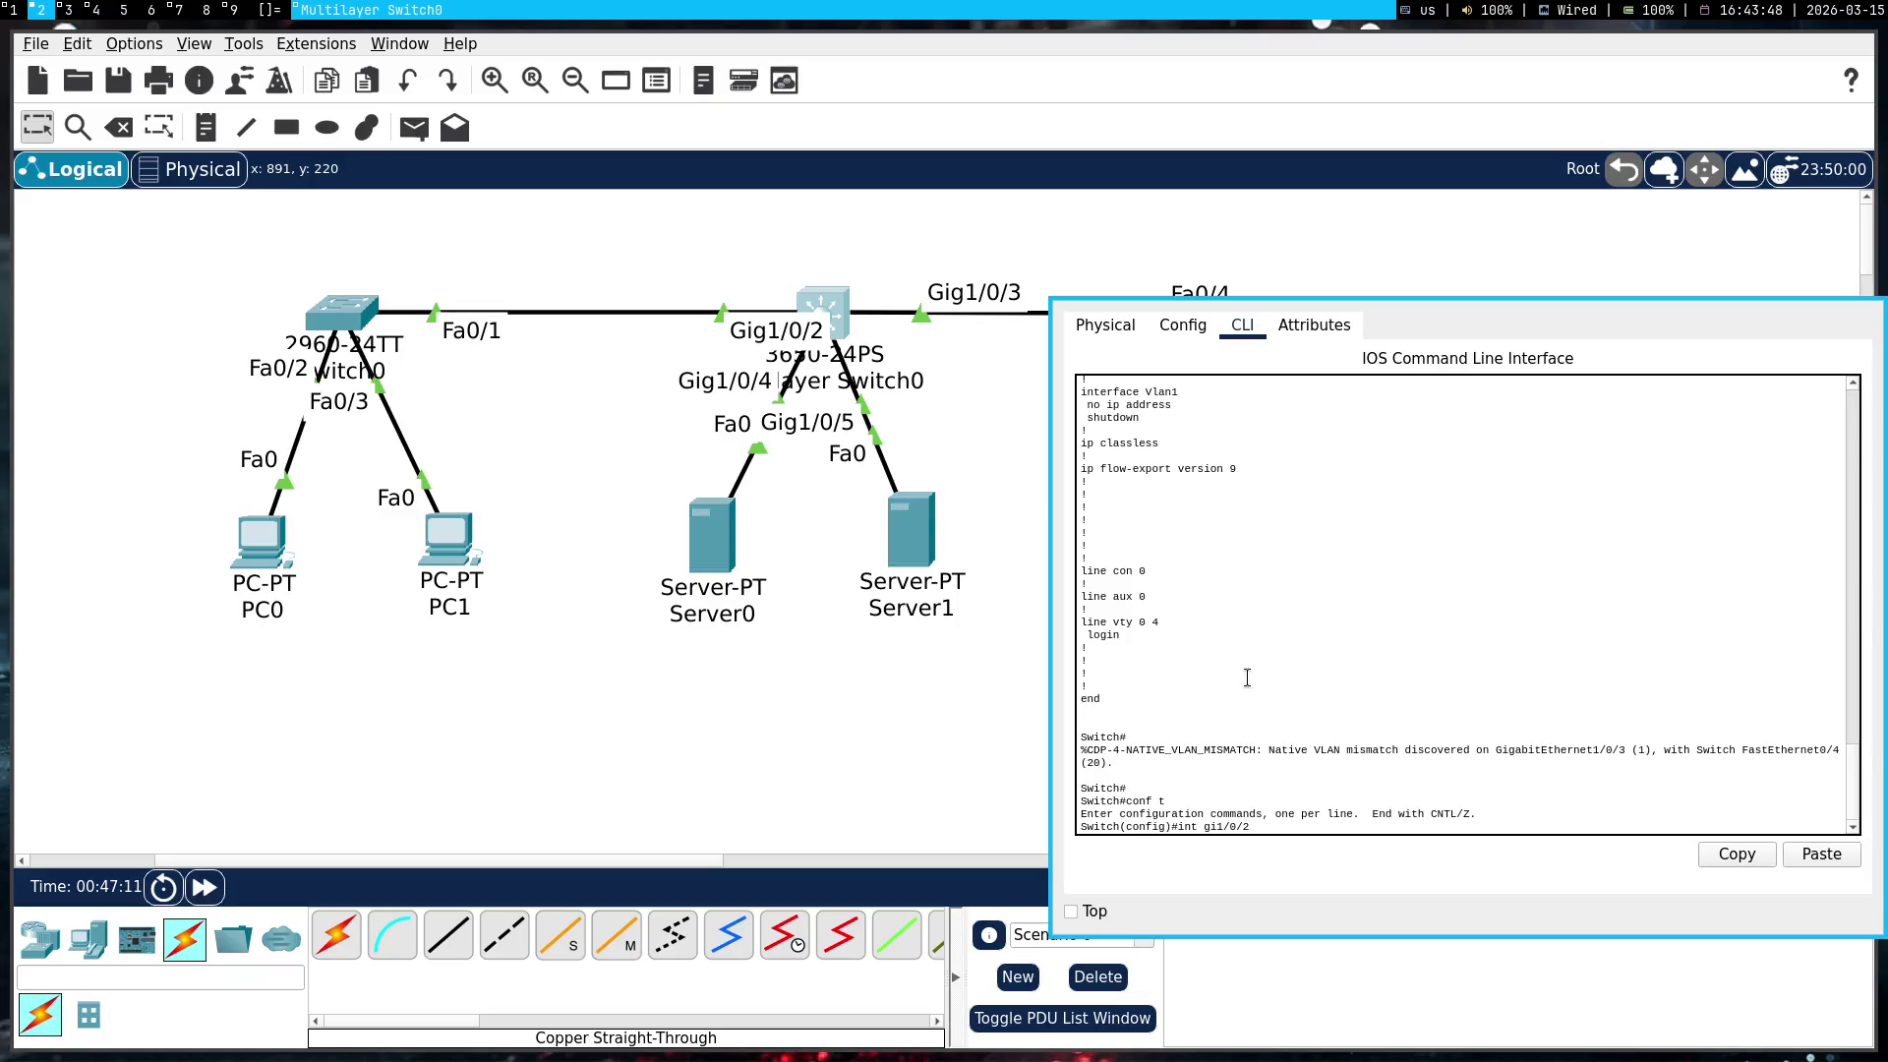
key(Return)
key(super+1)
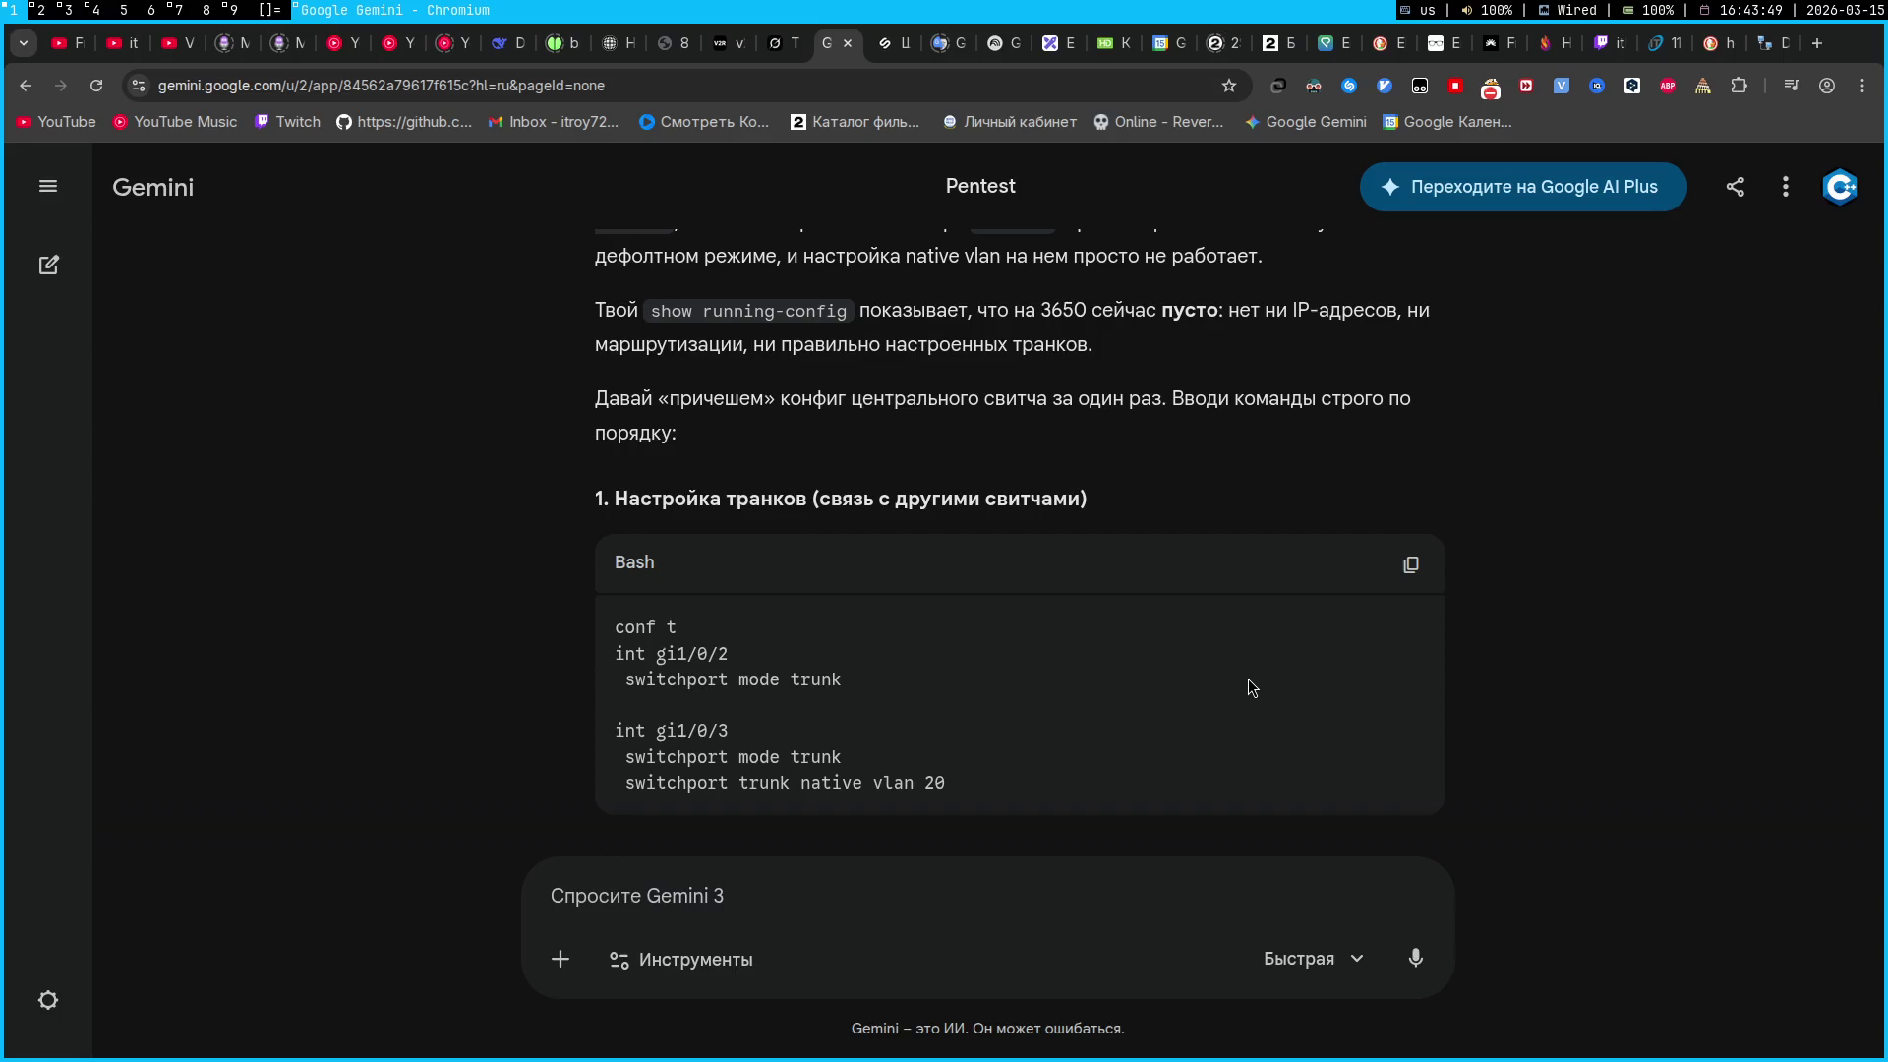
key(super+2)
text(switchport trunk native vlan 20)
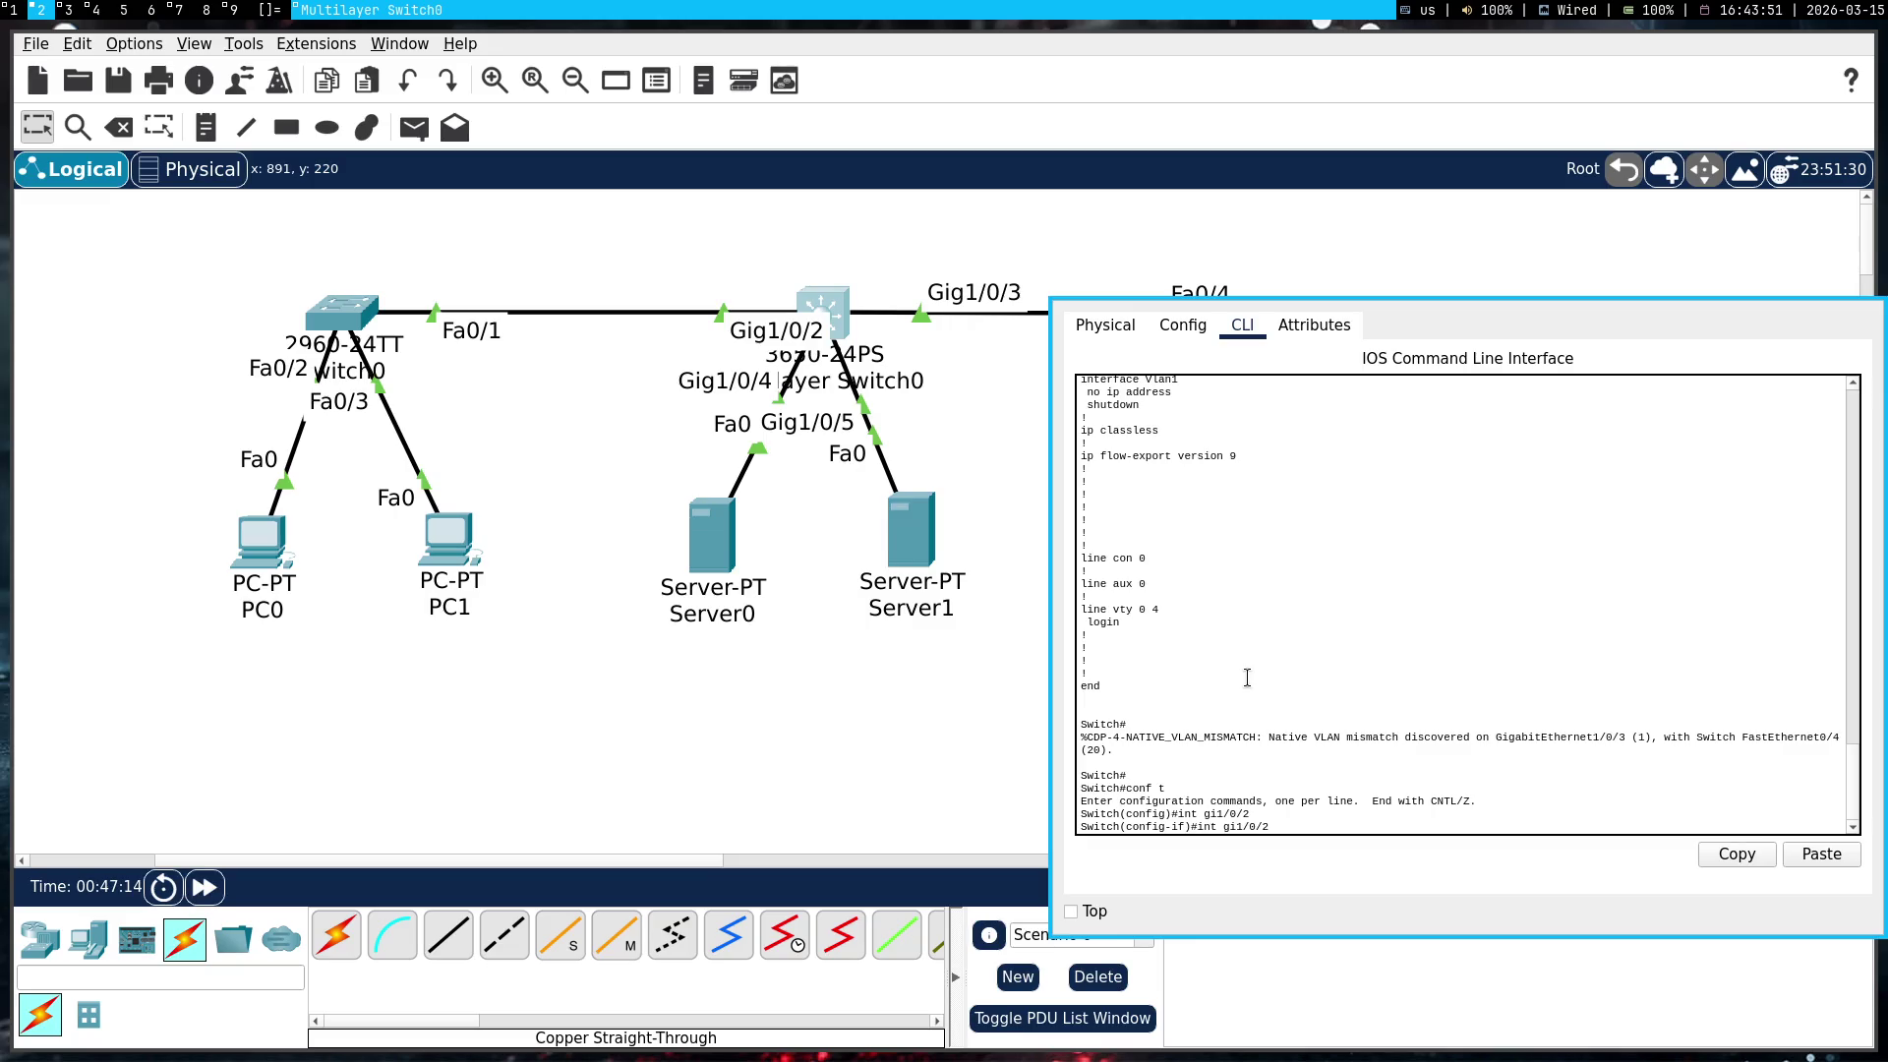
key(BackSpace)
key(BackSpace)
key(BackSpace)
key(BackSpace)
key(super+1)
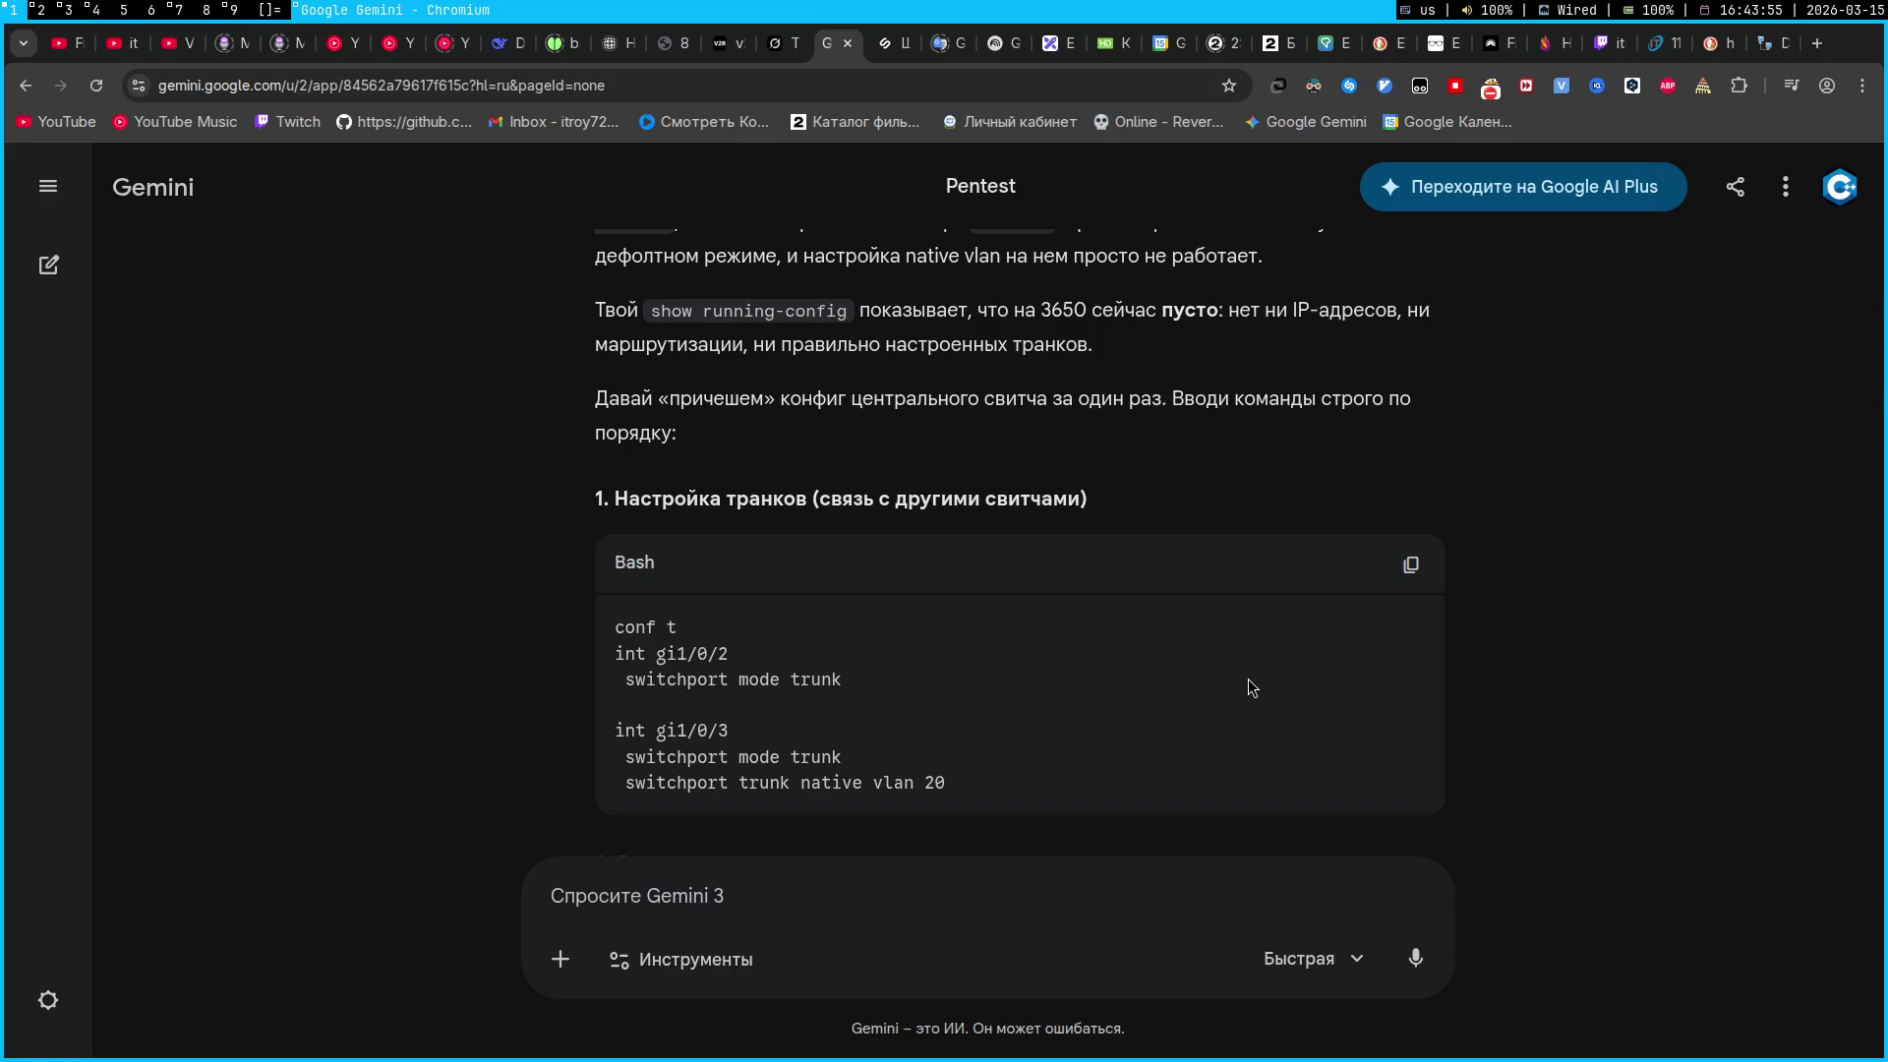
key(super+2)
text(mode trunk)
key(Return)
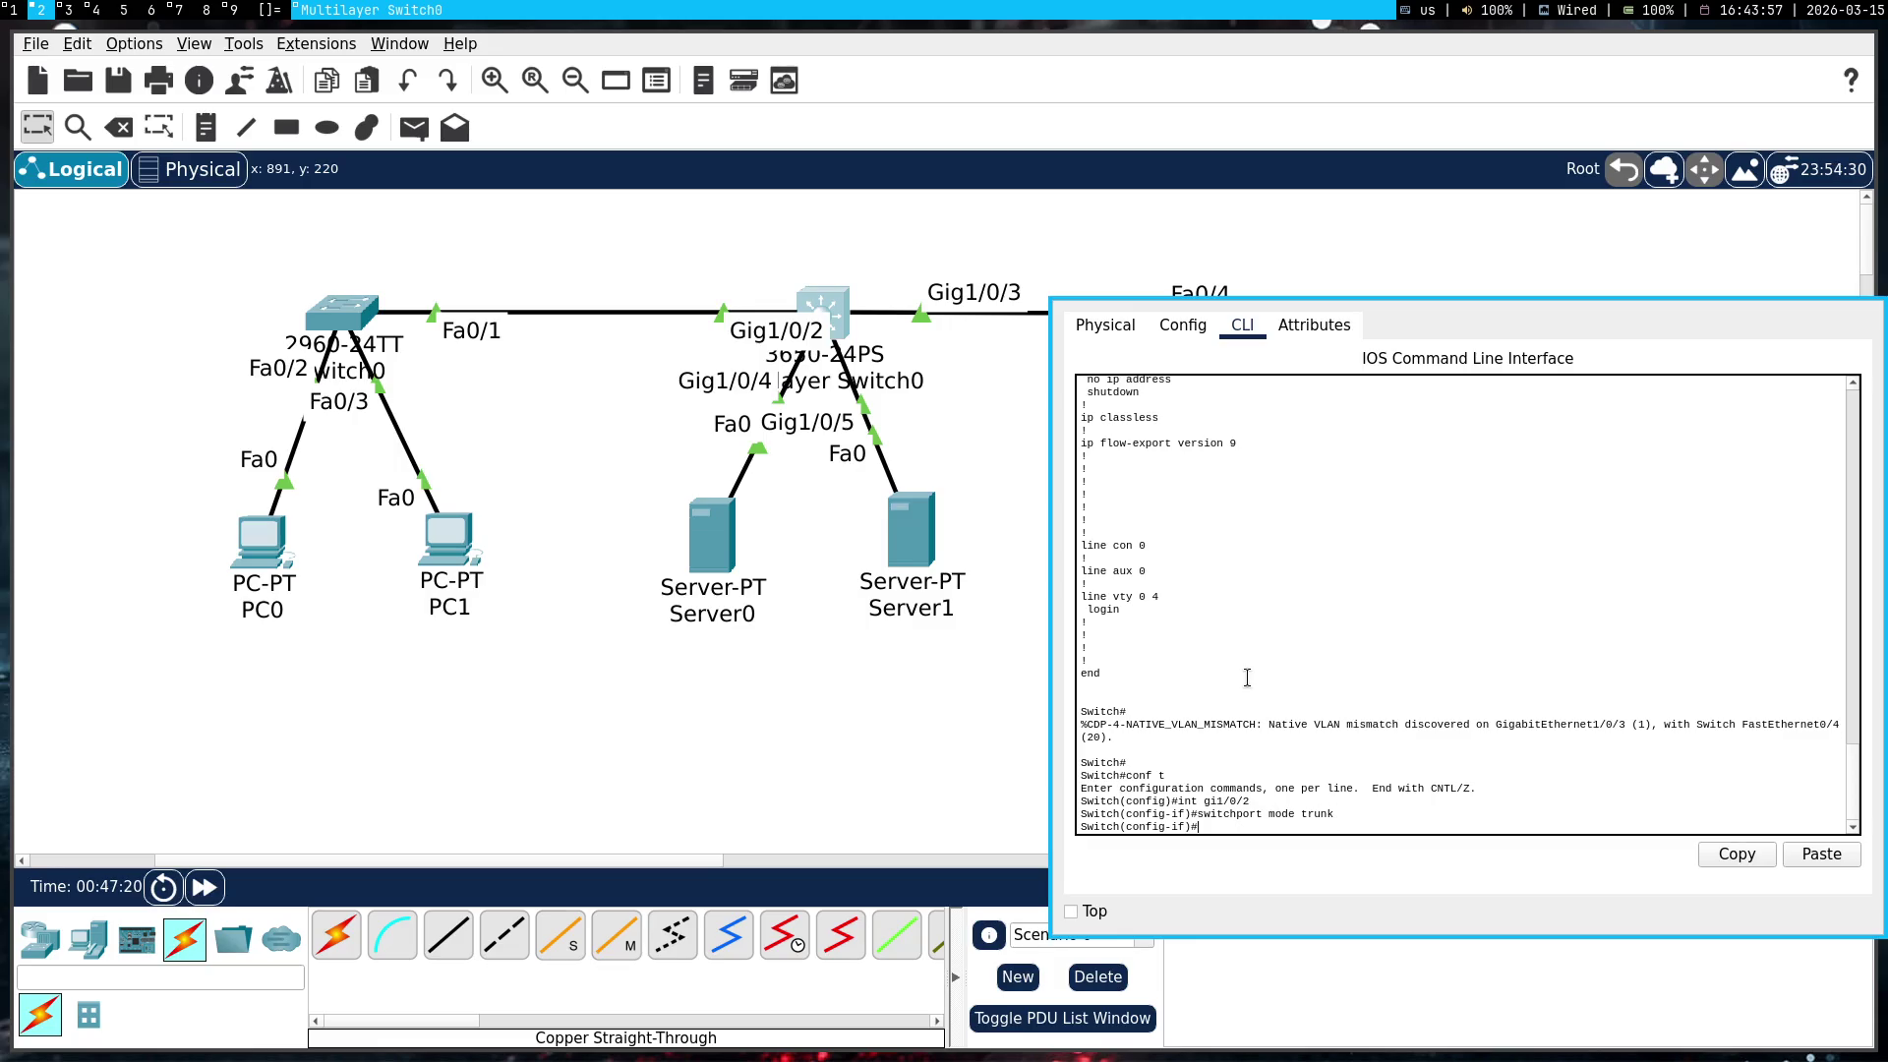
key(super+1)
key(super+2)
Set interface Gi1/0/3 to switchport mode trunk
text(int)
text( gi1/0/3)
key(Return)
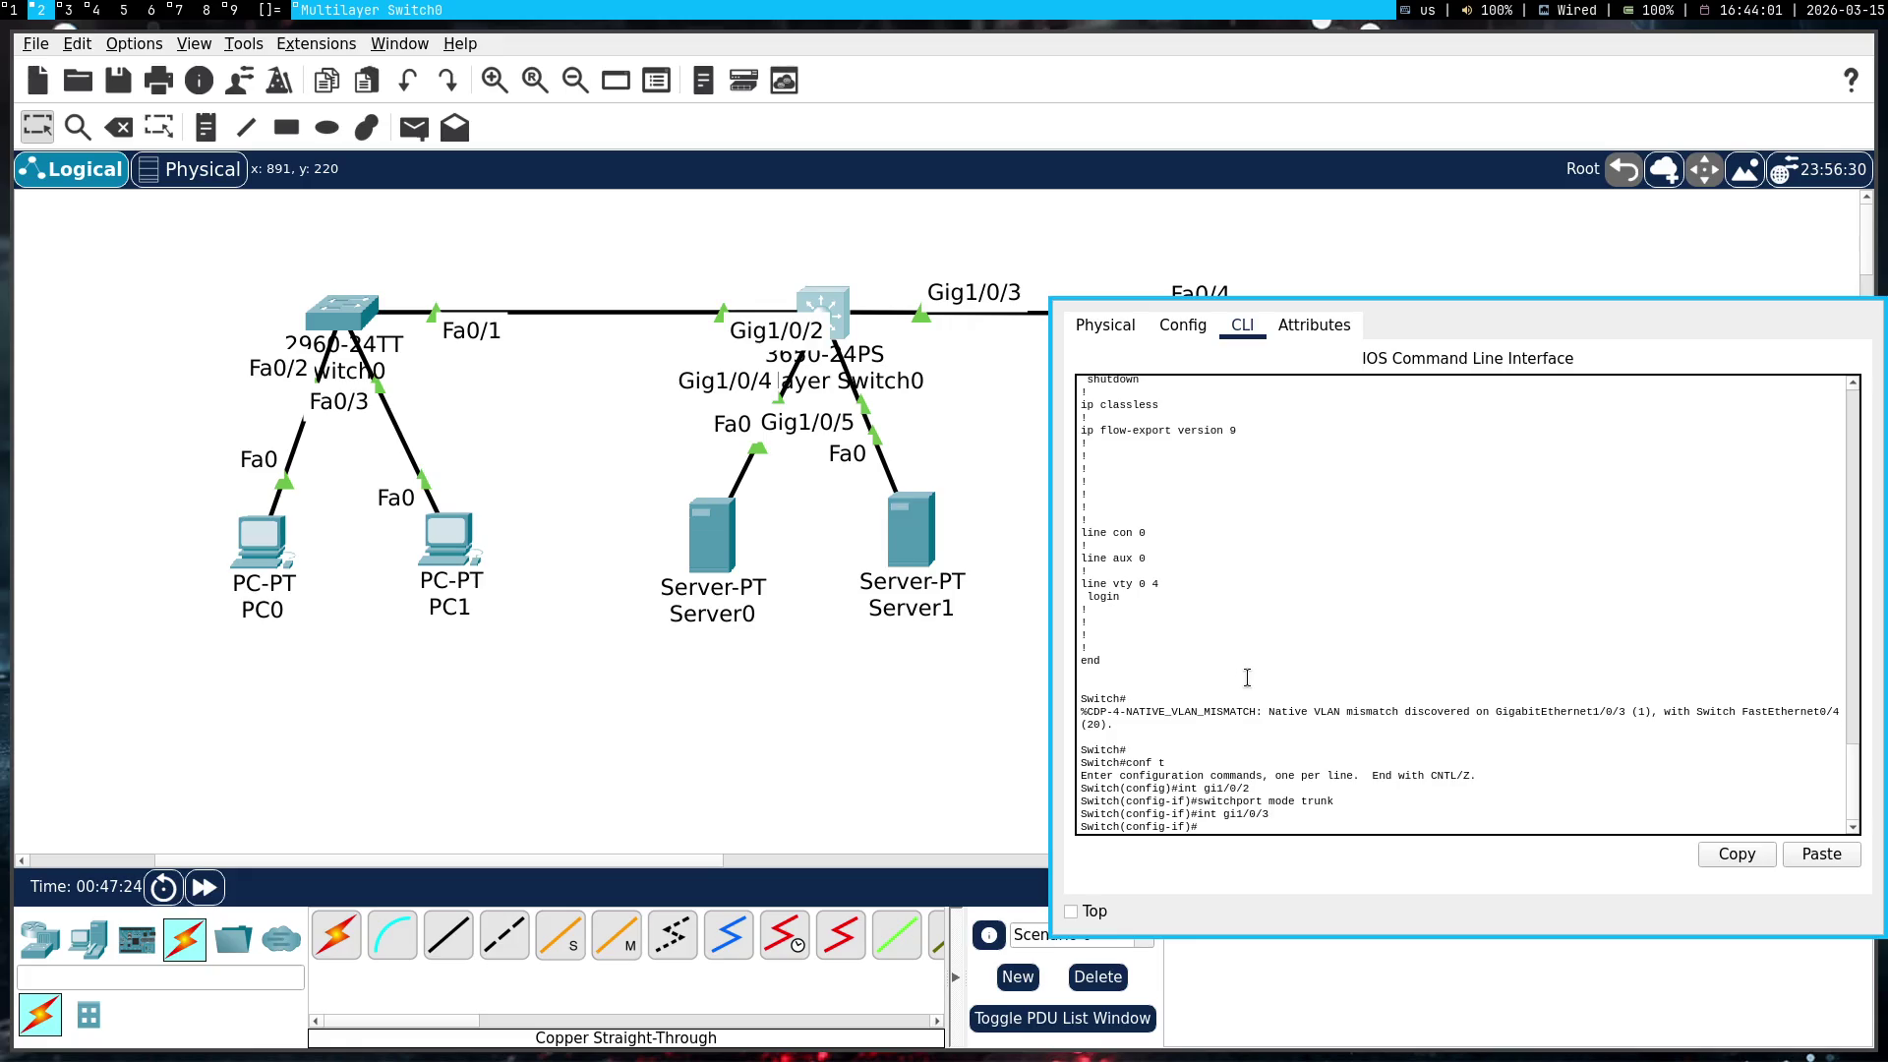
key(super+1)
key(super+2)
key(BackSpace)
key(BackSpace)
key(BackSpace)
text(switchport mo)
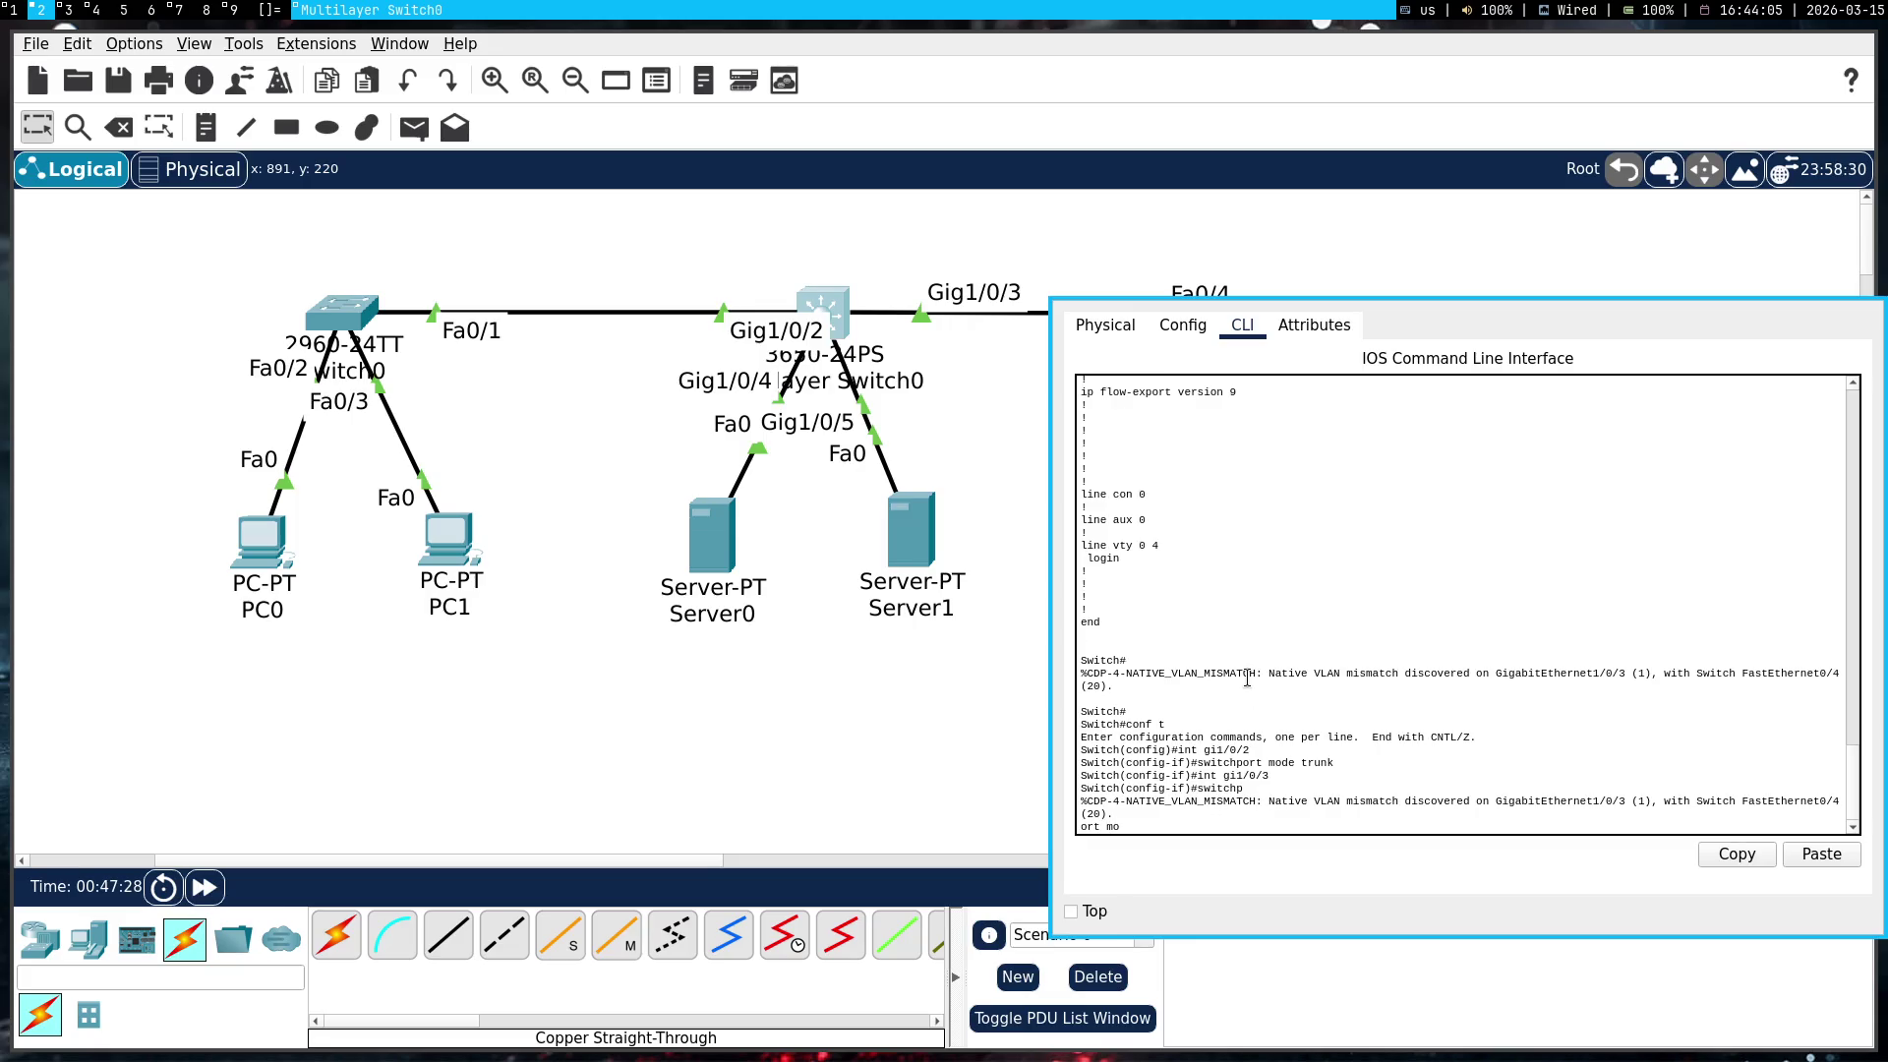
text(de trunk)
key(Return)
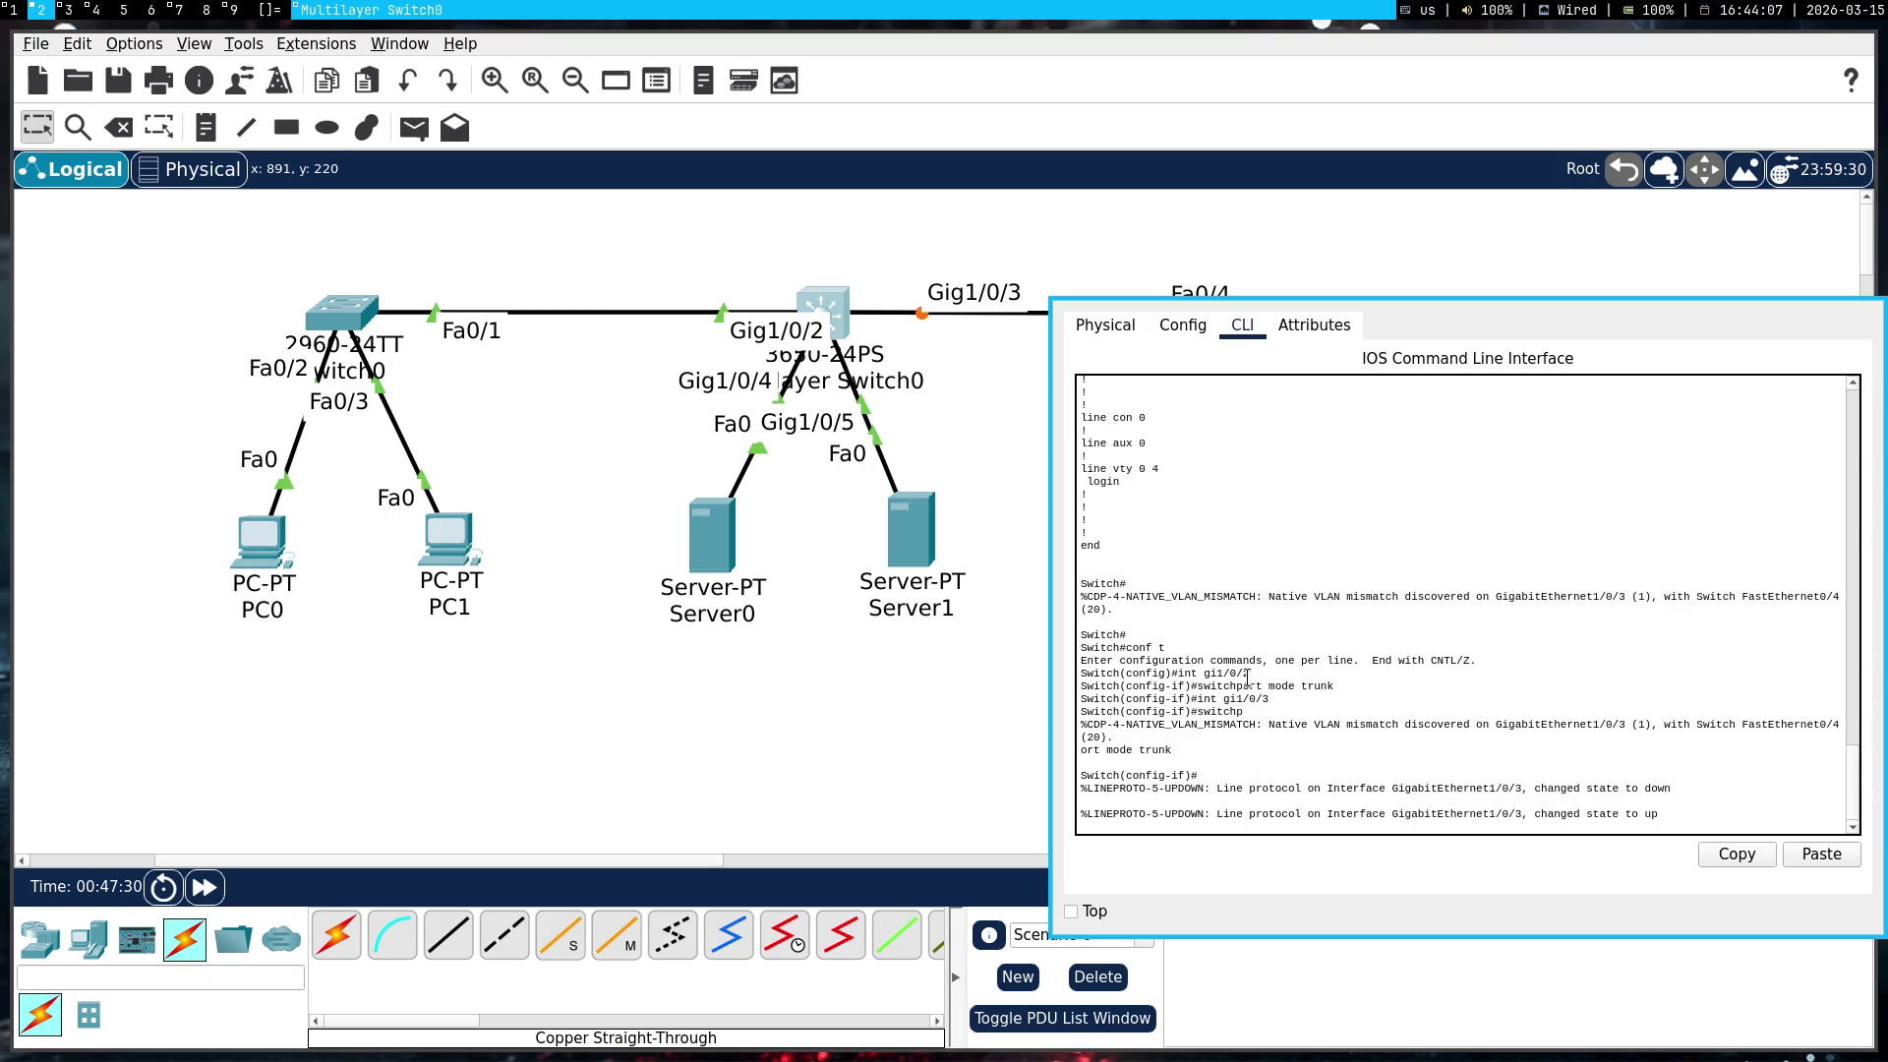
key(Return)
key(Return)
key(Return)
text(switchport mode trunk)
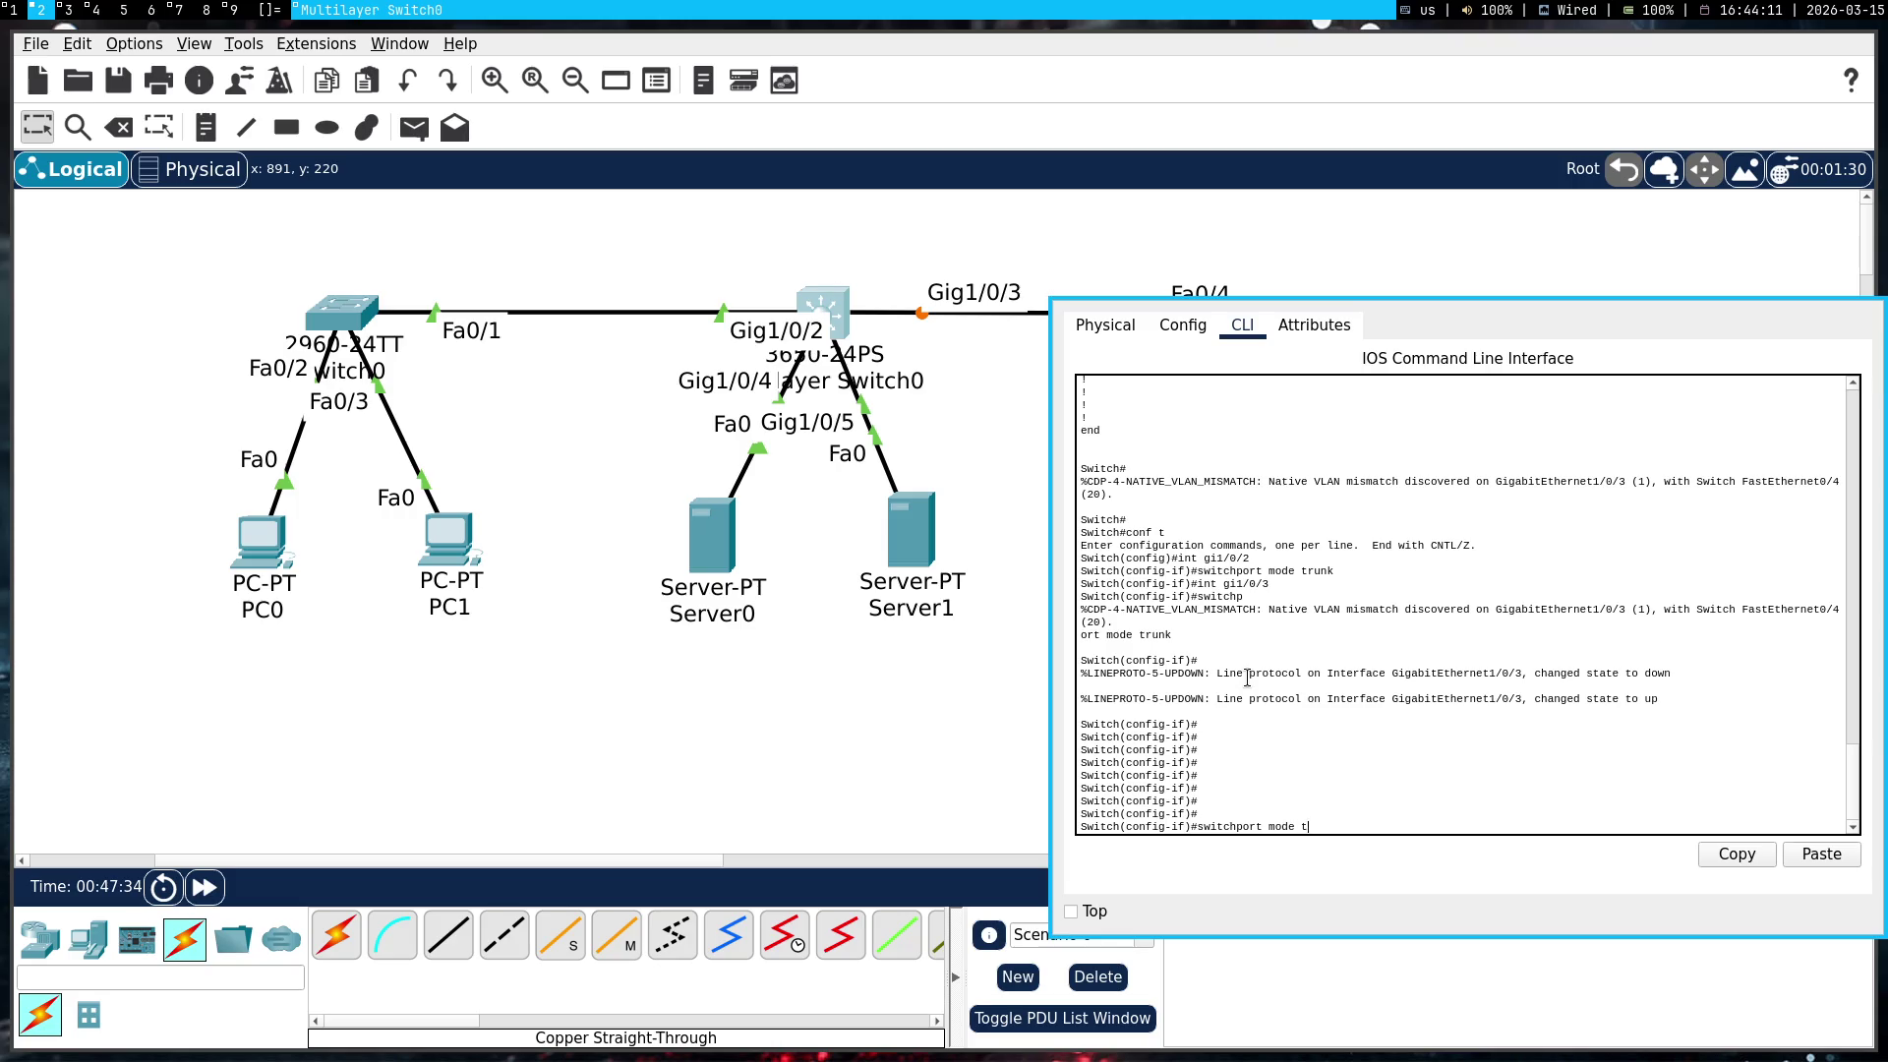
key(Return)
key(super+1)
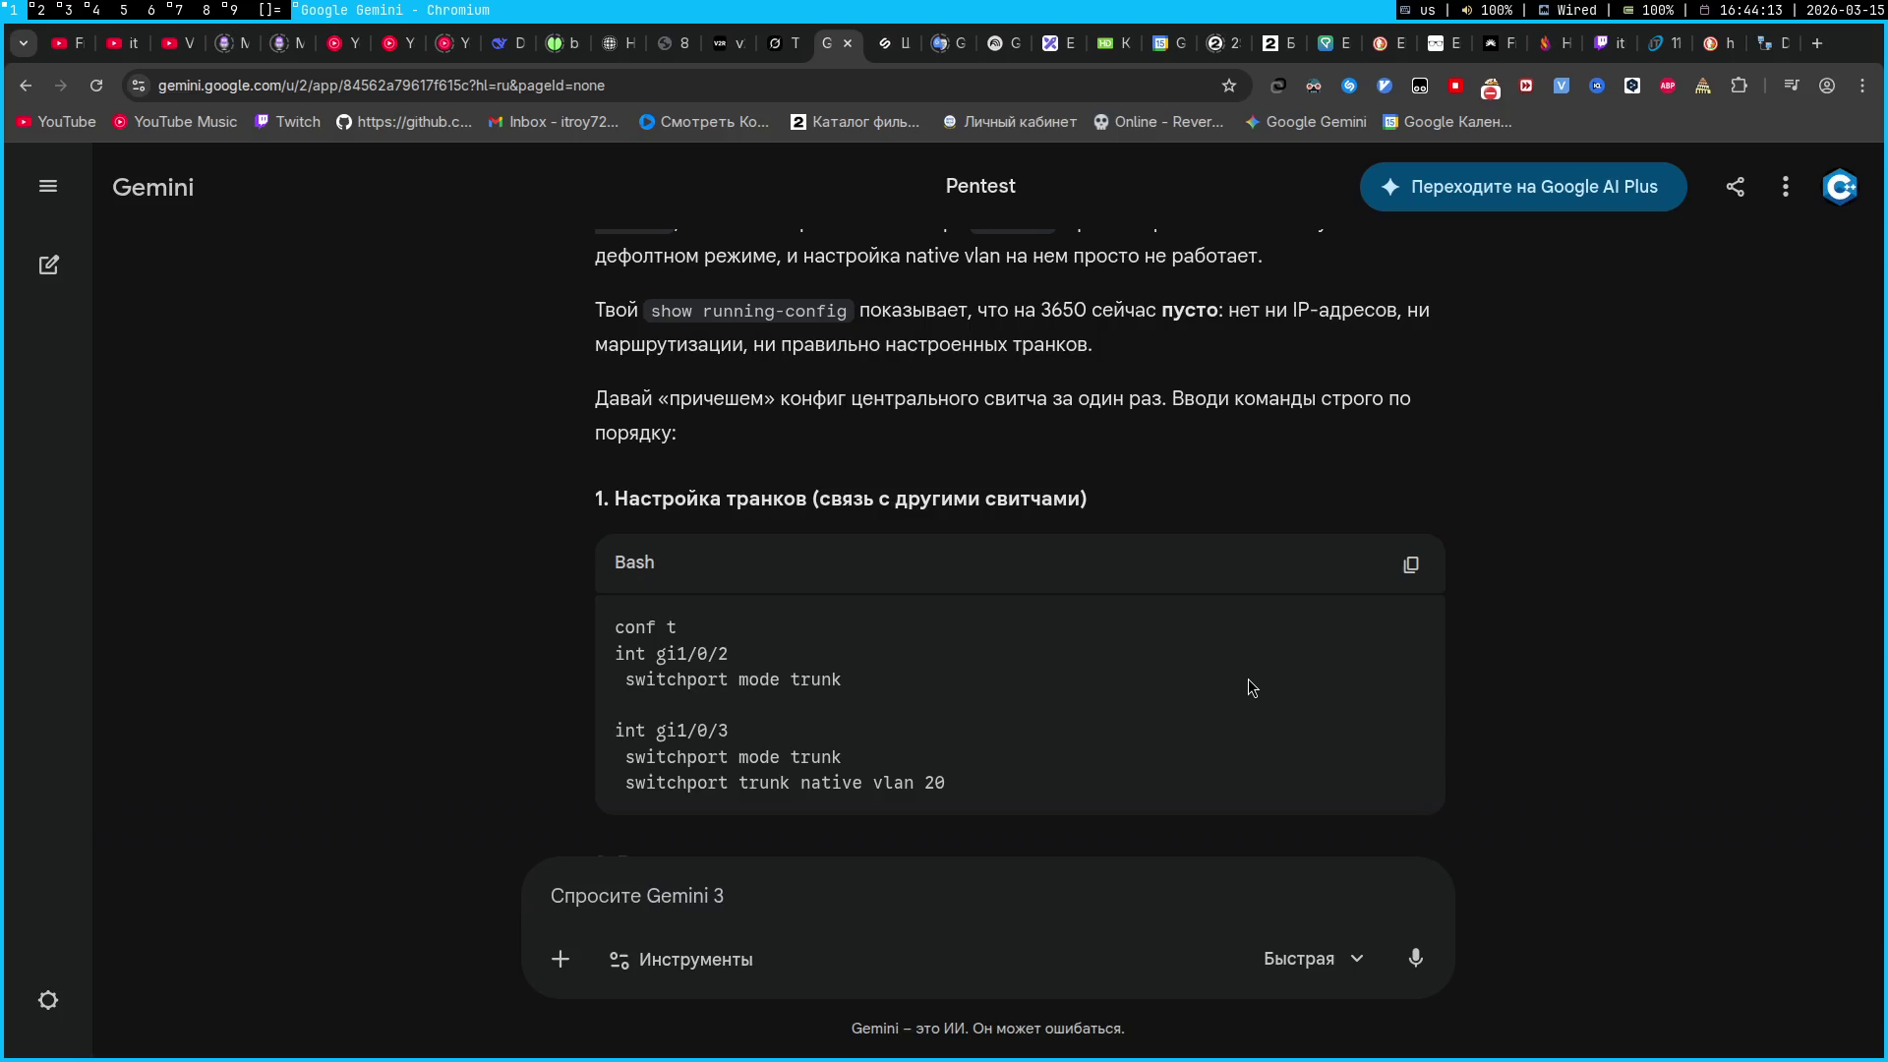
key(super+2)
Apply native VLAN 20 on Gi1/0/3 and review the next Gemini instructions
text(end)
key(Up)
key(super+1)
key(super+2)
key(Return)
key(super+1)
scroll(1248, 685, down, 2)
scroll(1248, 686, up, 1)
scroll(1248, 686, down, 3)
scroll(1248, 678, down, 1)
key(super+2)
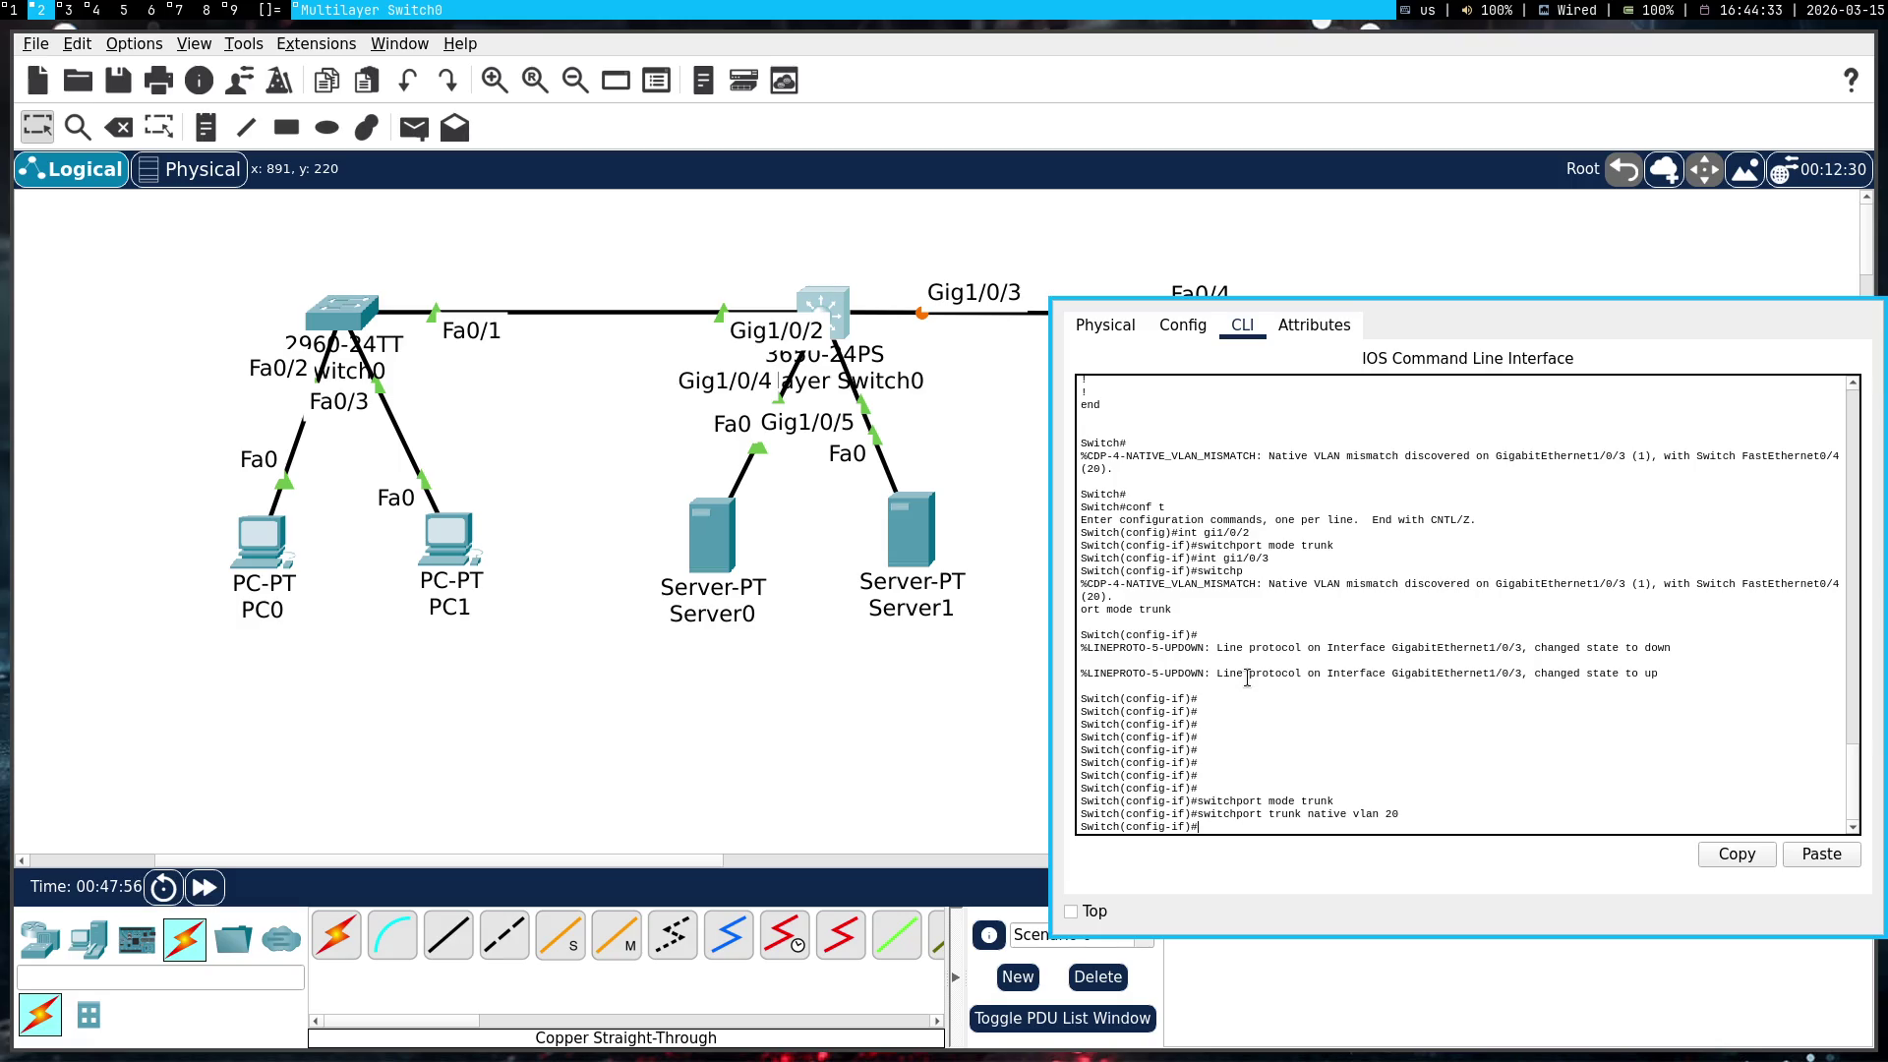
text(int)
key(super+7)
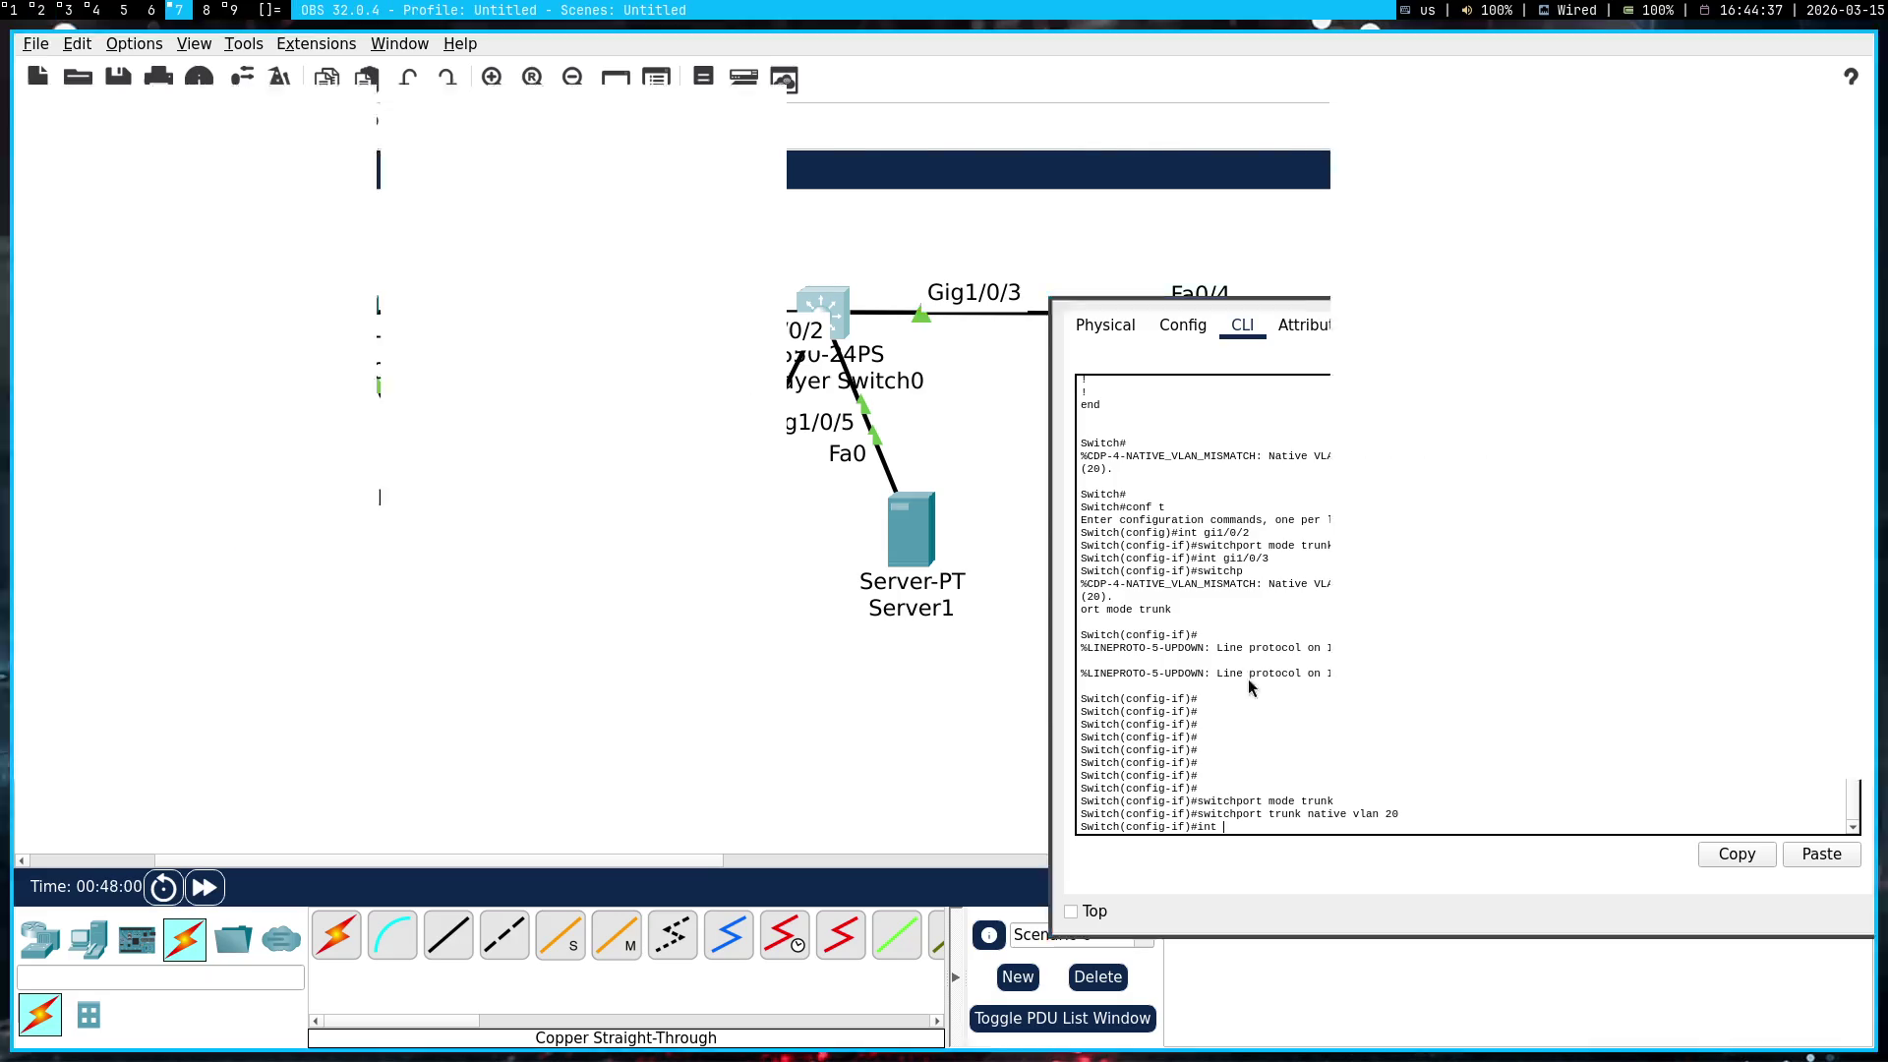
View the OBS music playlist and the empty request queue, then return to Gemini
click(686, 376)
scroll(550, 531, down, 10)
click(511, 377)
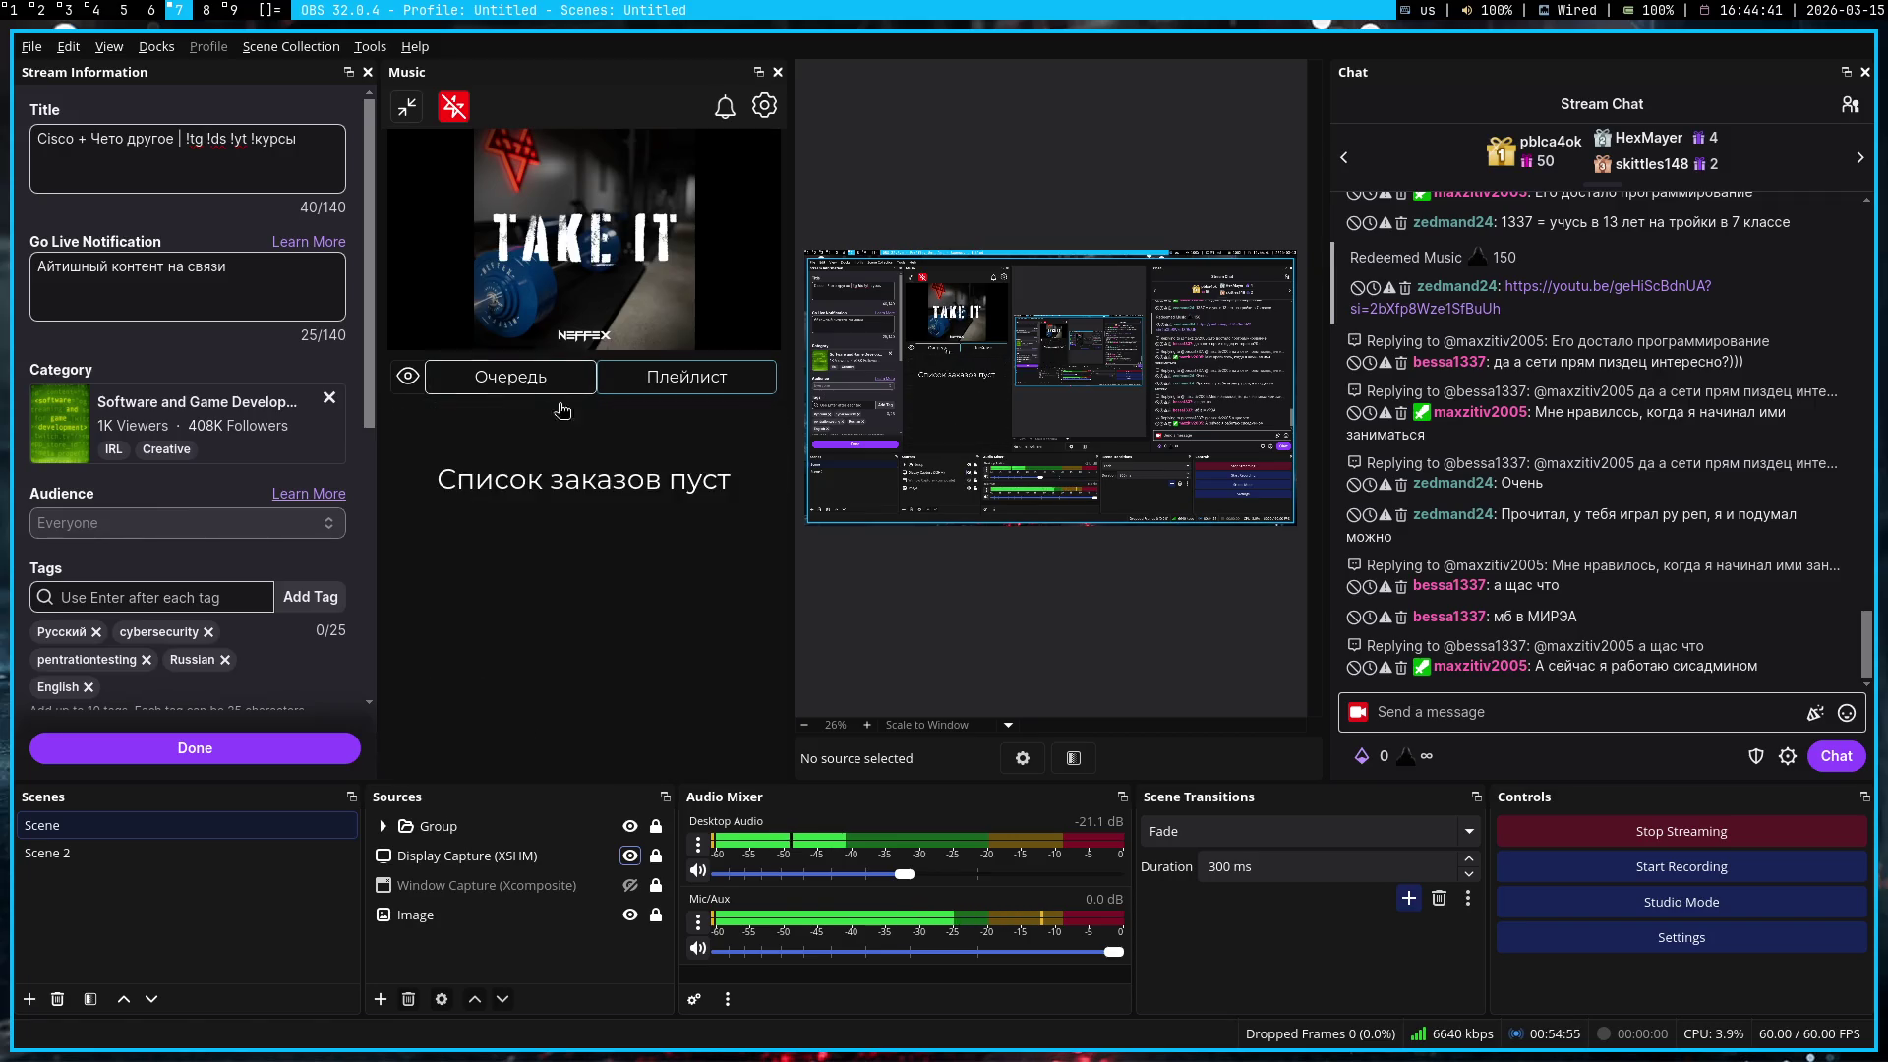
key(super+1)
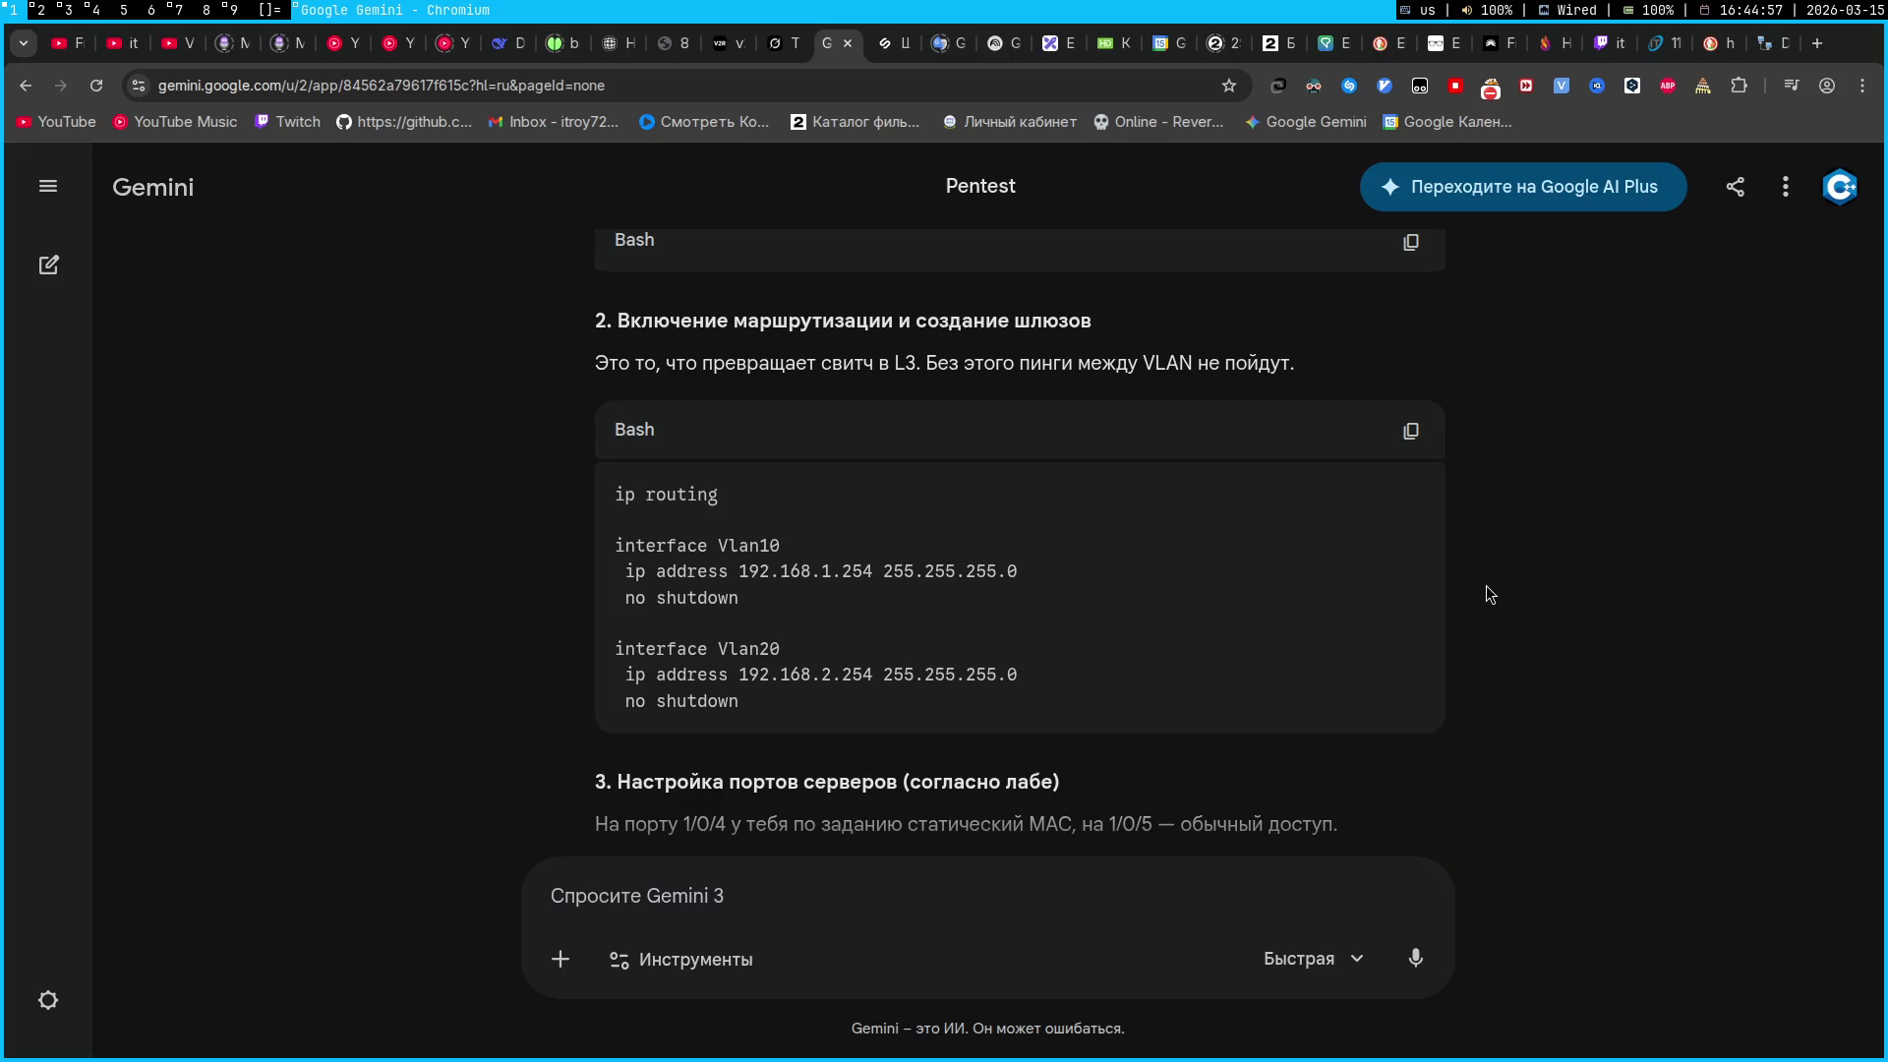
Enable ip routing on the 3650 multilayer switch
key(super+3)
key(super+1)
key(super+2)
key(super+1)
key(super+2)
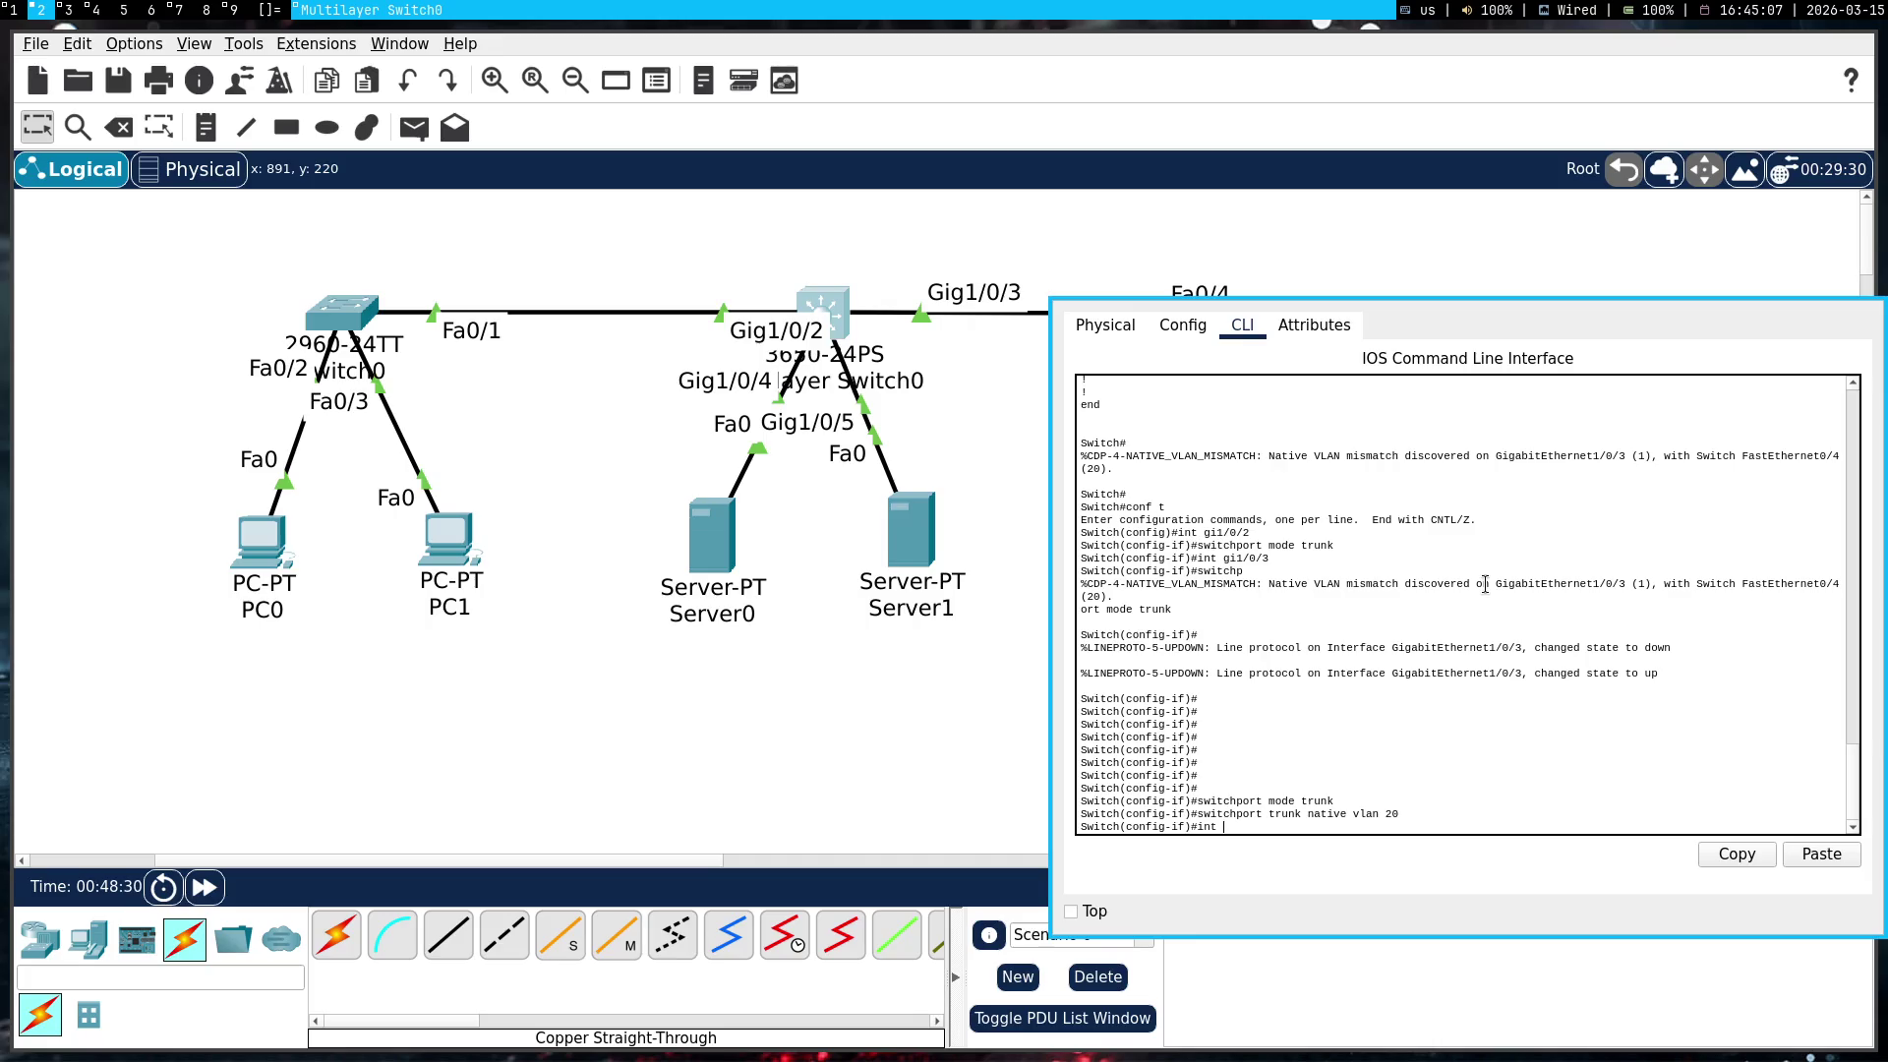
key(Return)
text(ip)
text(utin)
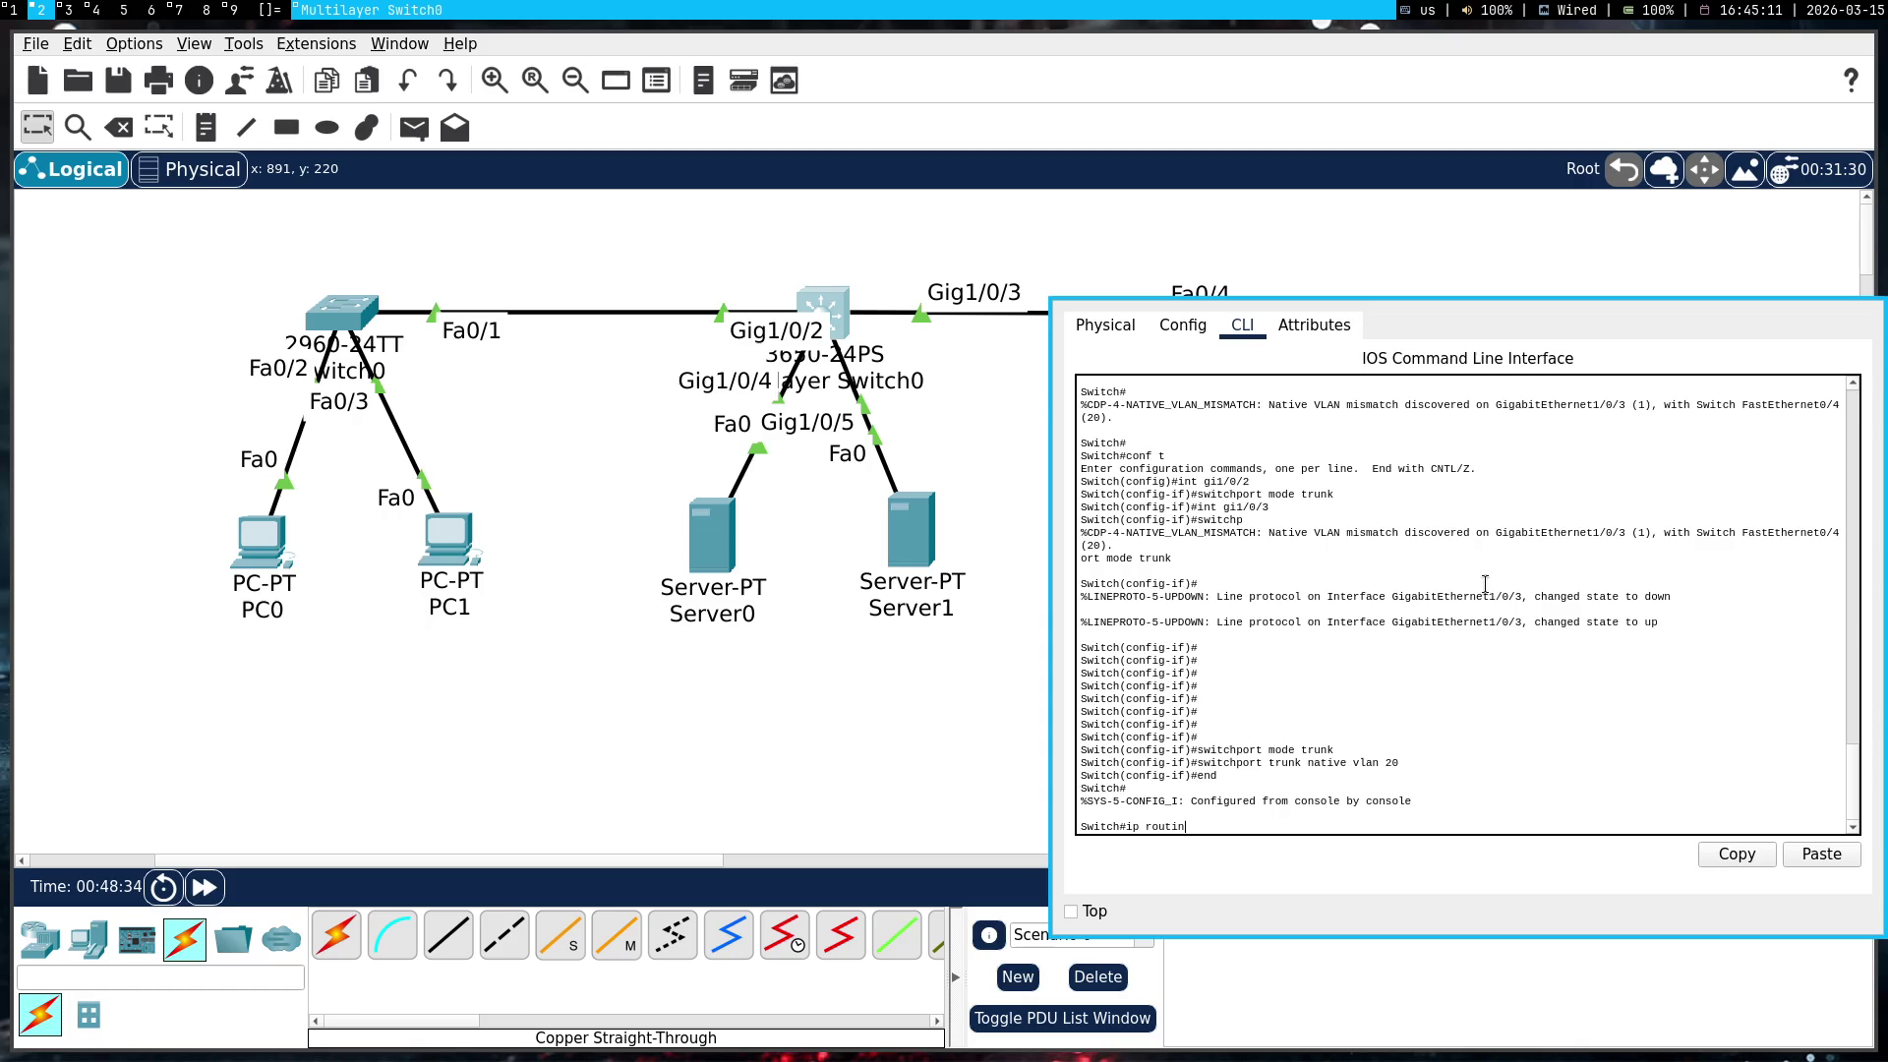
text(g)
key(Return)
key(super+1)
key(super+2)
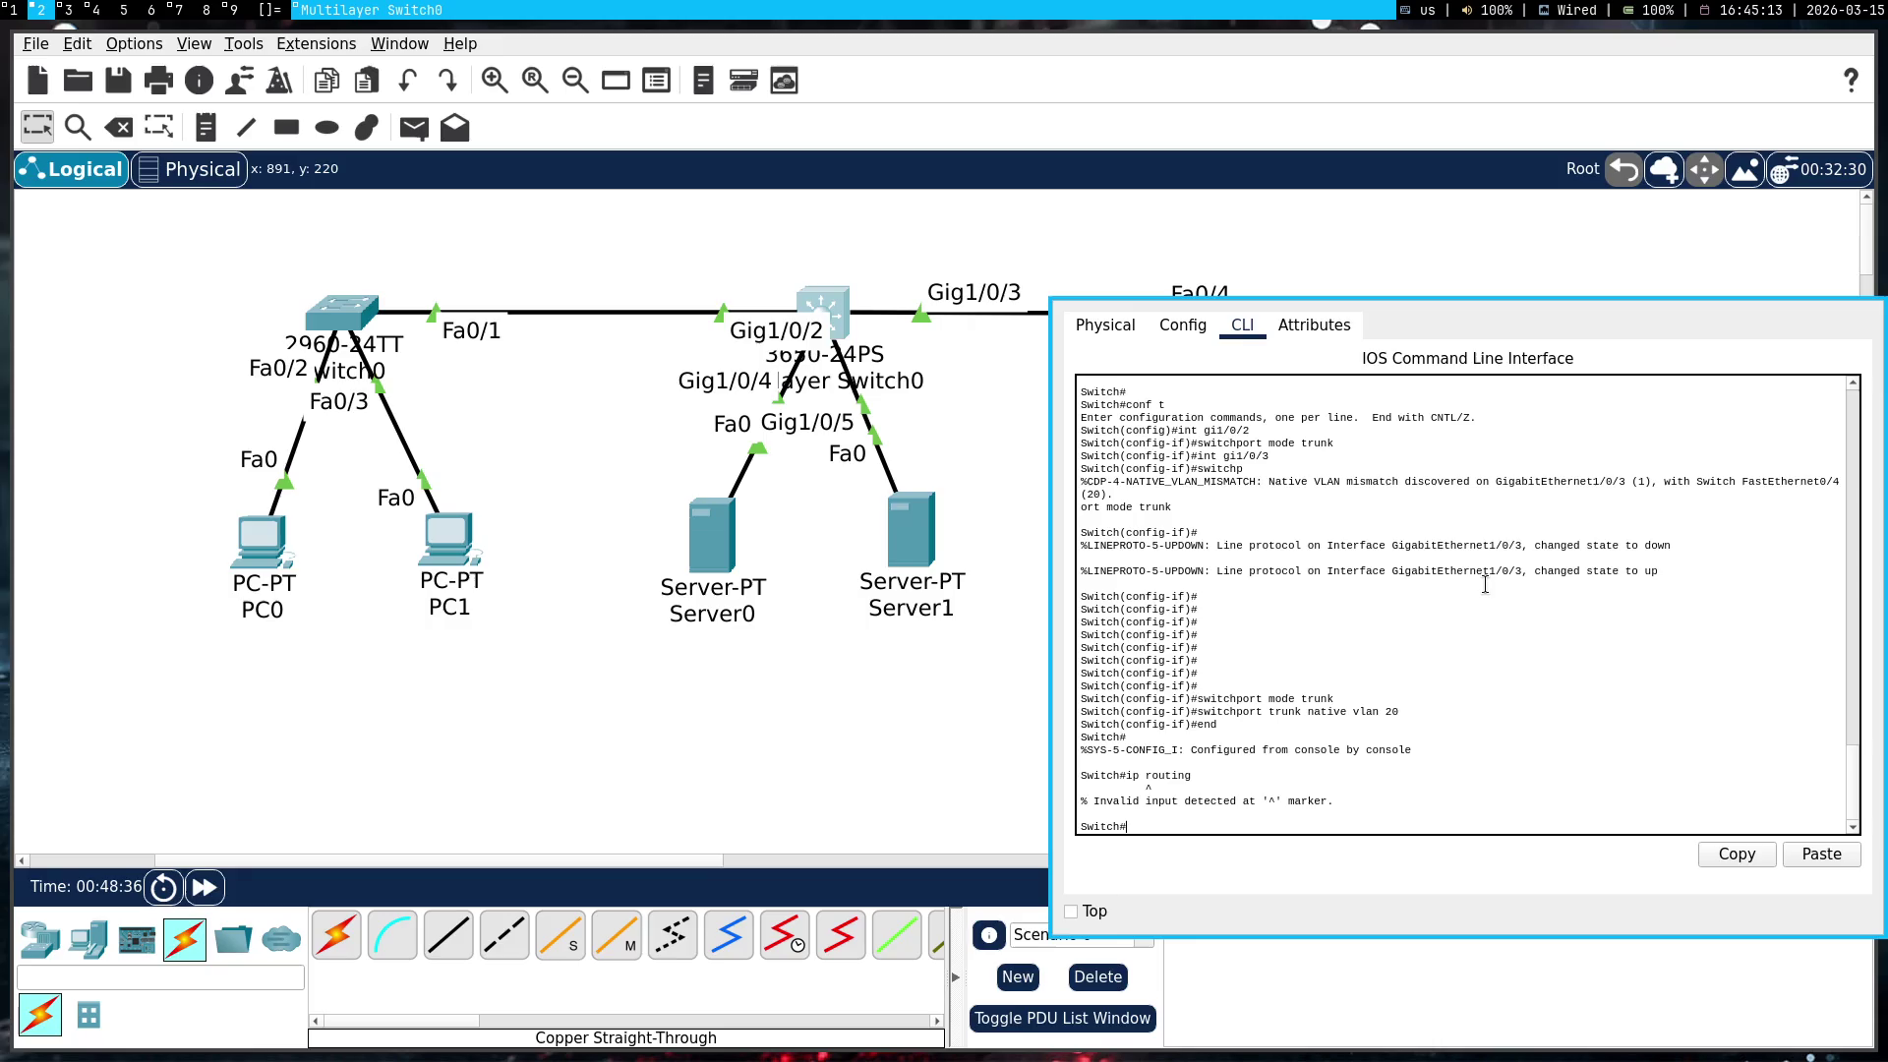
Create interface Vlan10 with IP 192.168.1.254 pasted from Gemini and bring it up
text(conf t)
key(Return)
key(super+1)
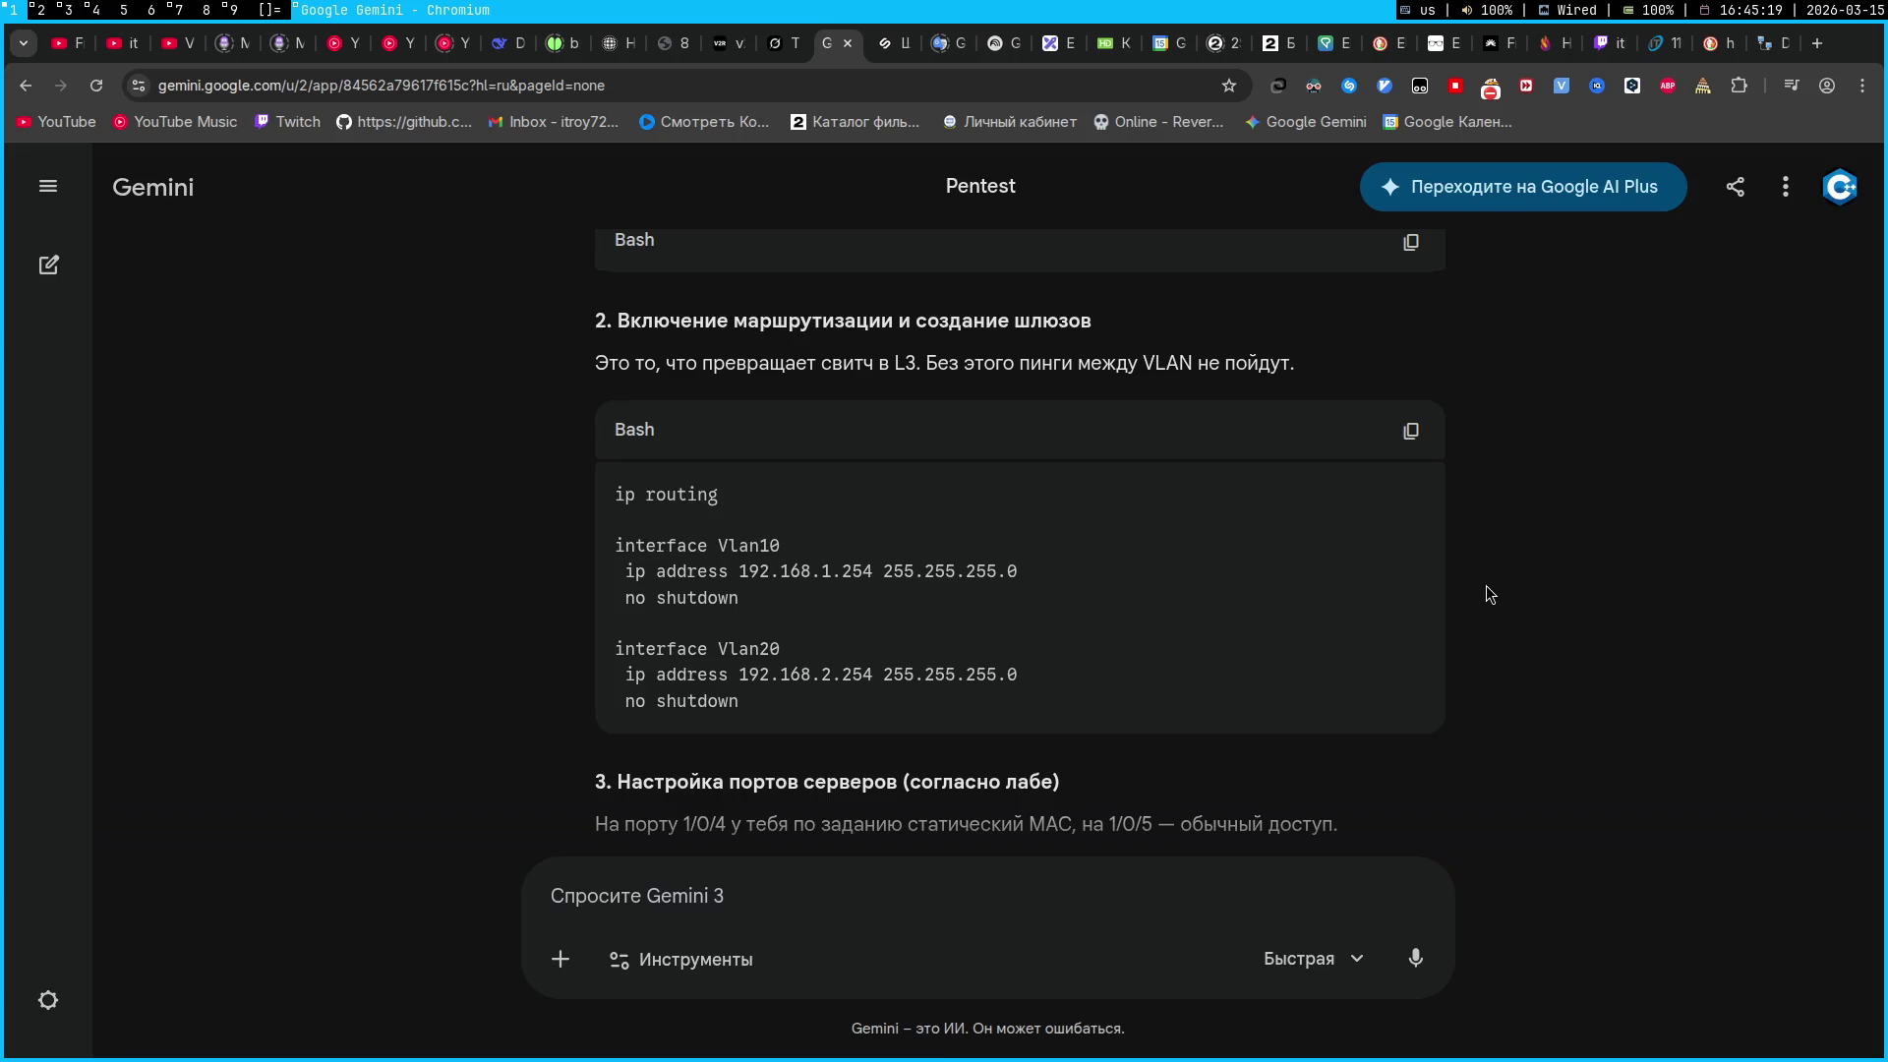
key(super+2)
text(int vlan)
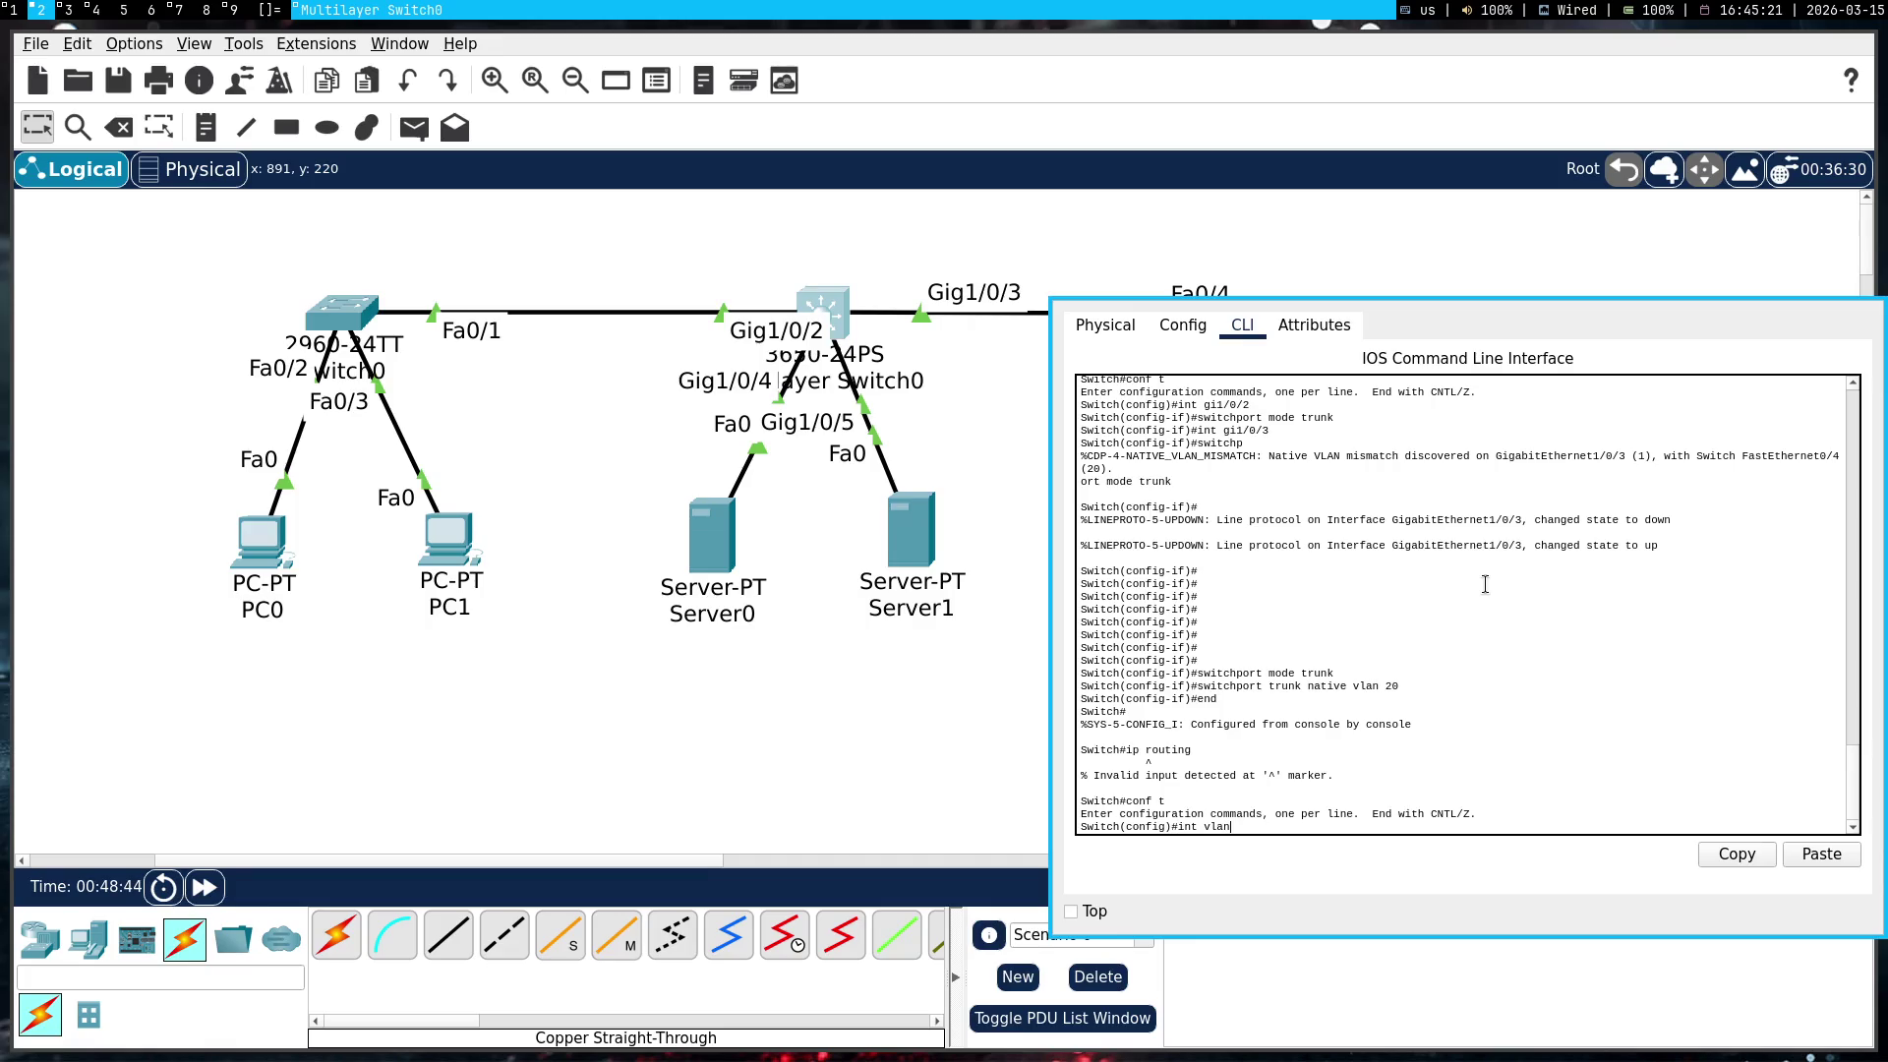
text(10)
key(Return)
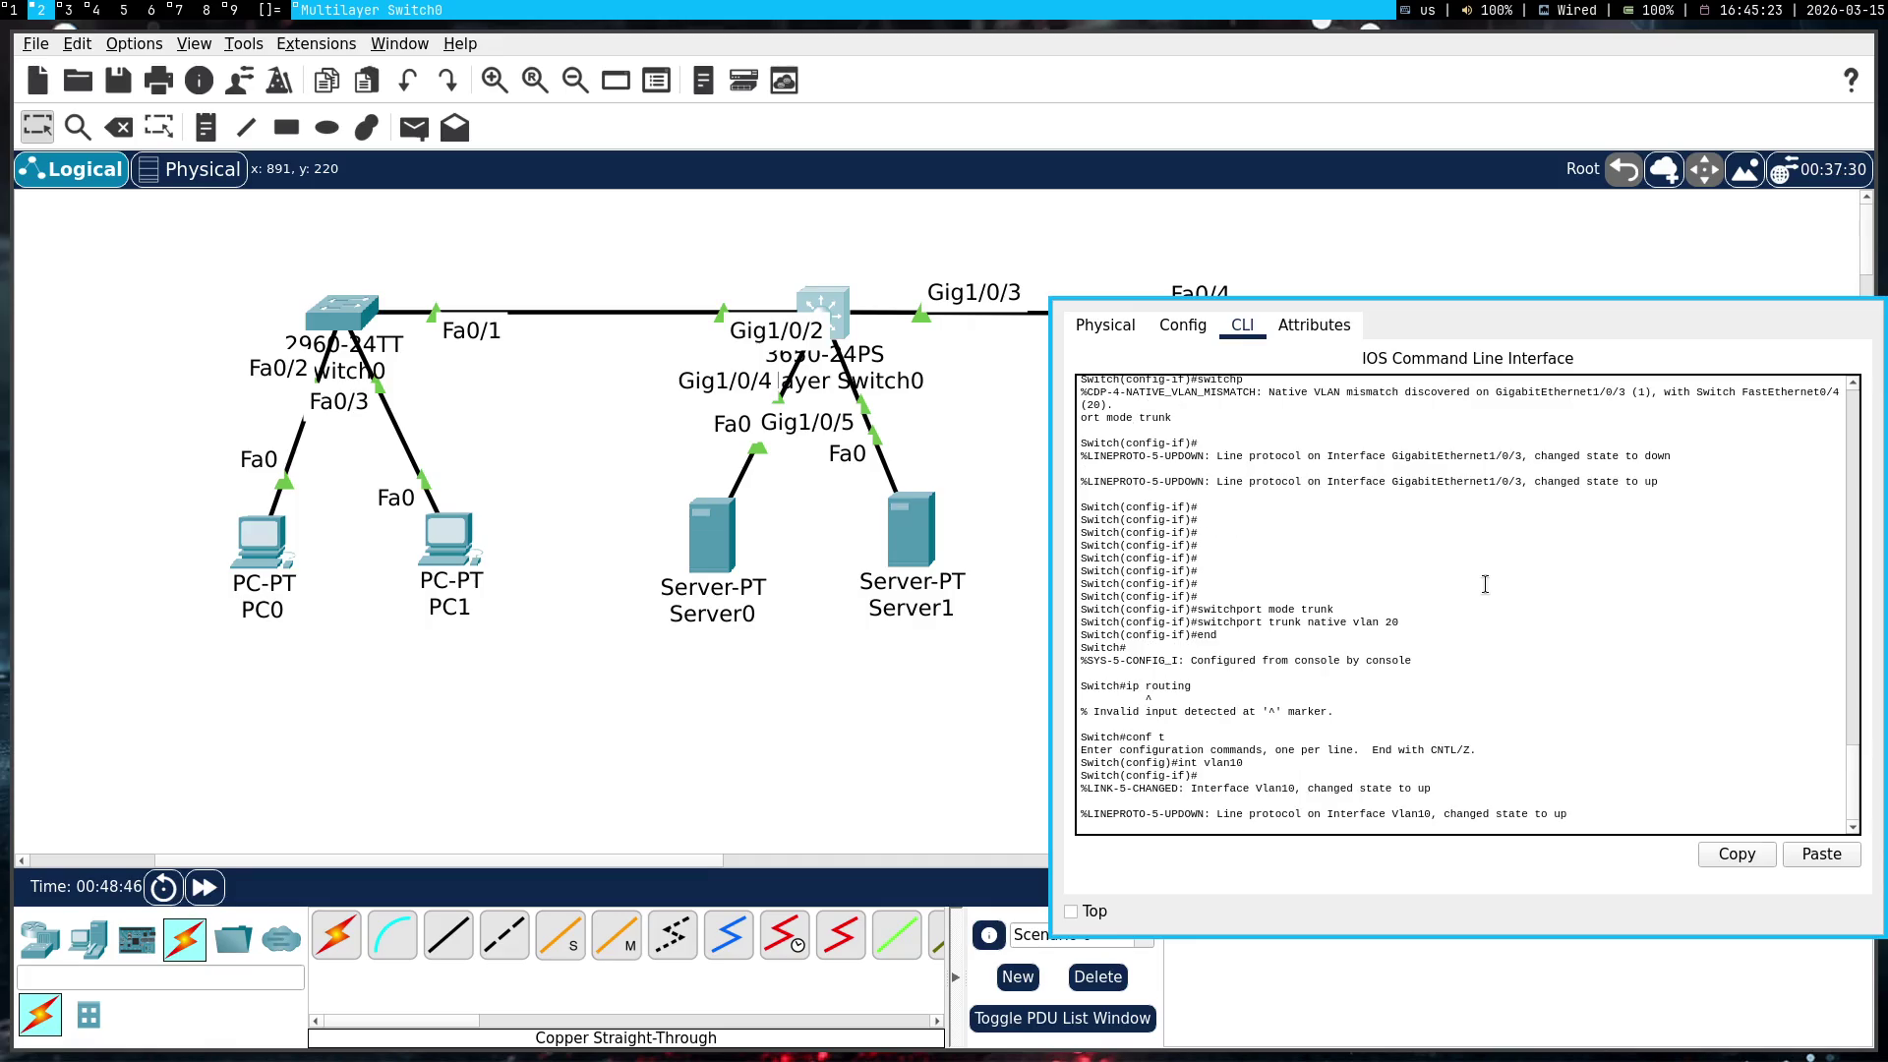
key(Return)
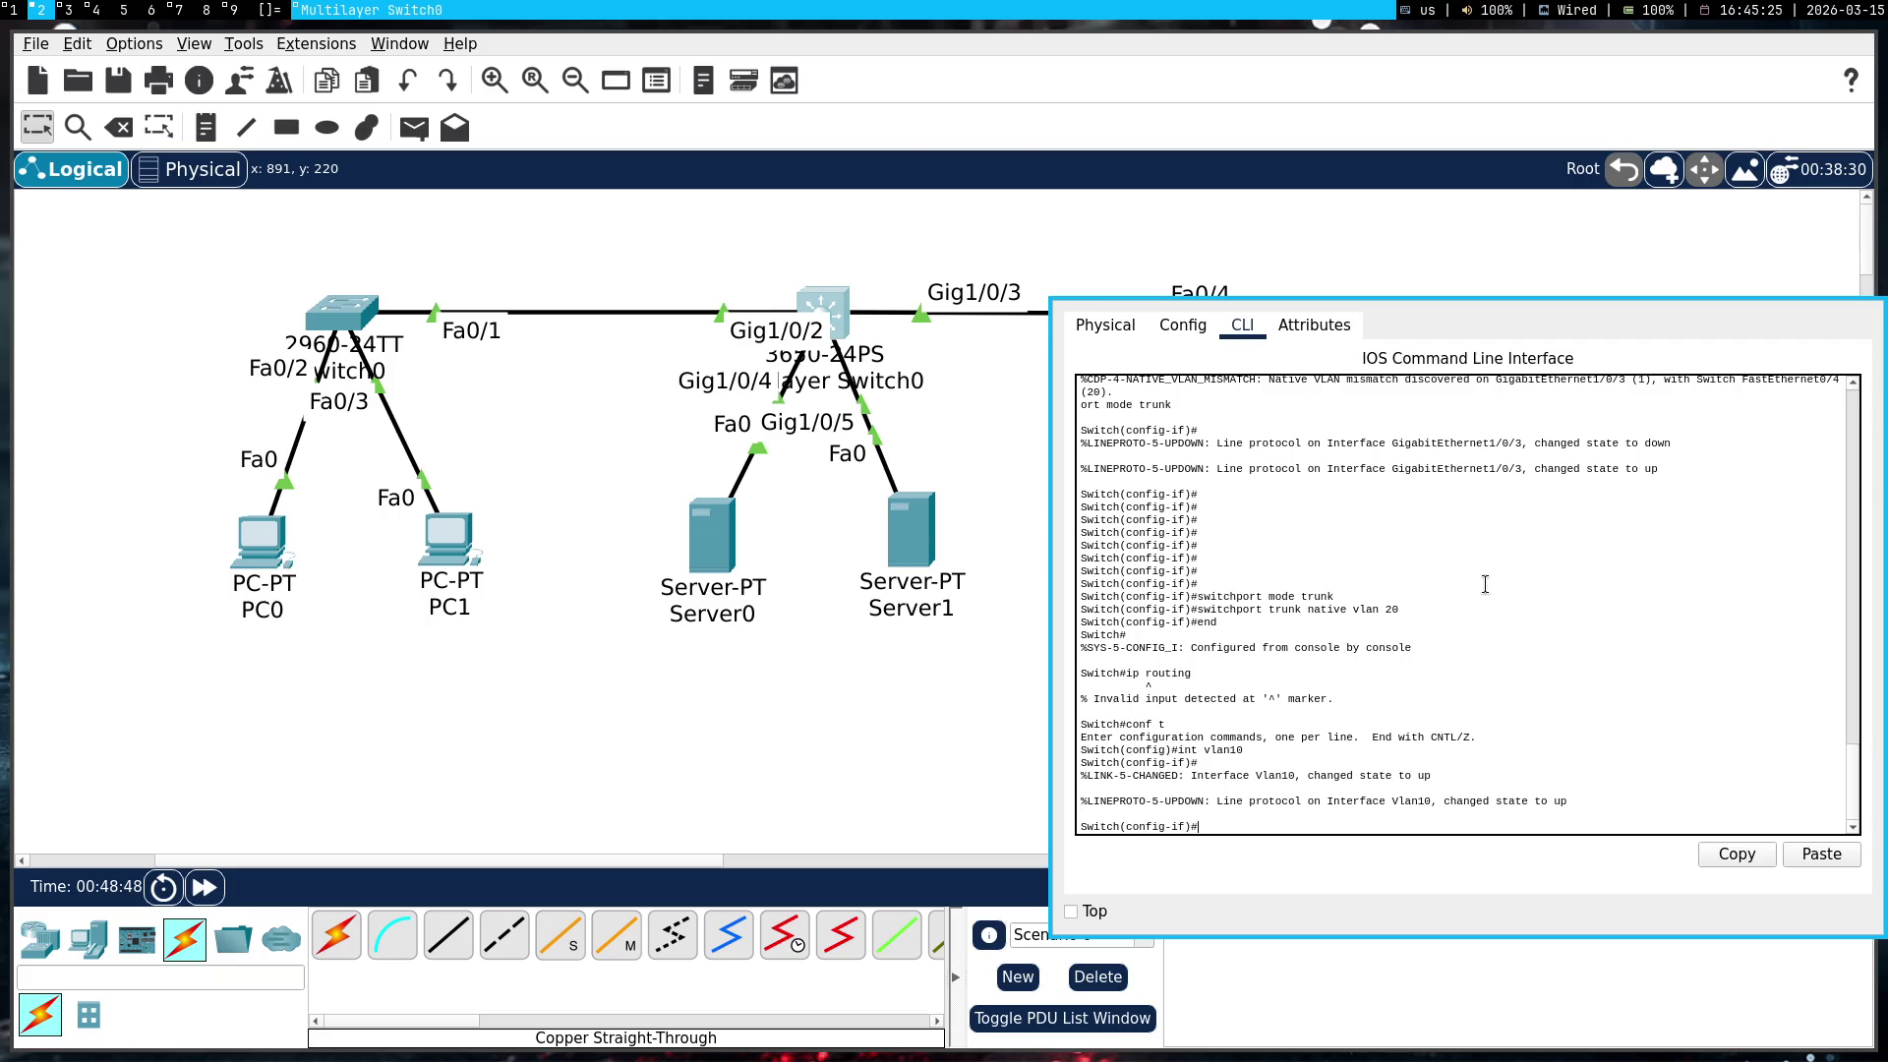
key(super+1)
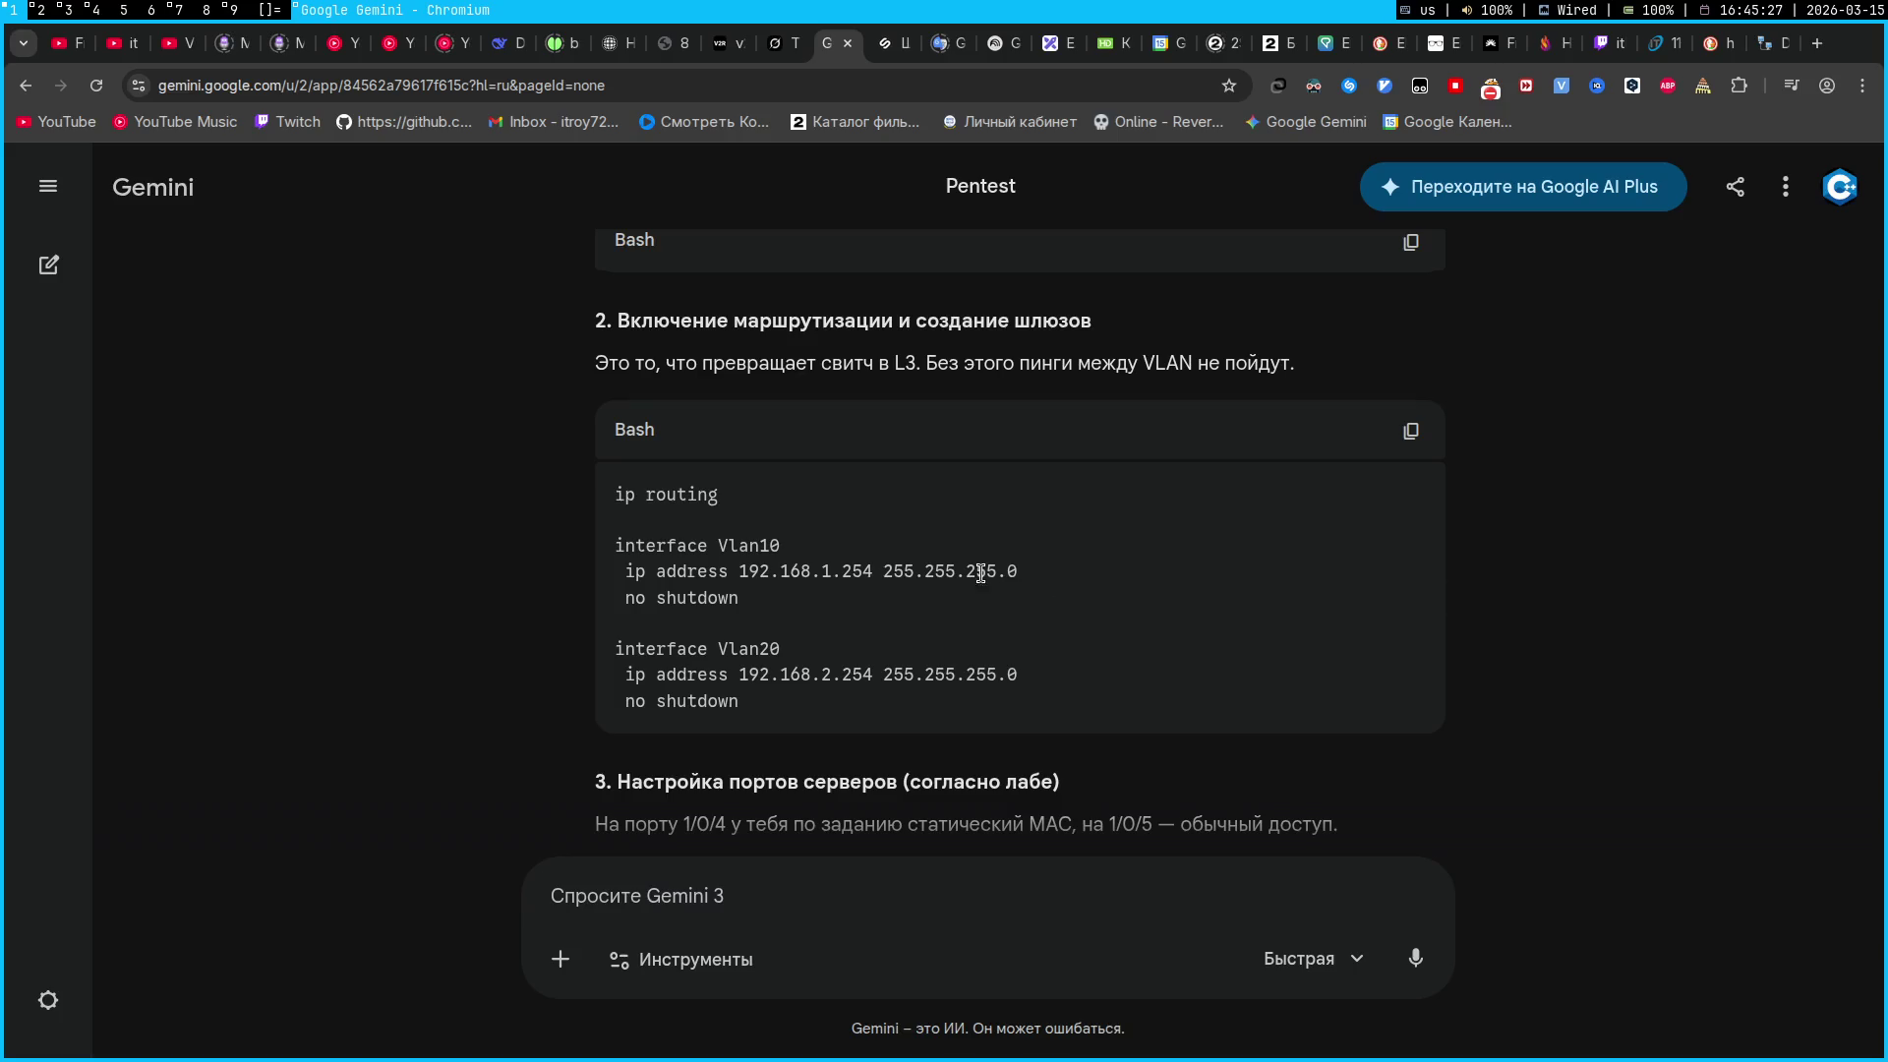
triple_click(952, 568)
key(ctrl+c)
key(super+2)
right_click(1241, 661)
click(1272, 693)
key(Return)
key(super+1)
click(1273, 694)
key(super+2)
text(no shutdown)
key(Return)
key(super+1)
key(super+2)
Create interface Vlan20 with IP 192.168.2.254 255.255.255.0 and enable it with no shutdown
text(int v)
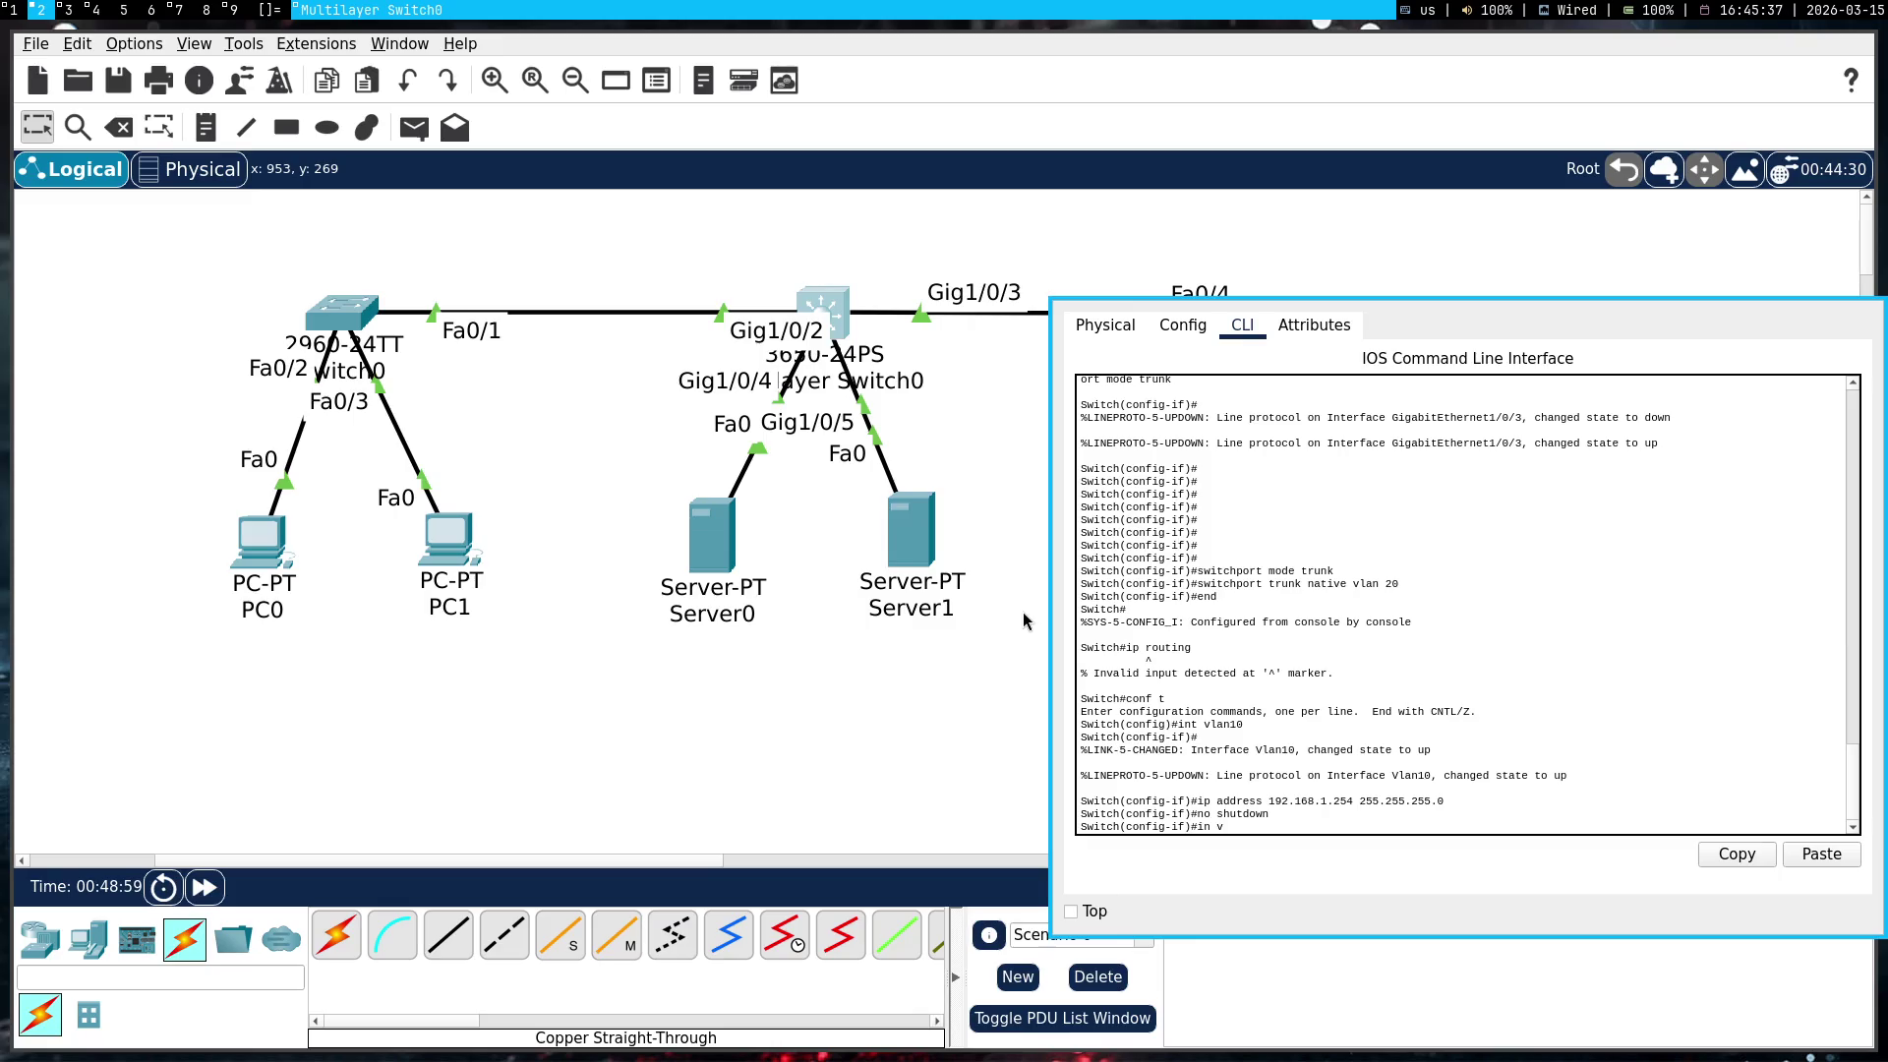
text(lan20)
key(Return)
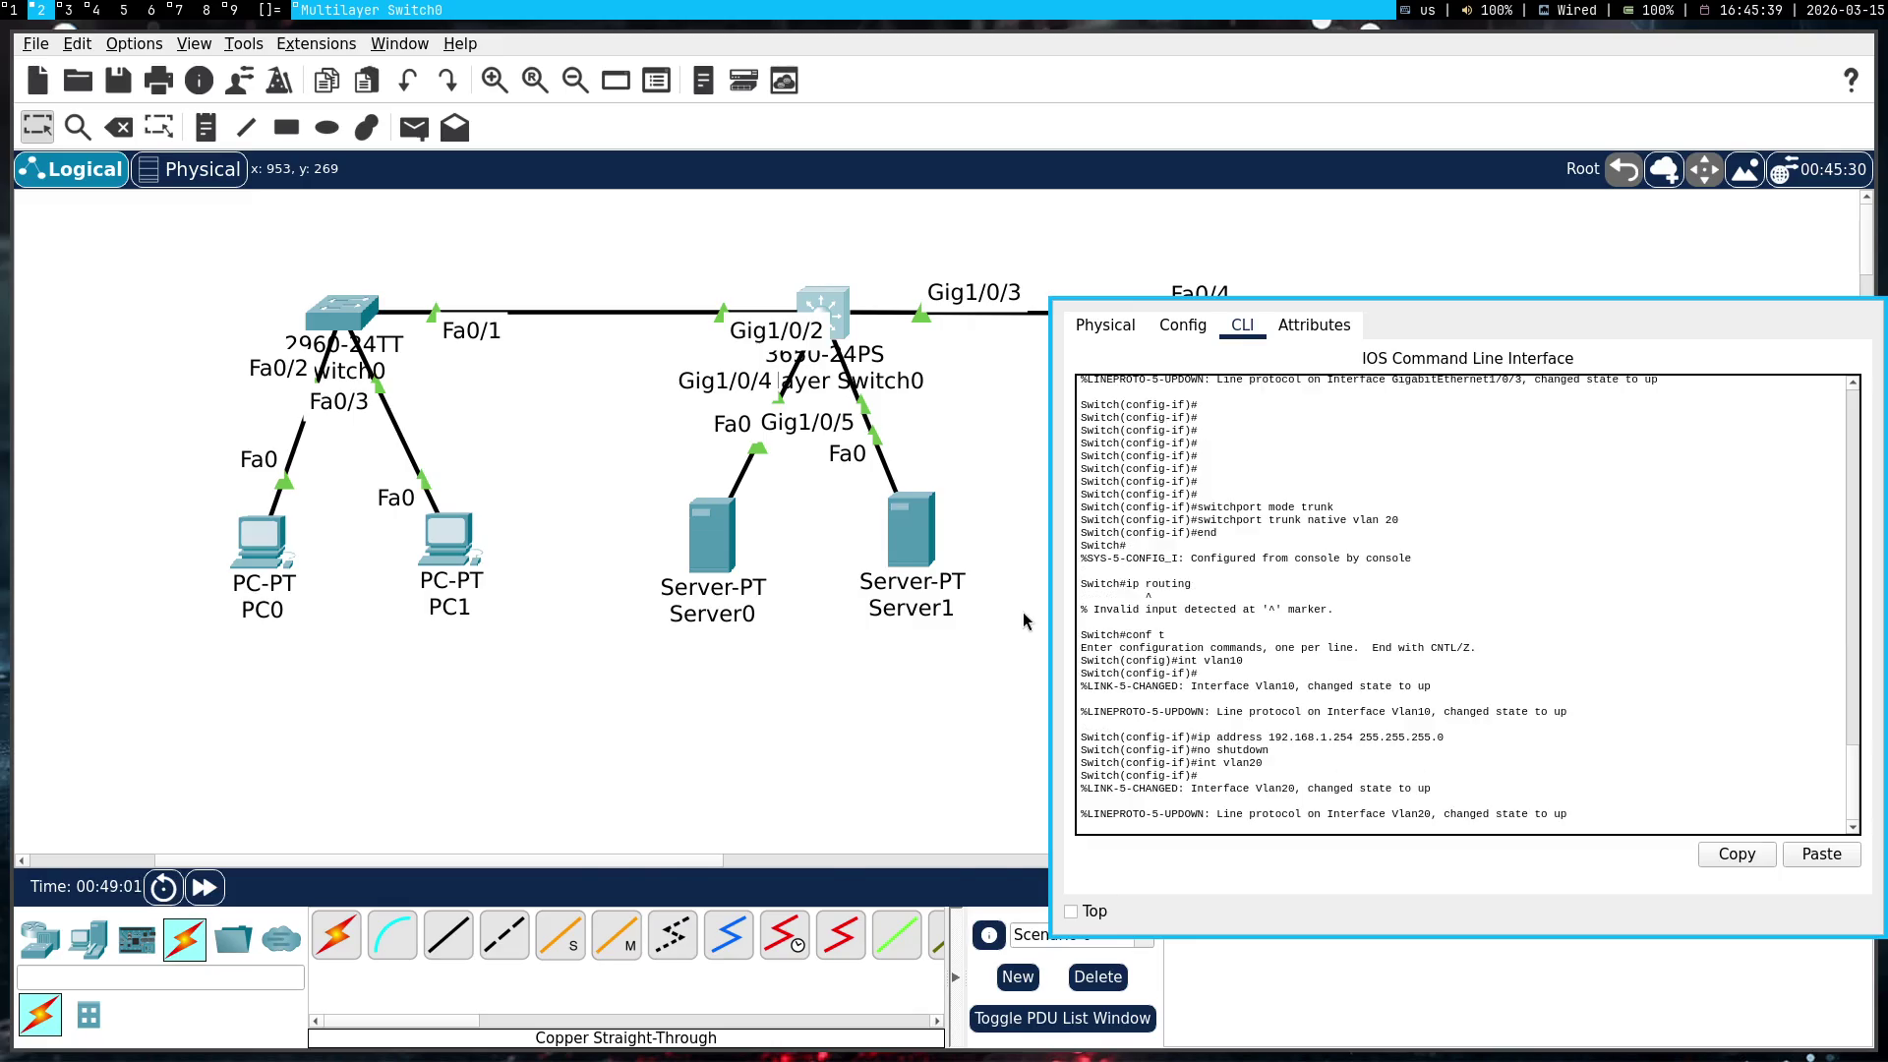
key(super+1)
triple_click(873, 686)
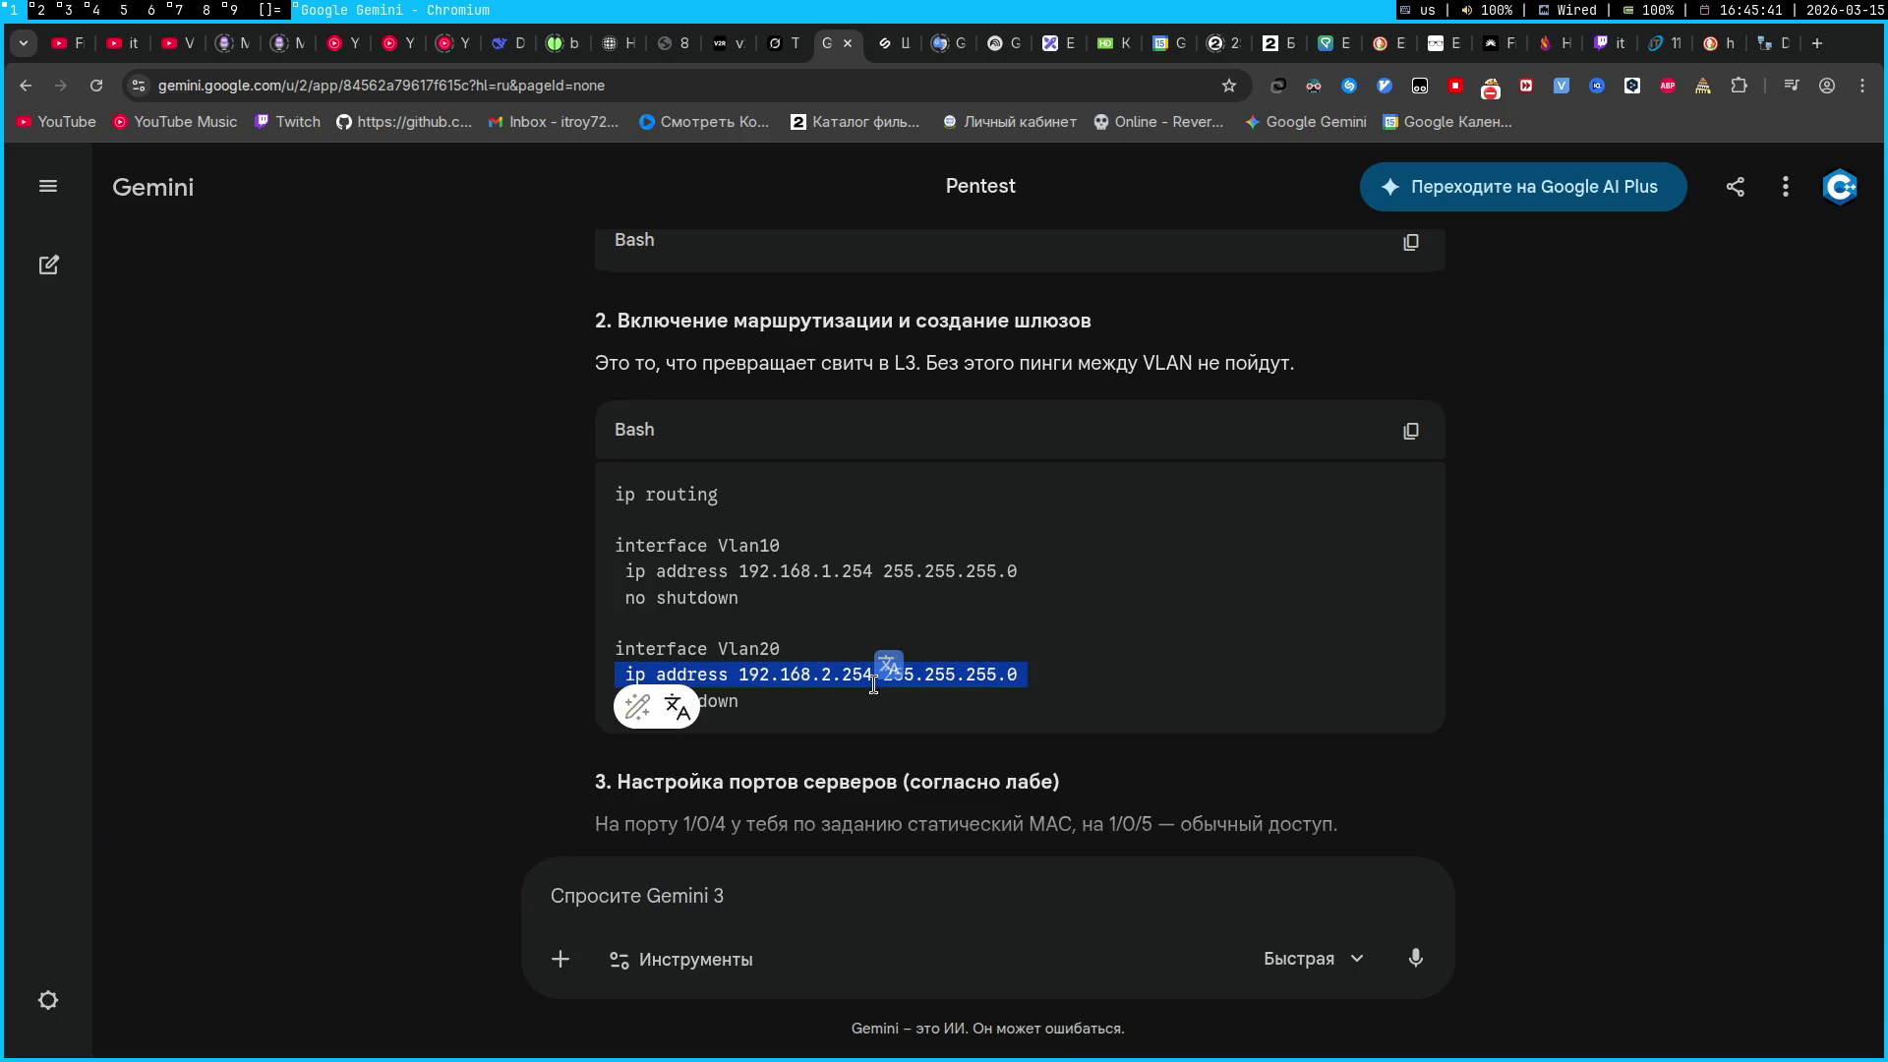
key(ctrl+c)
key(super+2)
right_click(1283, 687)
click(1316, 713)
key(Return)
key(super+1)
key(super+2)
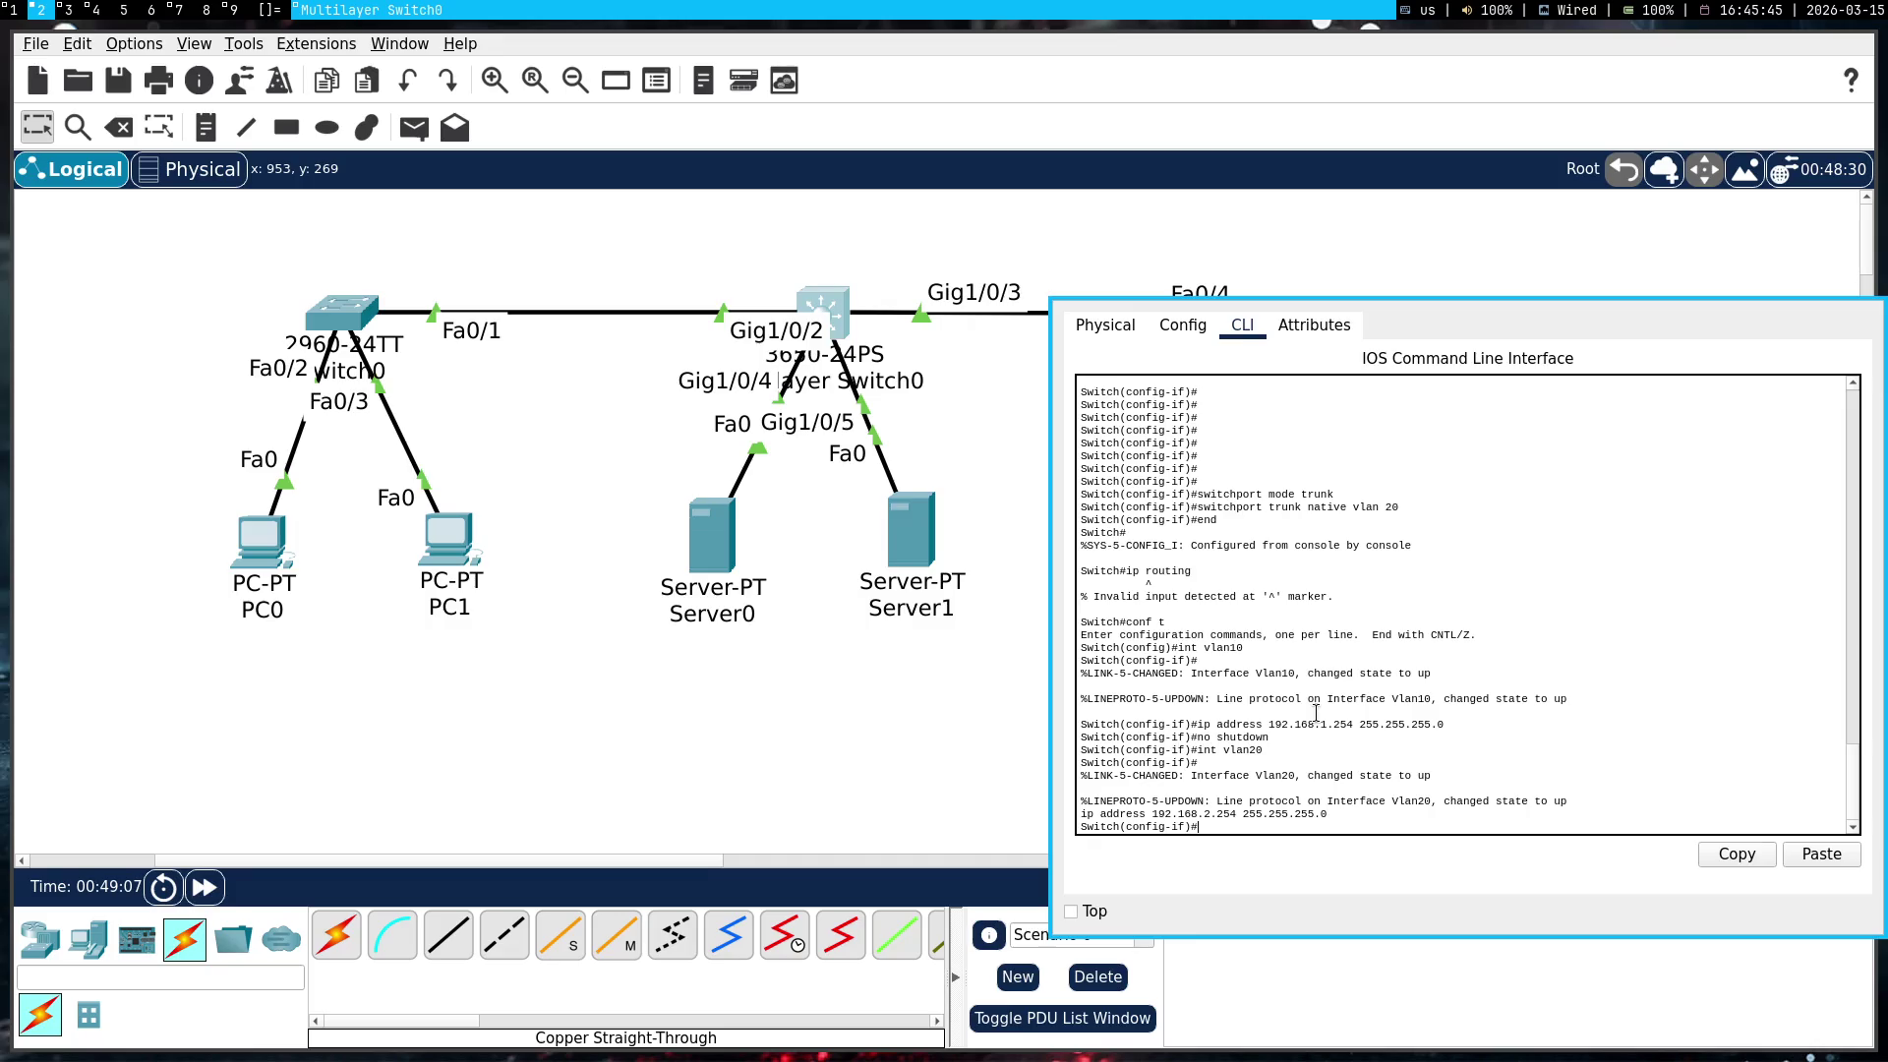
text(no shutdown)
key(Return)
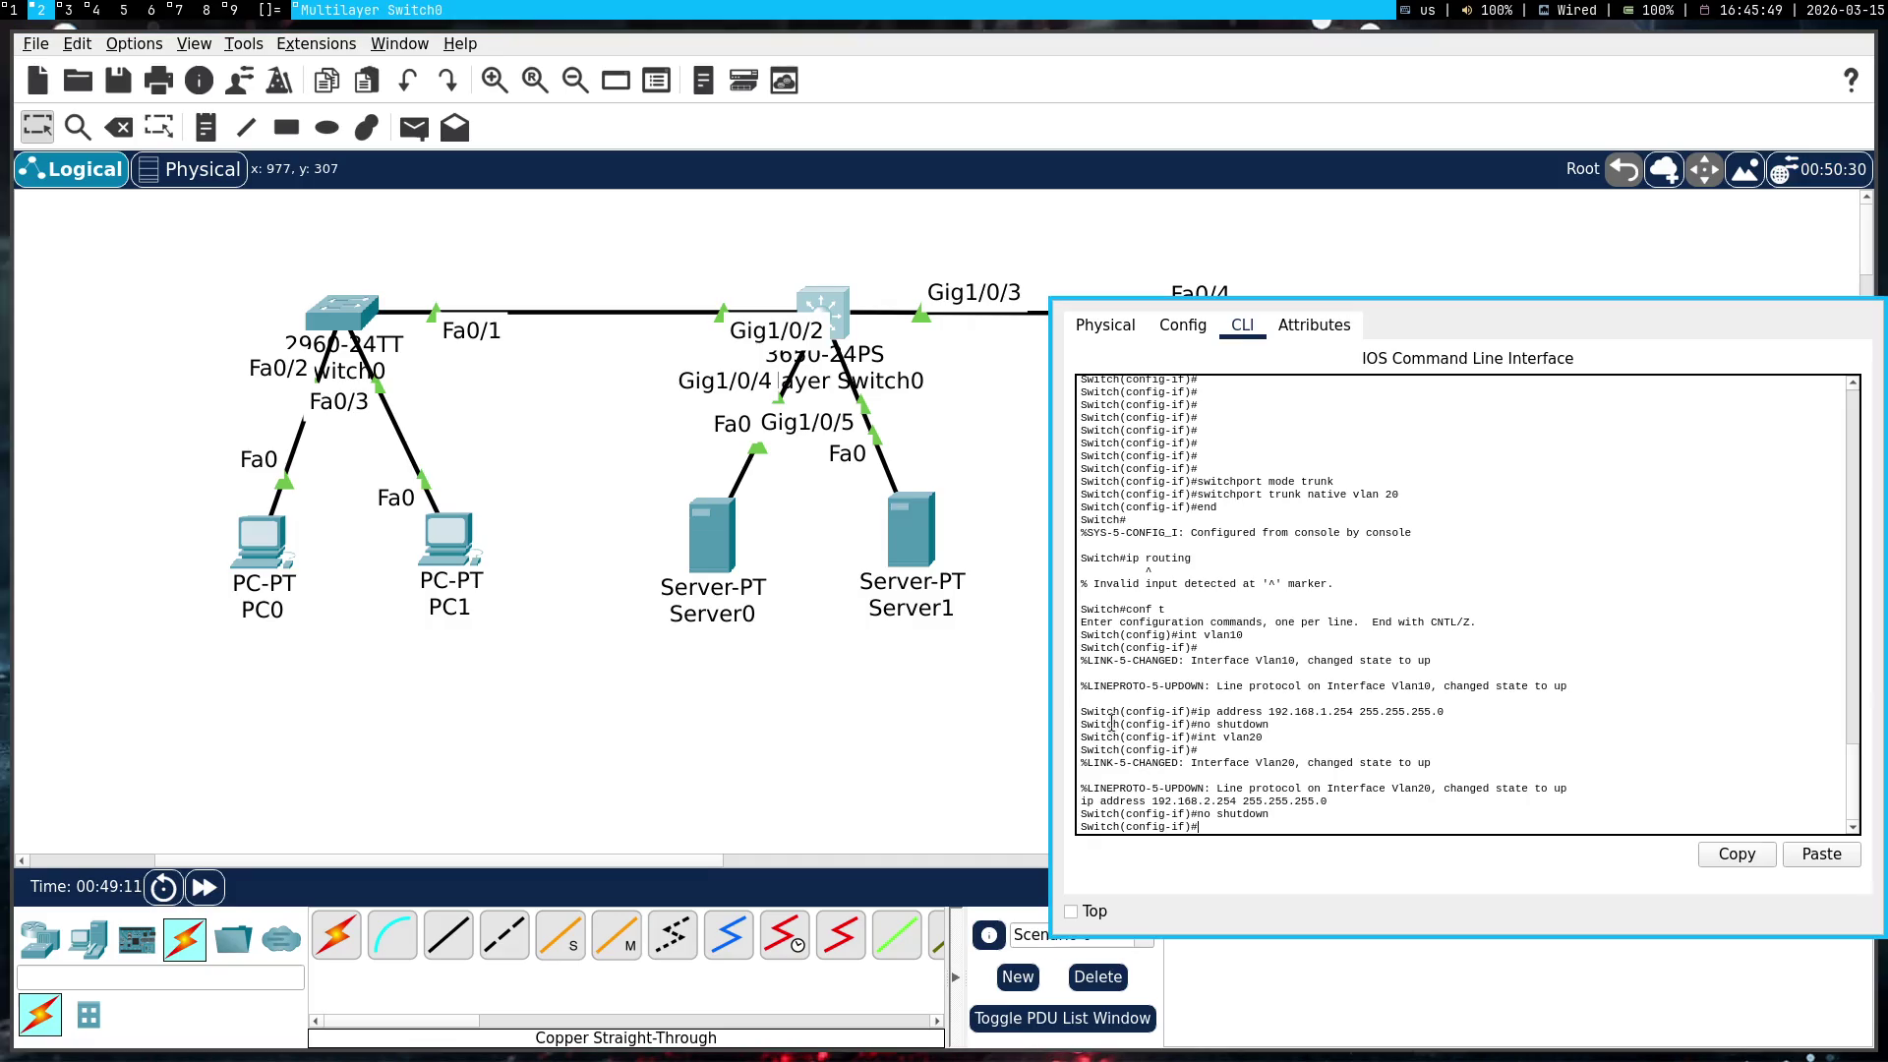
Copy the Vlan interface console output and scroll Gemini to the server-port commands
mouse_move(1293, 816)
mouse_down()
mouse_move(1235, 687)
mouse_move(1180, 414)
mouse_move(1131, 369)
mouse_move(1097, 574)
mouse_move(1102, 477)
mouse_up()
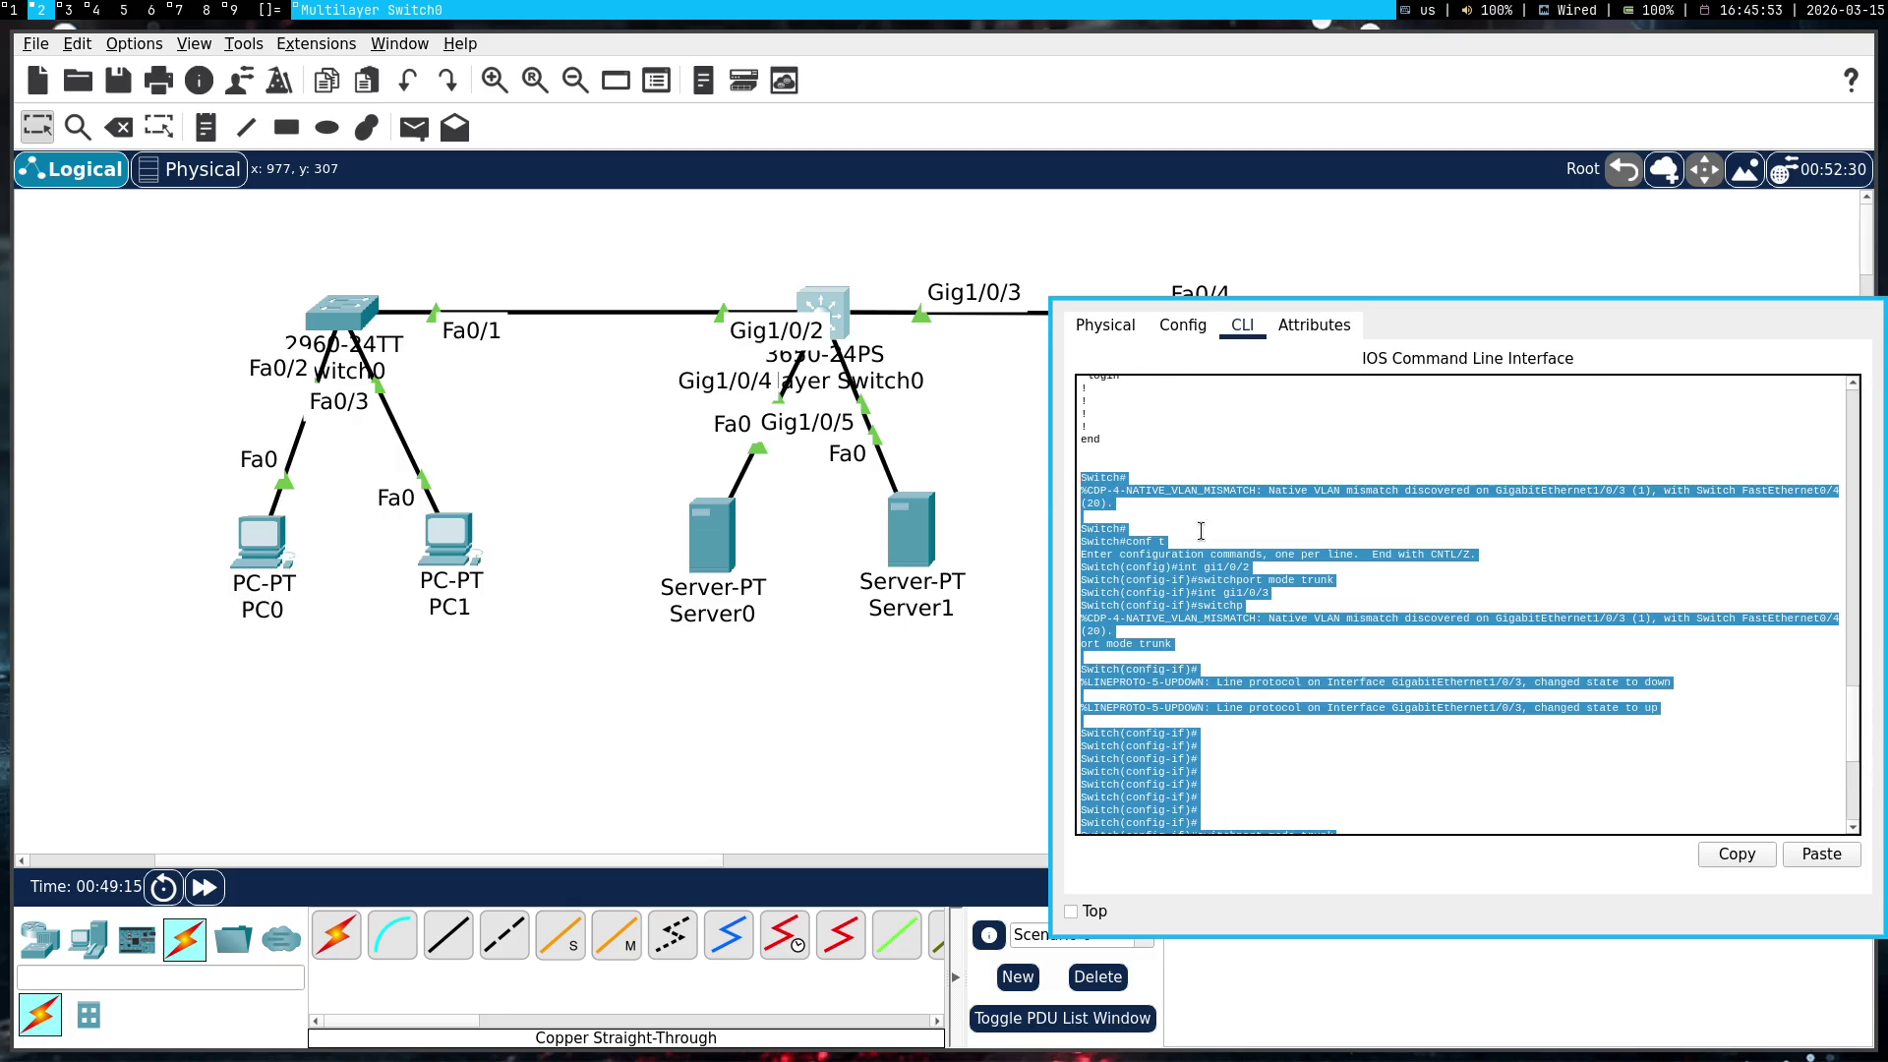
scroll(1198, 536, up, 10)
scroll(1192, 649, down, 10)
right_click(1175, 689)
click(1204, 706)
key(super+1)
scroll(988, 853, down, 5)
click(973, 586)
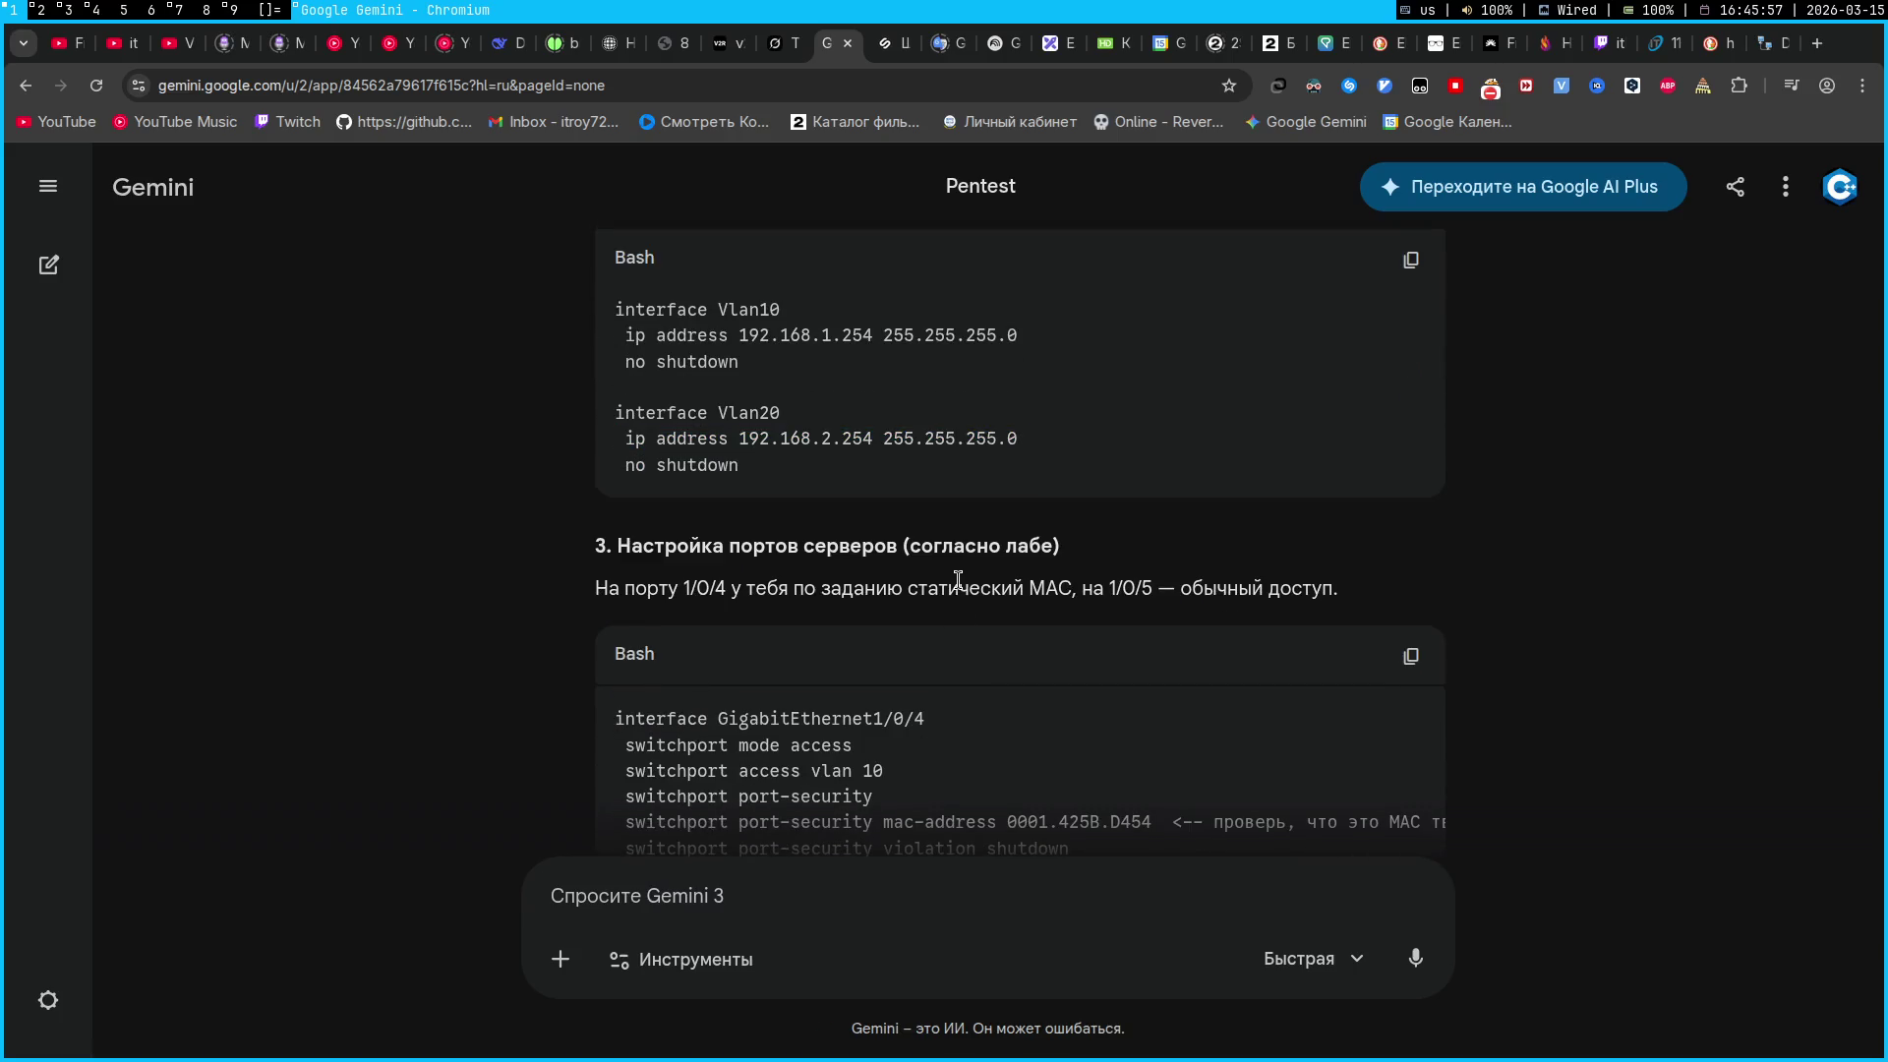
scroll(969, 585, down, 2)
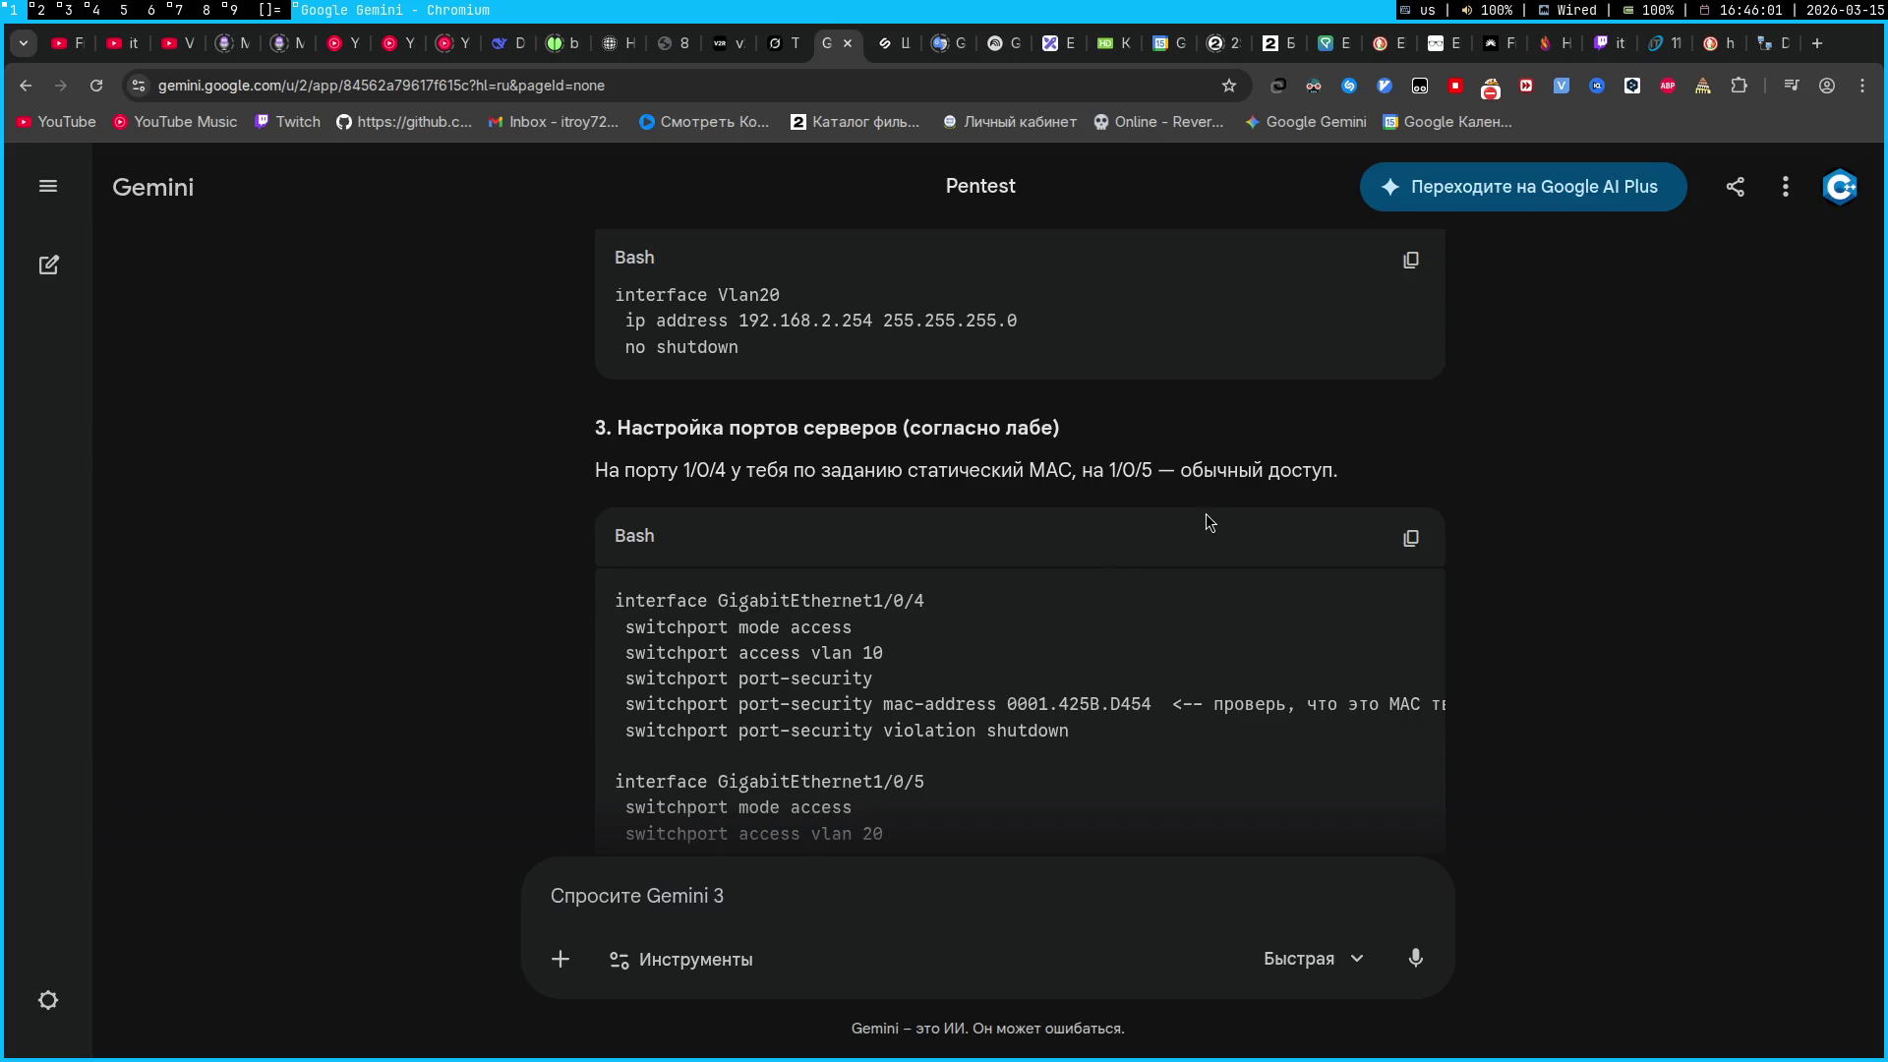
scroll(1240, 472, down, 5)
scroll(1101, 531, up, 8)
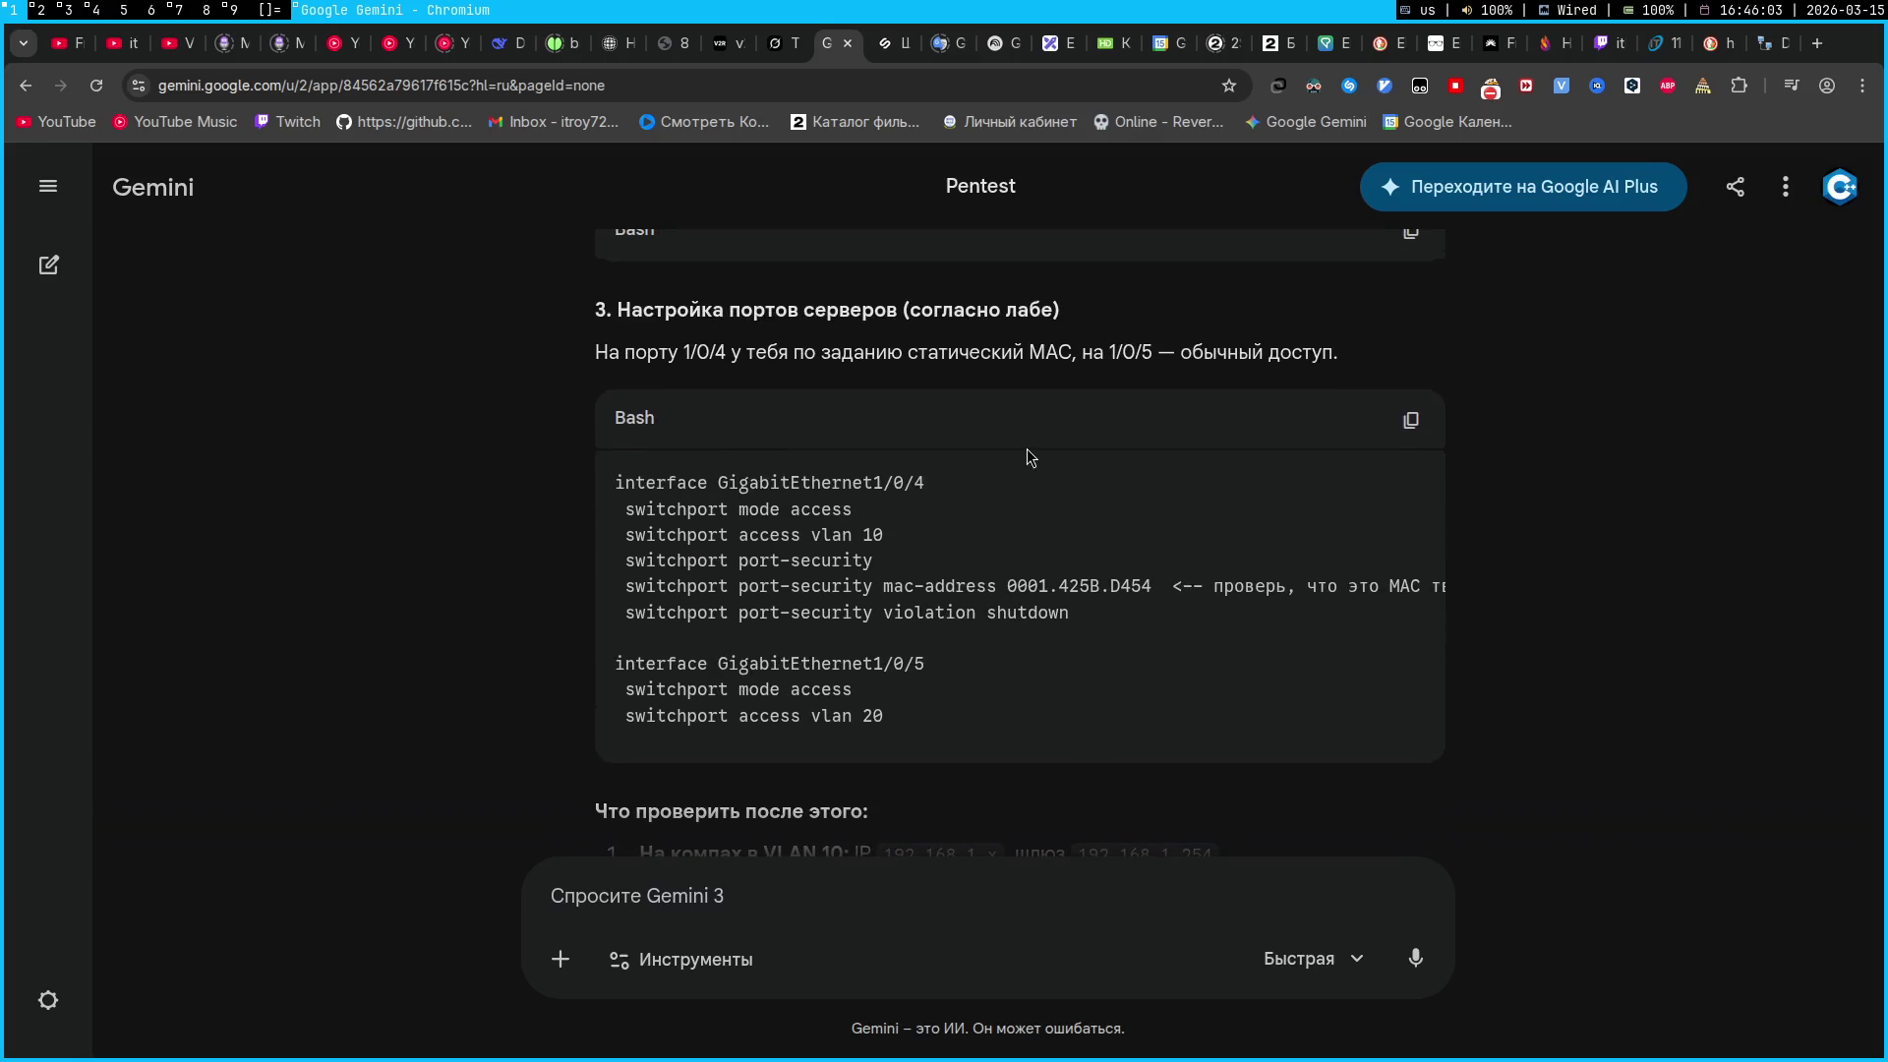
Enter interface configuration for gi1/0/4 on the switch
scroll(949, 644, down, 5)
scroll(667, 406, up, 9)
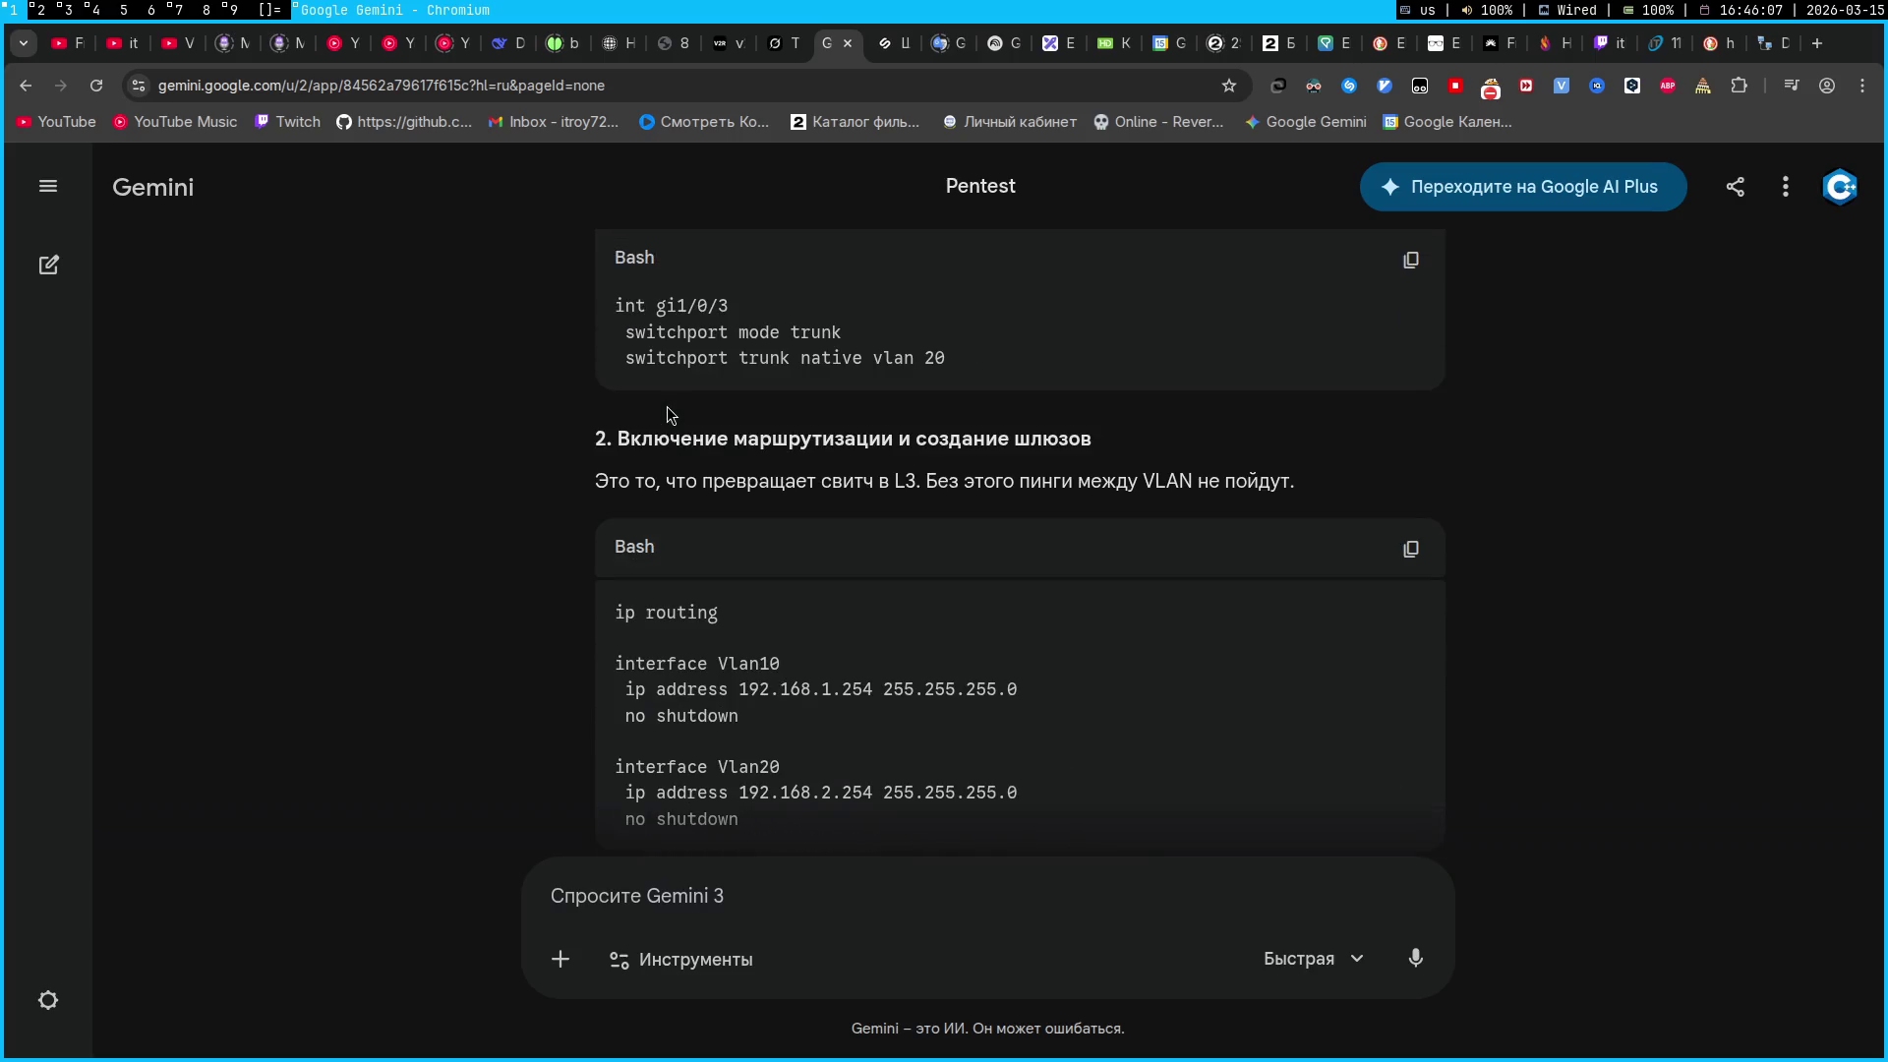
scroll(667, 406, down, 9)
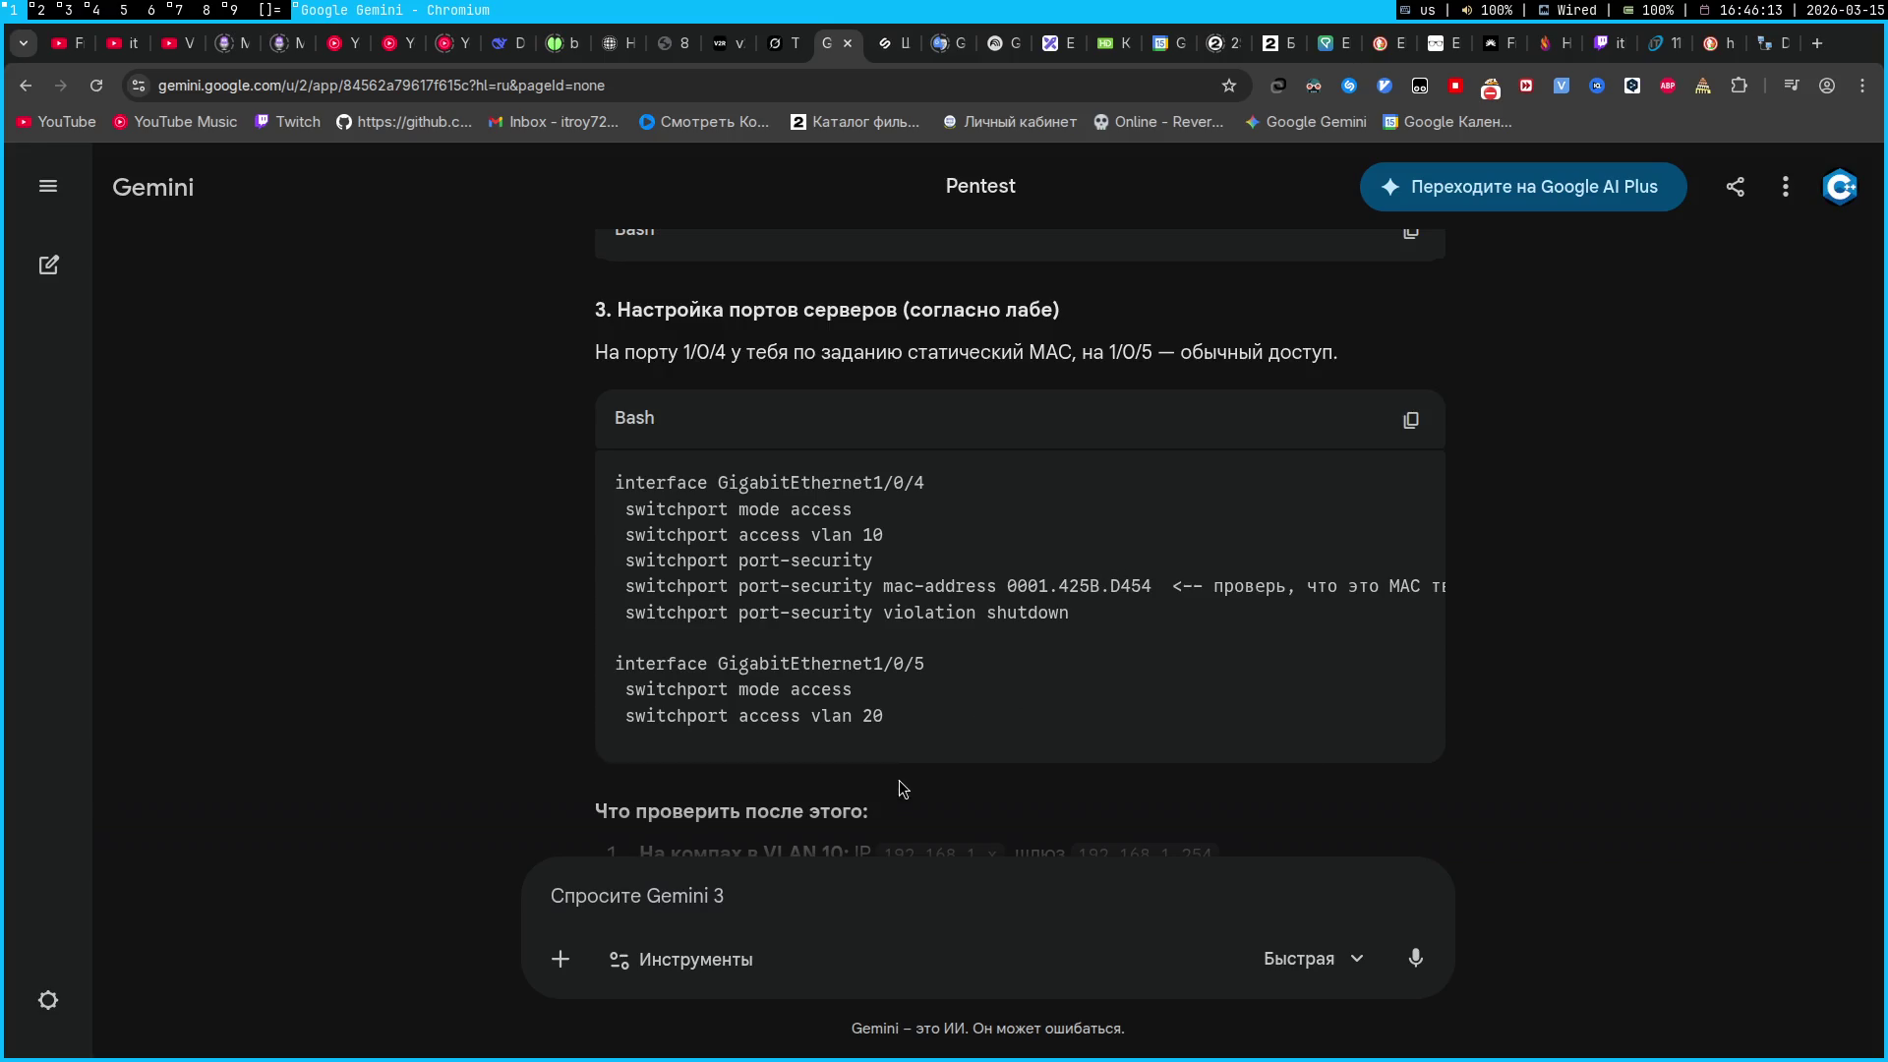
mouse_move(909, 759)
mouse_down()
mouse_move(1177, 749)
mouse_move(835, 722)
mouse_up()
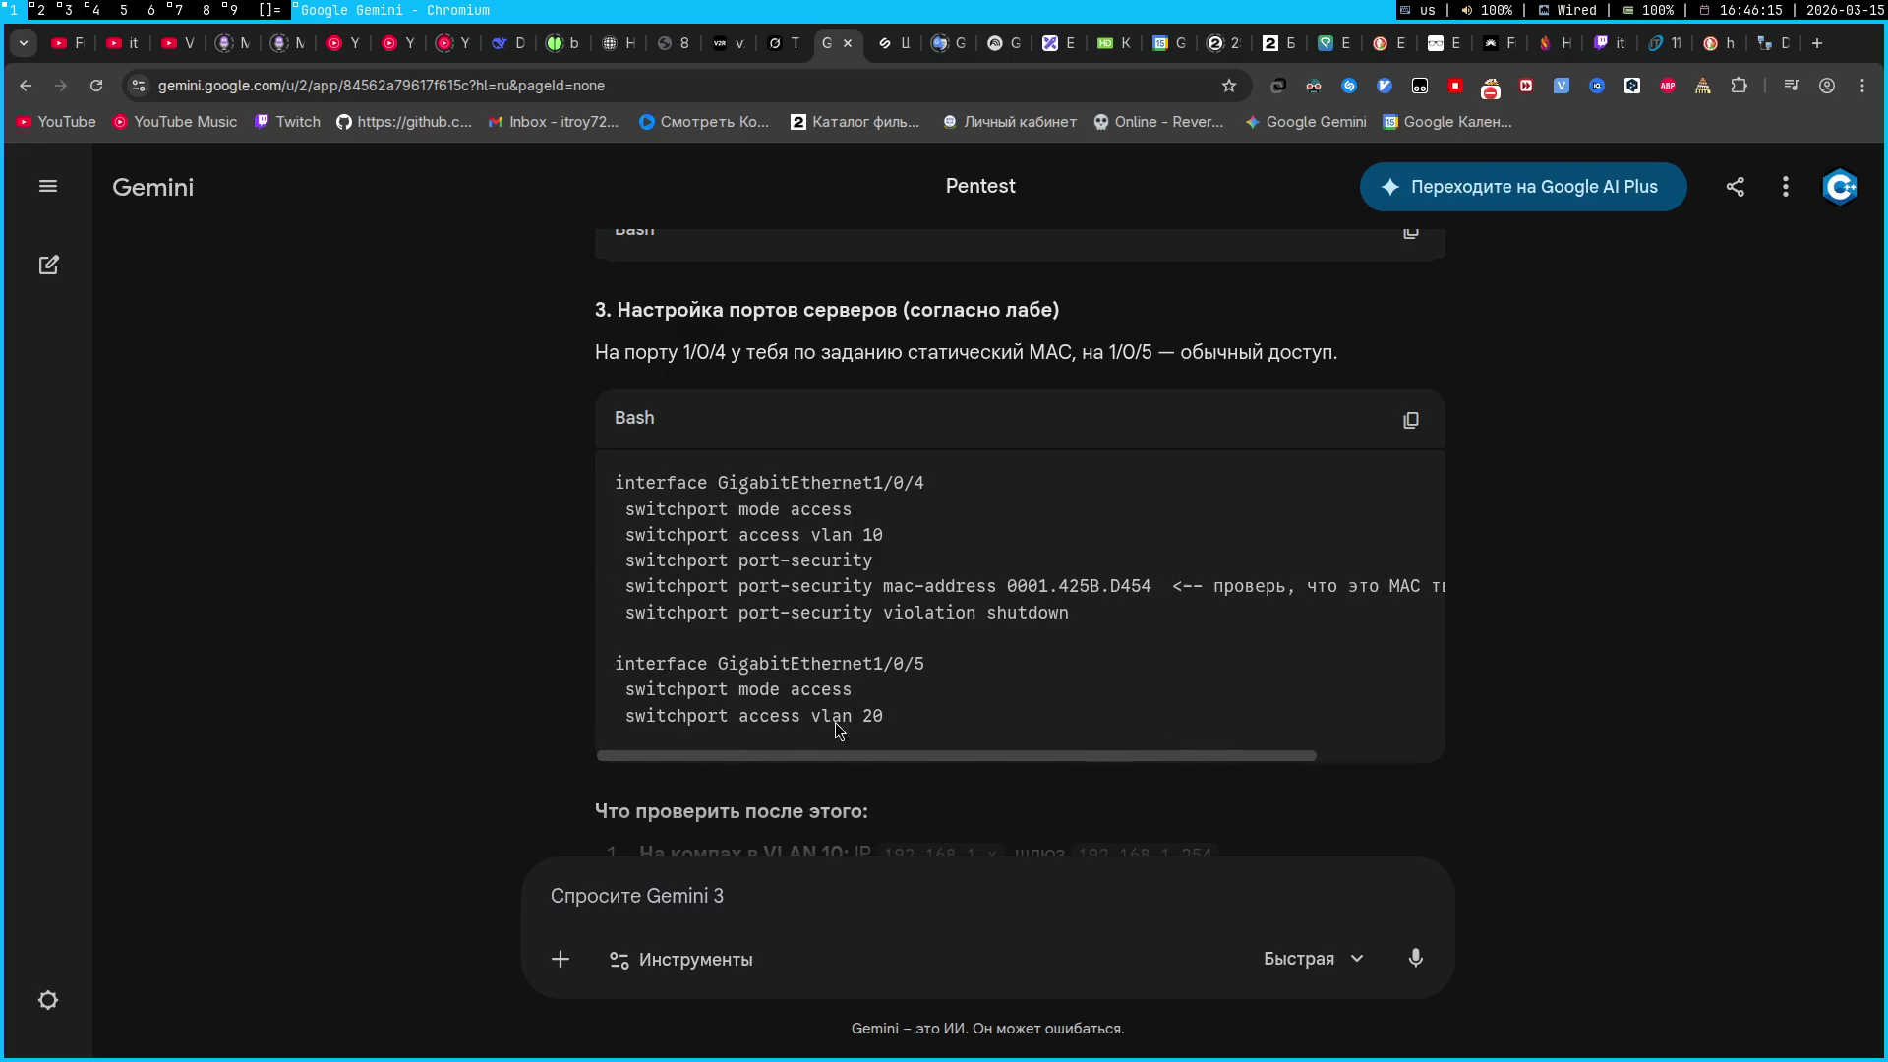
key(super+2)
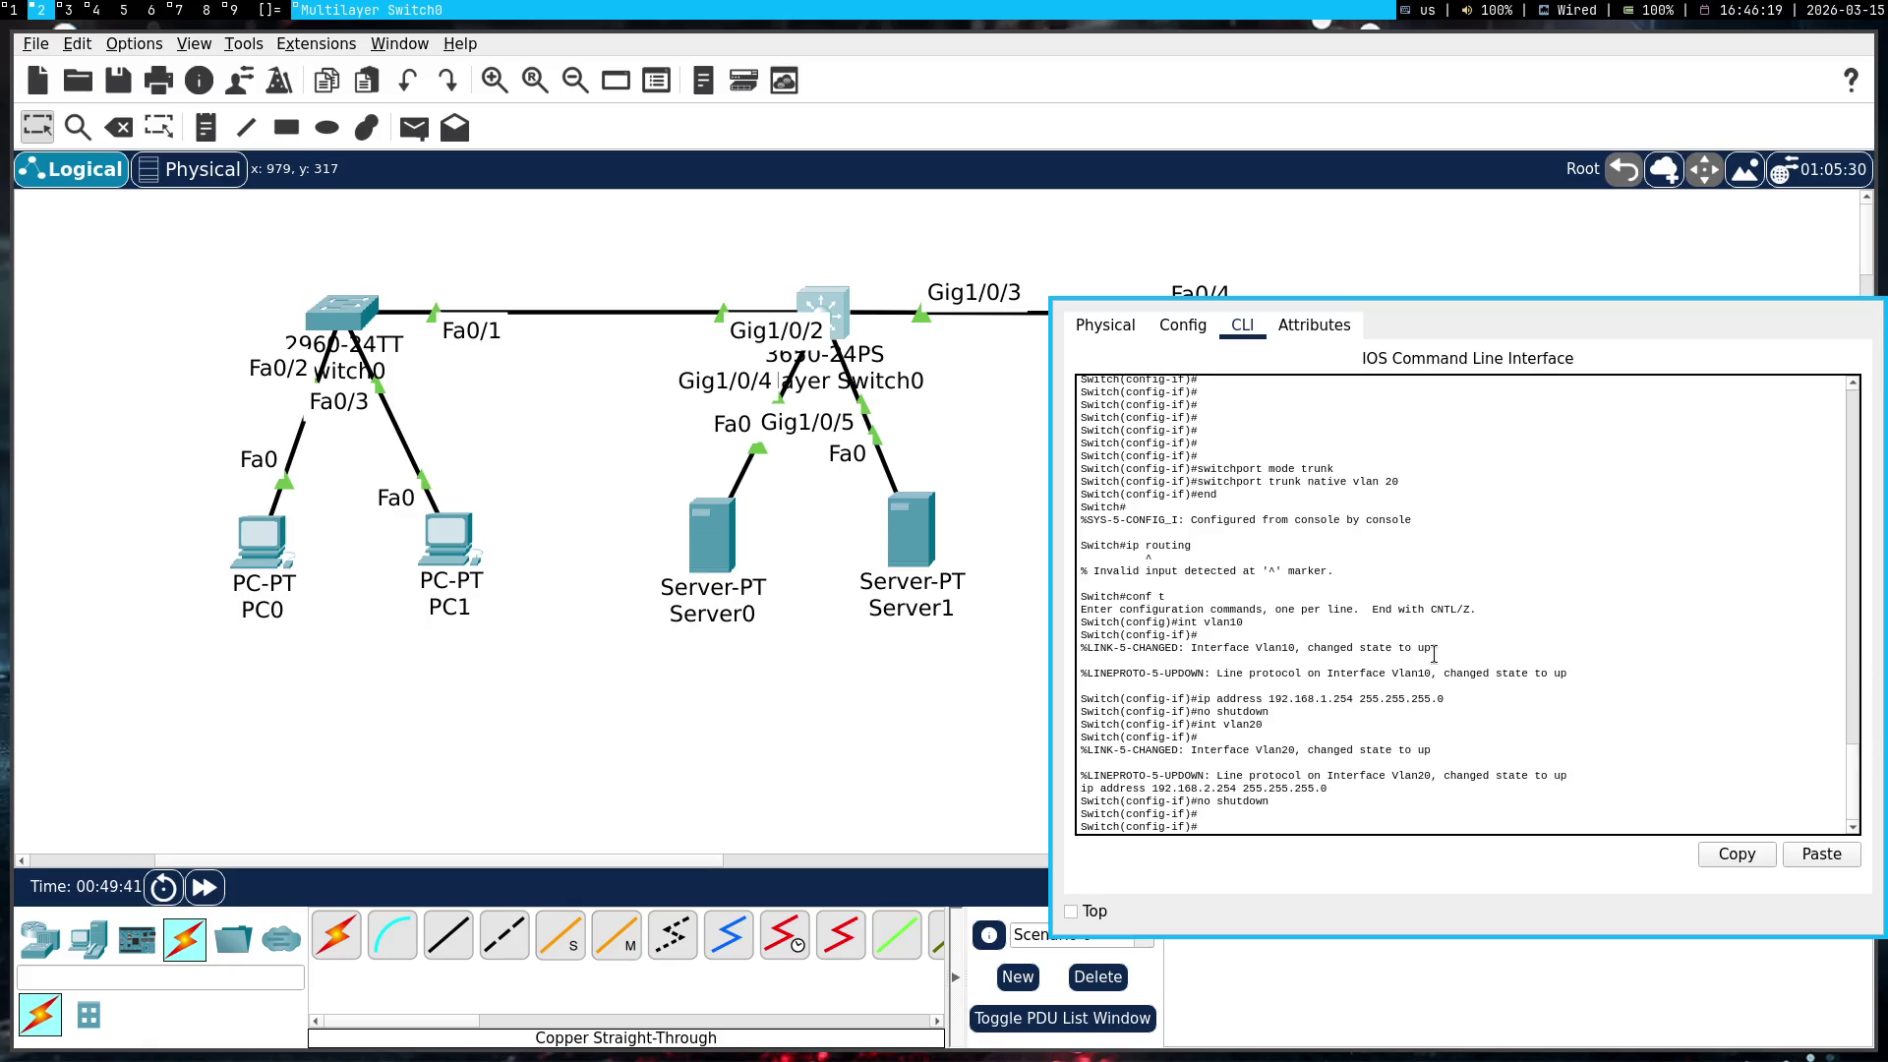
key(super+1)
key(super+2)
key(super+1)
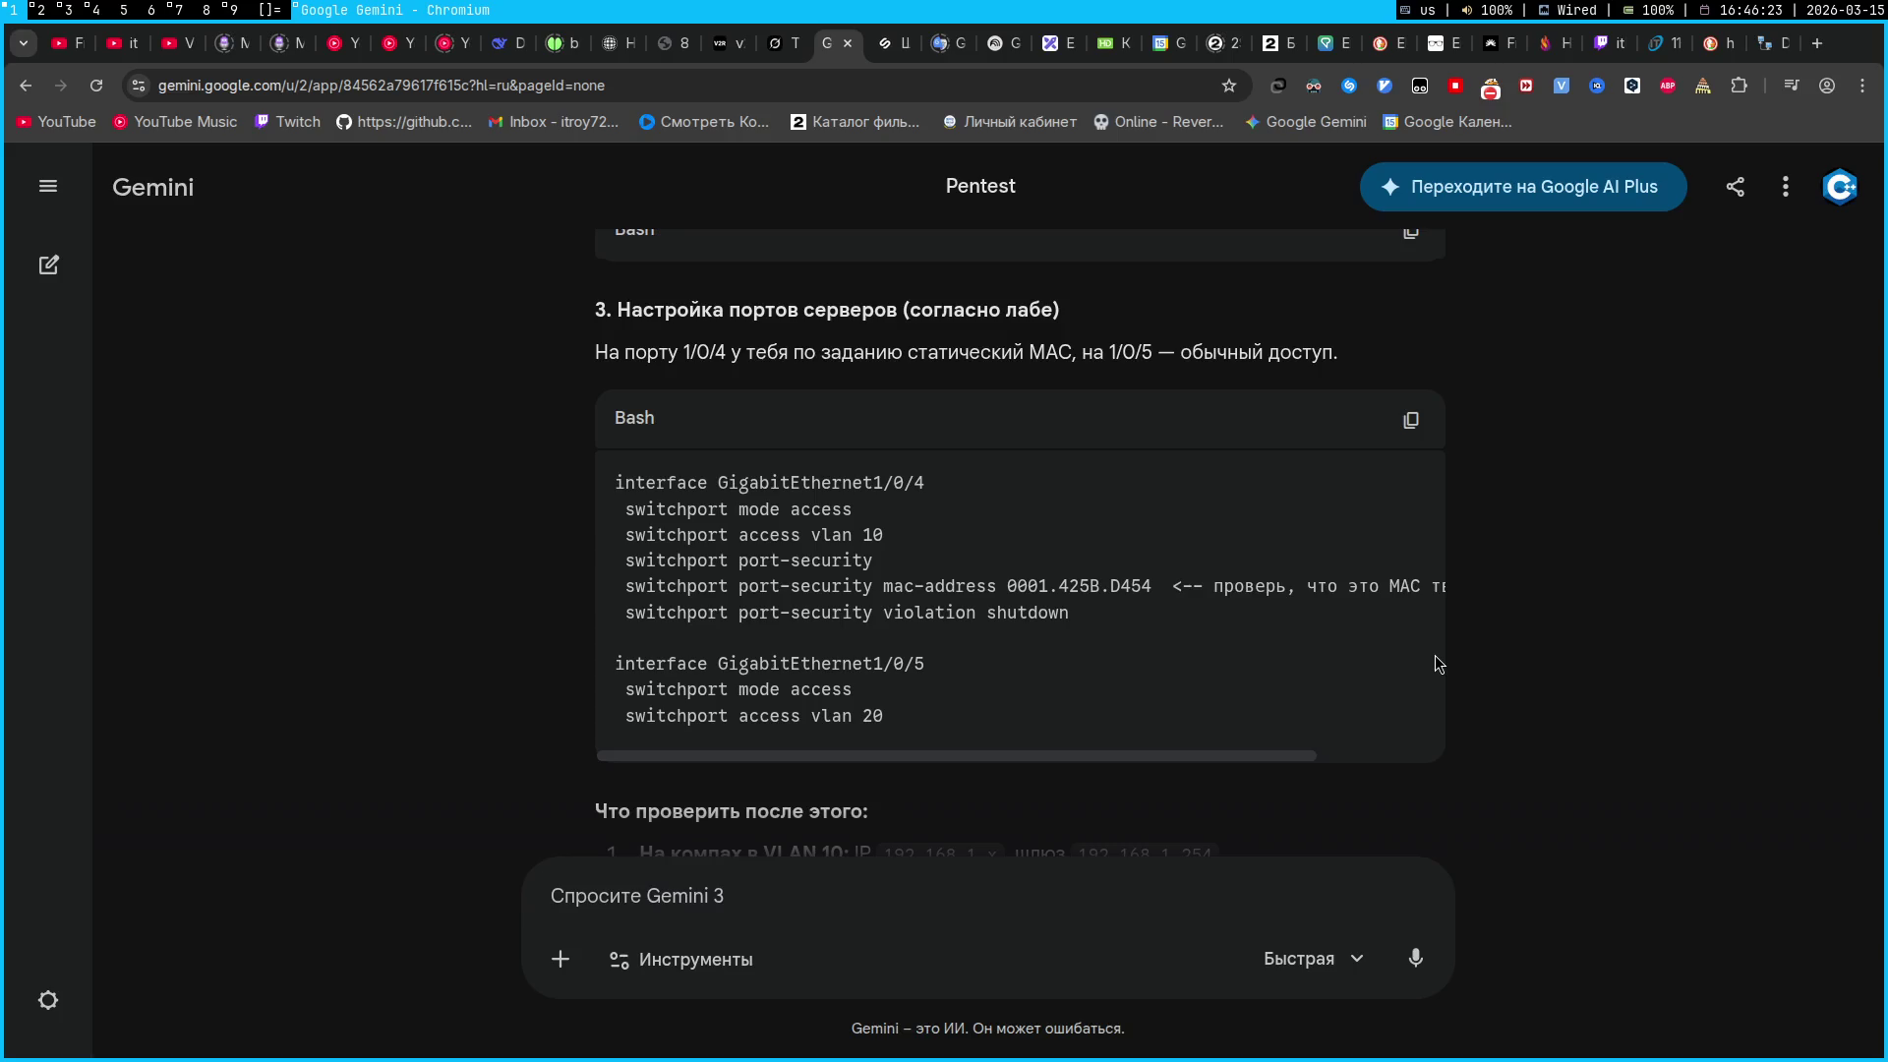
key(super+2)
text(/4)
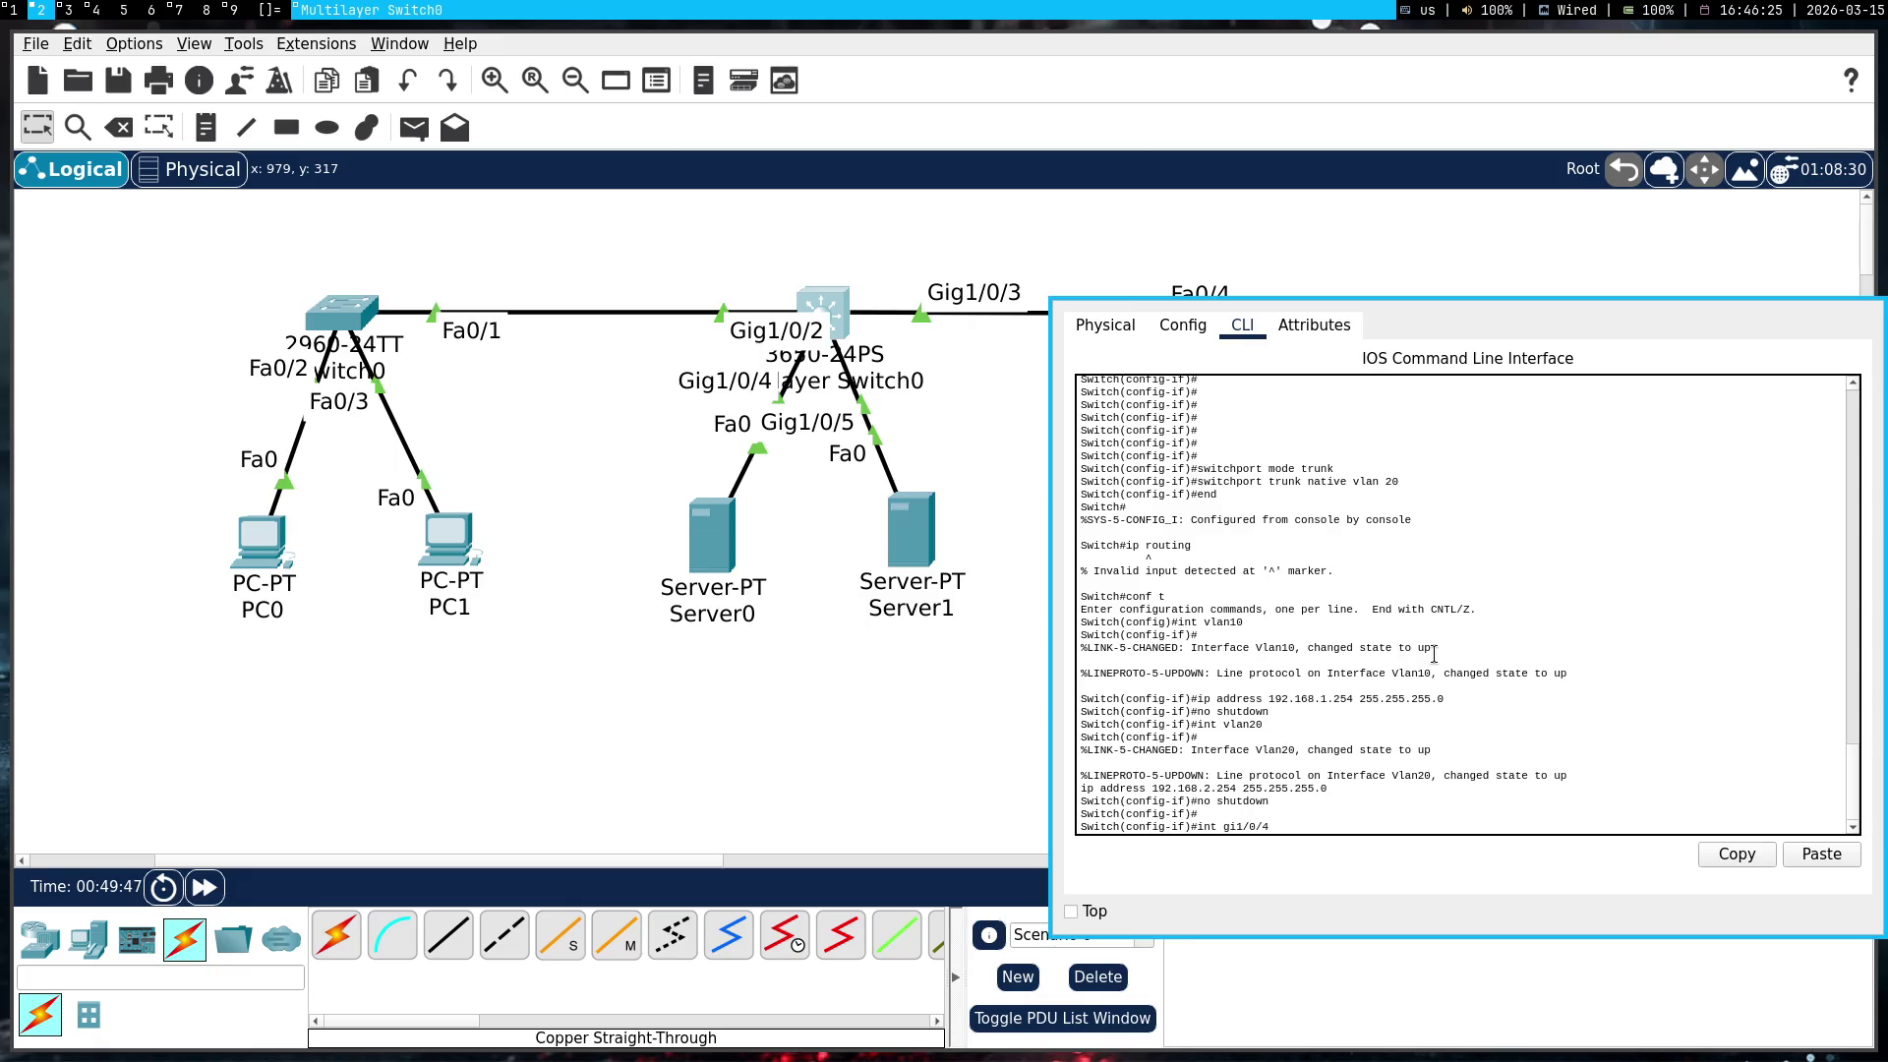
key(Return)
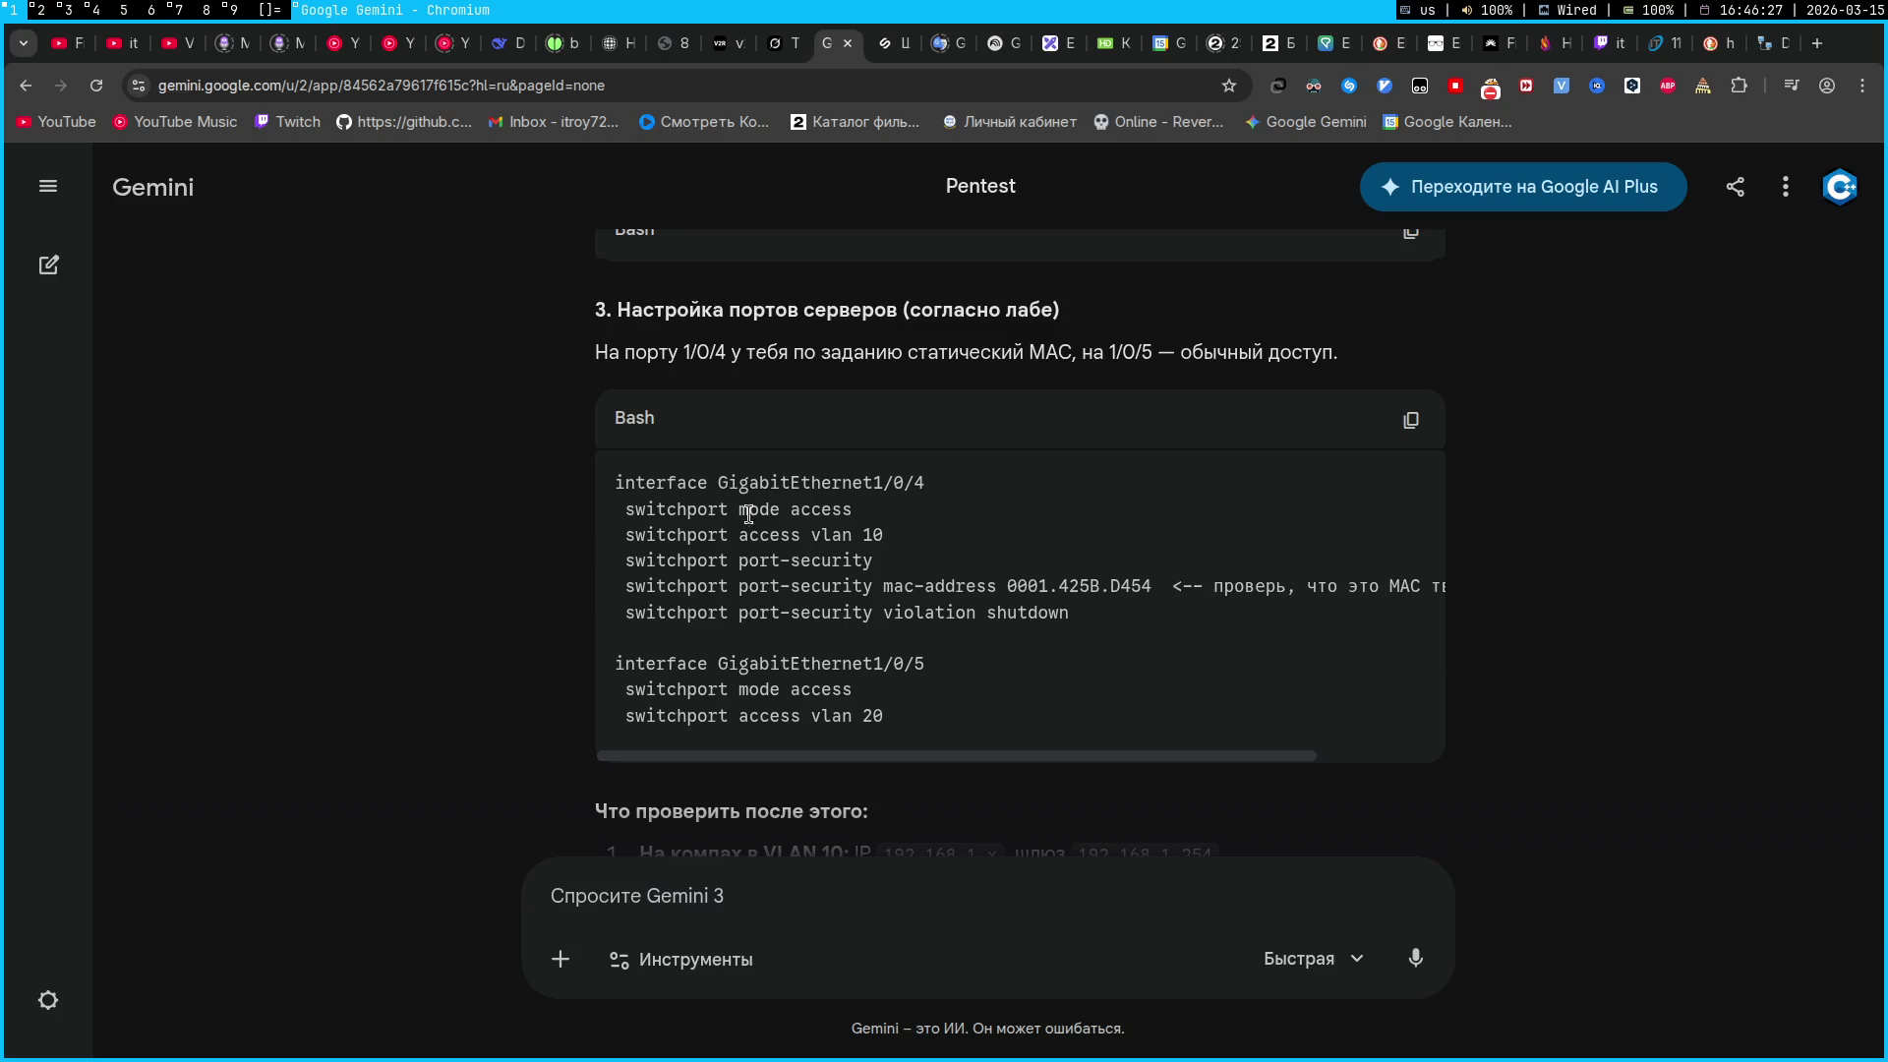
Paste 'switchport mode access' and 'switchport access vlan 10' from Gemini into the switch CLI
triple_click(785, 508)
key(super+c)
key(super+2)
right_click(1367, 617)
click(1411, 667)
key(super+1)
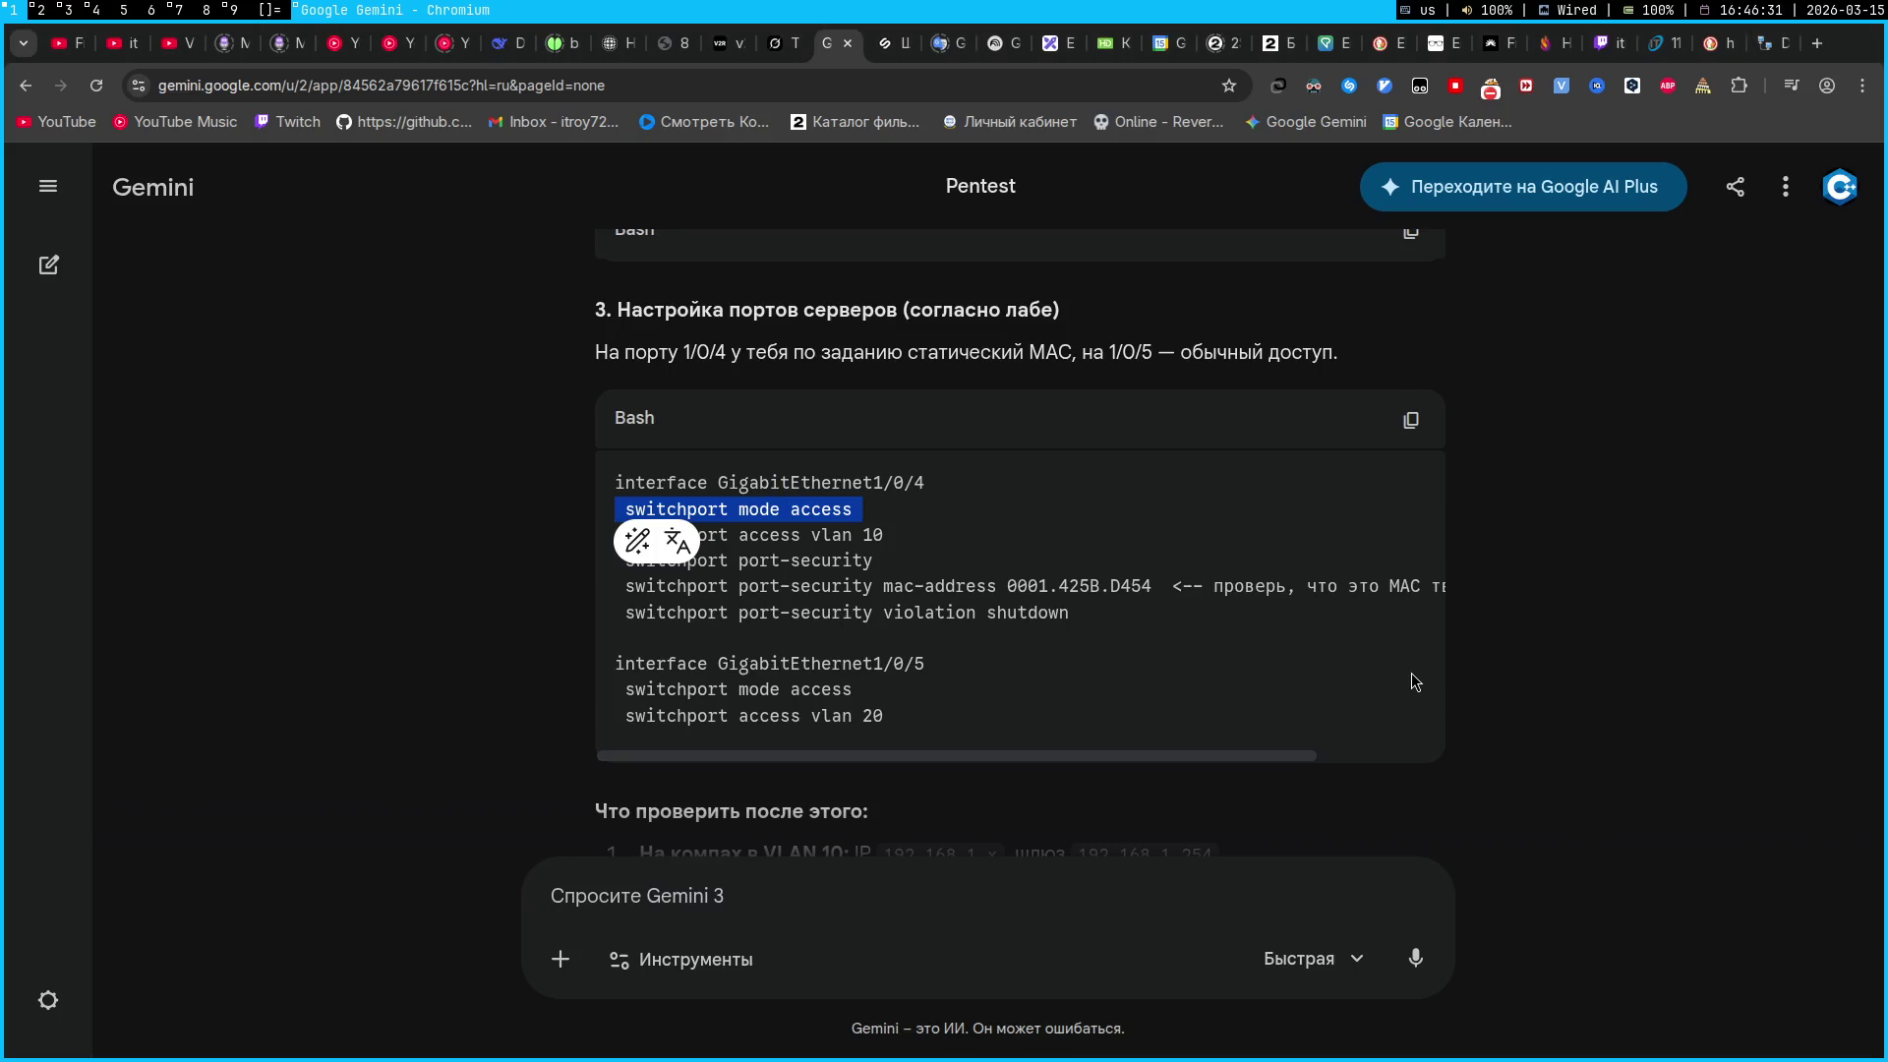
triple_click(786, 534)
key(super+c)
key(super+2)
right_click(1262, 634)
click(1303, 661)
key(super+1)
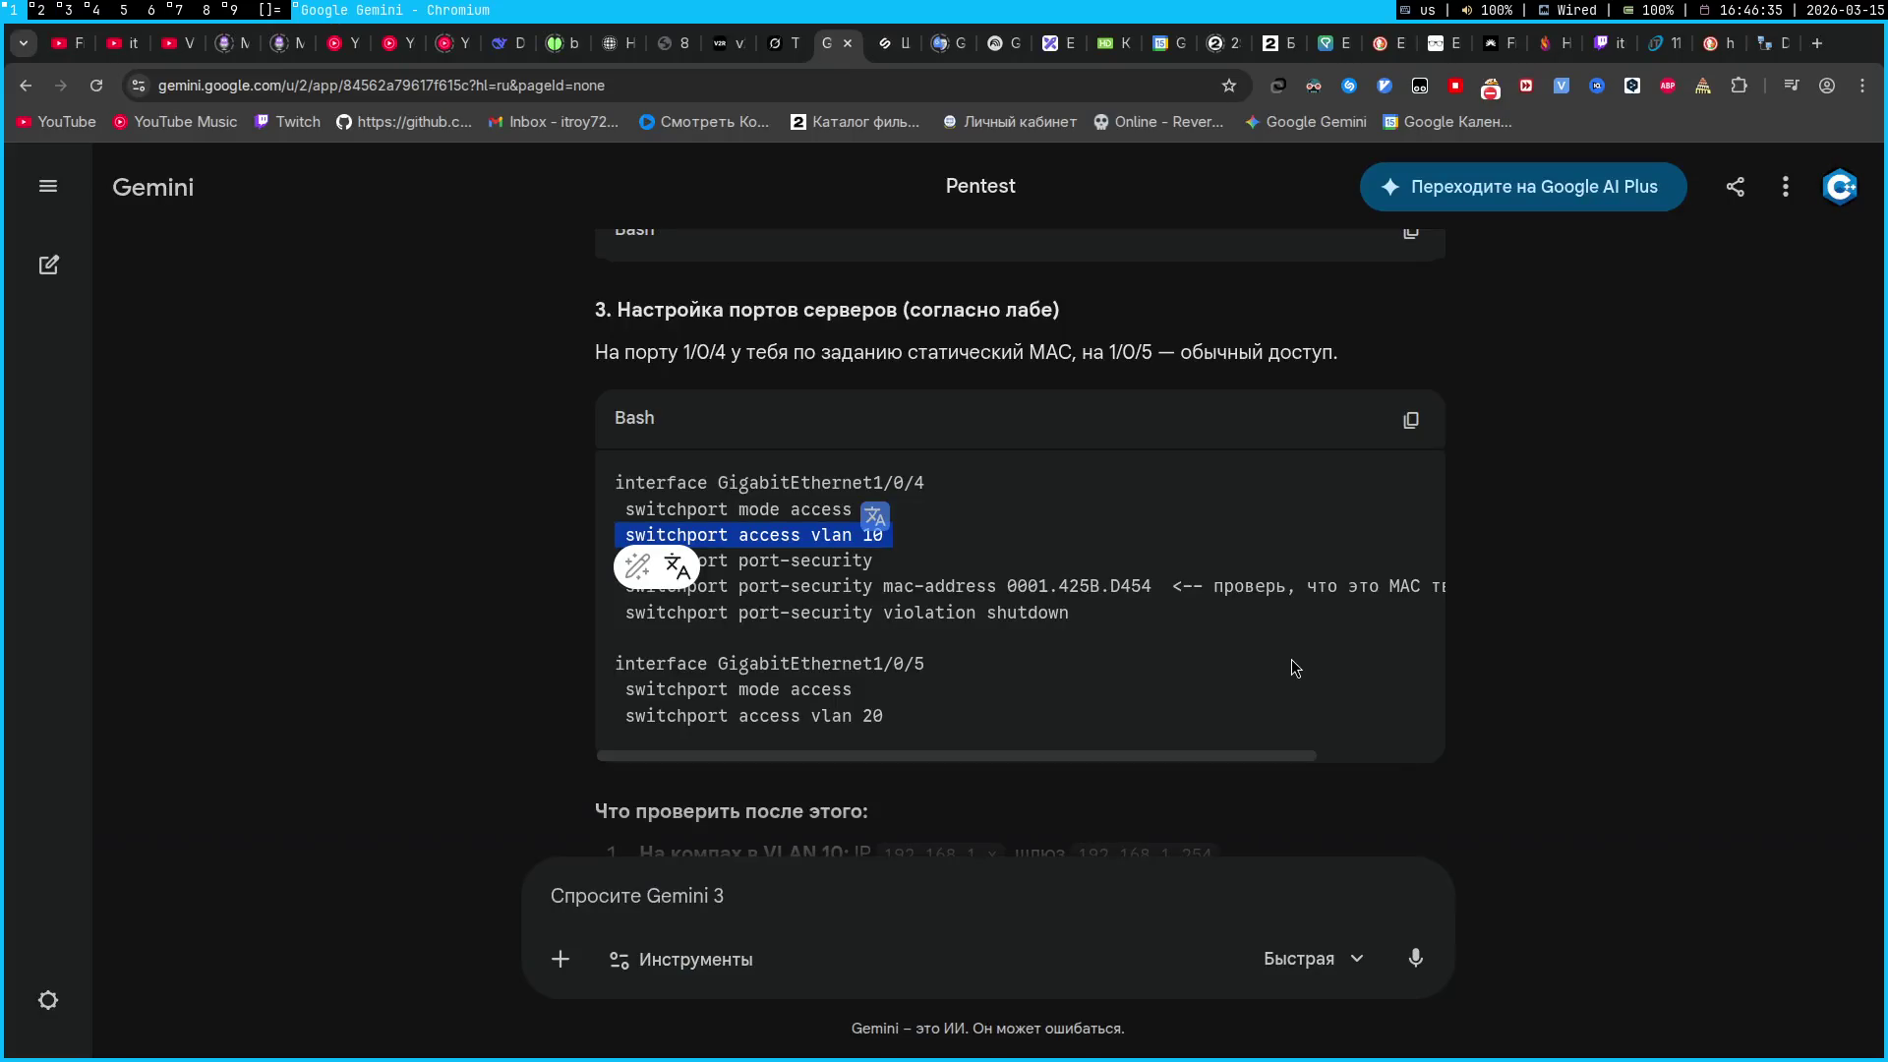
Enable port security on Gi1/0/4 with 'switchport port-security'
click(746, 581)
triple_click(771, 560)
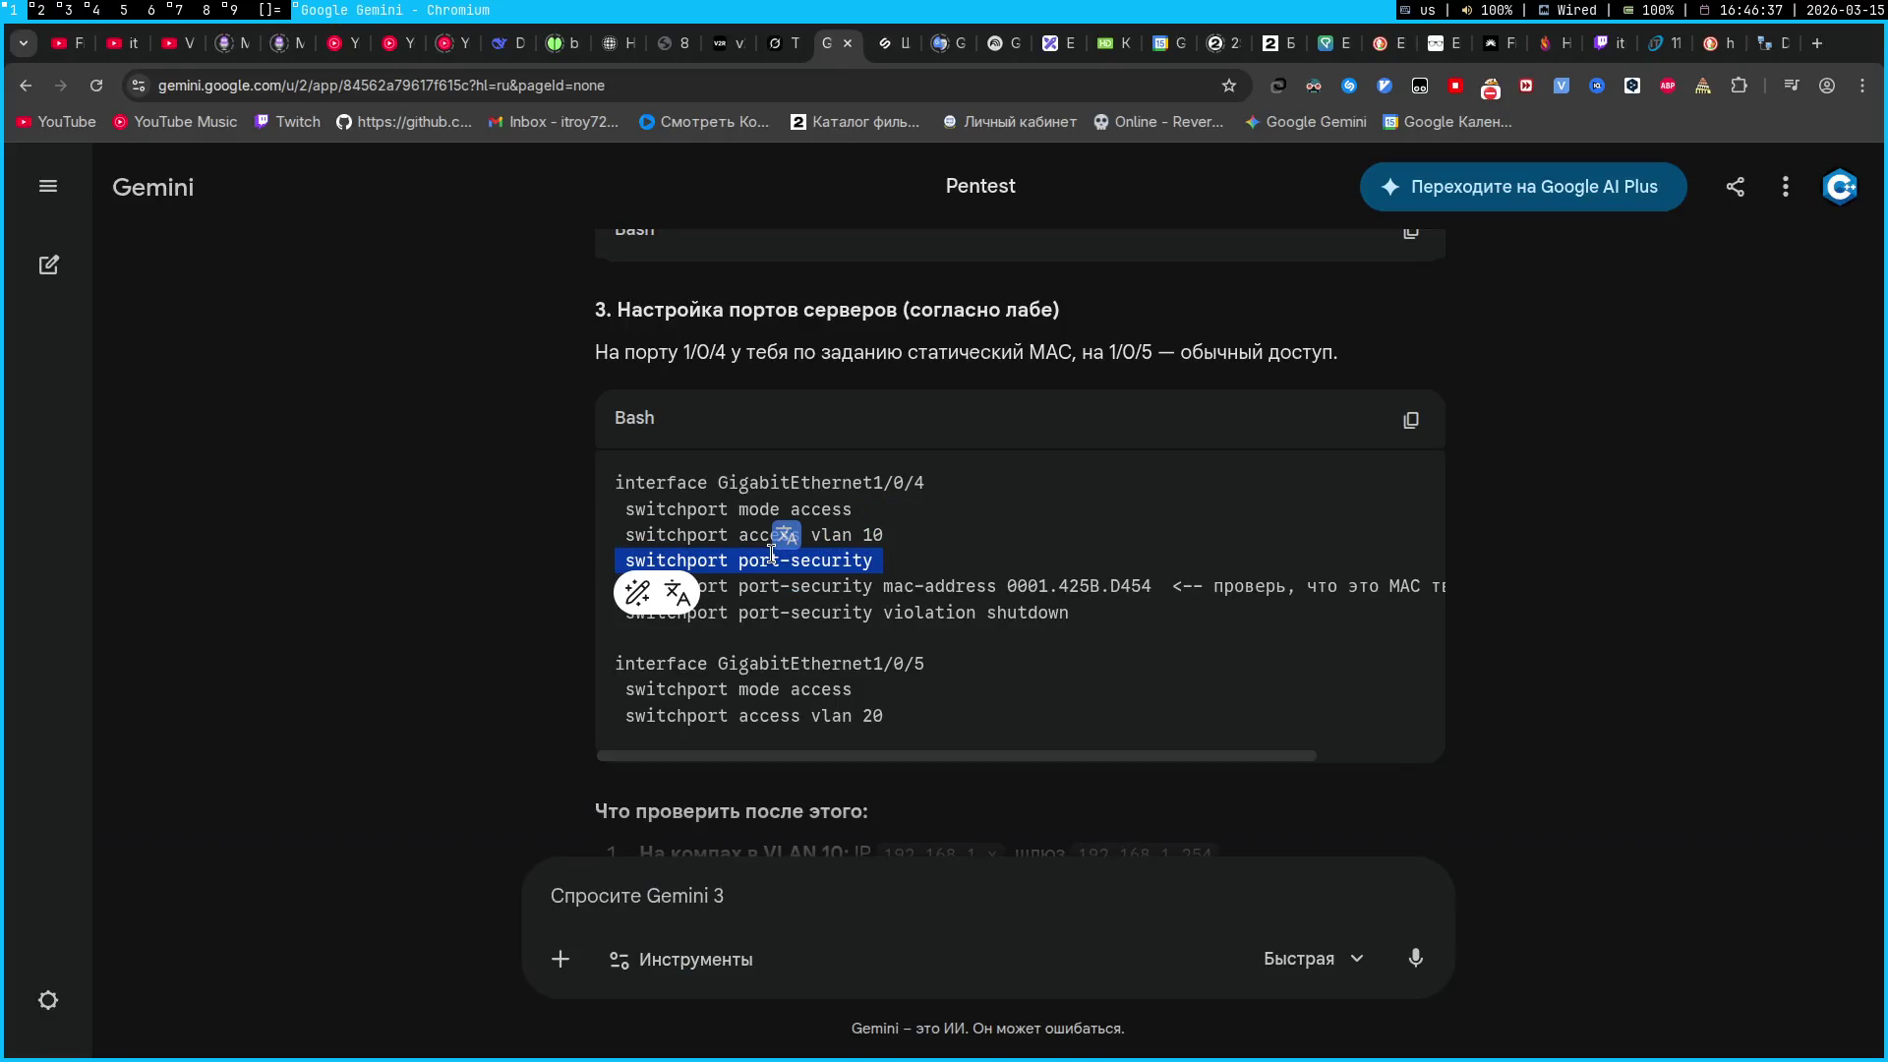
key(super+2)
right_click(1319, 564)
click(1356, 593)
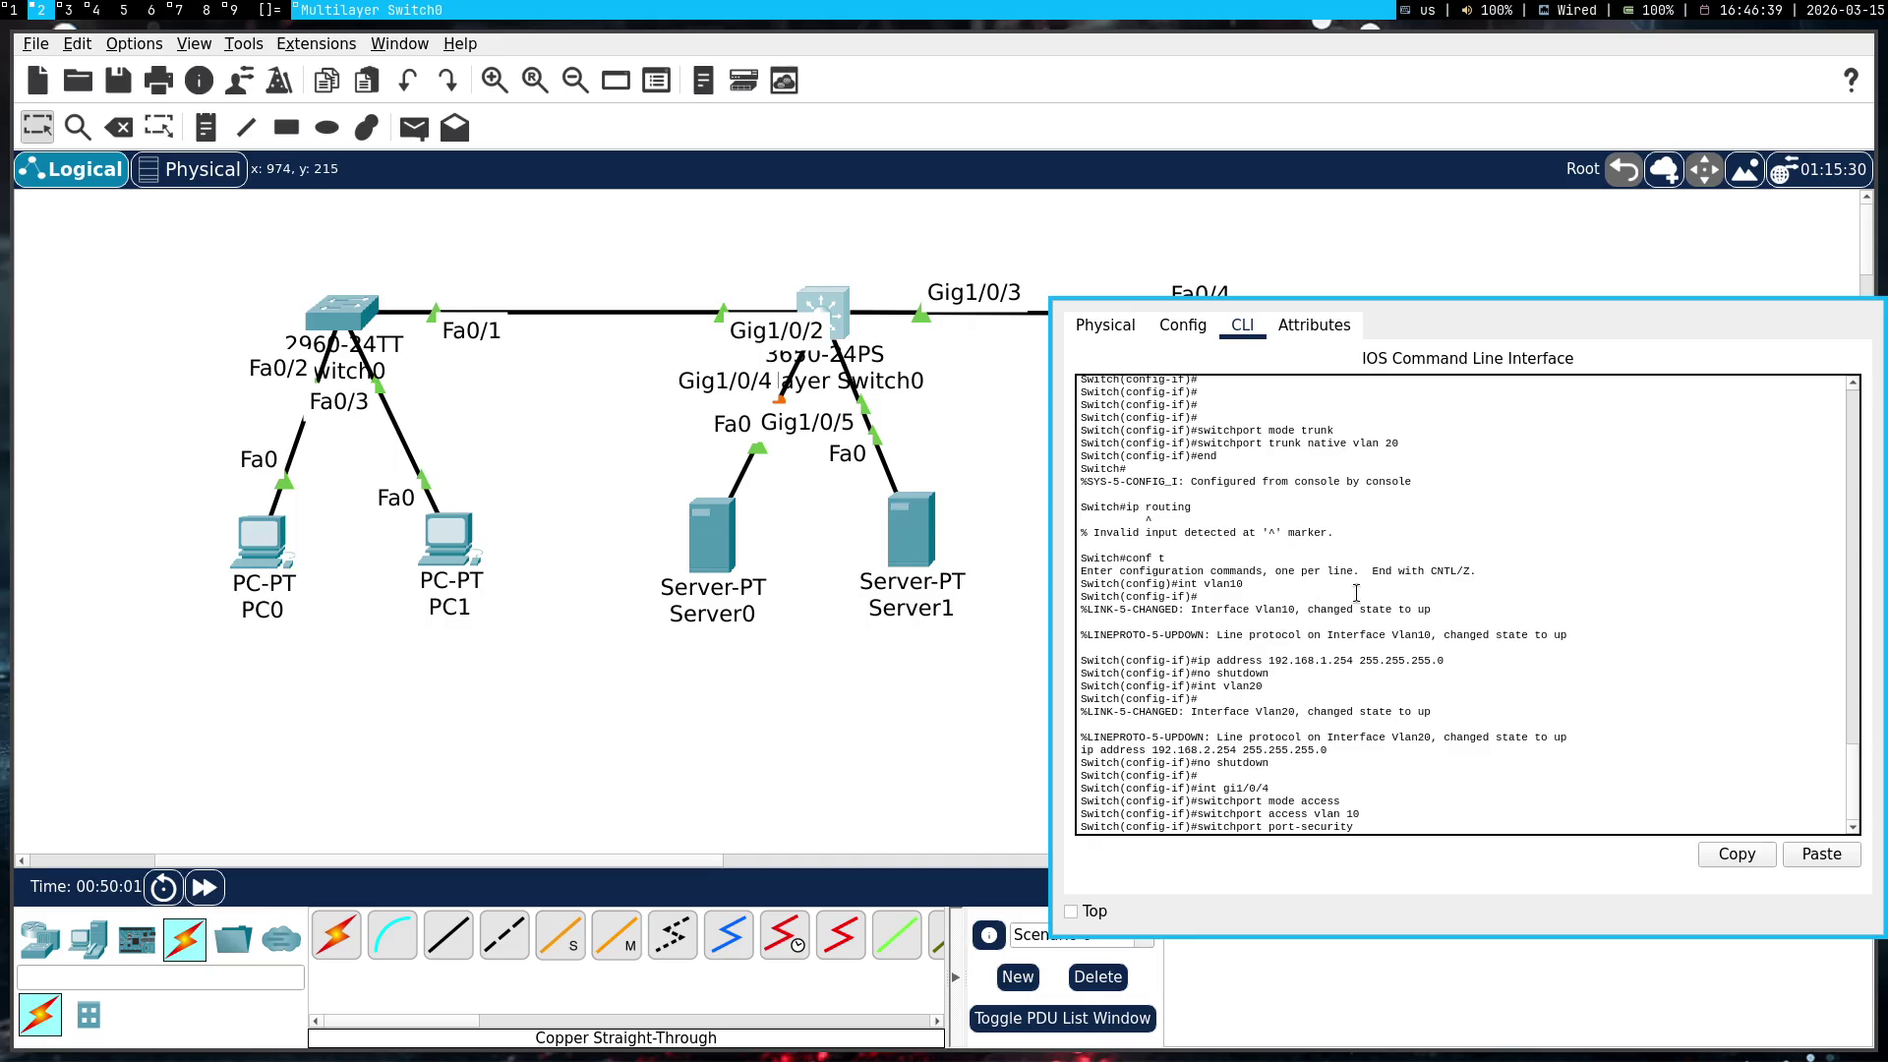
key(super+1)
Paste the start of 'switchport port-security mac-address' into the switch CLI
mouse_move(995, 588)
mouse_down()
mouse_move(652, 611)
mouse_move(624, 587)
mouse_up()
key(super+2)
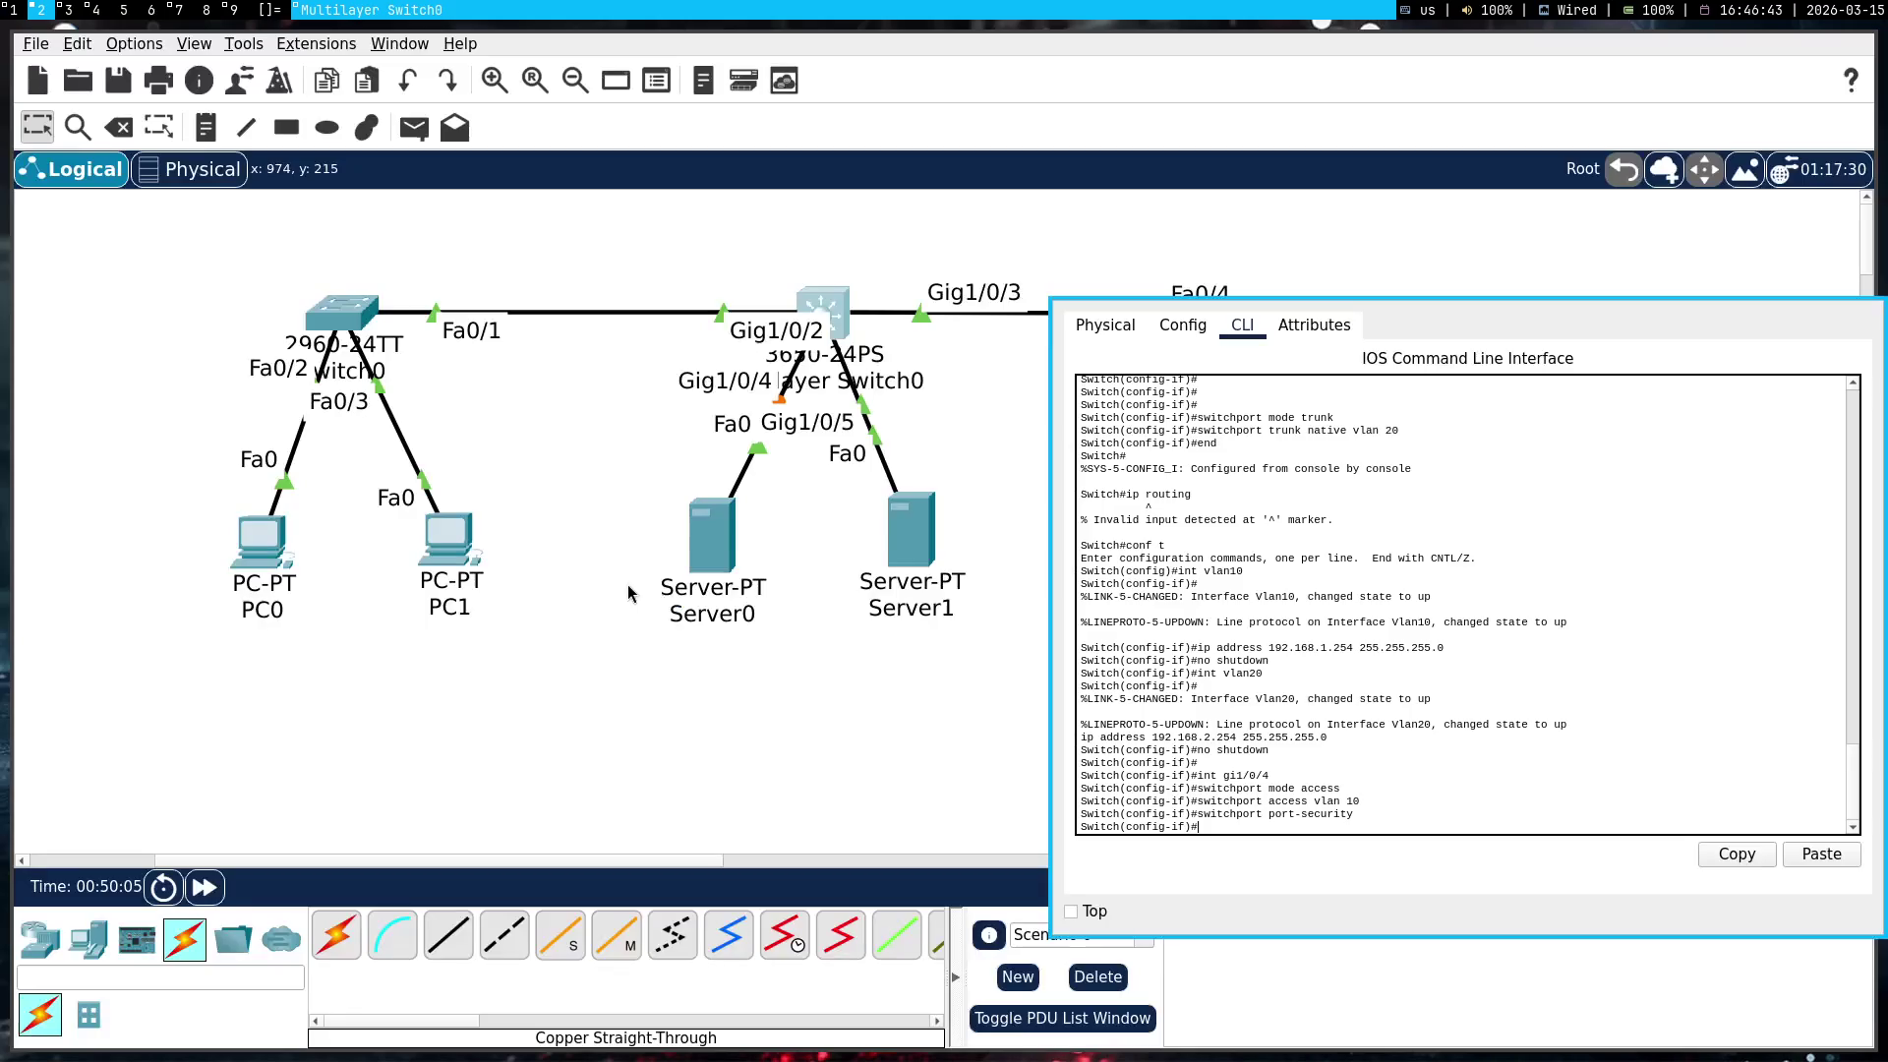
right_click(1213, 675)
click(1232, 708)
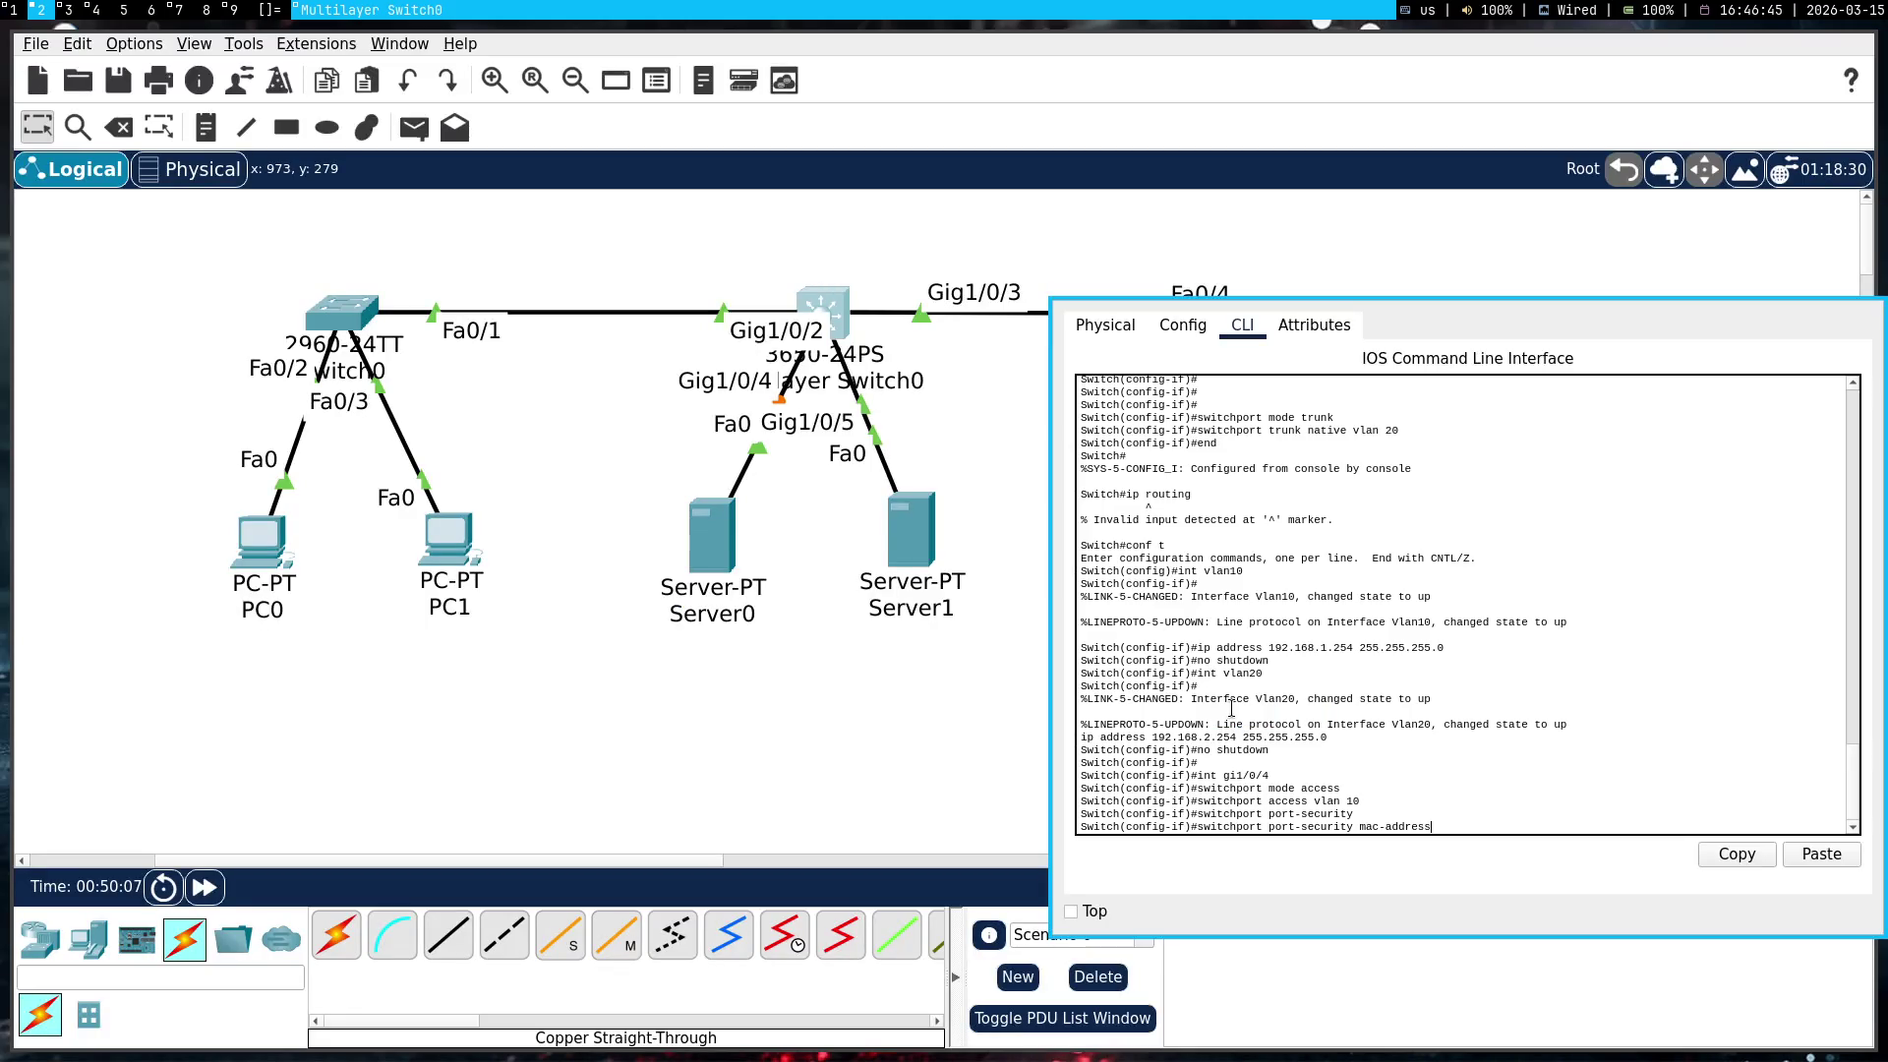
click(904, 529)
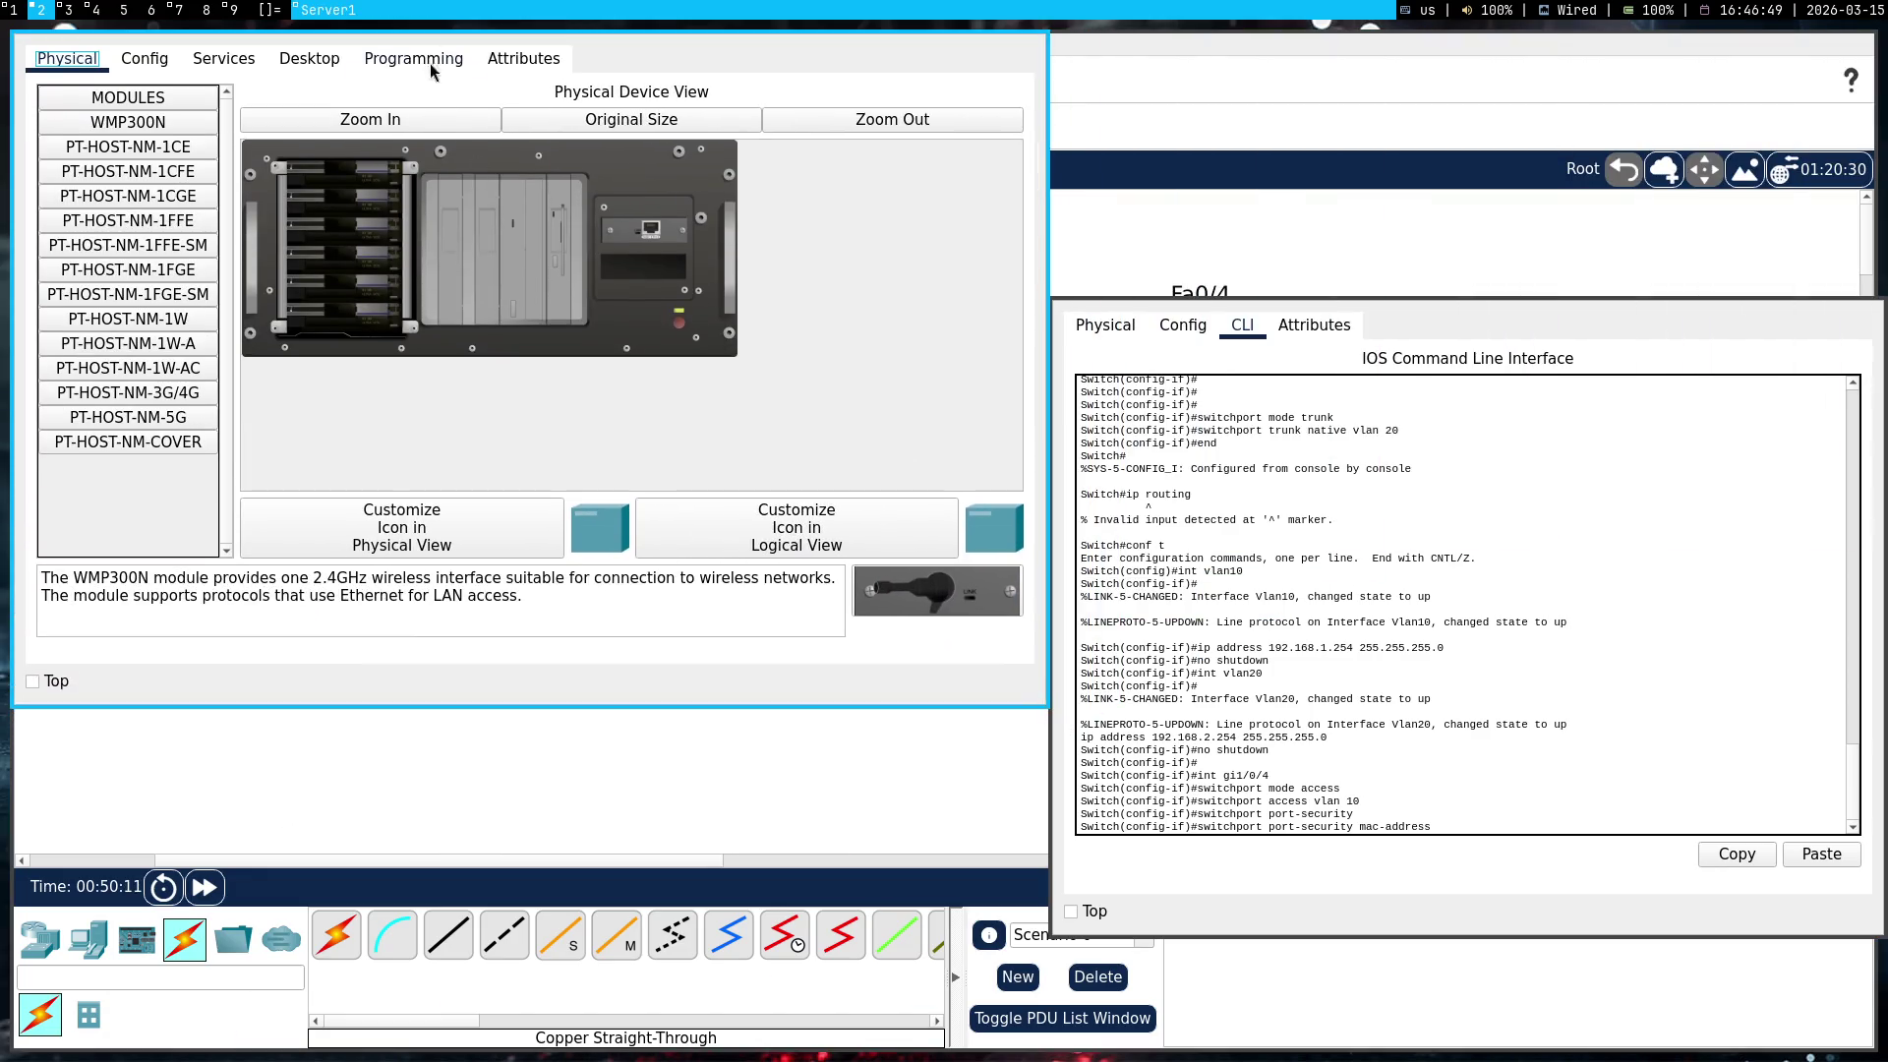
Browse Server1's Desktop, IP Configuration, Config, Services and Physical tabs
click(309, 58)
click(110, 162)
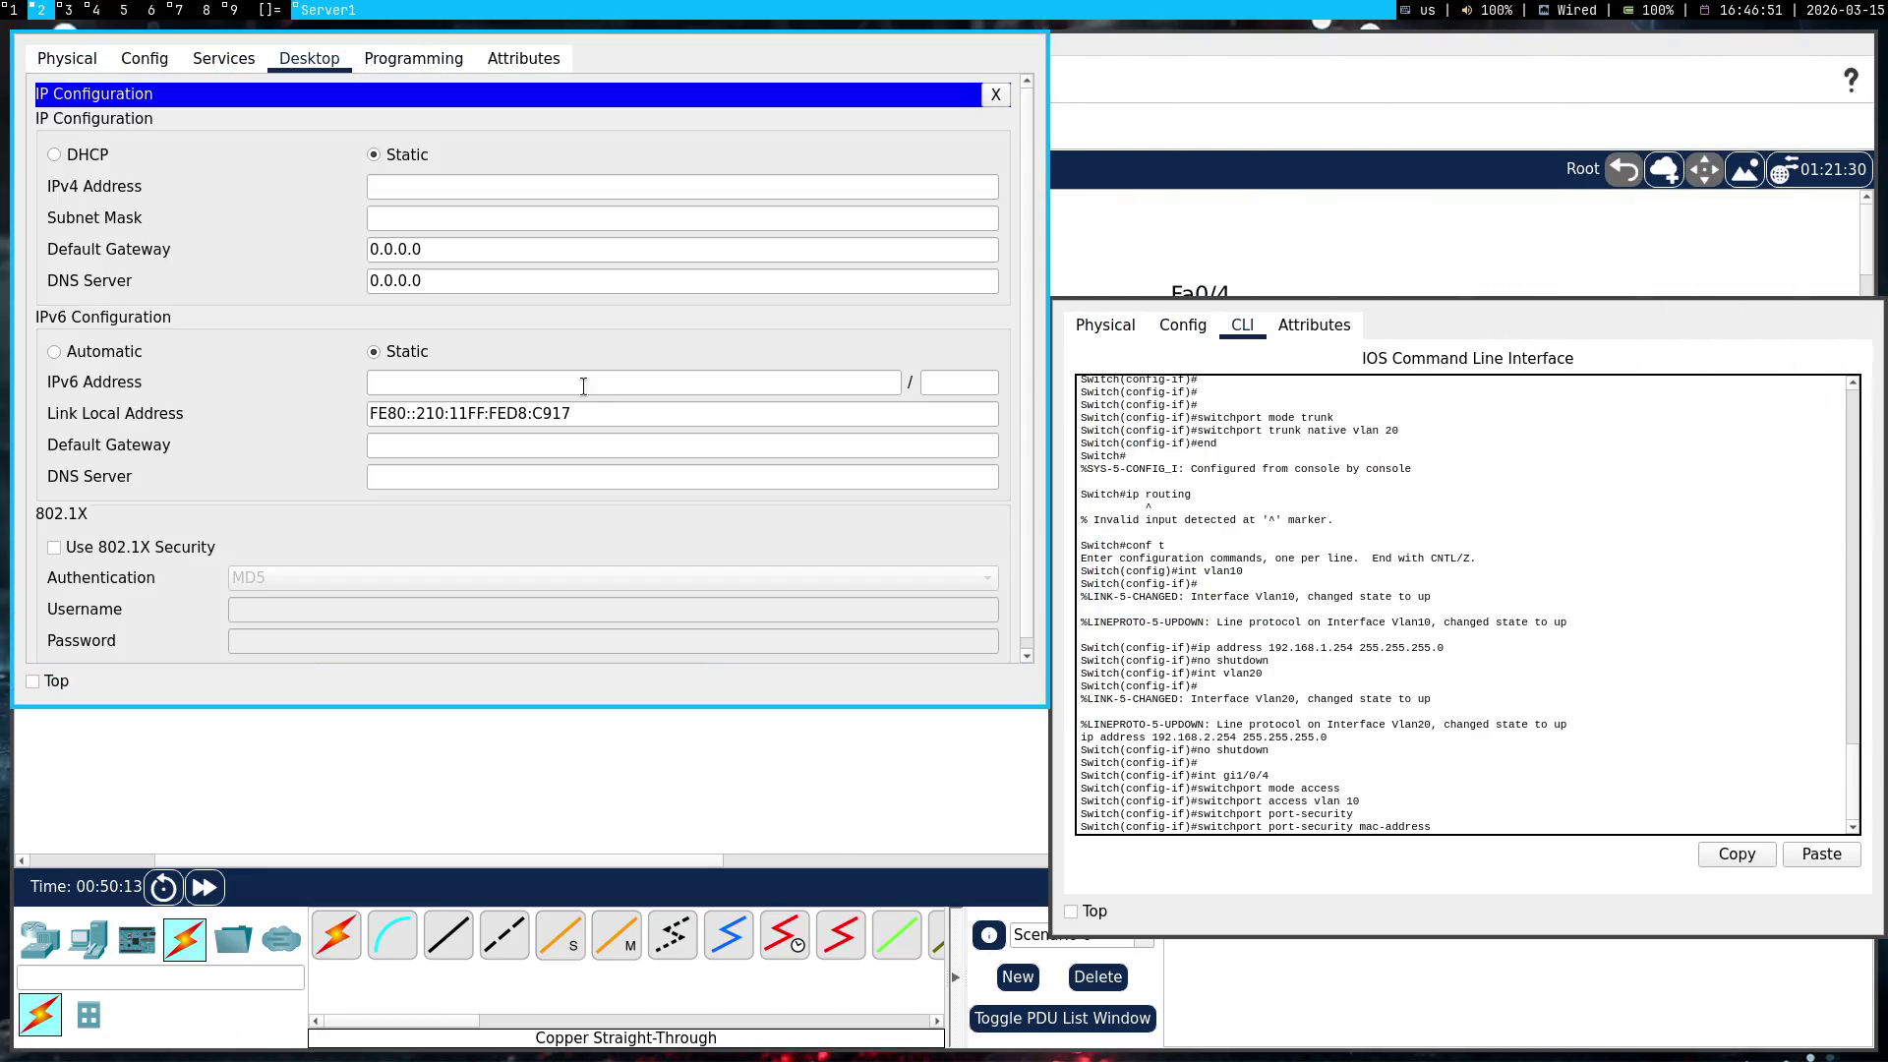
click(149, 61)
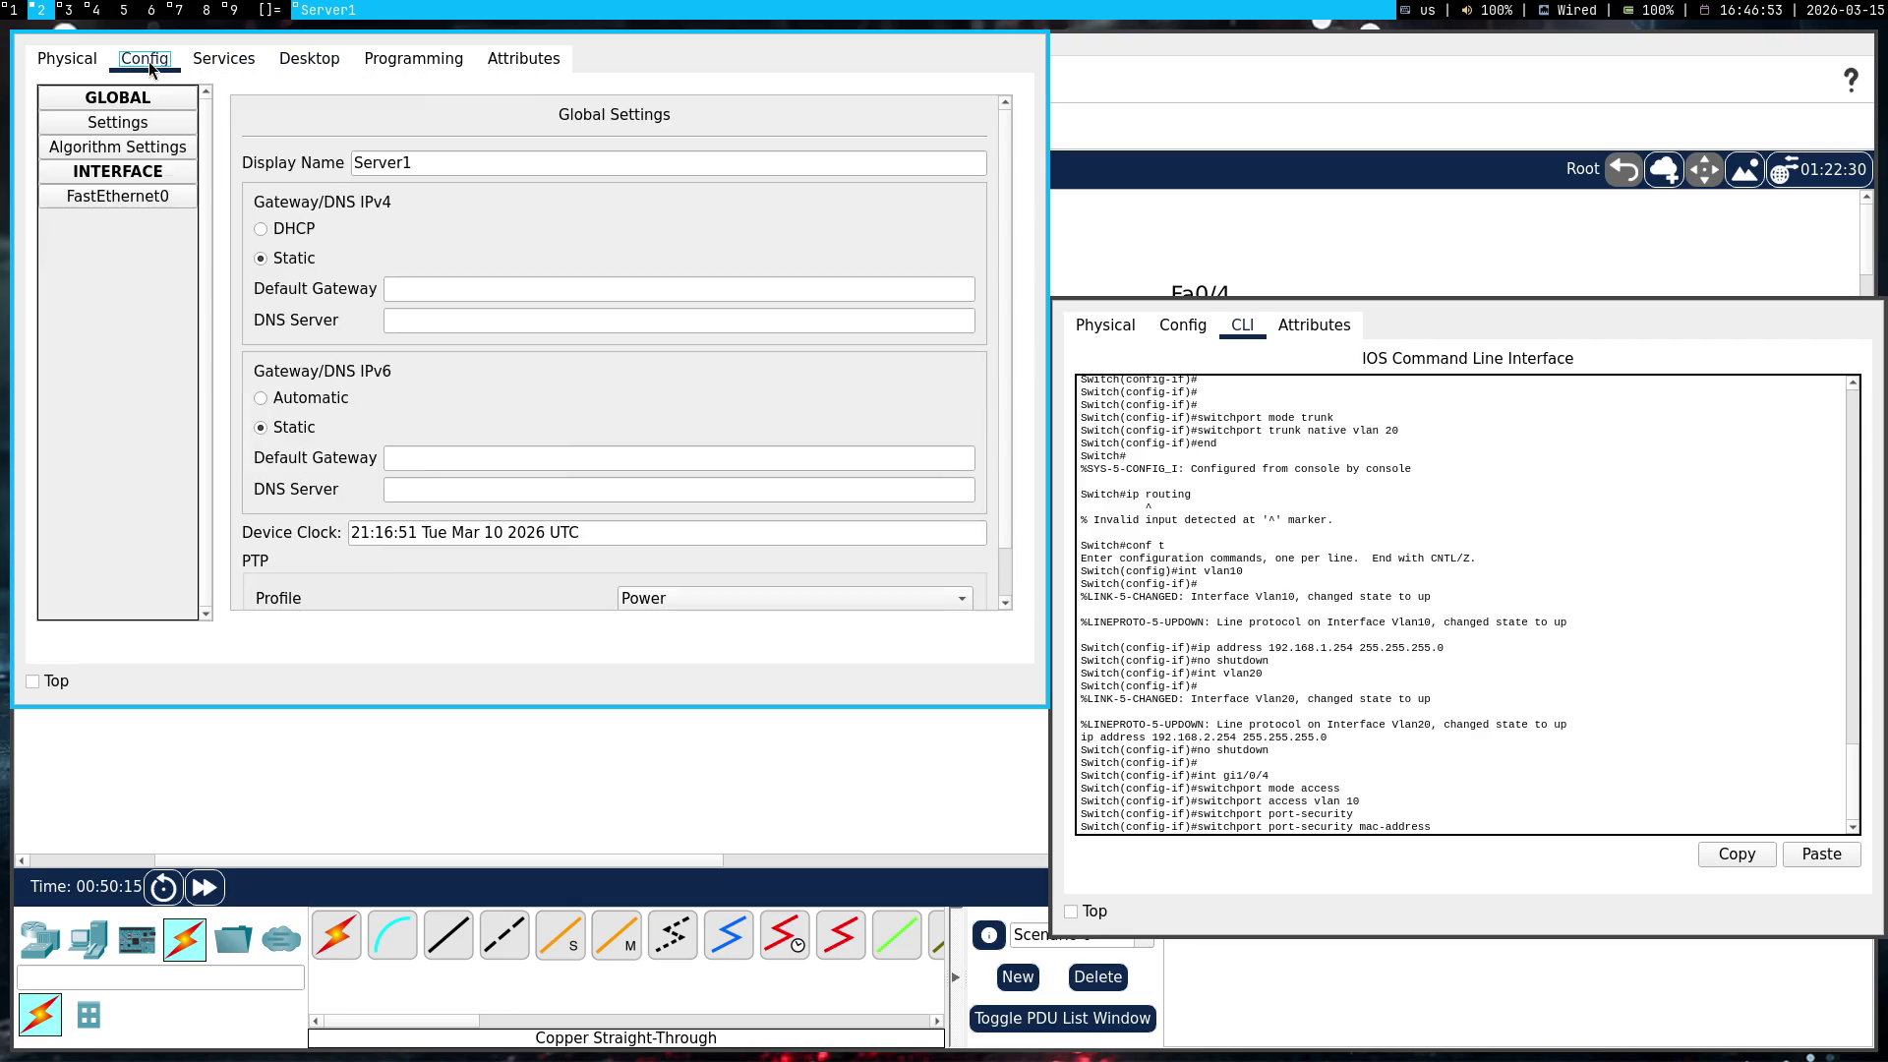
click(305, 61)
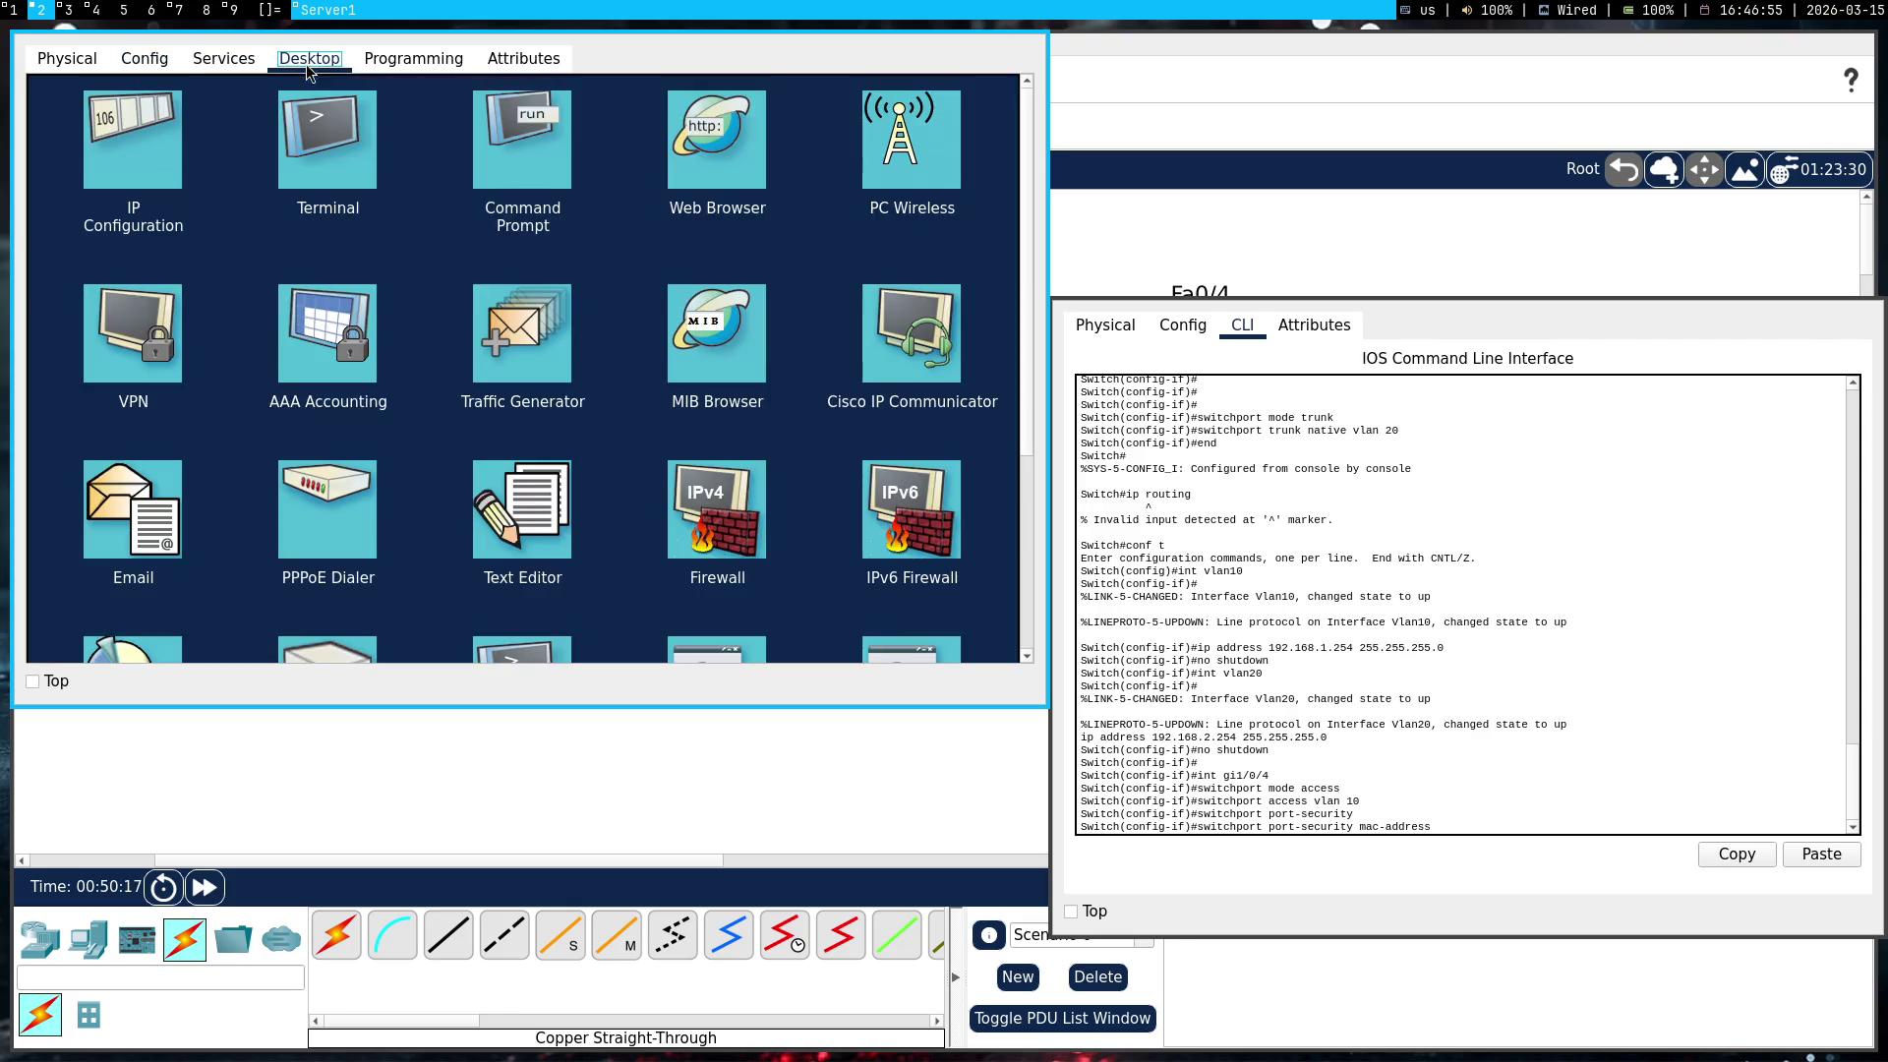
click(242, 72)
click(73, 57)
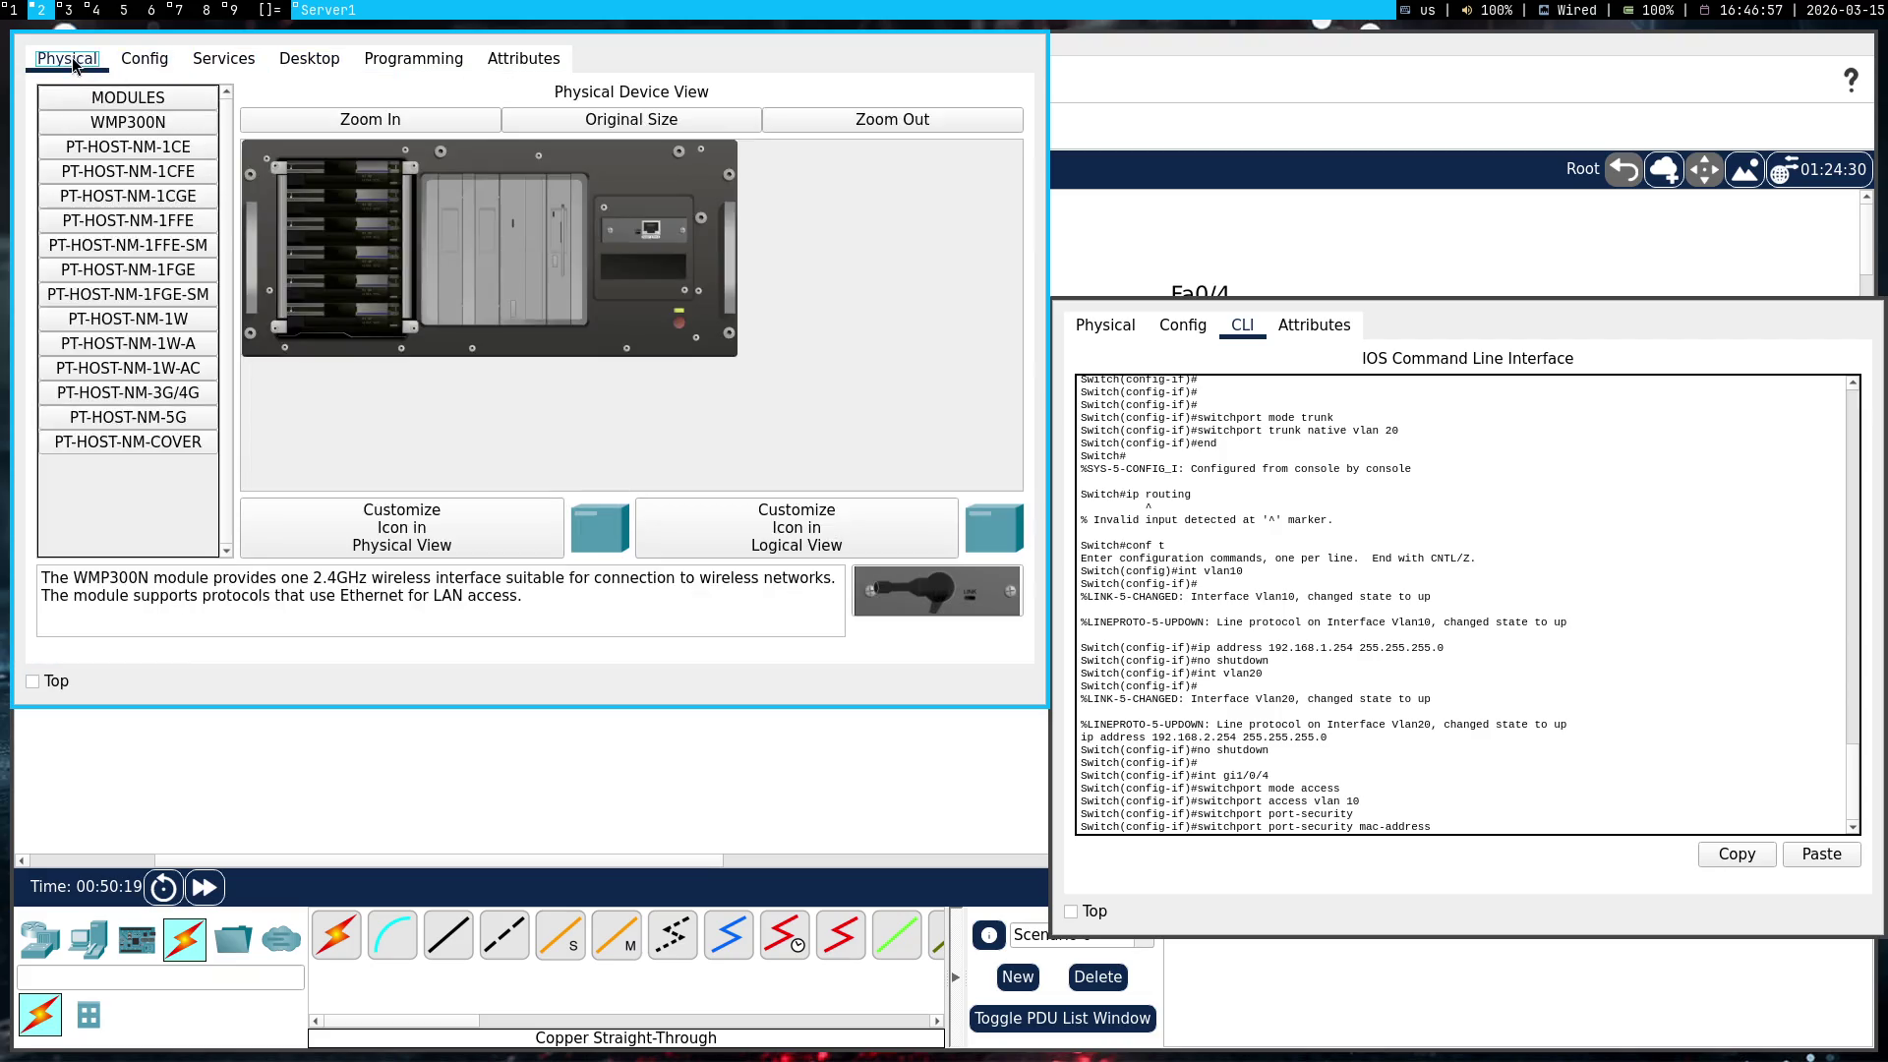
Check Server1's global and algorithm settings, then reopen its IP configuration
click(144, 59)
click(136, 122)
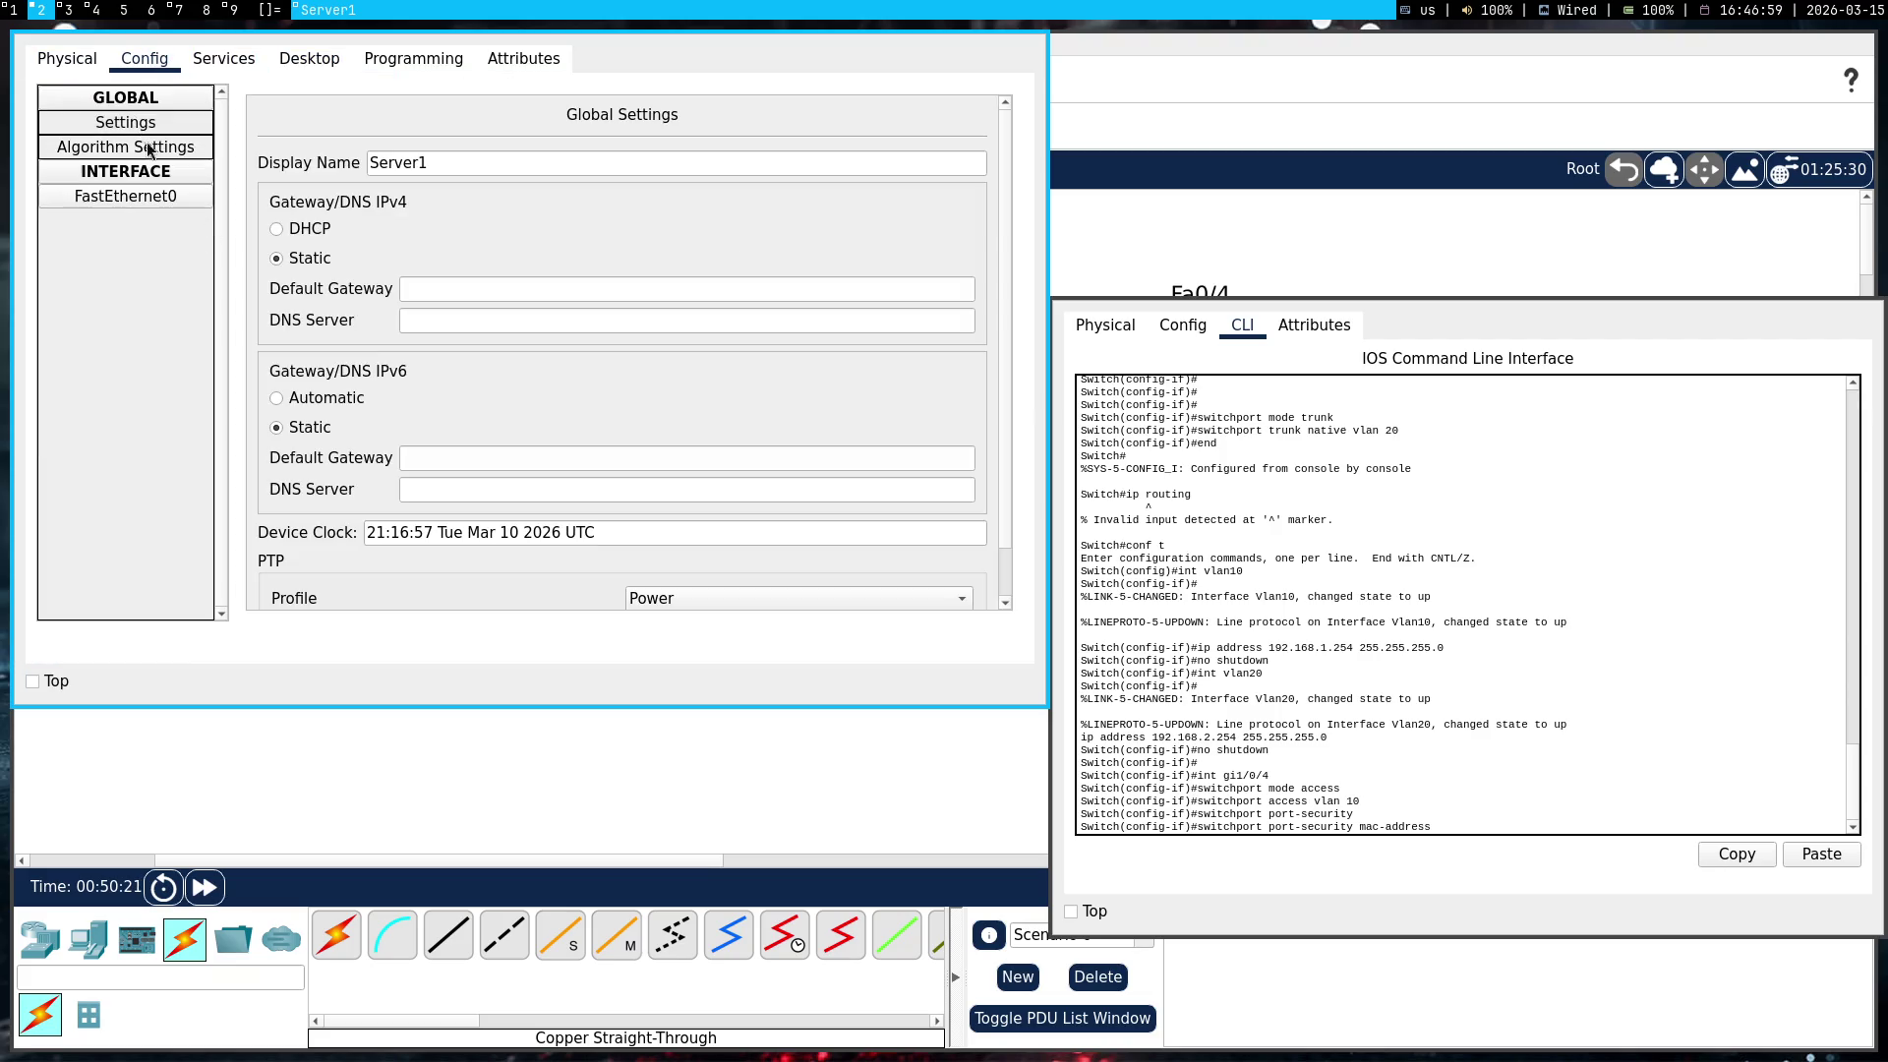
click(139, 149)
click(132, 126)
click(228, 61)
click(295, 61)
click(145, 146)
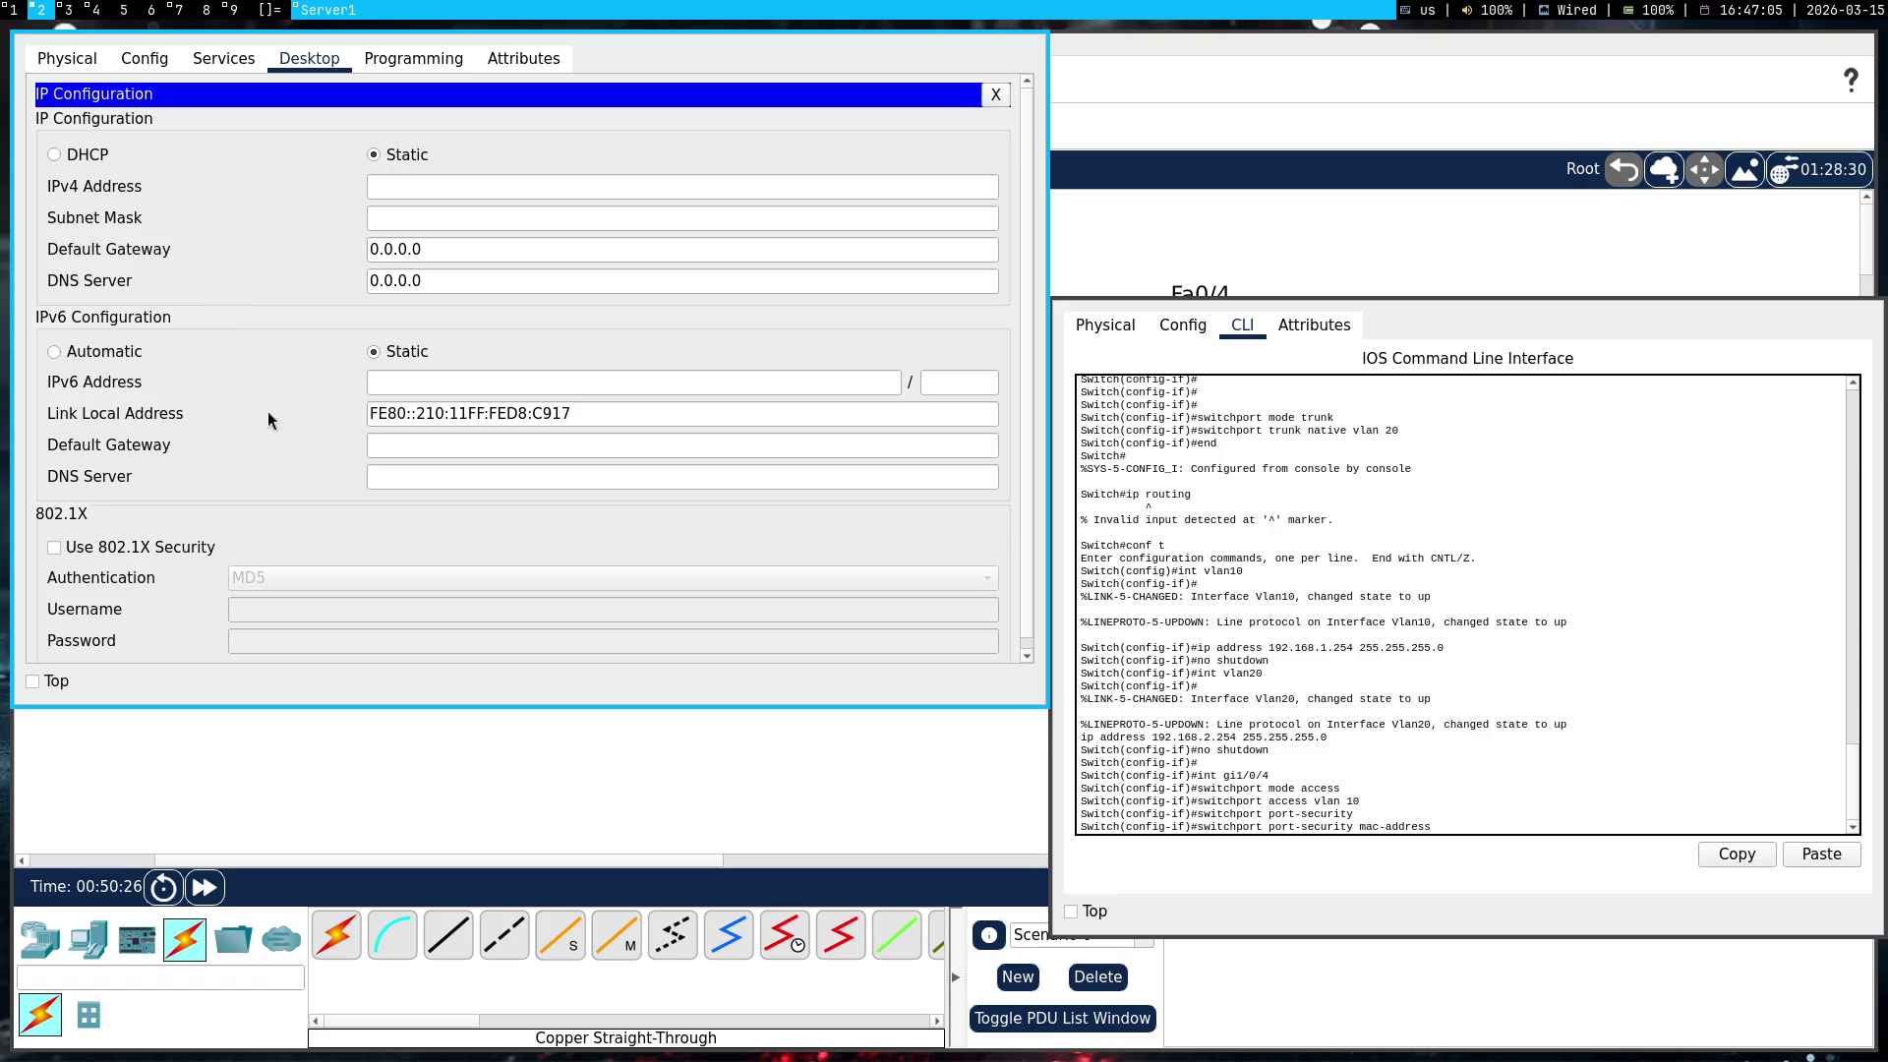
Try Server1's link-local address as the port-security MAC, which the switch rejects
key(ctrl+a)
key(Right)
right_click(1323, 625)
click(1369, 662)
key(Return)
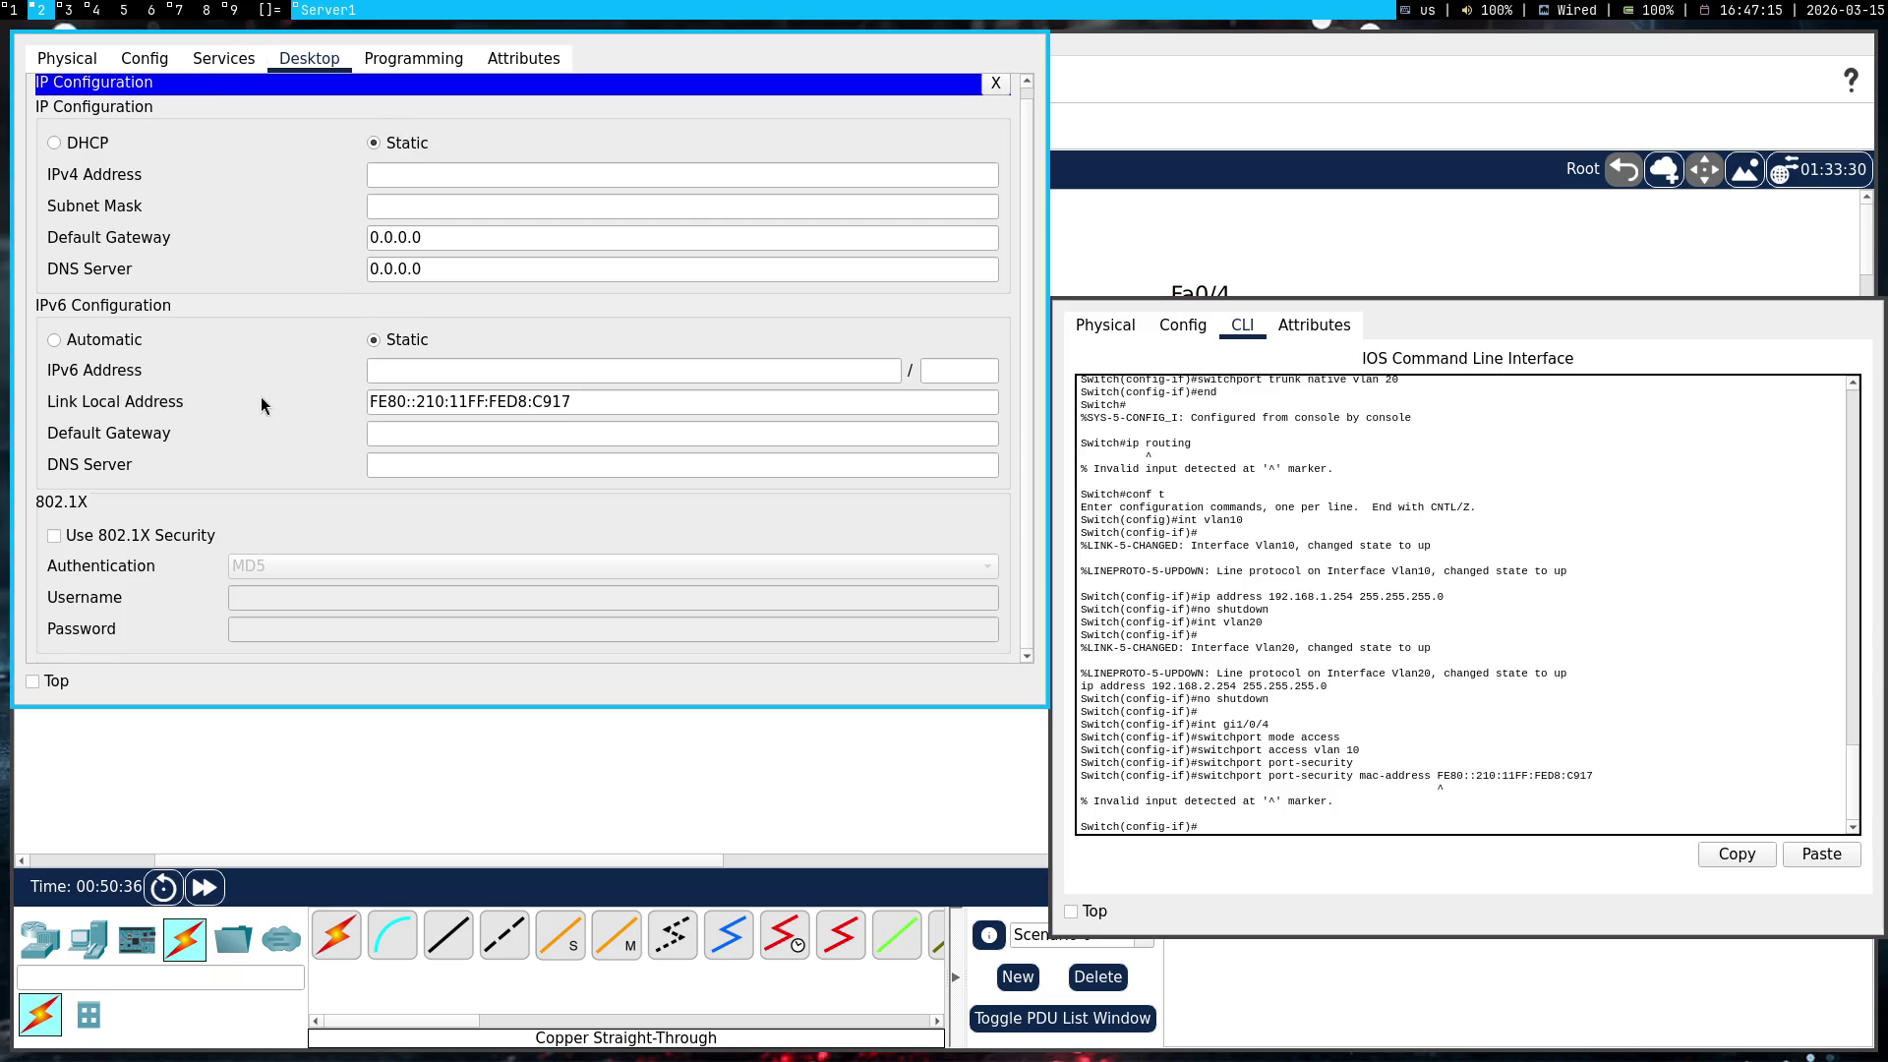
Look through Server1's Services, Desktop, Programming and Attributes tabs, ending on Config
click(227, 63)
click(334, 65)
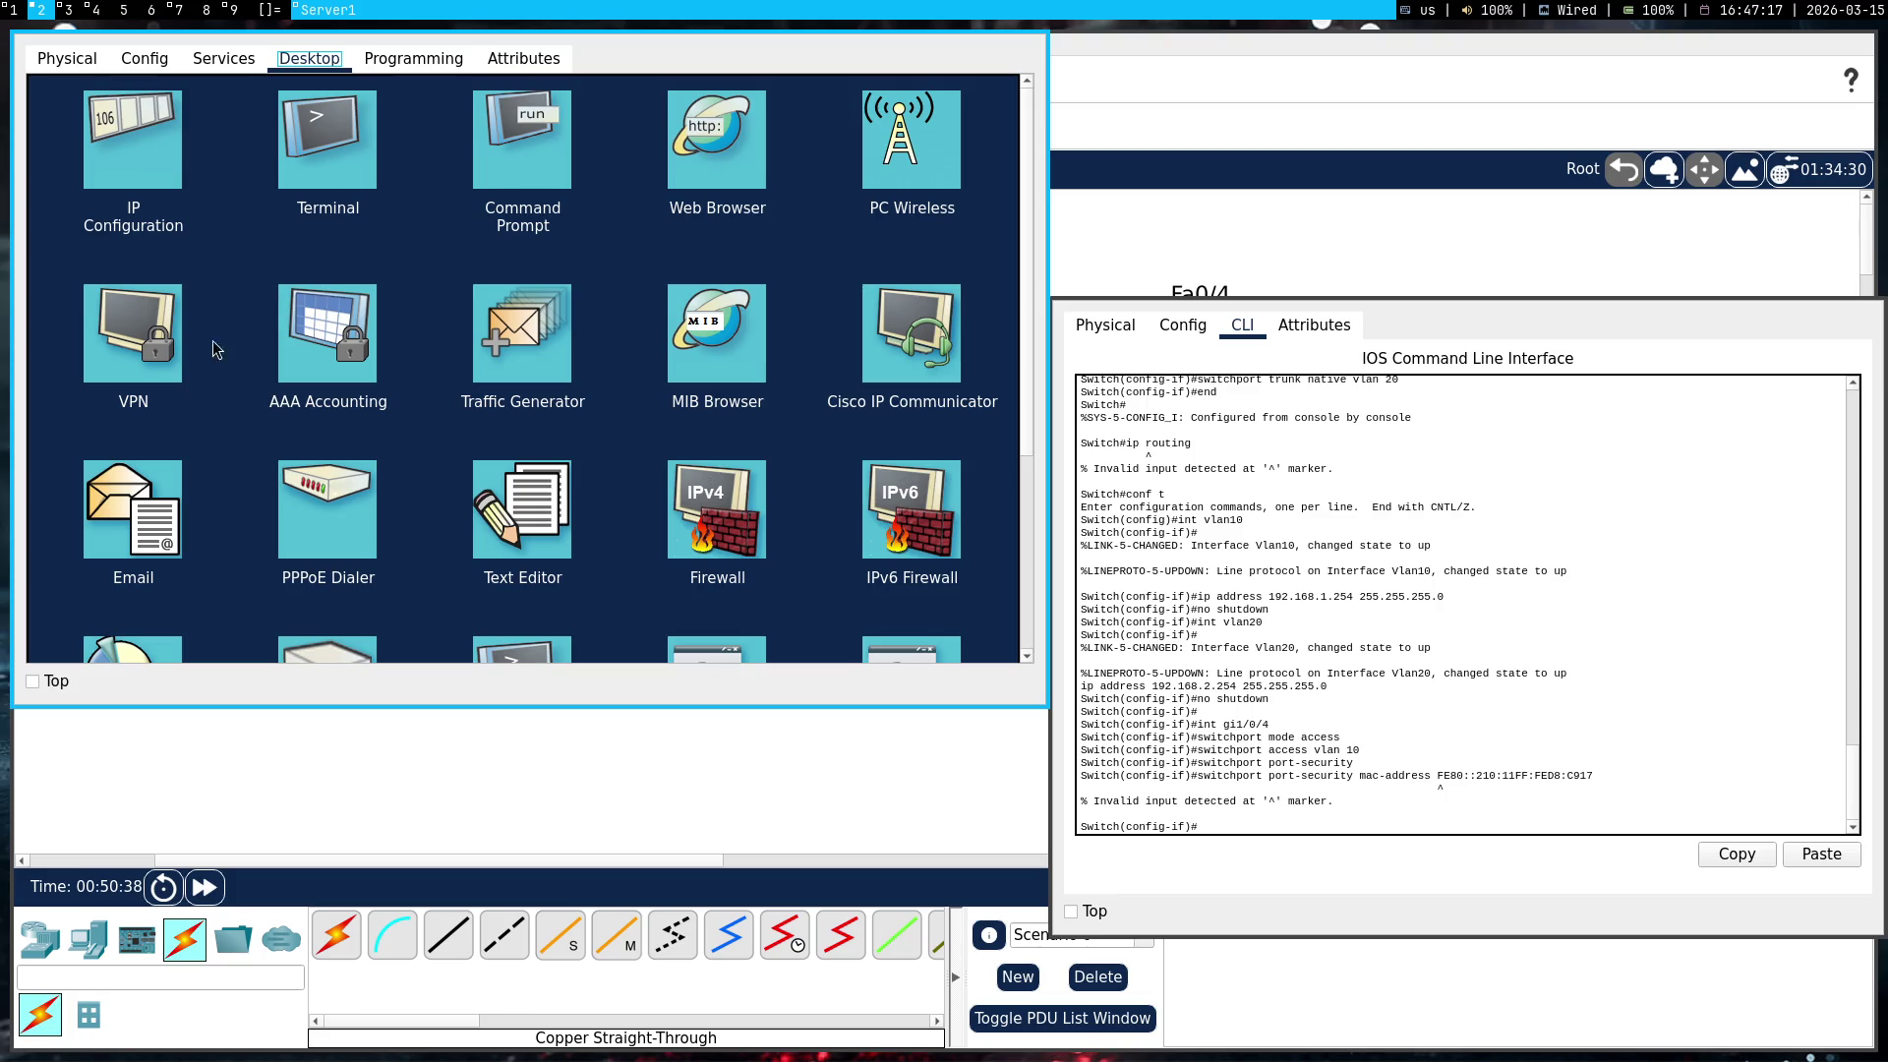
click(391, 59)
click(531, 61)
click(225, 59)
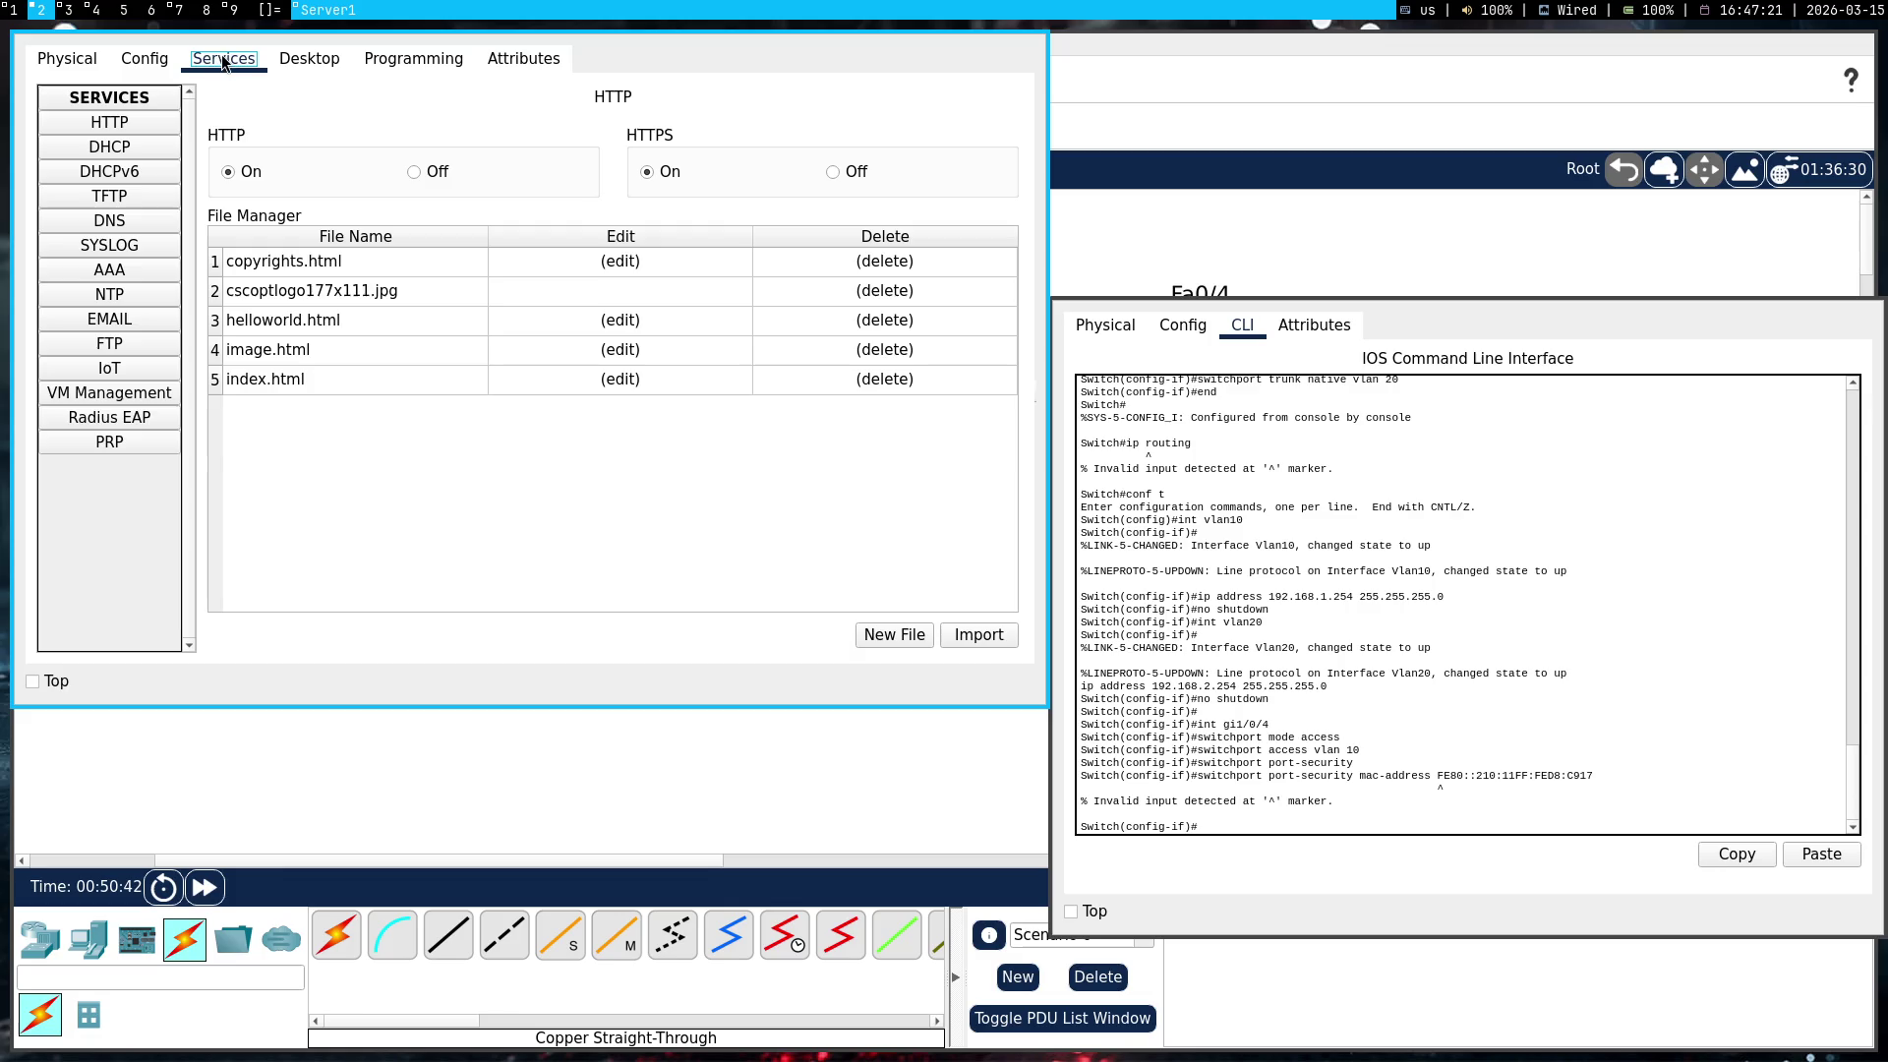
click(146, 59)
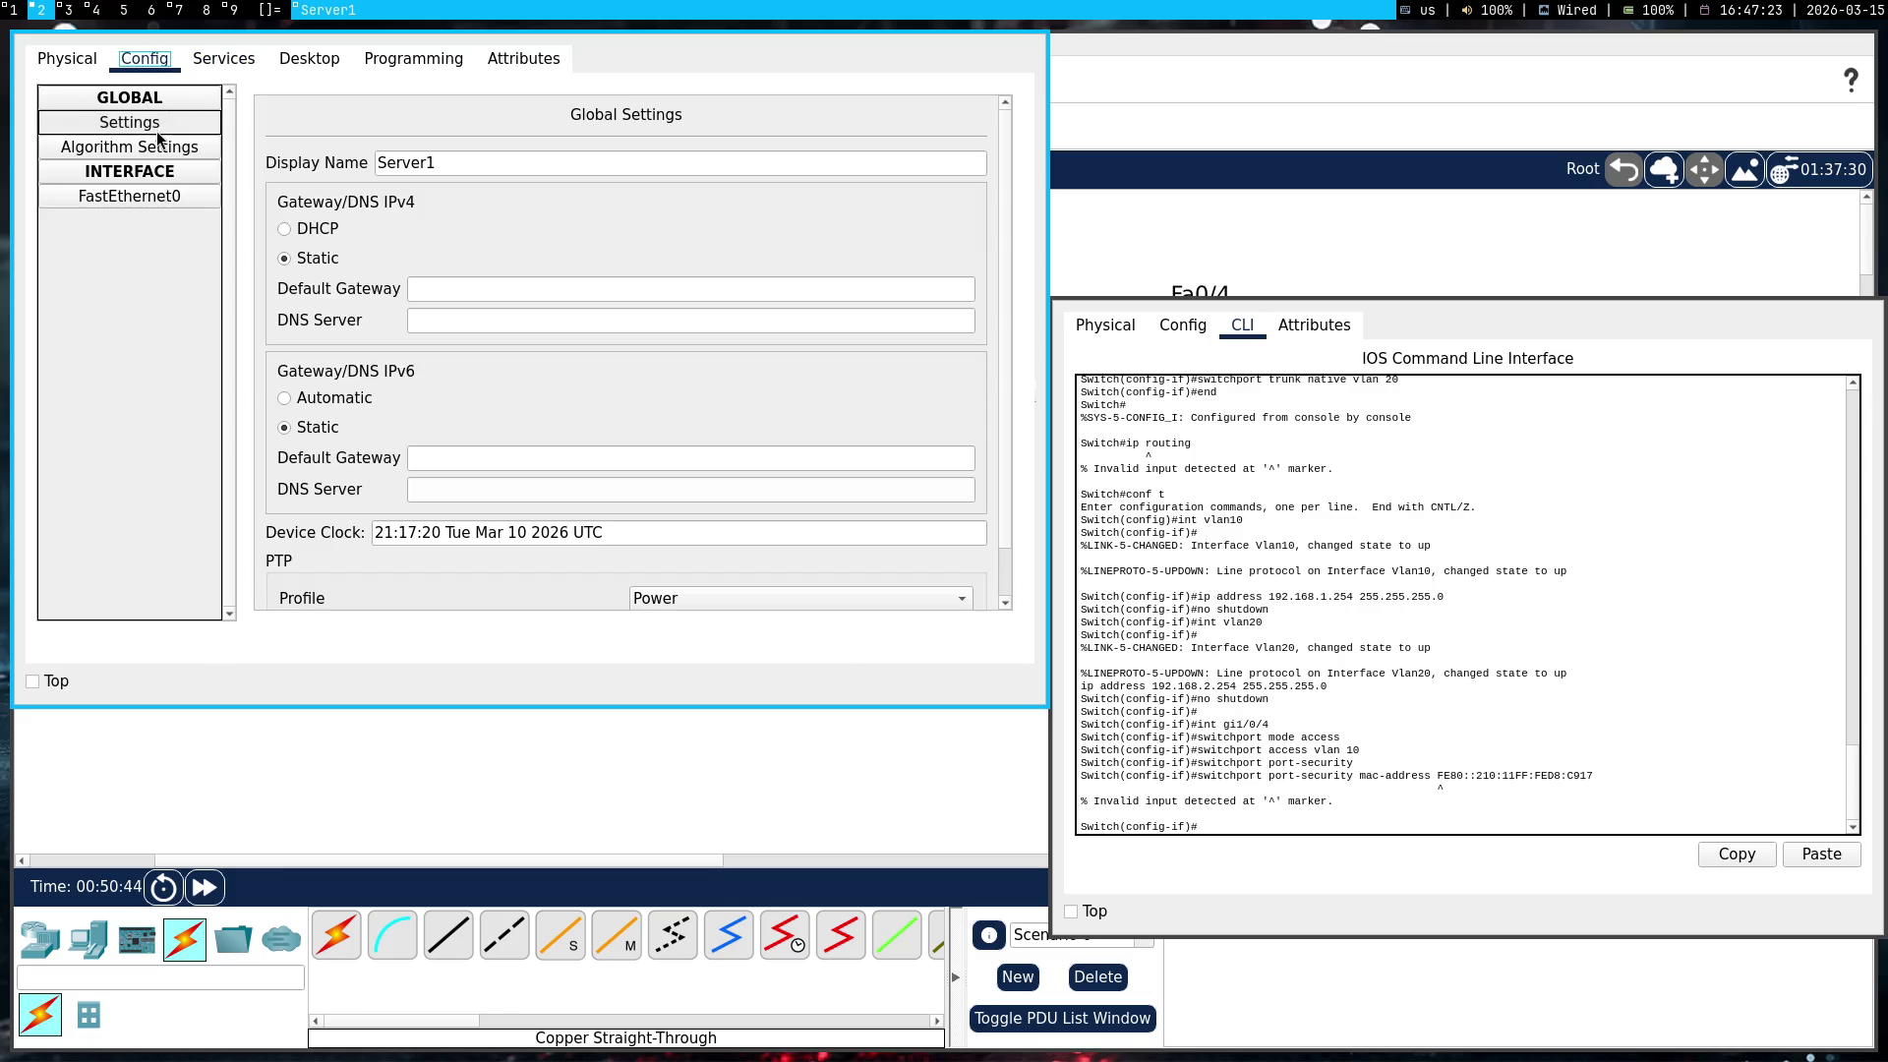
Open Server1's FastEthernet0 settings and select its MAC address 0010.11D8.C917
scroll(348, 439, down, 2)
scroll(327, 440, up, 2)
click(125, 106)
click(137, 101)
click(145, 146)
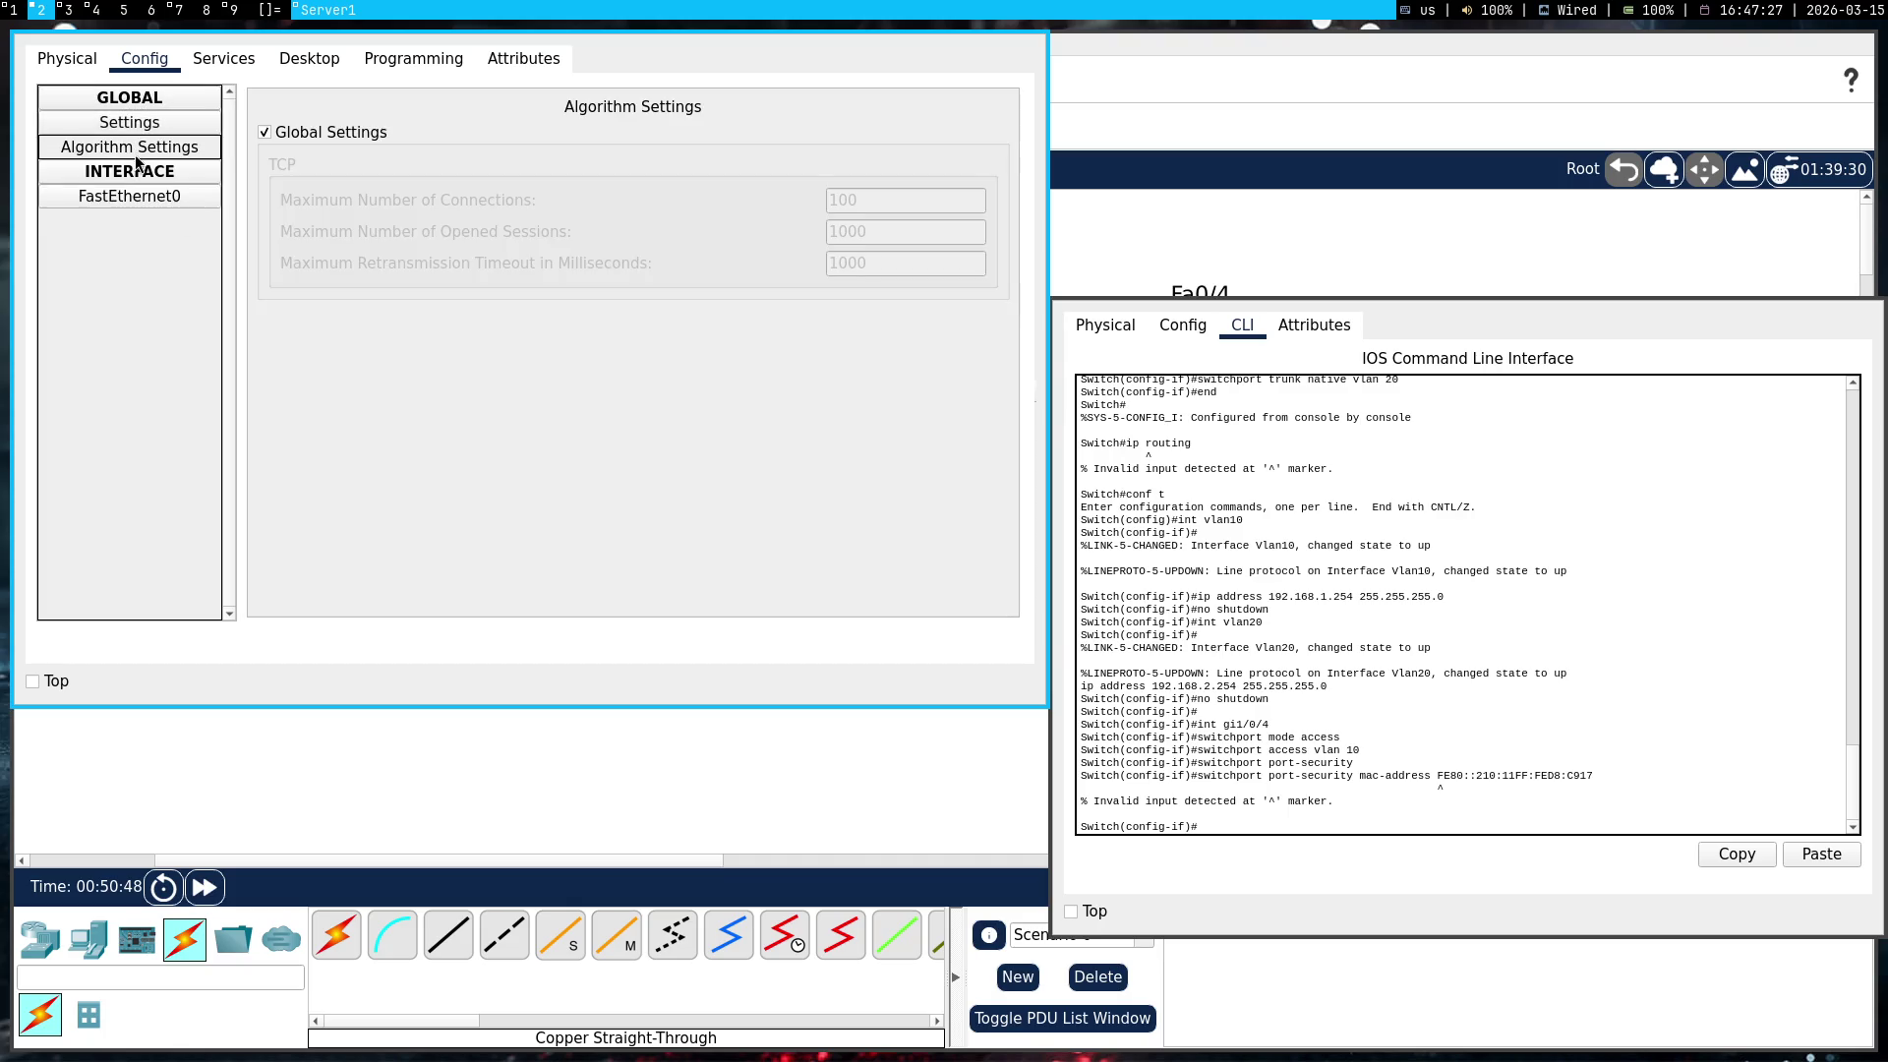
click(147, 195)
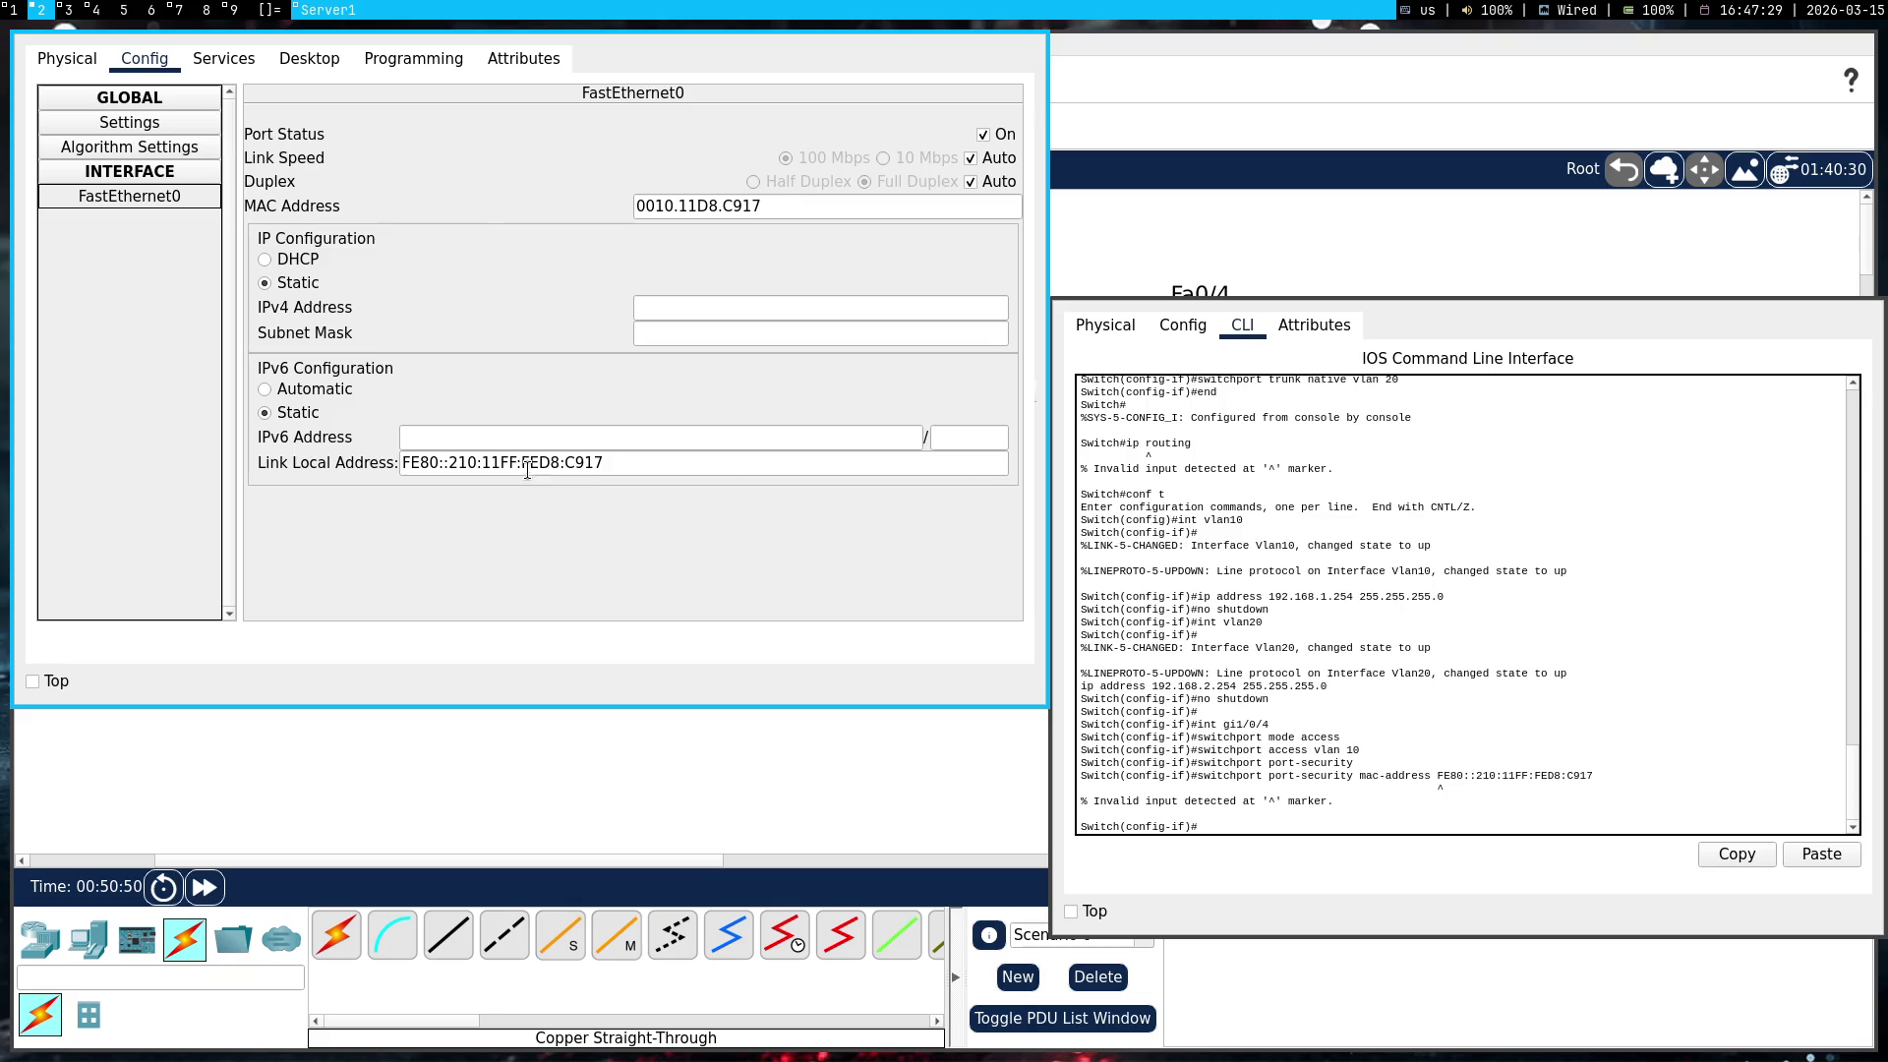
drag(781, 206, 468, 209)
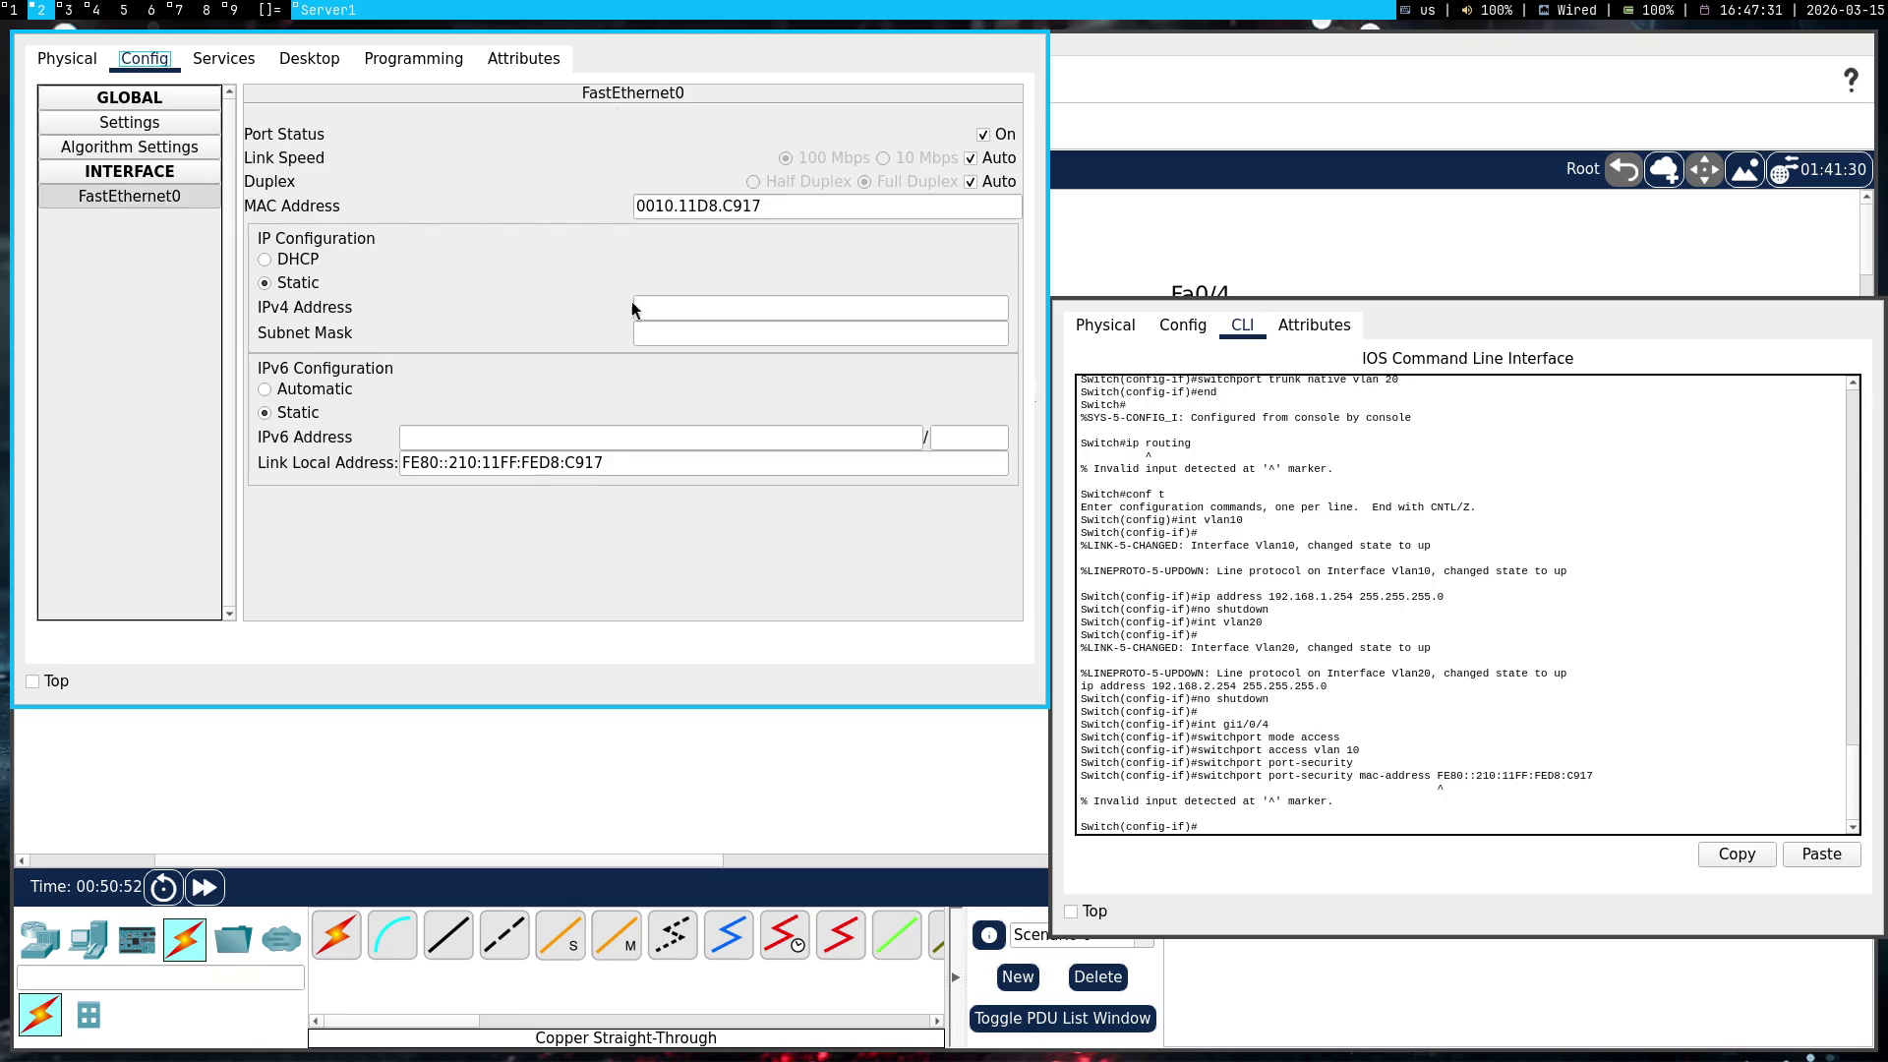
key(Up)
Rerun the port-security mac-address command with Server1's MAC 0010.11D8.C917
key(BackSpace)
key(BackSpace)
key(BackSpace)
right_click(1515, 758)
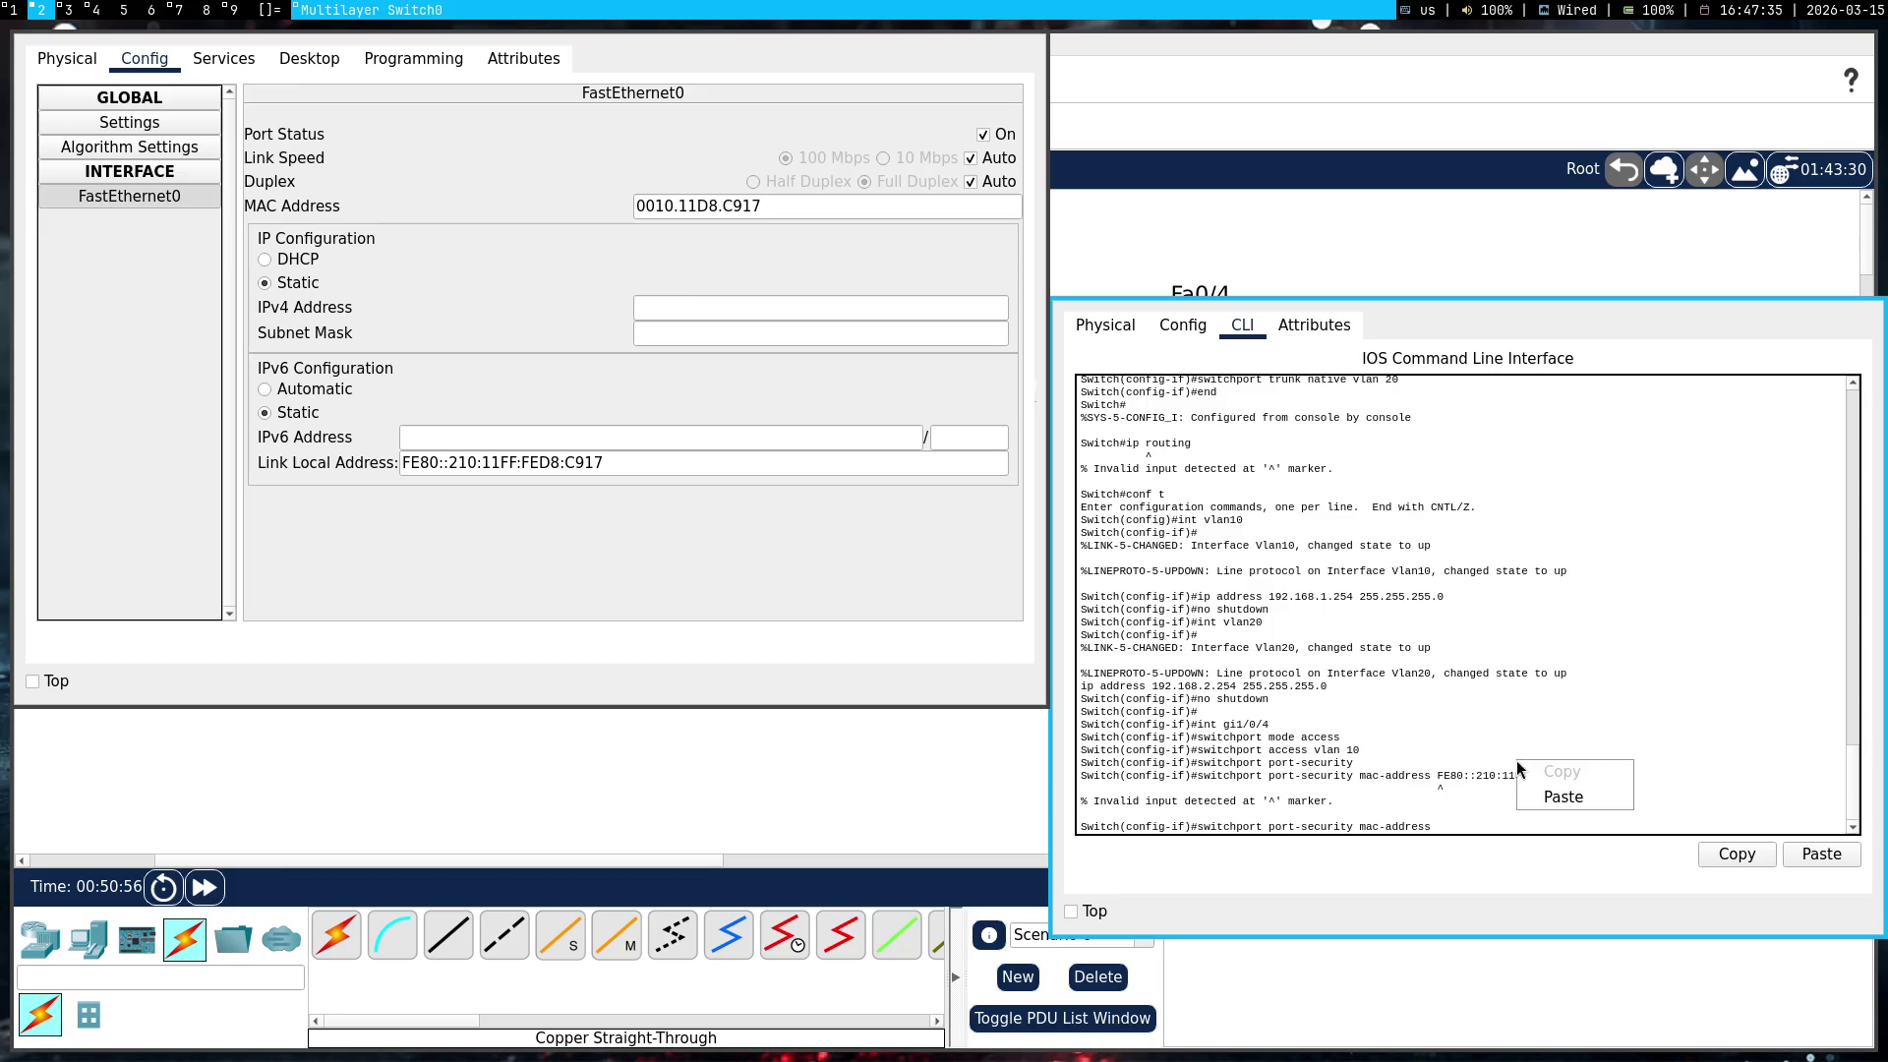
click(1554, 795)
key(Return)
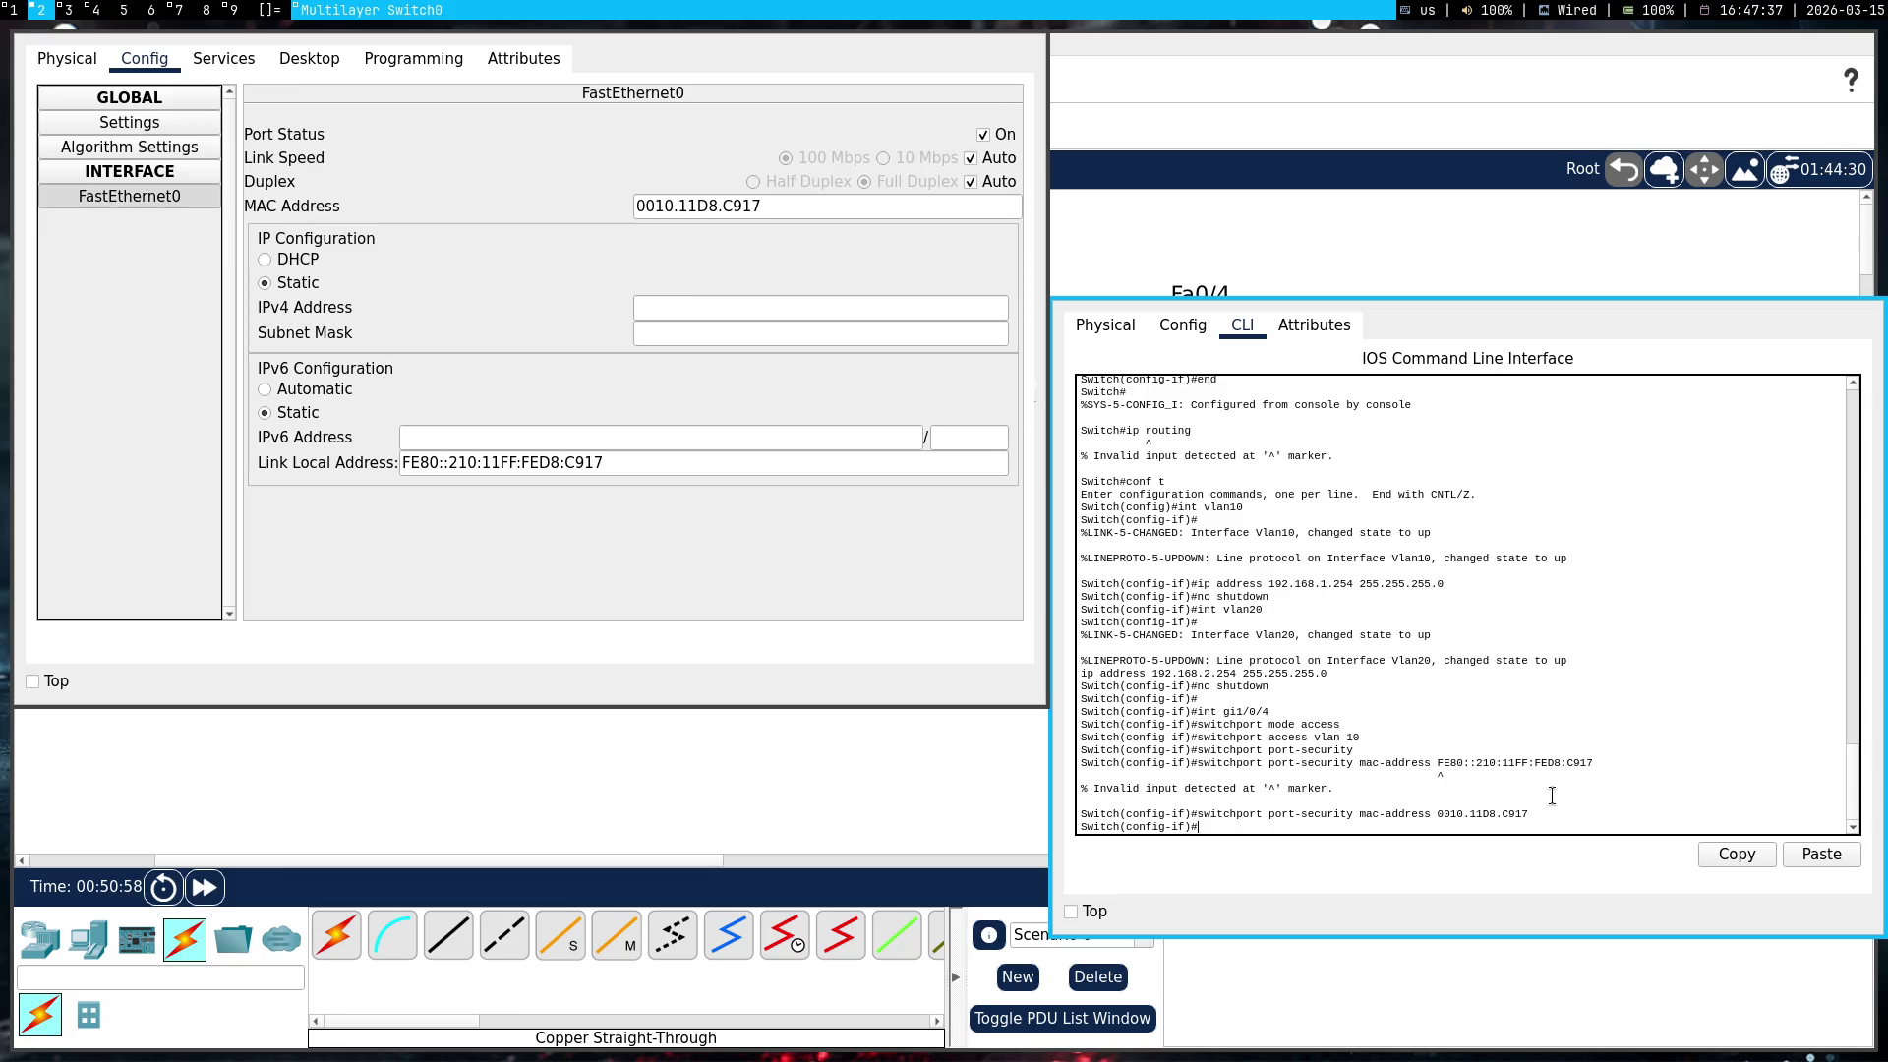
Paste and run 'switchport port-security violation shutdown' from the Gemini answer
key(super+1)
triple_click(974, 622)
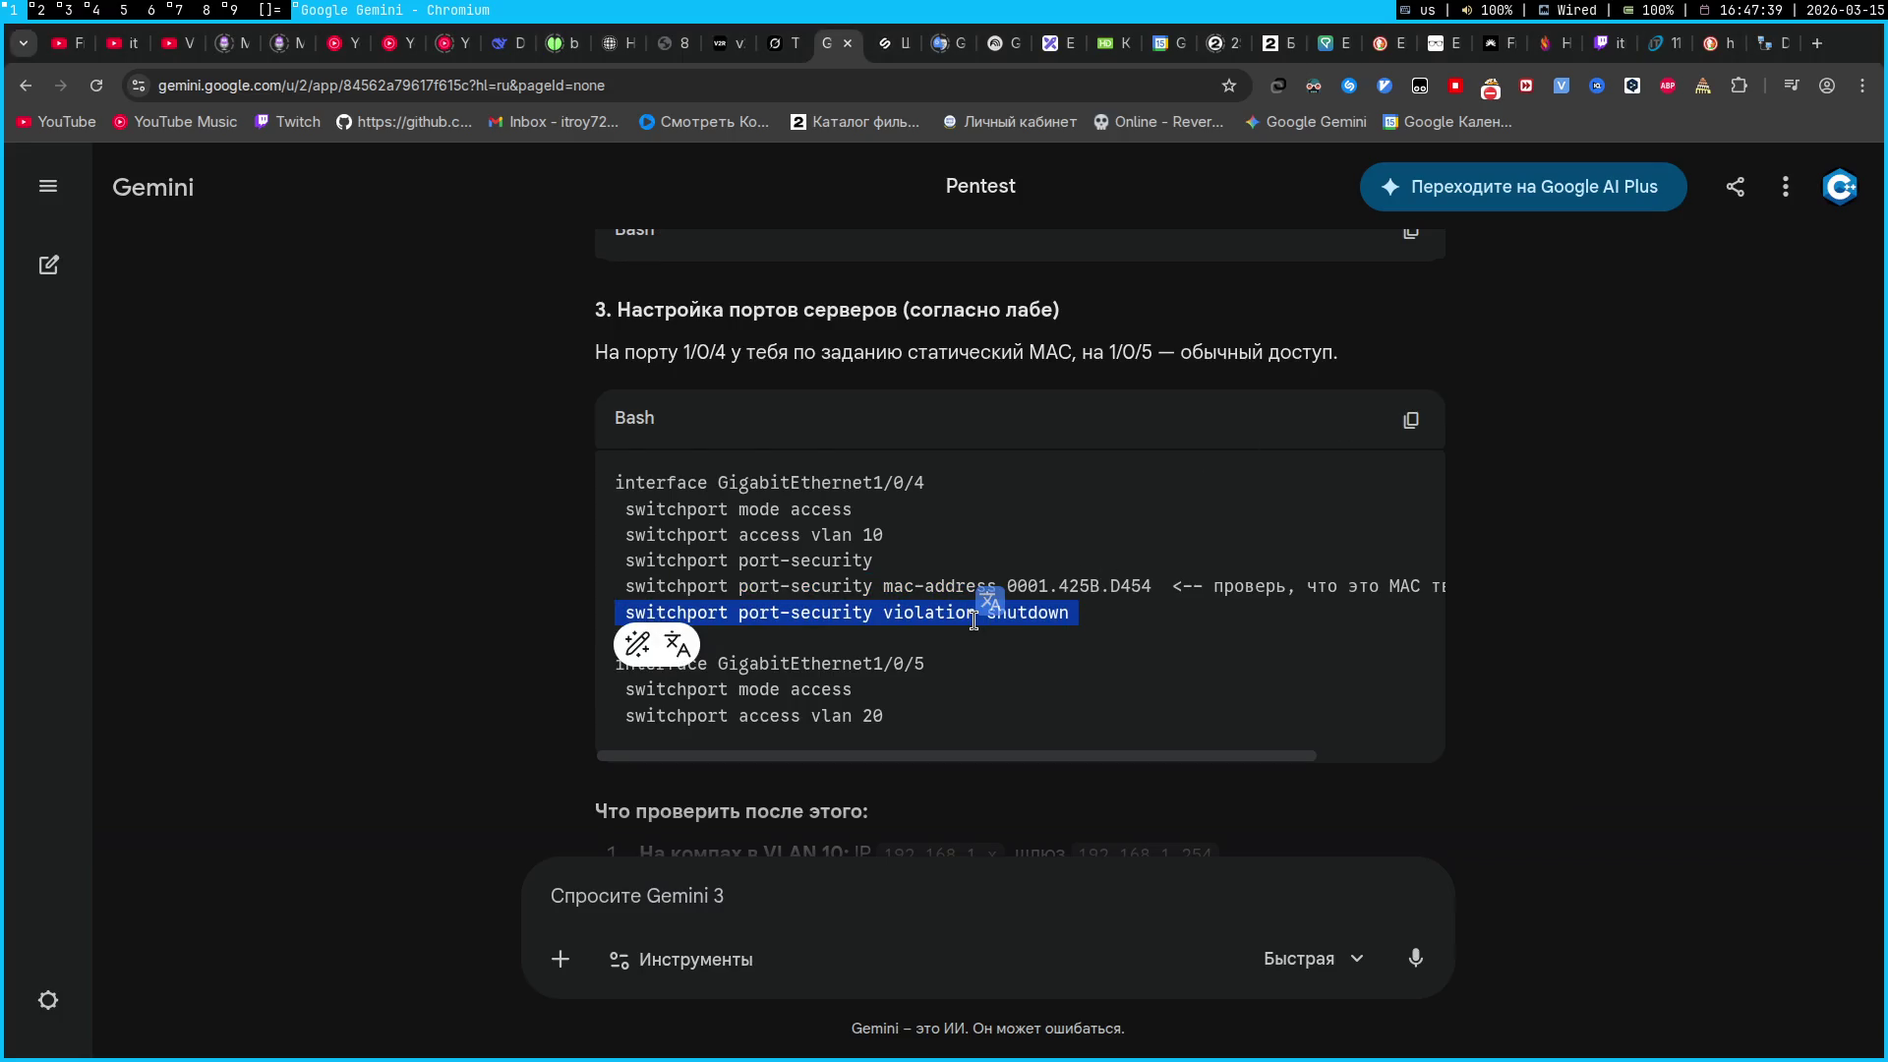
key(ctrl+c)
key(super+2)
right_click(1520, 661)
click(1559, 698)
key(Return)
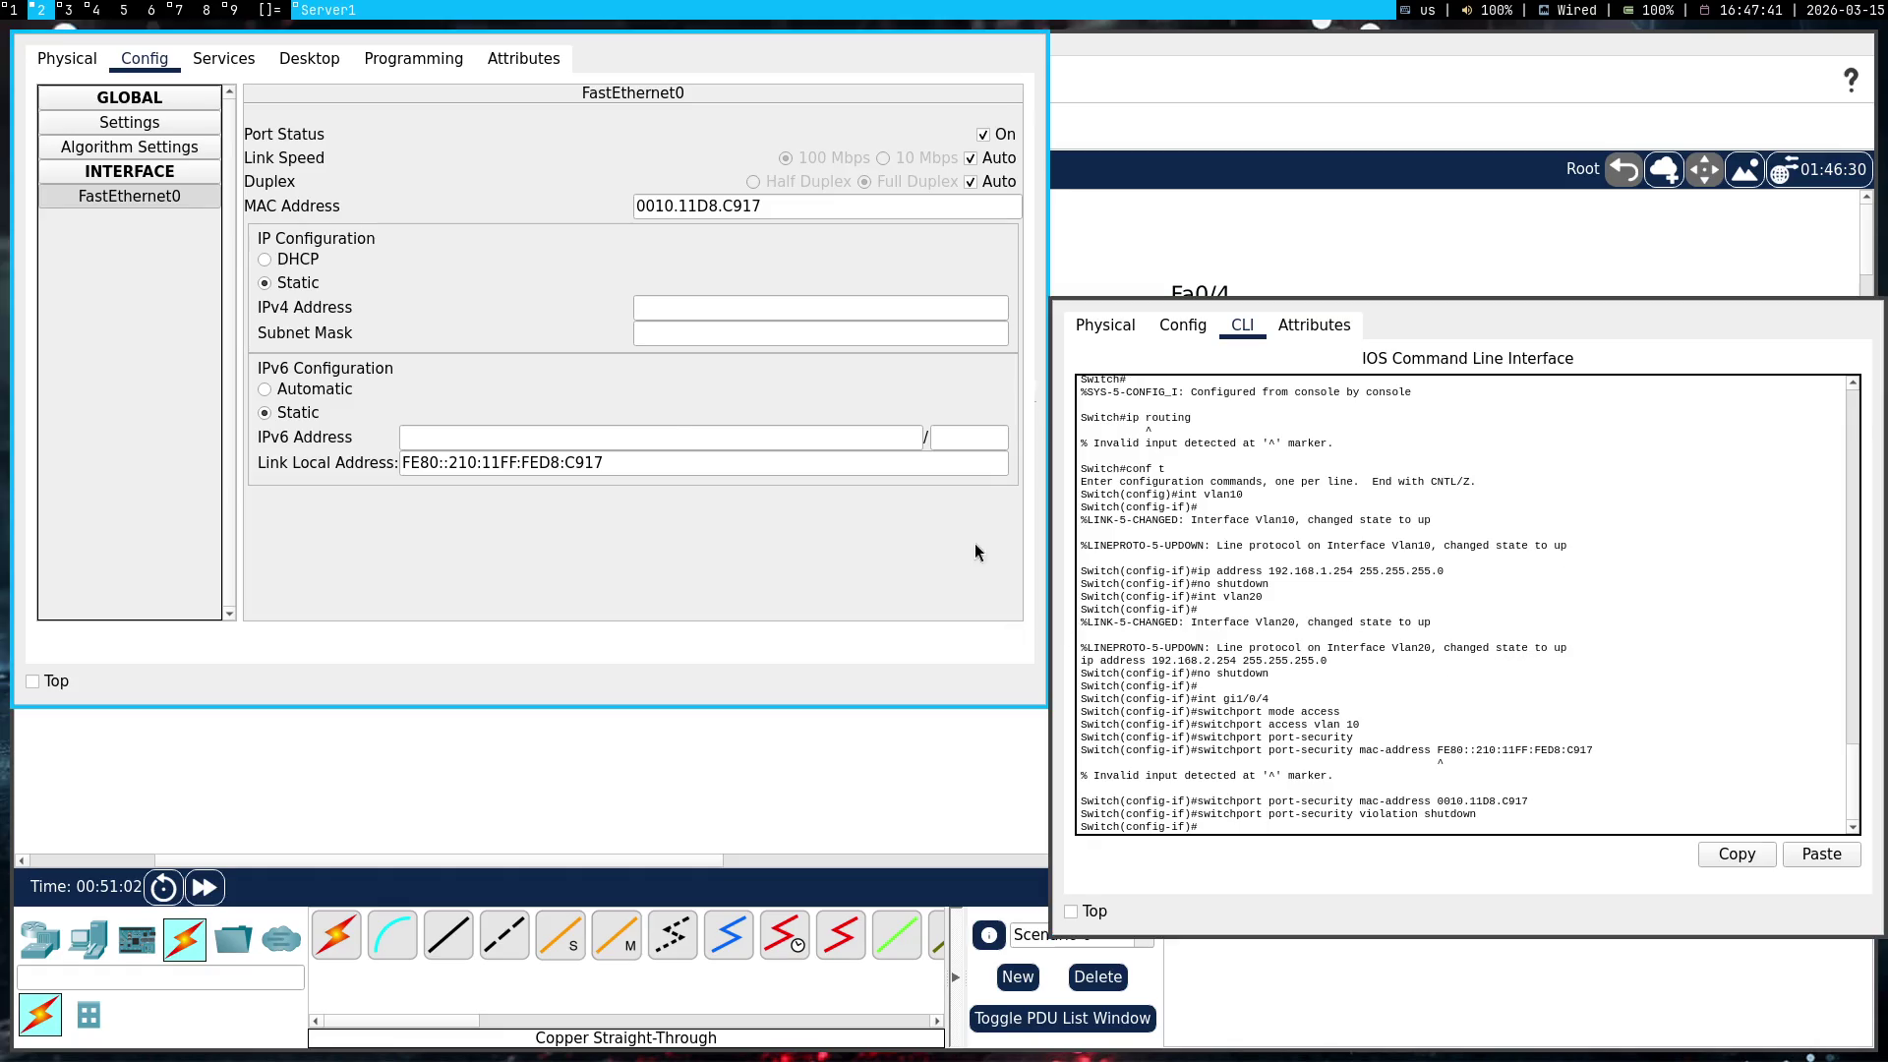
Close the Server1 and switch windows and reopen Multilayer Switch0's CLI at a fresh prompt
key(super+shift+c)
key(super+shift+c)
click(179, 10)
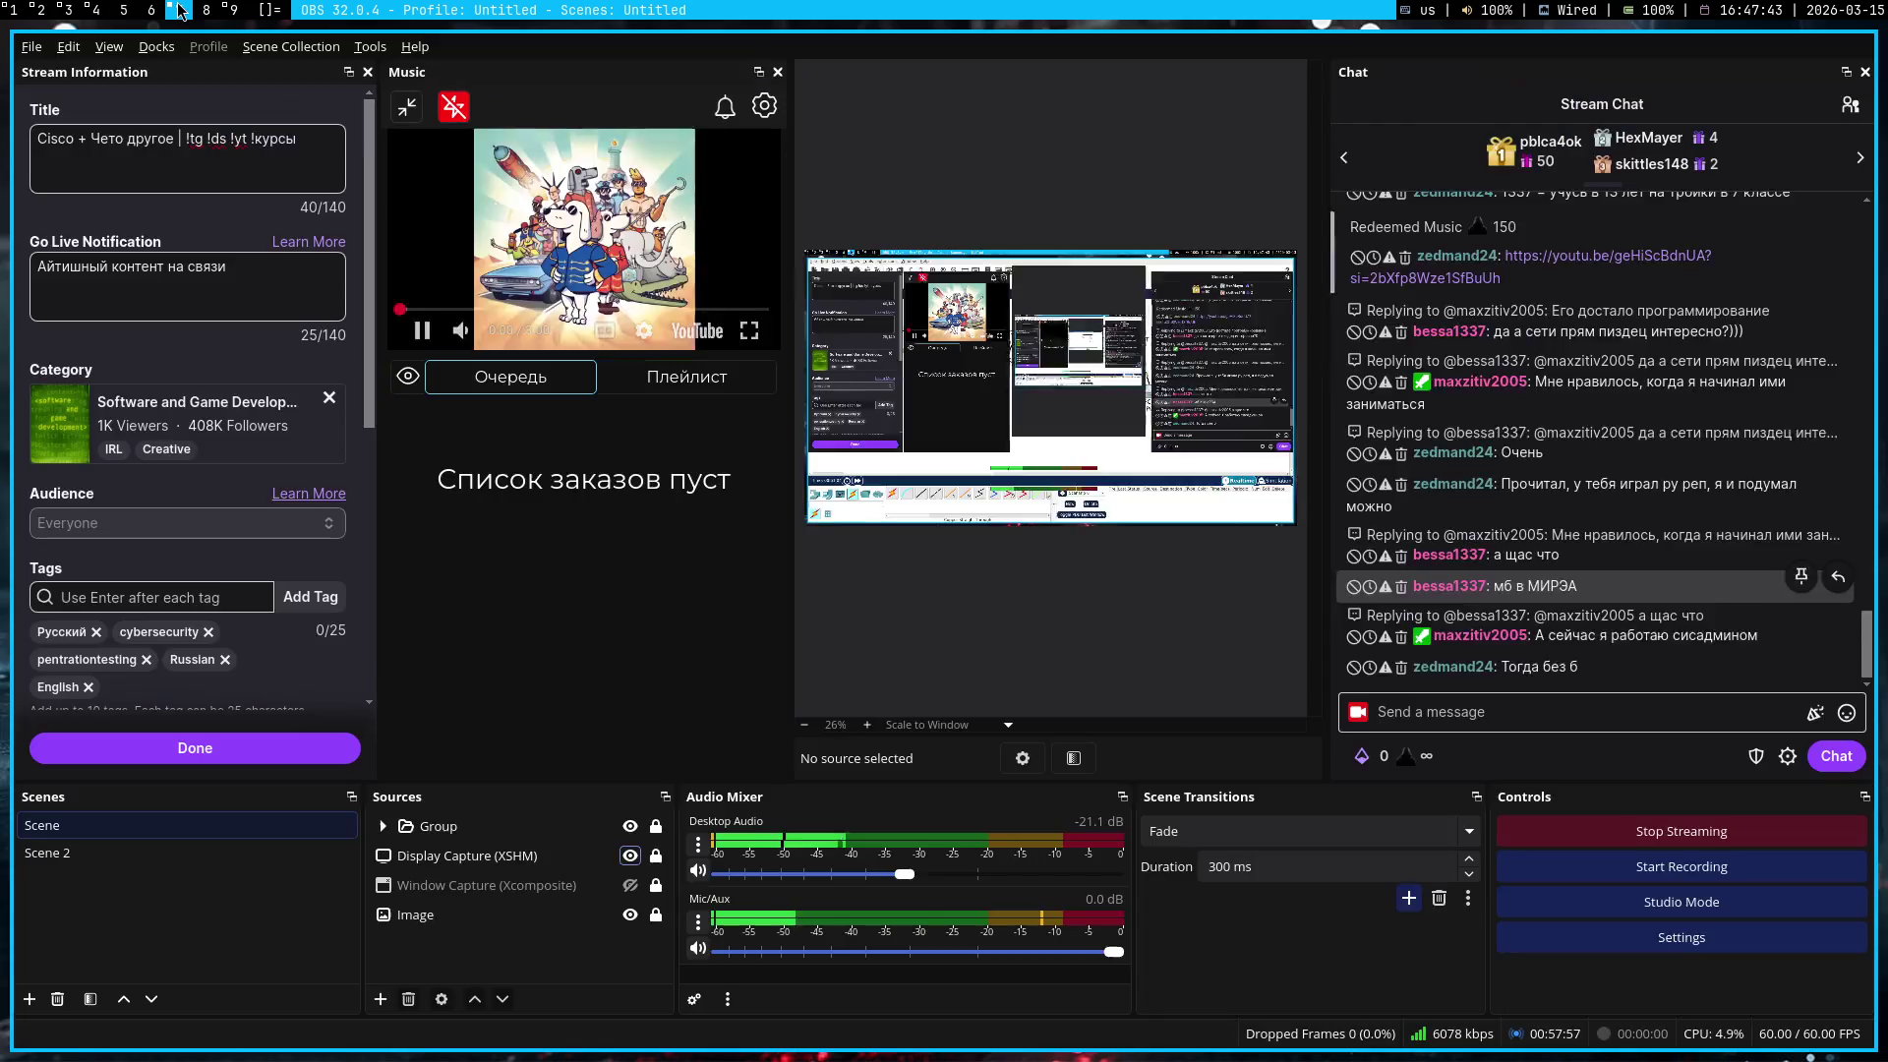
click(36, 10)
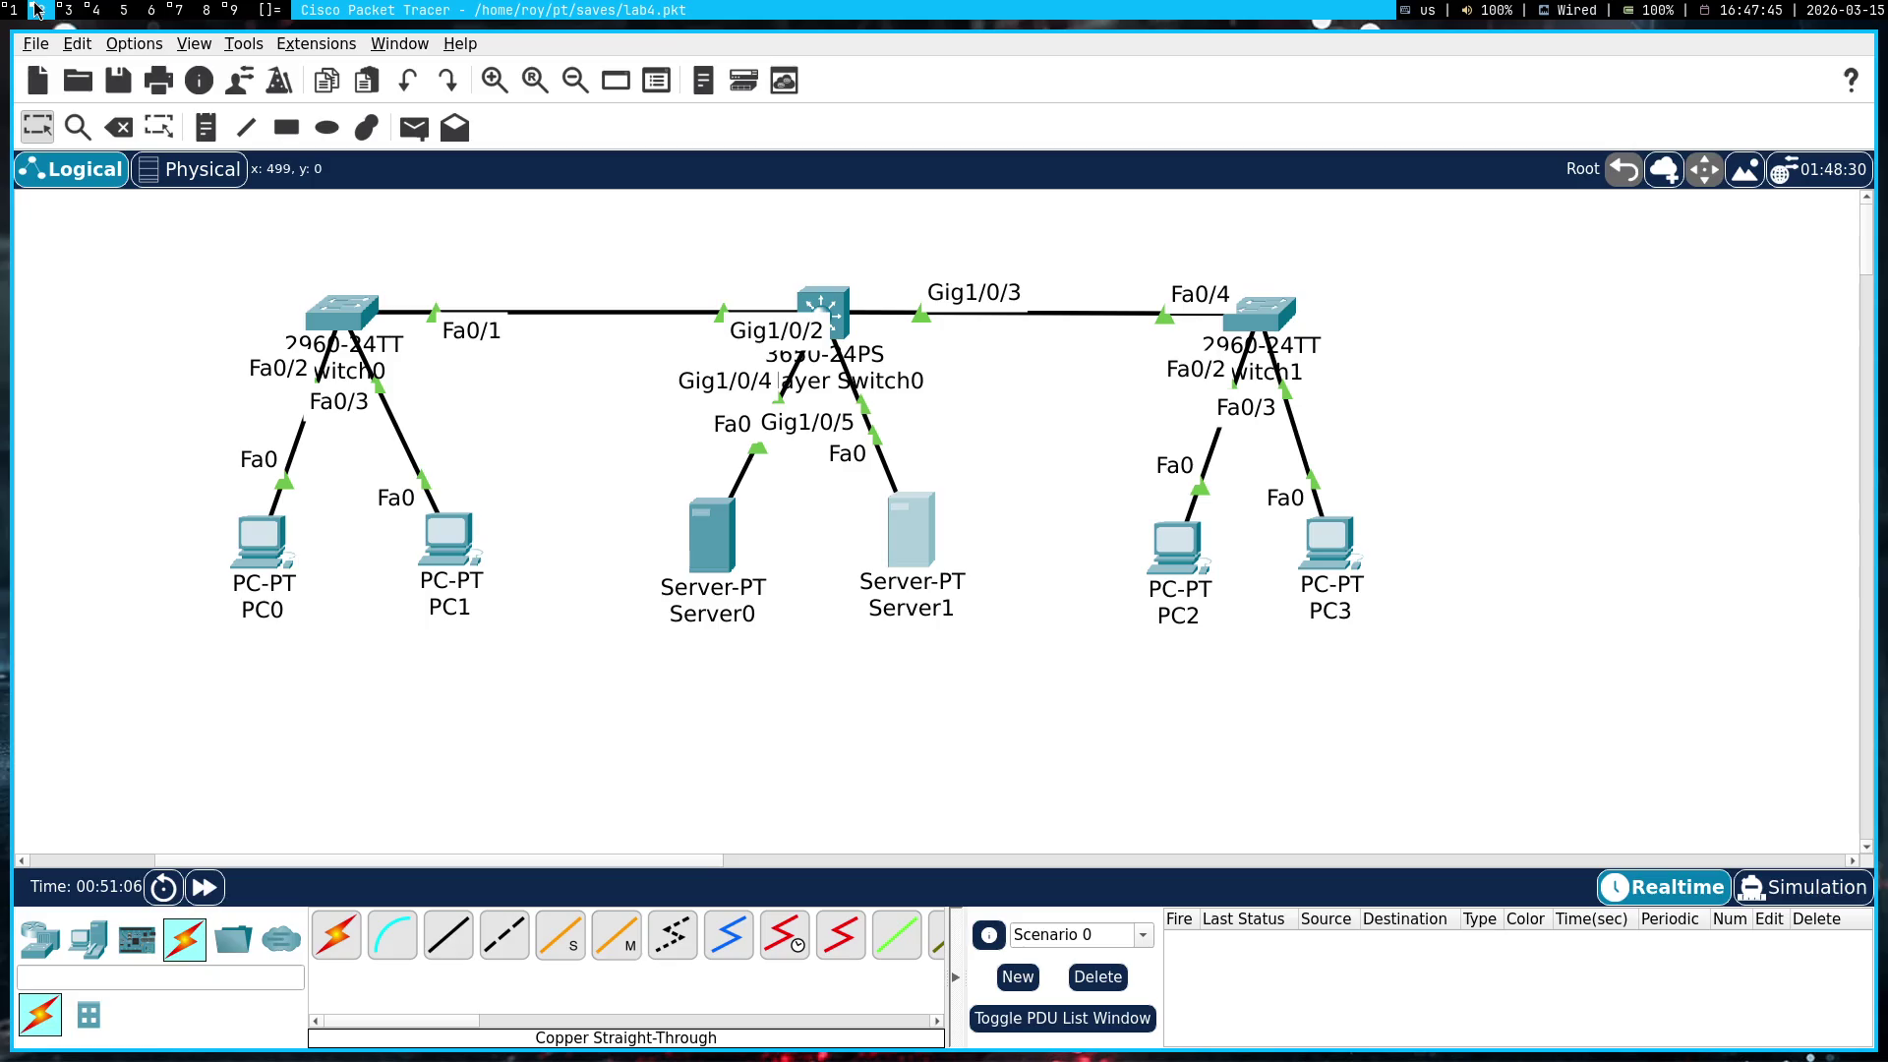
key(super+1)
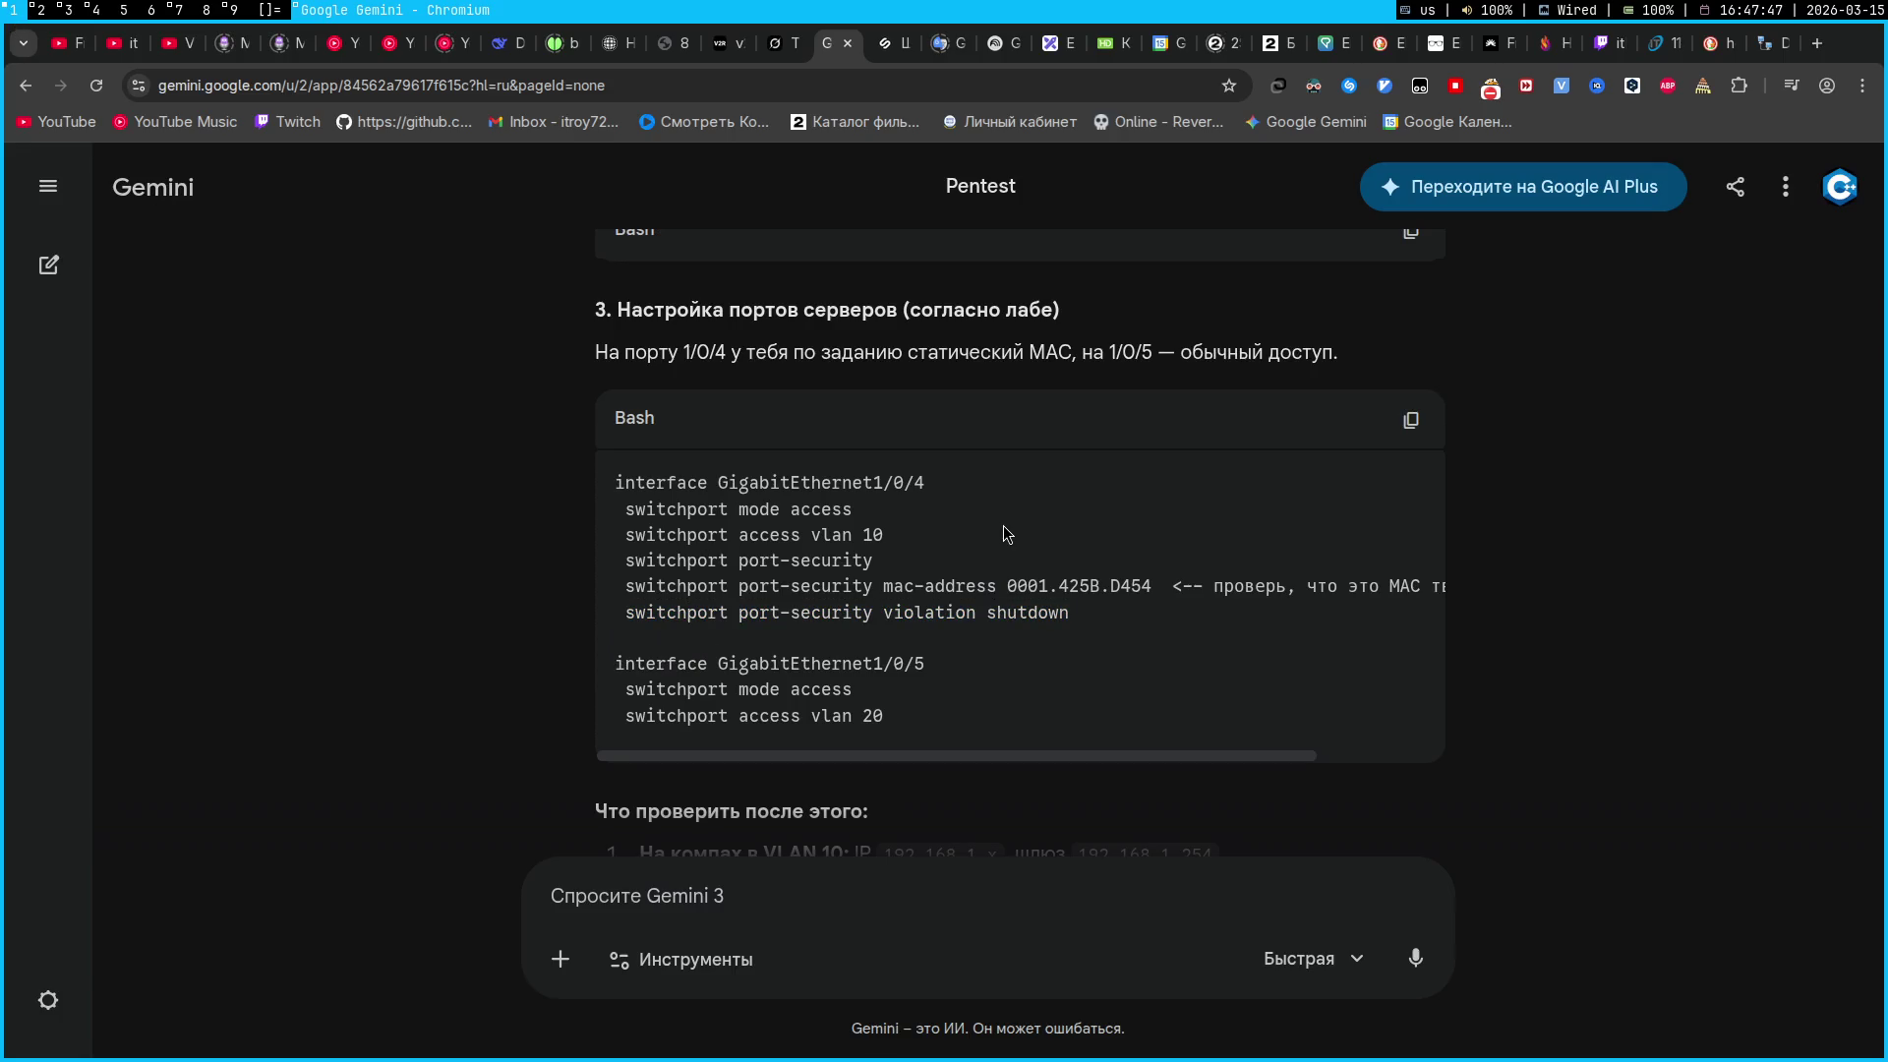
key(super+2)
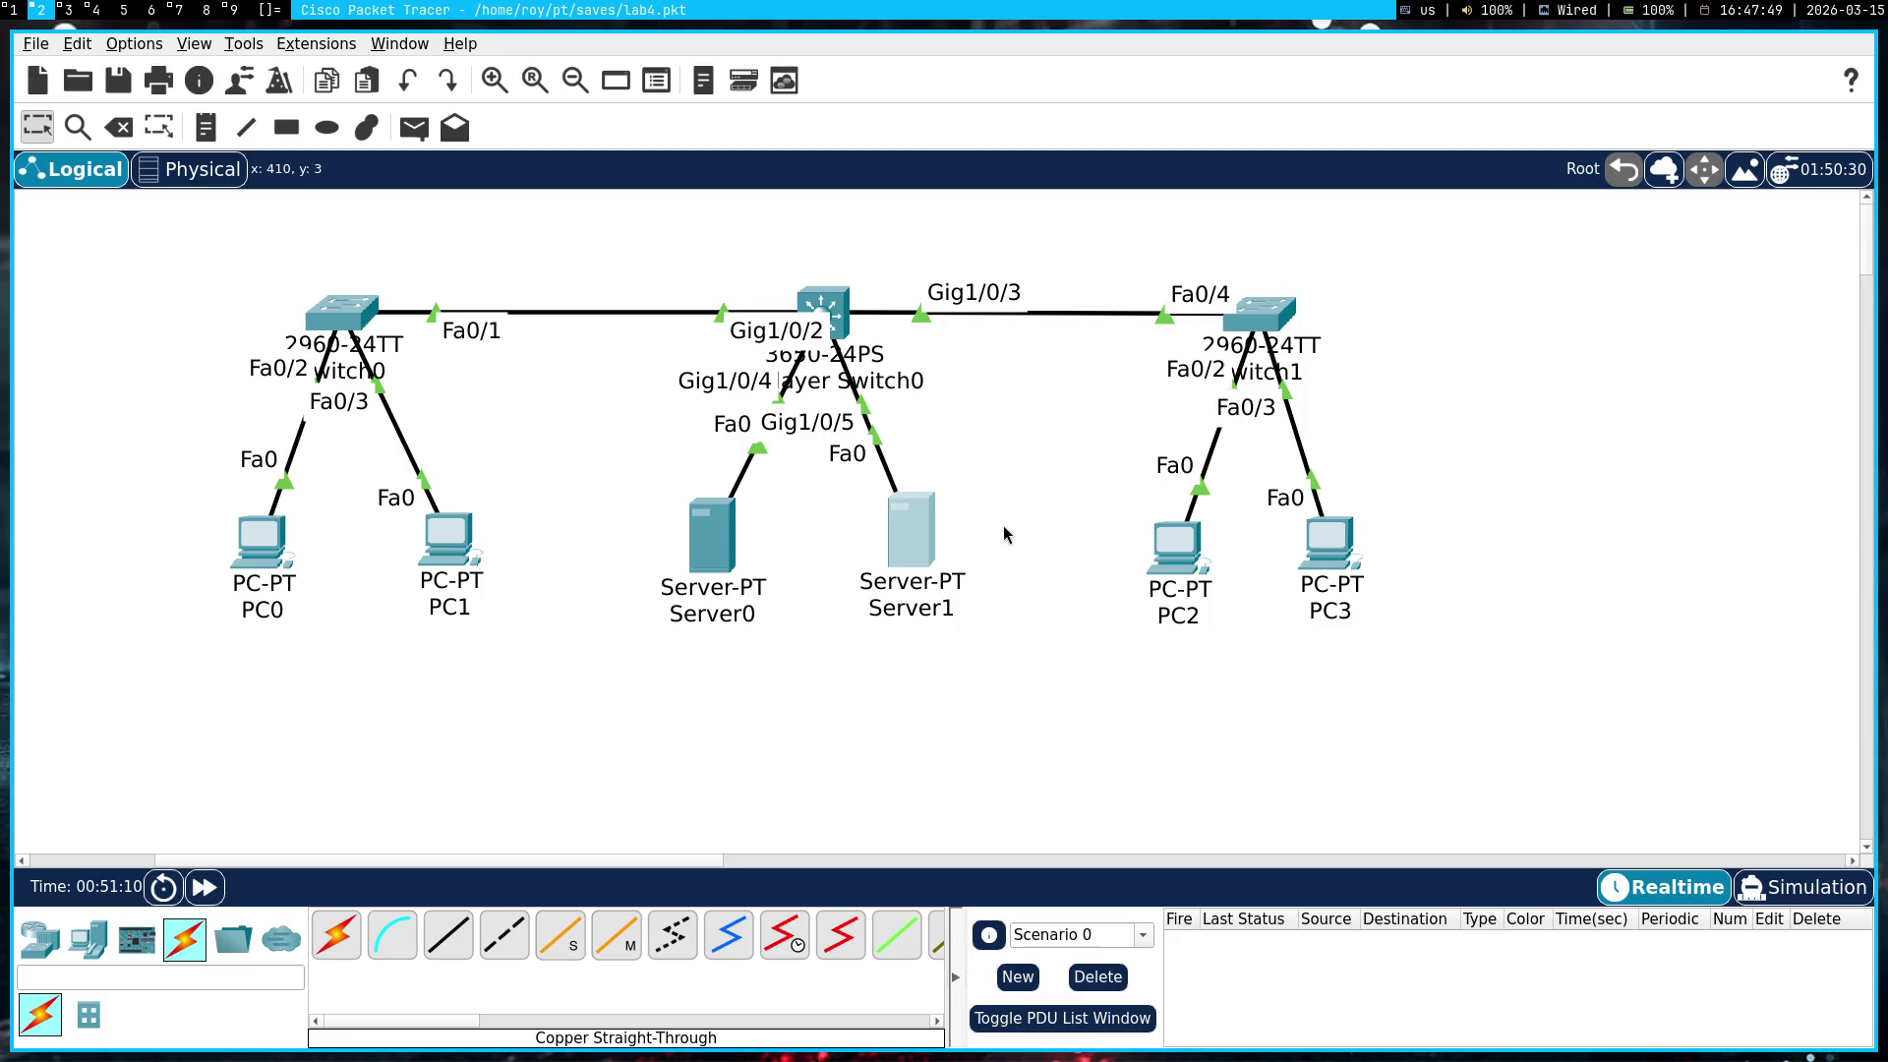
click(831, 318)
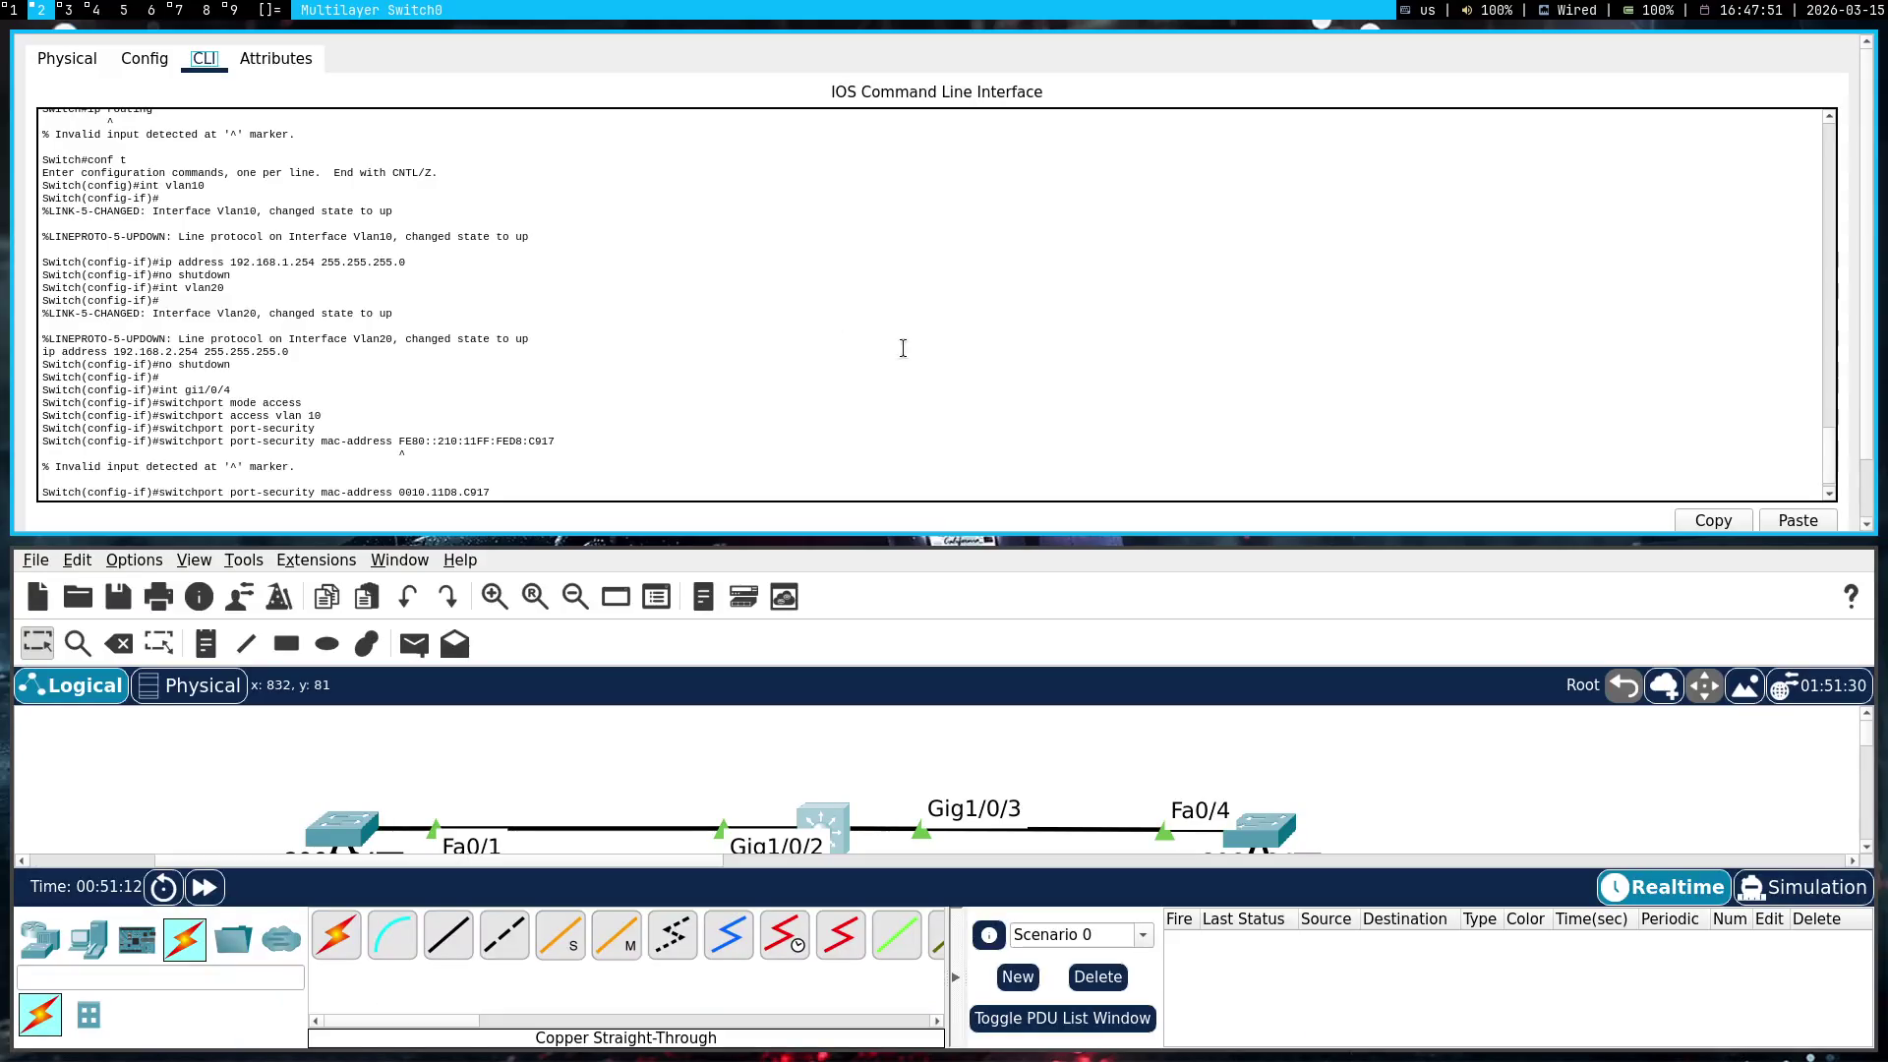
scroll(582, 342, down, 3)
key(Return)
text(int gi1/0/)
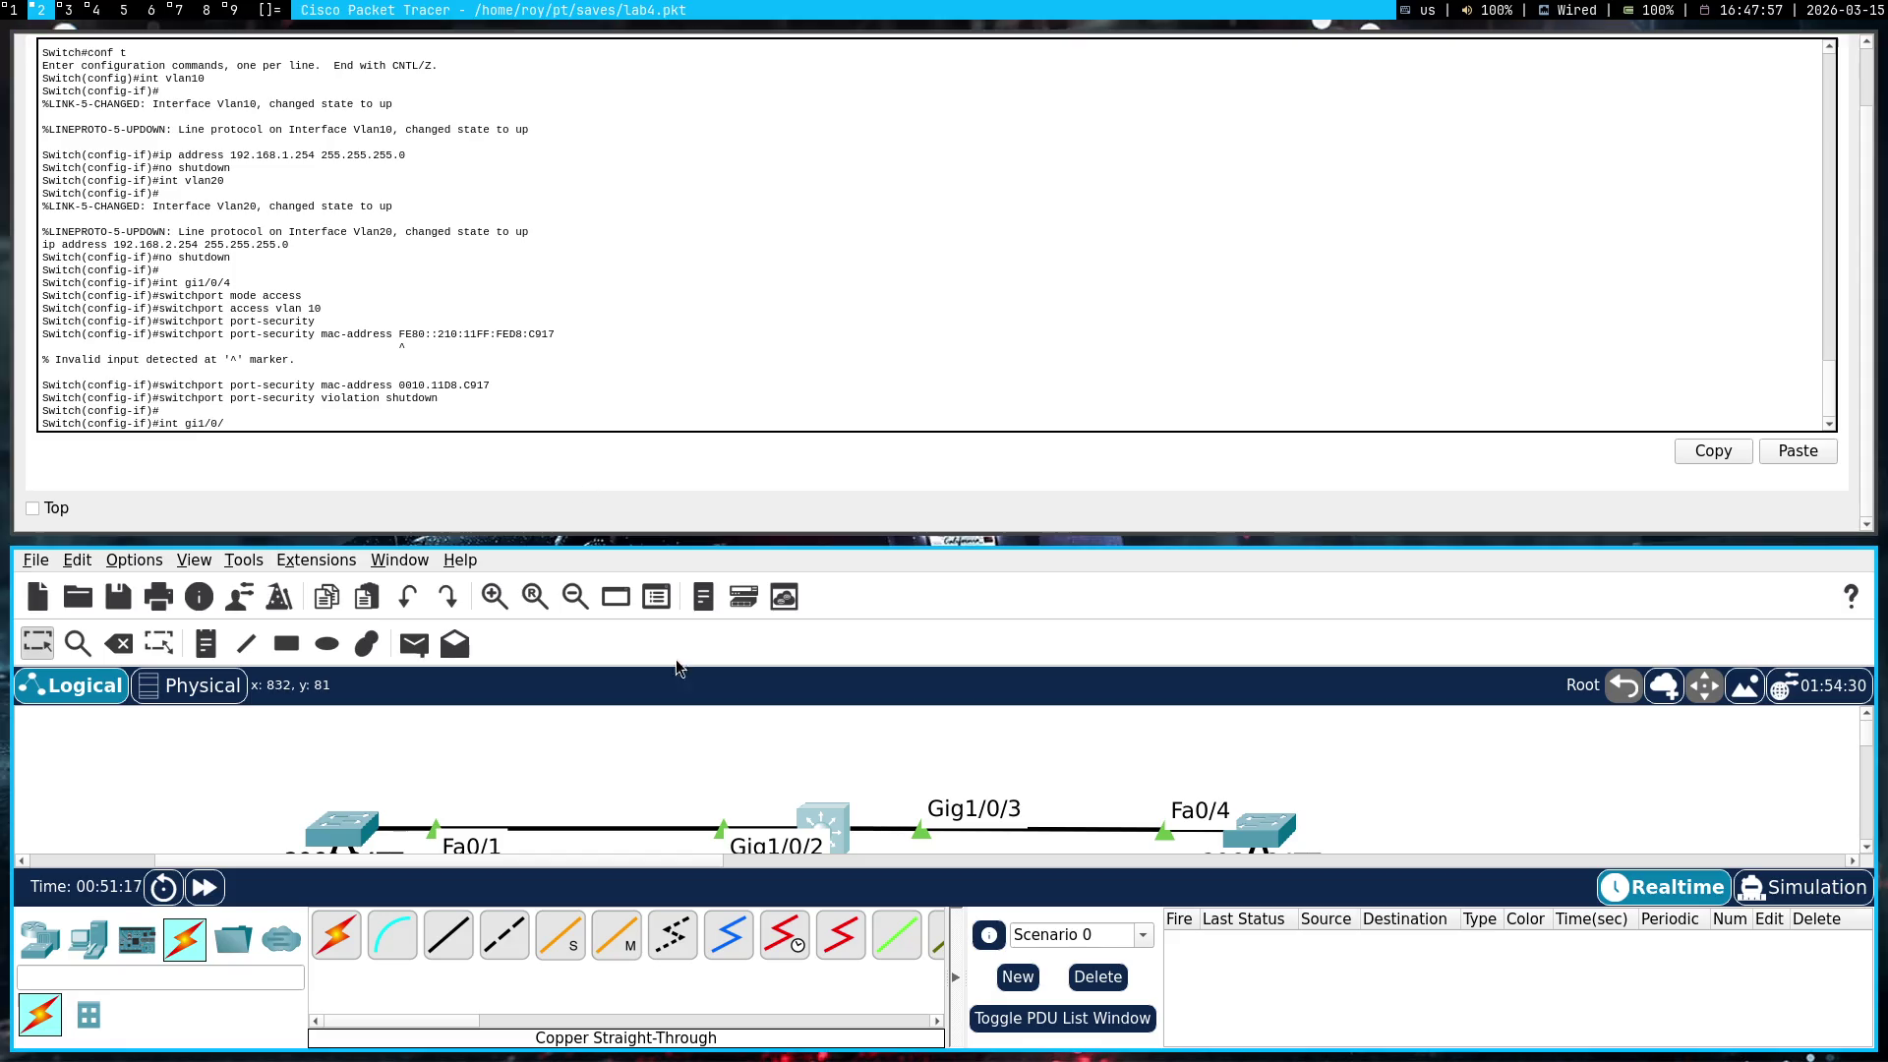
Float the switch CLI window and move it aside of the topology
scroll(732, 718, down, 5)
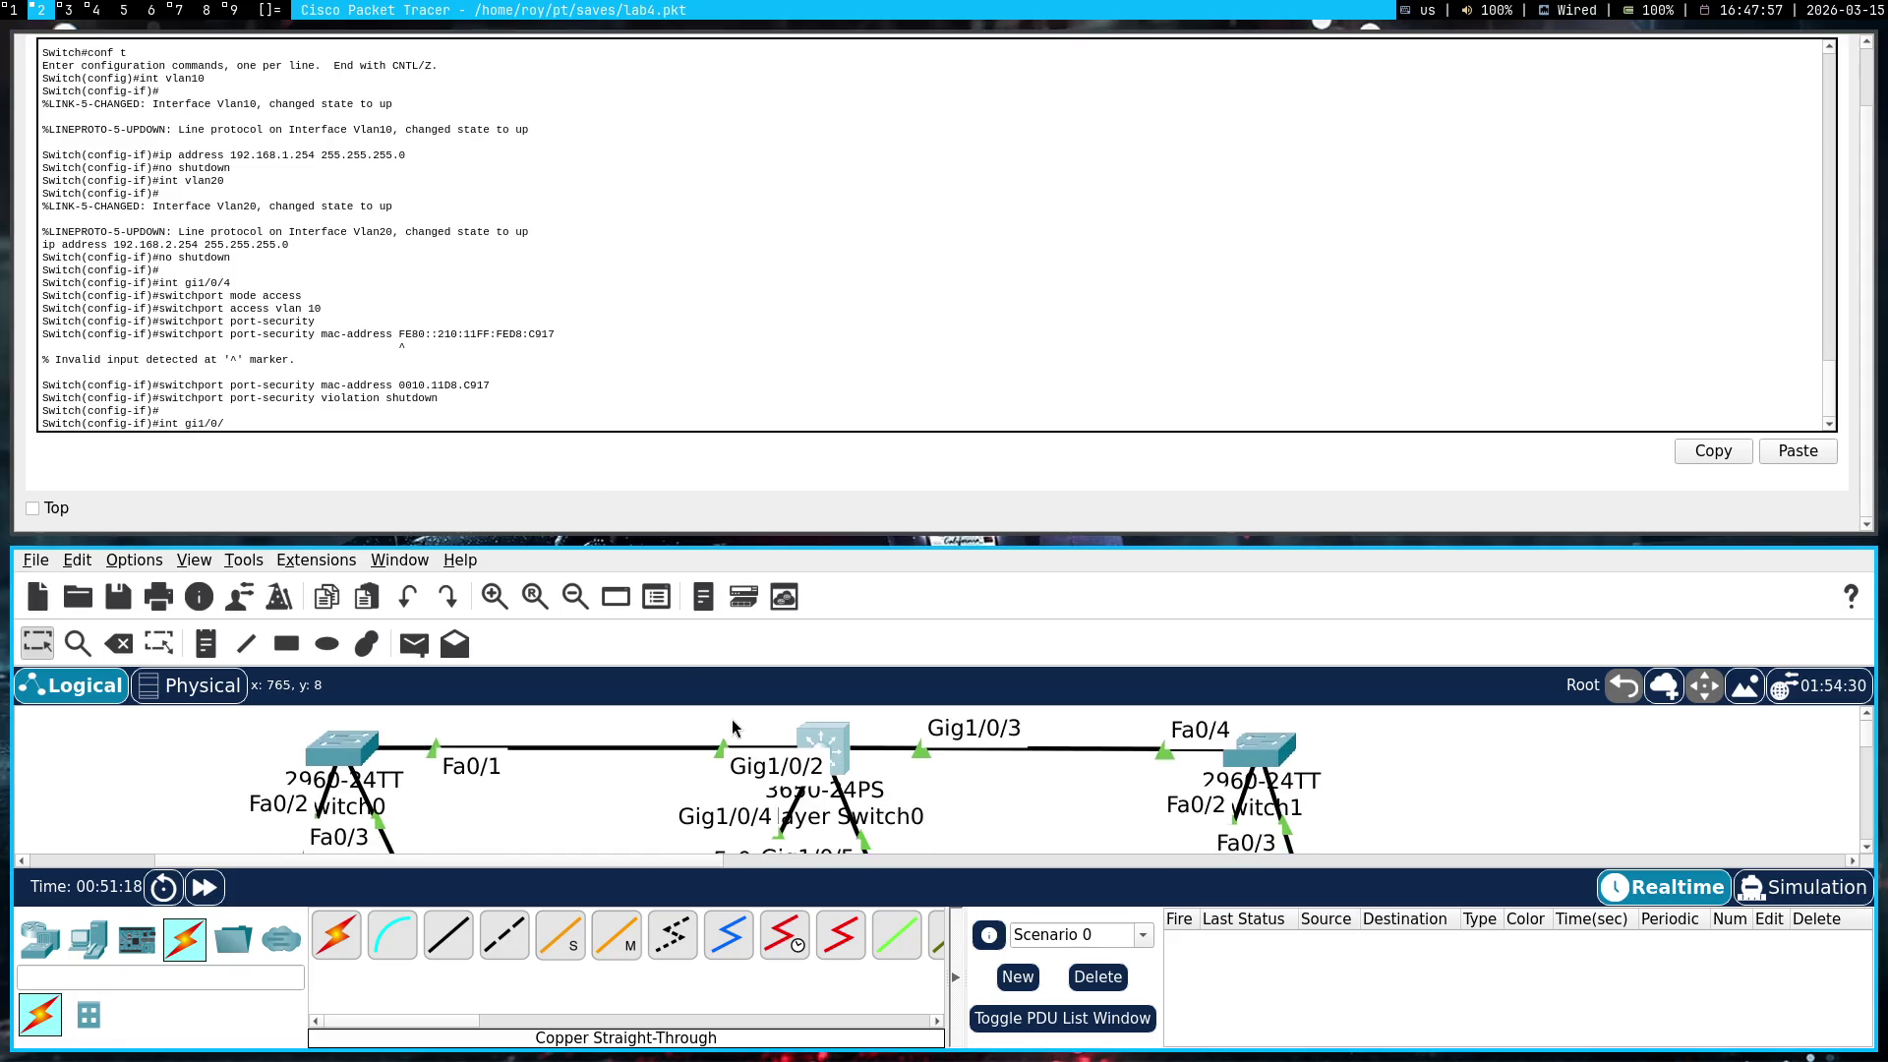
scroll(733, 726, up, 1)
scroll(733, 726, right, 2)
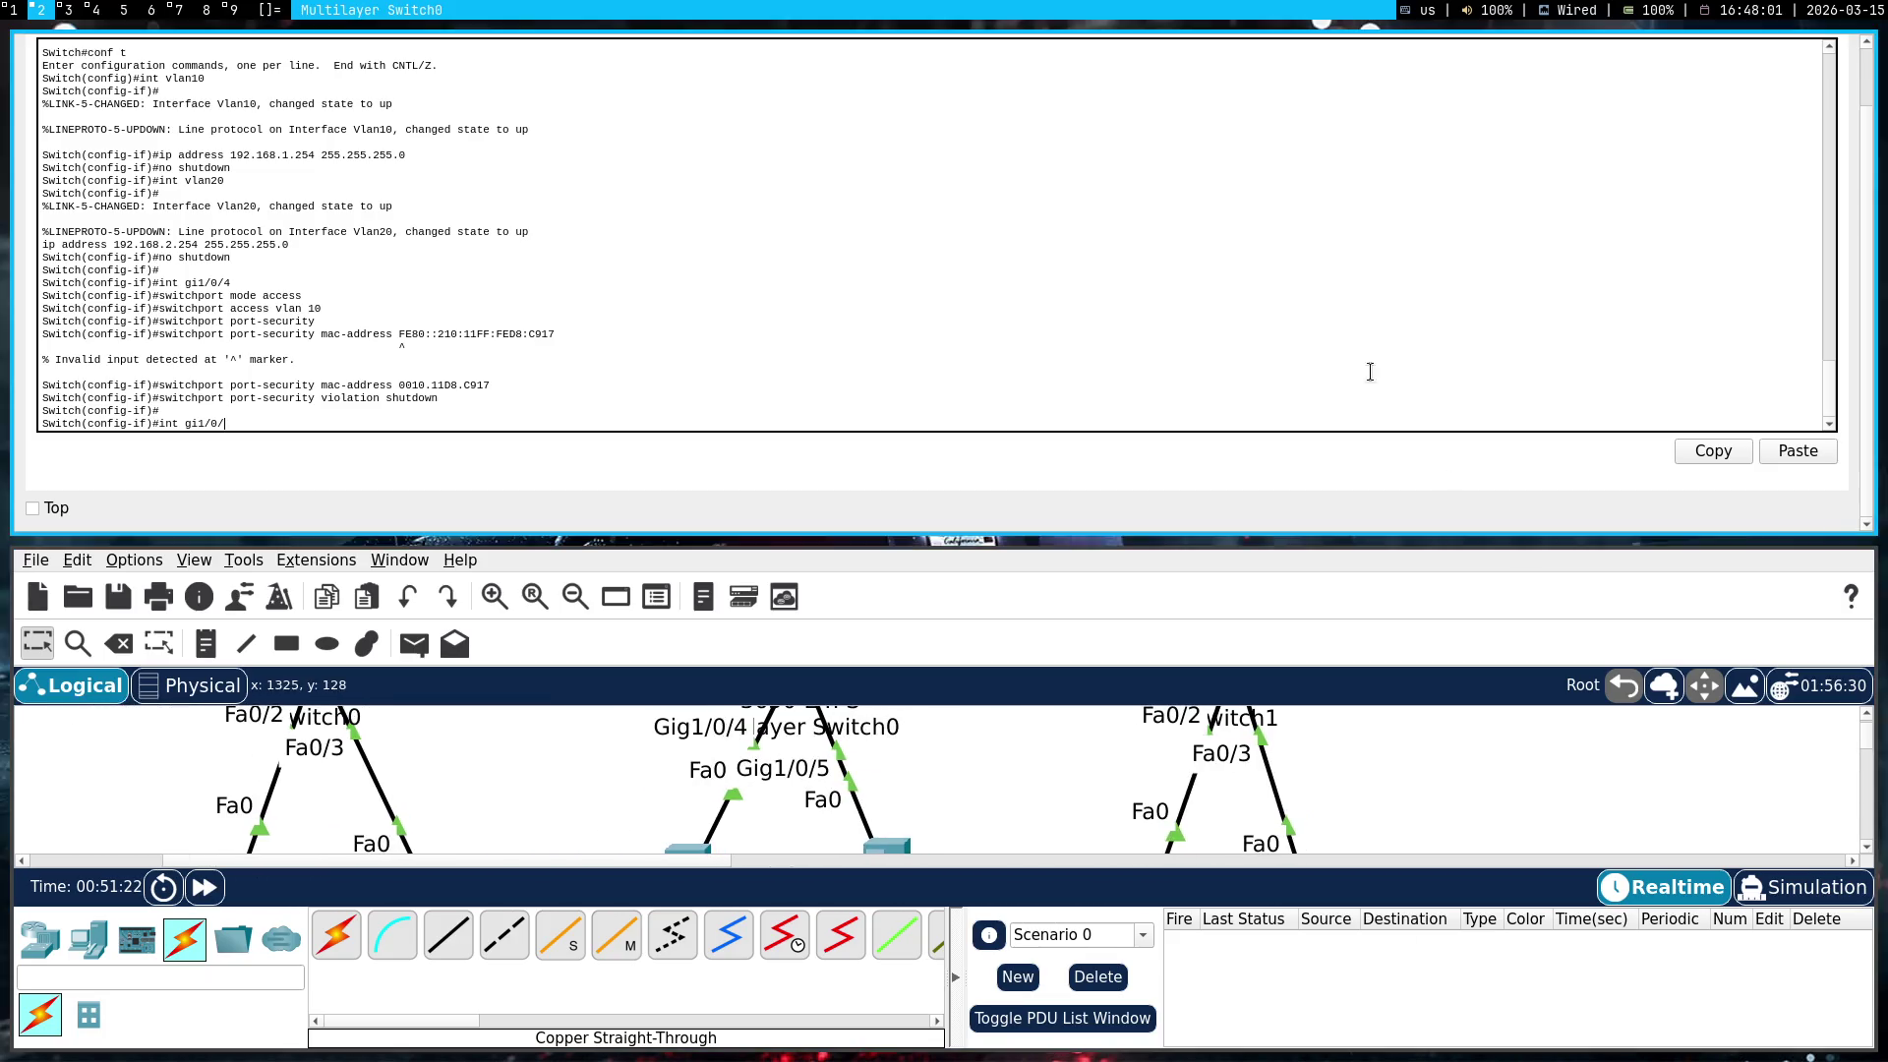
key(super+shift+space)
mouse_move(393, 295)
mouse_down()
mouse_move(1237, 578)
mouse_move(1193, 555)
mouse_up()
scroll(649, 551, up, 4)
mouse_move(885, 590)
mouse_down()
mouse_move(1367, 590)
mouse_move(1284, 580)
mouse_up()
mouse_move(710, 551)
mouse_down()
mouse_move(327, 695)
mouse_move(641, 720)
mouse_move(590, 224)
mouse_move(625, 366)
mouse_move(2, 512)
mouse_move(325, 262)
mouse_move(863, 498)
mouse_move(847, 499)
mouse_up()
click(1594, 563)
Compare the gi1/0/4 port in the Gemini answer with the switch CLI and nudge Server1
key(super+1)
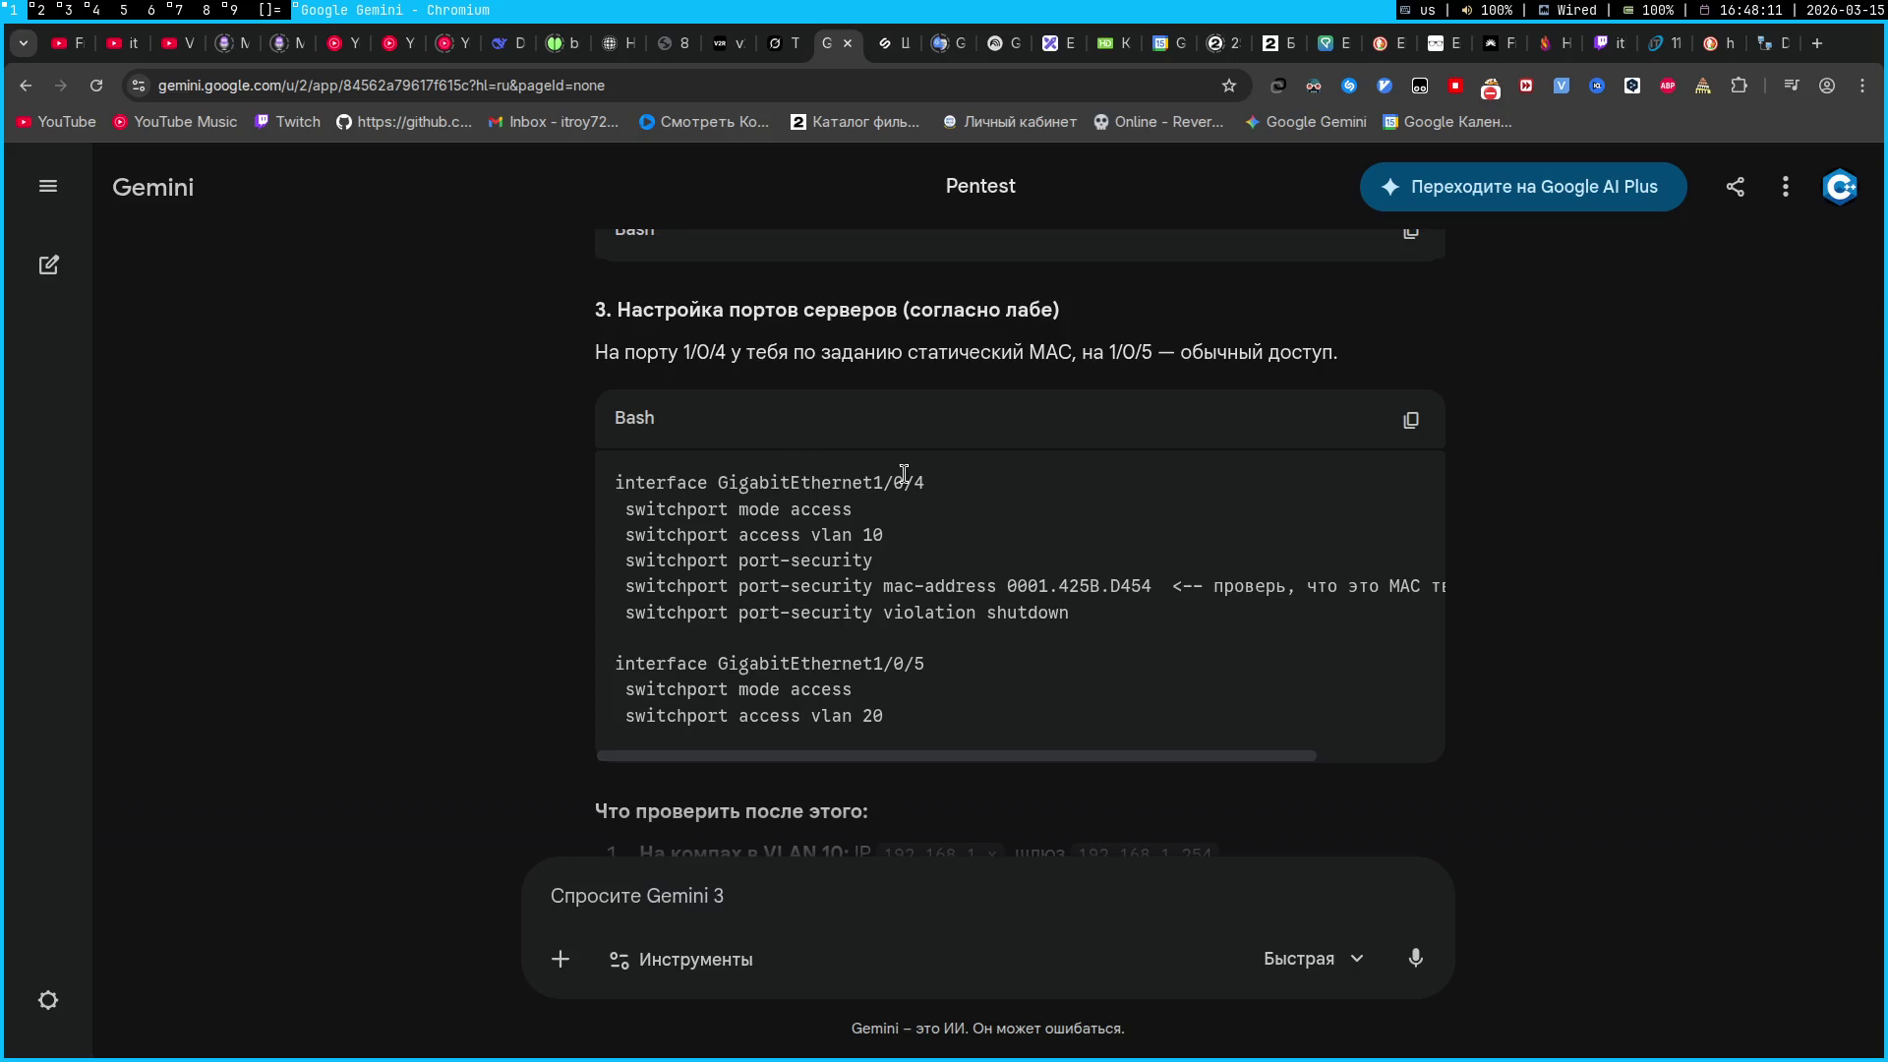
drag(879, 479, 924, 482)
click(1178, 476)
key(super+2)
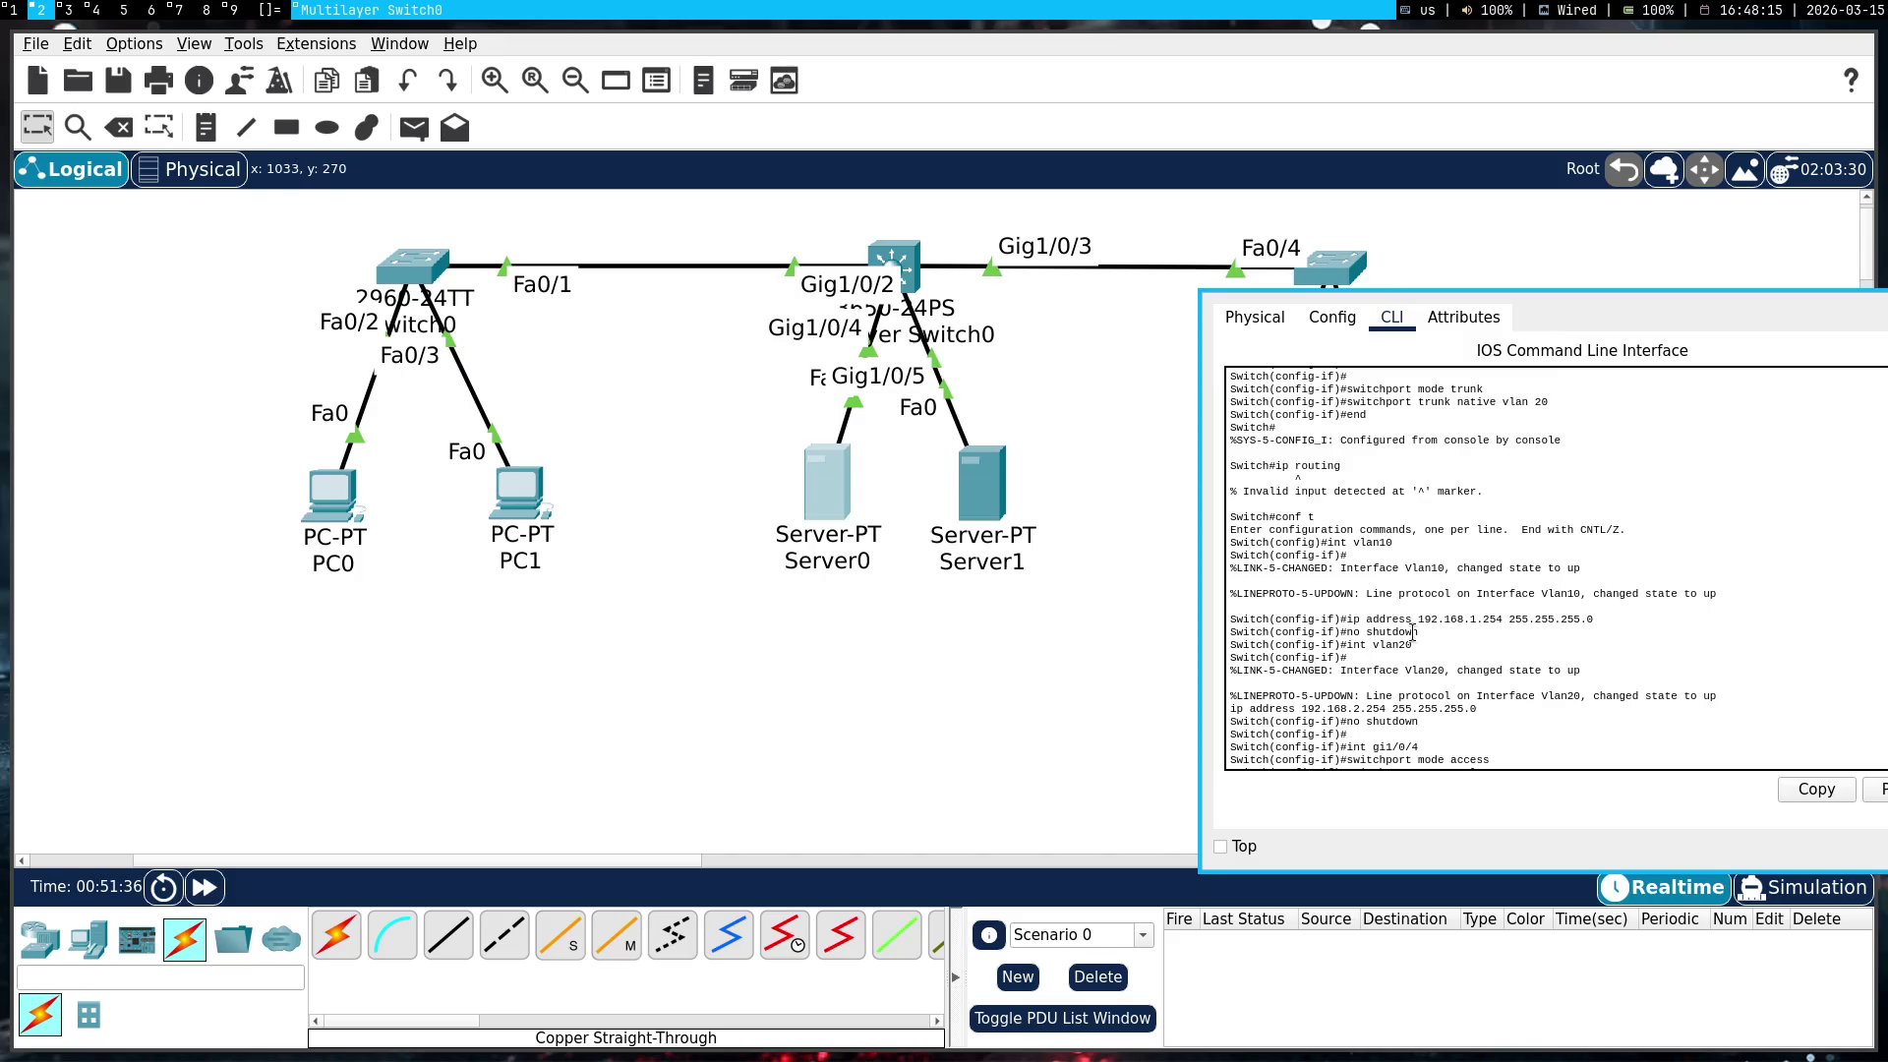
scroll(1414, 631, down, 3)
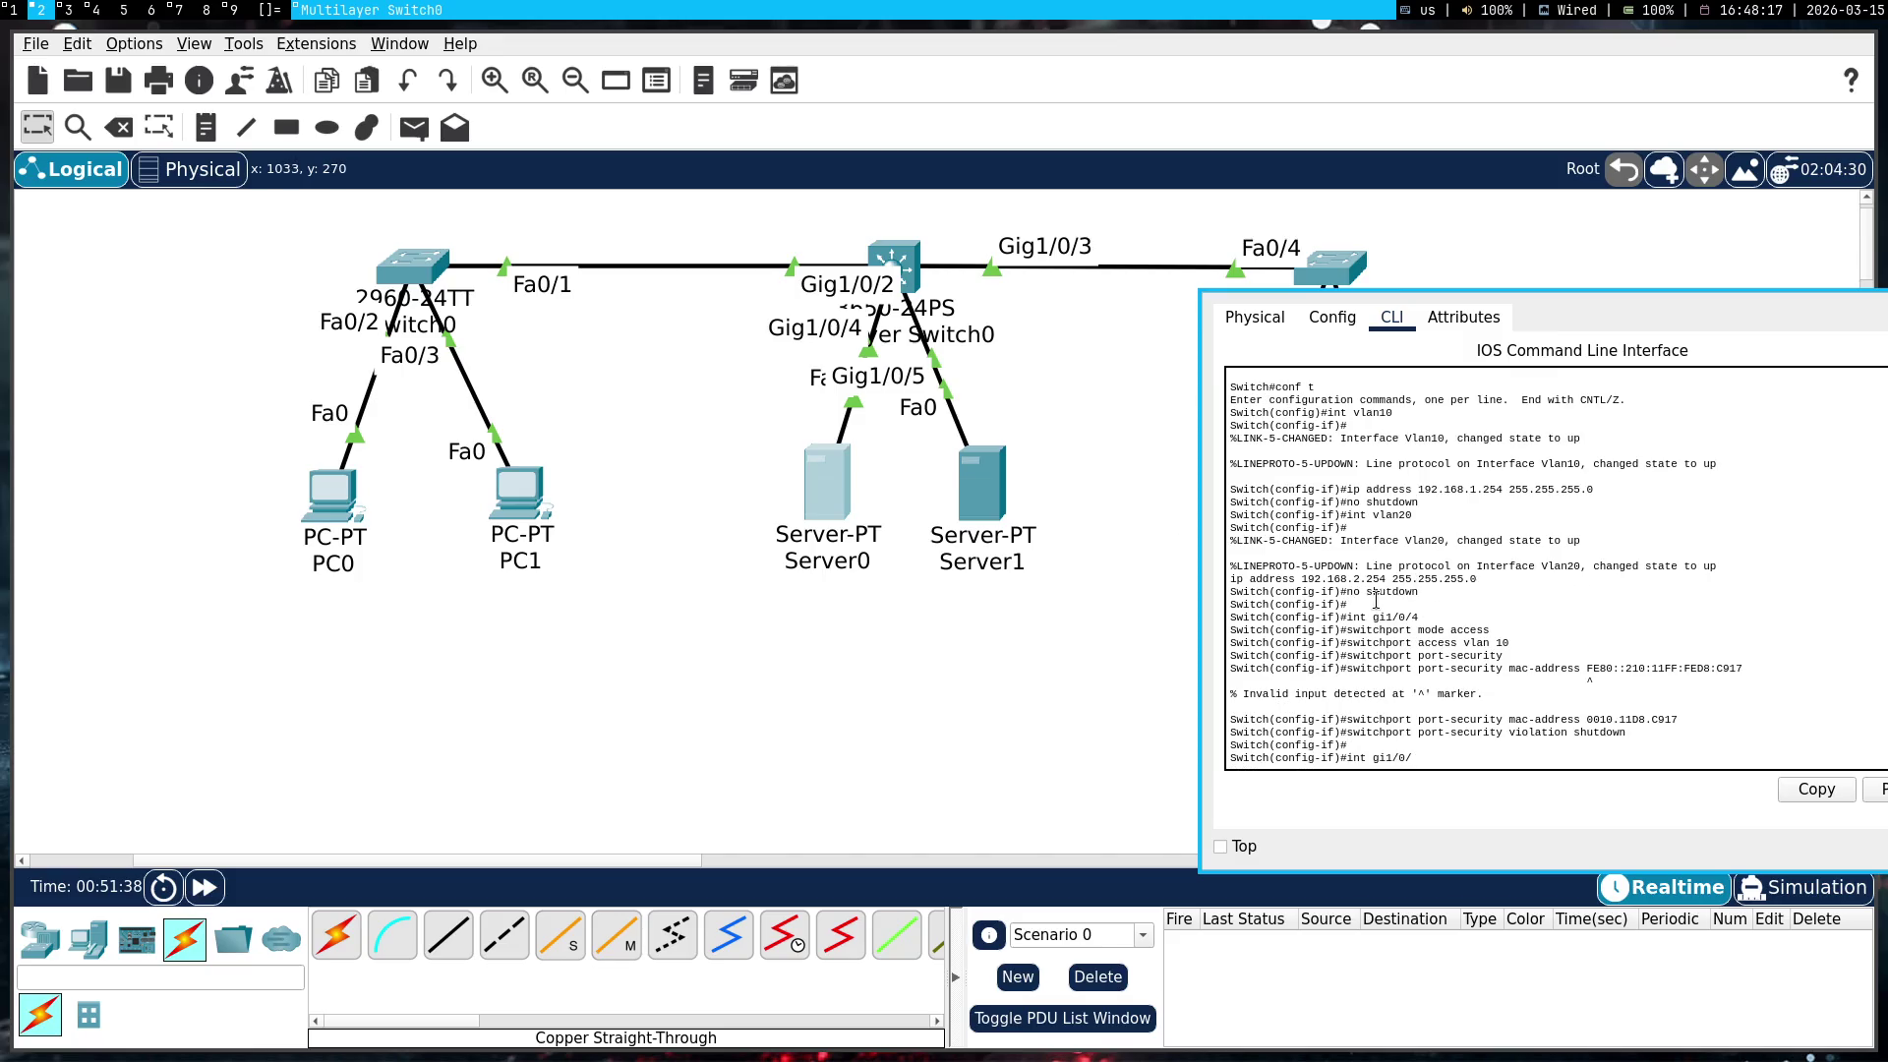
drag(1372, 618, 1419, 617)
click(1512, 578)
key(super+minus)
key(super+minus)
mouse_move(970, 492)
mouse_down()
mouse_move(1096, 408)
mouse_move(973, 495)
mouse_up()
click(1443, 613)
text(5)
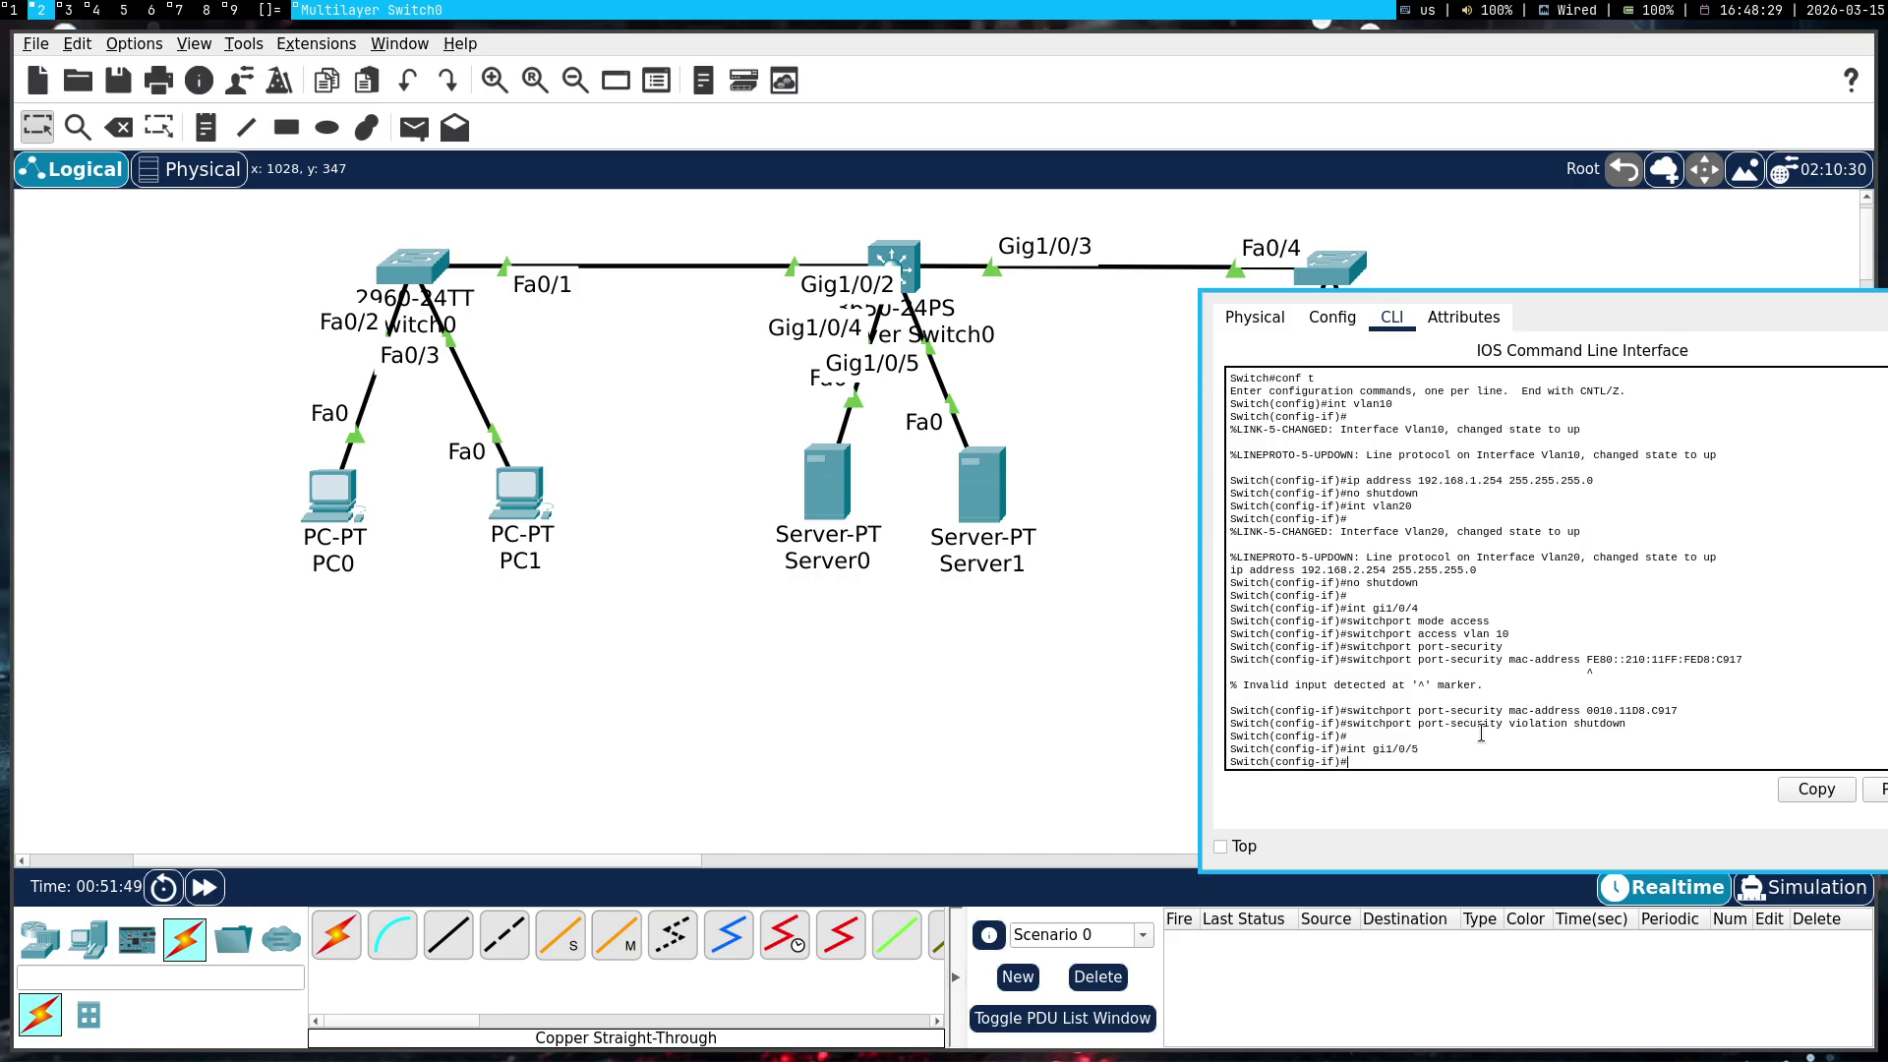
key(super+1)
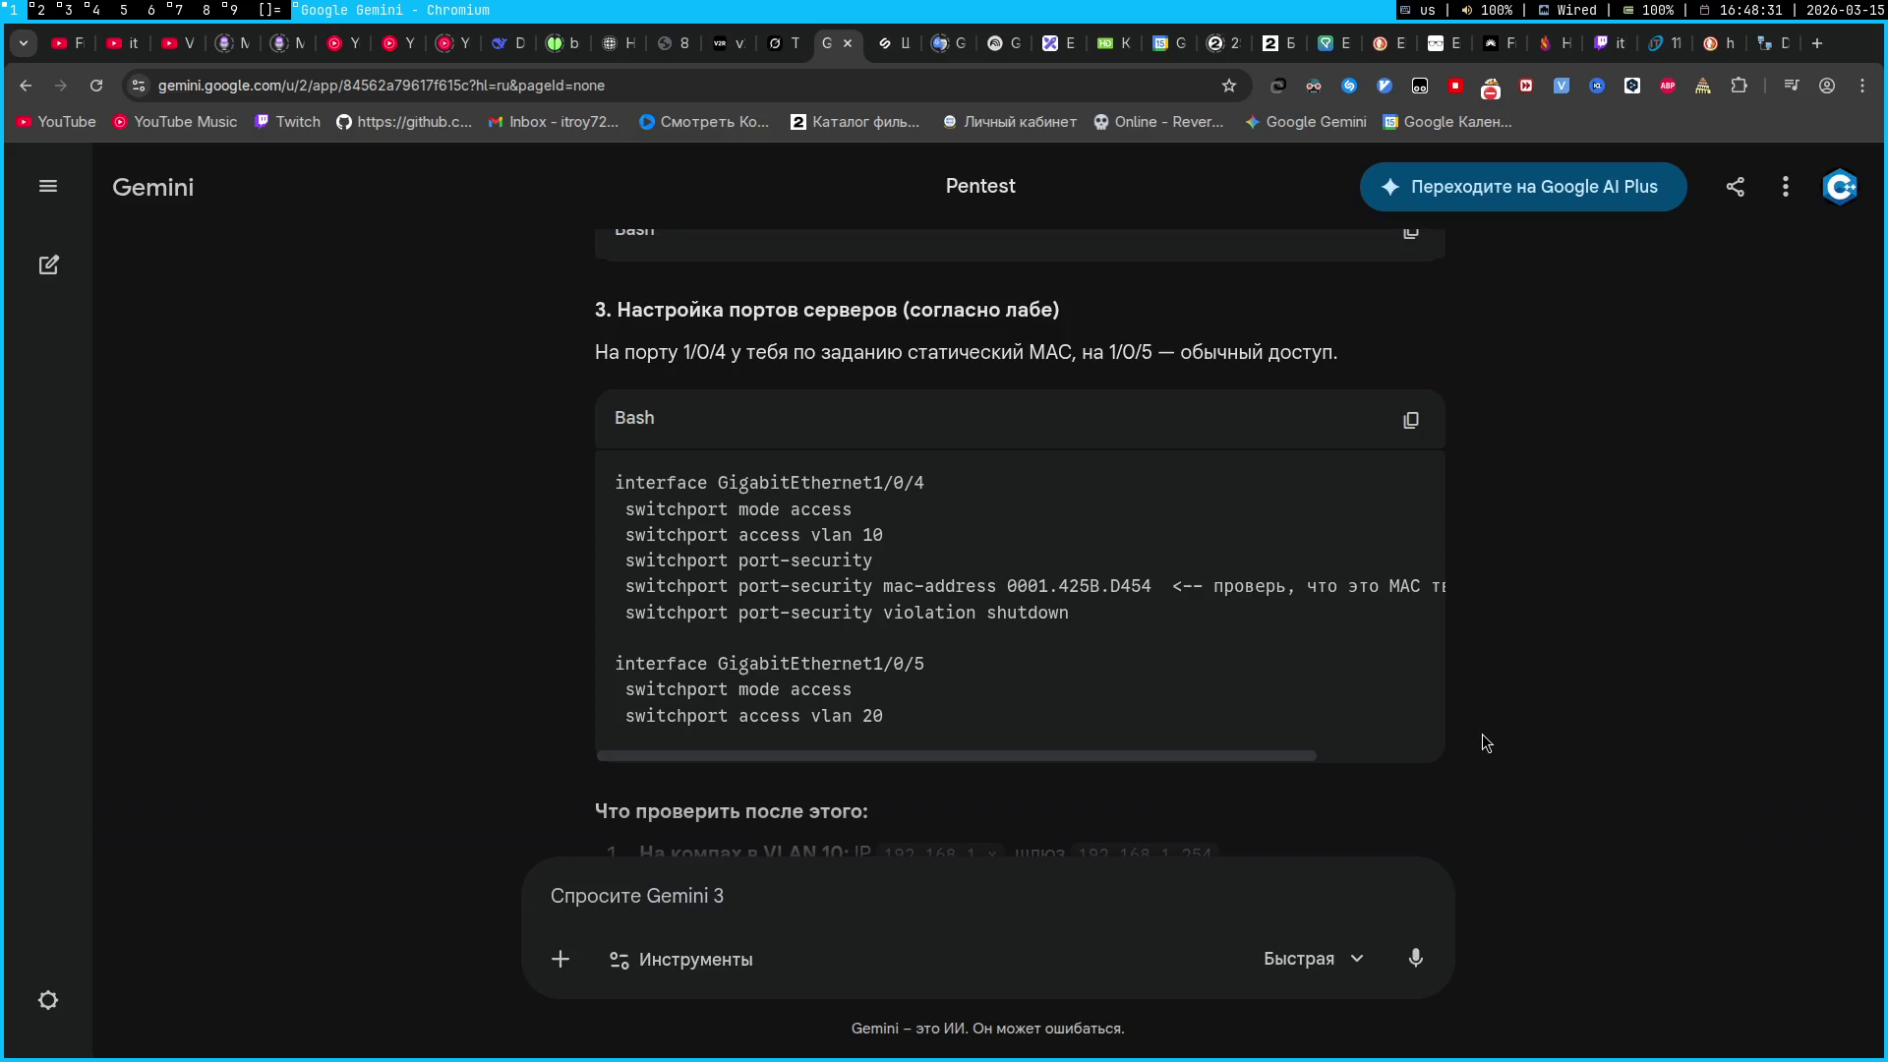
key(super+2)
Erase a wrongly pasted violation command and paste 'switchport mode access' for gi1/0/5
right_click(1529, 750)
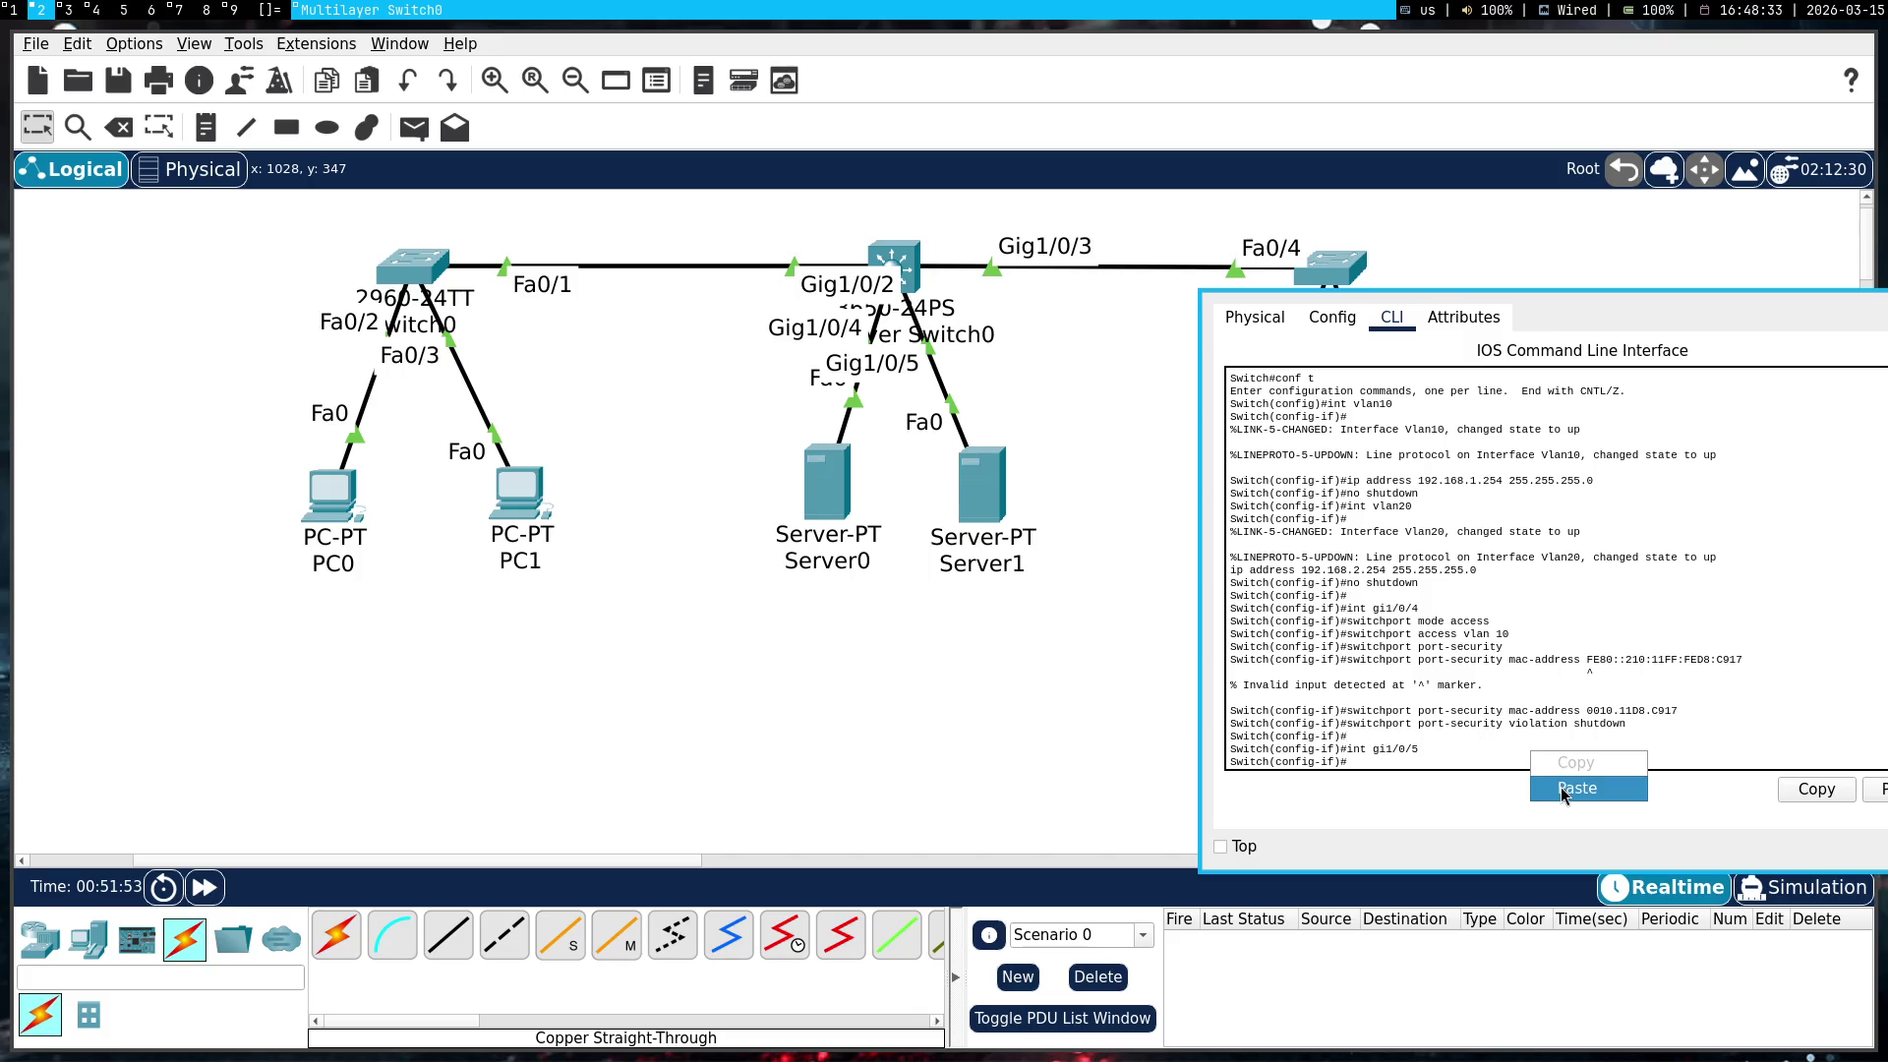
click(1561, 785)
key(BackSpace)
key(BackSpace)
key(BackSpace)
key(super+1)
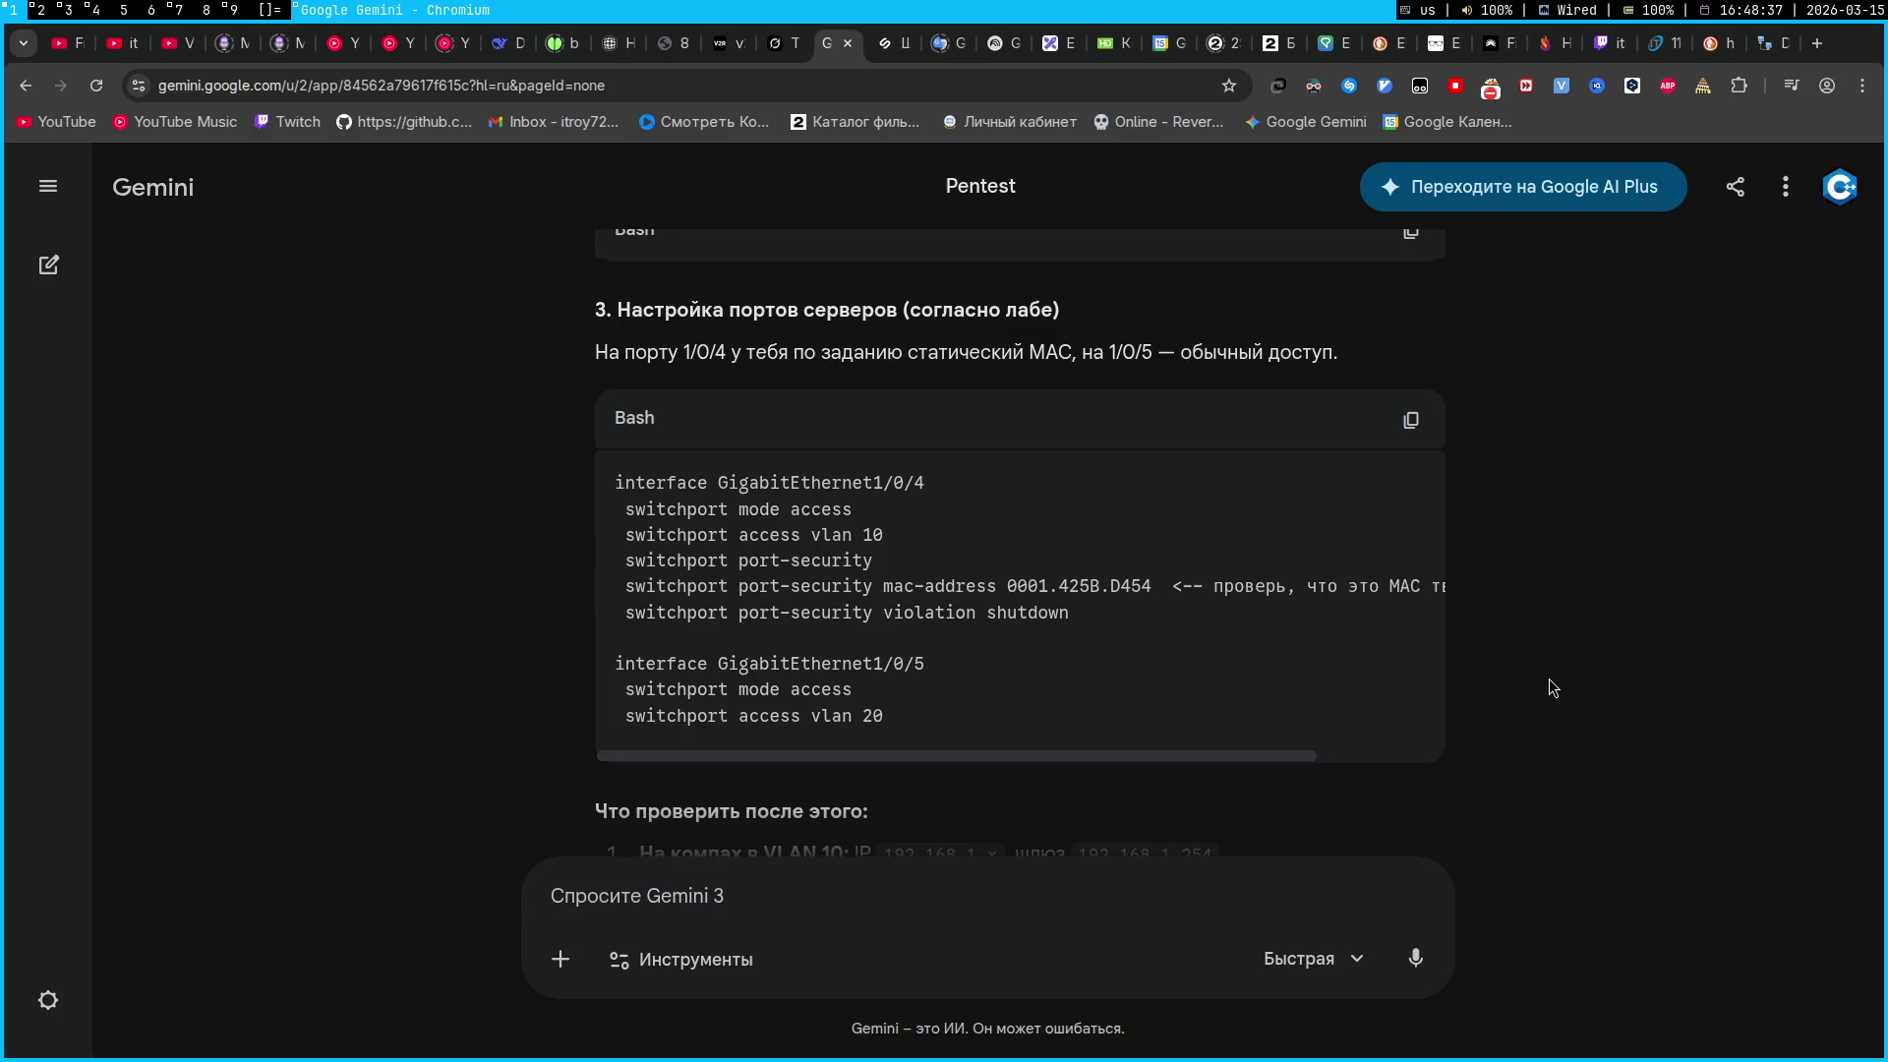
triple_click(750, 688)
key(super+c)
click(750, 695)
key(super+2)
right_click(1444, 624)
click(1485, 657)
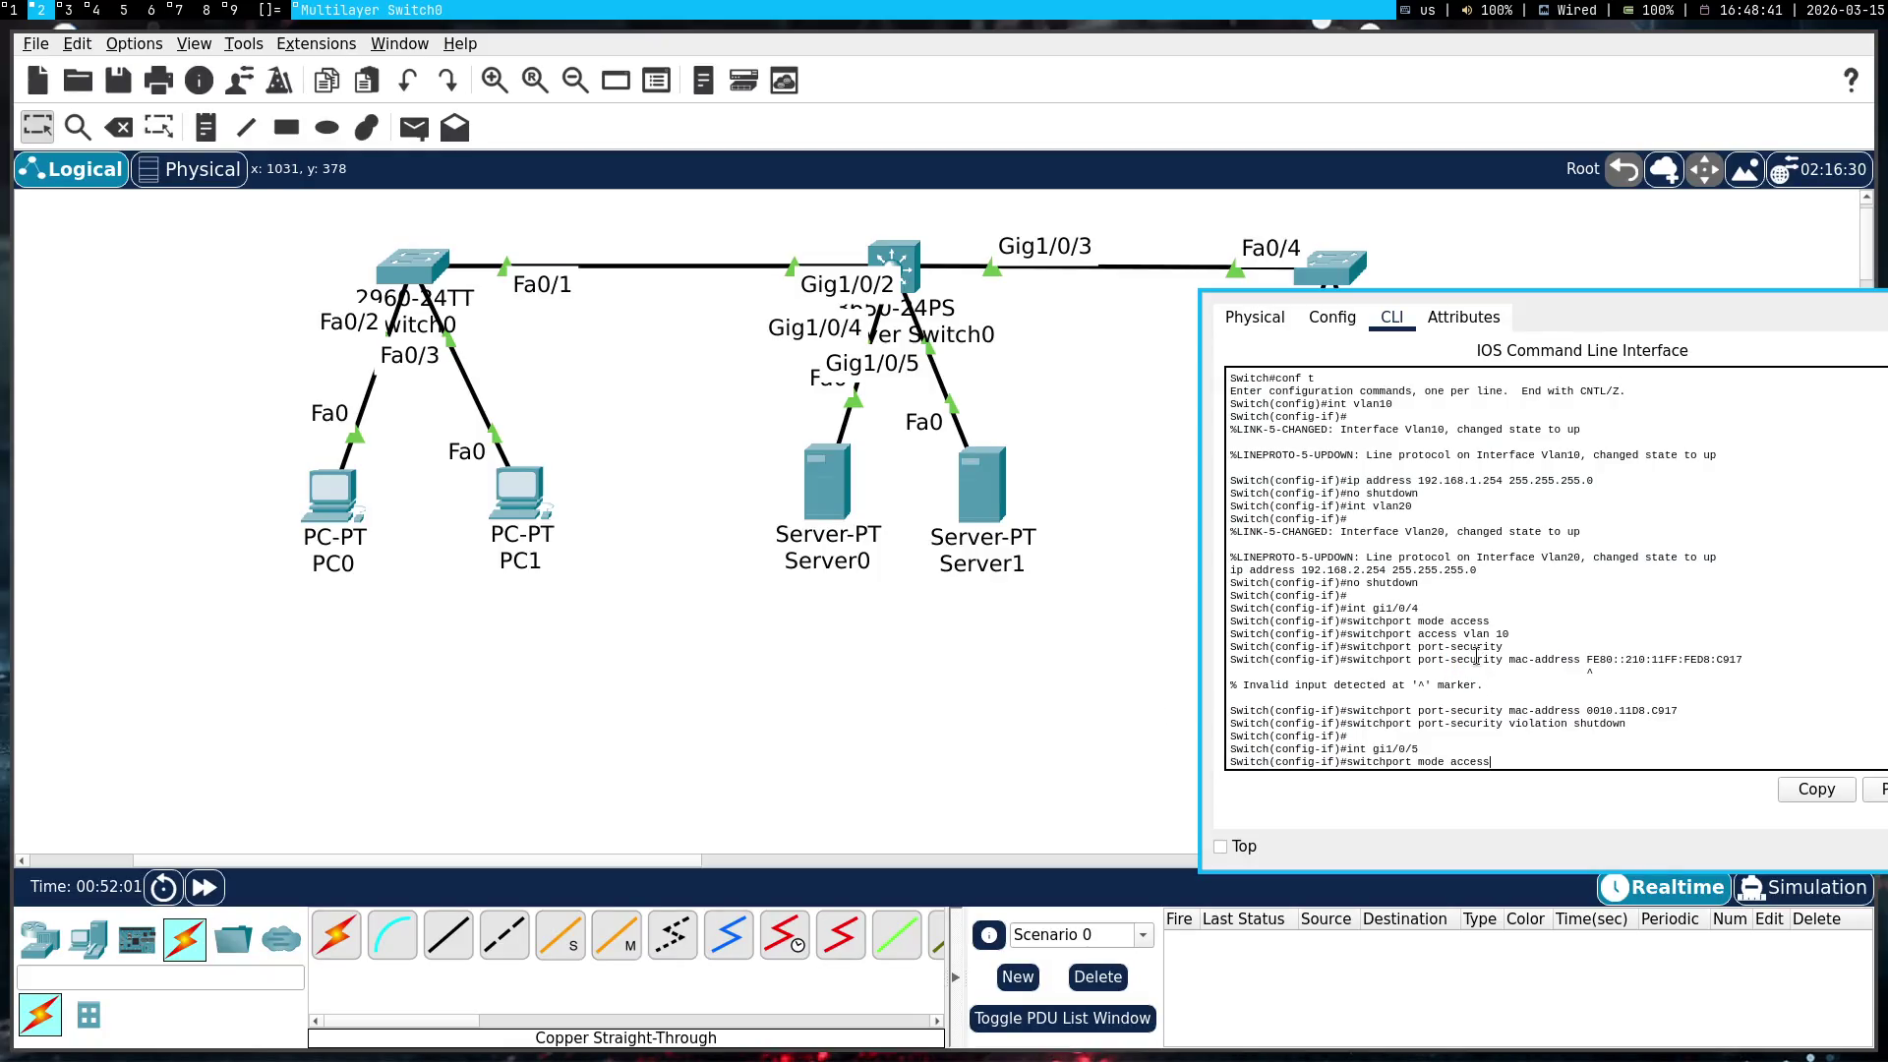
Paste the access VLAN command to place gi1/0/5 on VLAN 20
key(super+1)
triple_click(725, 721)
key(super+2)
right_click(1584, 661)
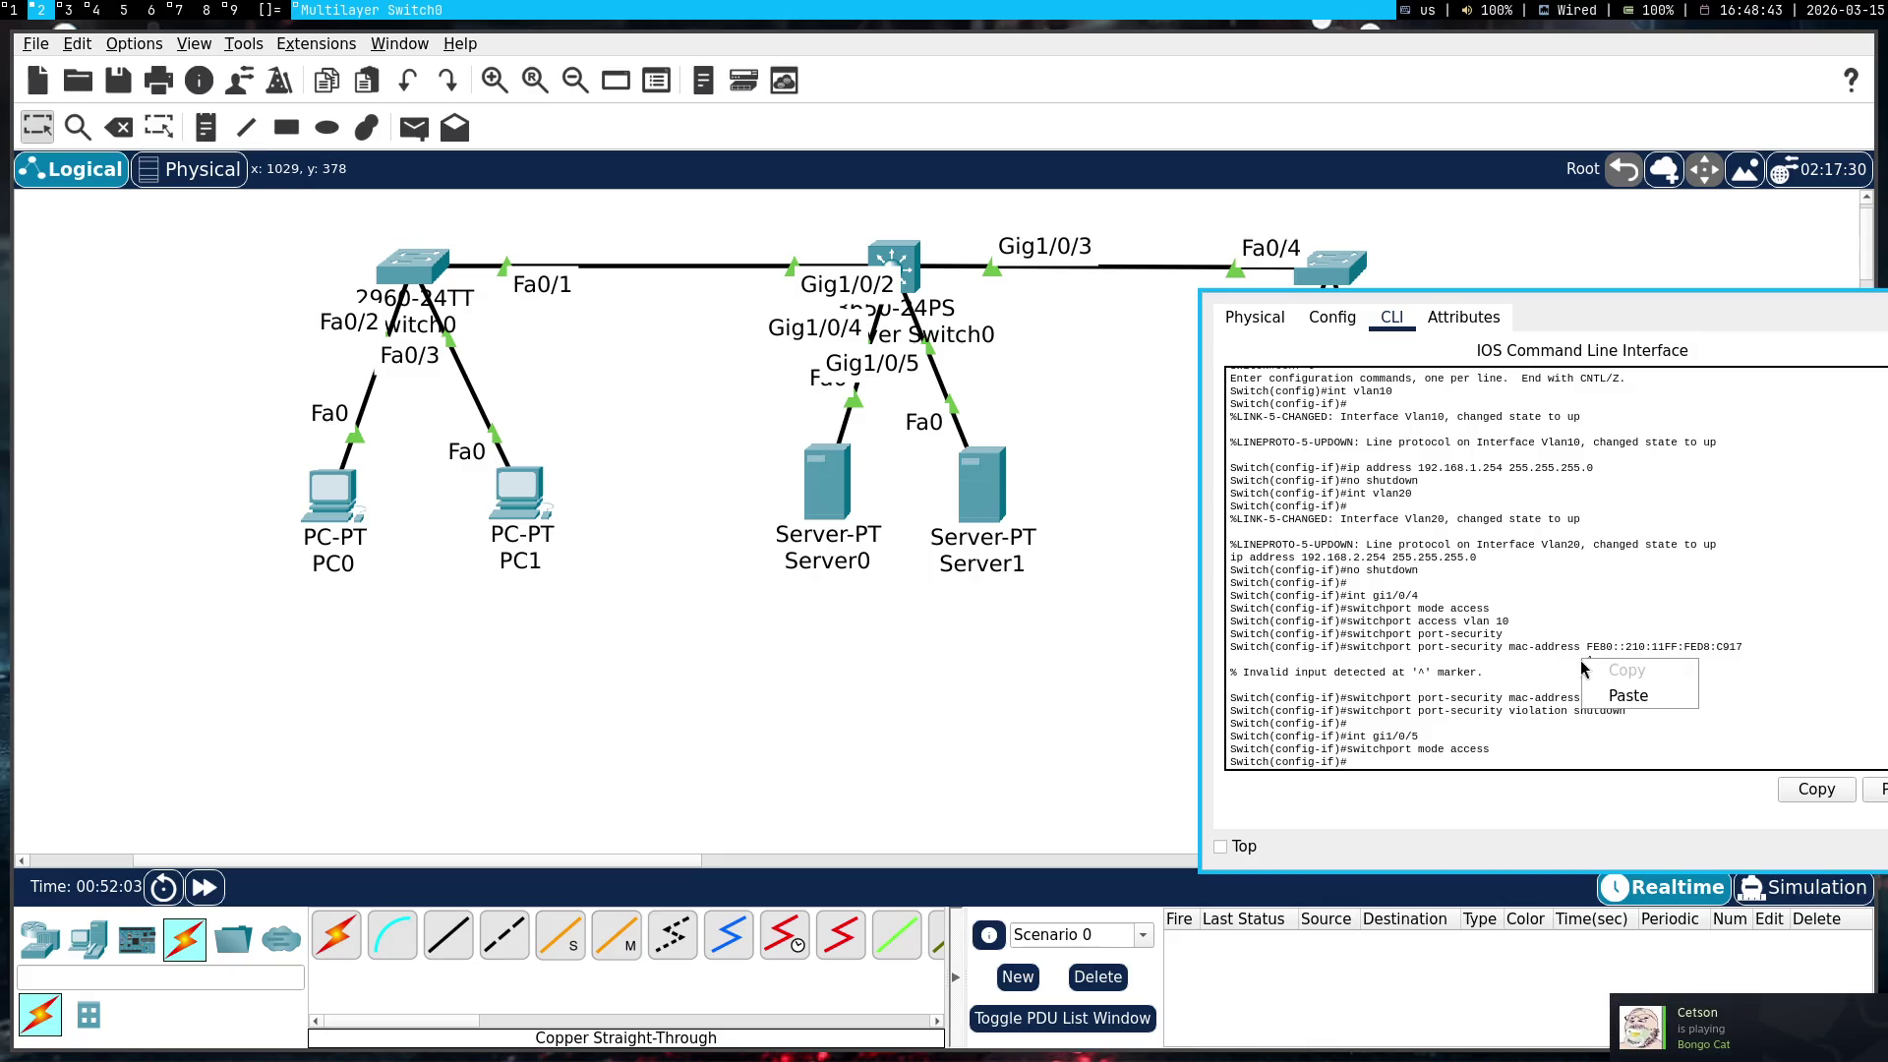
click(1623, 697)
text(int gi1/0/4)
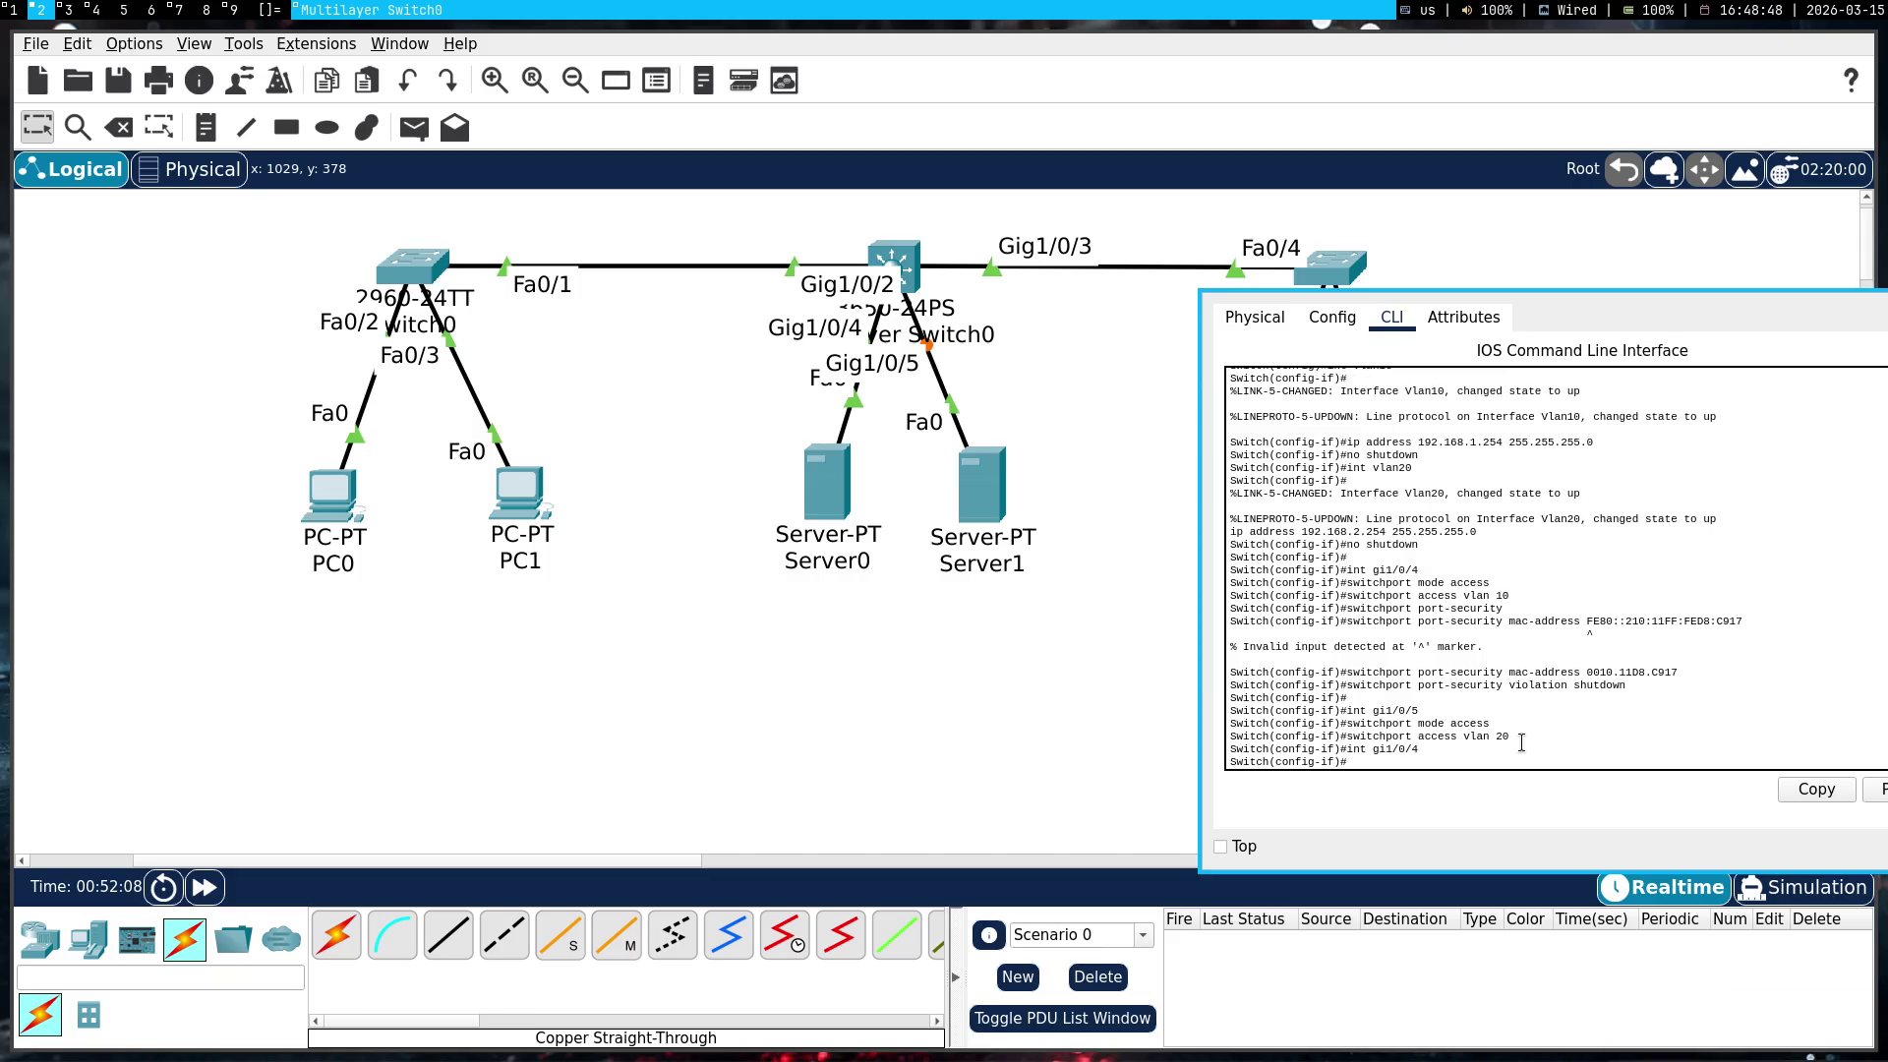
Copy the port-security mac-address command from Gemini and paste it into the switch CLI
key(super+1)
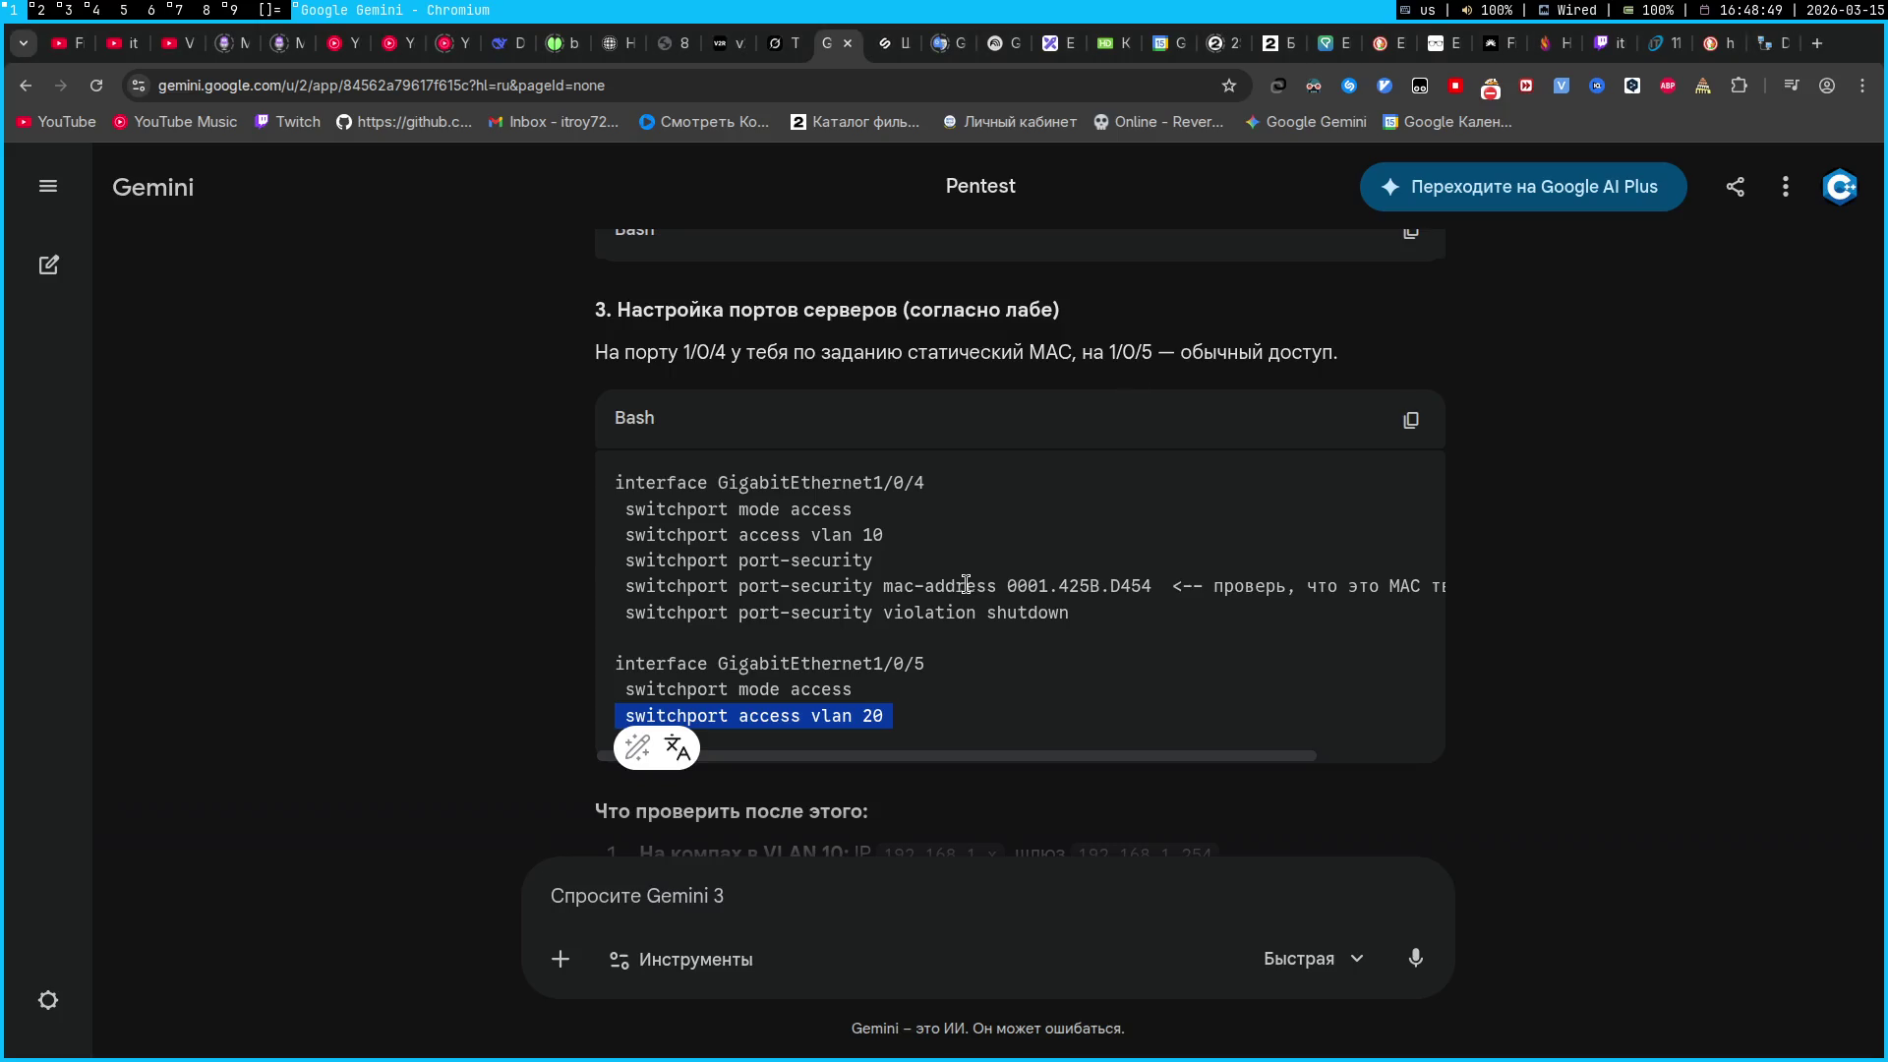
drag(996, 586, 615, 587)
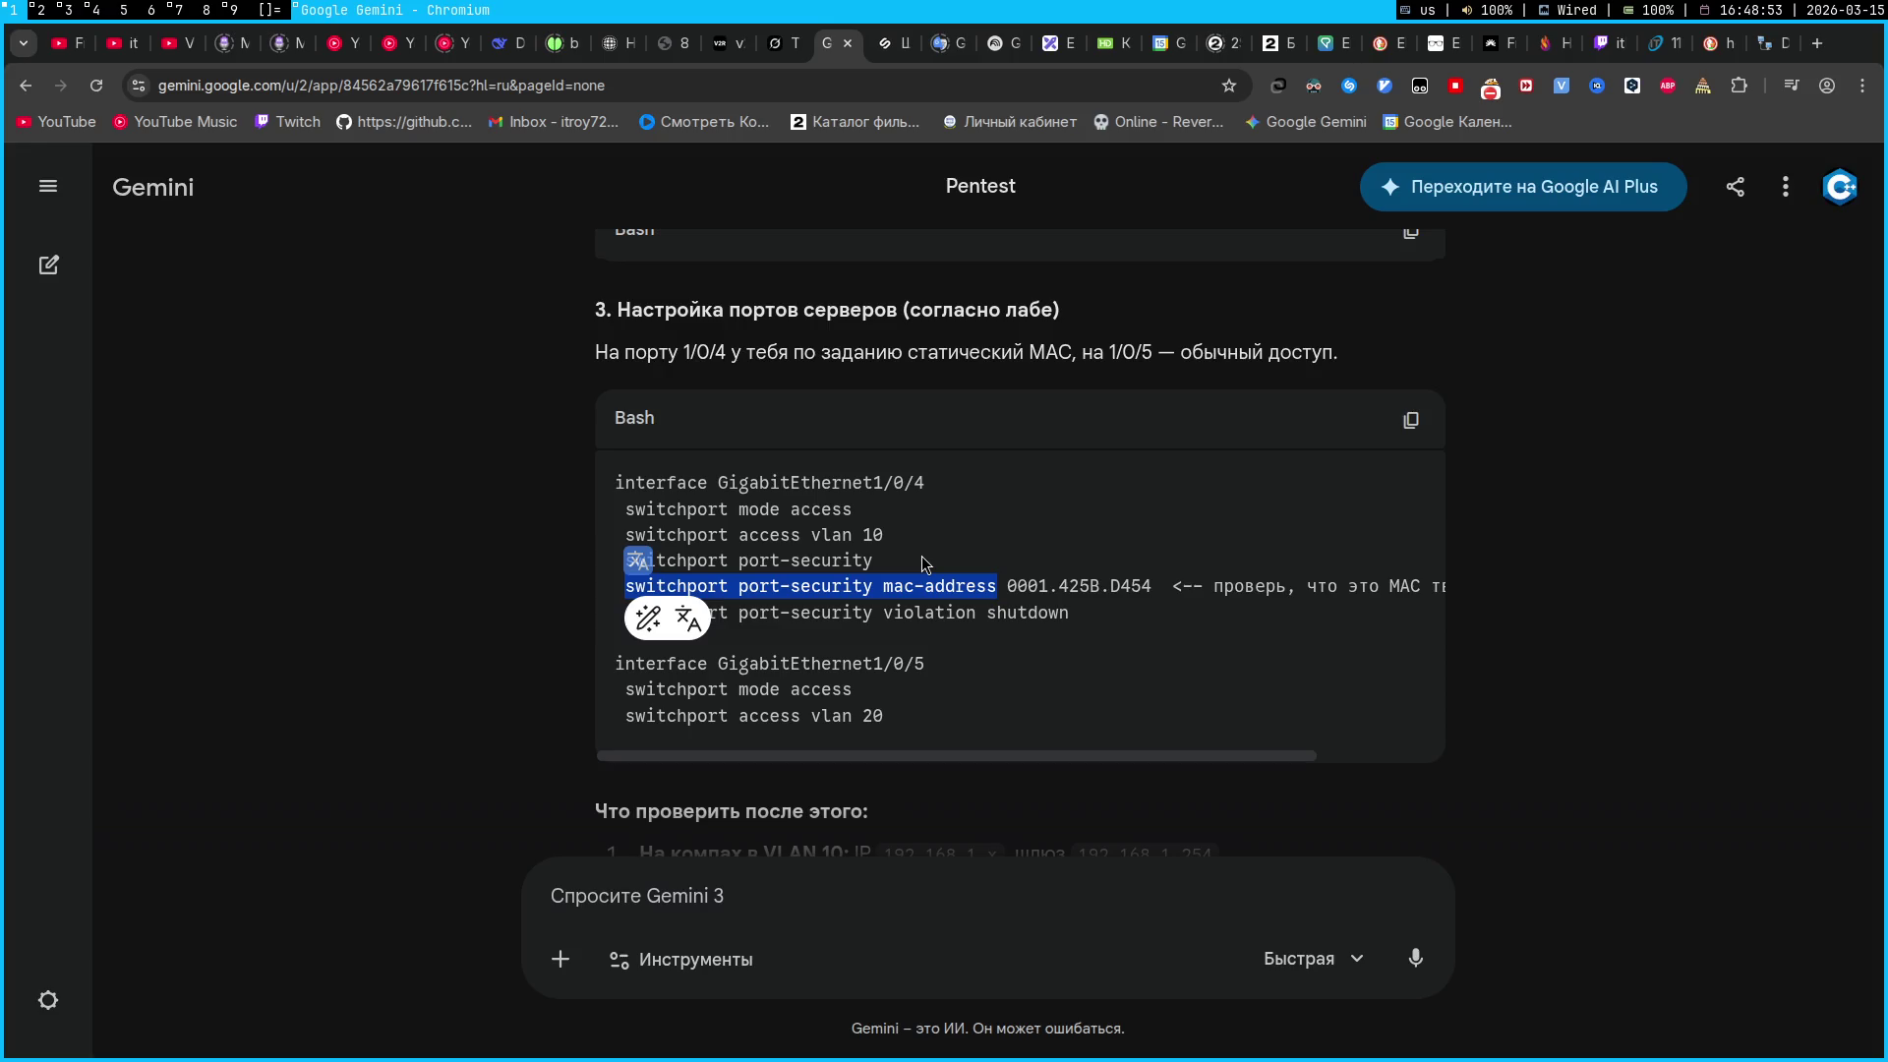
key(ctrl+c)
key(super+2)
right_click(1536, 651)
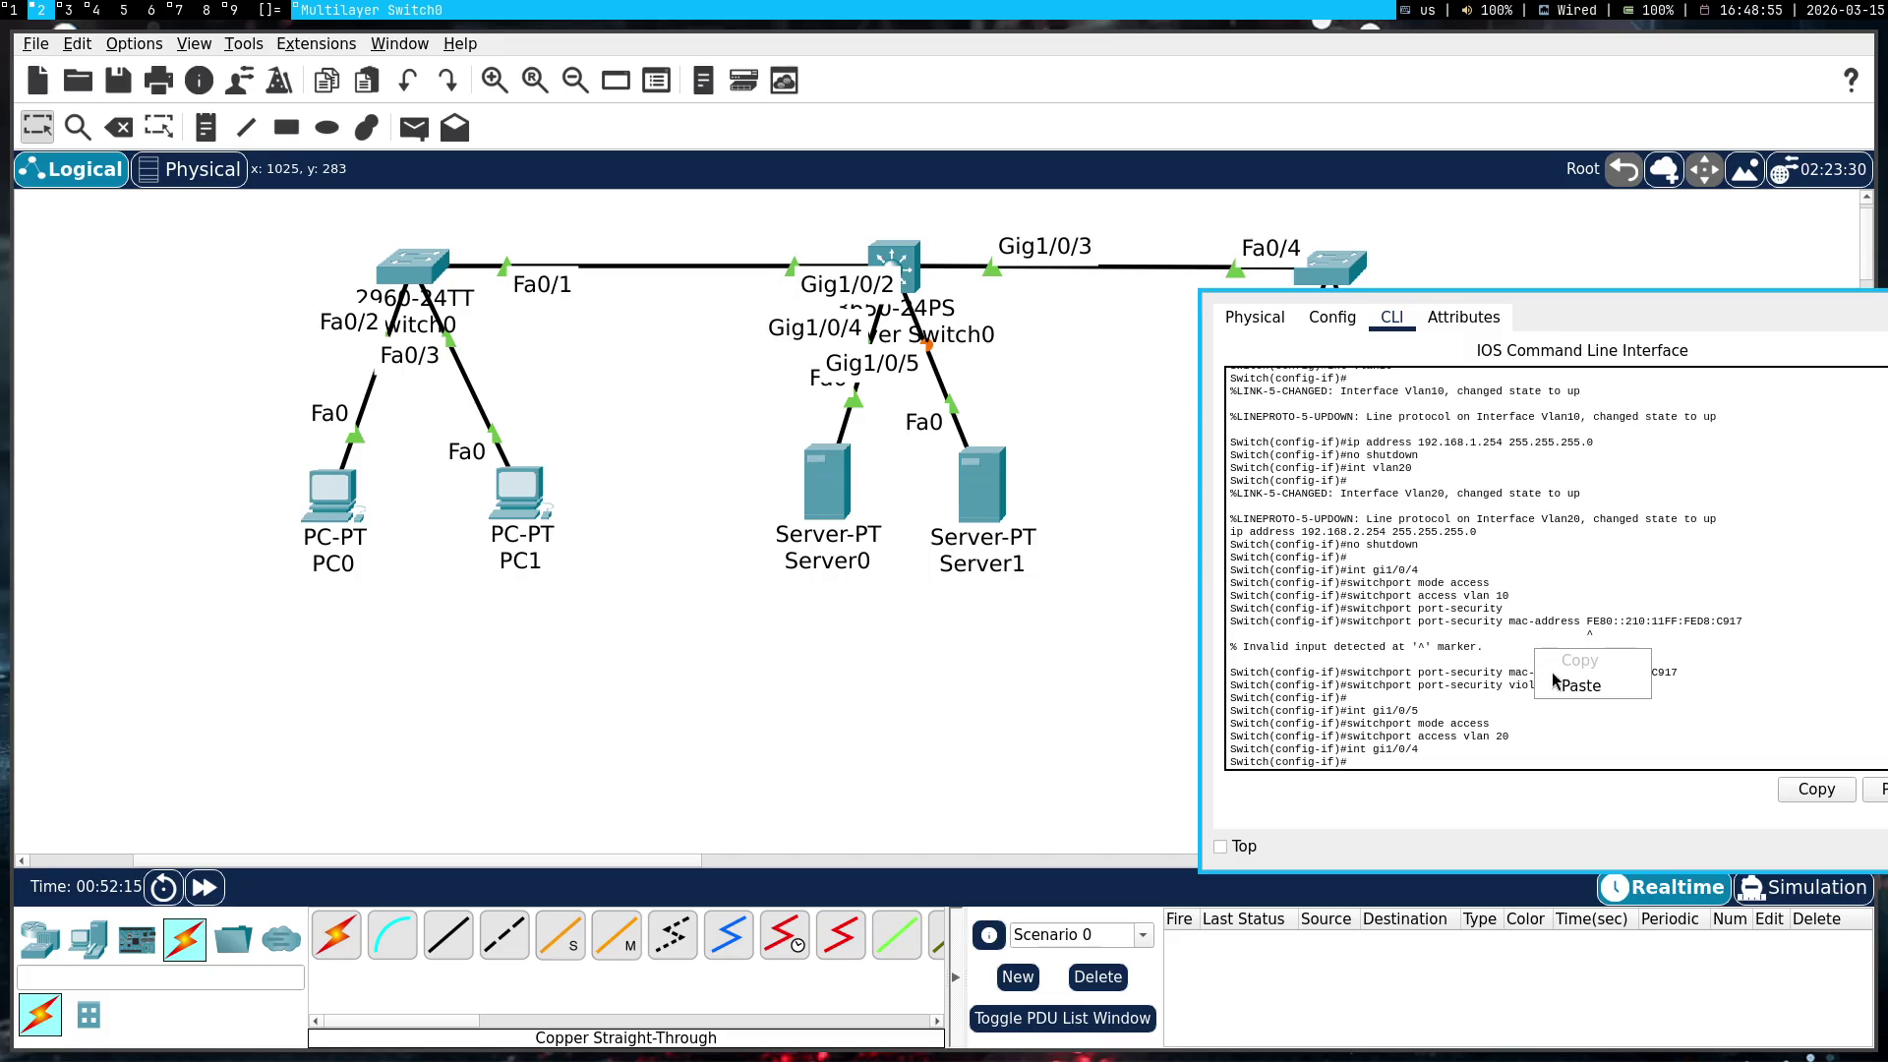
click(1561, 685)
Select the port-security lines in Gemini's answer
key(super+1)
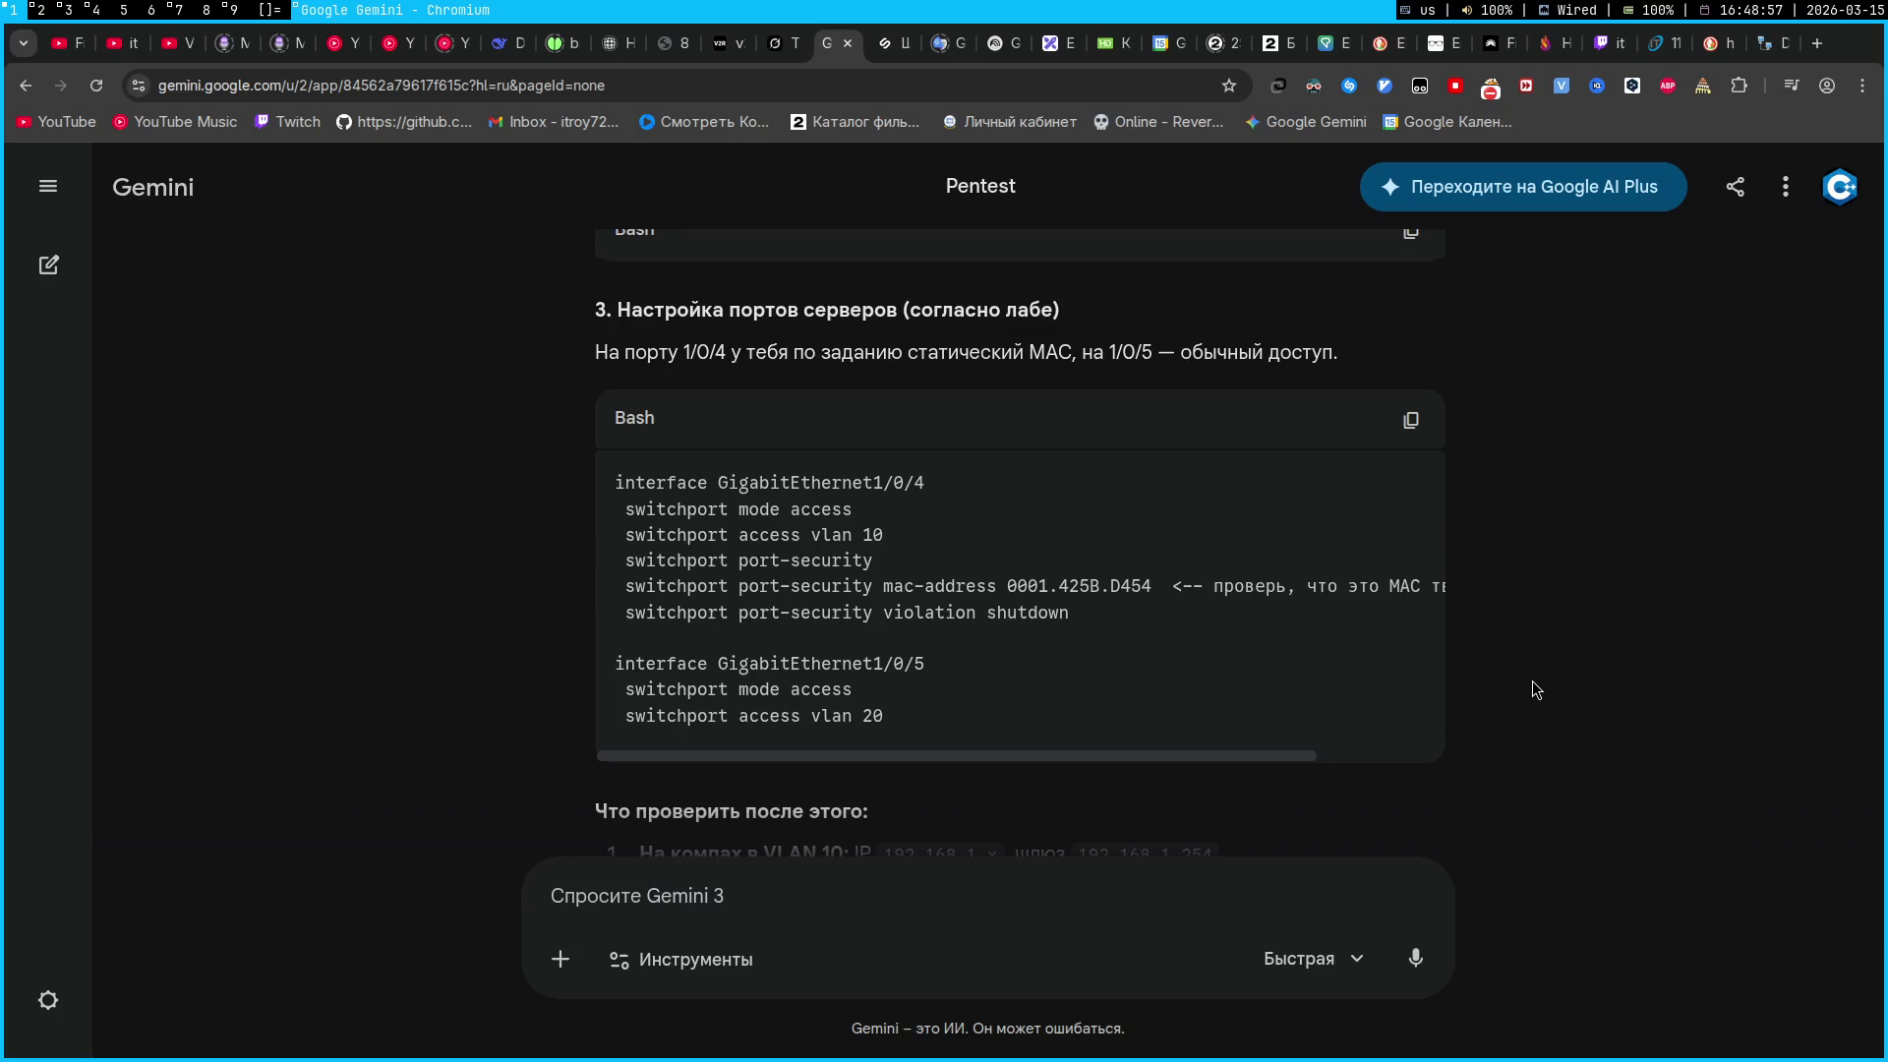
key(super+2)
key(super+1)
mouse_move(885, 561)
mouse_down()
mouse_move(584, 561)
mouse_move(630, 551)
mouse_up()
key(super+2)
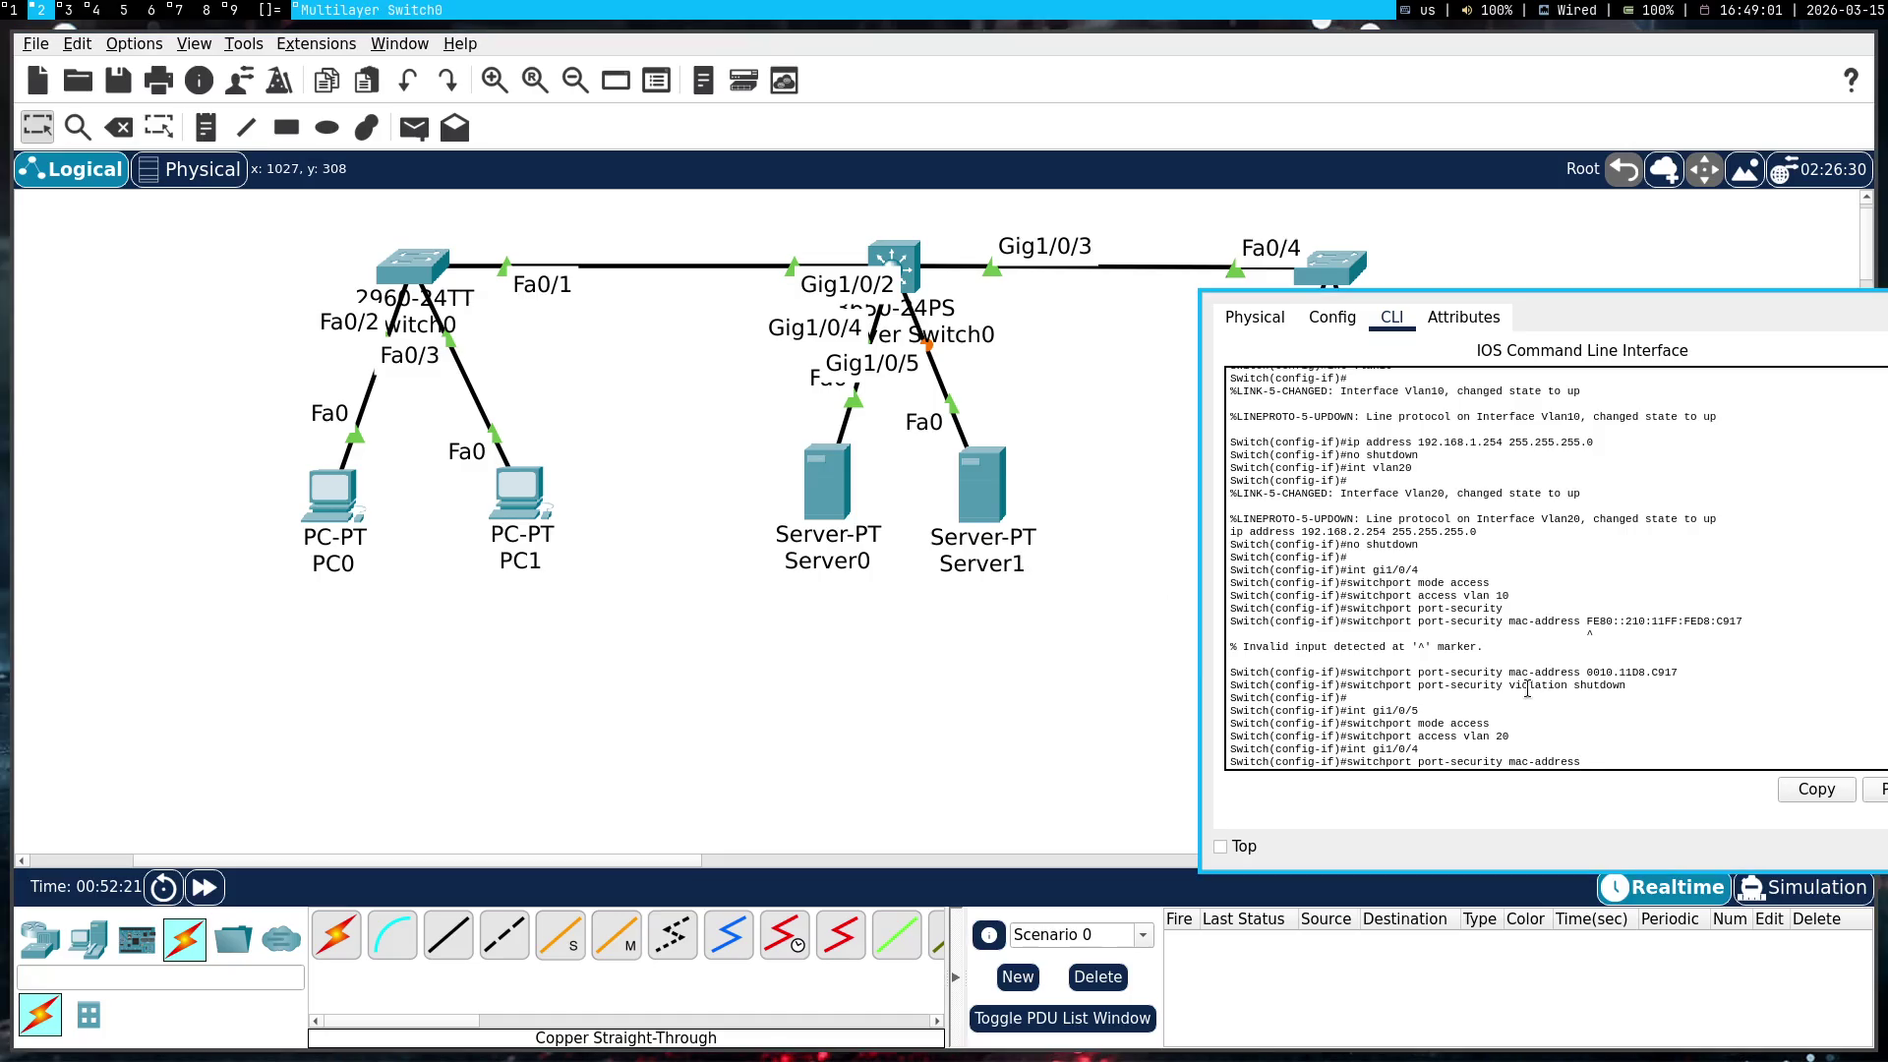
Leave configuration mode, re-enter it with conf t, and open interface Gi1/0/4
key(ctrl+z)
text(conf t)
key(Return)
text(int gi1/0/4)
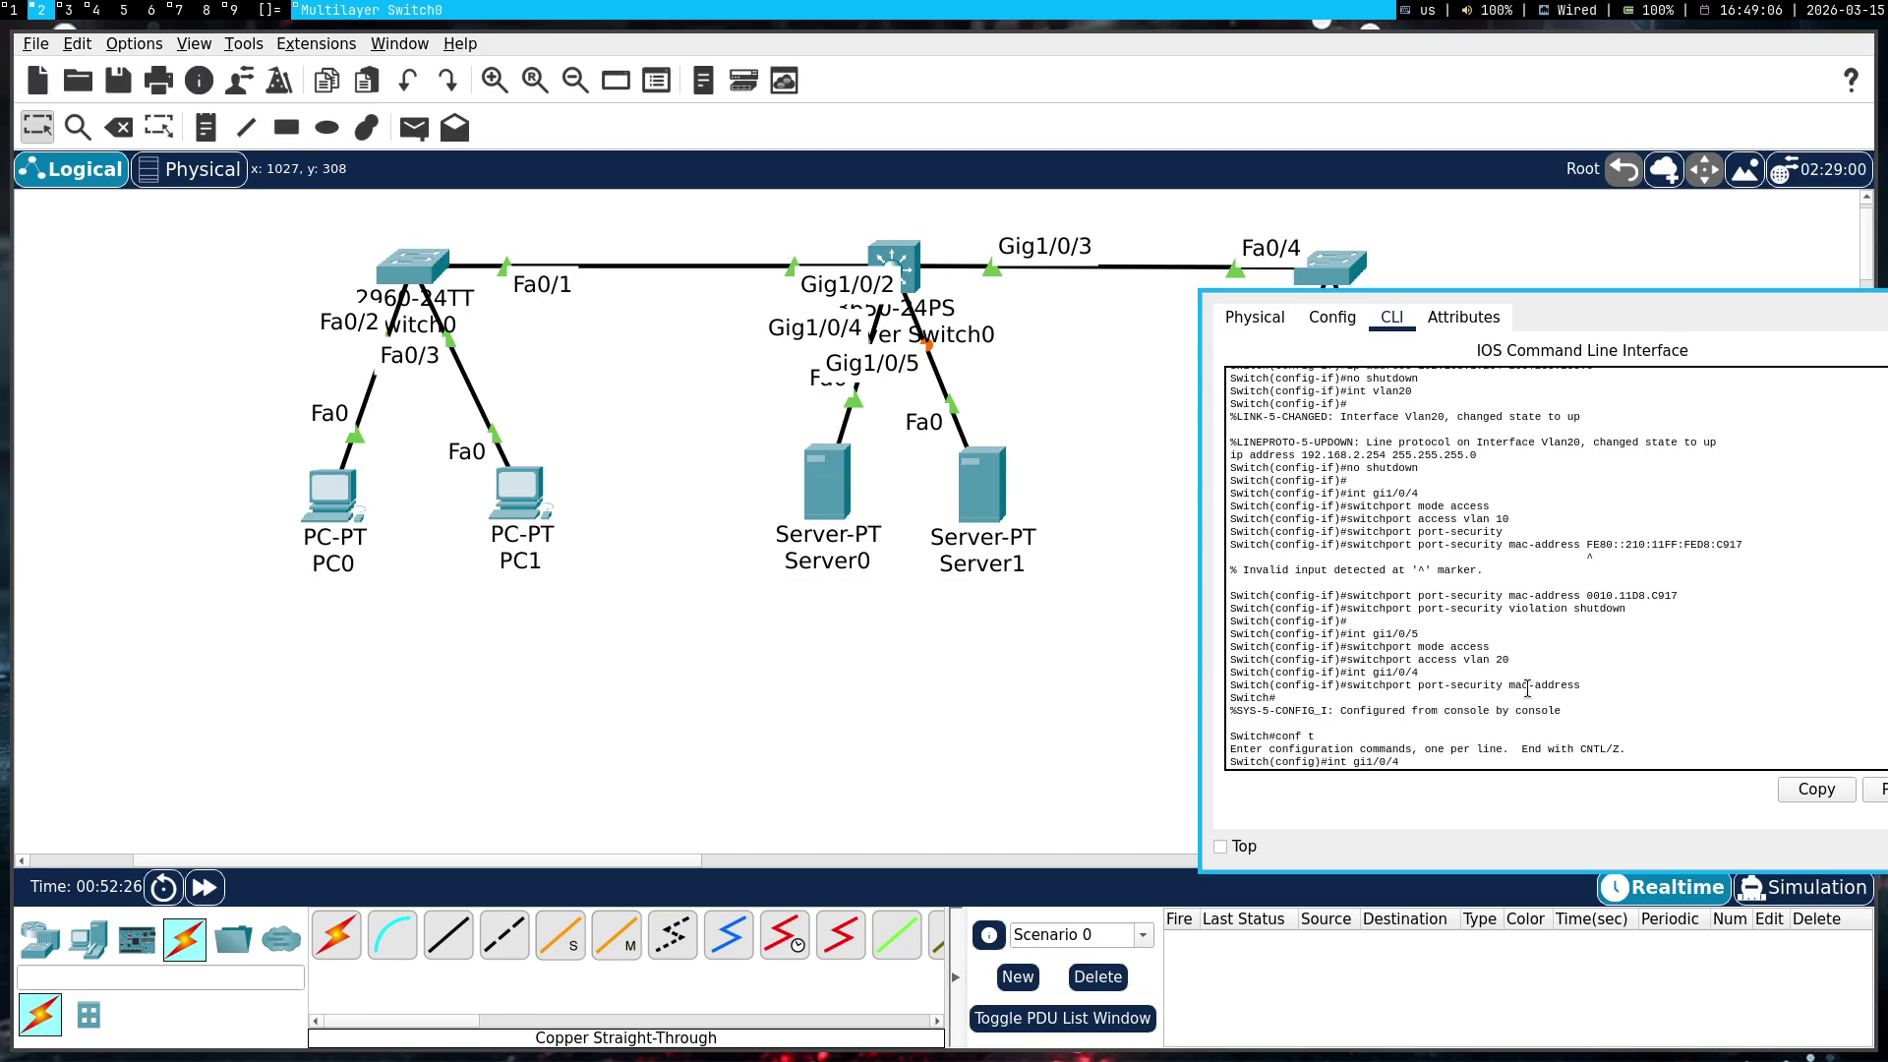
key(Return)
Enable switchport port-security on Gi1/0/4 after a garbled first attempt
text(switchport port-securityswitchport port-securityswitchport port-security)
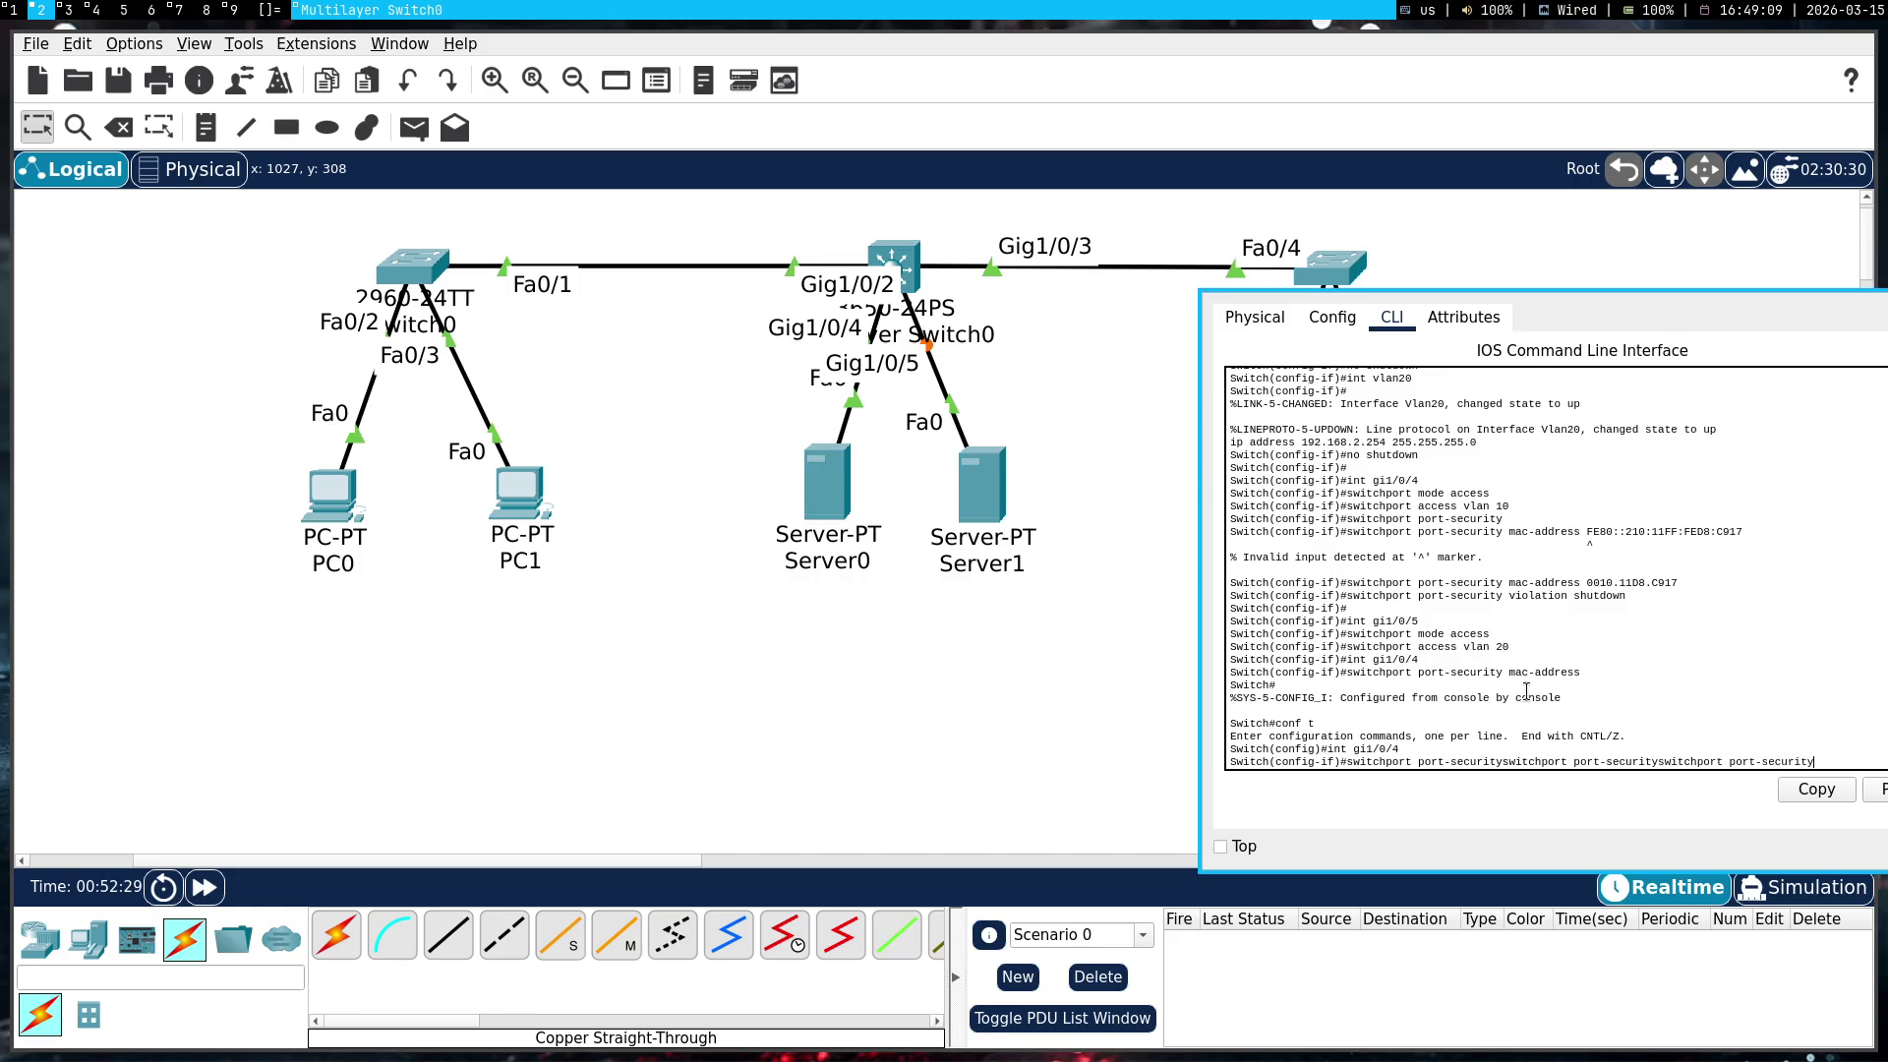
key(Return)
right_click(1528, 694)
click(1554, 725)
key(Return)
Copy the port-security mac-address command from Gemini for pasting into the switch CLI
key(super+1)
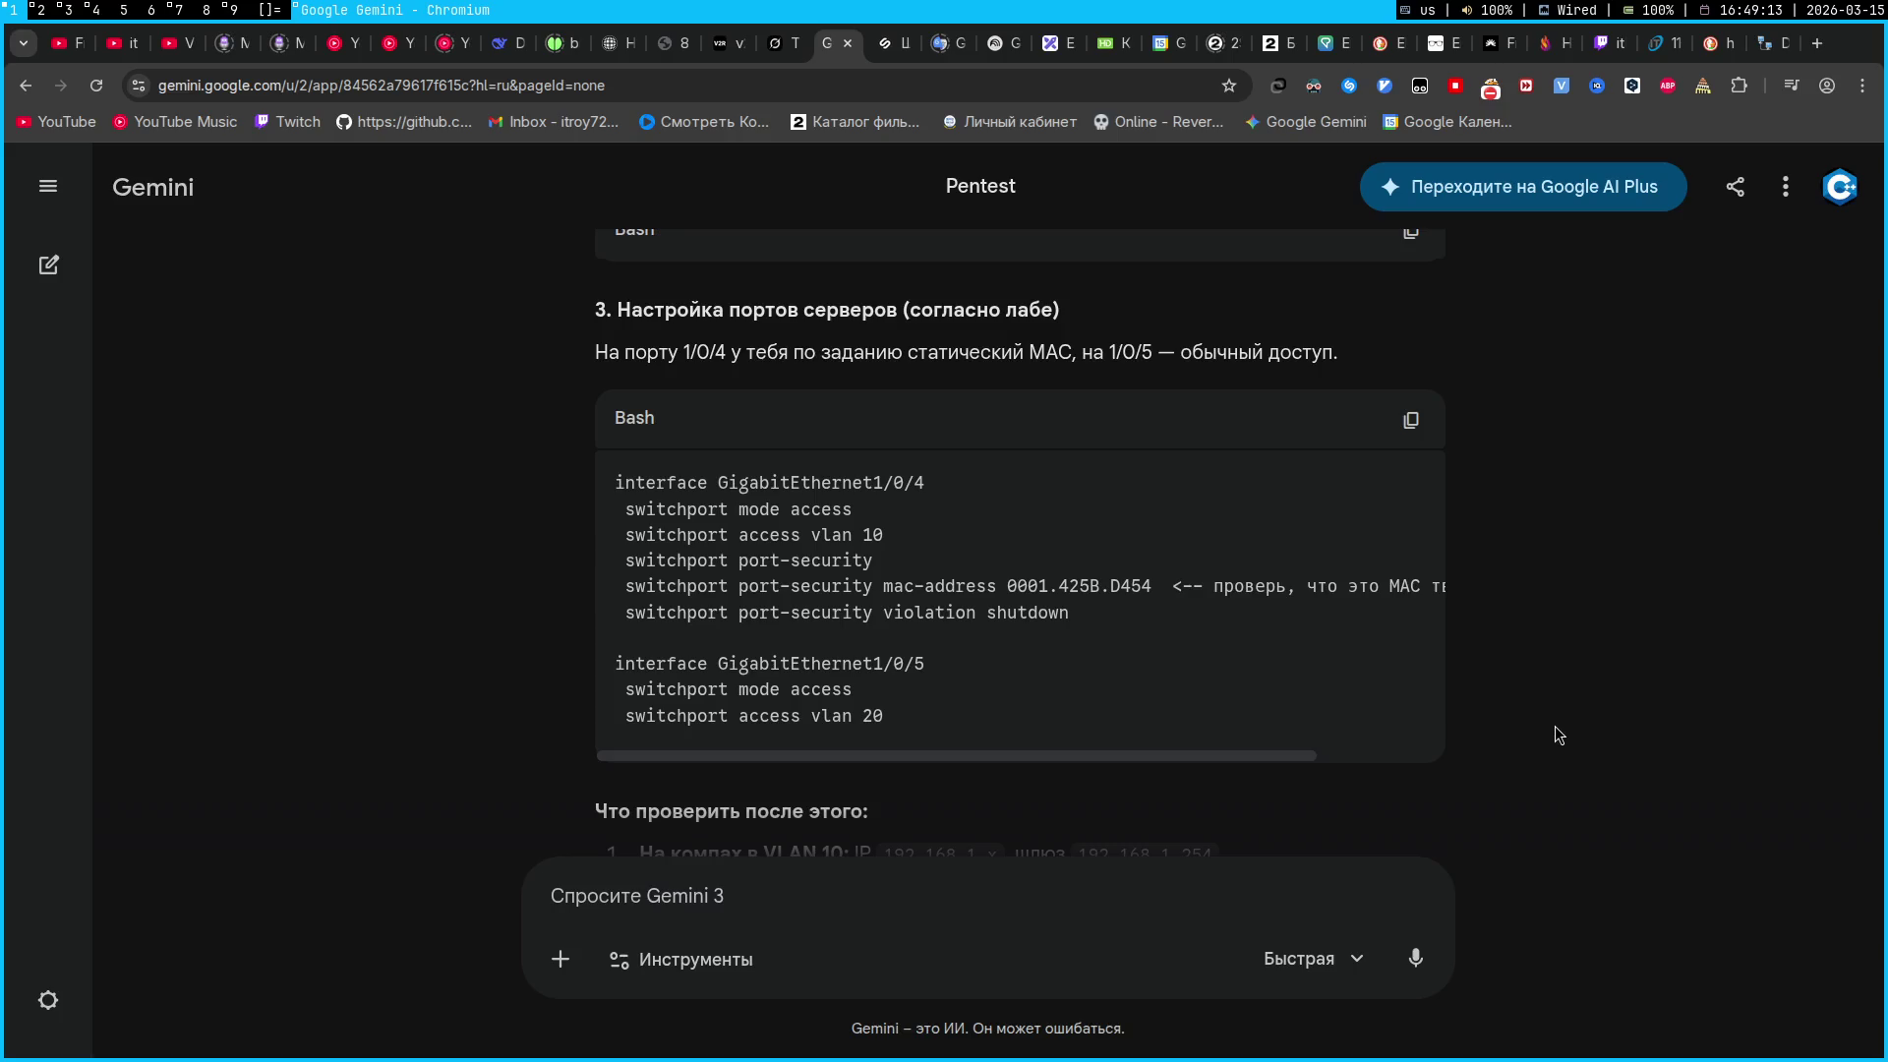
drag(997, 585, 625, 588)
key(ctrl+c)
key(super+2)
right_click(1448, 675)
Paste the mac-address command and bring up Server0's FastEthernet0 configuration
click(1480, 710)
click(829, 473)
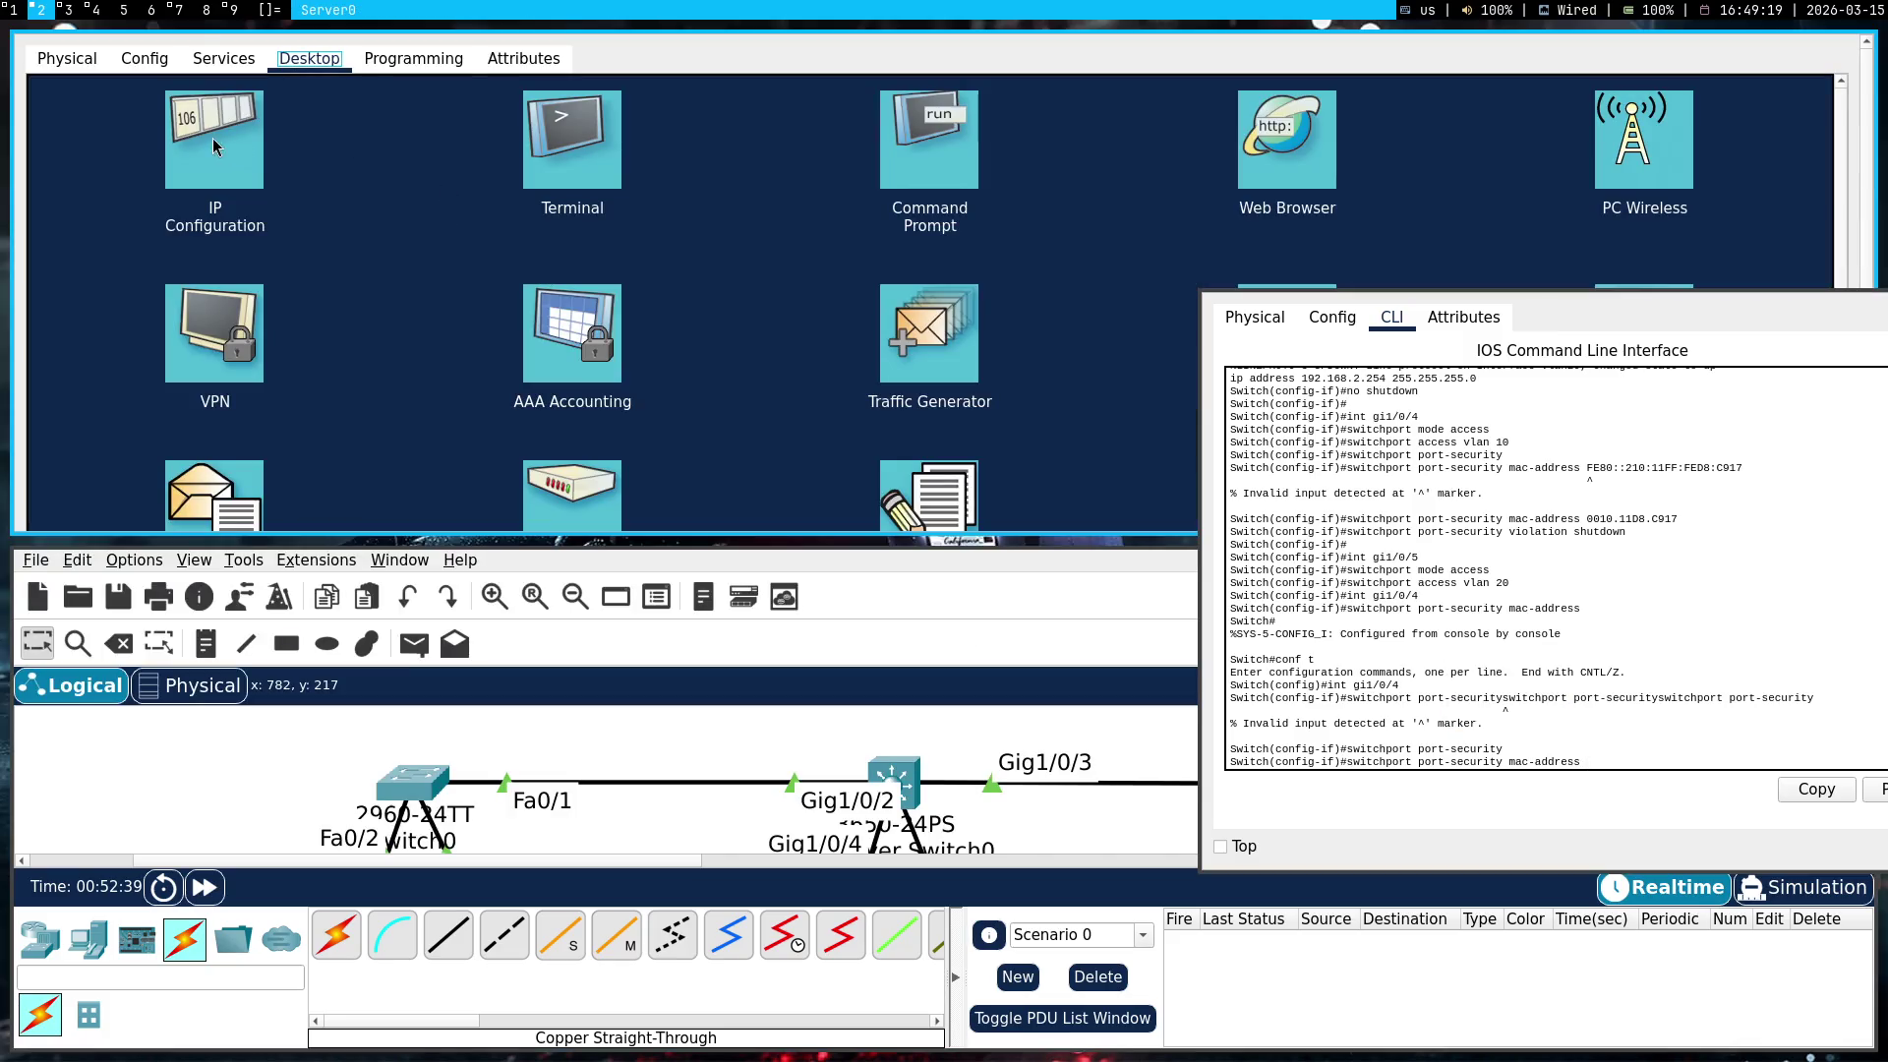
click(154, 65)
click(118, 196)
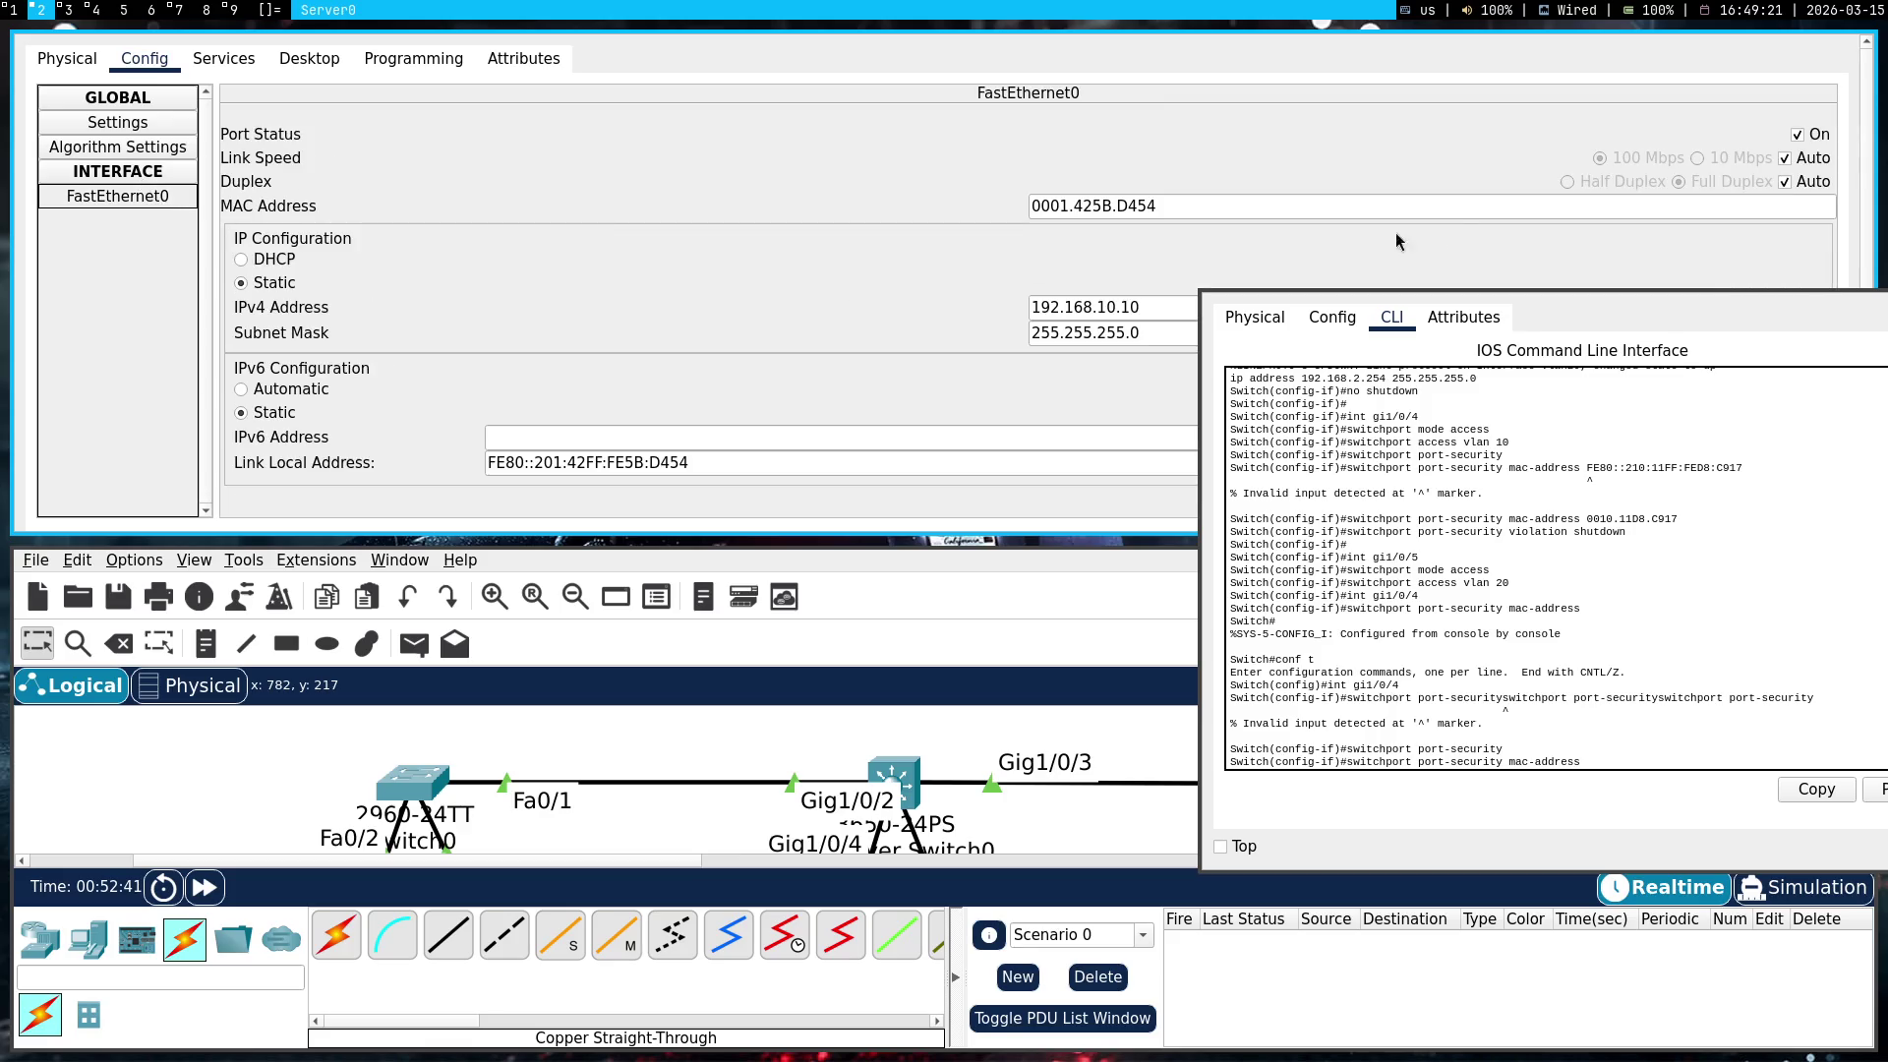
Apply Server0's MAC 0001.425B.D454 on Gi1/0/4, which the switch refuses because the secure limit is reached
double_click(1320, 207)
key(ctrl+c)
click(1577, 600)
right_click(1585, 598)
click(1621, 634)
key(Return)
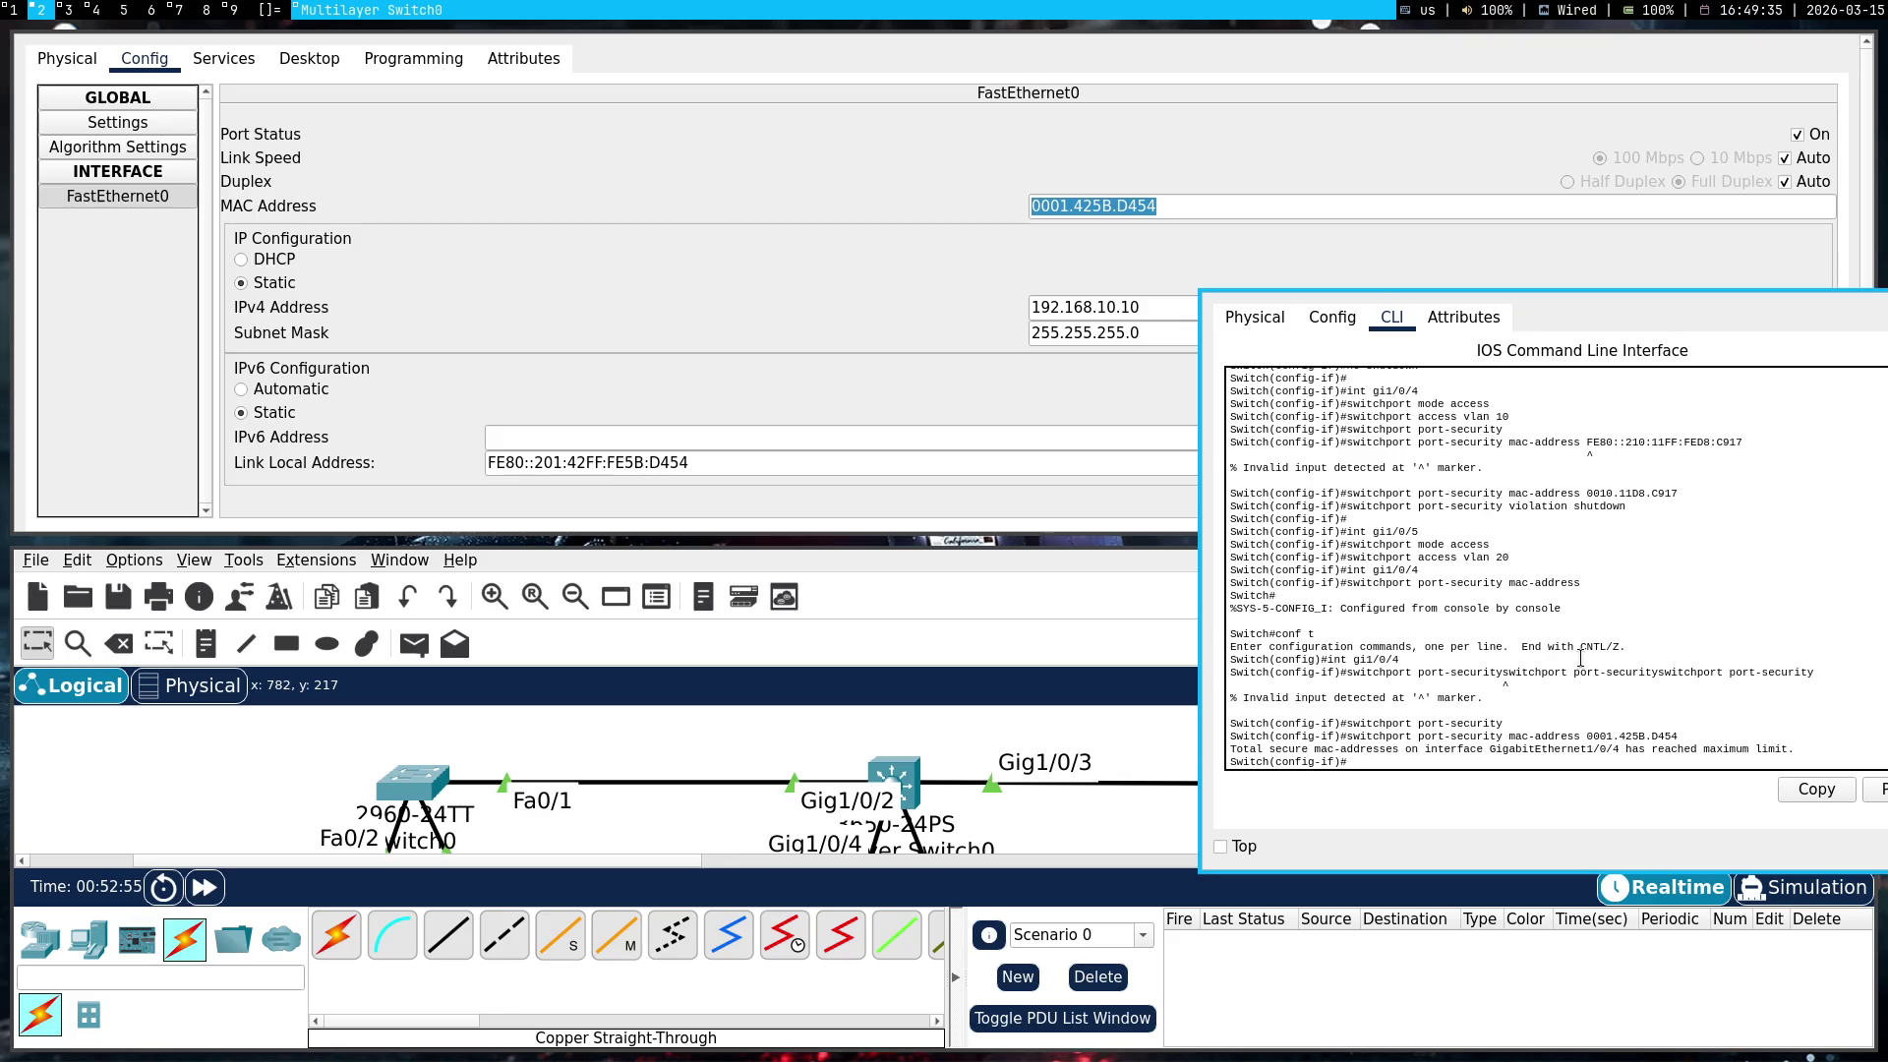
mouse_move(581, 311)
mouse_down()
mouse_move(593, 610)
mouse_move(574, 302)
mouse_move(631, 539)
mouse_move(683, 498)
mouse_up()
click(1504, 573)
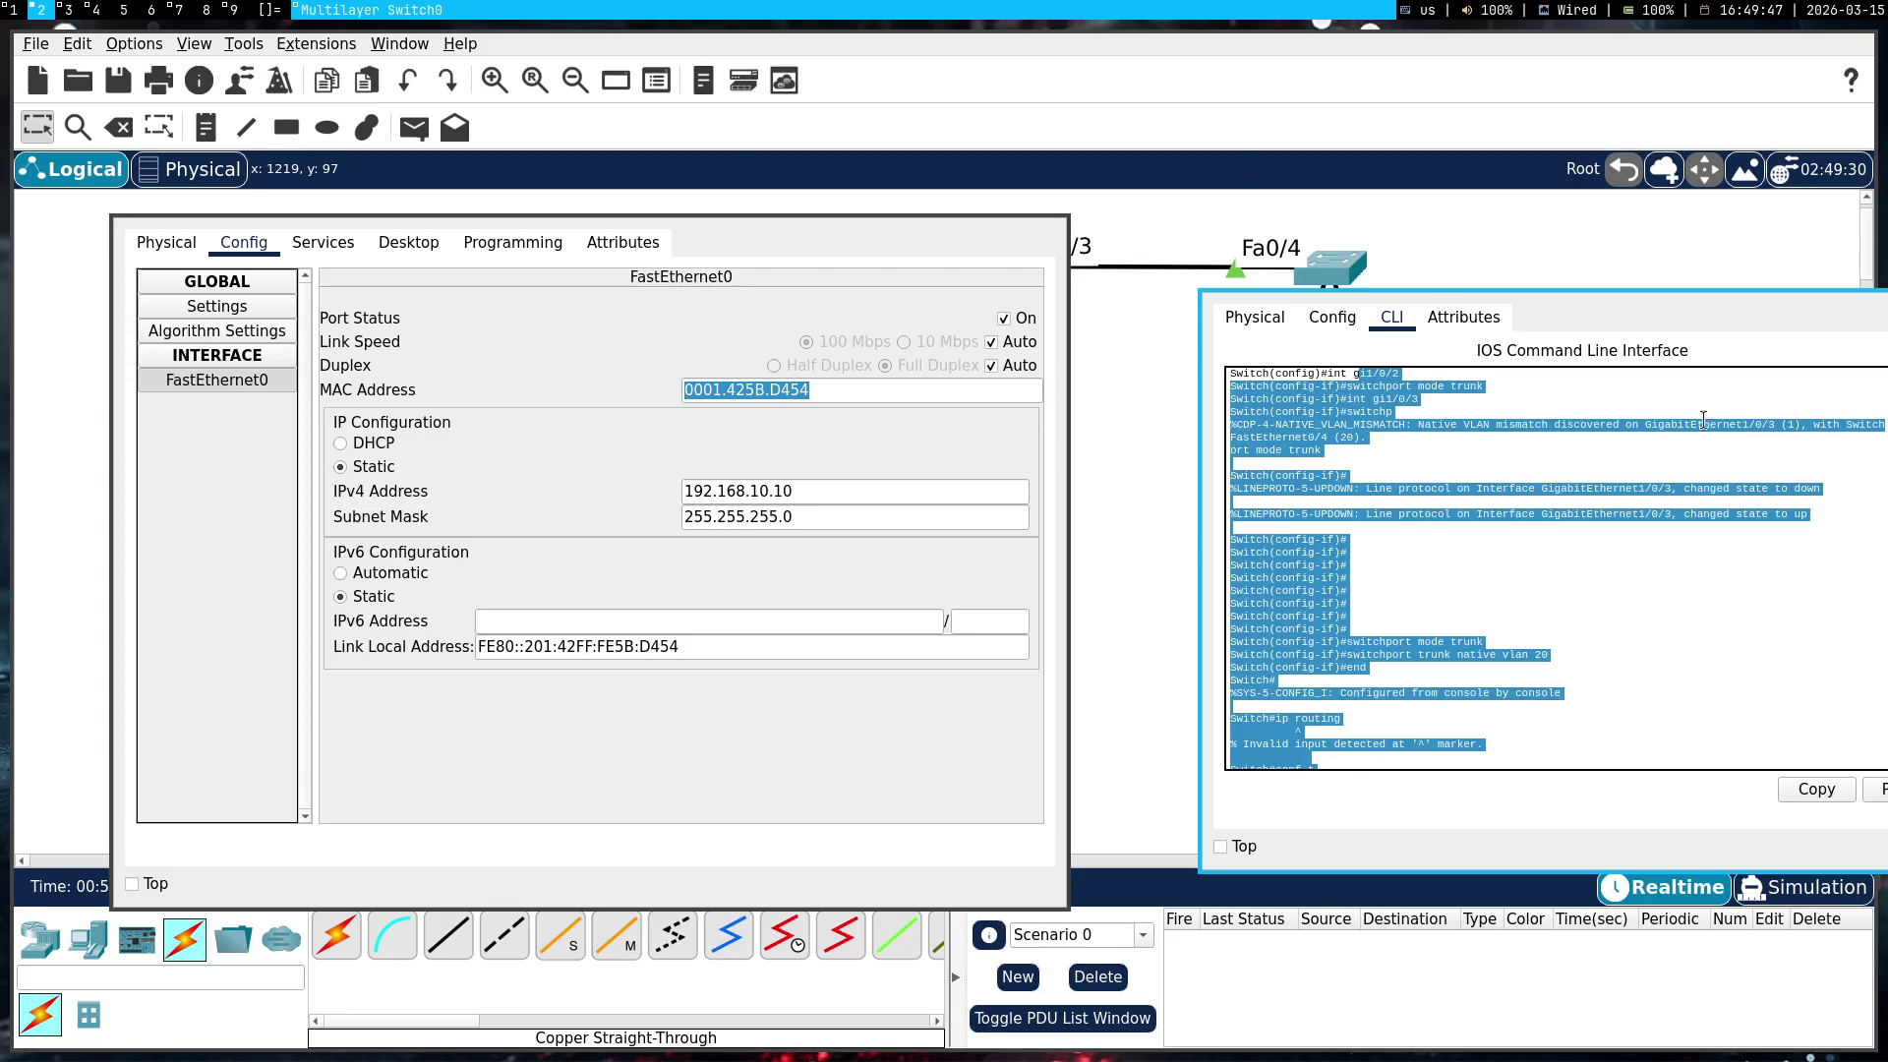
Remove the old secure MAC 0010.11D8.C917 from Gi1/0/4 with a no command
click(905, 504)
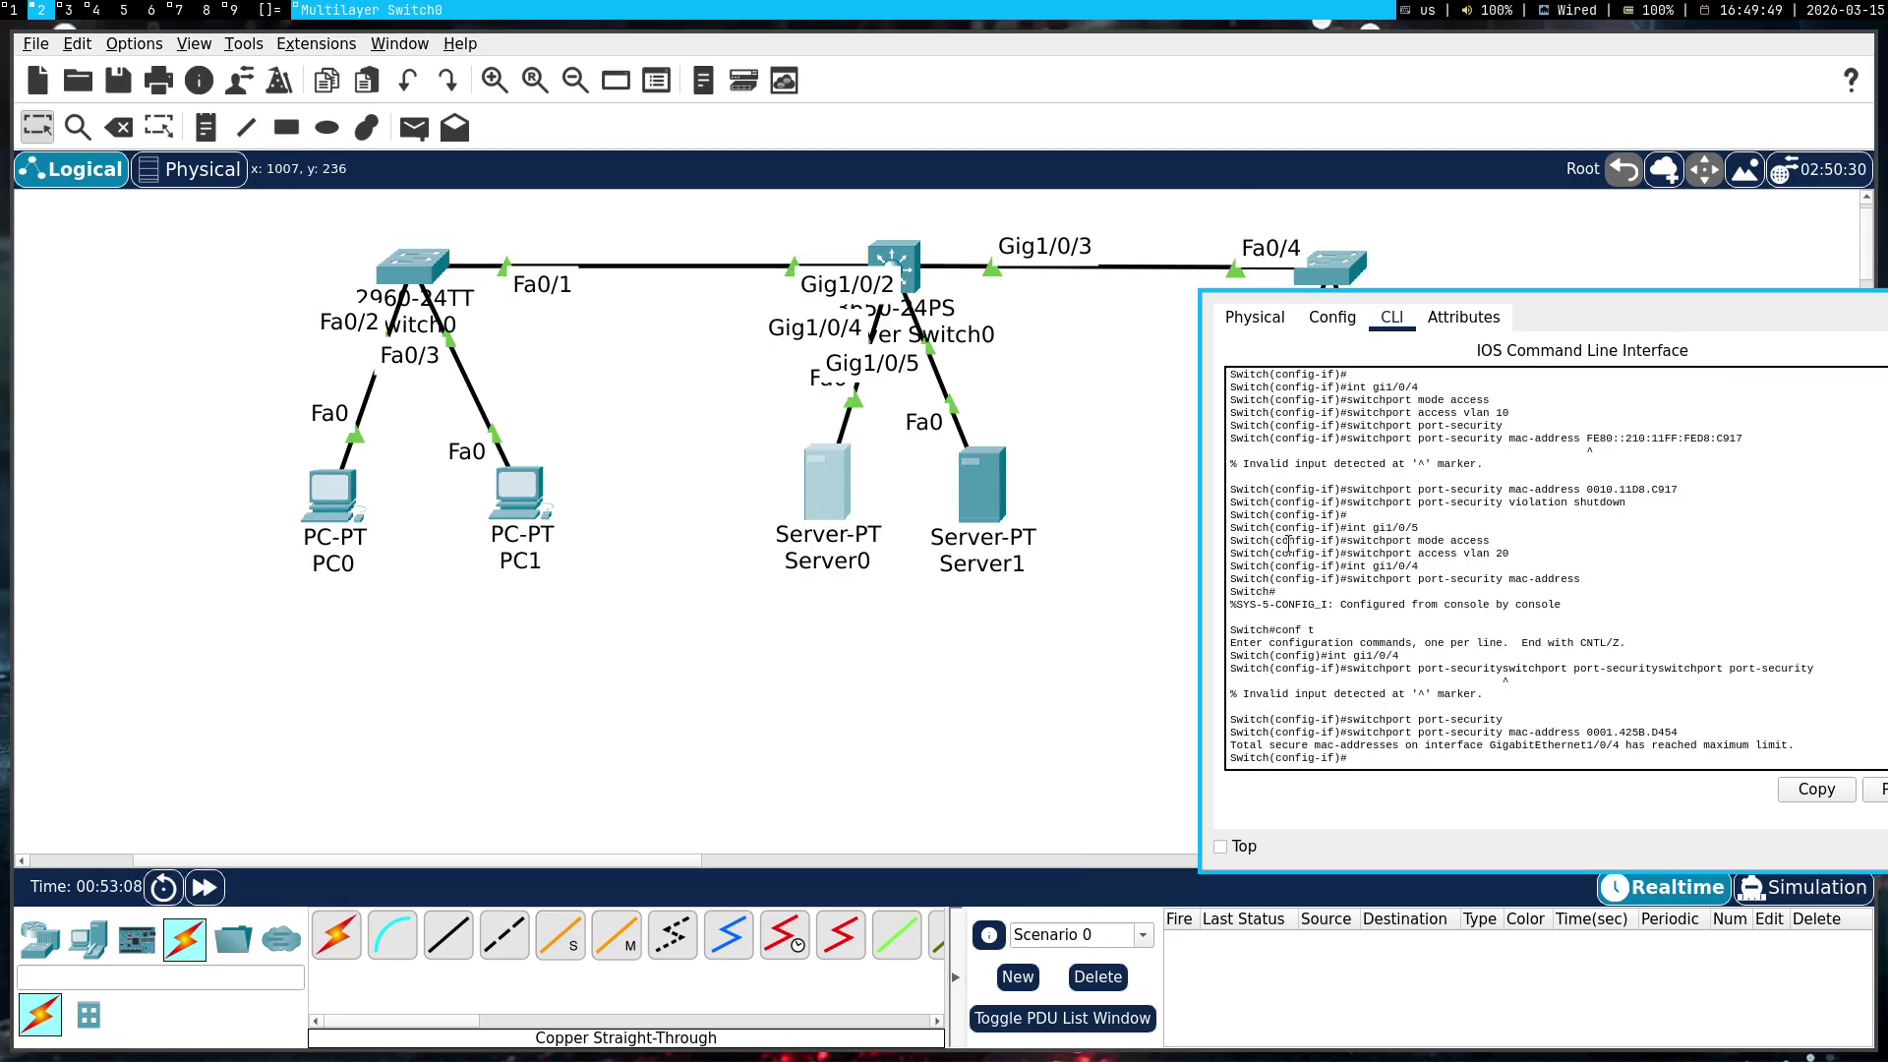
mouse_move(1482, 588)
mouse_down()
mouse_move(1093, 484)
mouse_move(1121, 816)
mouse_move(1095, 743)
mouse_up()
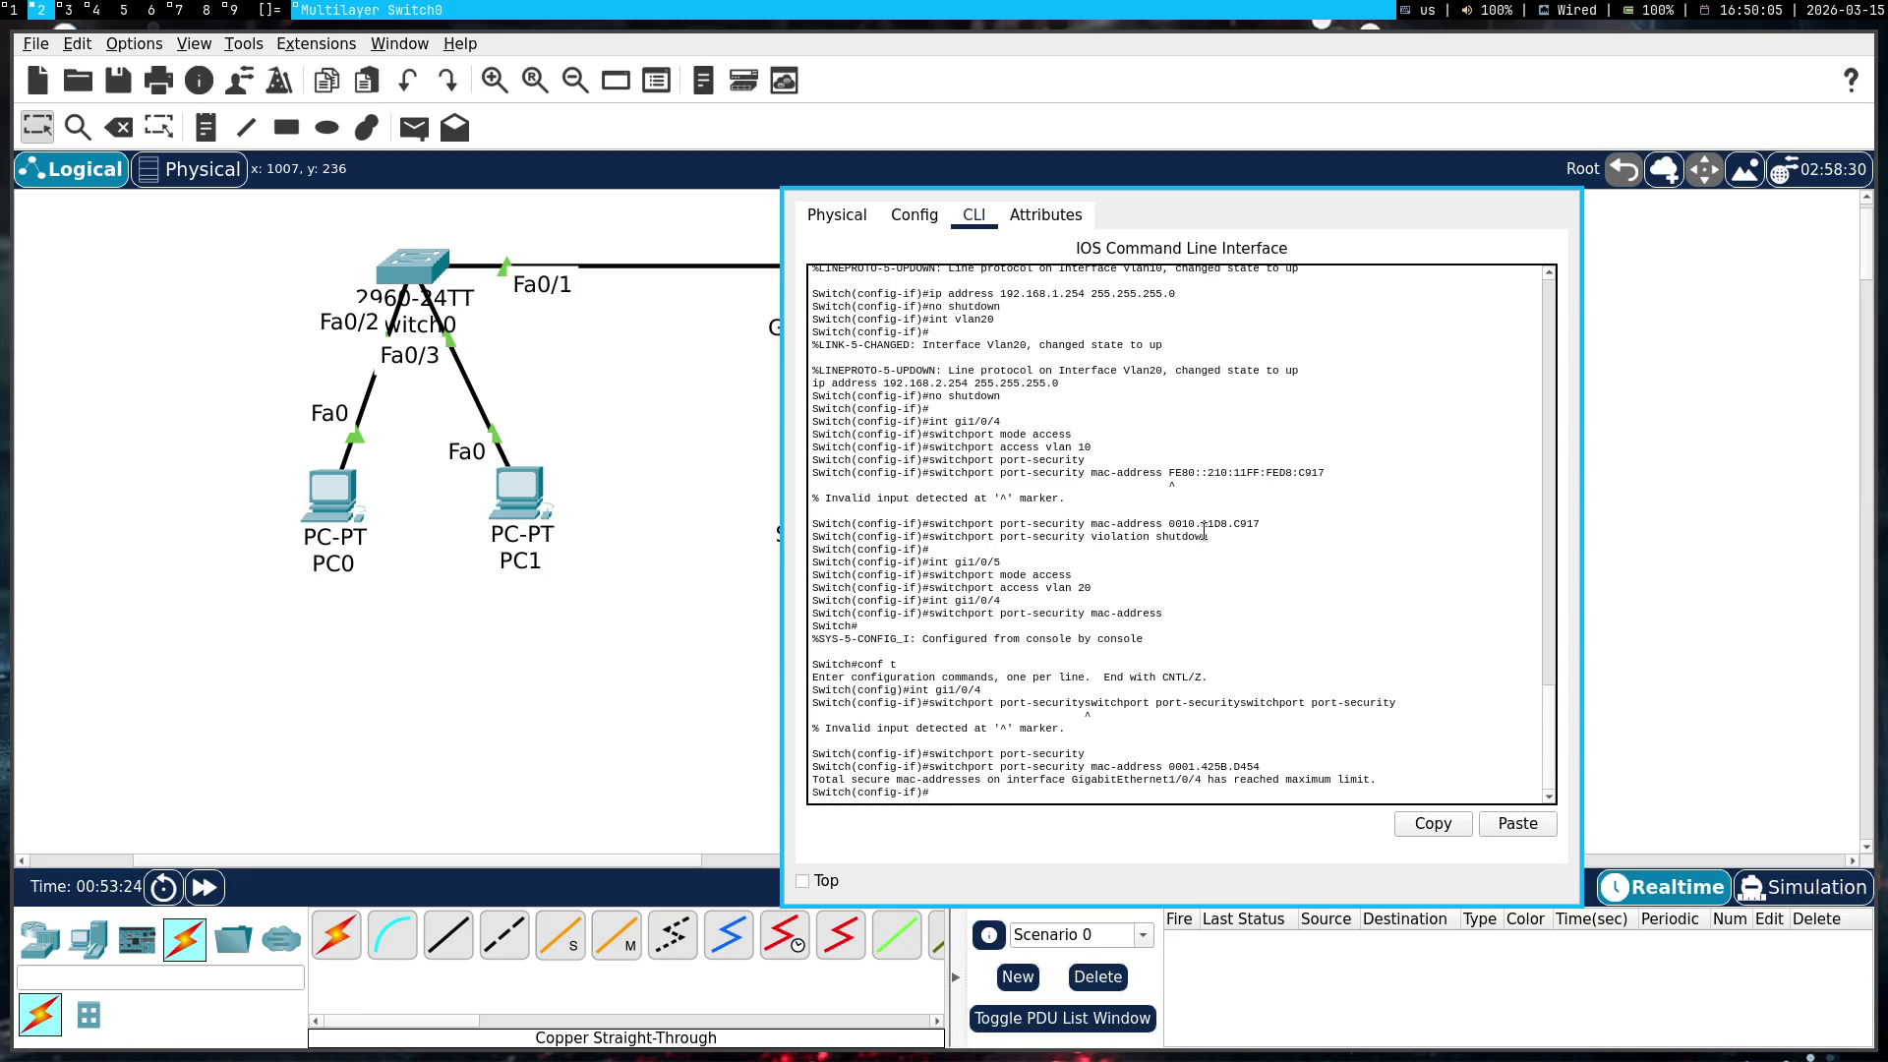
mouse_move(1262, 523)
mouse_down()
mouse_move(1211, 541)
mouse_move(930, 524)
mouse_move(1256, 523)
mouse_up()
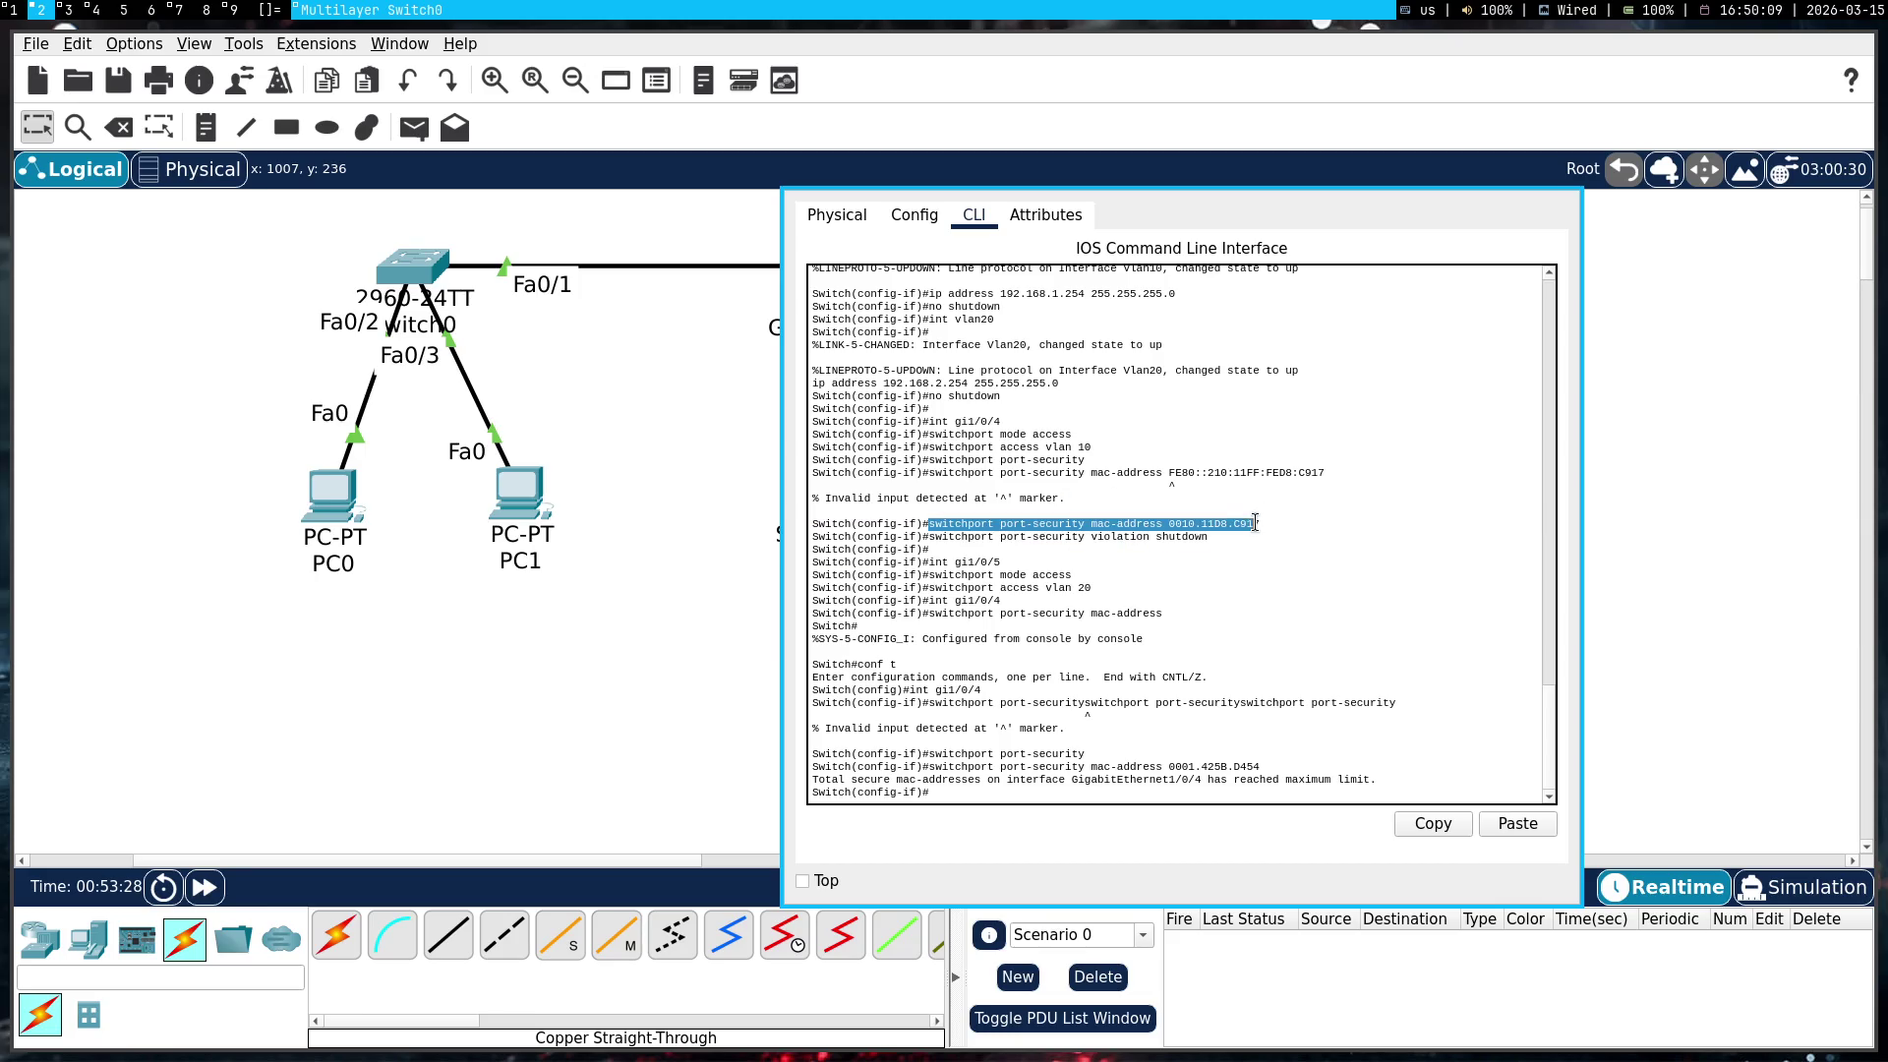
right_click(1255, 523)
click(1252, 563)
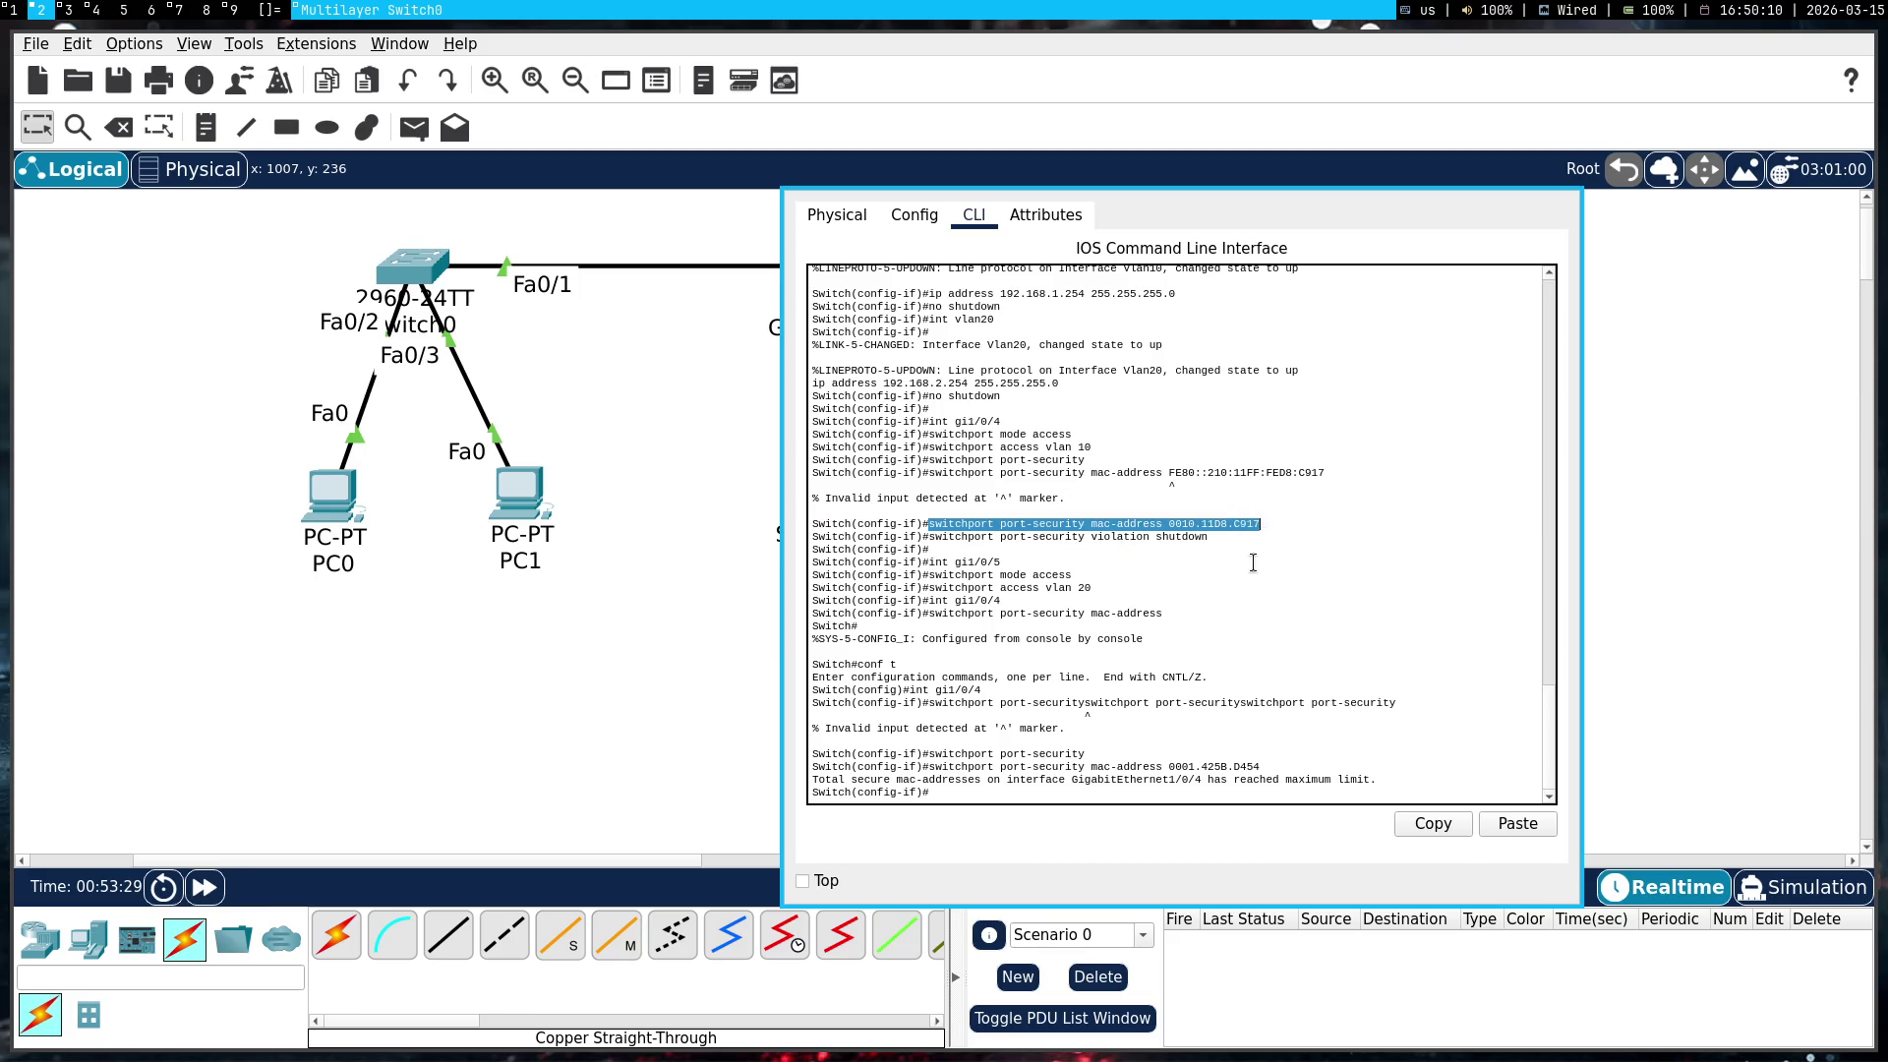
right_click(1226, 622)
click(1255, 667)
Reapply secure MAC 0001.425B.D454, exit, and page through show running-config
key(Up)
key(Up)
key(Return)
text(end)
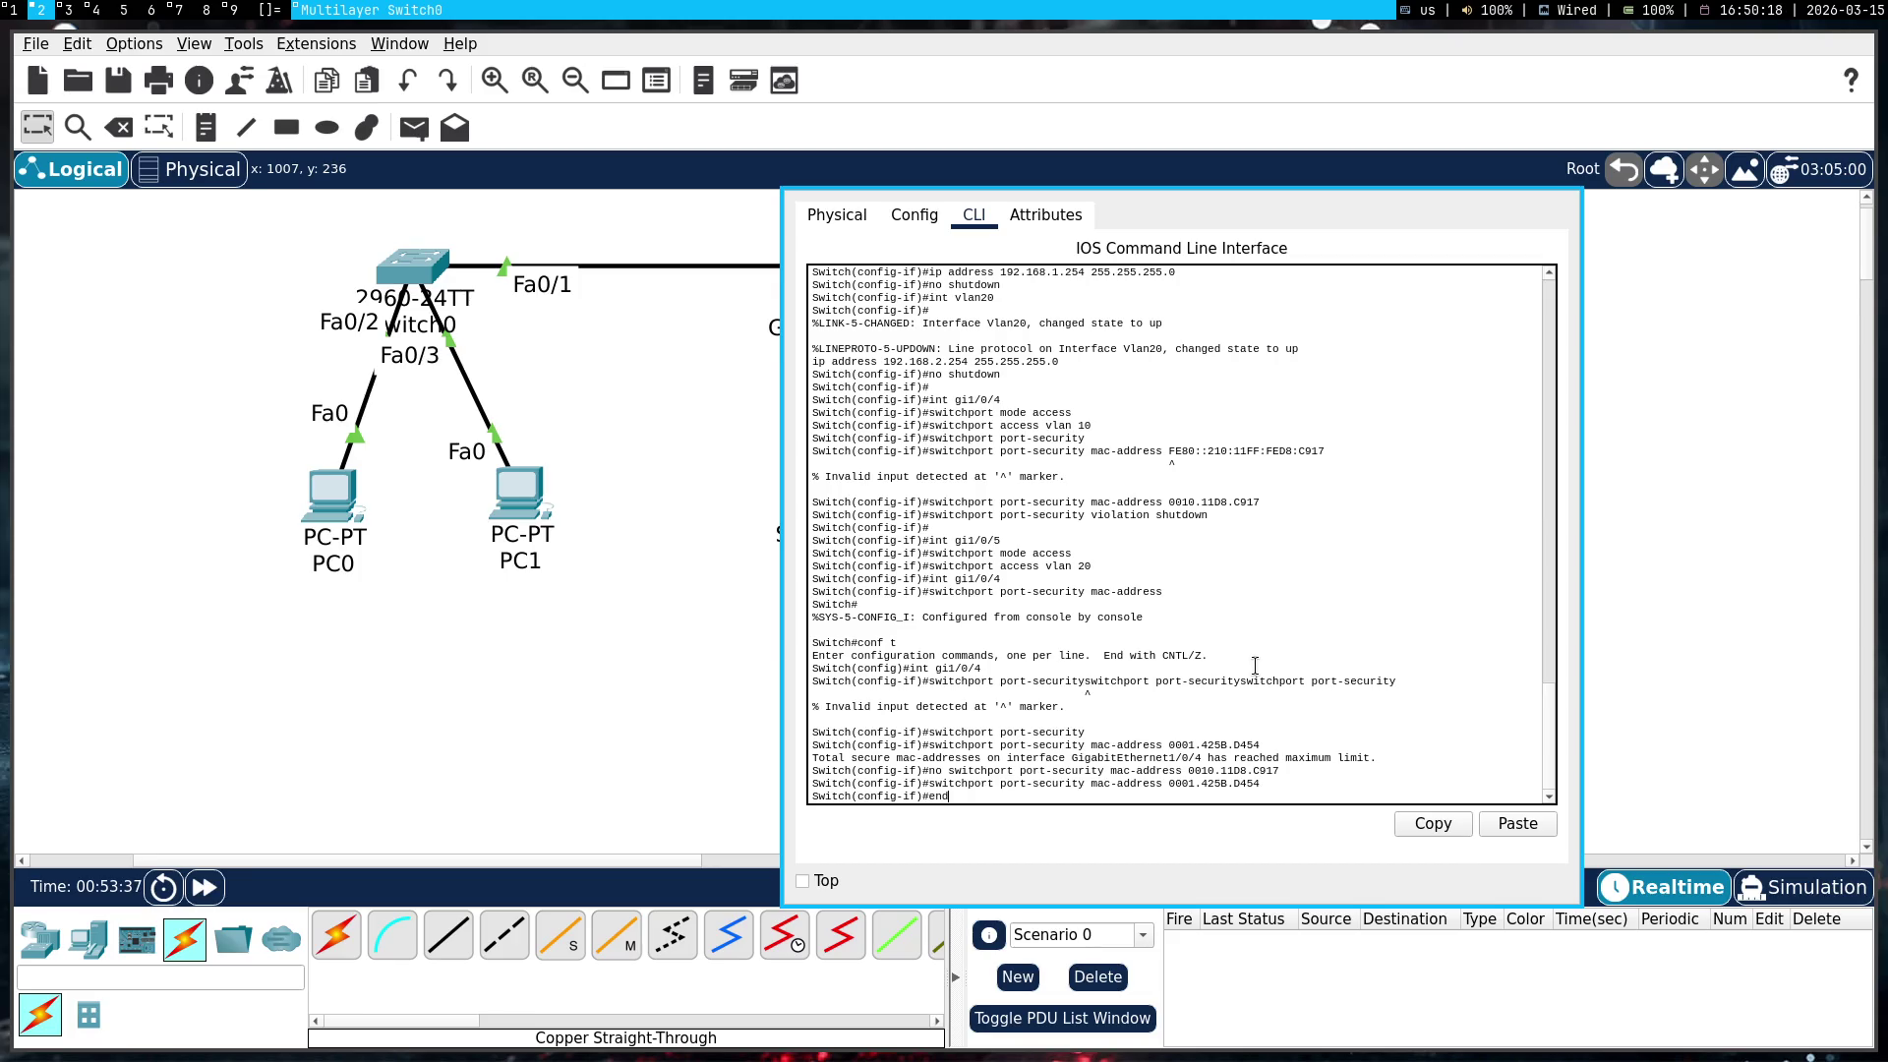
key(Return)
text(show ru)
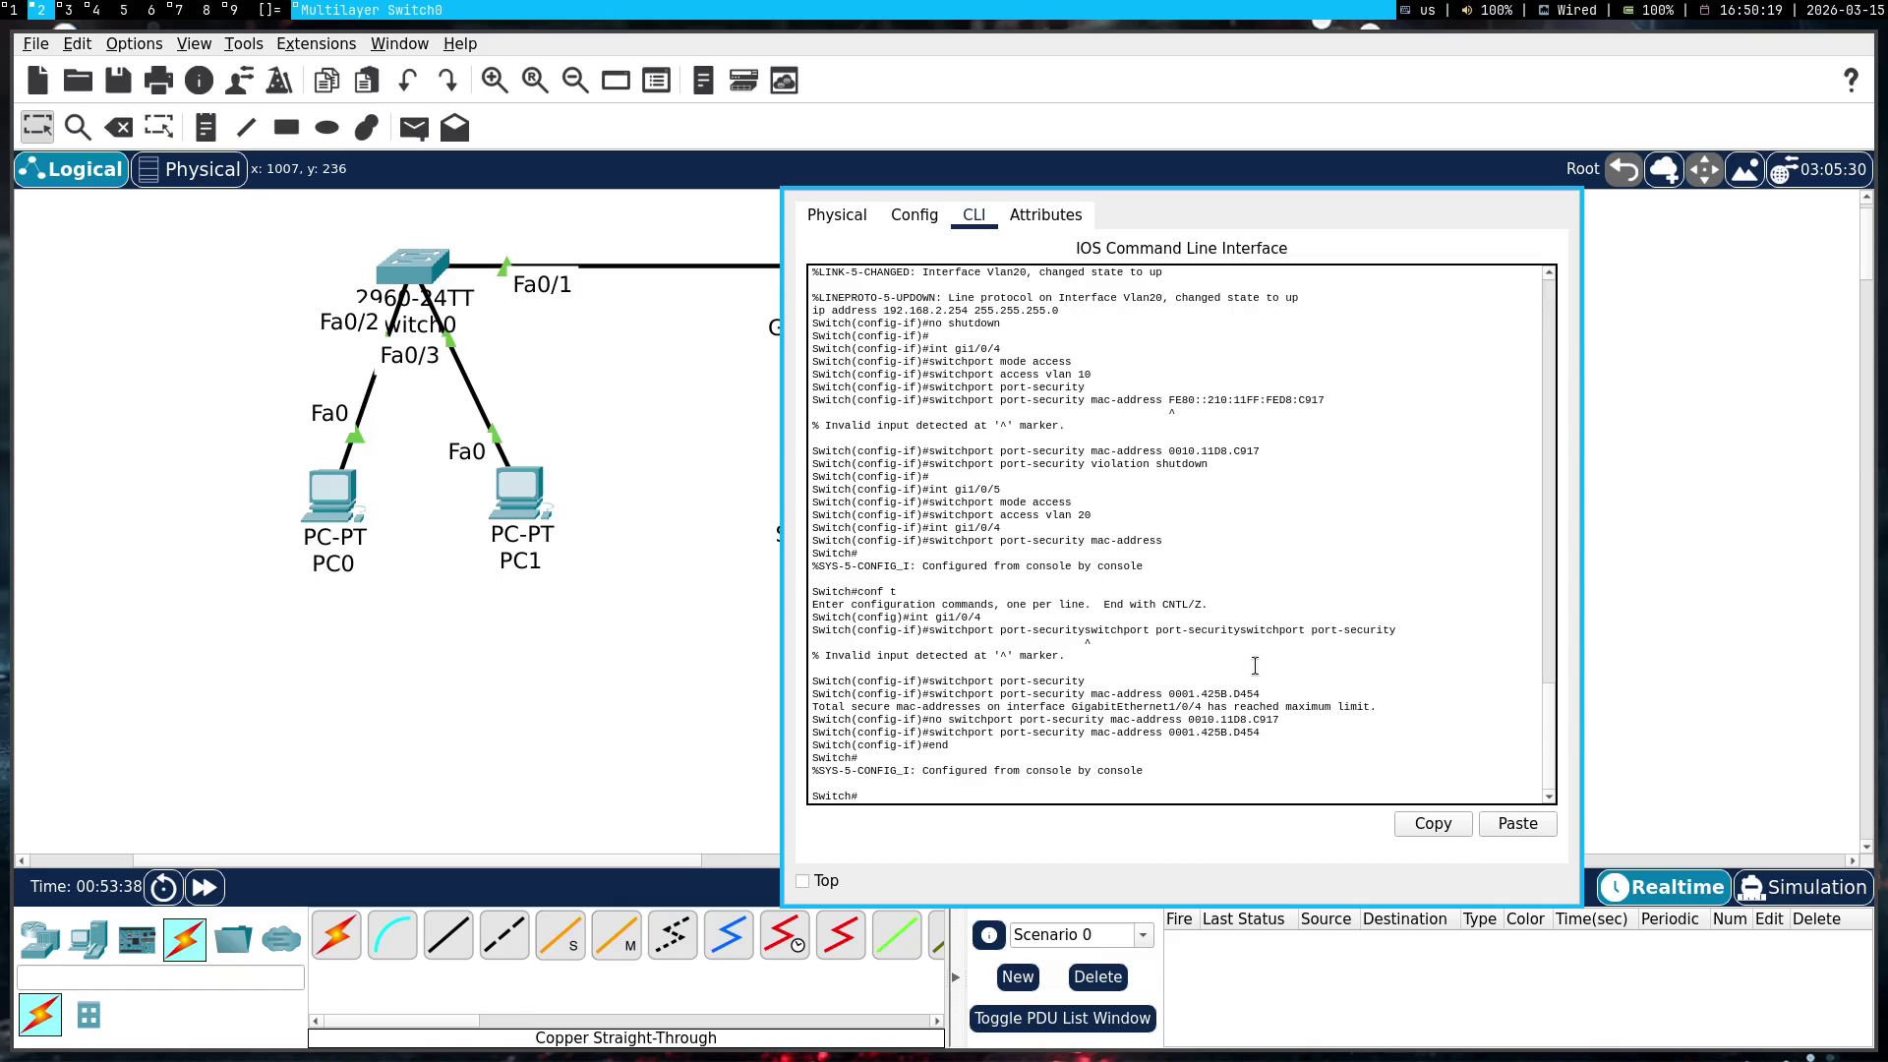
text(nning-co)
key(Return)
key(space)
key(space)
key(space)
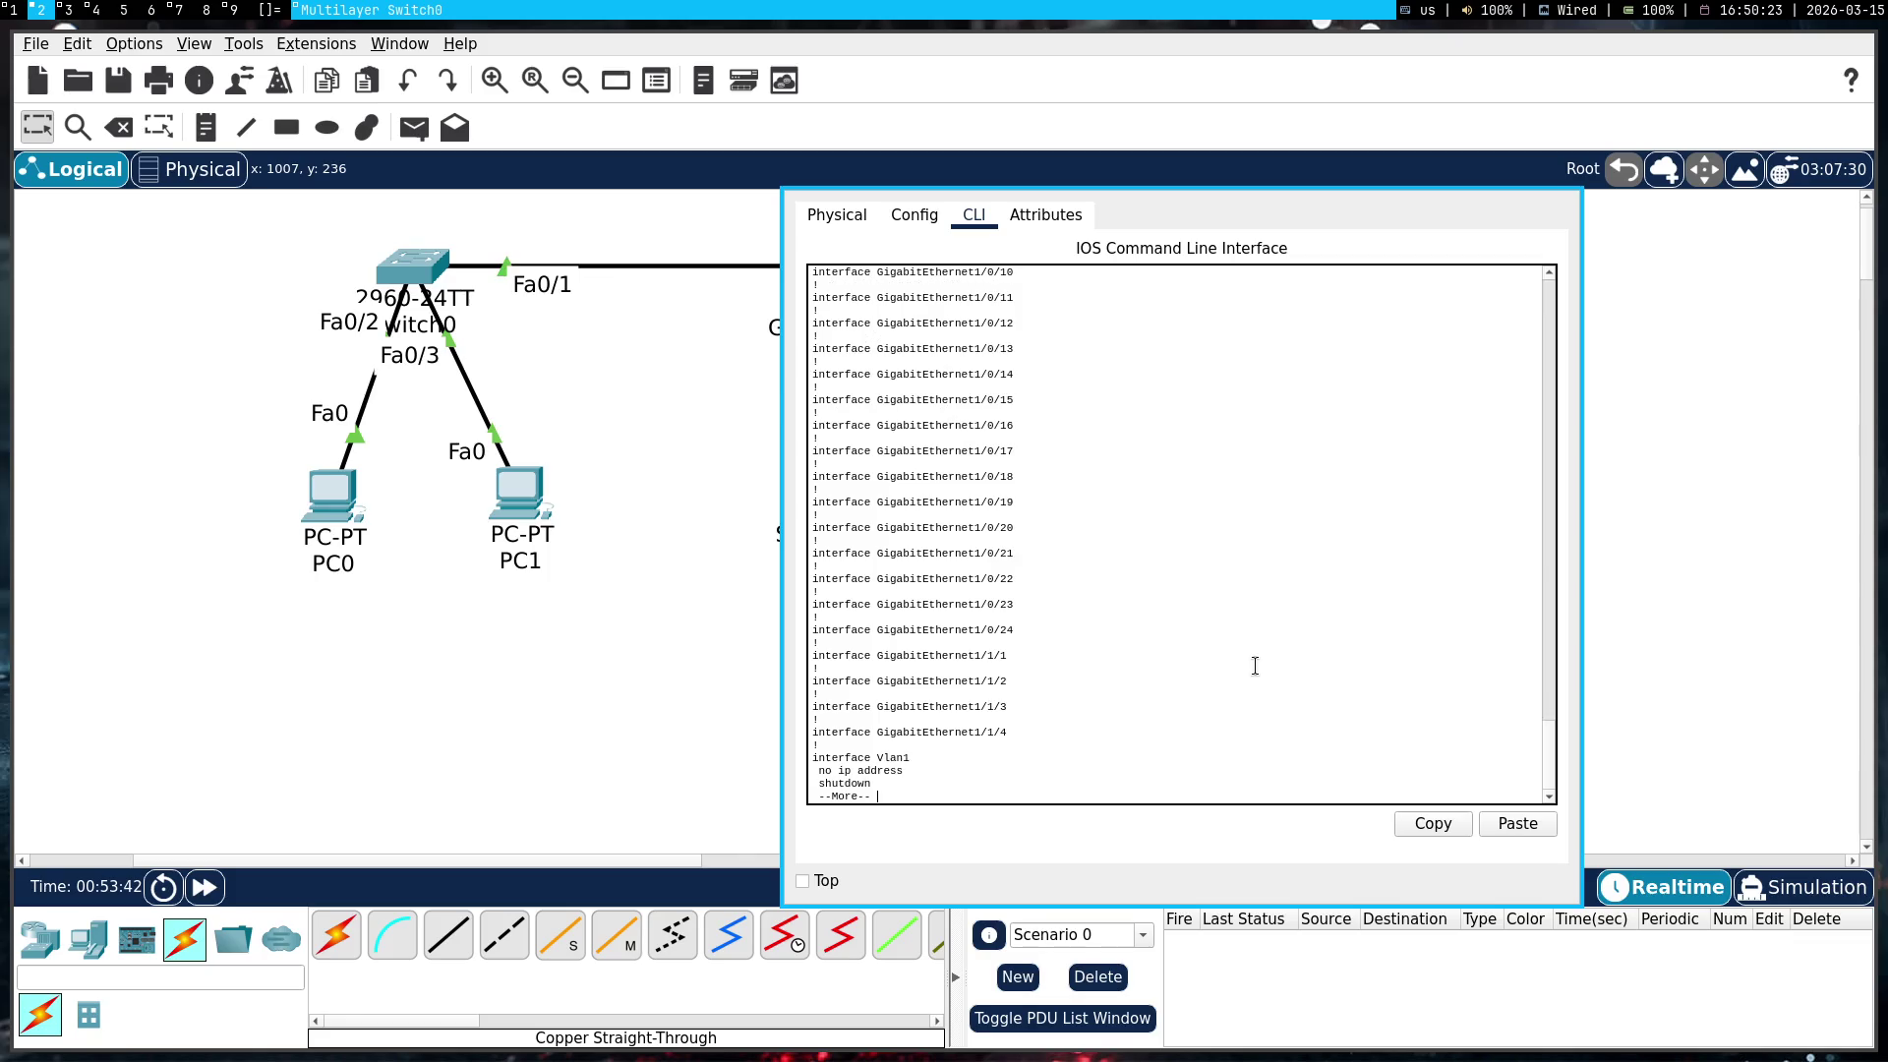
Send the interface 1/0/1–1/0/5 configuration to Gemini with the note 'всё круто'
scroll(1092, 562, up, 15)
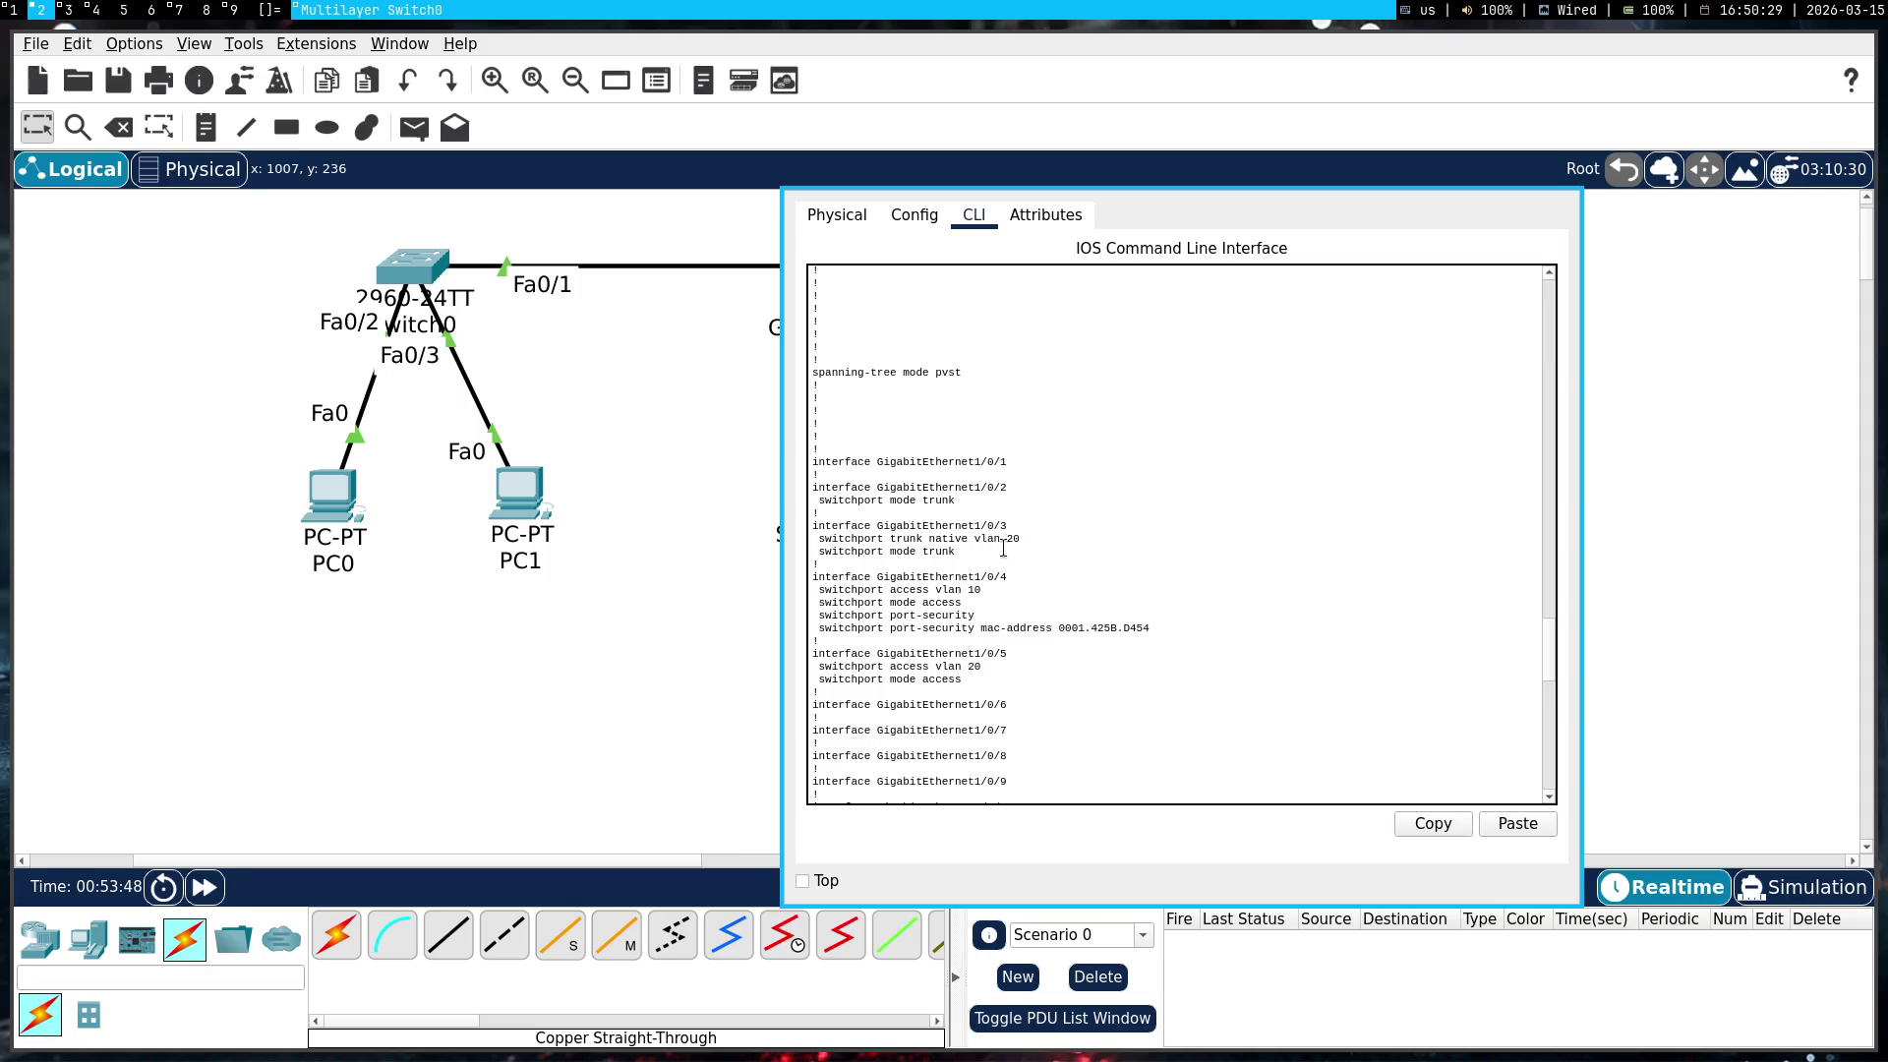
mouse_move(990, 681)
mouse_down()
mouse_move(726, 484)
mouse_move(726, 463)
mouse_up()
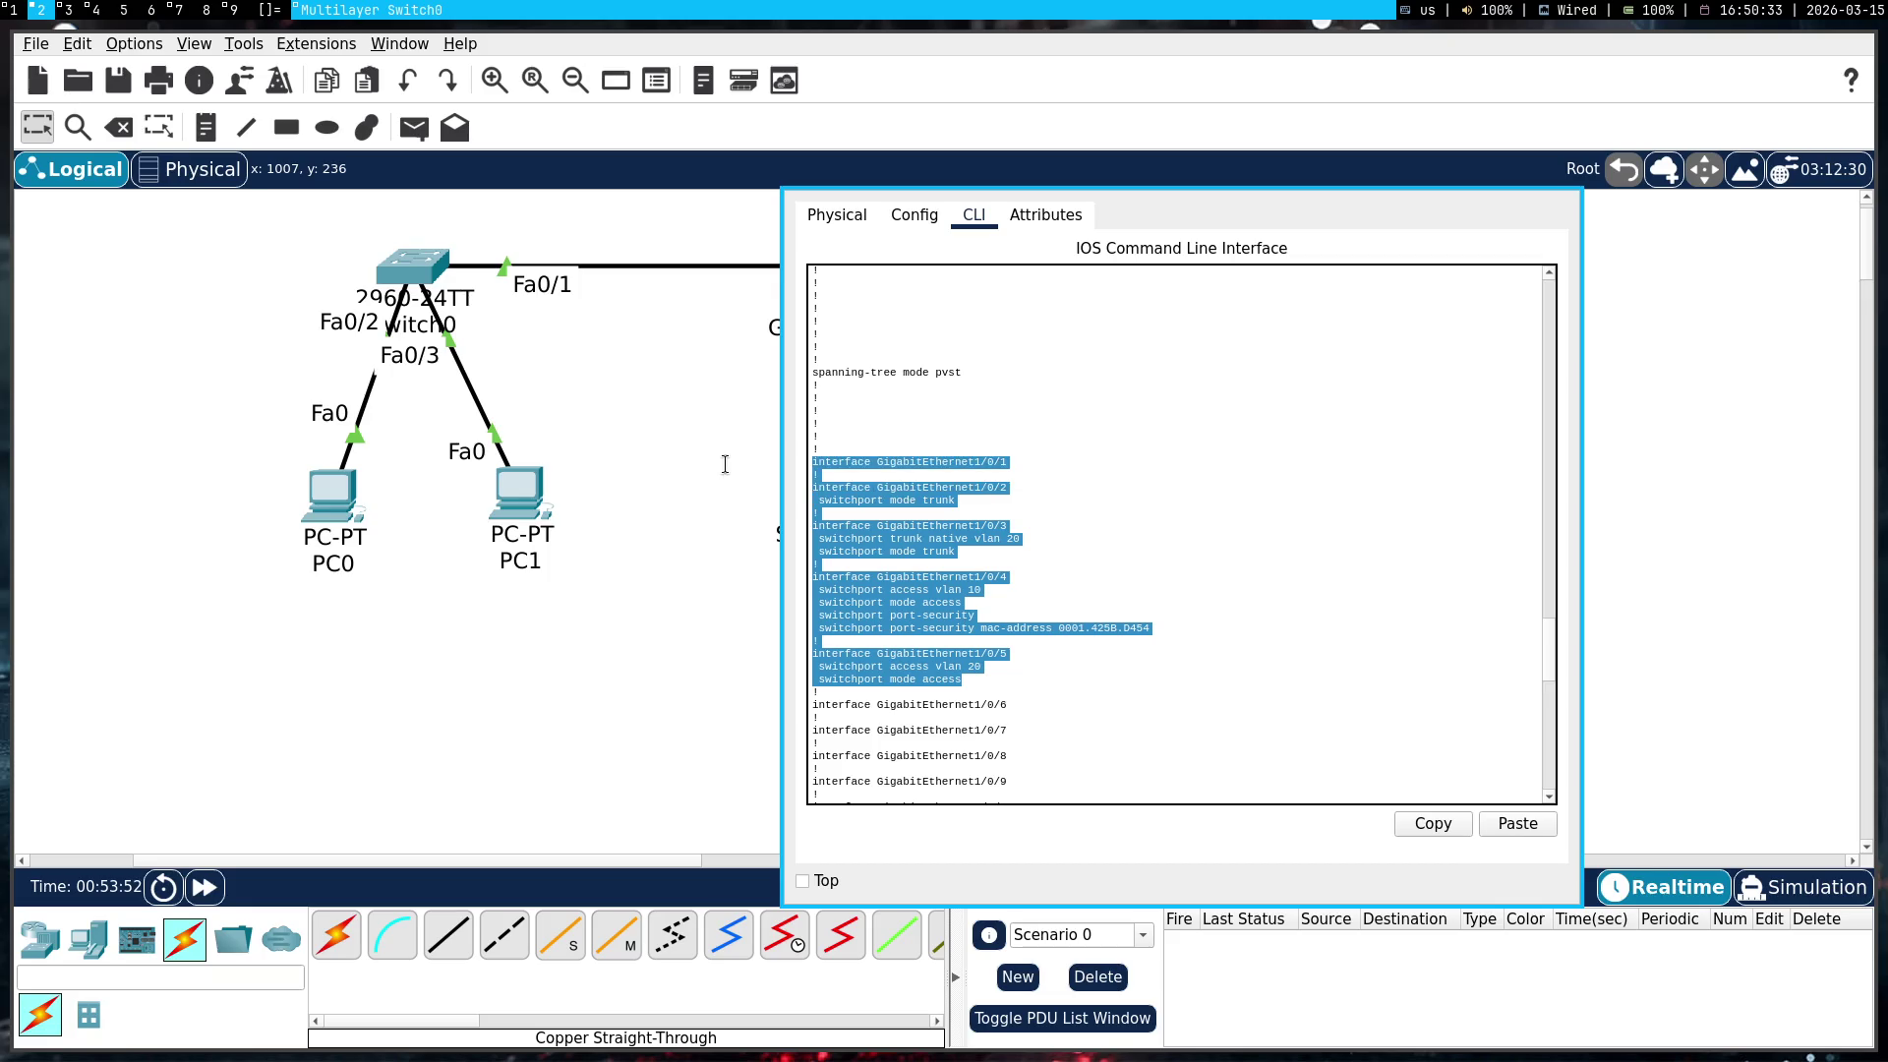
click(923, 512)
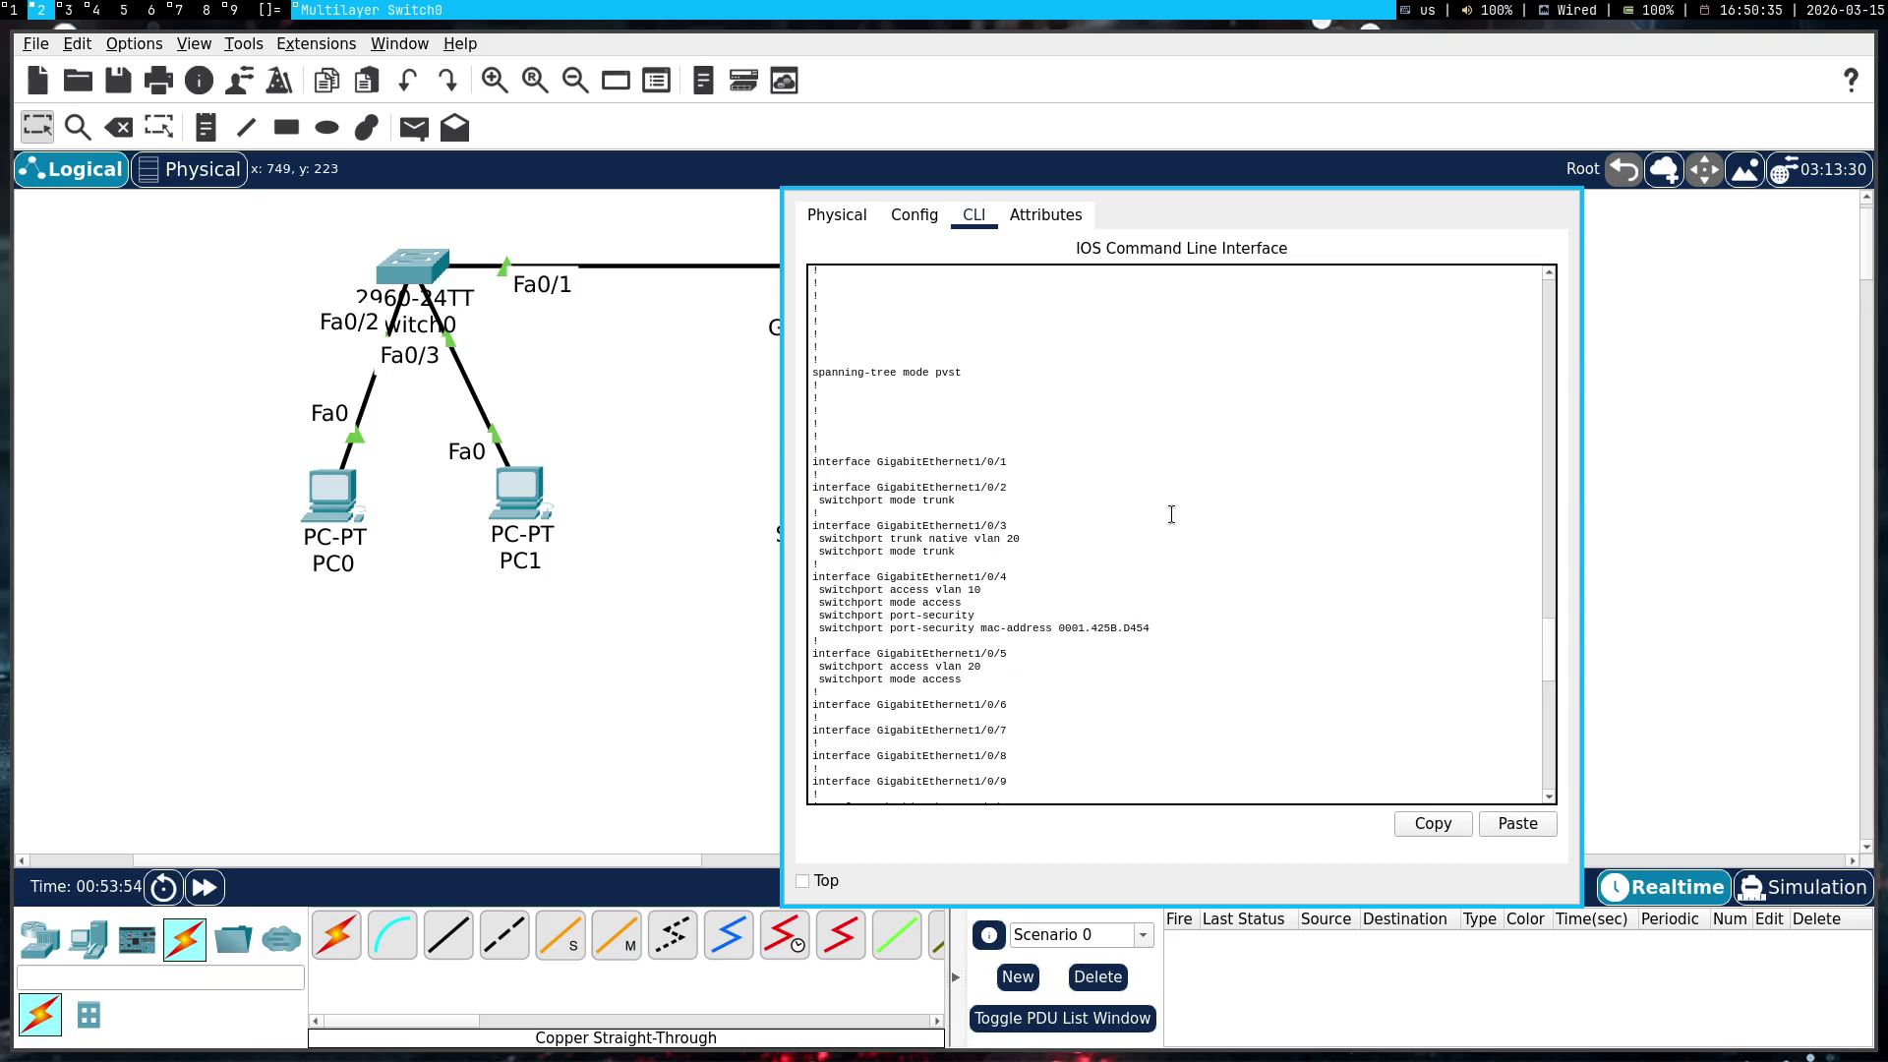
key(super+1)
click(1003, 901)
key(ctrl+v)
scroll(540, 570, down, 7)
text(всё круто)
key(Return)
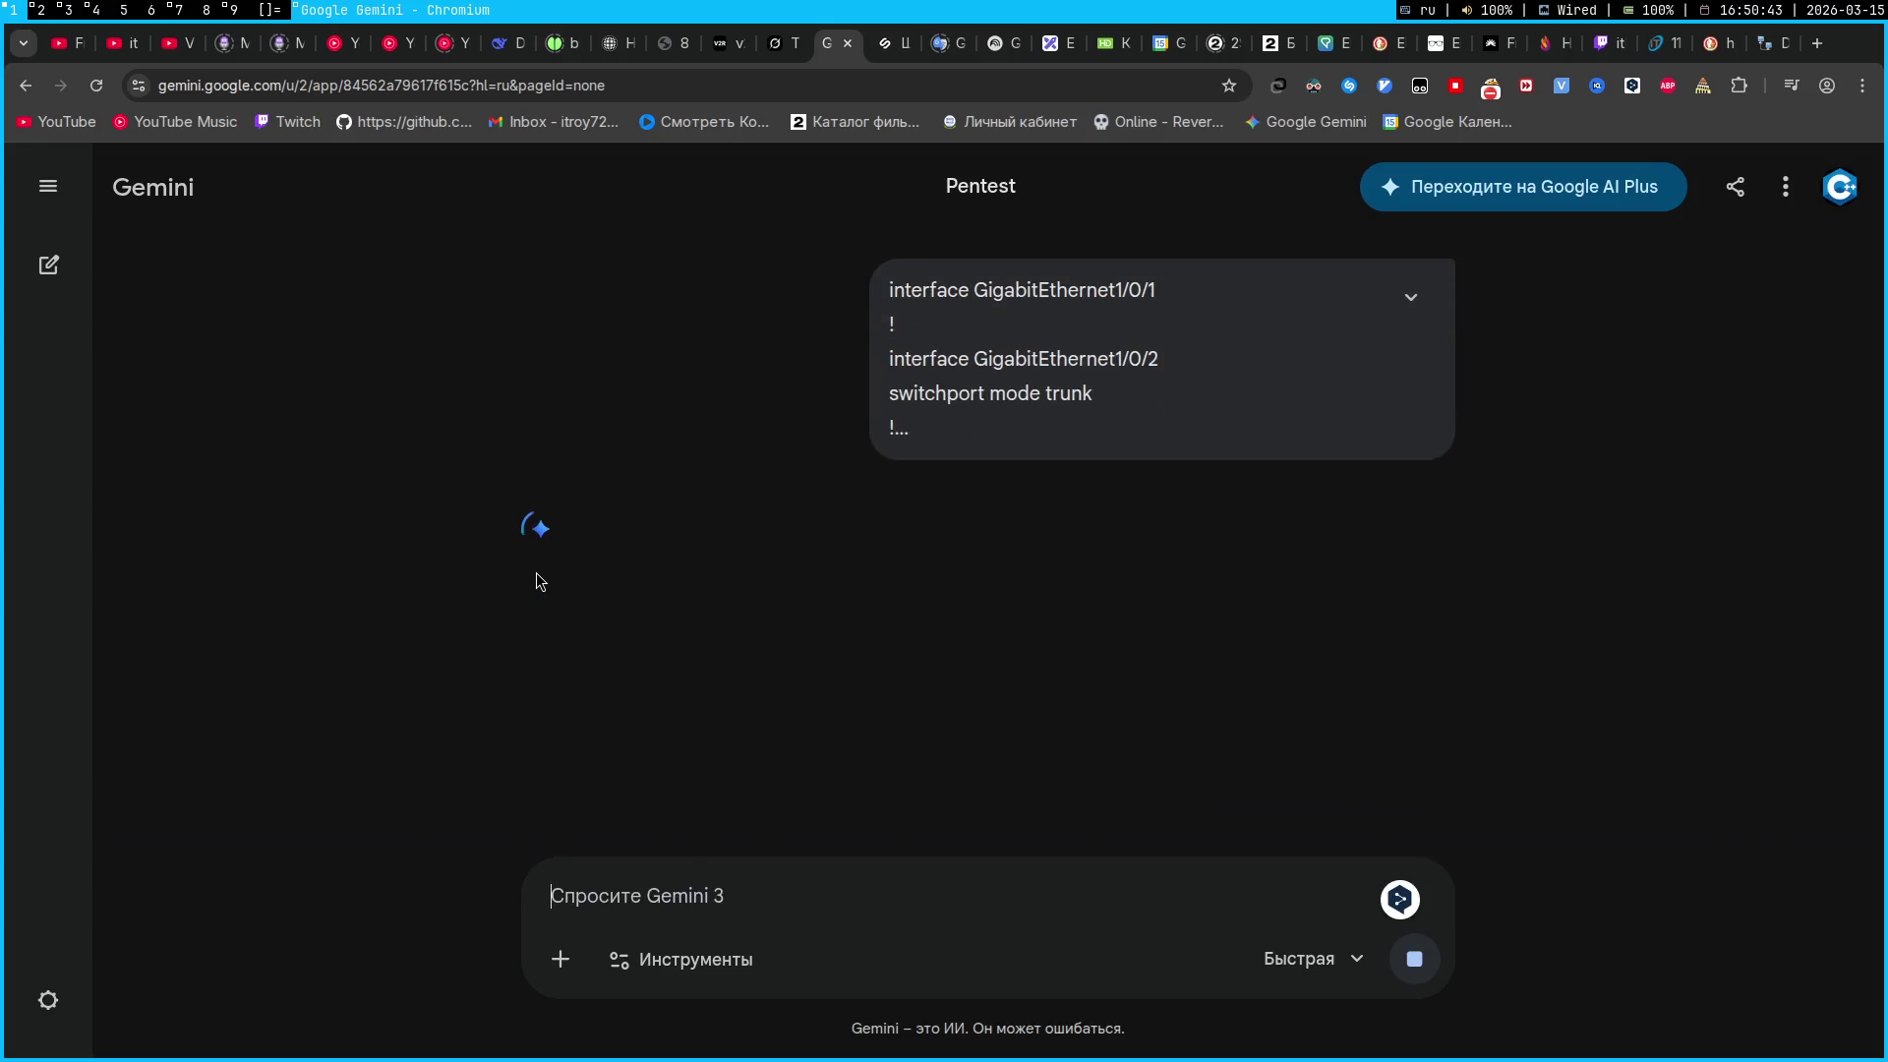
Open Server1's settings window and its Desktop tools
key(super+2)
click(980, 487)
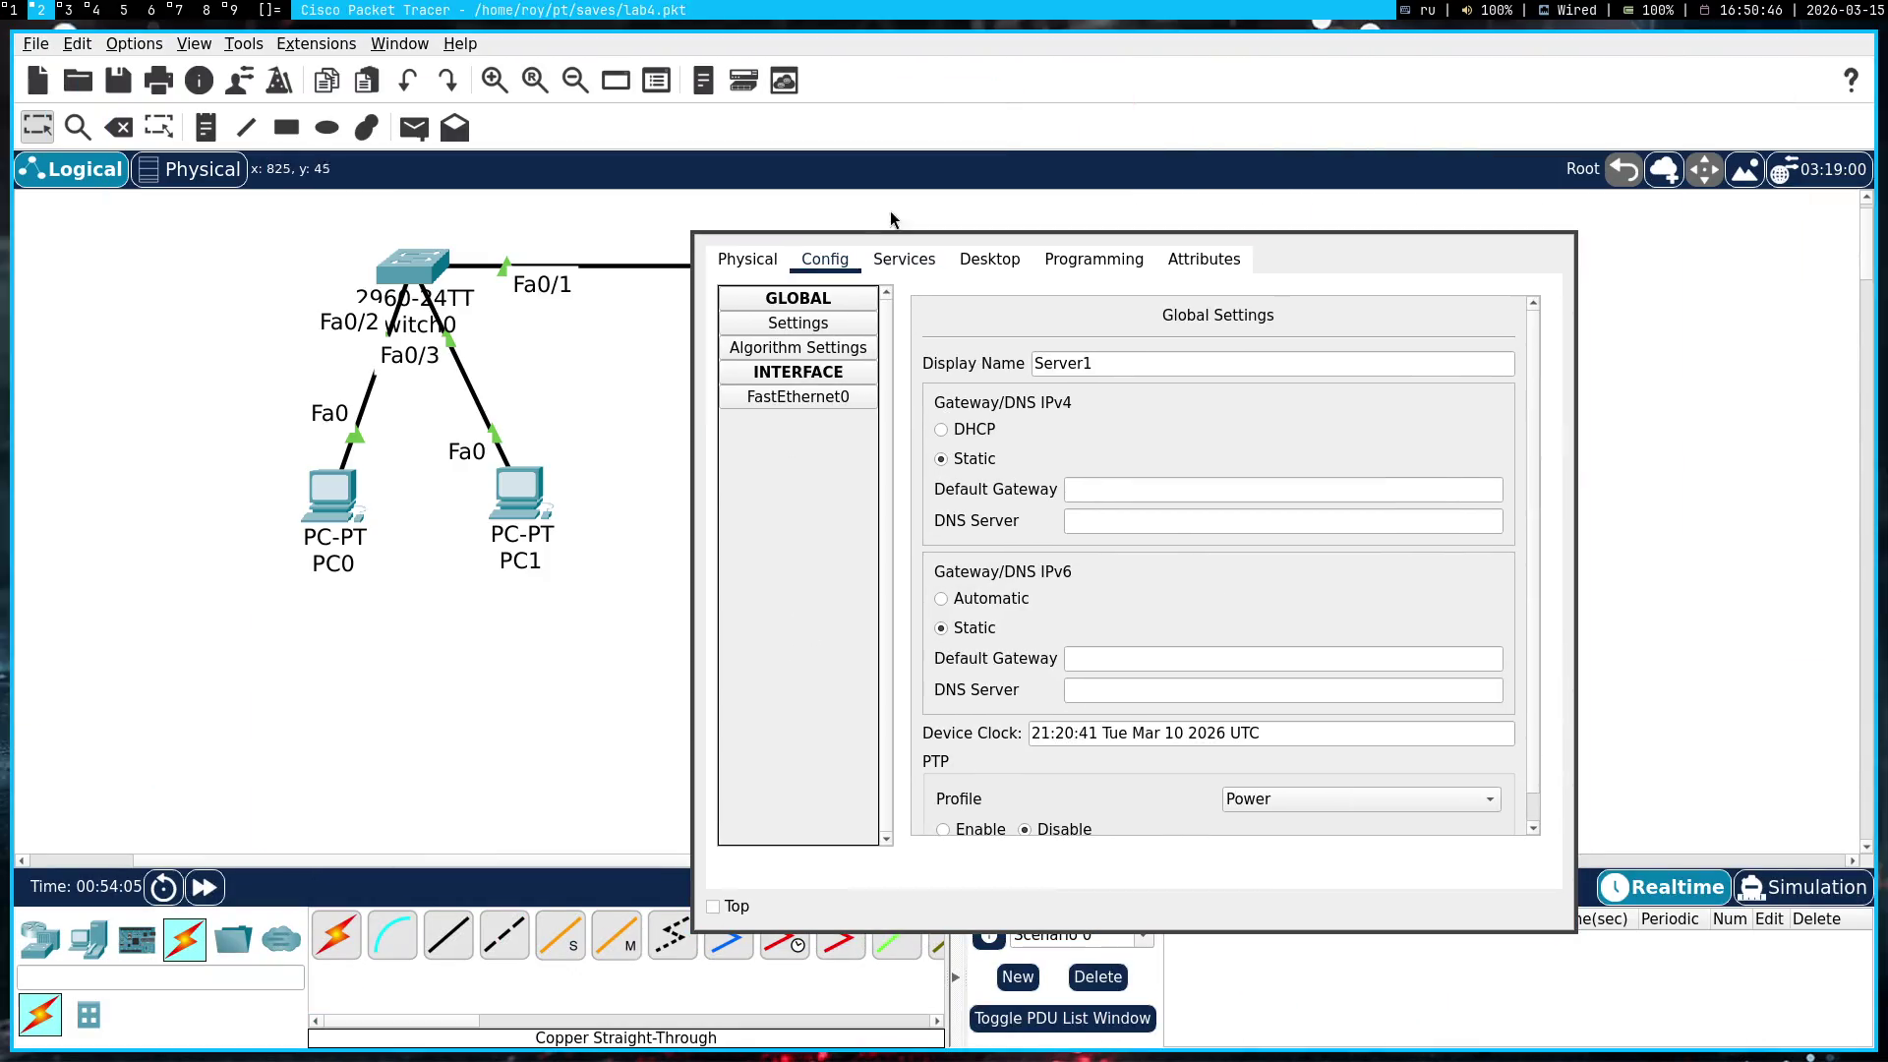
click(904, 258)
click(974, 261)
Give Server1 the static IPv4 address 192.168.10.20 after clearing an invalid-address error
click(770, 369)
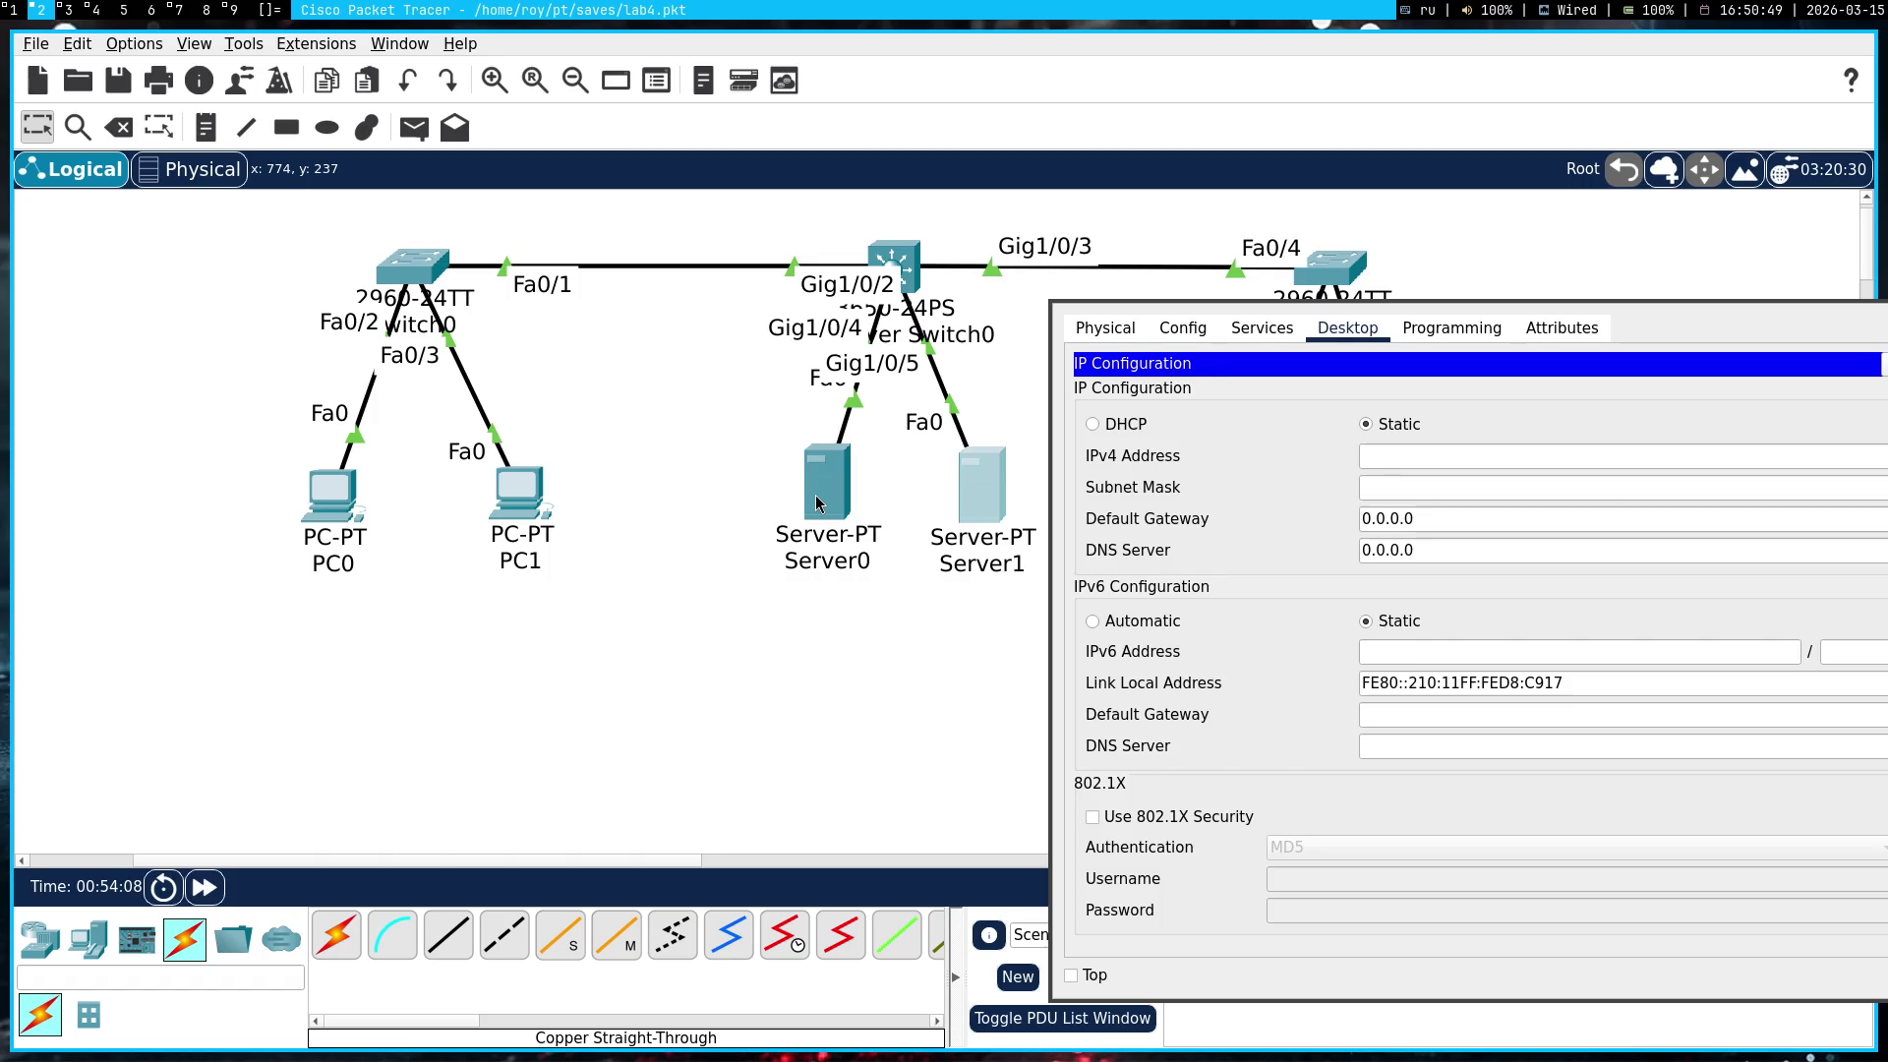
mouse_move(815, 503)
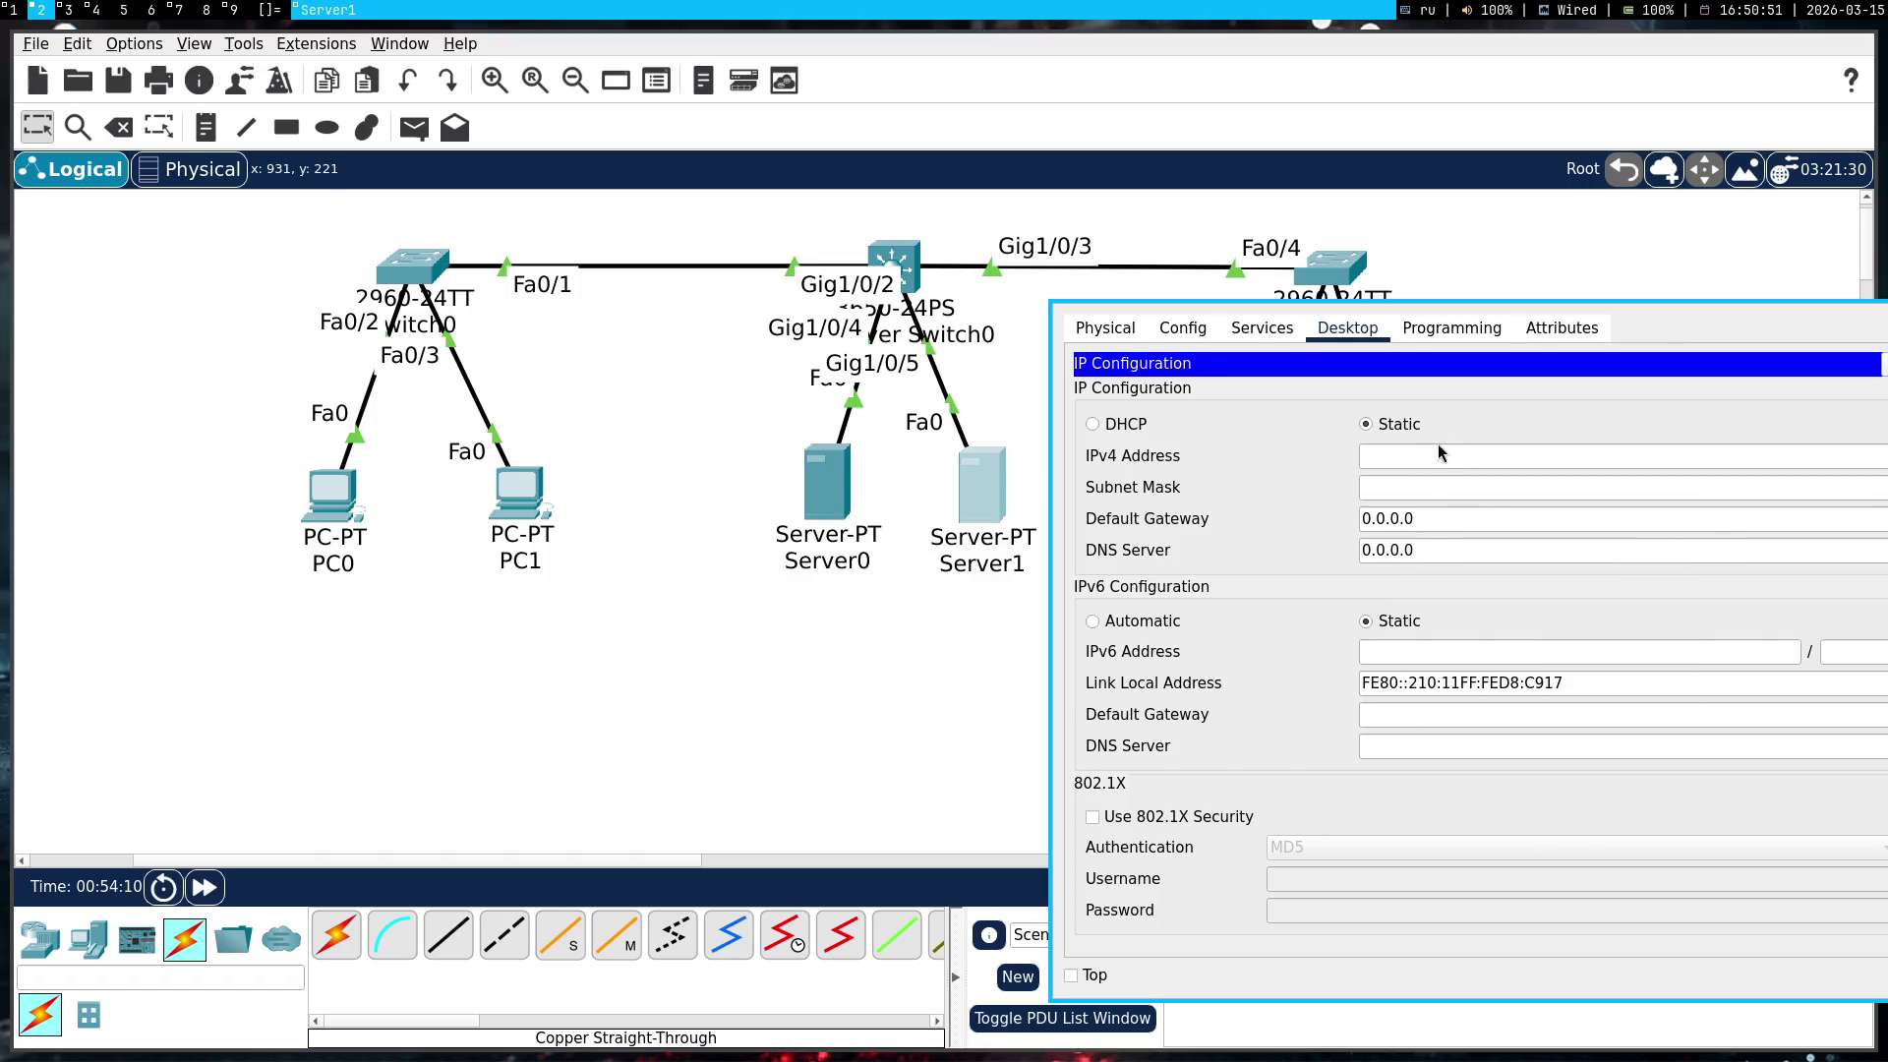
click(1414, 455)
text(192.168.)
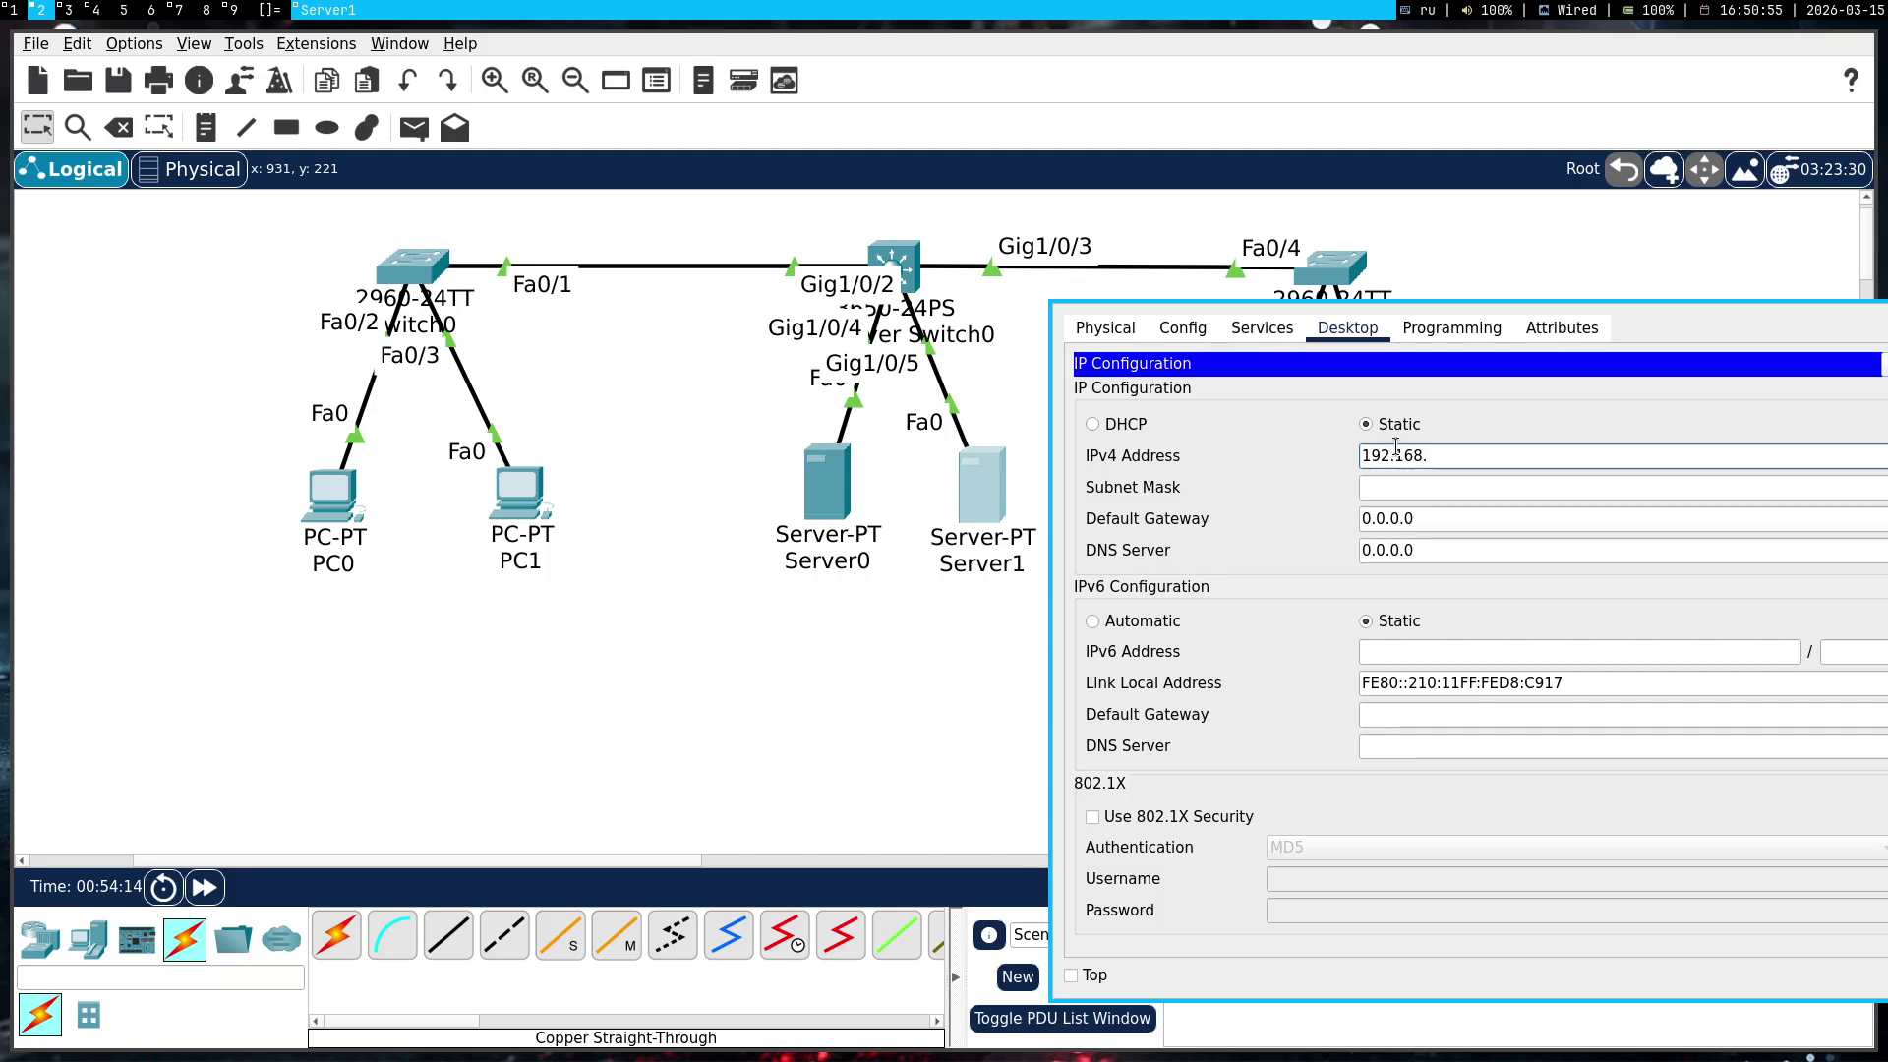
click(1028, 561)
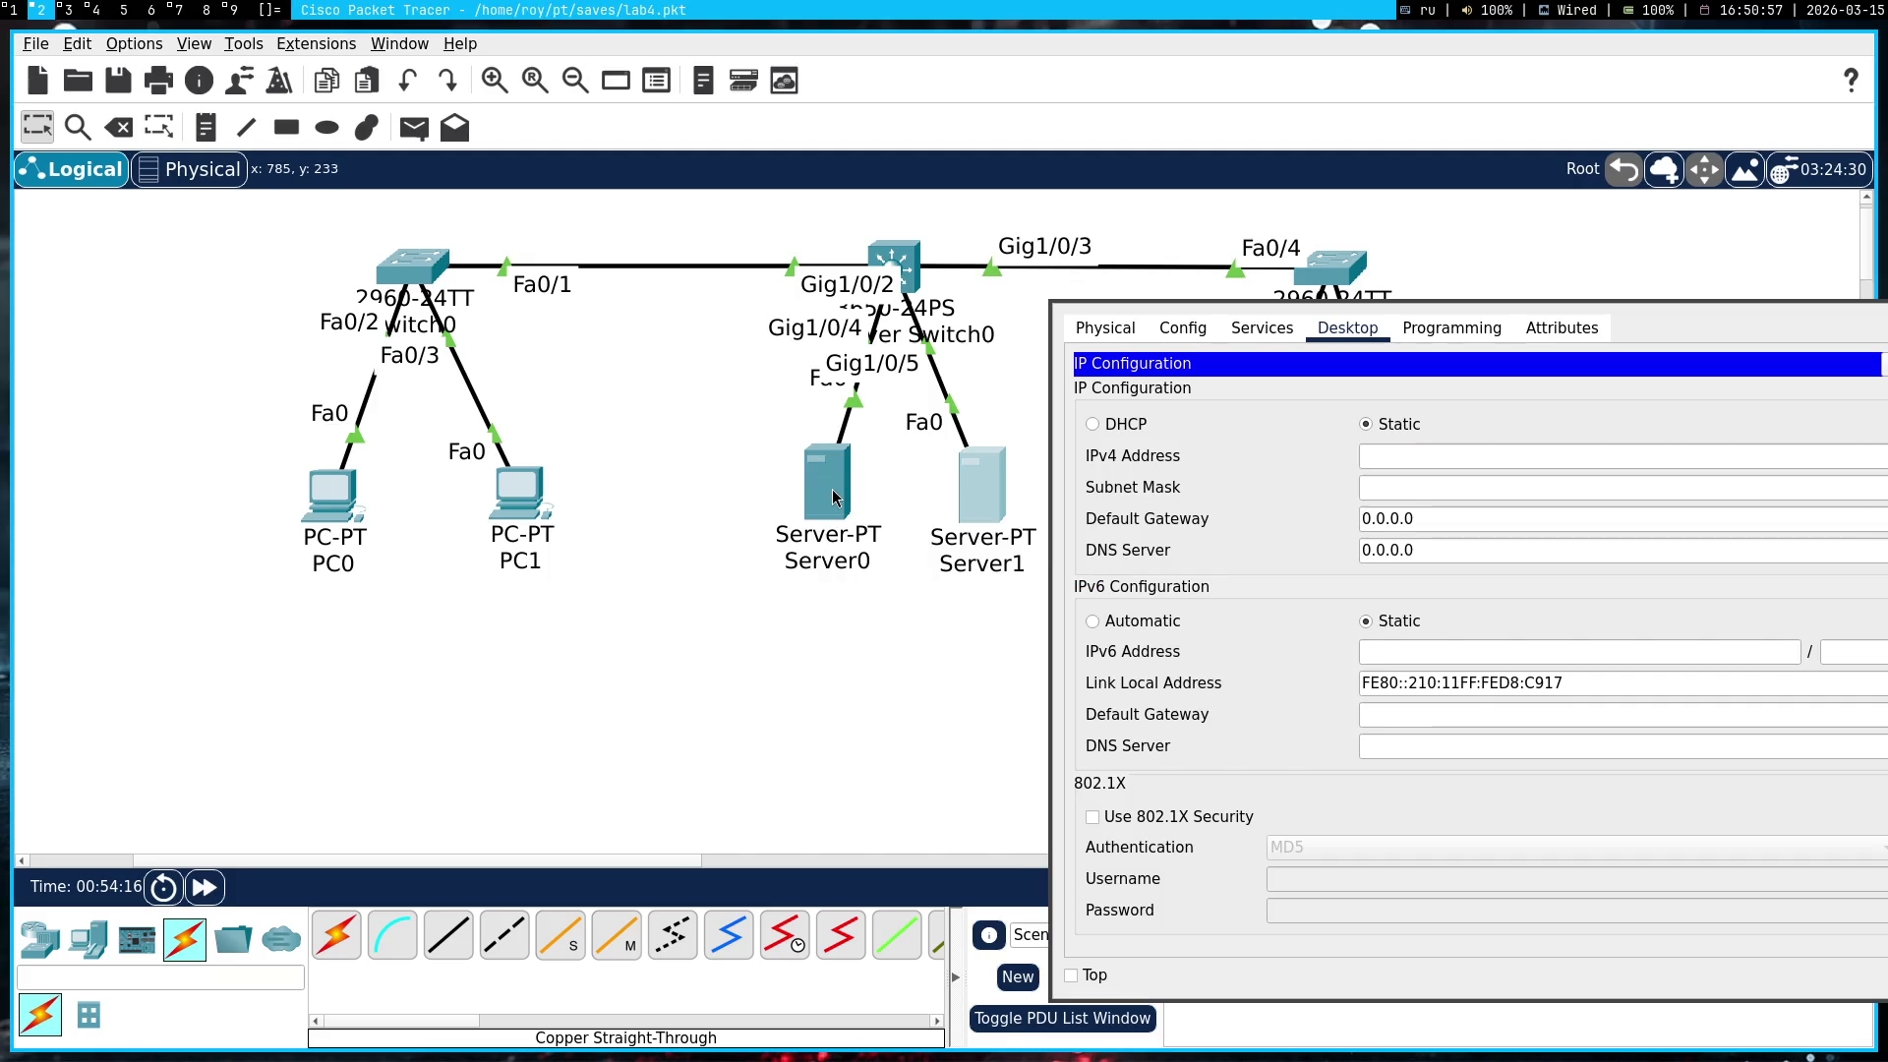
mouse_move(833, 492)
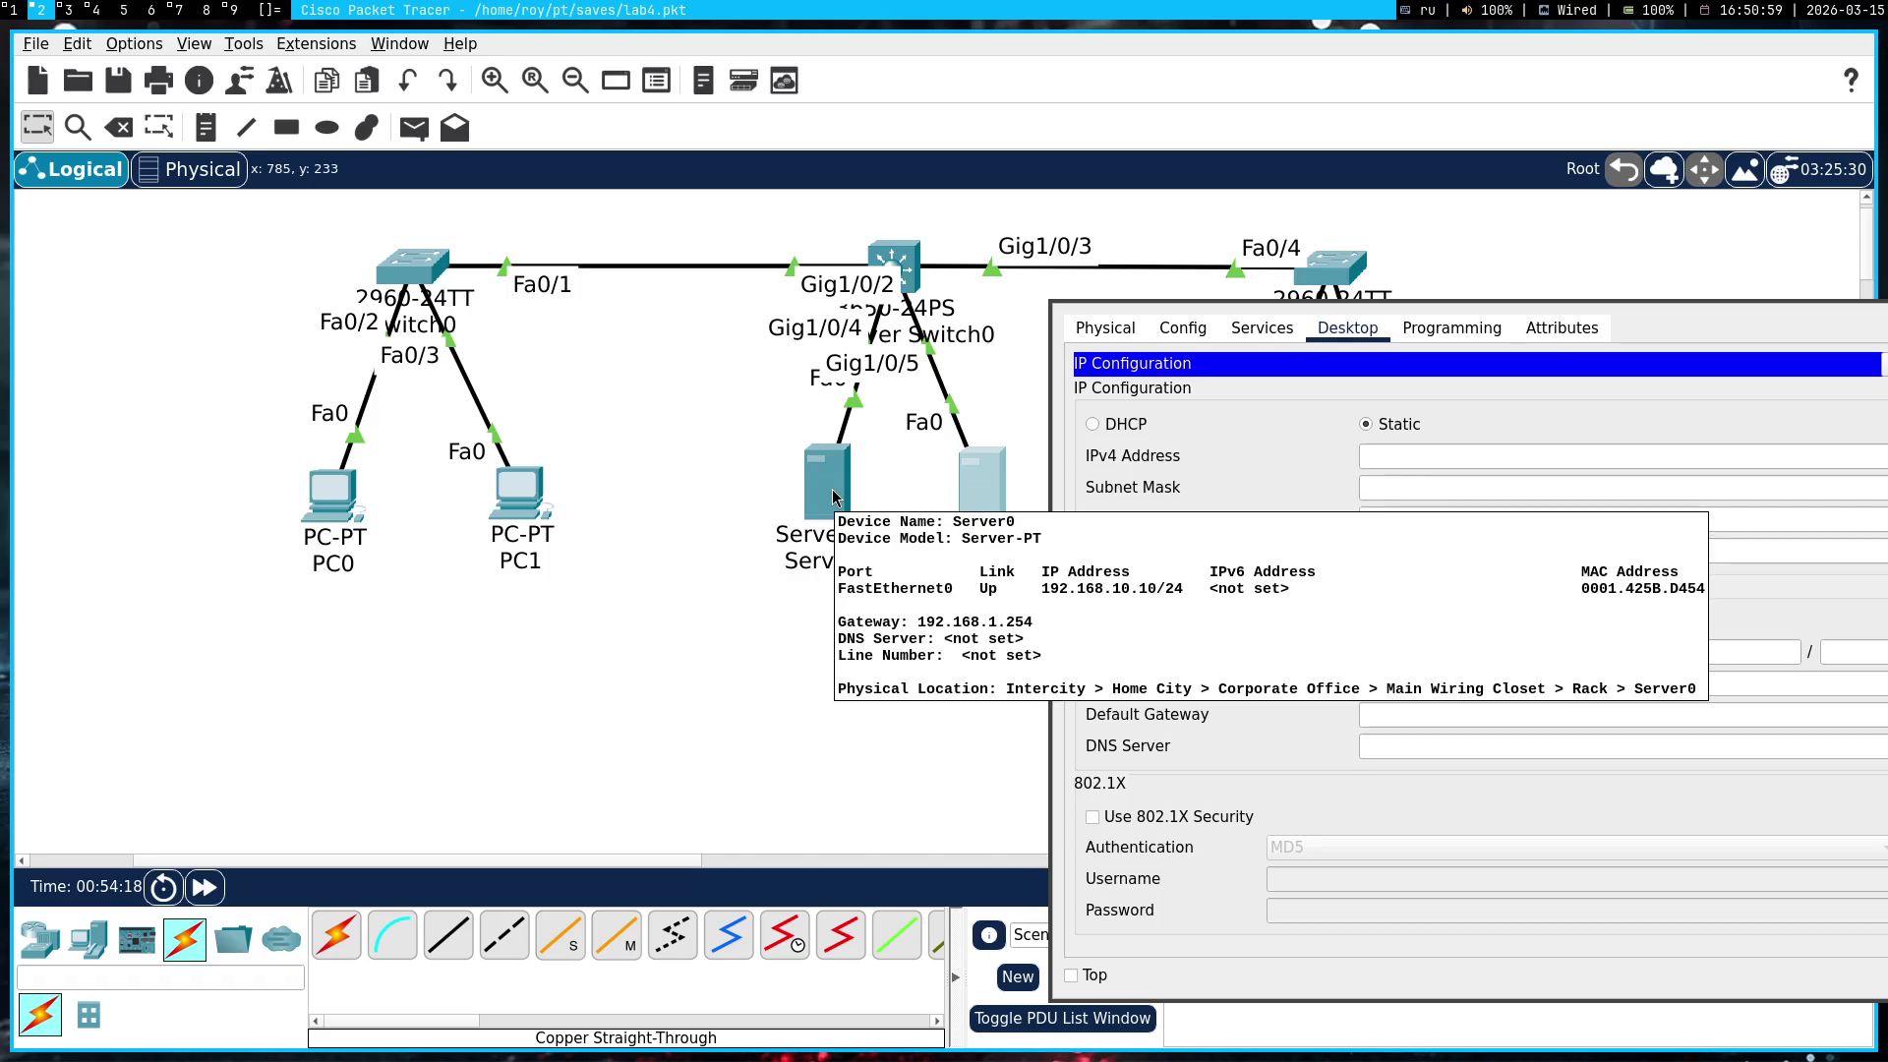
click(1505, 462)
text(192.168.10.20)
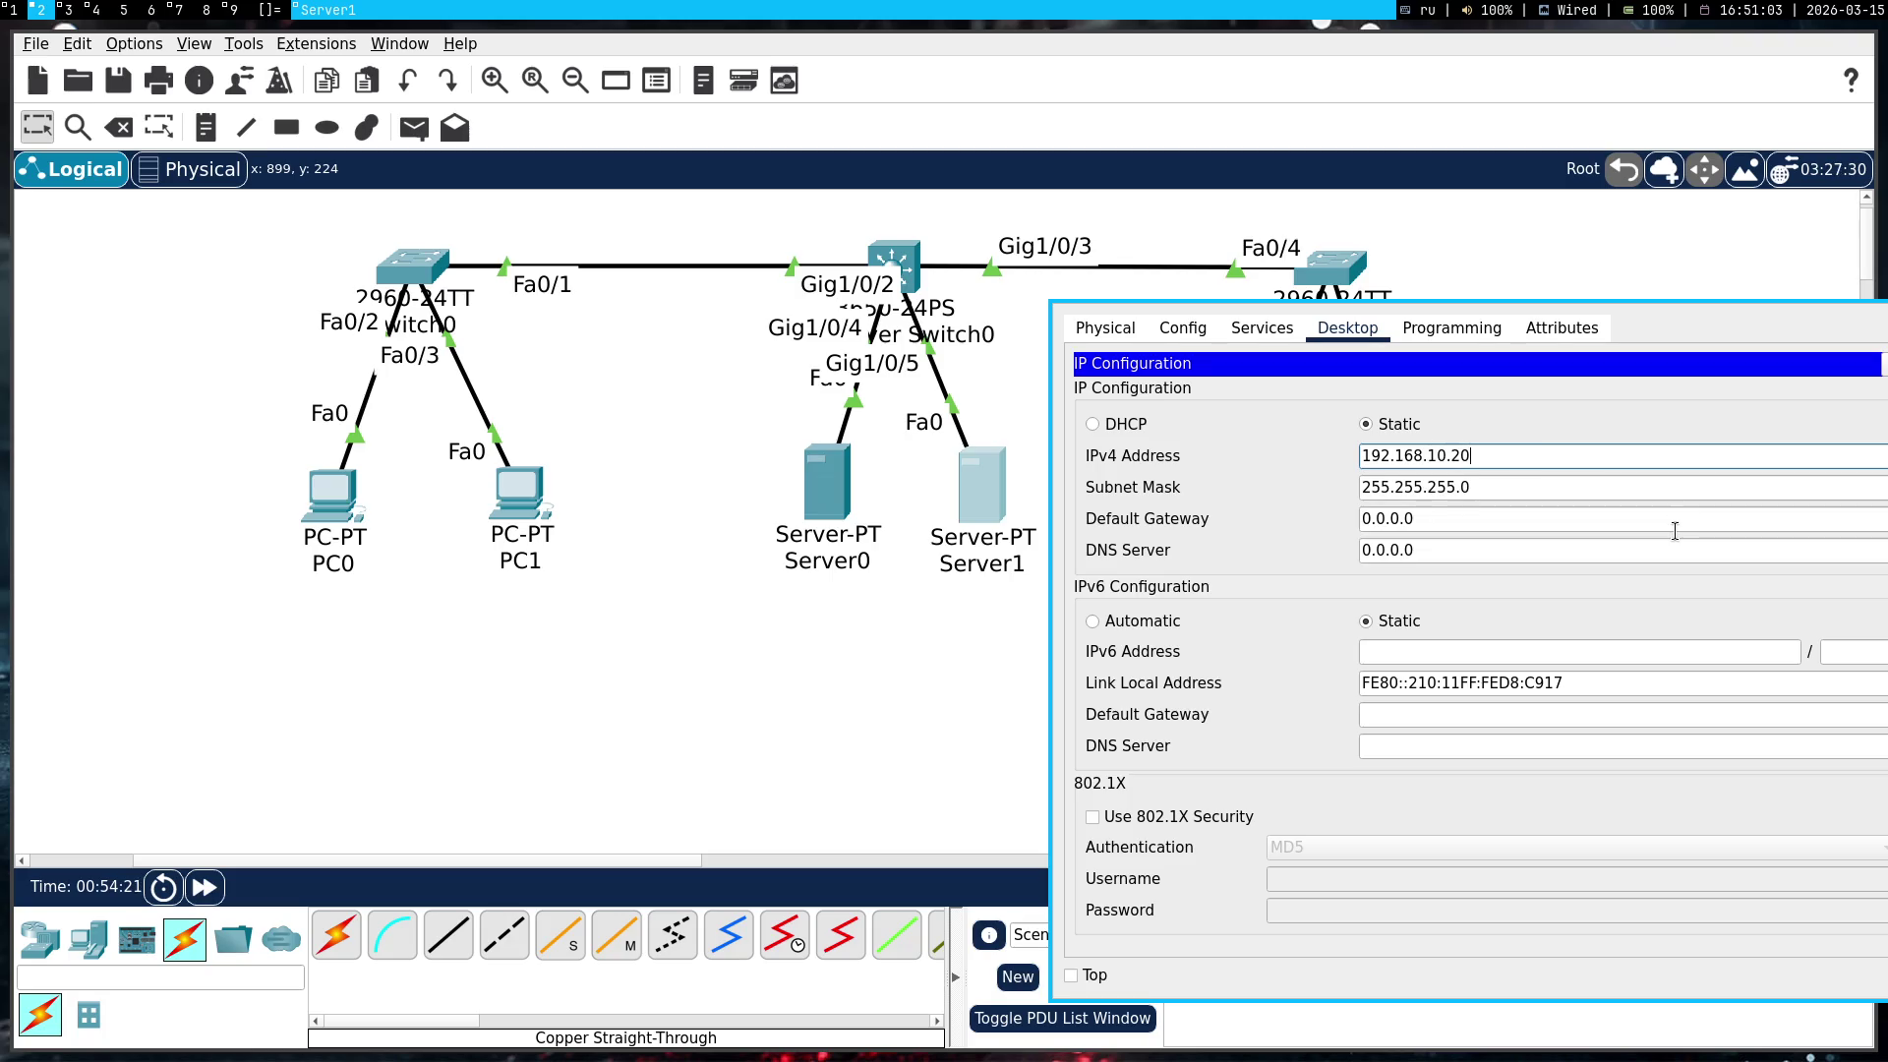
mouse_move(841, 514)
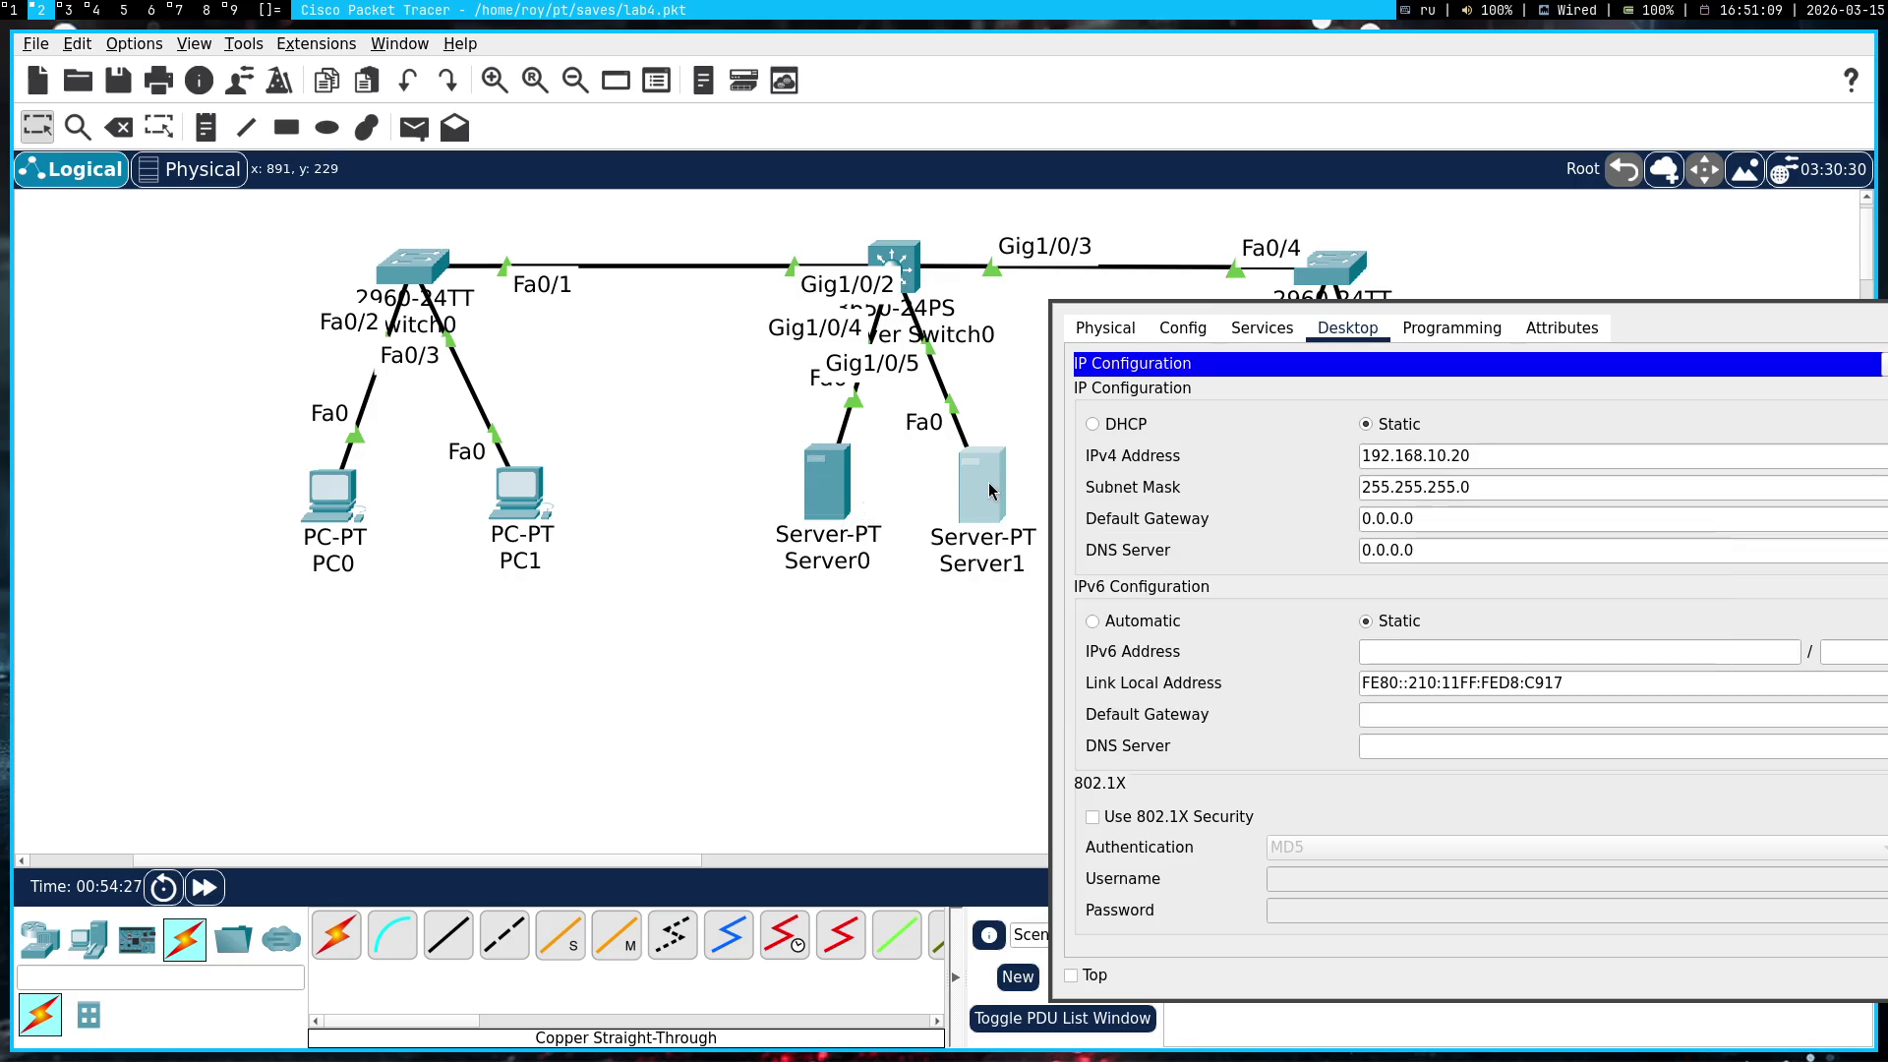
mouse_move(990, 490)
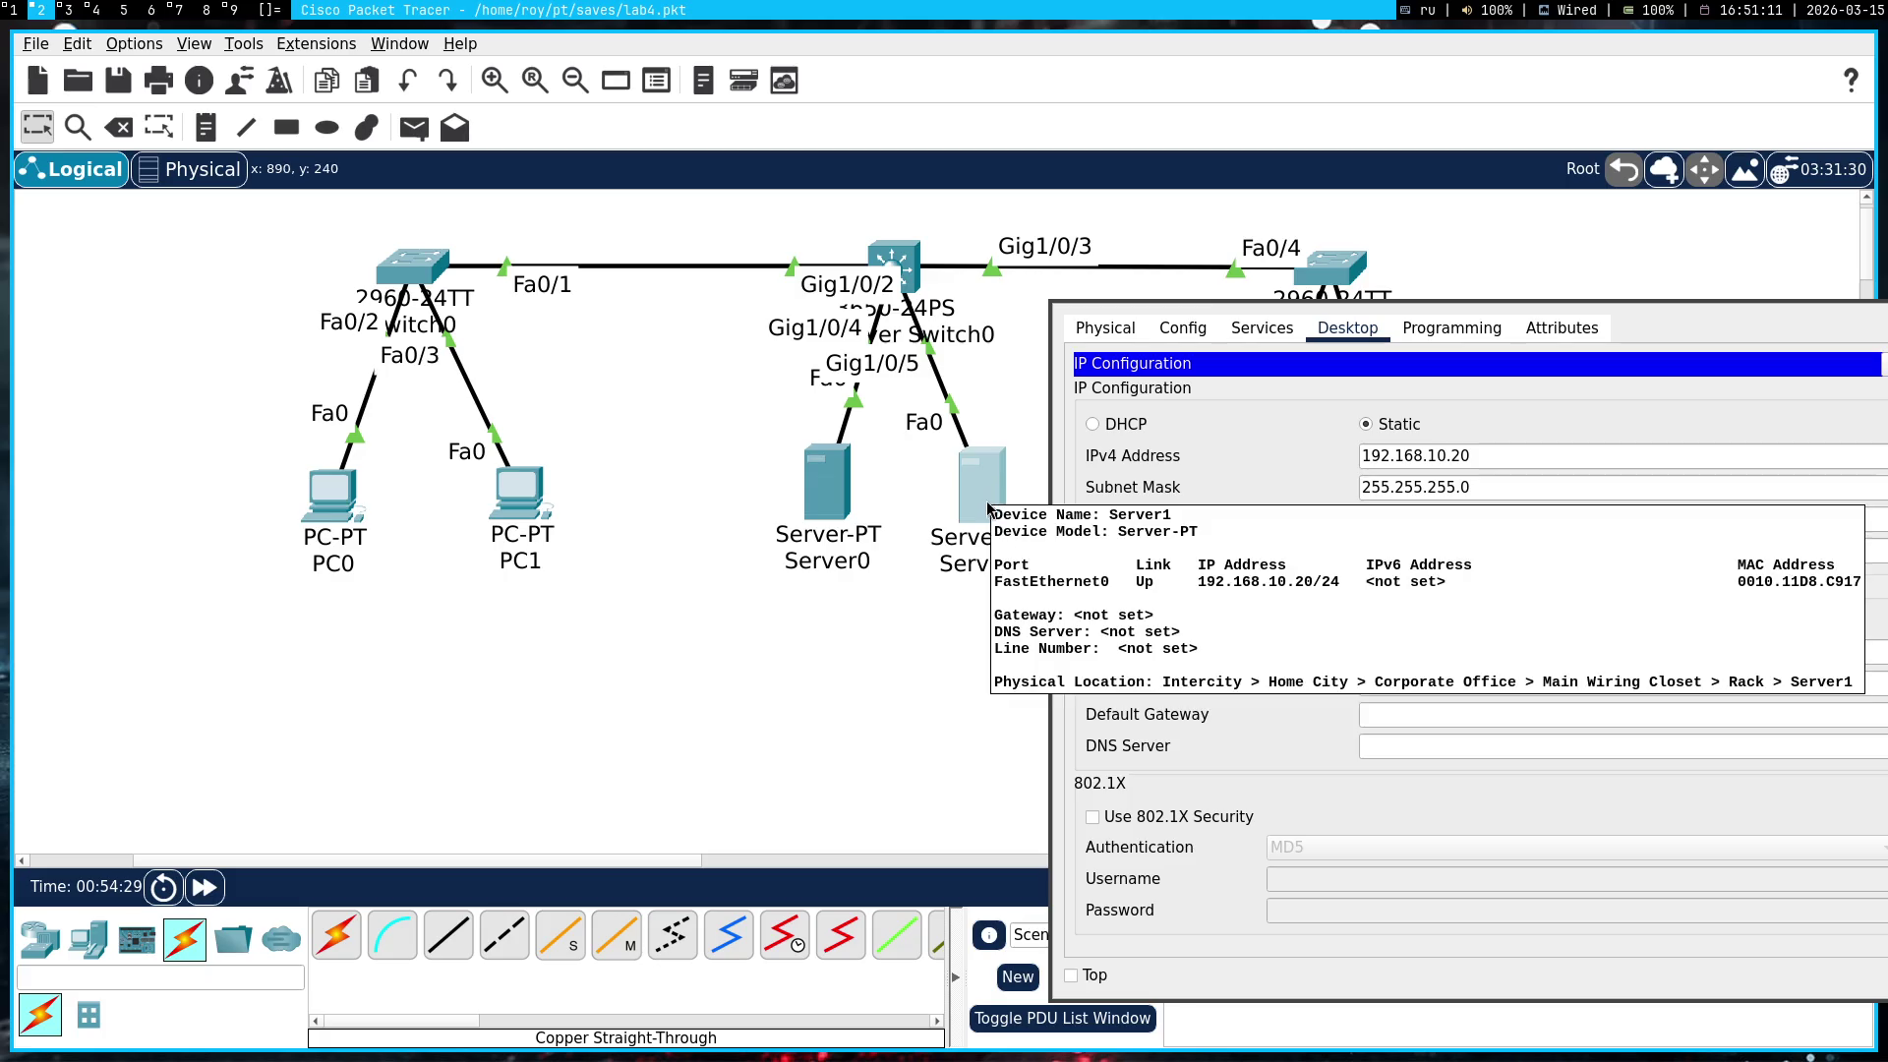
key(super+1)
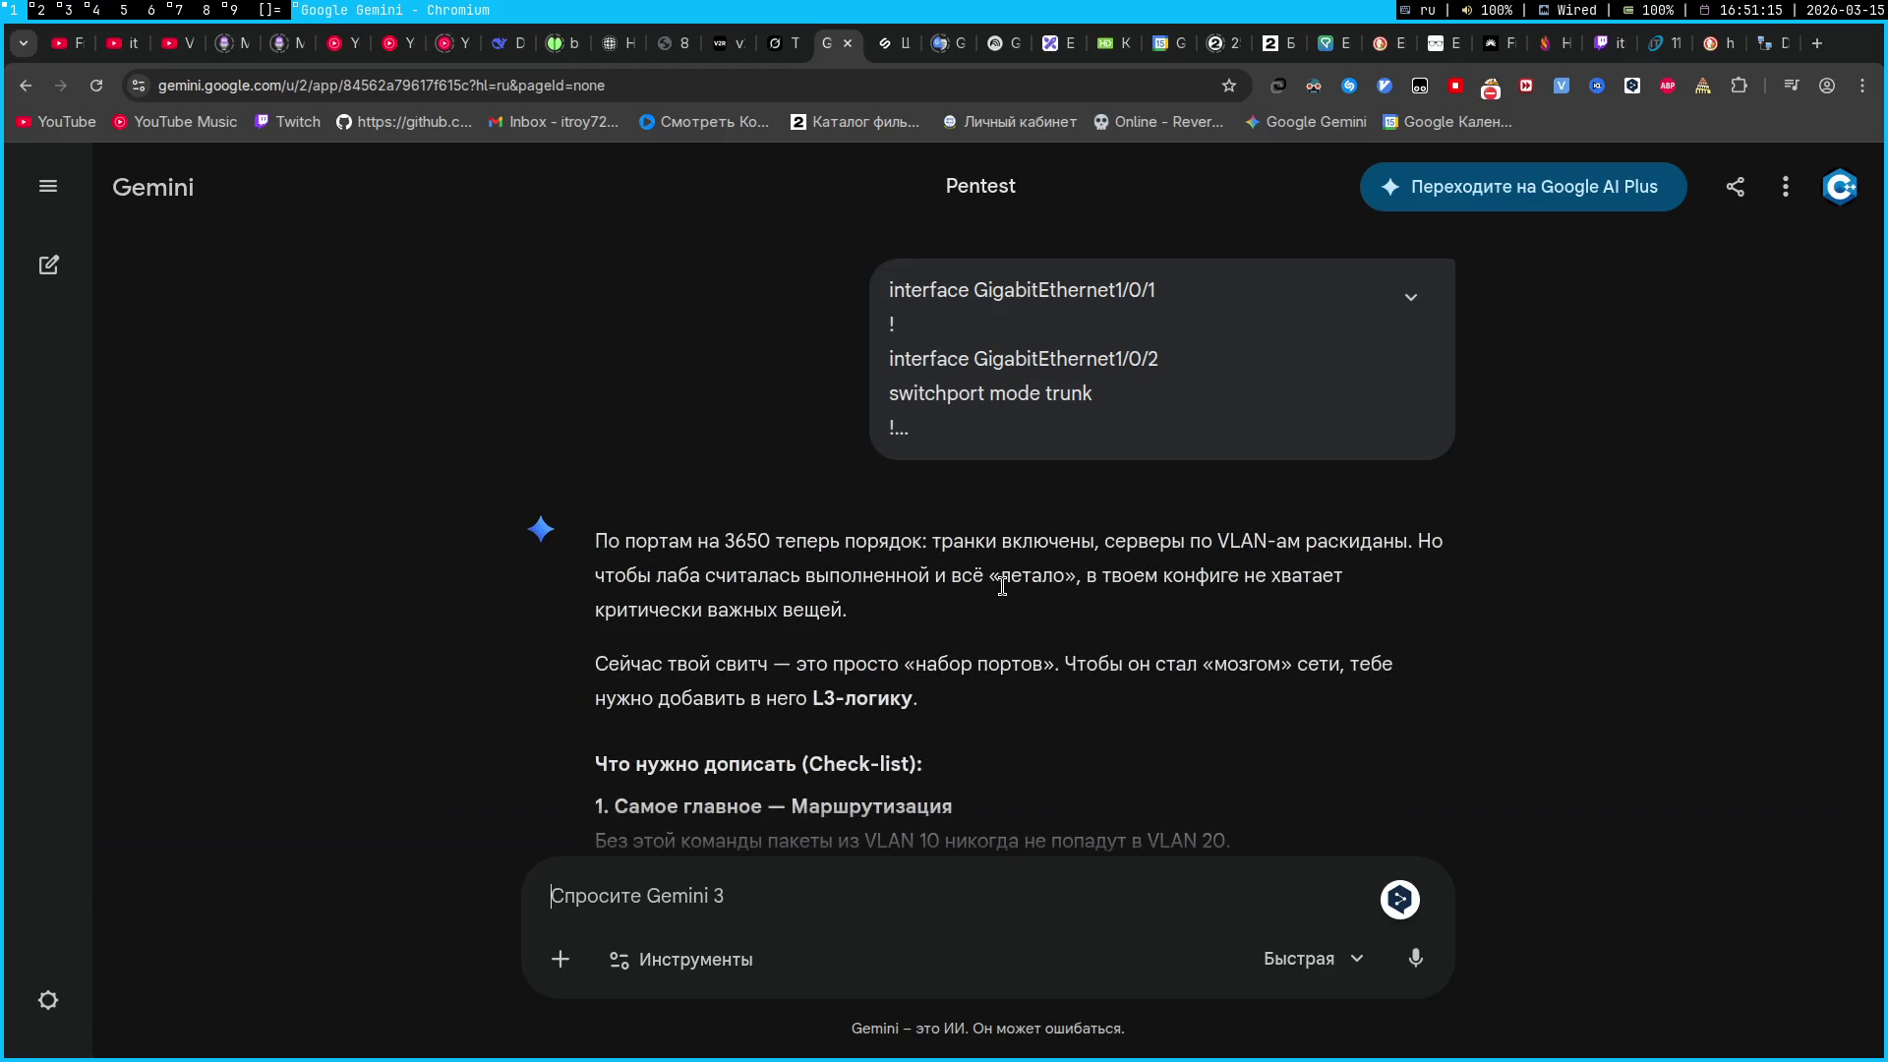
Ask Gemini what to configure on the server attached to VLAN 20, where PCs use 192.168.2.1
scroll(1002, 587, down, 3)
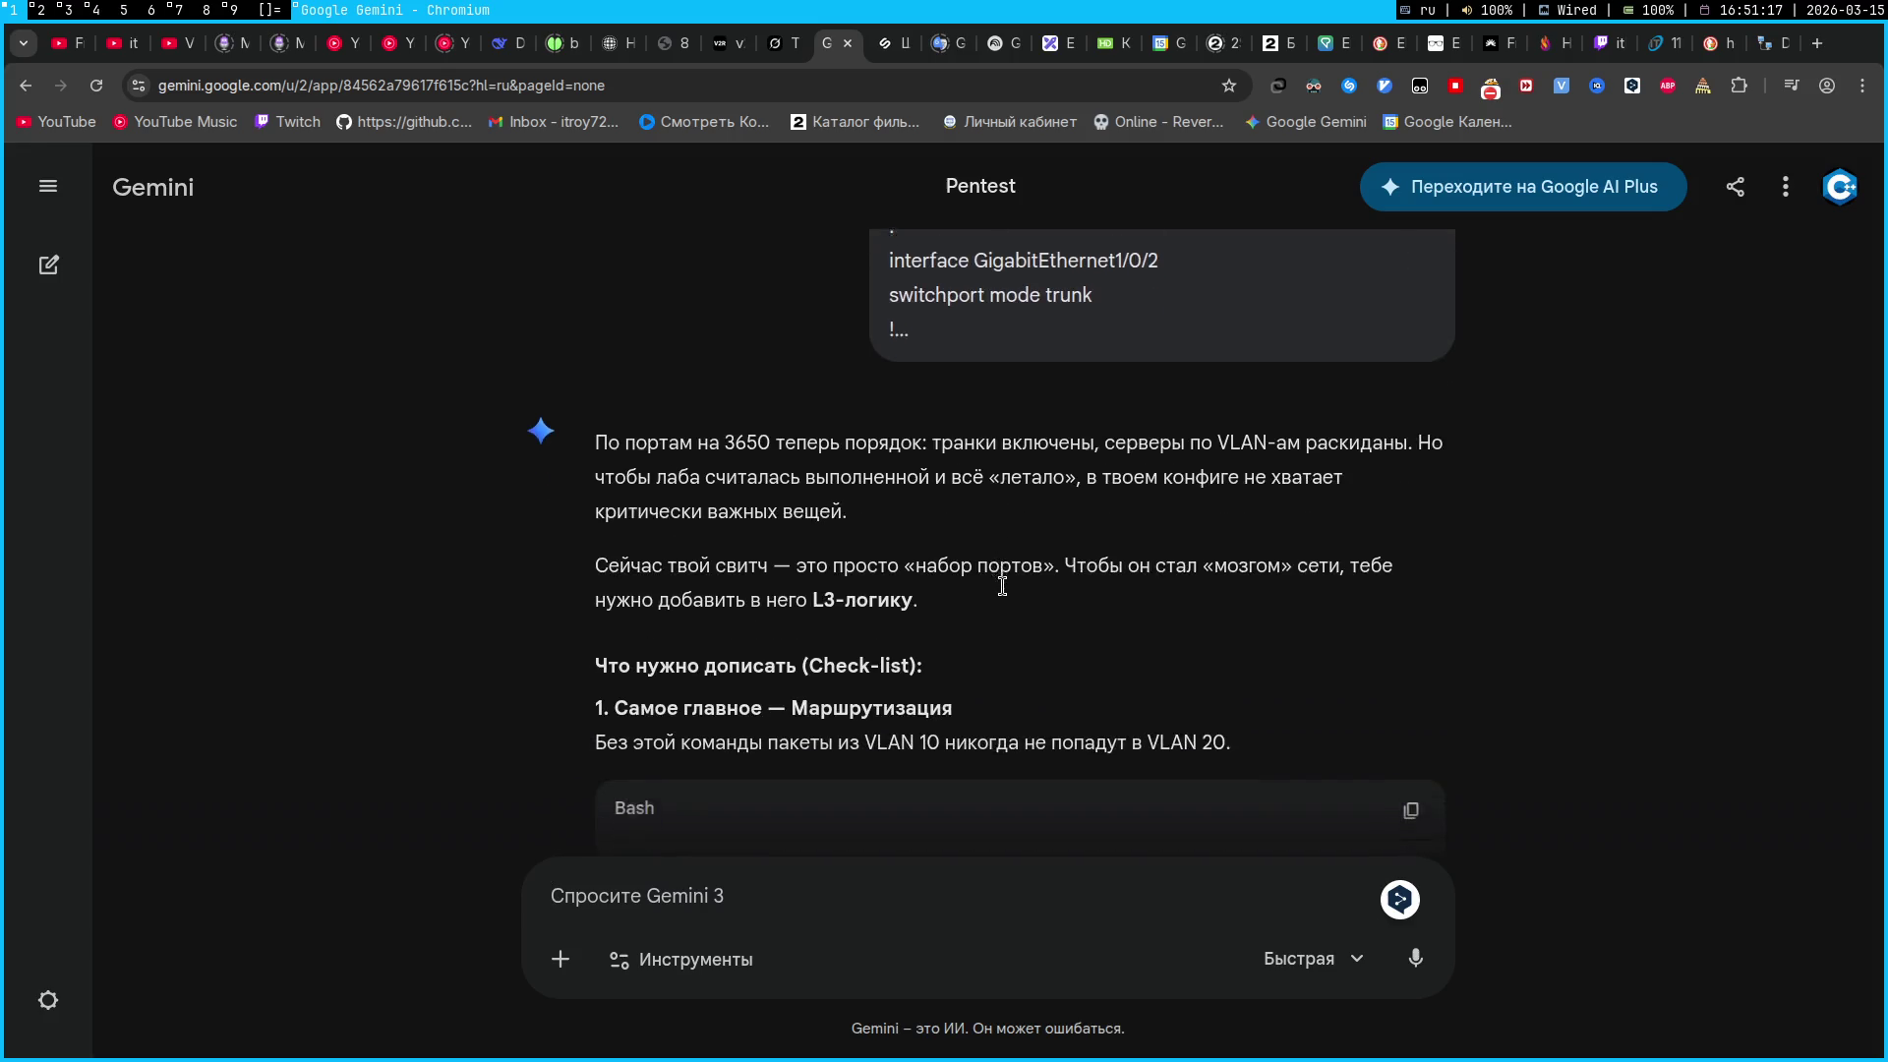
scroll(1002, 587, down, 4)
scroll(1002, 587, up, 2)
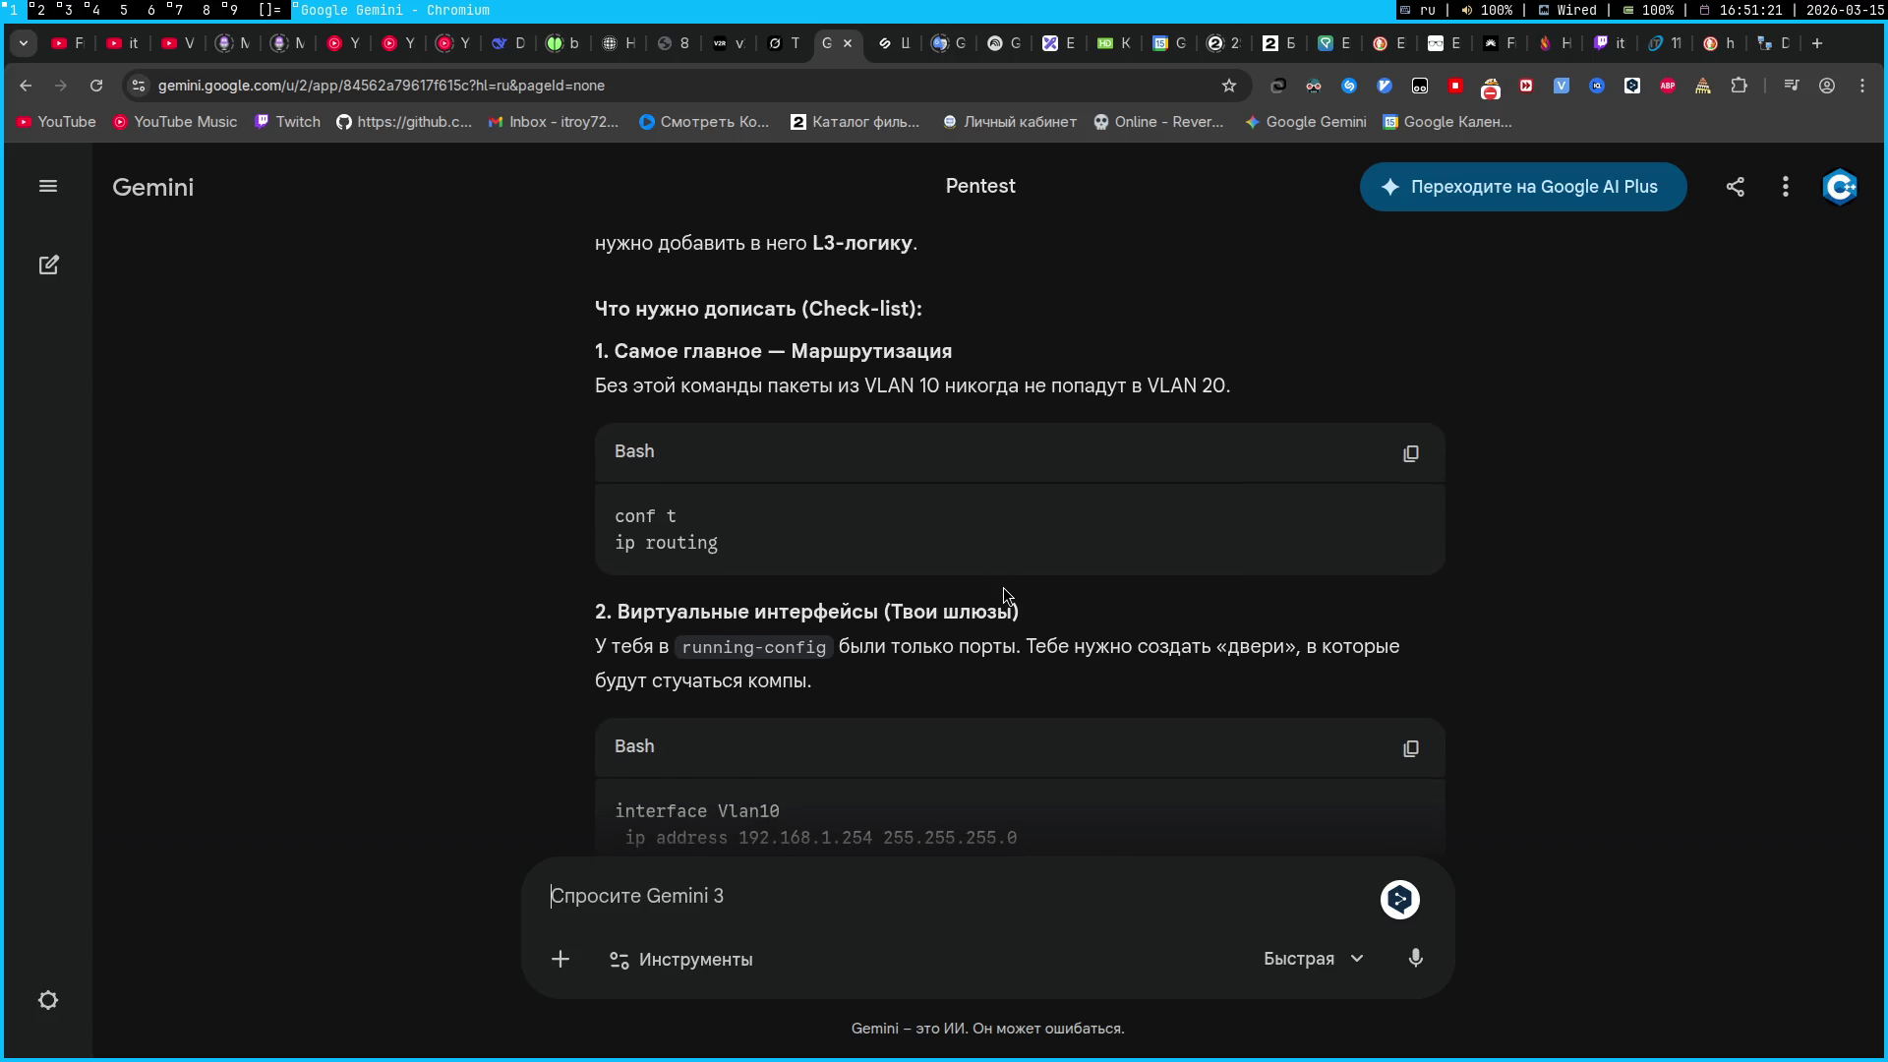
scroll(1002, 586, down, 1)
text(СТОП, НАХУЙ )
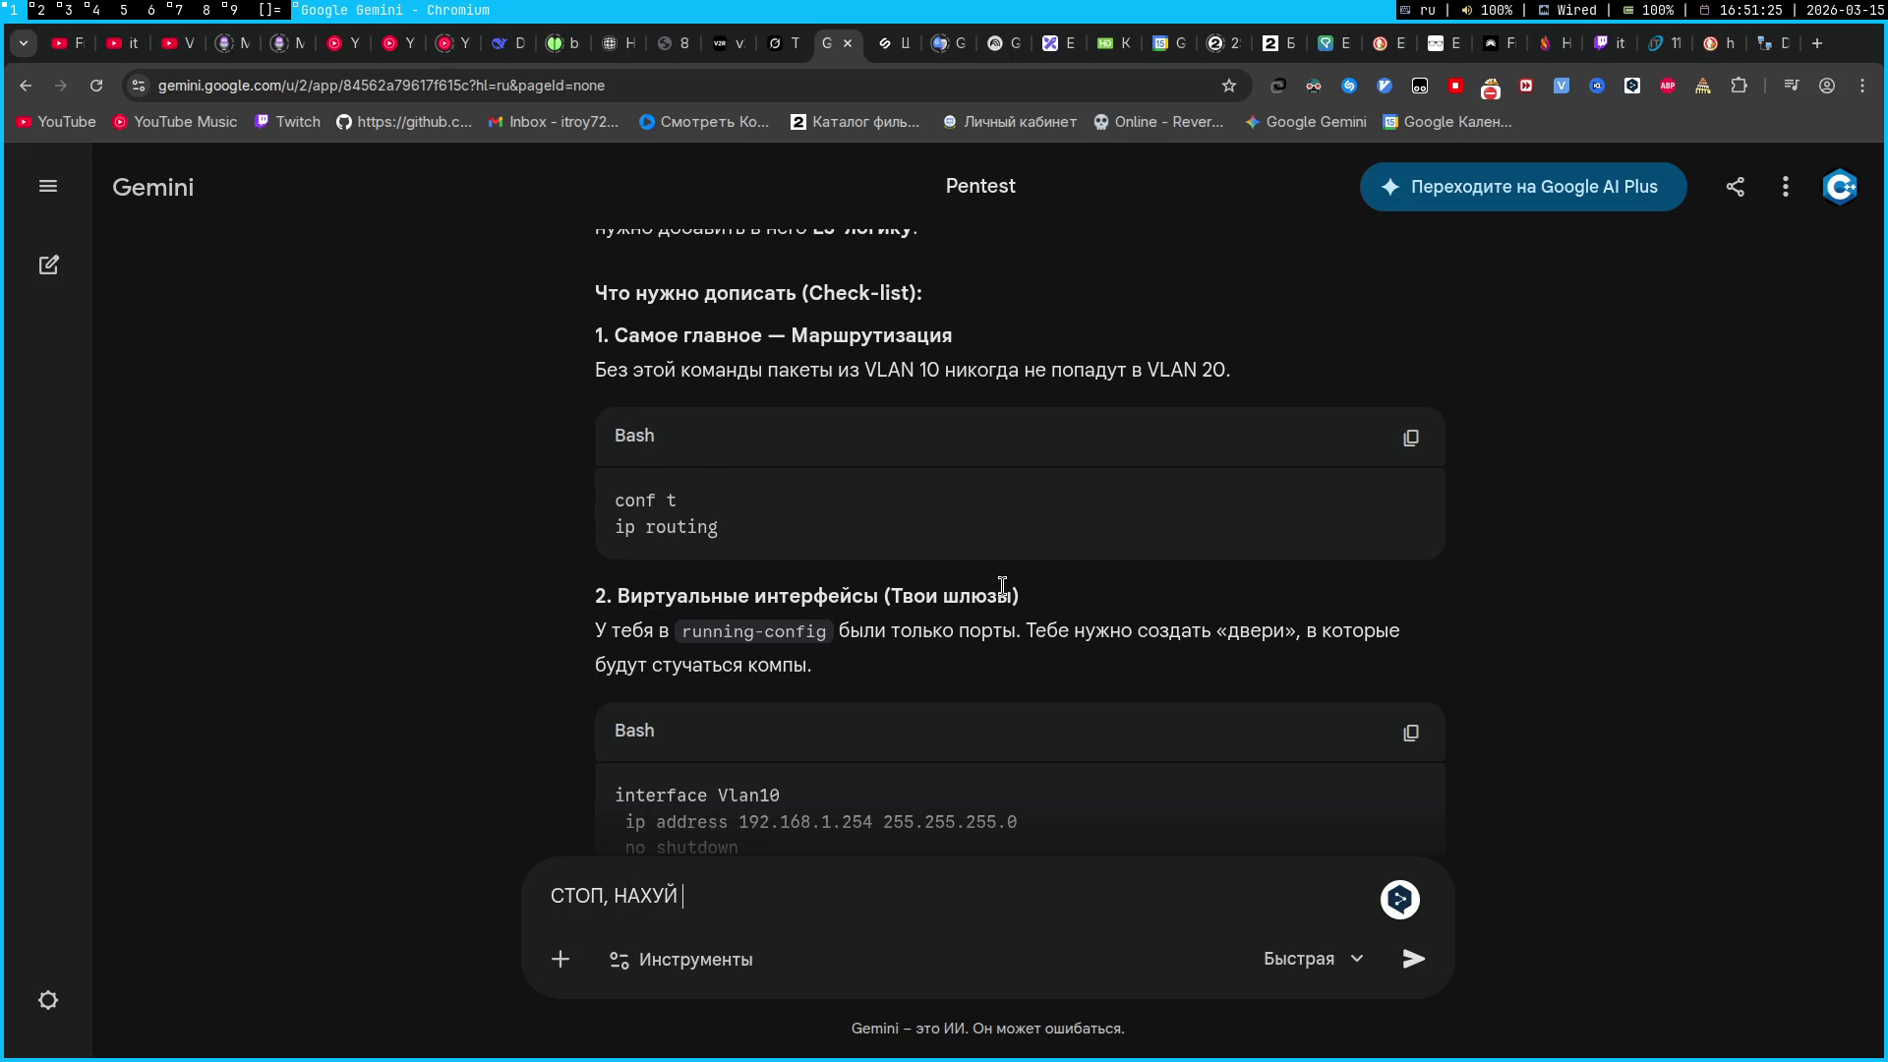
text(ЭТОТ СВИТЧ, ЧТО МН)
text(Е УКАЗАТЬ)
key(BackSpace)
key(BackSpace)
key(BackSpace)
text(ЗАТЬ НА СЕРВЕР )
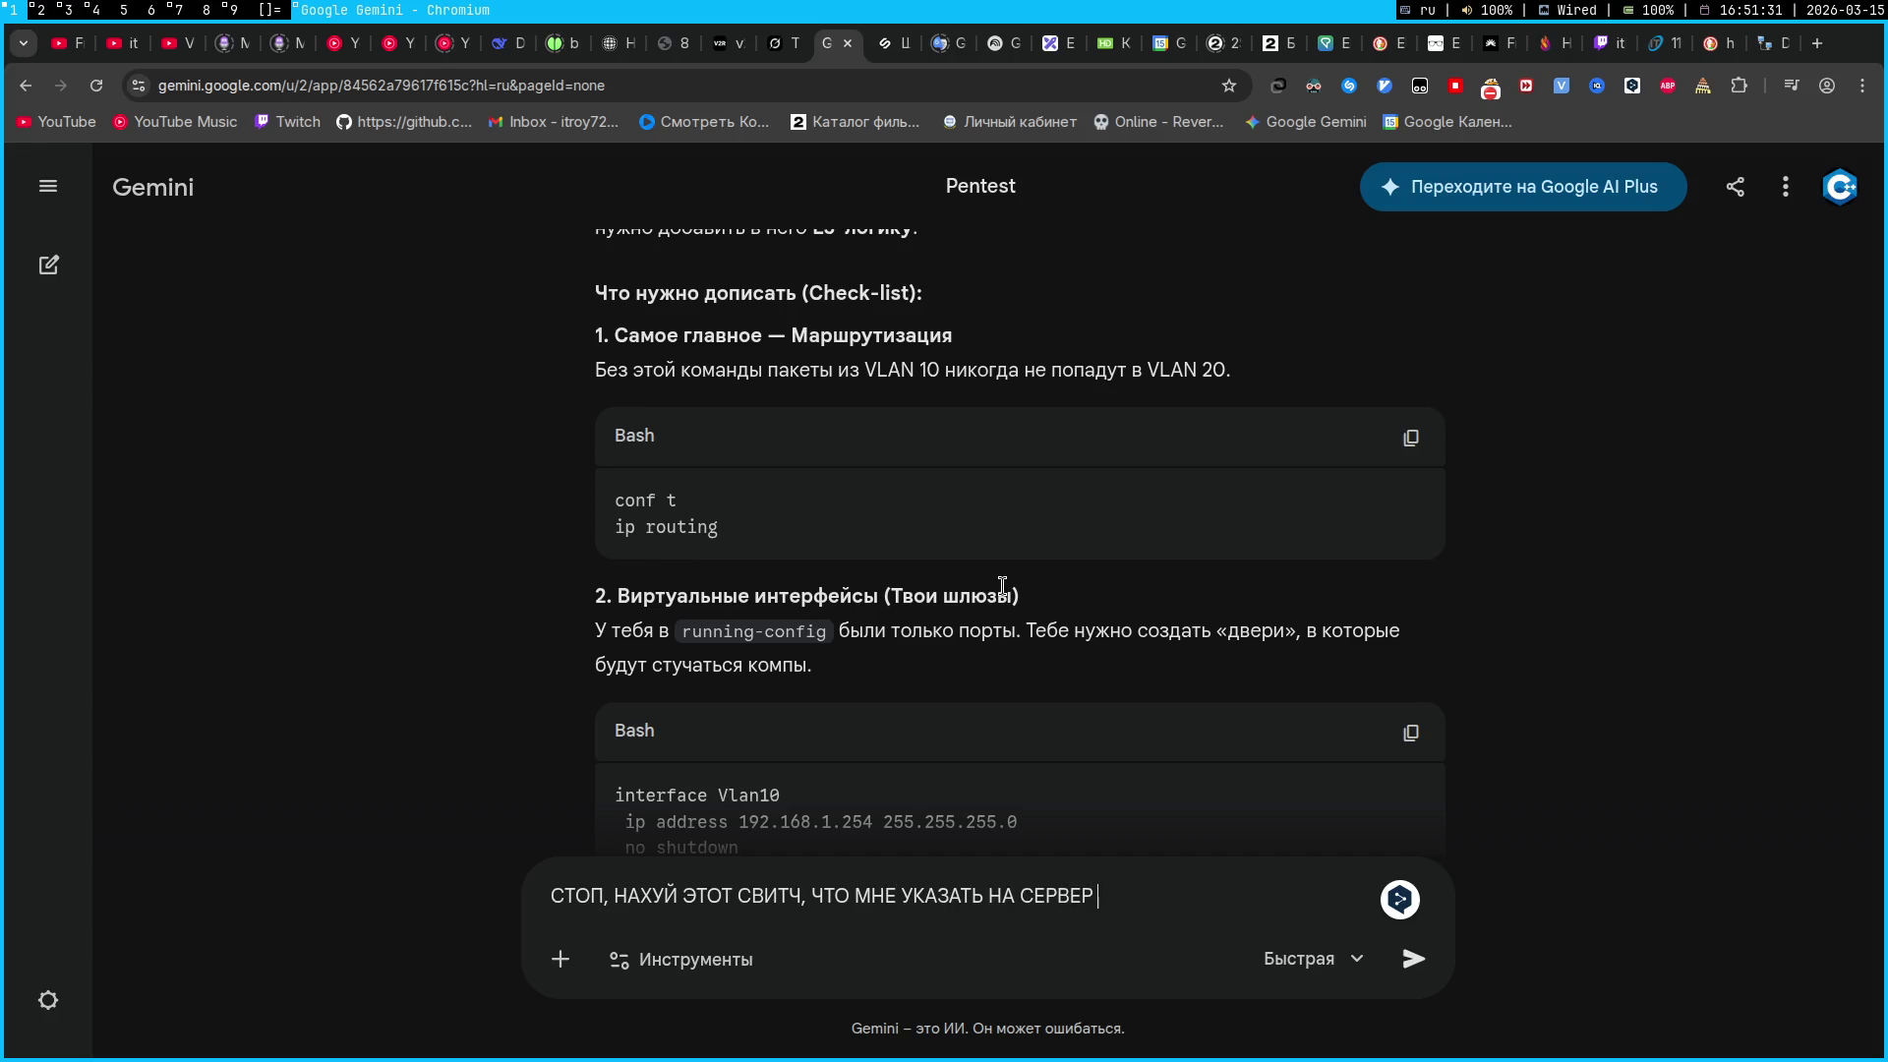
text(ПОДКЛЮЧЕННЫМ К ЯМ)
key(BackSpace)
text(М)
key(BackSpace)
key(BackSpace)
text(VLAN 20,)
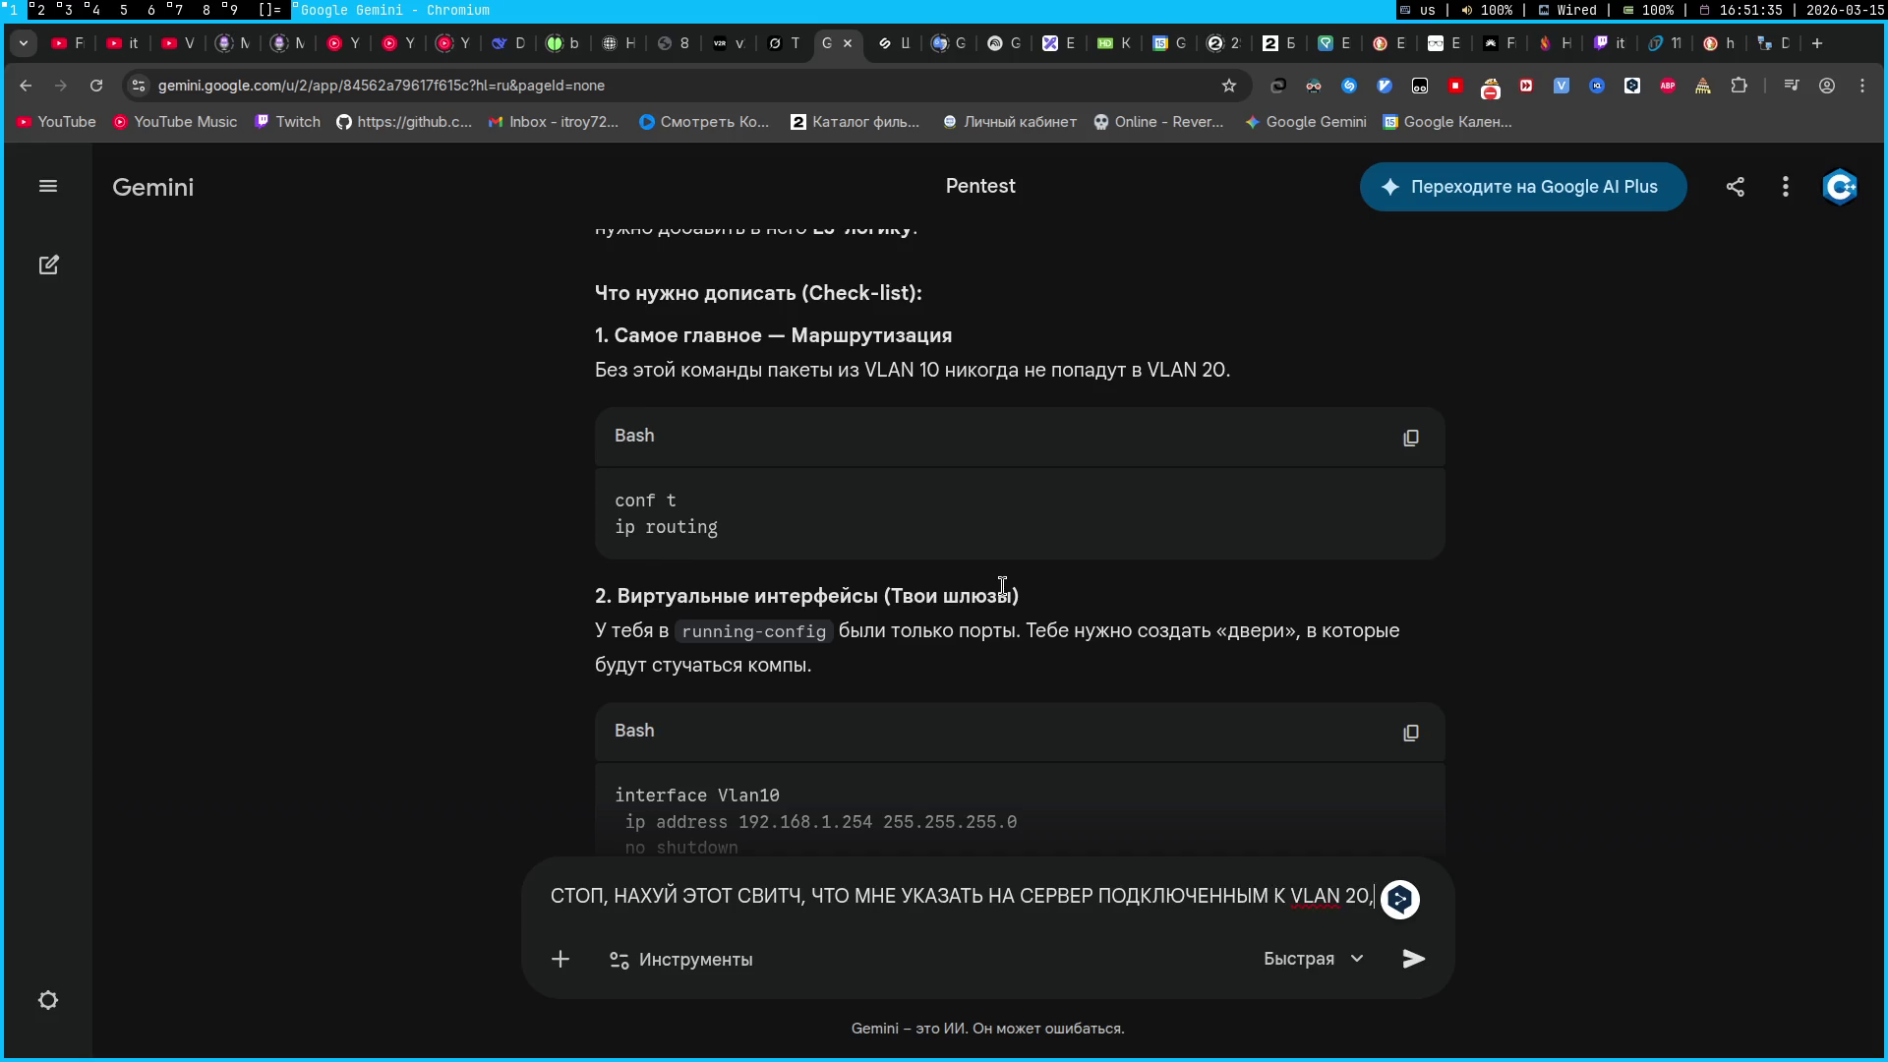
text( ТАМ АЙПИ У КОМПОВ 192.168.)
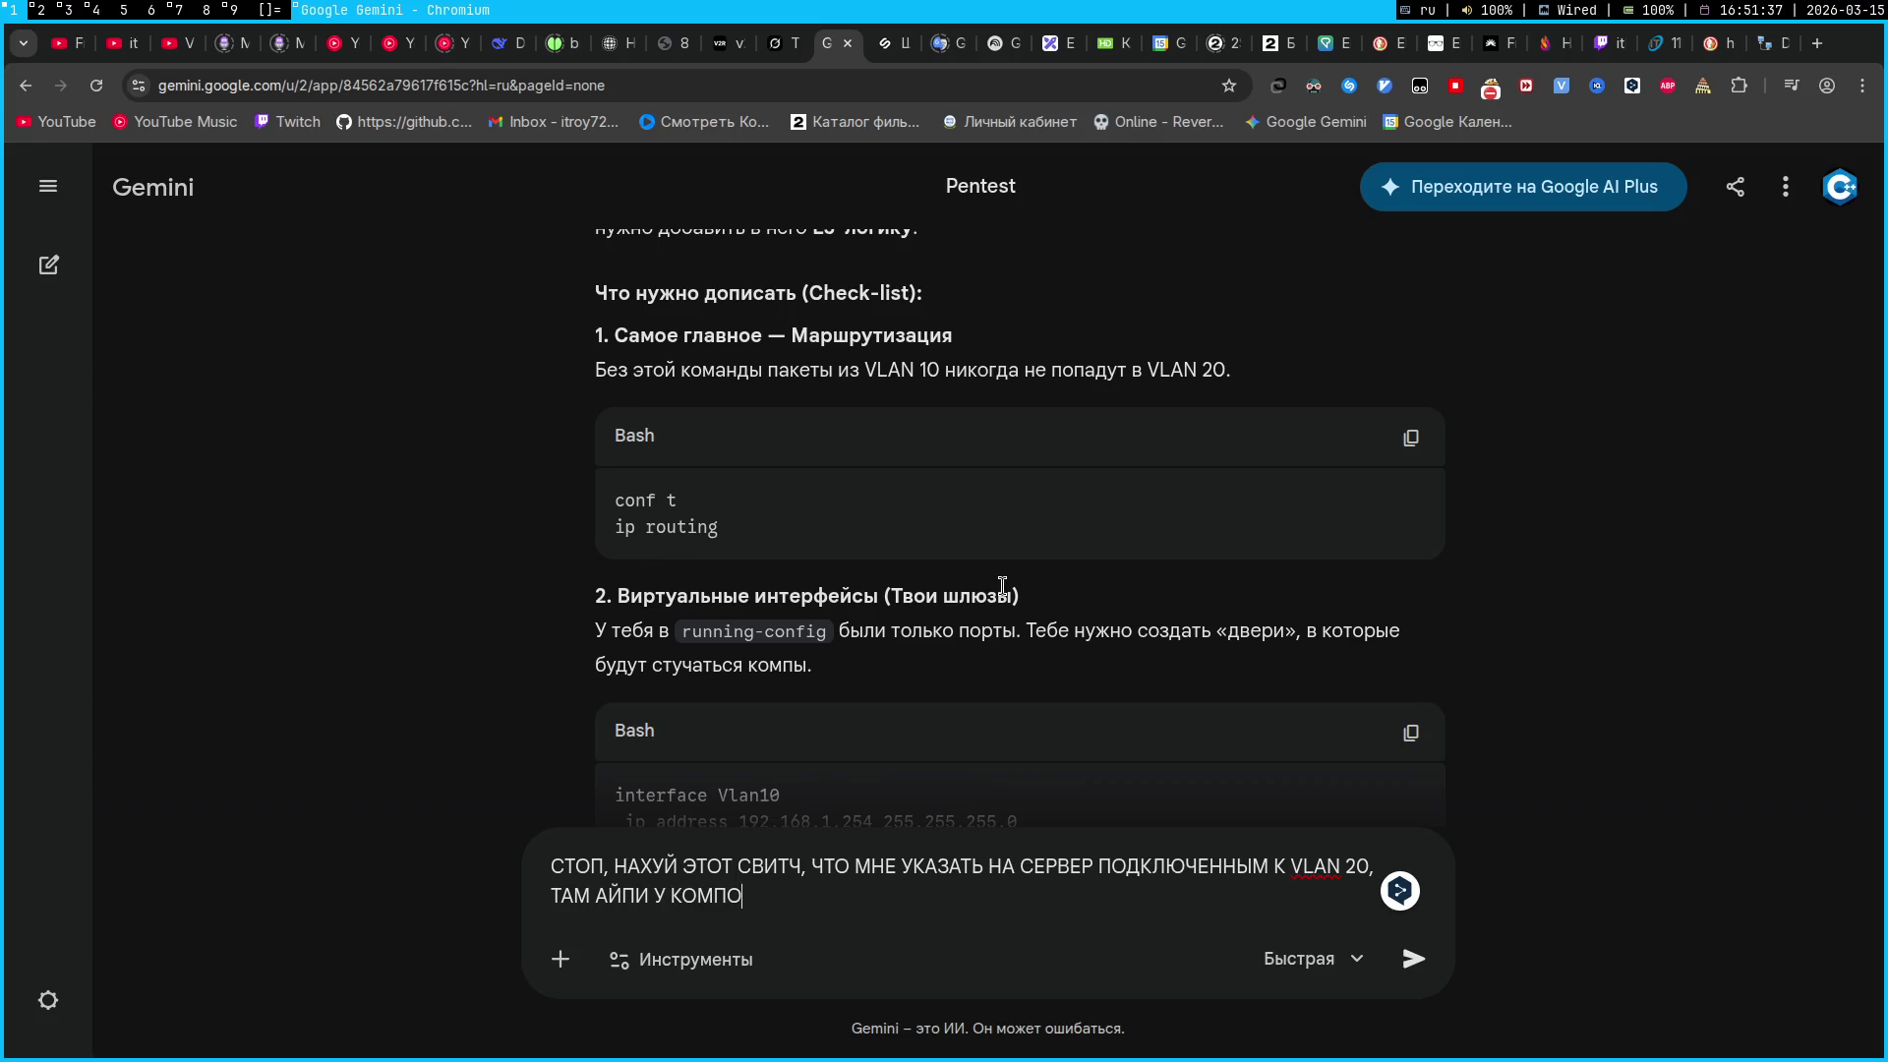
text(2.1)
key(Return)
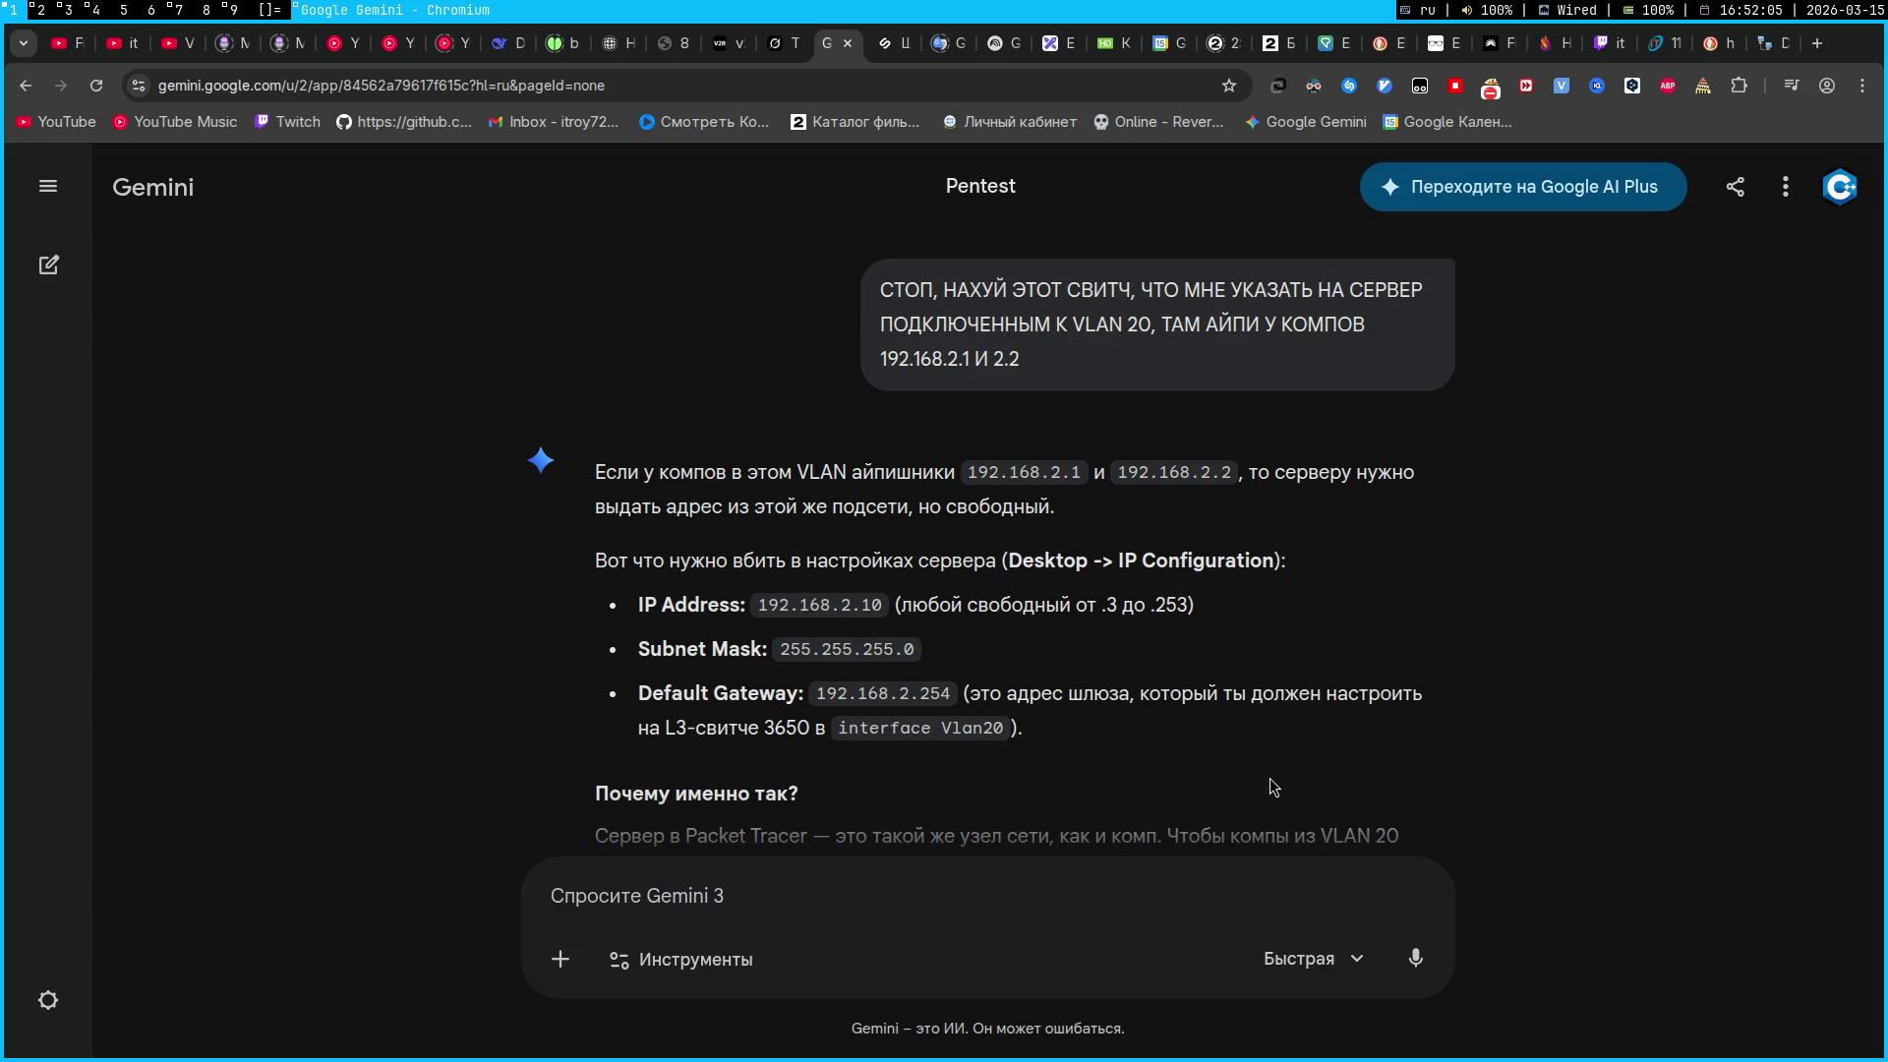
Arrange Server1's settings beside the network topology and compare them with Gemini's answer
key(super+2)
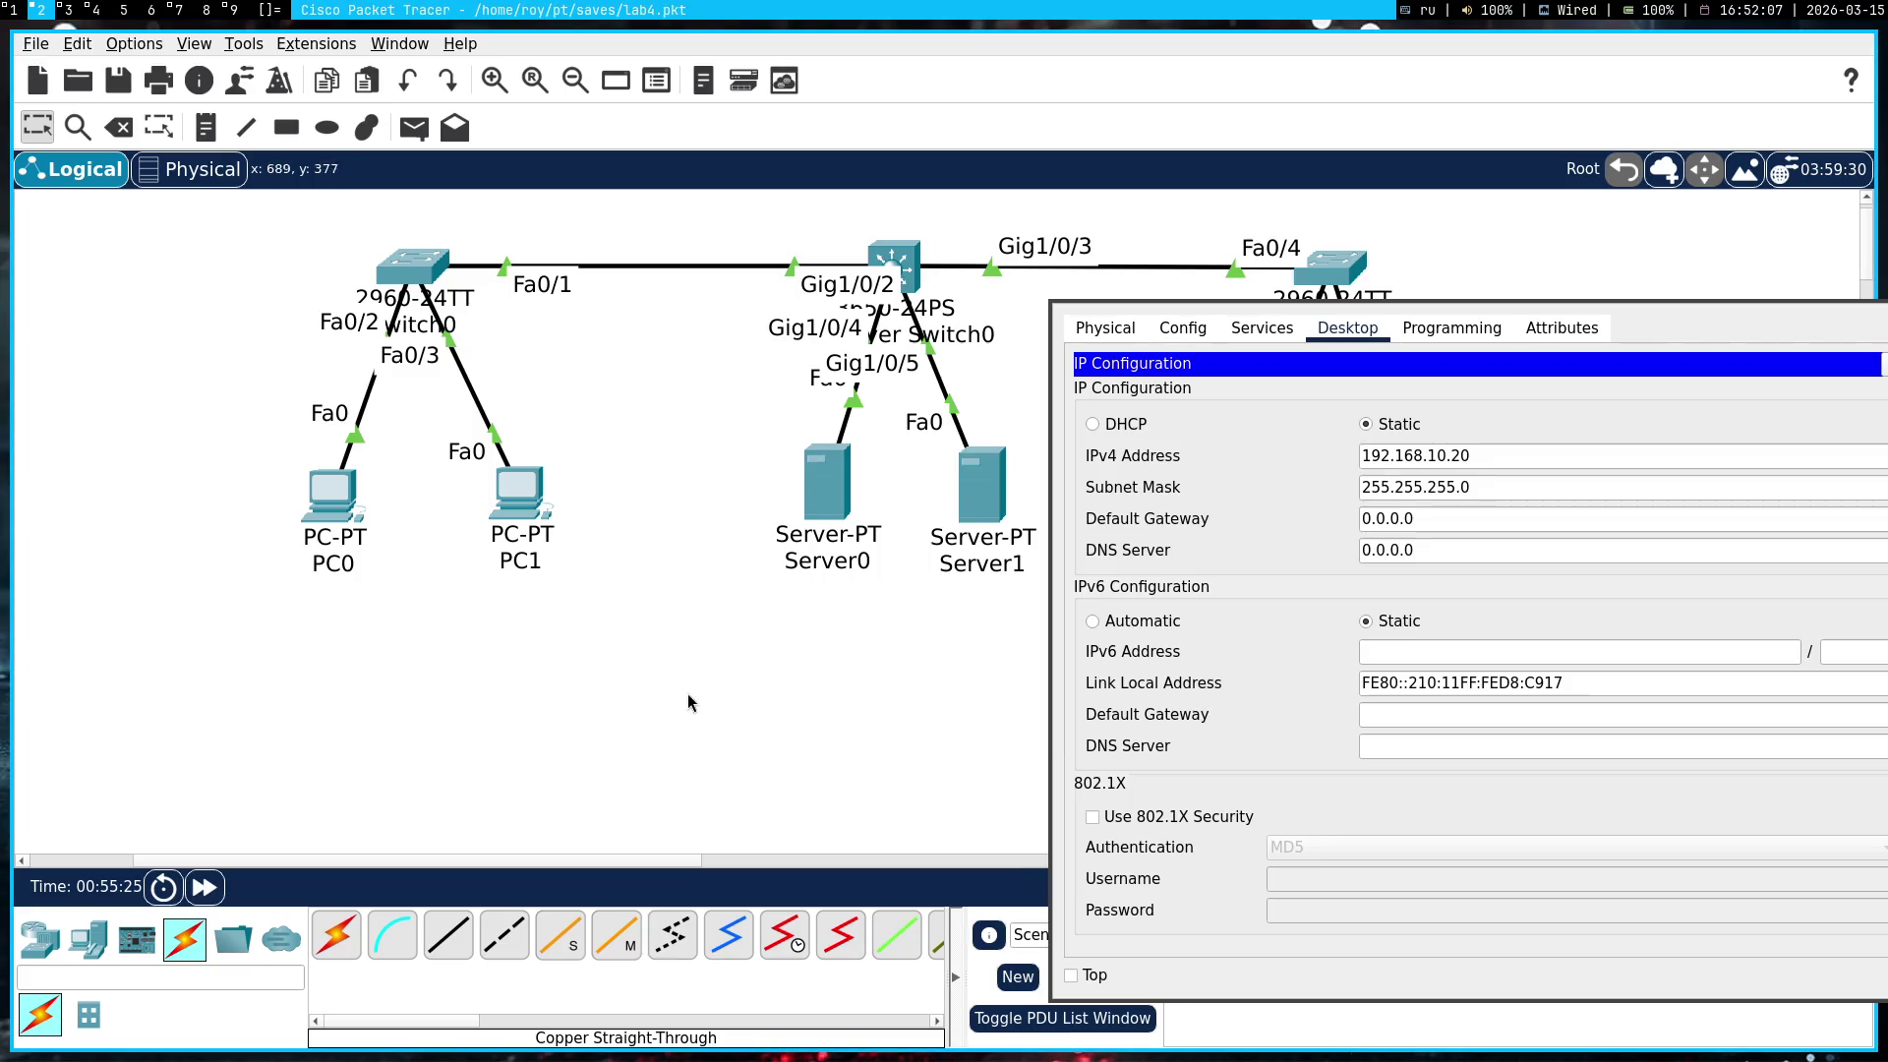
drag(714, 690, 112, 189)
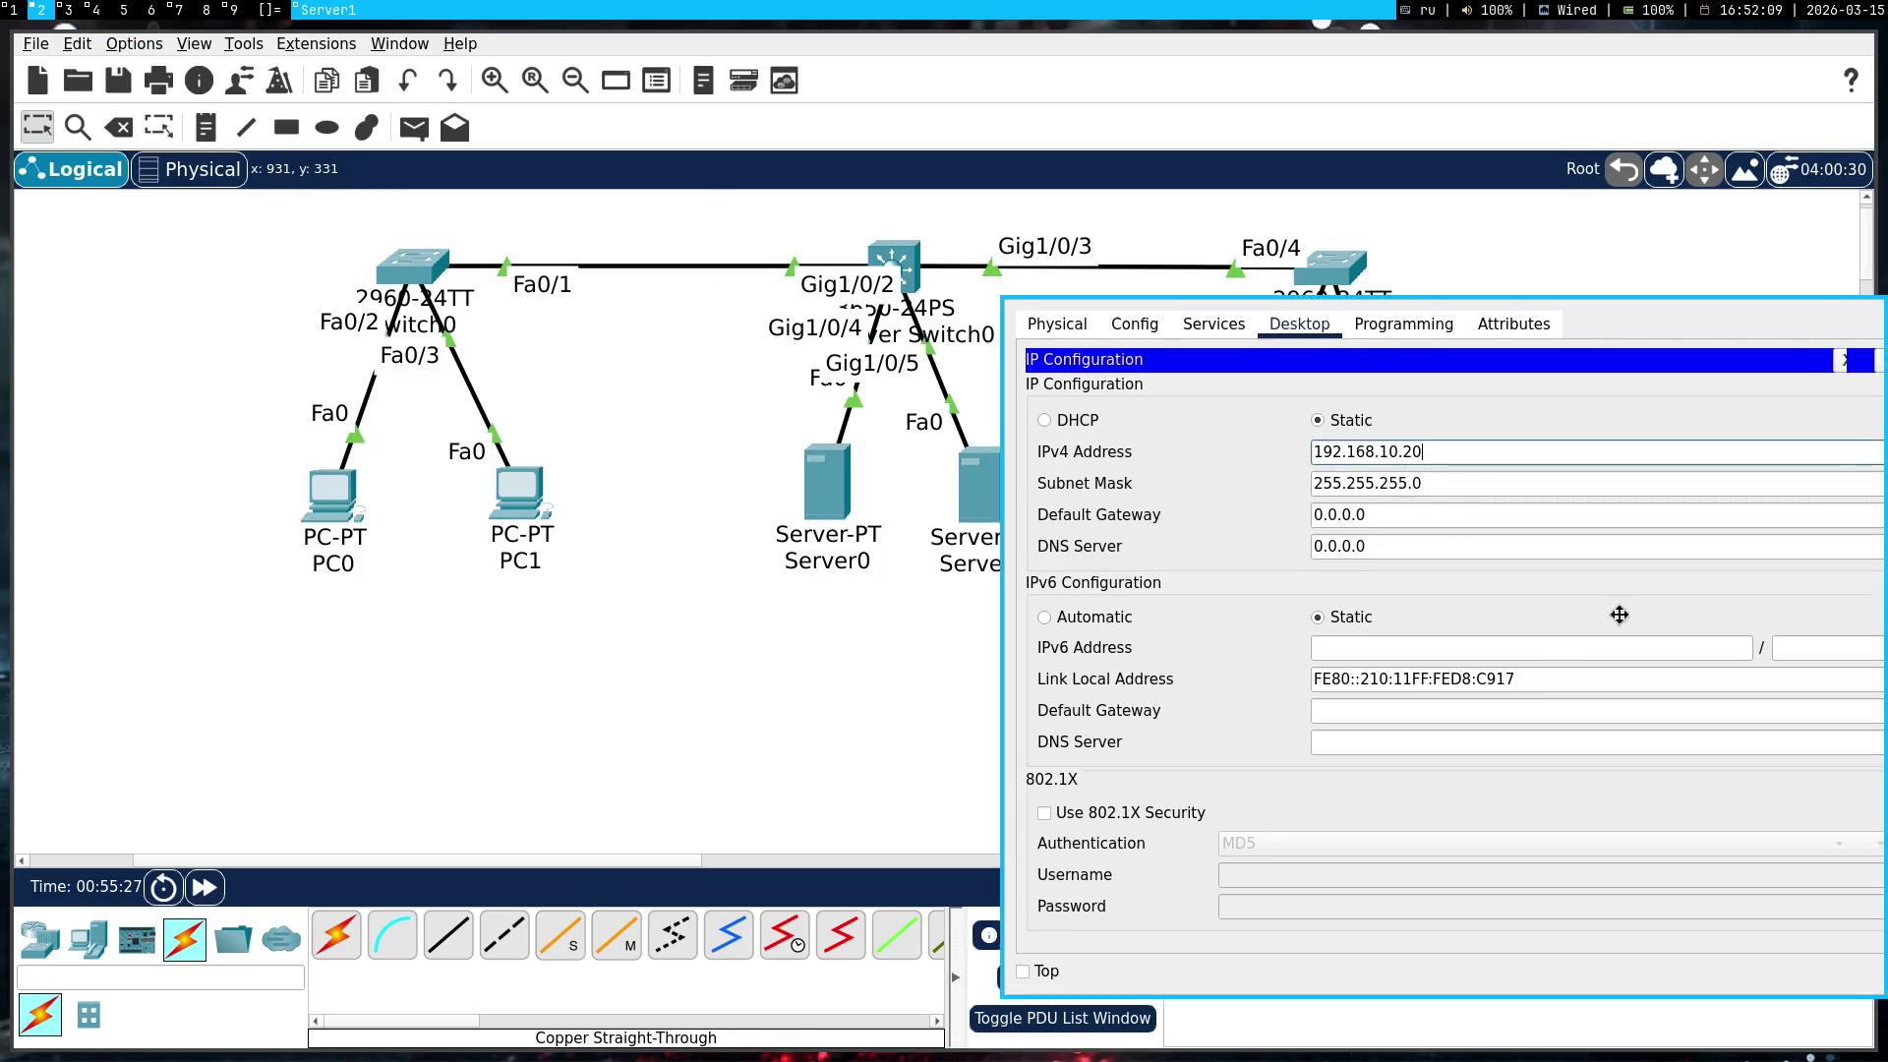
key(super+shift+Left)
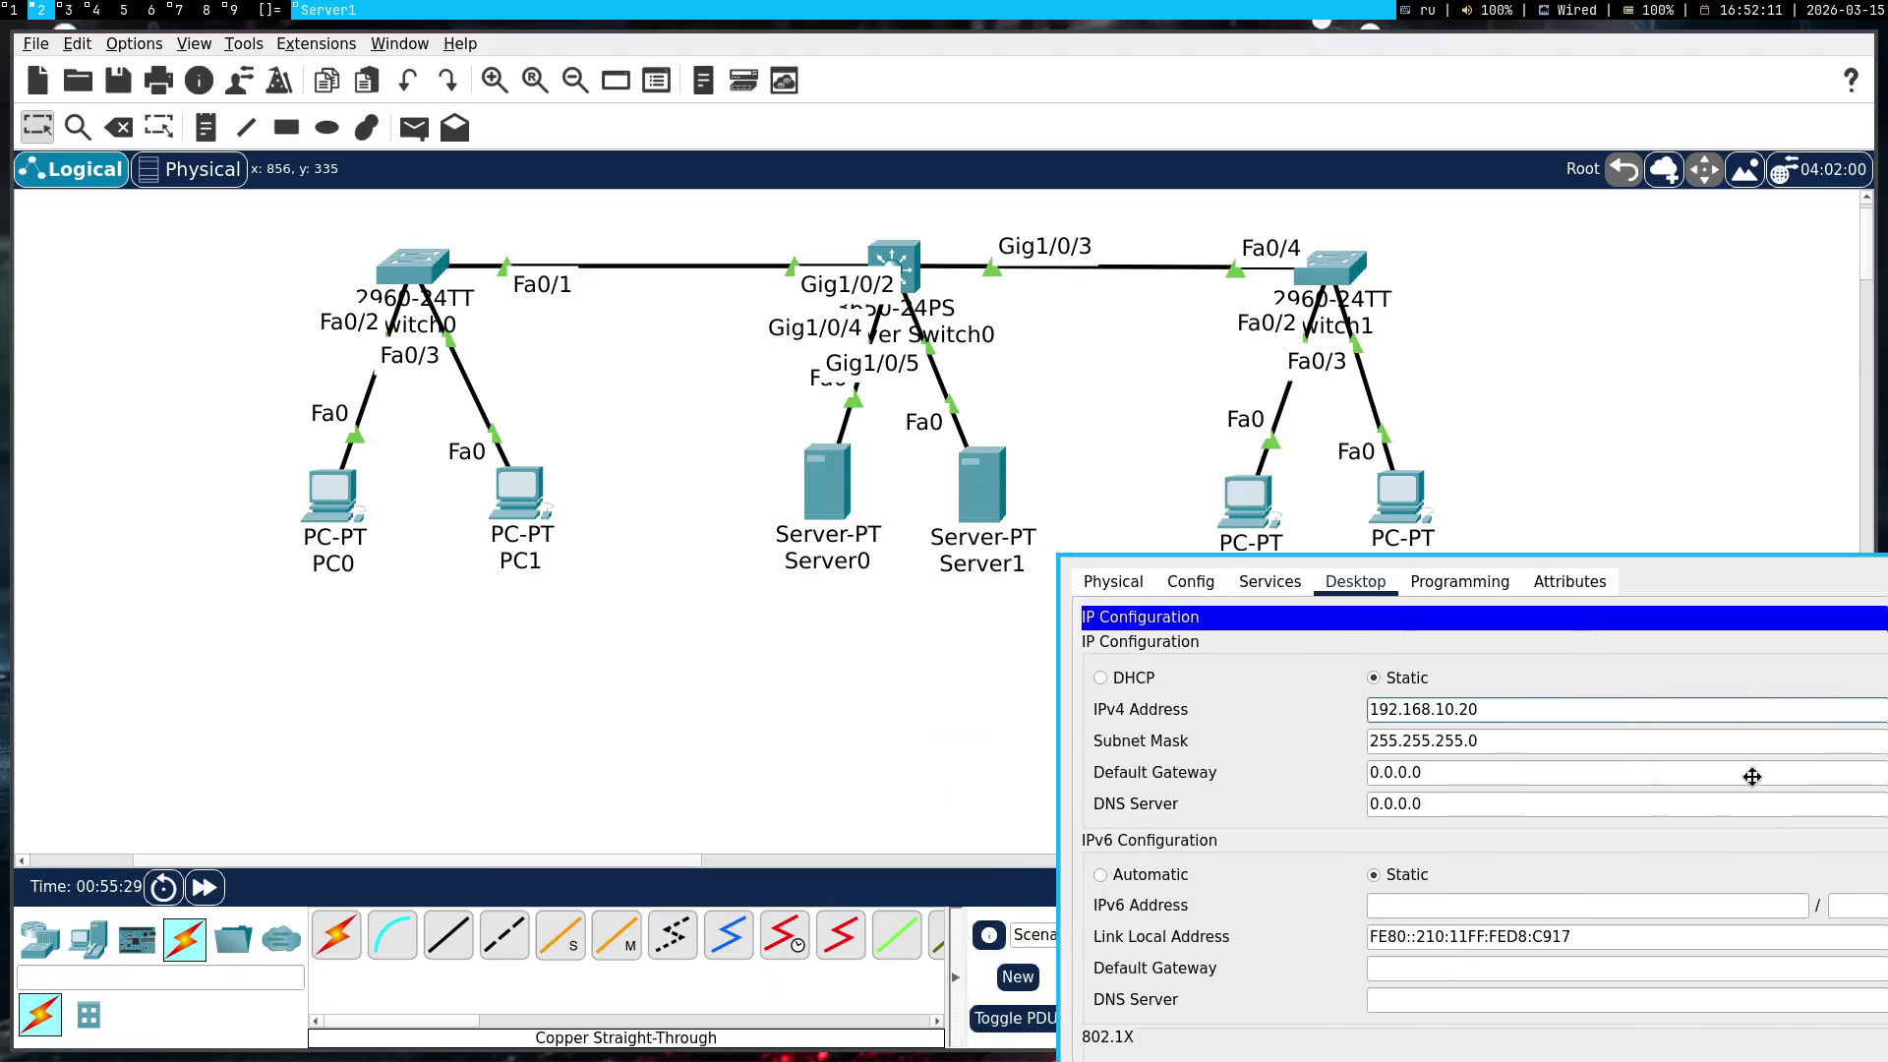
key(super+shift+Right)
mouse_move(875, 270)
mouse_down()
mouse_move(920, 258)
mouse_move(872, 269)
mouse_up()
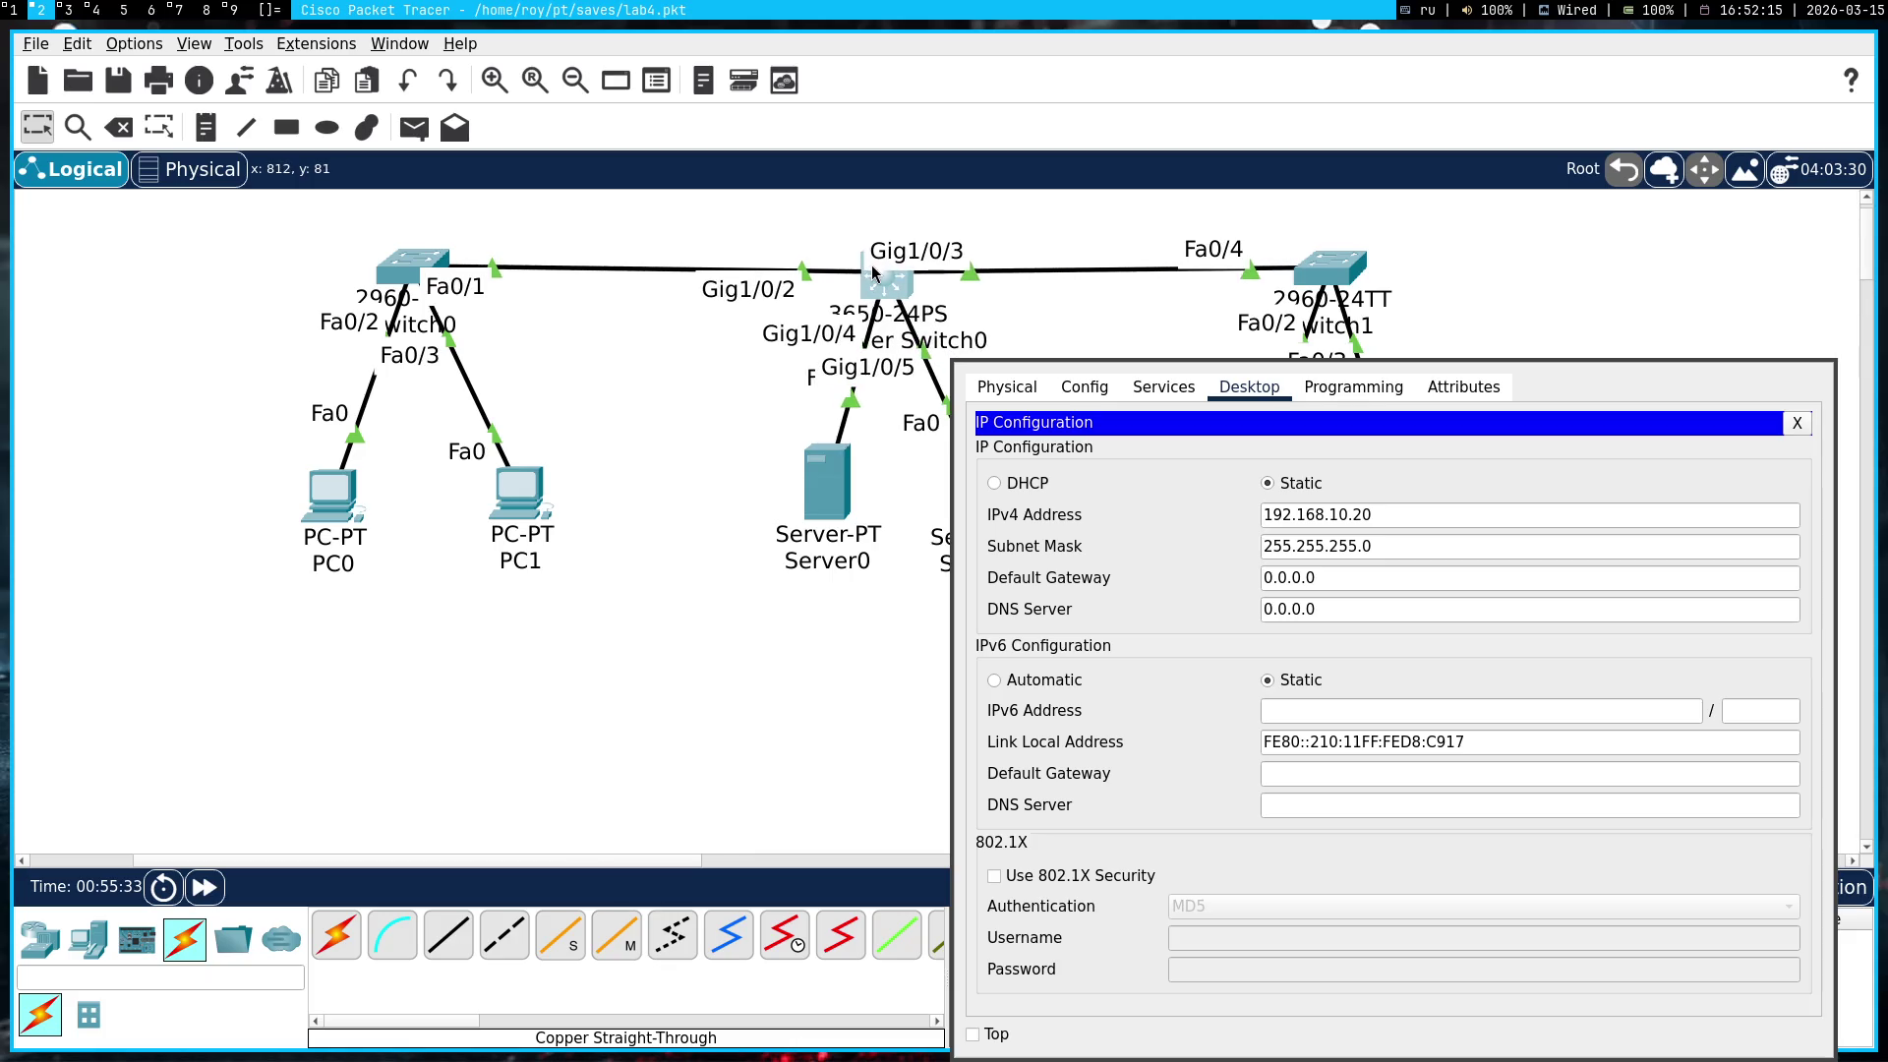
key(super+1)
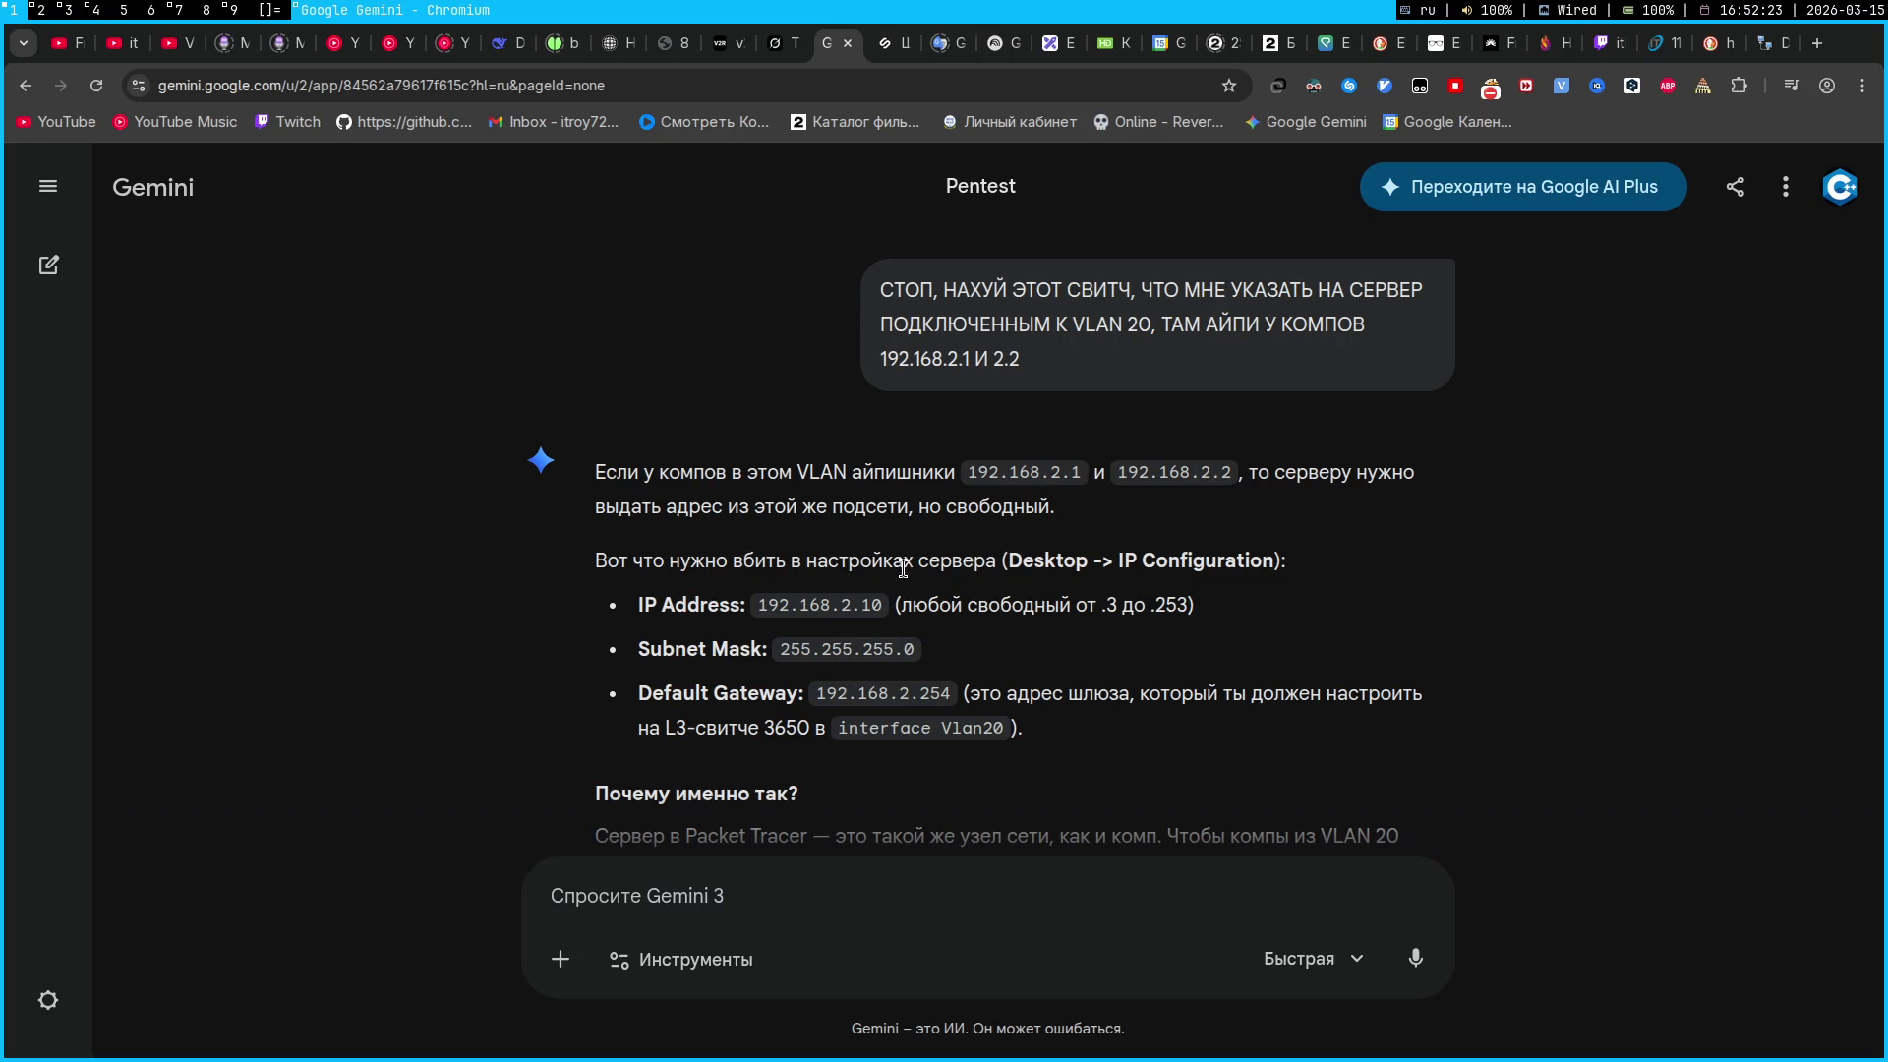
key(super+2)
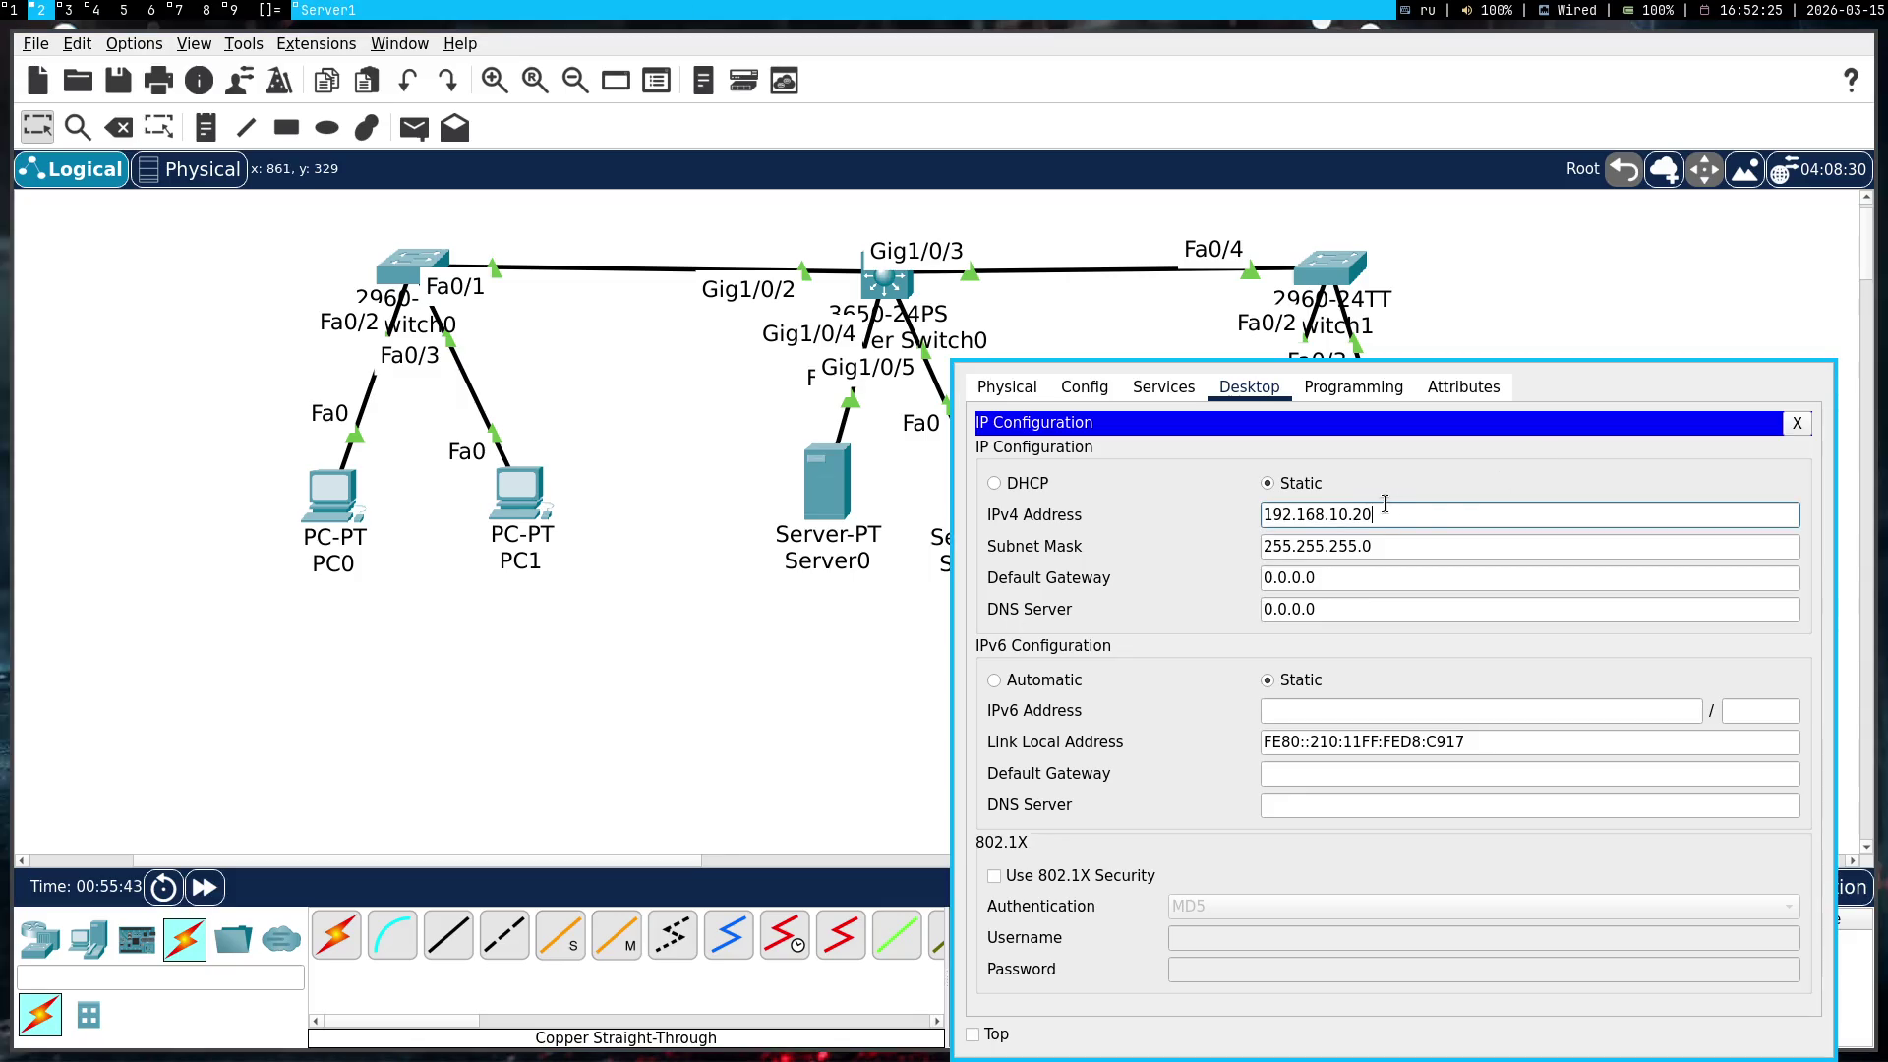
key(super+1)
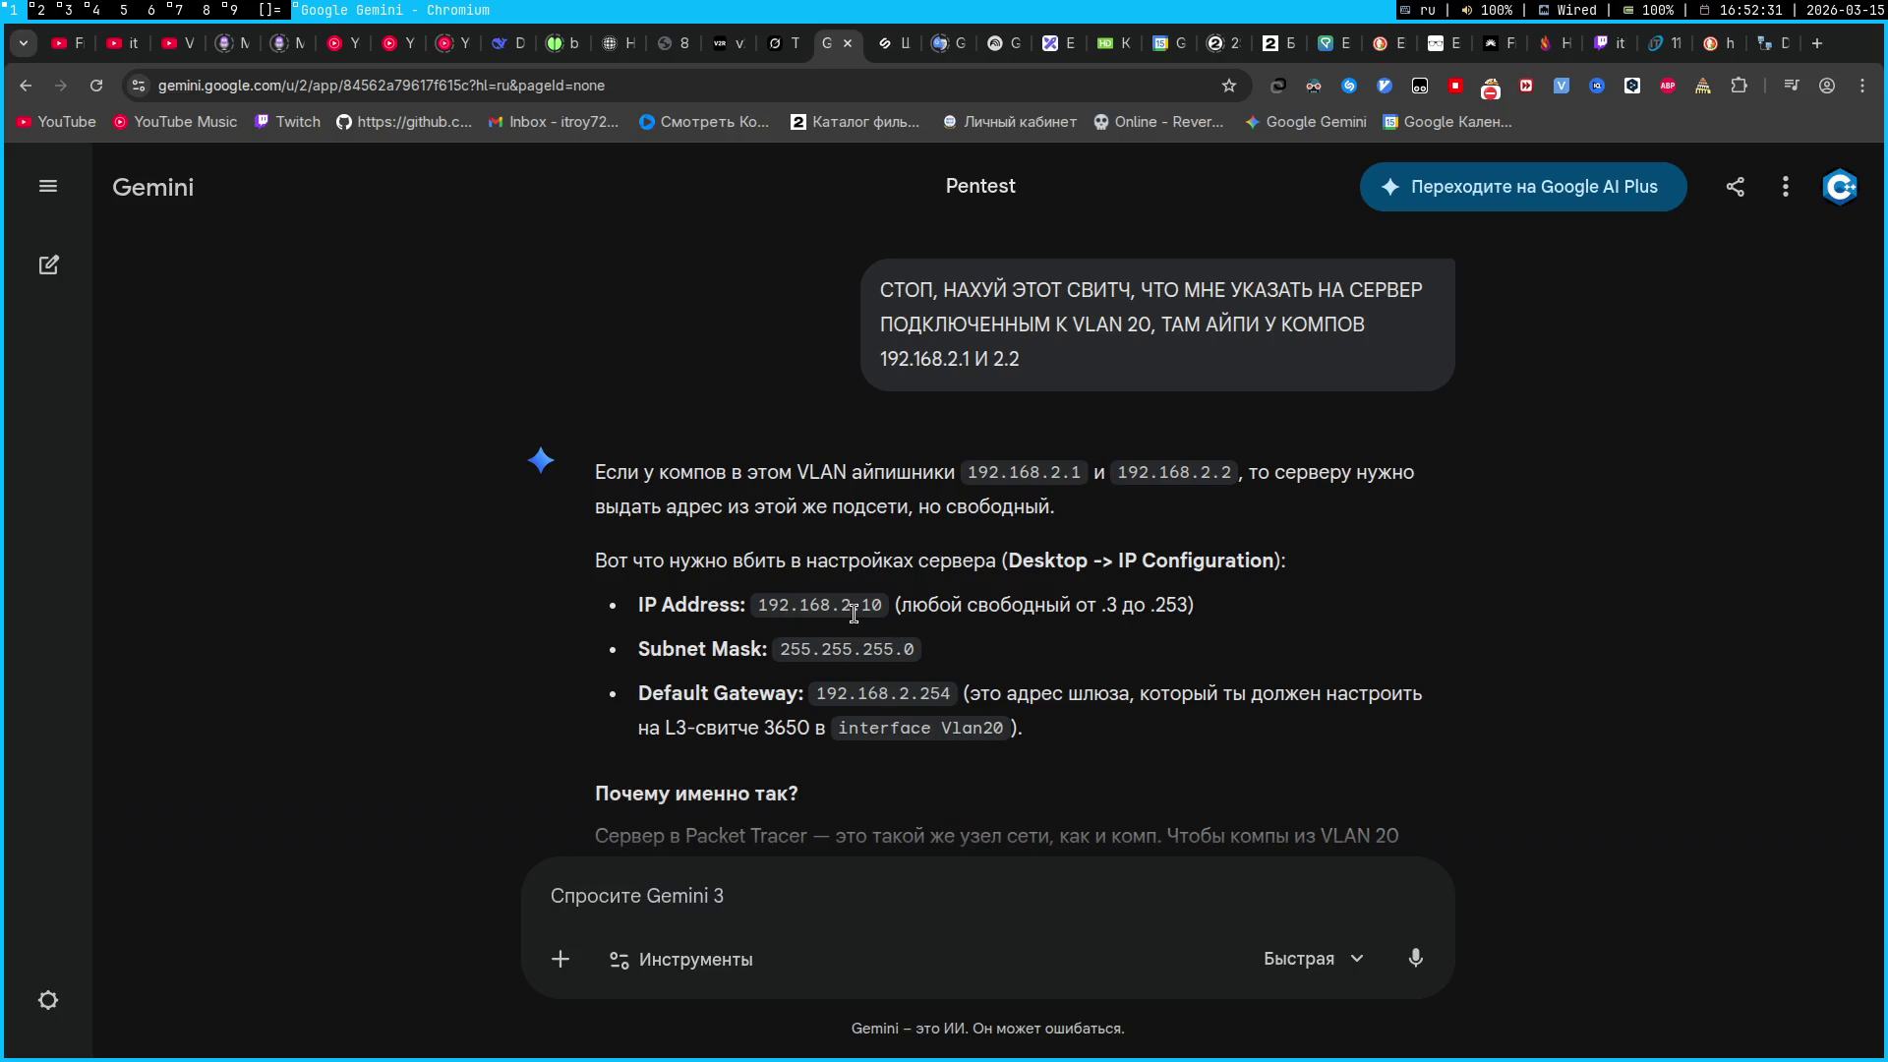
Change Server1's IPv4 address to Gemini's suggested 192.168.2.10
drag(850, 608, 888, 610)
click(1112, 642)
key(super+2)
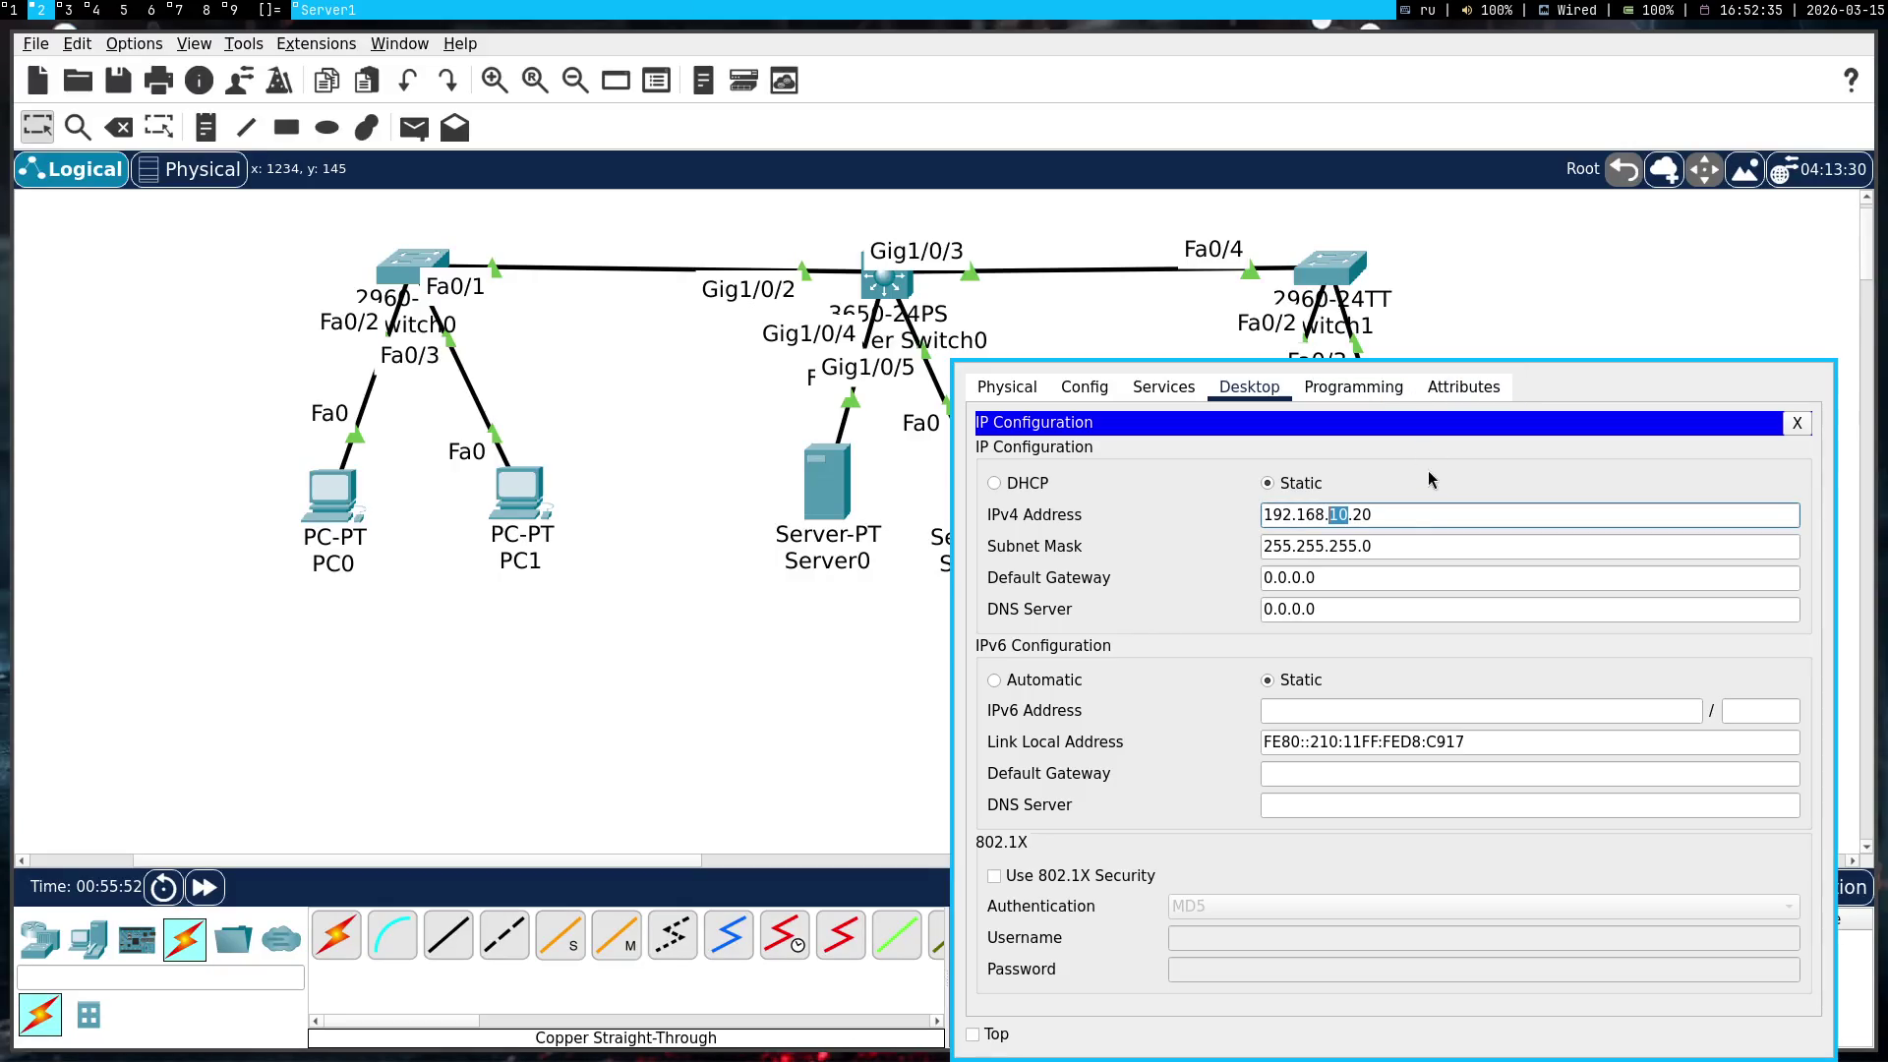
key(End)
key(BackSpace)
Set Server1's default gateway to 192.168.2.254, copied from Gemini's answer
key(super+1)
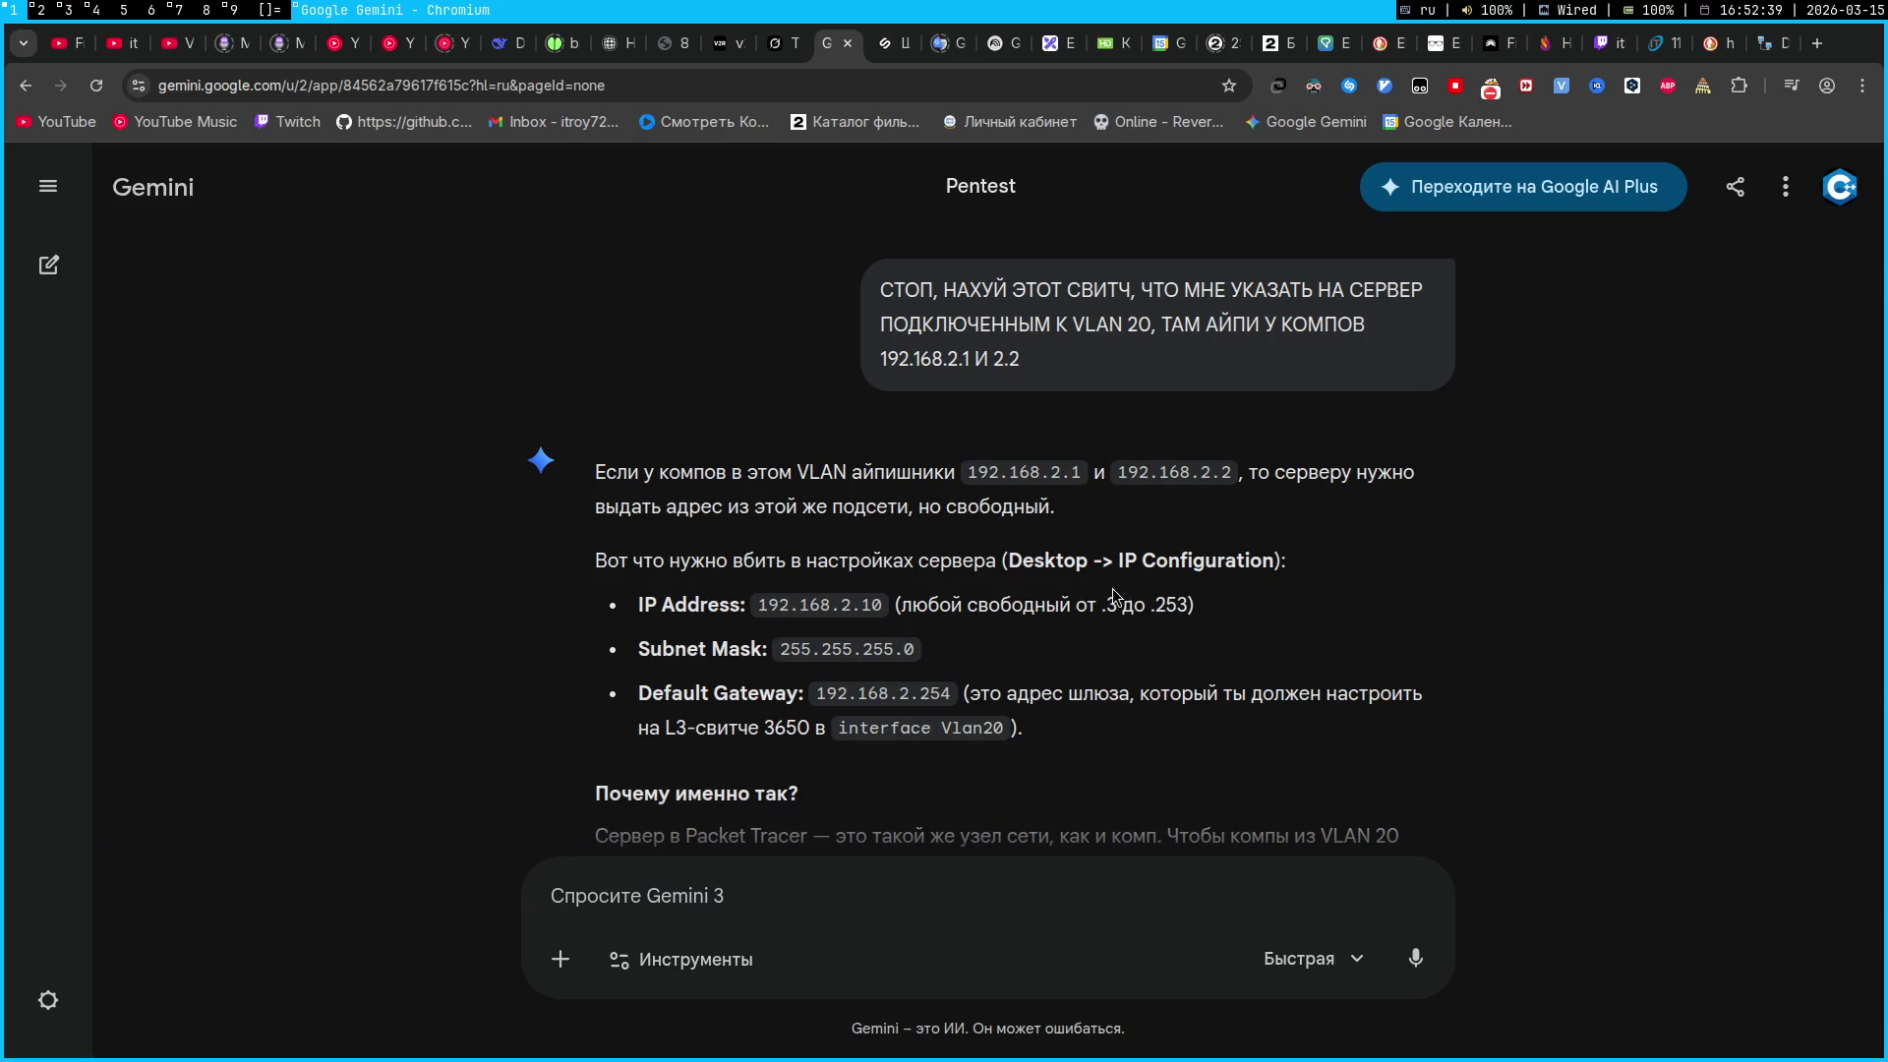
mouse_move(819, 699)
mouse_down()
mouse_move(974, 700)
mouse_move(956, 700)
mouse_up()
key(ctrl+c)
key(super+2)
triple_click(1364, 577)
key(ctrl+v)
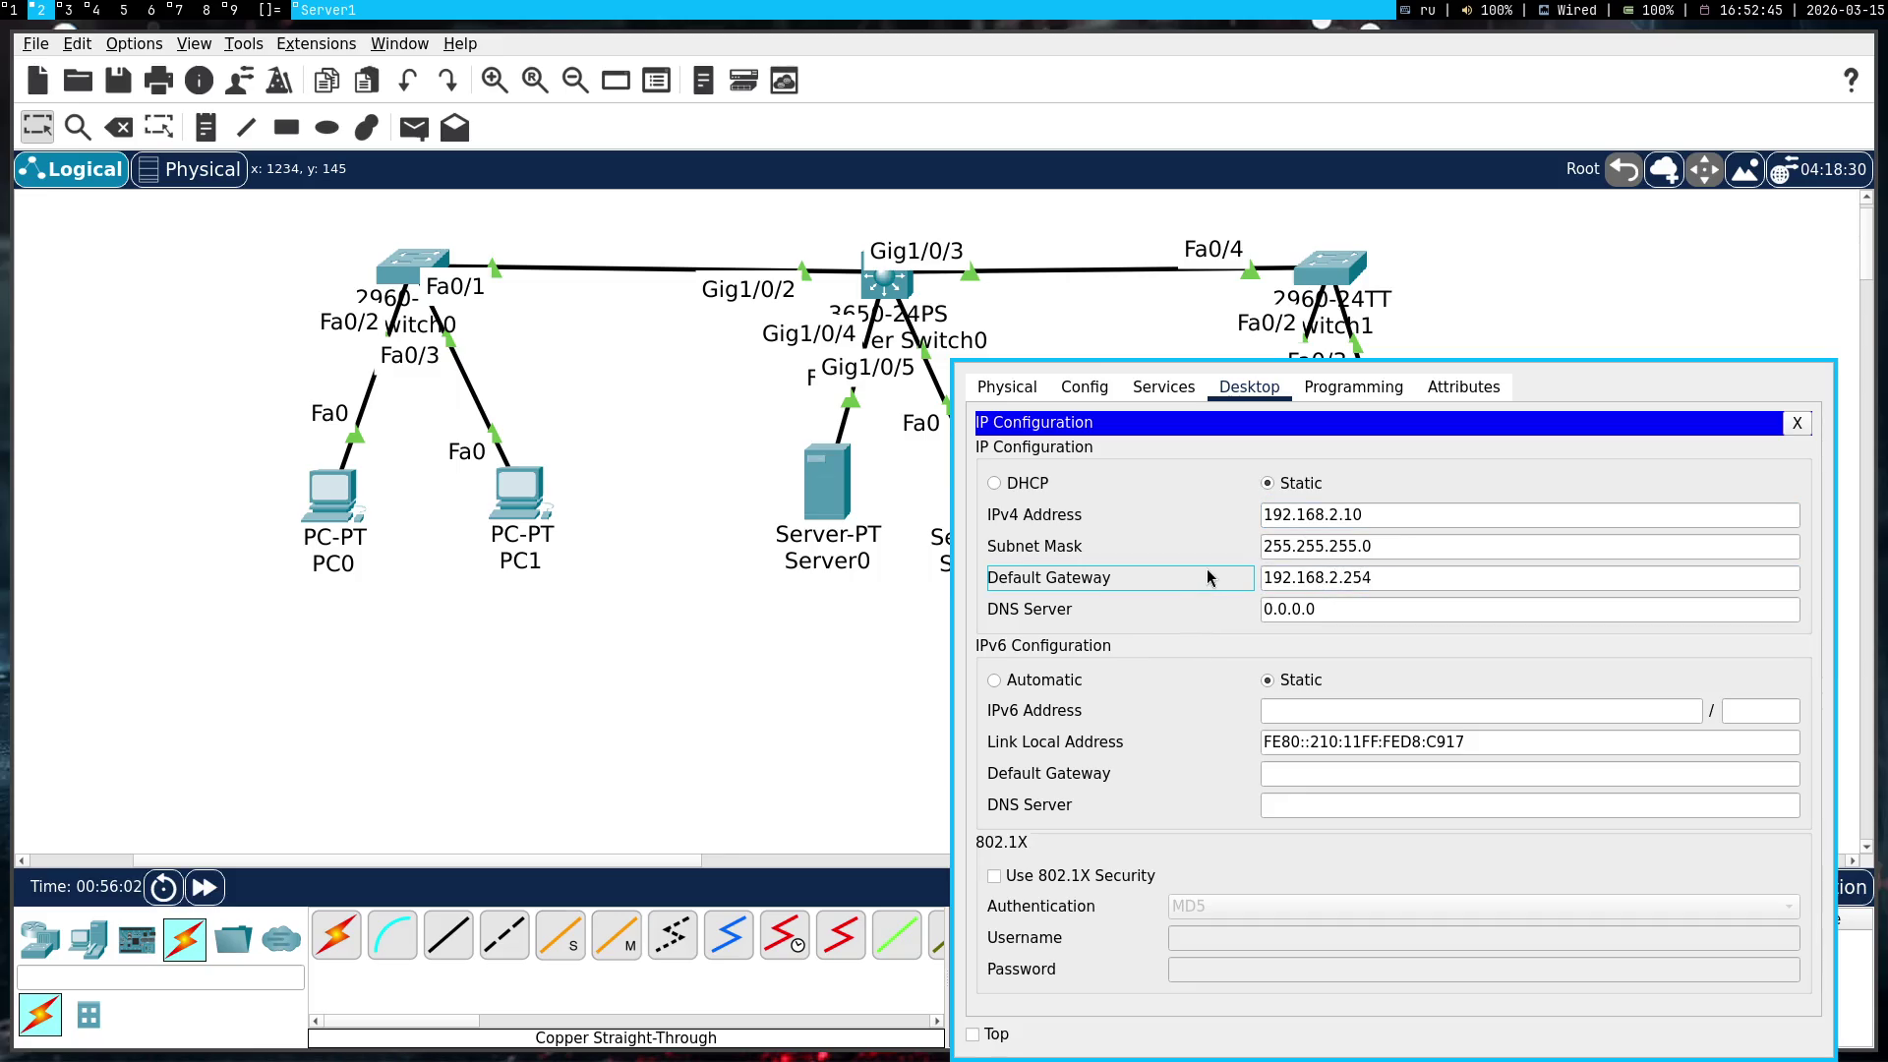
Read the rest of Gemini's answer and check Server1's settings against it
key(super+1)
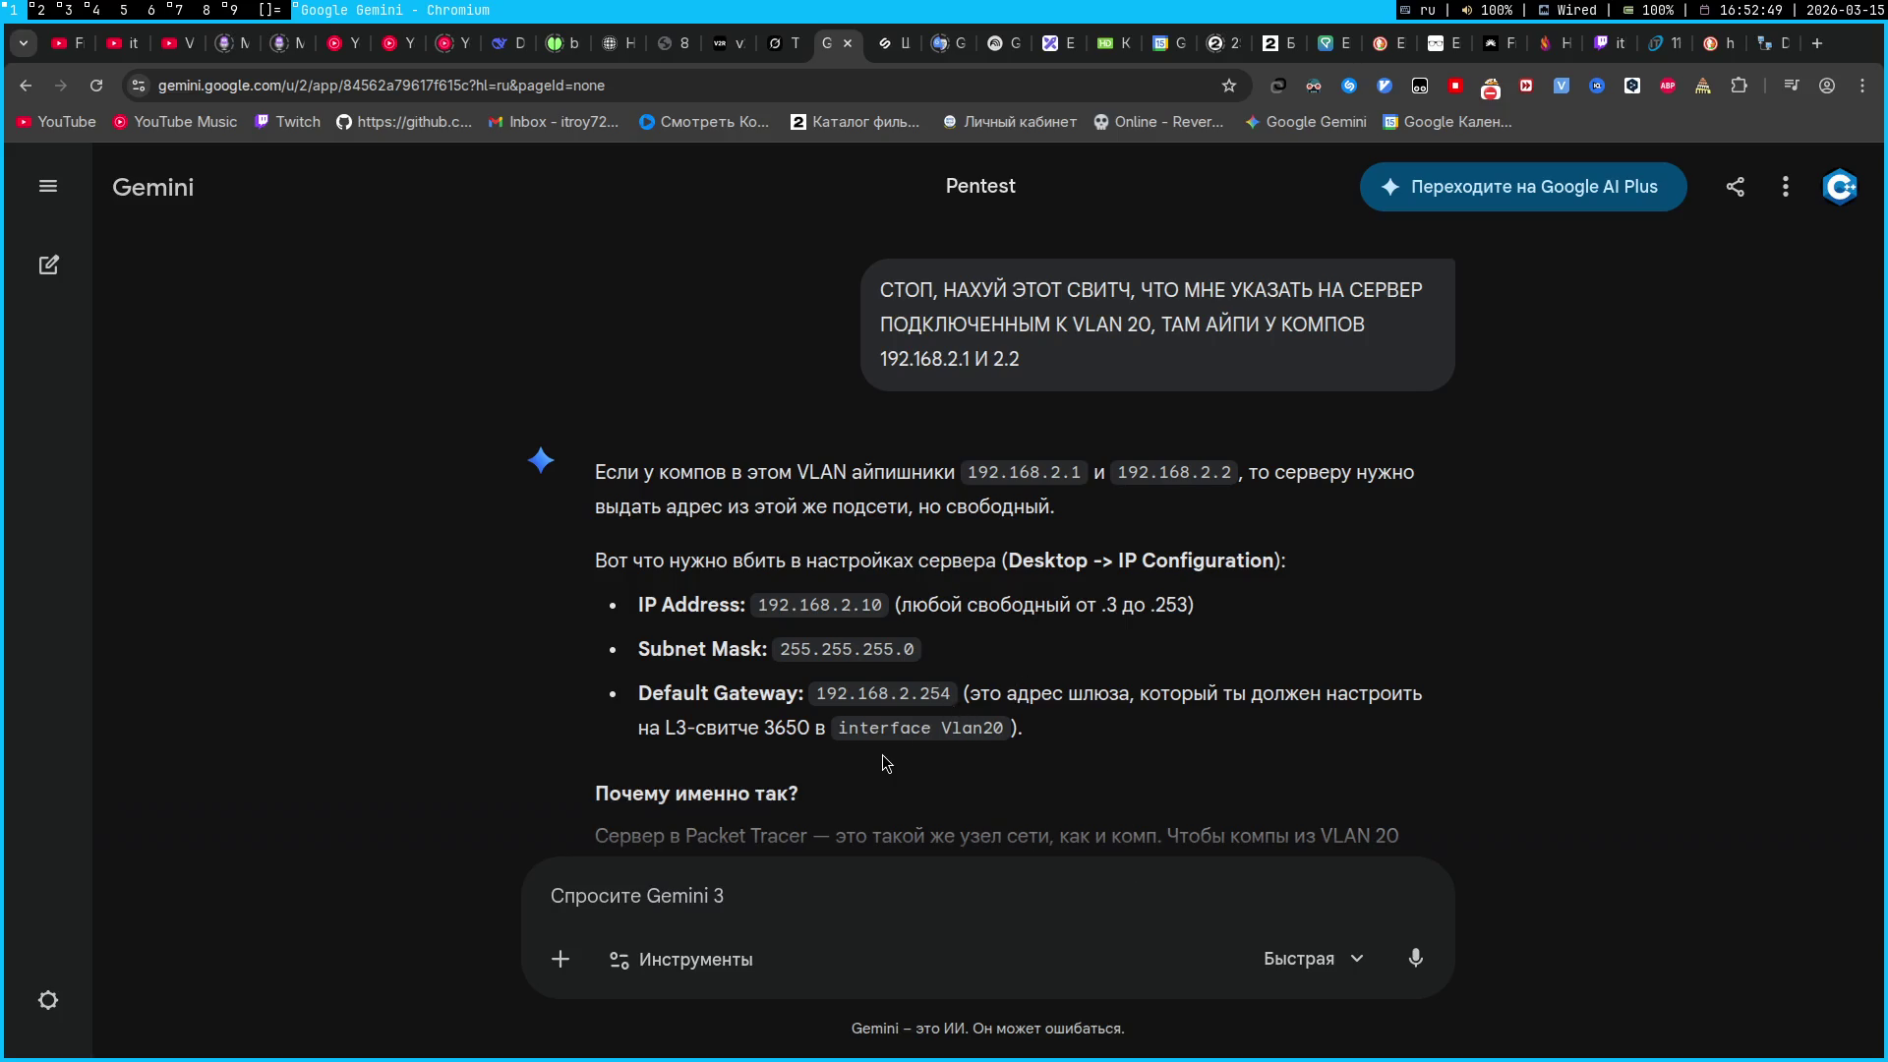
scroll(882, 753, down, 5)
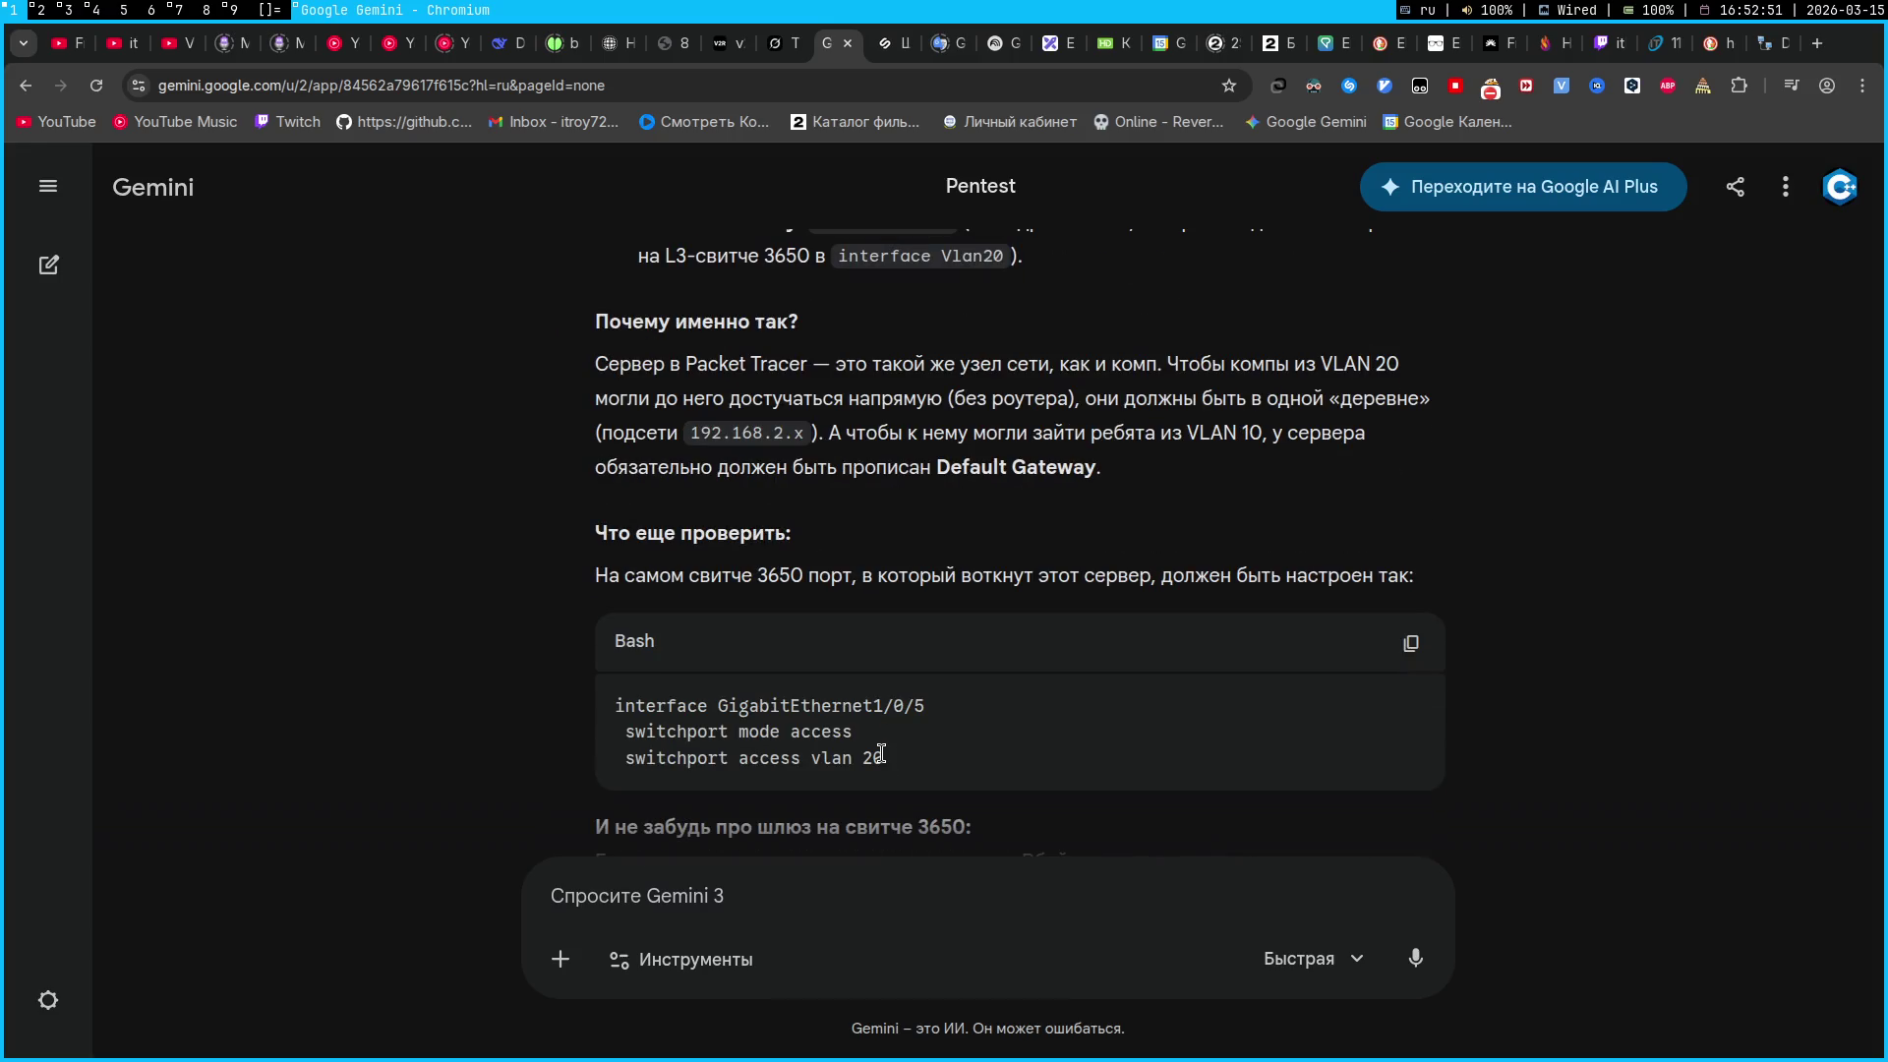
key(super+2)
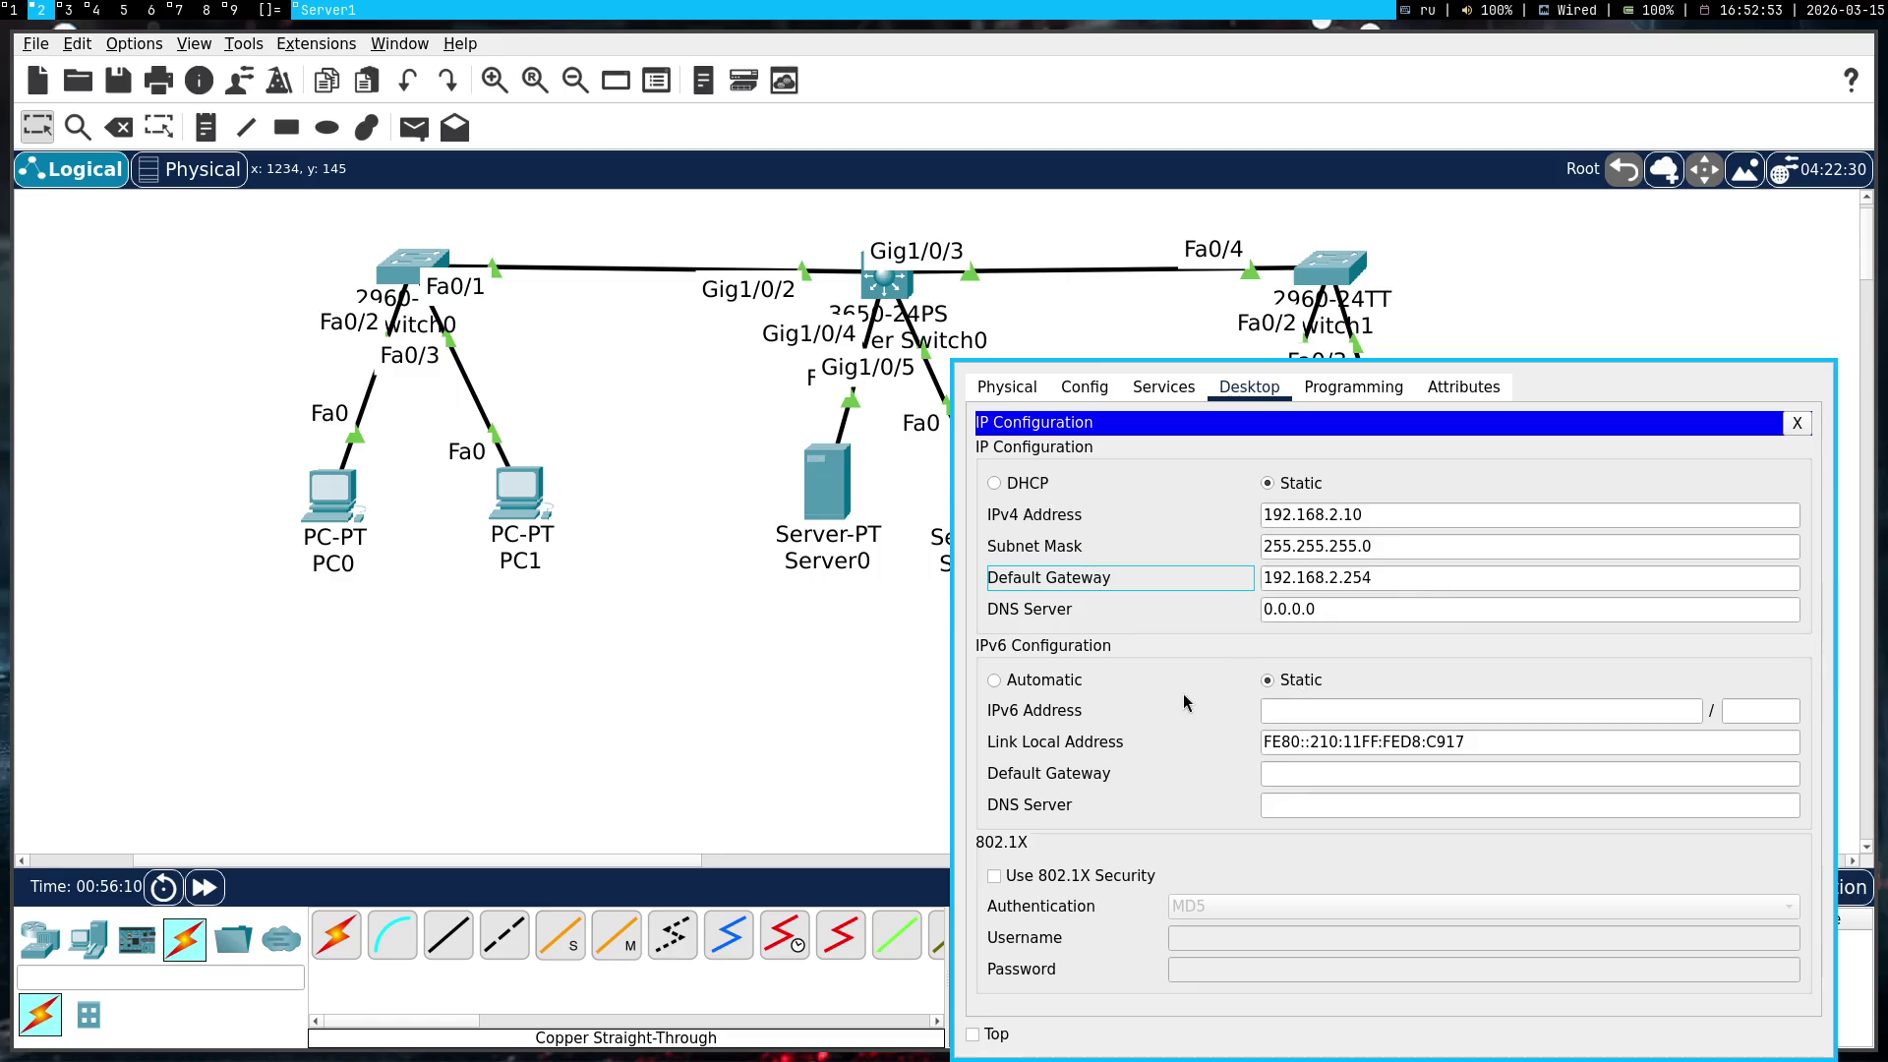
key(super+1)
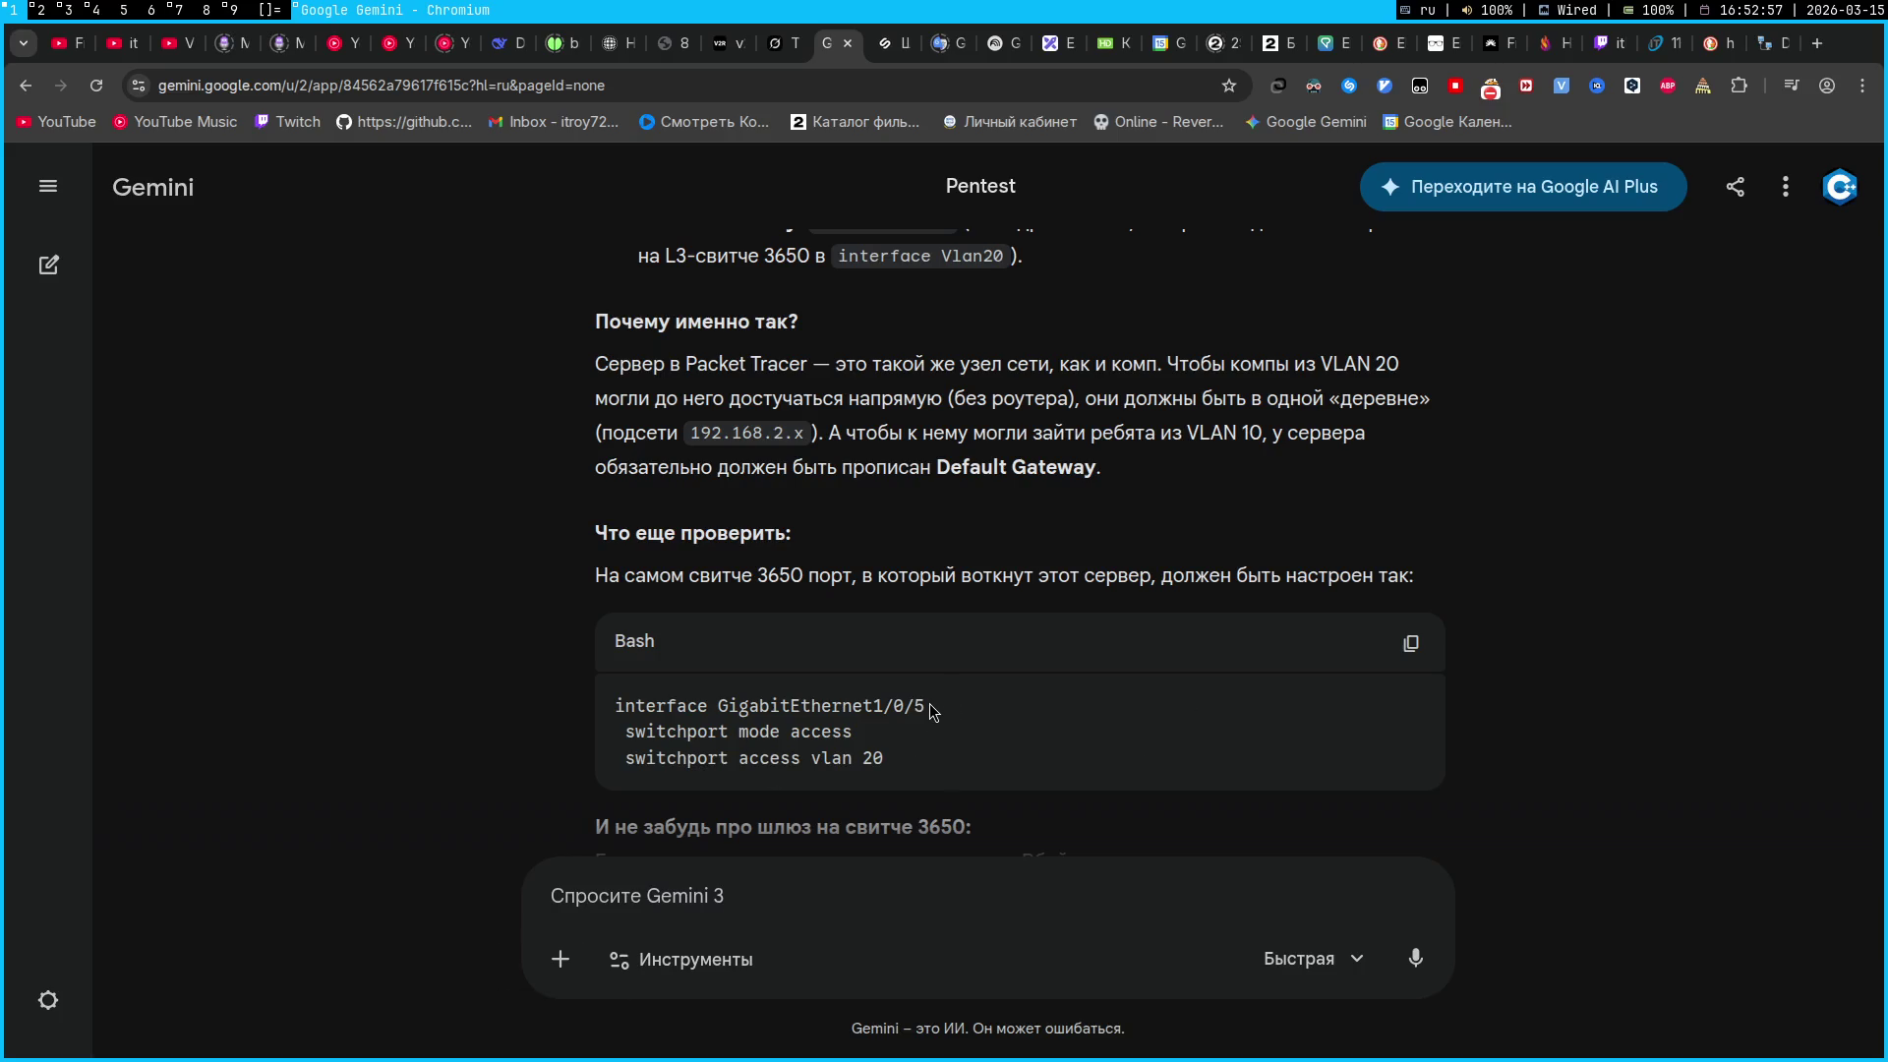
key(super+2)
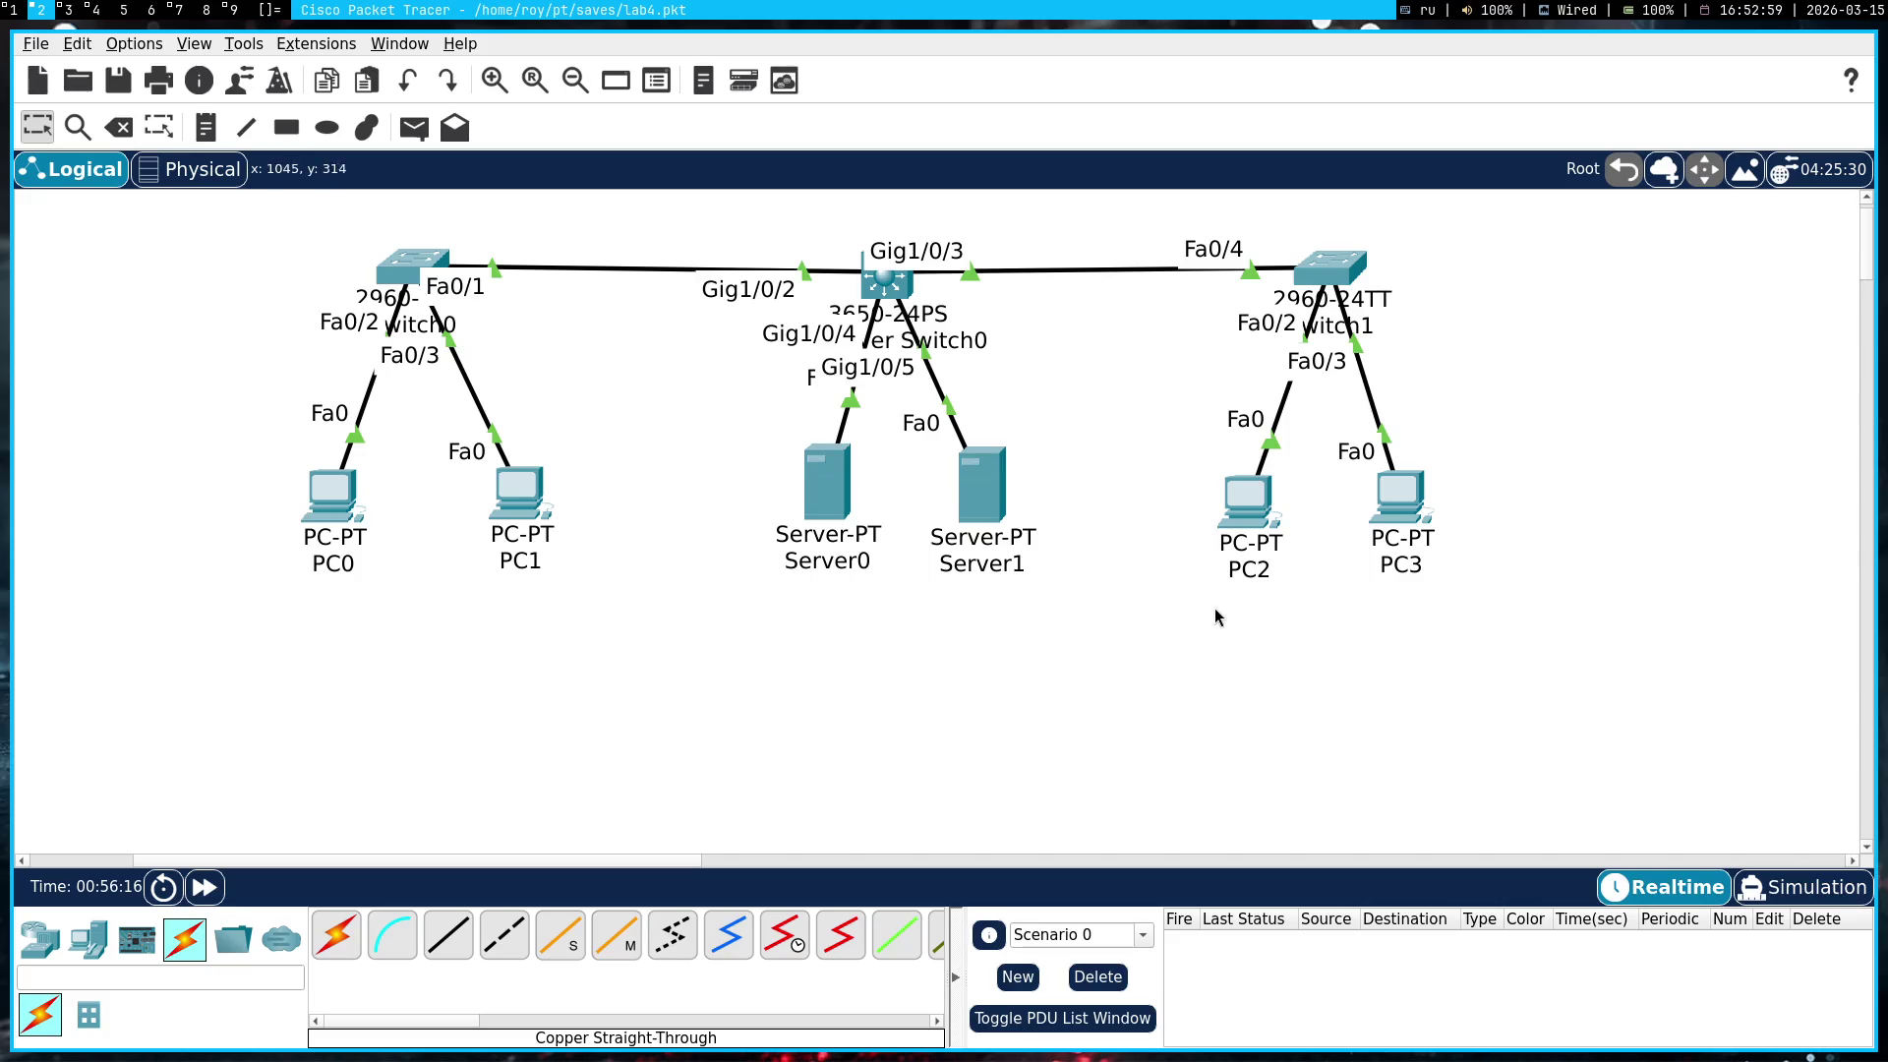
Open Multilayer Switch0's CLI, enter conf t, and select interface Gi1/0/5
mouse_move(1253, 505)
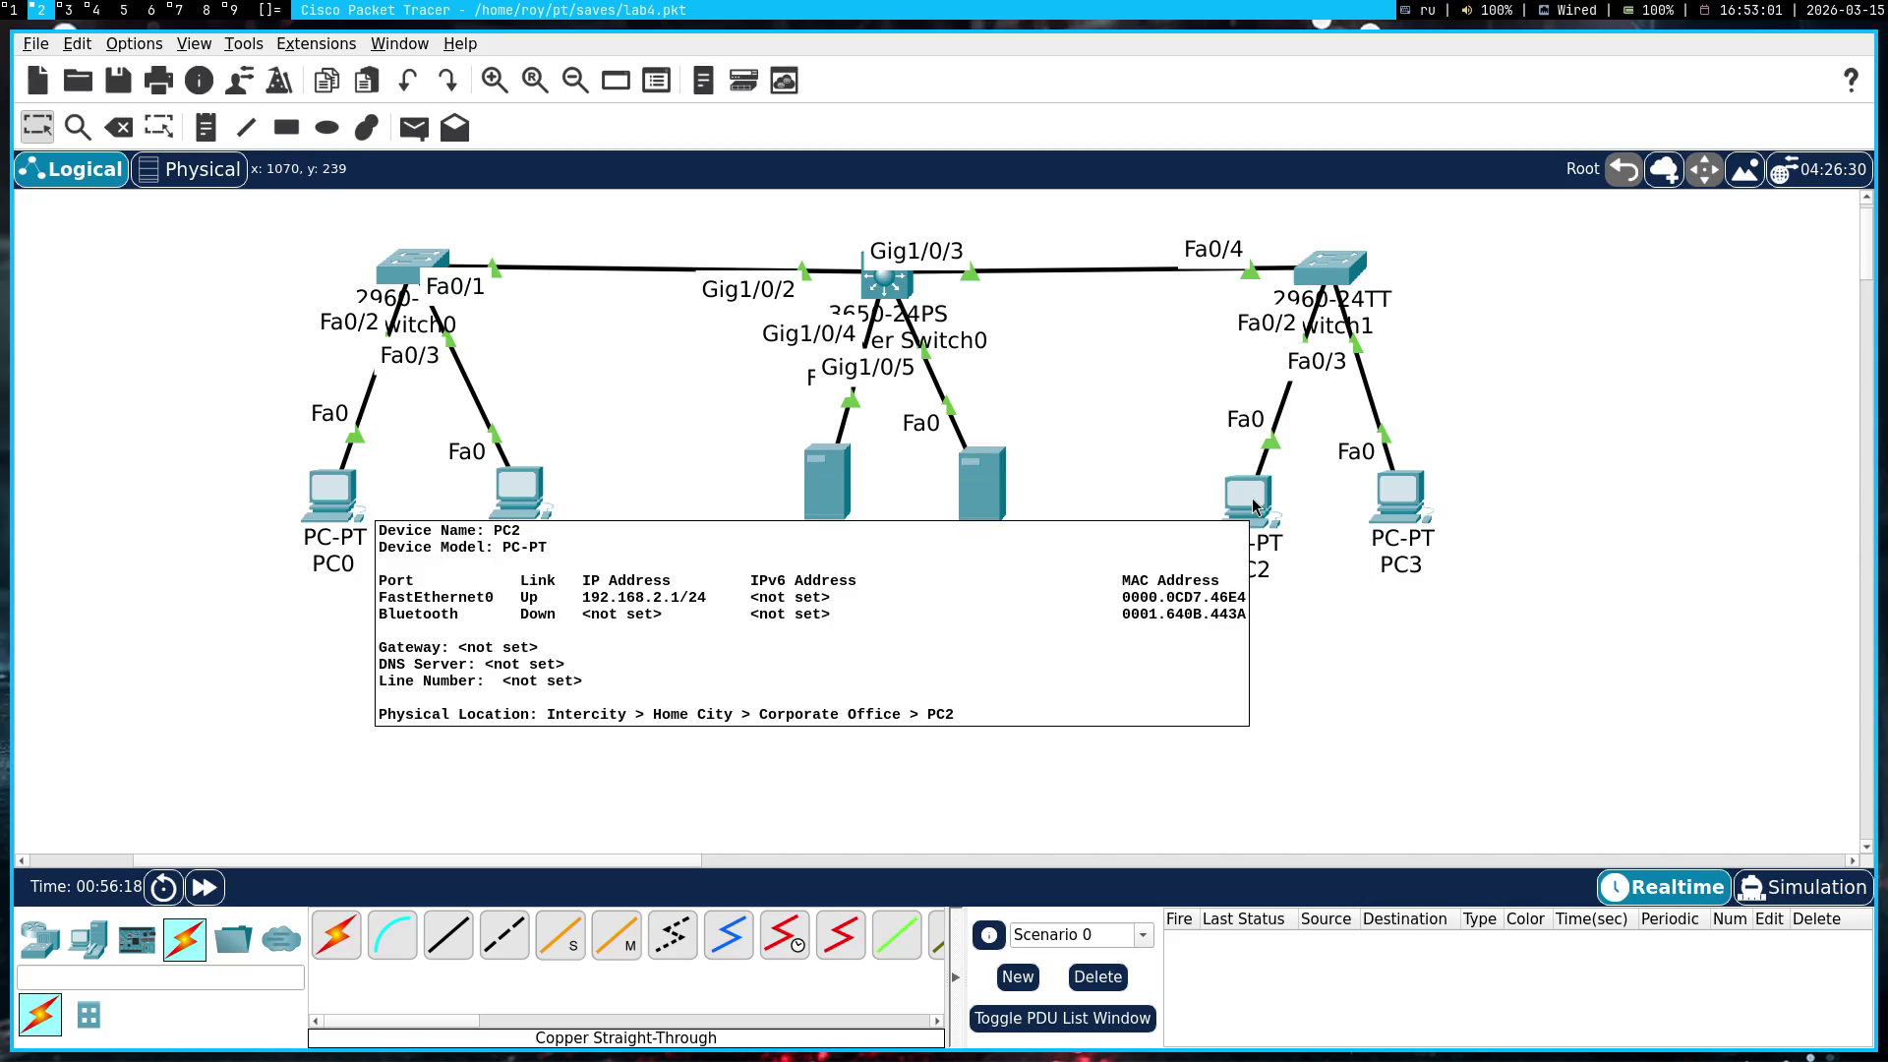
click(887, 288)
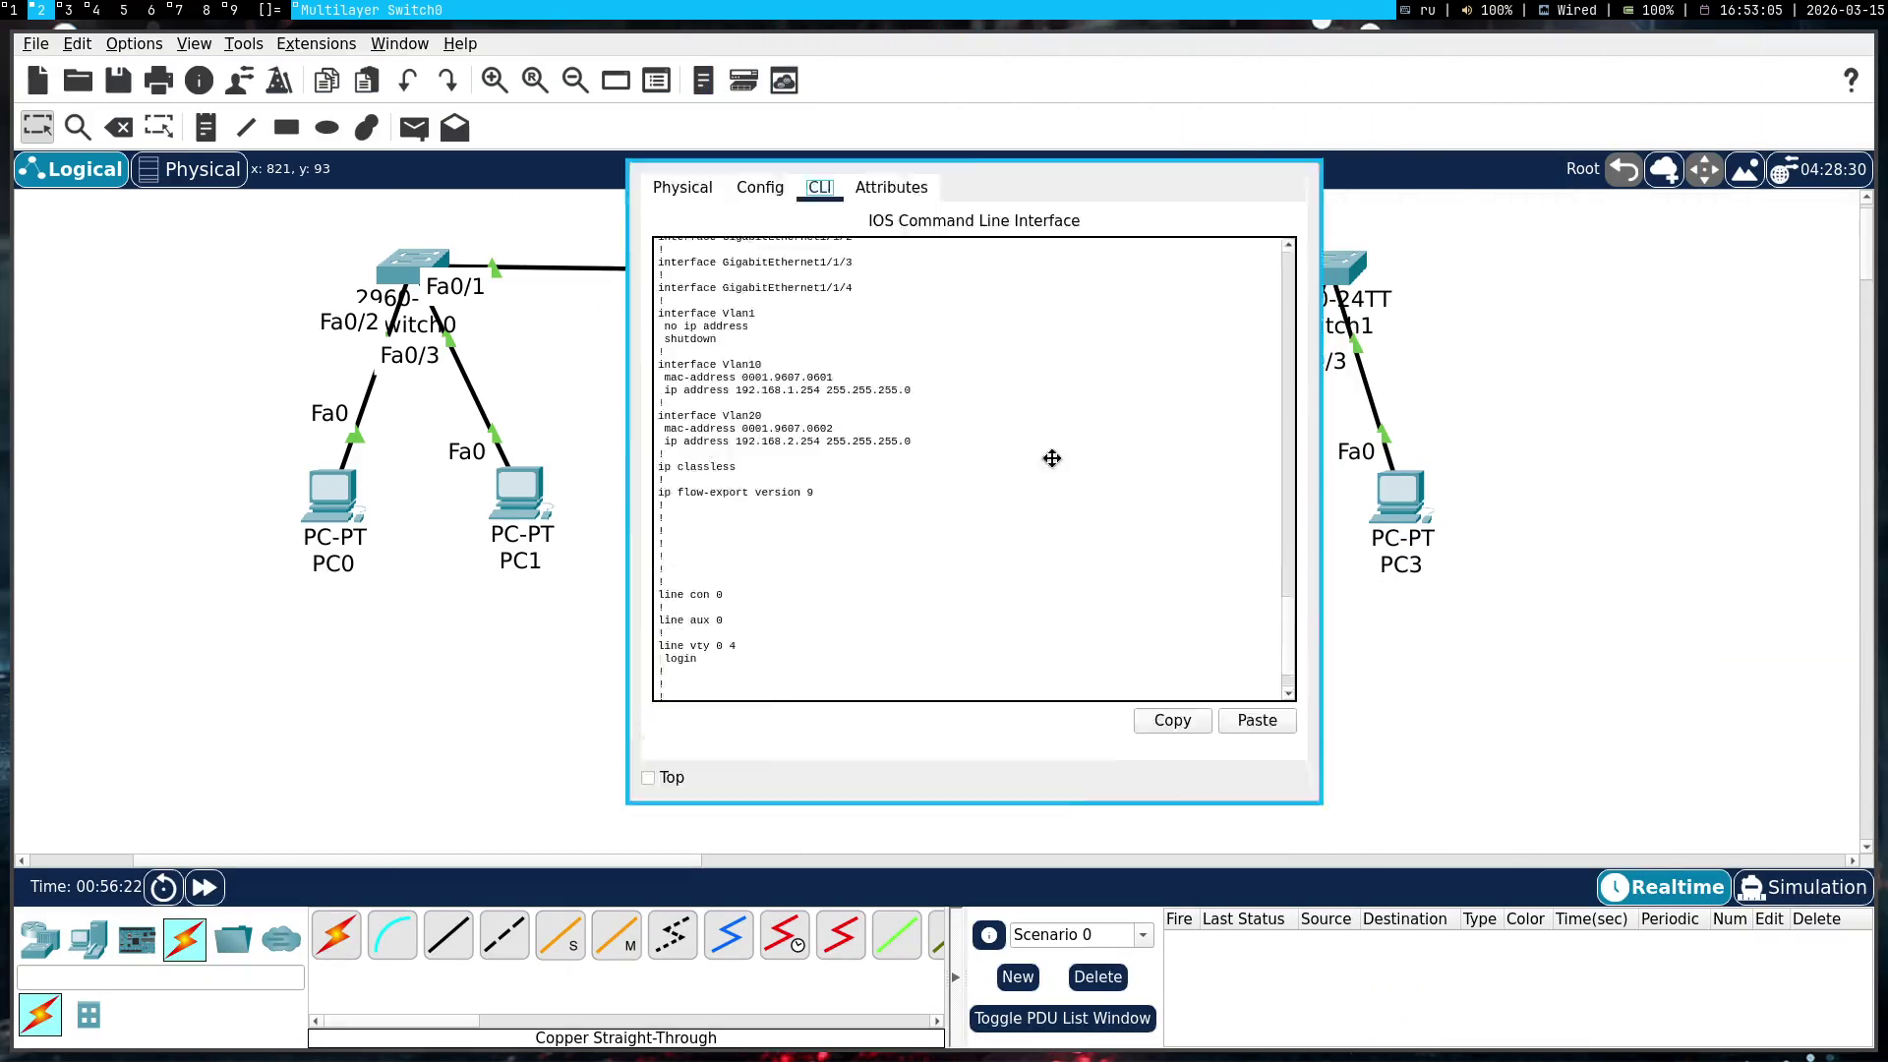
click(1410, 678)
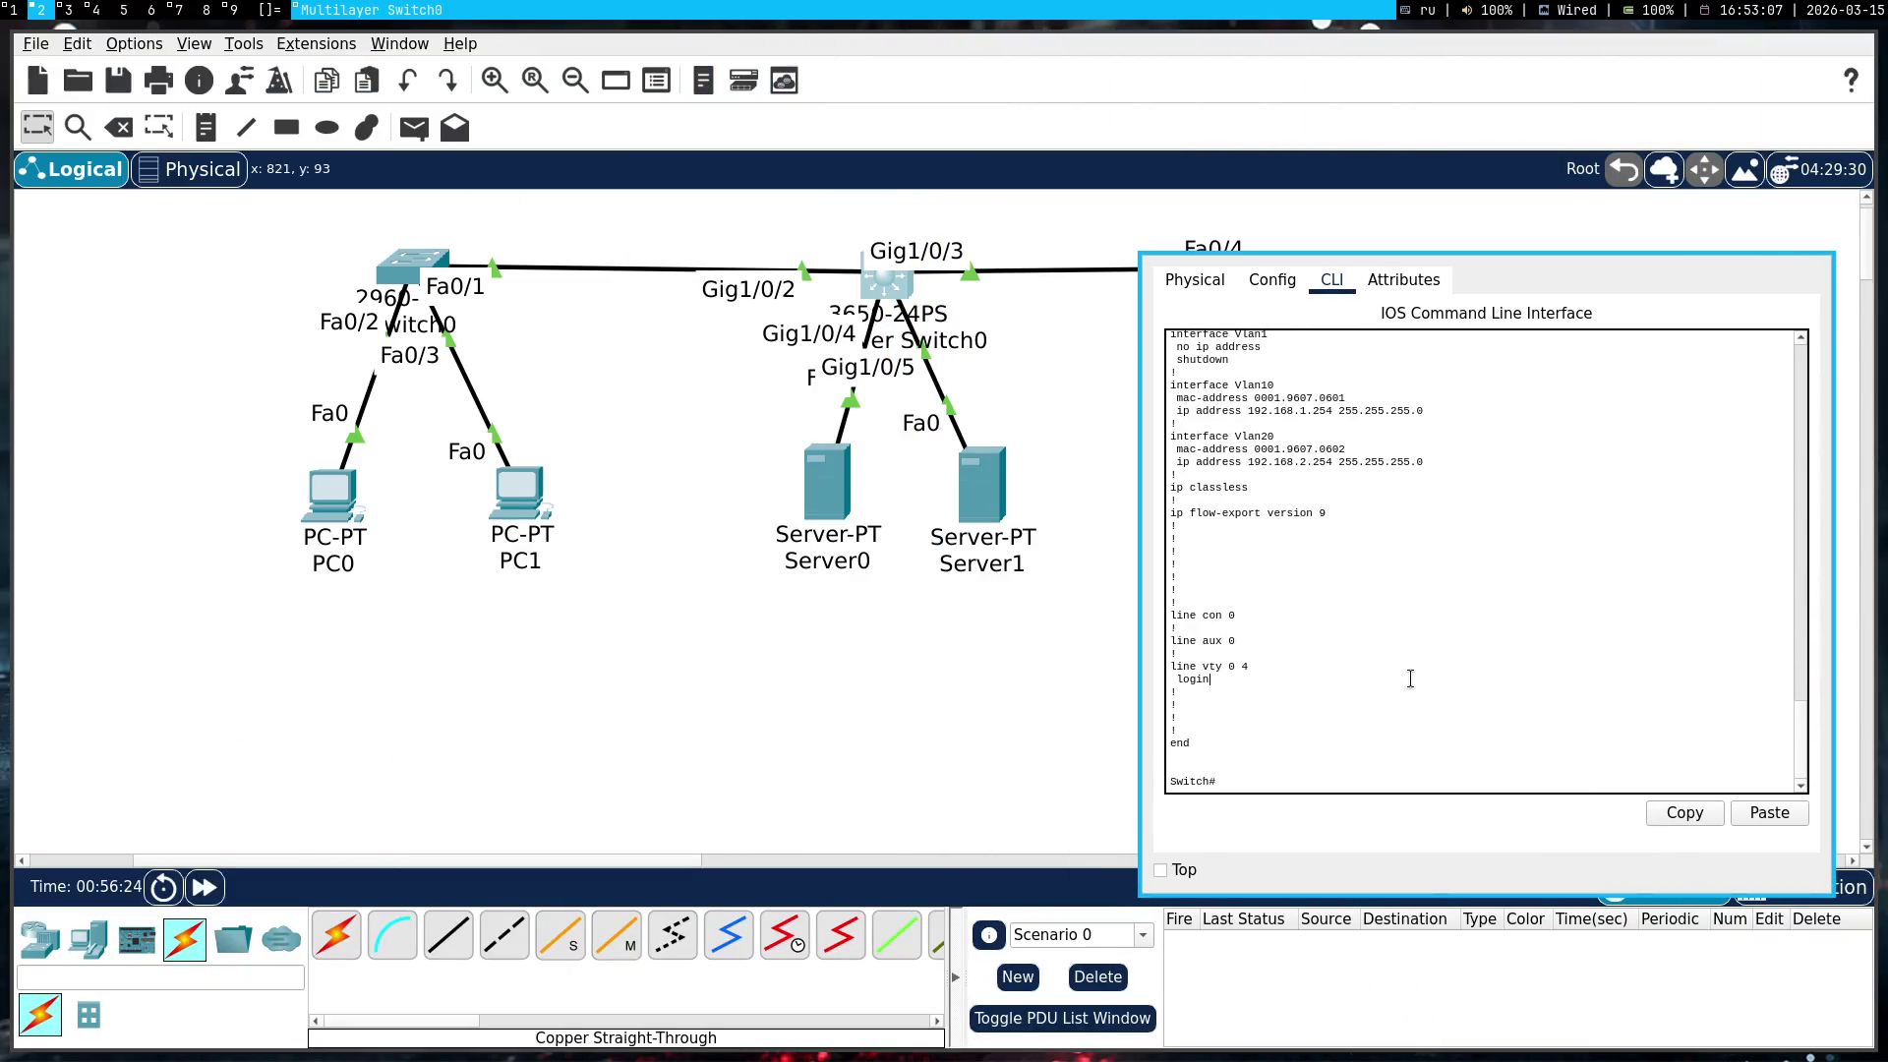
text( CONF T)
key(Return)
text(conf t)
key(Return)
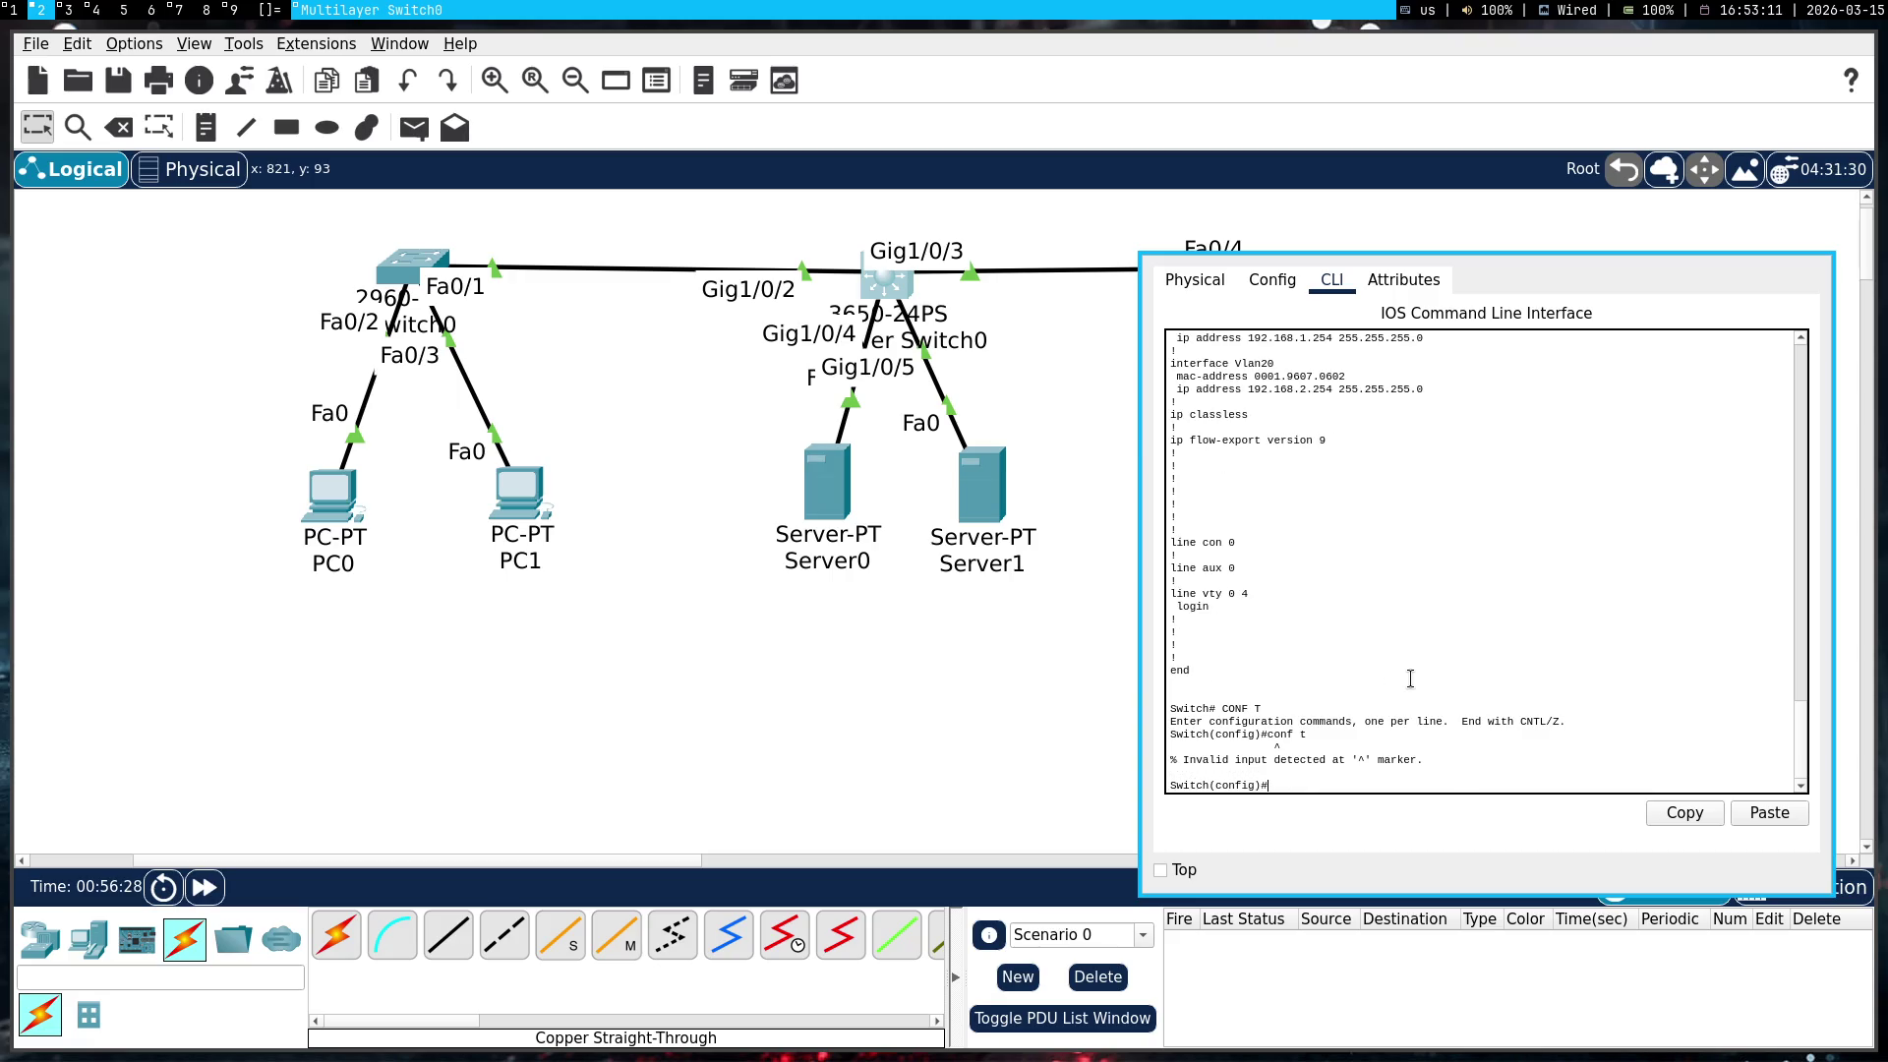
key(super+1)
key(super+2)
text(i1/0/5)
key(Return)
Configure Gi1/0/5 with switchport mode access and switchport access vlan 20
key(super+1)
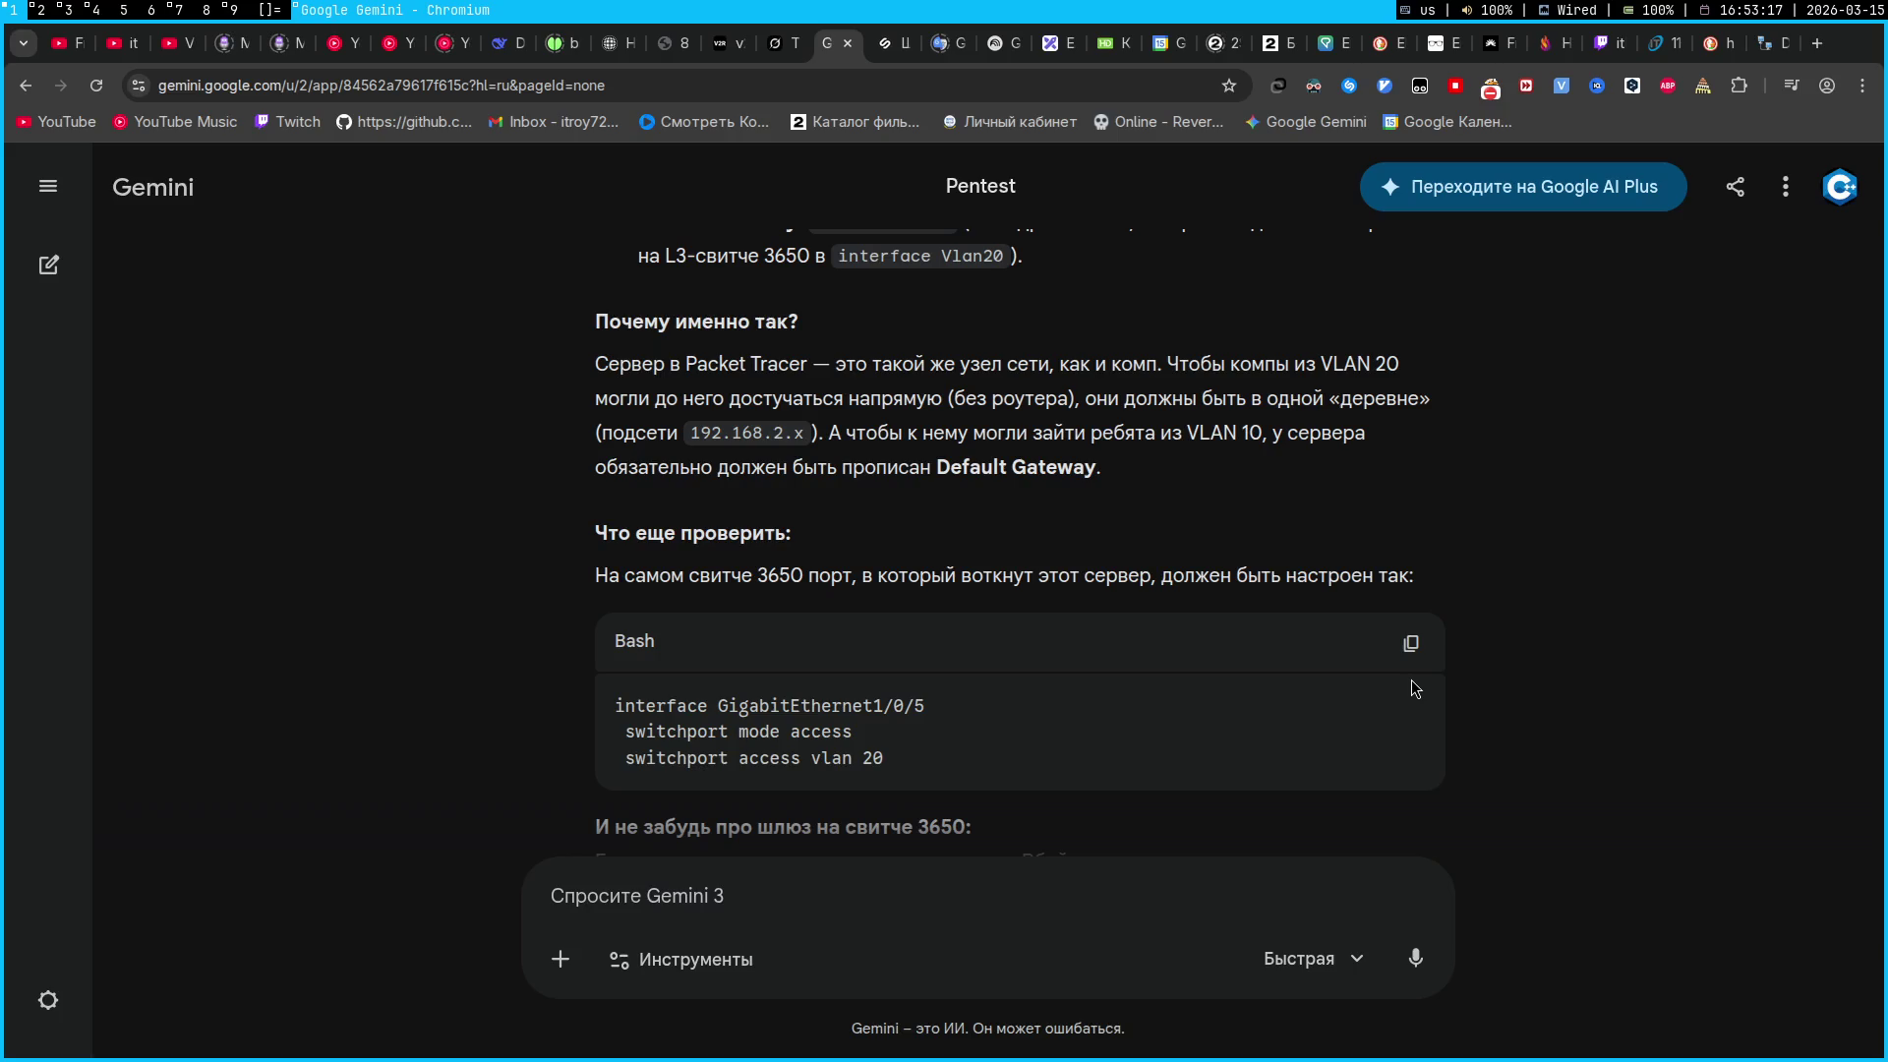
key(super+2)
text(switchport mode access)
key(Return)
text(switchport ac)
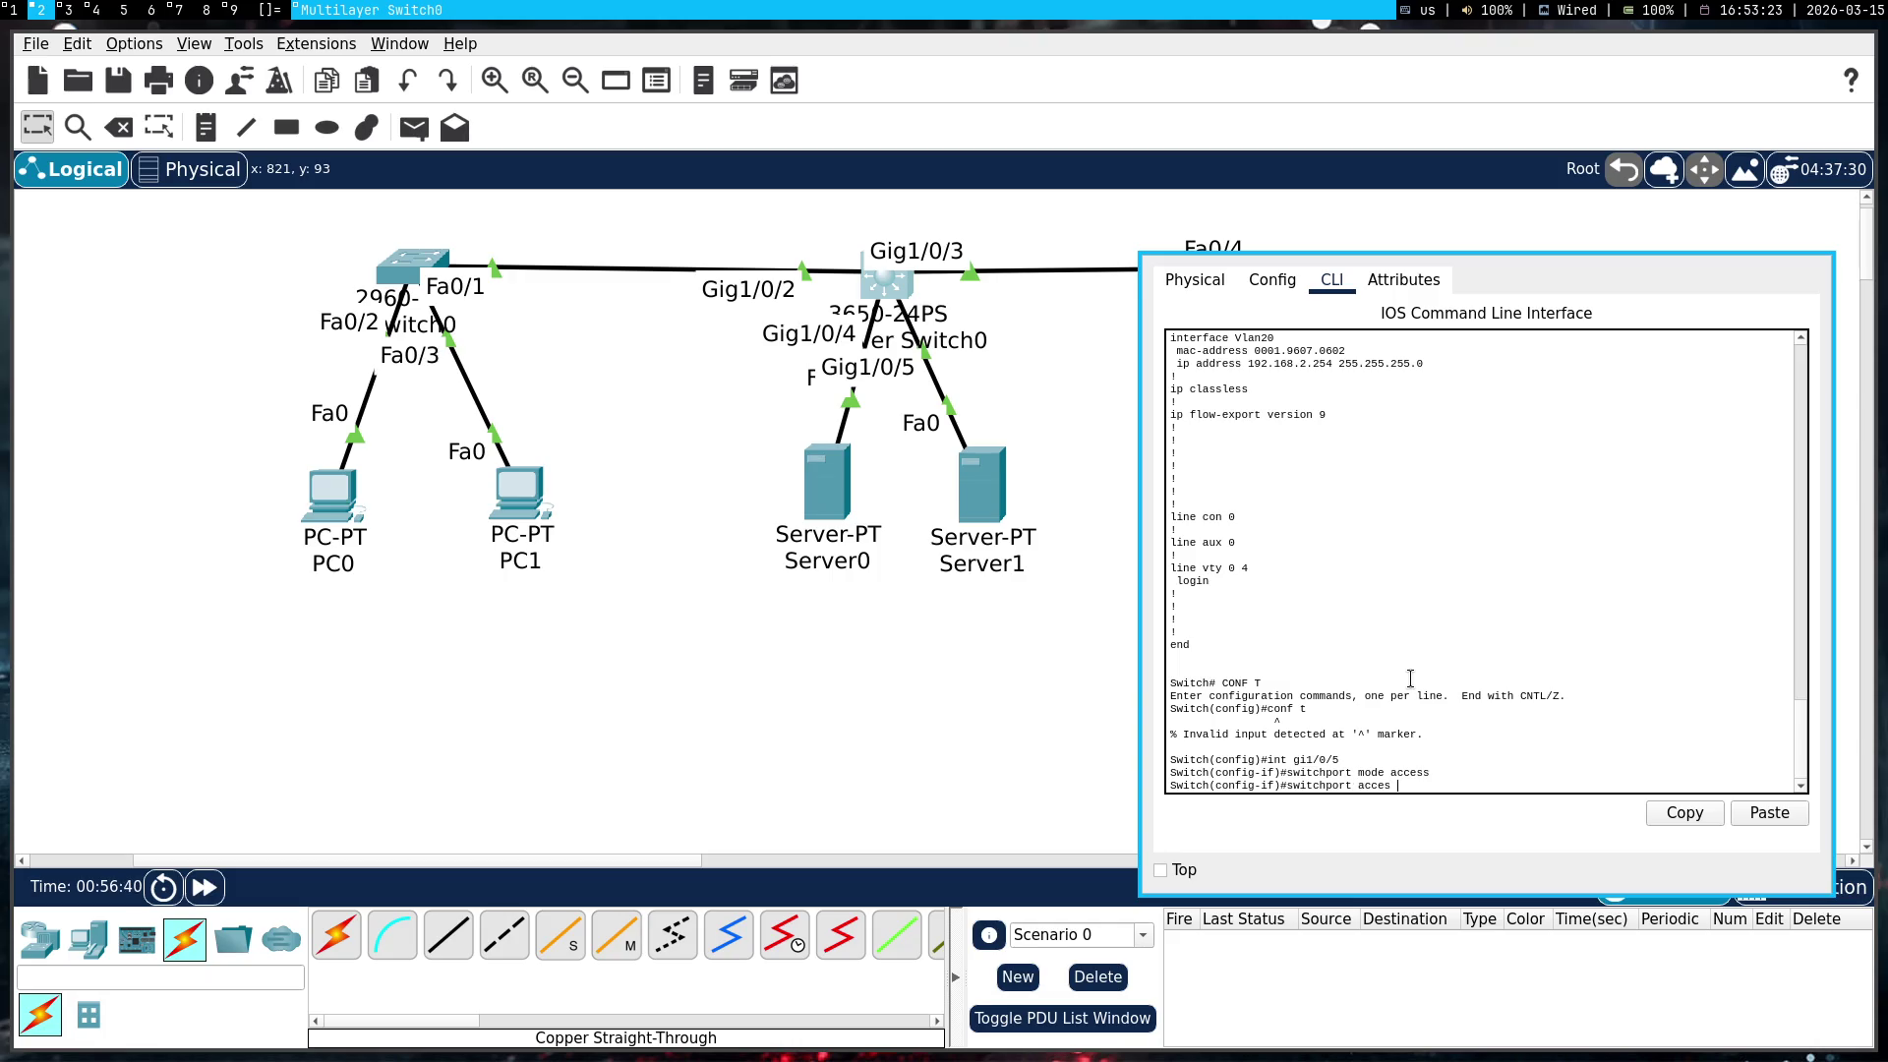
key(super+1)
key(super+2)
text(vlan 20)
key(Return)
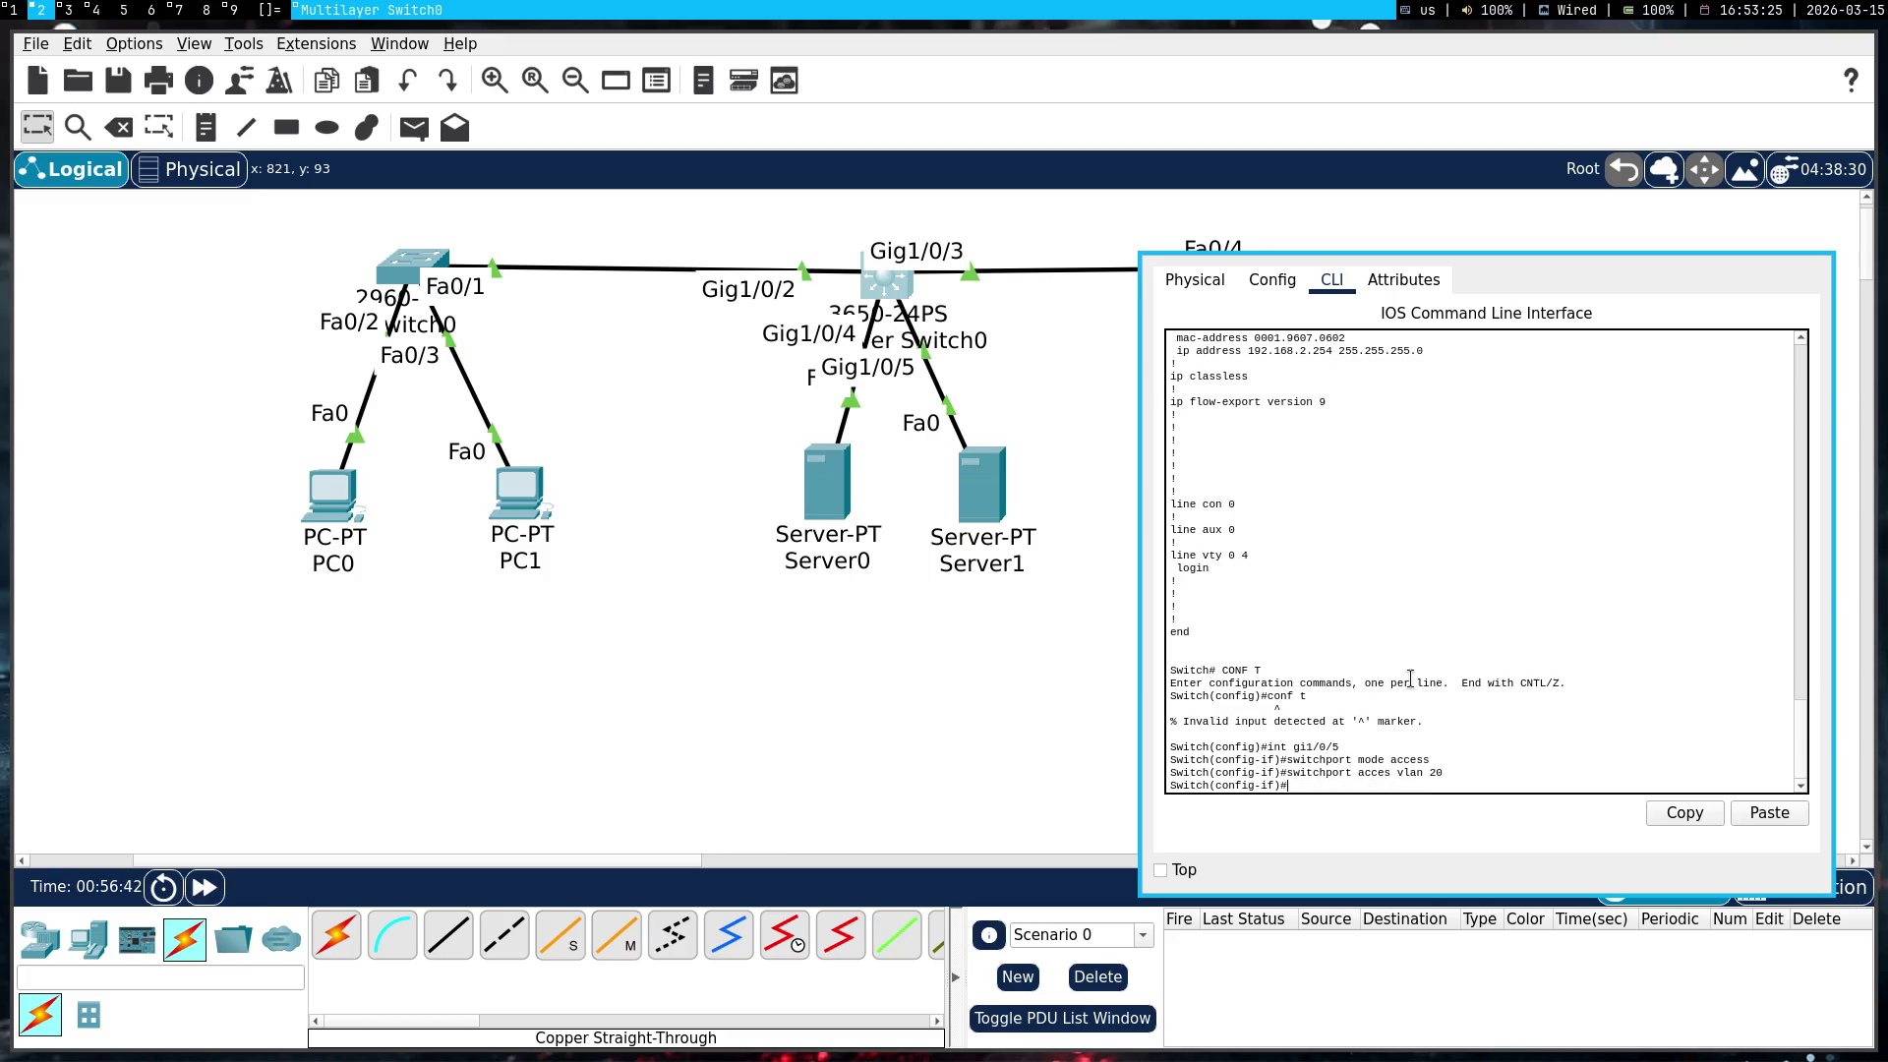
key(super+1)
scroll(1265, 686, down, 4)
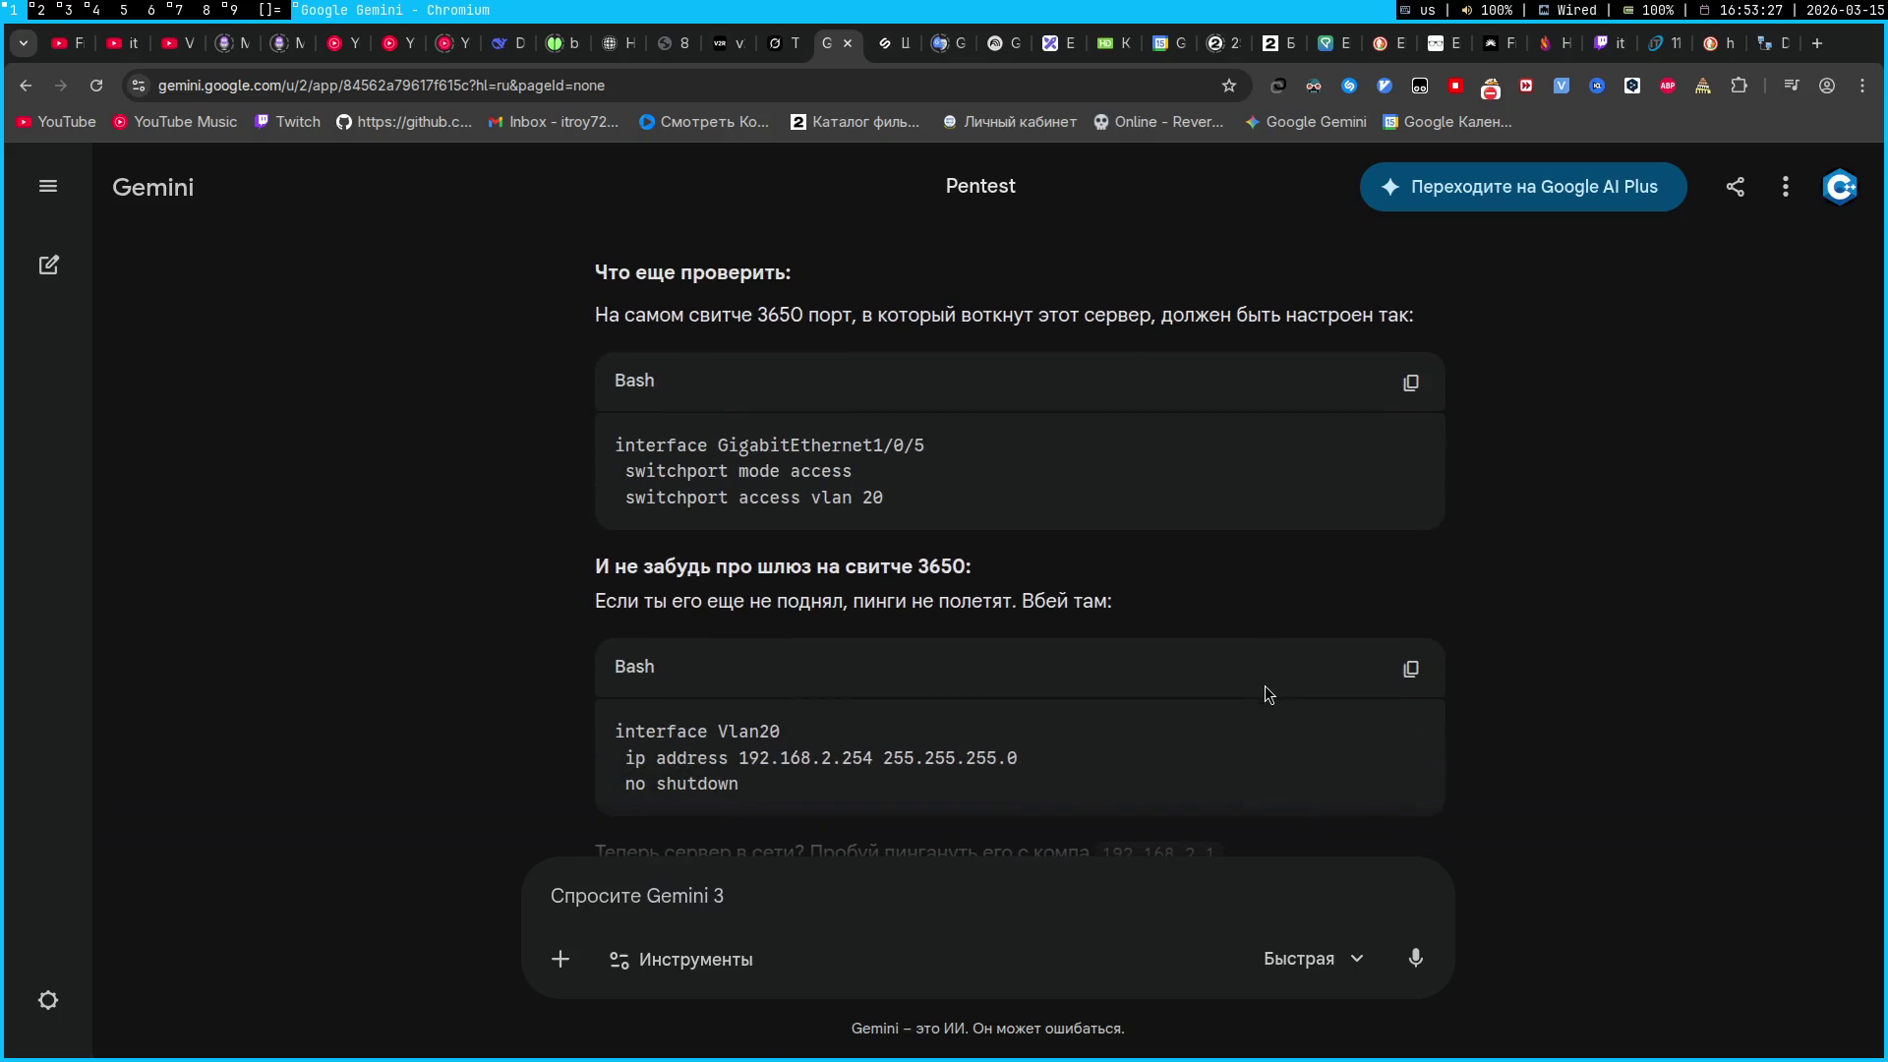
Scroll Gemini's answer to the interface Vlan20 block and the closing ping suggestion to 192.168.2.1
scroll(1265, 687, down, 1)
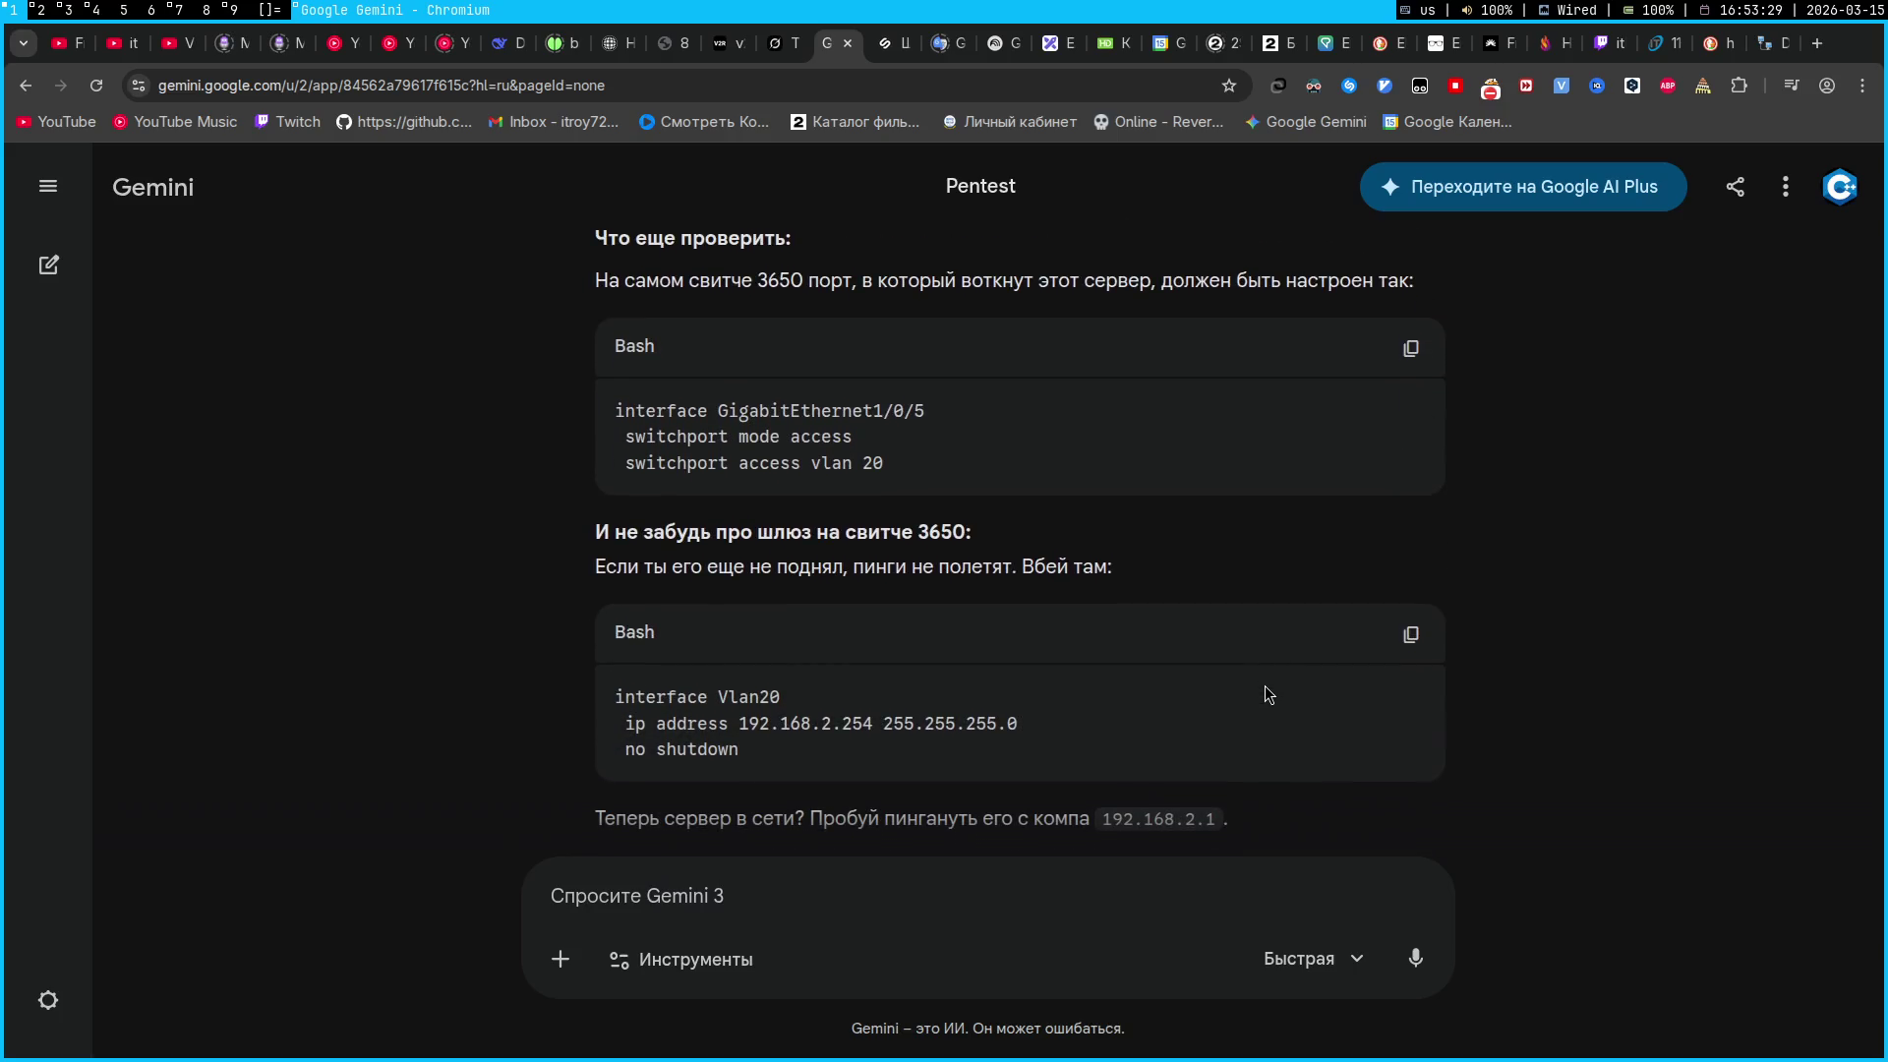
scroll(1265, 686, down, 1)
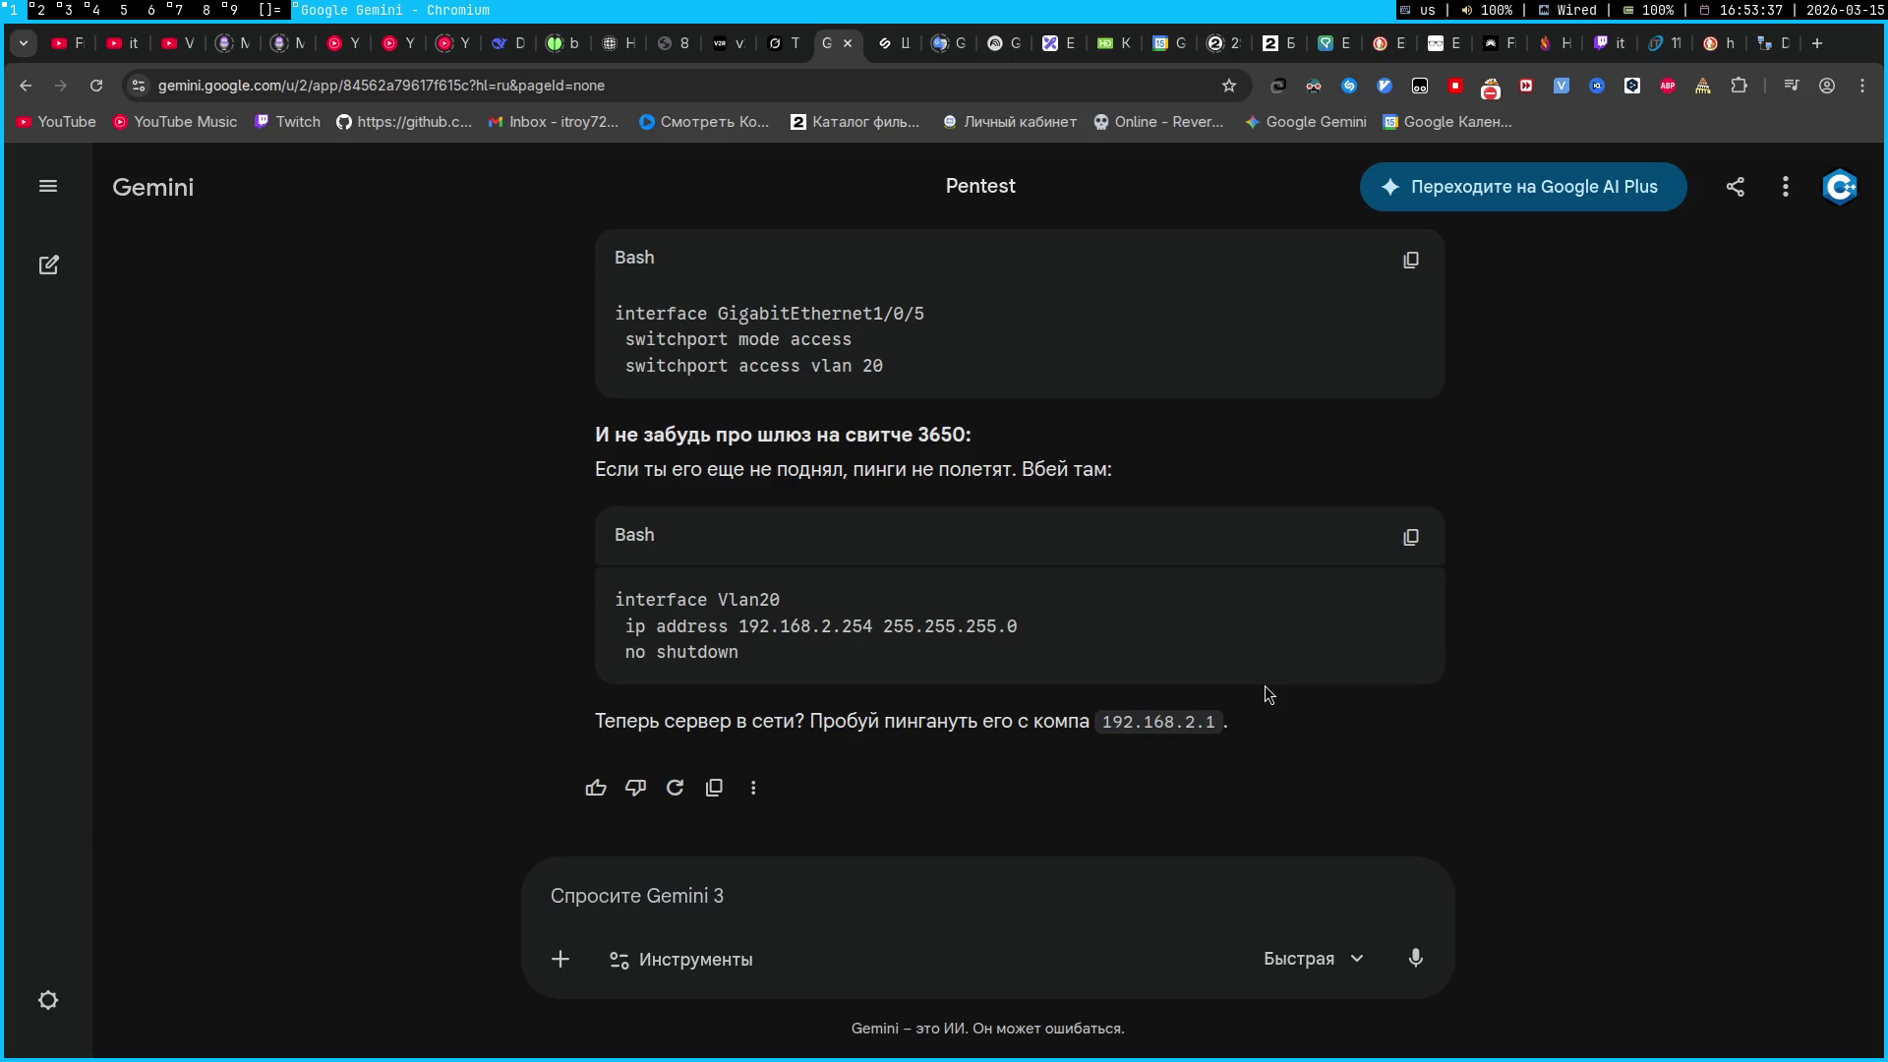
Enter global configuration mode on the 3650 switch and start the interface vlan 20 command
key(super+2)
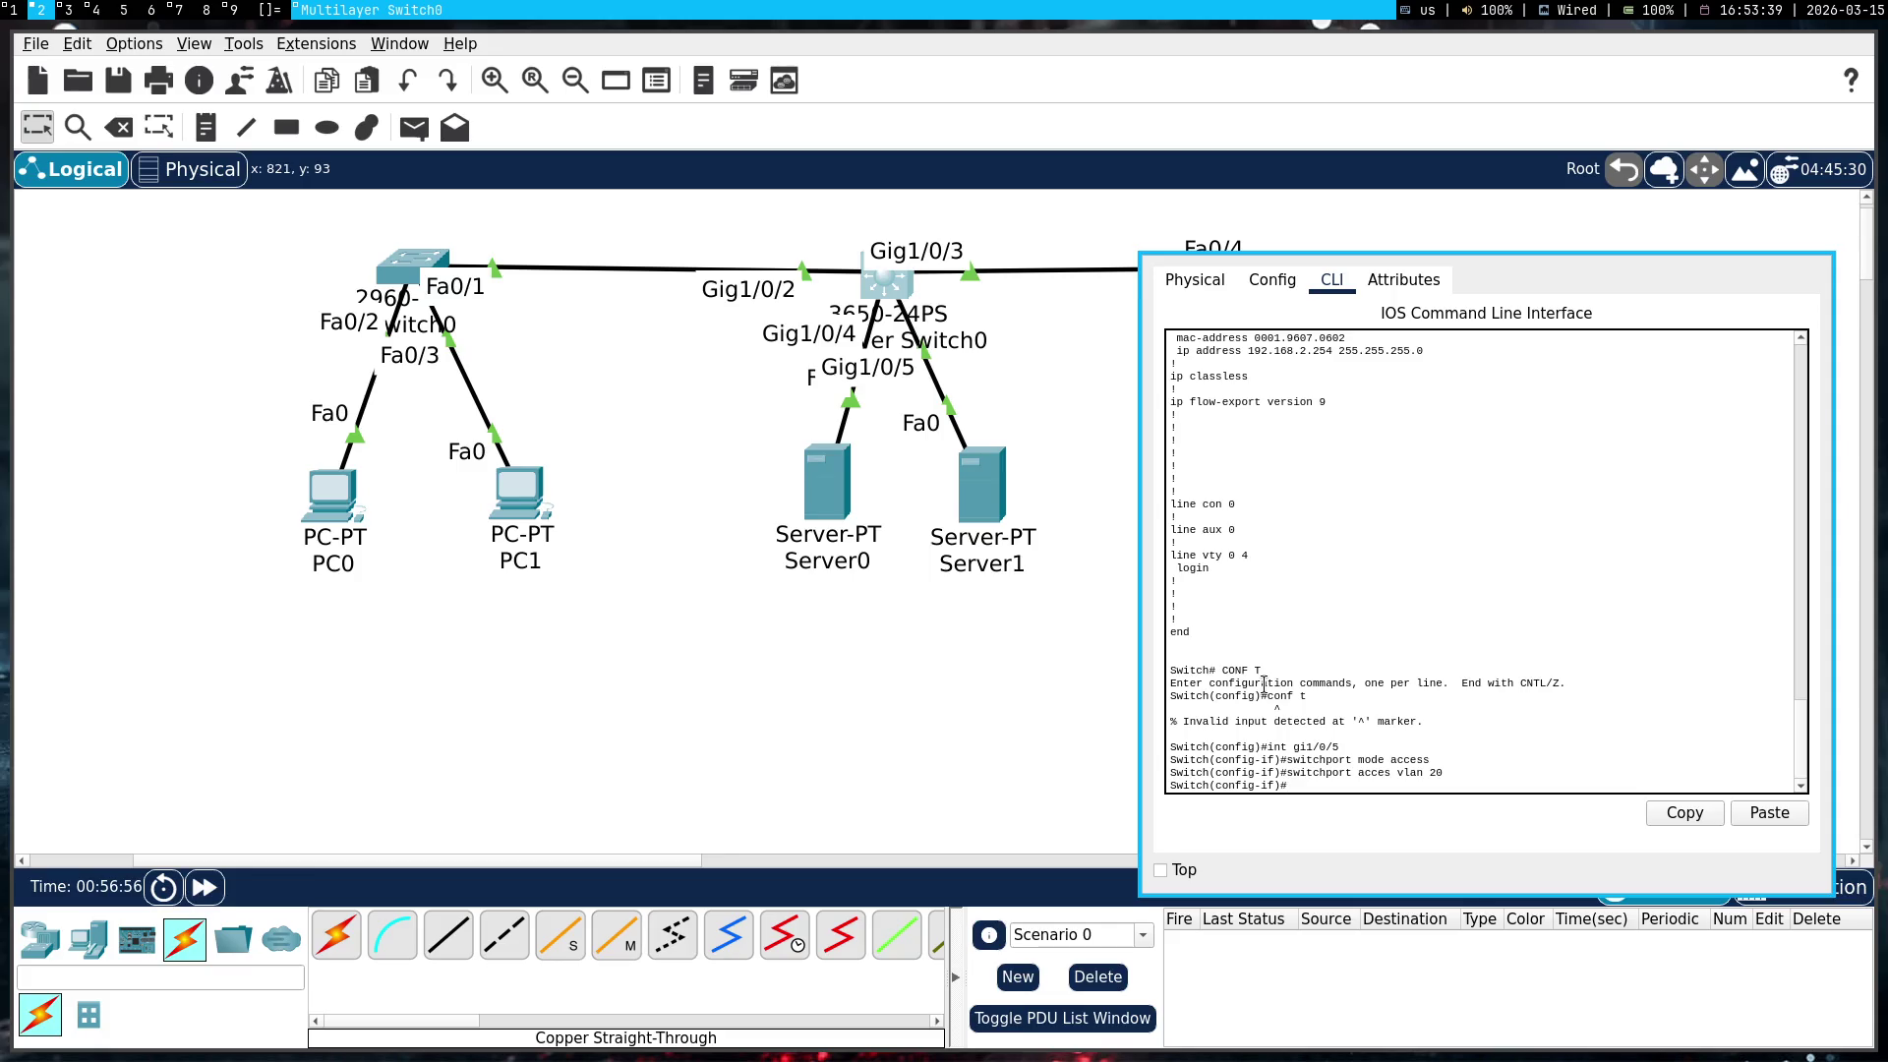
text(end)
key(Return)
key(super+1)
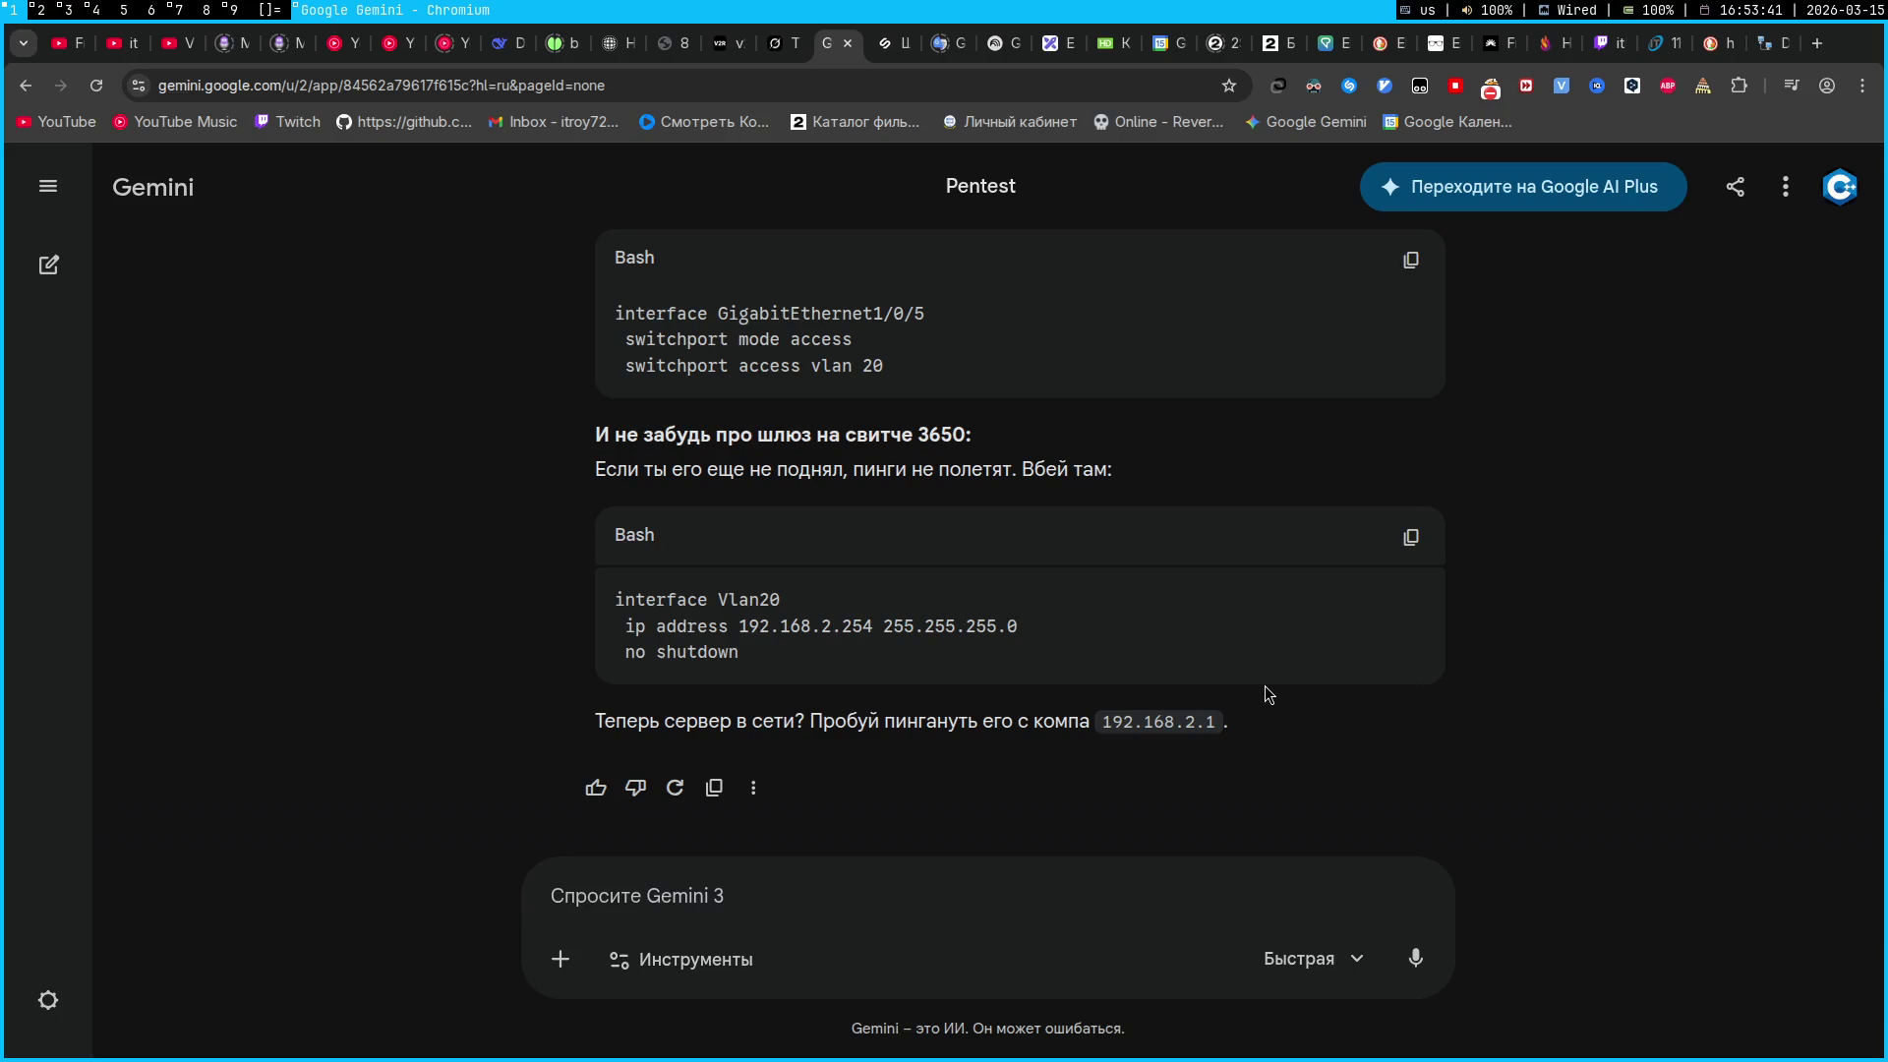
key(super+2)
text(int vlan 20)
key(Return)
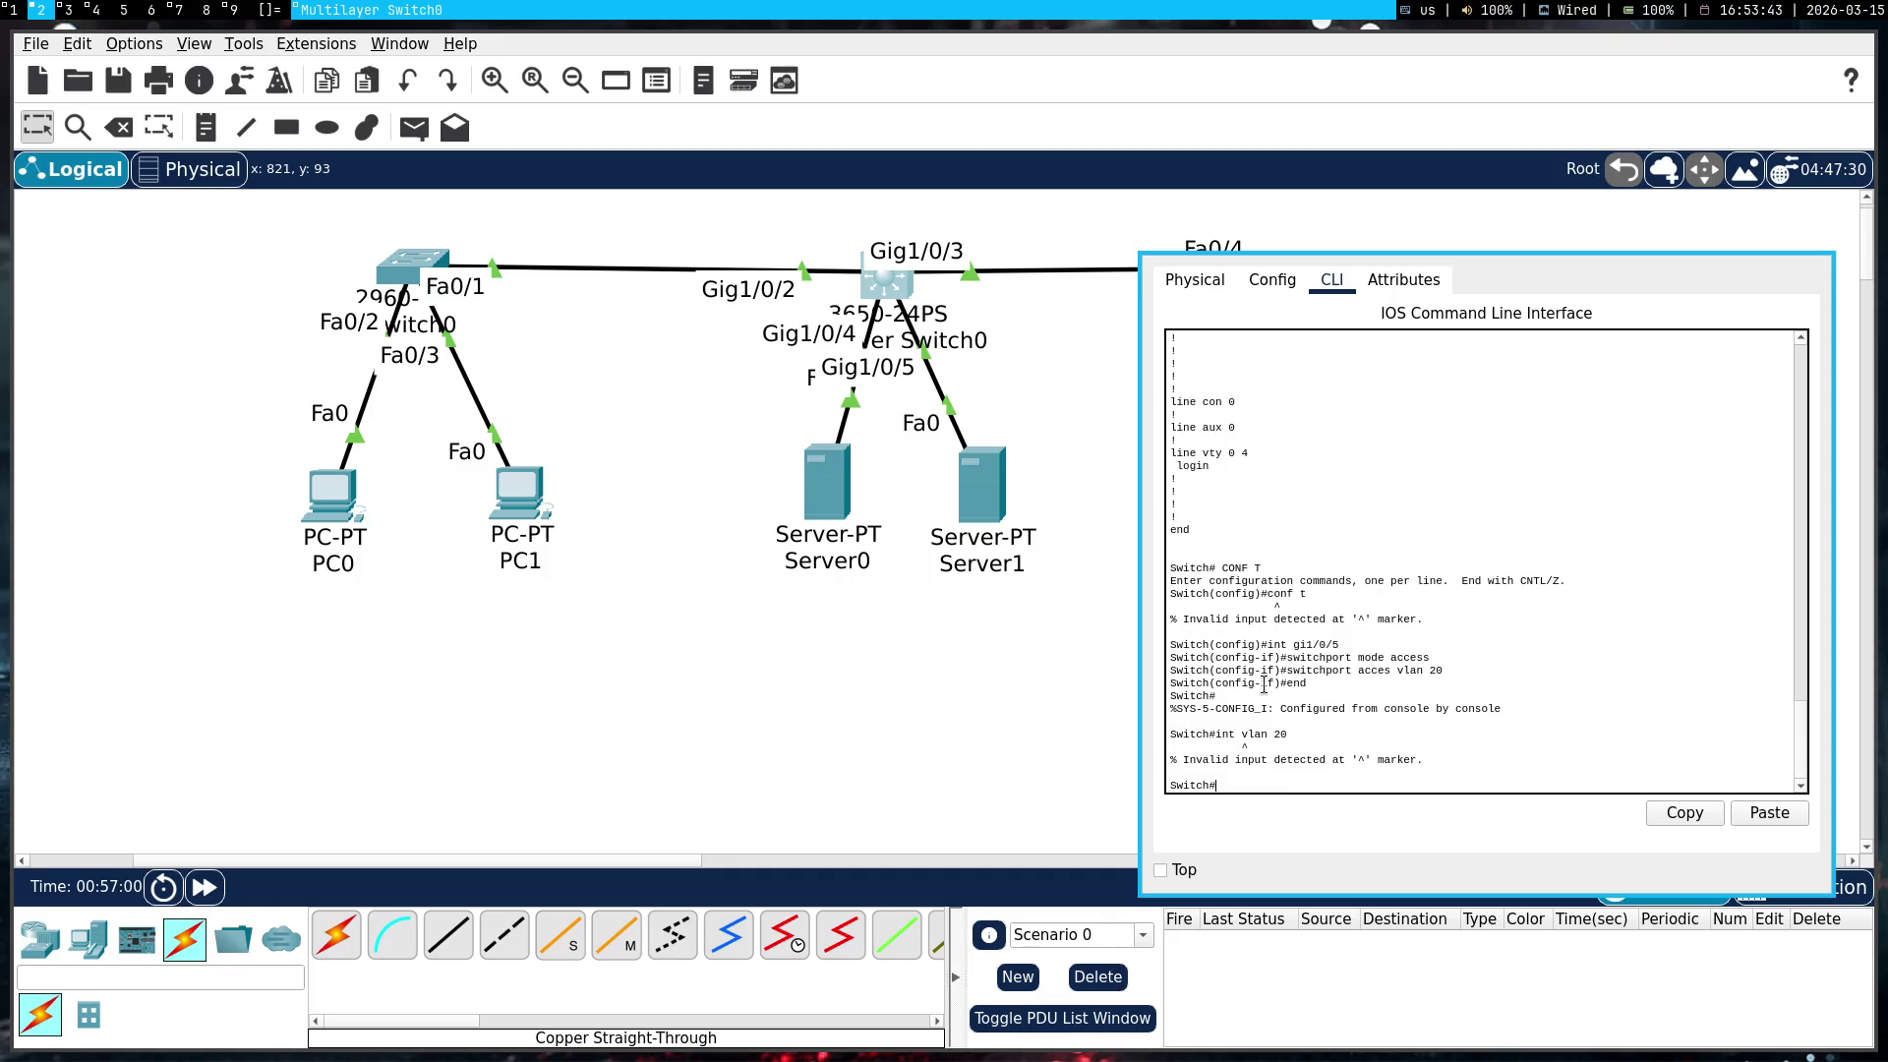
text(conf t)
key(Return)
text(int vlan 2)
Copy 'ip address 192.168.2.254 255.255.255.0' from the Gemini answer and run it in the switch CLI
key(super+1)
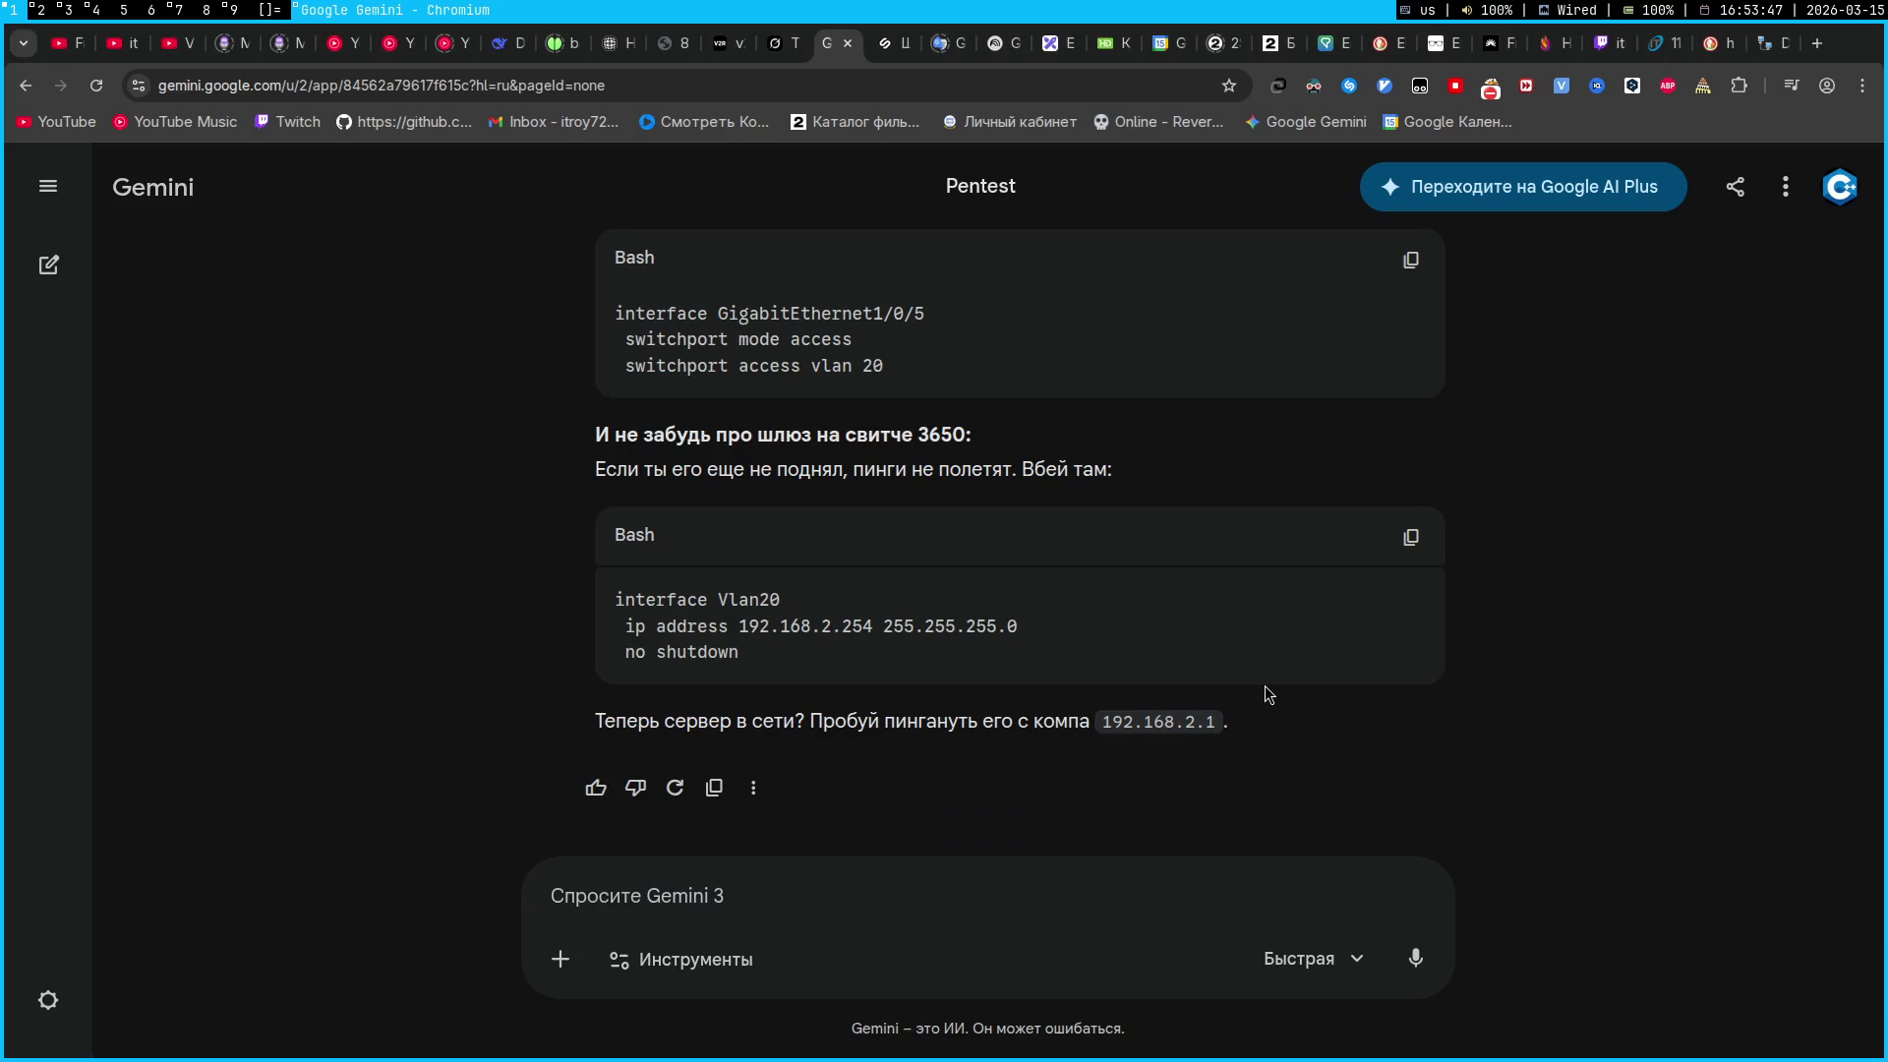
triple_click(976, 626)
key(ctrl+c)
key(super+2)
right_click(1412, 728)
click(1438, 755)
key(Return)
Enable Vlan20 with no shutdown, leave configuration mode with end, and return to the topology
key(super+1)
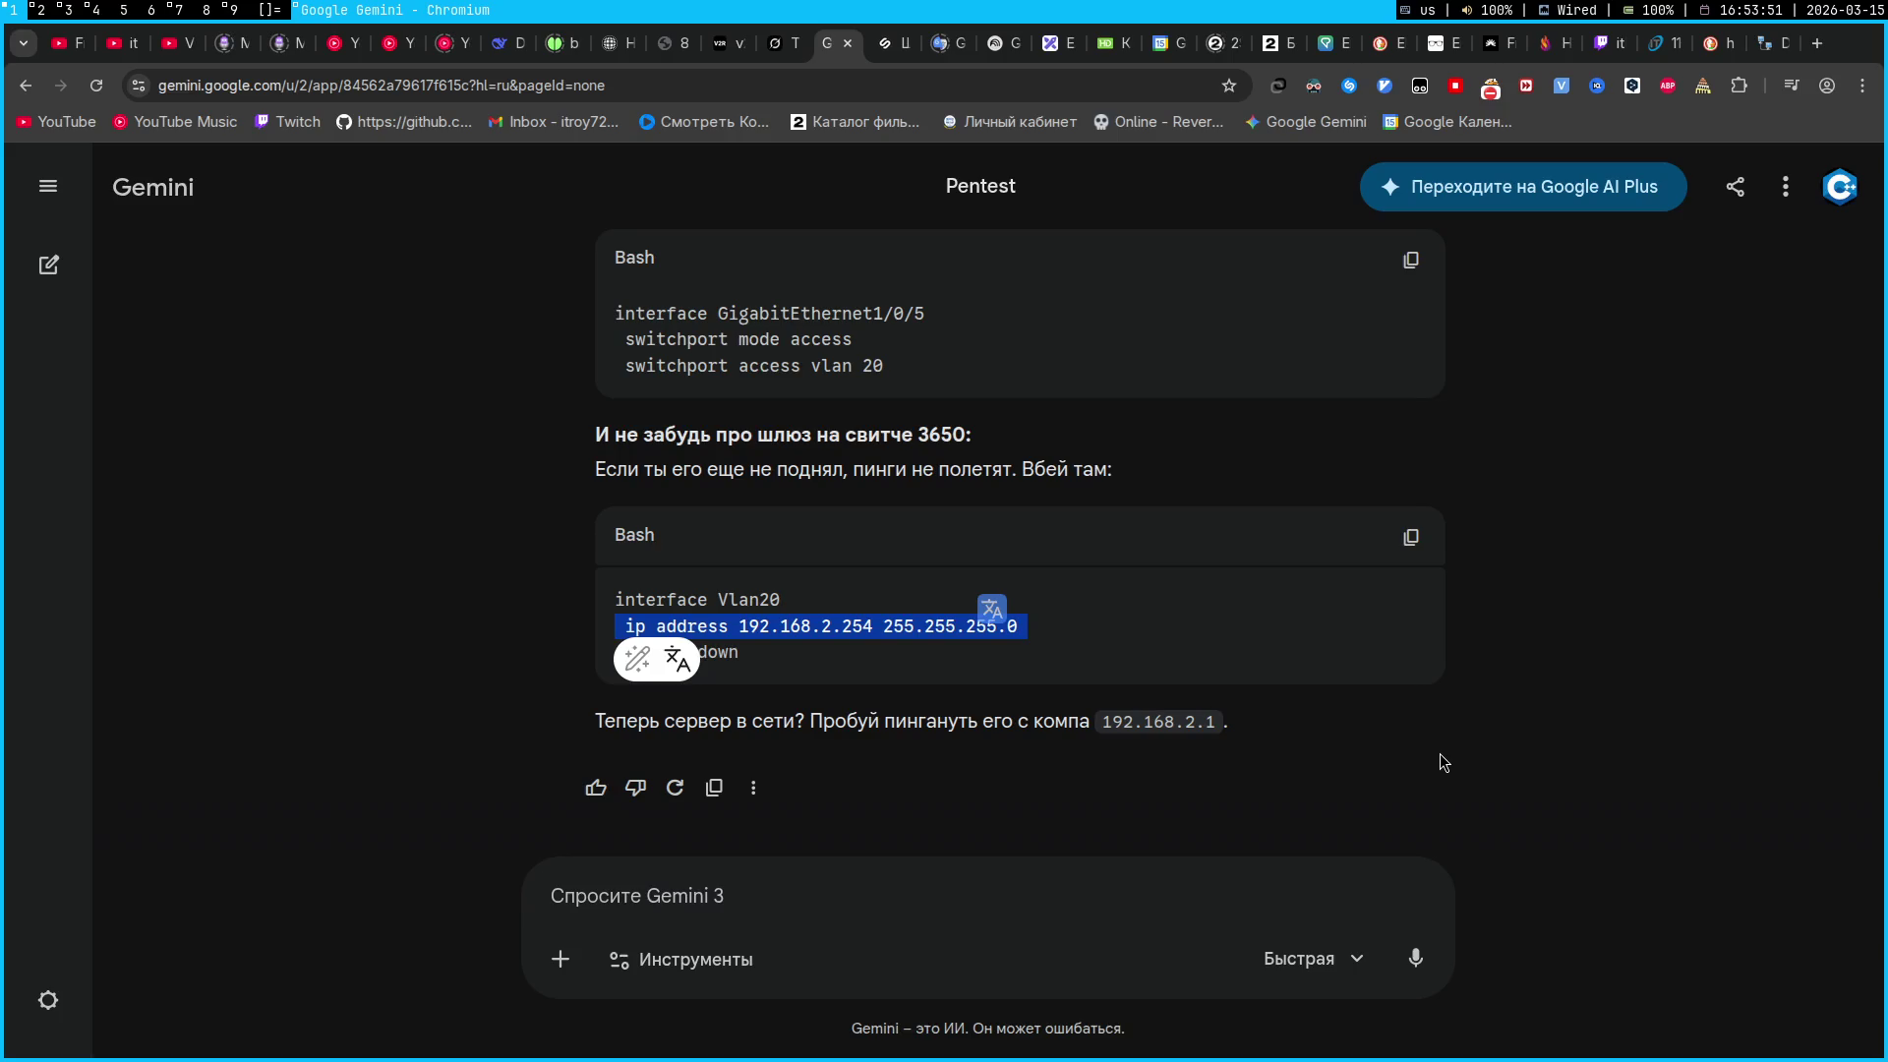
key(super+2)
text(no shuw)
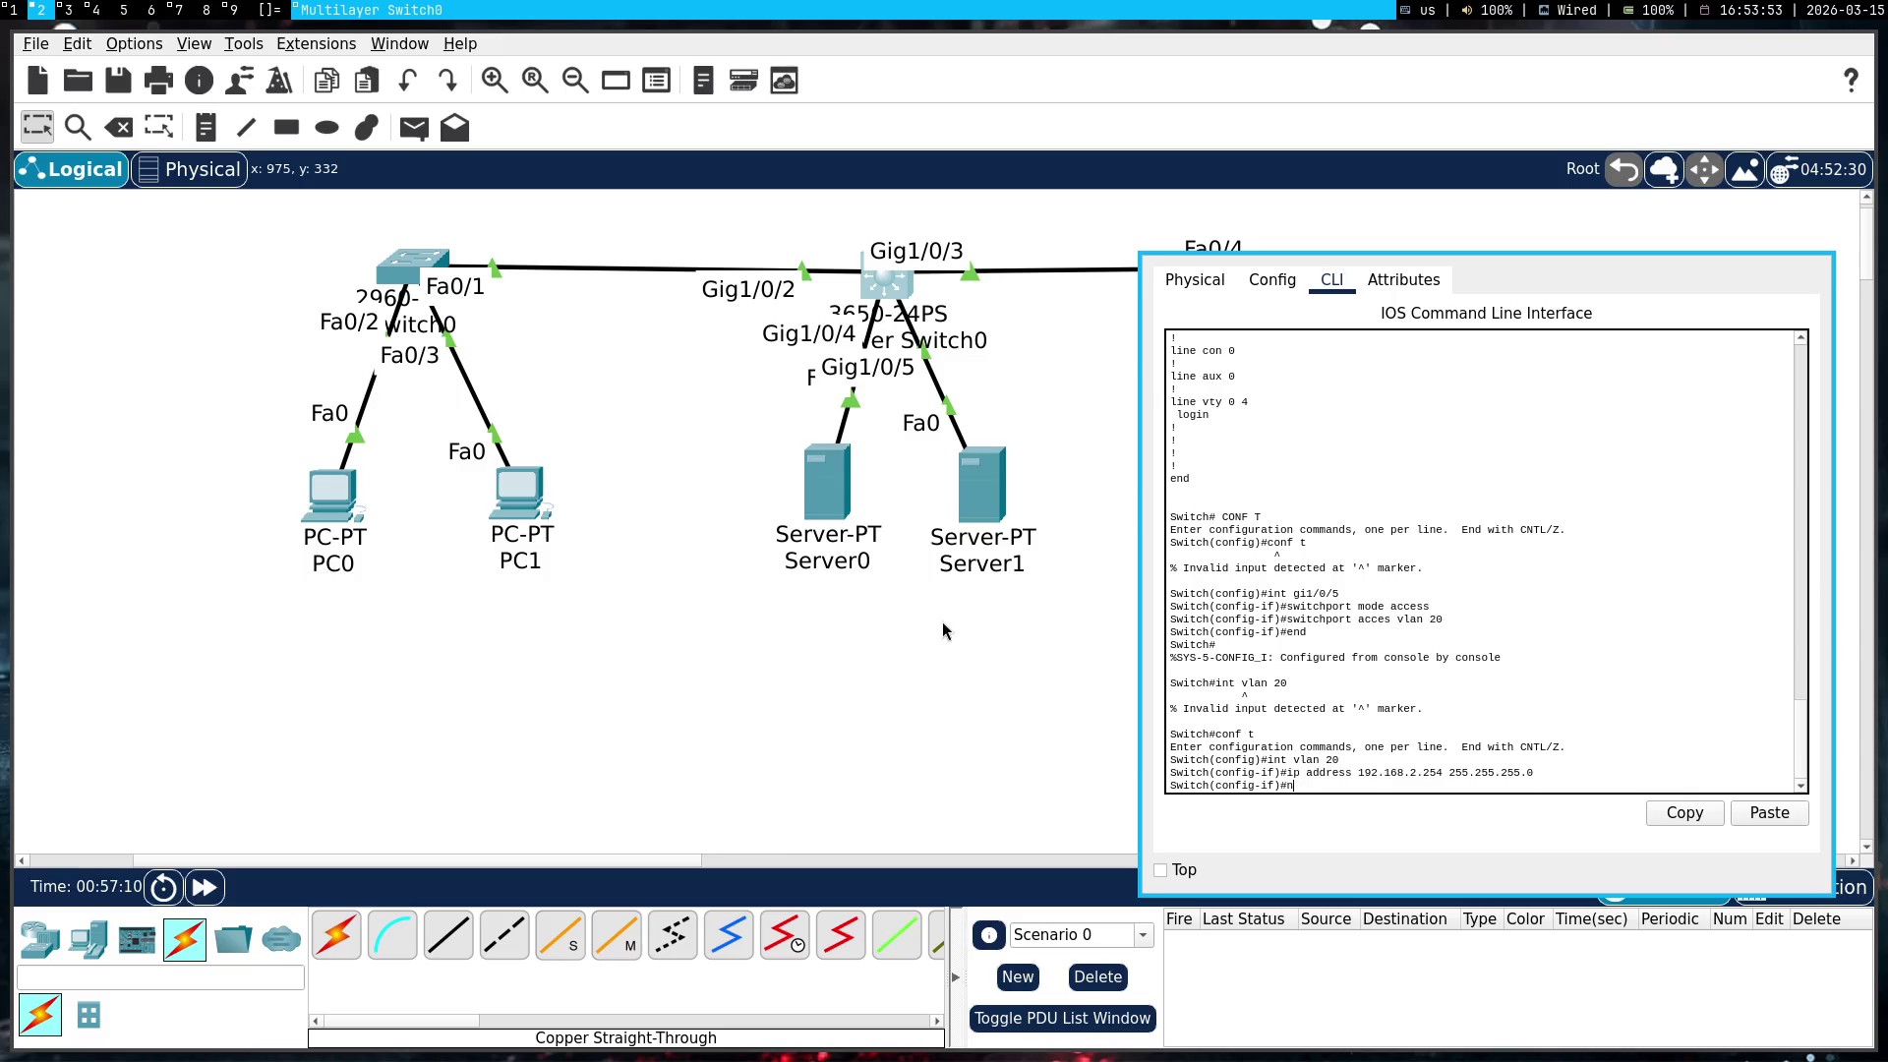
key(BackSpace)
text(tdown)
key(Return)
text(end)
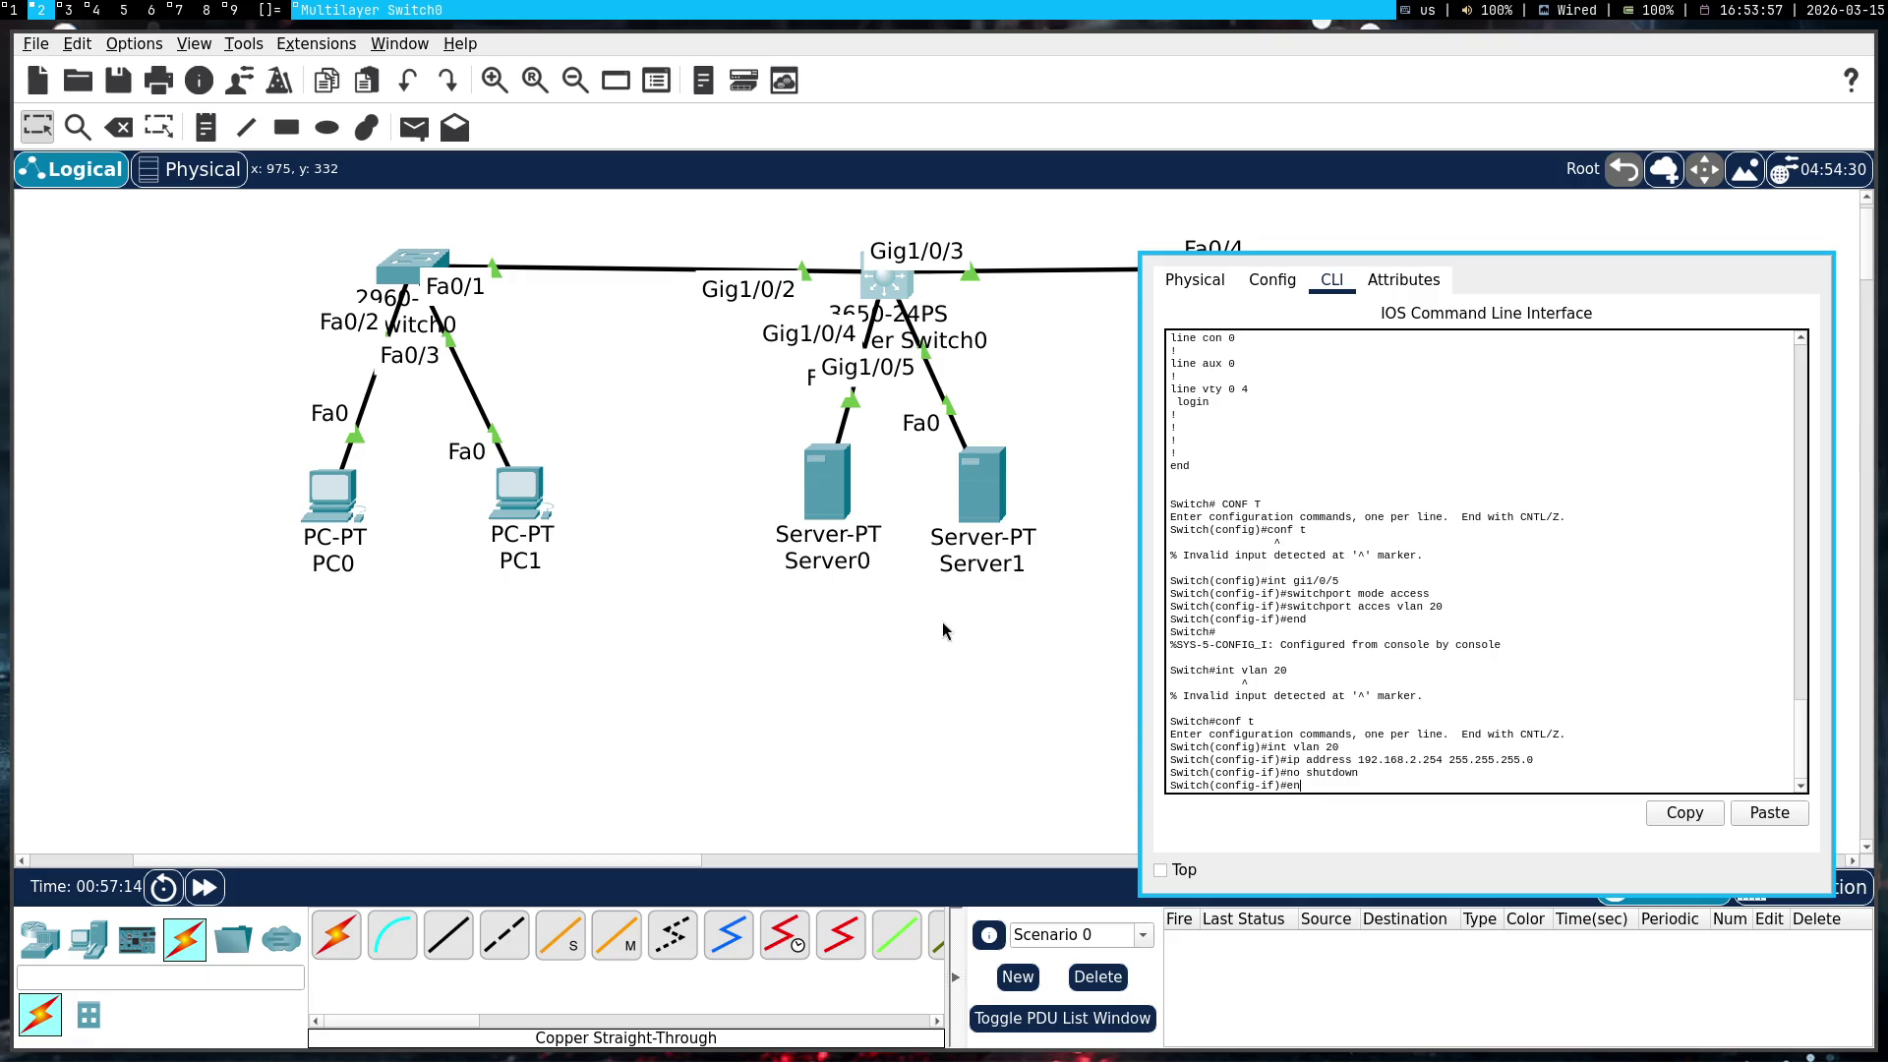
key(Return)
key(Return)
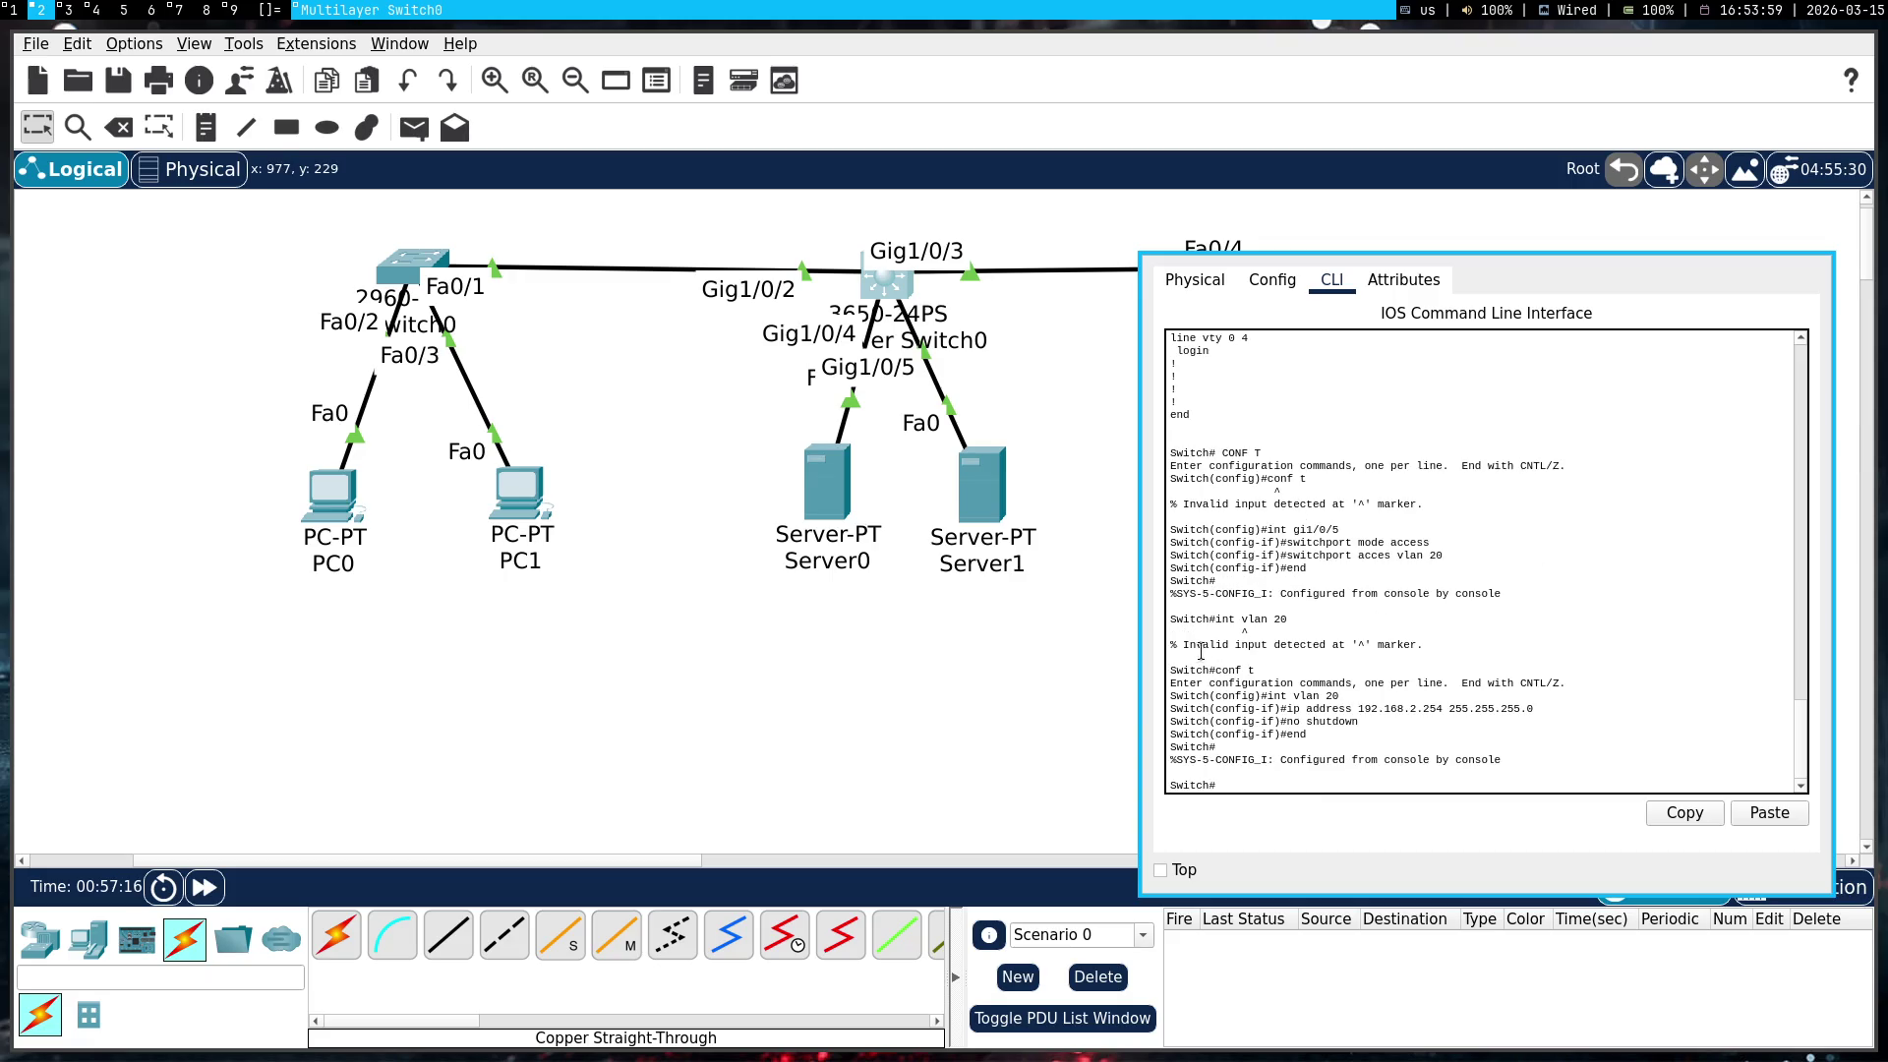
click(661, 747)
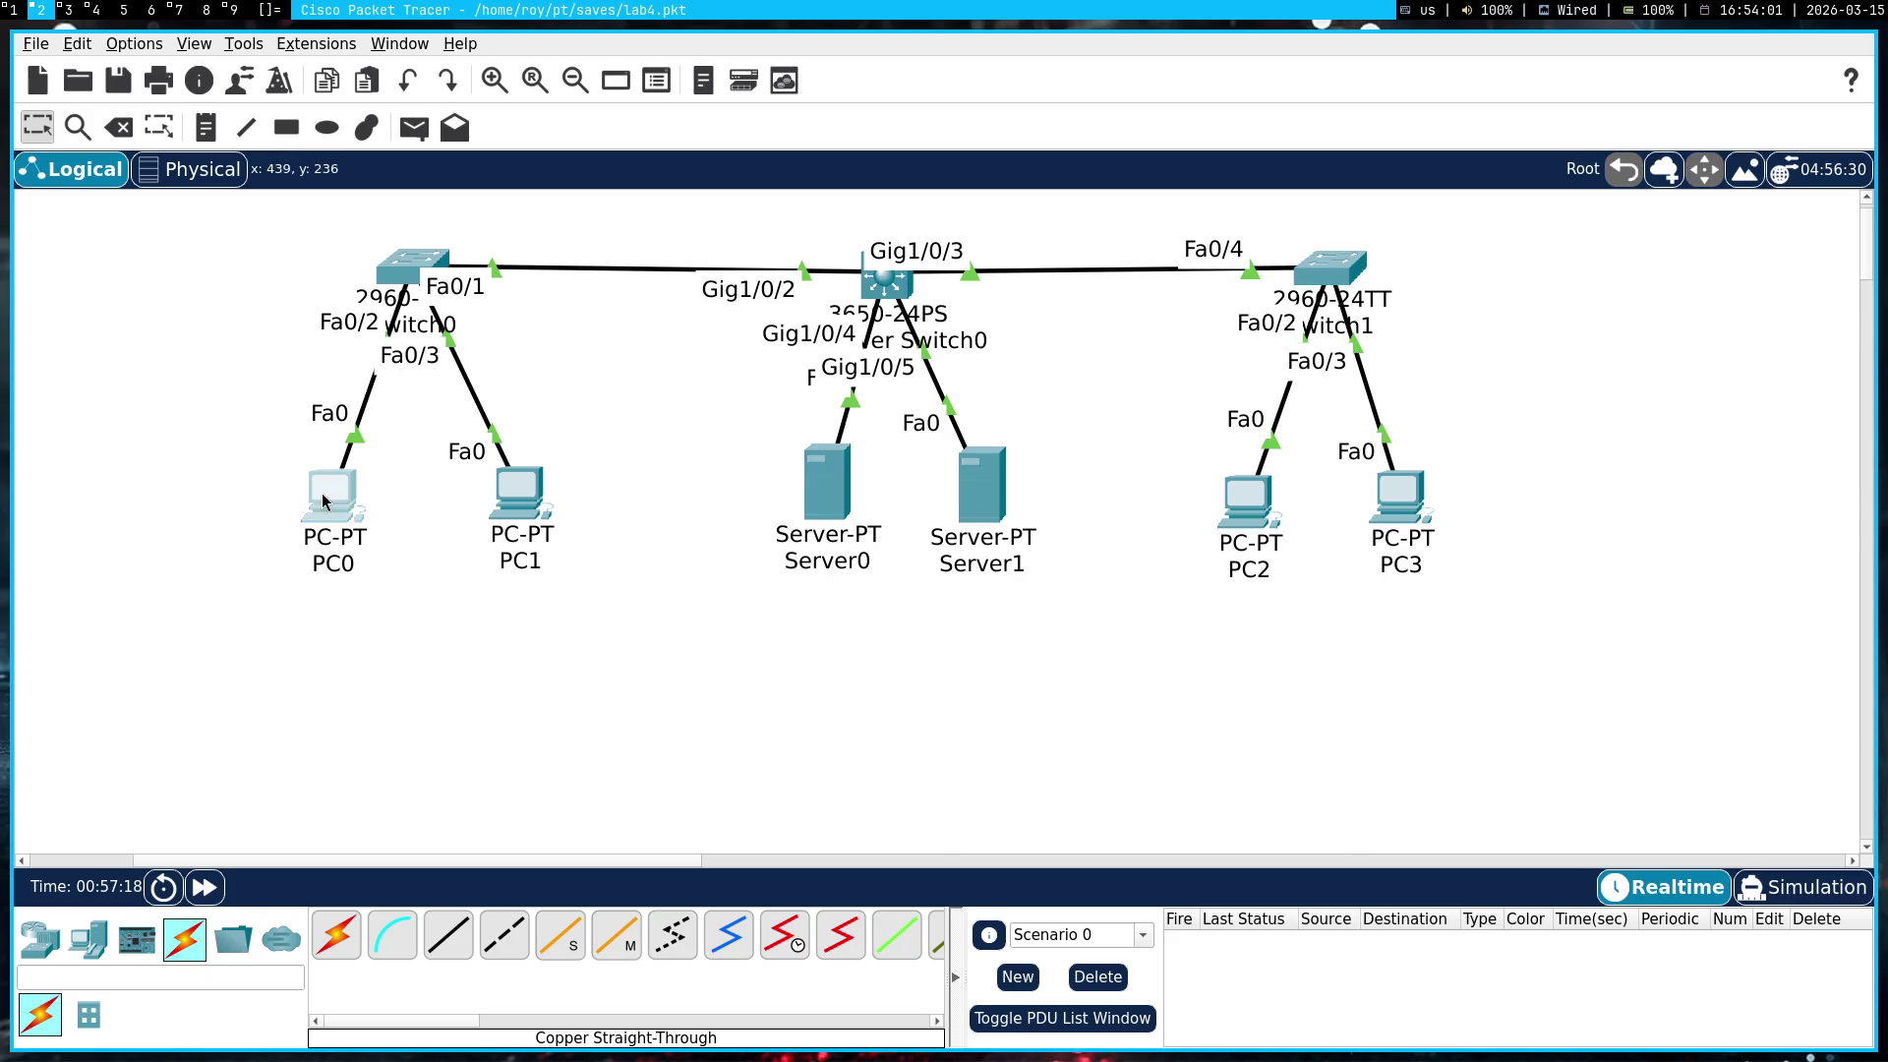
Open PC0's Command Prompt from its Desktop in a smaller device window
click(330, 492)
mouse_move(910, 708)
mouse_down()
mouse_move(787, 710)
mouse_move(1652, 535)
mouse_up()
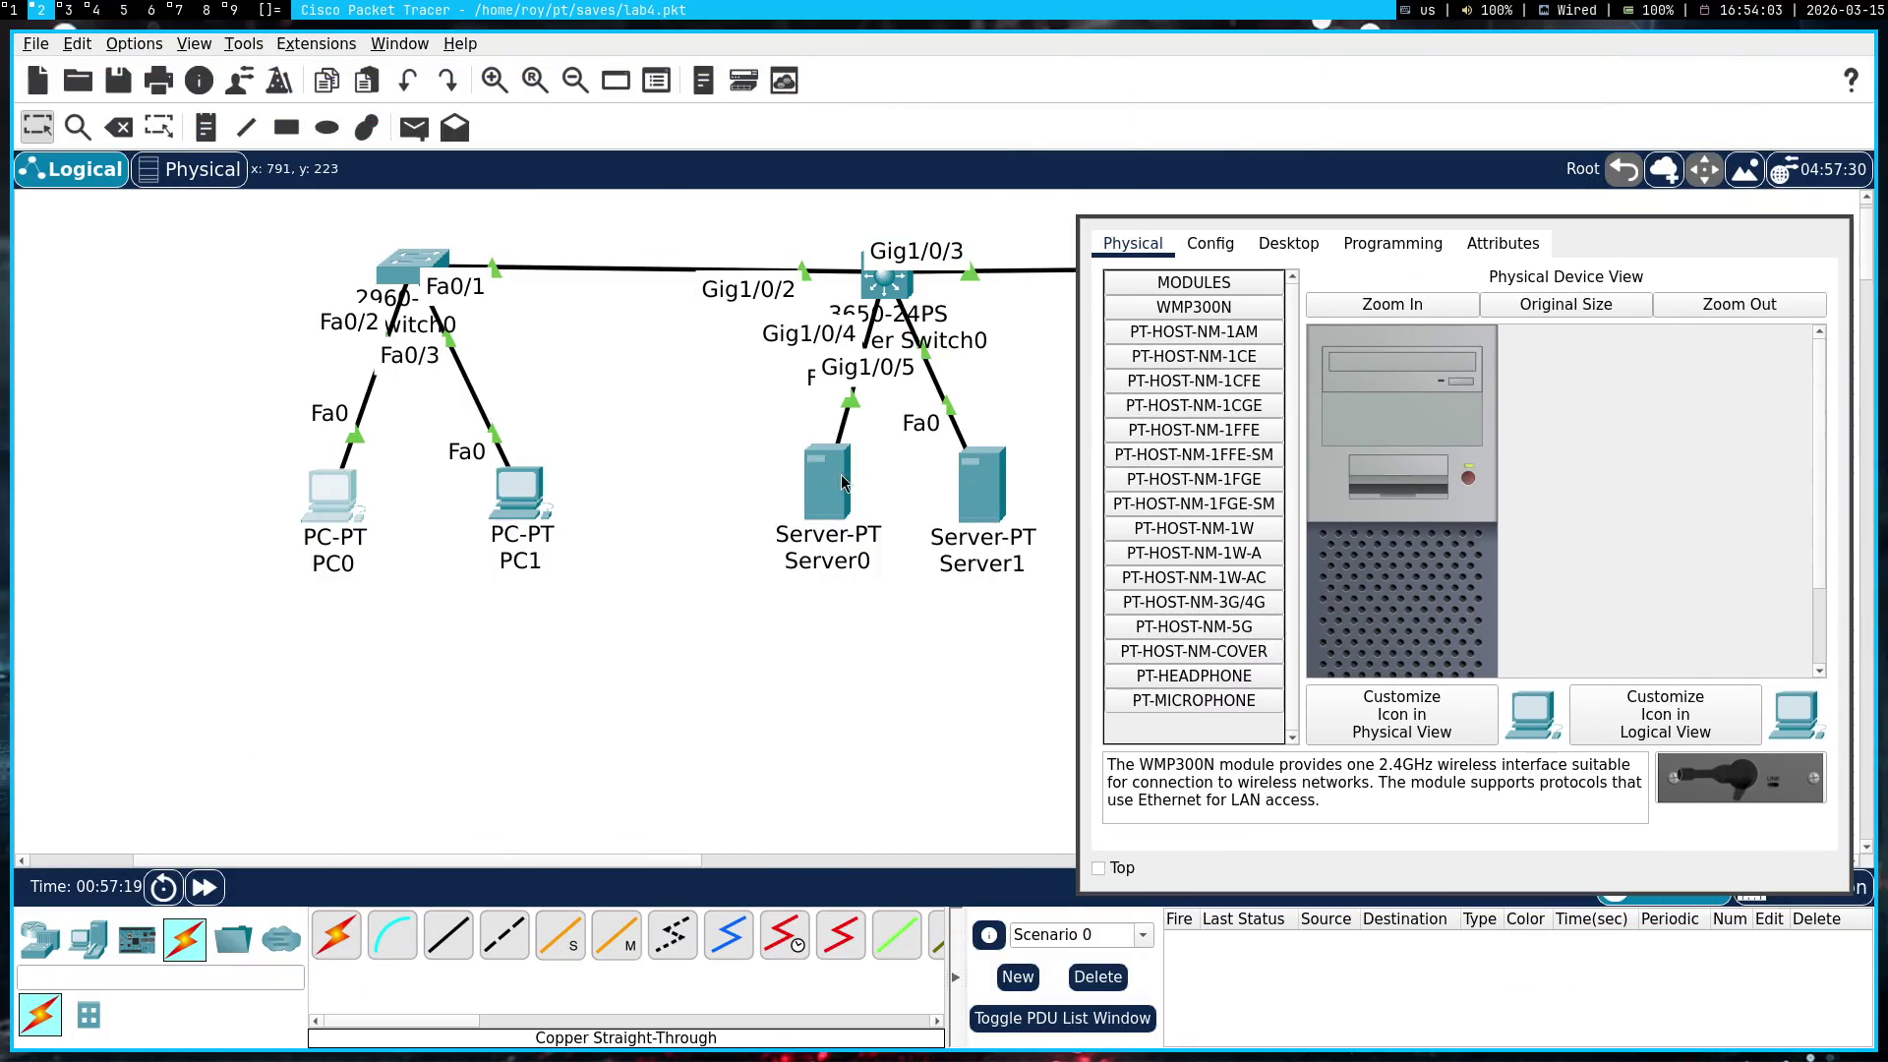
click(1288, 243)
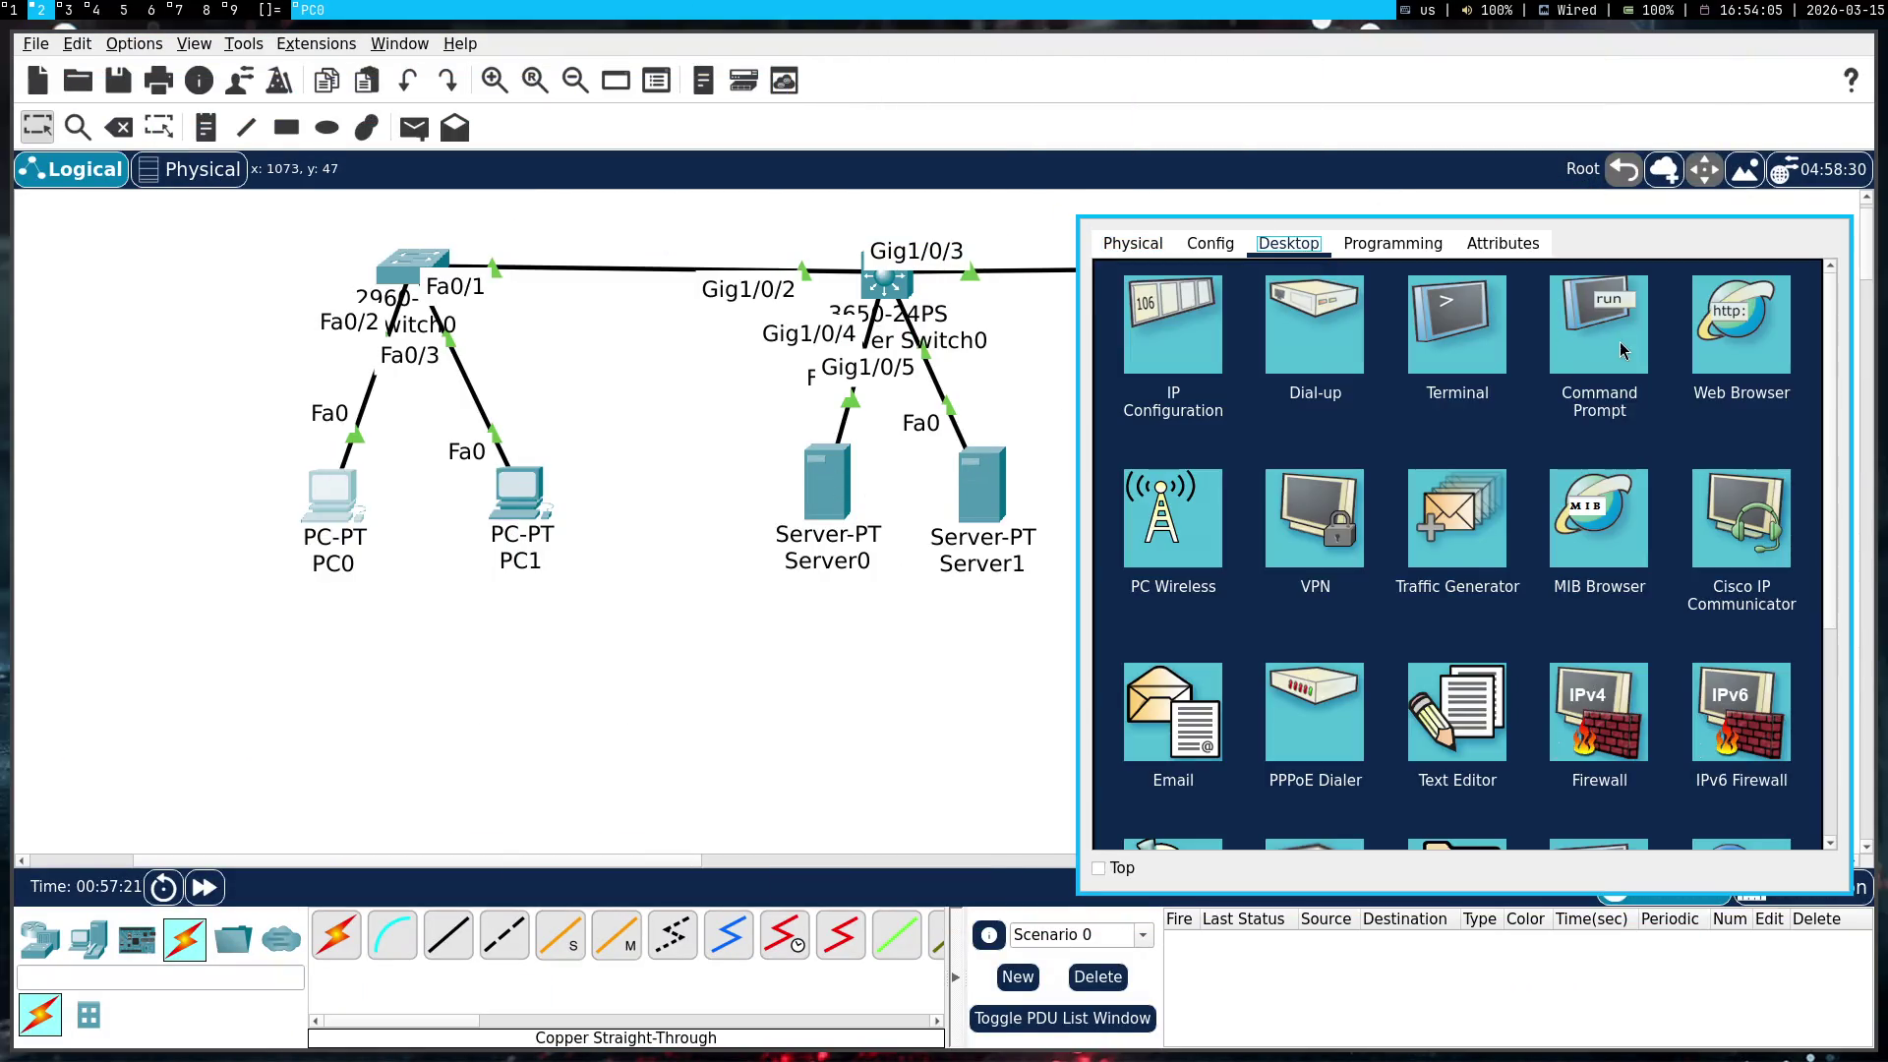
click(1585, 335)
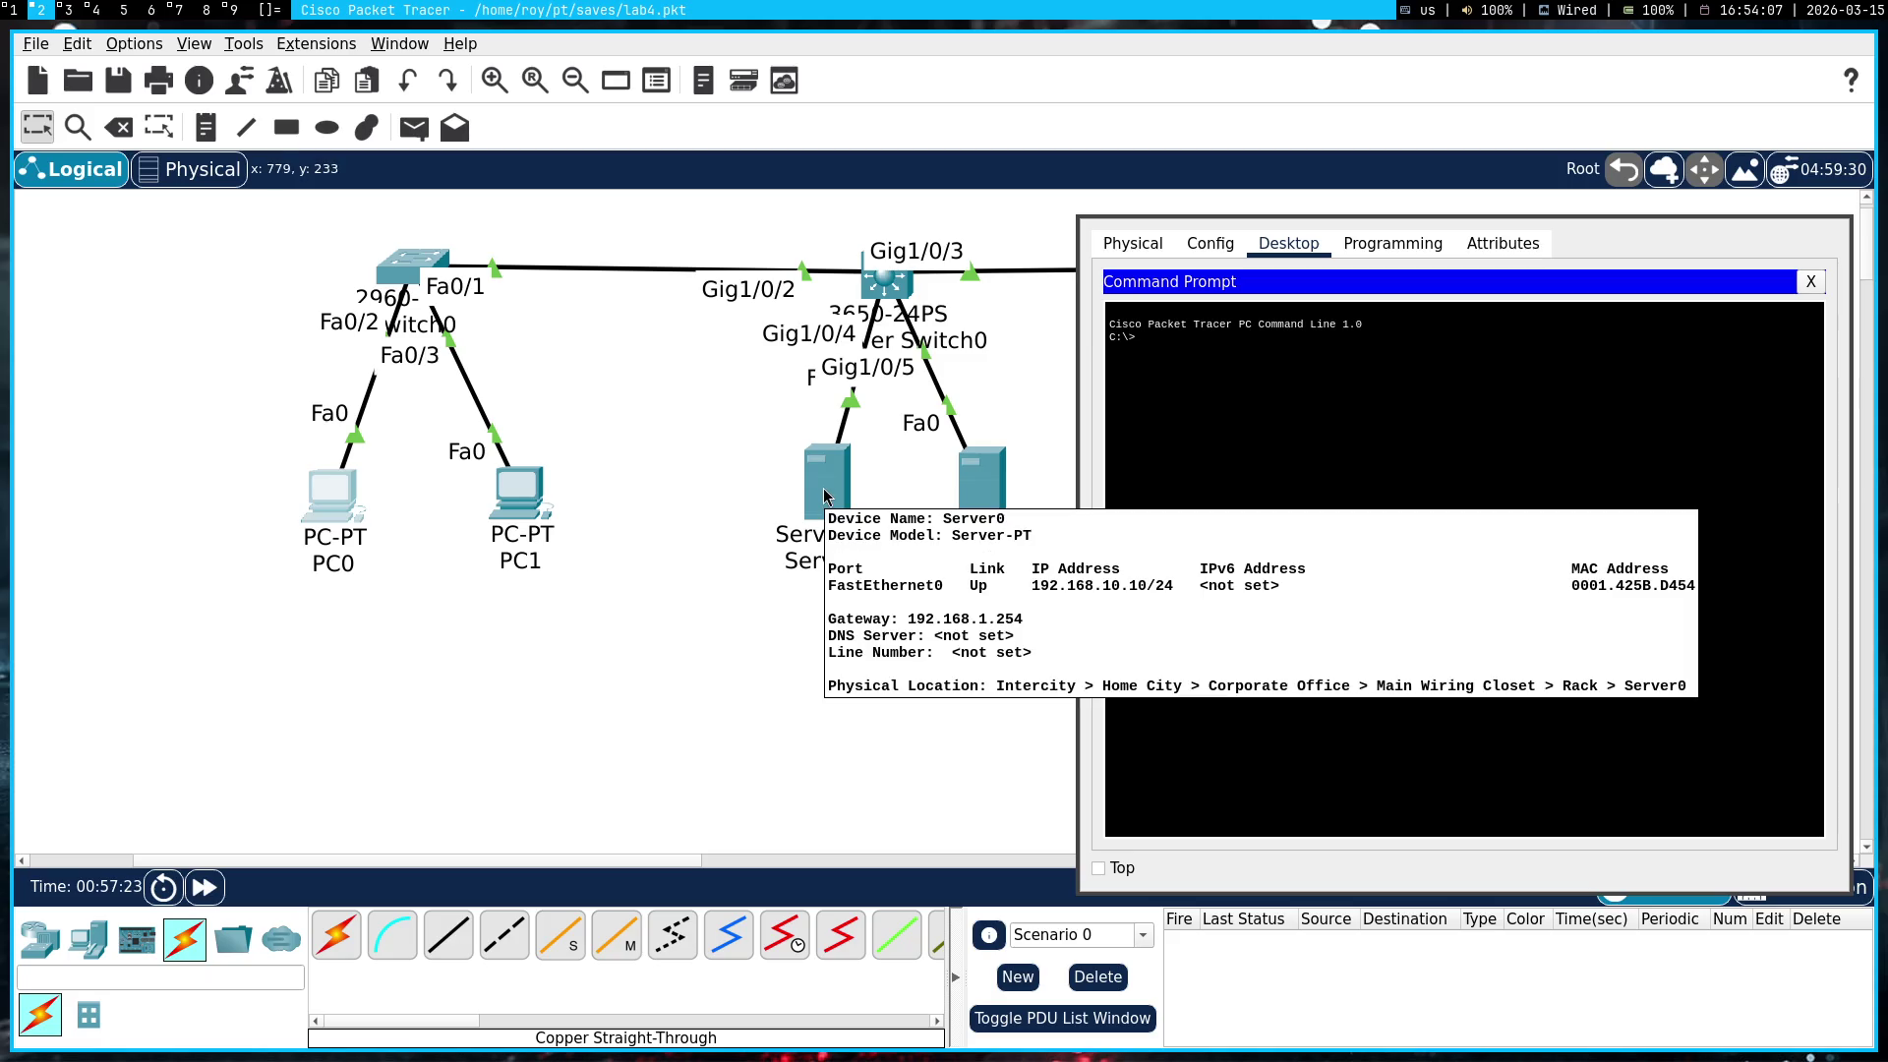
click(1425, 555)
Ping Server0 at 192.168.10.10 from PC0, then close the PC0 window
text(ping)
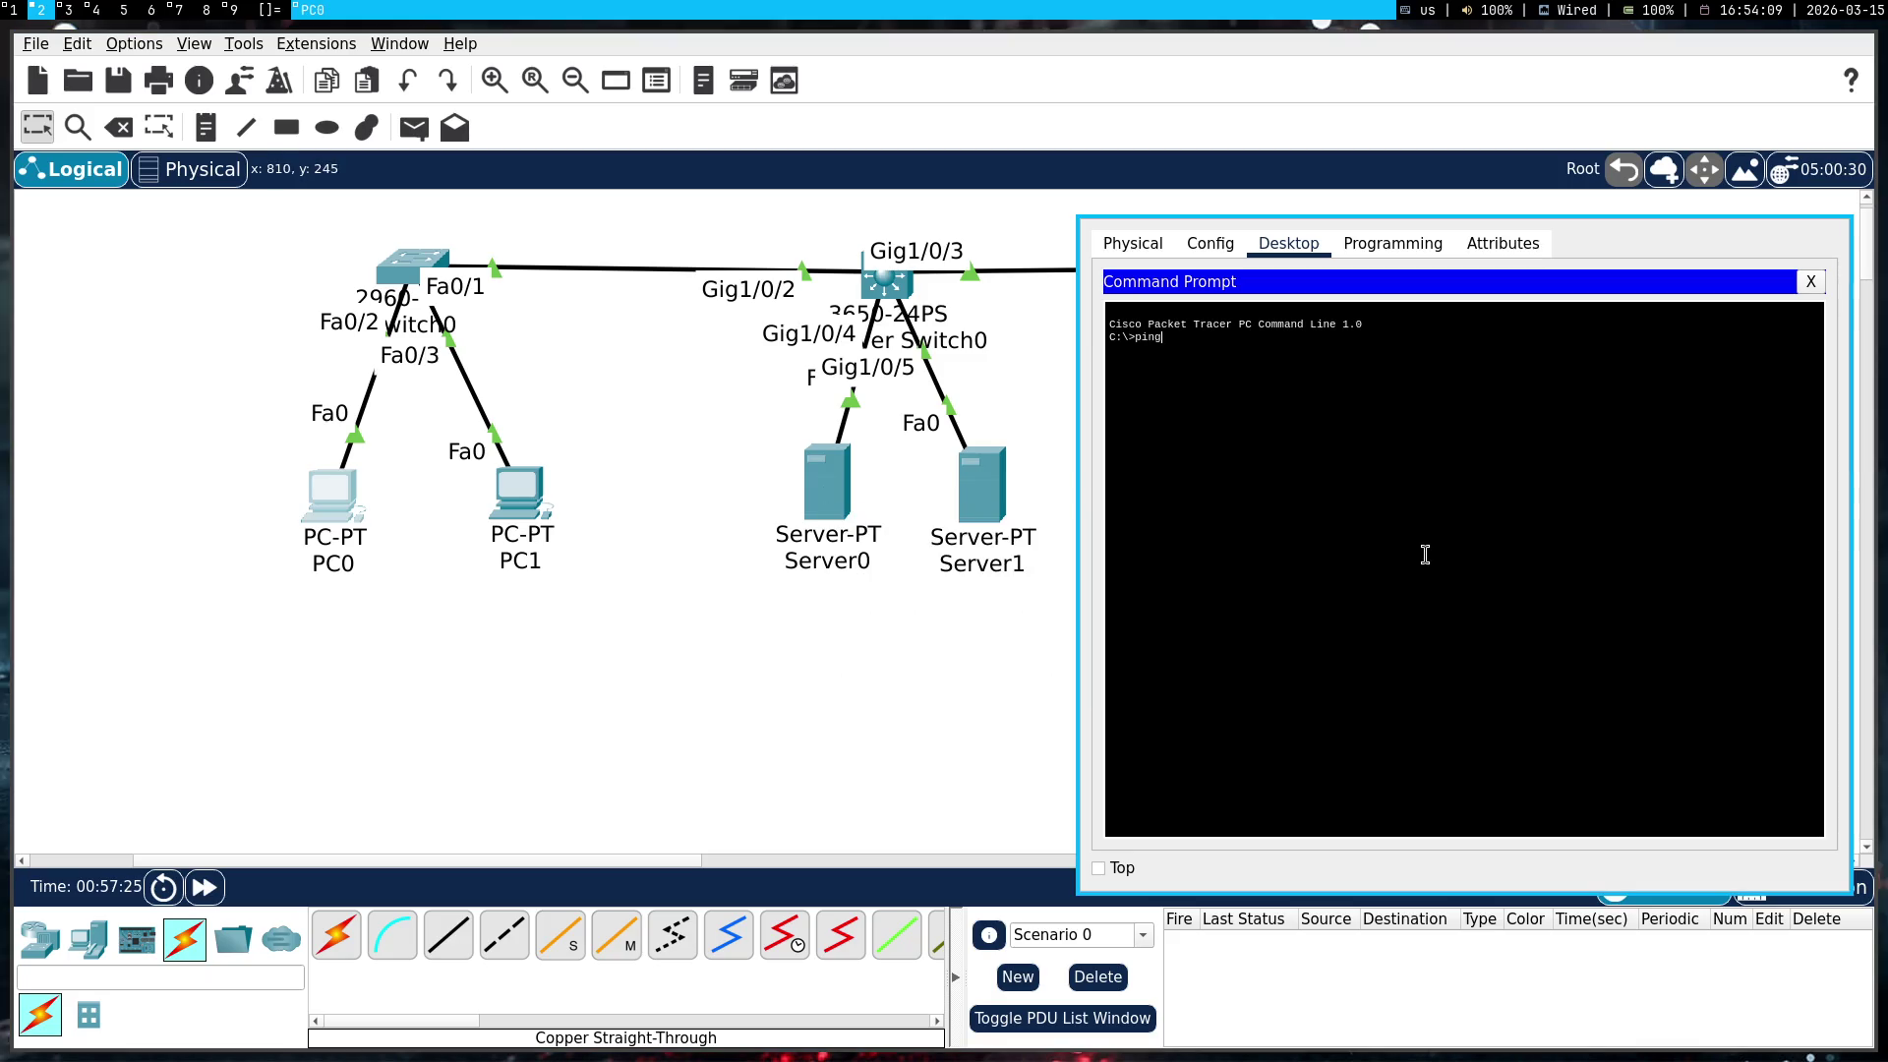
text( 192.168.10)
text(.10)
key(Return)
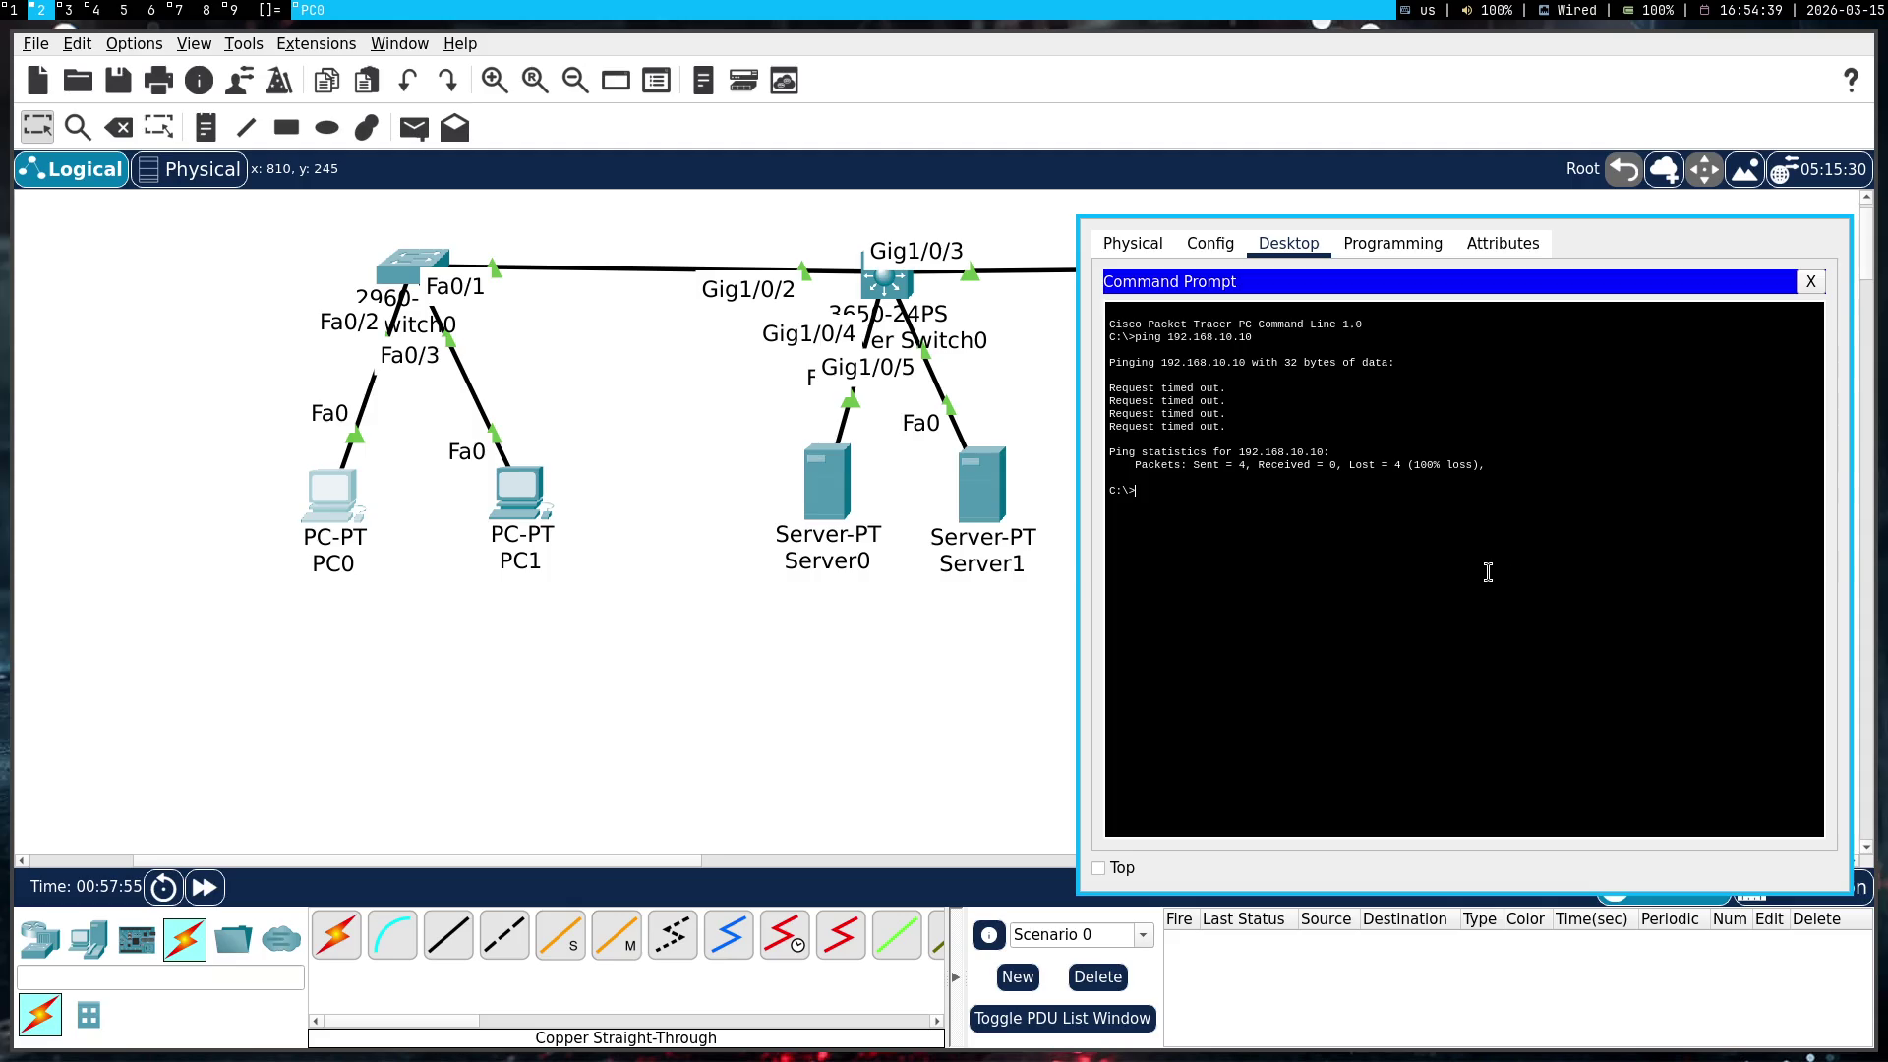
key(super+shift+q)
mouse_move(889, 283)
mouse_down()
mouse_move(1027, 300)
mouse_move(899, 288)
mouse_move(904, 261)
mouse_up()
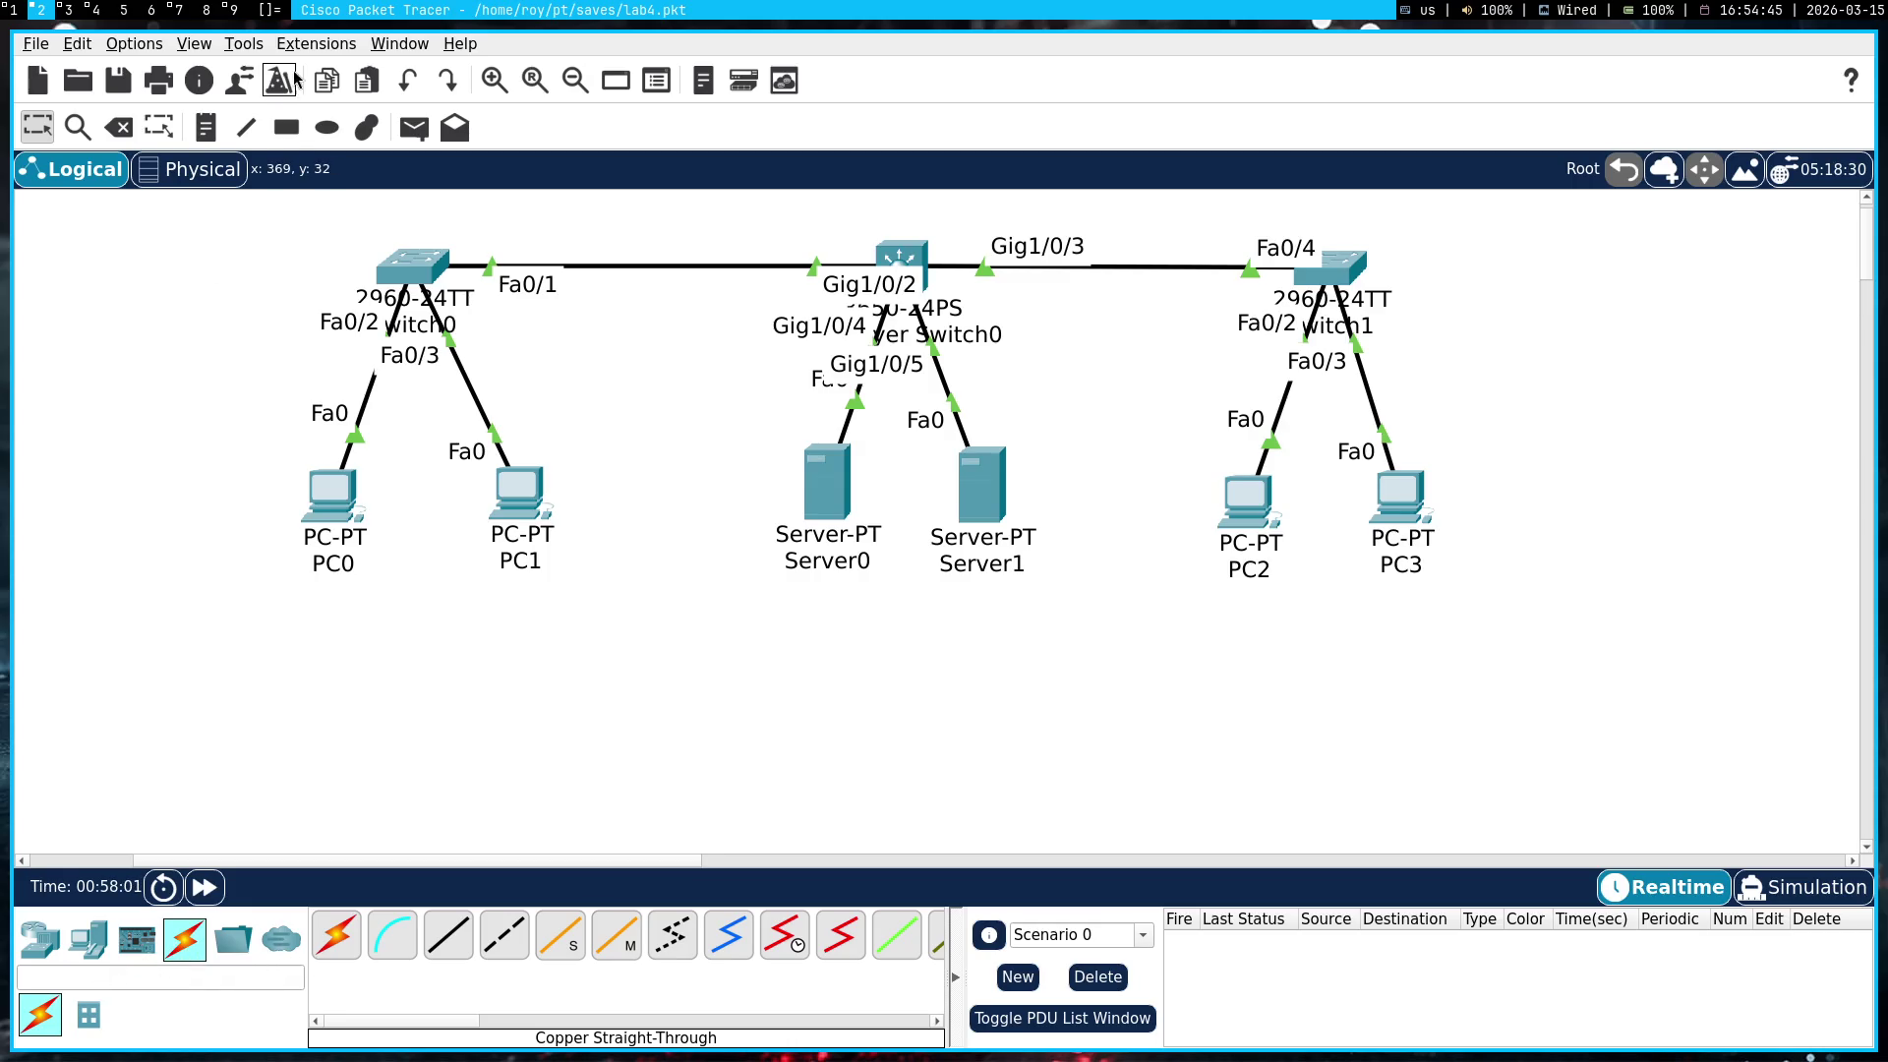
click(414, 127)
click(339, 500)
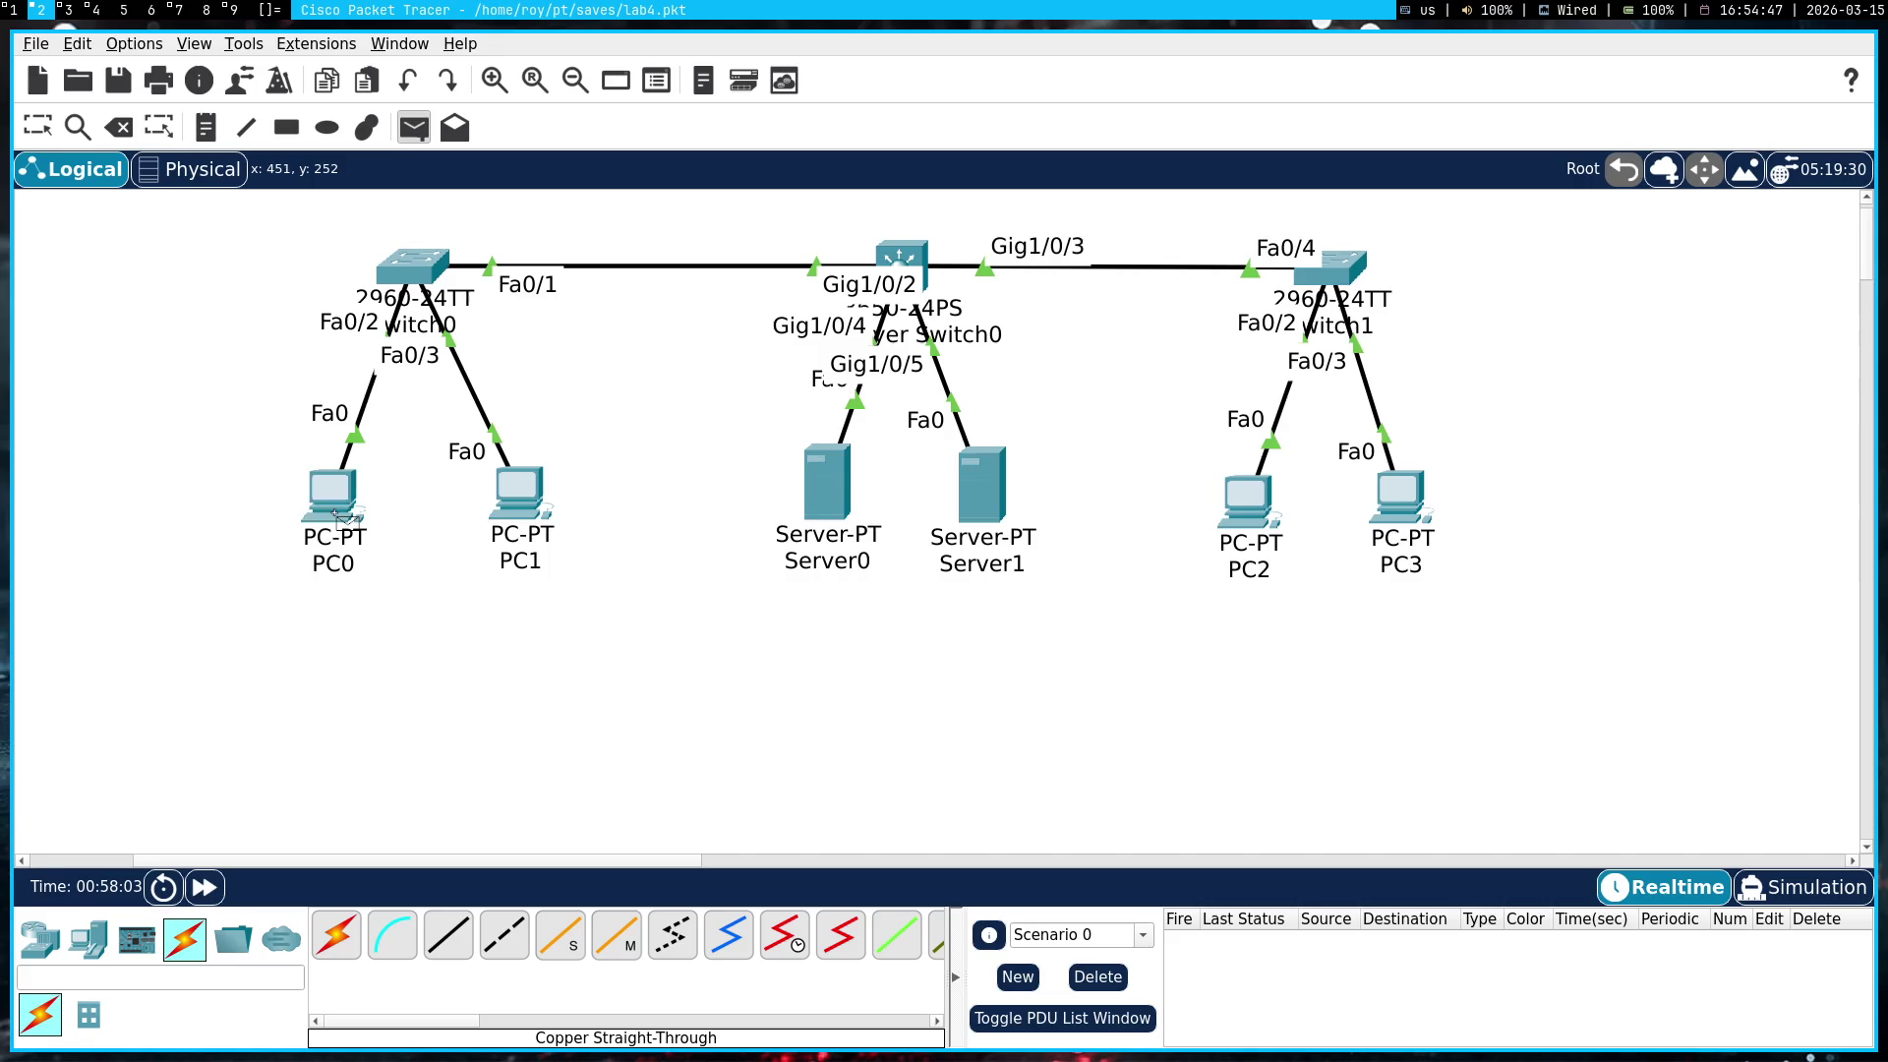
click(822, 493)
click(1803, 886)
click(1674, 604)
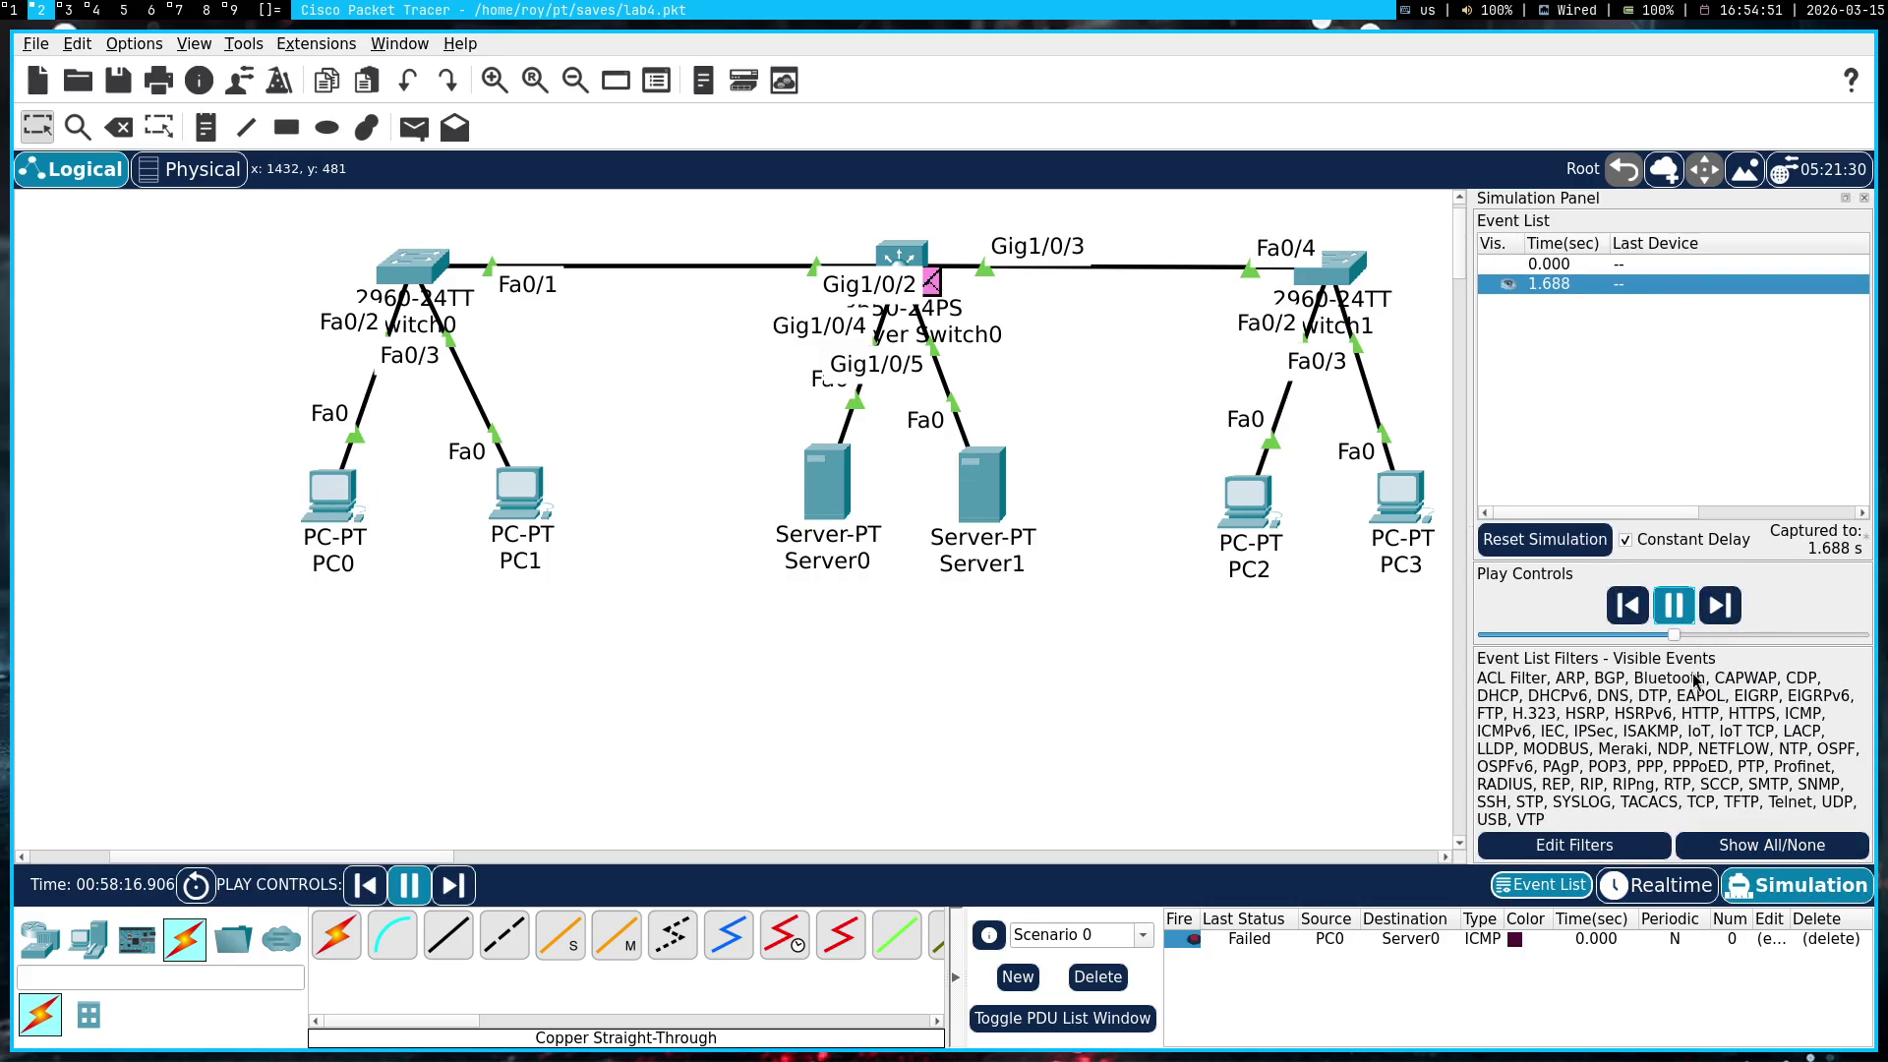
click(1835, 942)
click(1667, 622)
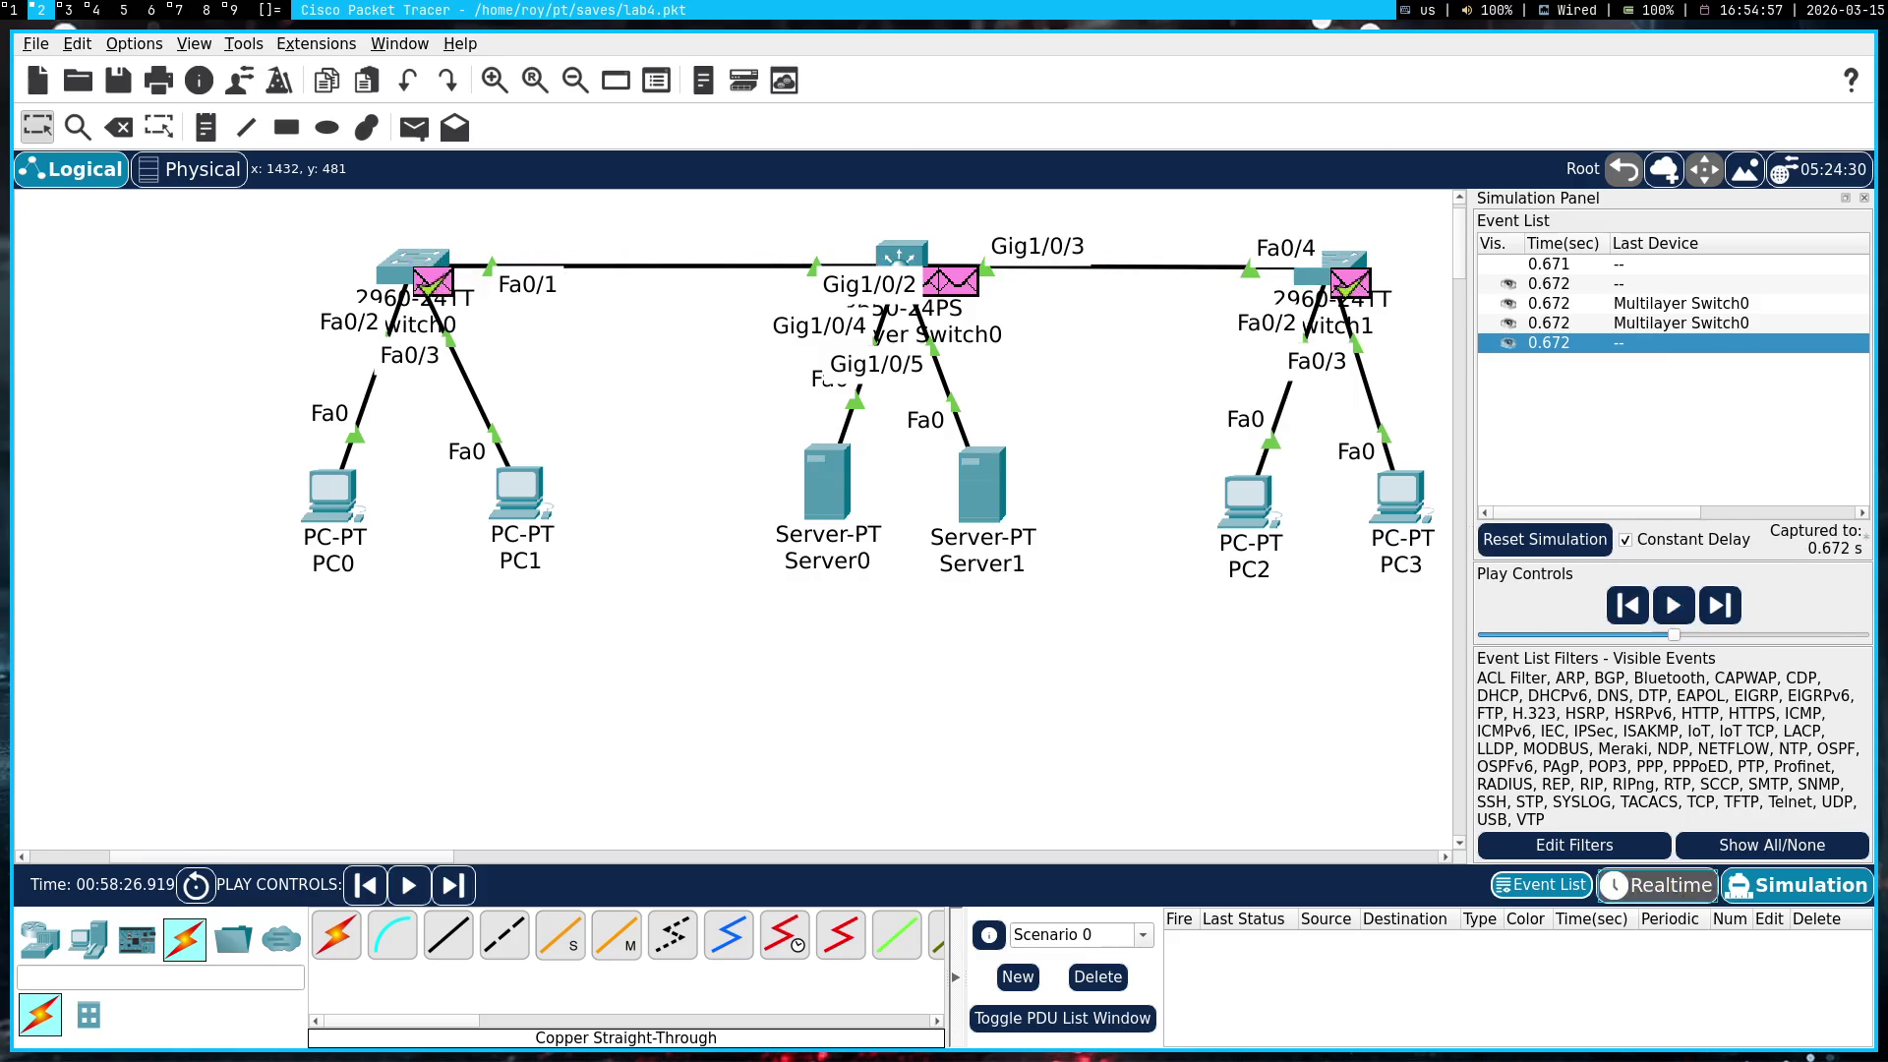
click(1662, 886)
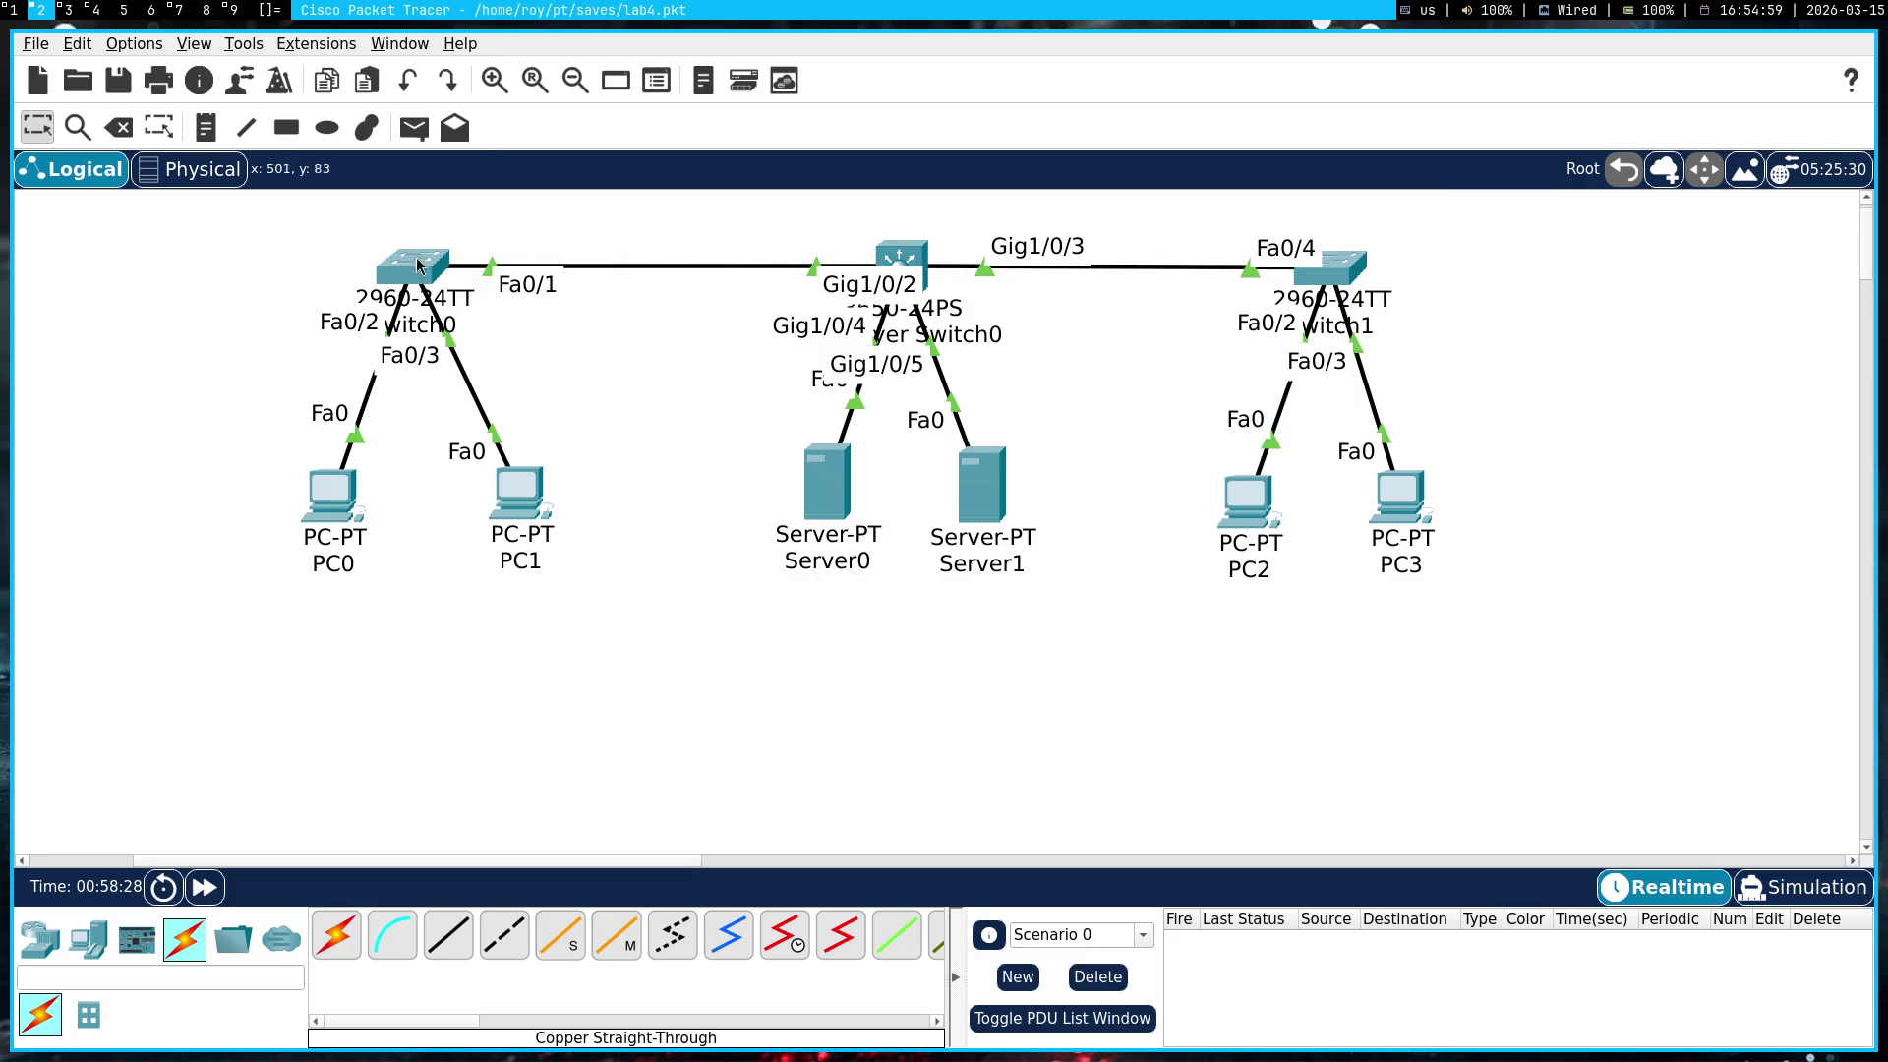
click(414, 127)
click(332, 494)
click(414, 296)
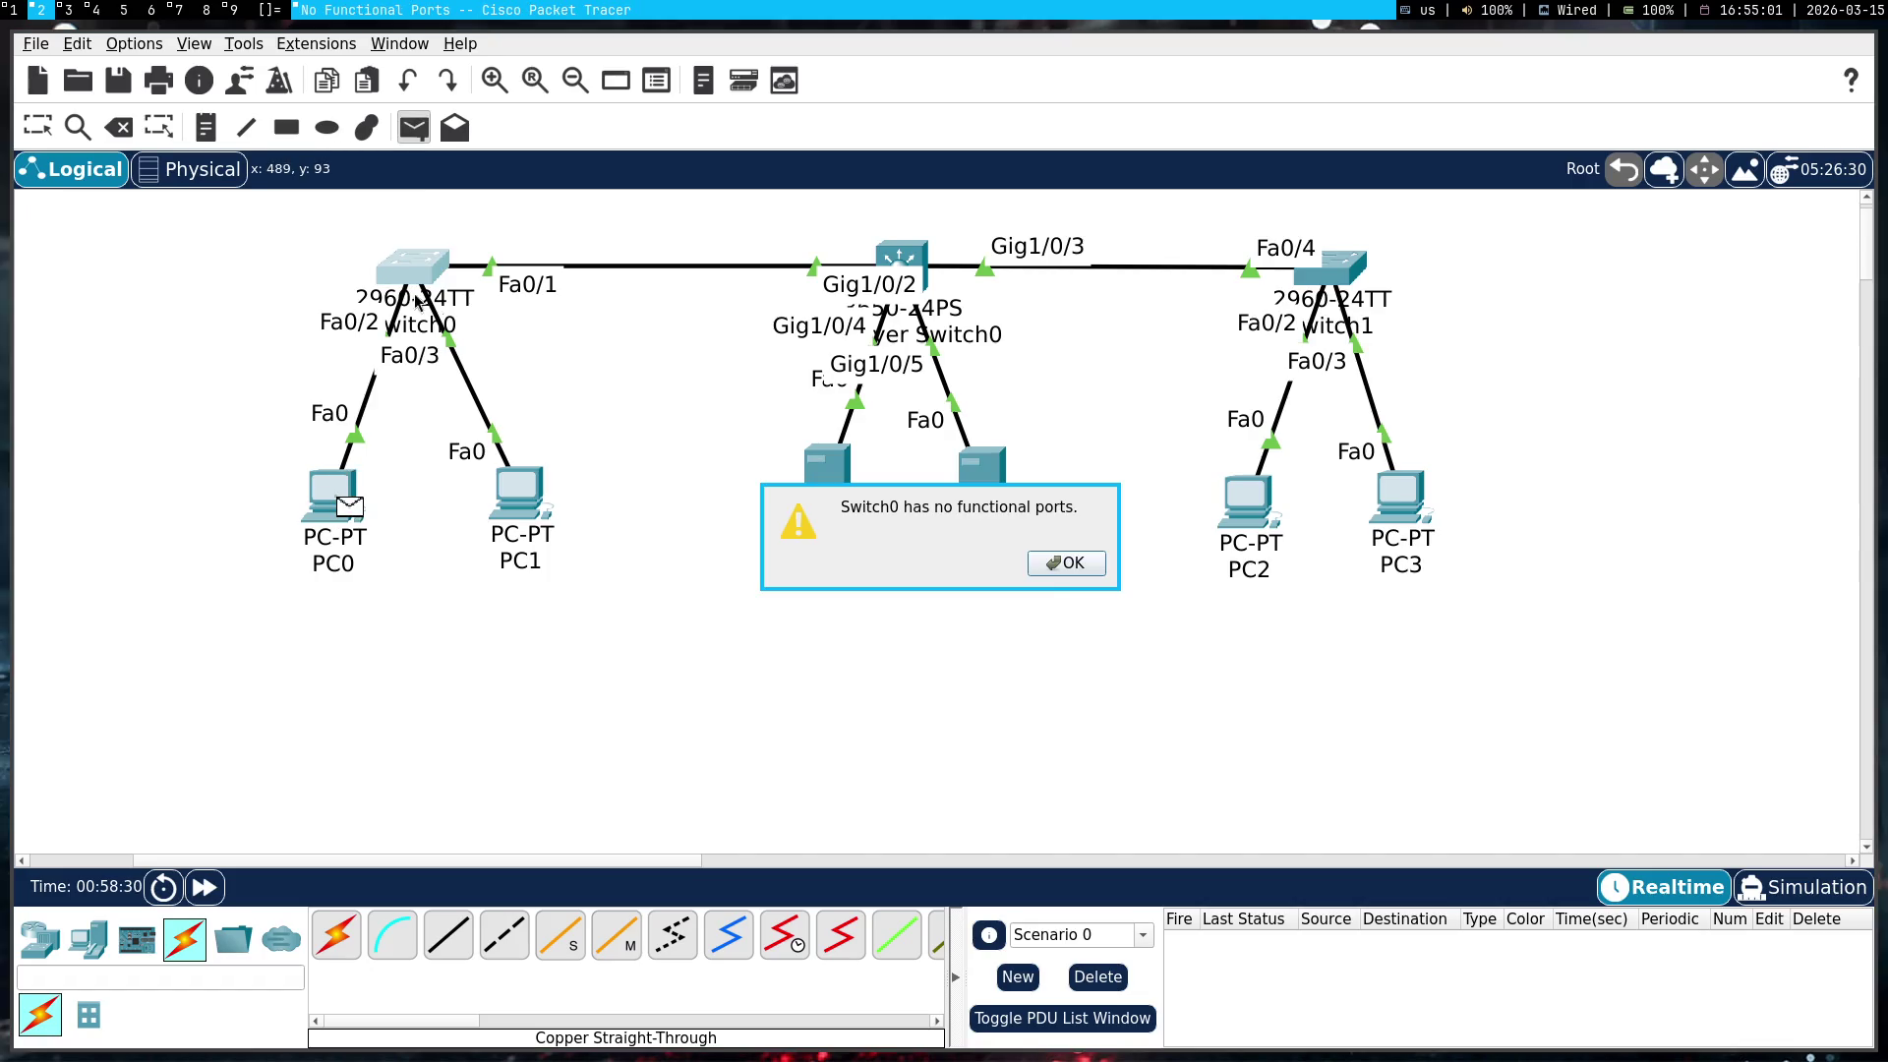
click(1054, 572)
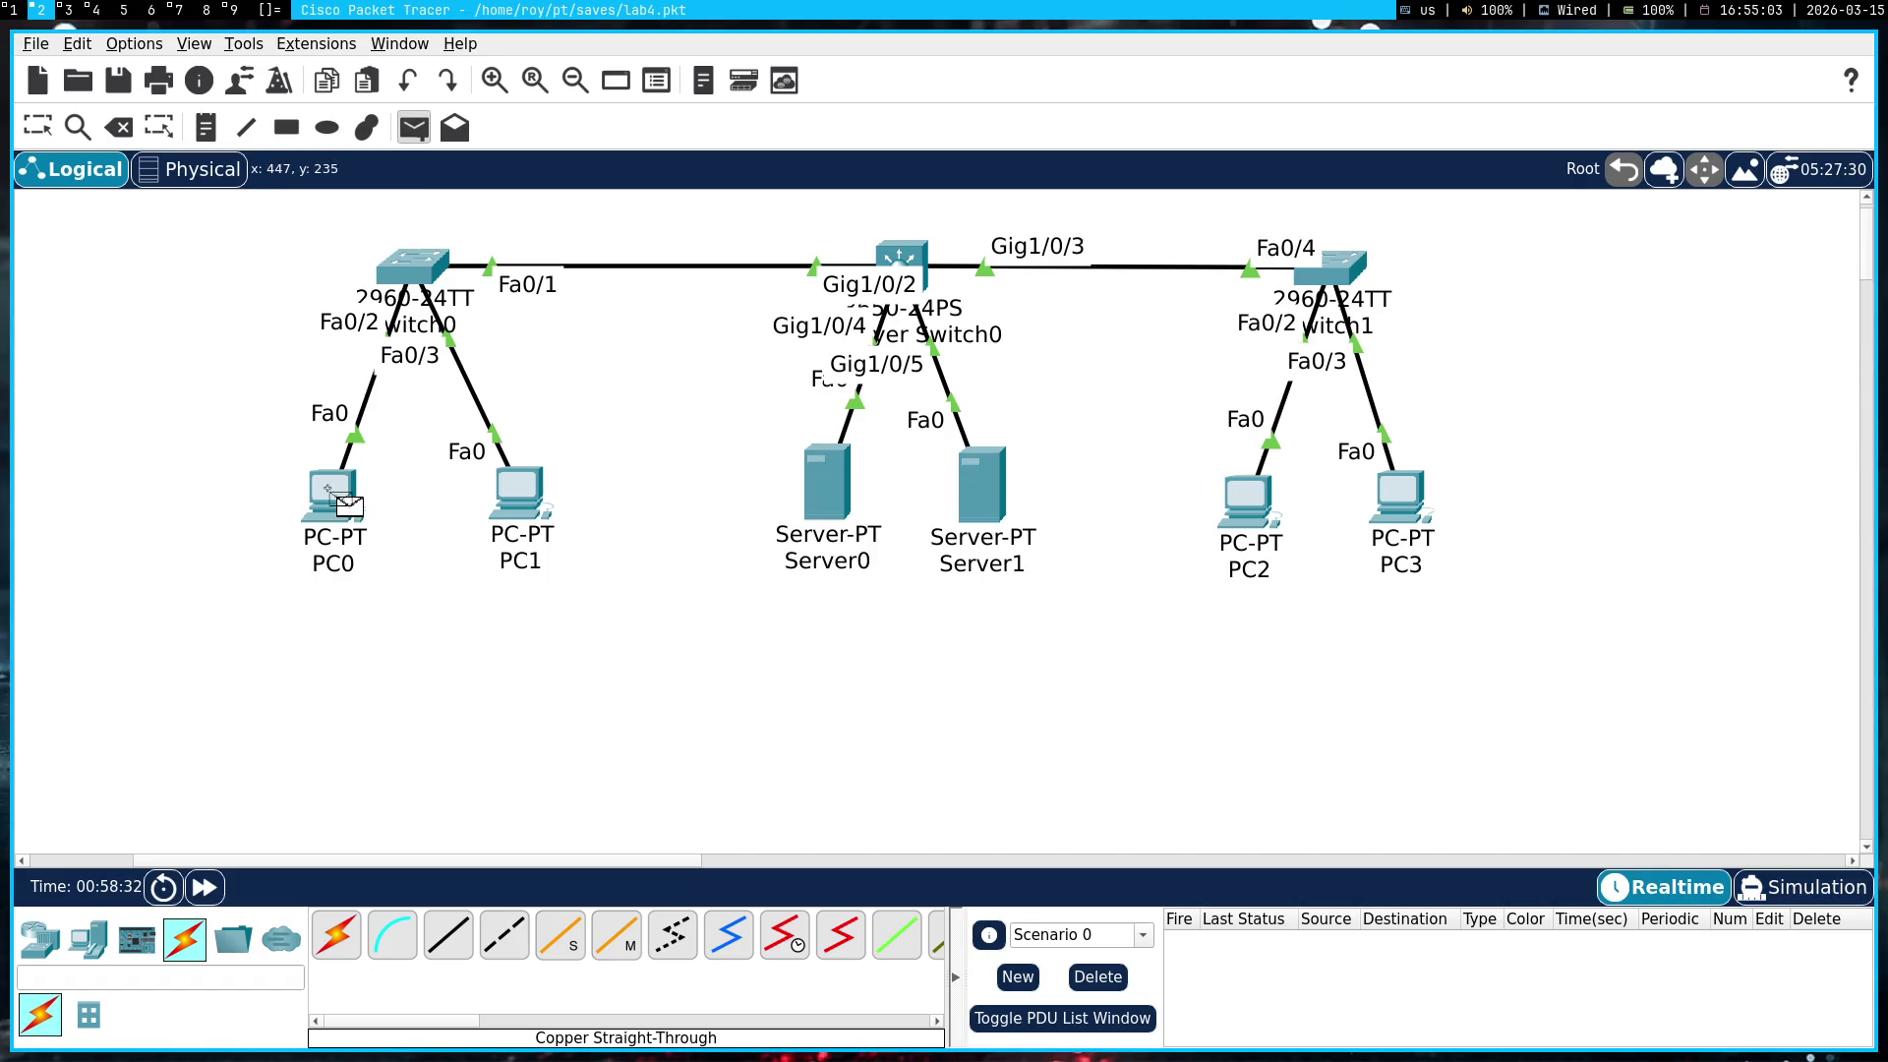
click(334, 496)
click(414, 127)
click(333, 493)
click(421, 286)
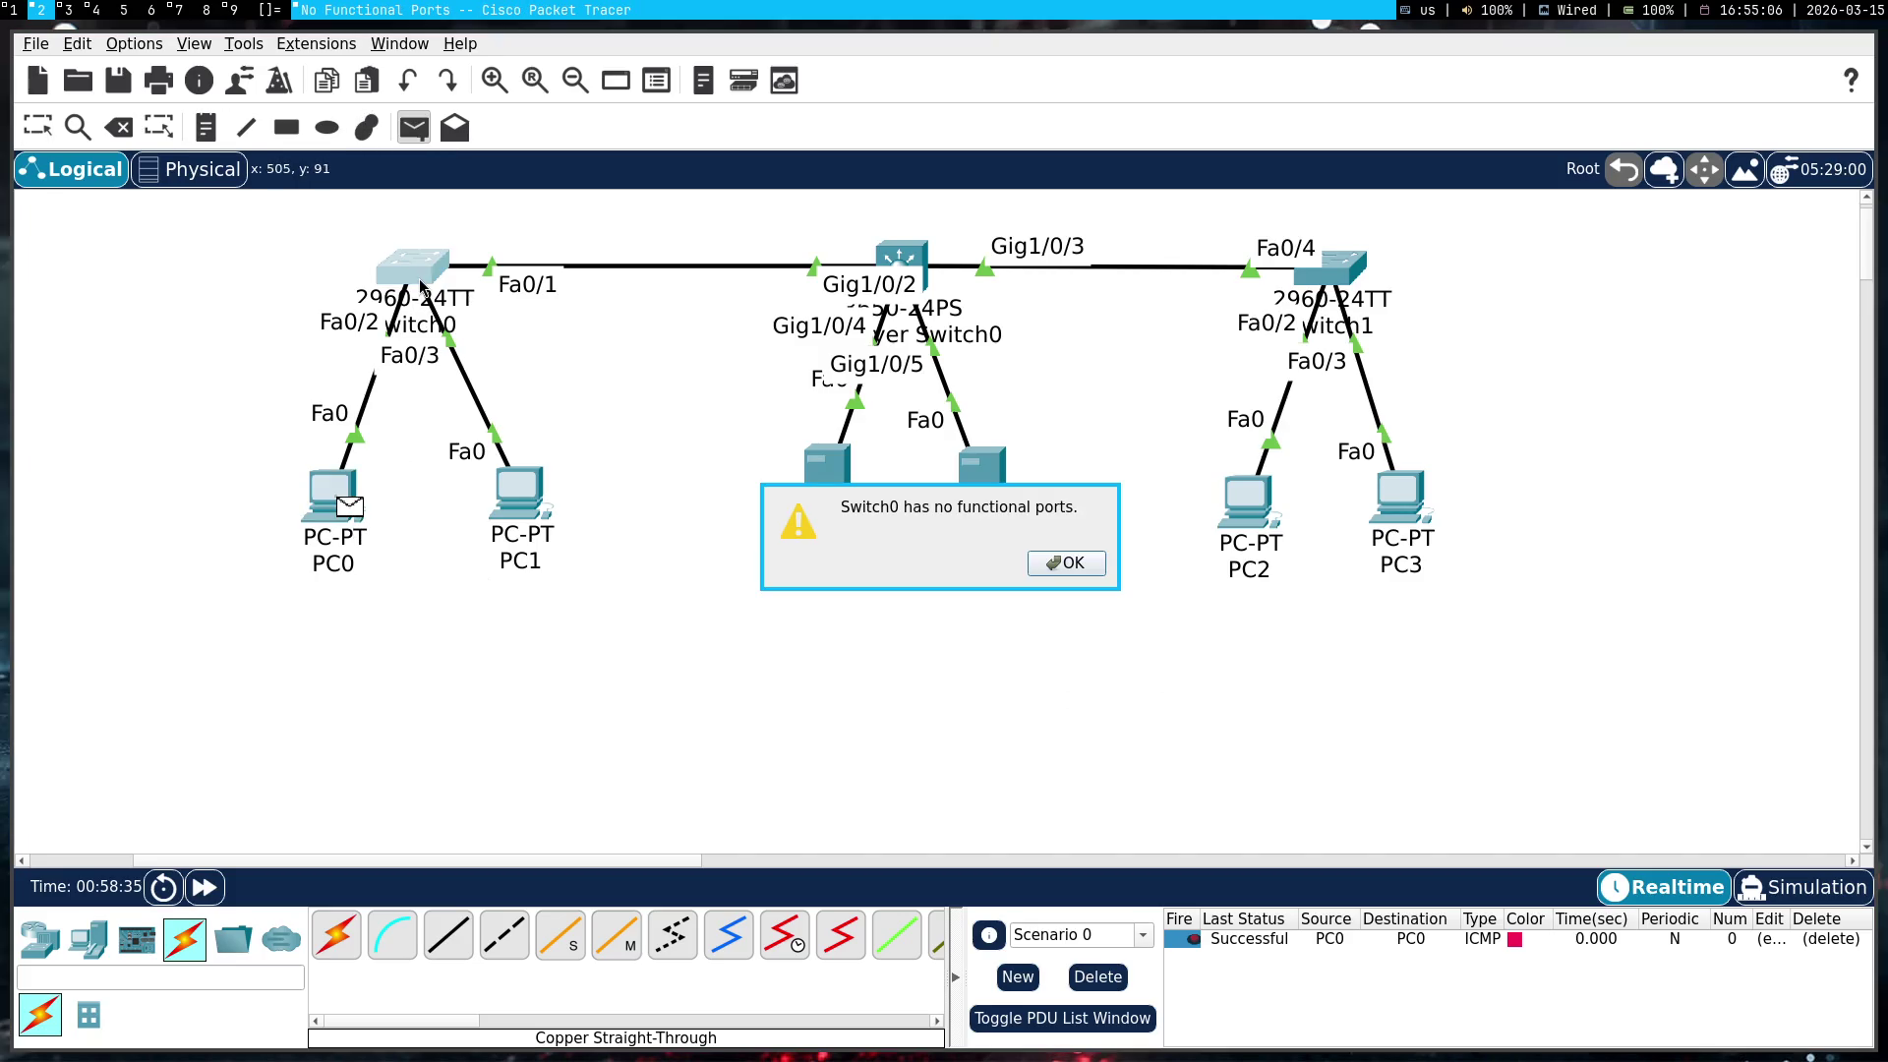
click(1060, 563)
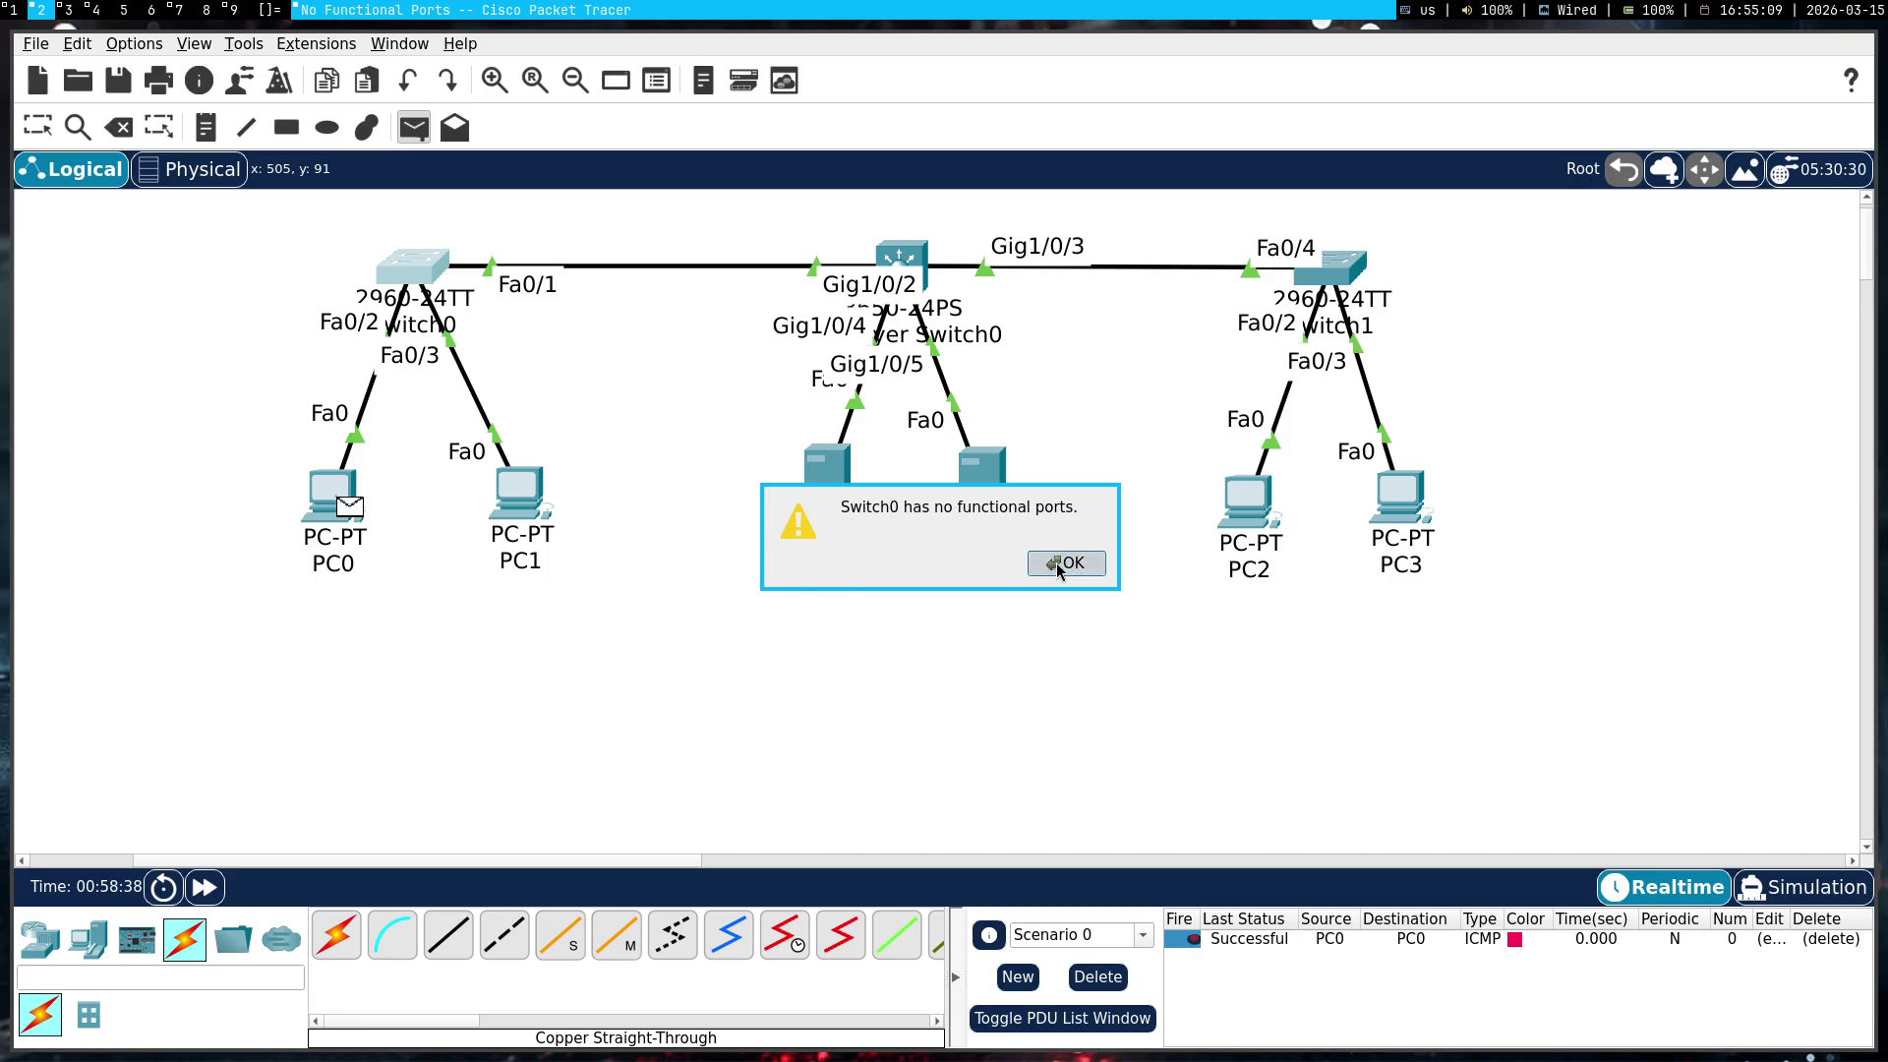
mouse_move(441, 245)
mouse_down()
mouse_move(194, 242)
mouse_move(740, 328)
mouse_move(394, 280)
mouse_up()
mouse_move(340, 491)
mouse_down()
mouse_move(136, 288)
mouse_move(345, 485)
mouse_up()
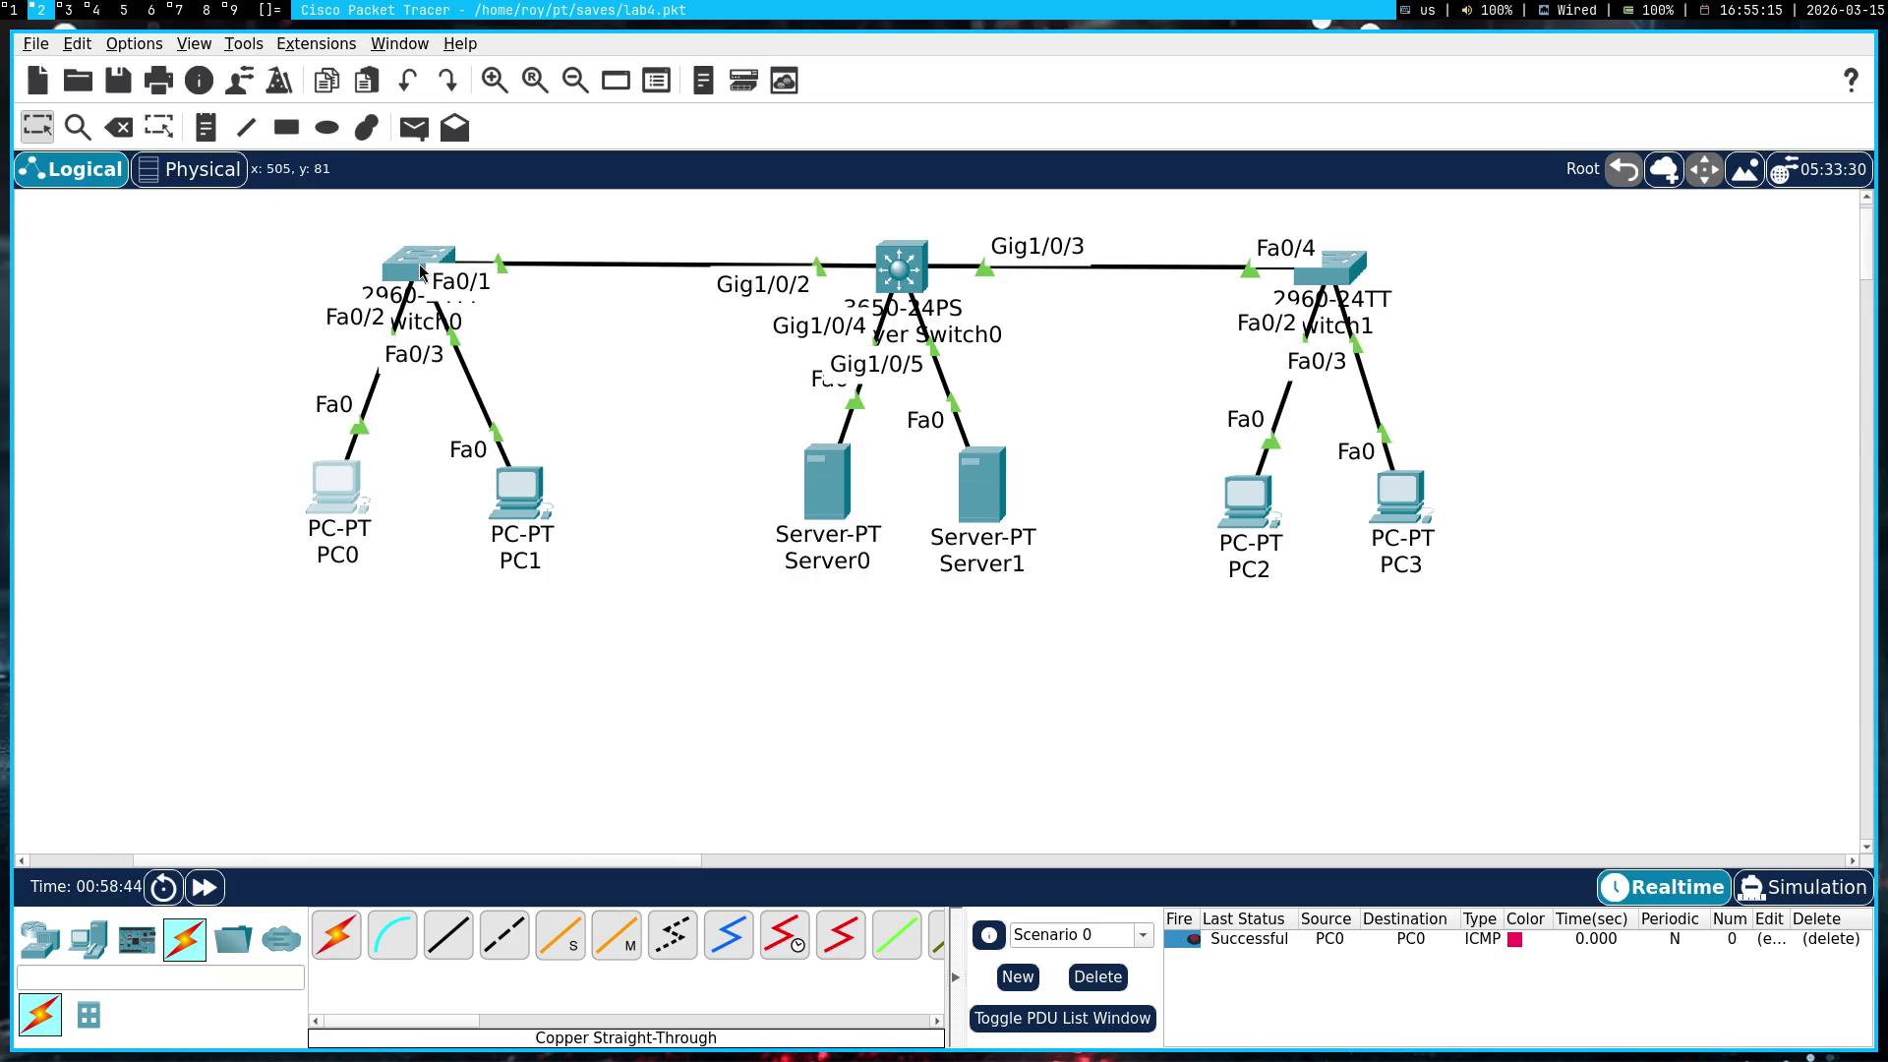
mouse_move(421, 271)
mouse_move(539, 507)
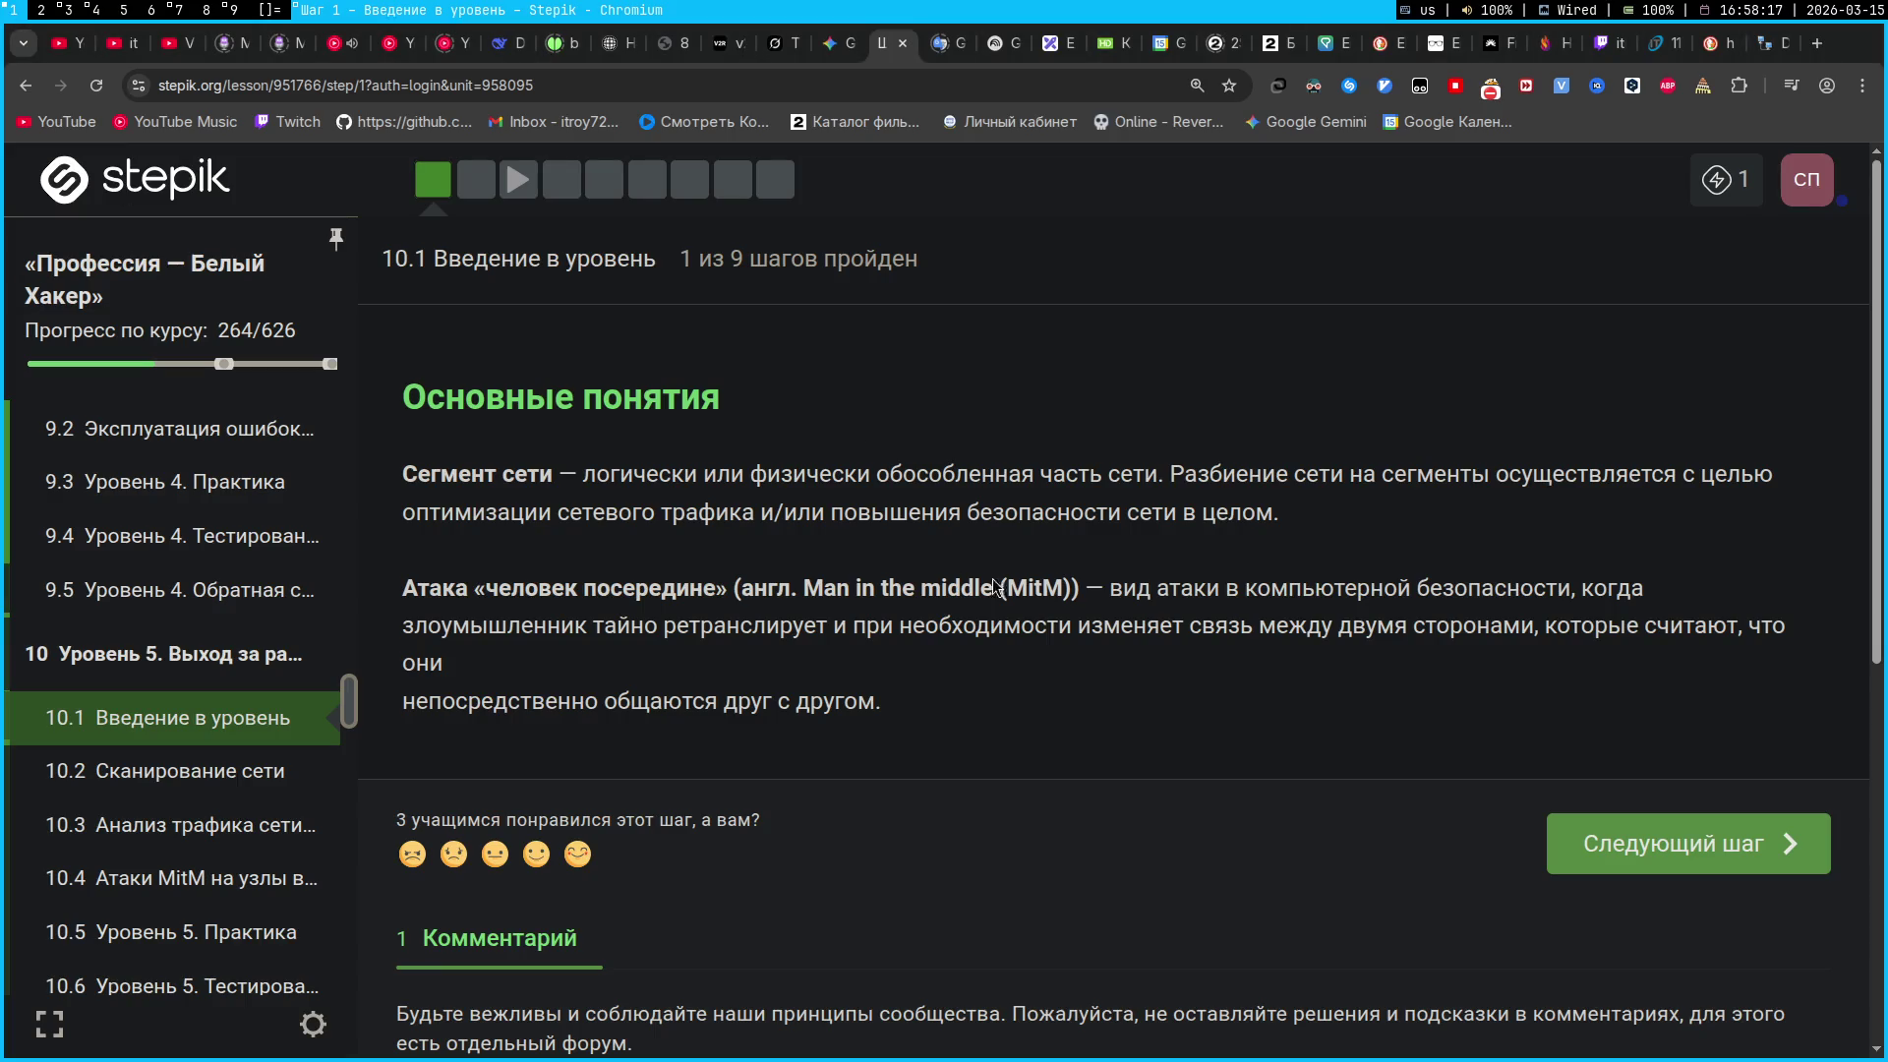
key(ctrl+a)
Clear the page selection and open step 2, 'Наше положение в сети', of lesson 10.1
click(875, 532)
click(481, 195)
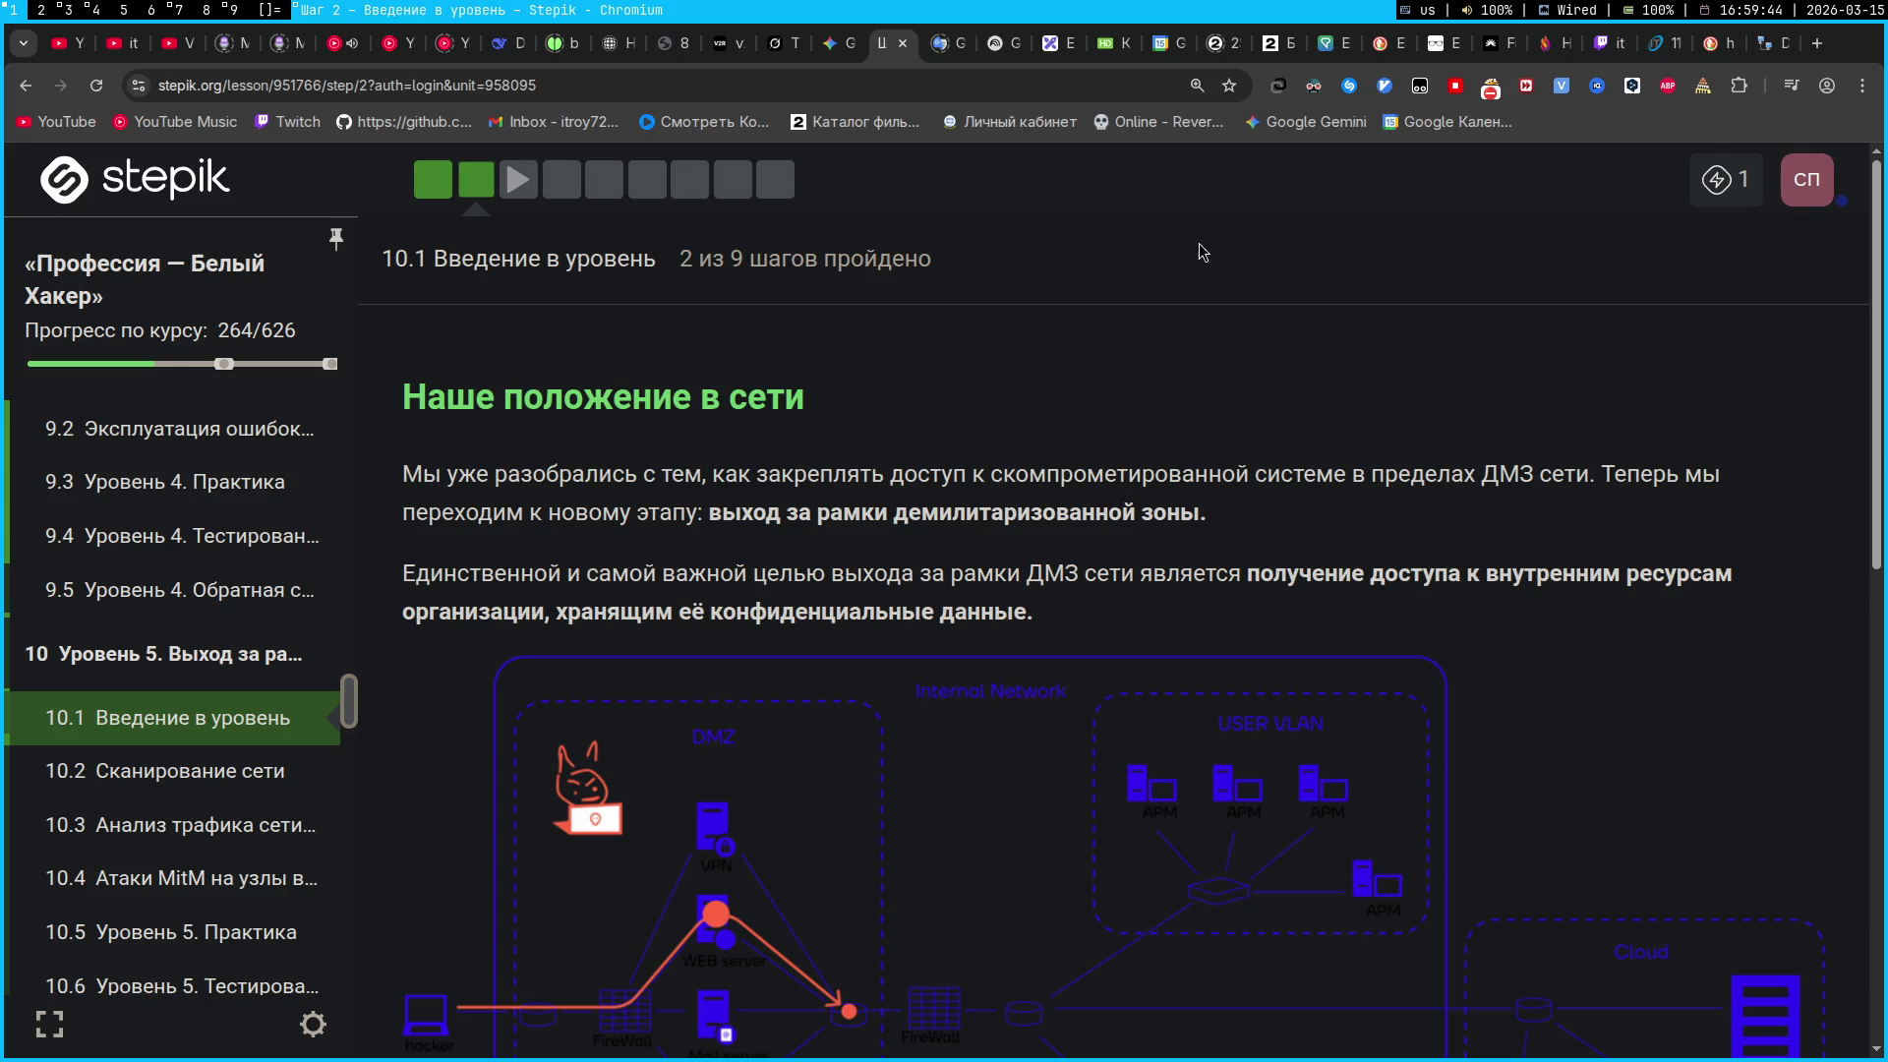
Draw a rectangle on the right with an enlarged label 'Трахтар' above it
click(1048, 42)
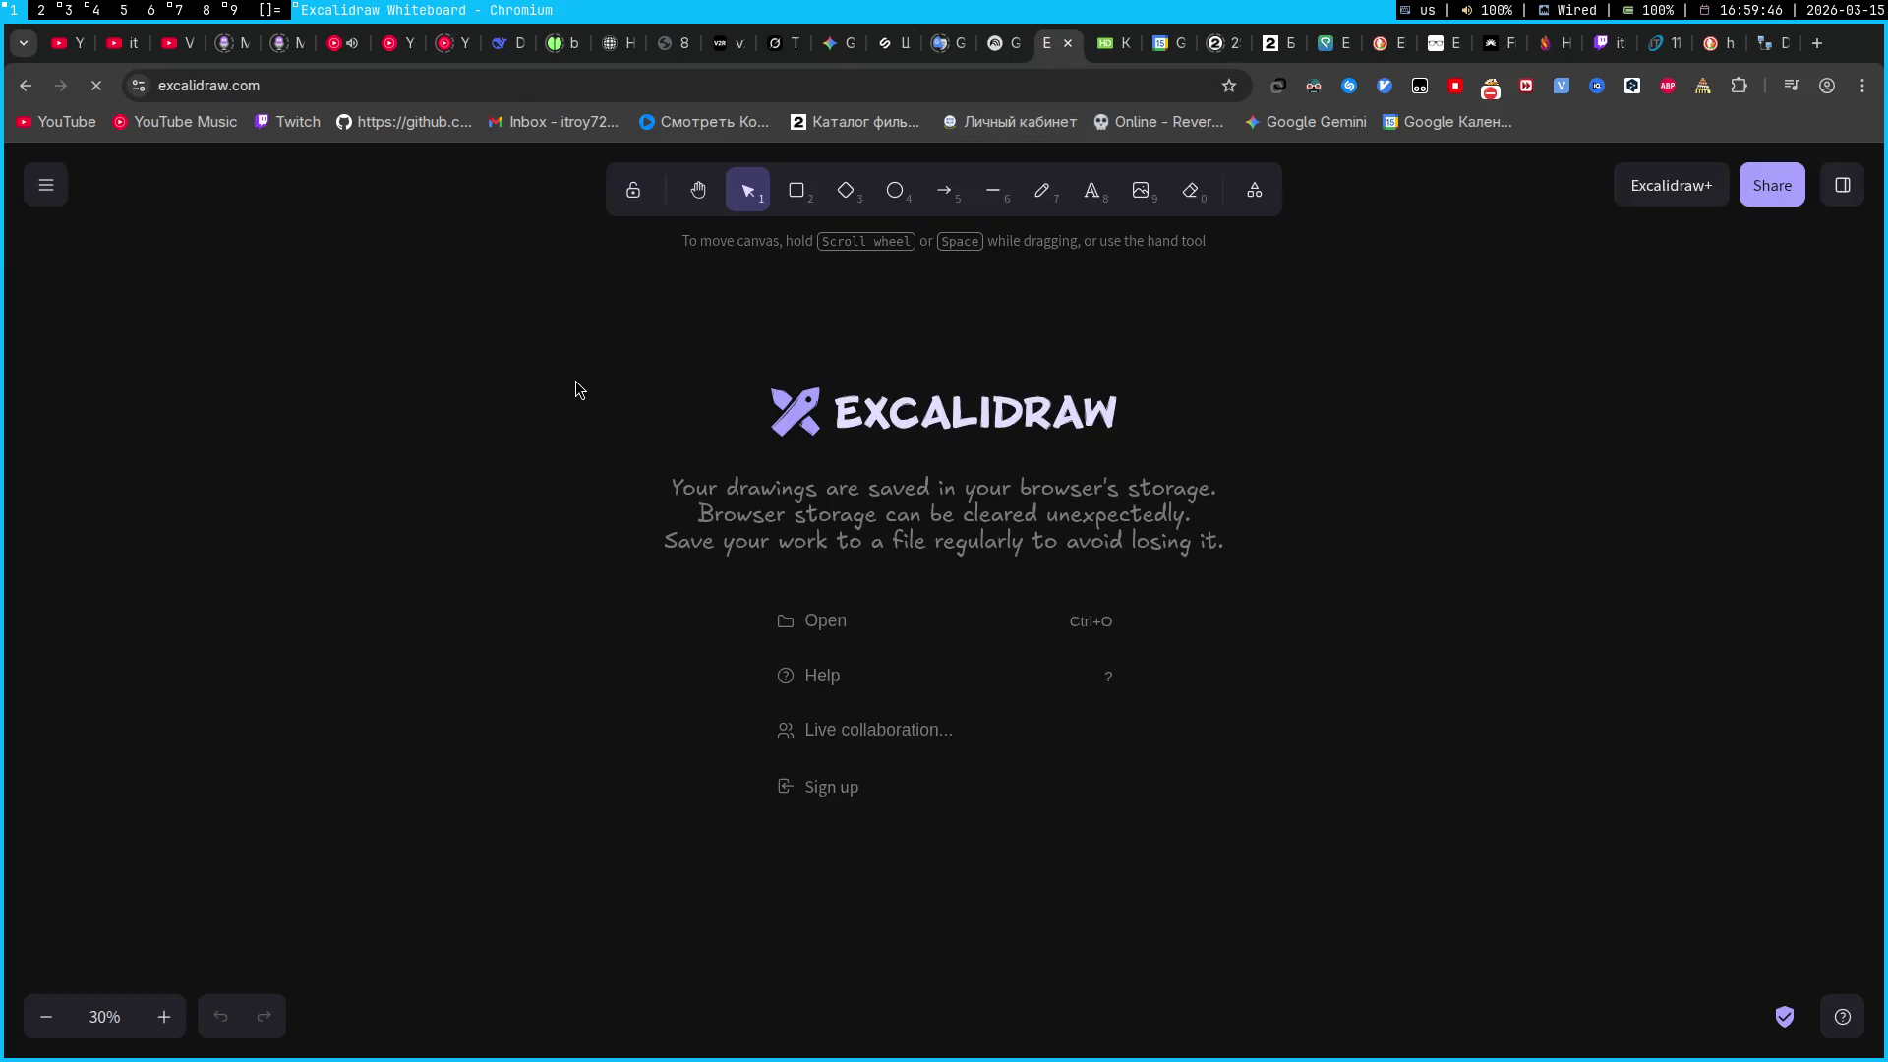
click(799, 192)
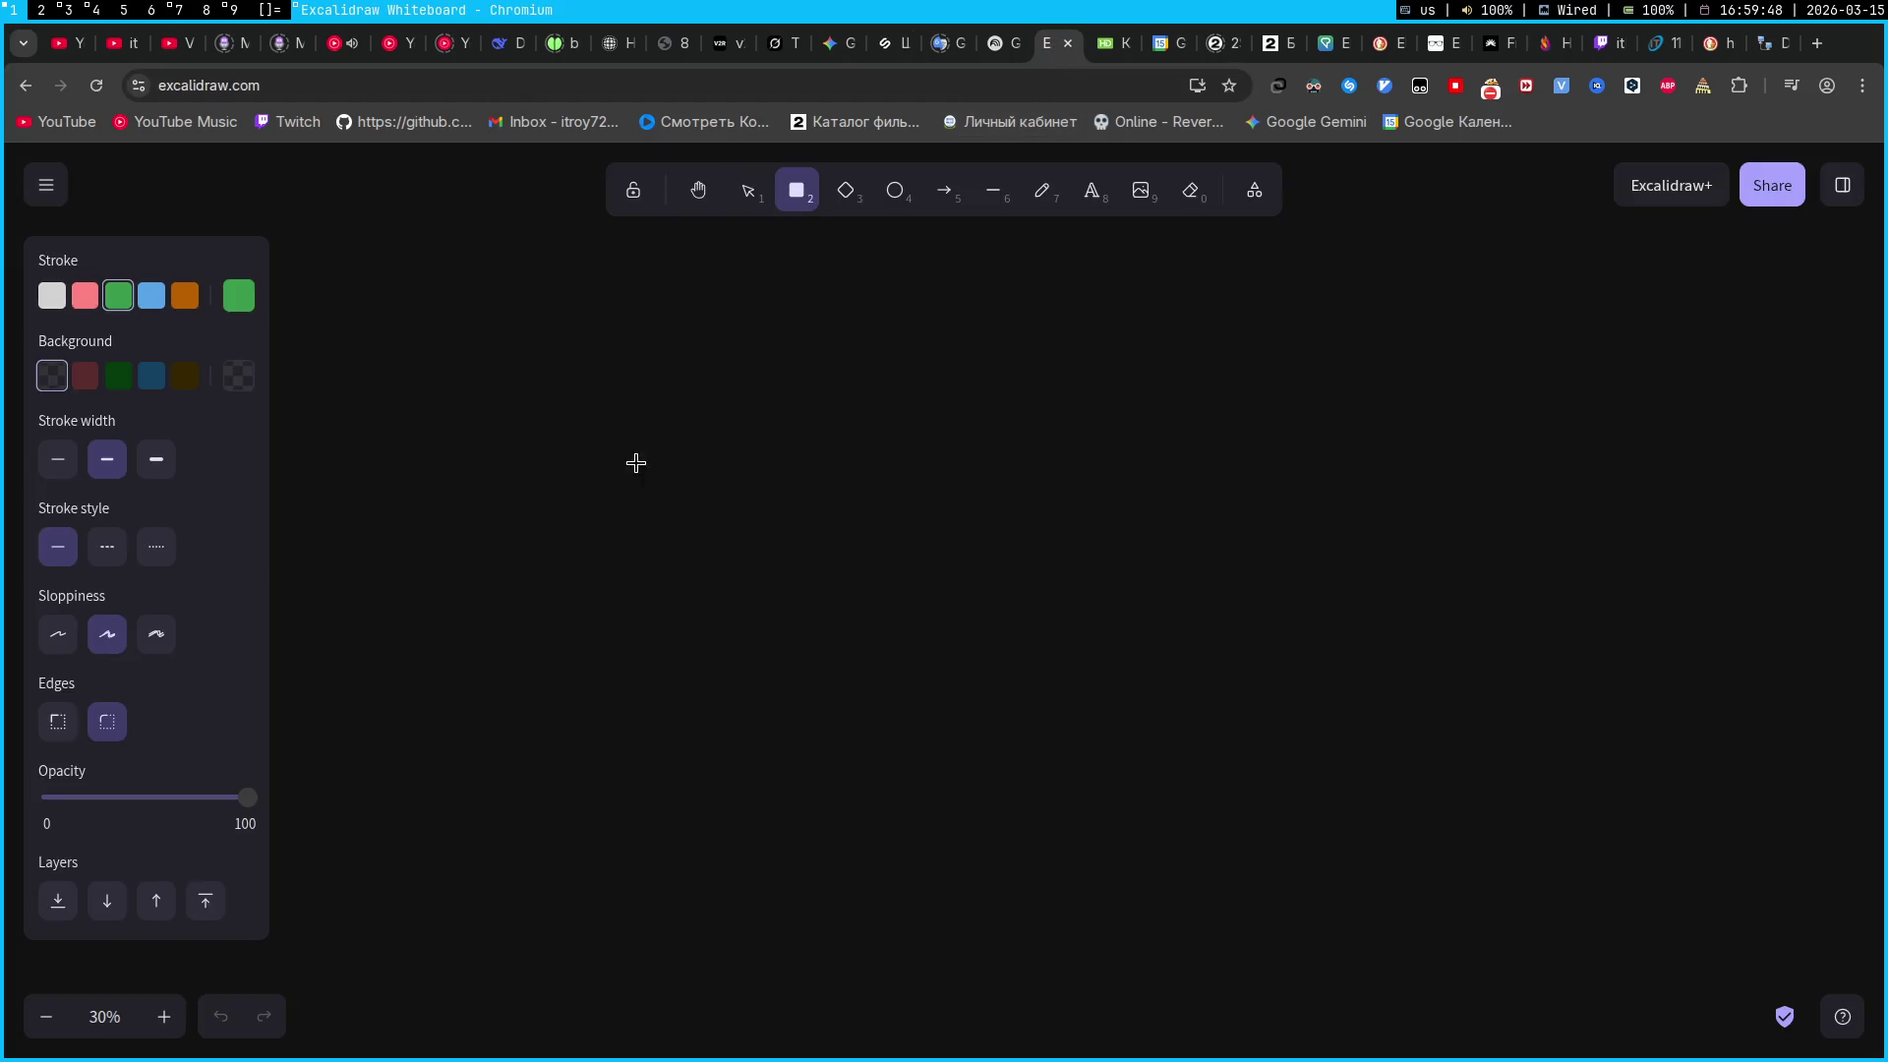
mouse_move(1214, 422)
mouse_down()
mouse_move(1399, 560)
mouse_move(1610, 577)
mouse_move(1560, 588)
mouse_up()
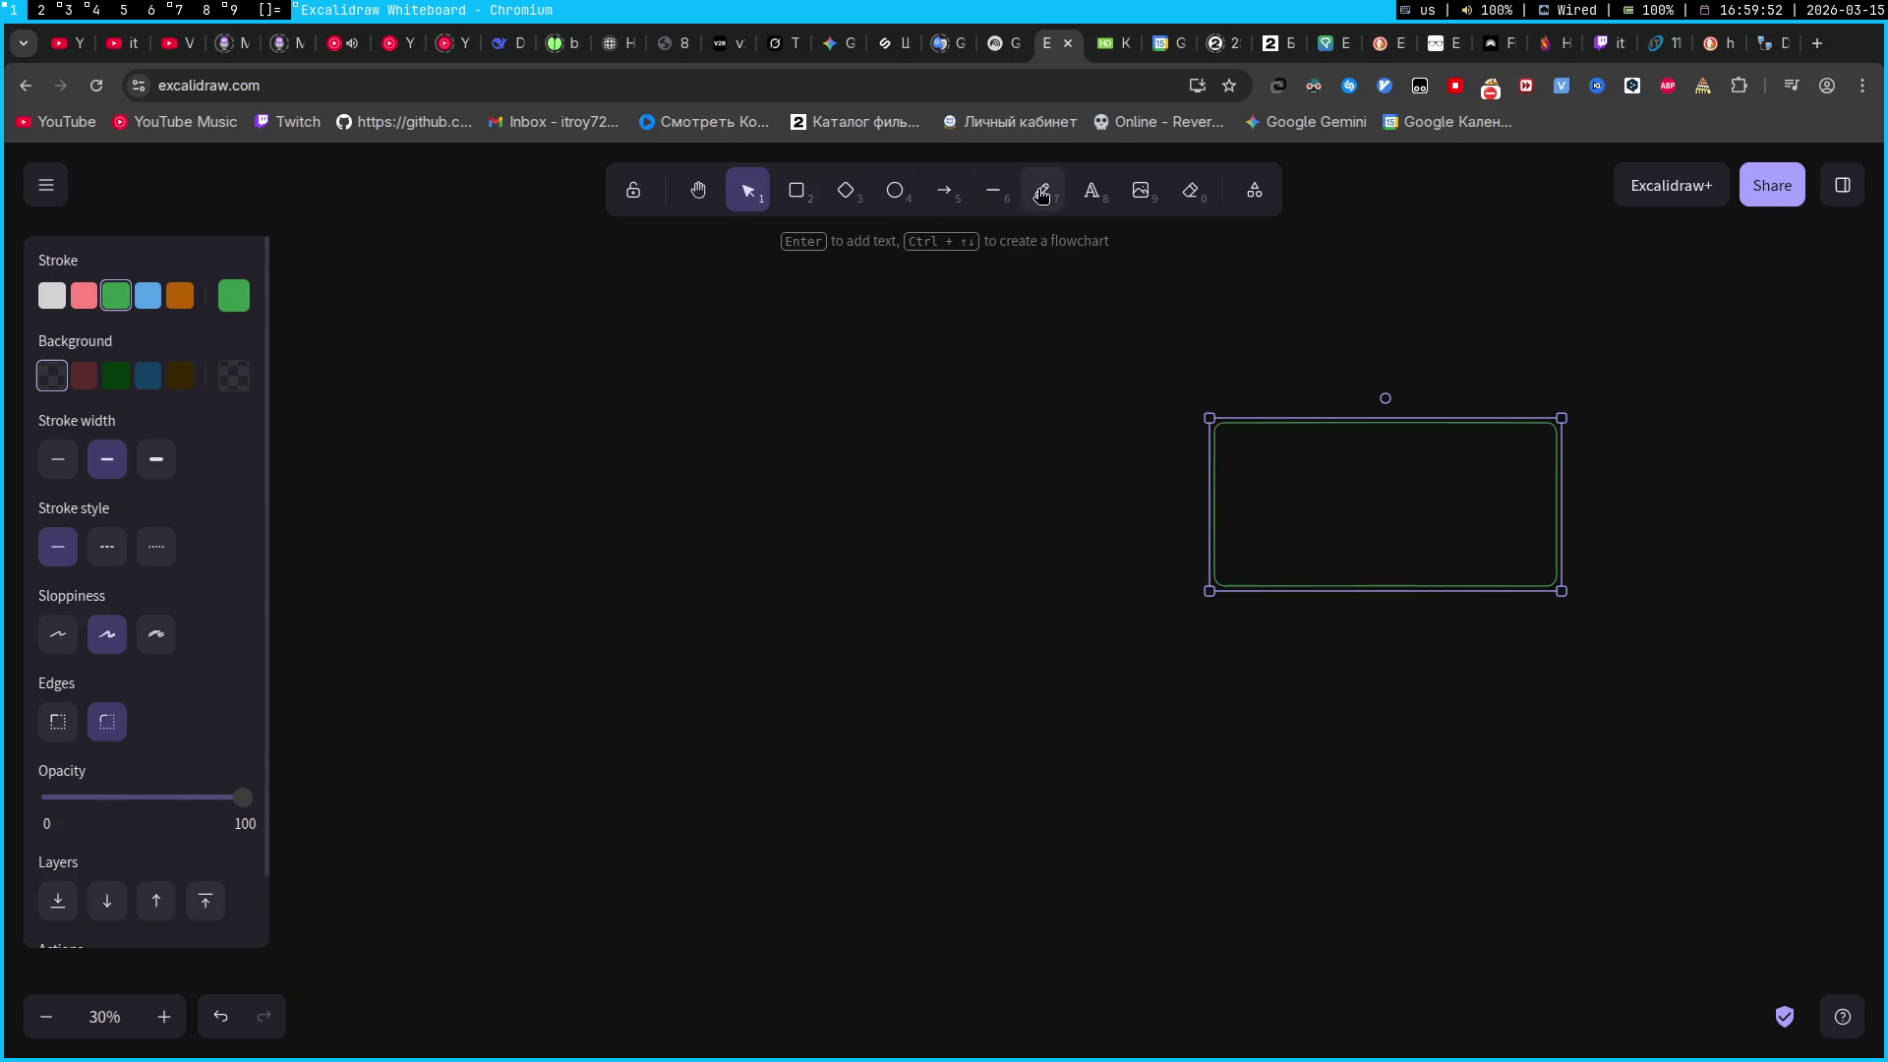
click(1092, 190)
click(1231, 397)
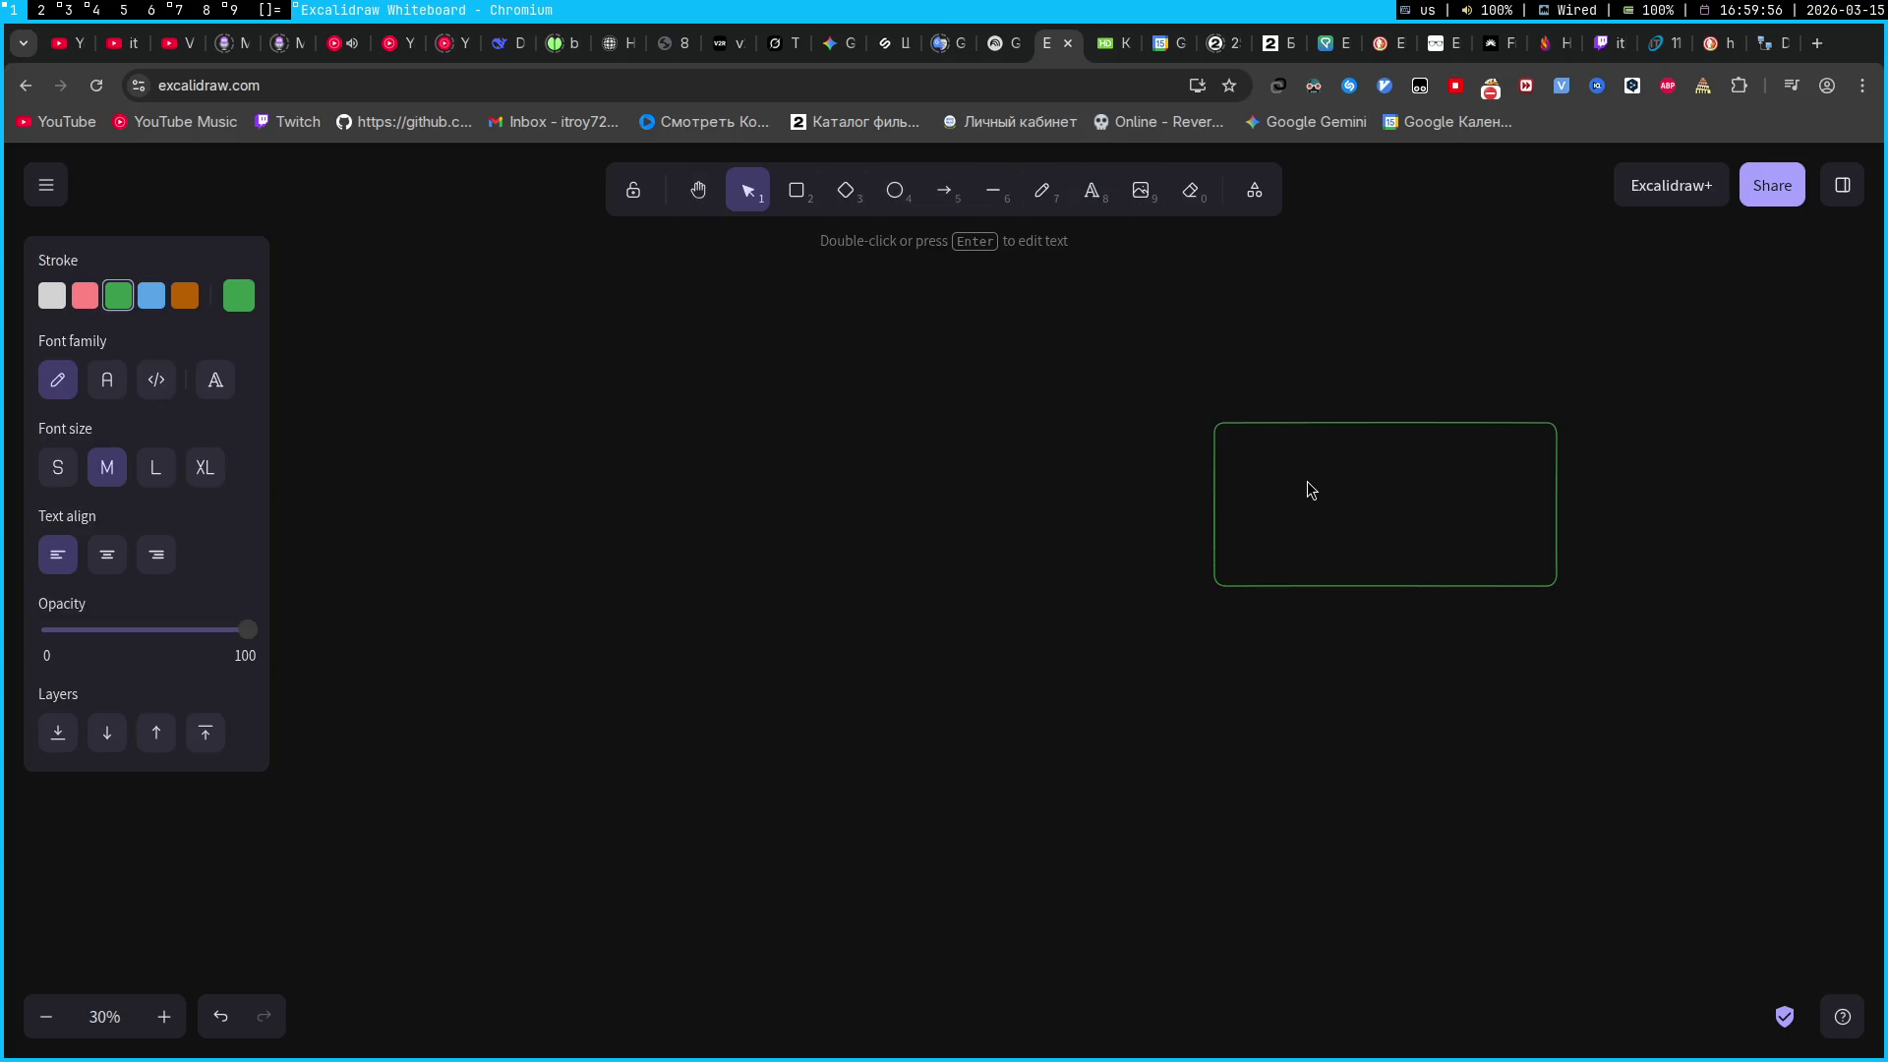
key(alt+shift)
text(АХ)
click(1125, 433)
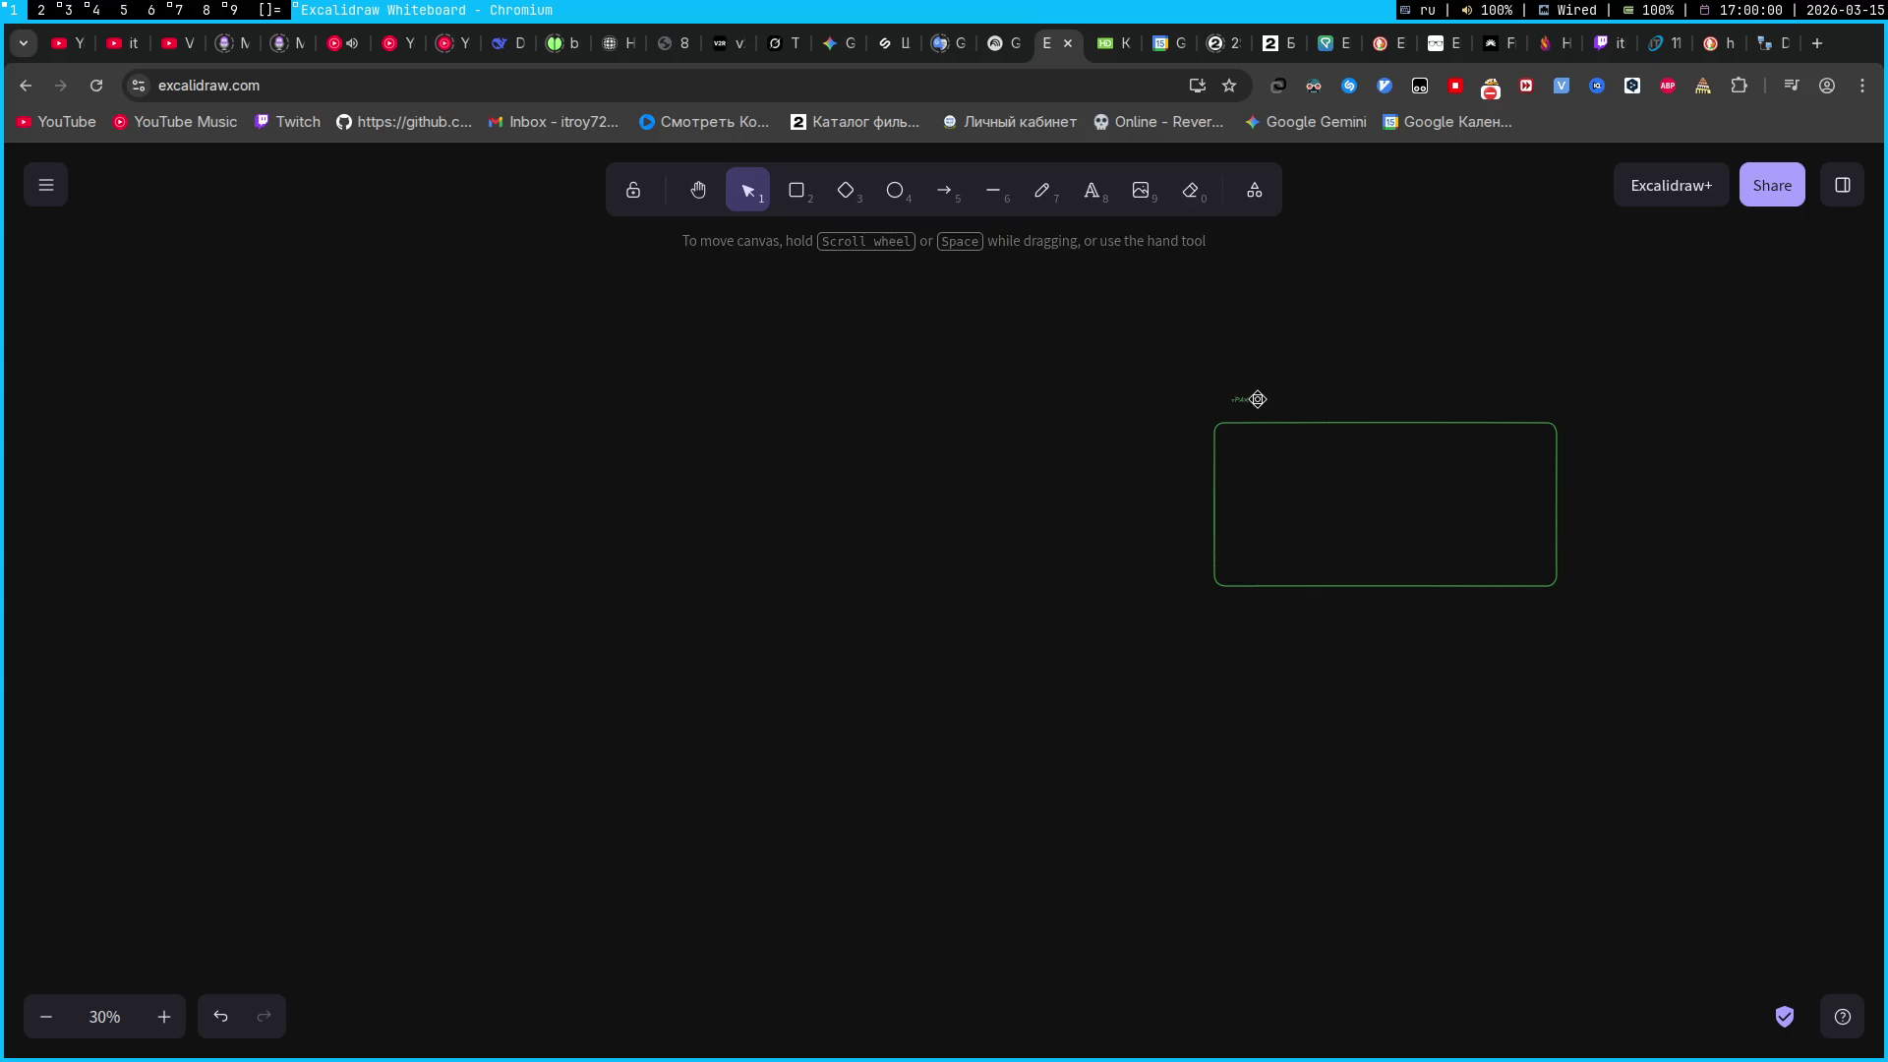
click(1256, 396)
mouse_move(1286, 386)
mouse_down()
mouse_move(1549, 346)
mouse_move(1298, 379)
mouse_up()
double_click(1294, 381)
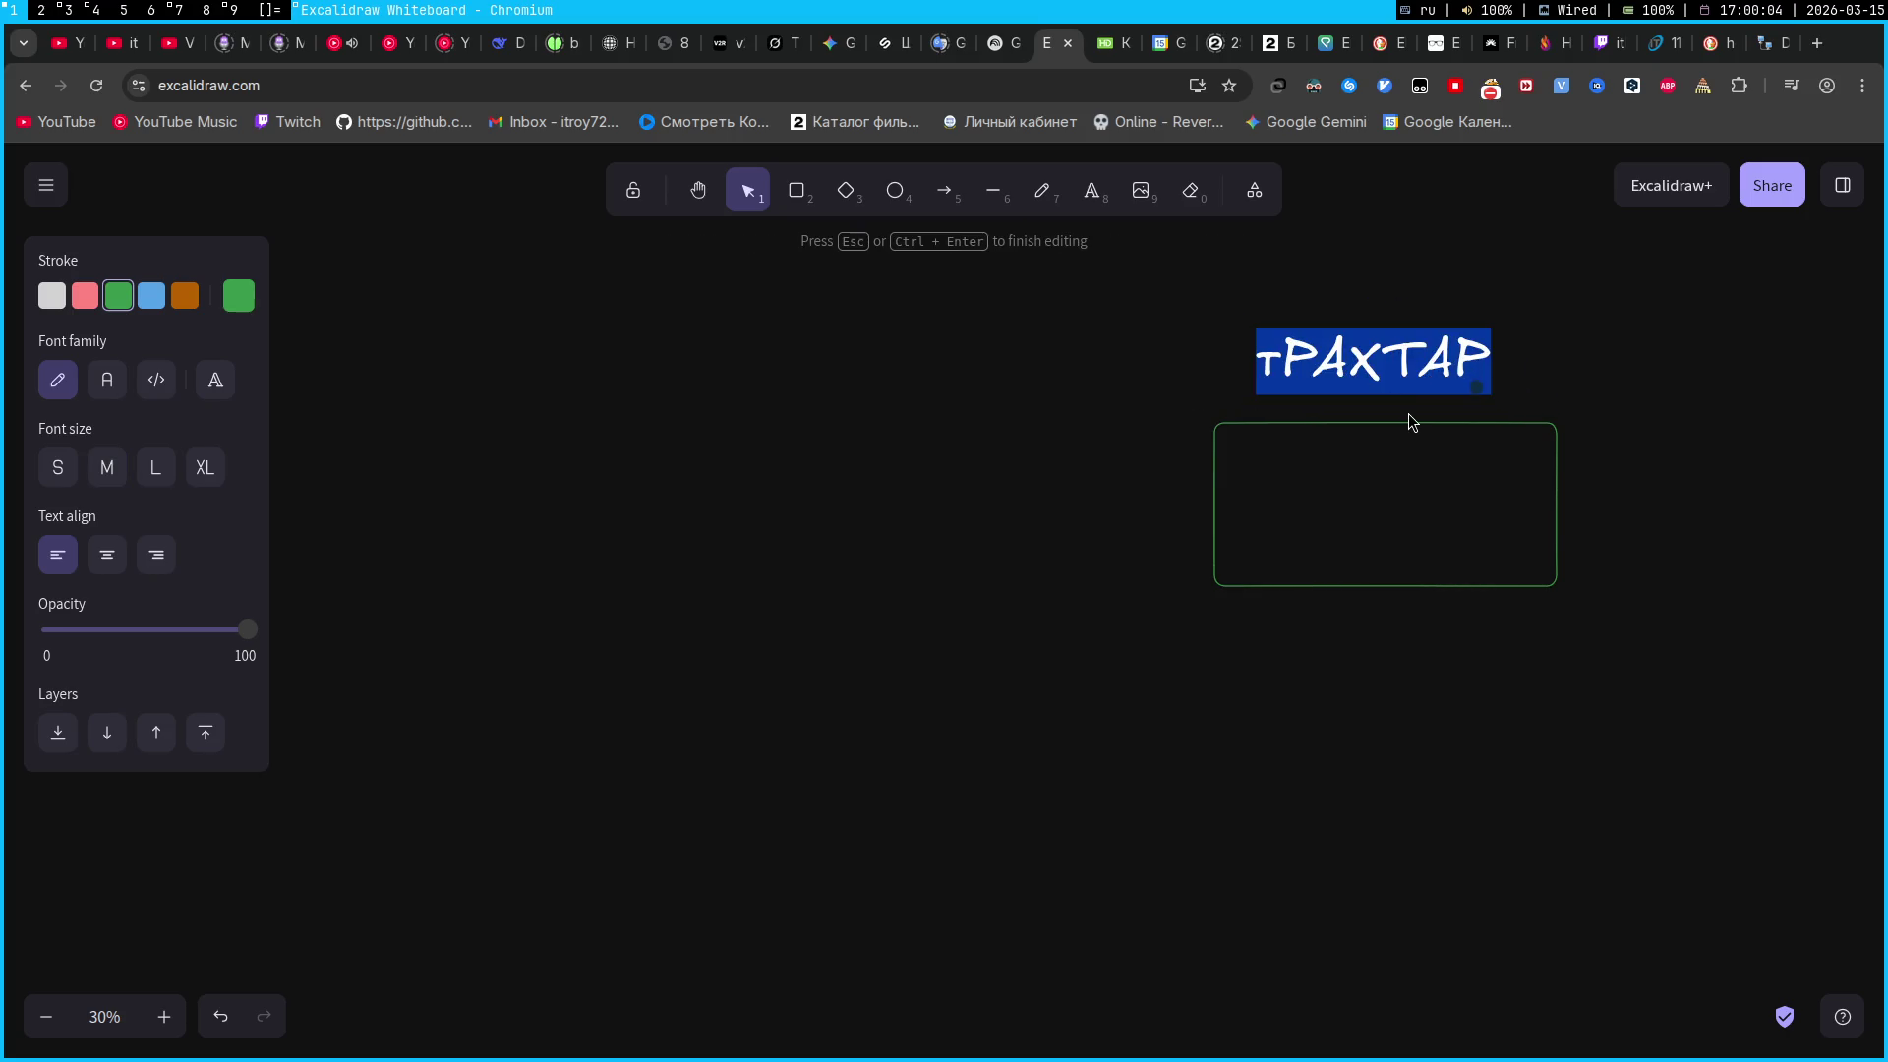
text(РАВ)
text(Трахтар)
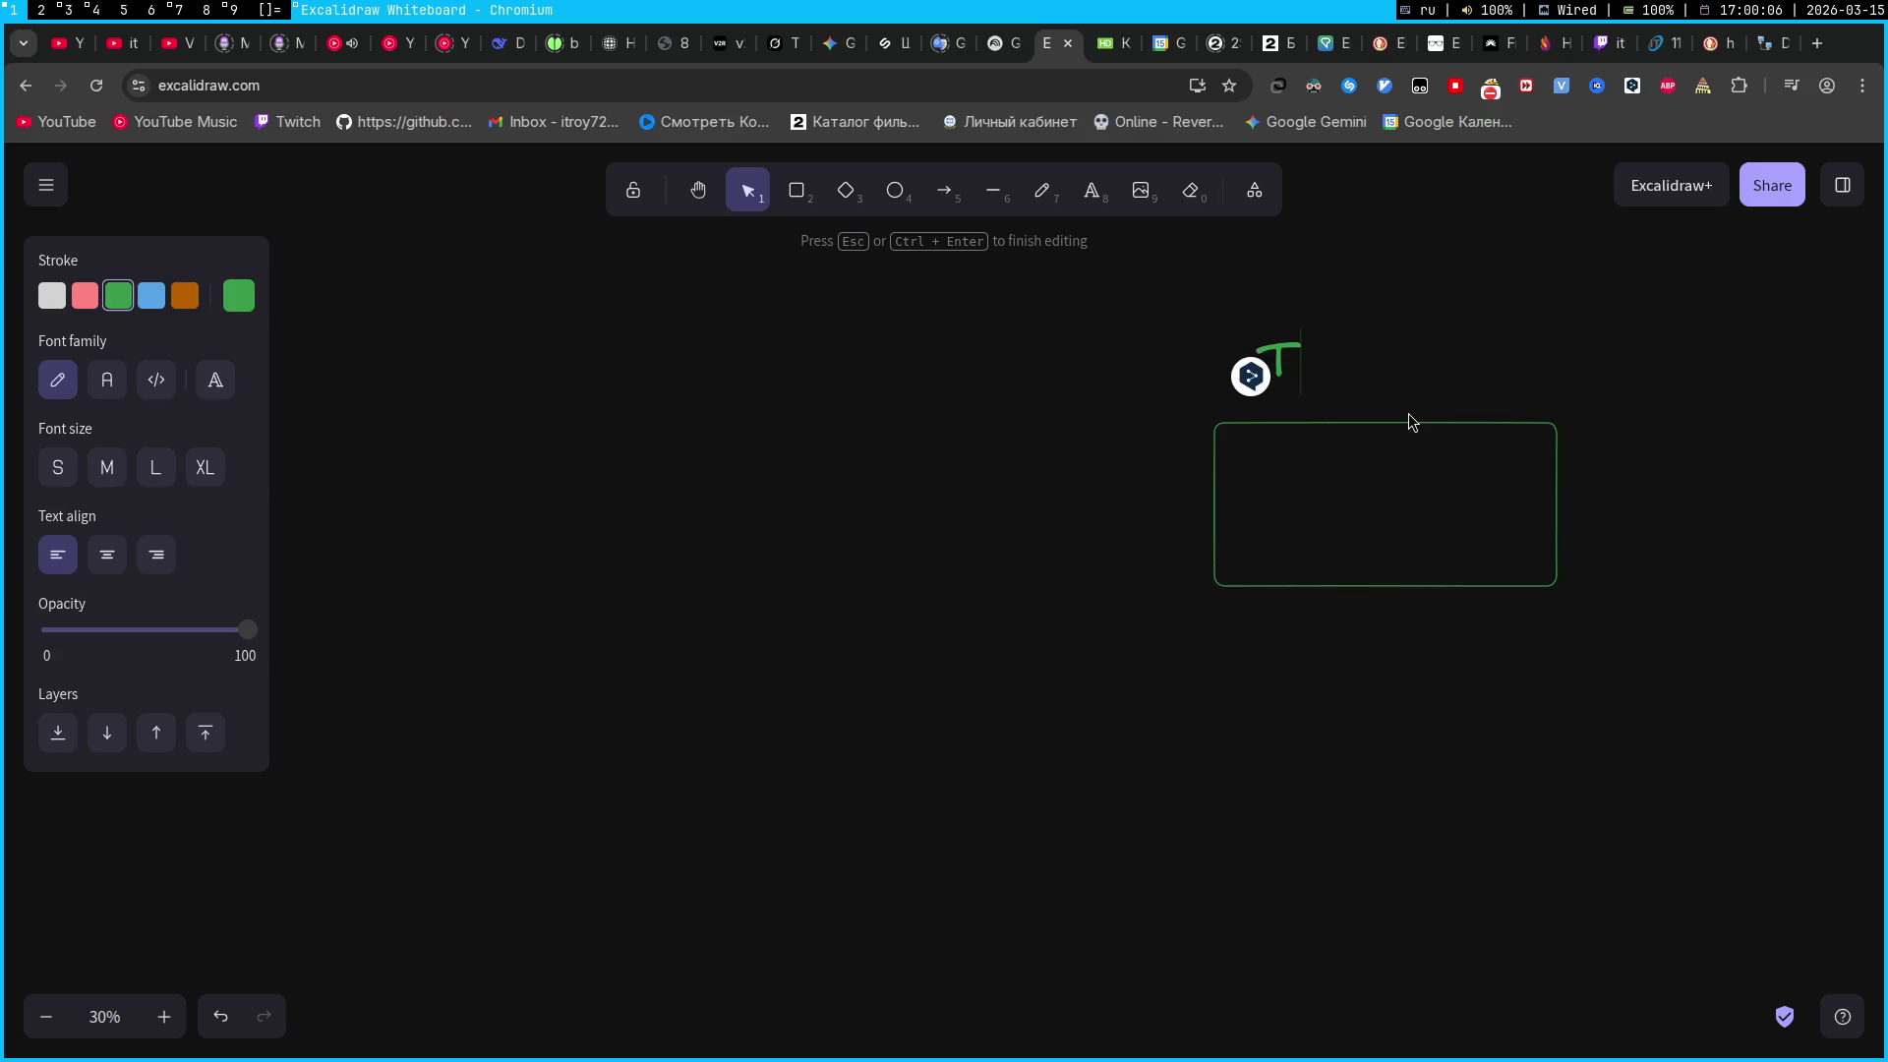
click(857, 462)
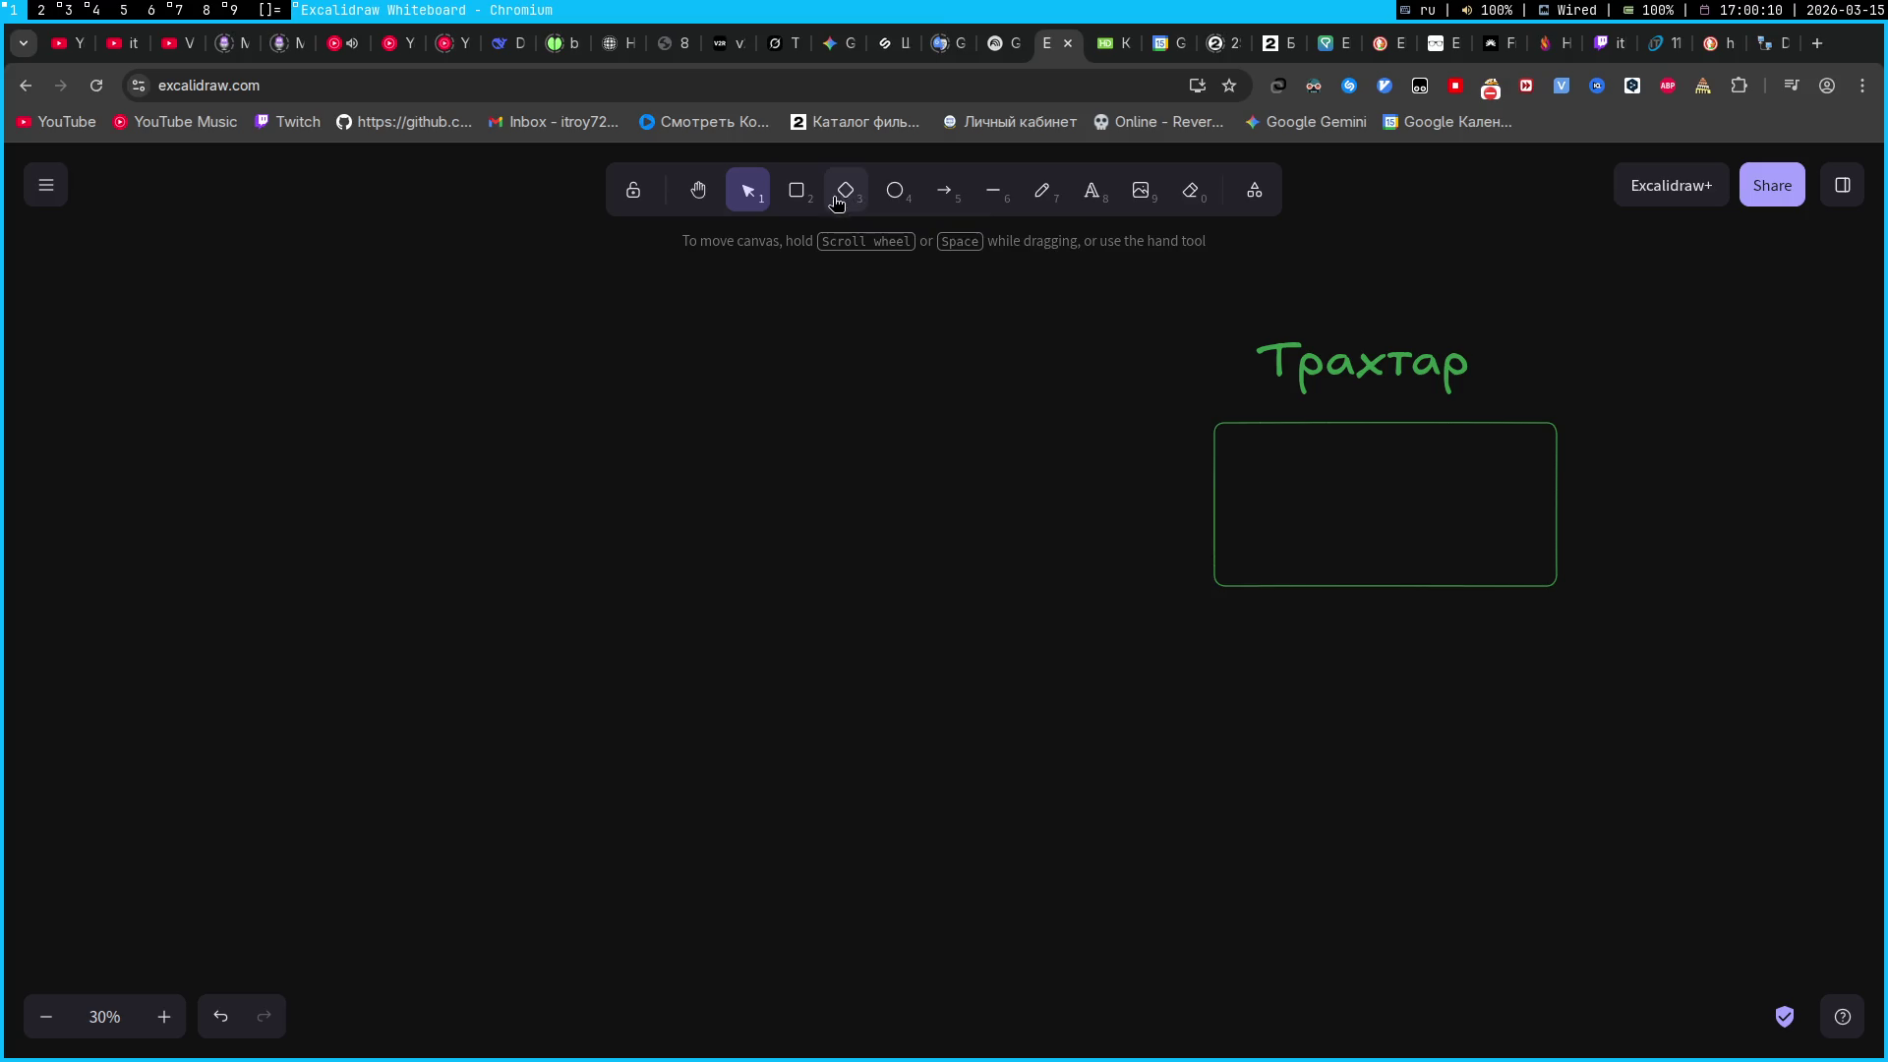
Draw an ellipse on the left labelled 'Планшет', enlarge that label, and shift the Трахтар label up-right
click(895, 190)
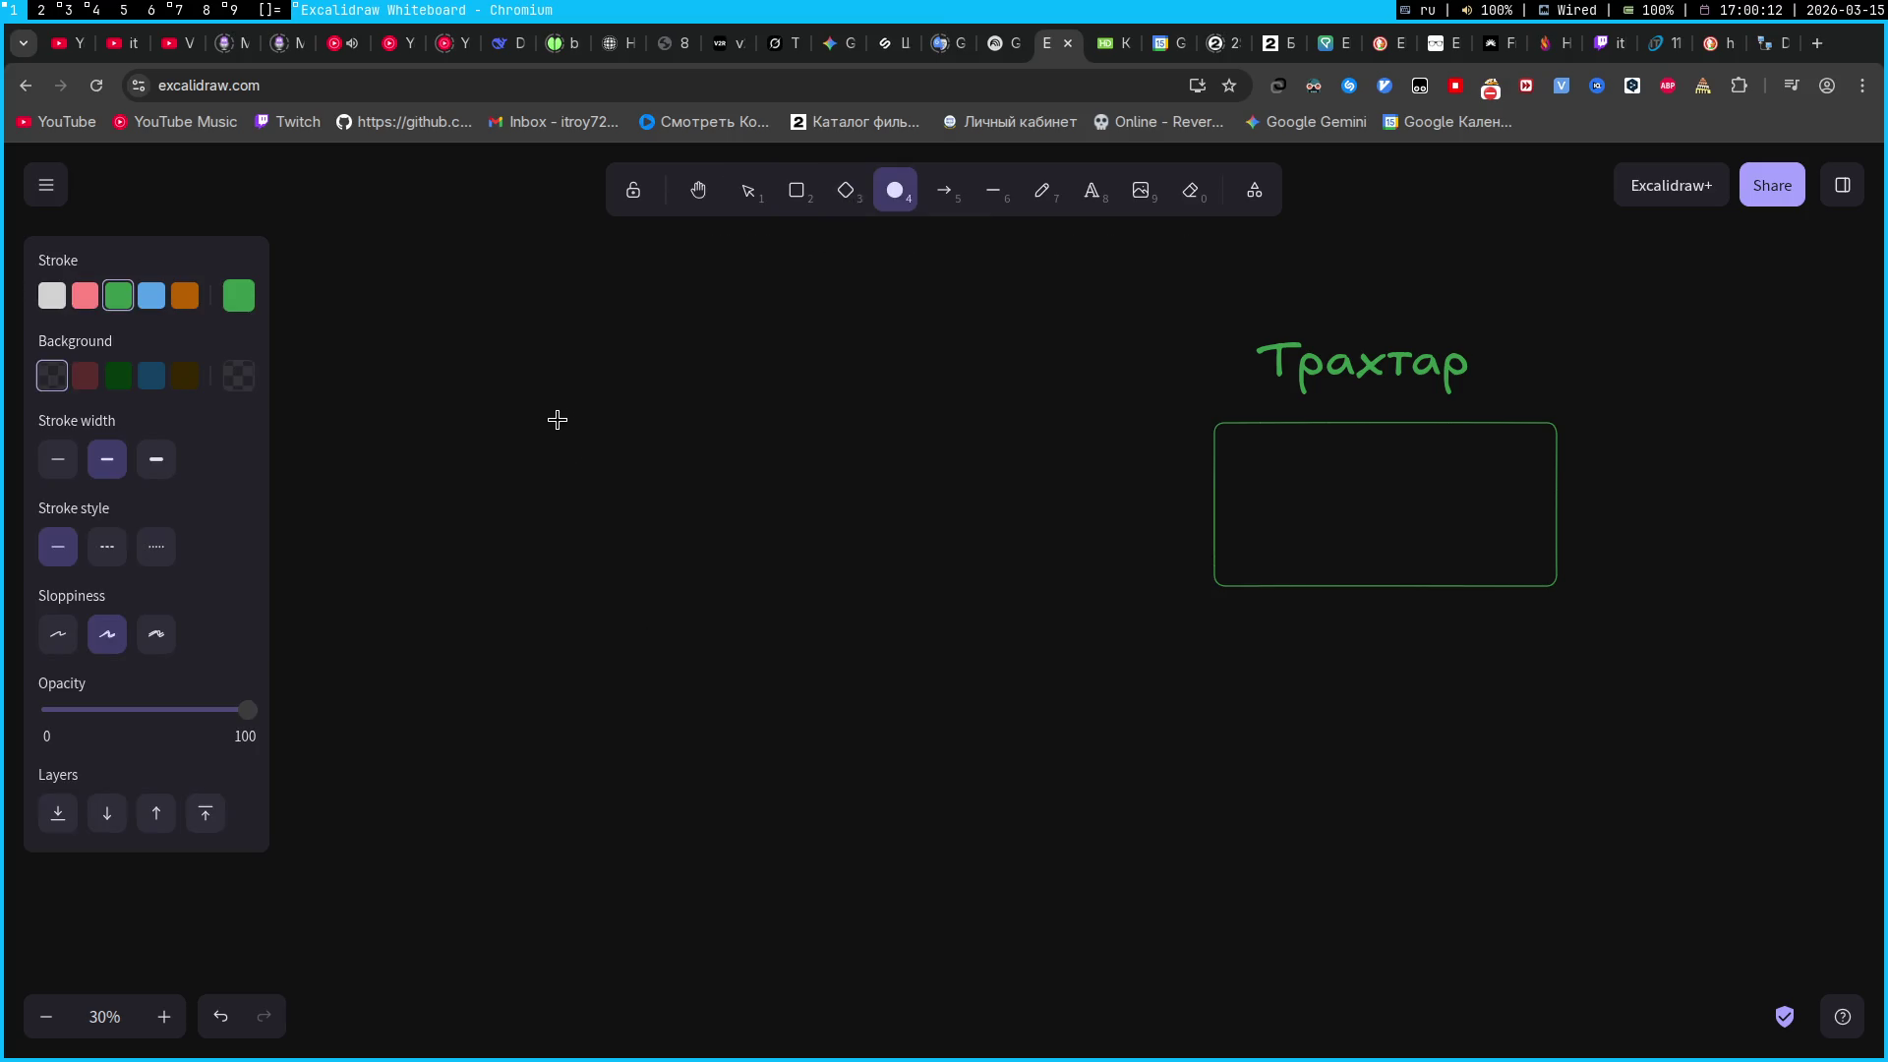
mouse_move(393, 375)
mouse_down()
mouse_move(535, 544)
mouse_move(638, 569)
mouse_up()
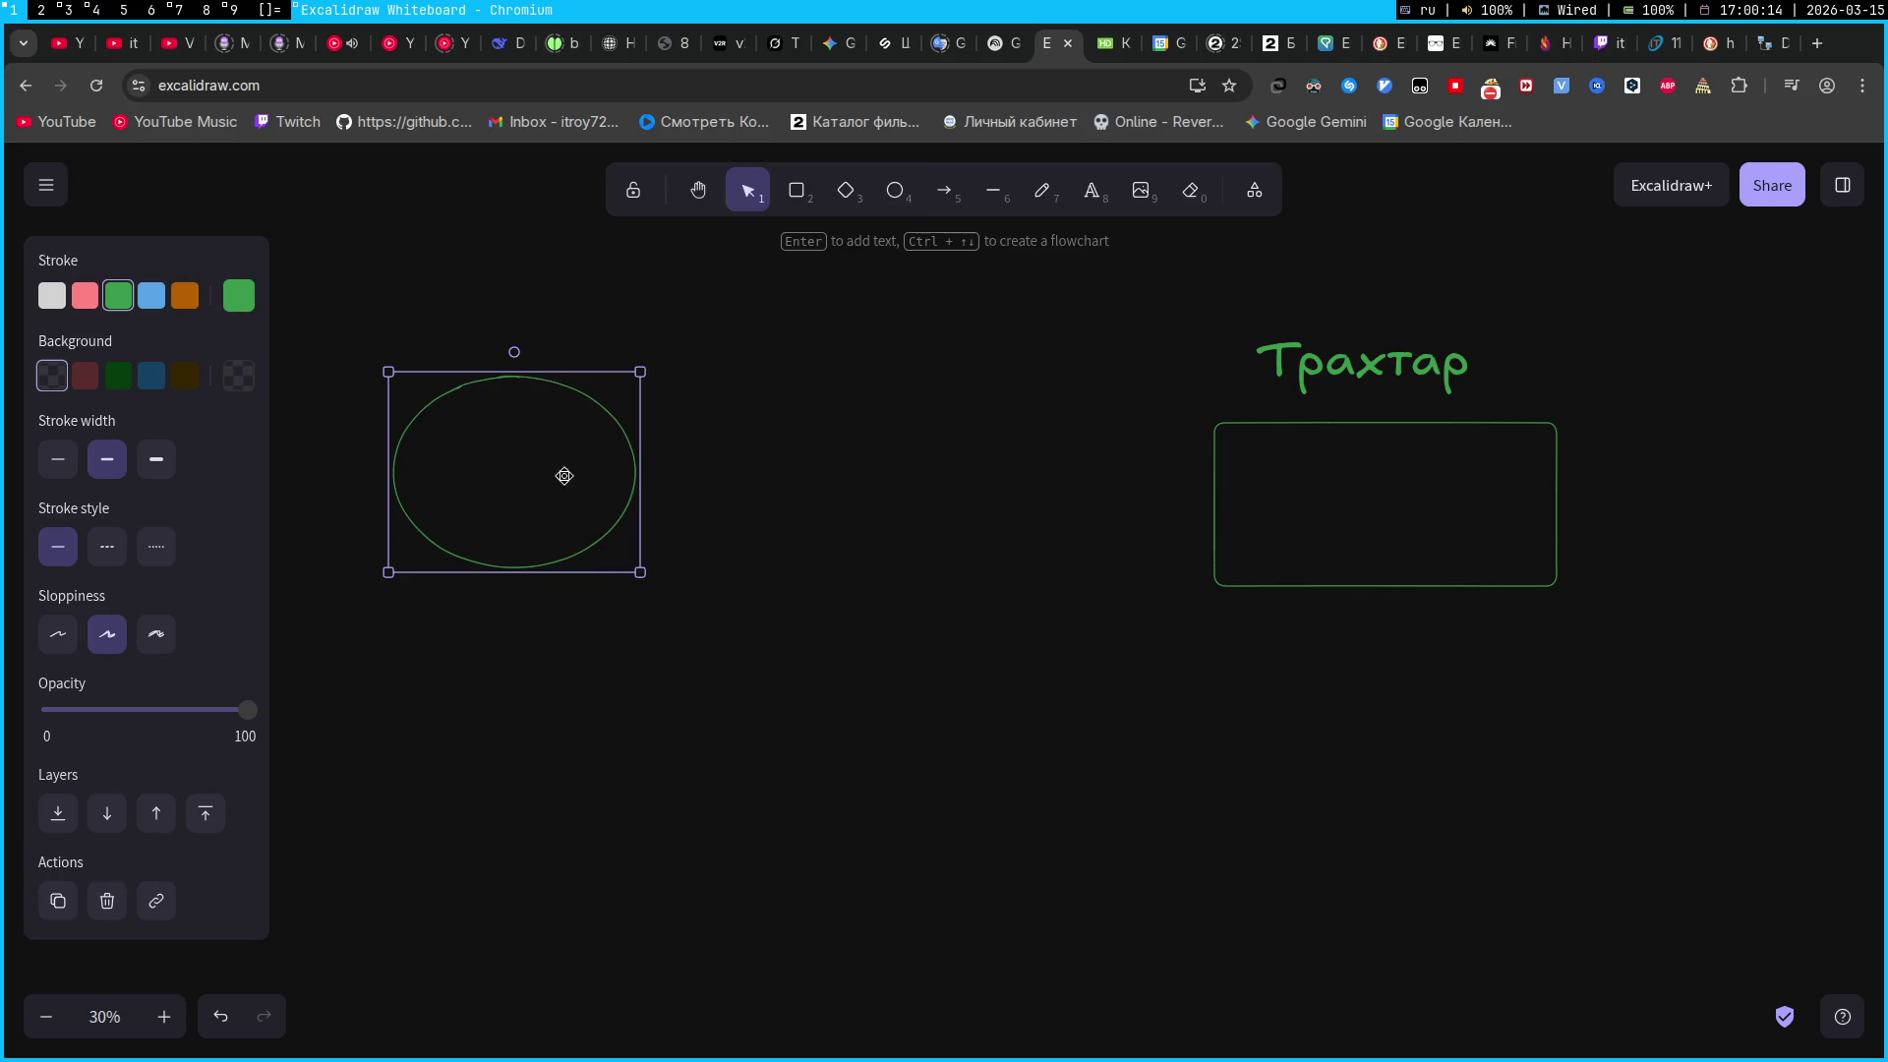
click(1092, 200)
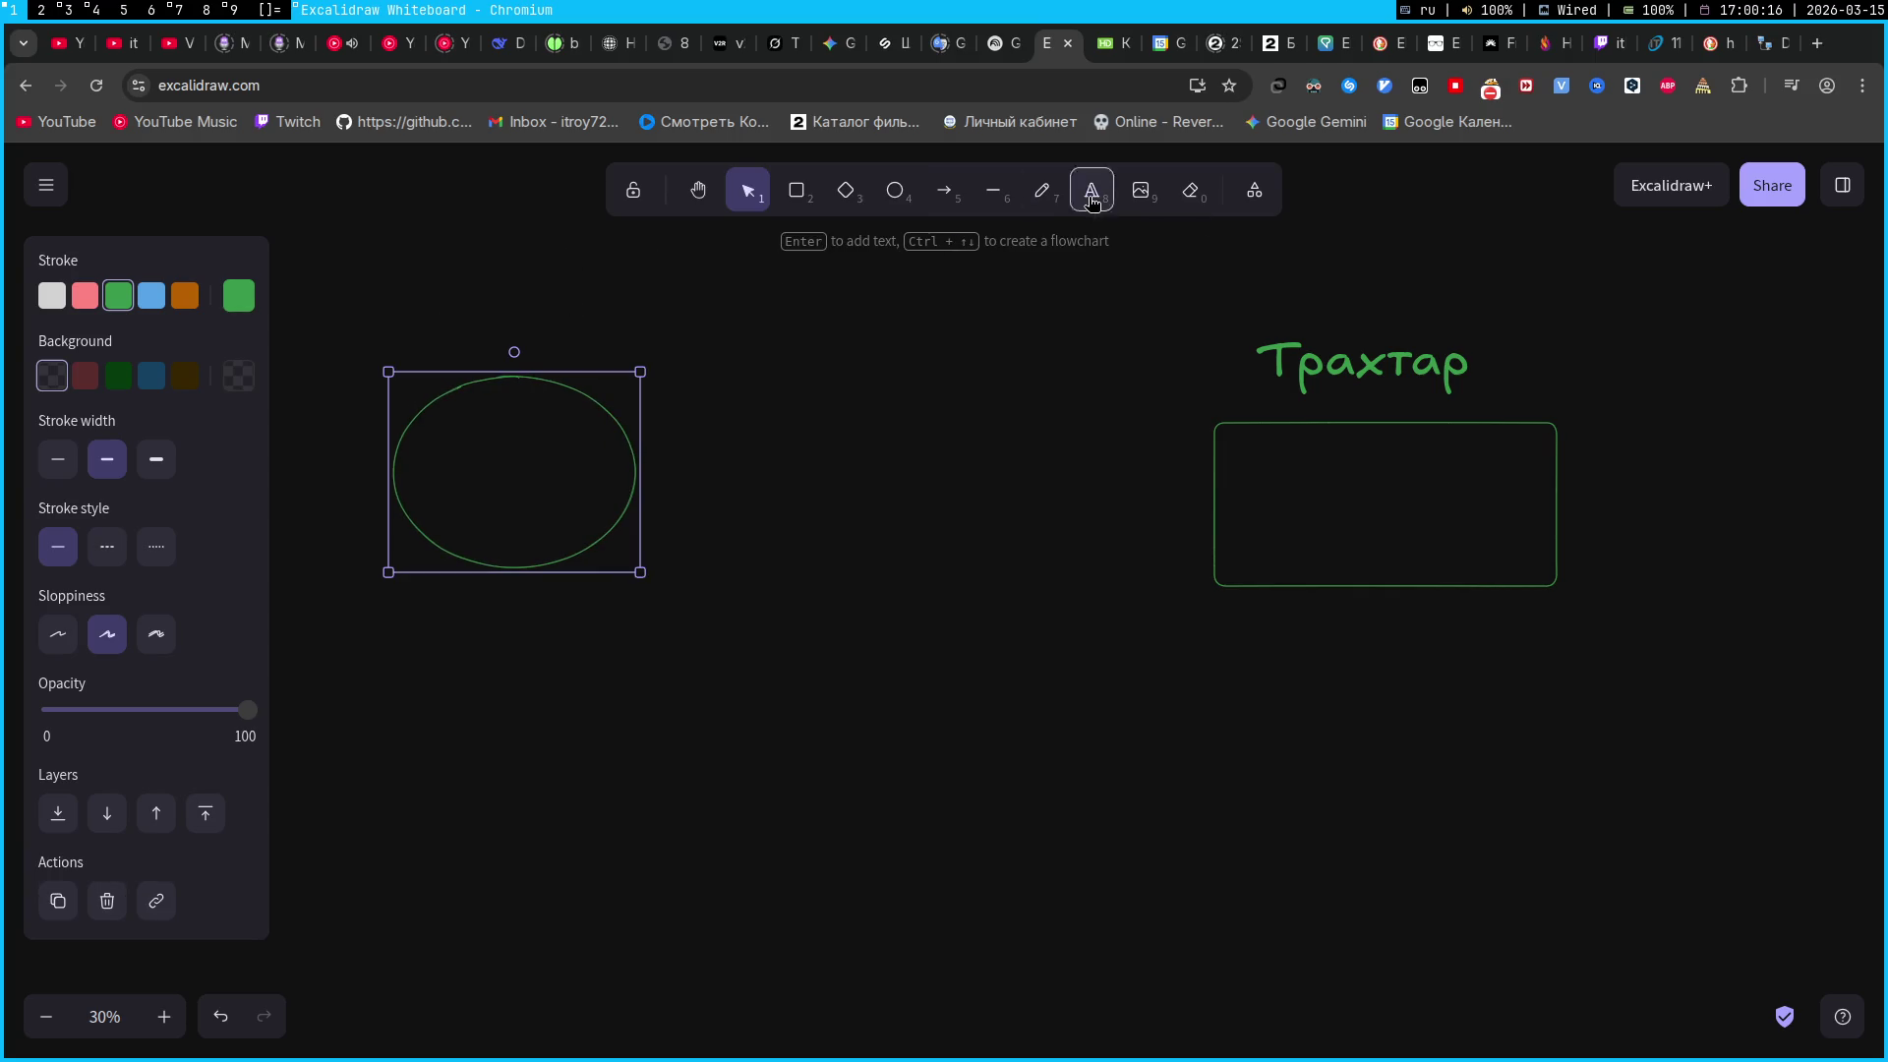
click(398, 324)
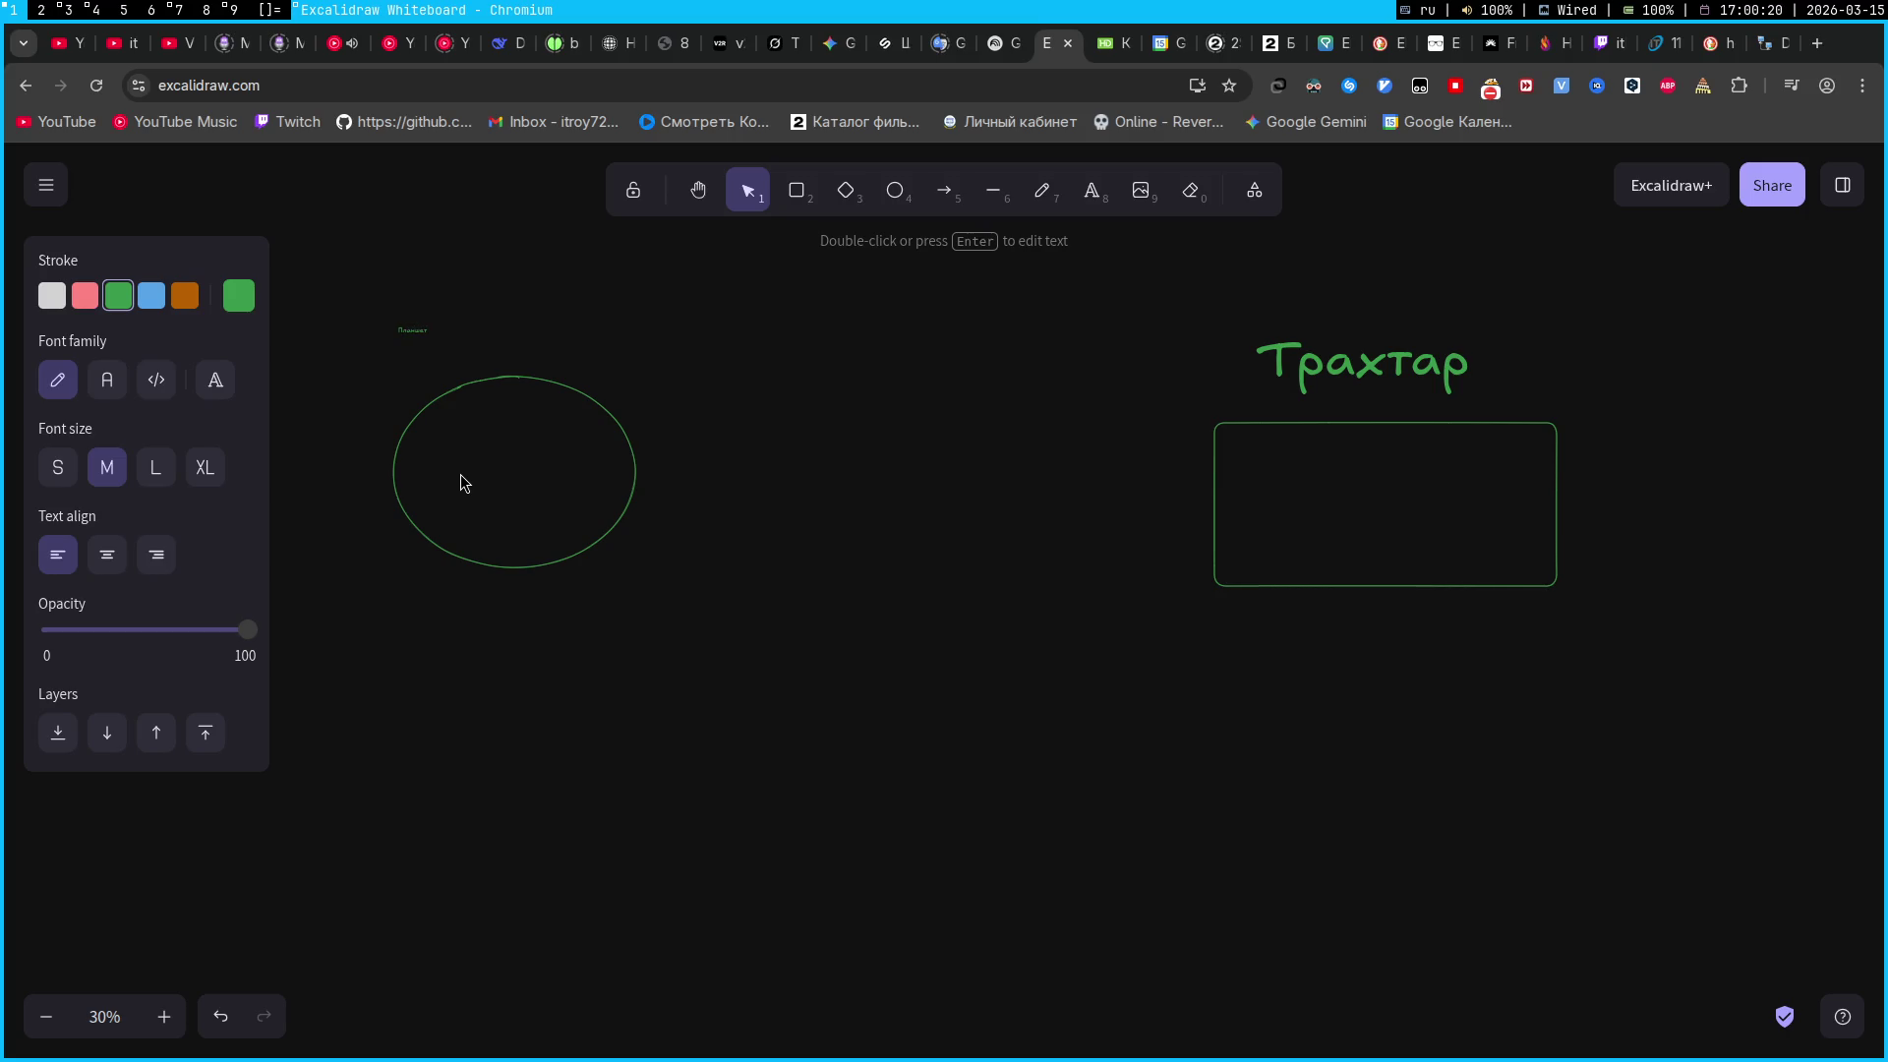
click(423, 332)
mouse_move(440, 331)
mouse_down()
mouse_move(650, 284)
mouse_move(789, 287)
mouse_move(492, 315)
mouse_up()
click(1005, 672)
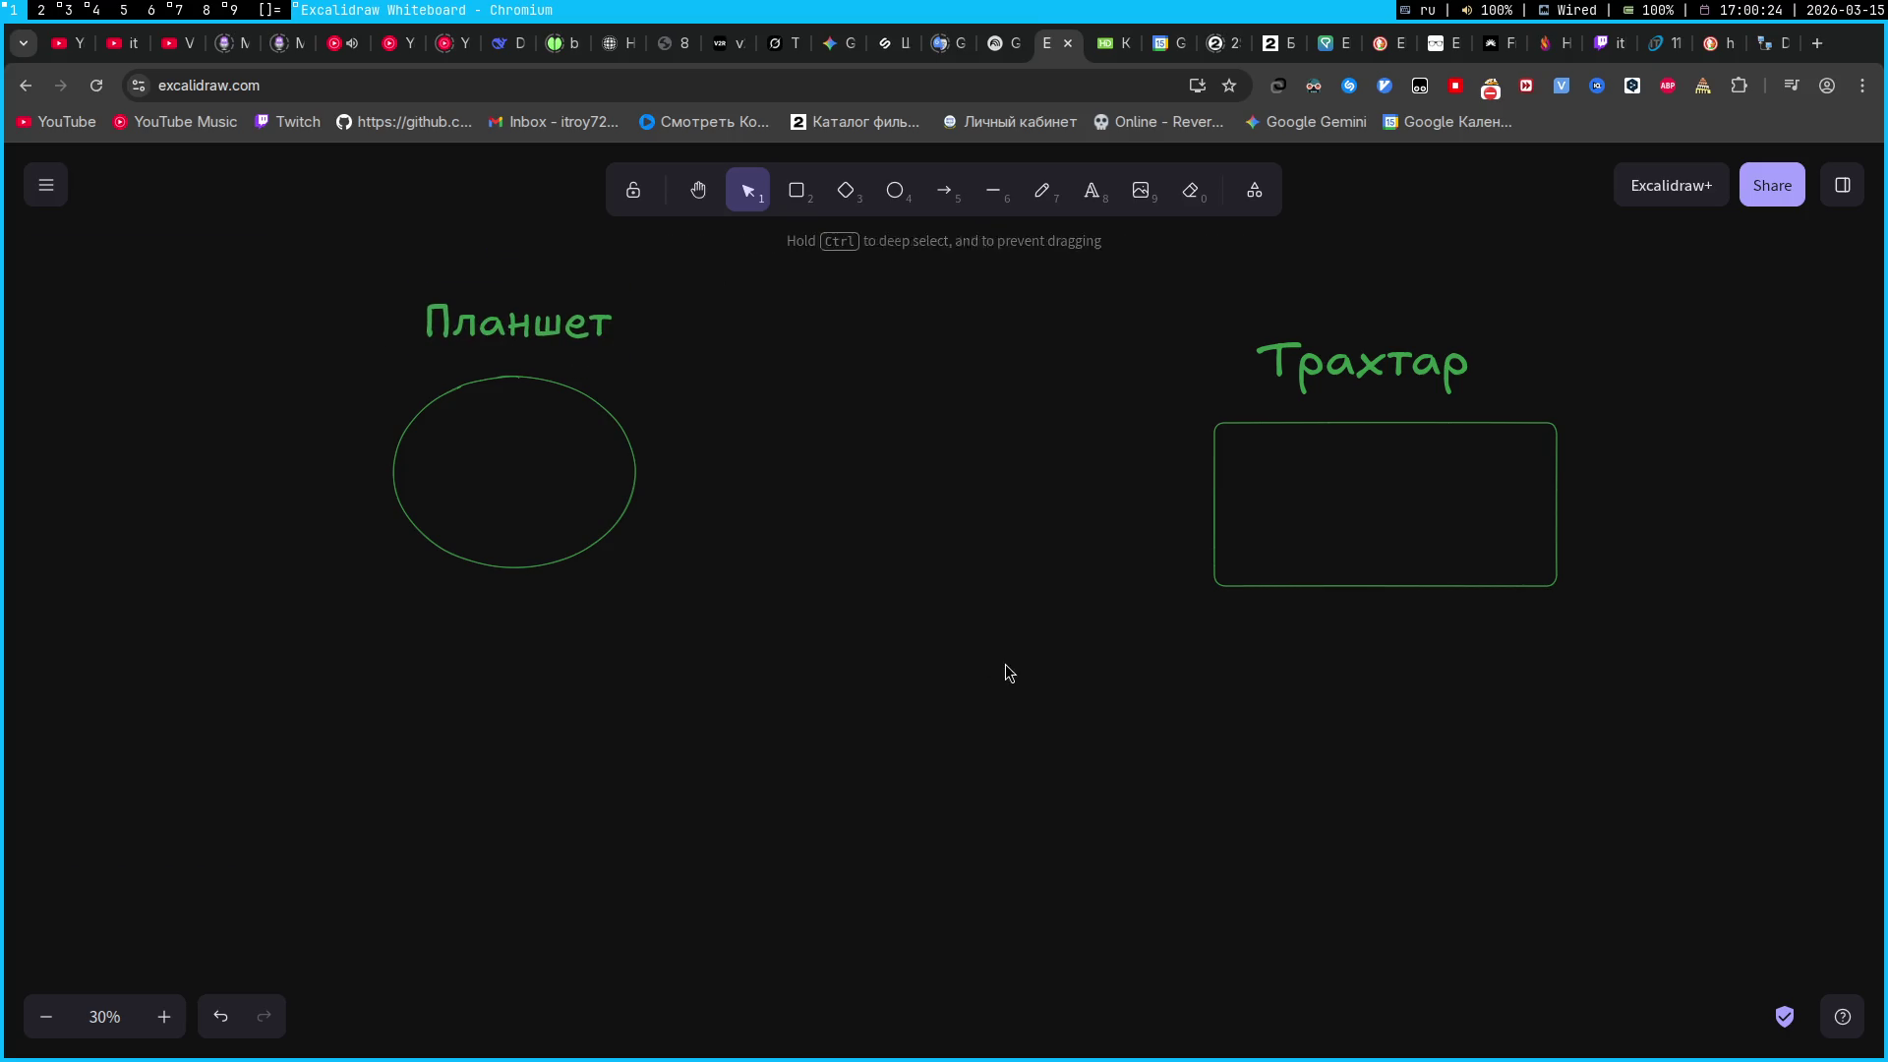
drag(1362, 364, 1412, 356)
click(836, 470)
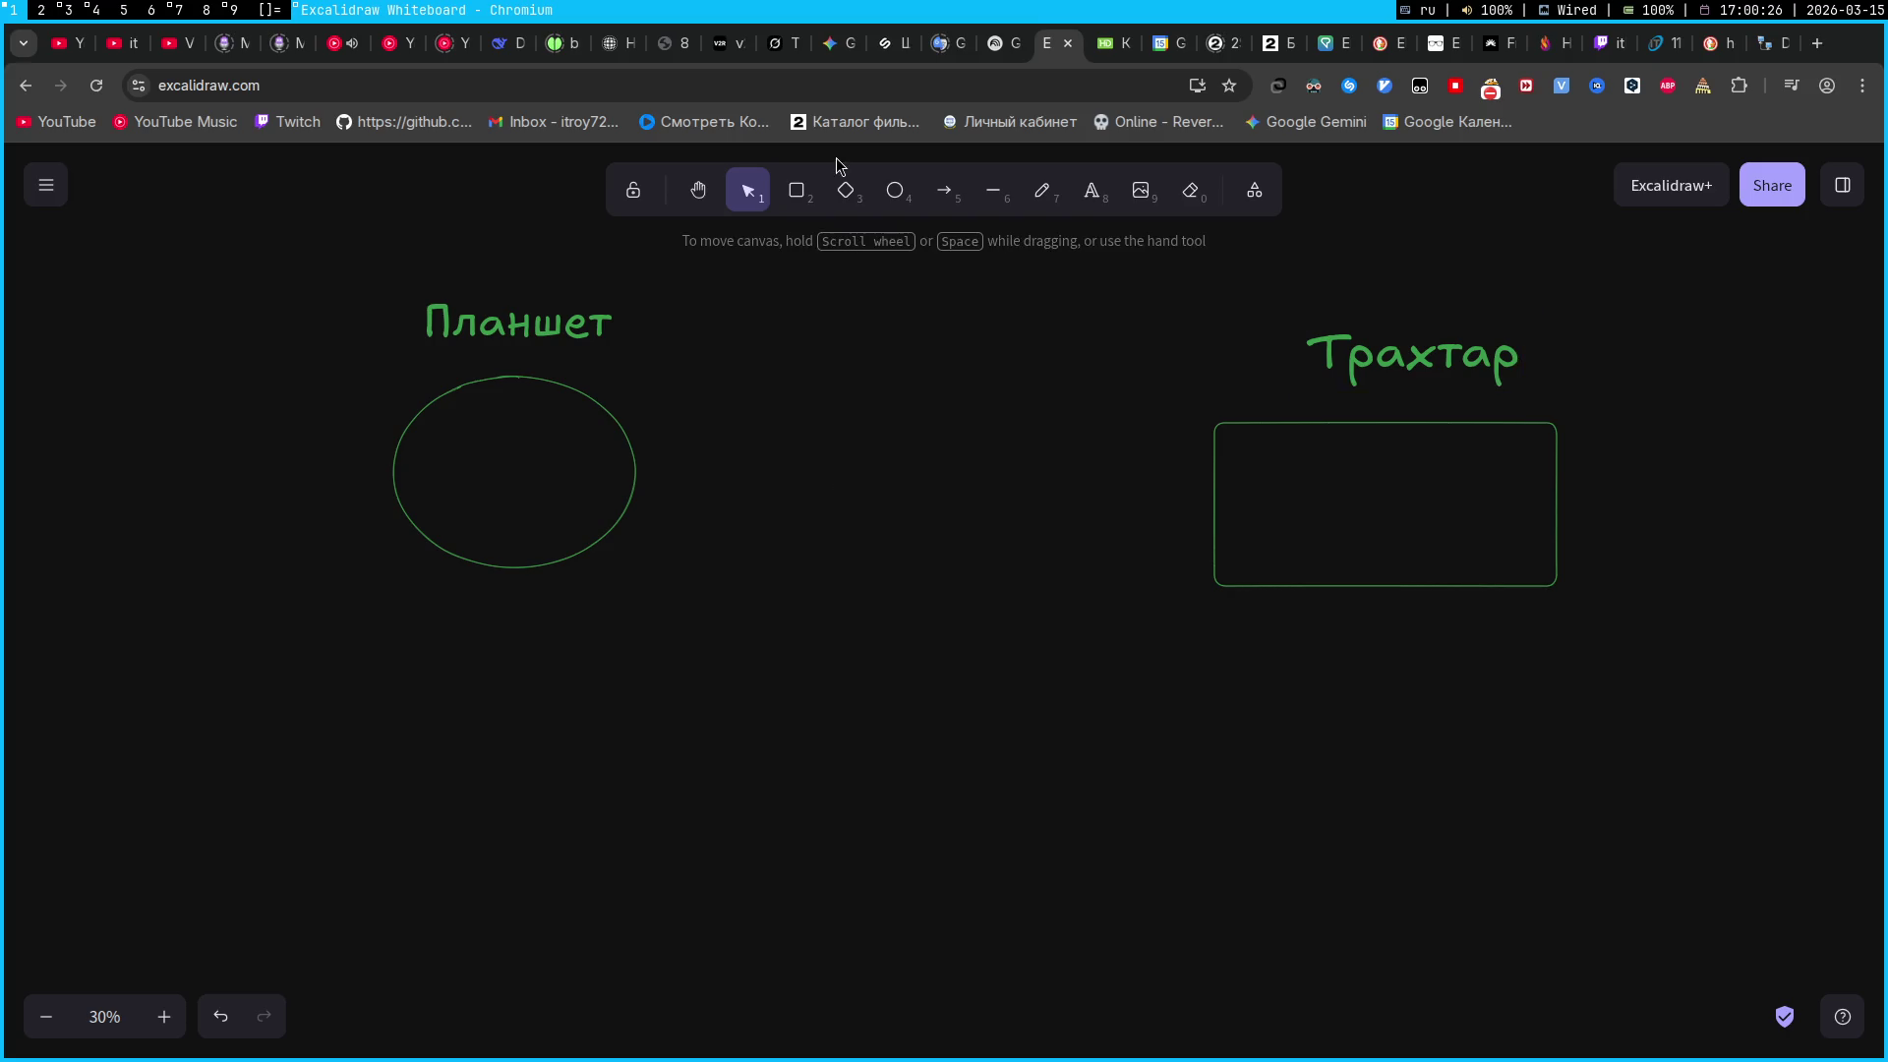
Draw a straight arrow from the ellipse to the rectangle's left edge
click(944, 190)
mouse_move(655, 476)
mouse_down()
mouse_move(1313, 453)
mouse_move(1180, 479)
mouse_up()
click(1130, 611)
click(1171, 481)
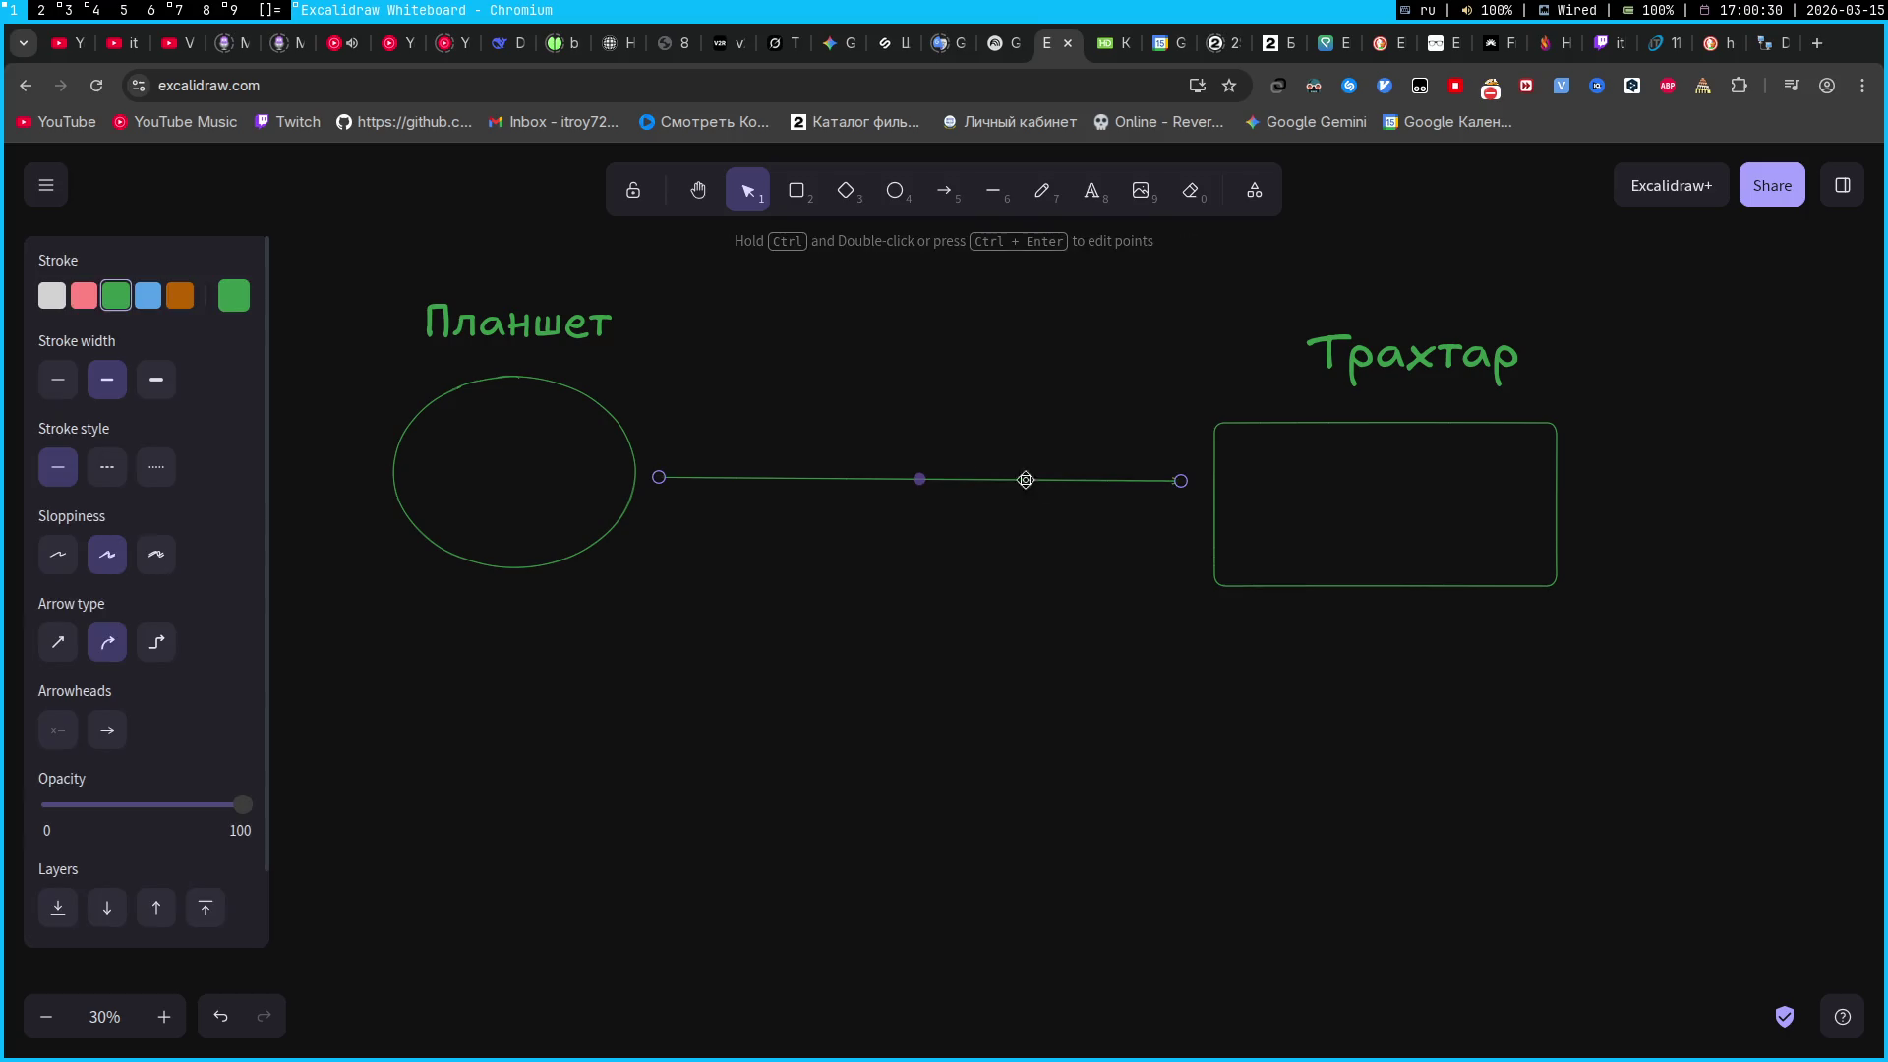
mouse_move(920, 479)
mouse_down()
mouse_move(924, 417)
mouse_move(944, 489)
mouse_move(929, 478)
mouse_up()
click(942, 640)
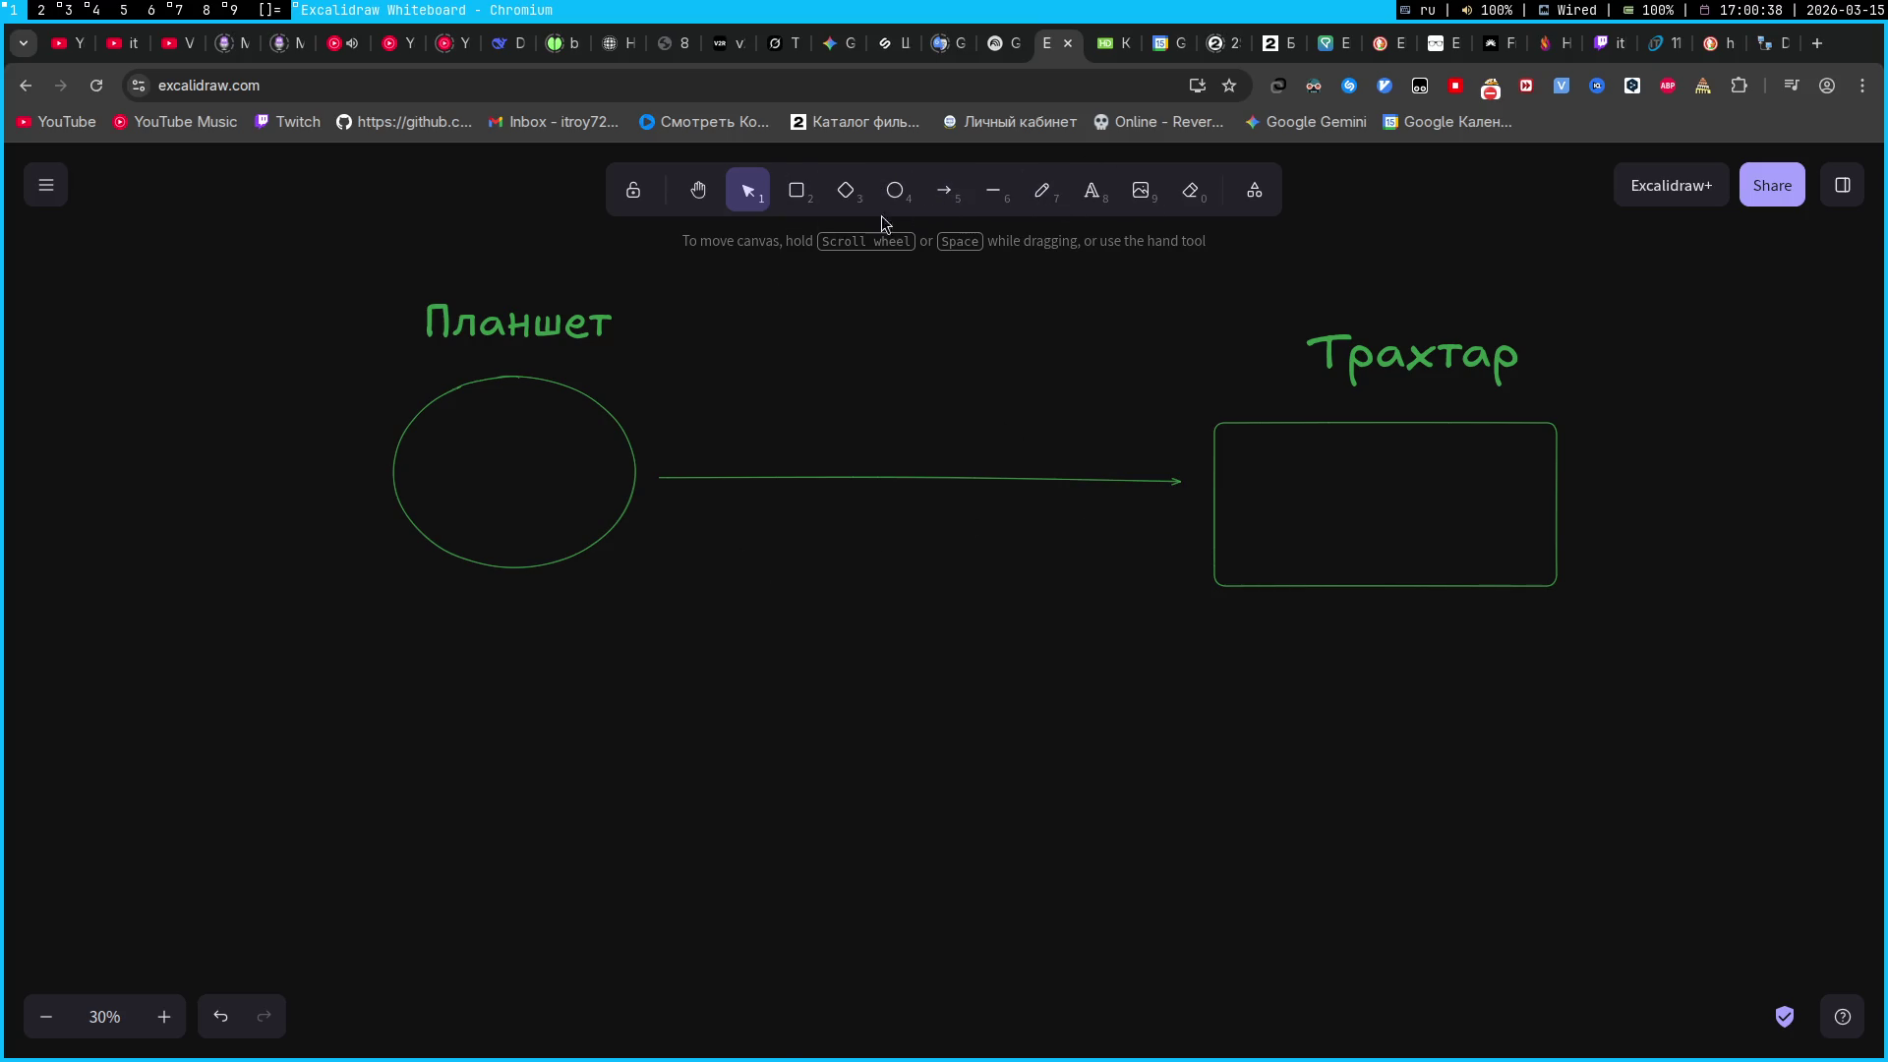
Hand-write 'Wi' above the arrow with the freedraw pencil
click(1042, 190)
mouse_move(736, 376)
mouse_down()
mouse_move(793, 410)
mouse_move(818, 376)
mouse_move(842, 401)
mouse_move(891, 358)
mouse_move(935, 405)
mouse_up()
click(842, 349)
click(933, 348)
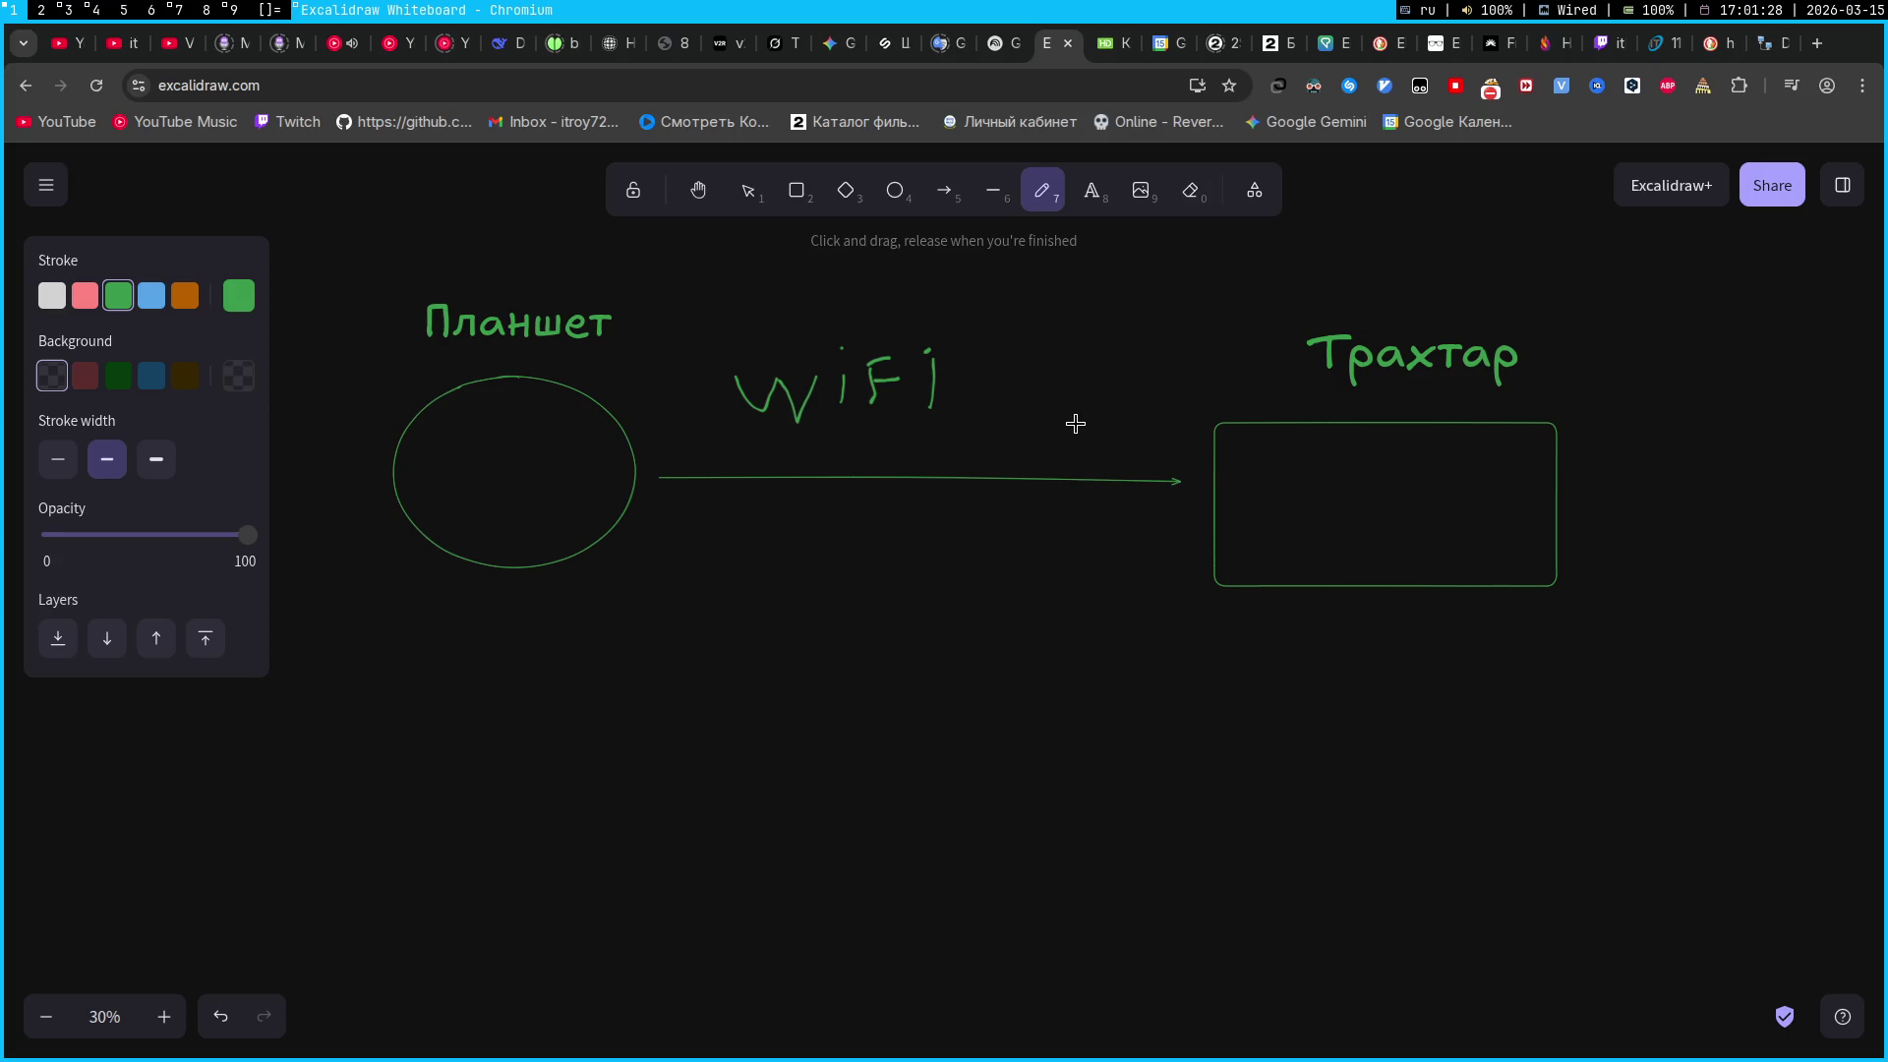
Scribble over the rectangle's left edge and thicken the arrow near the diamond with freehand strokes
click(177, 11)
click(4, 10)
mouse_move(1251, 433)
mouse_down()
mouse_move(1189, 409)
mouse_move(1319, 514)
mouse_move(1209, 512)
mouse_up()
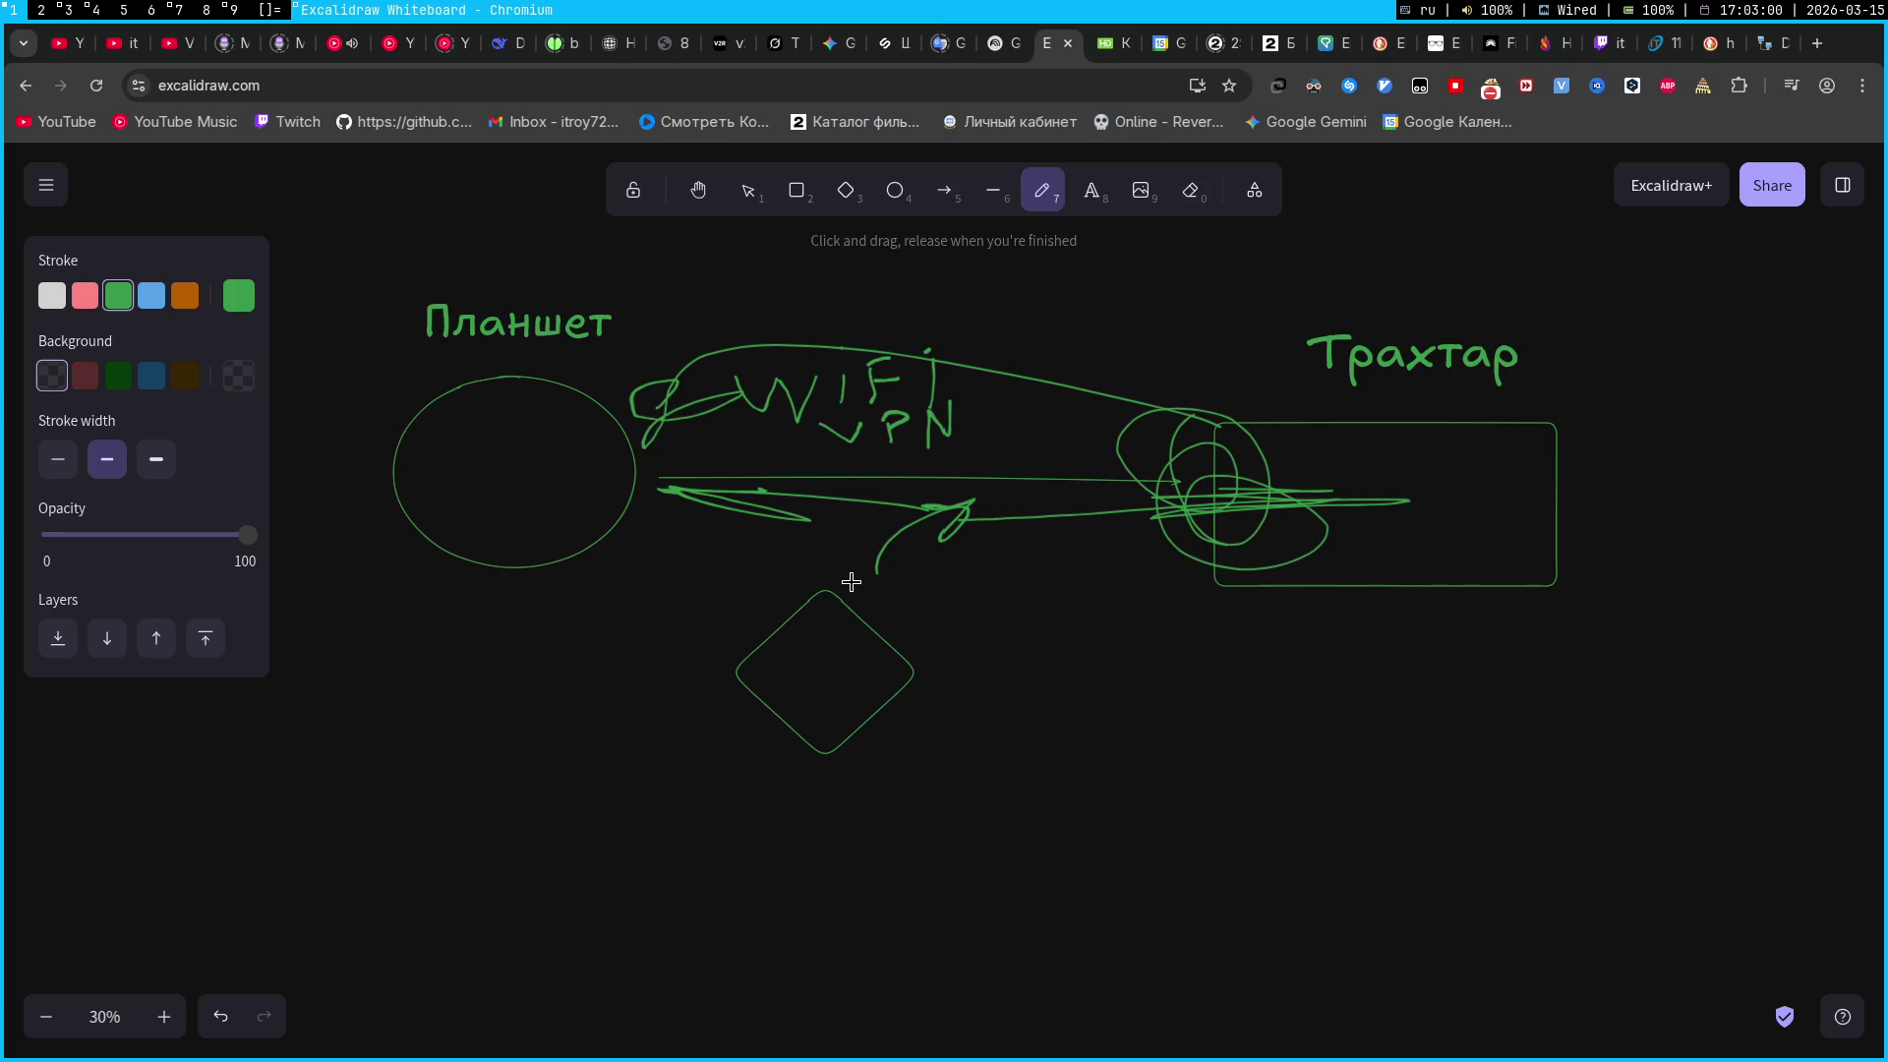
mouse_move(934, 505)
mouse_down()
mouse_move(972, 504)
mouse_move(865, 571)
mouse_move(883, 555)
mouse_up()
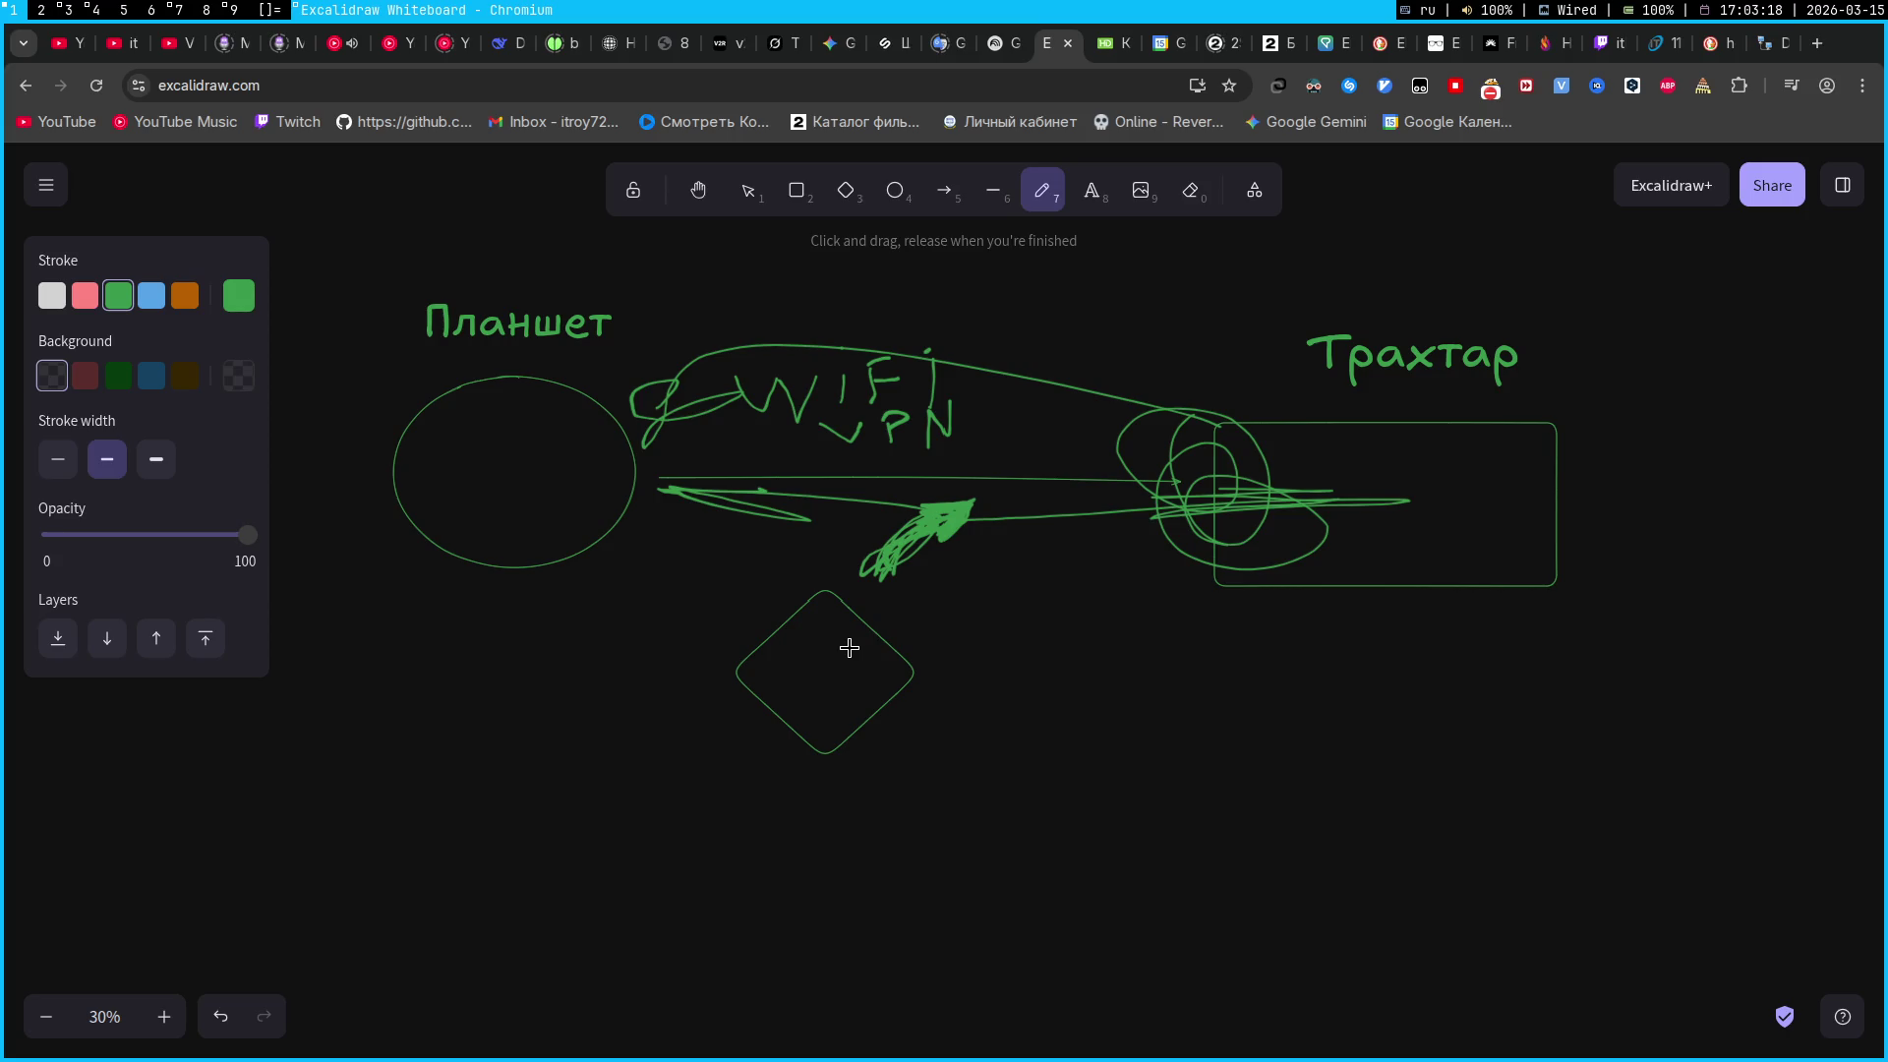
key(1)
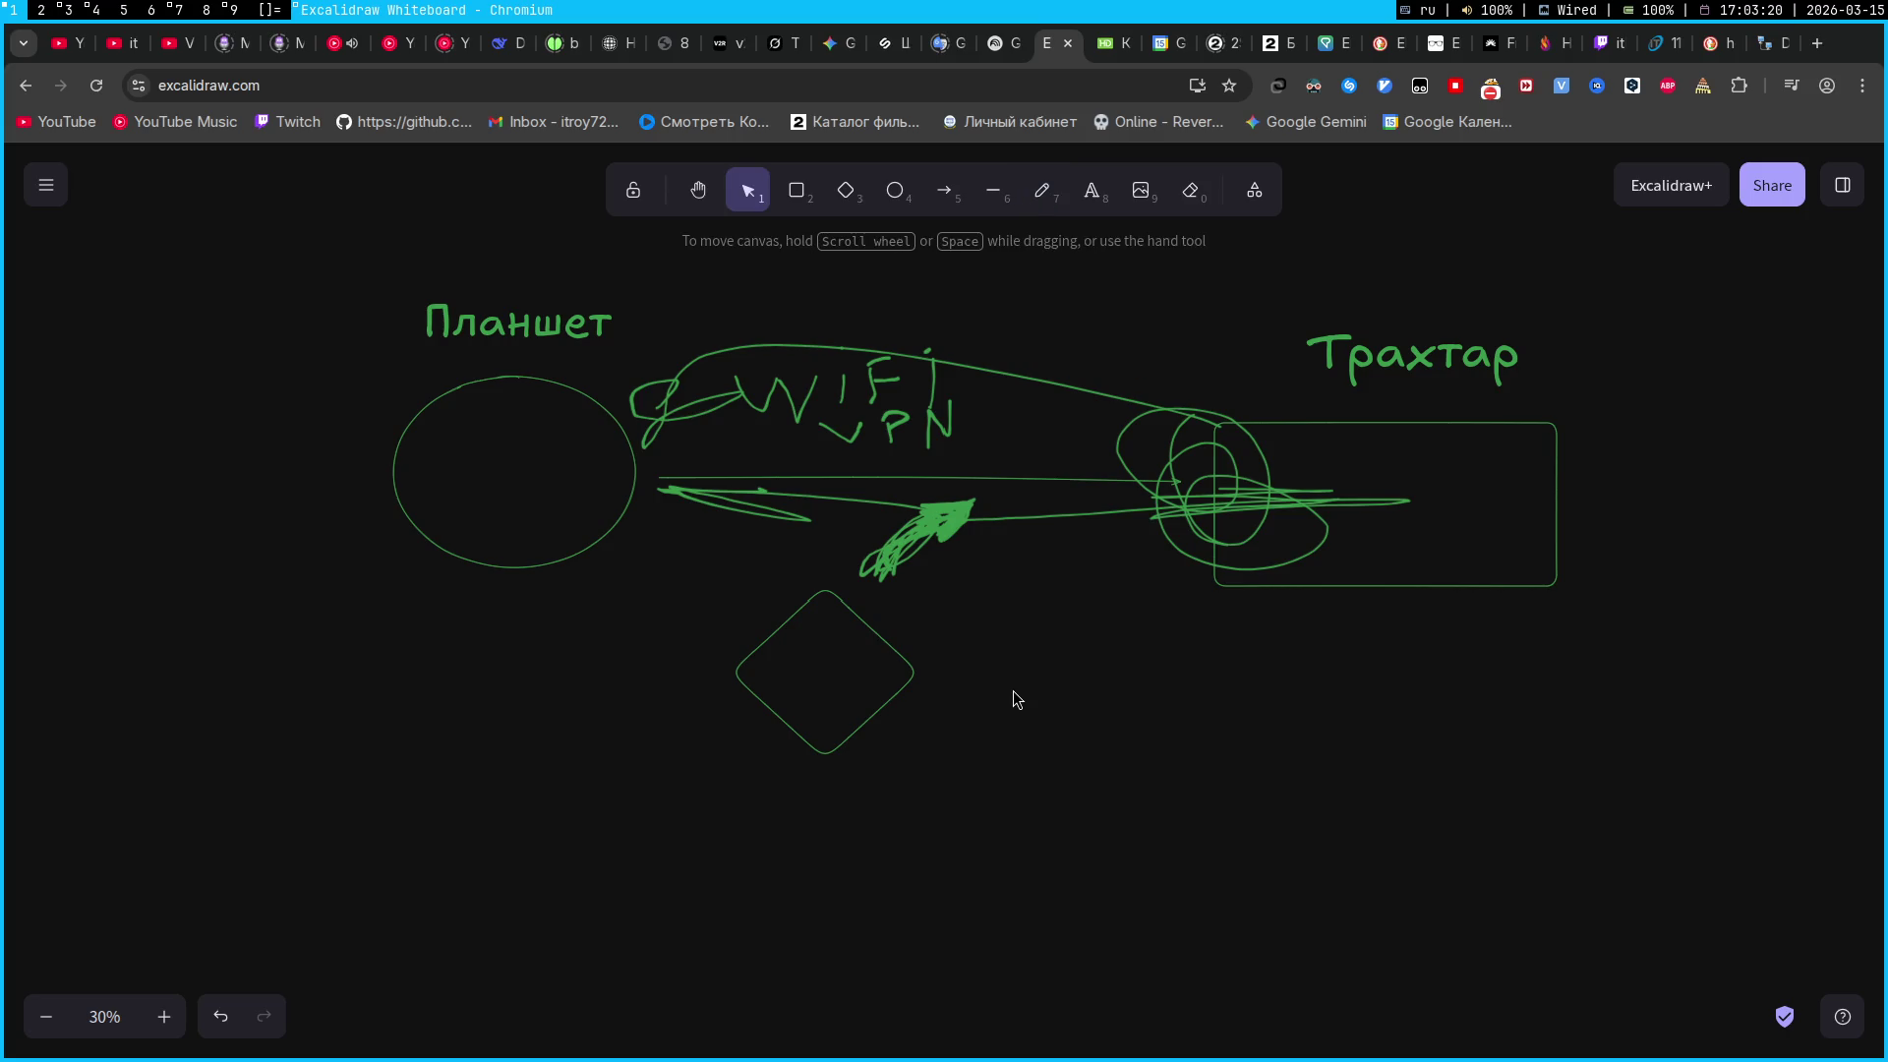
Delete the box-selected drawings and labels, then the leftover ellipse and rectangle
mouse_move(1558, 779)
mouse_down()
mouse_move(1306, 629)
mouse_move(398, 285)
mouse_up()
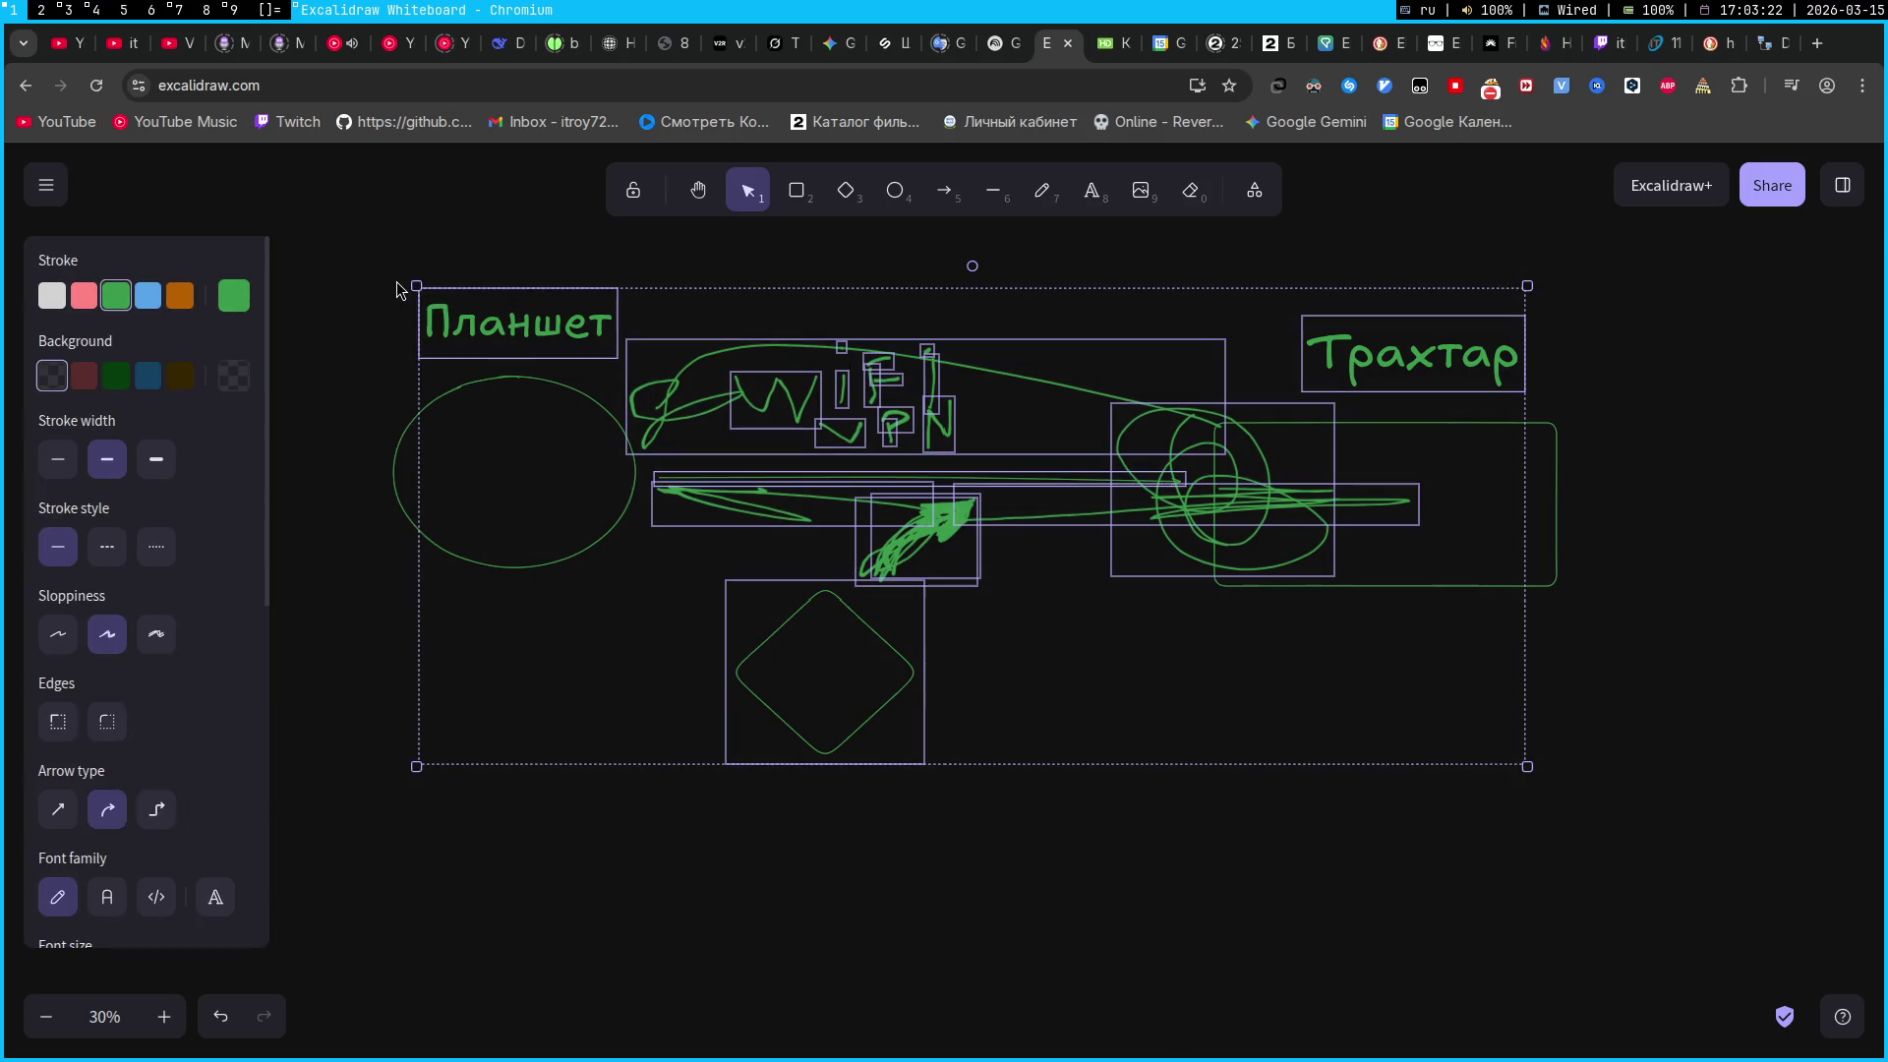
key(Delete)
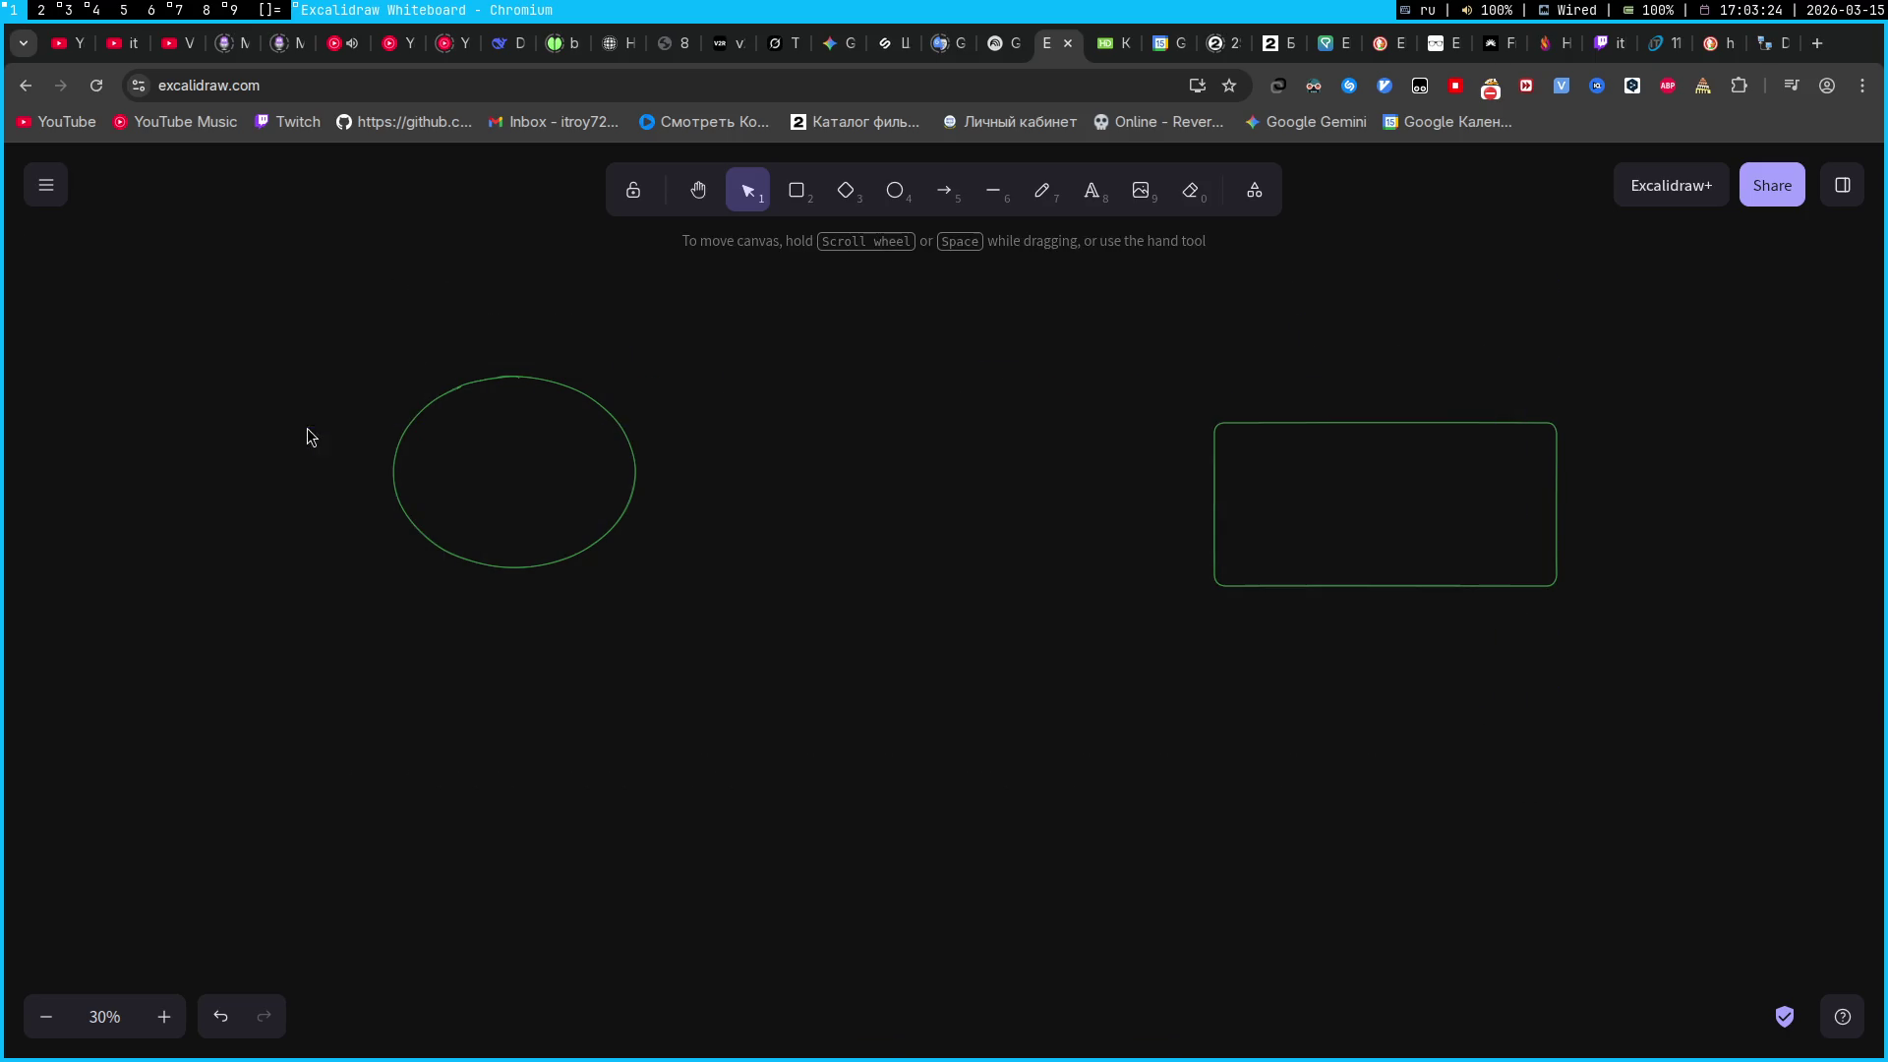
click(611, 414)
key(Delete)
click(1243, 423)
key(Delete)
Drag several selection boxes across the cleared canvas to check for leftover elements
drag(1449, 749, 590, 378)
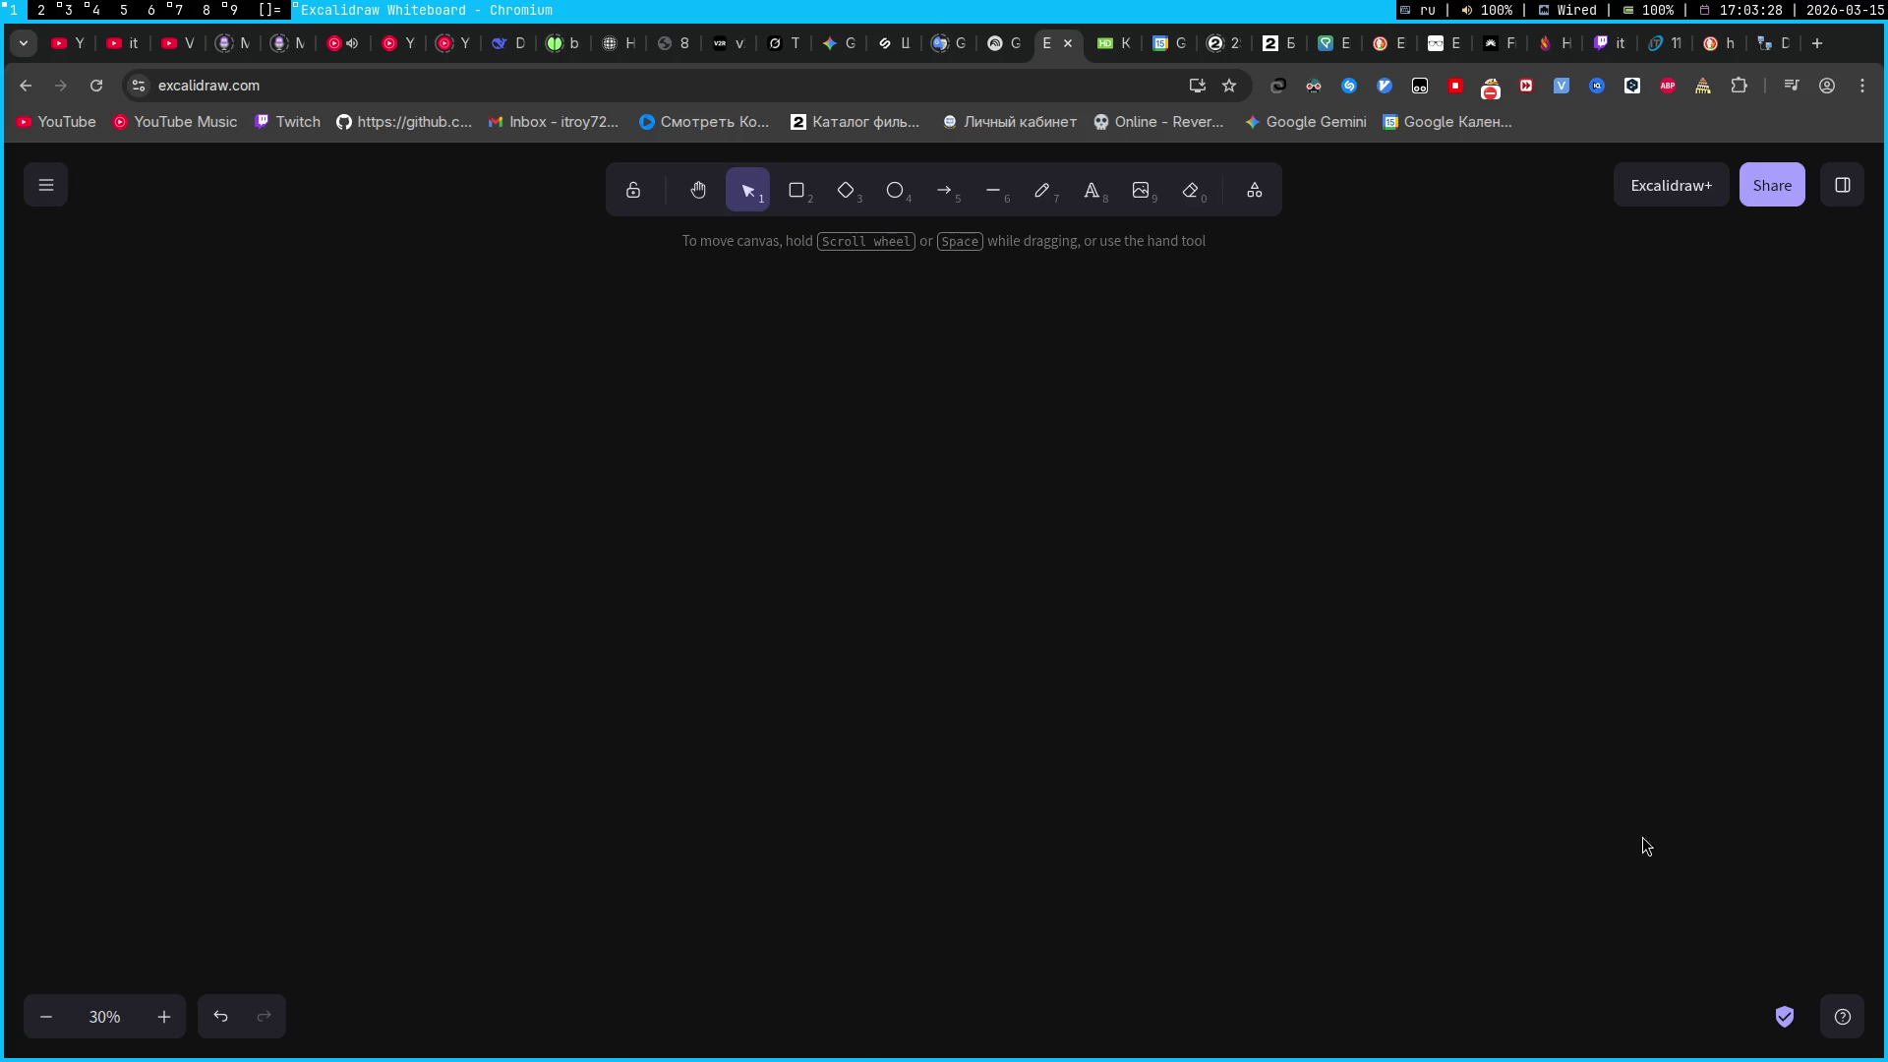
drag(1573, 790, 786, 479)
mouse_move(1487, 753)
mouse_down()
mouse_move(1286, 662)
mouse_move(1235, 793)
mouse_up()
drag(1399, 758, 1050, 552)
mouse_move(571, 304)
mouse_down()
mouse_move(1433, 631)
mouse_move(1337, 755)
mouse_move(1289, 738)
mouse_move(741, 375)
mouse_move(557, 278)
mouse_move(602, 281)
mouse_move(587, 285)
mouse_move(1404, 736)
mouse_move(1257, 709)
mouse_move(1307, 712)
mouse_move(519, 337)
mouse_move(577, 271)
mouse_up()
mouse_move(559, 323)
mouse_down()
mouse_move(1341, 603)
mouse_move(1391, 738)
mouse_move(1339, 786)
mouse_up()
mouse_move(870, 547)
mouse_down()
mouse_move(1796, 780)
mouse_move(1436, 727)
mouse_up()
drag(301, 398, 1638, 779)
drag(1452, 696, 1242, 641)
mouse_move(664, 348)
mouse_down()
mouse_move(1636, 763)
mouse_move(1227, 763)
mouse_move(1162, 728)
mouse_move(1628, 733)
mouse_up()
Open and cancel the insert-image file chooser twice, then switch to the course-work document
click(1140, 190)
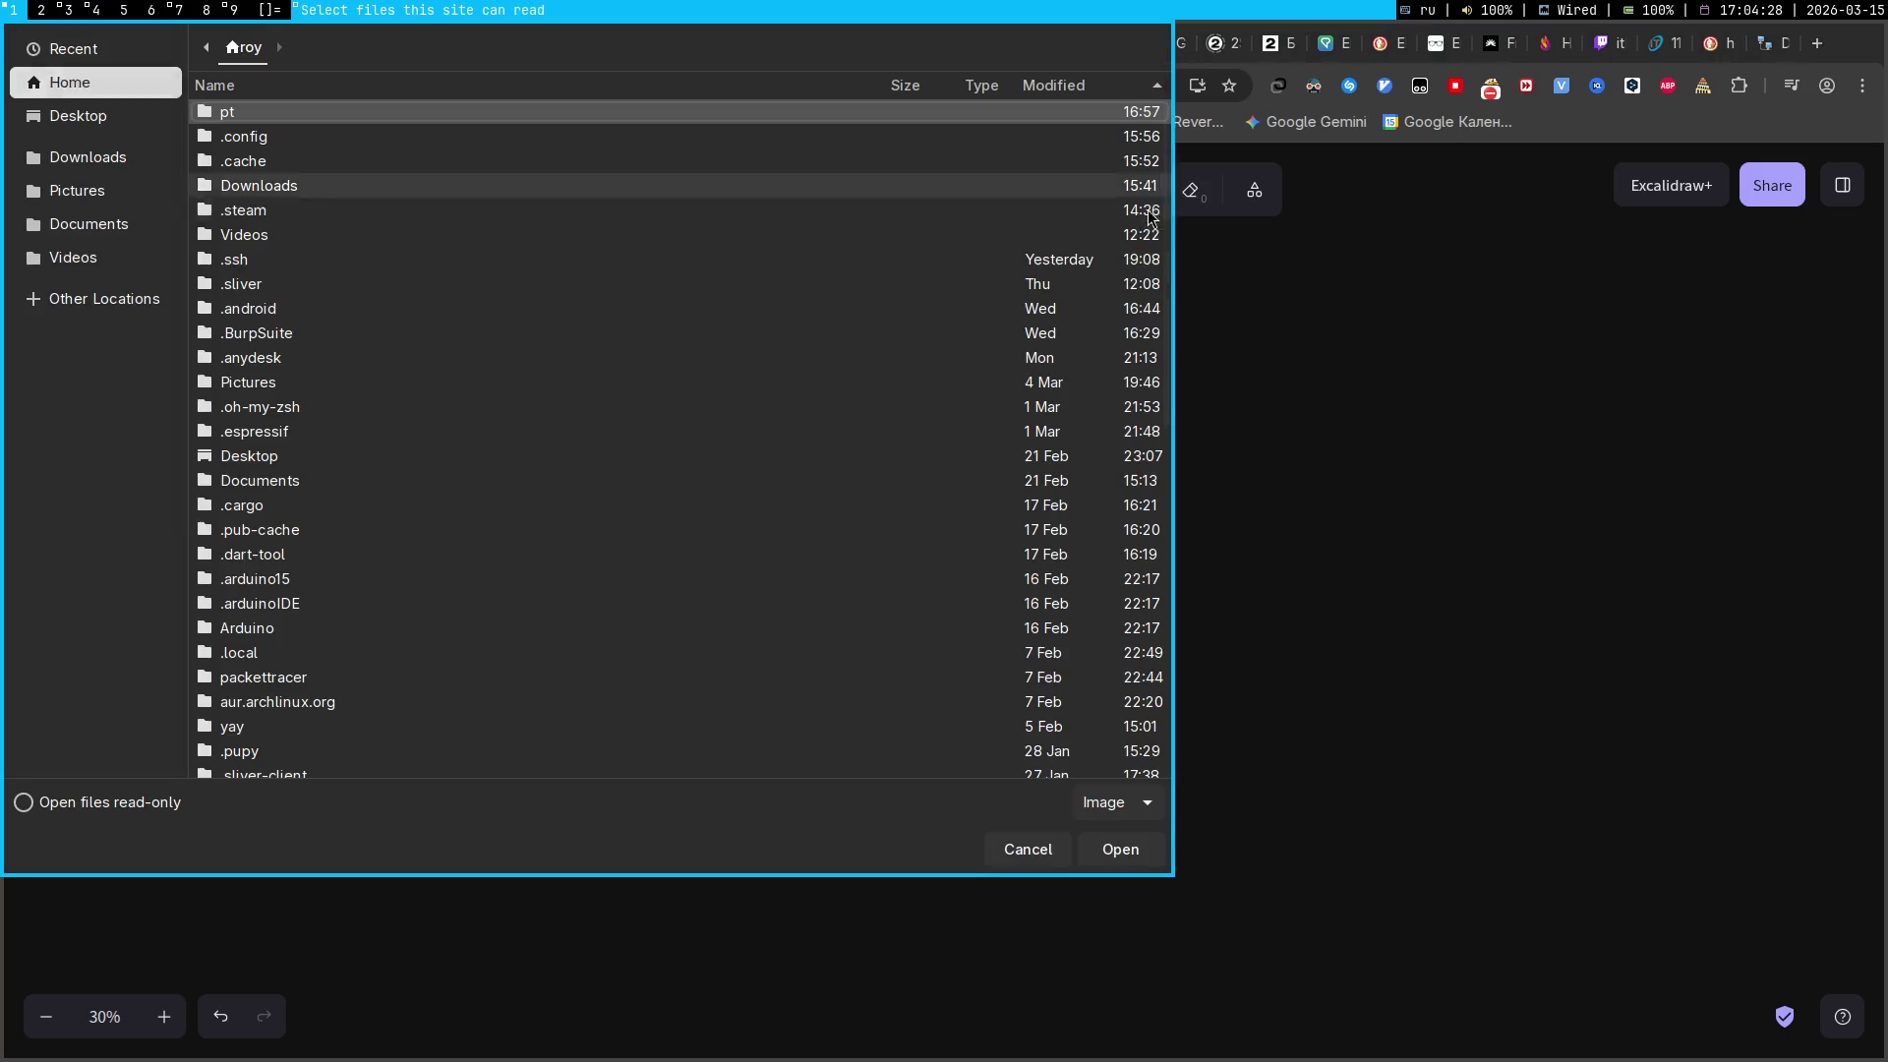
click(1028, 850)
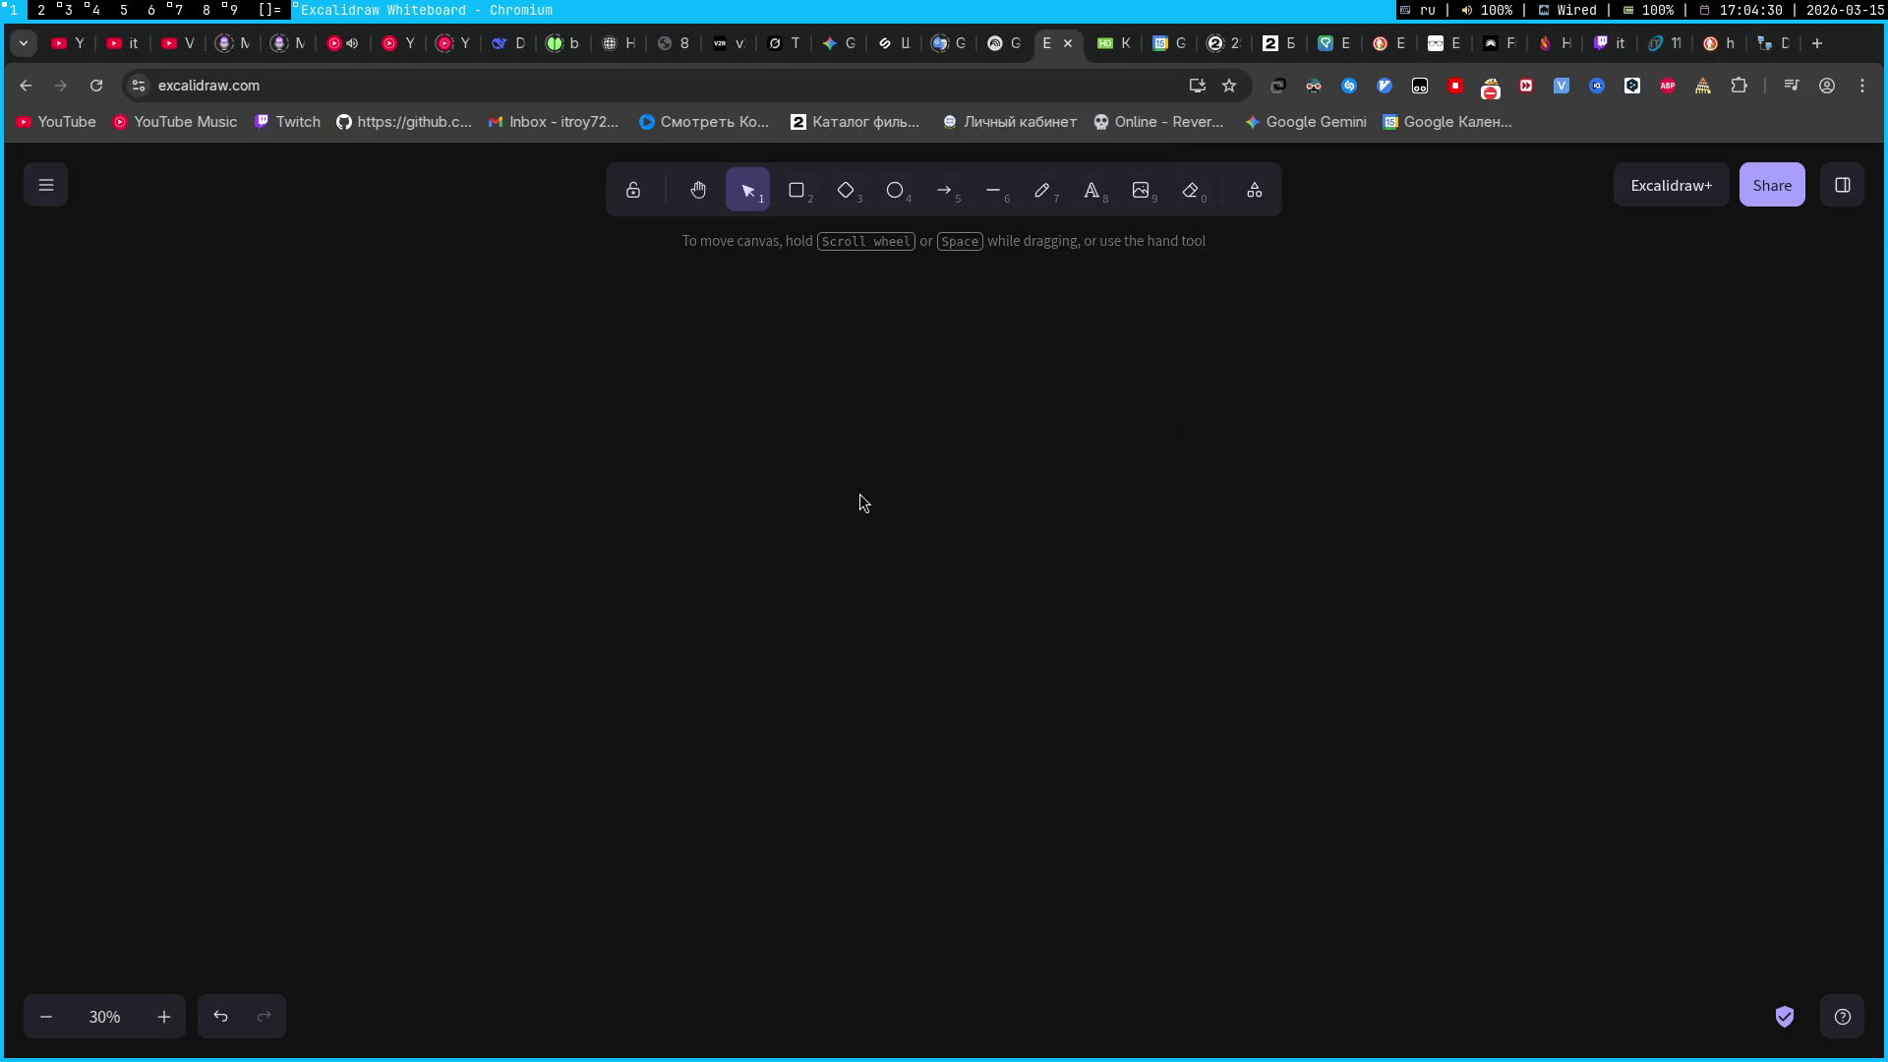
click(1141, 190)
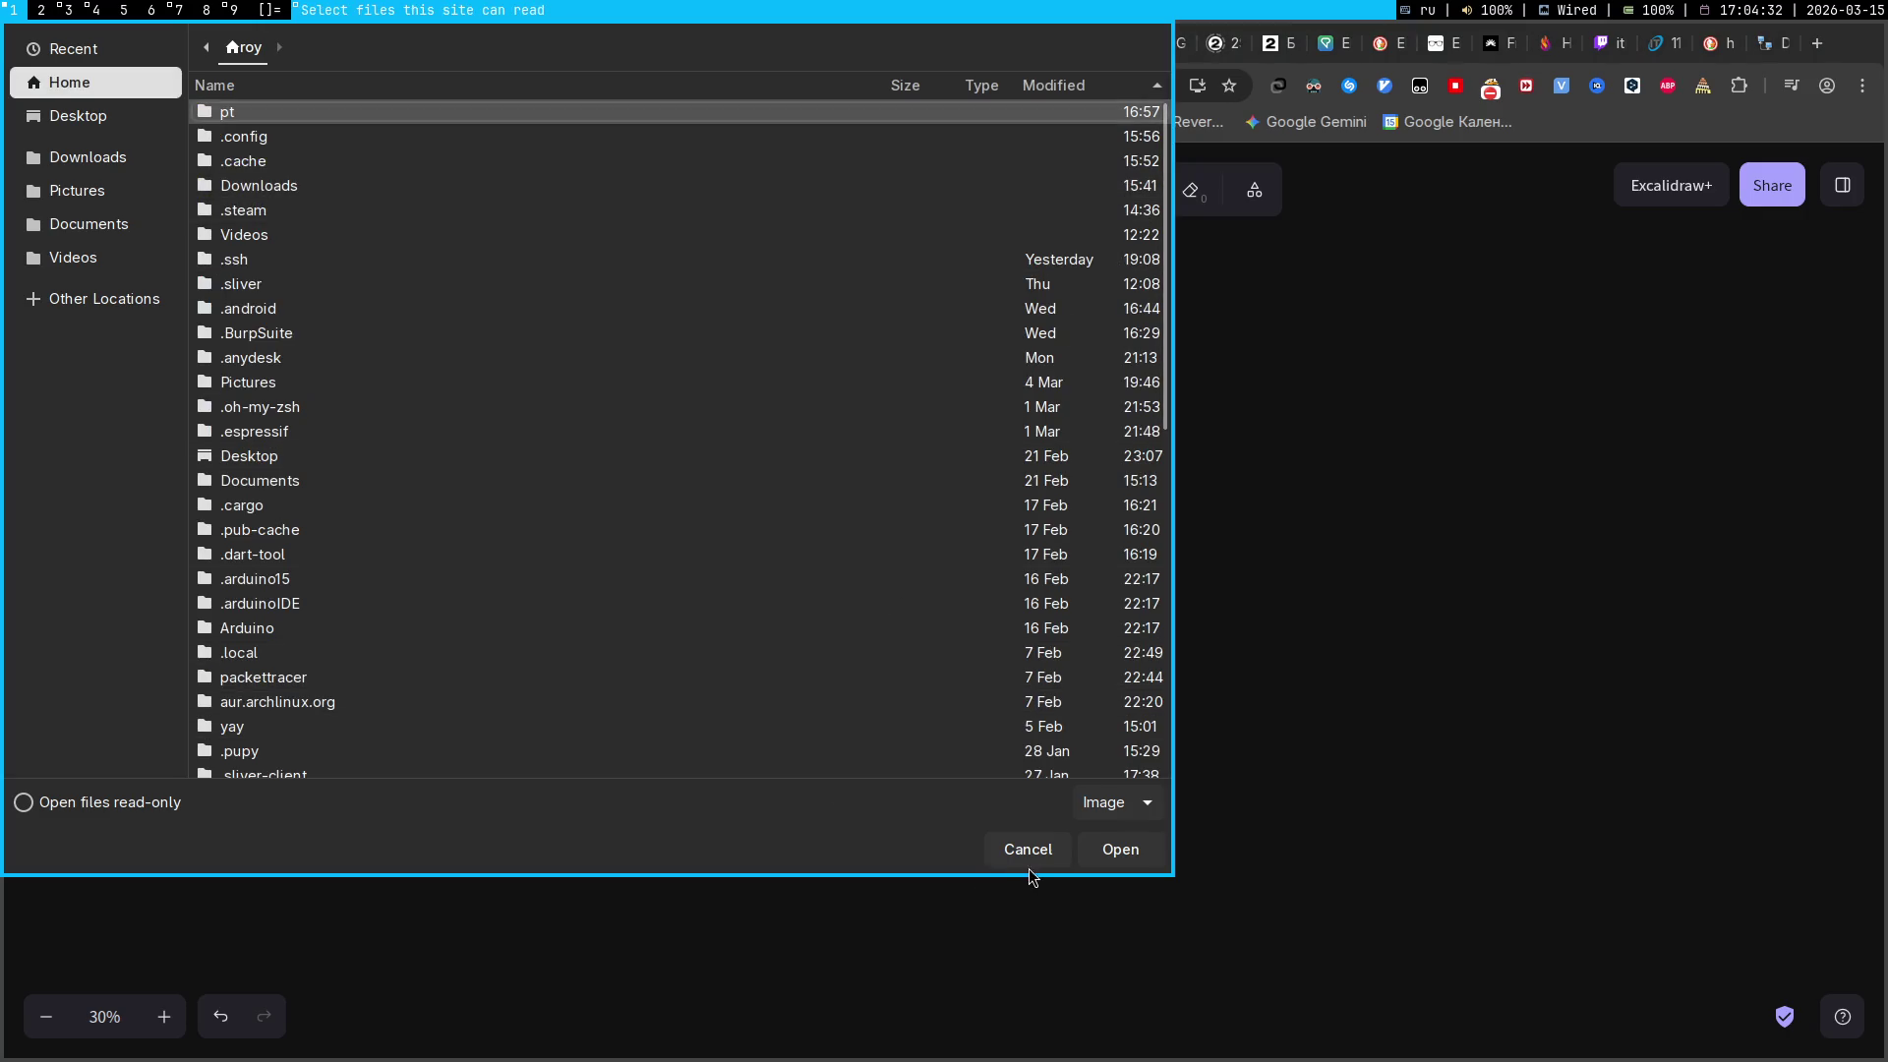
click(1027, 850)
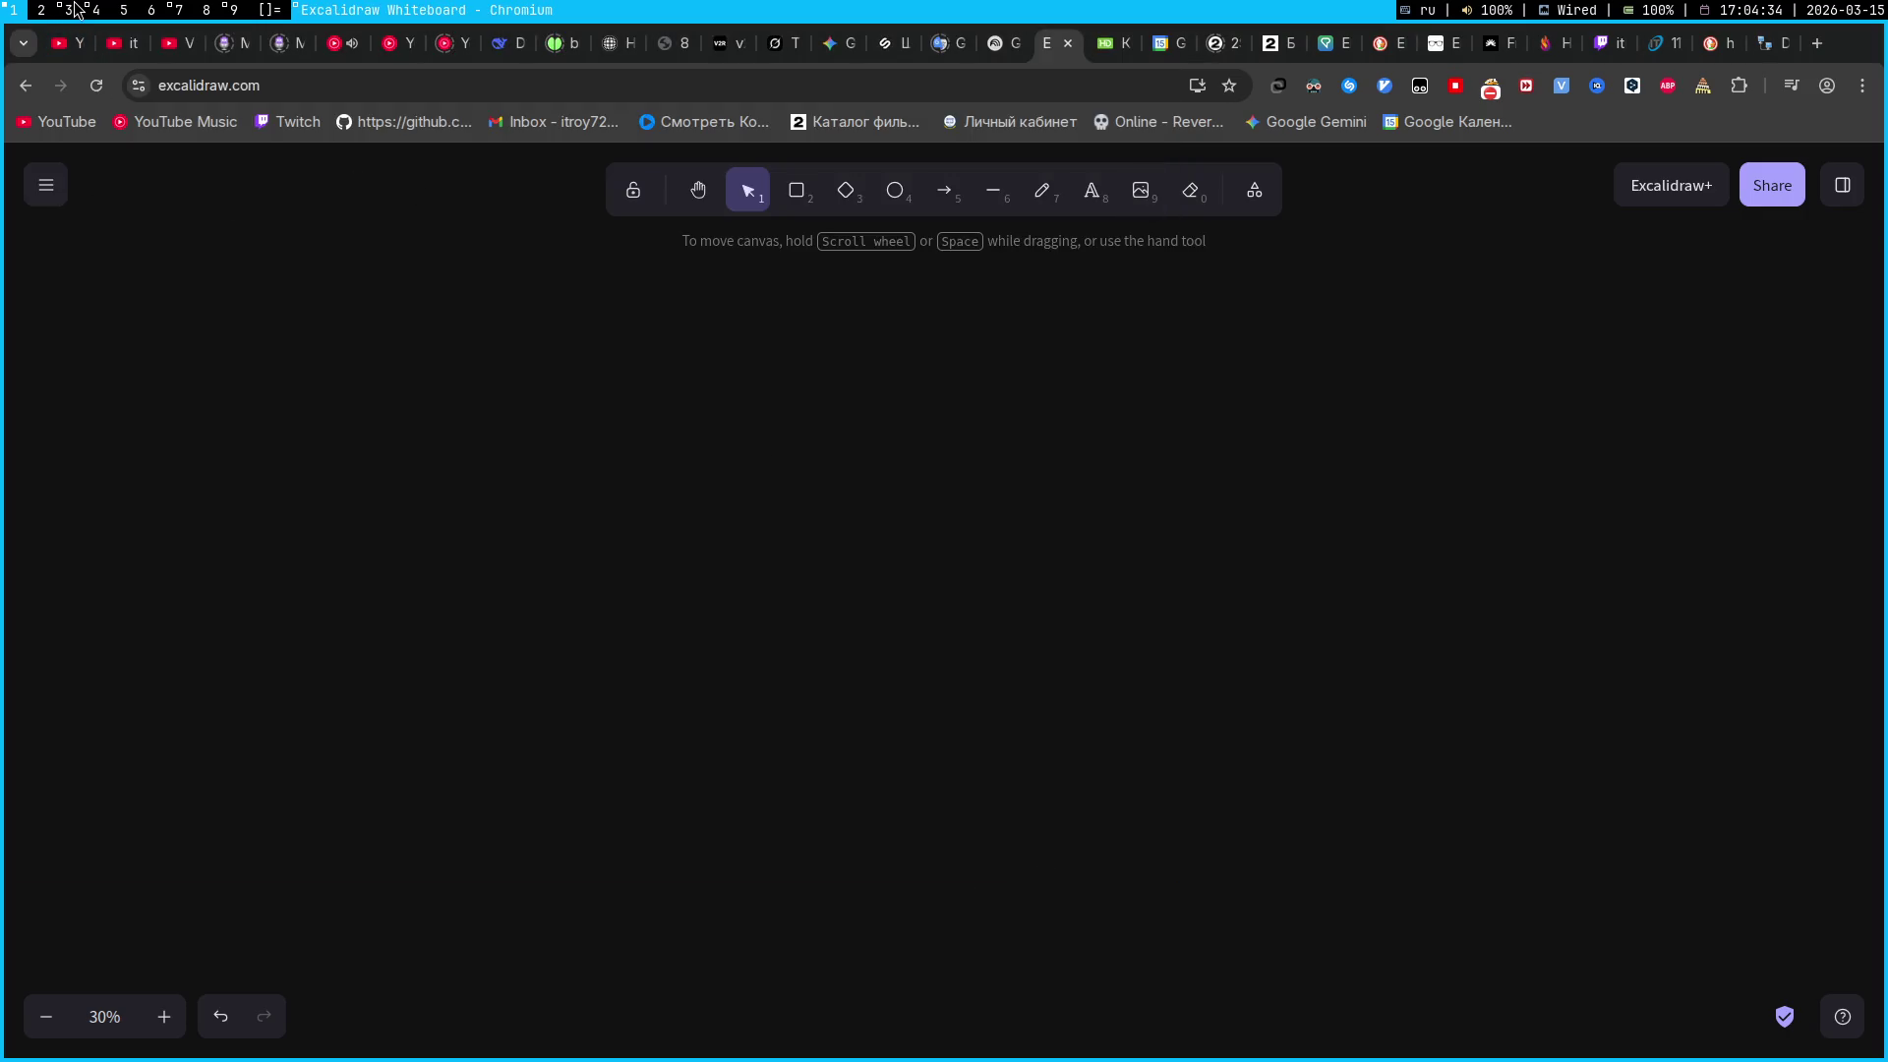
click(74, 9)
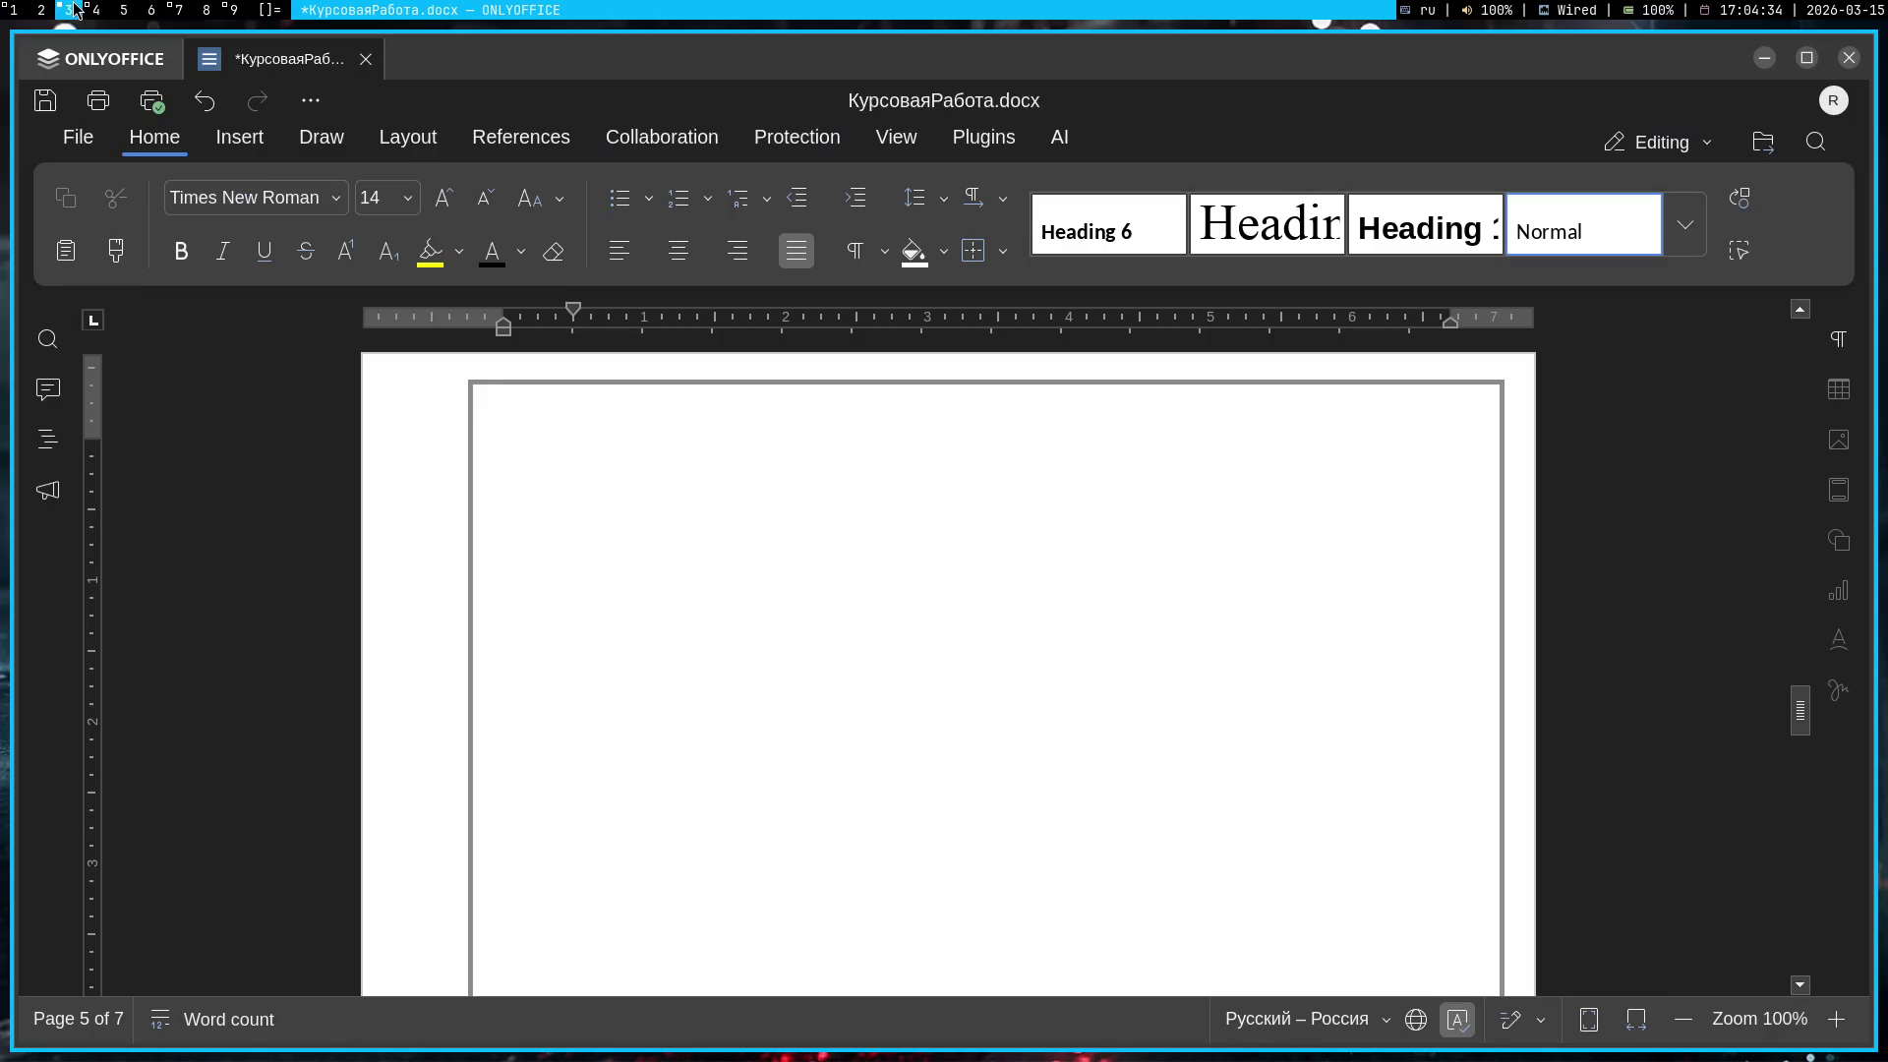
Type the heading 'Ведение' and make it bold and centred
click(6, 10)
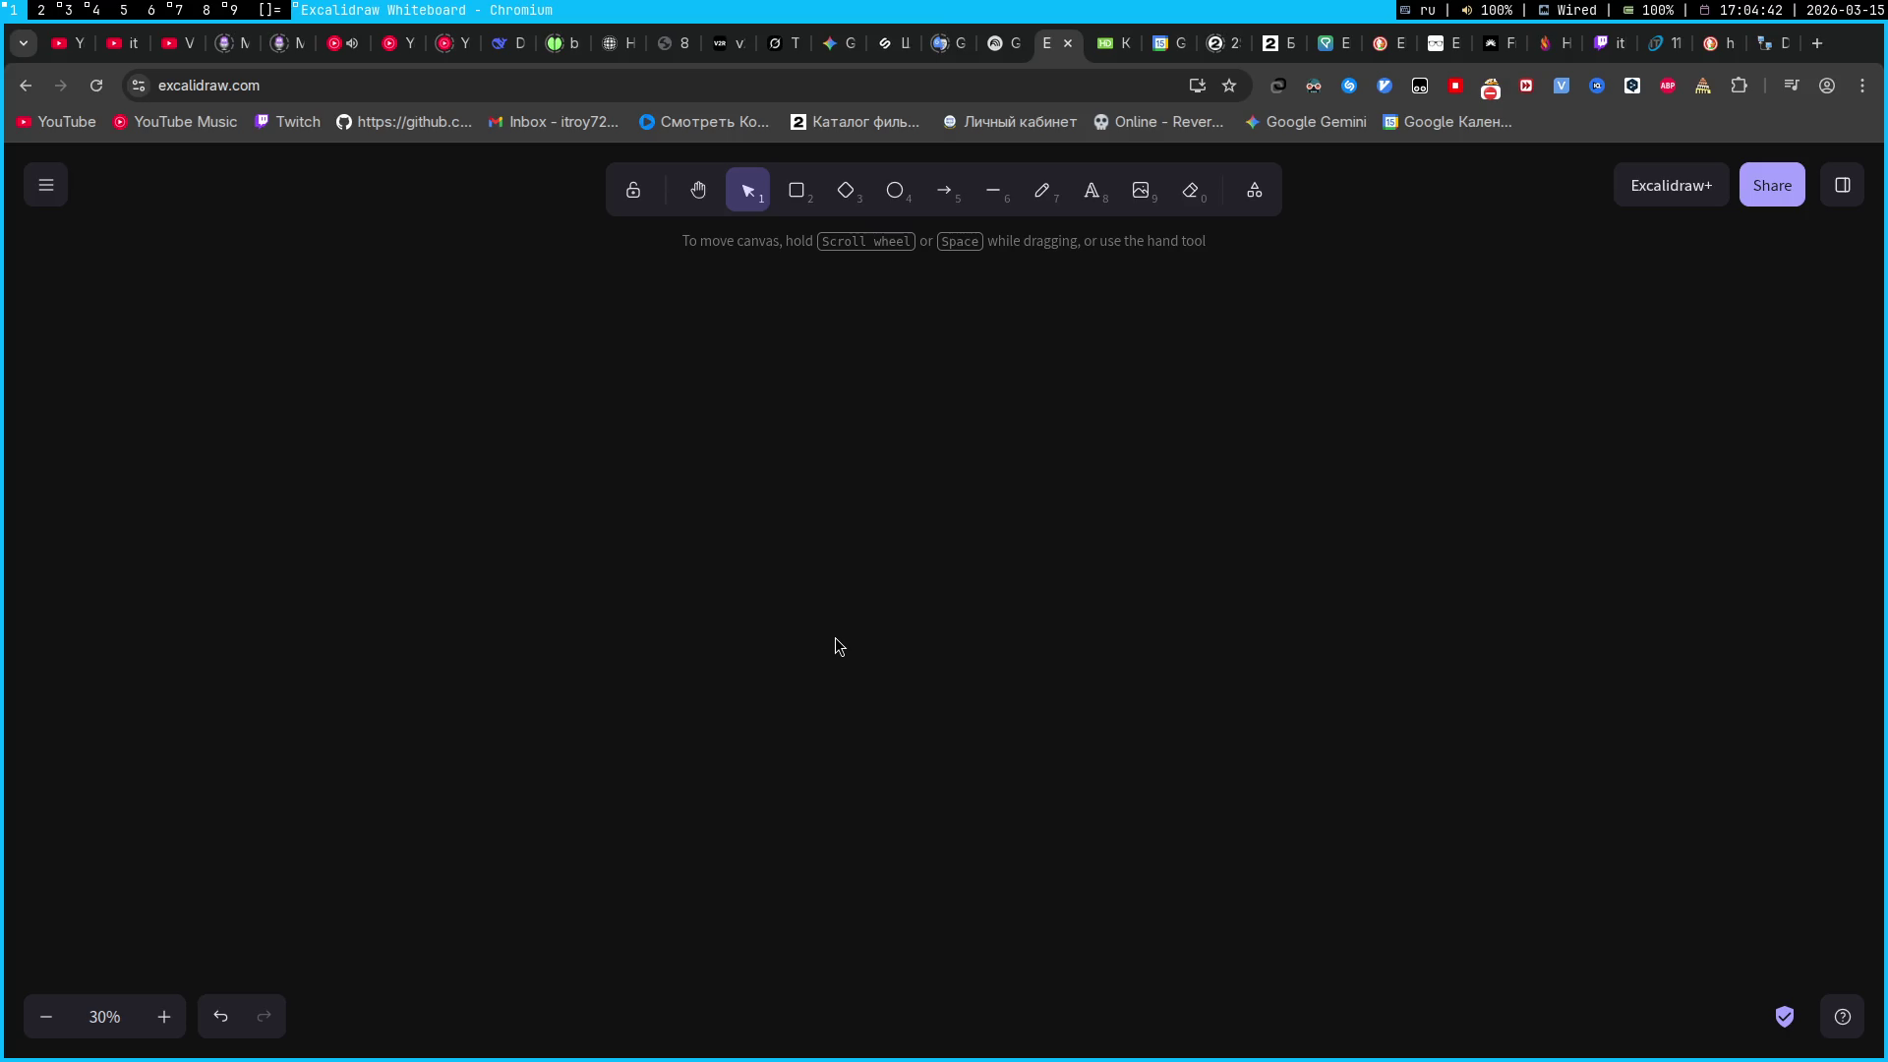
key(super+3)
text(Ведение)
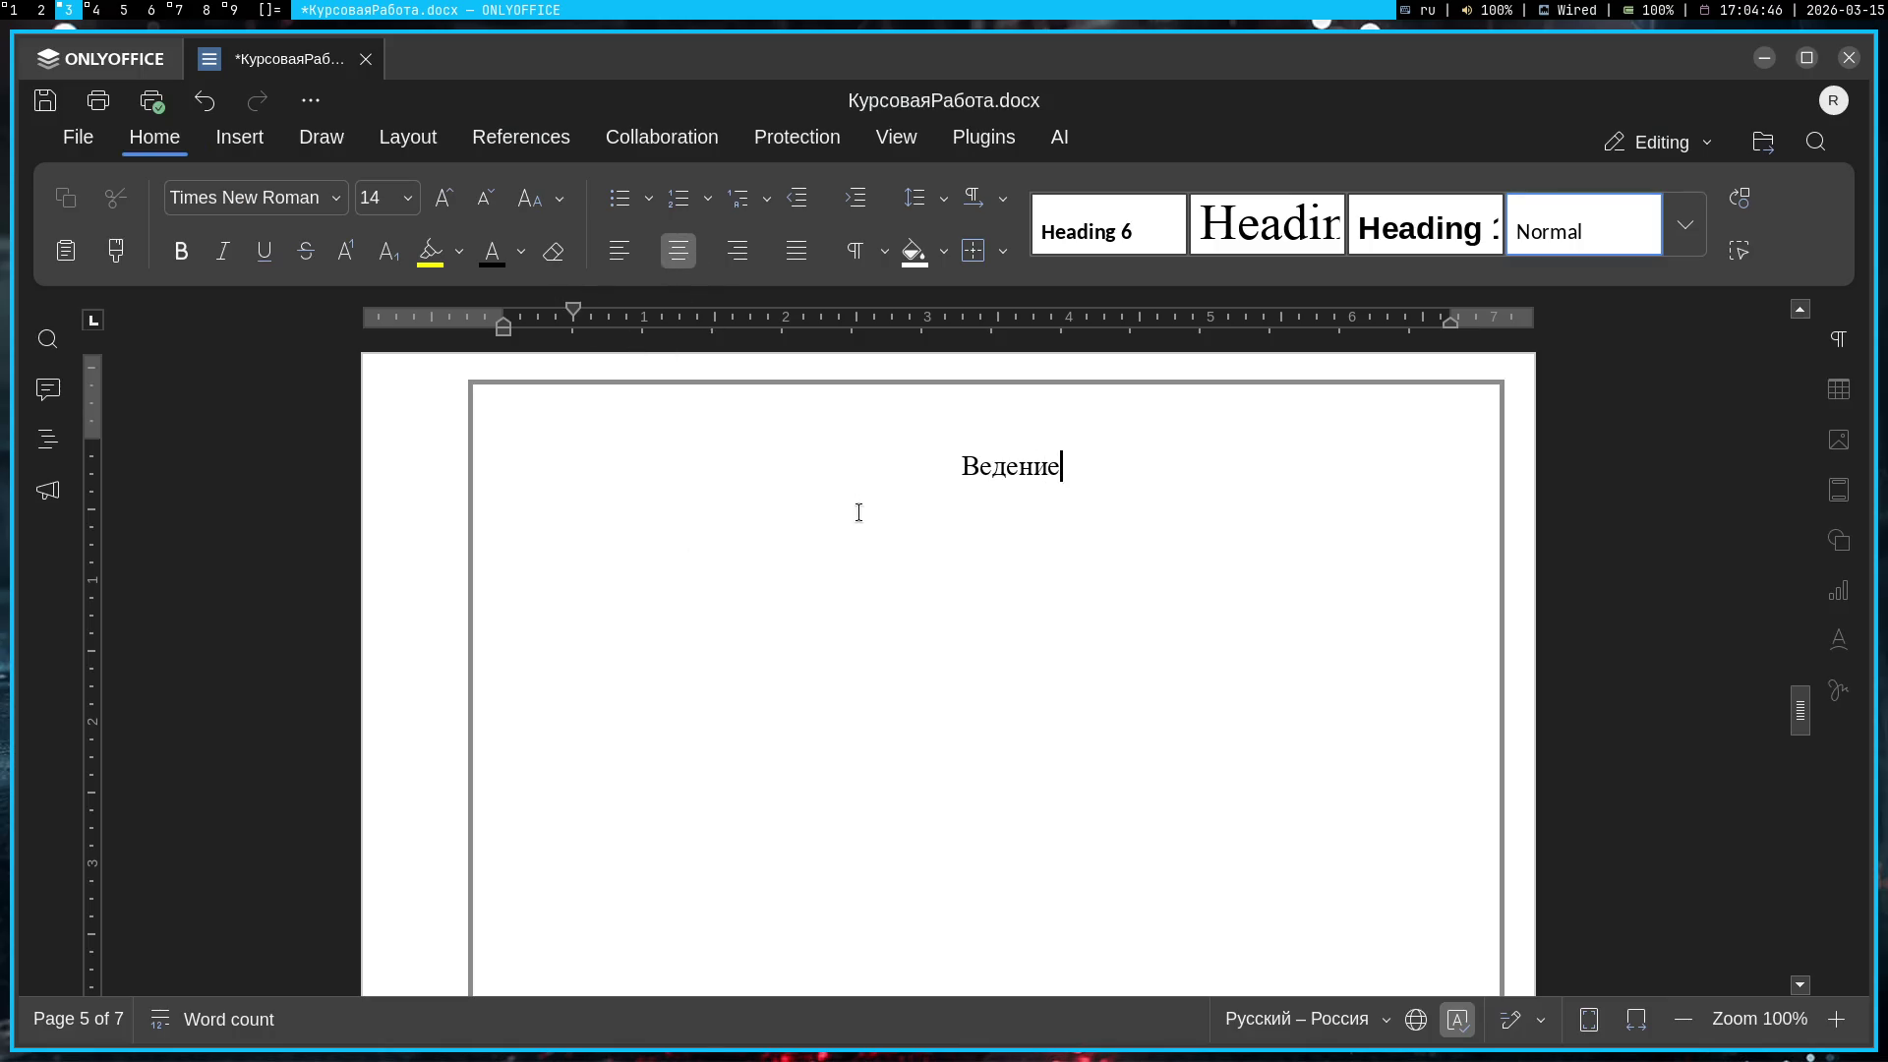
click(950, 472)
key(shift+End)
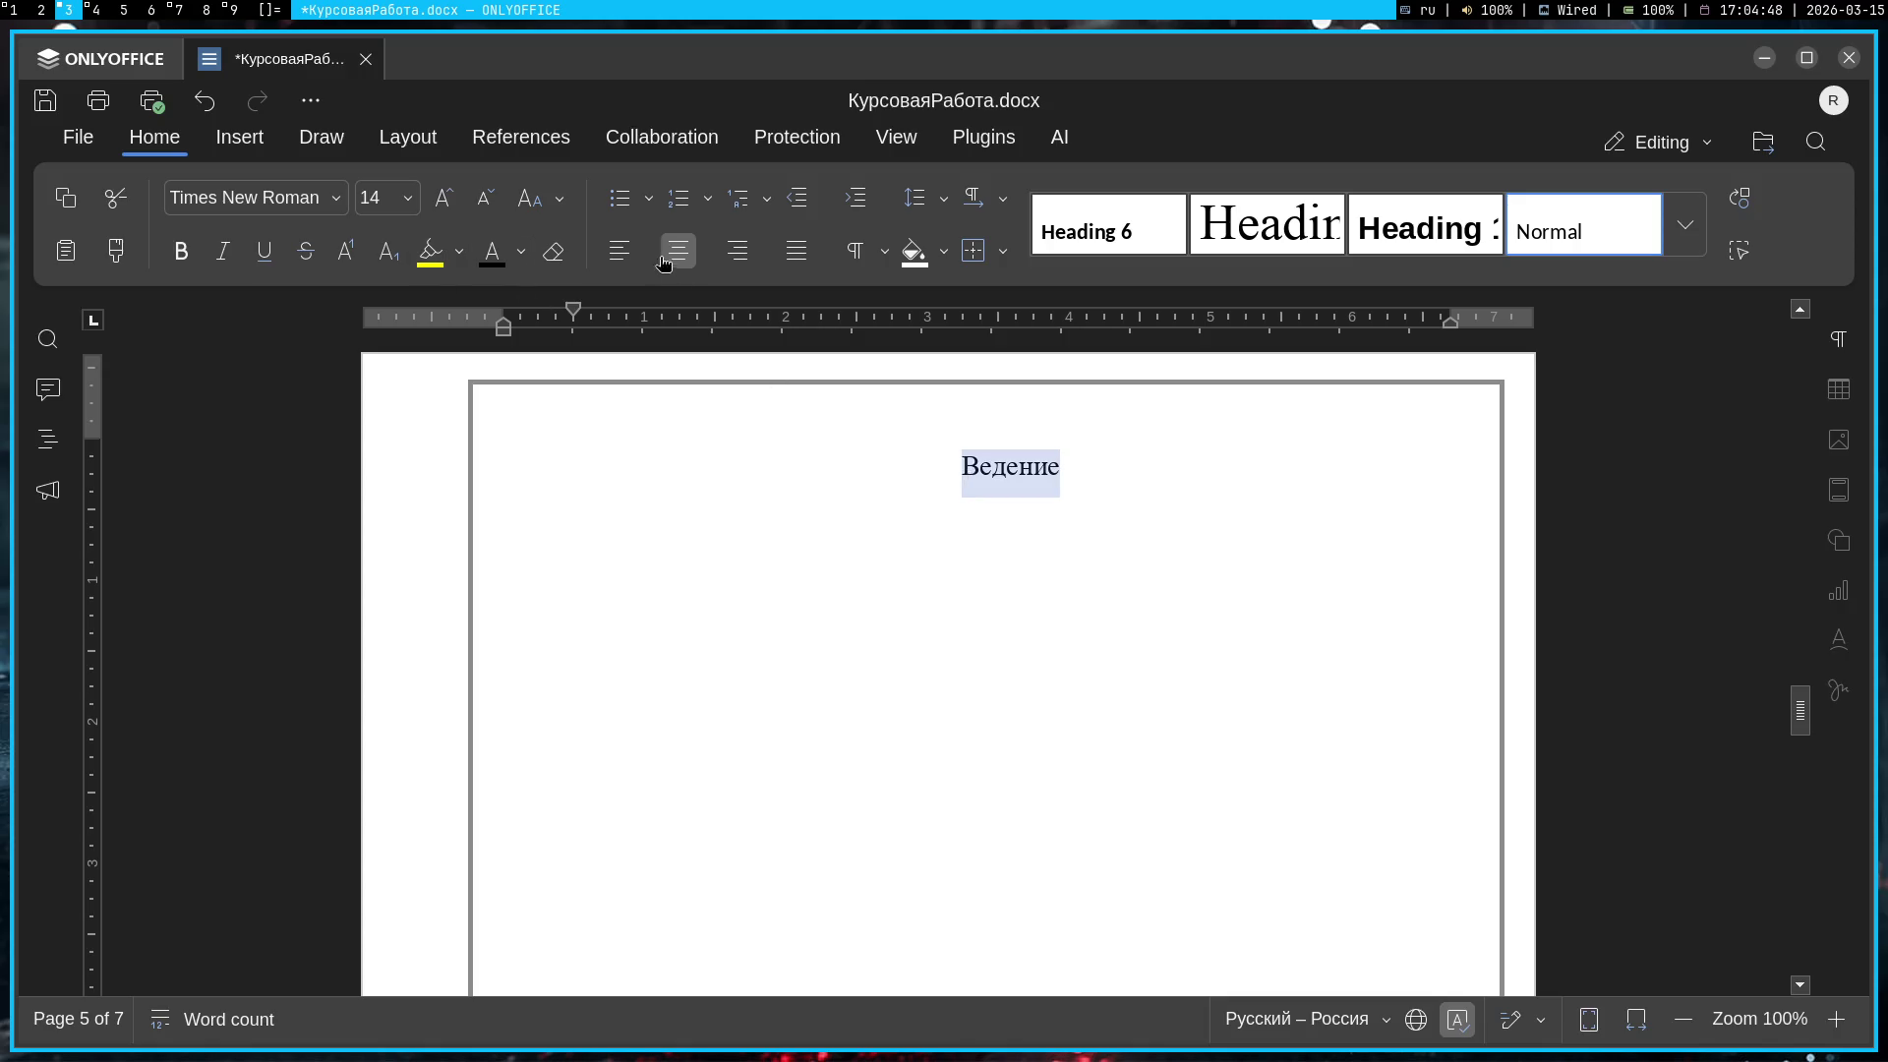
click(181, 251)
key(End)
double_click(989, 466)
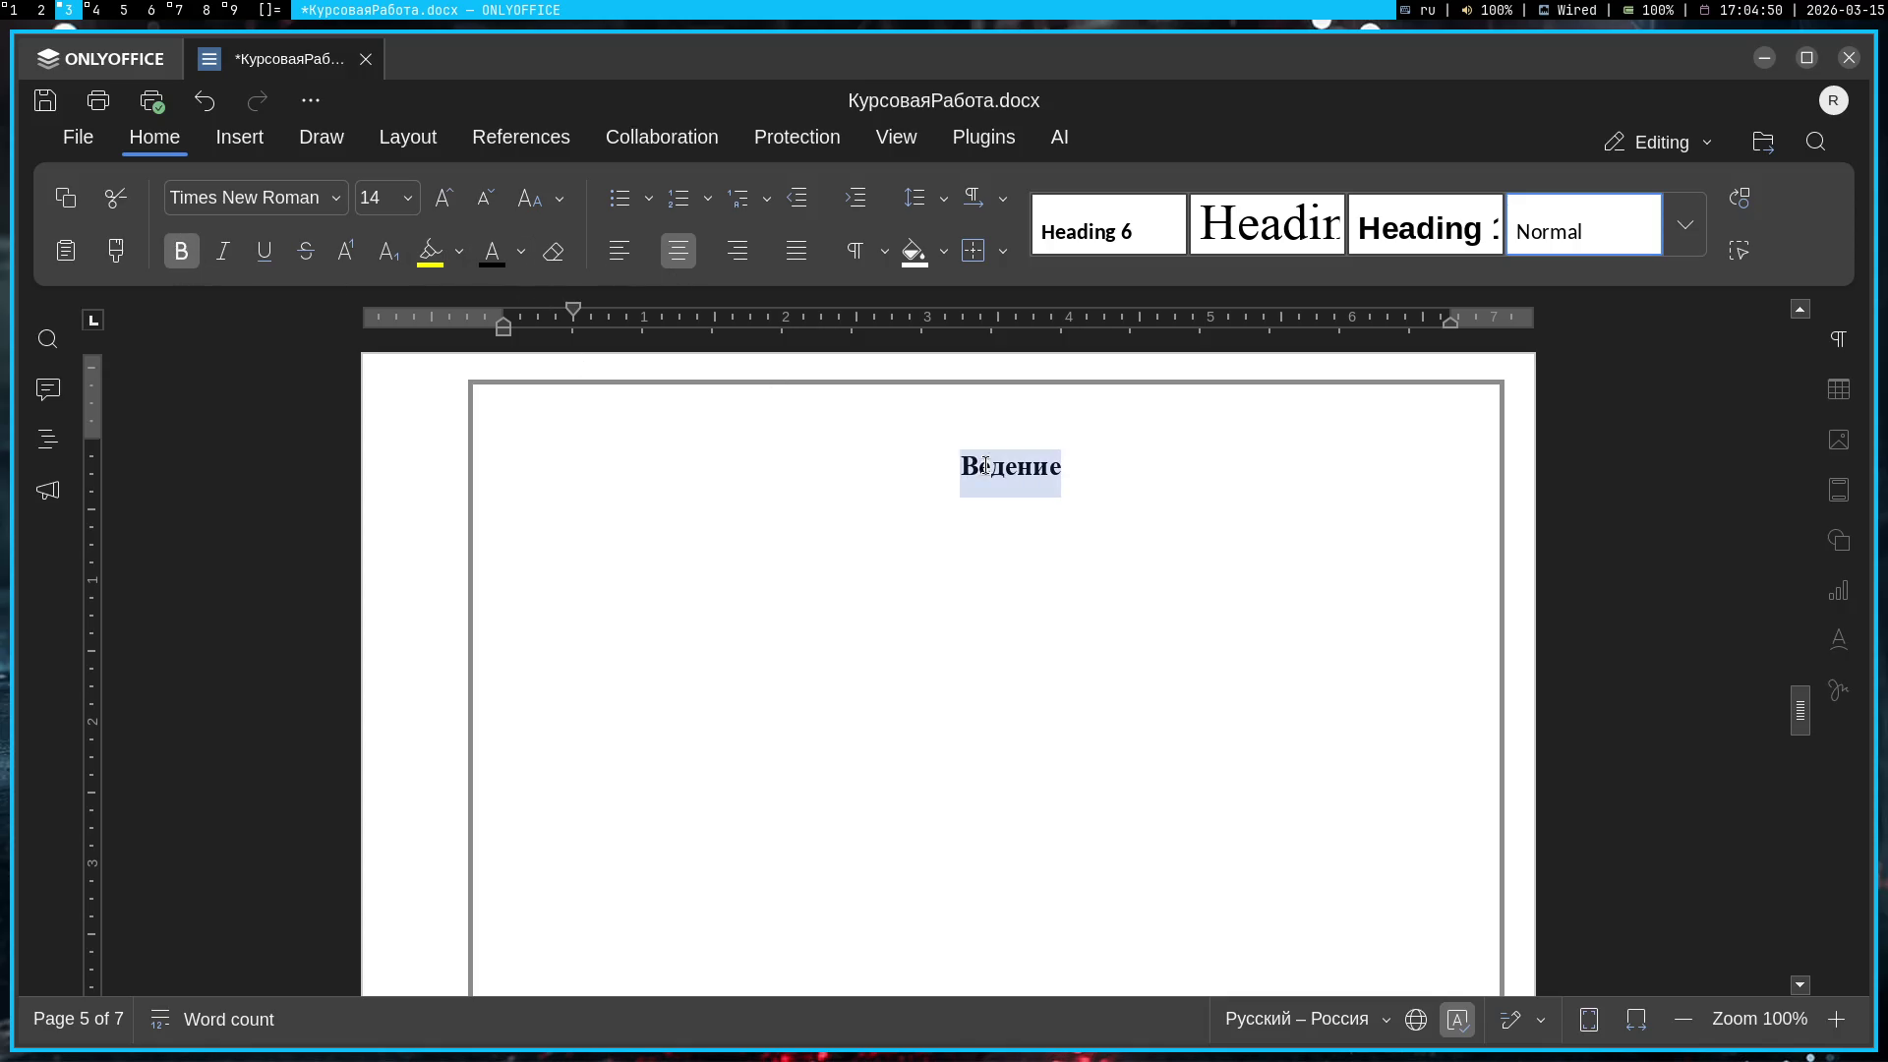
click(619, 251)
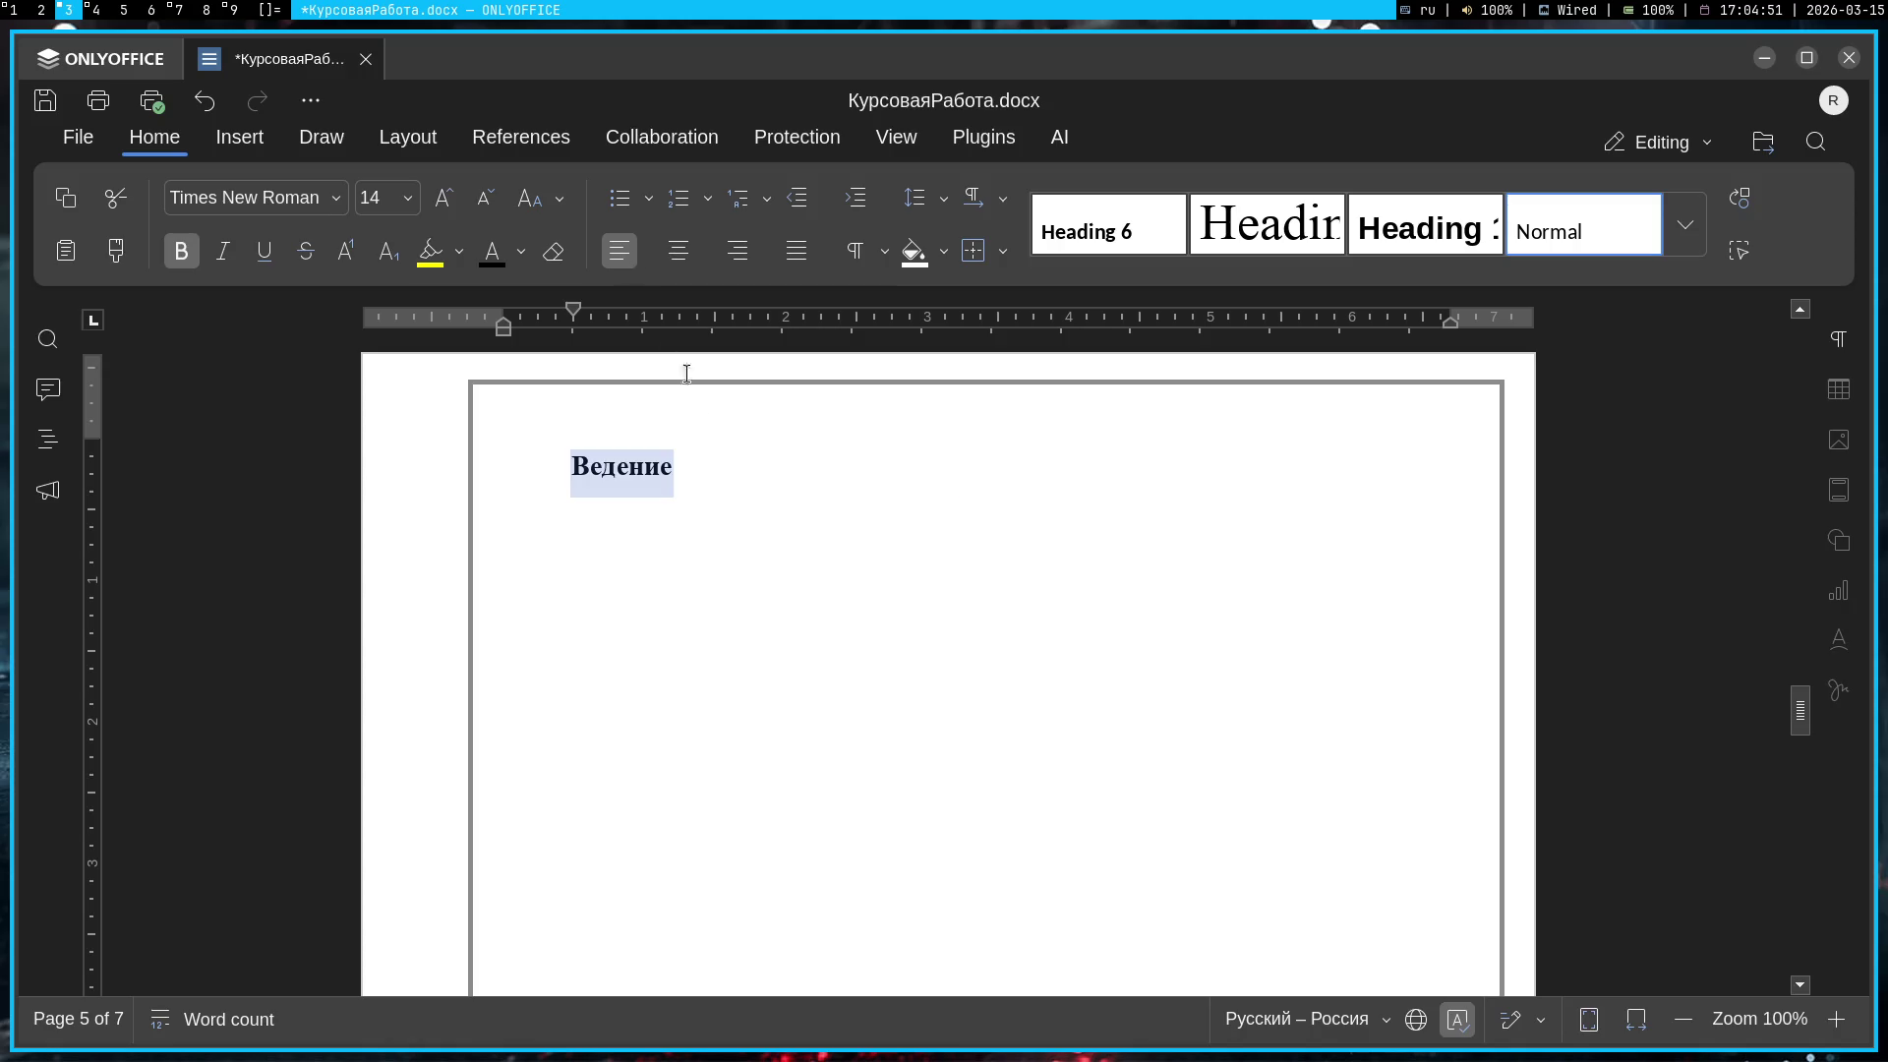
click(679, 251)
click(1171, 554)
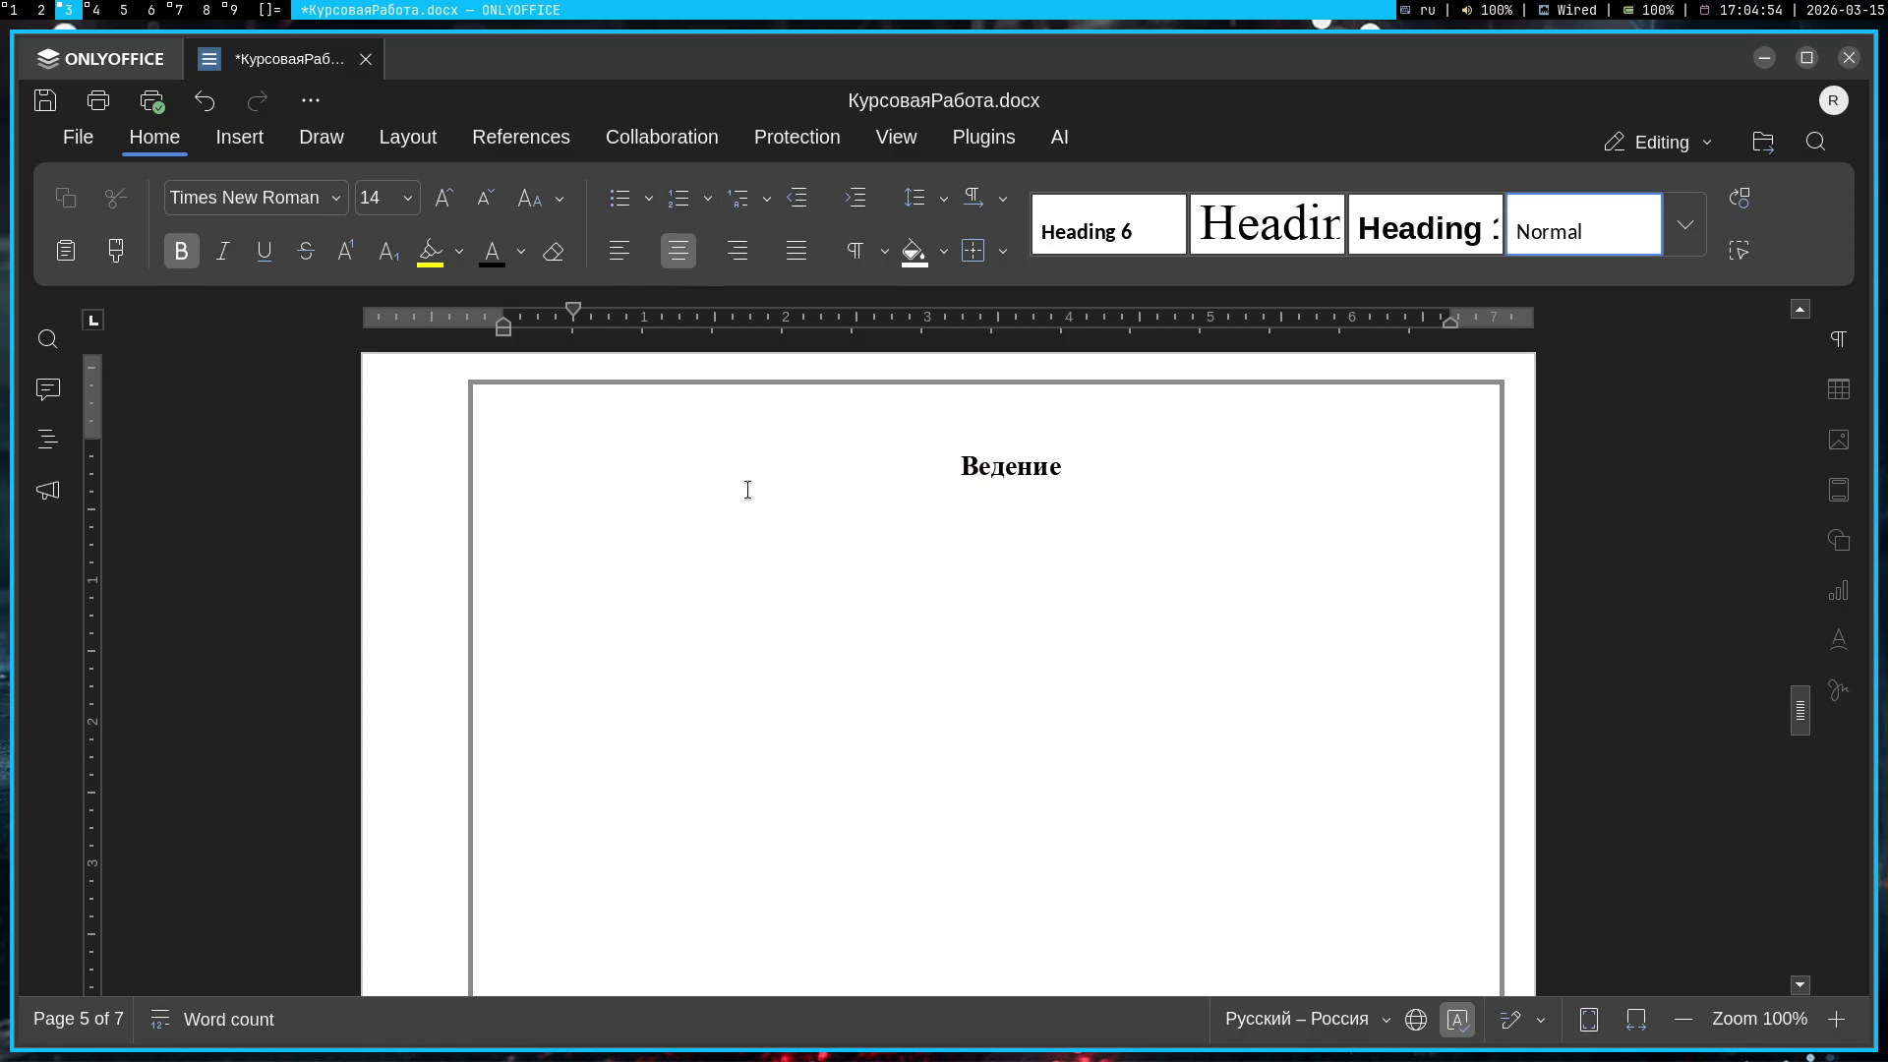
Add a left-aligned, non-bold paragraph below the heading, then box-select the empty Excalidraw canvas
key(Return)
click(618, 251)
click(174, 254)
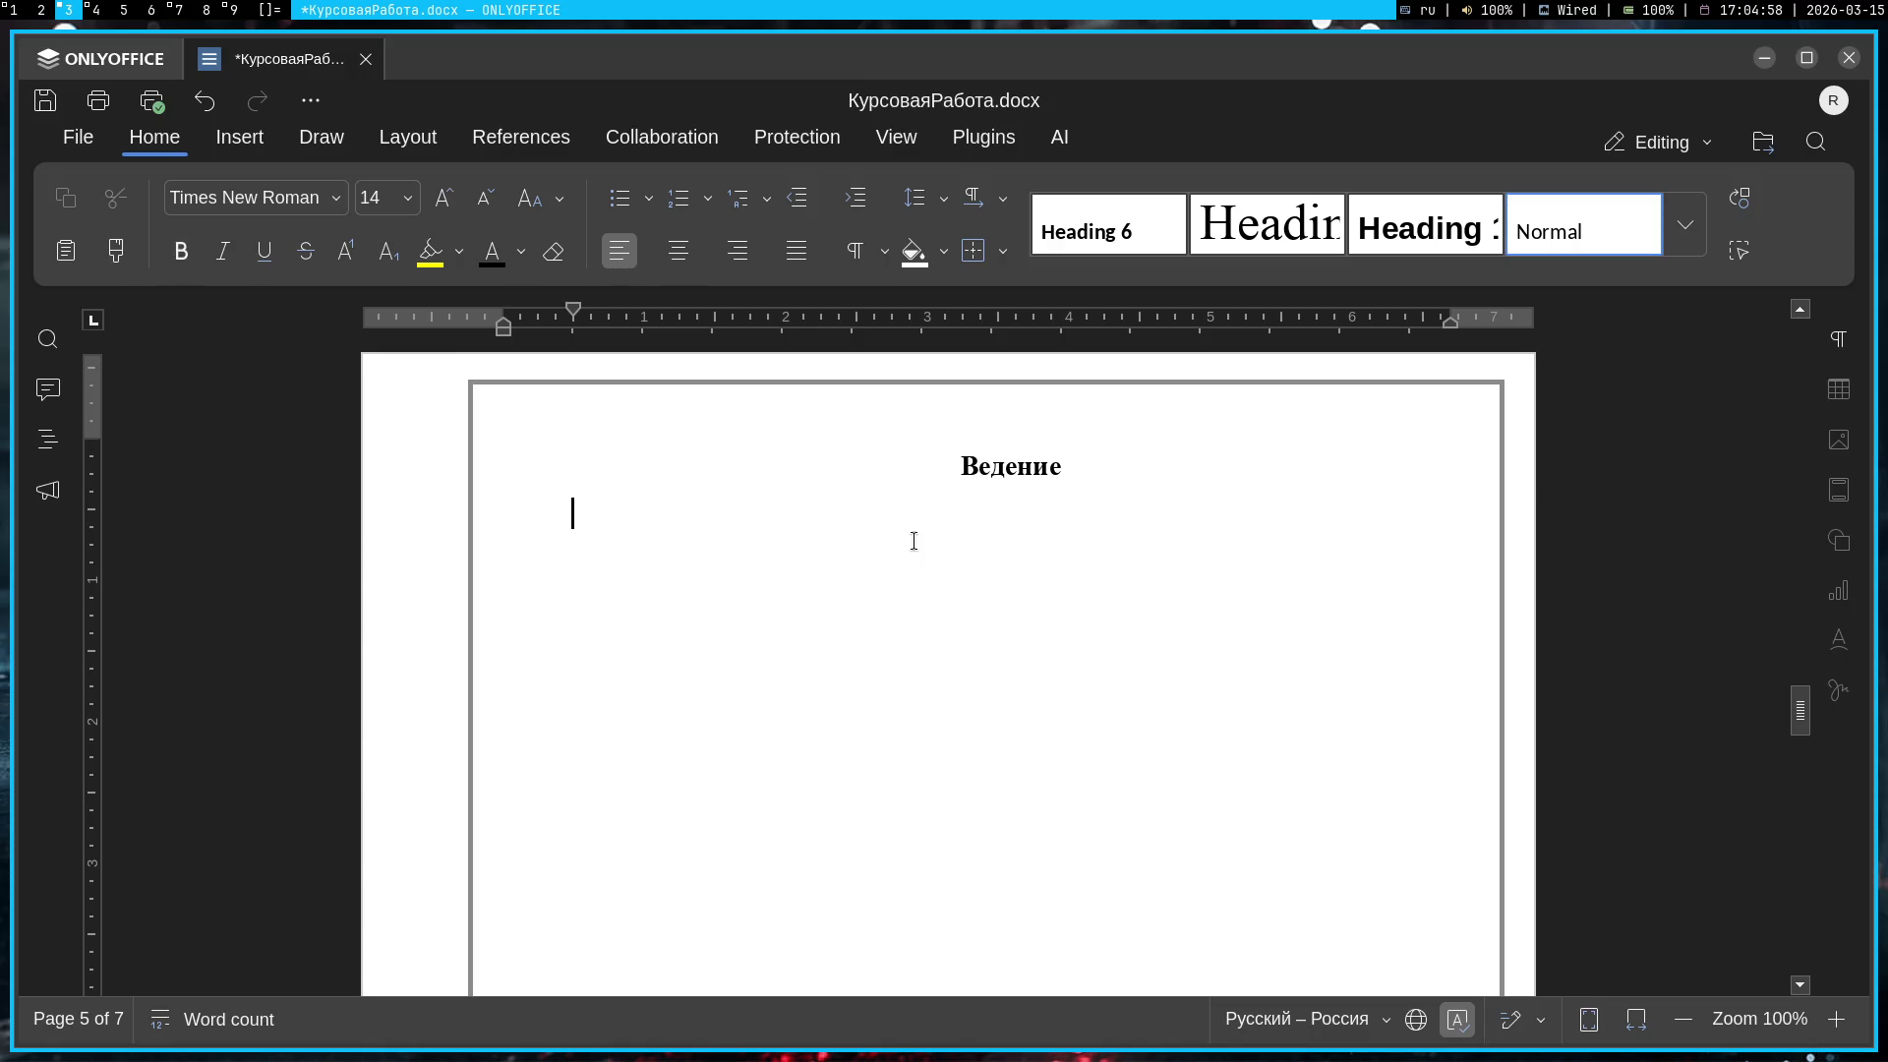
scroll(1092, 465, down, 1)
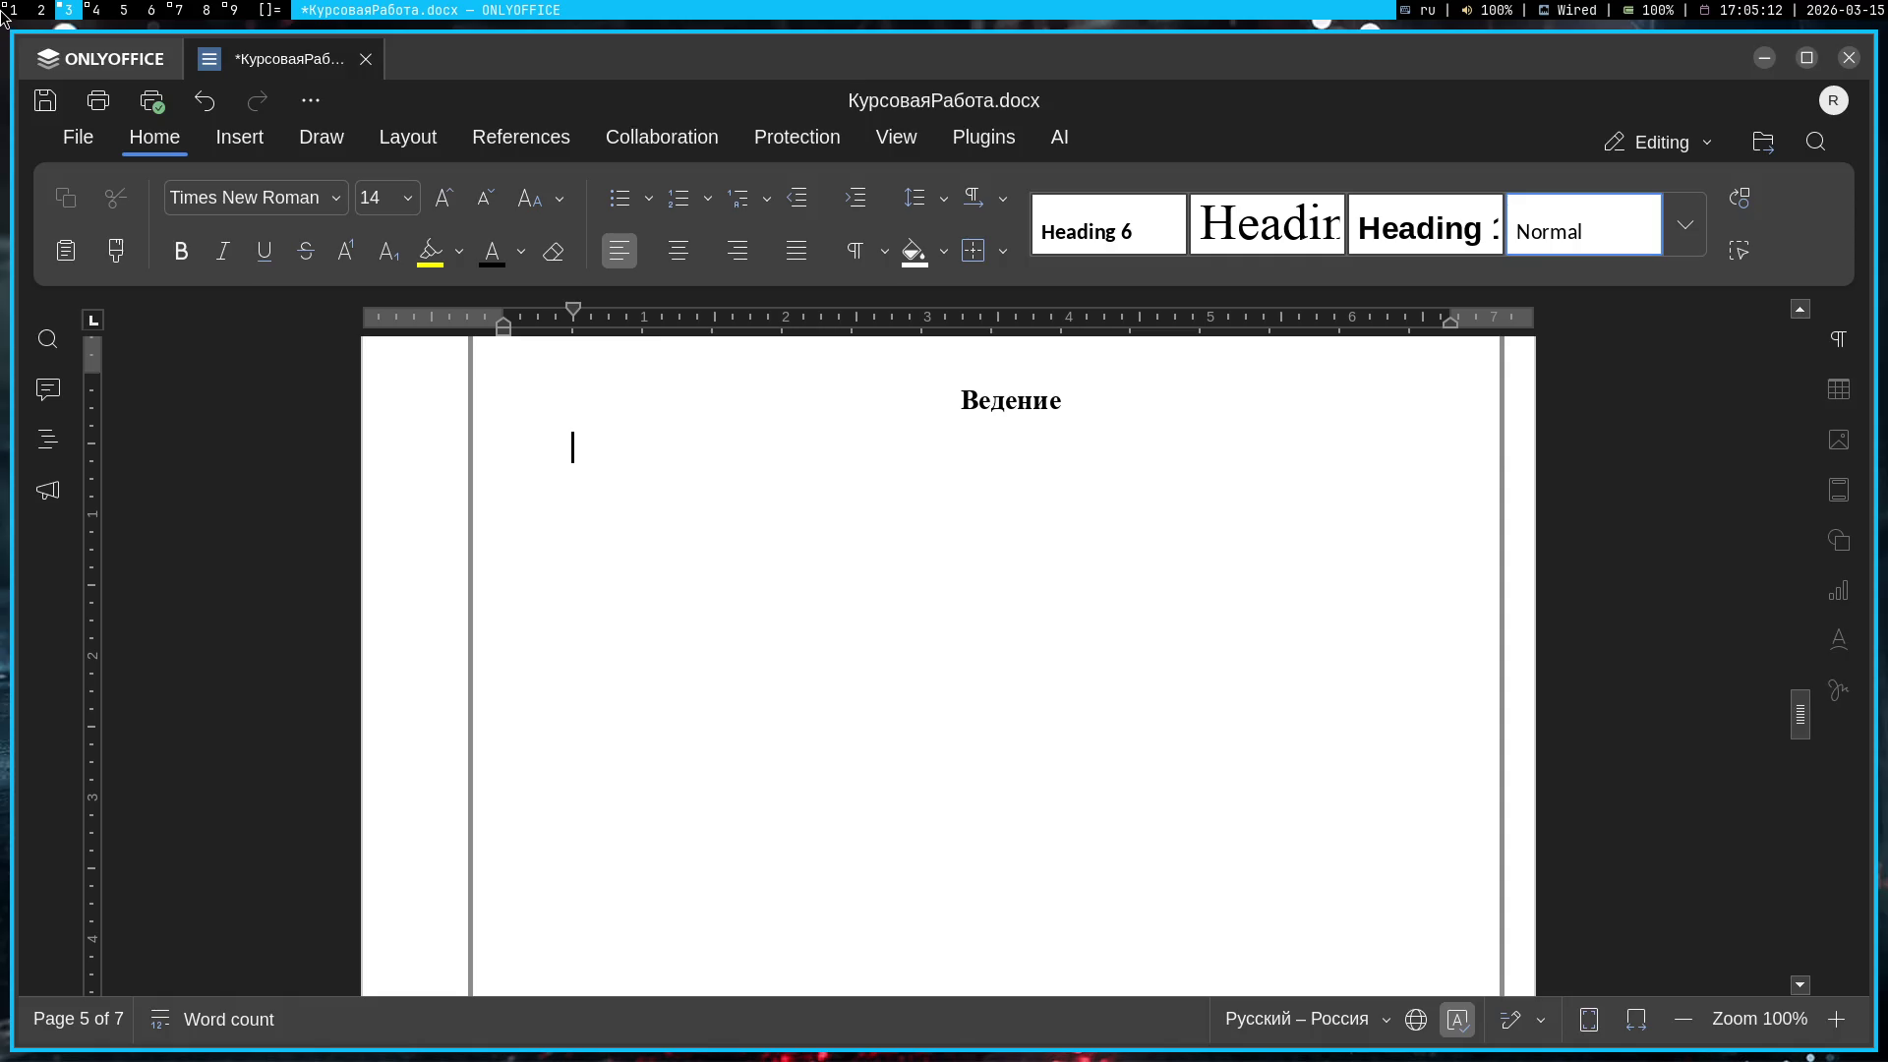
click(4, 10)
mouse_move(1623, 774)
mouse_down()
mouse_move(131, 535)
mouse_move(345, 239)
mouse_move(234, 282)
mouse_move(180, 250)
mouse_move(1355, 745)
mouse_move(1661, 841)
mouse_move(1597, 865)
mouse_move(345, 304)
mouse_move(198, 291)
mouse_move(183, 269)
mouse_up()
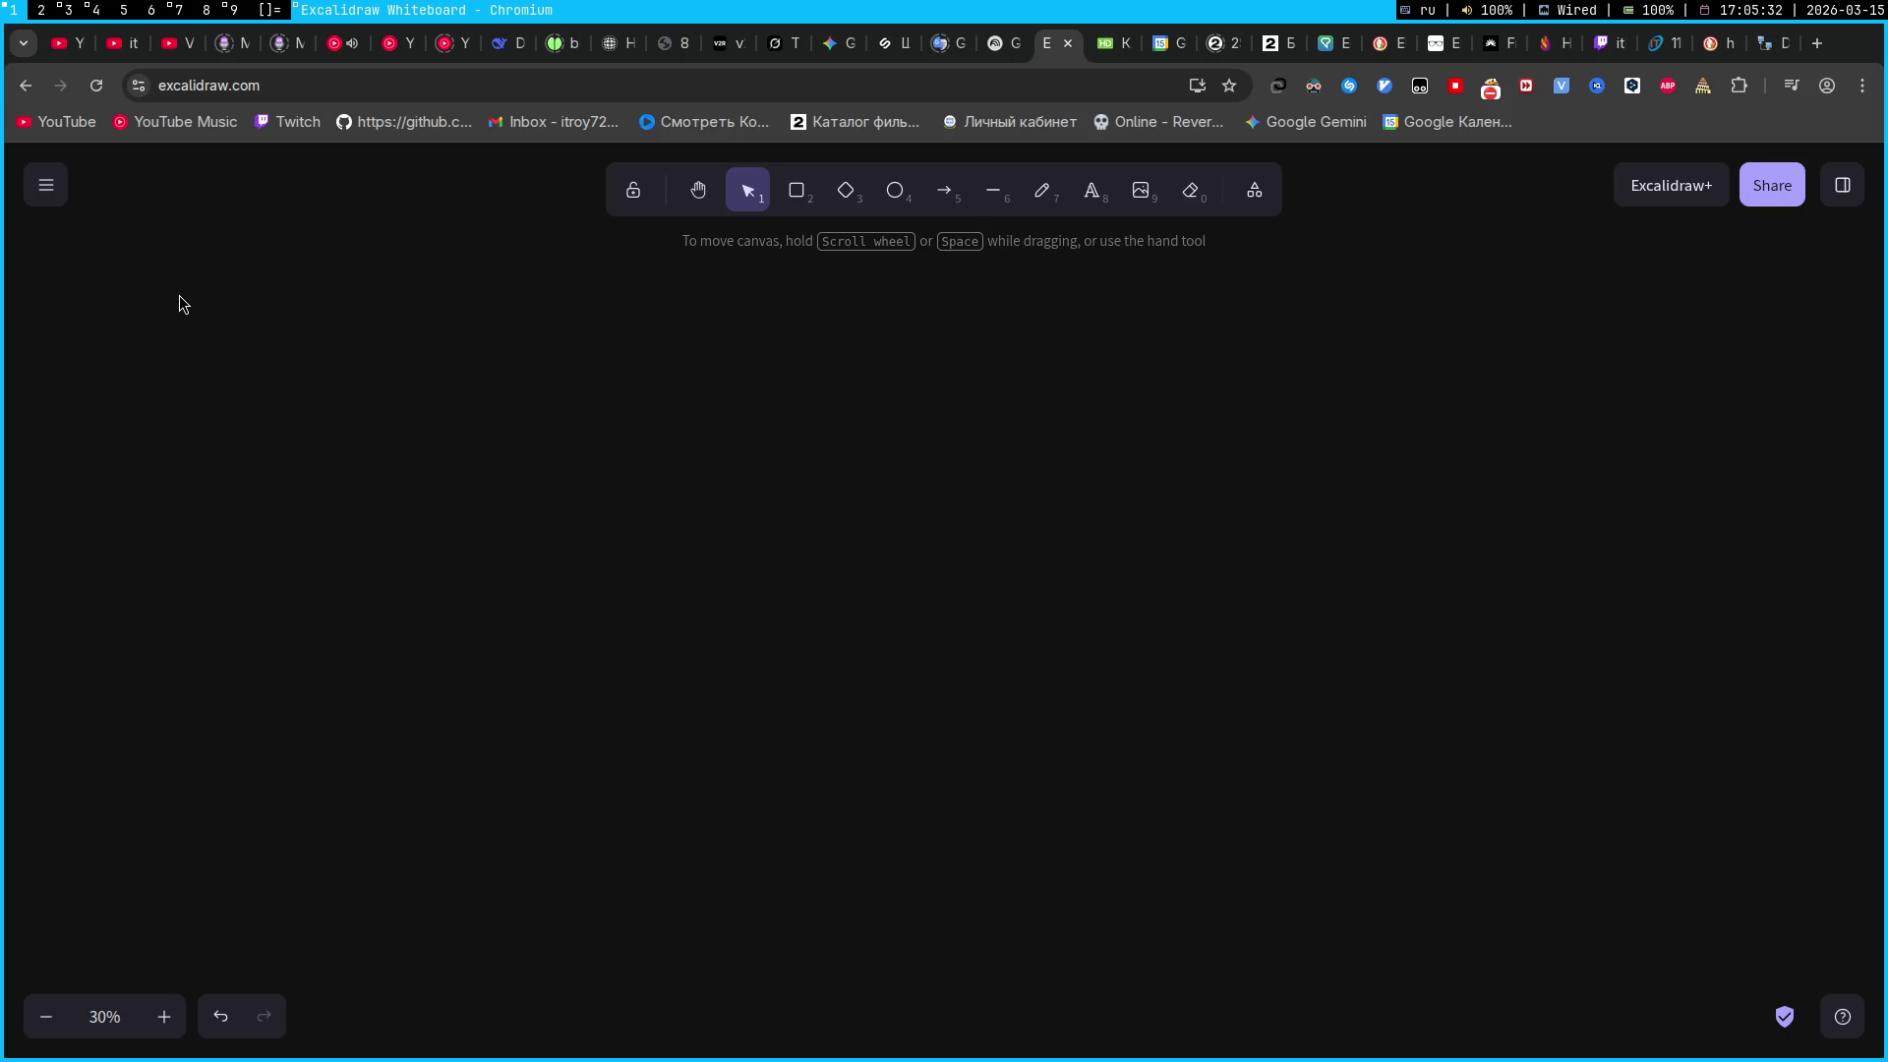
click(39, 187)
mouse_move(706, 554)
mouse_down()
mouse_move(1066, 728)
mouse_move(1186, 738)
mouse_up()
drag(1692, 694, 600, 371)
click(39, 187)
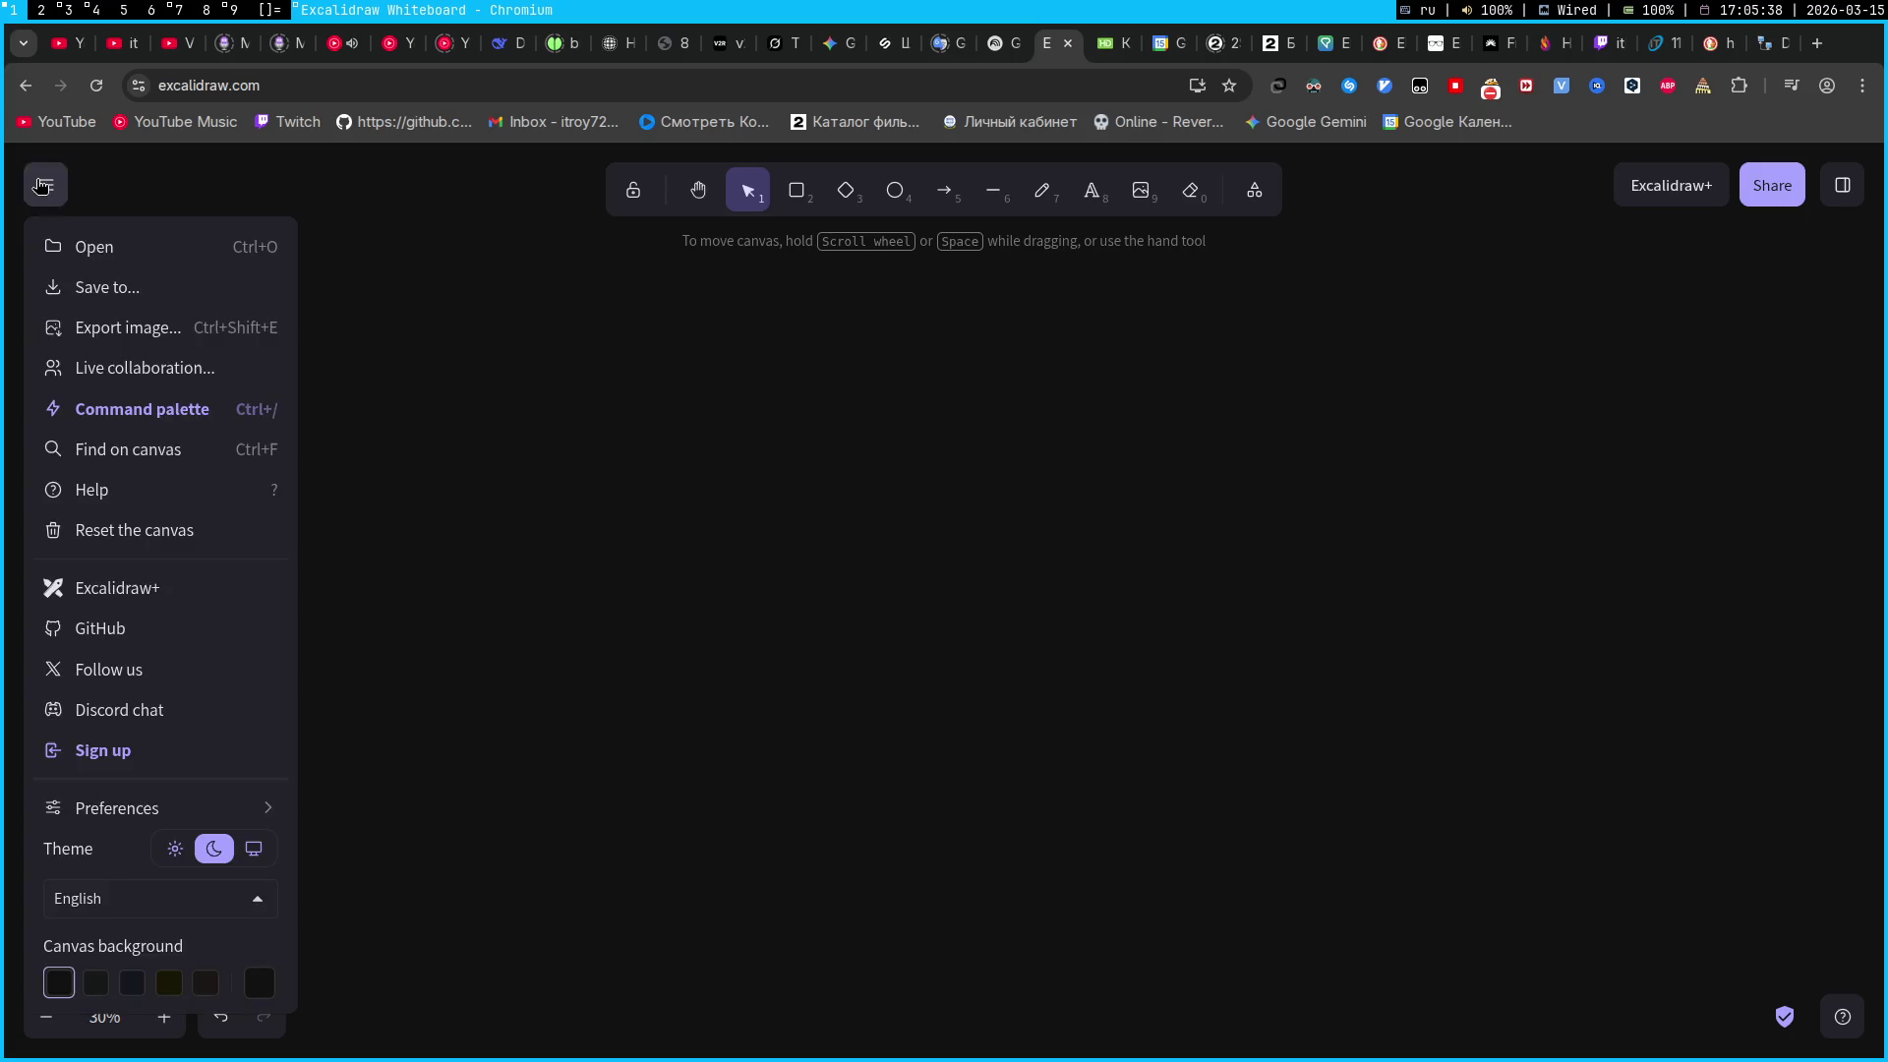
click(175, 847)
click(252, 848)
click(214, 848)
click(297, 843)
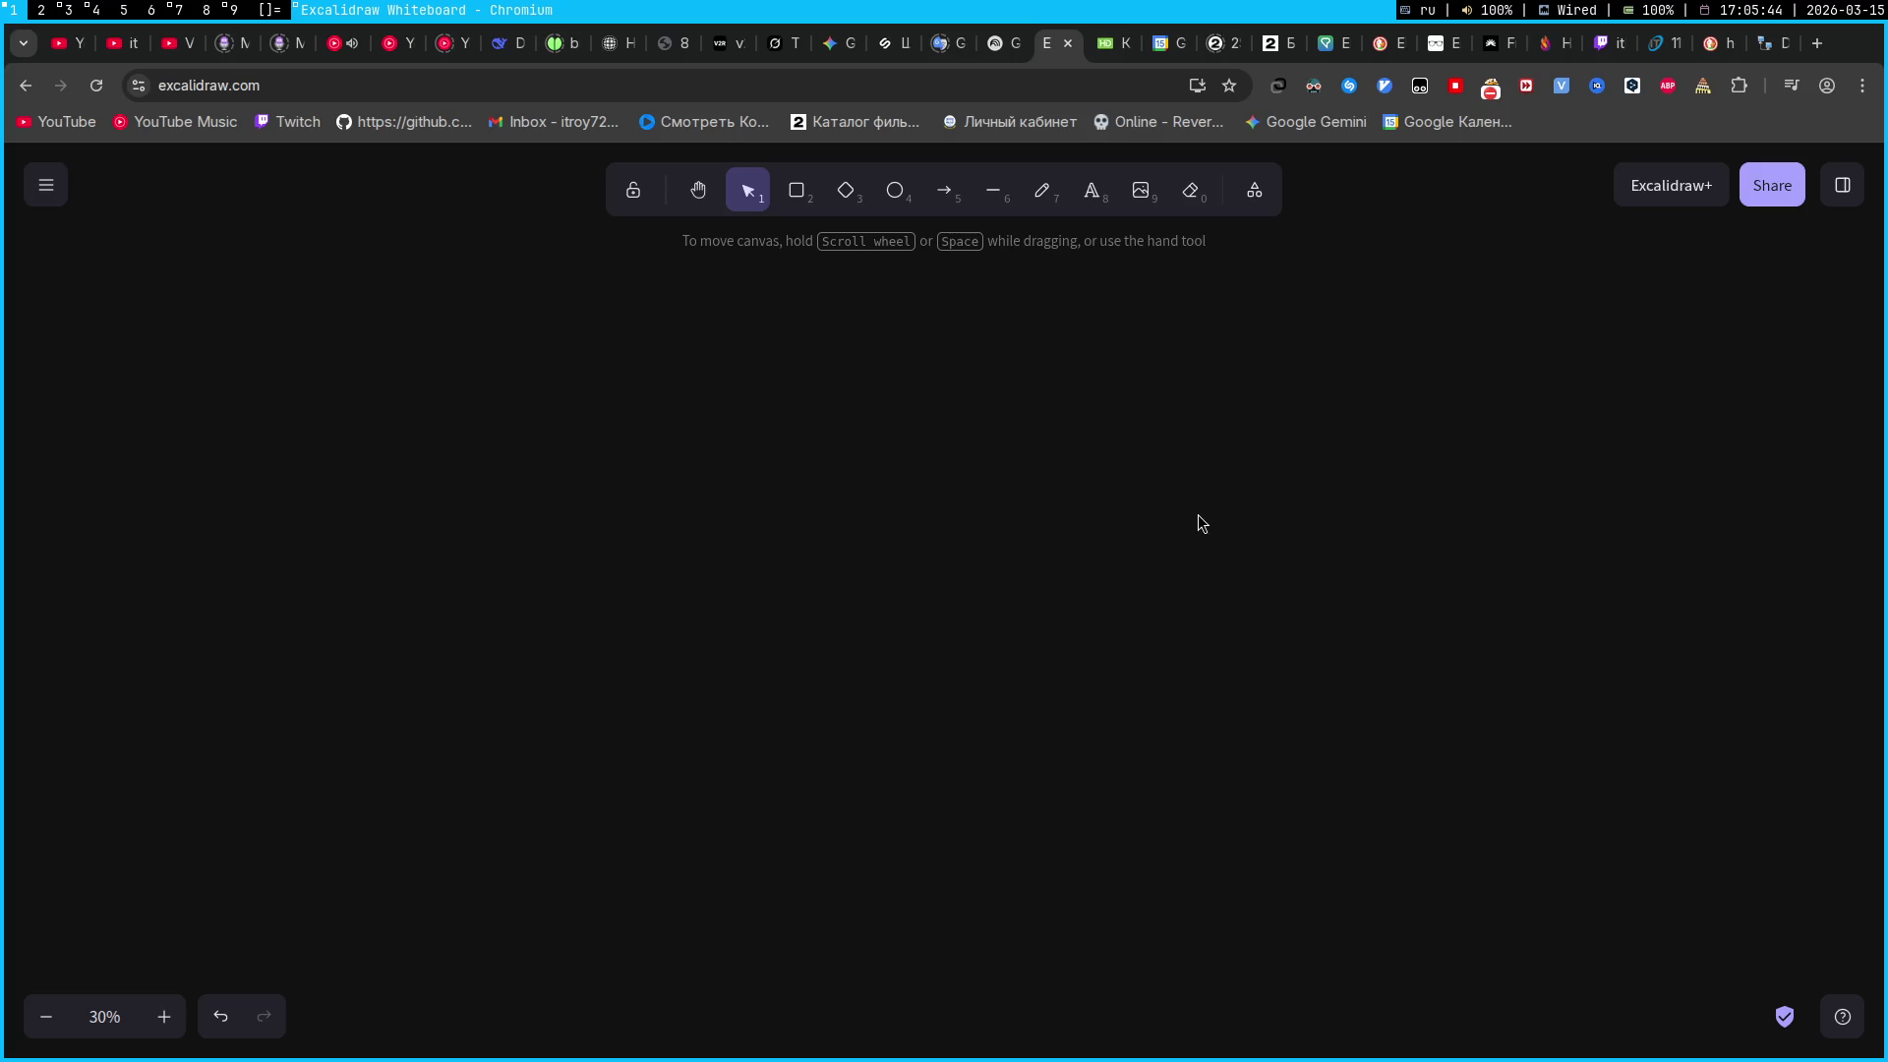
click(1603, 43)
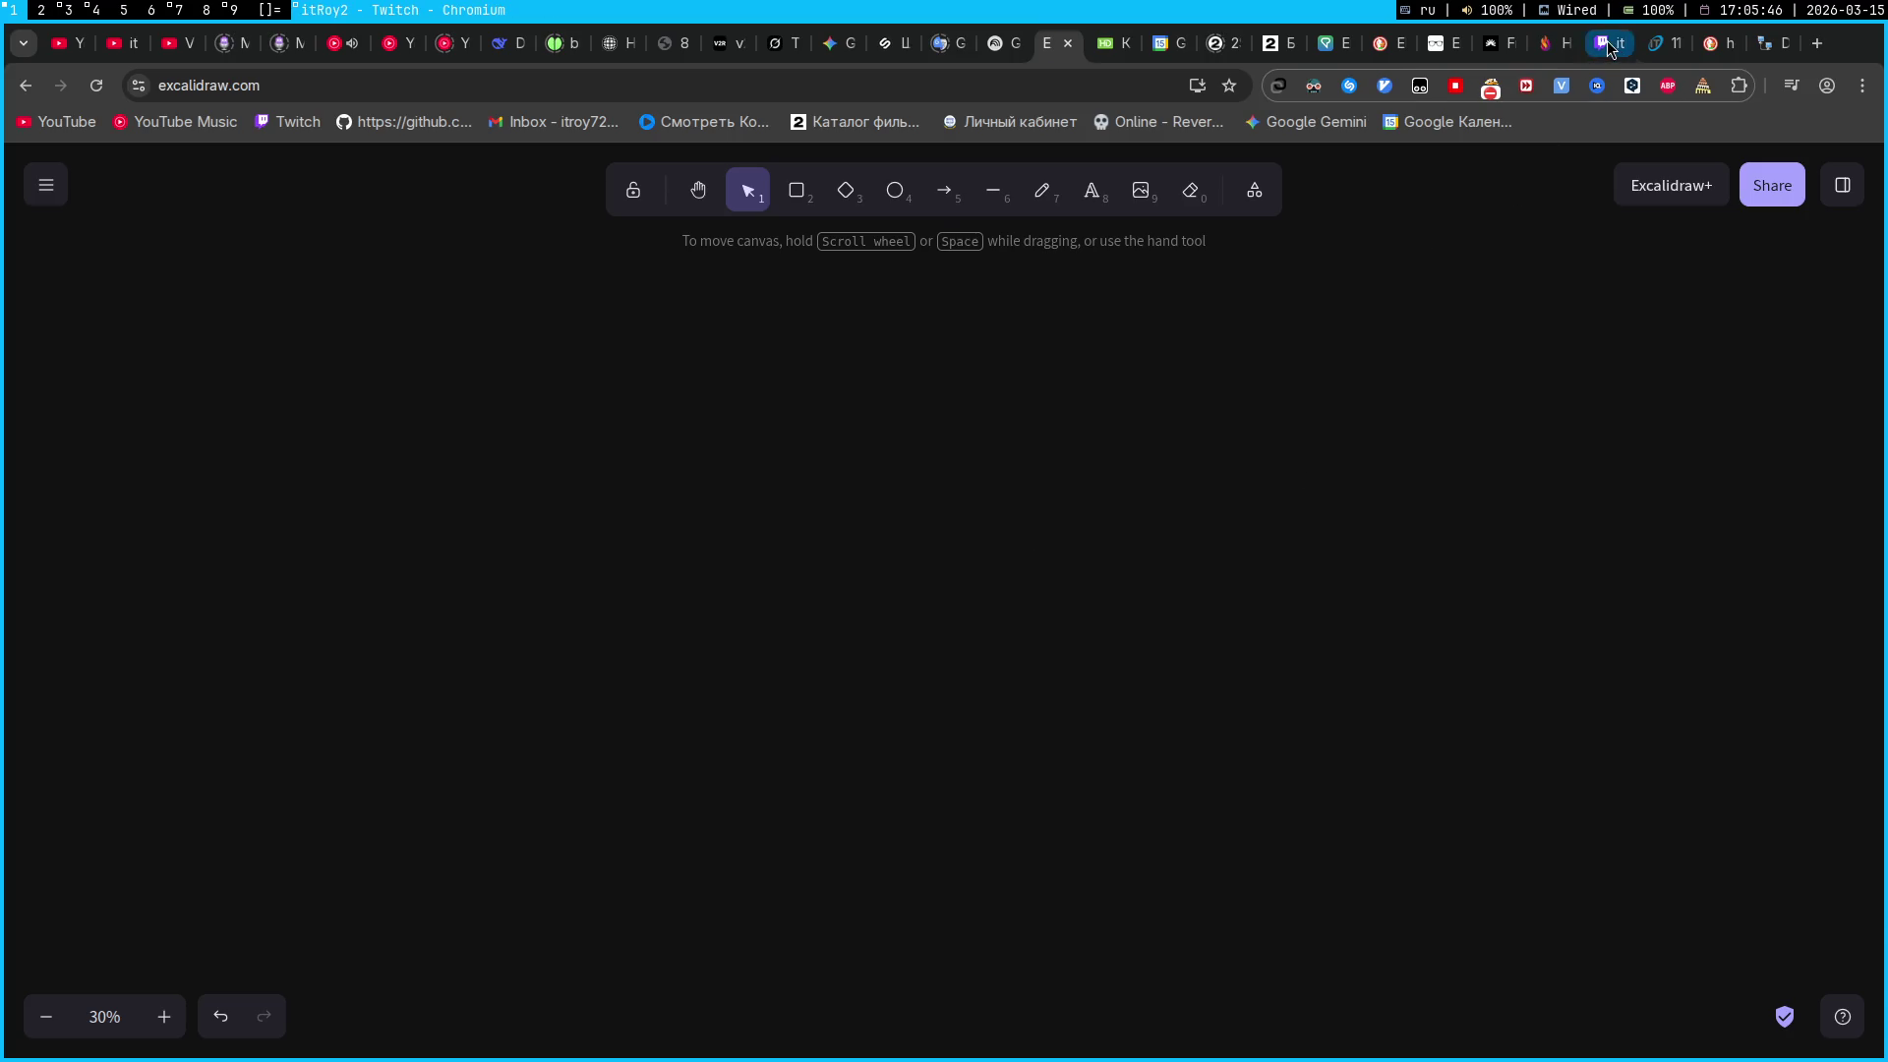
click(1040, 47)
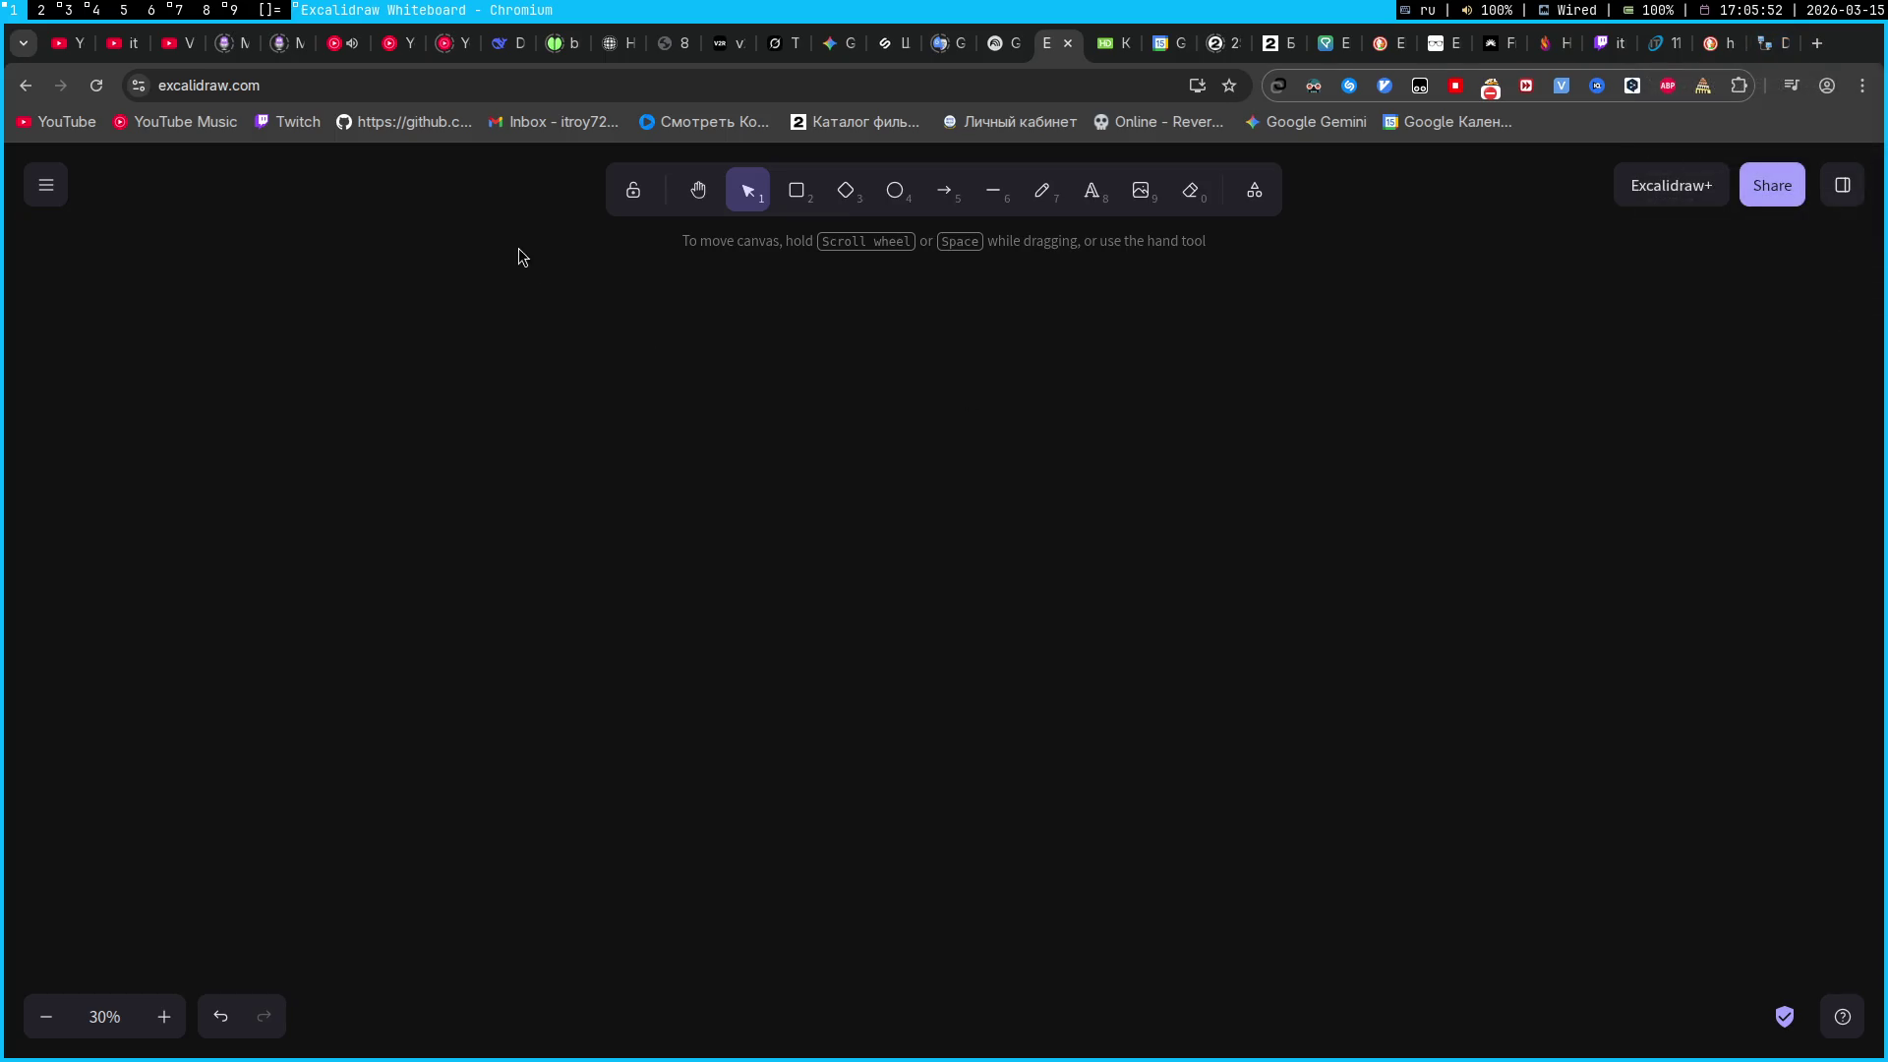
Draft 'У нас есть планшет который по WiFi управляет беспилотным трактором' in the Gemini prompt without sending
click(838, 55)
text(ч)
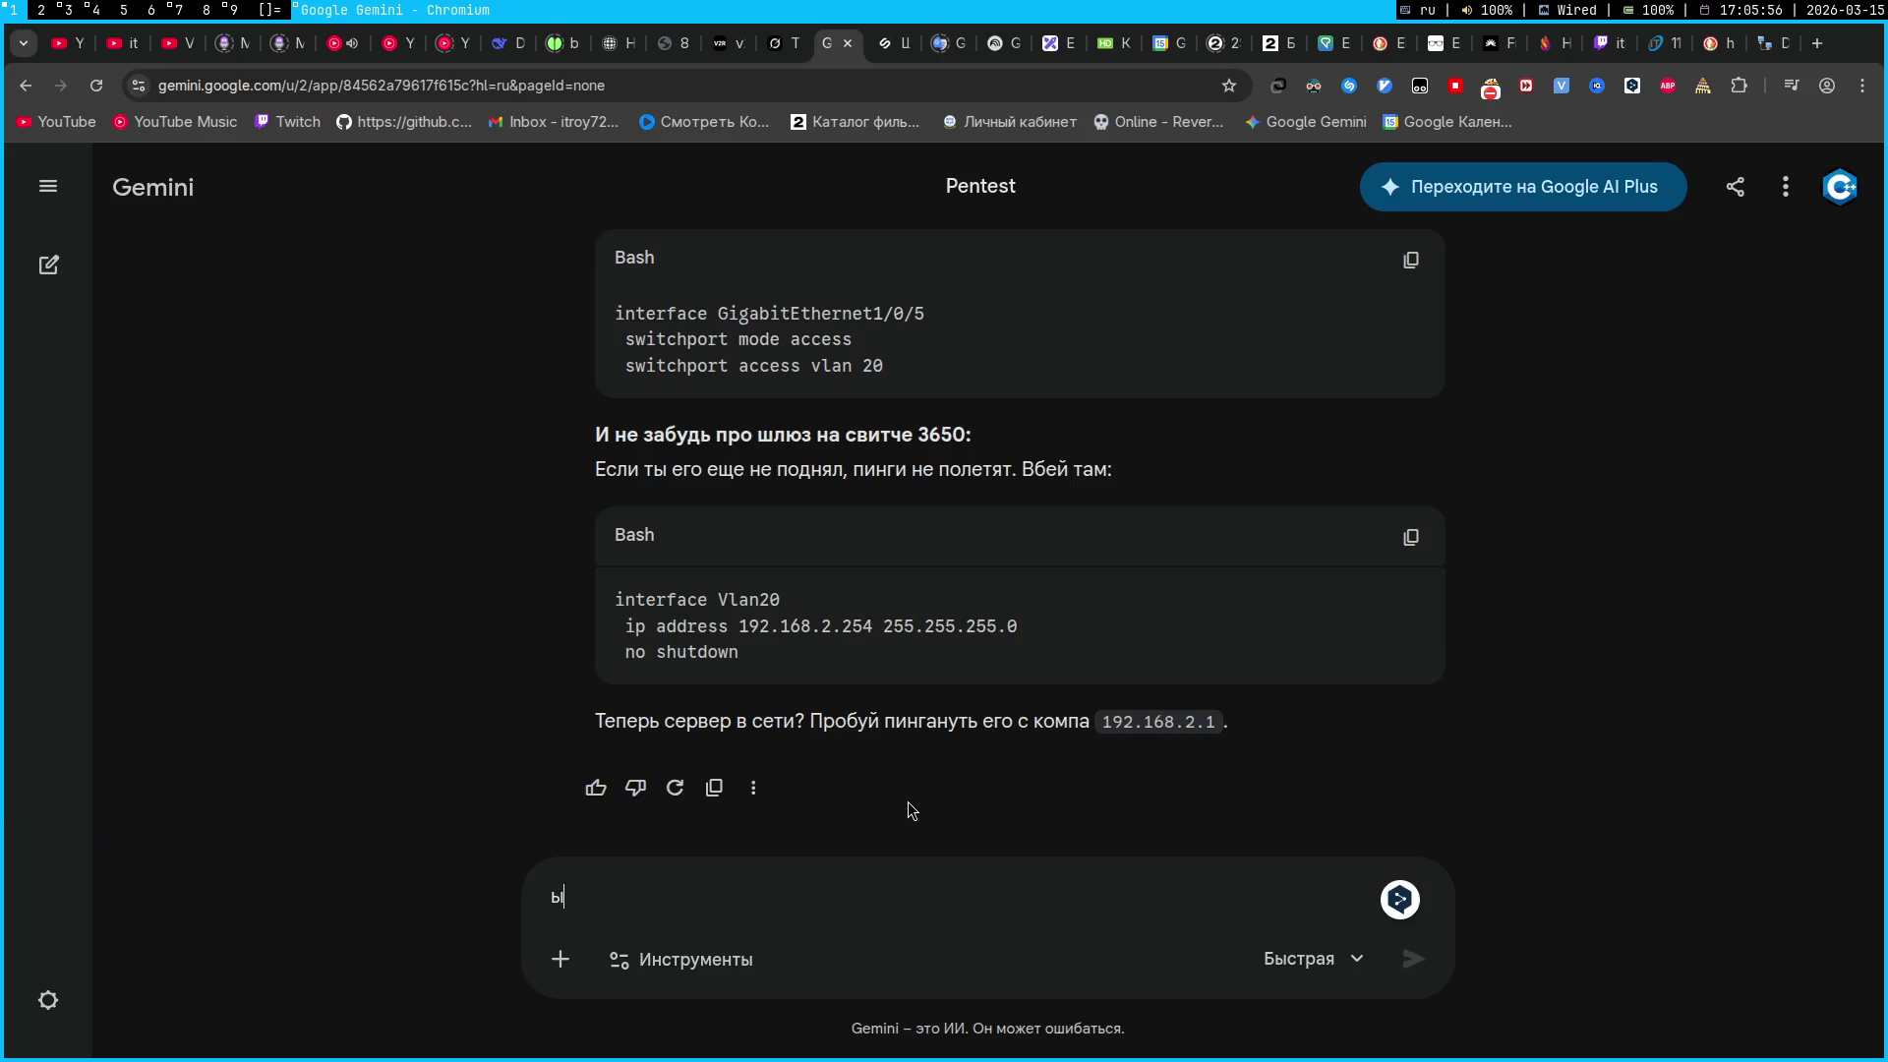
key(BackSpace)
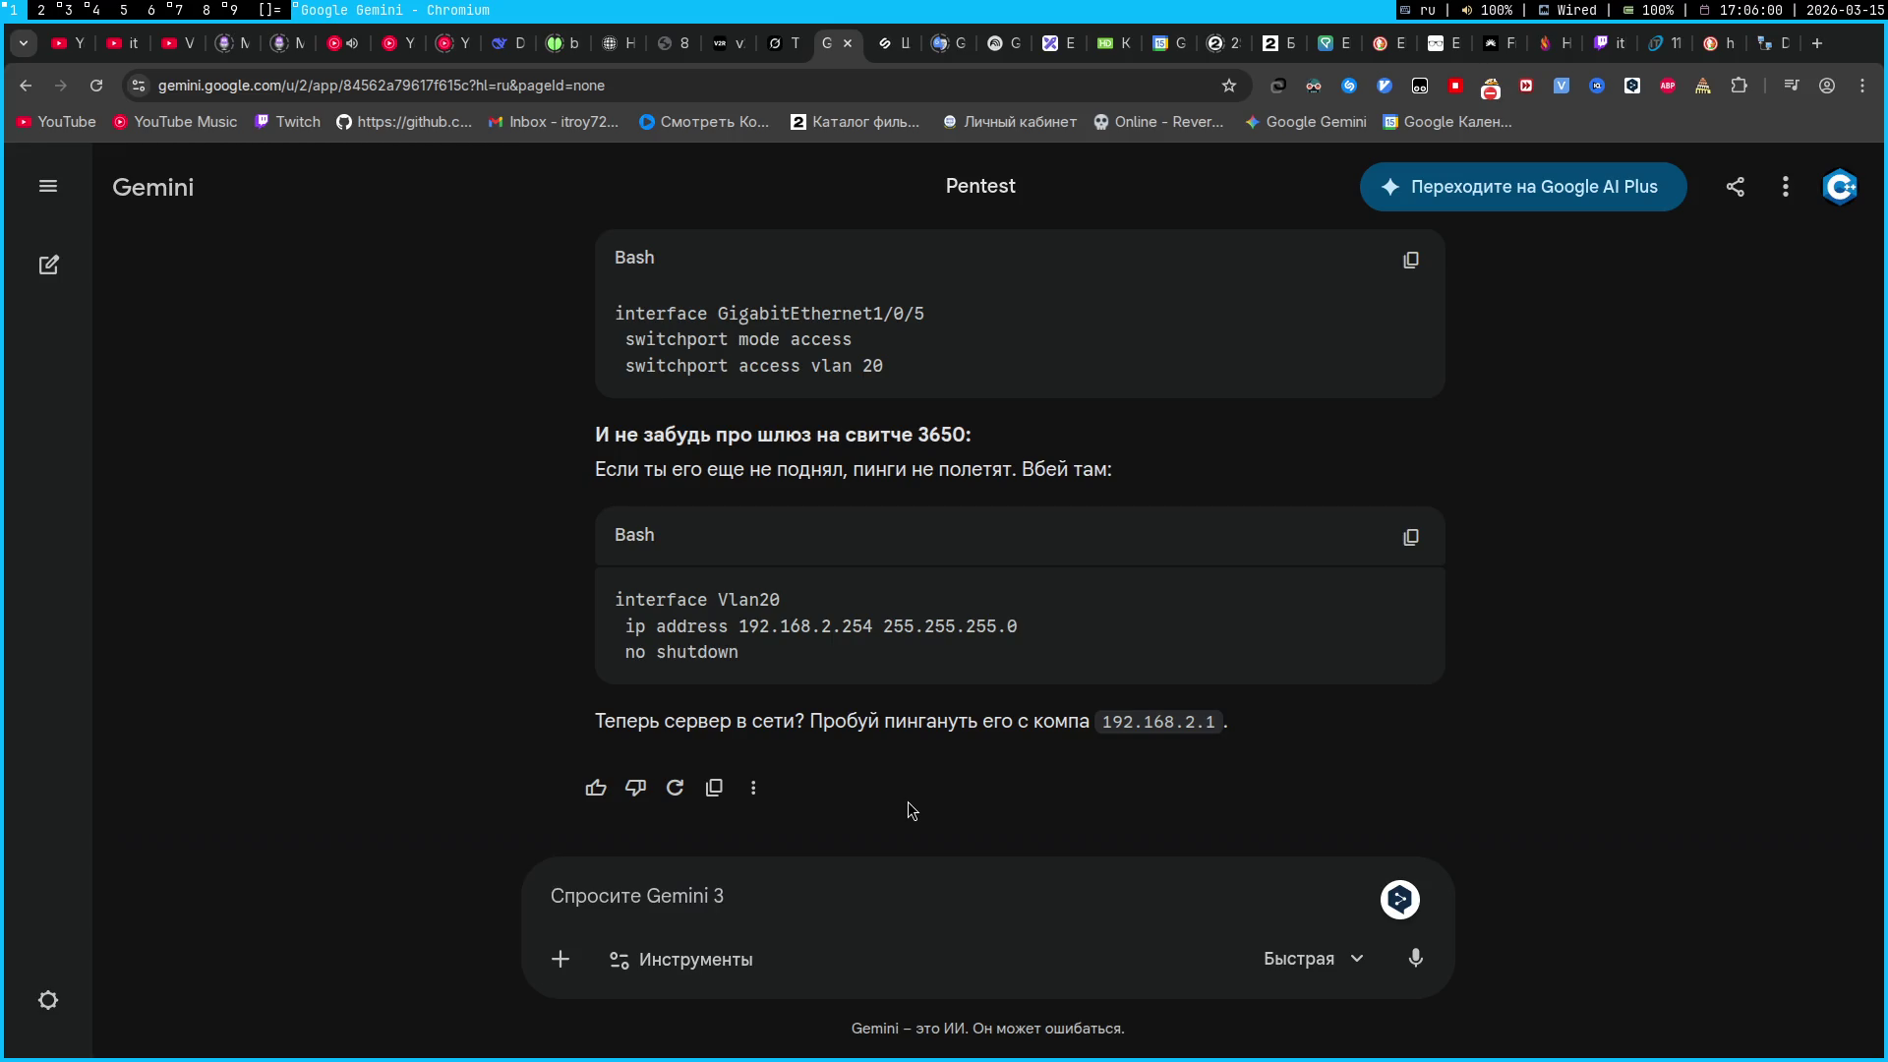
text(У нас е)
text(сть )
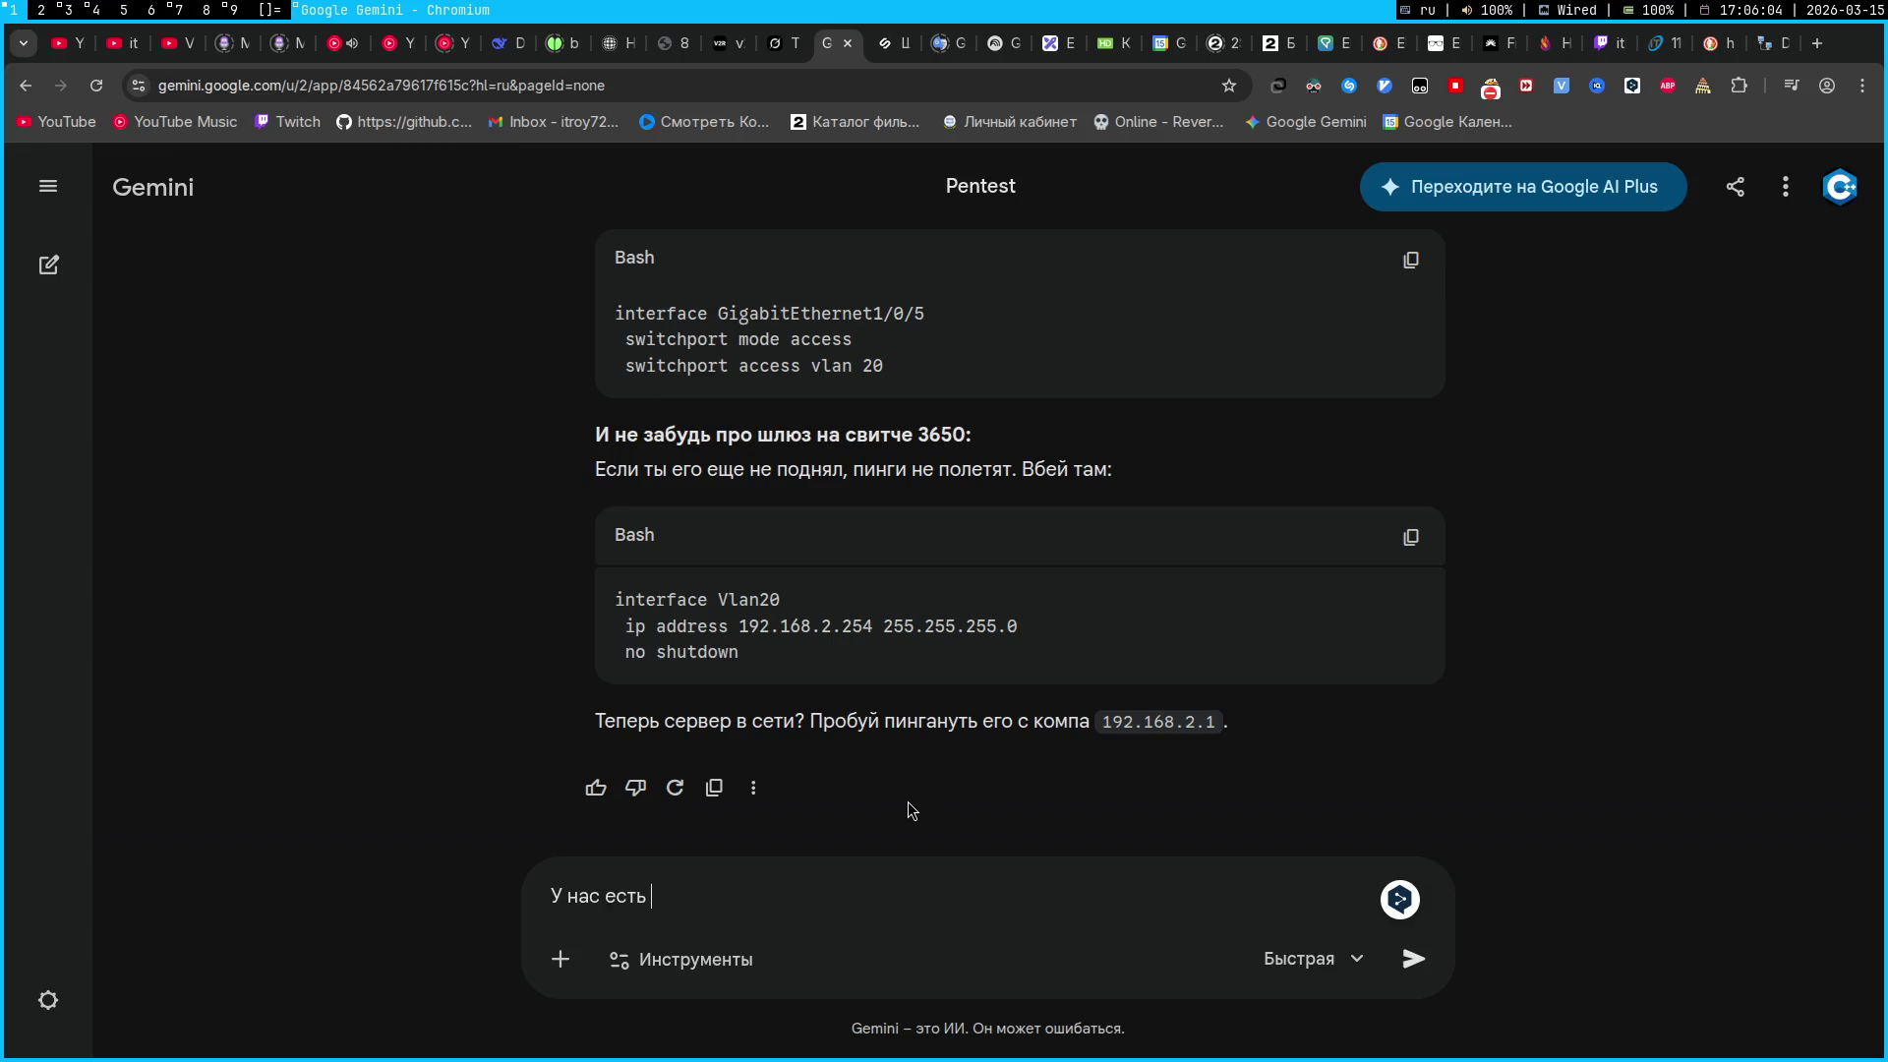
text(планшет к)
key(BackSpace)
text(который)
text( по)
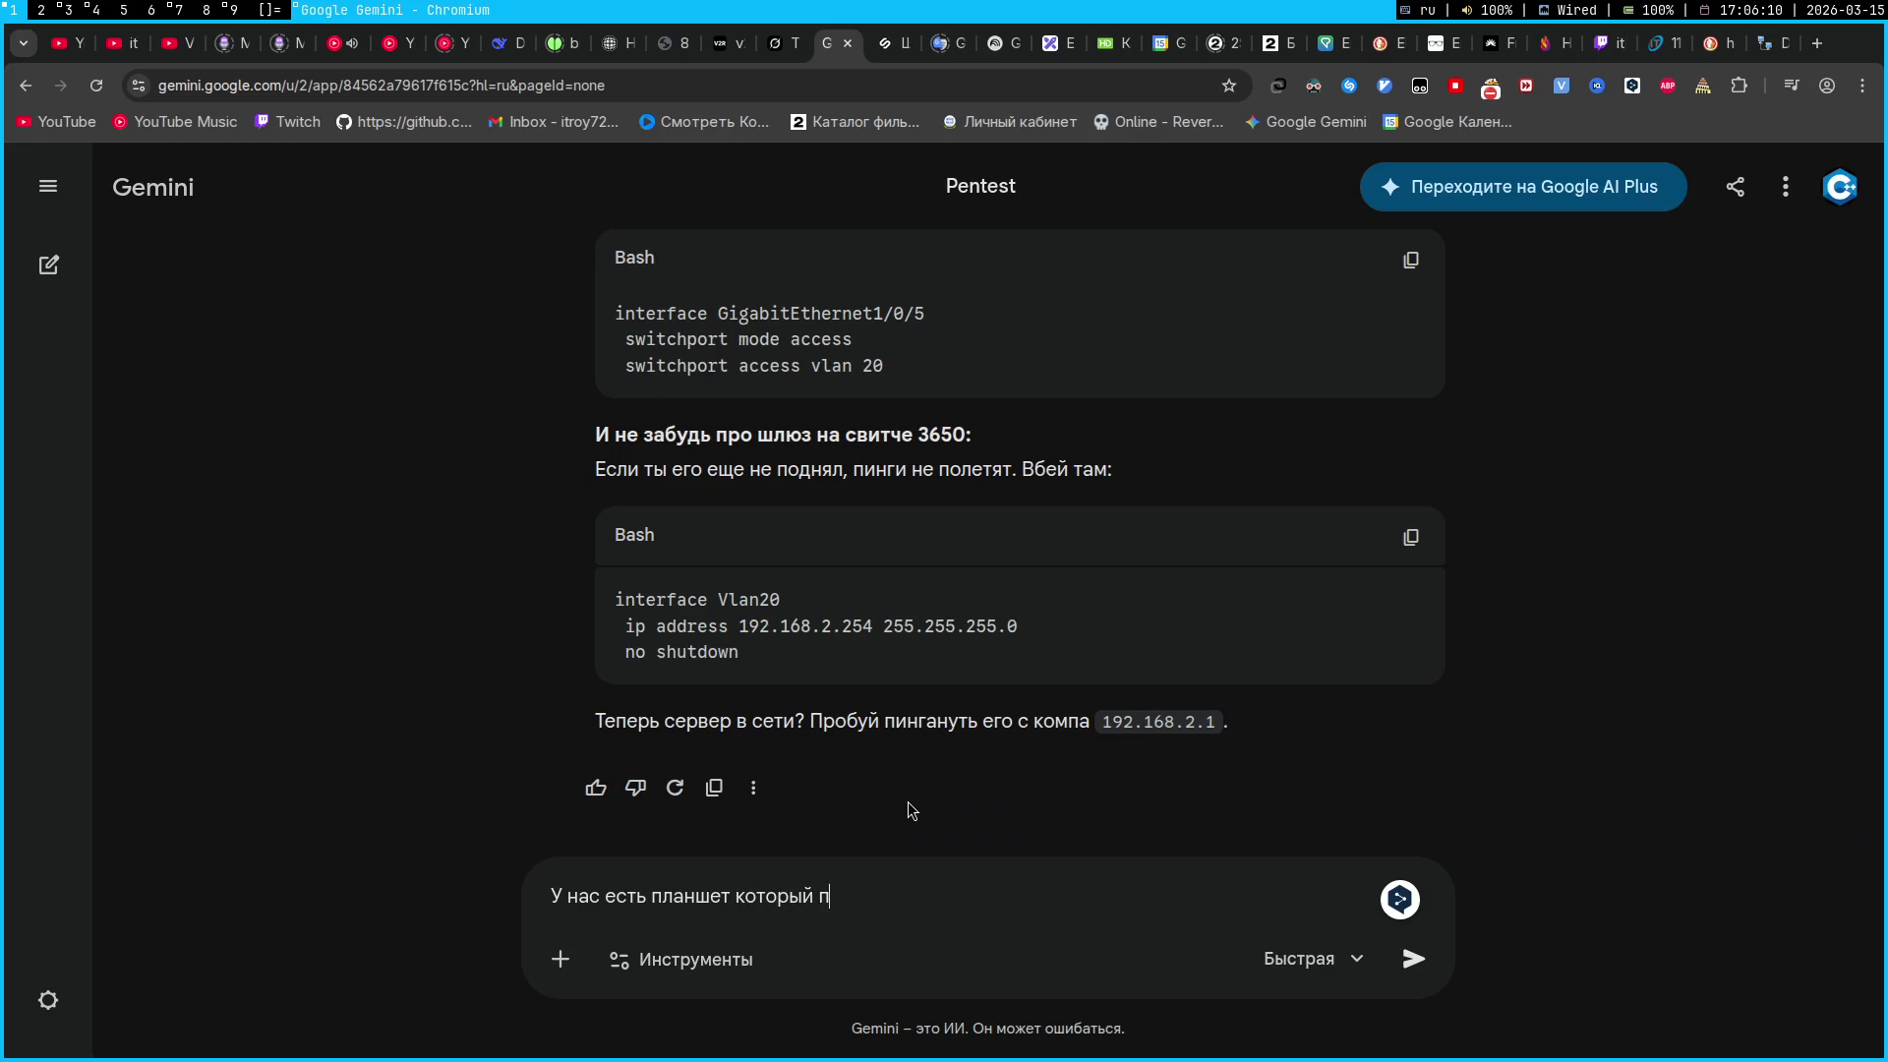
key(alt+shift)
text(WiFi)
key(alt+shift)
text(управляет бесп)
text(трактор)
key(ctrl+Left)
text(беспилотным тракт)
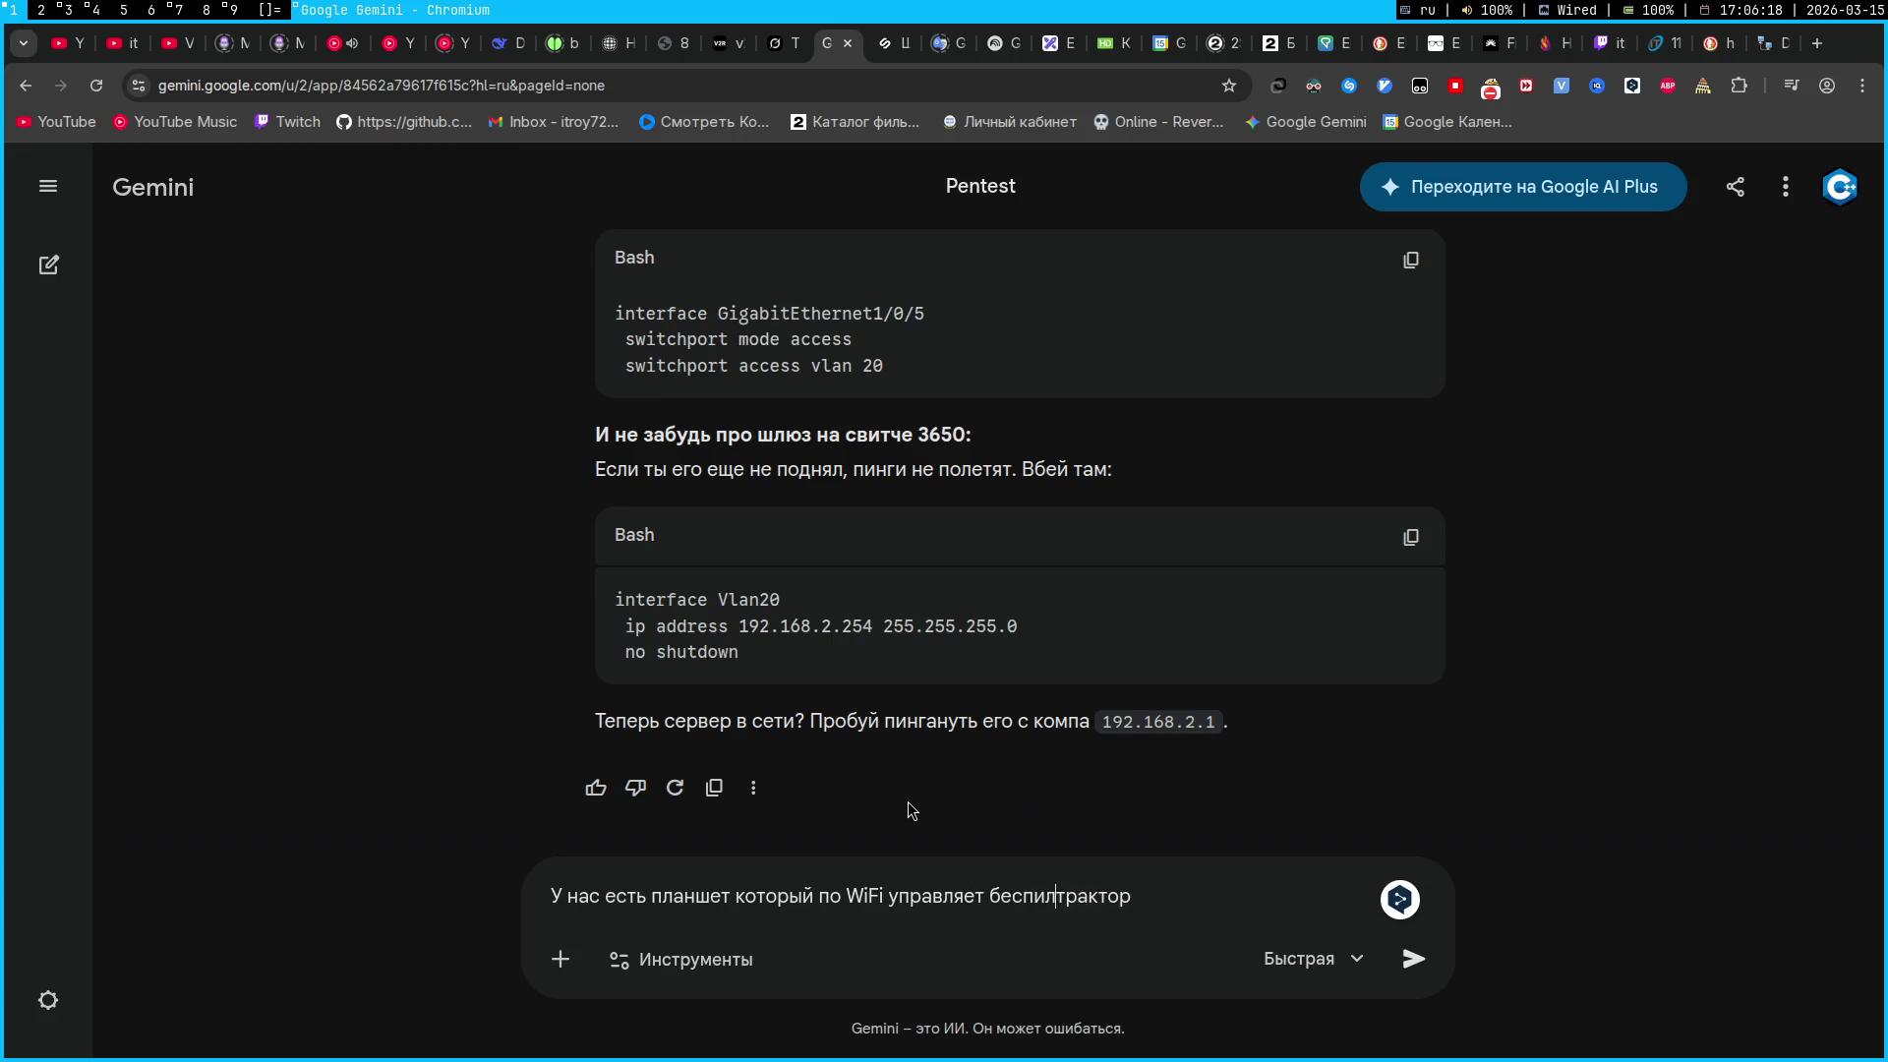
text(ором)
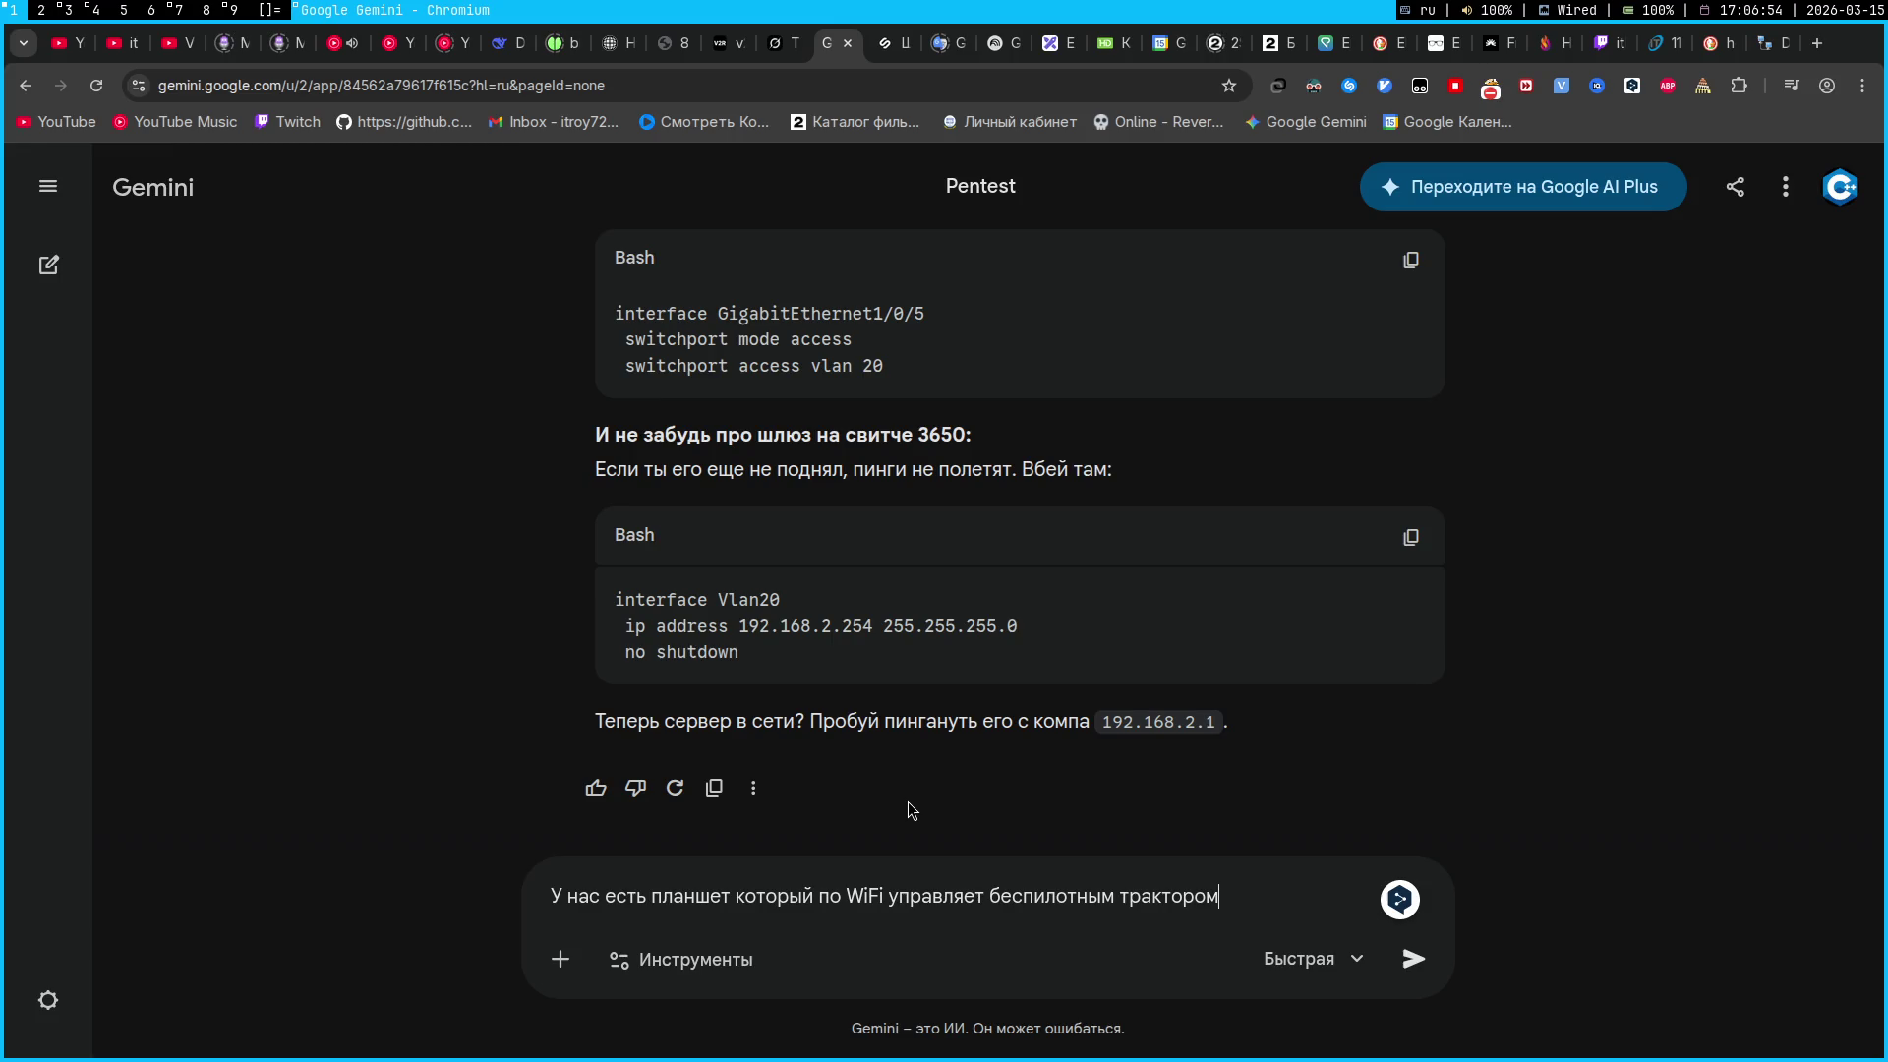
click(81, 8)
Bring up the YouTube channel's videos page in the browser and reload it
click(87, 9)
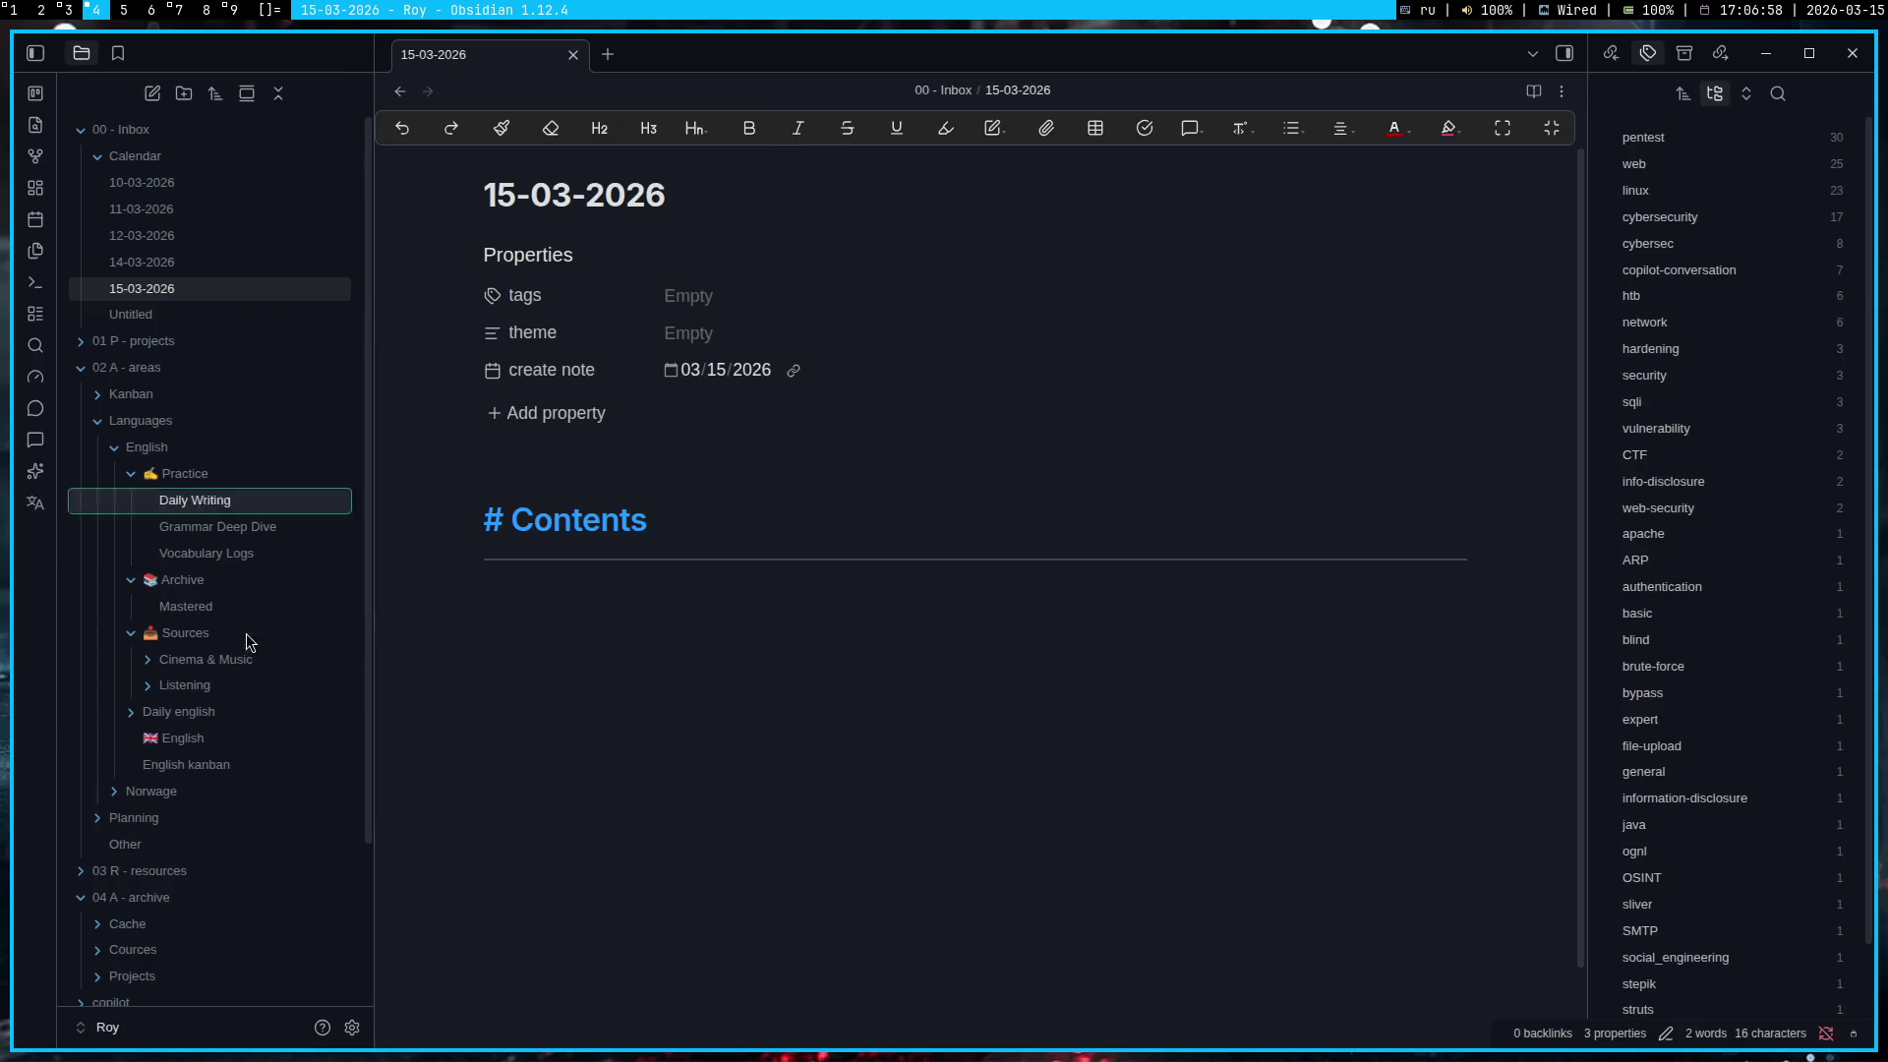
key(super+1)
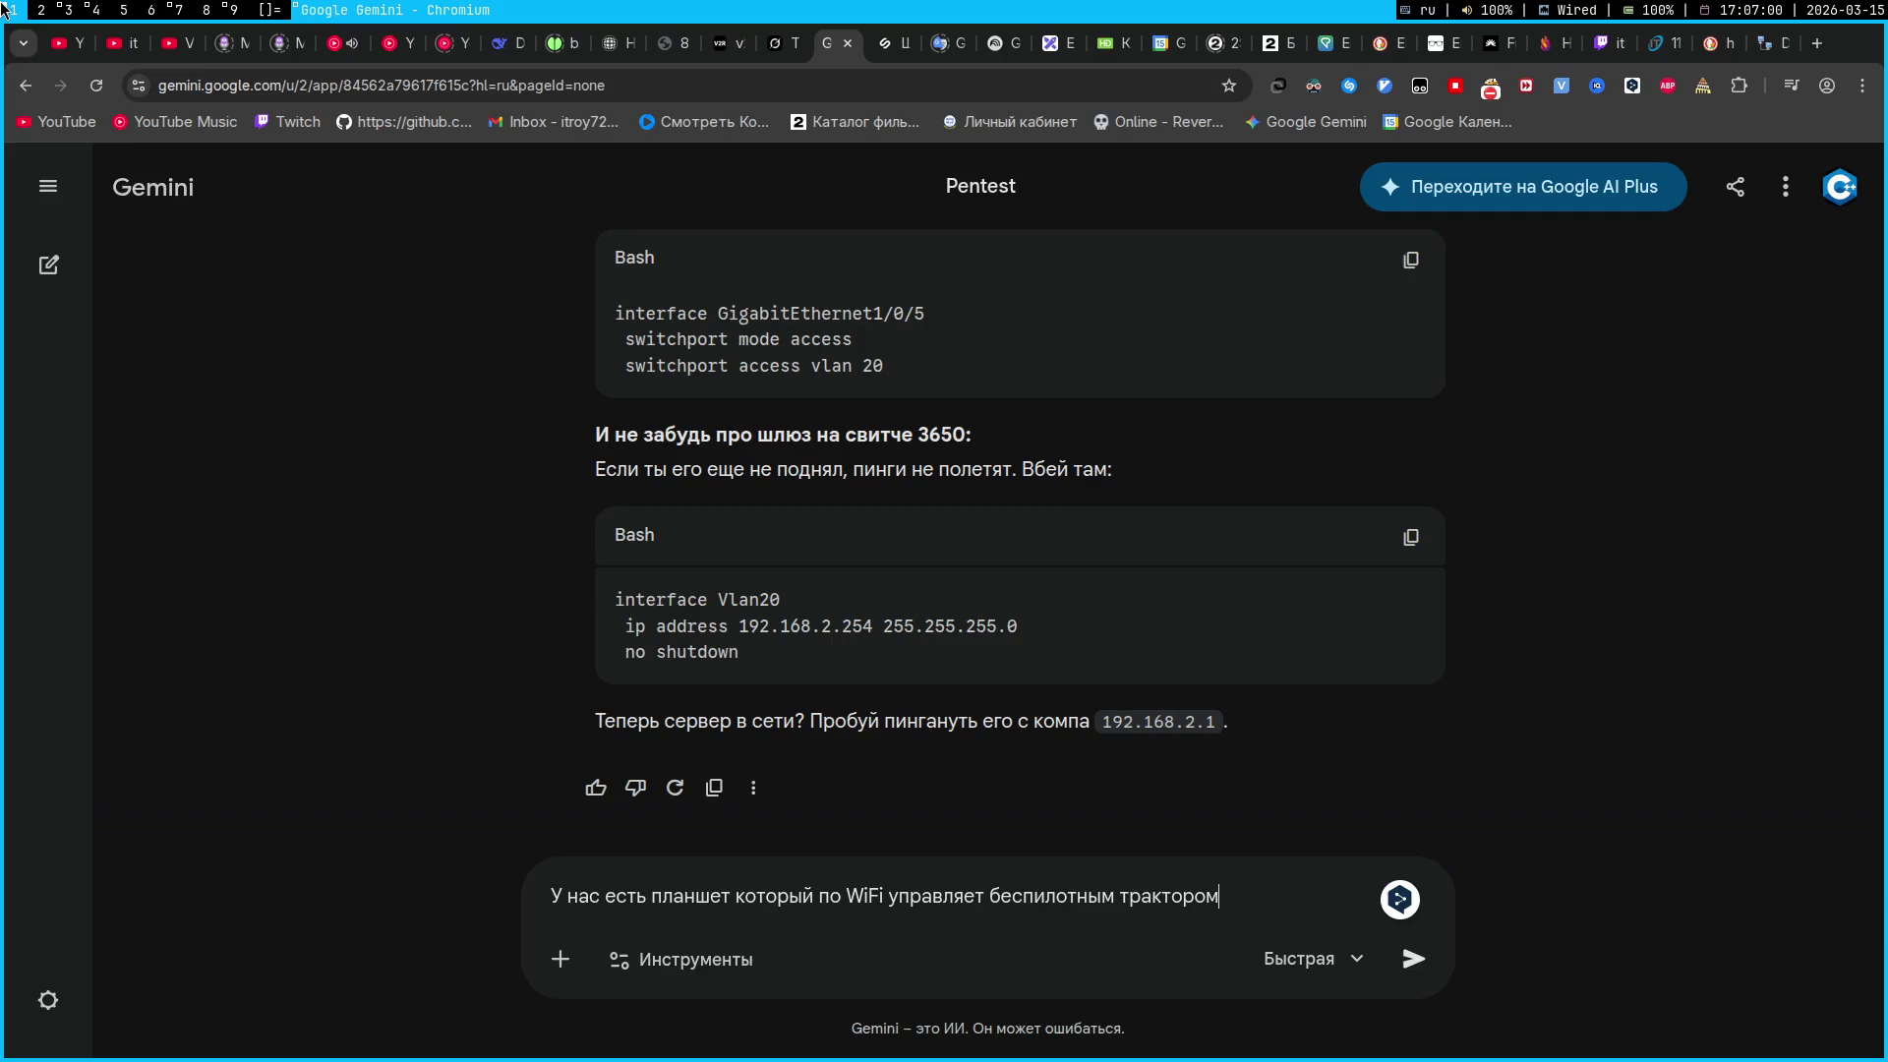
click(123, 44)
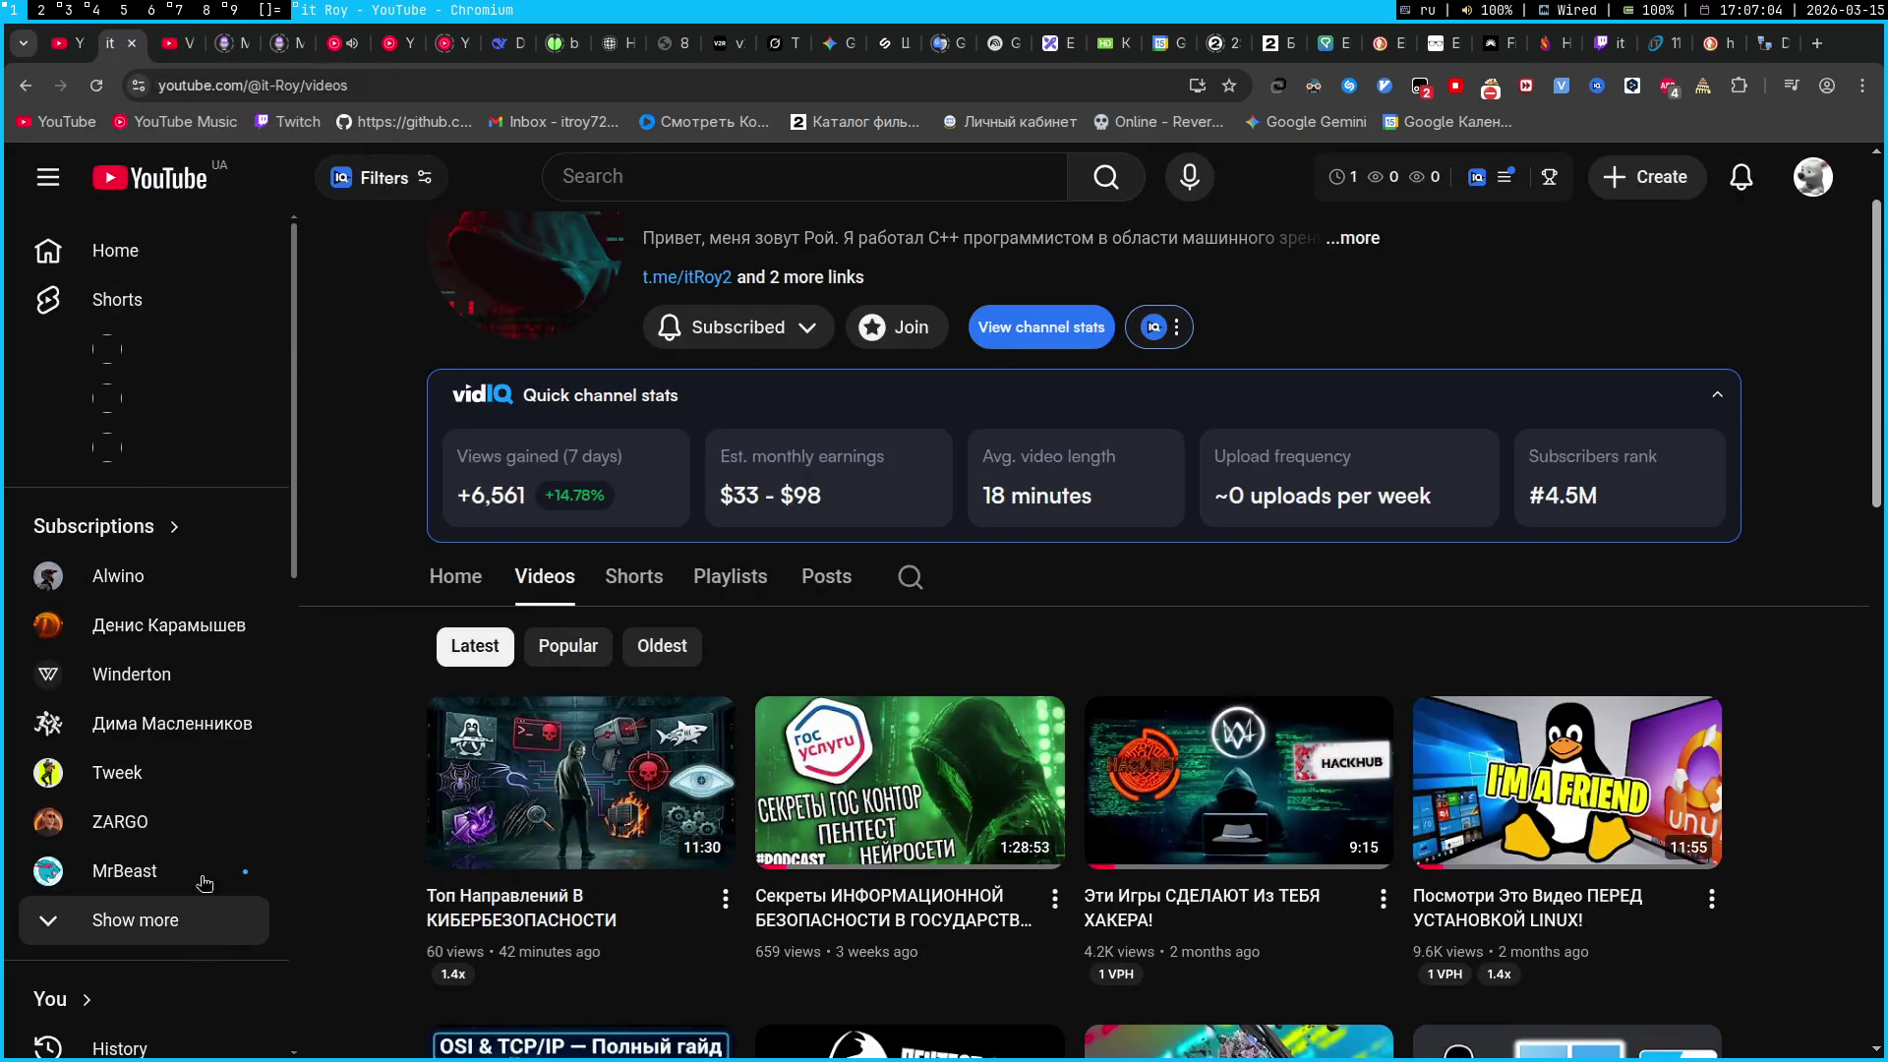
scroll(394, 489, up, 1)
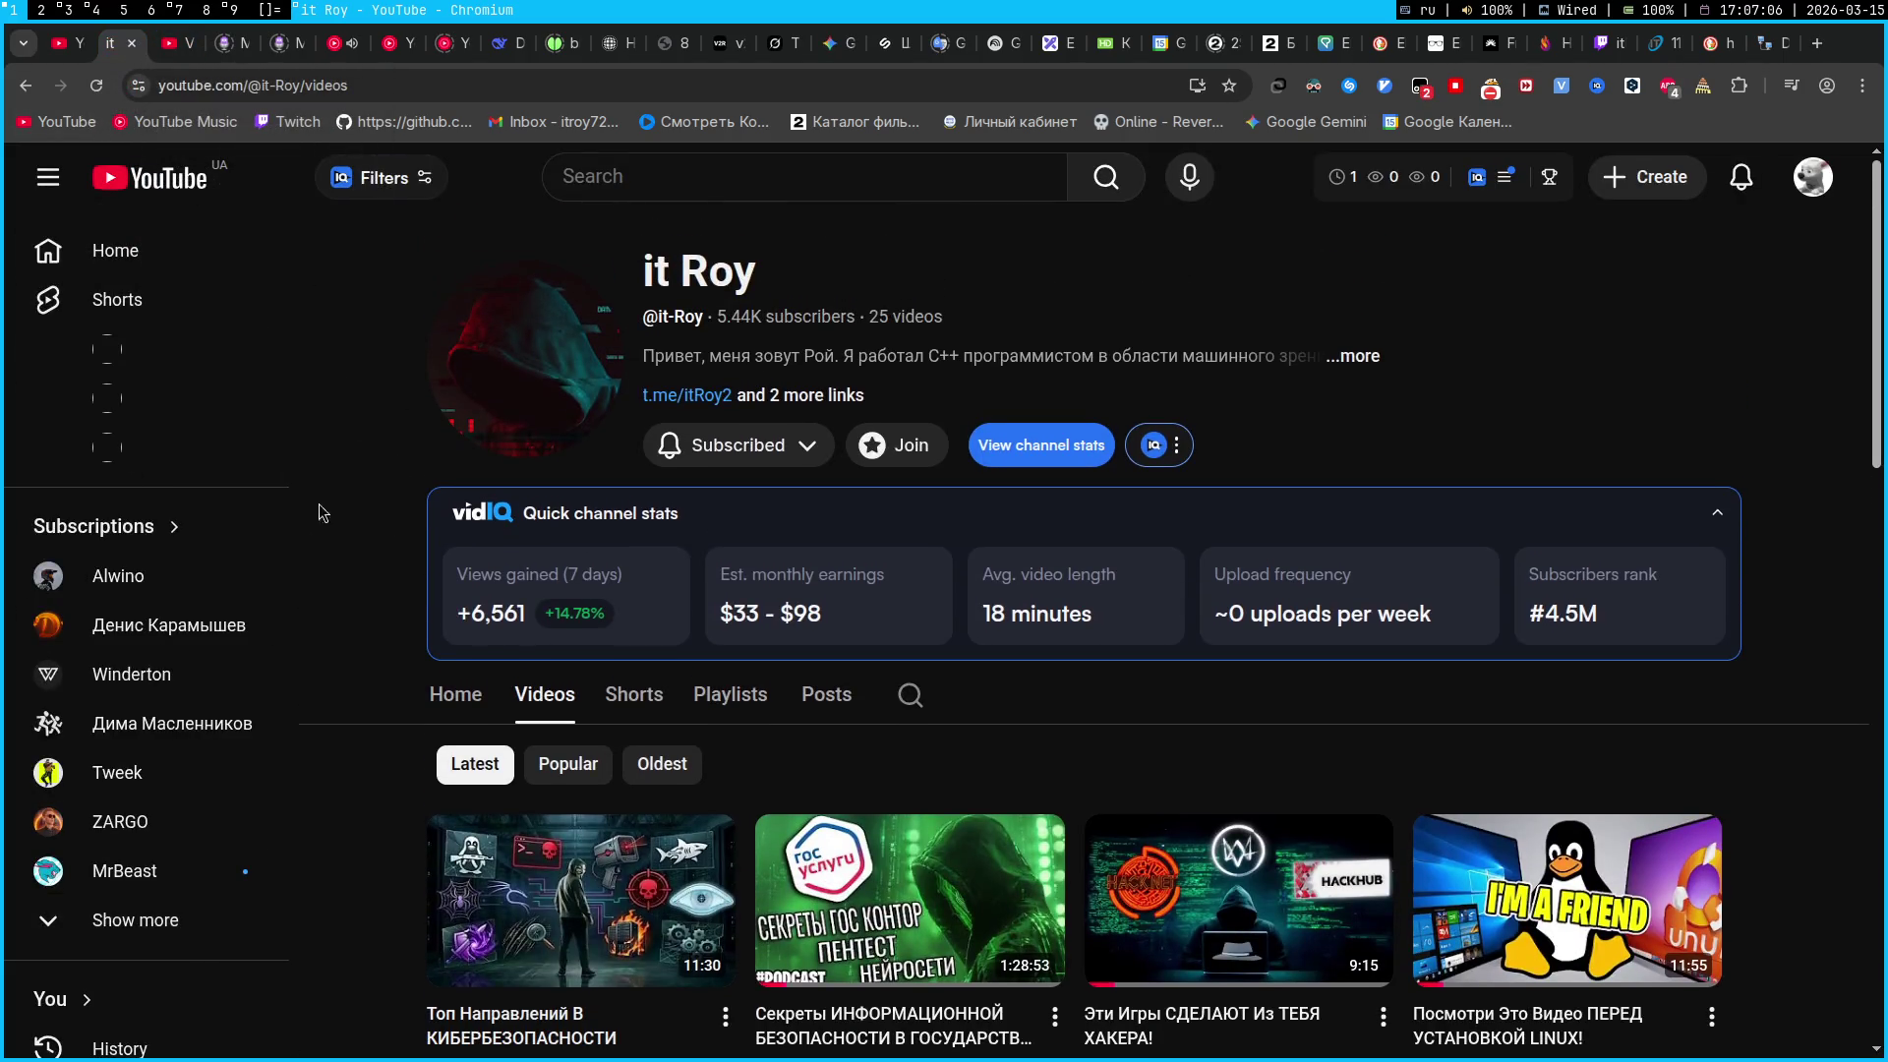
scroll(358, 549, down, 2)
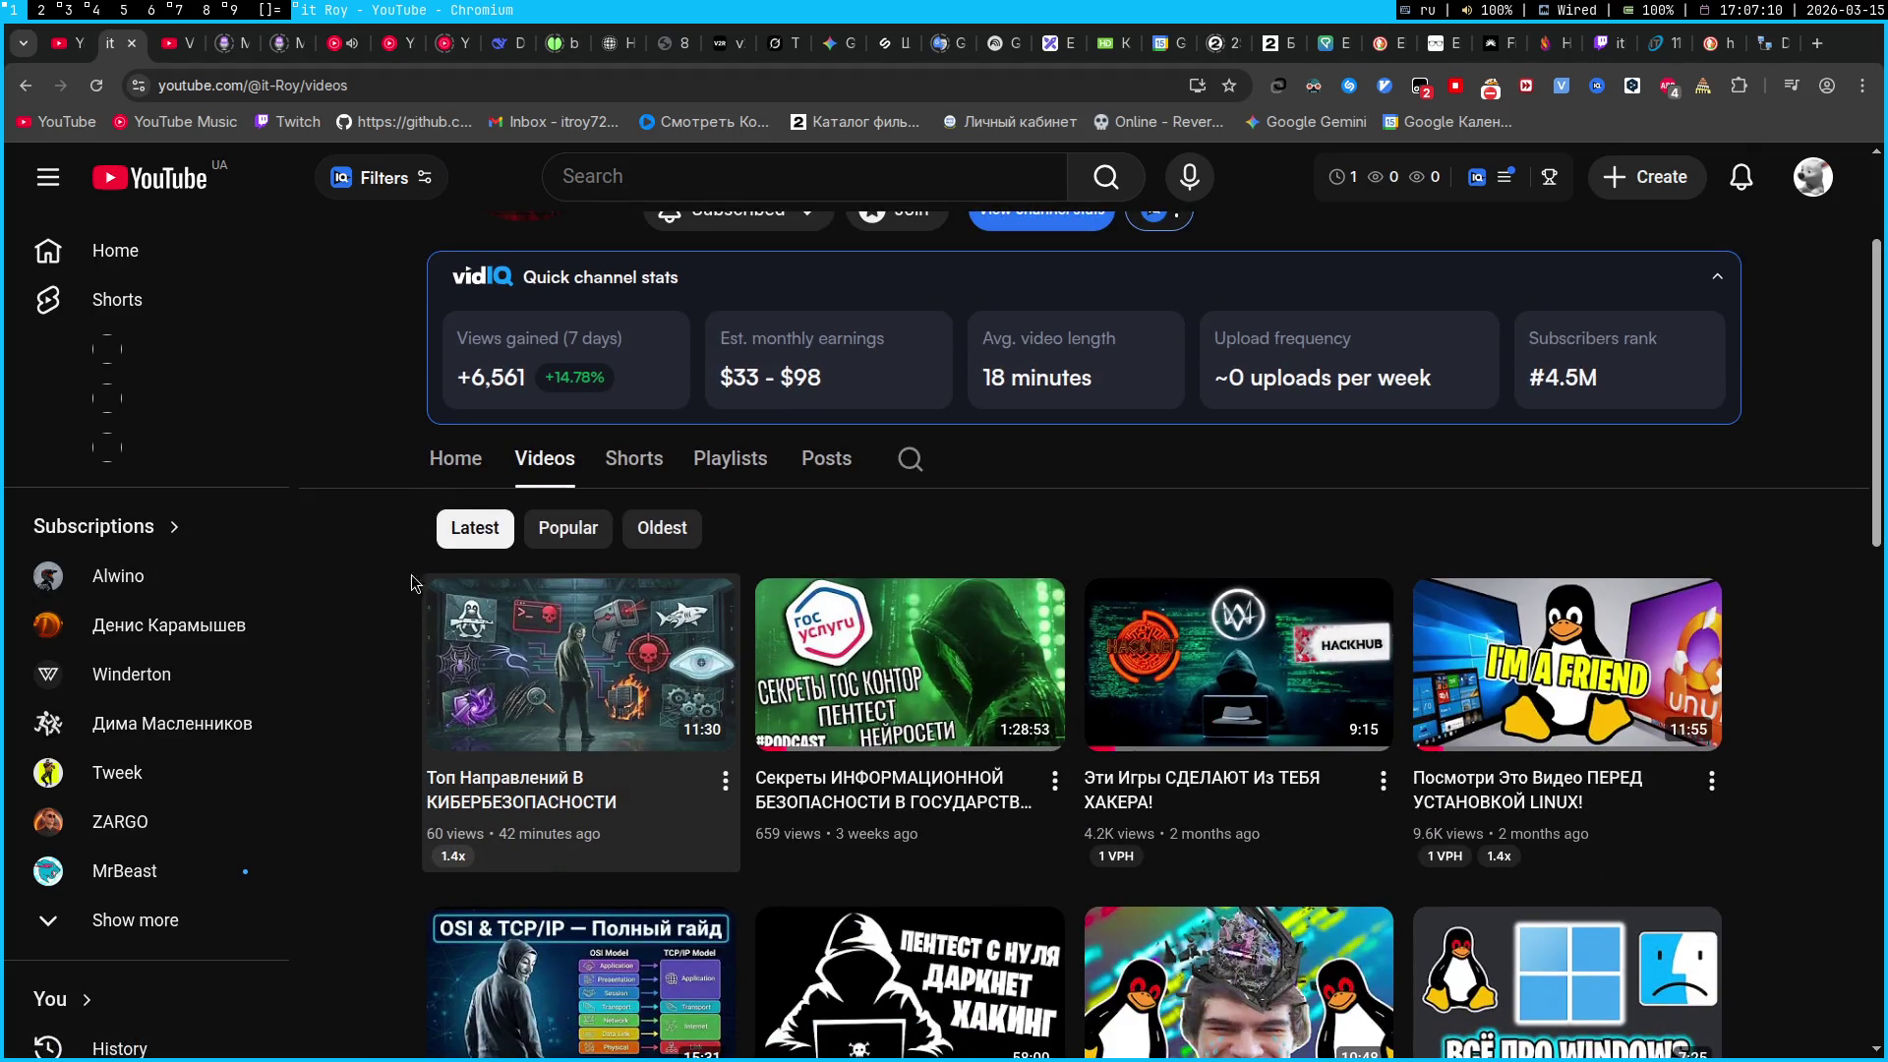
click(91, 99)
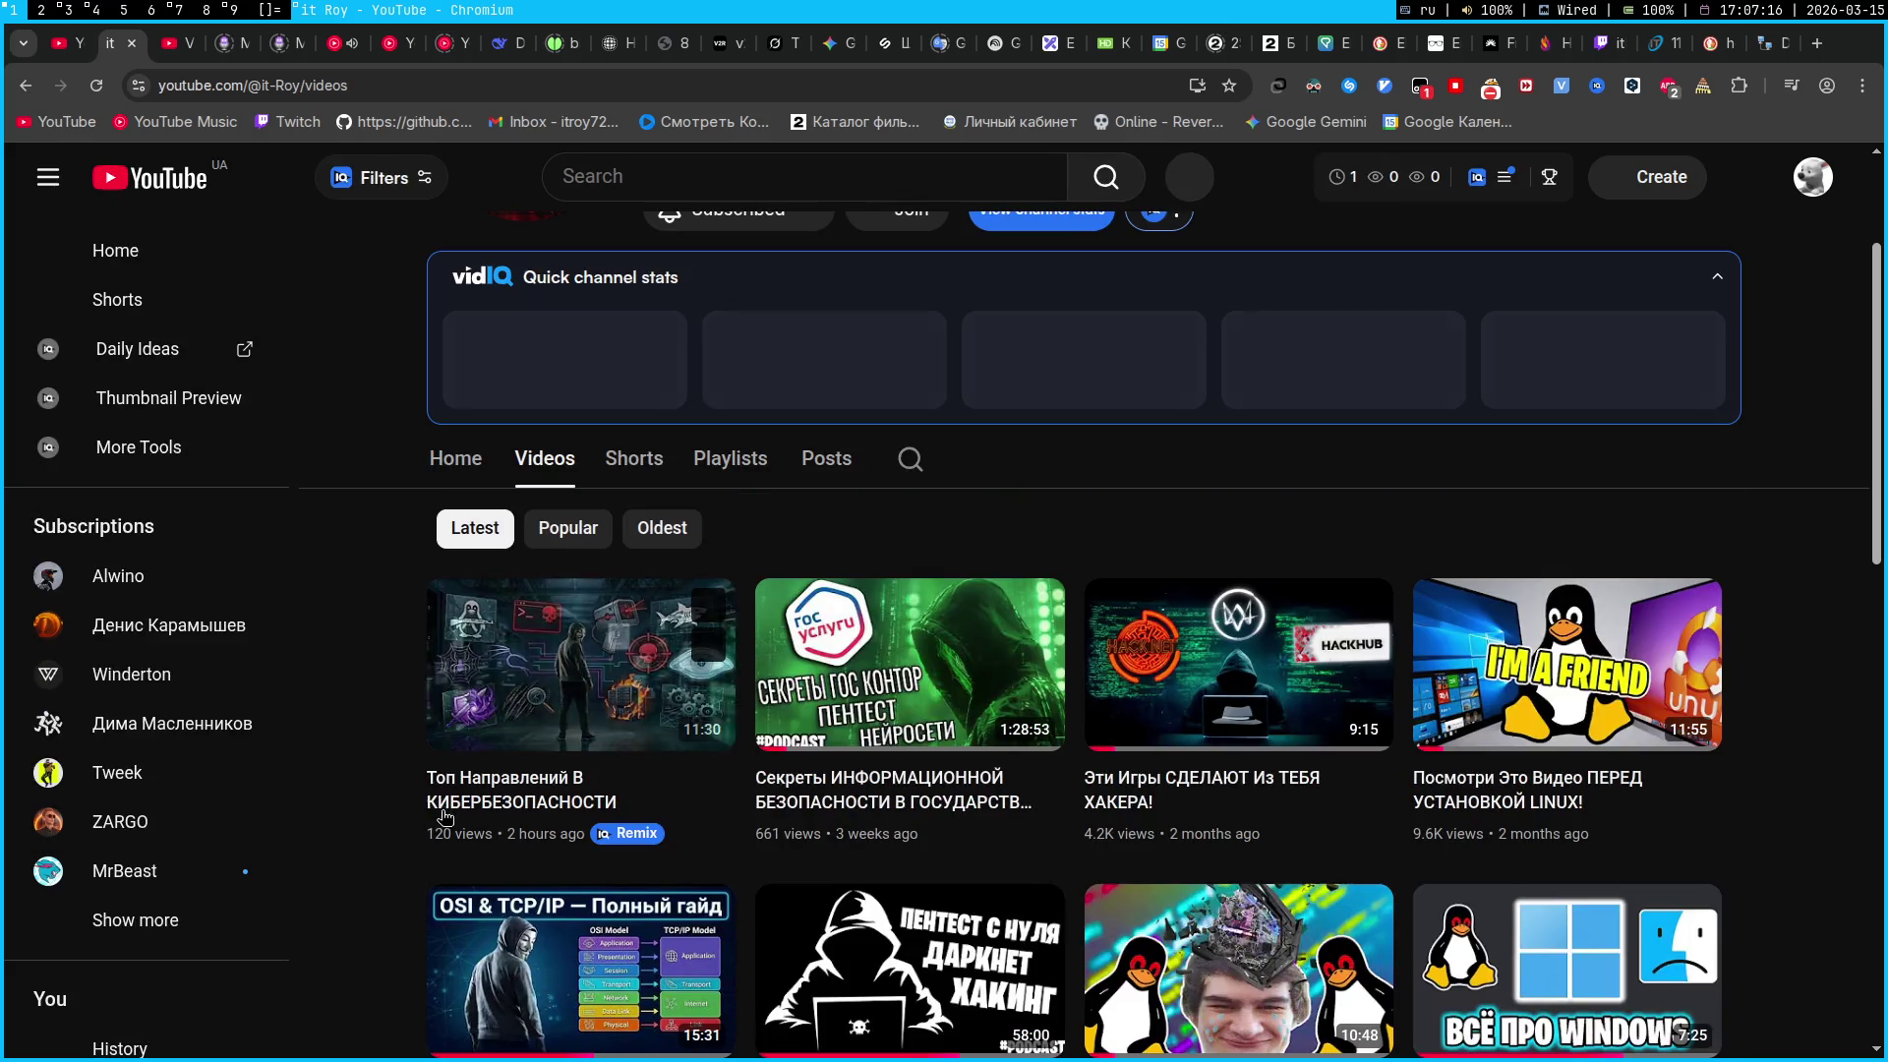
scroll(531, 689, down, 3)
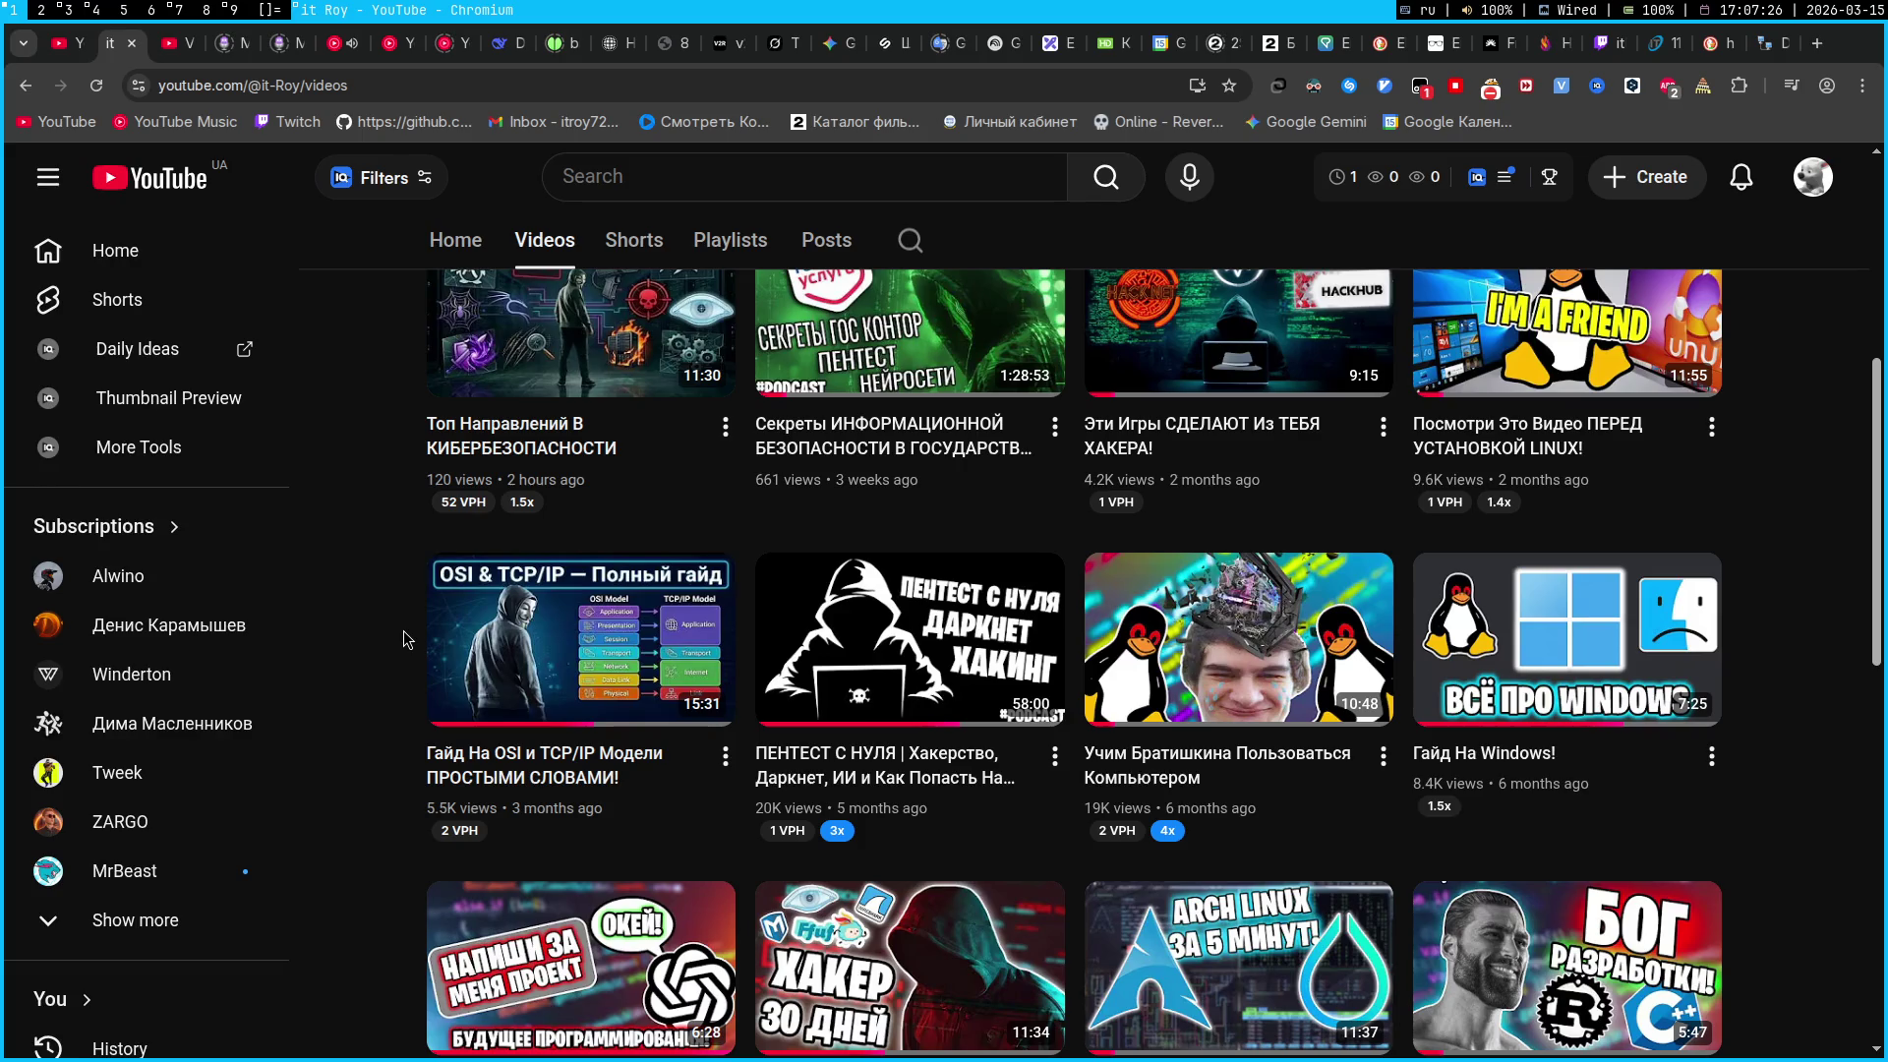
Return from the YouTube home page to the channel's videos, then open YouTube Studio's video analytics
mouse_move(455, 681)
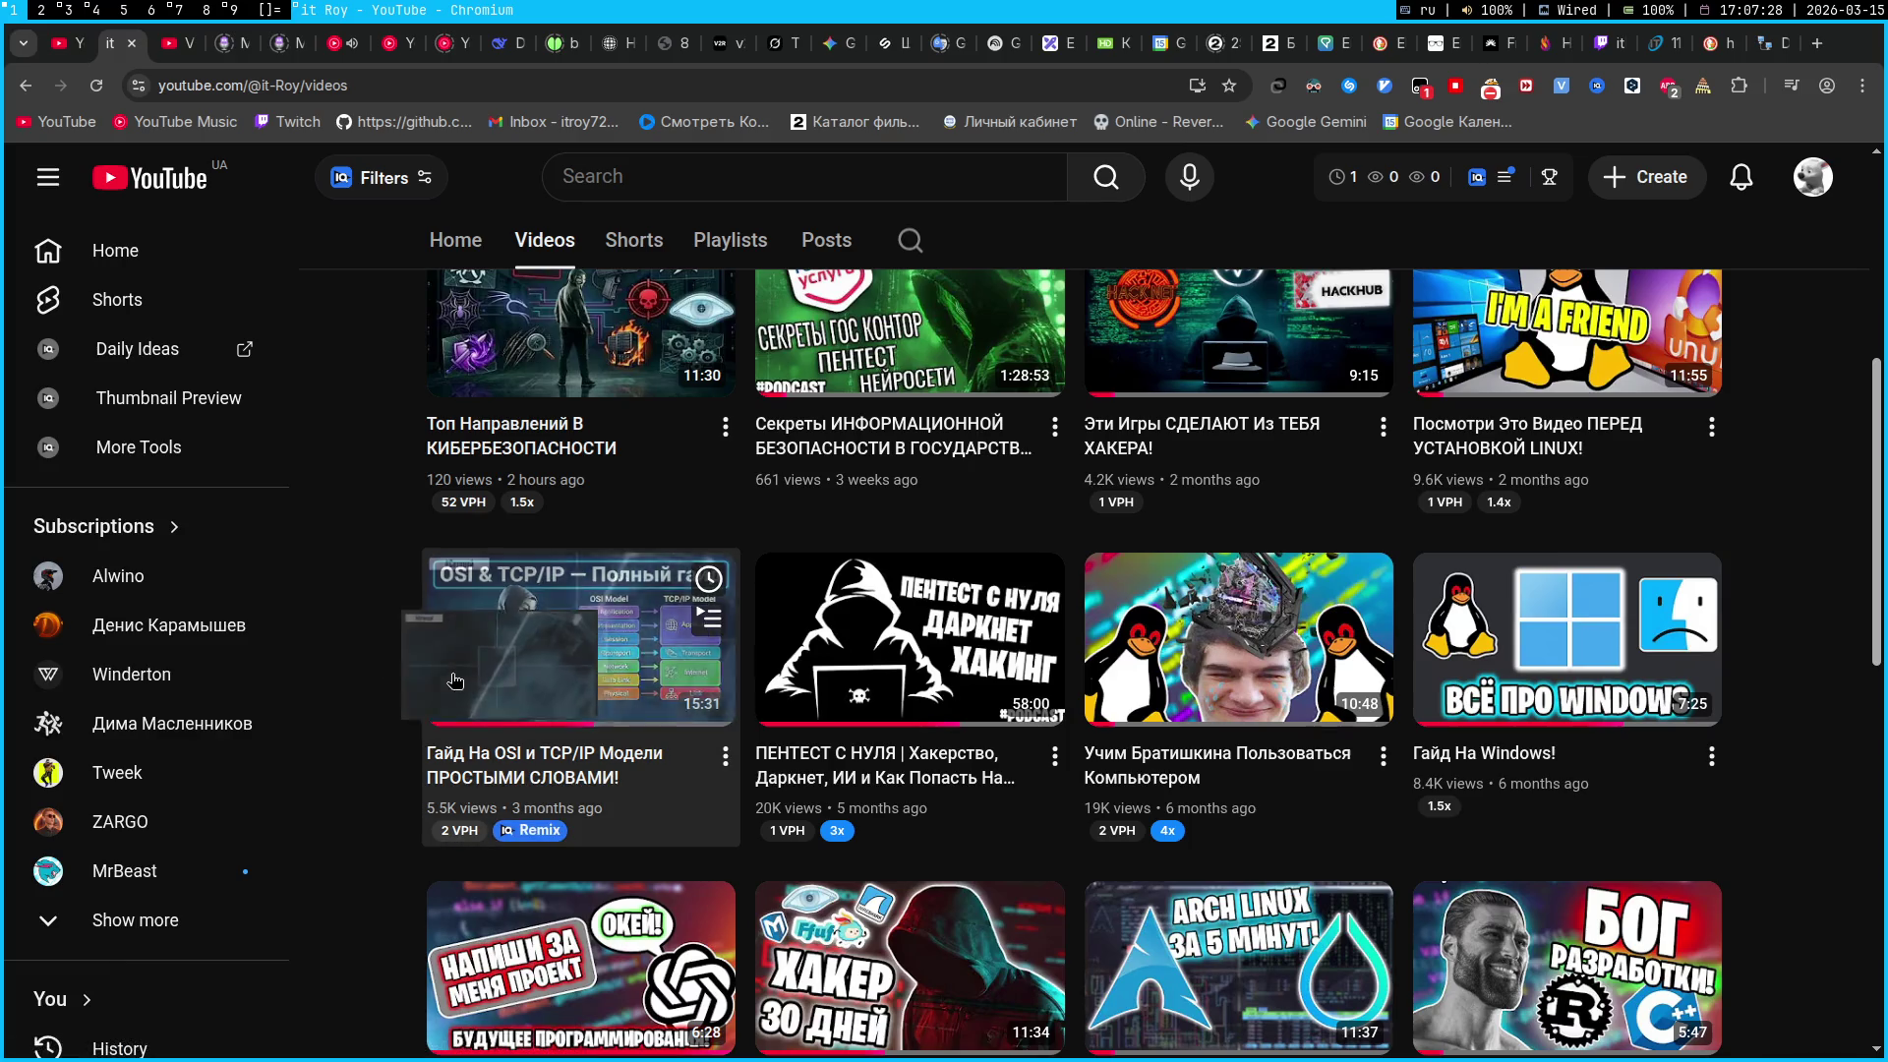
click(266, 350)
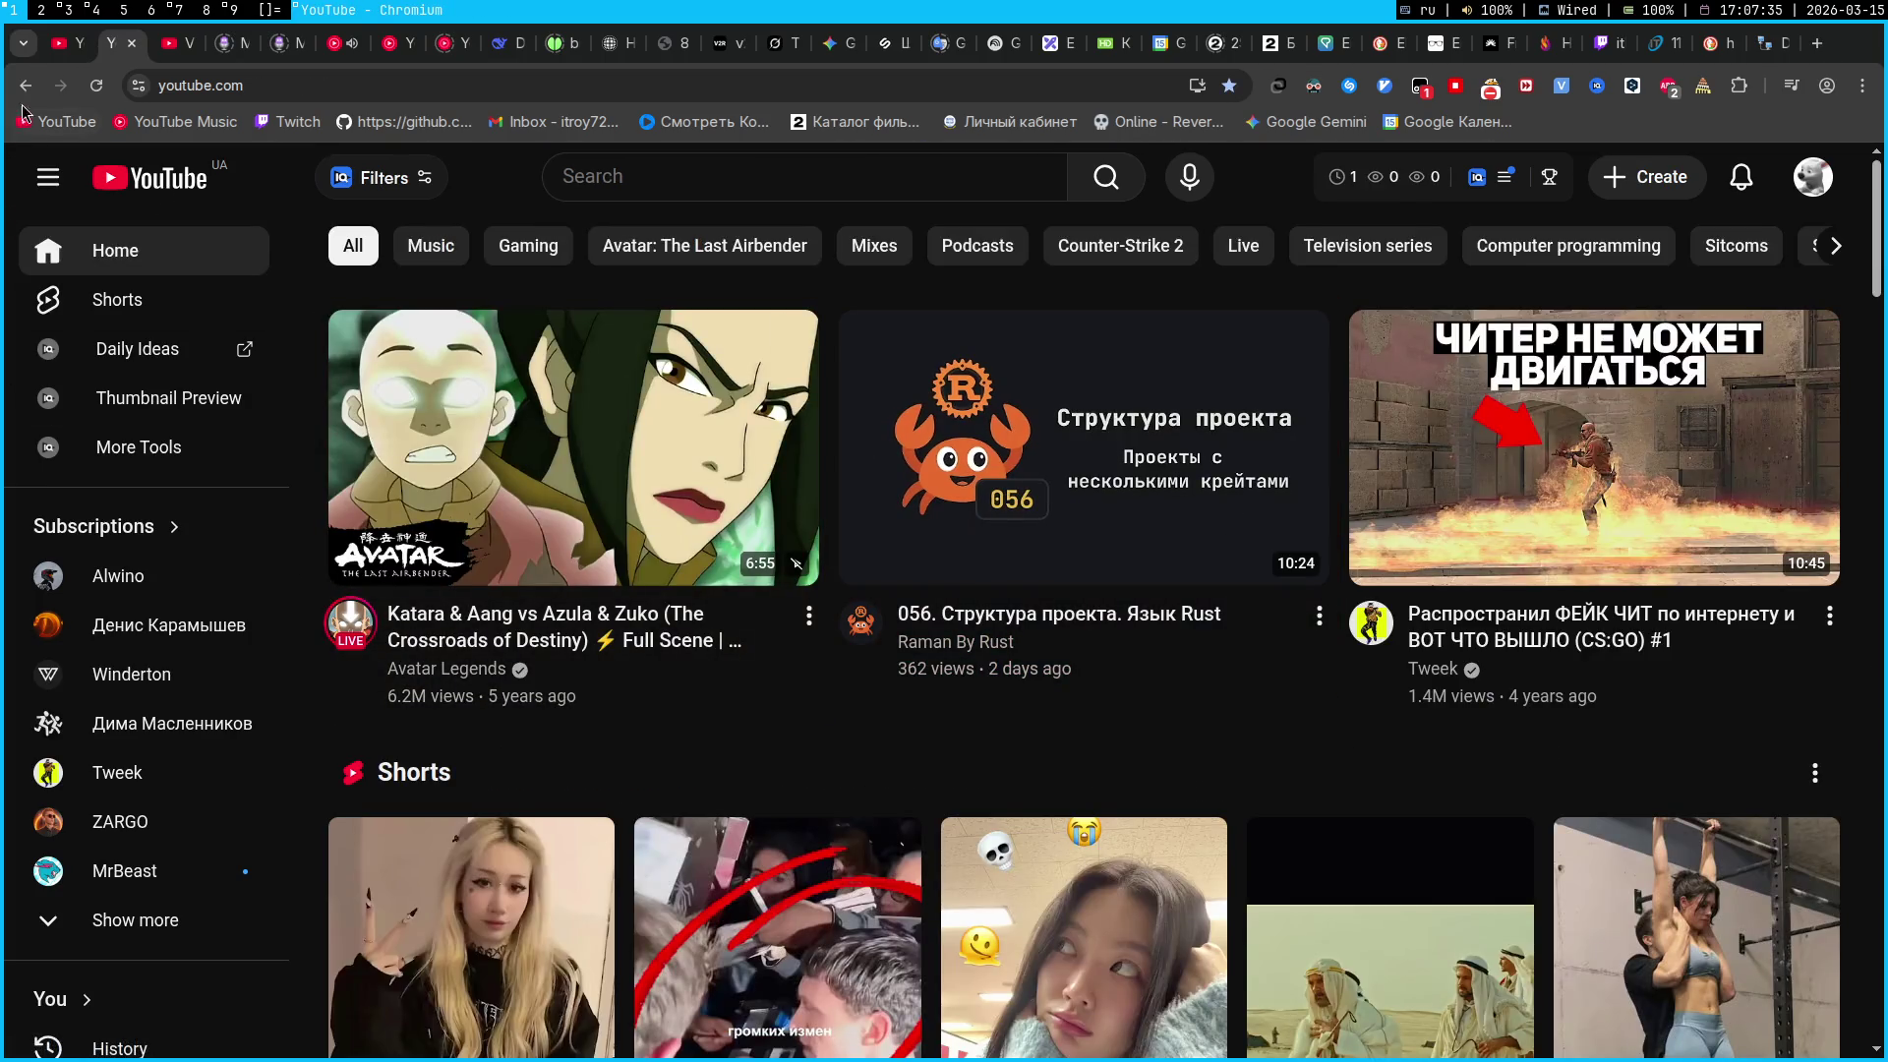
click(26, 85)
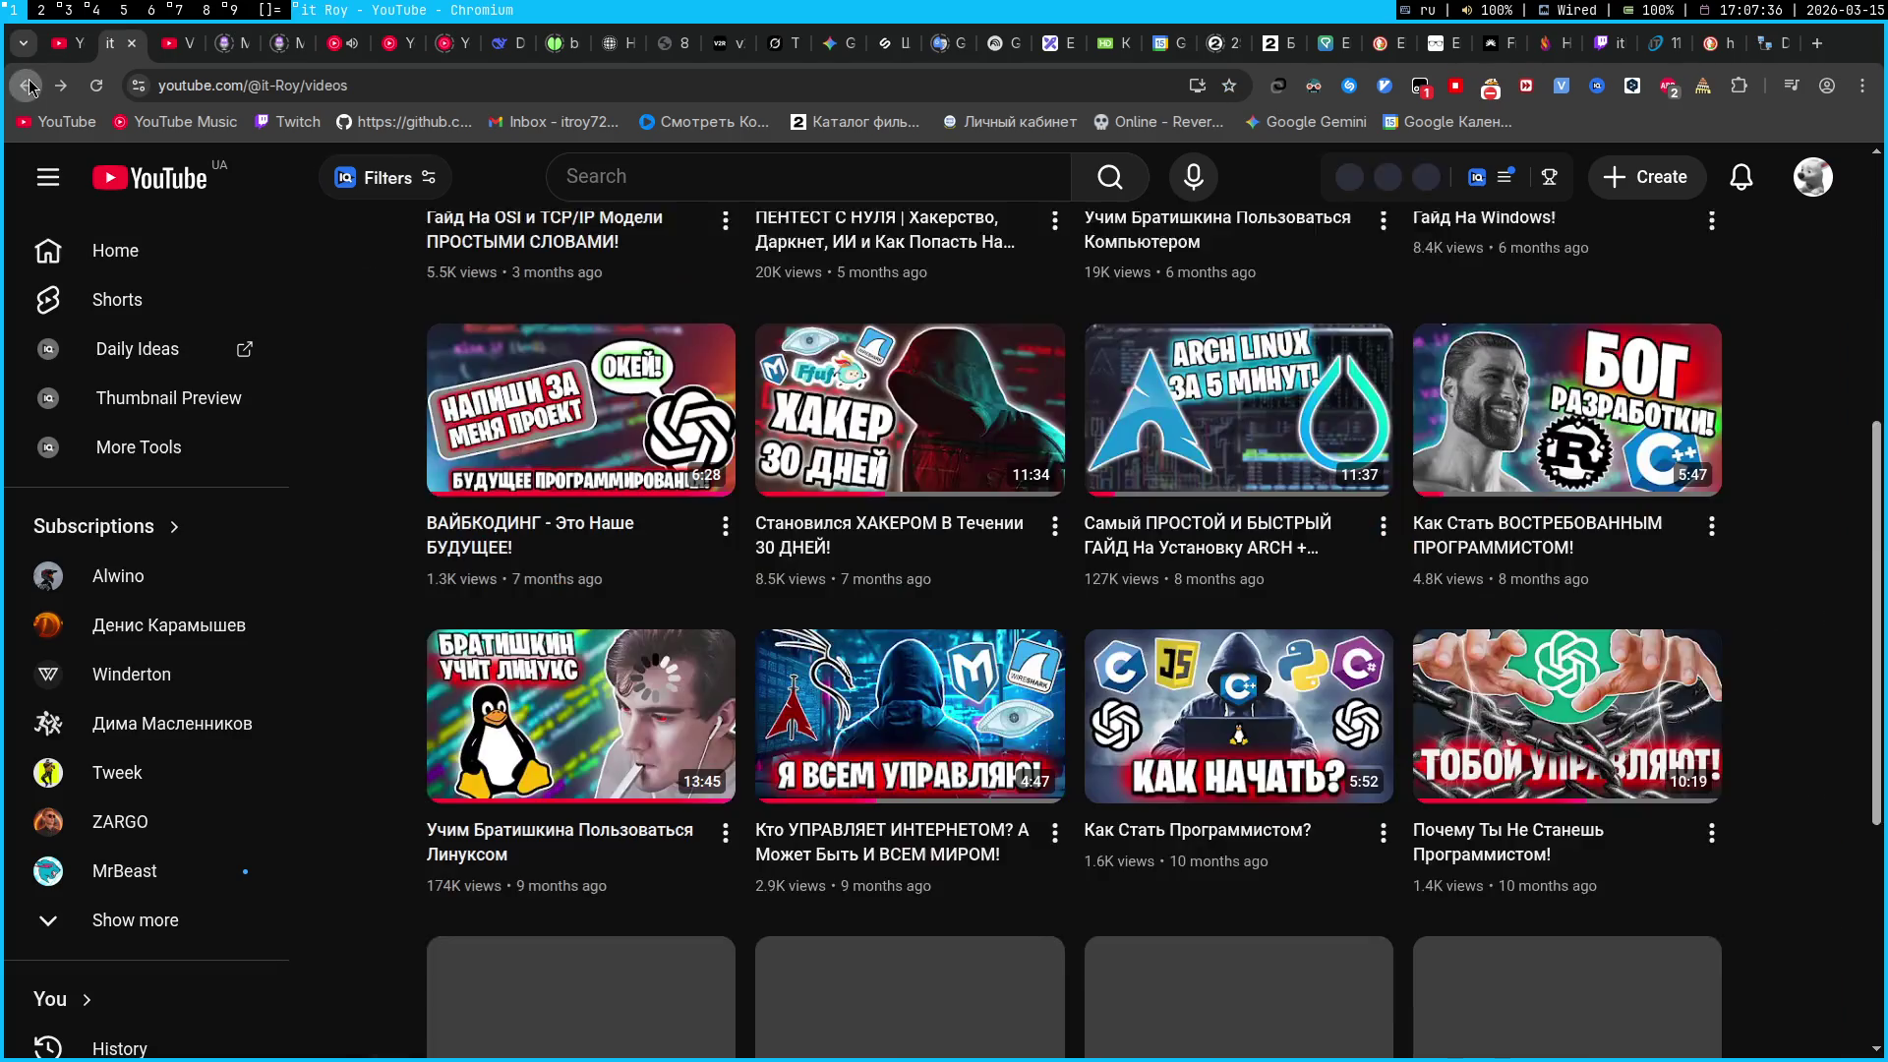
click(168, 55)
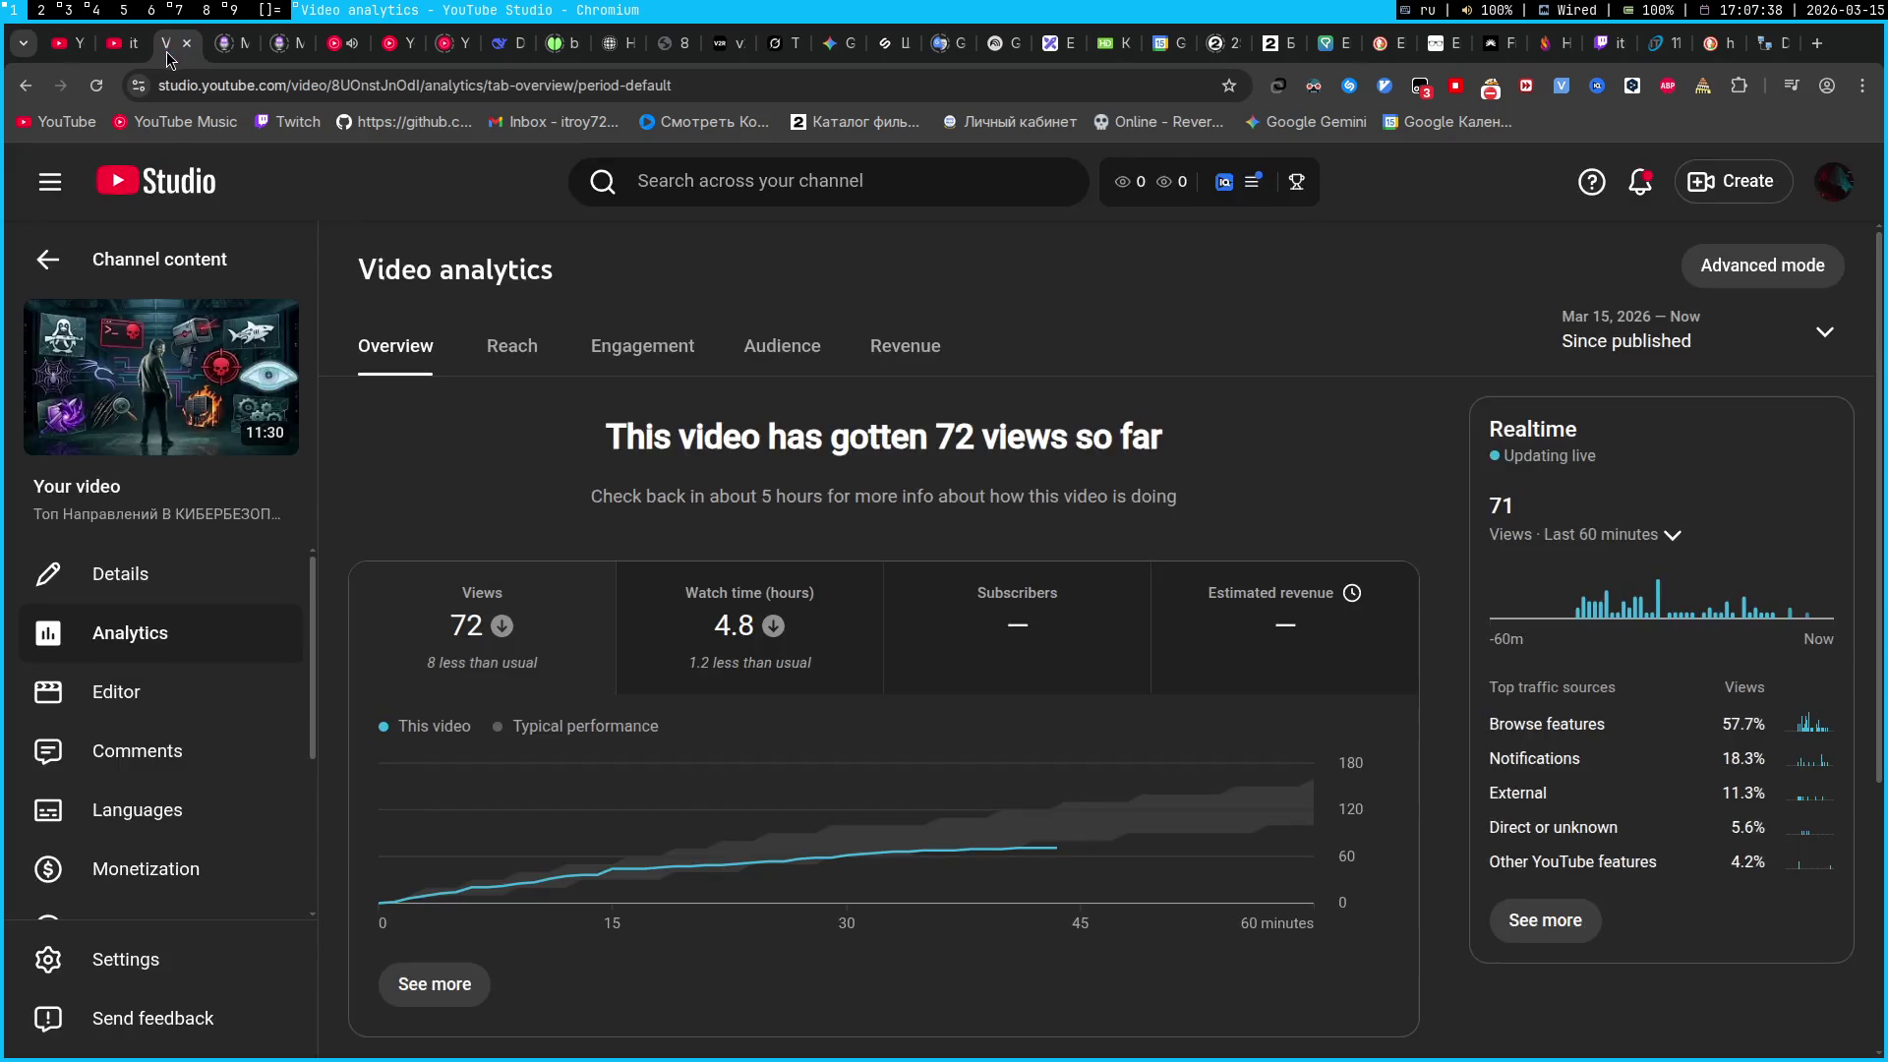
Reload the YouTube Studio analytics to show 152 views, then go to the Gemini Pentest chat
click(95, 85)
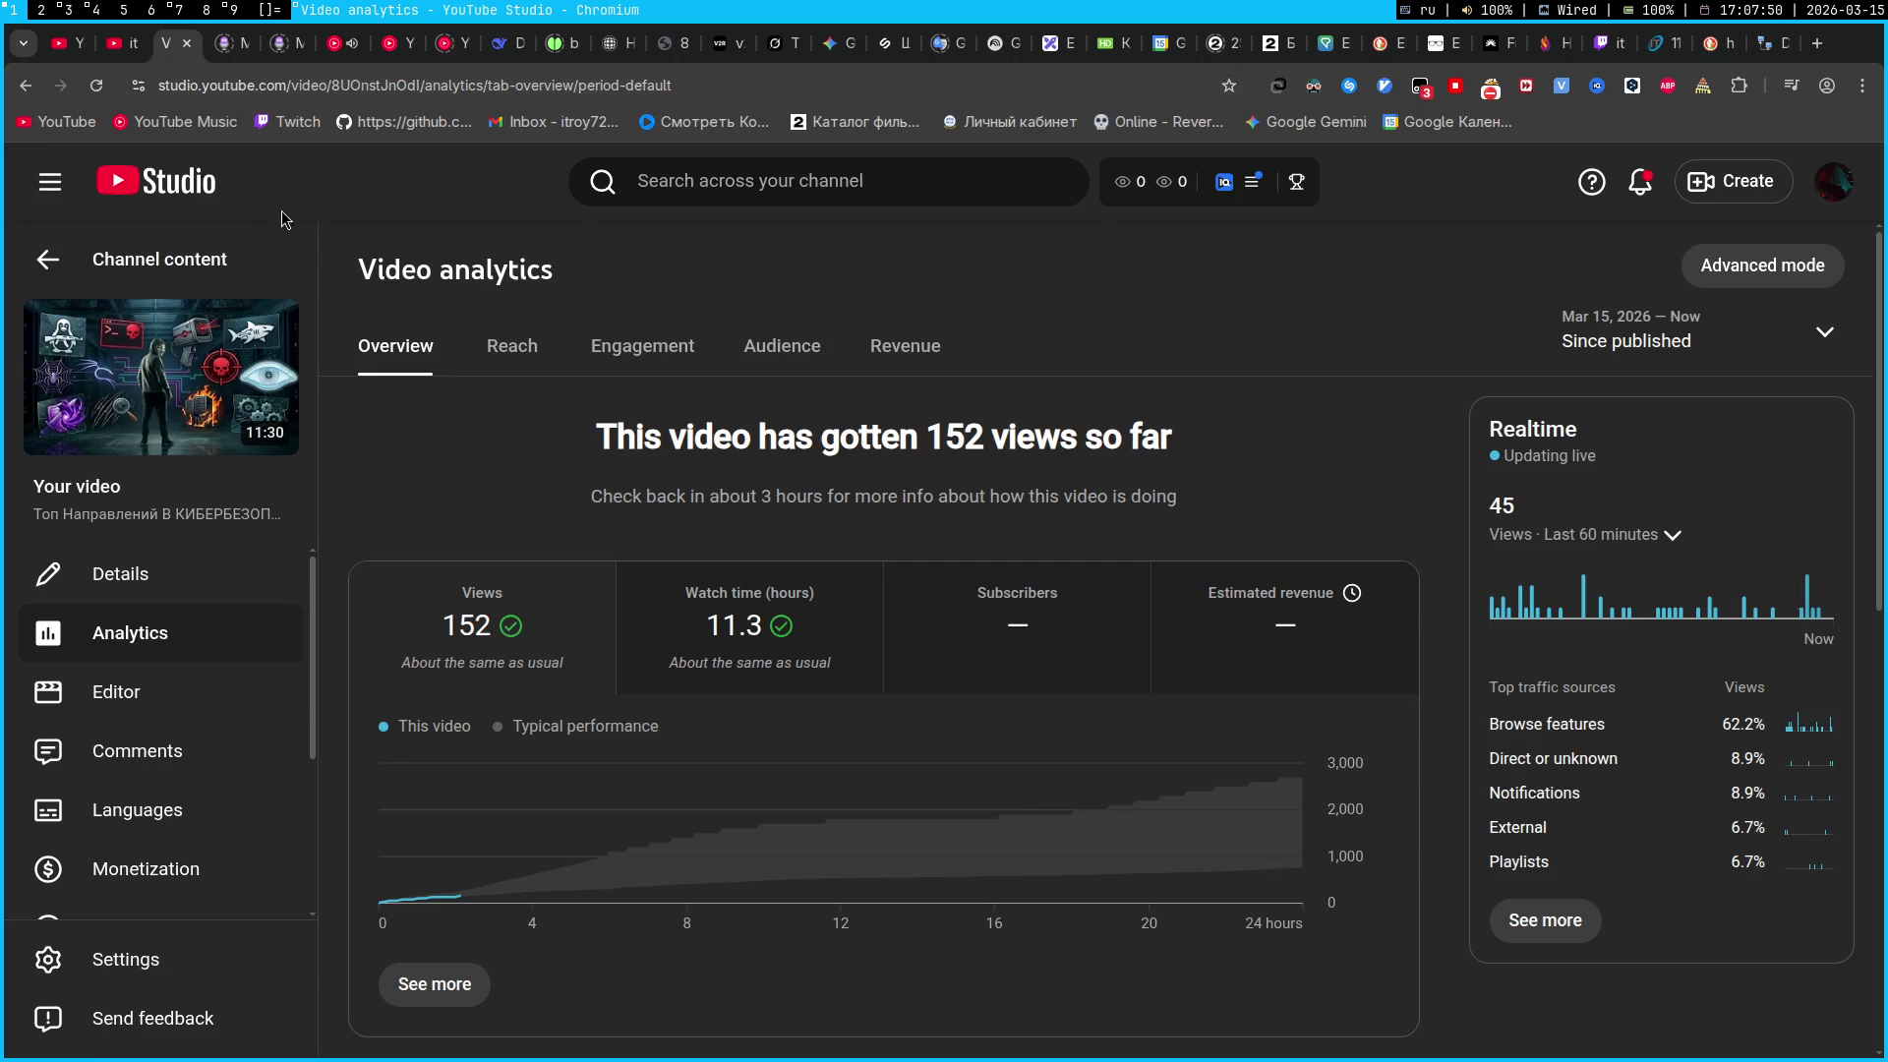
click(838, 45)
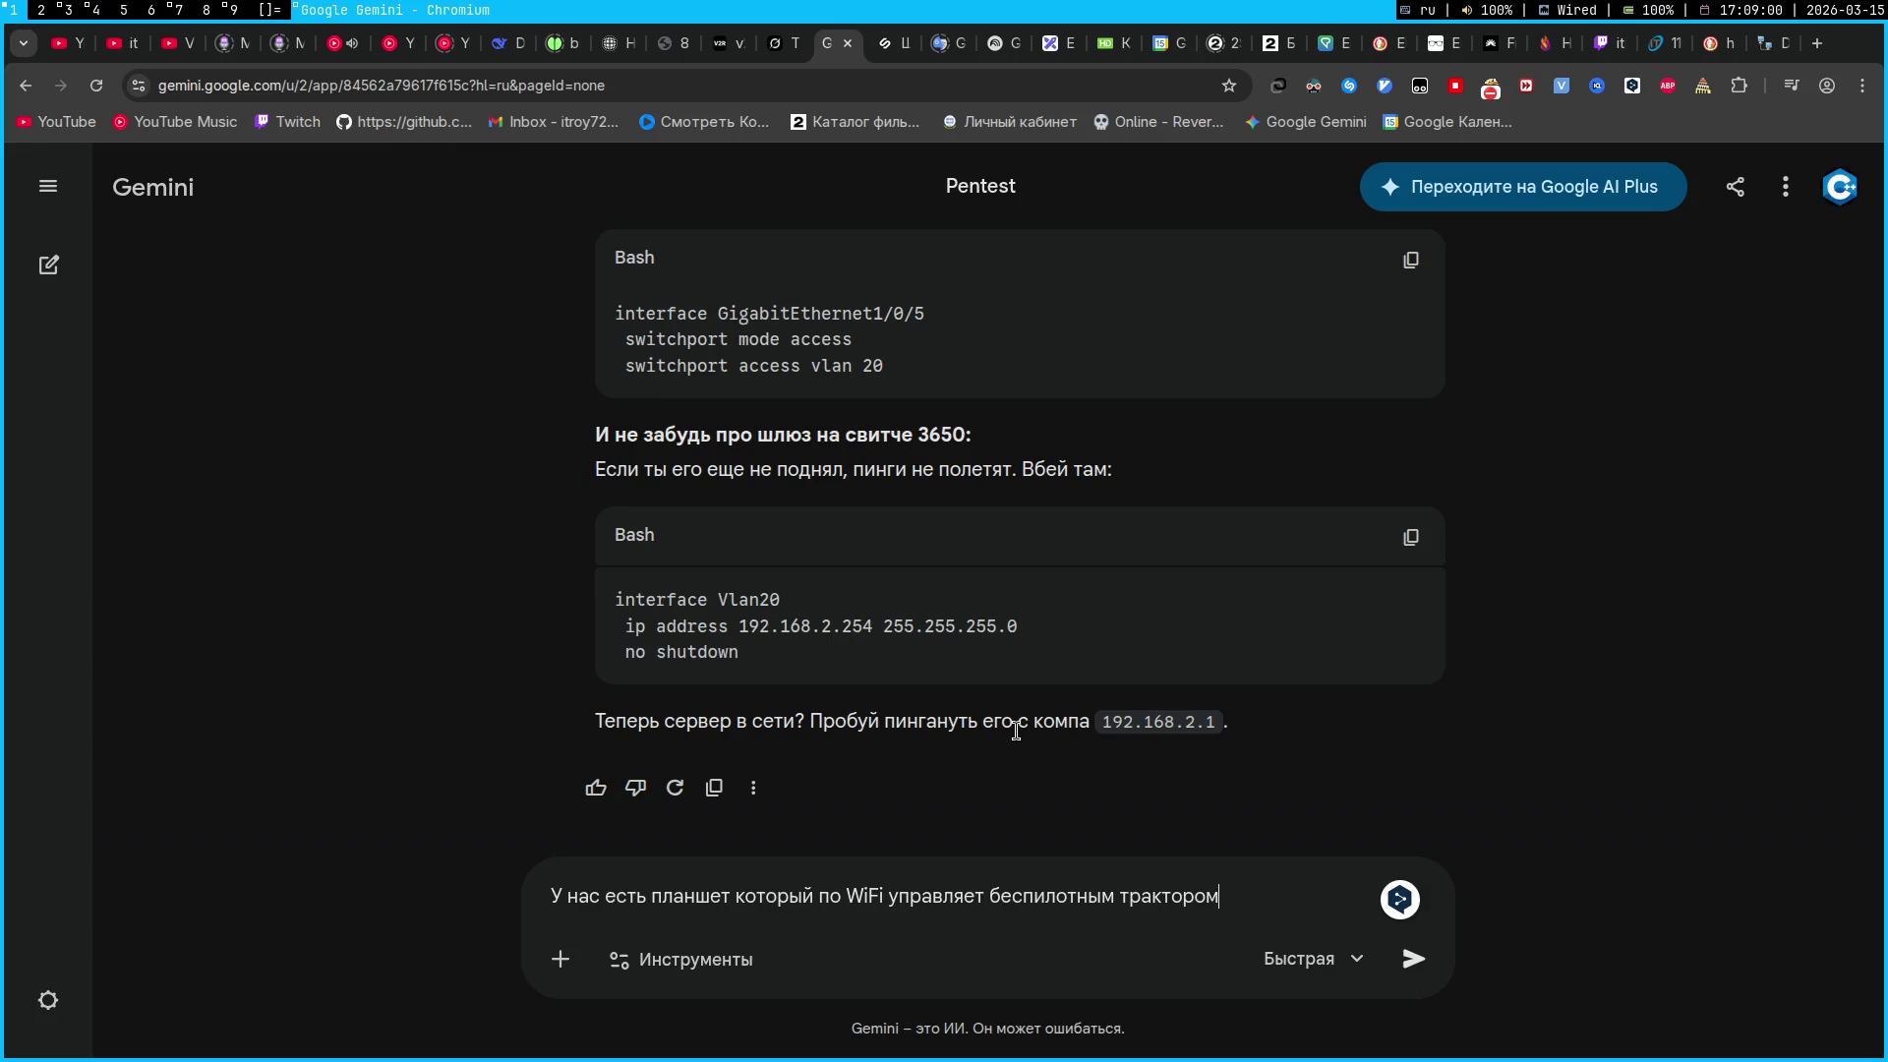
Switch to workspace 7 with OBS, where the full-screen white cartoon dog image appears
key(super+7)
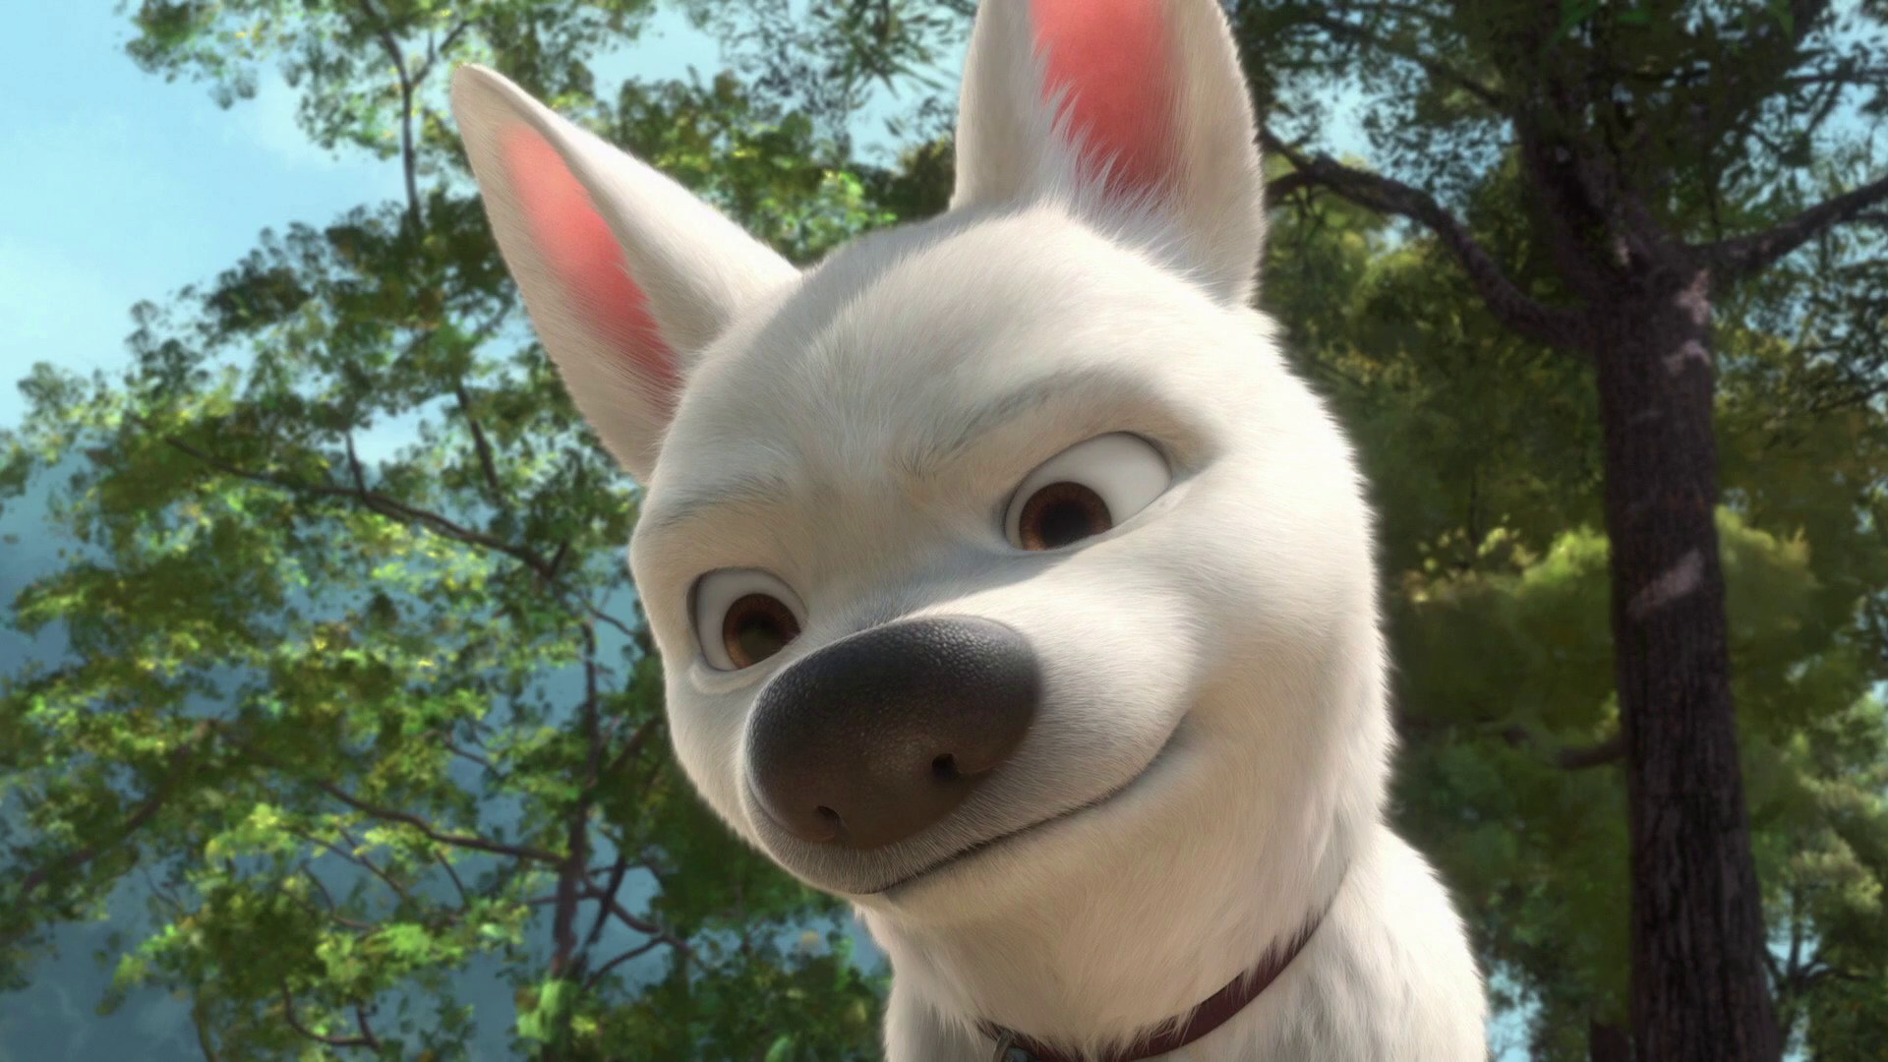
Return to workspace 1, where the Chromium Gemini Pentest chat holds the unsent tractor prompt
key(super+1)
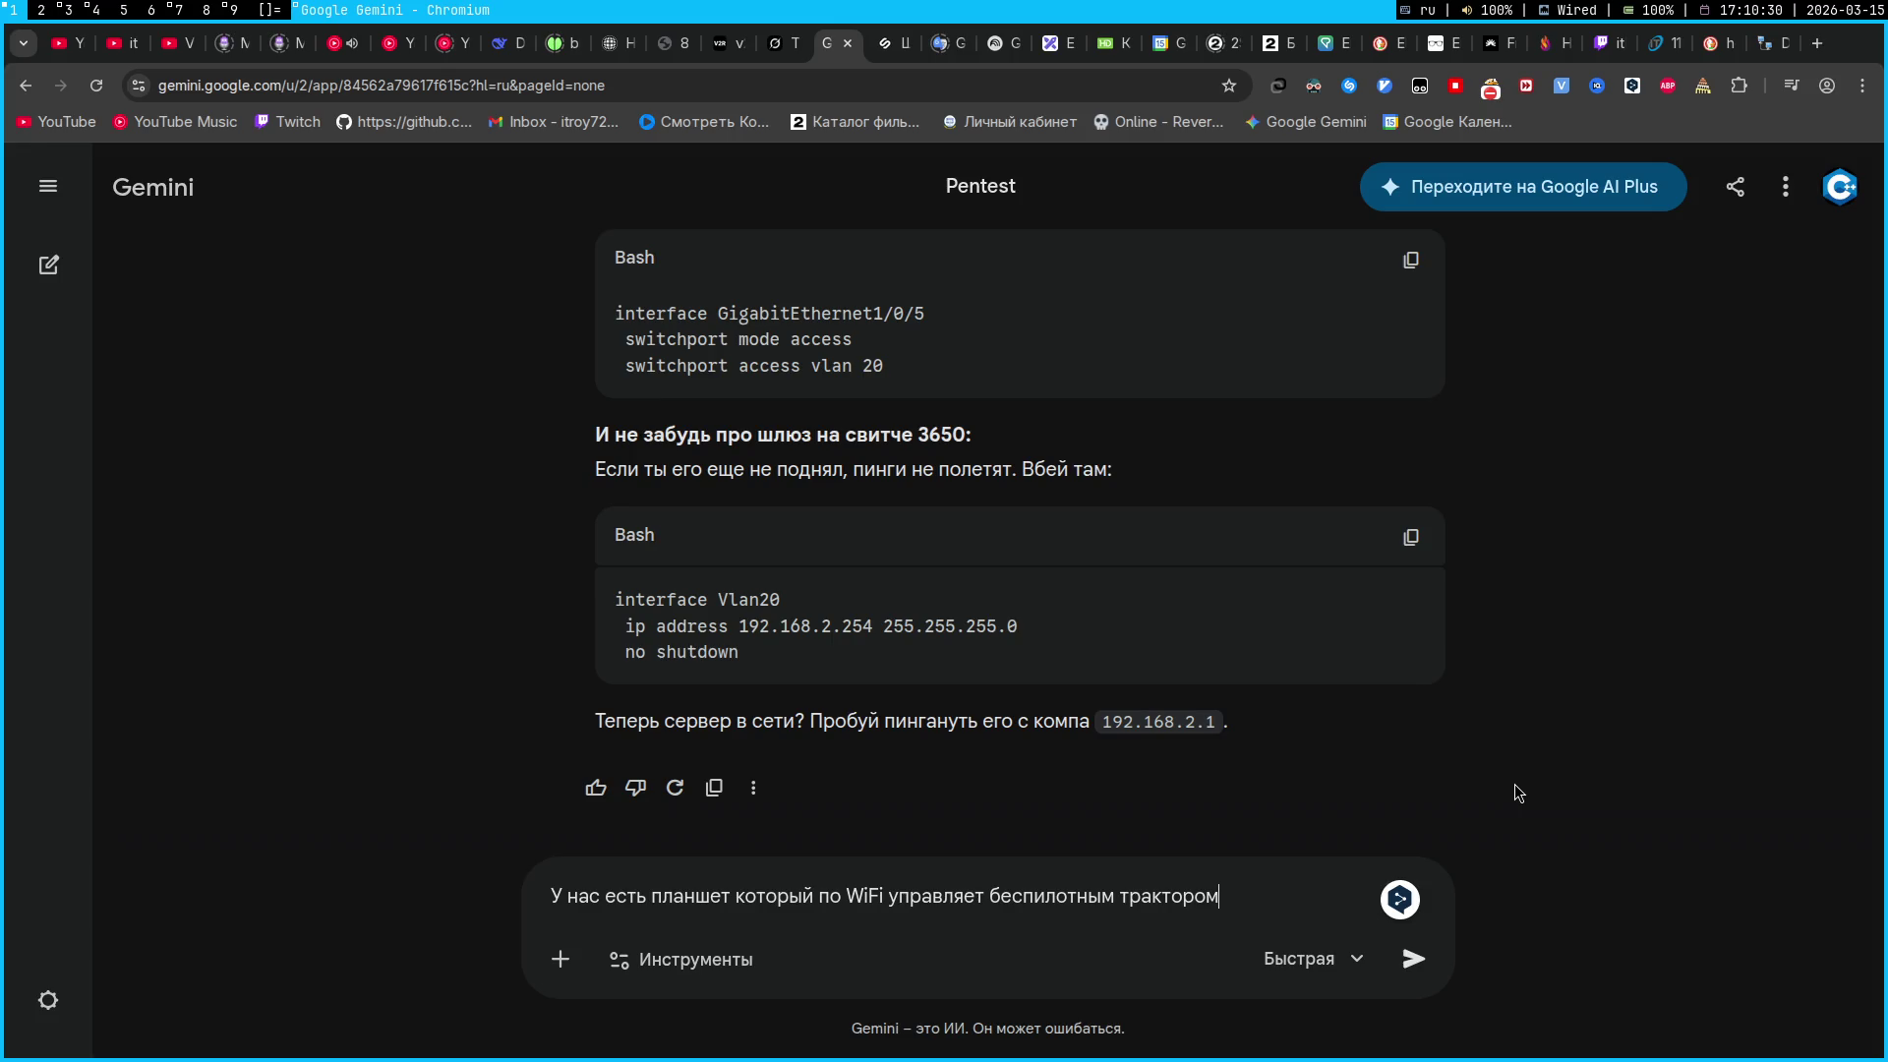
Extend the prompt about stopping hackers hijacking control, adding option 1: a secure tunnelled VPN connection
text(, нужно сделать )
text(защиту, чтобы )
text(хакер по центру не смог перехватить управление. У меня есть 2 варианта)
key(shift+Return)
text(1. )
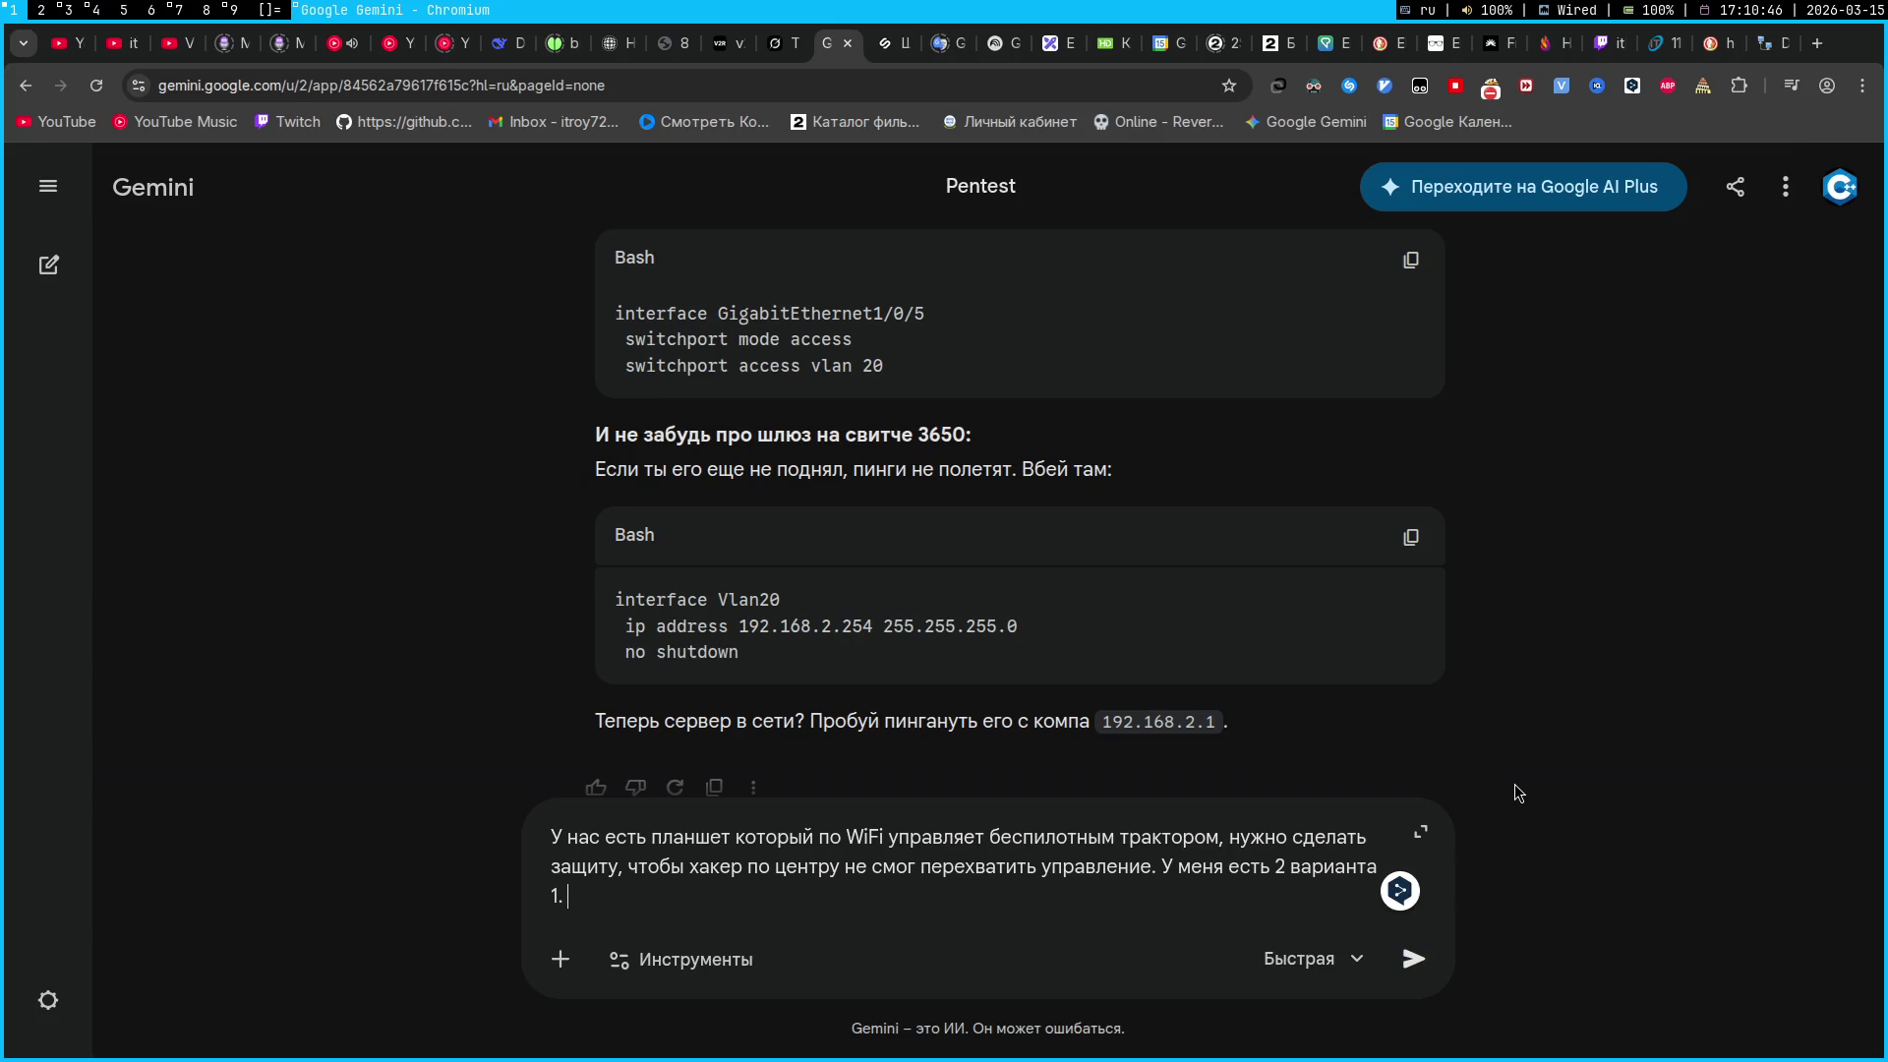
text(Сделать защищенн)
text(ый тун)
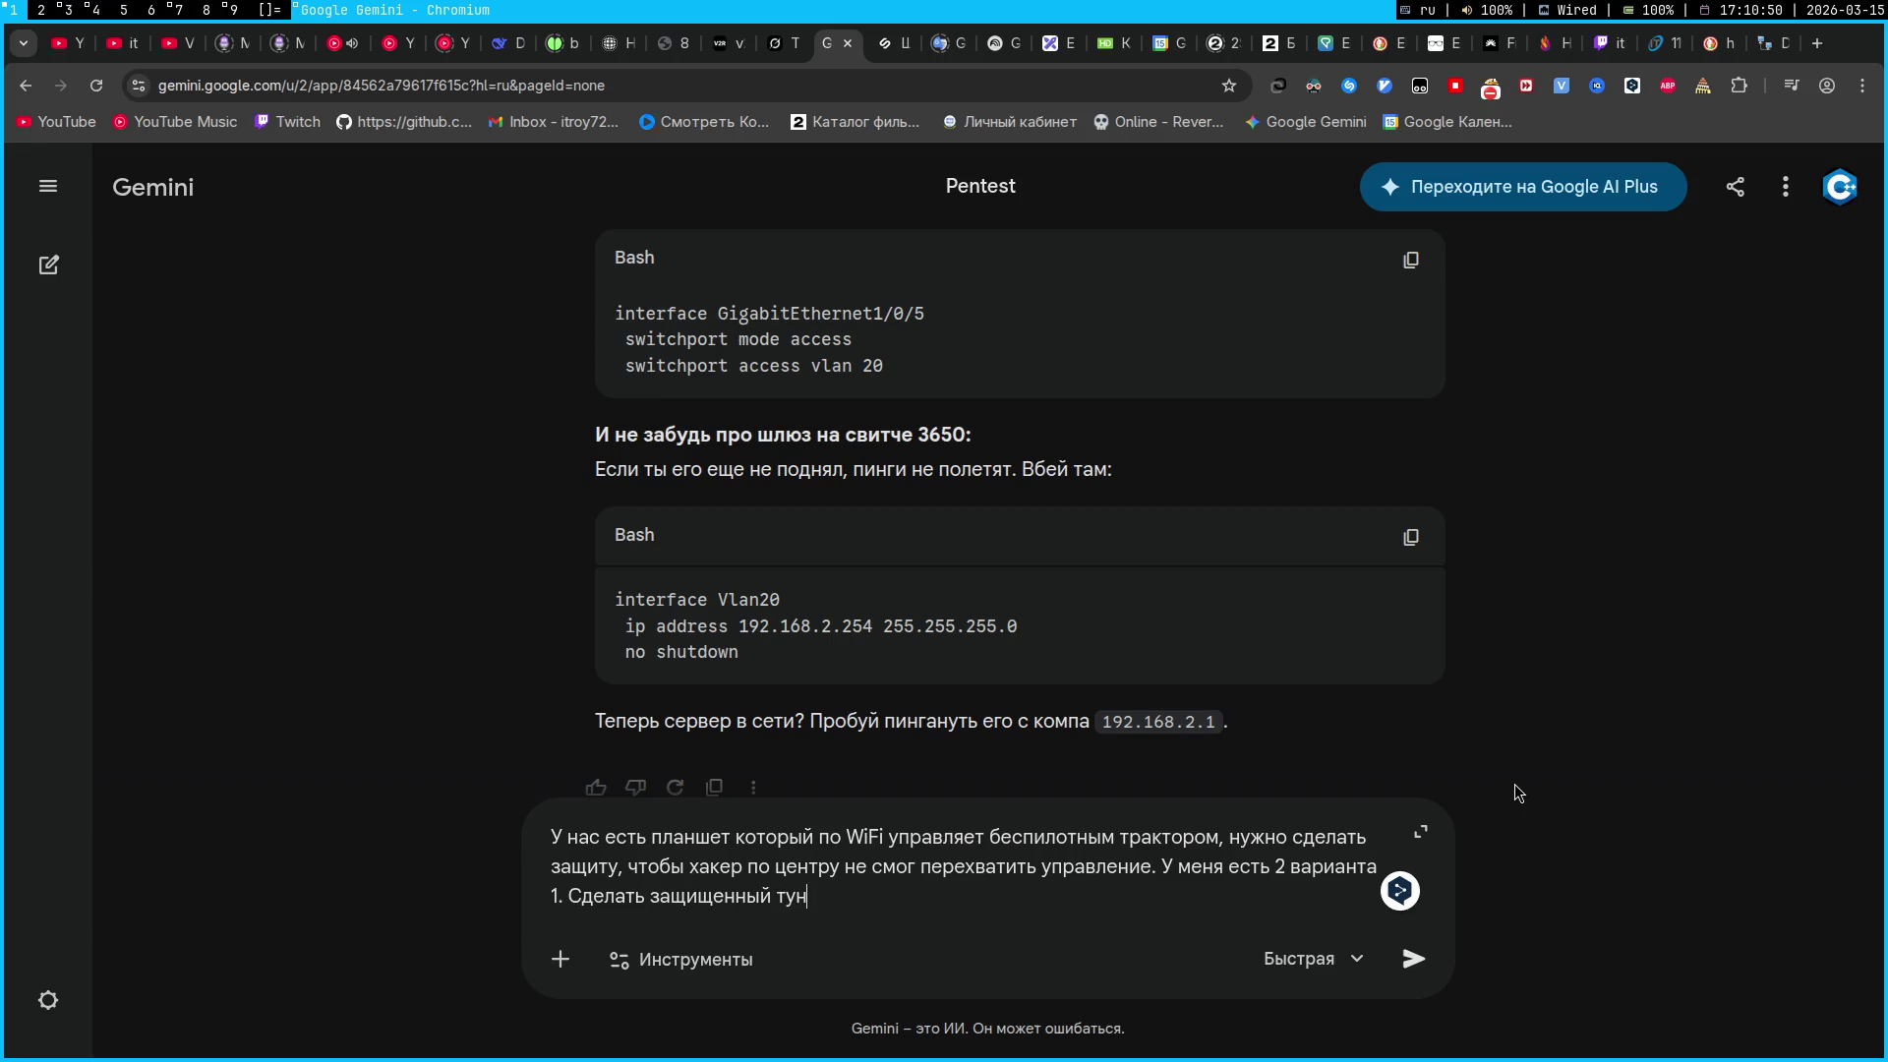
text(елированный )
text(VPN)
key(alt+shift)
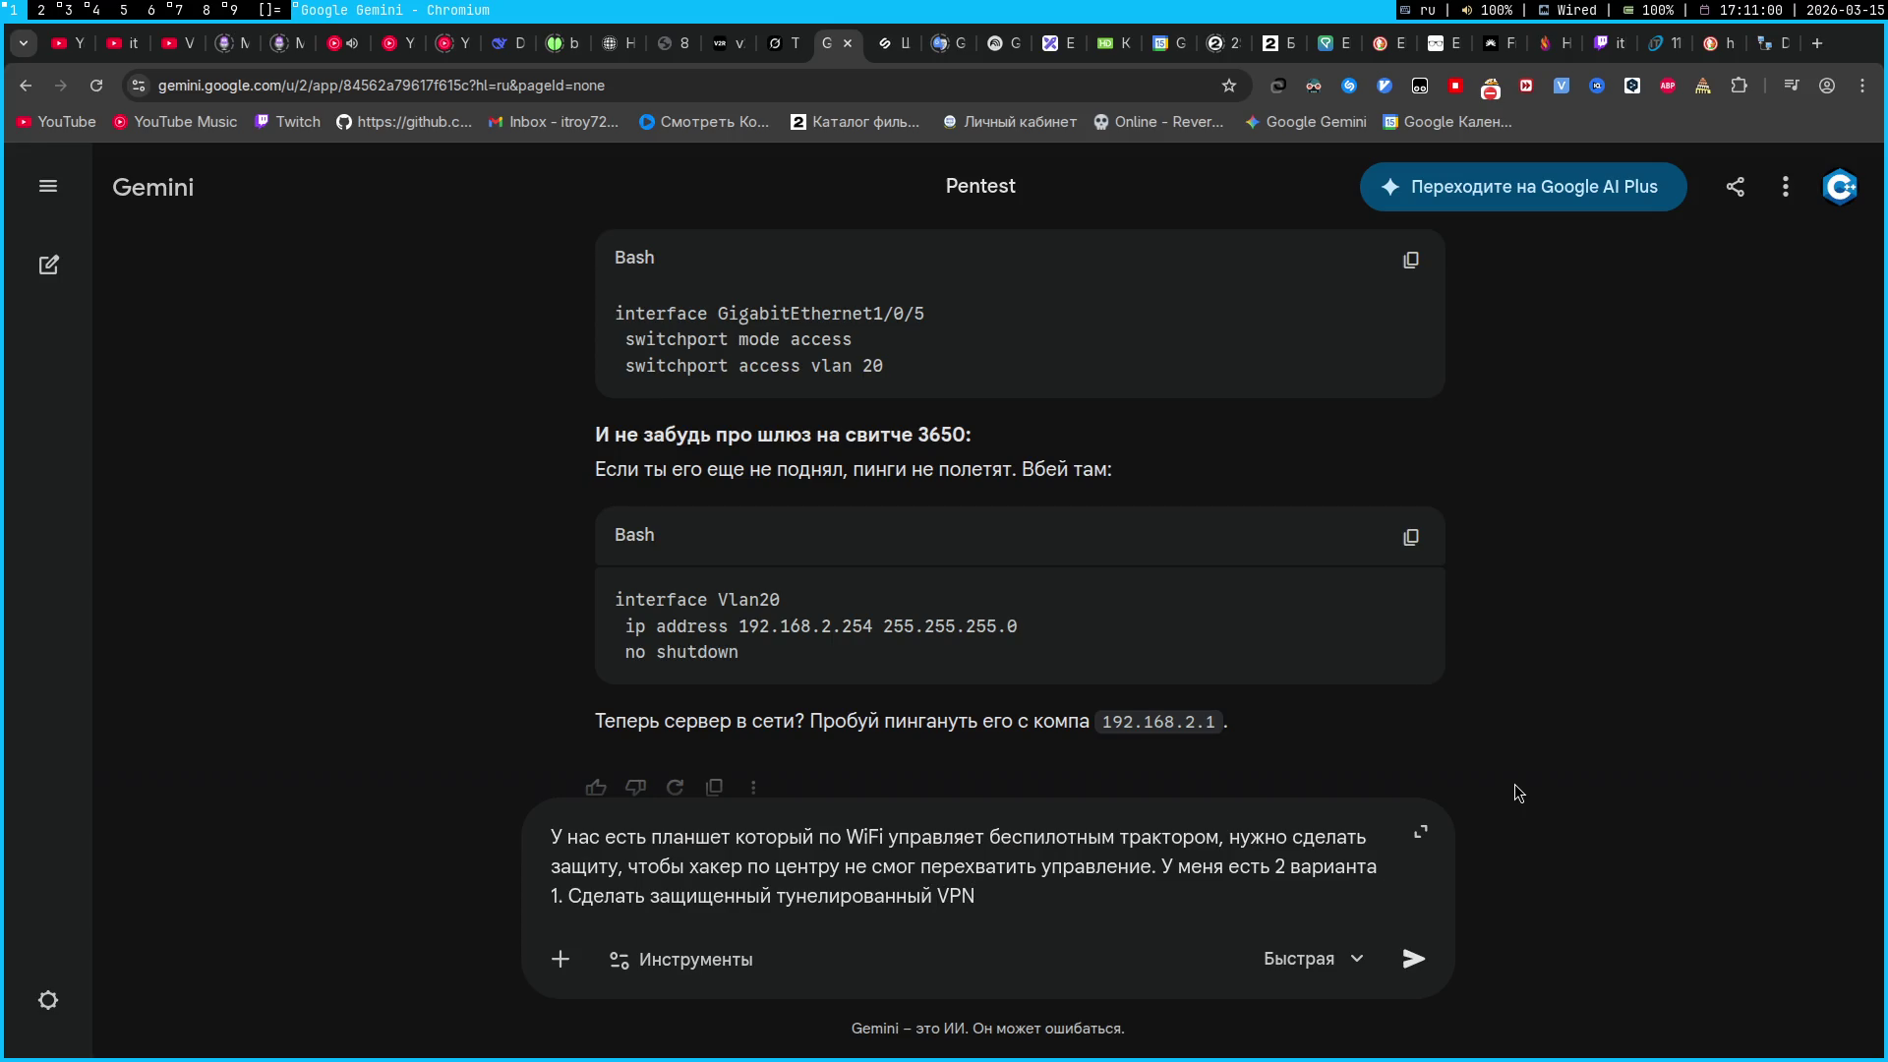
click(929, 897)
key(BackSpace)
key(BackSpace)
text(ое)
key(BackSpace)
key(BackSpace)
text(ый)
text(игнал)
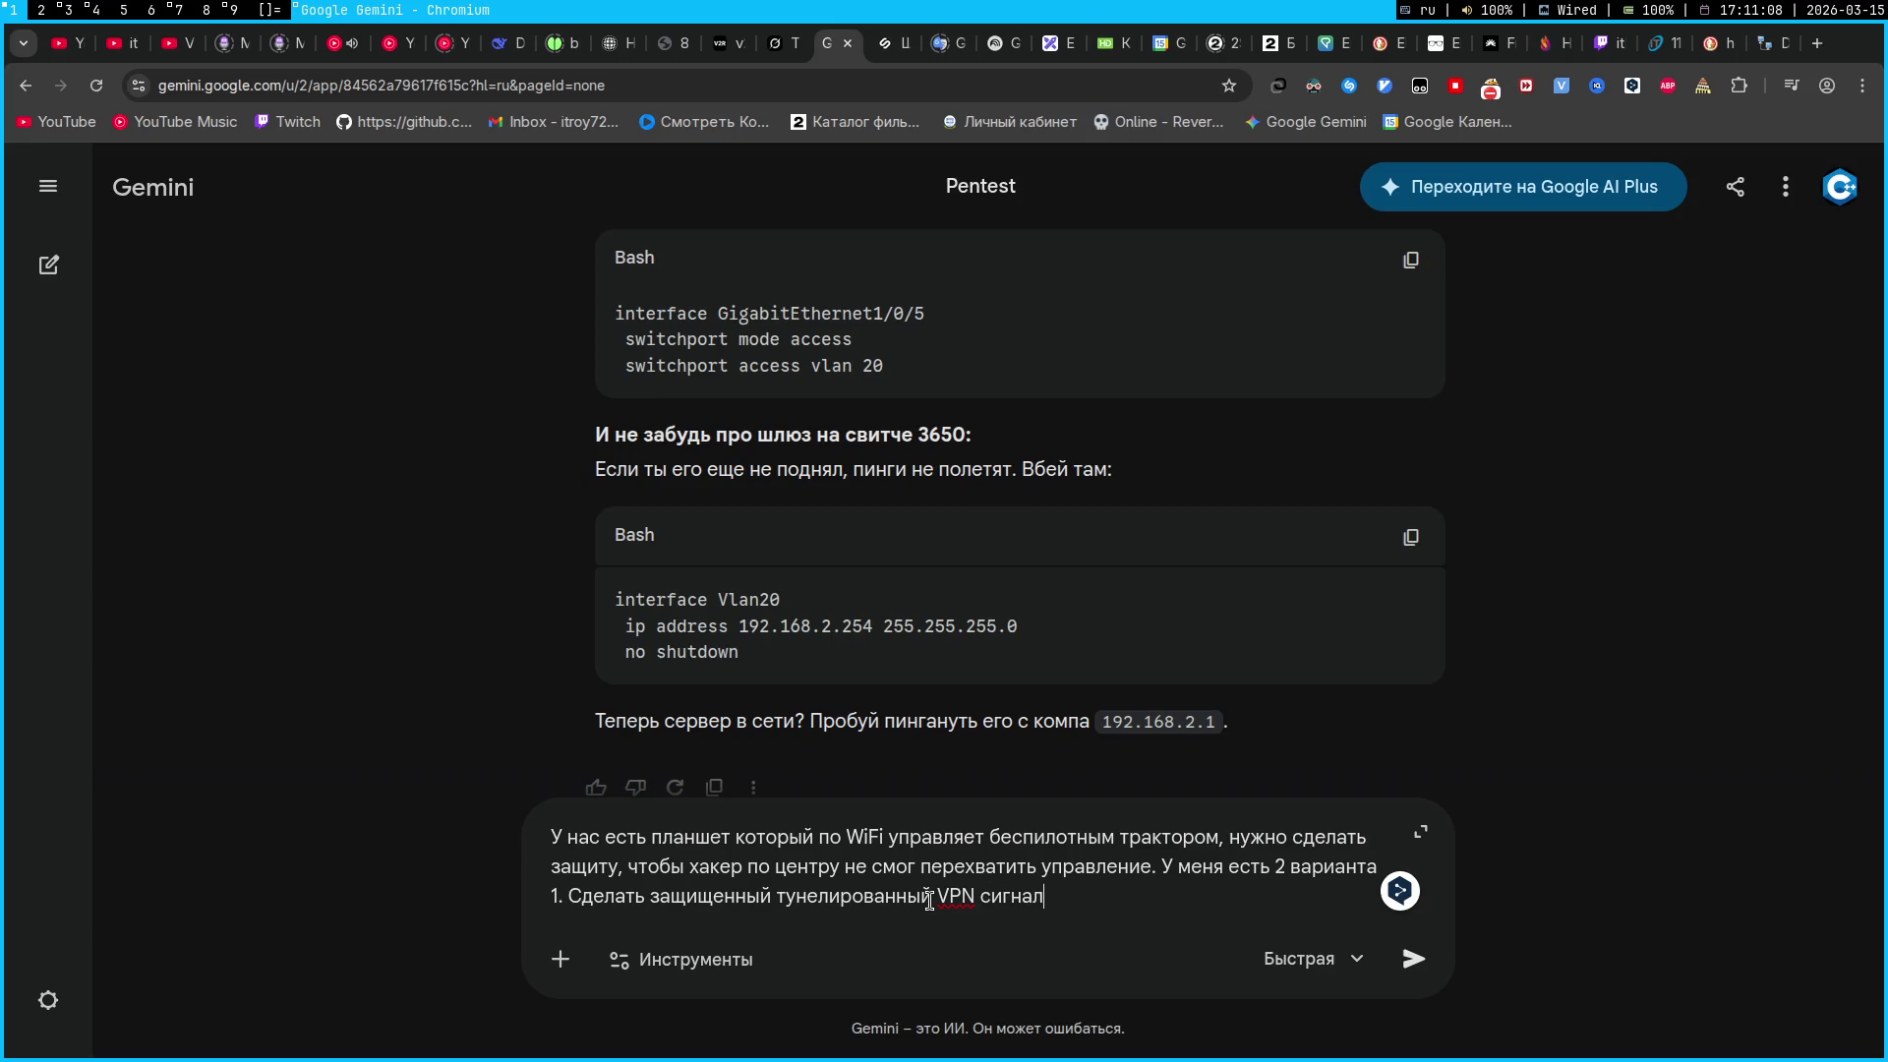
key(ctrl+shift+Left)
text(соединение)
Add option 2: encrypt data packets sent to the tractor and limit the number of devices
key(shift+Return)
text(2.)
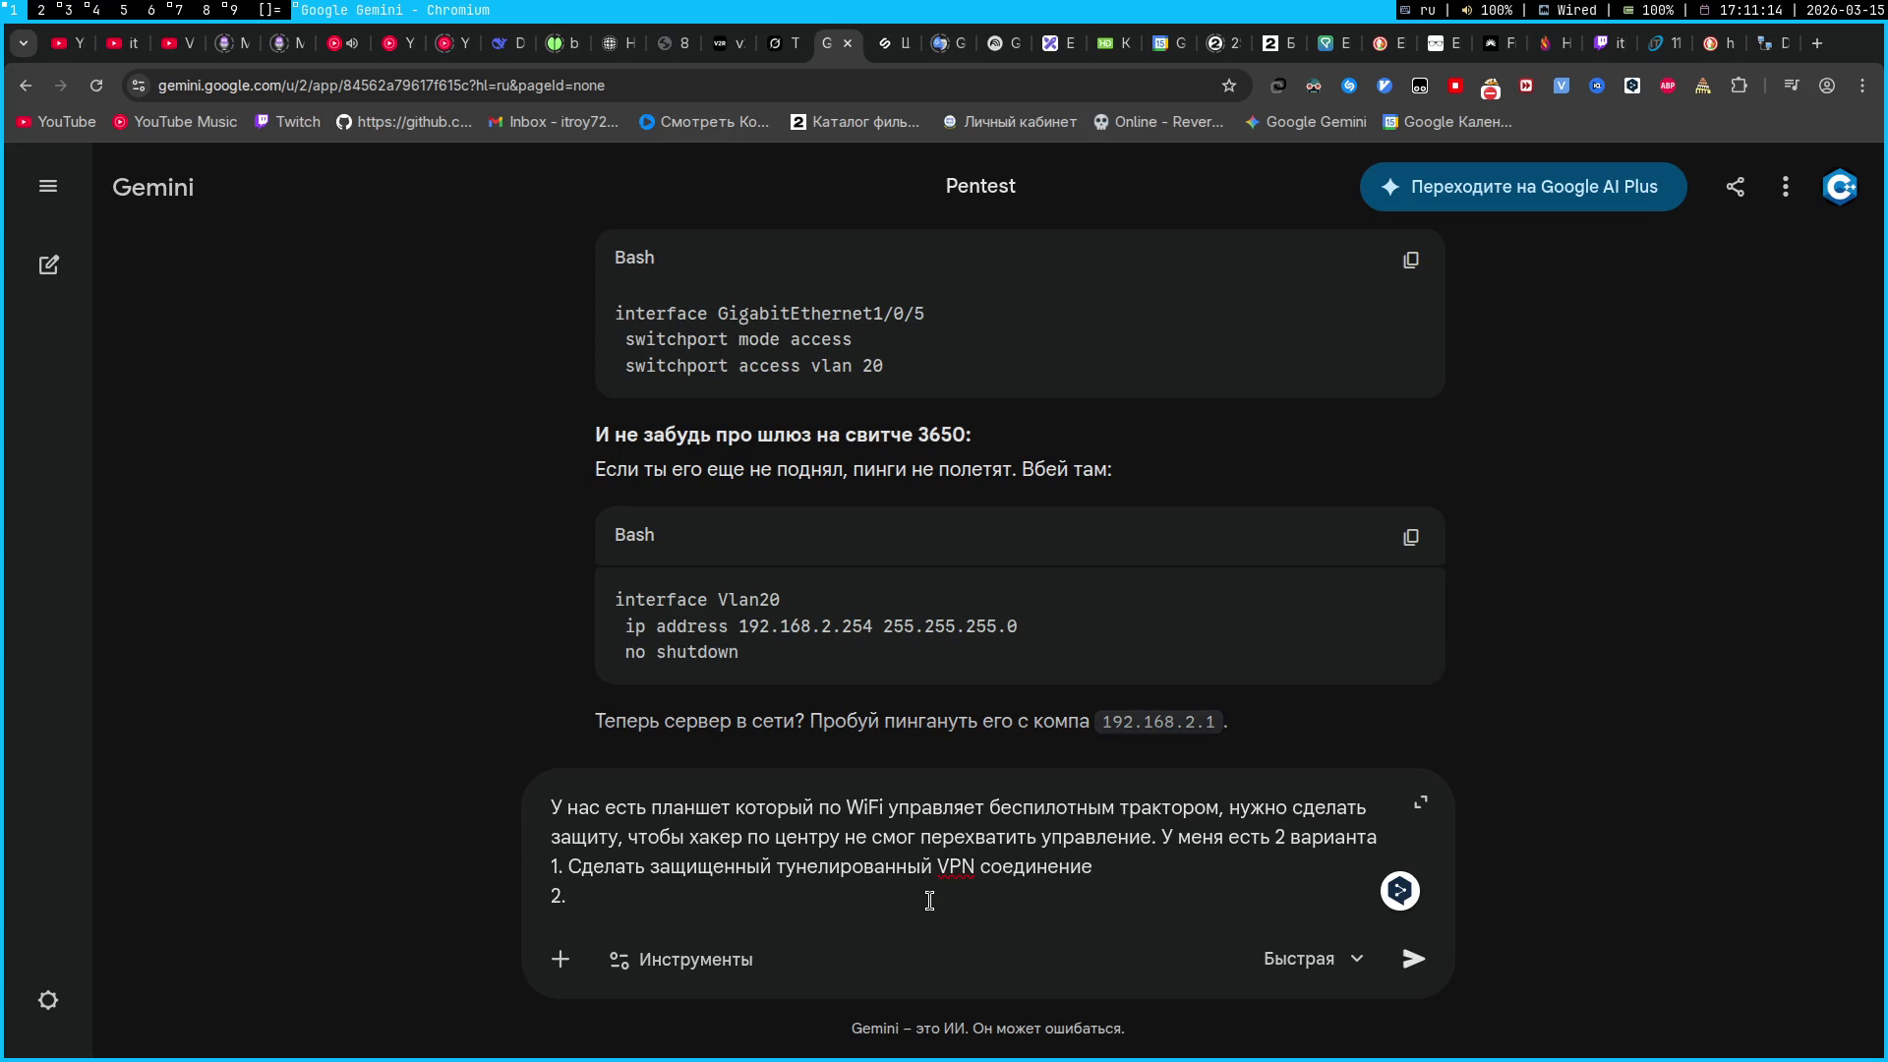
text( Шифро)
key(ctrl+shift+Left)
text(Сделать приходящи)
key(ctrl+shift+Left)
text(шифрование пакетов данных, которые отправляются на )
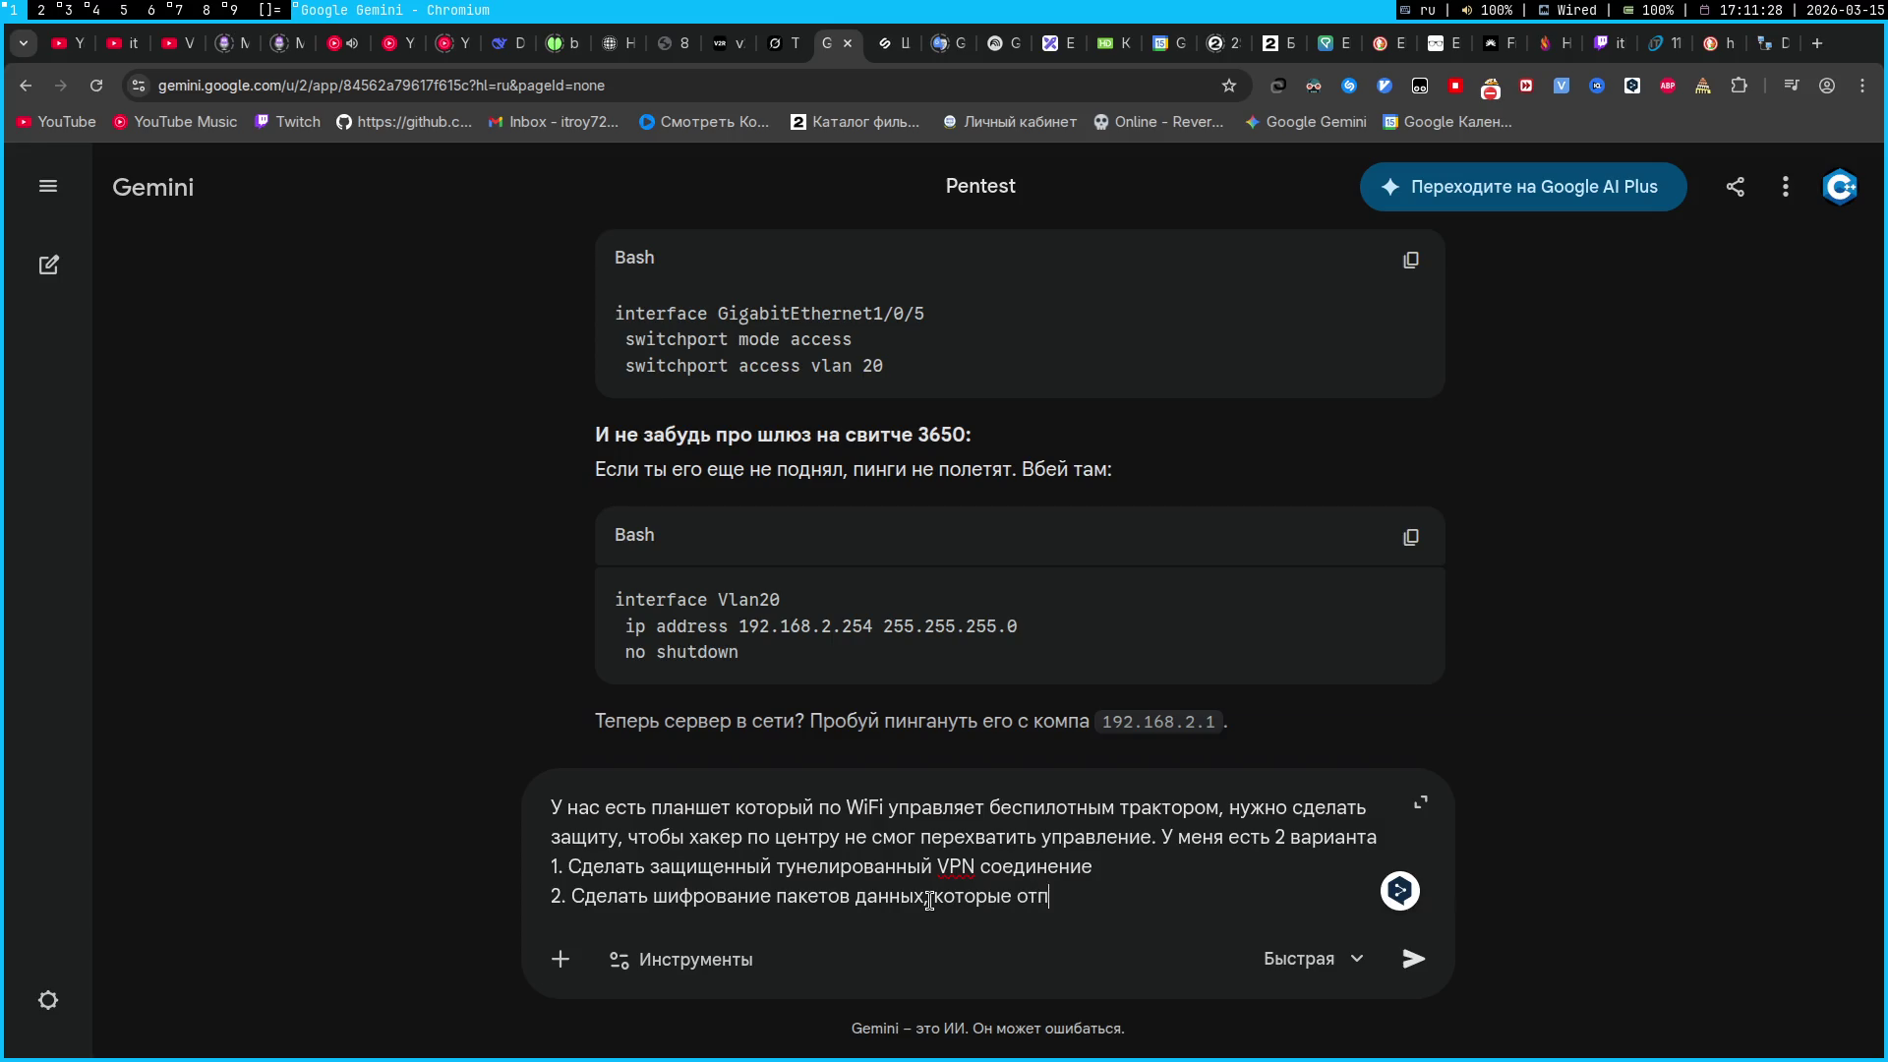
text(трактор)
text( и )
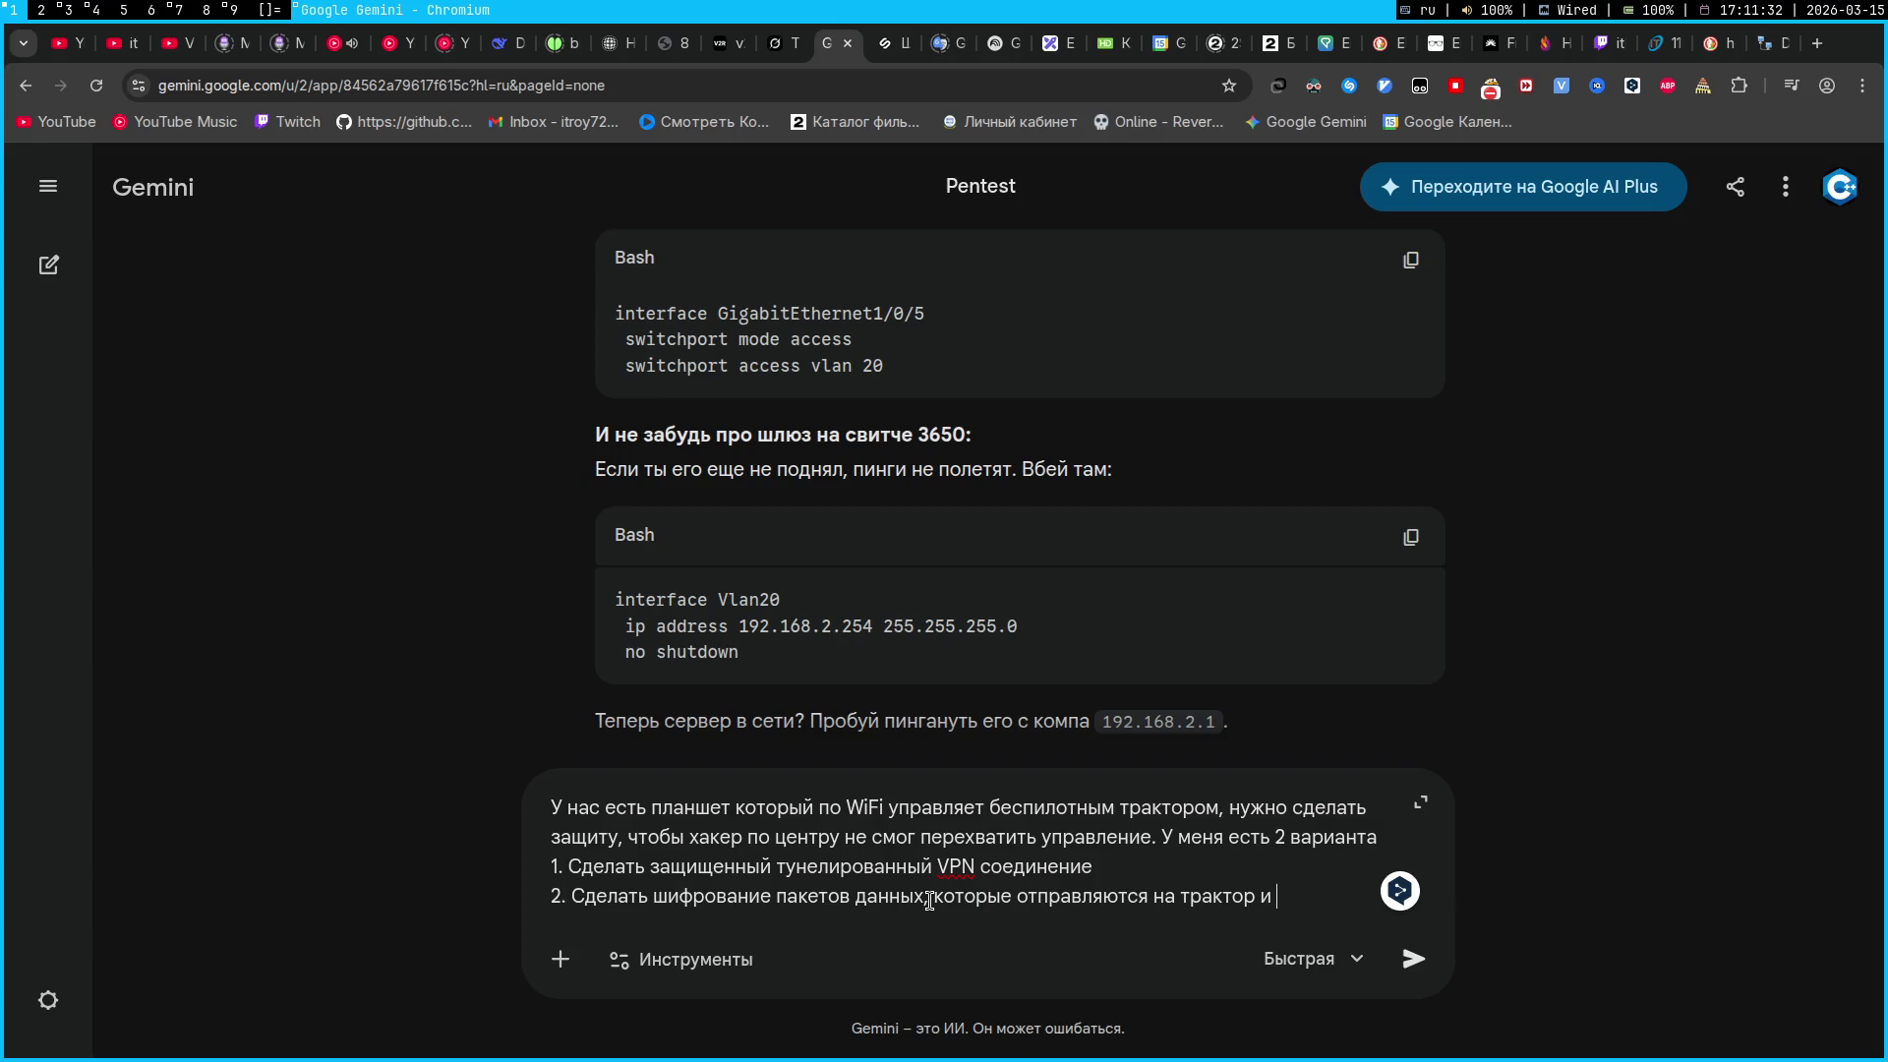
text(ограничить количеств)
text(о под)
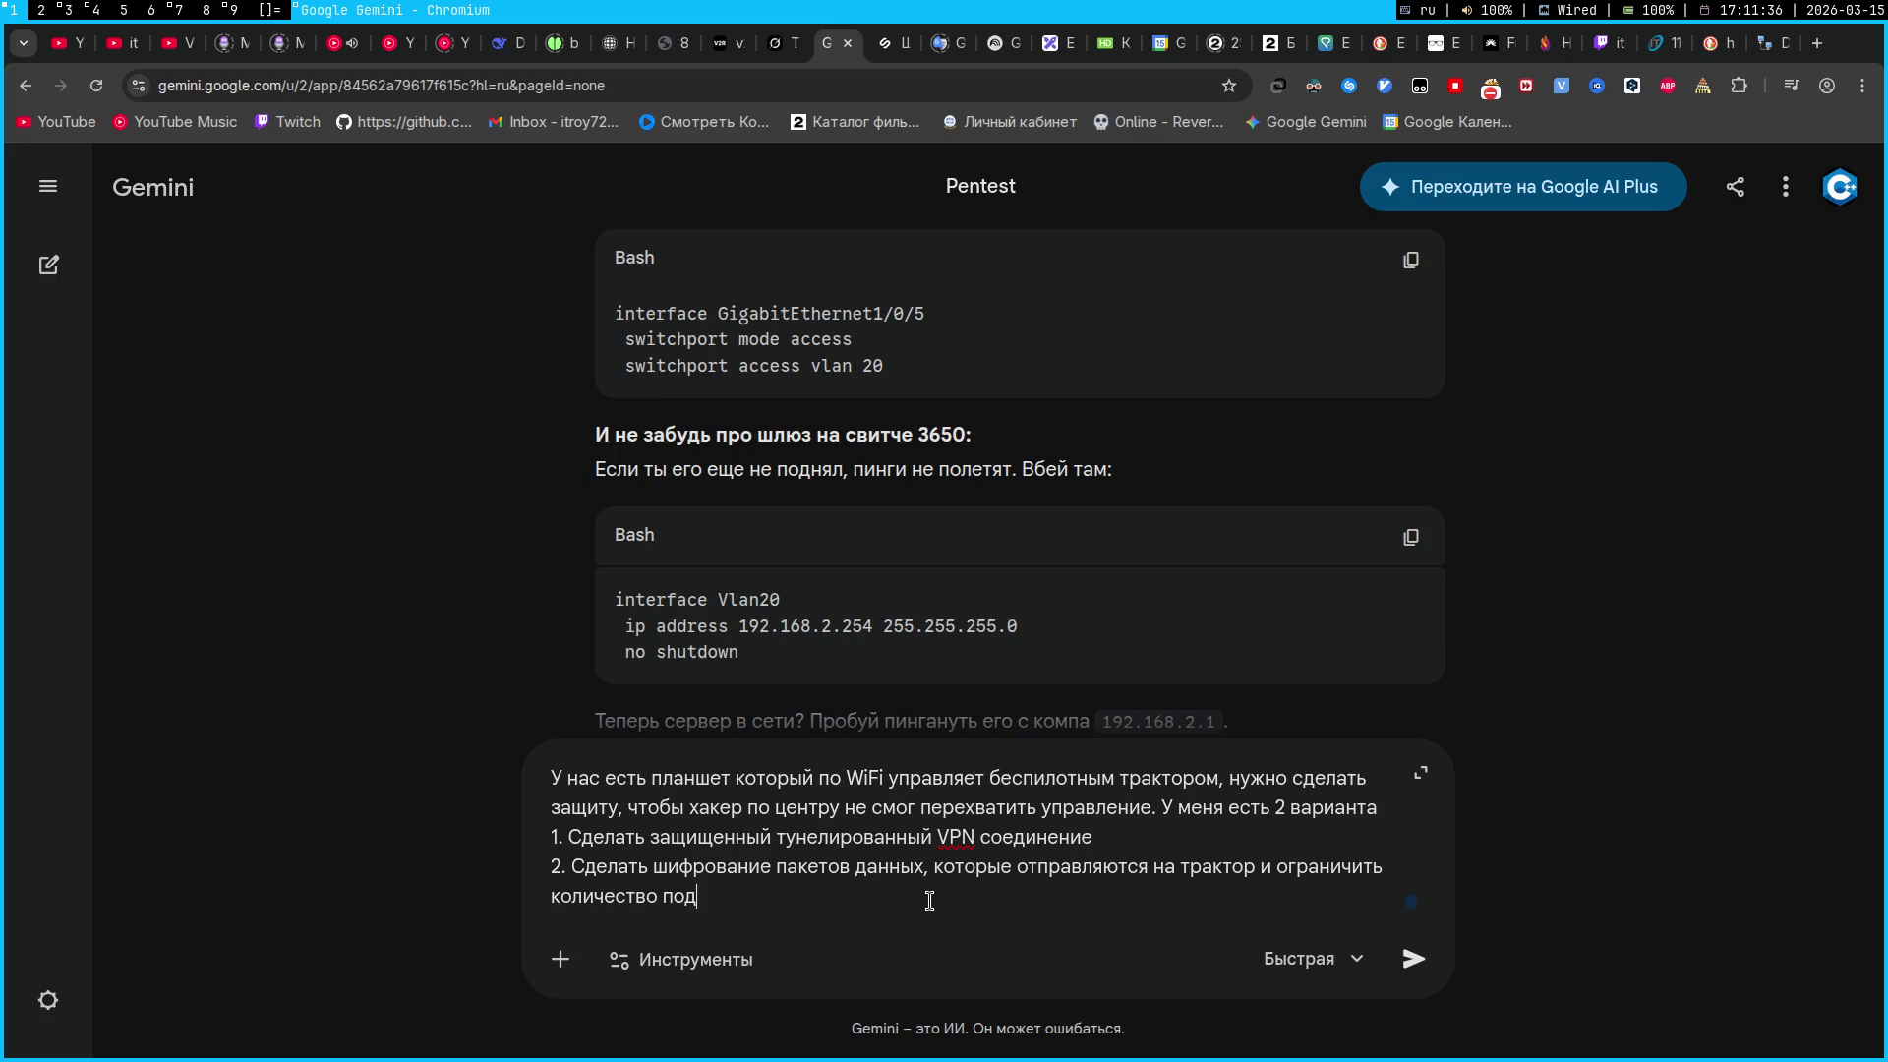
text(ключаемых устройств)
Close with 'Что из этого будет лучше всего для защиты' and send it to Gemini
key(shift+Return)
key(shift+Return)
text(Что из экто)
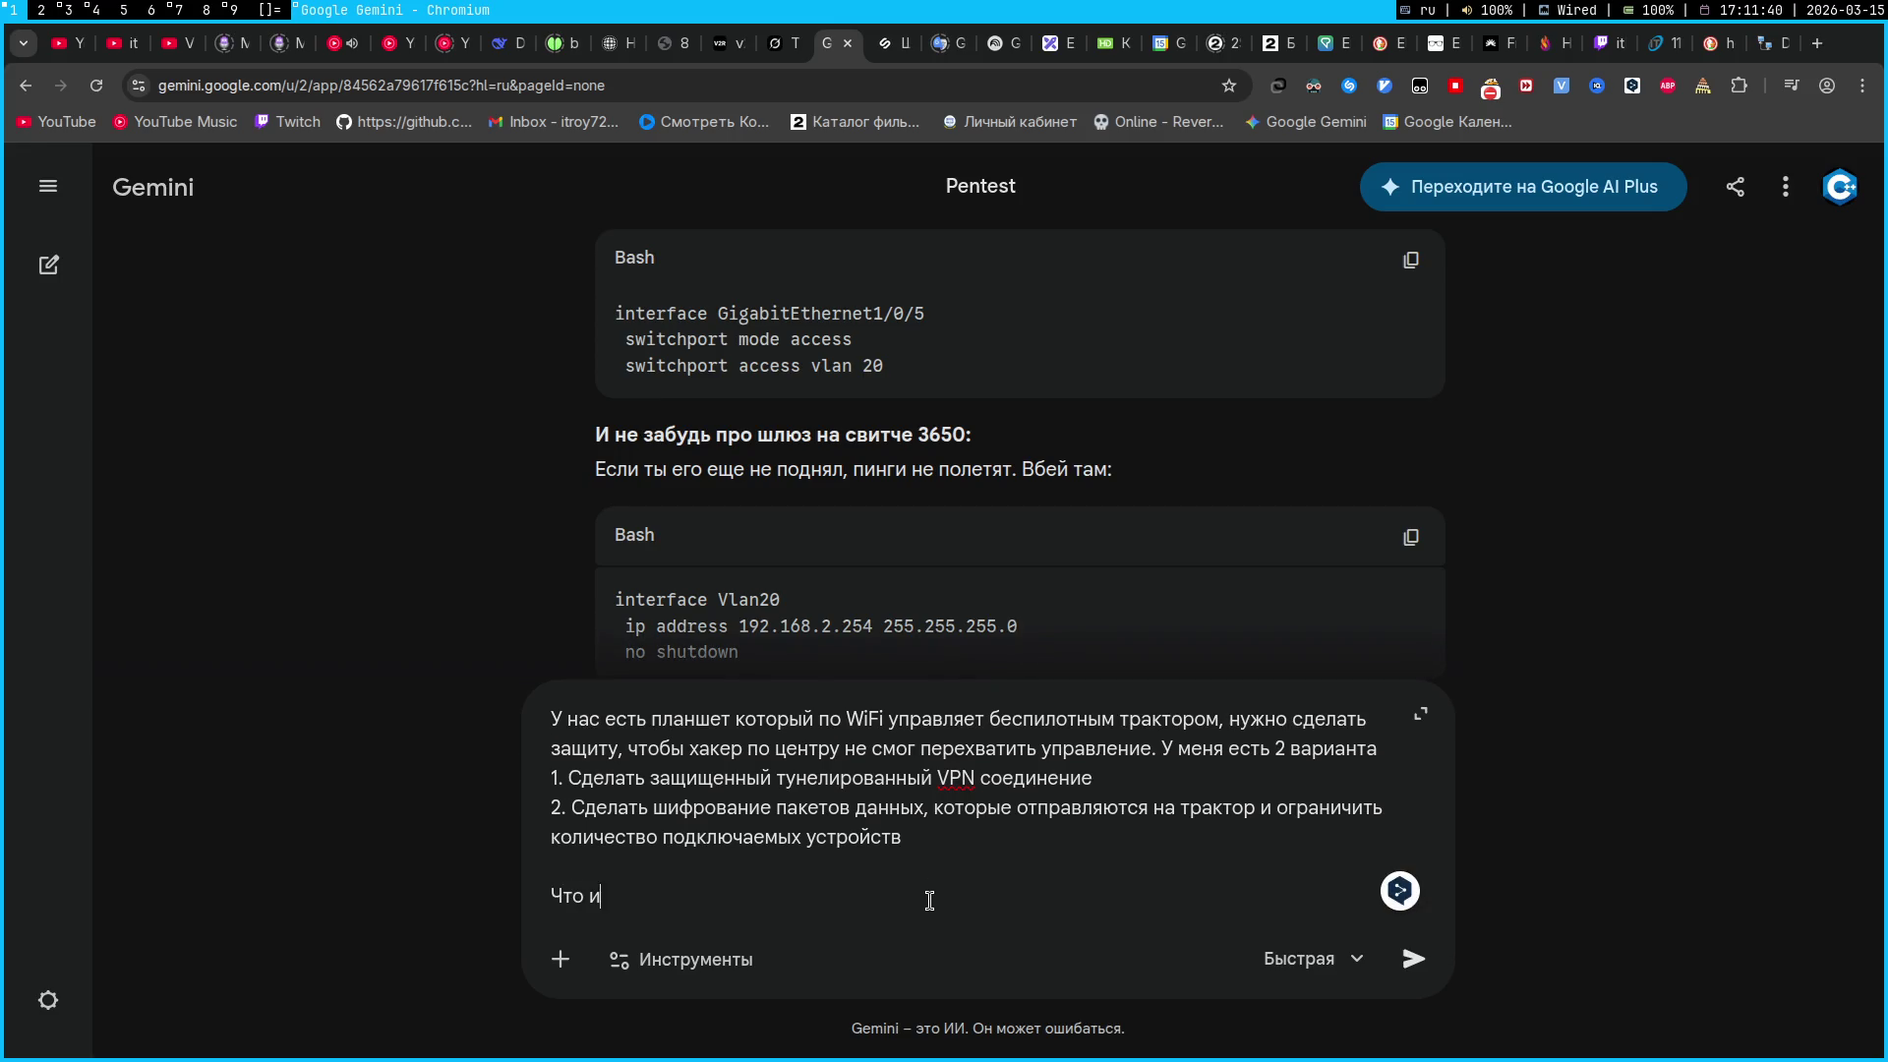
key(BackSpace)
key(BackSpace)
key(BackSpace)
text(того )
text(будет лучше всего)
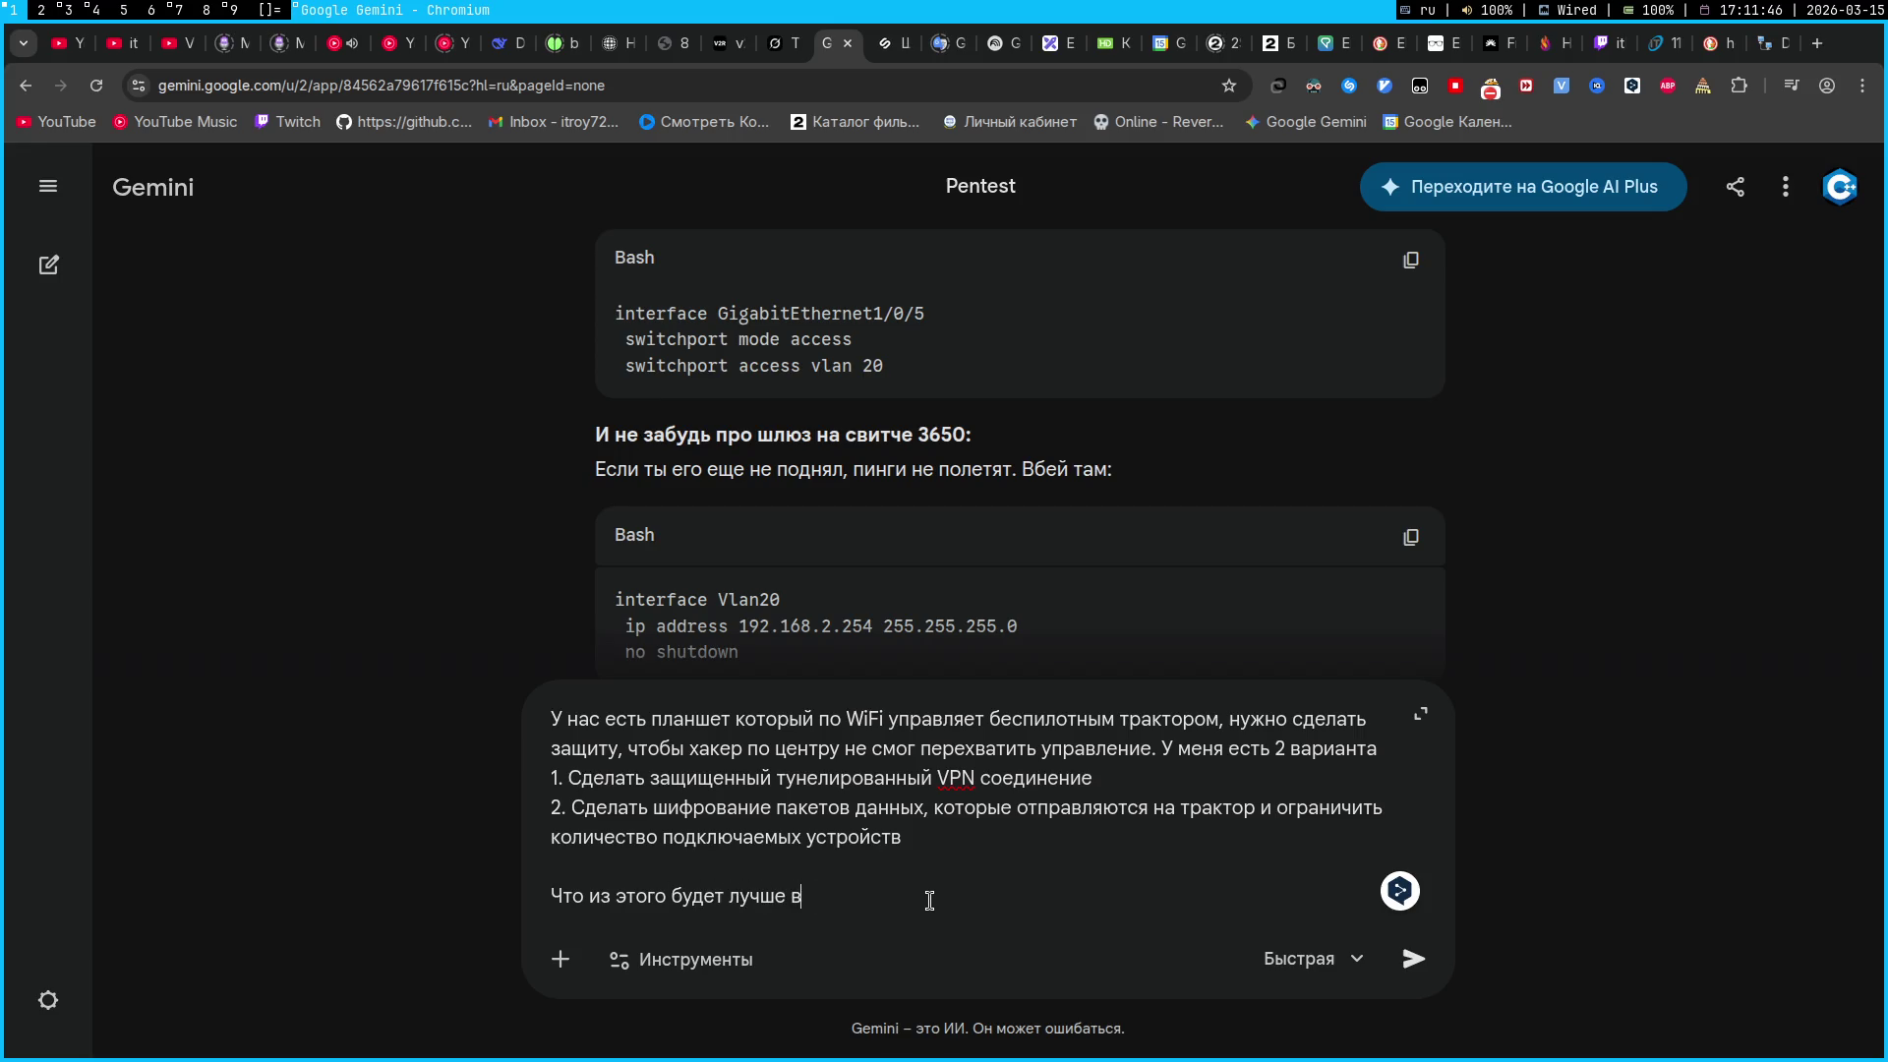
text( для защиты)
key(Return)
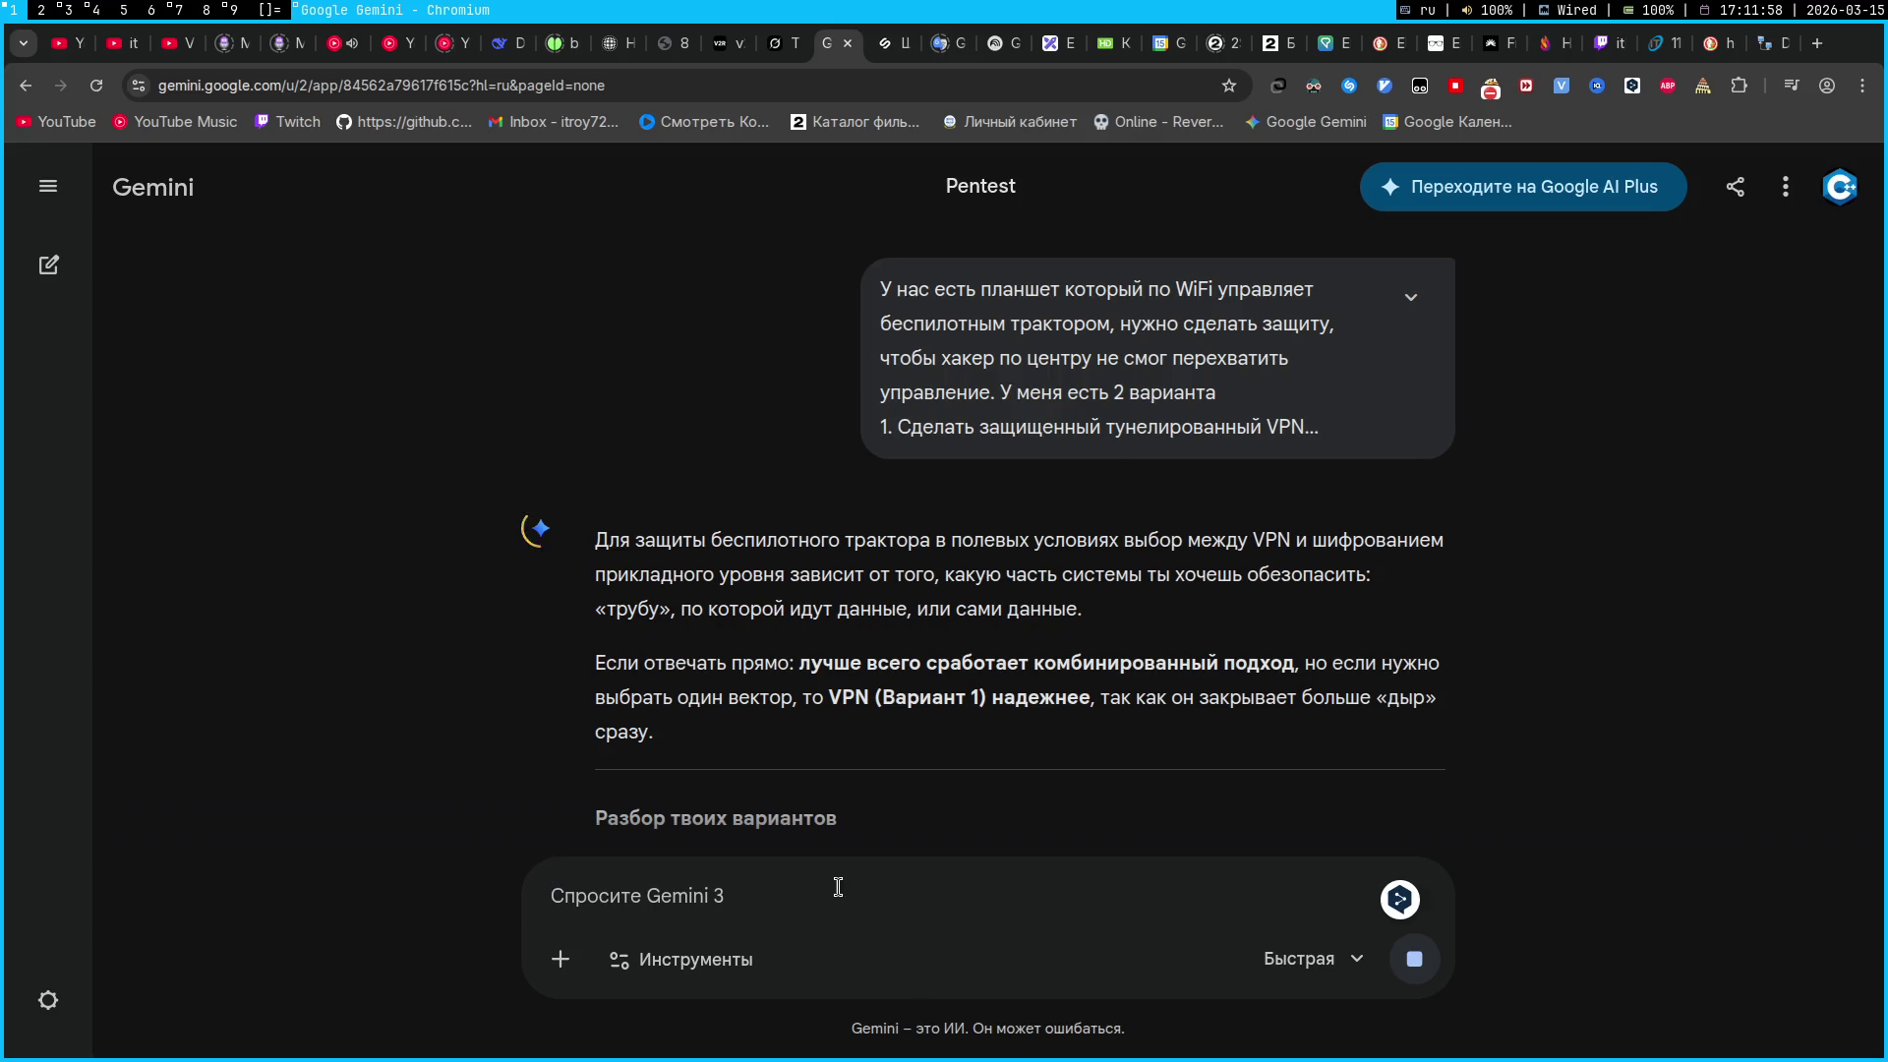
scroll(557, 576, down, 3)
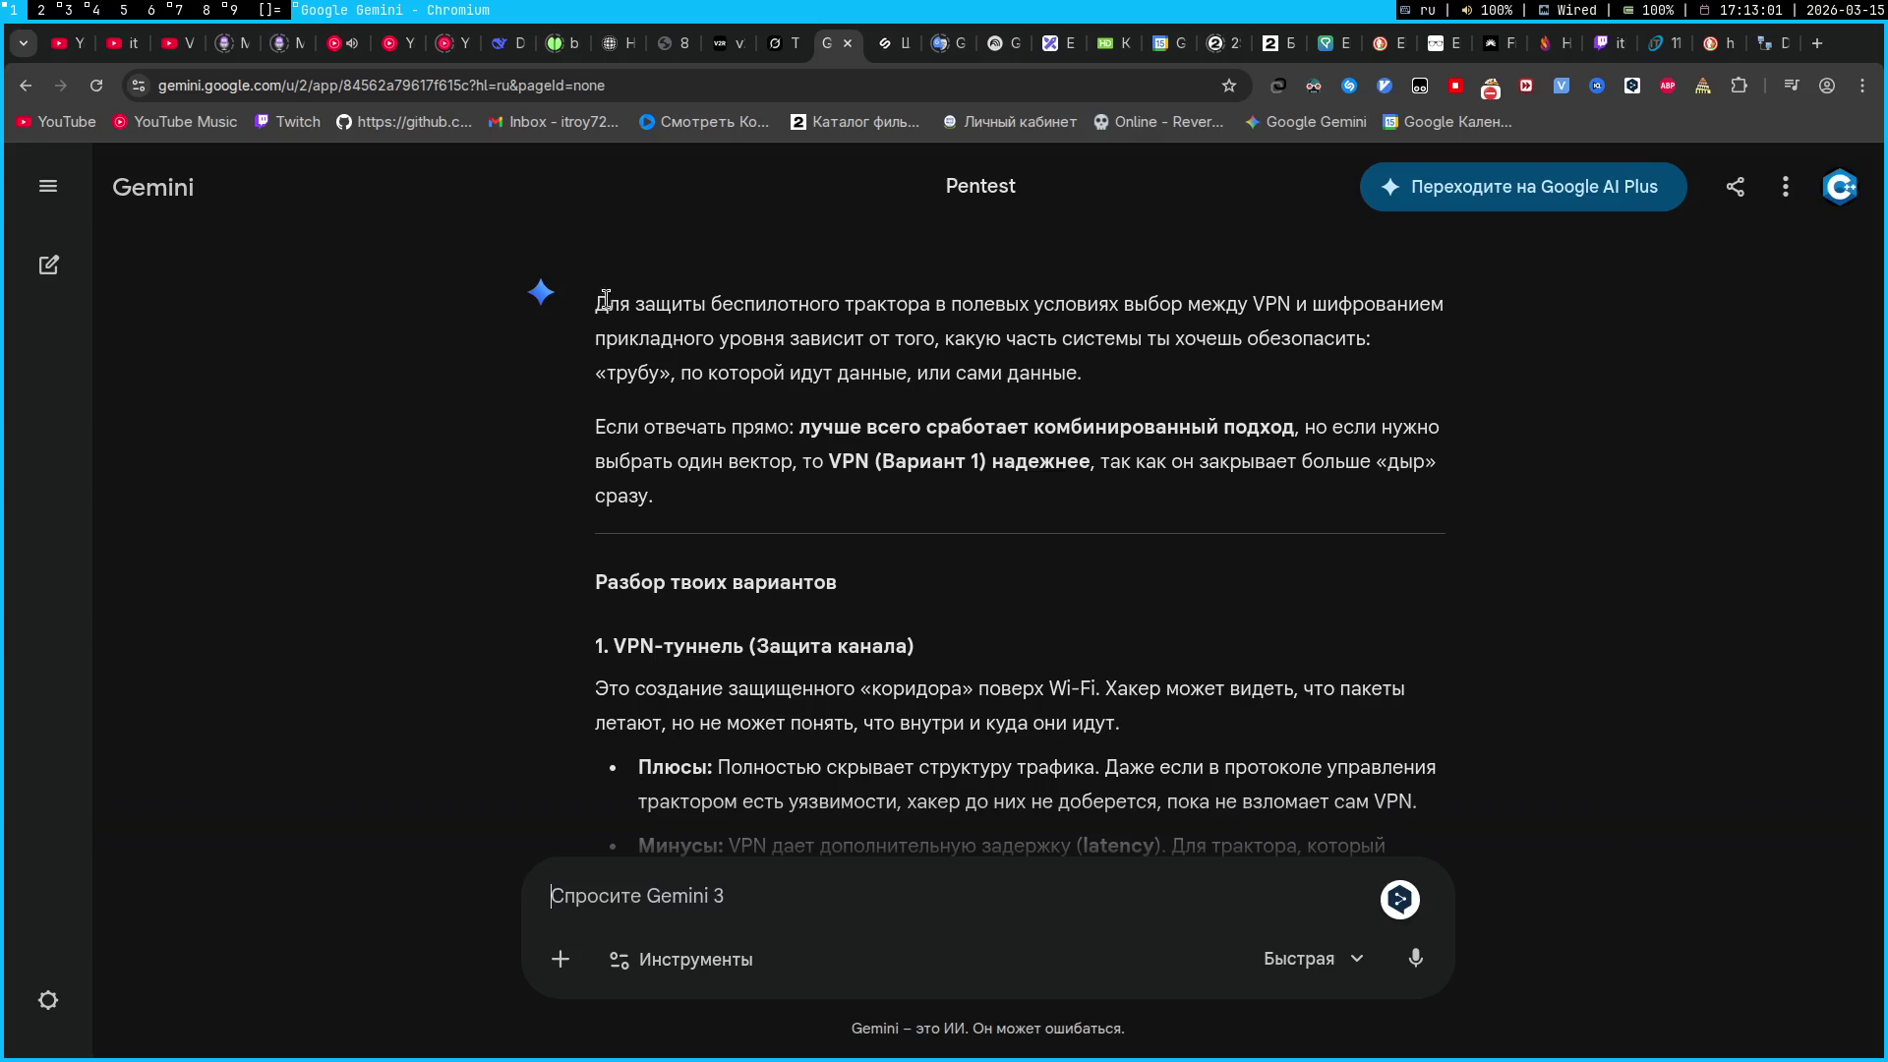
drag(951, 306, 1024, 307)
click(1081, 329)
mouse_move(1306, 434)
mouse_down()
mouse_move(595, 429)
mouse_move(777, 425)
mouse_up()
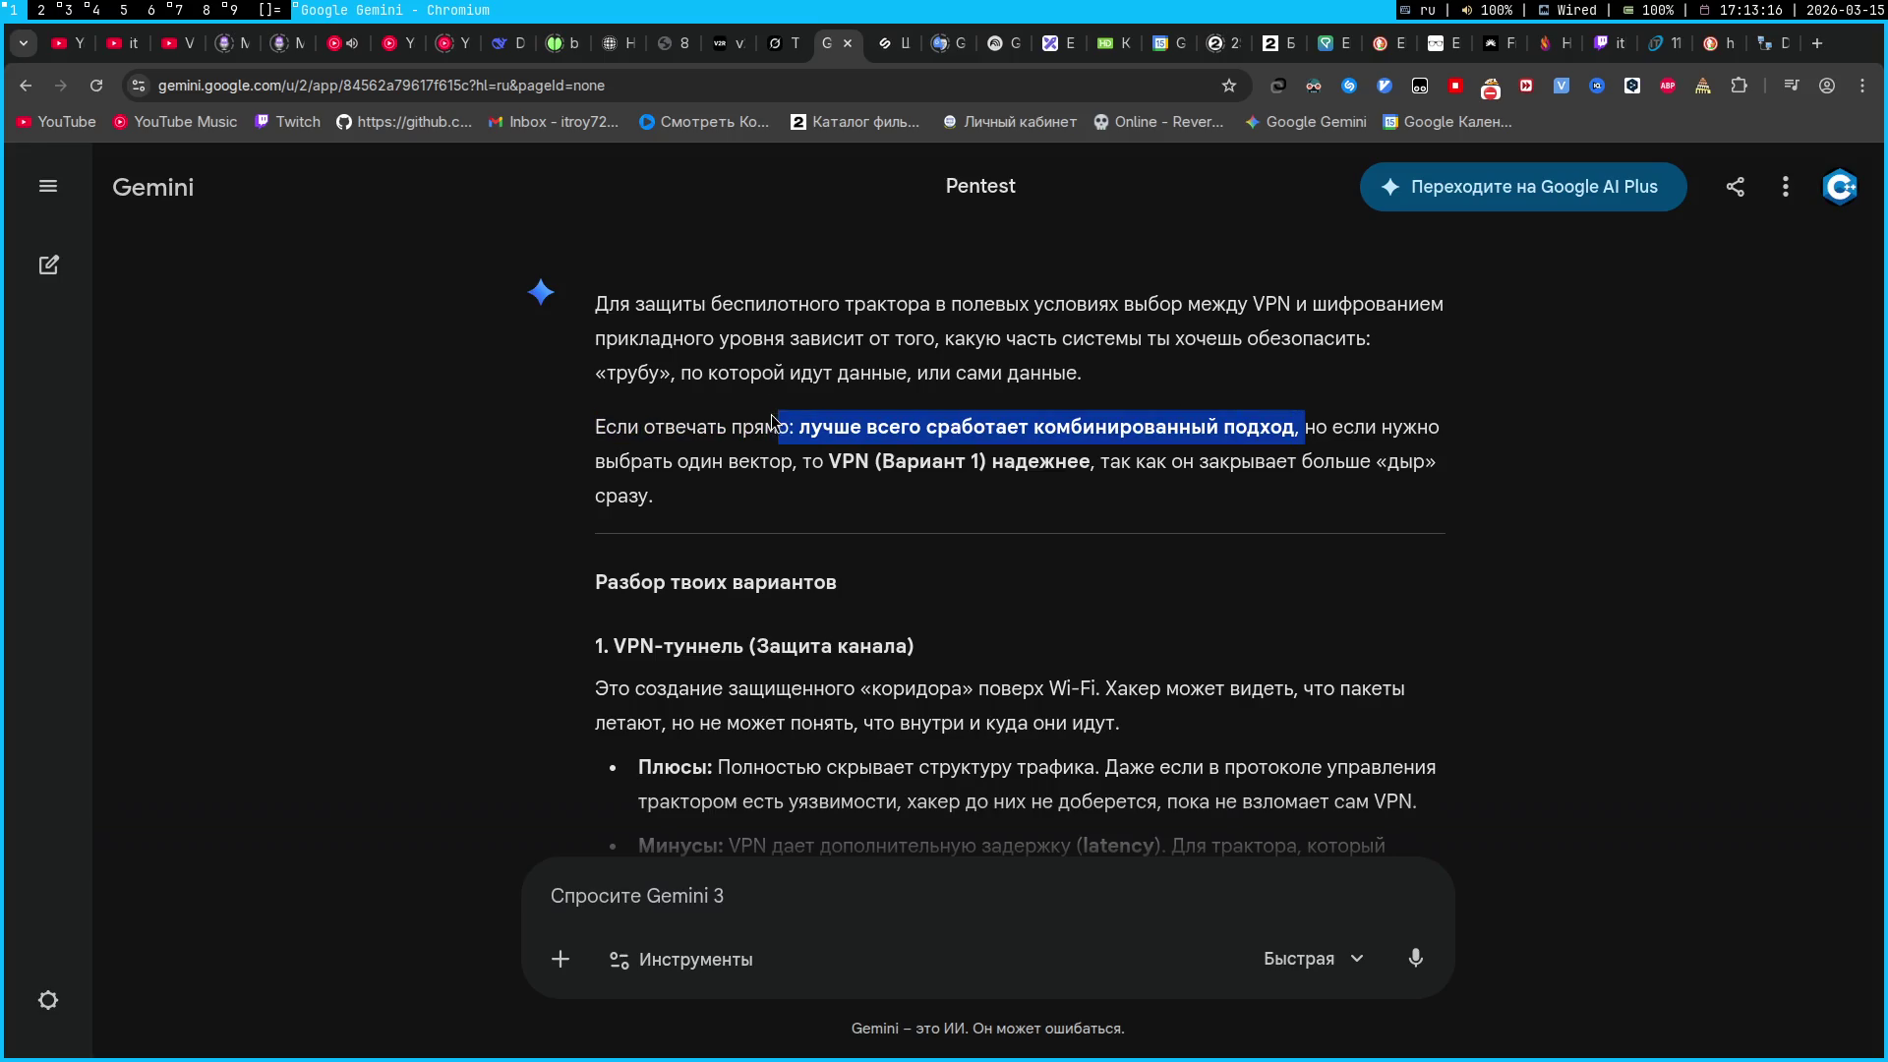
click(1327, 490)
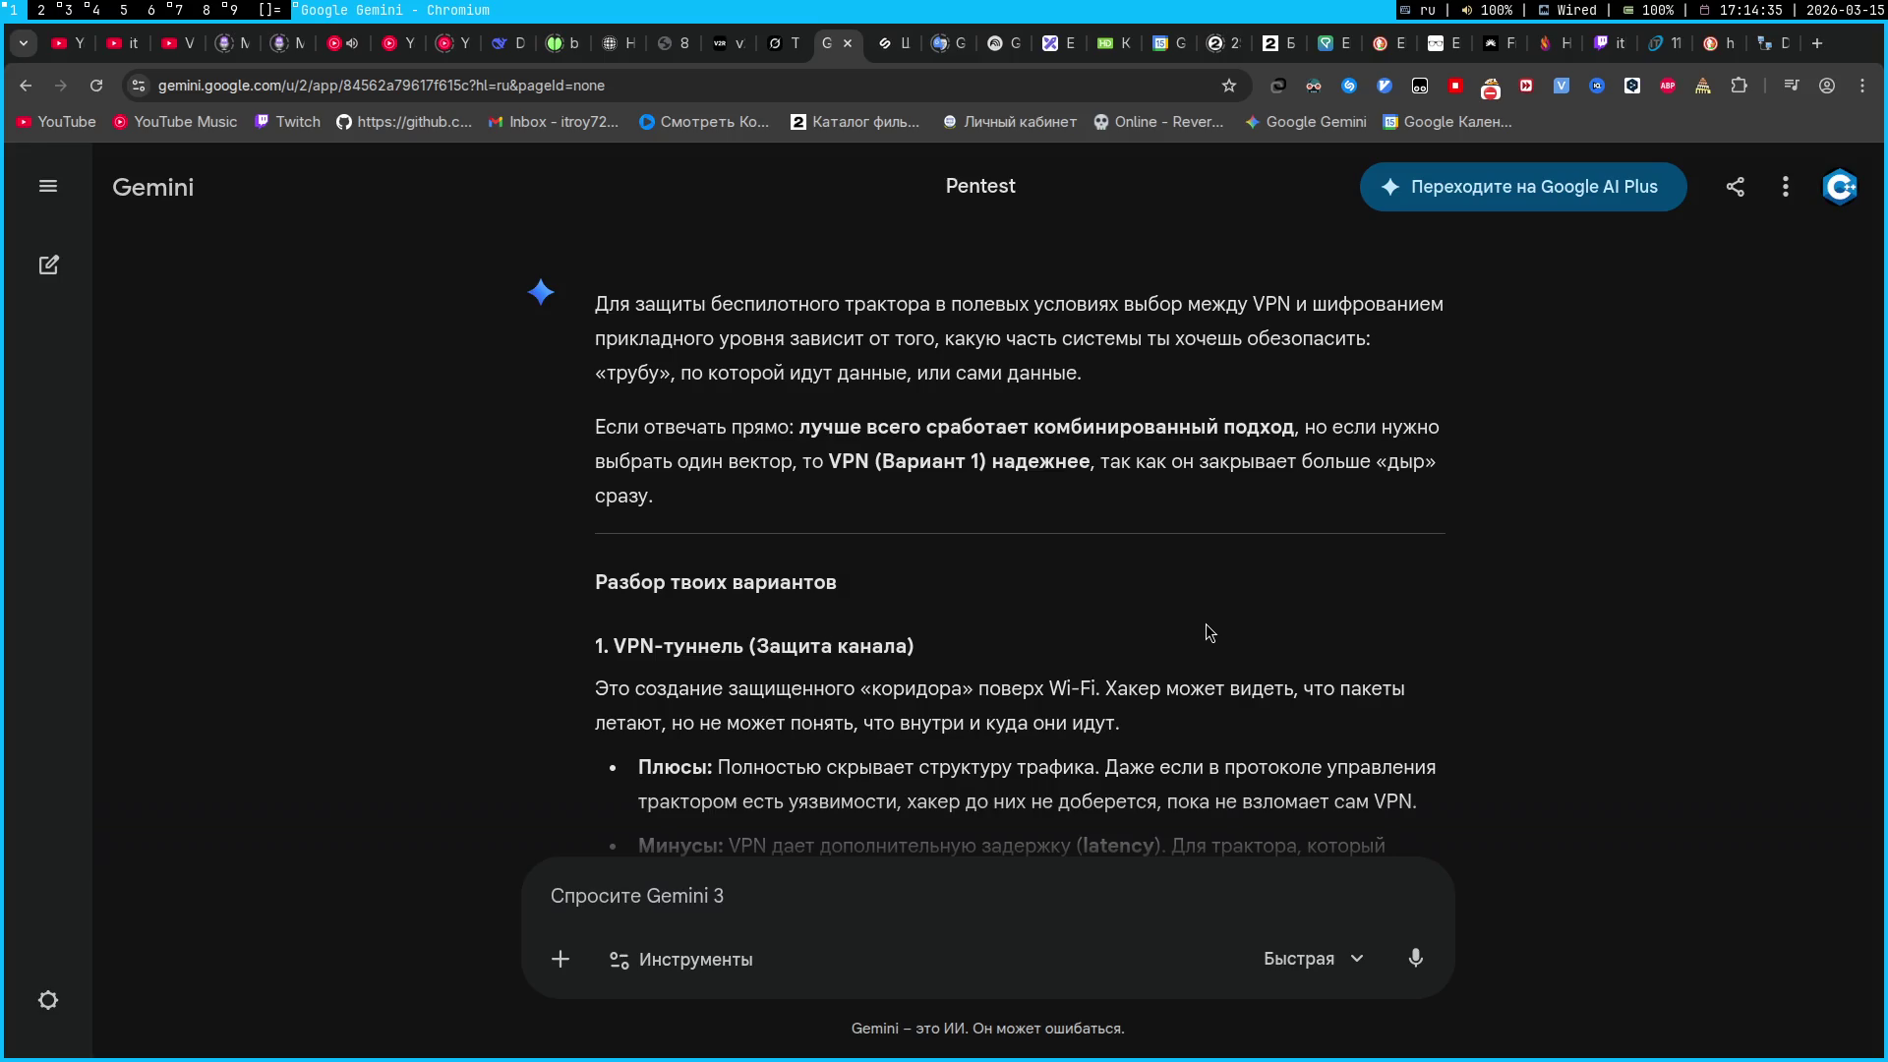
Tell Gemini to use the combined approach and ask whether hackers can spoof hard MAC-address binding
click(991, 901)
text(Не, давай комбин)
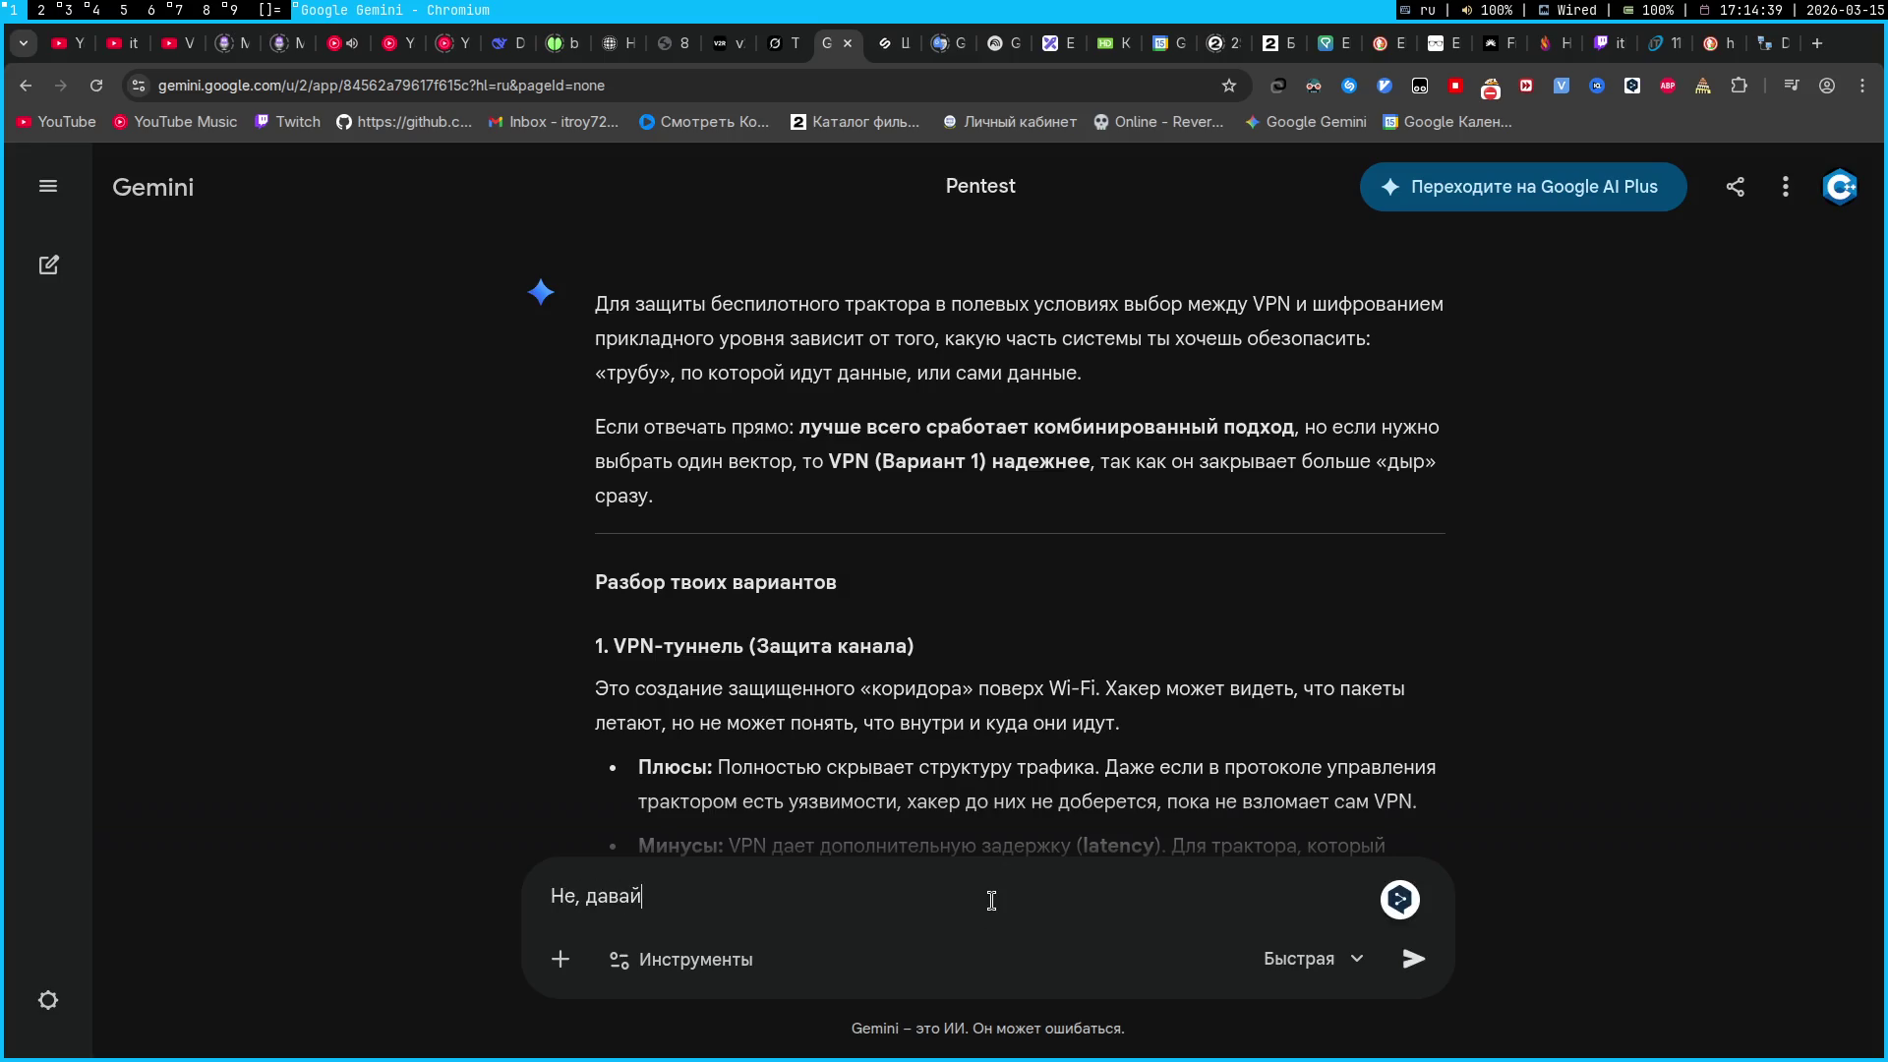
text(ированный подхо)
text(д, )
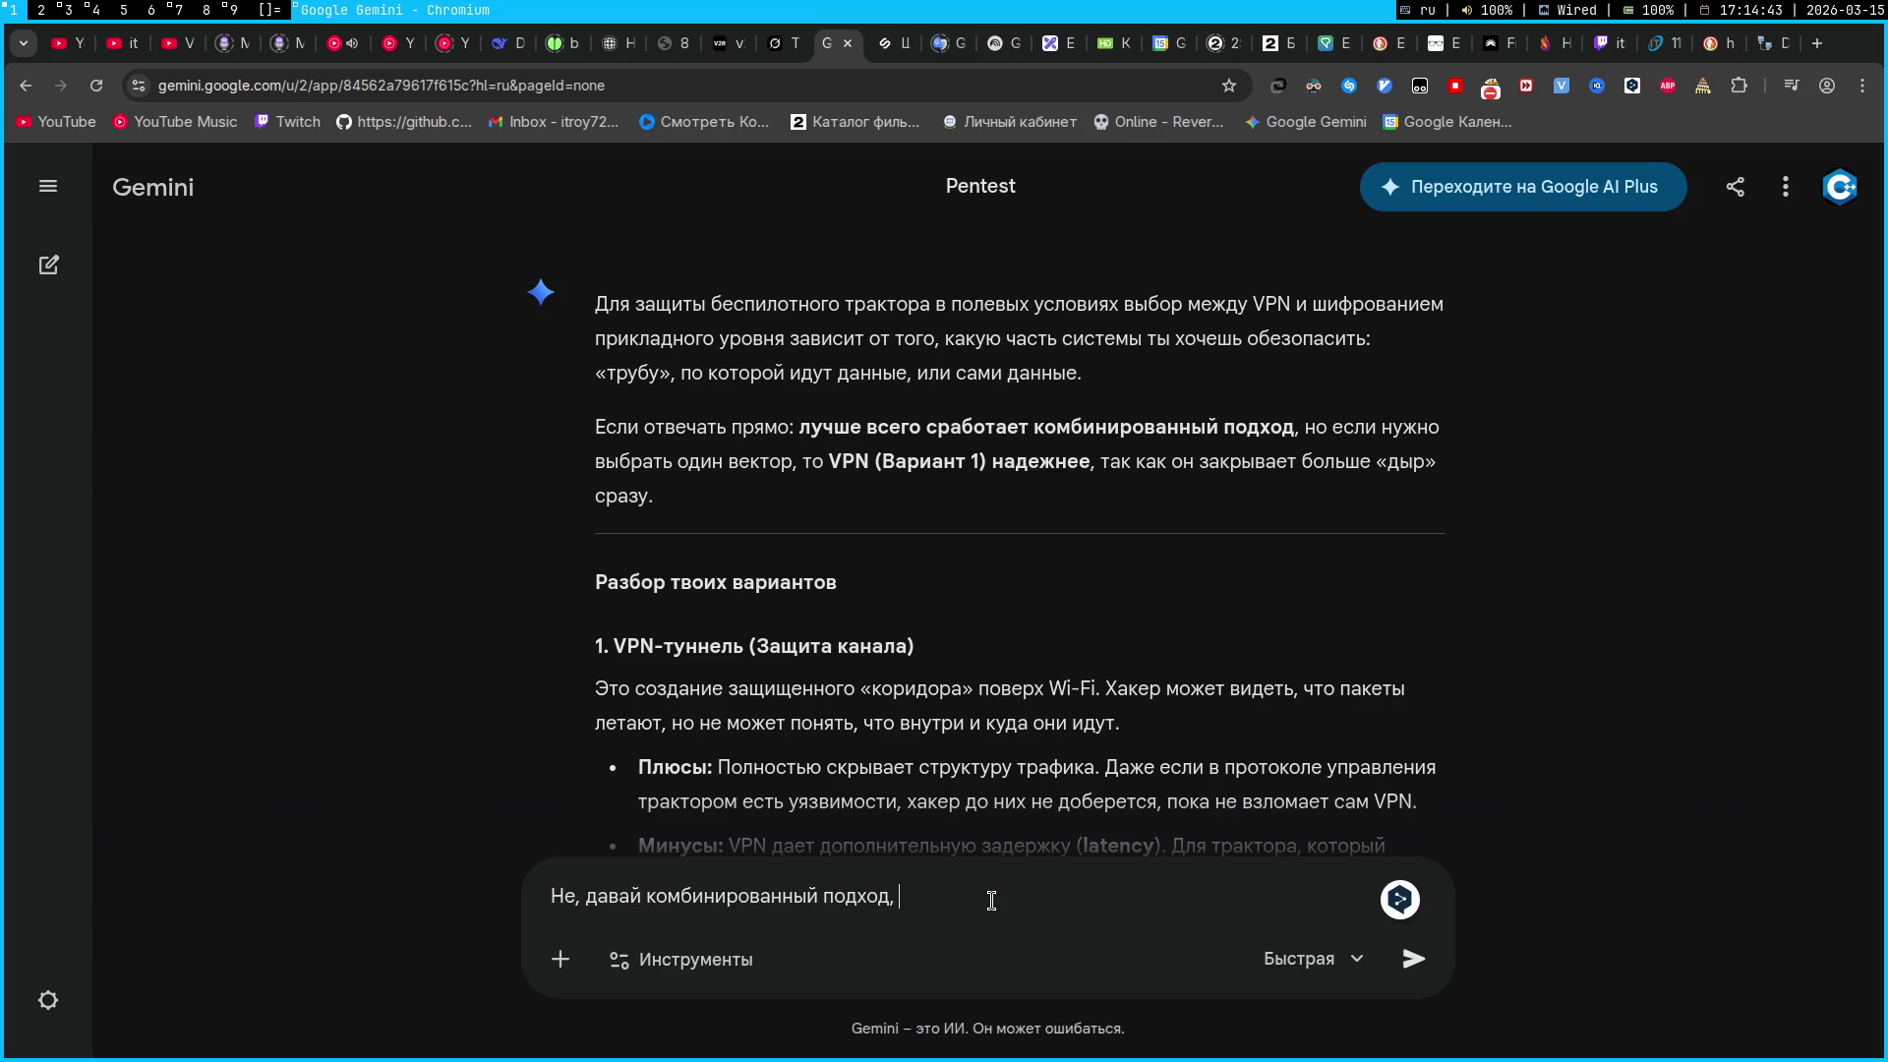
text(это круче. Нужна максимальная )
text(защита)
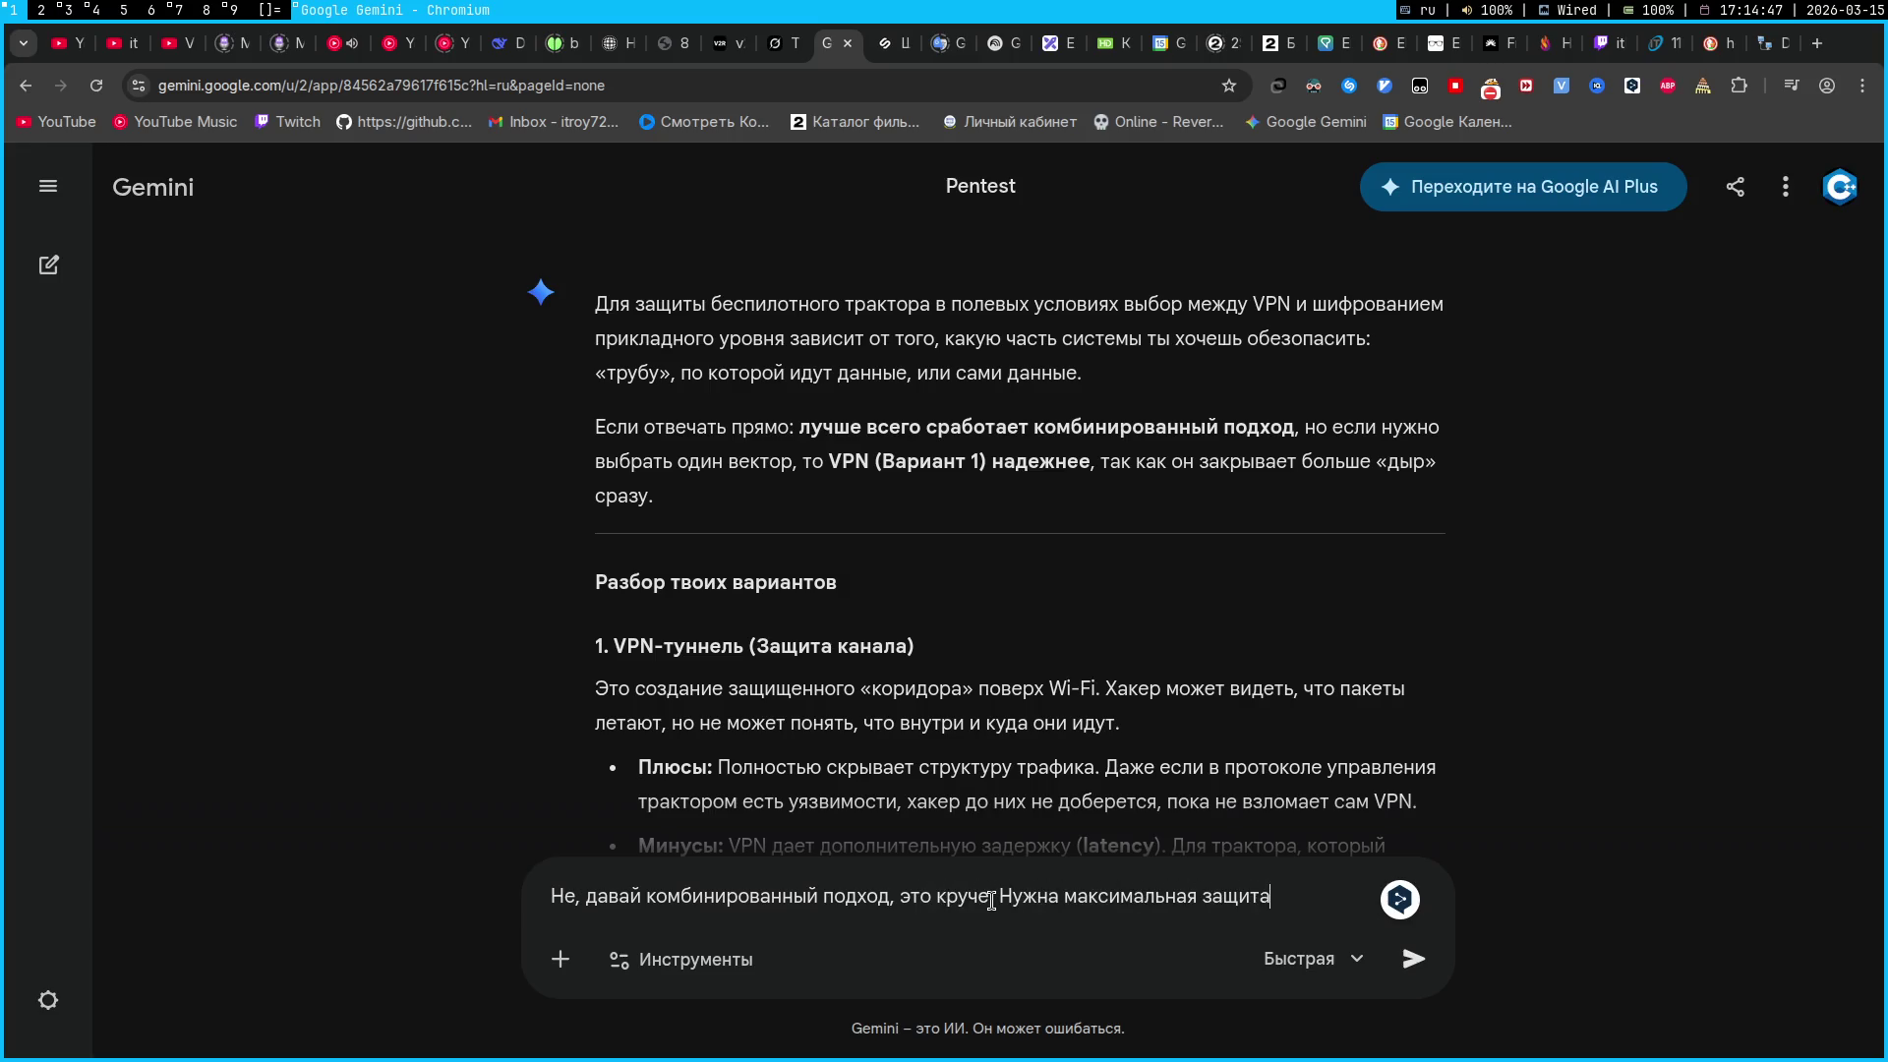
text(. А ещ)
key(BackSpace)
text(я думал о жестк)
text(ой пр)
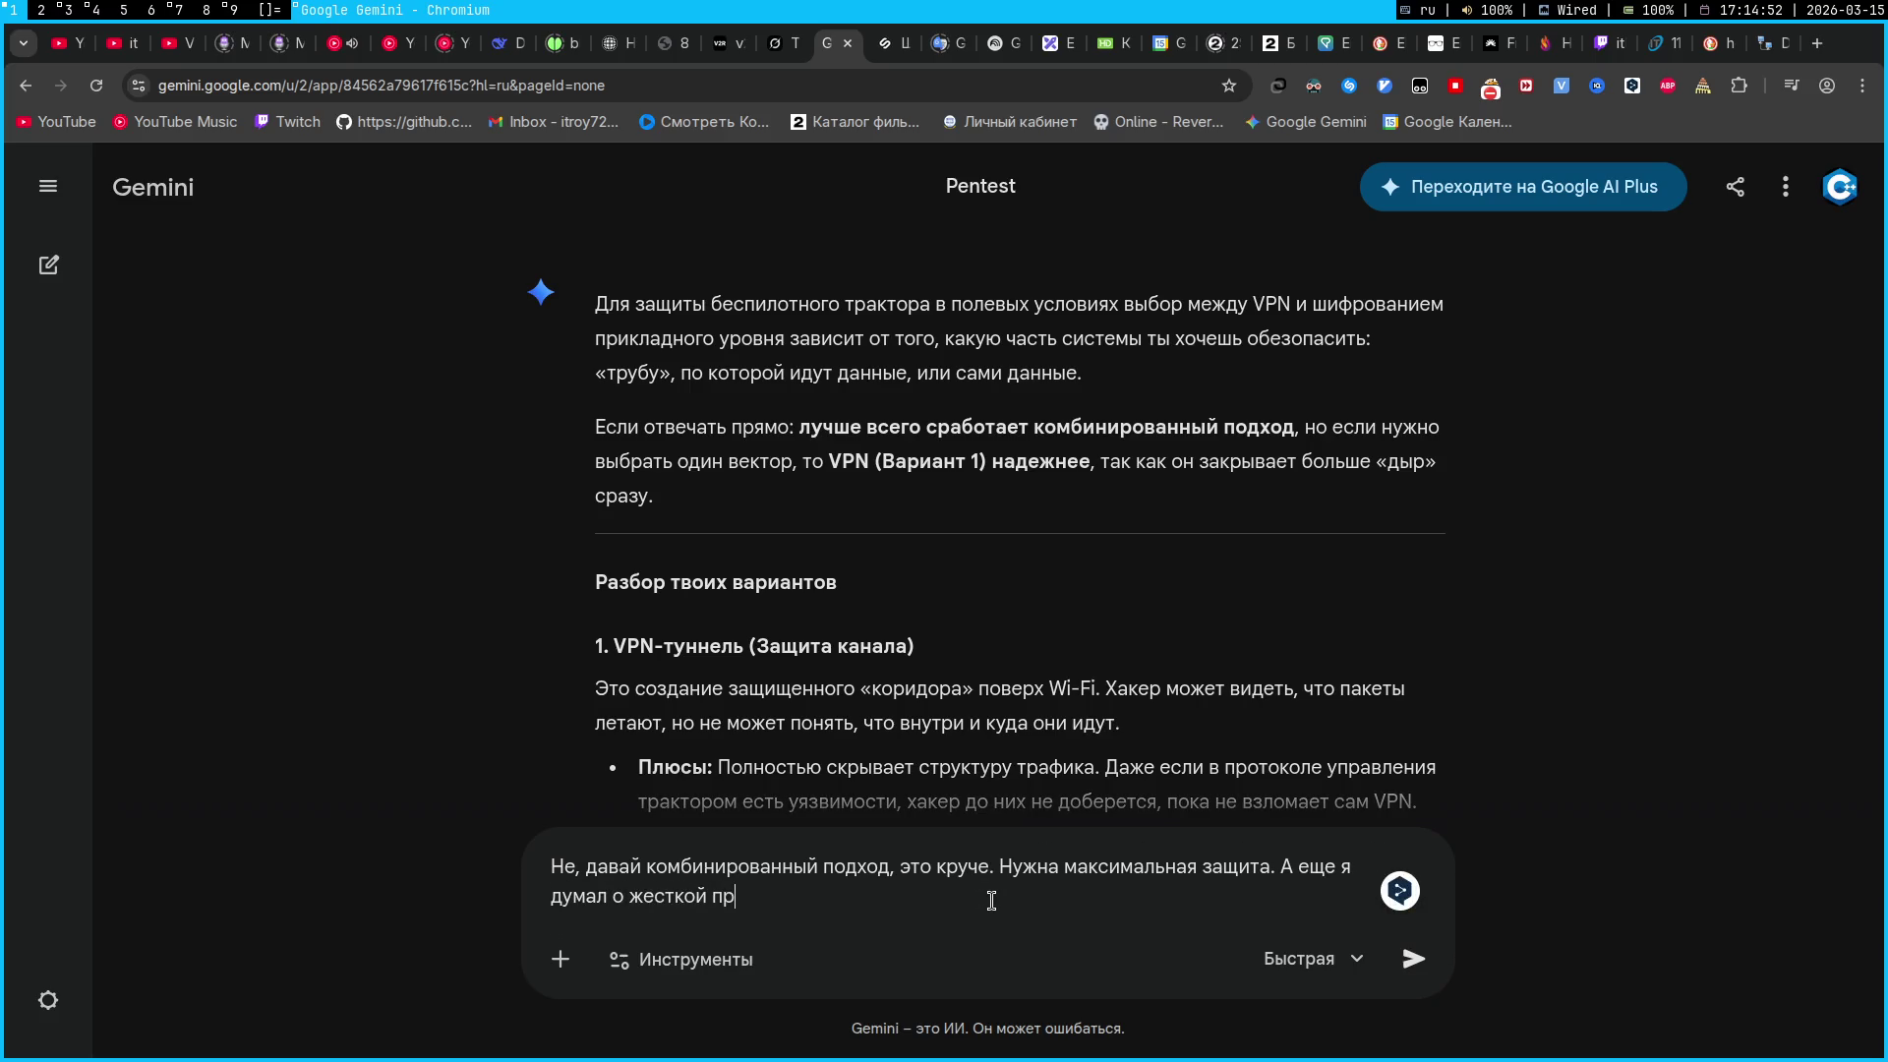
text(ивязке мак адреса)
text( к у)
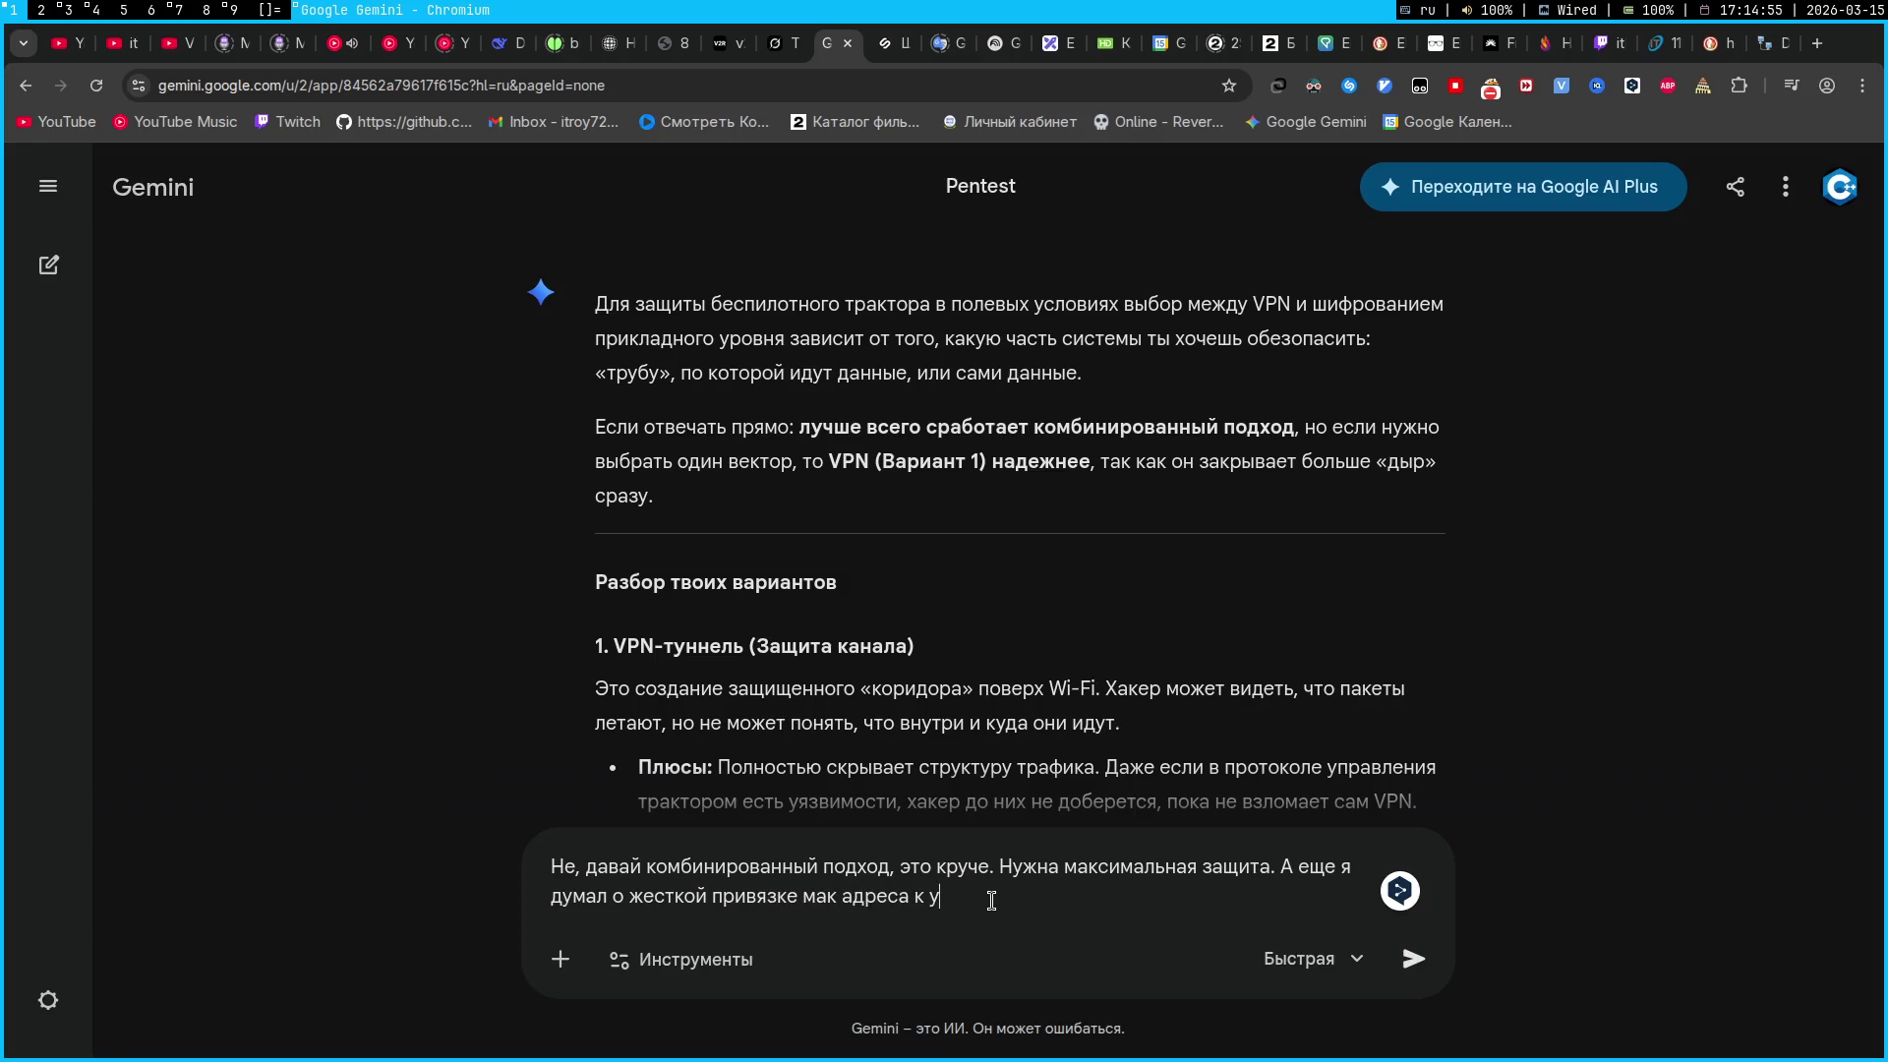
text(стройству. Но )
text(мне сказали)
text(, что хакер мо)
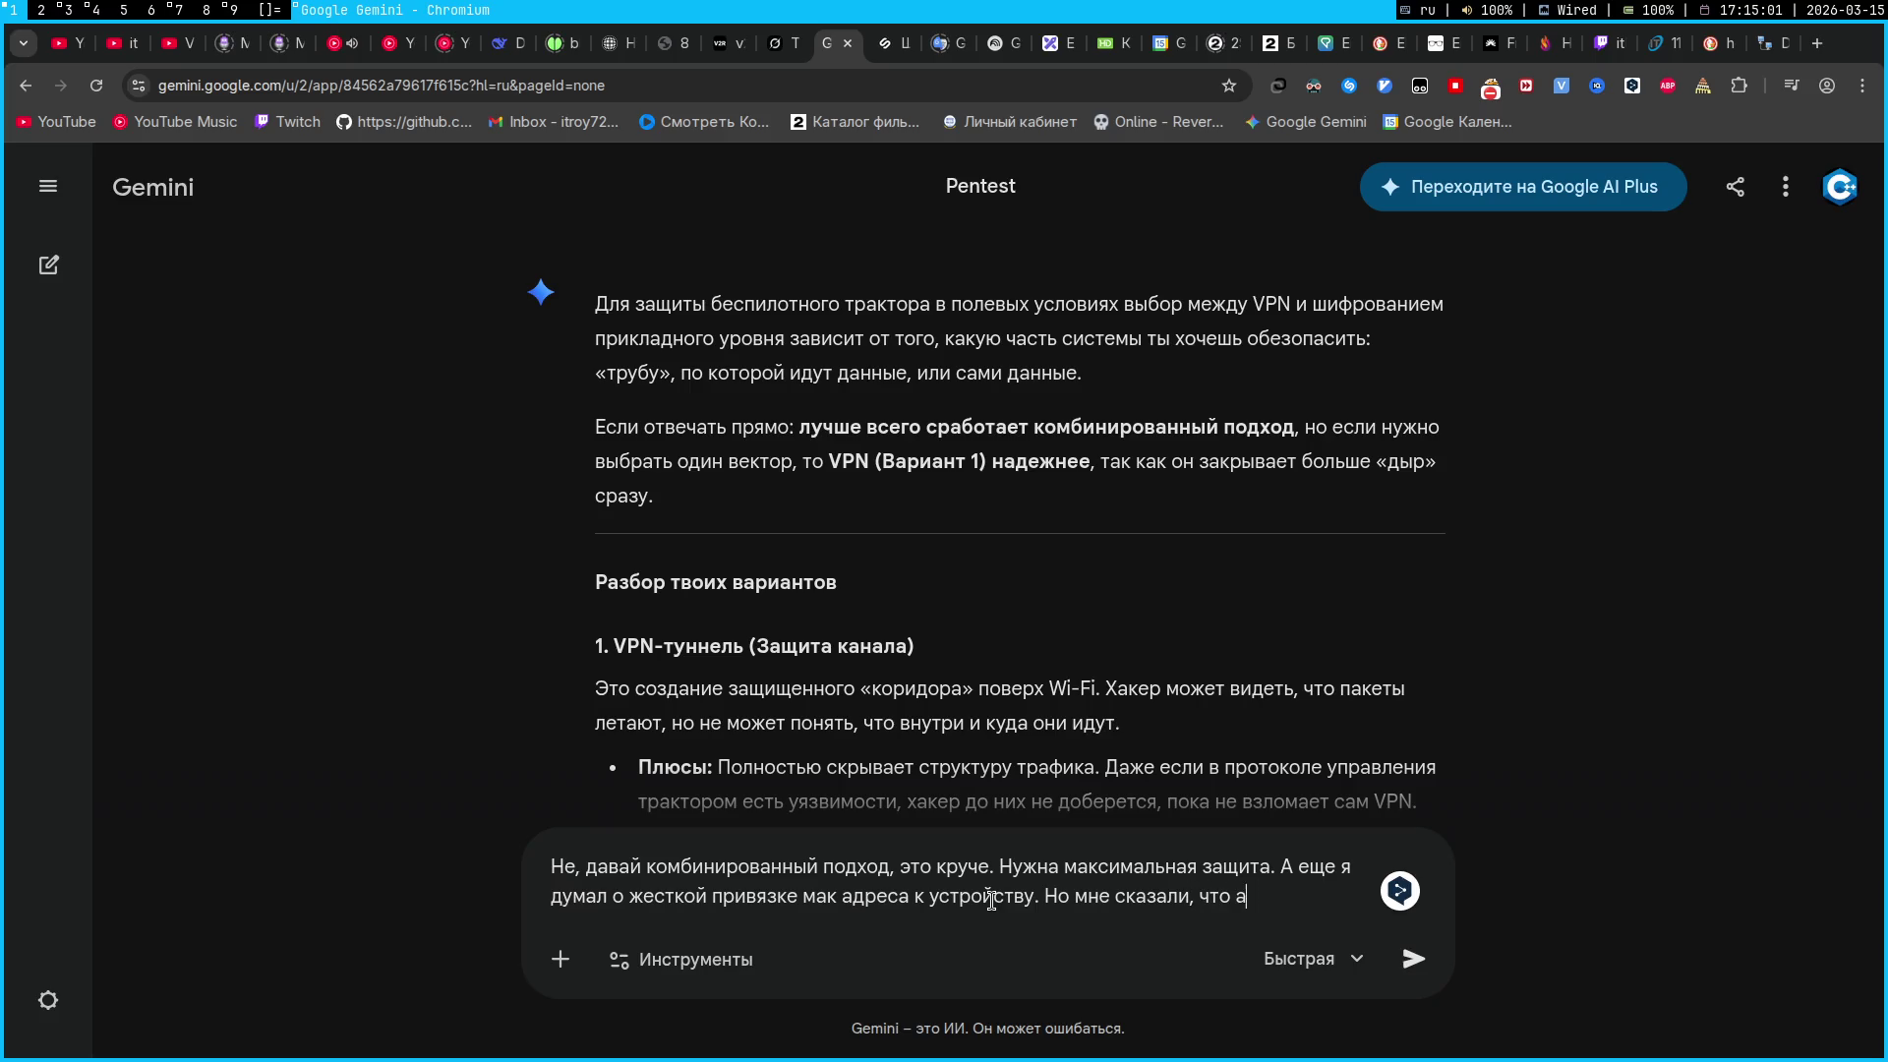
text(жет подменить )
text(спуфи)
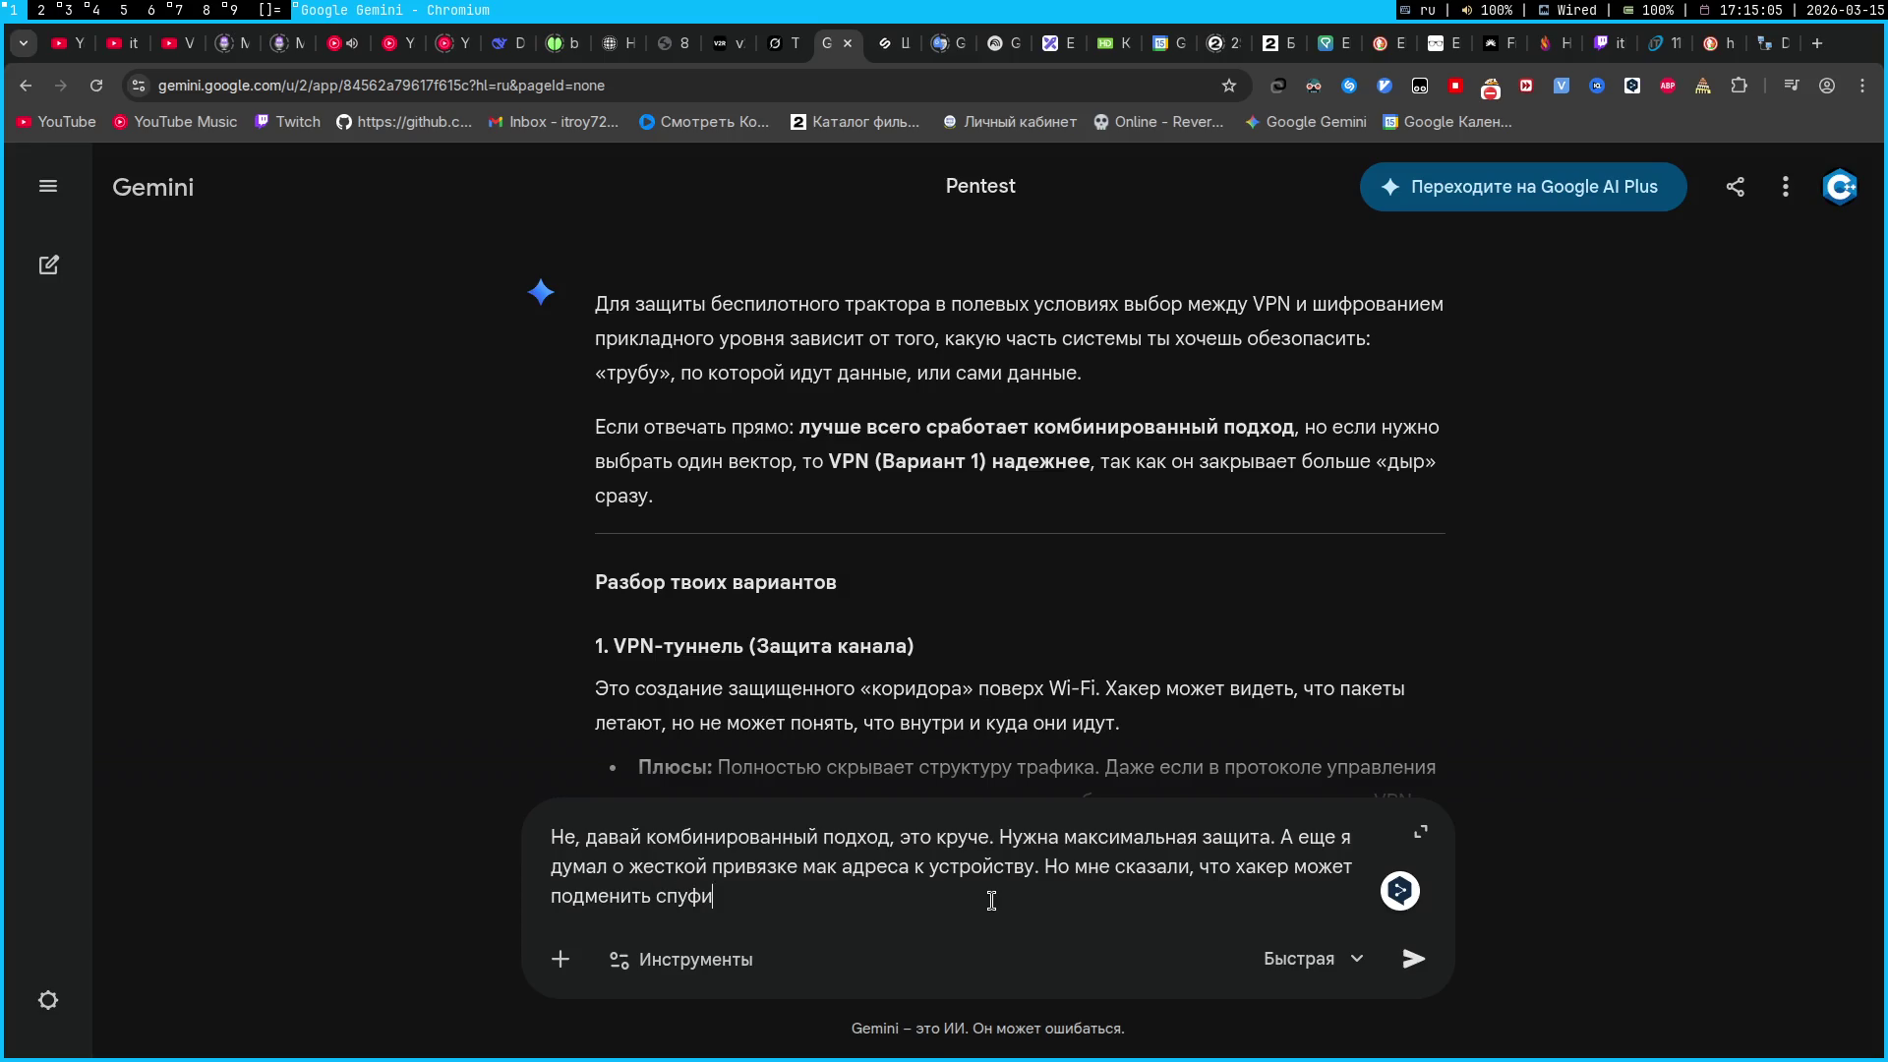
text(нгам мак)
key(Return)
key(super+3)
Search all vault notes for spoofing with Omnisearch, trying Cyrillic queries, then switching to English 'sp…'
key(super+2)
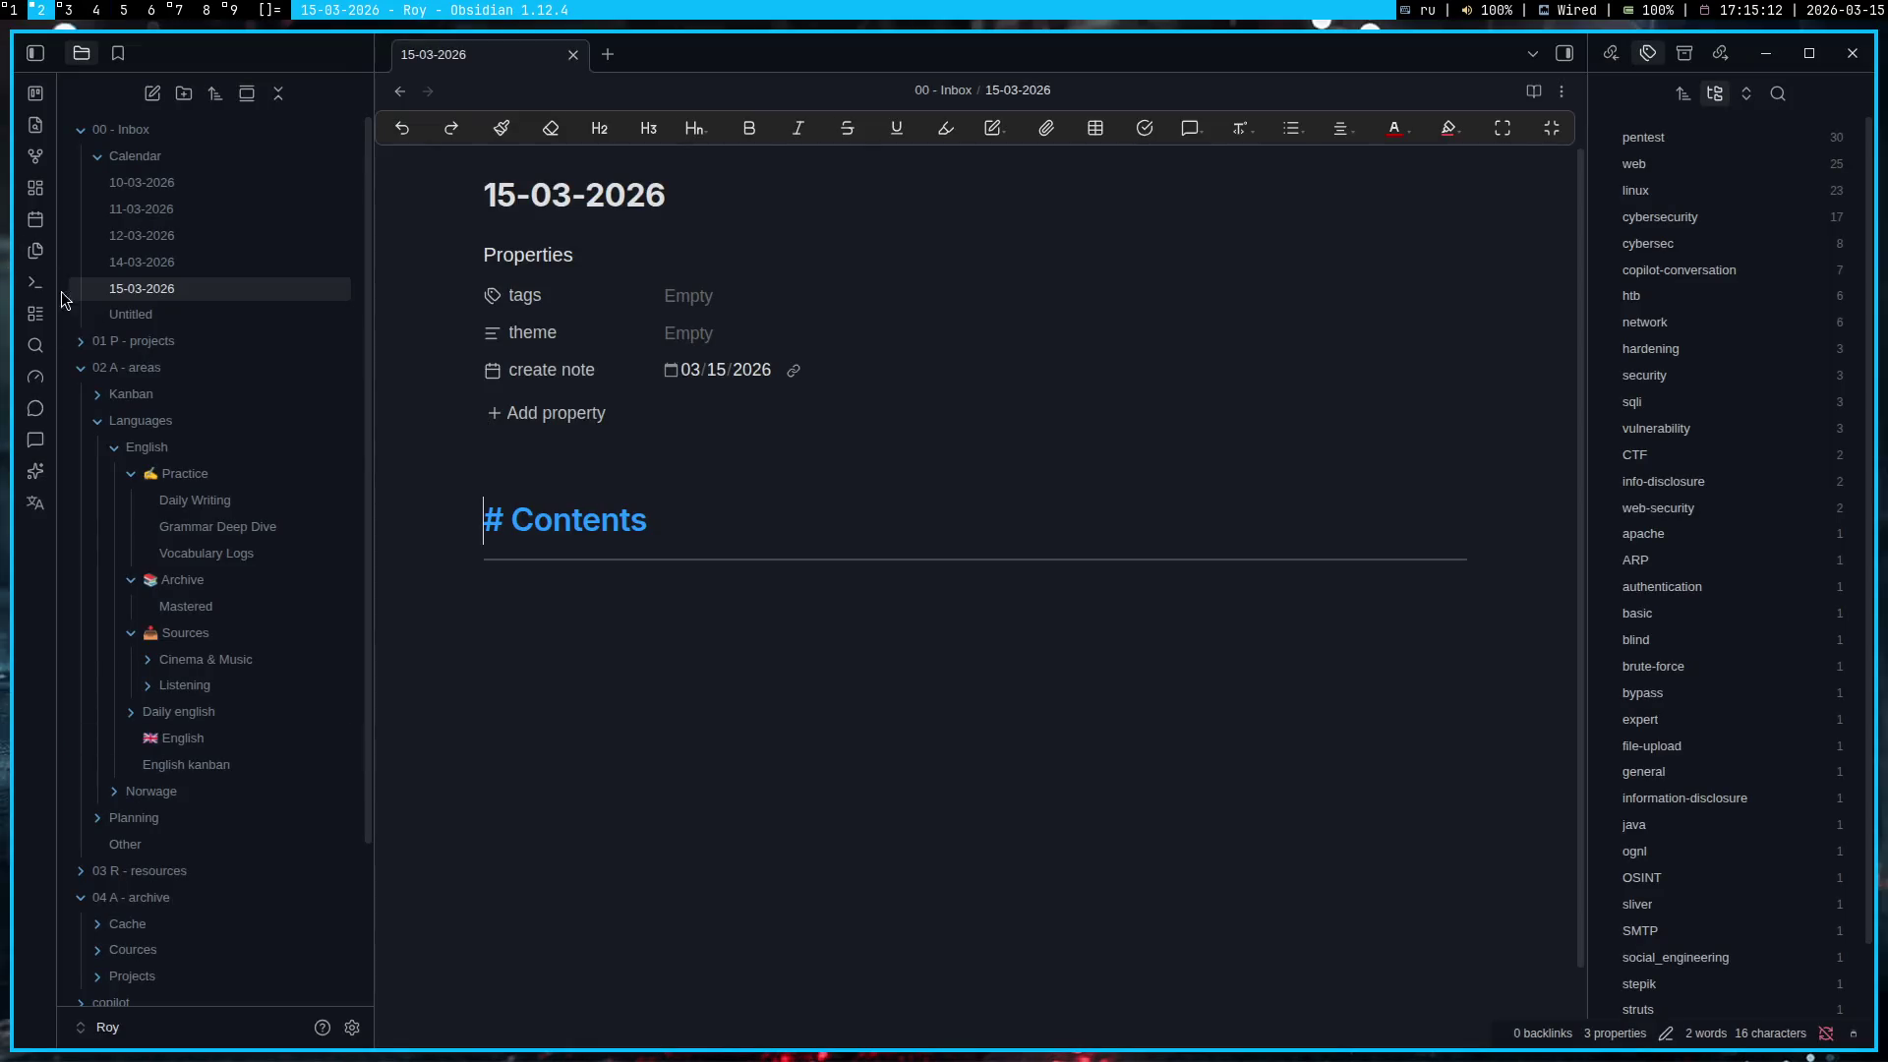
click(36, 344)
text(спутф)
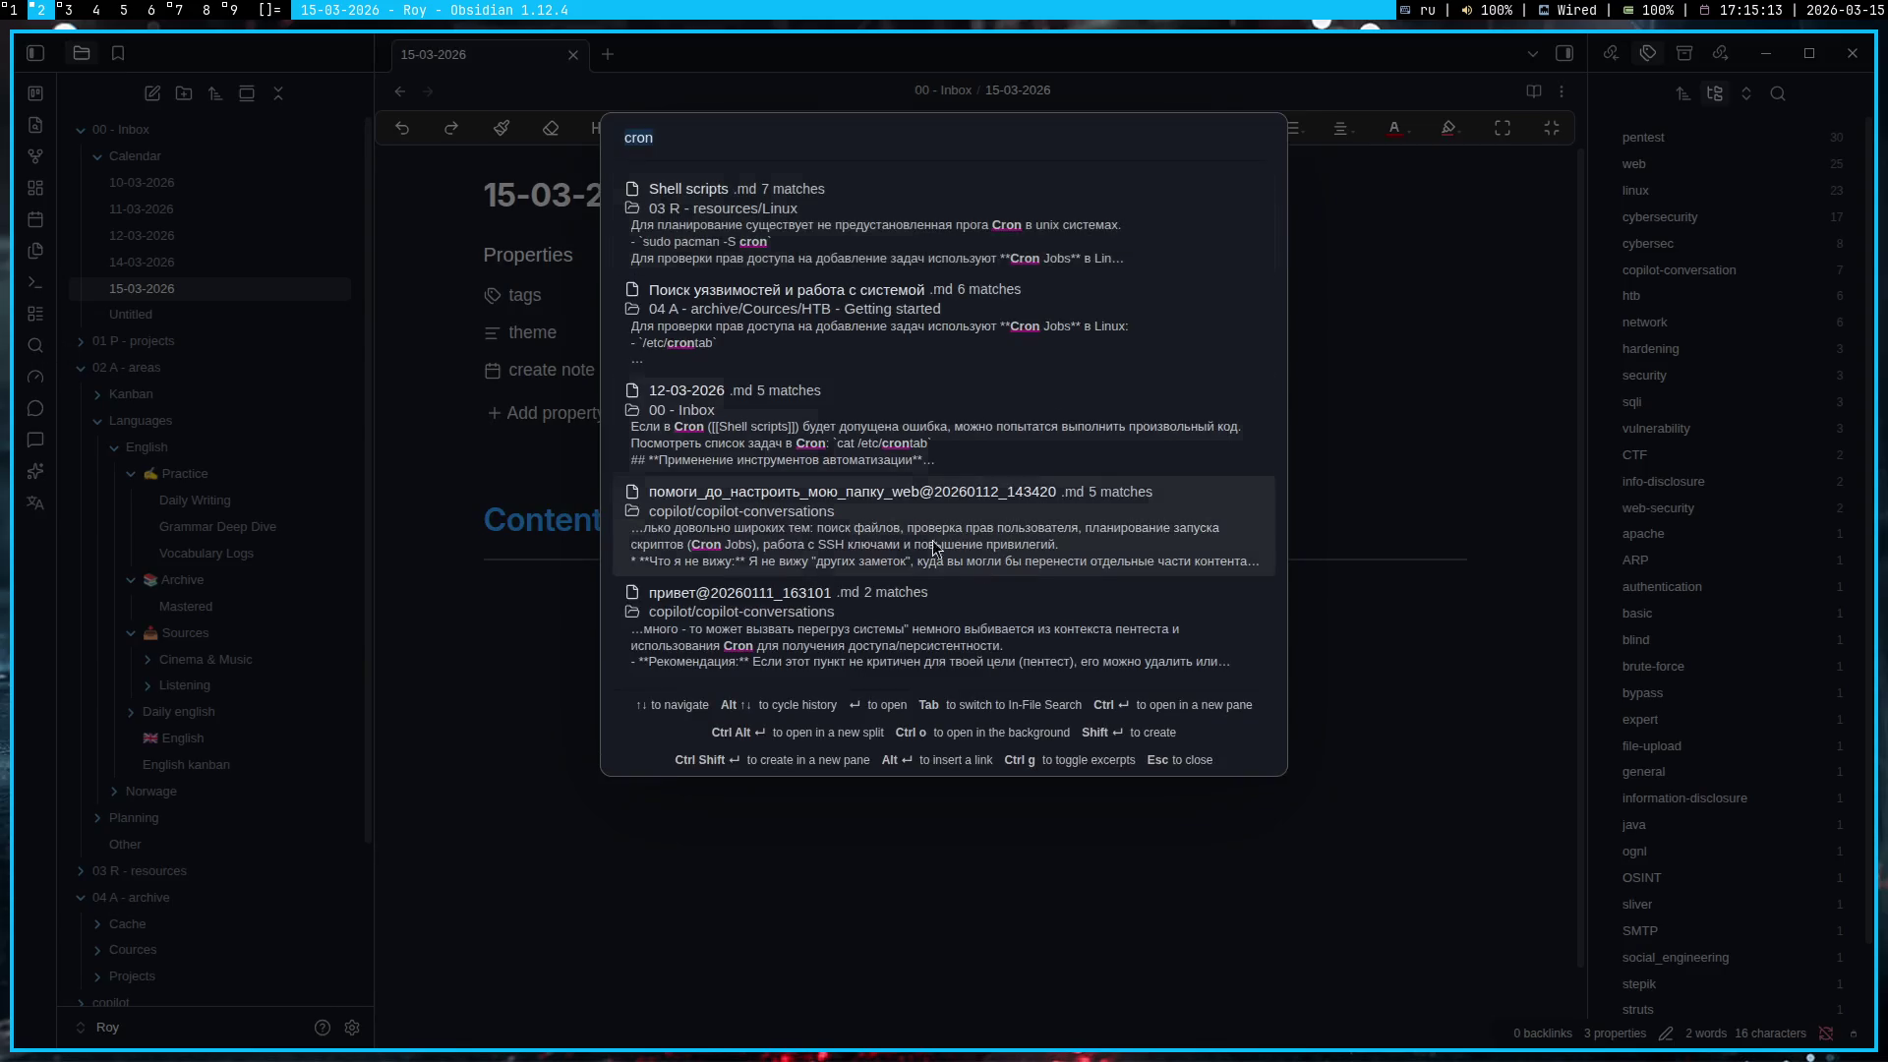
key(BackSpace)
key(BackSpace)
text(фин)
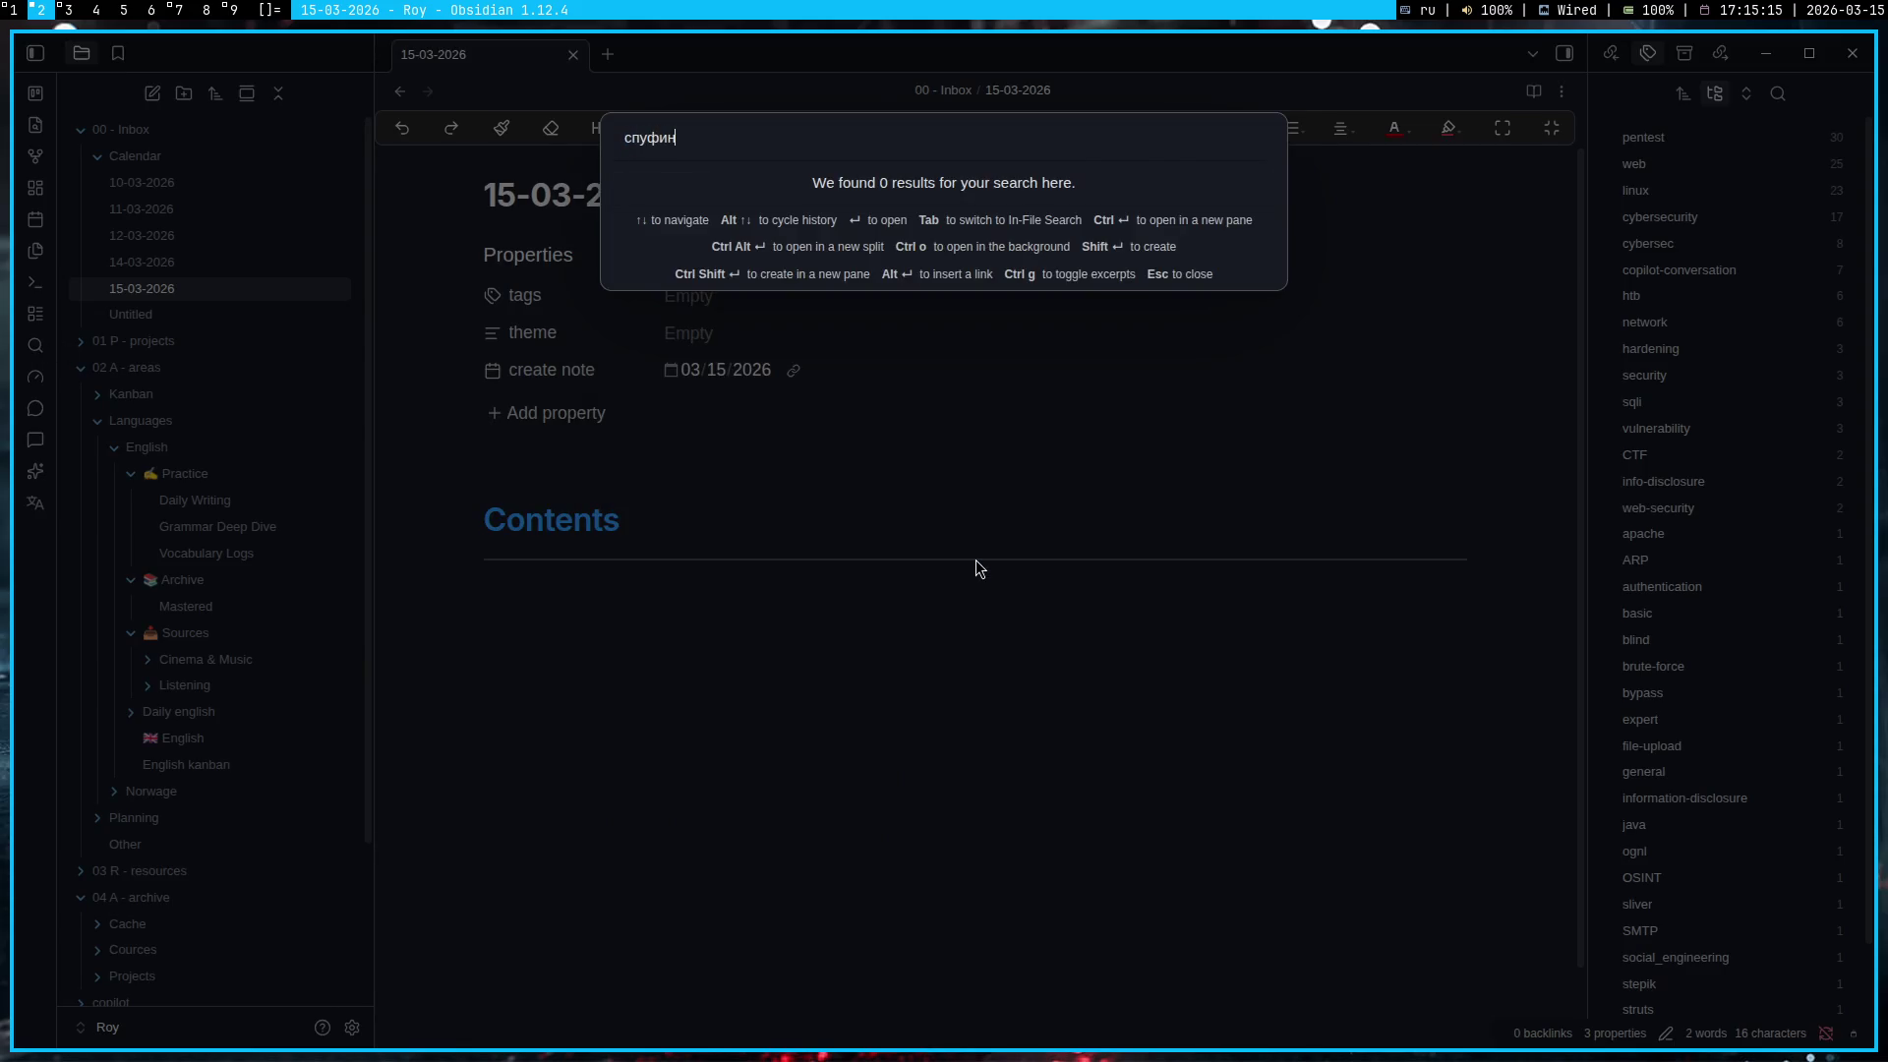
key(ctrl+a)
key(BackSpace)
text(sp)
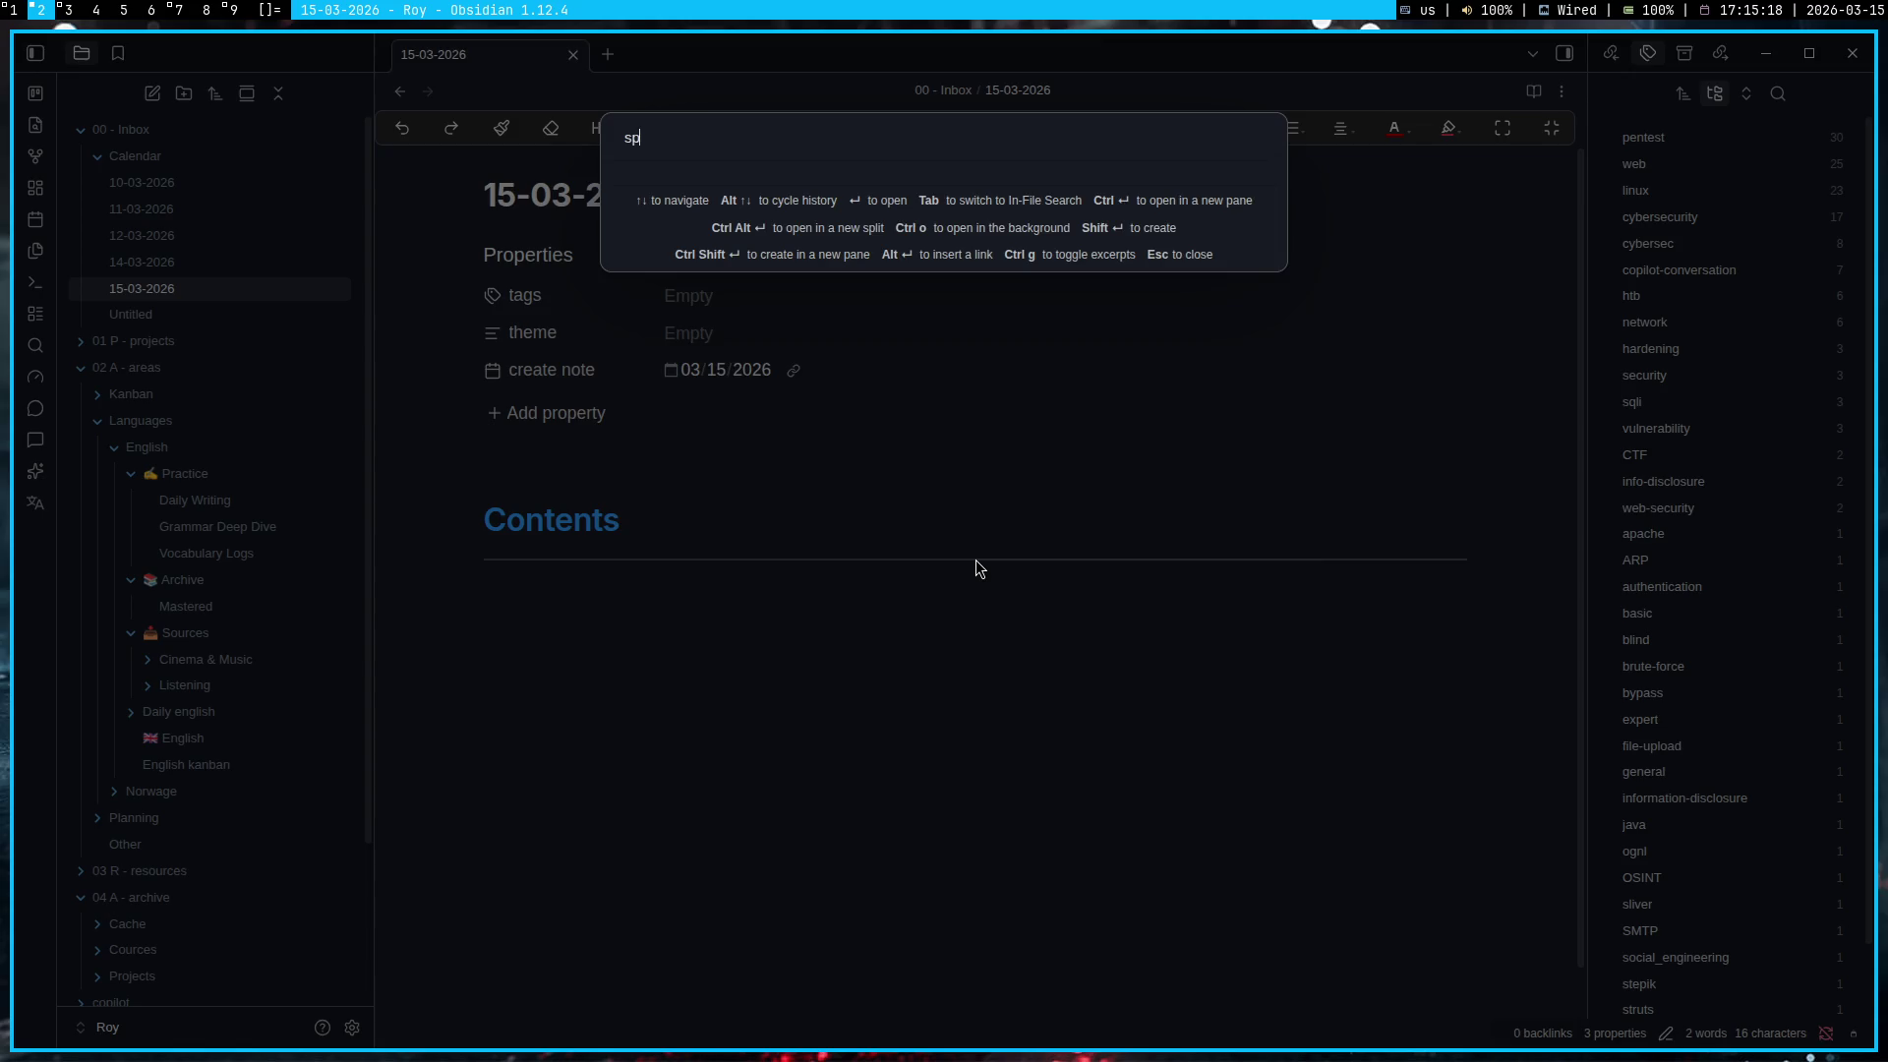
Search the web for 'спуфинг это' in a new DuckDuckGo tab
text(y)
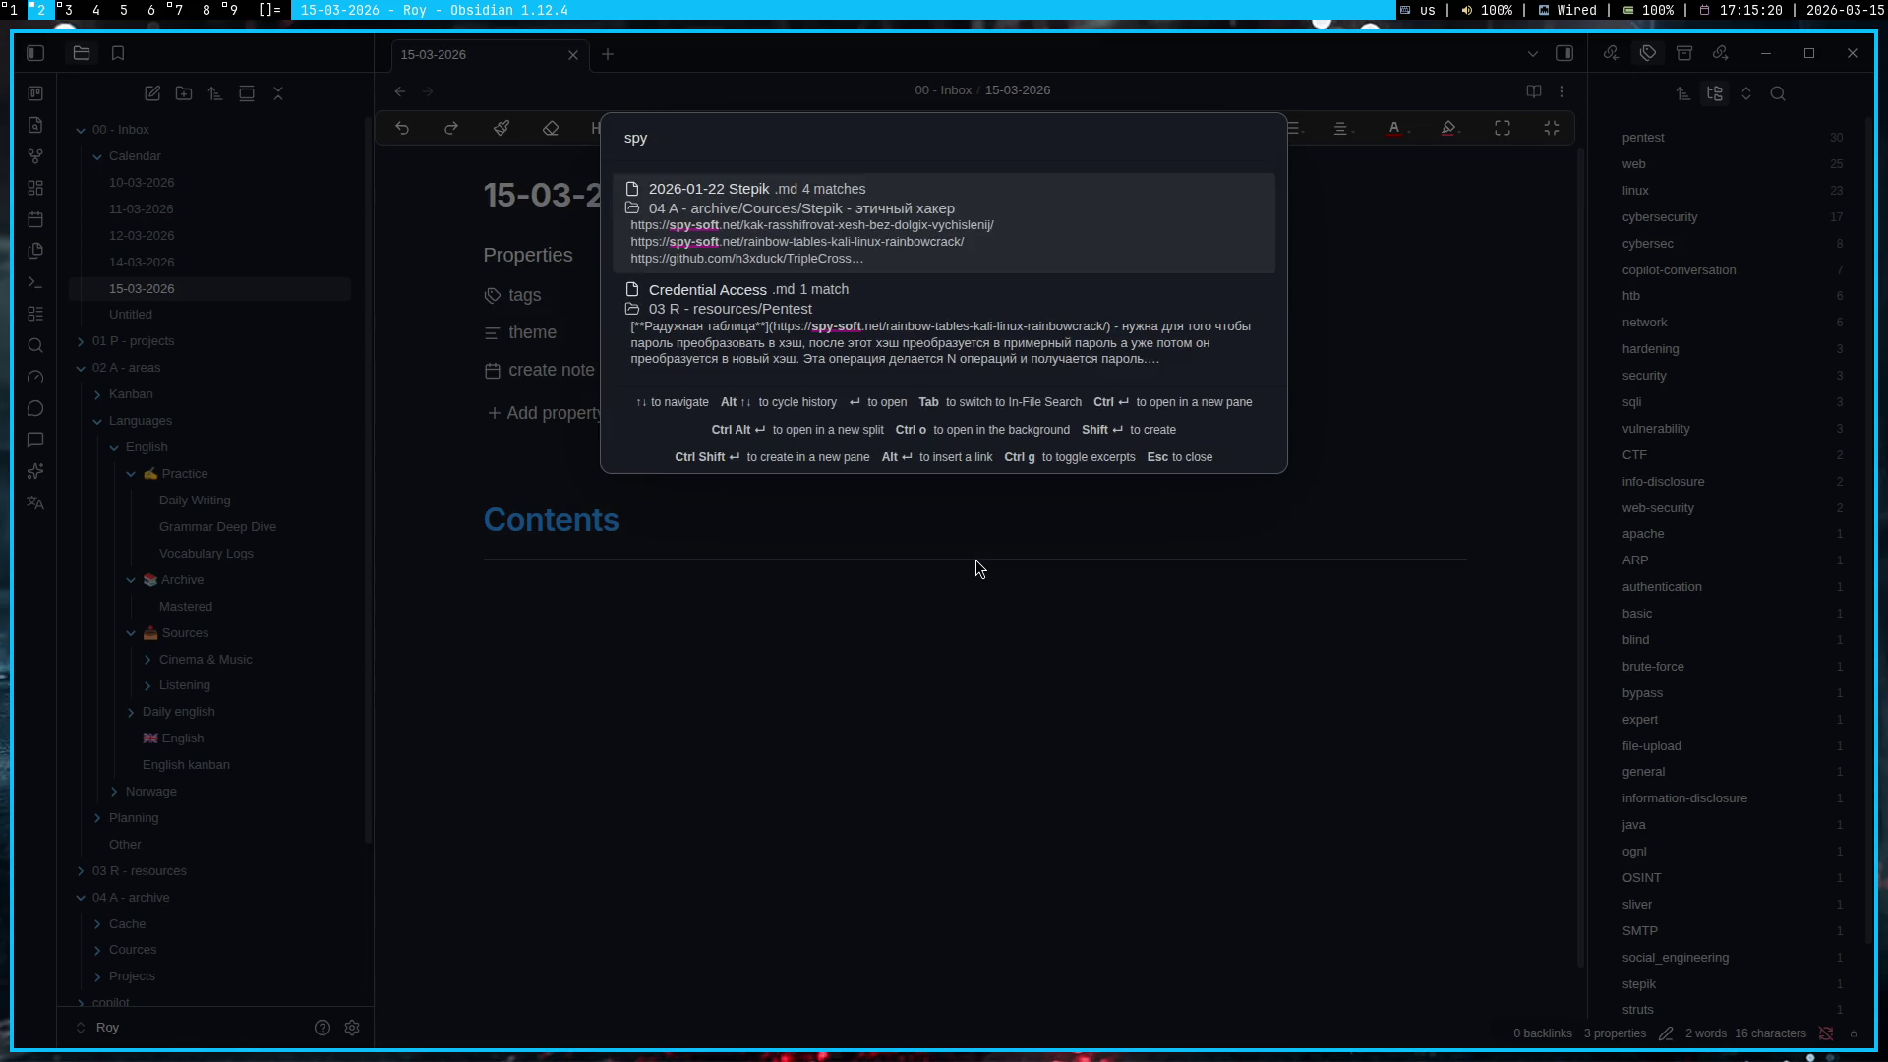
key(Escape)
key(super+1)
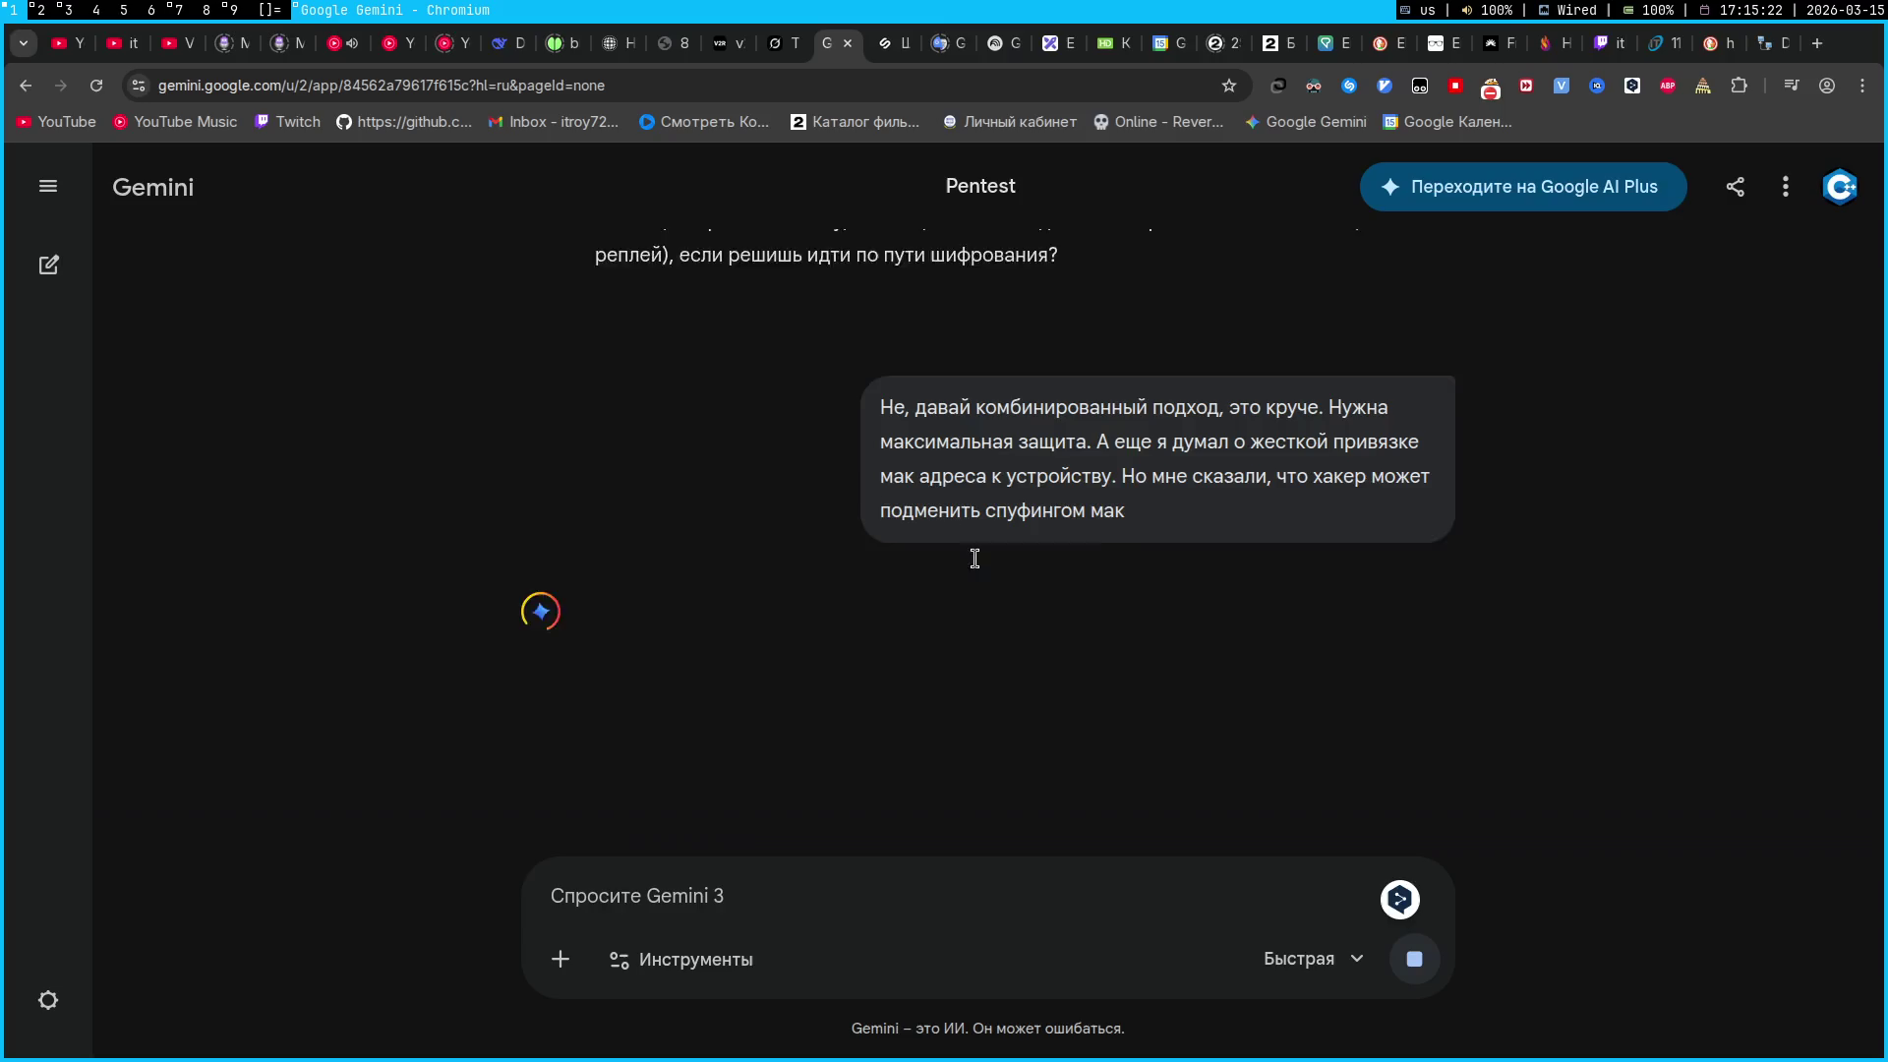
key(ctrl+t)
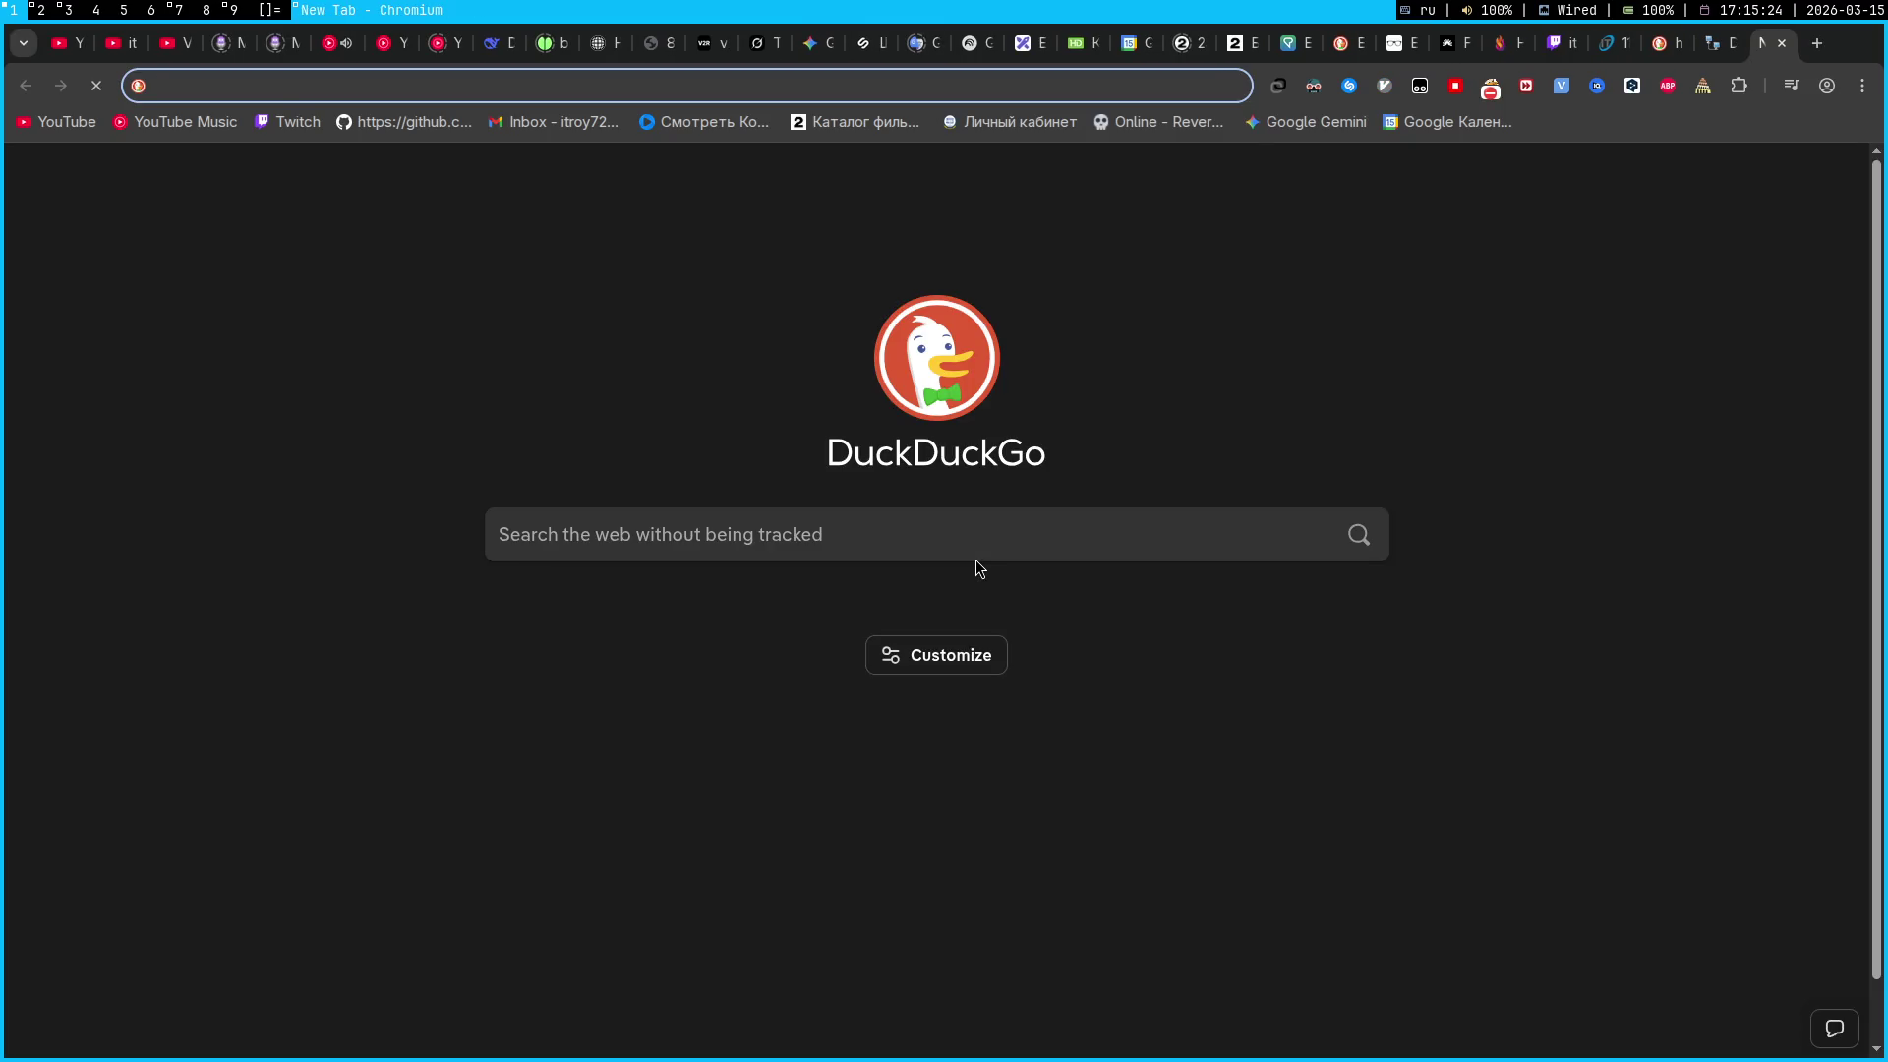
text(спуфинг это)
key(Return)
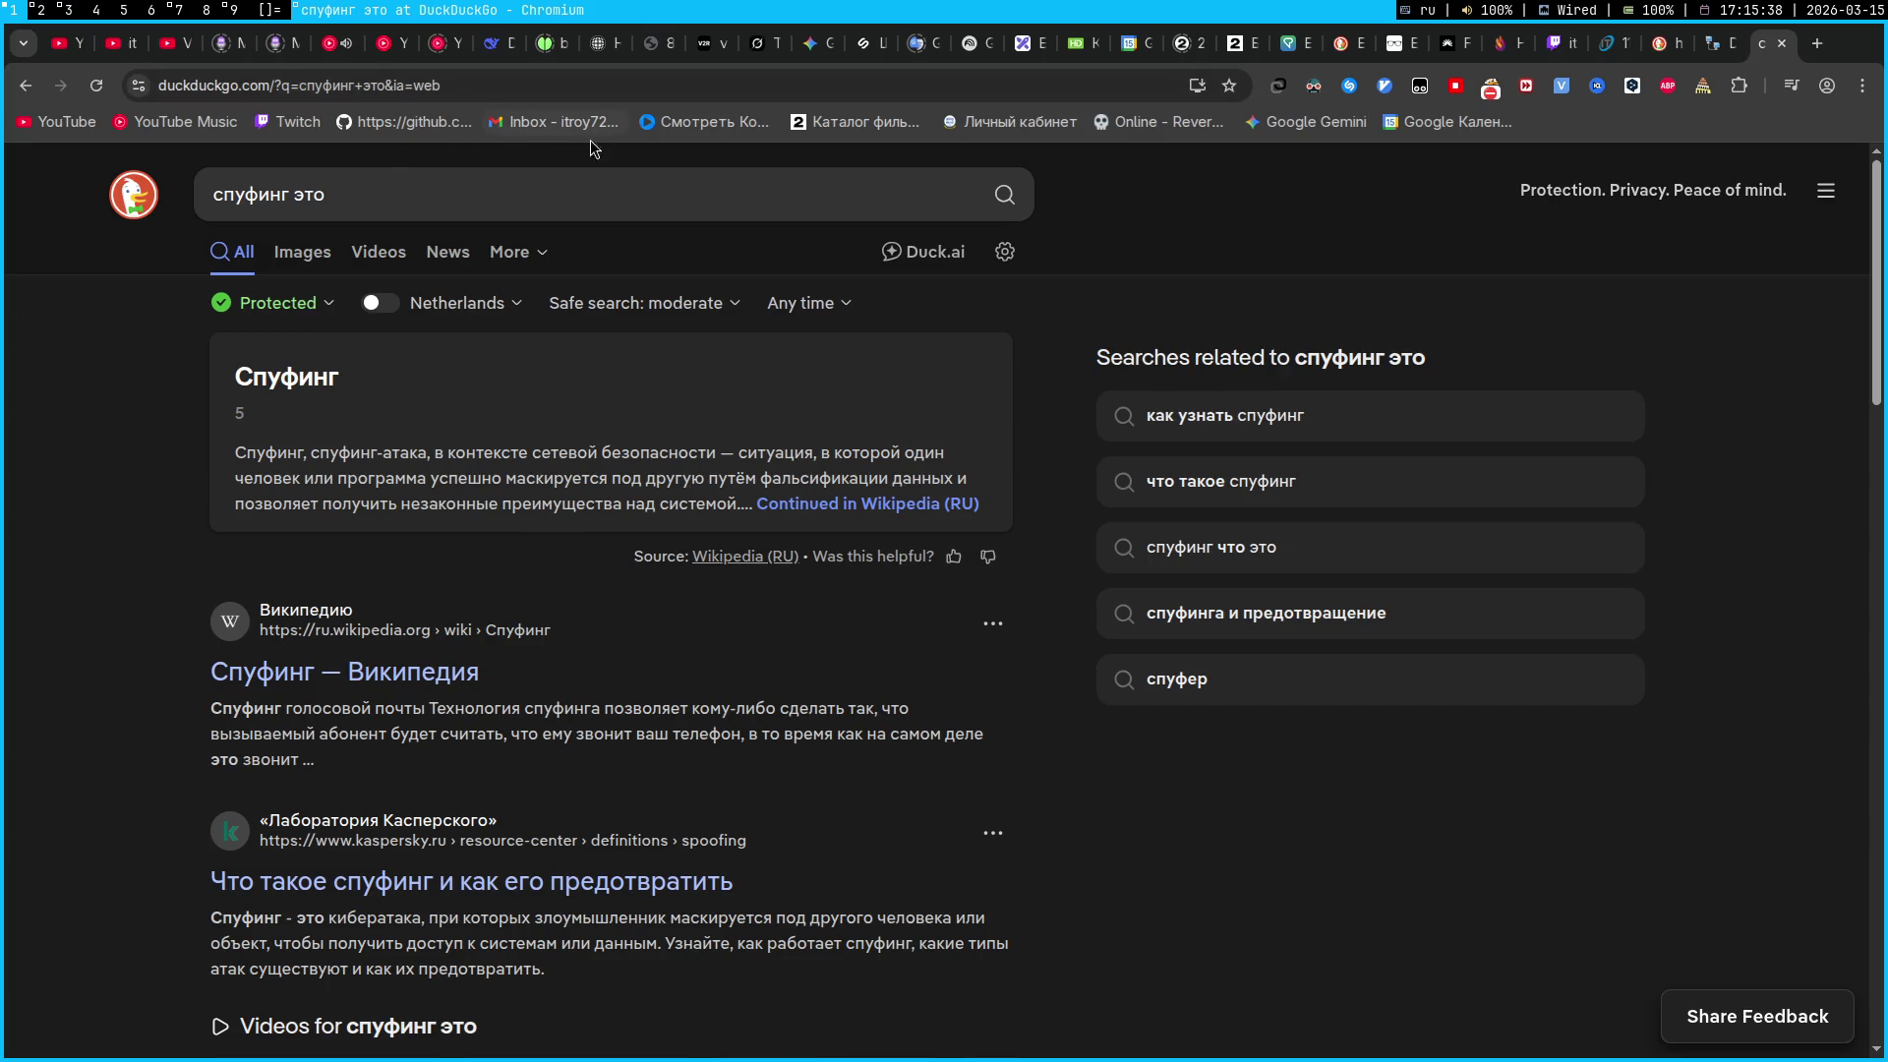
Begin a bold 'Спу' term under the Contents heading of the 15-03-2026 note
key(super+2)
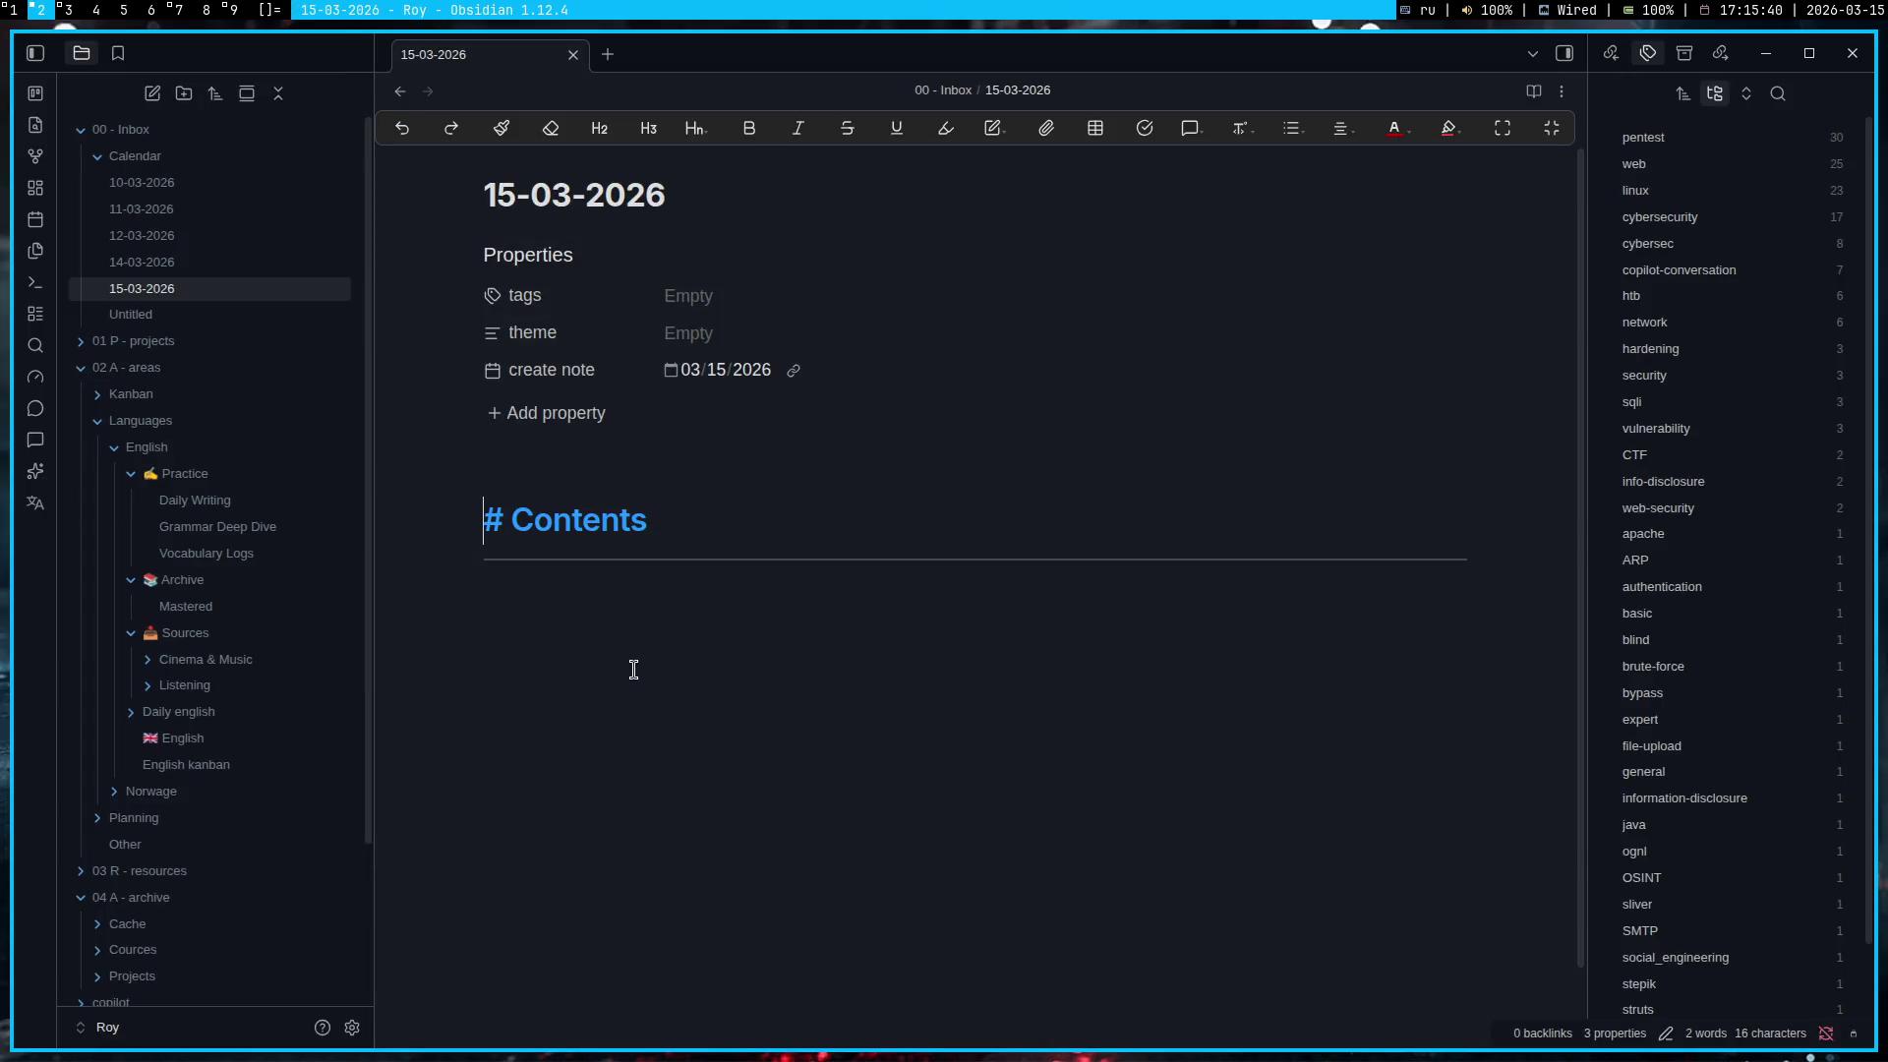
key(ctrl+b)
text(**Спу**)
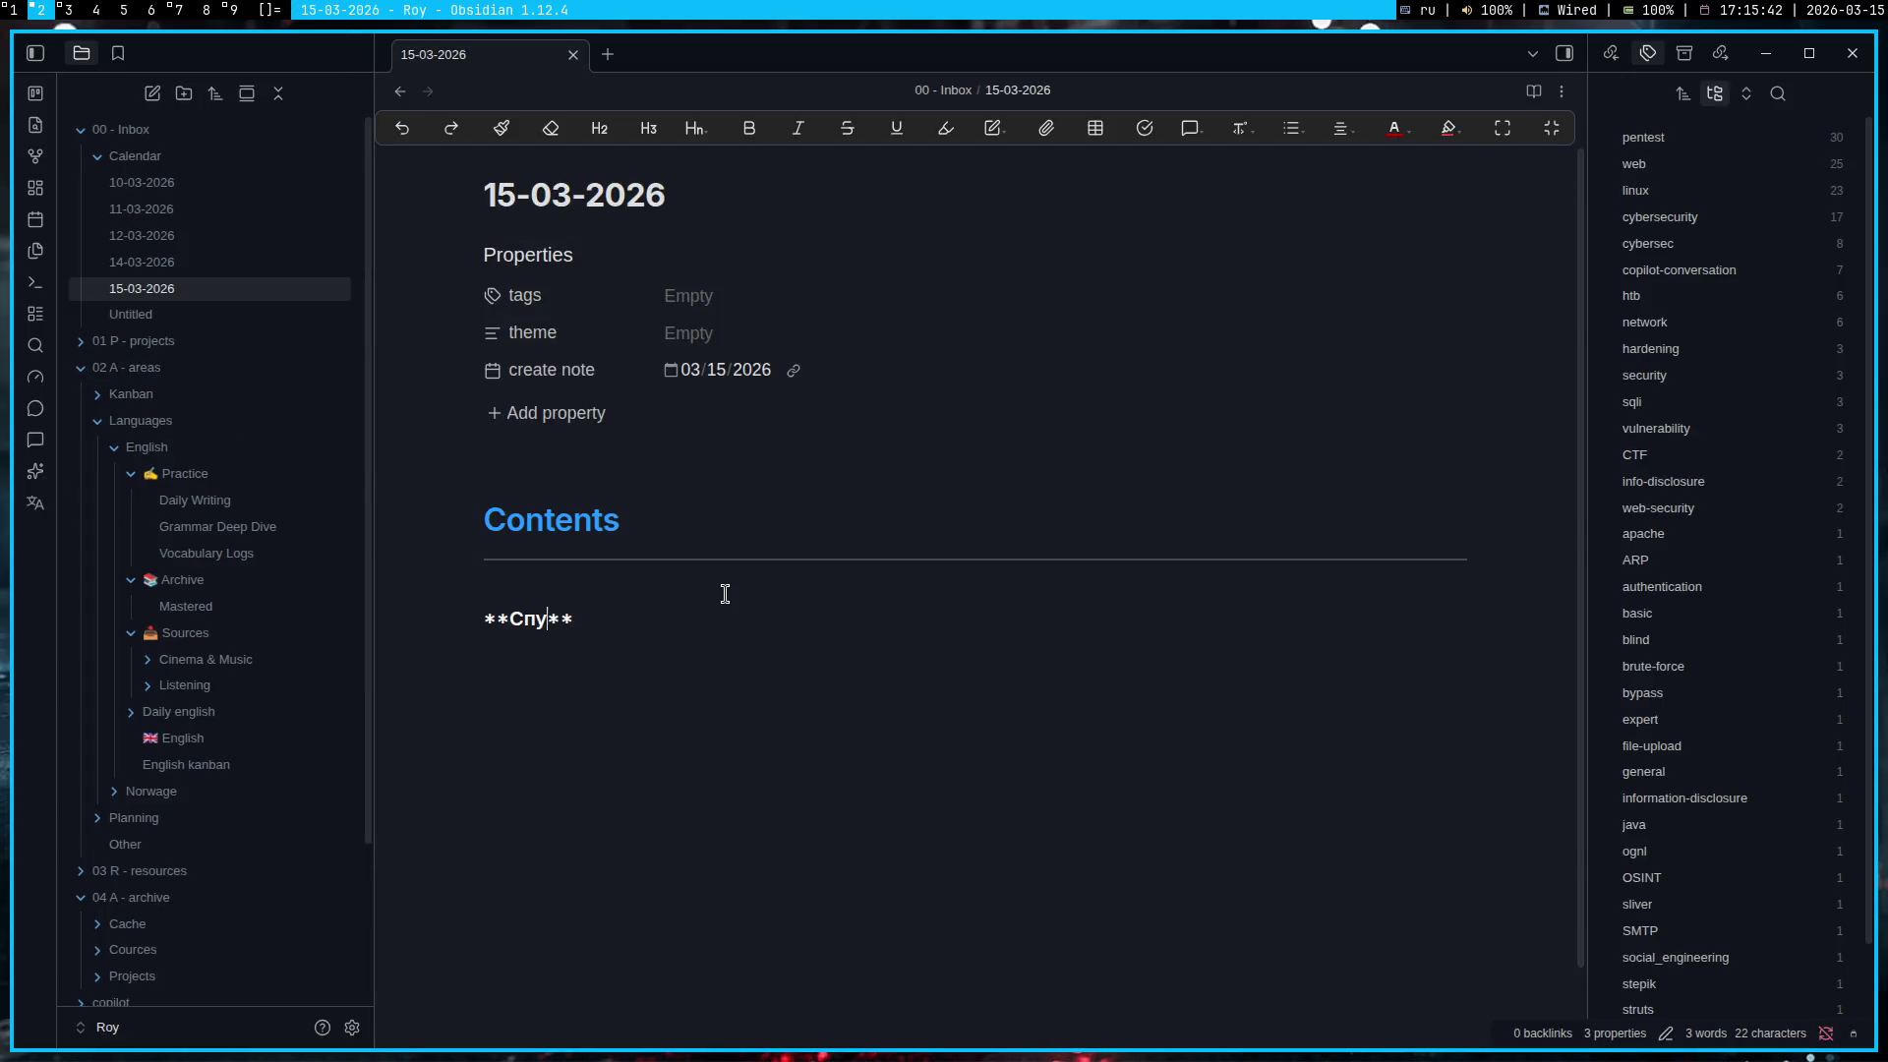
Open the Russian Wikipedia Спуфинг article and select the English term 'spoofing'
key(super+1)
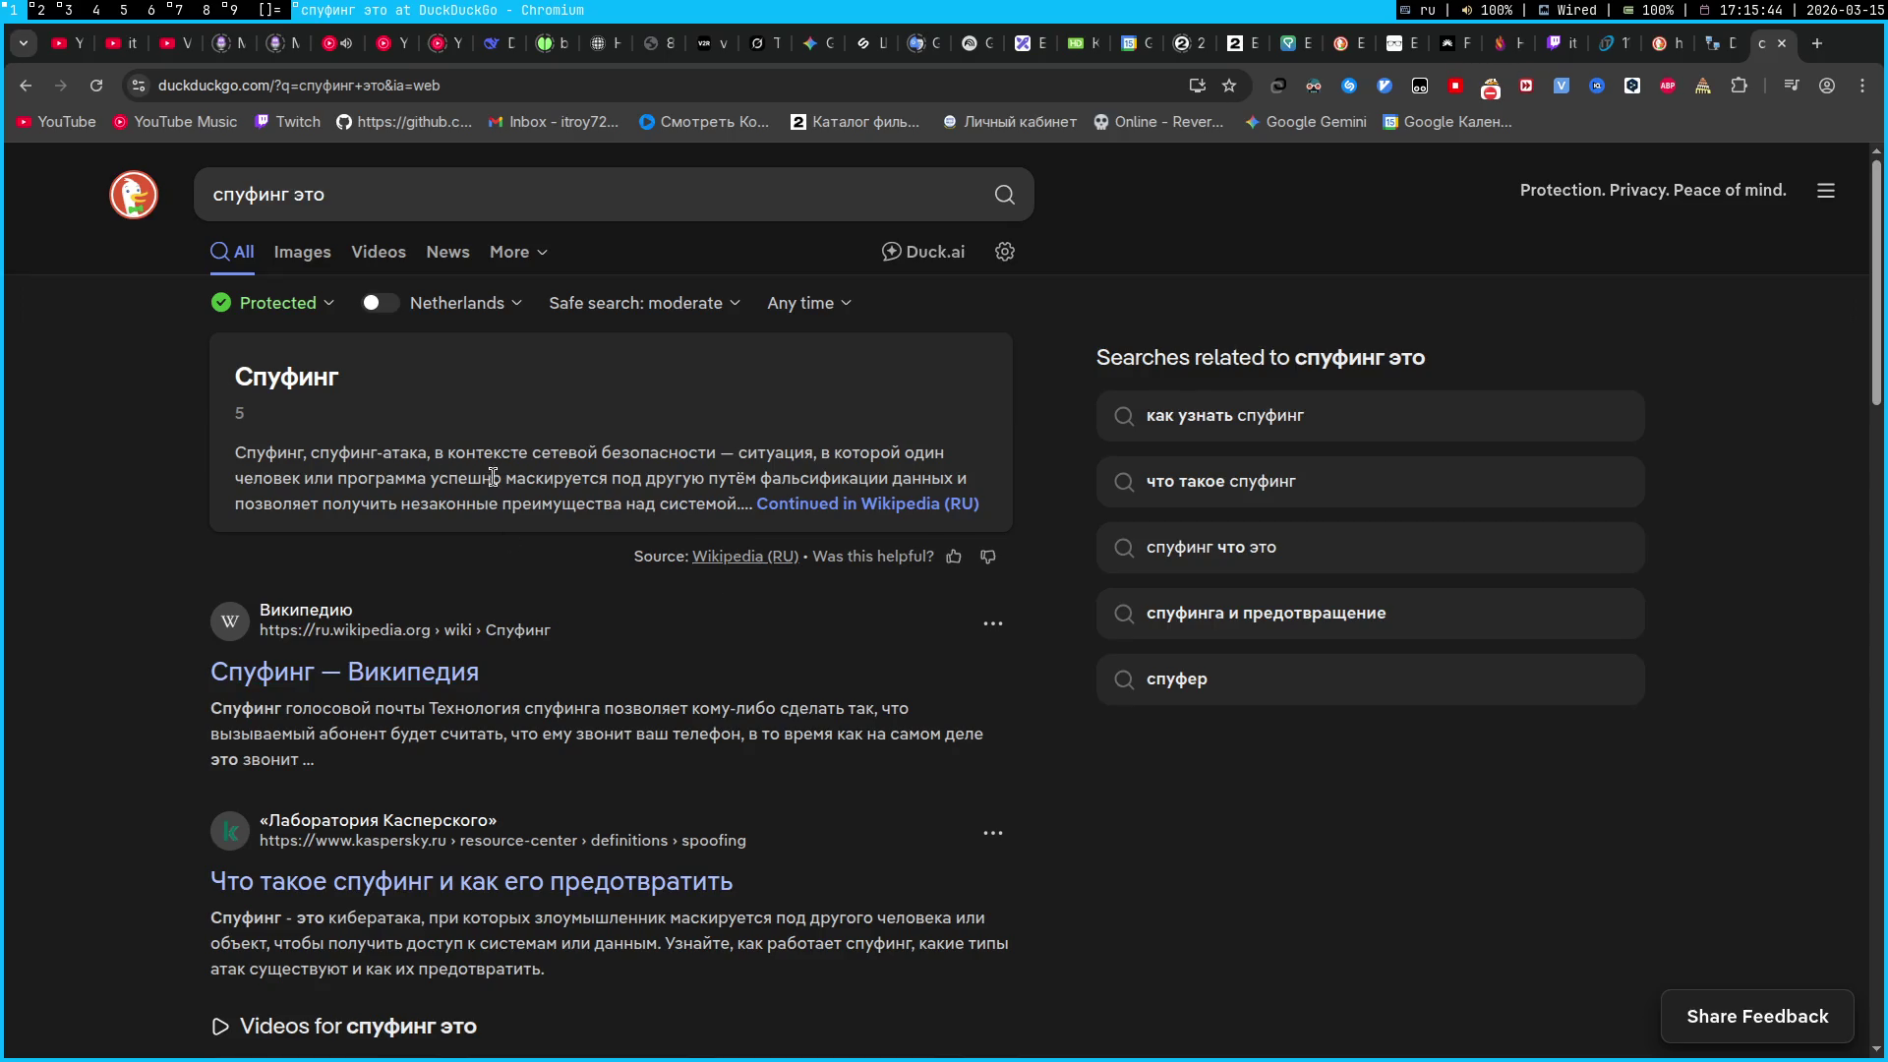
click(409, 688)
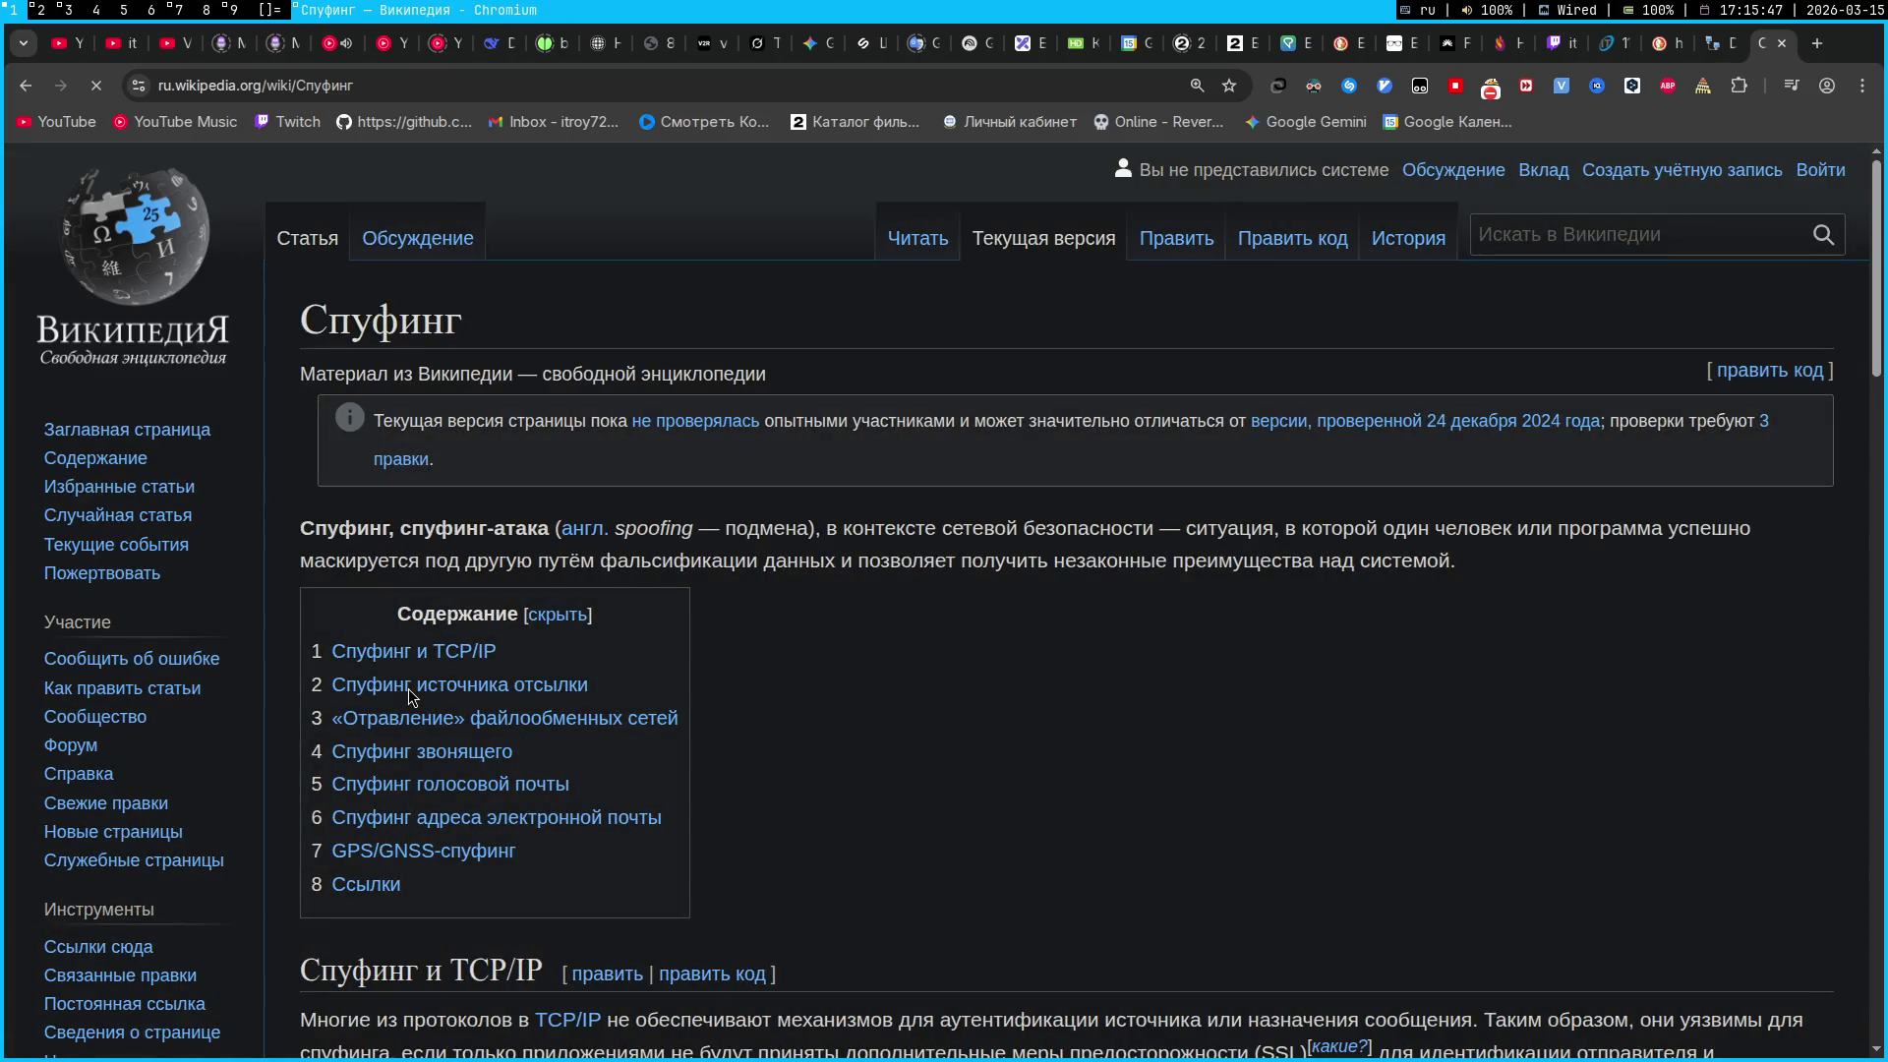
double_click(667, 530)
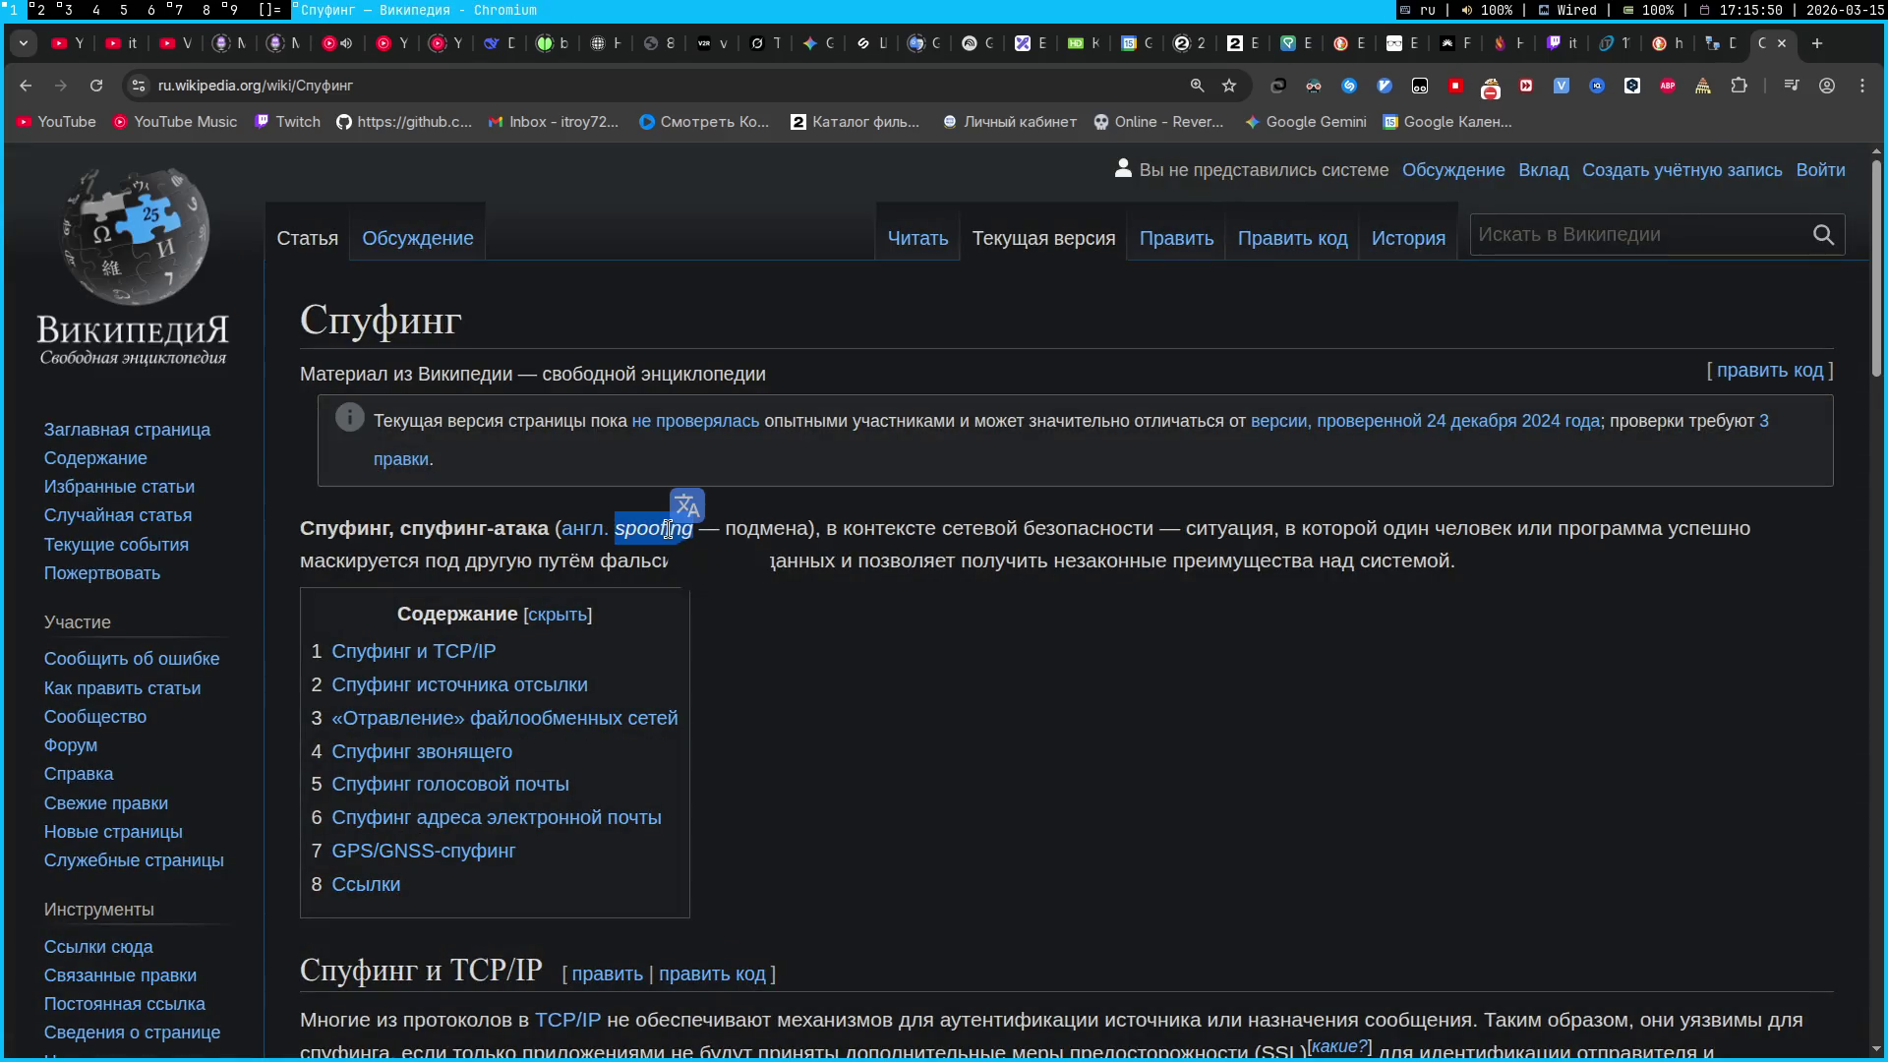
key(super+2)
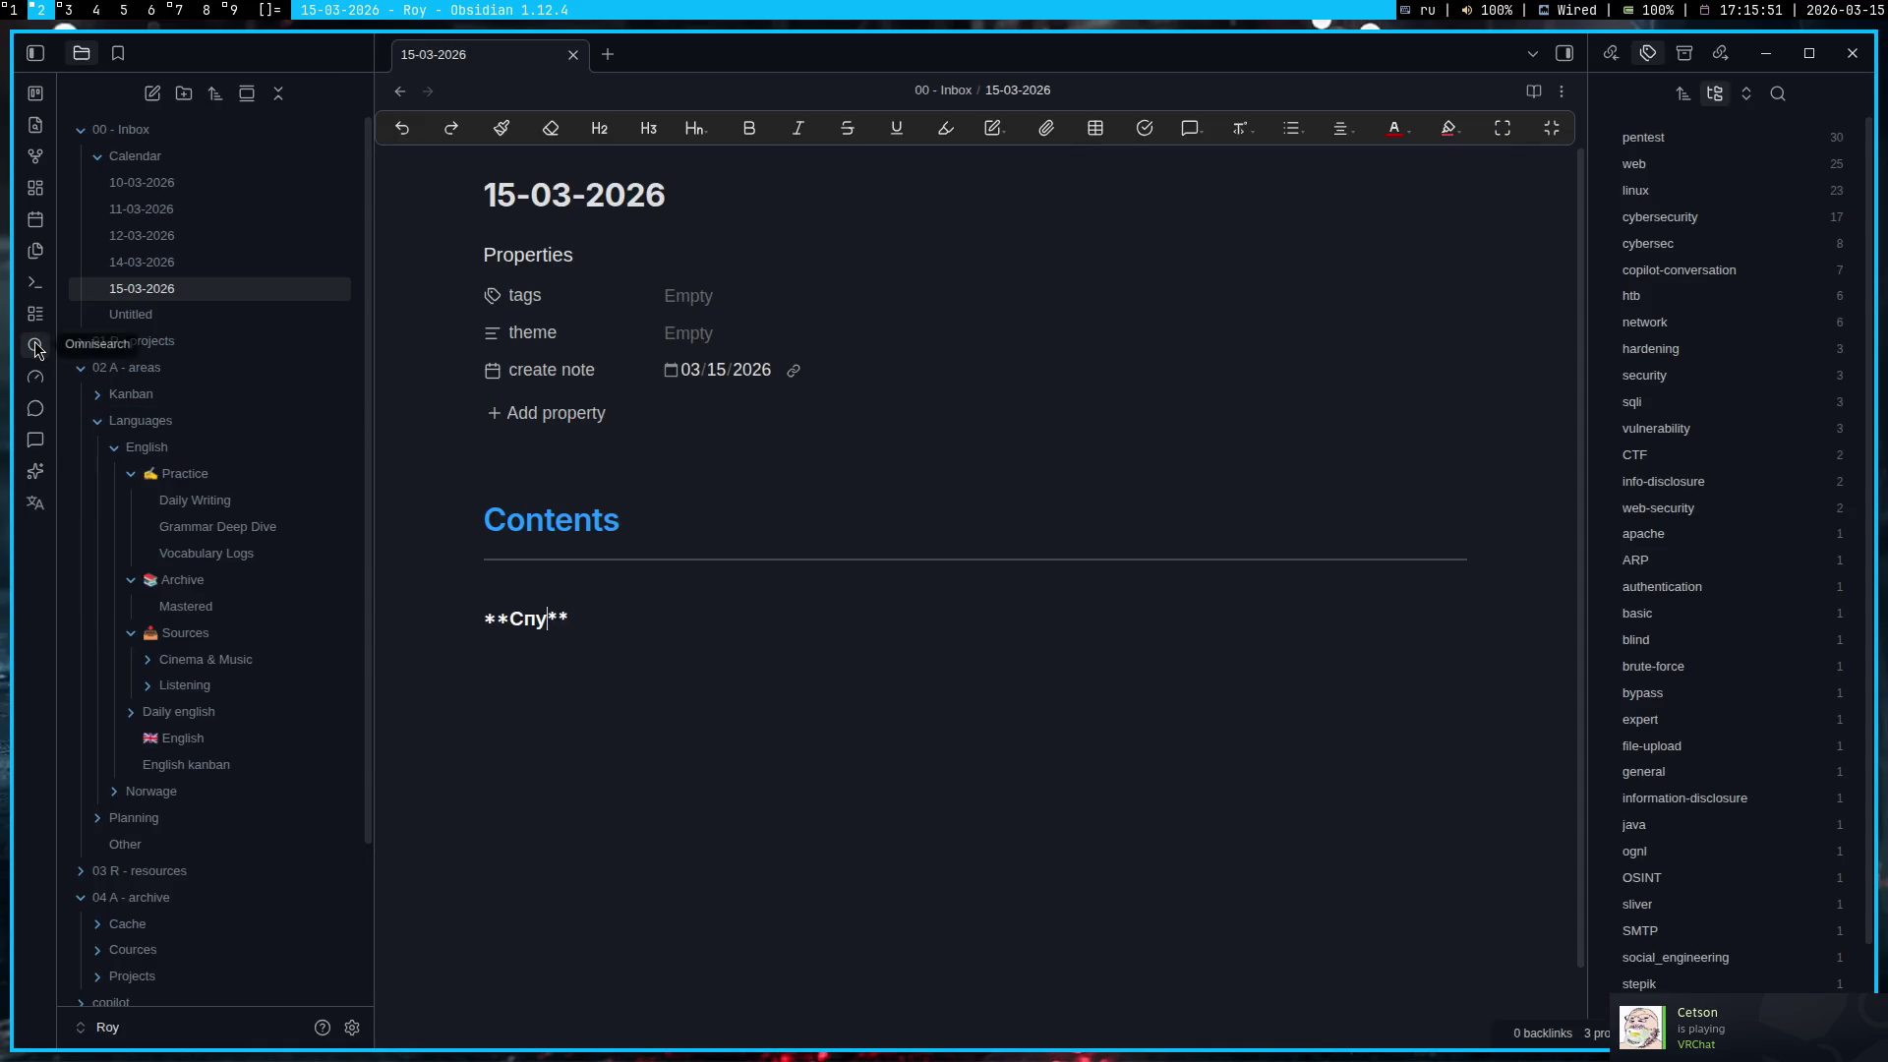
Replace the bold fragment with 'Spoofing' and add a dash after it
click(34, 346)
key(alt+shift)
text(spoof)
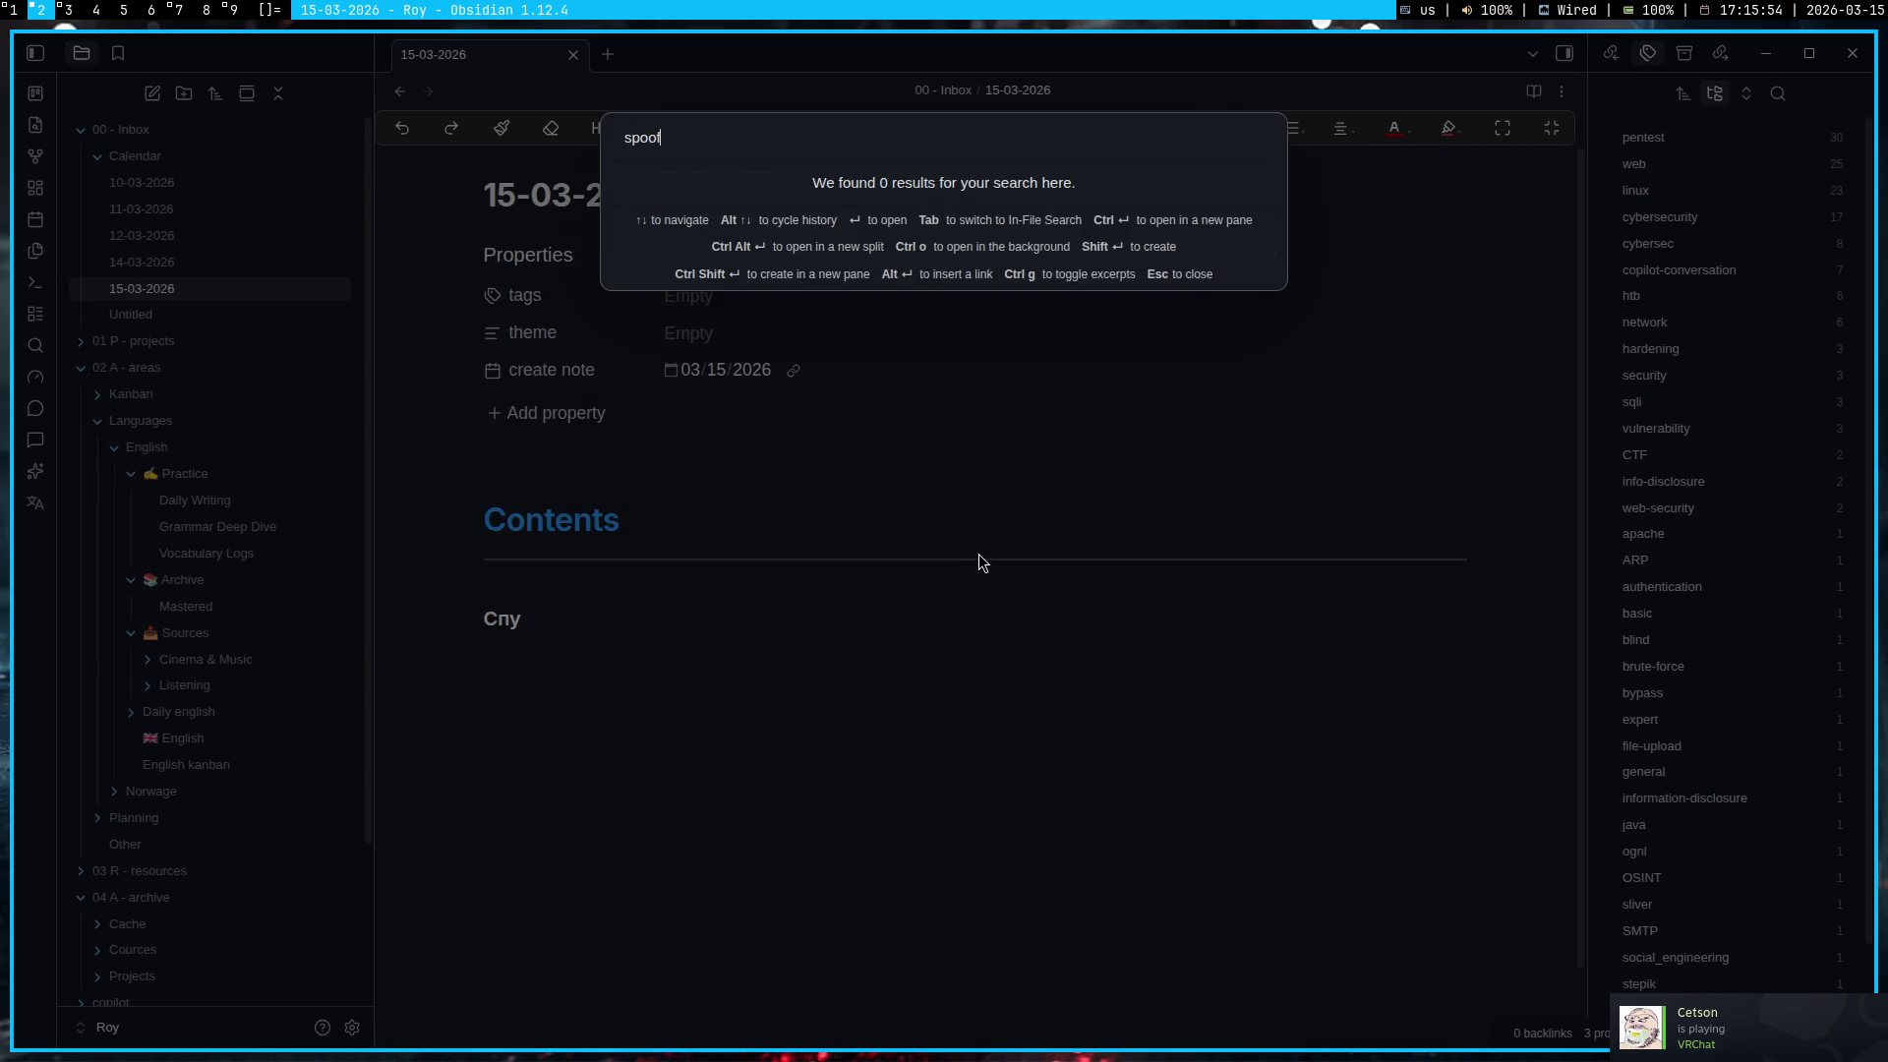
text(f)
key(Escape)
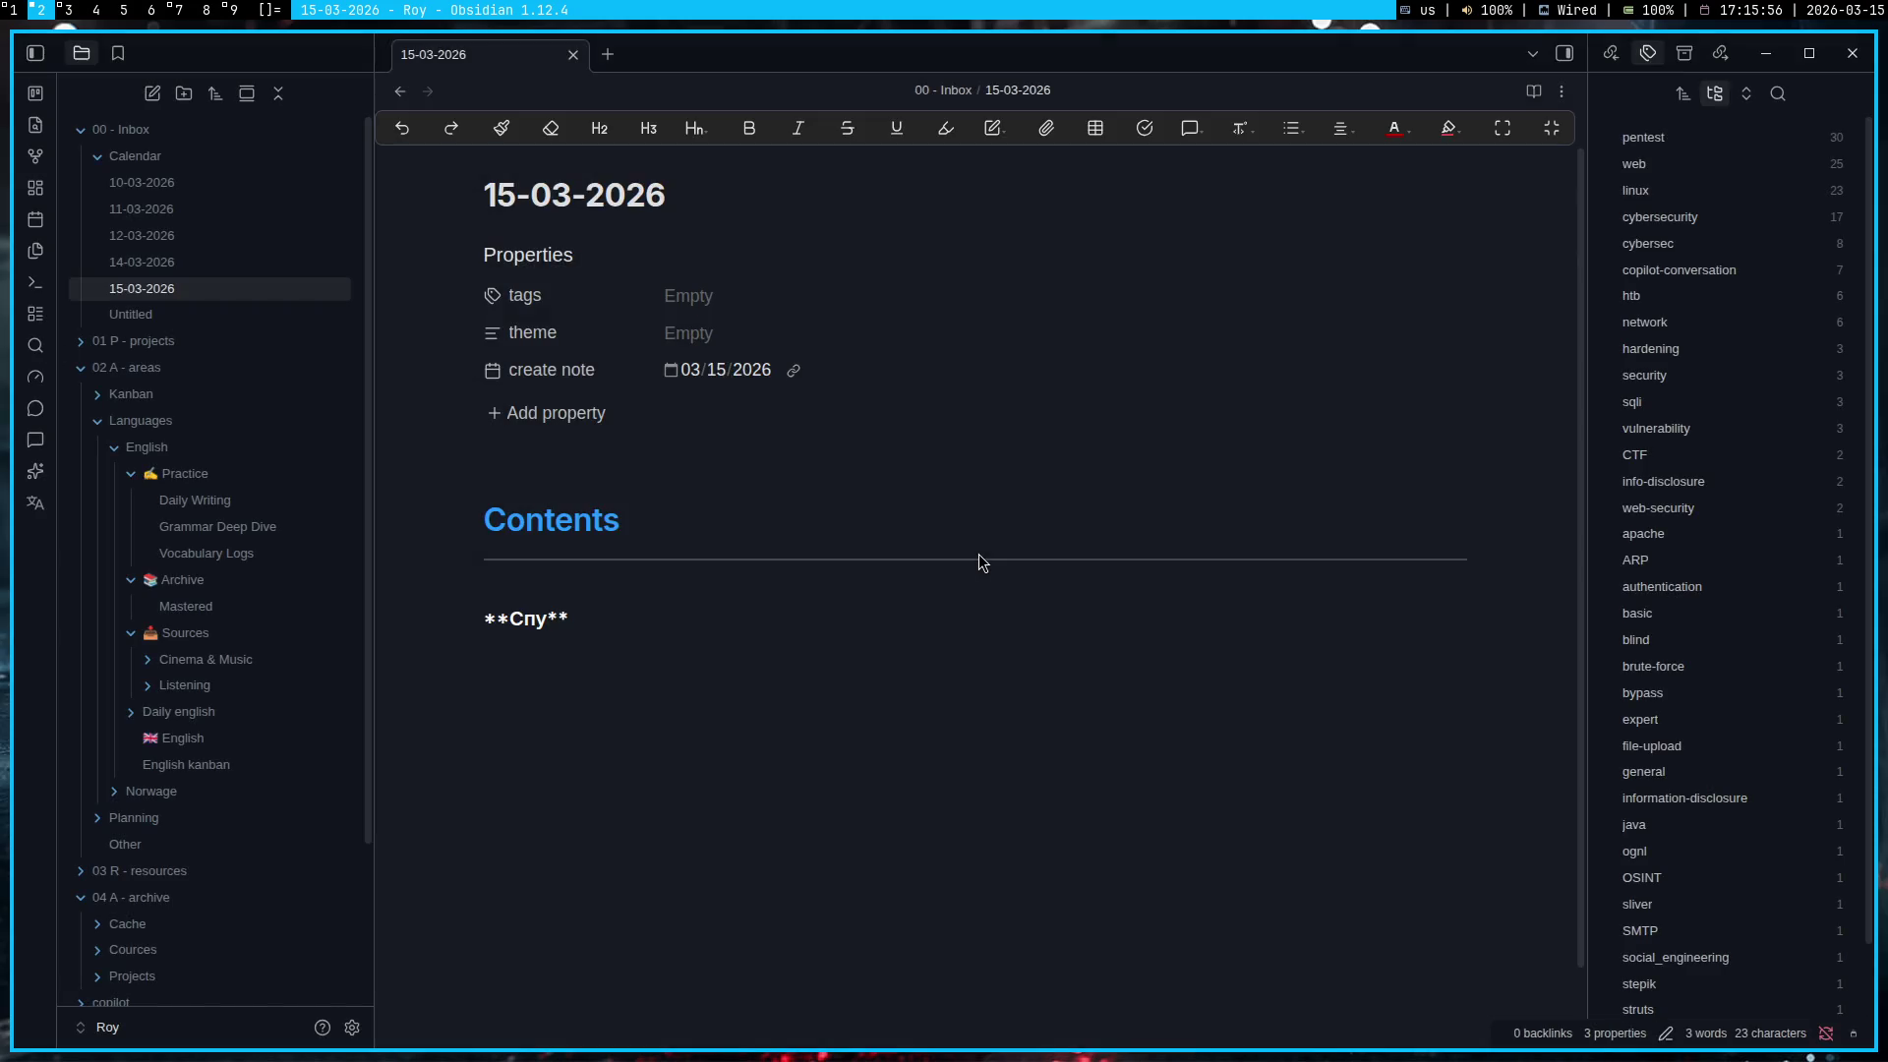
key(BackSpace)
key(BackSpace)
key(BackSpace)
text(Spoofing)
key(BackSpace)
key(End)
text(-)
Write the Russian definition: a hacker falsifies data, masquerading as a trusted user
key(alt+shift)
text(Метод атаки)
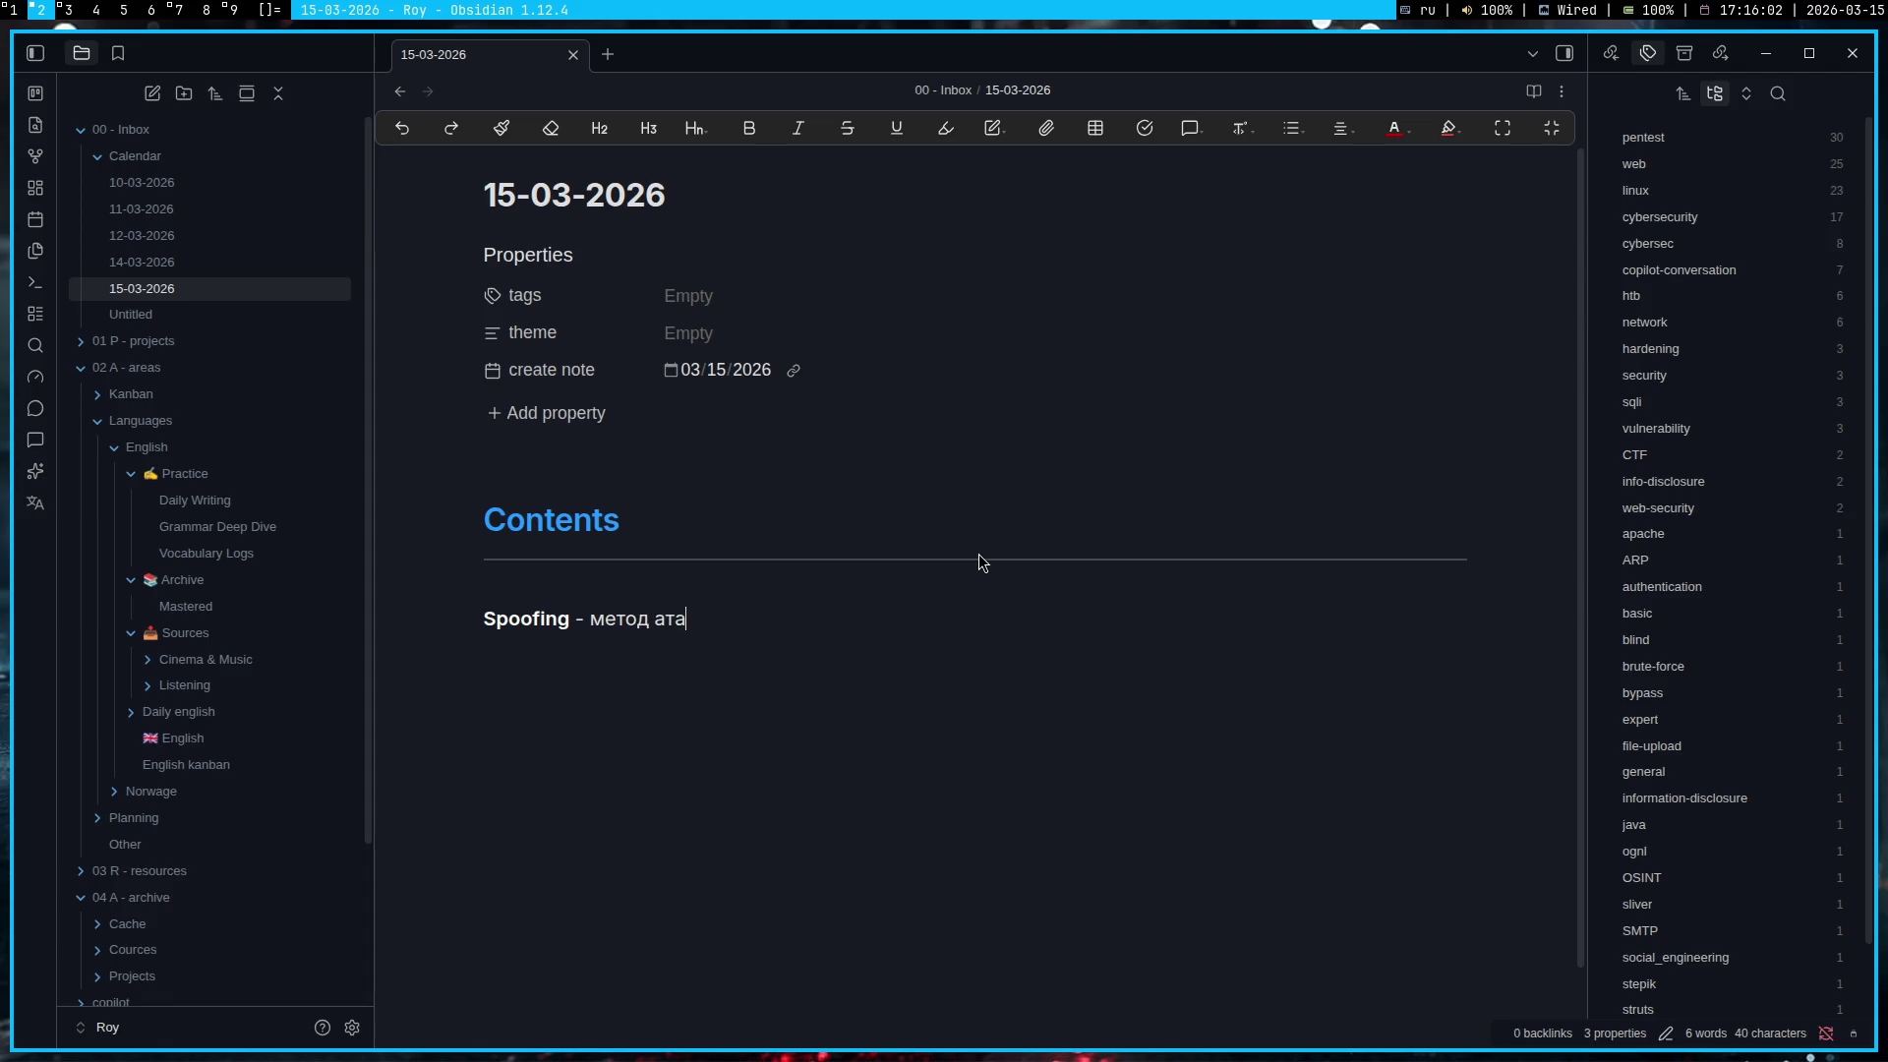
text(, при котором )
text(хакер может )
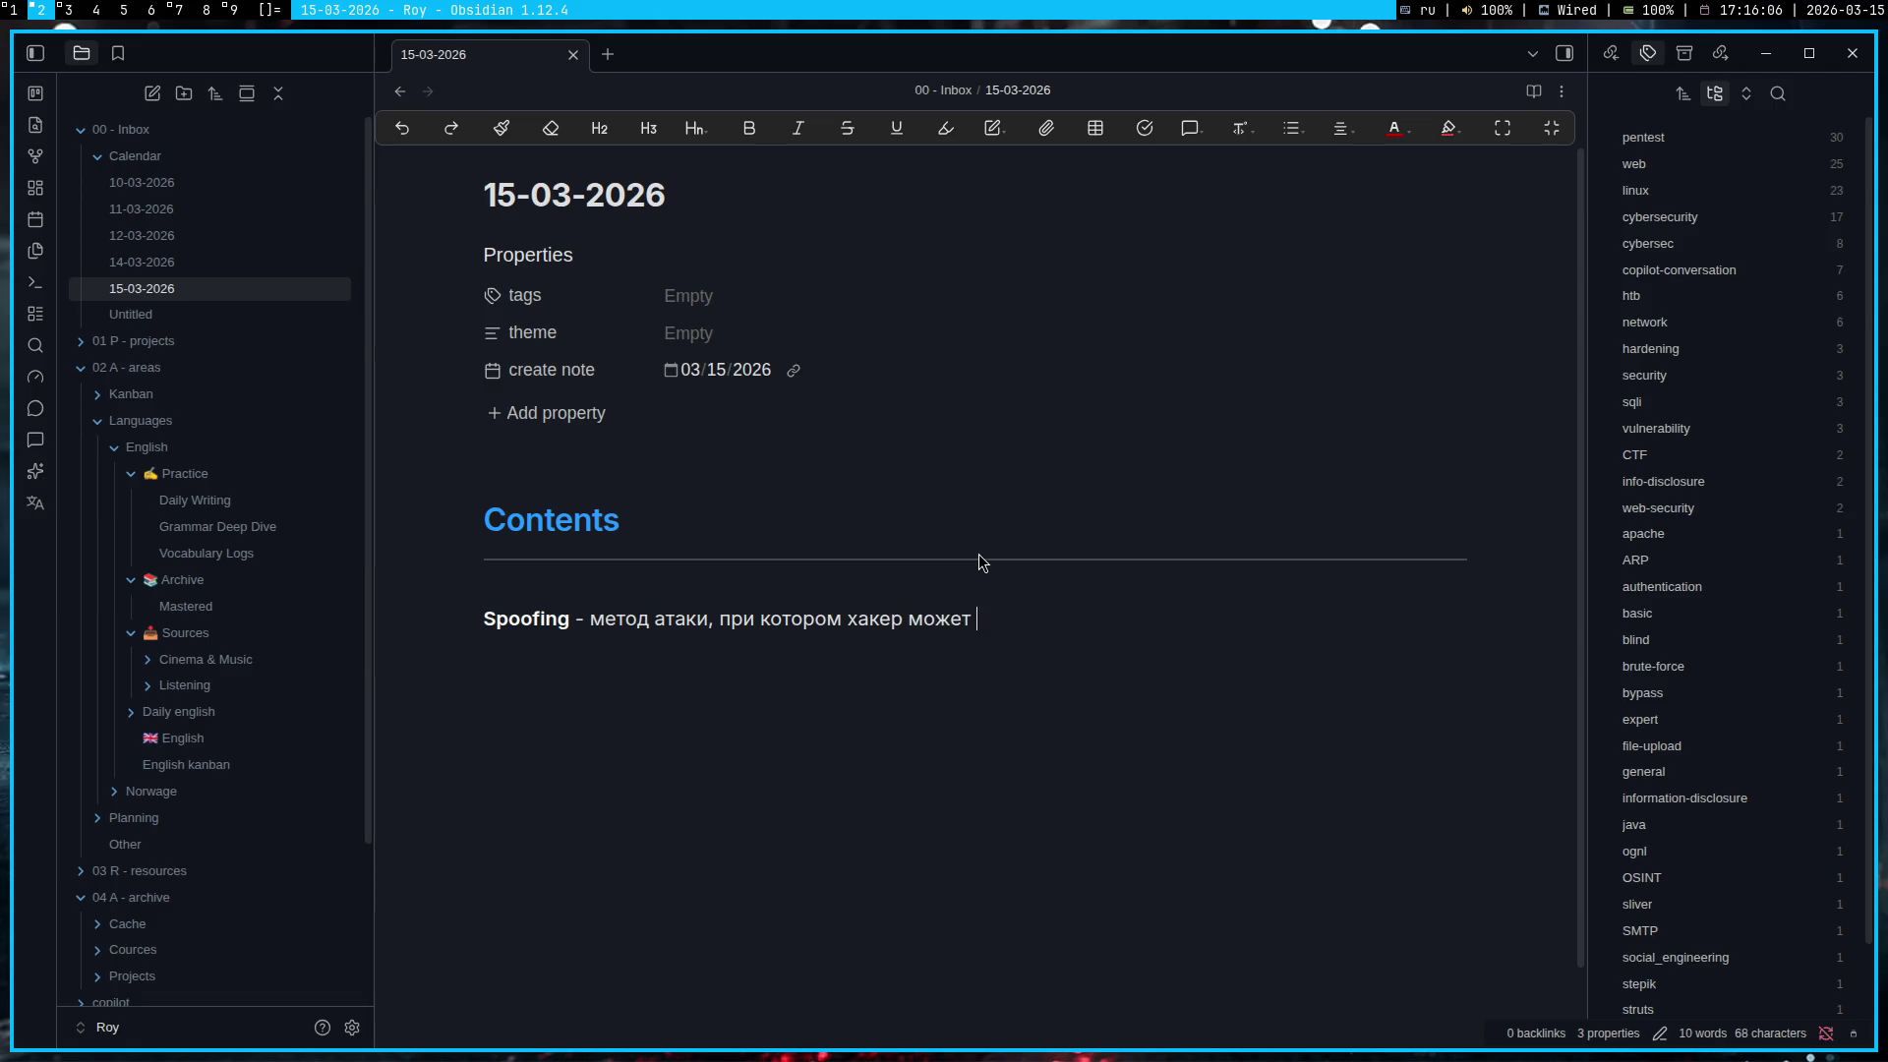
text(сфал)
text(сифицироват)
text(ь данные)
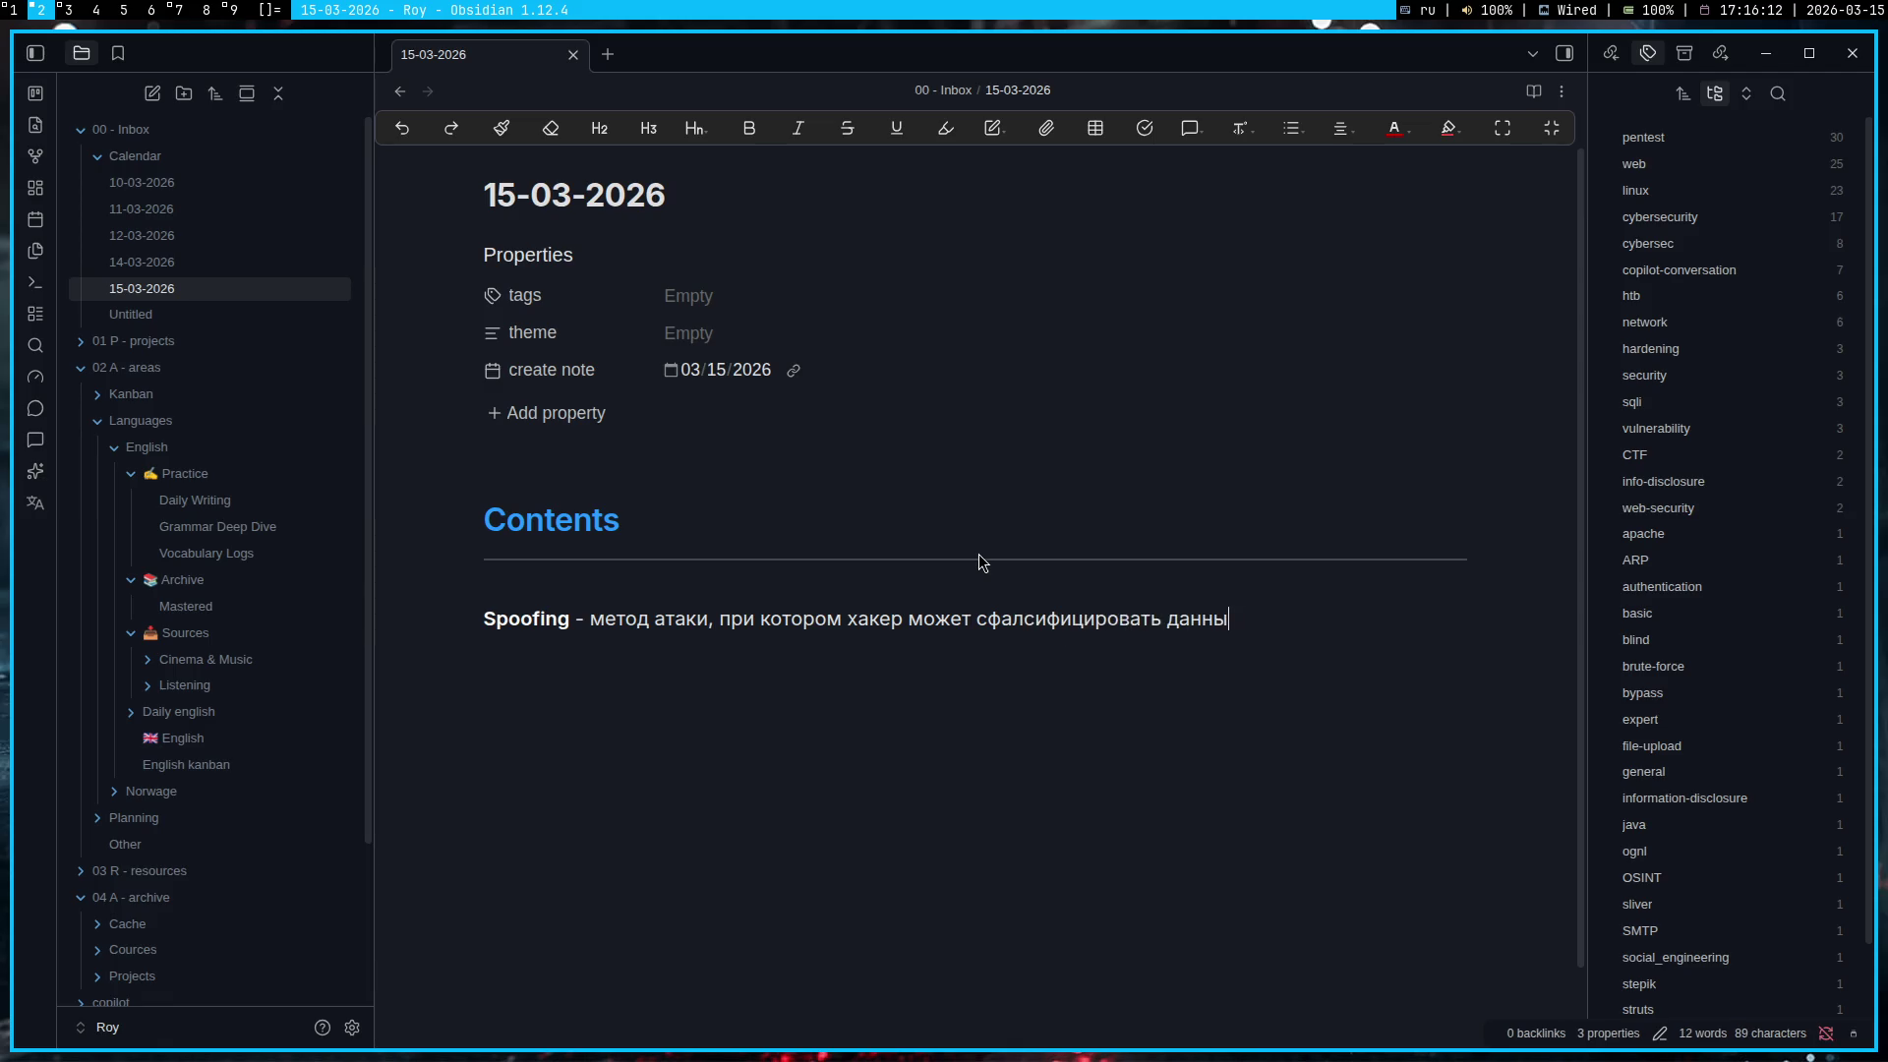
key(super+1)
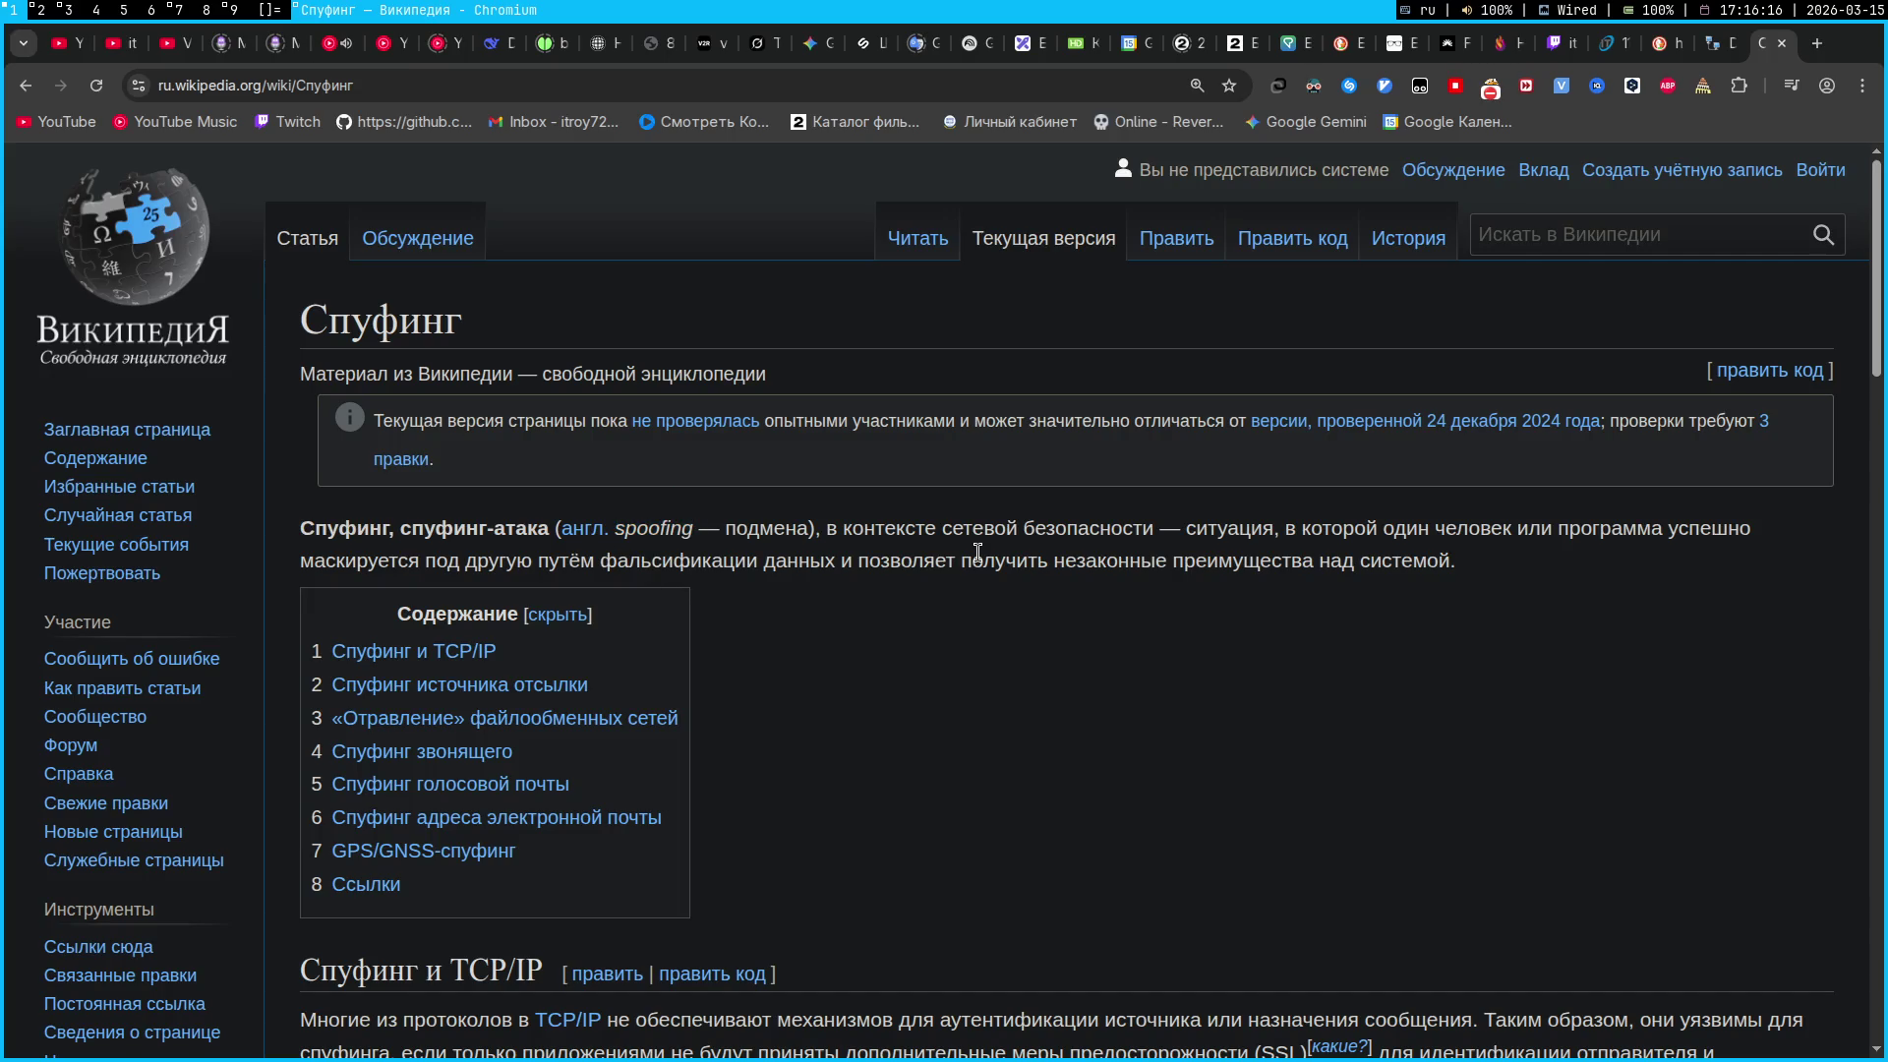
key(super+2)
text(. Карофч)
key(BackSpace)
key(BackSpace)
text(че маскируется )
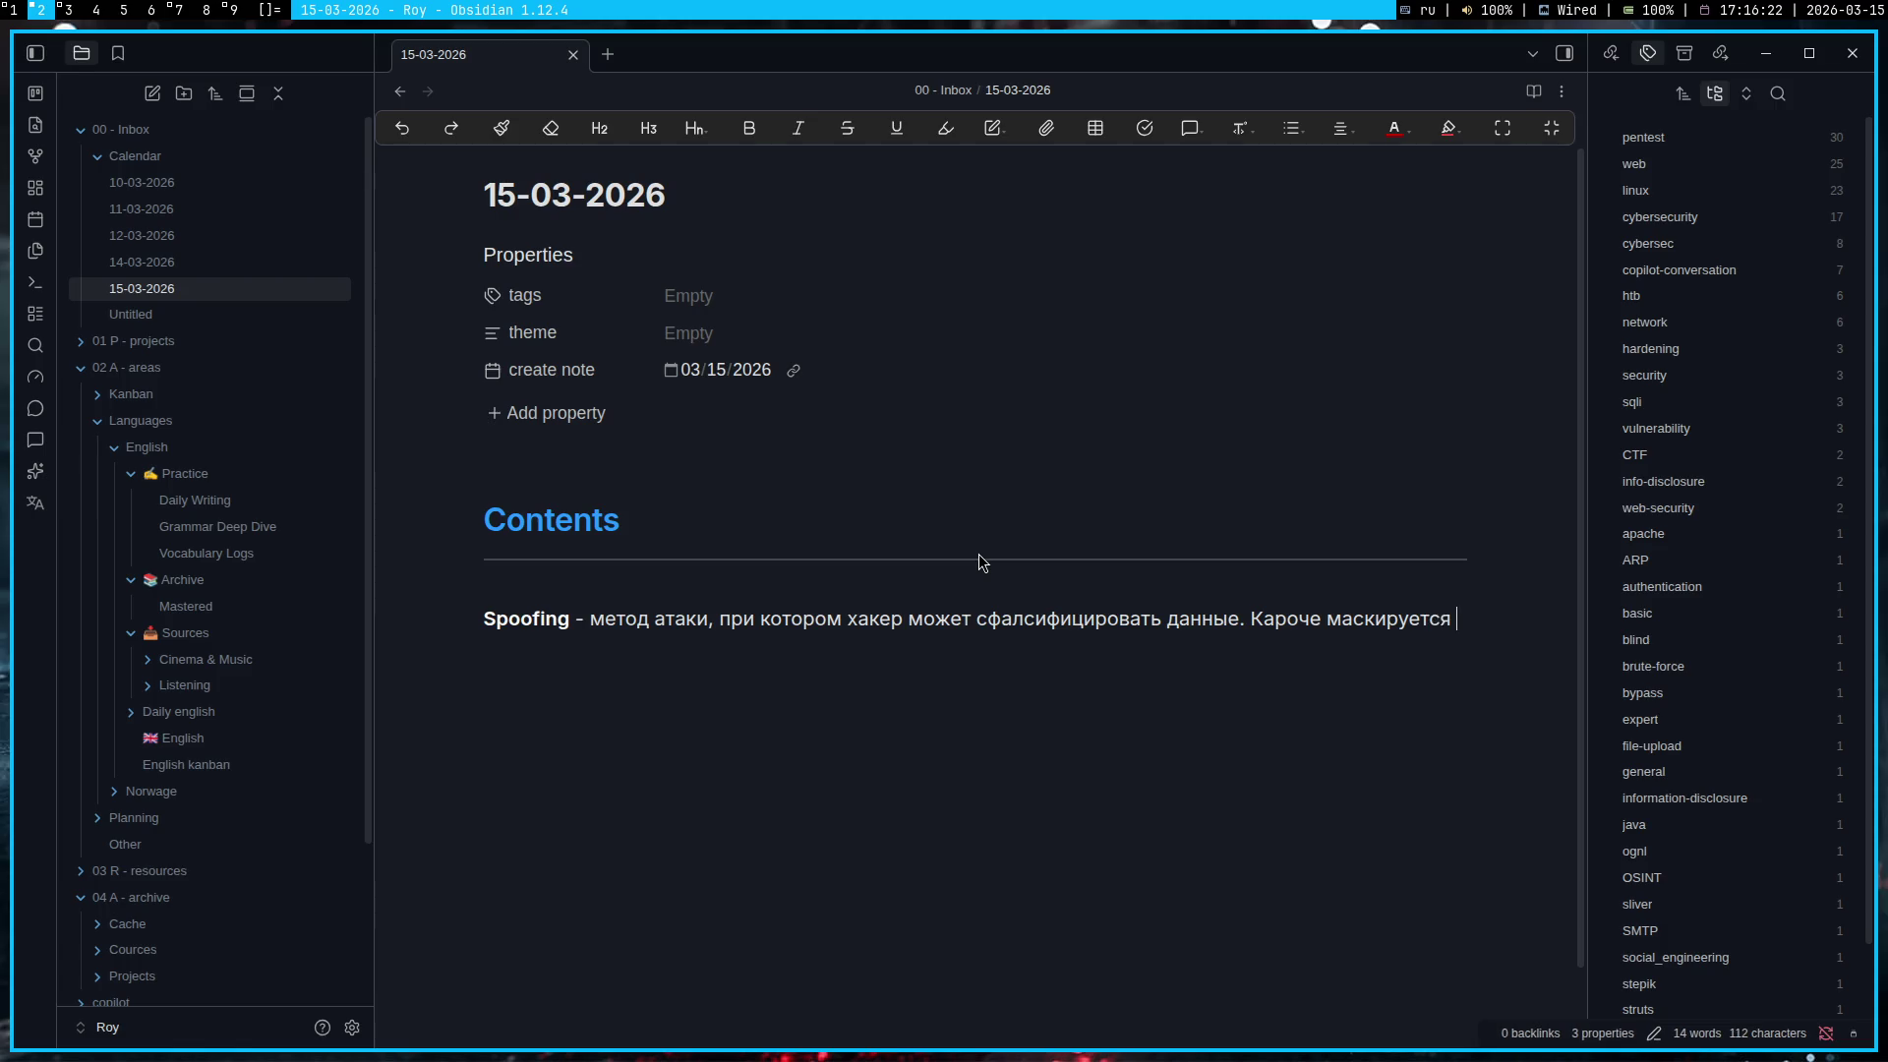
text(под )
text(довере)
text(нную)
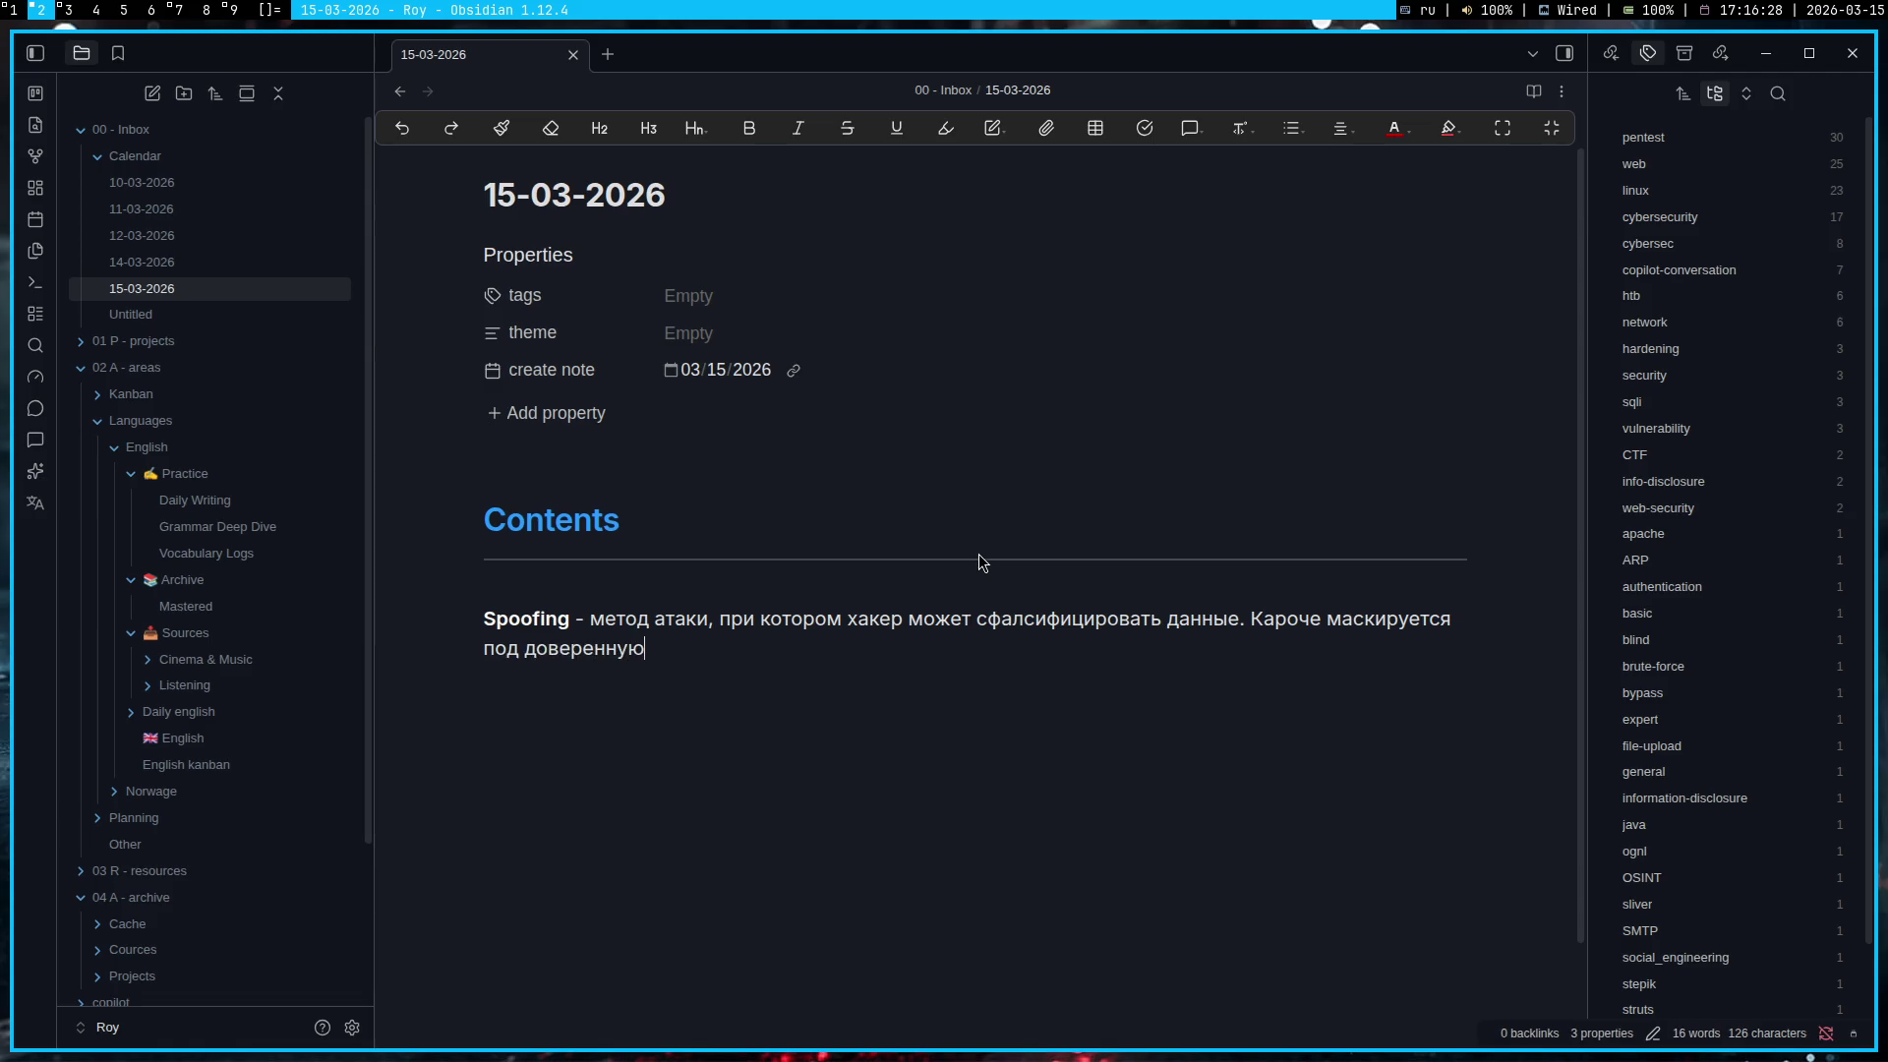
text( программу)
text( хакер)
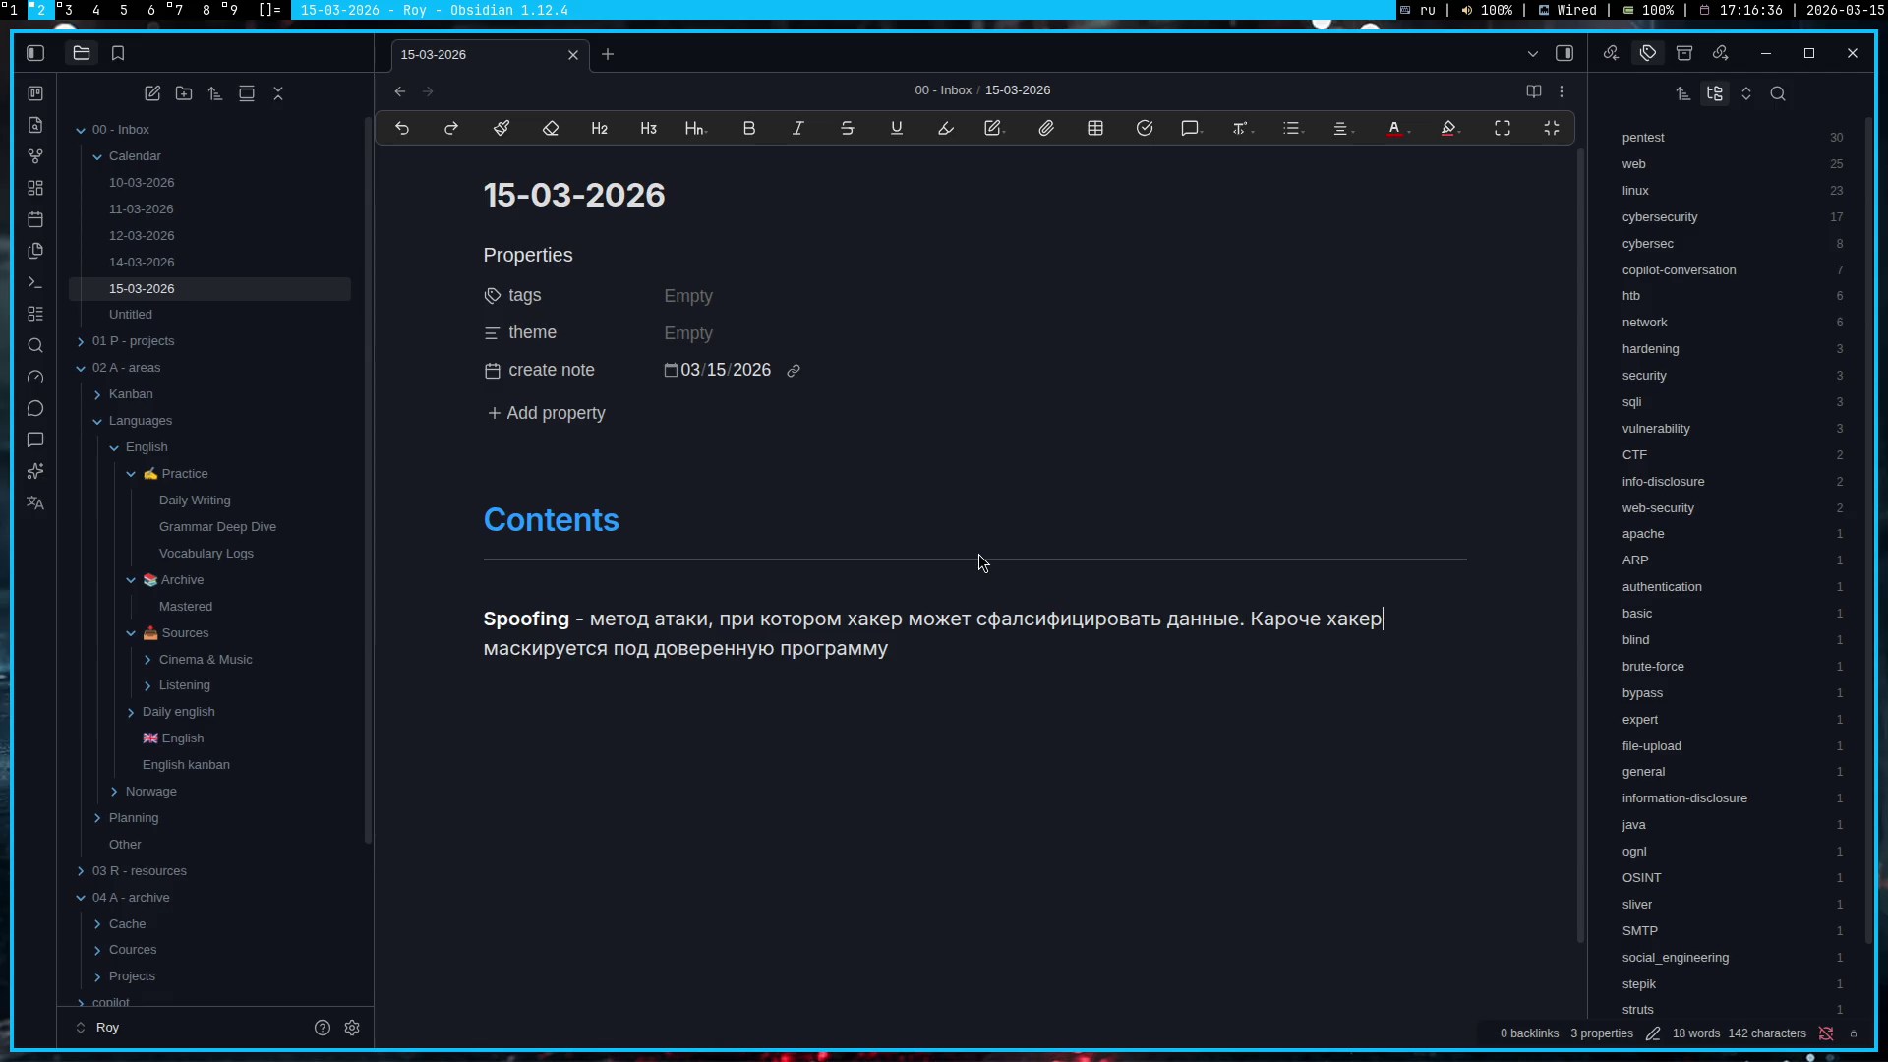
key(Right)
key(ctrl+shift+Right)
key(ctrl+shift+Right)
text(доверенного пользователя.)
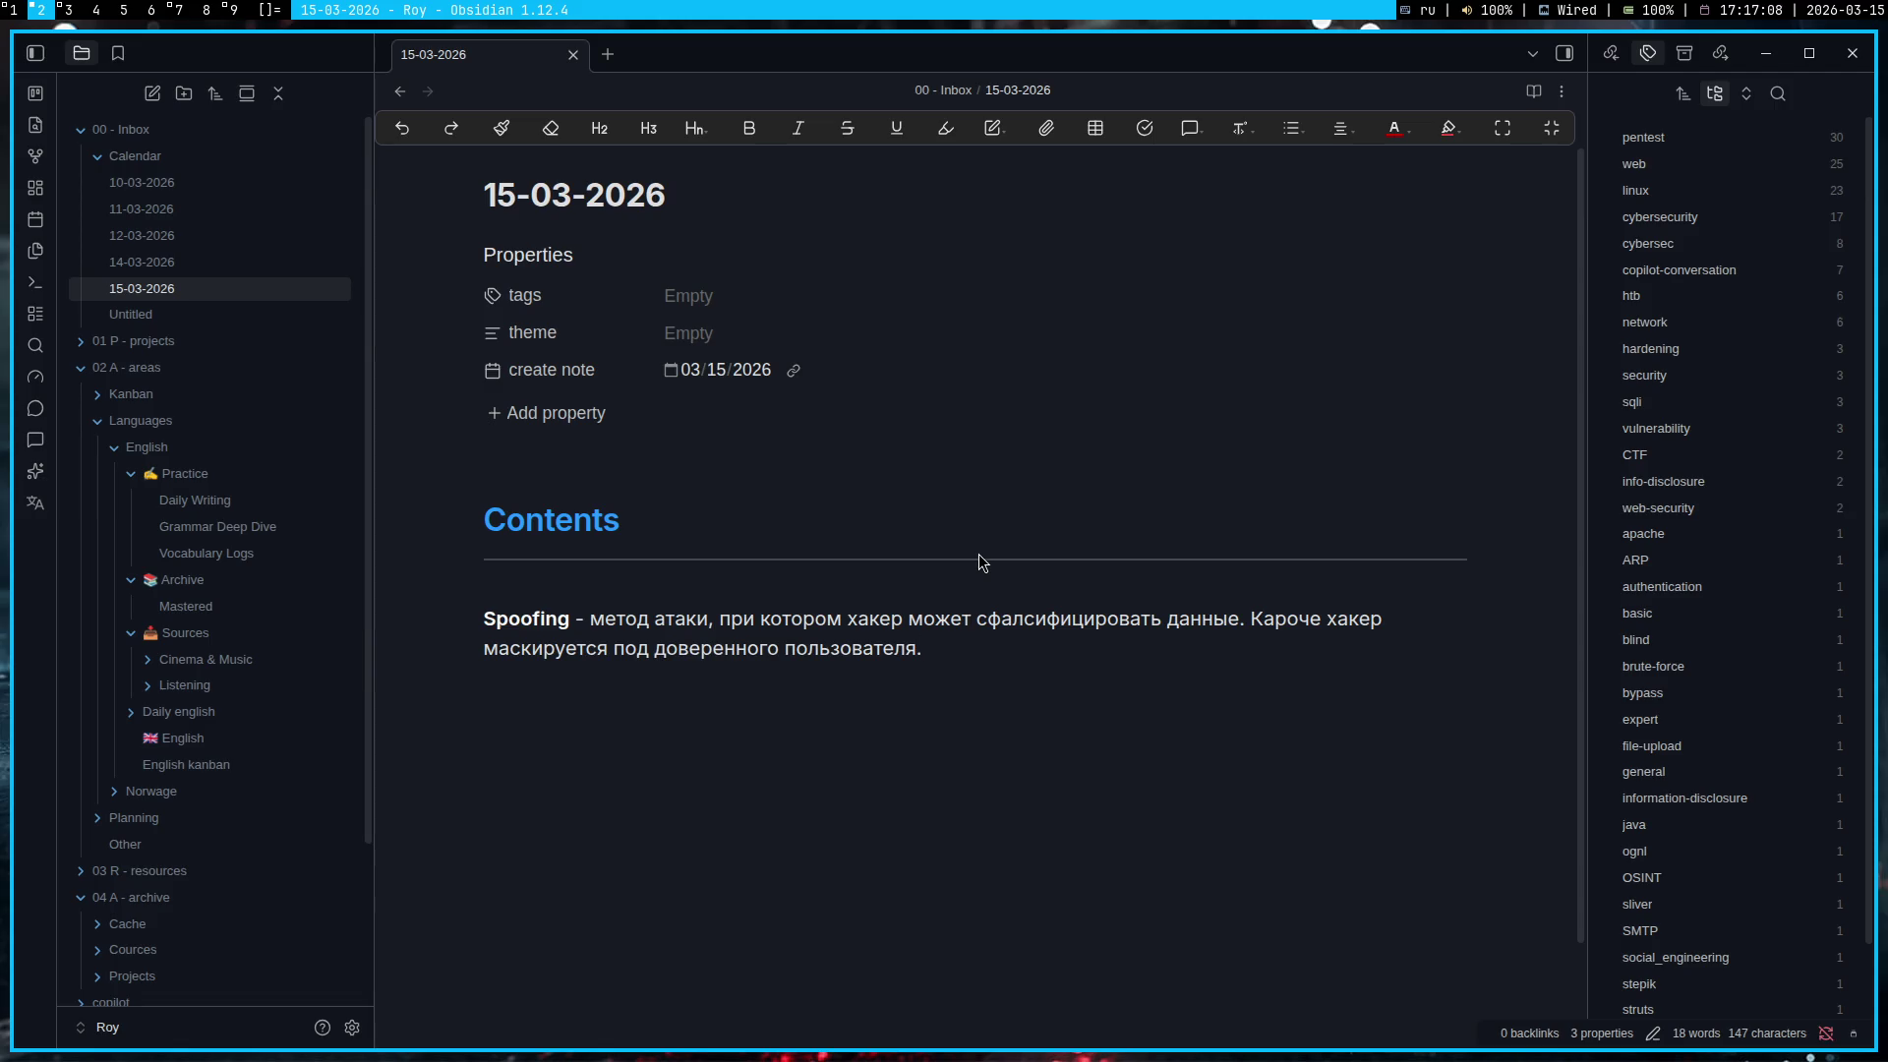
key(super+1)
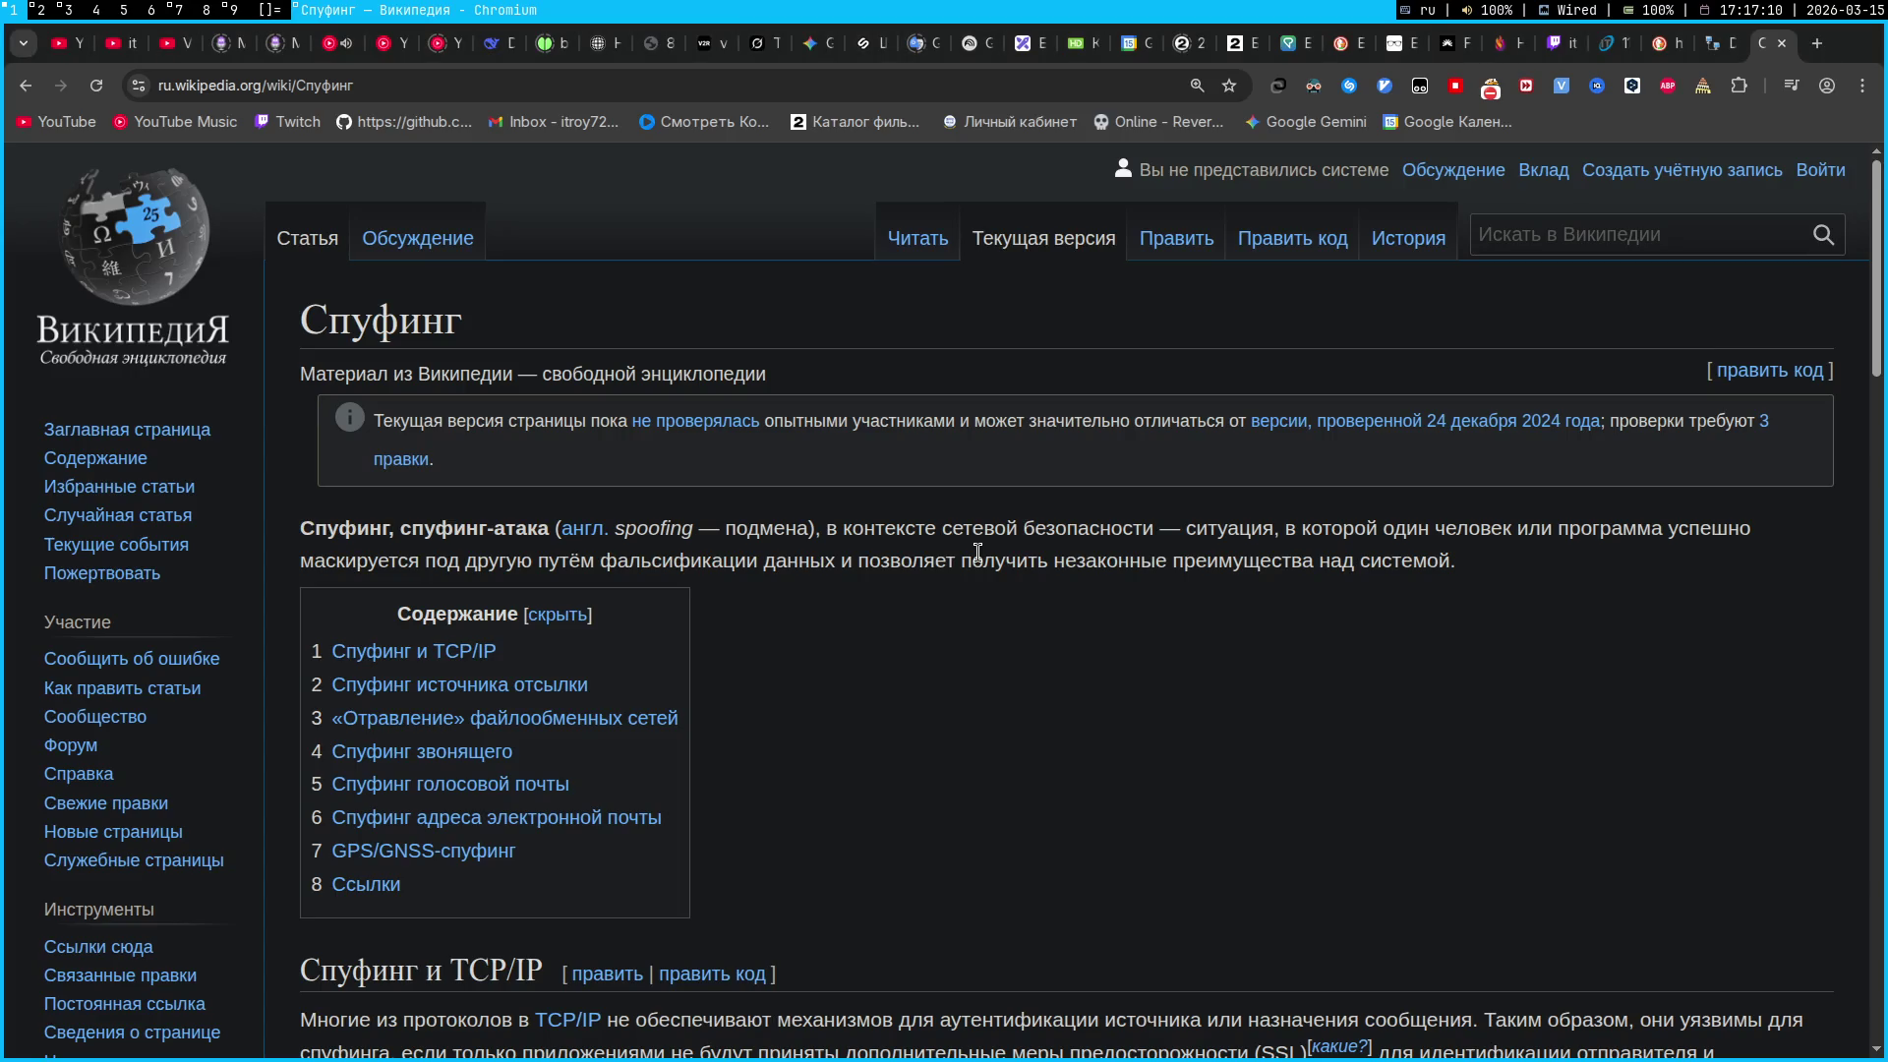
Scroll back to the VPN-tunnel analysis in Gemini's Pentest chat, then open a new tab
click(816, 44)
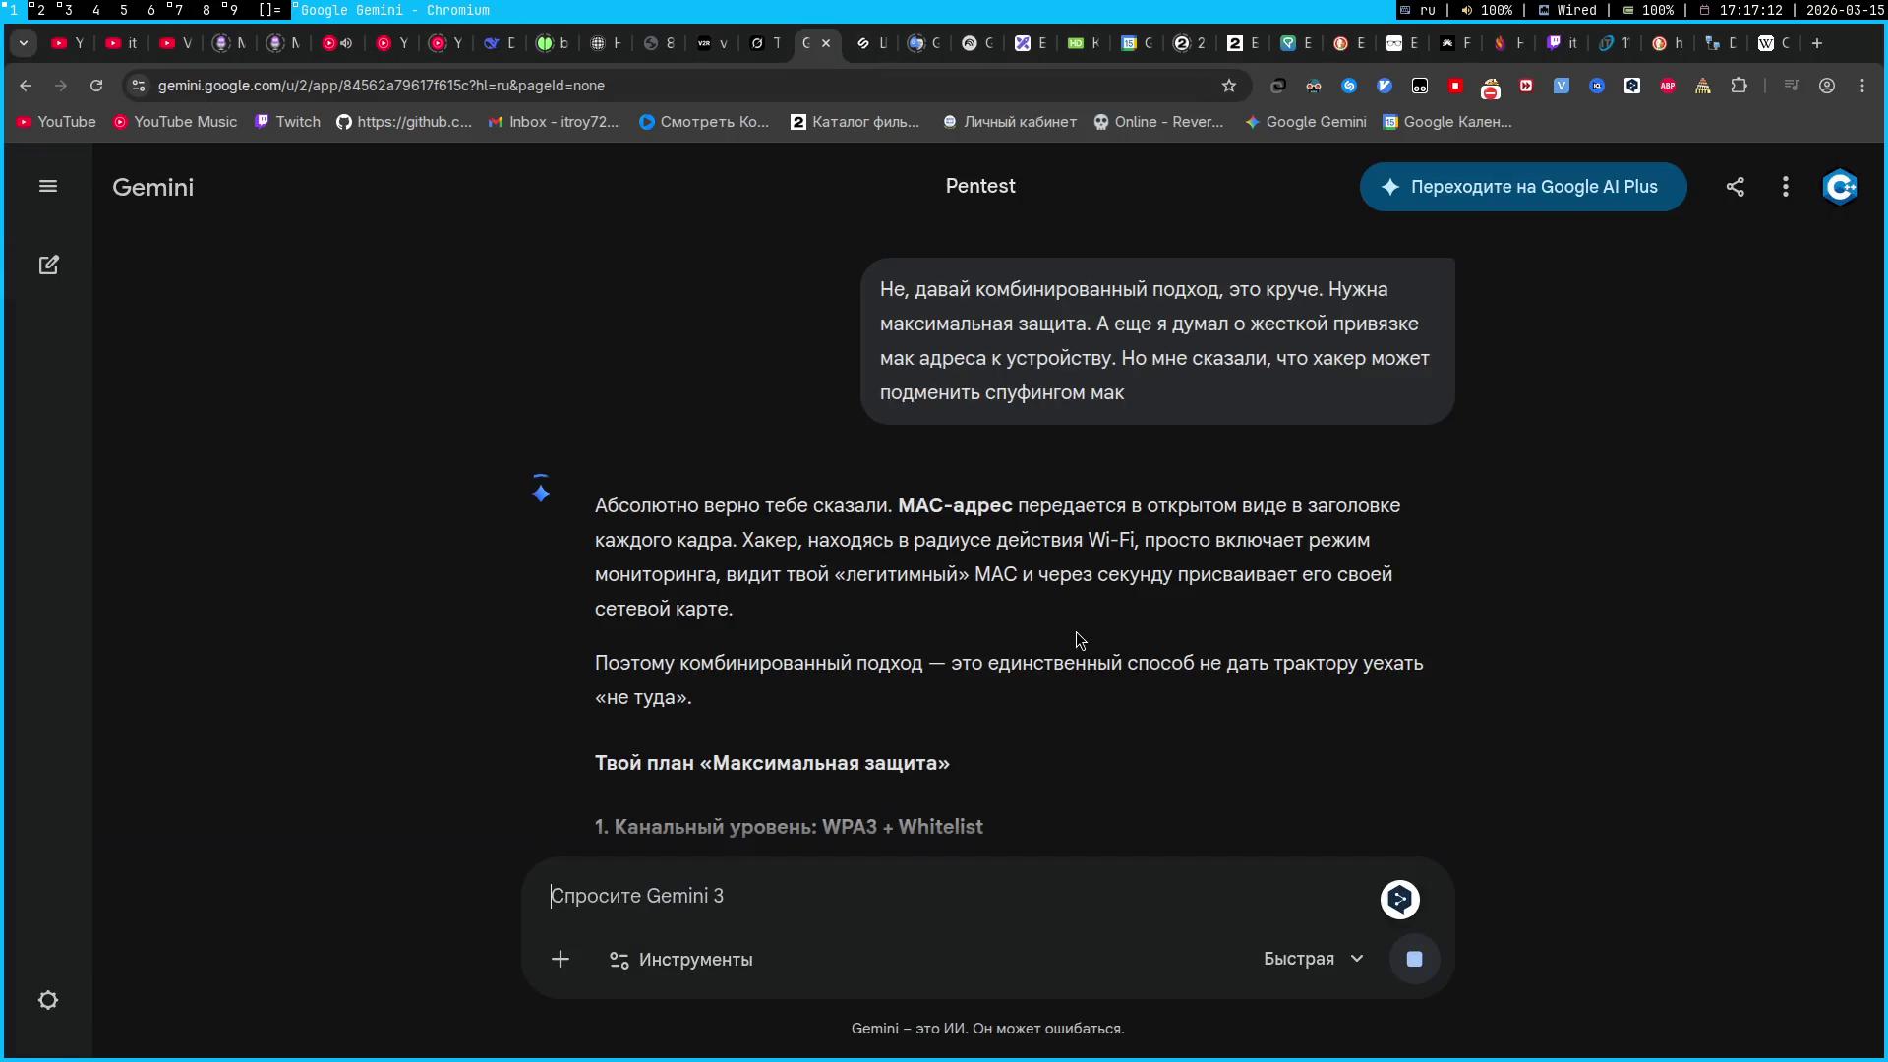
scroll(1081, 590, up, 20)
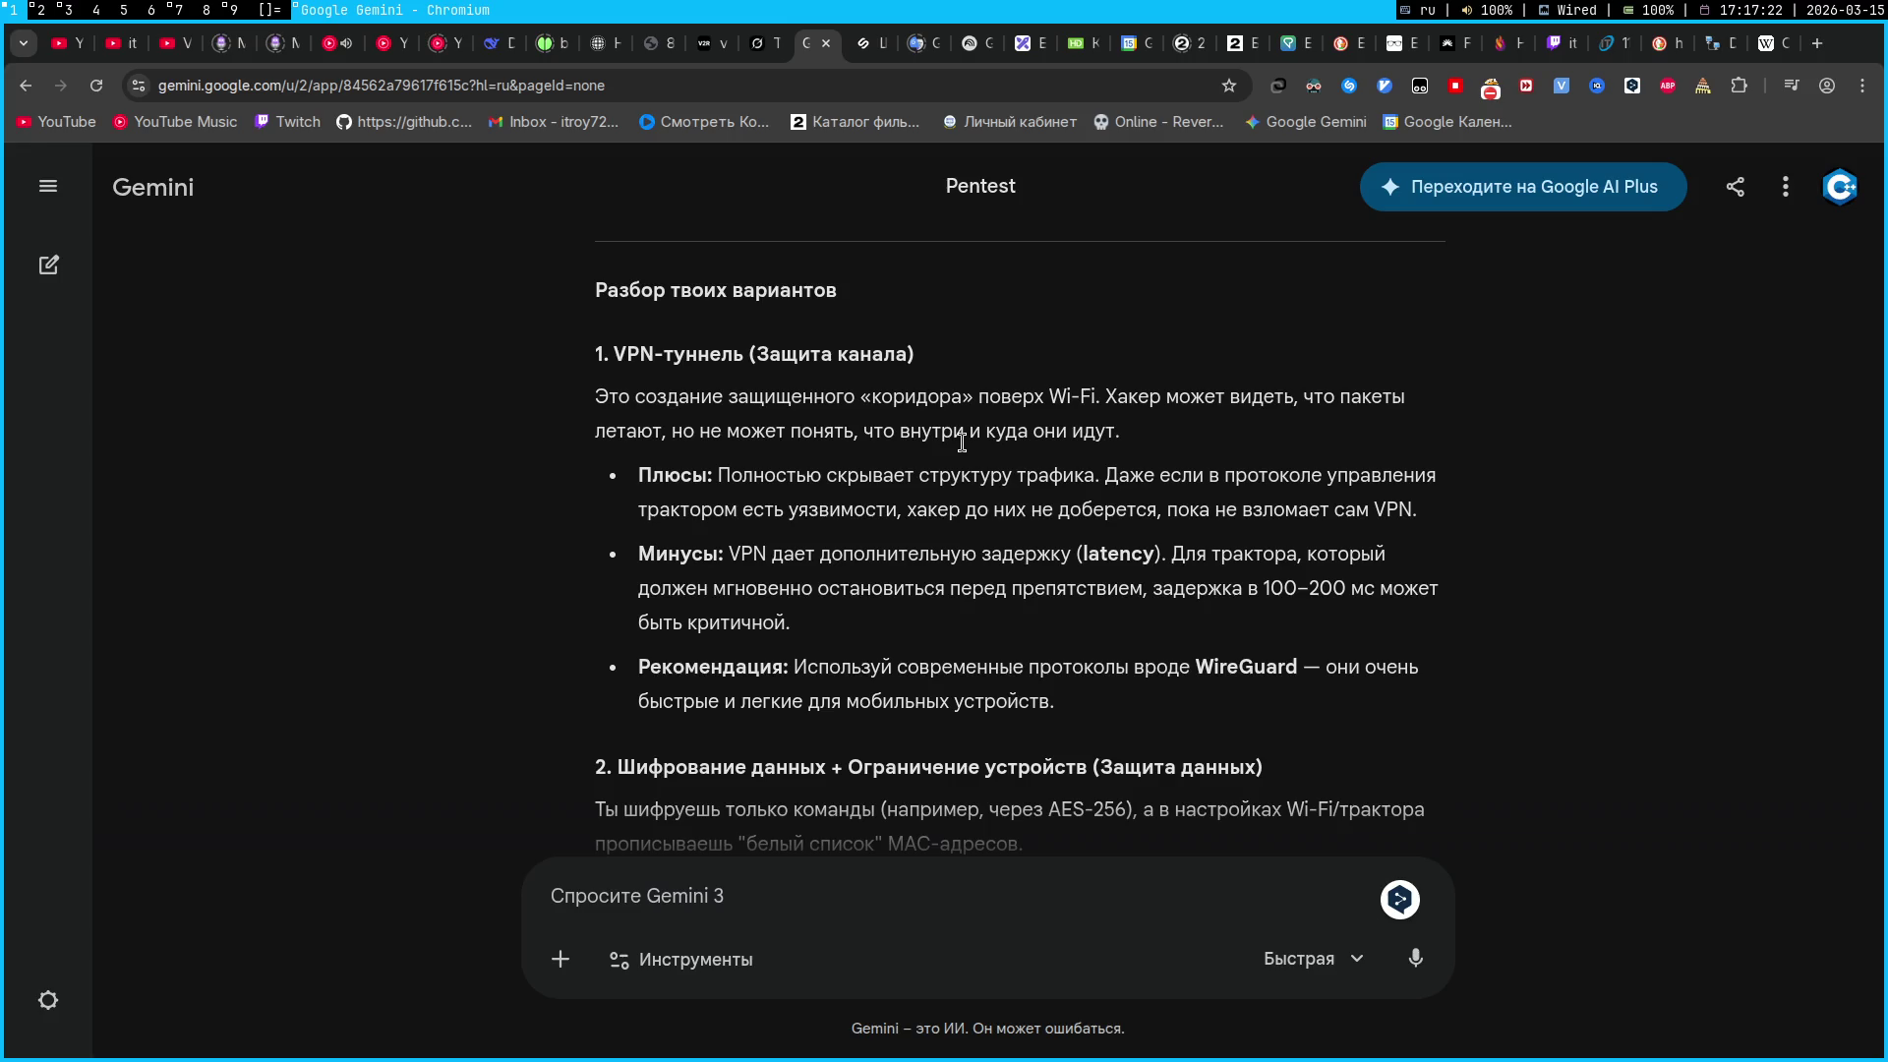
key(ctrl+t)
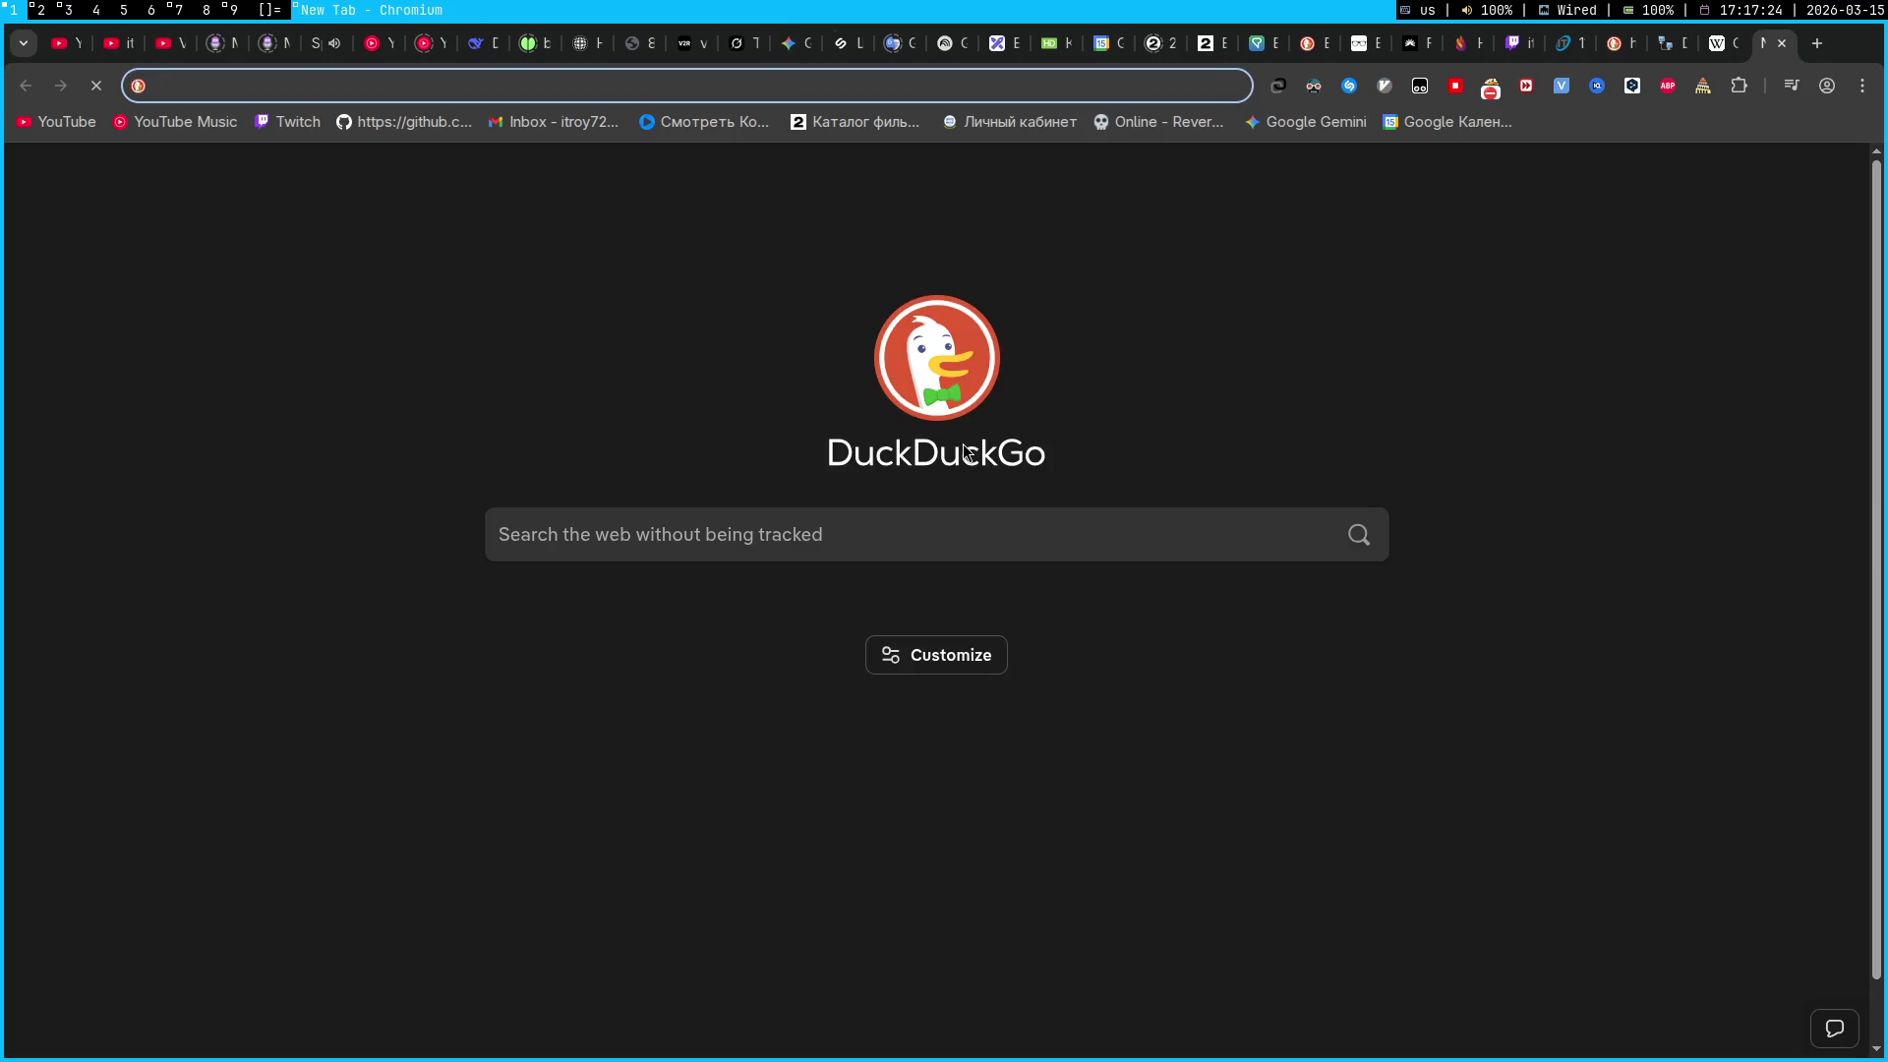
Search DuckDuckGo for 'macchanger', refining to 'macchanger linux' and then 'macchanger github'
text(mac)
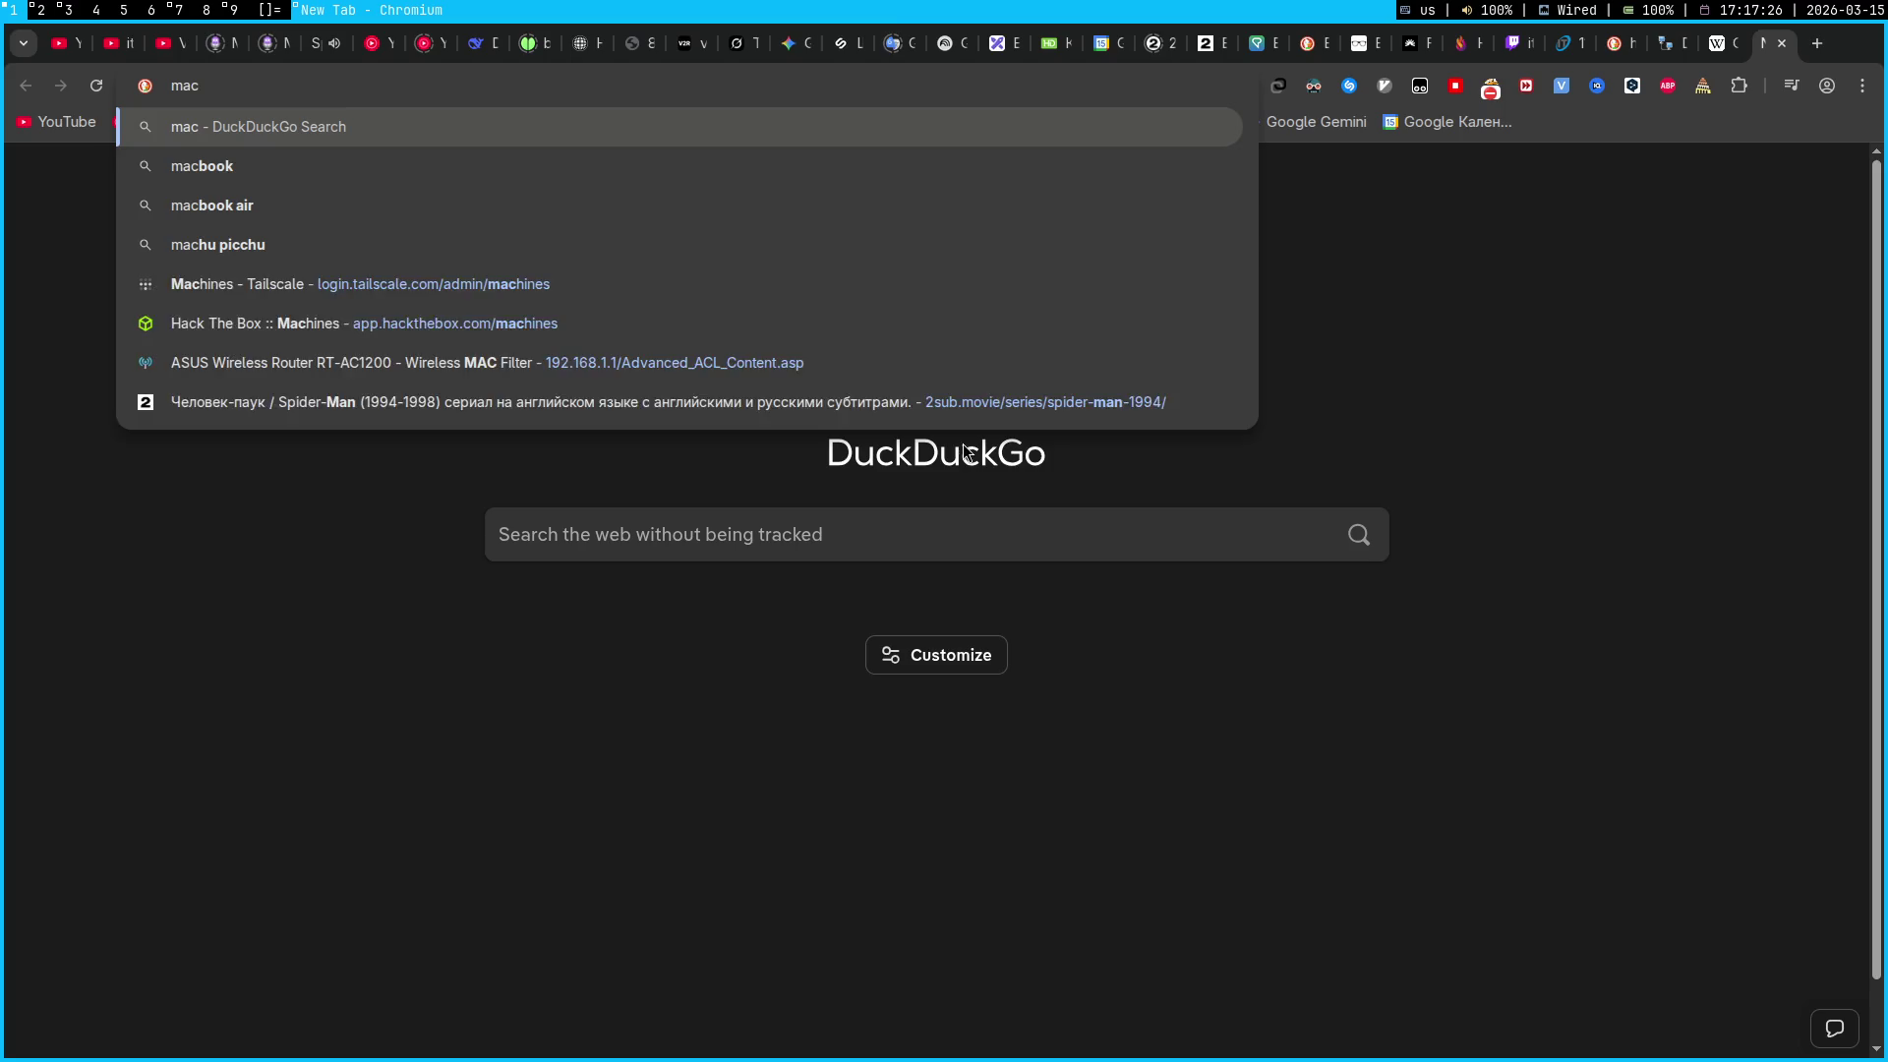
text(changer)
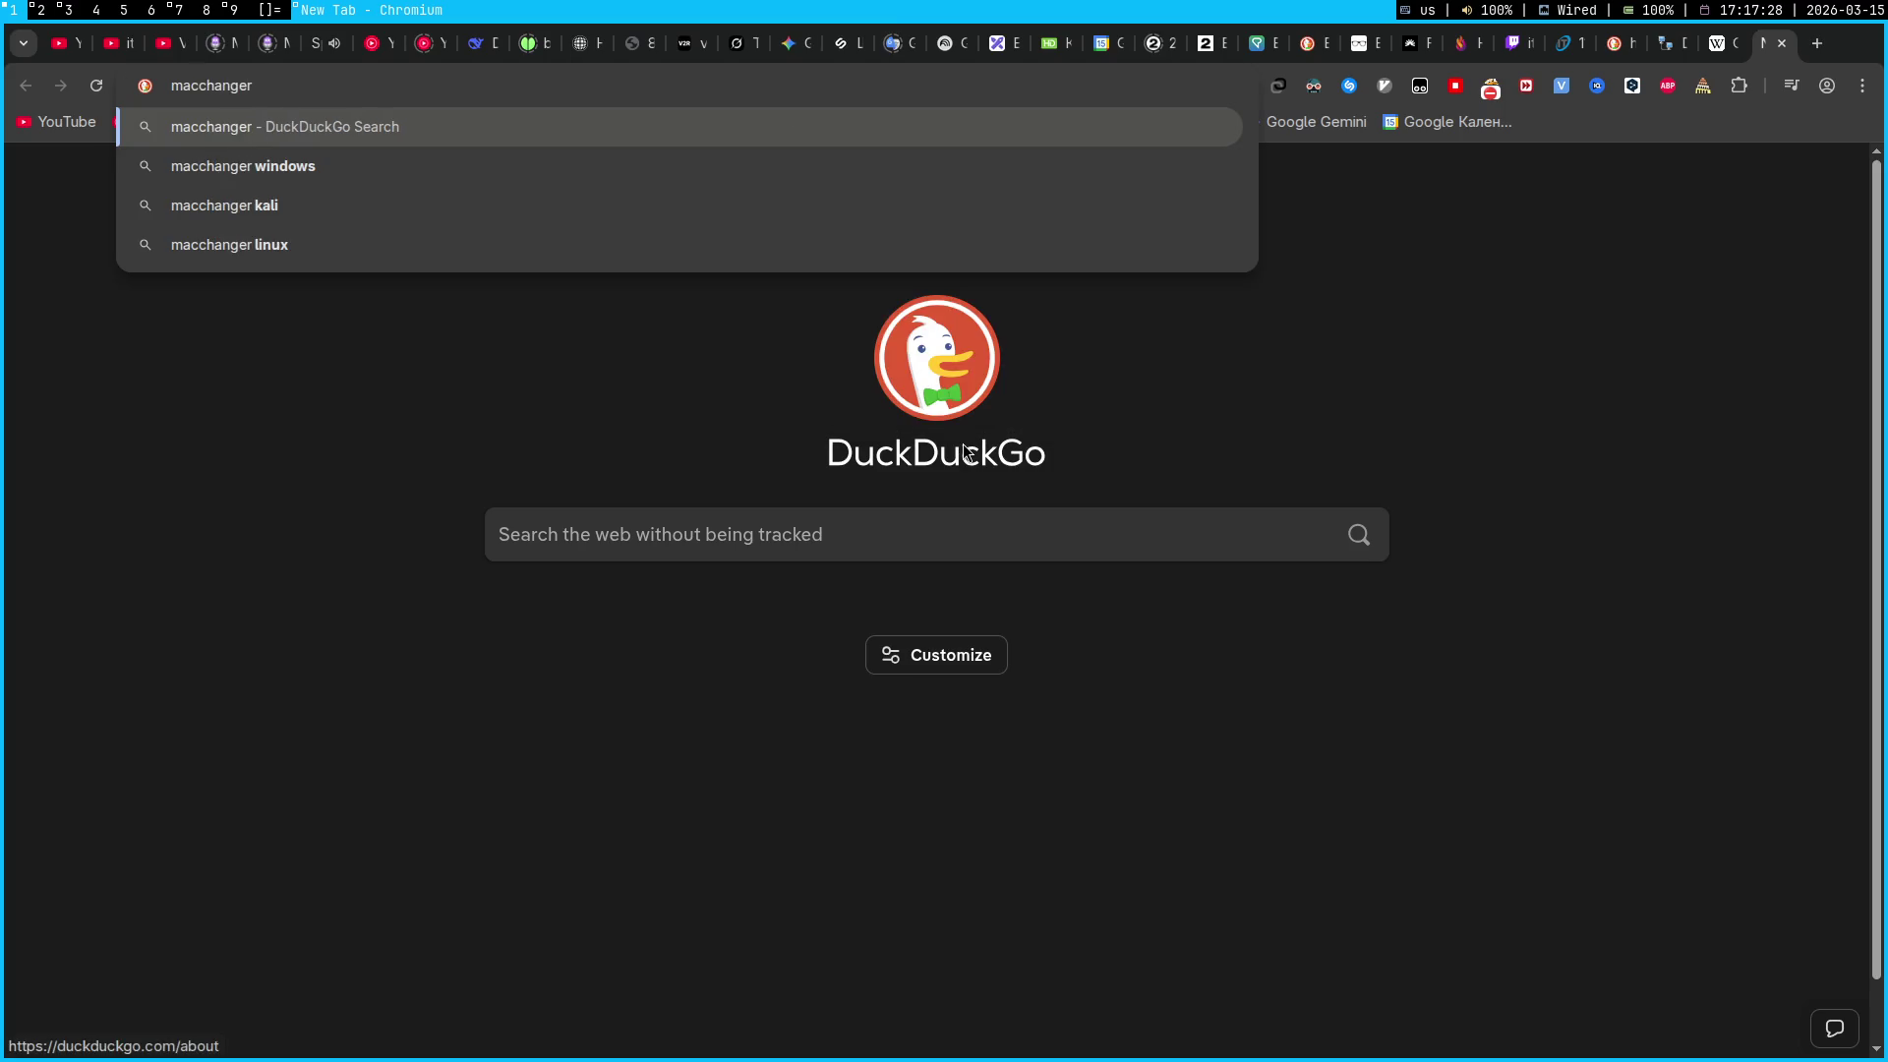
key(Return)
click(516, 189)
text(linux)
key(Return)
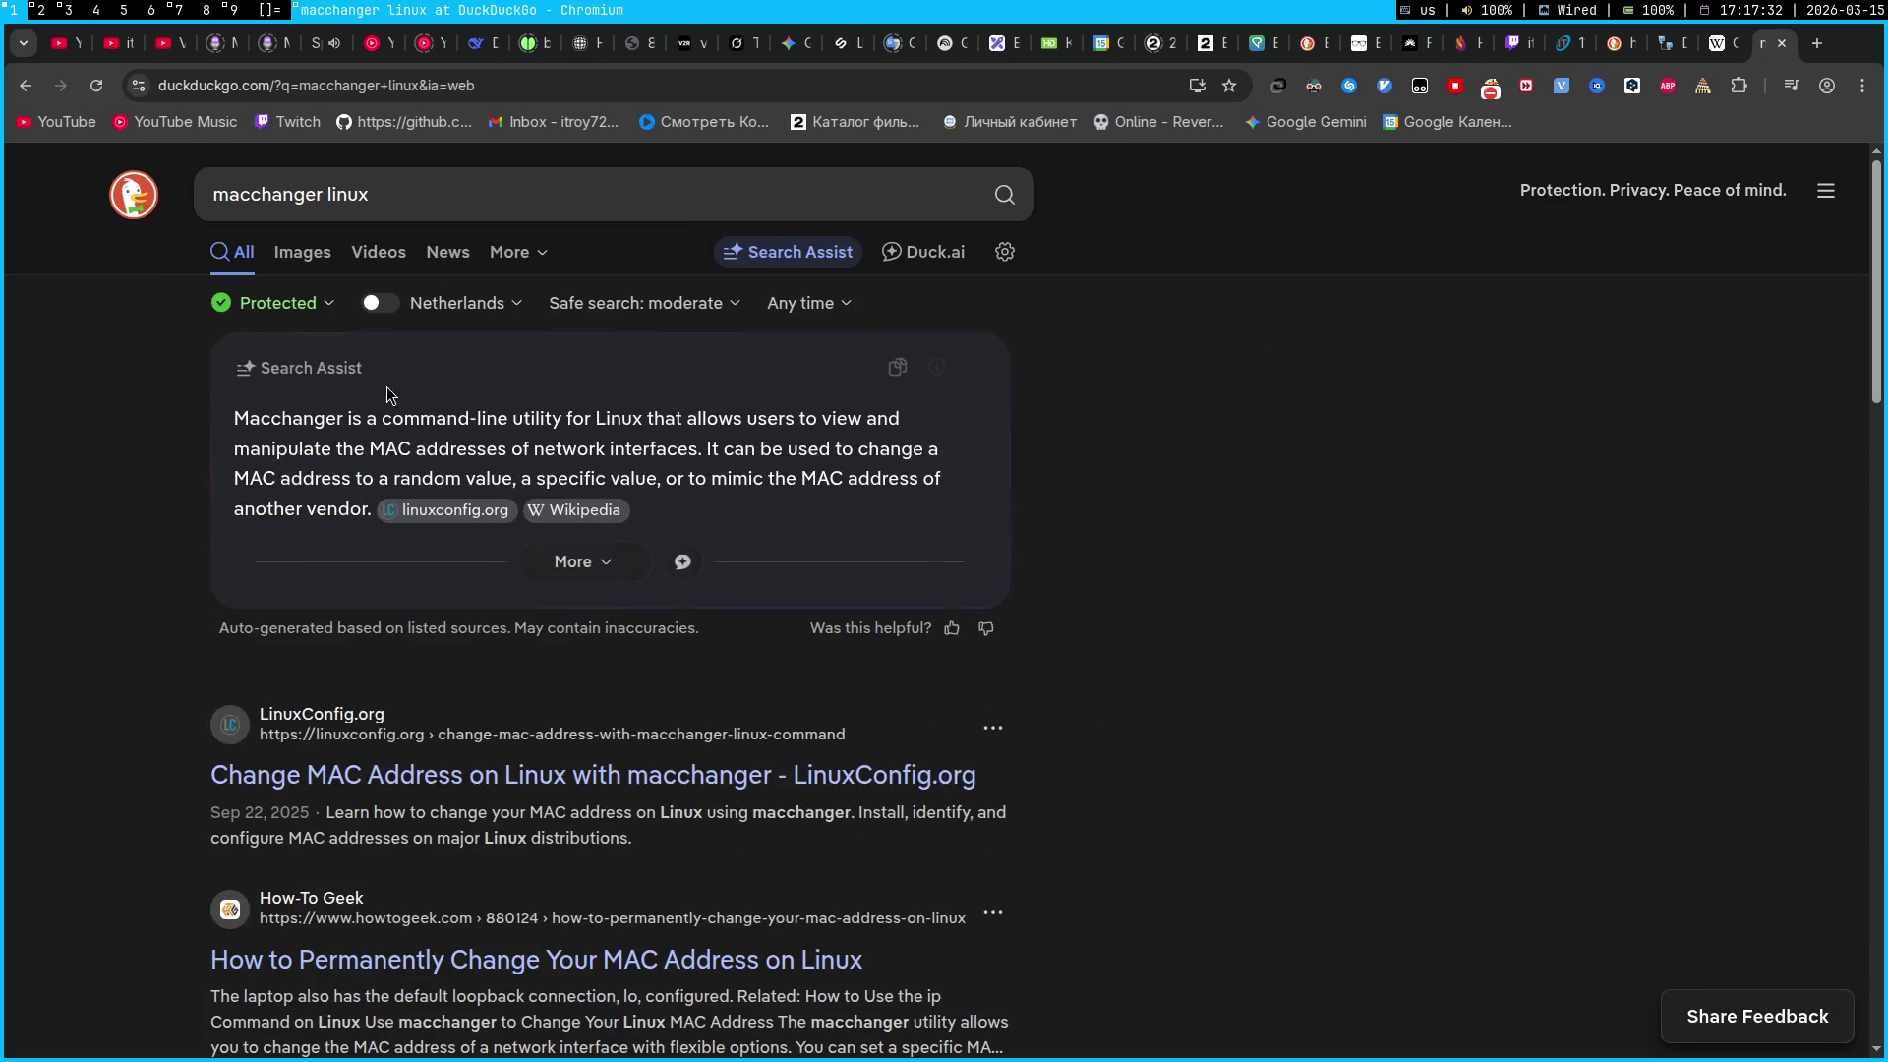
click(639, 215)
key(BackSpace)
key(BackSpace)
key(BackSpace)
text(github)
key(Return)
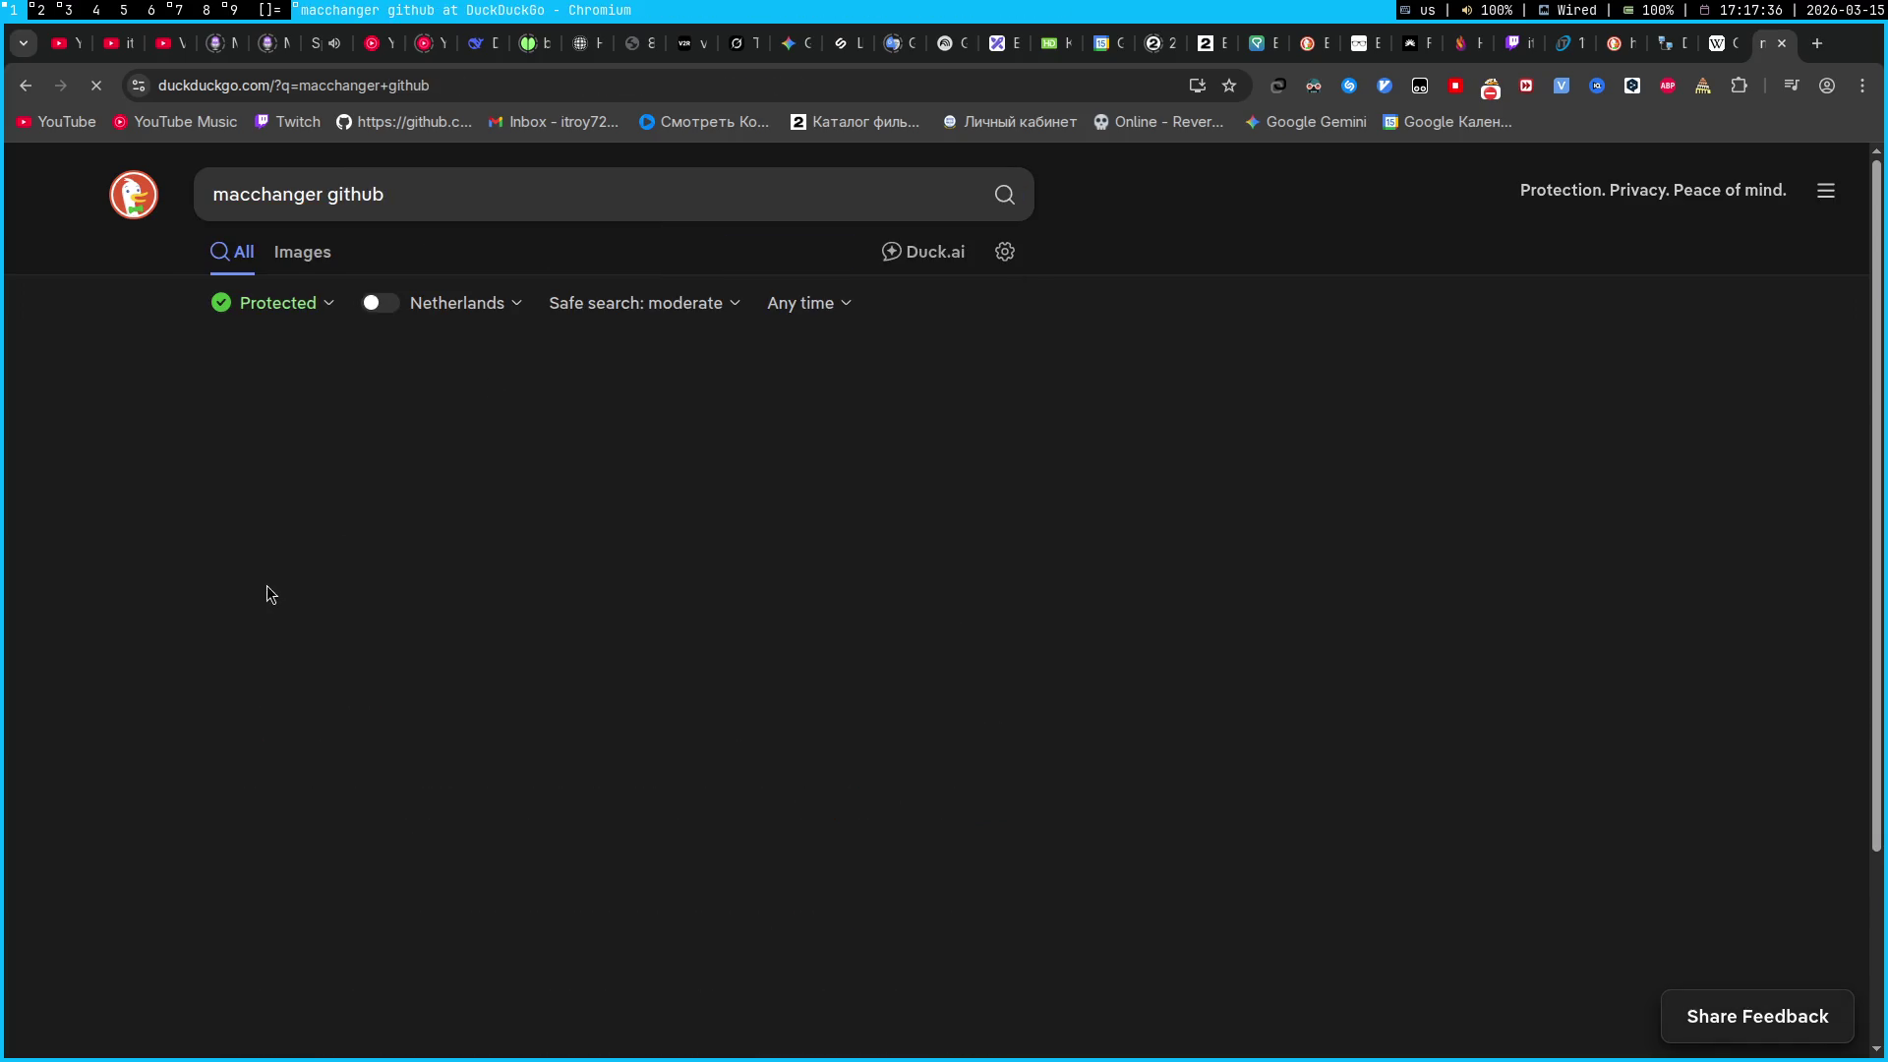
Open the macchanger GitHub result and follow the README's repository link to the GotHub mirror
click(382, 433)
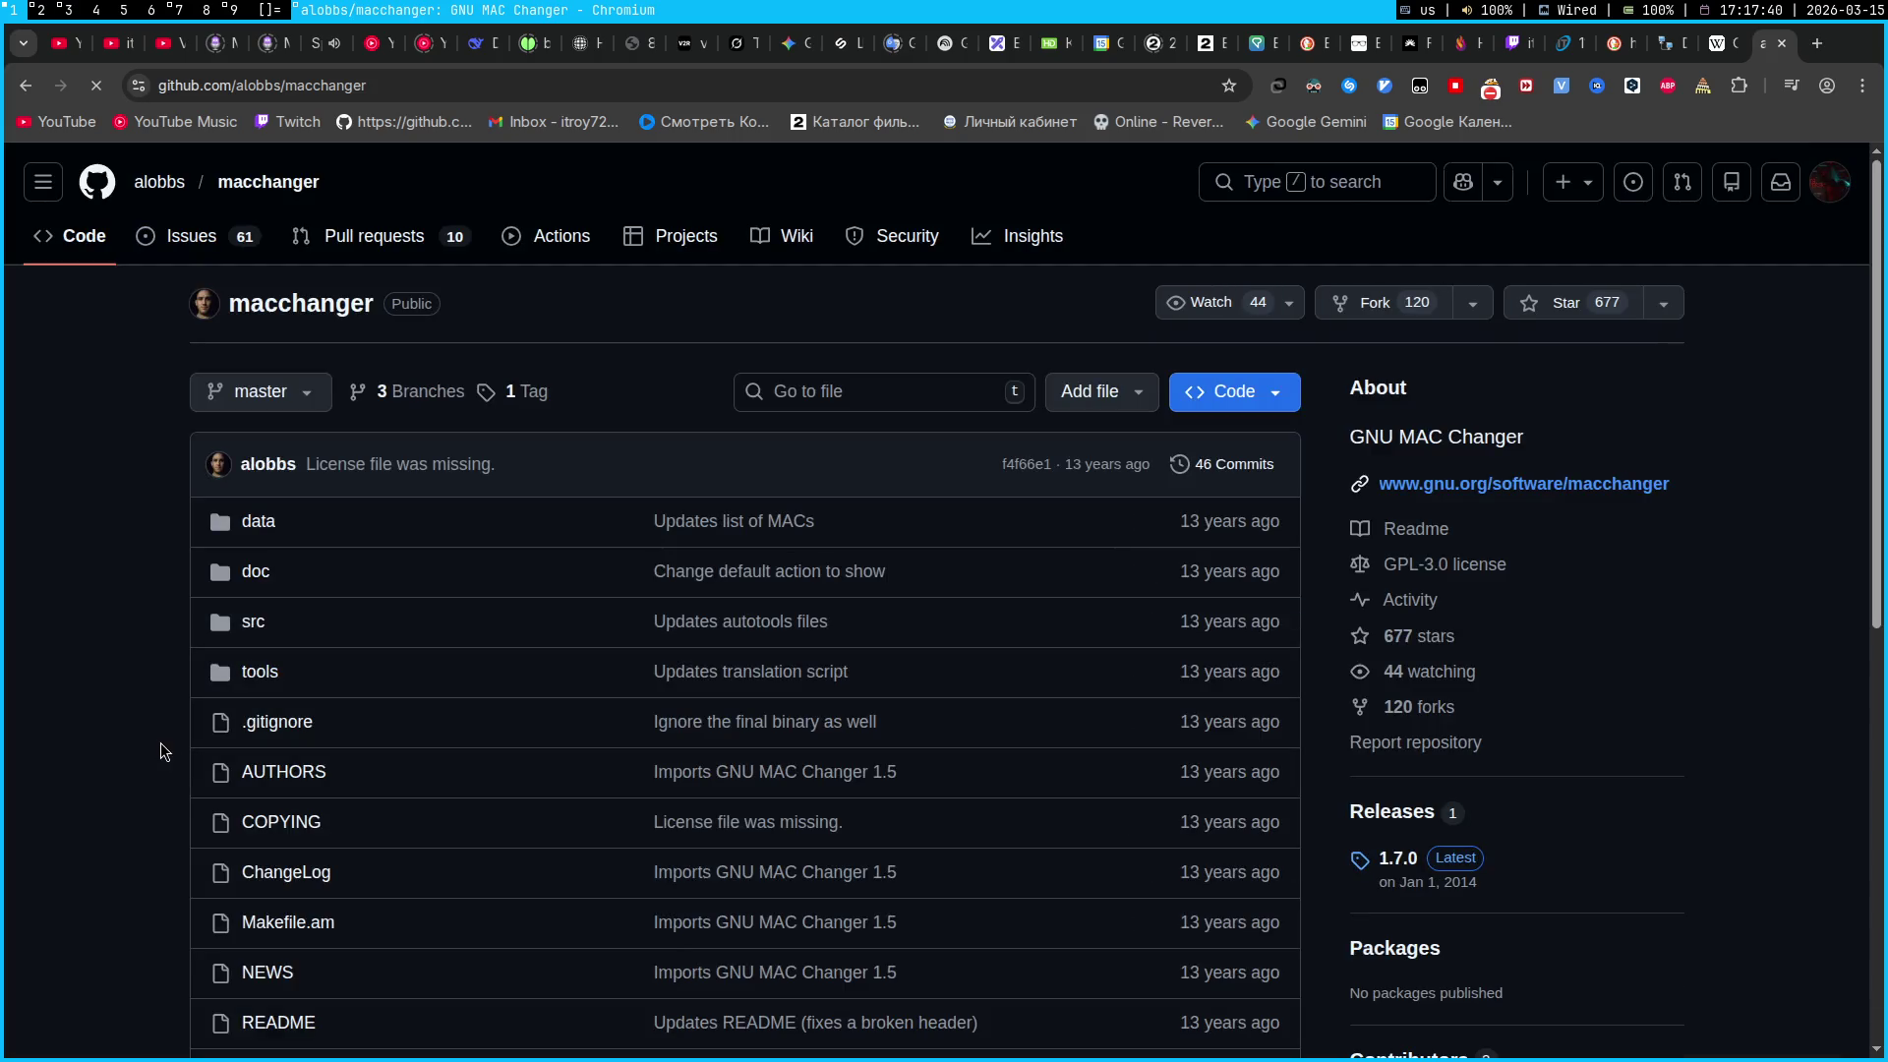
scroll(161, 742, down, 8)
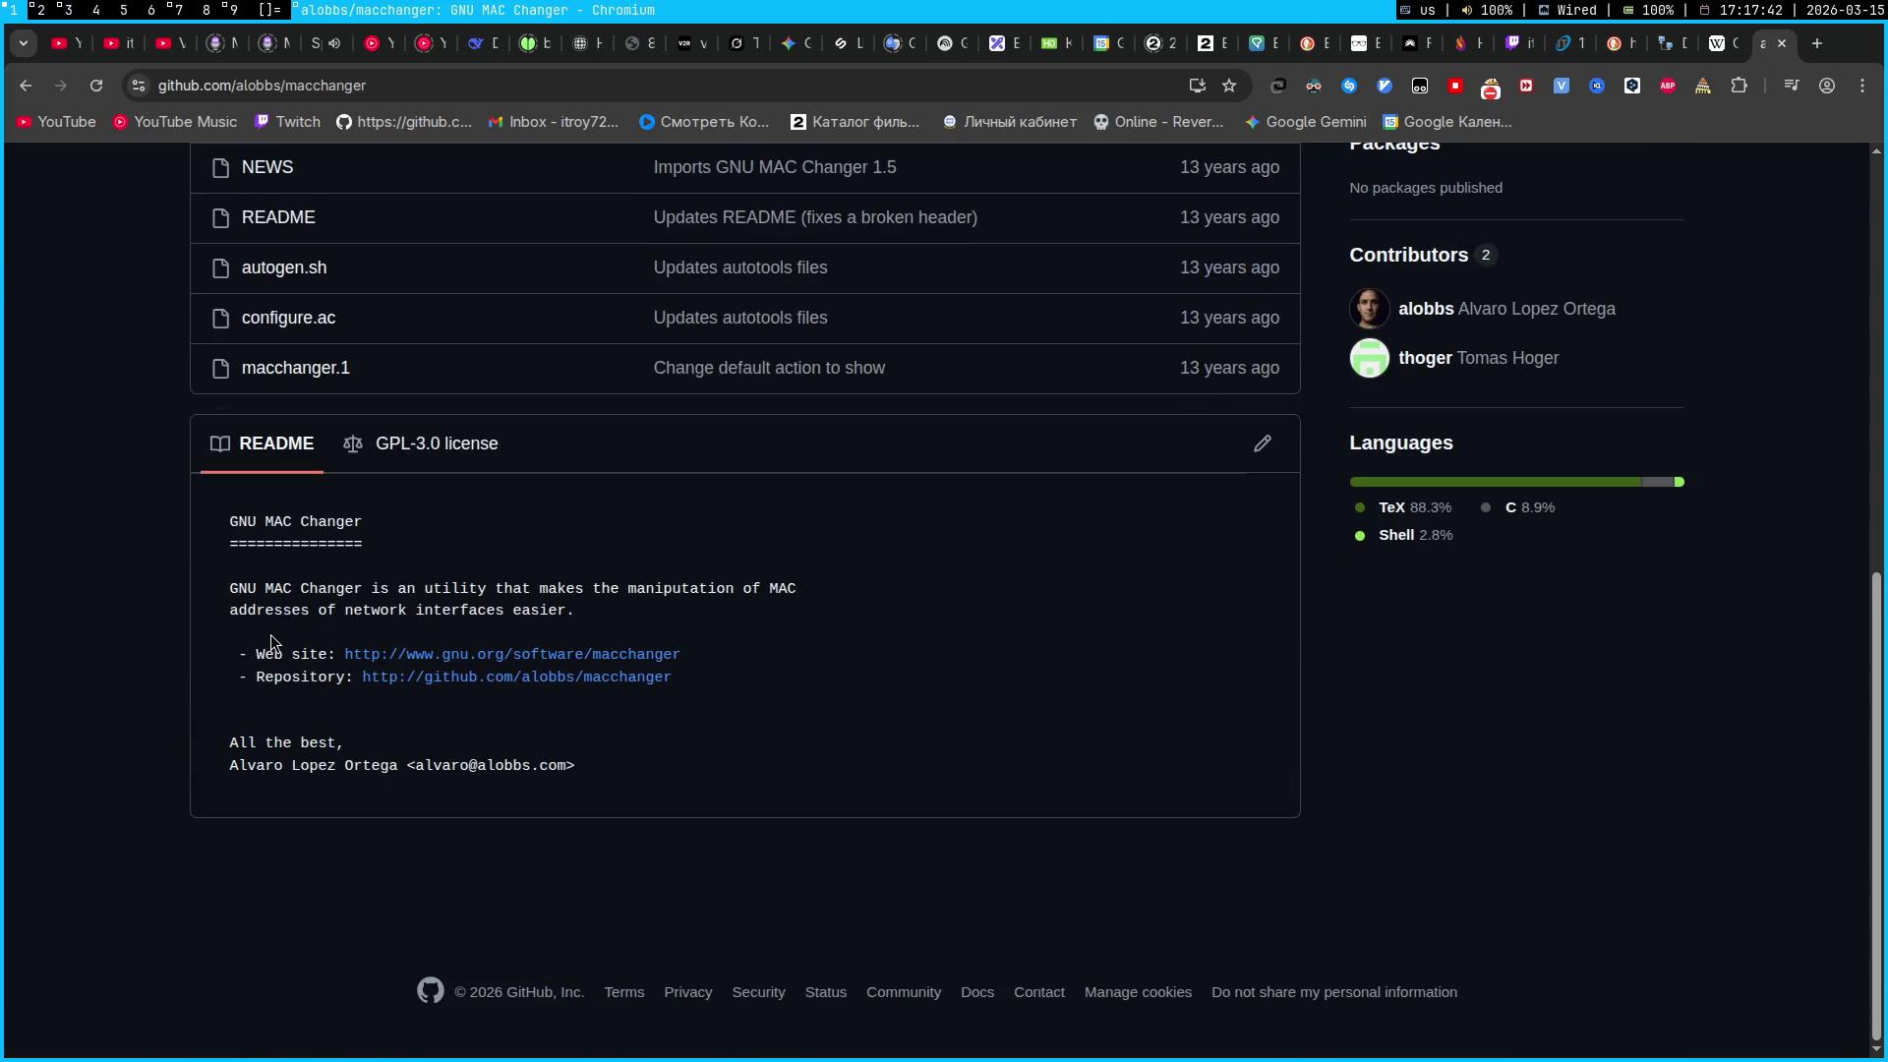
click(435, 682)
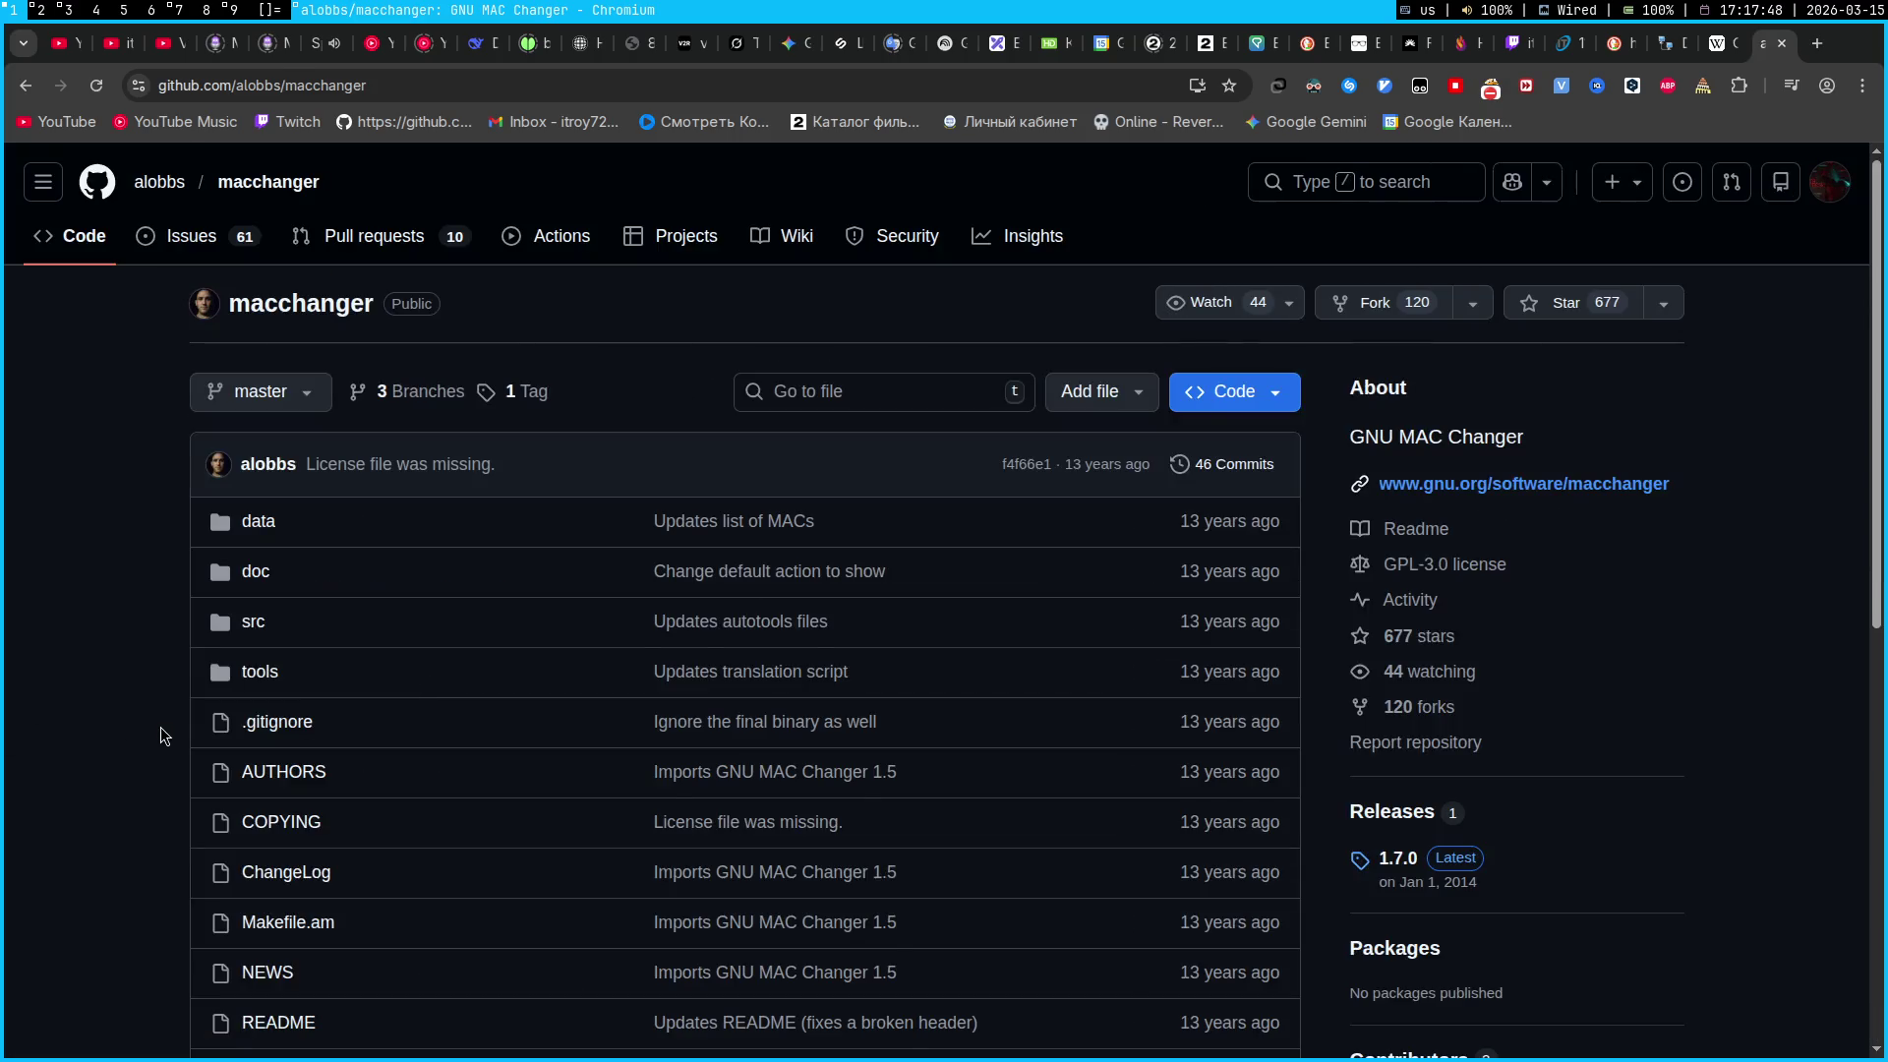
scroll(162, 728, down, 15)
click(442, 682)
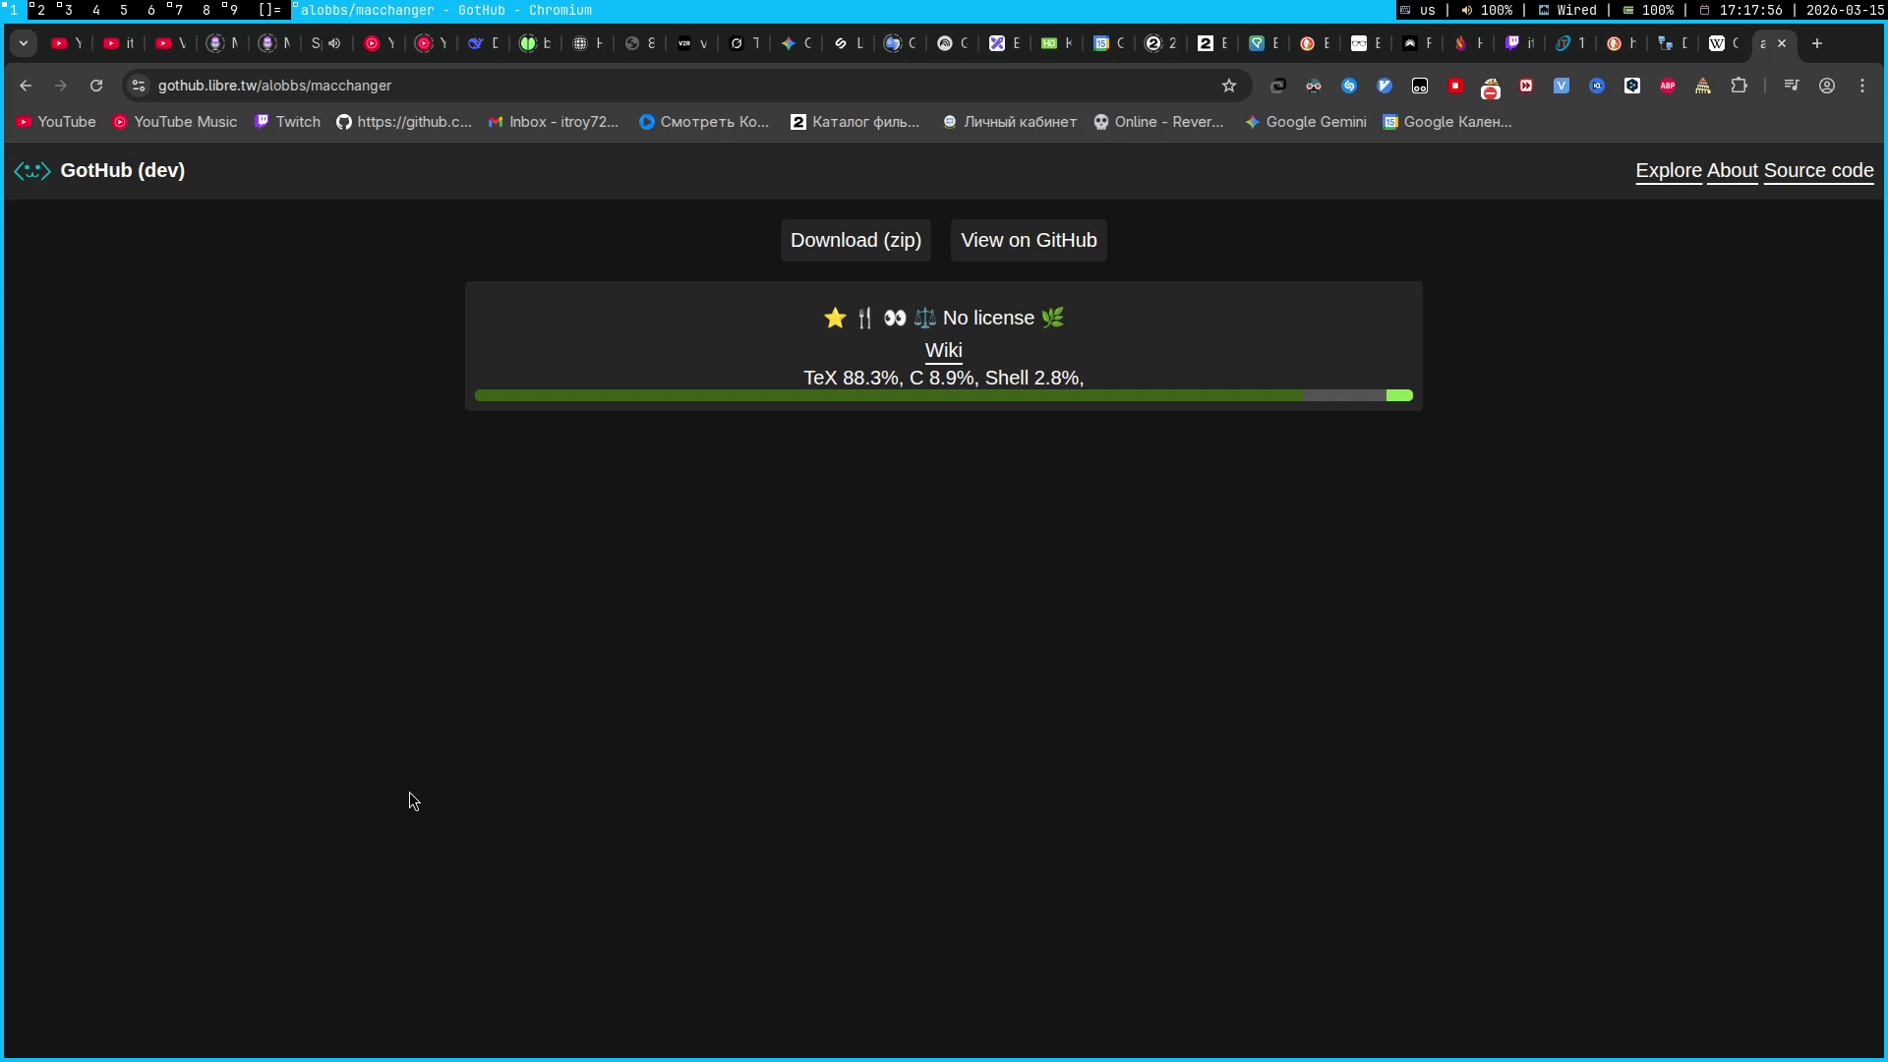
Search 'macchanger linux' and open the LinuxConfig.org macchanger result
click(268, 88)
text(macchanger)
key(Return)
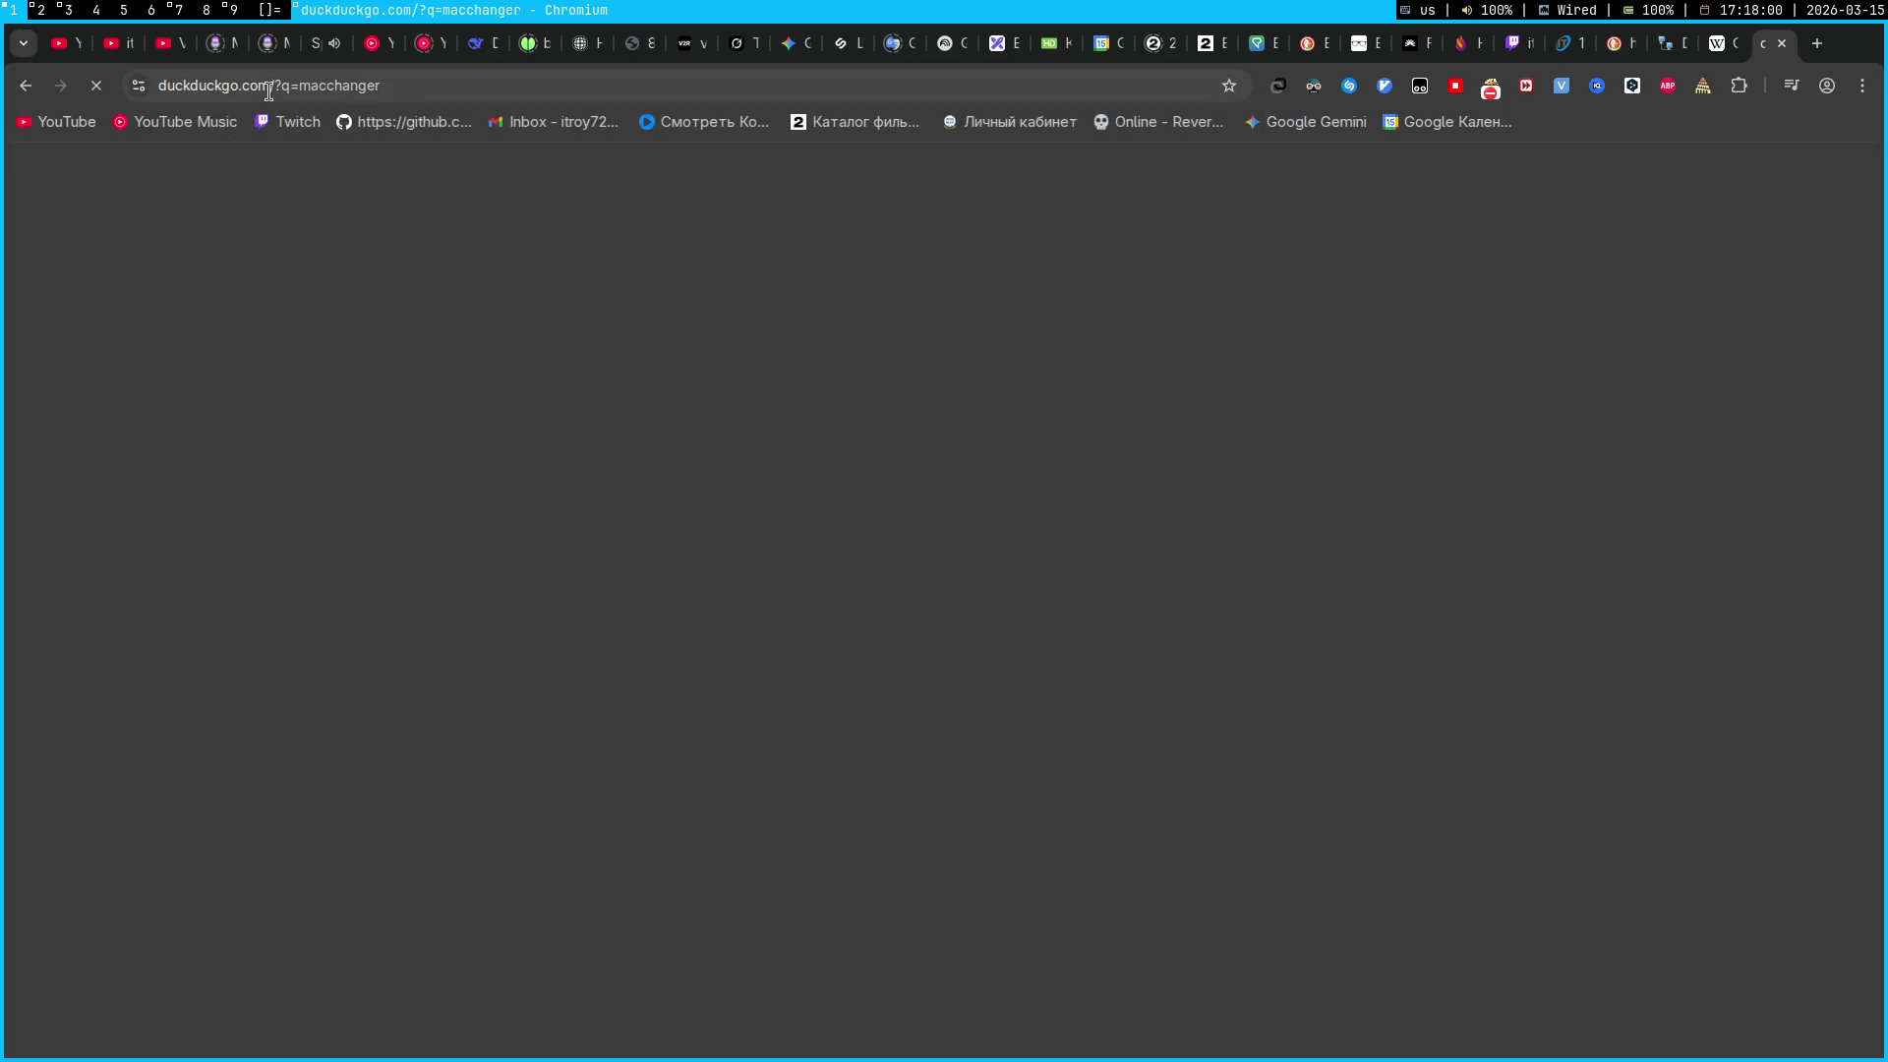
click(468, 204)
text(linux)
key(Return)
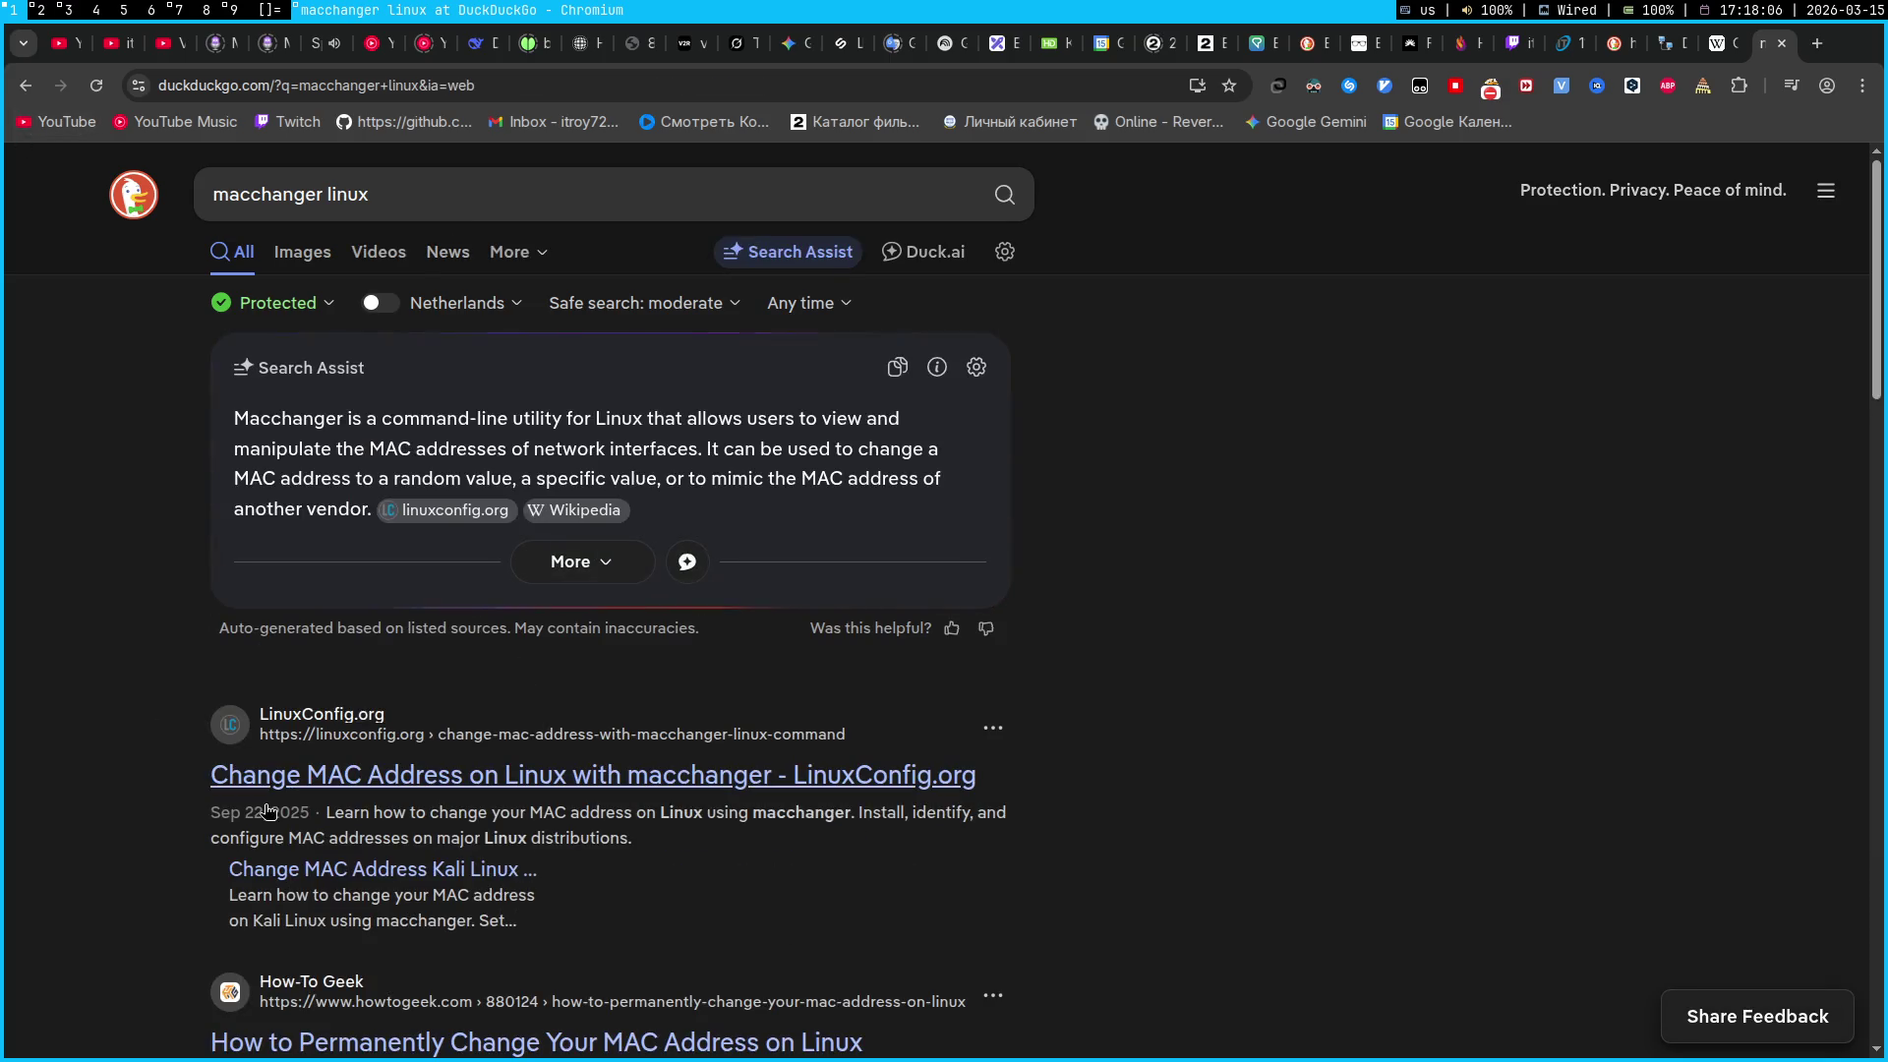
click(269, 796)
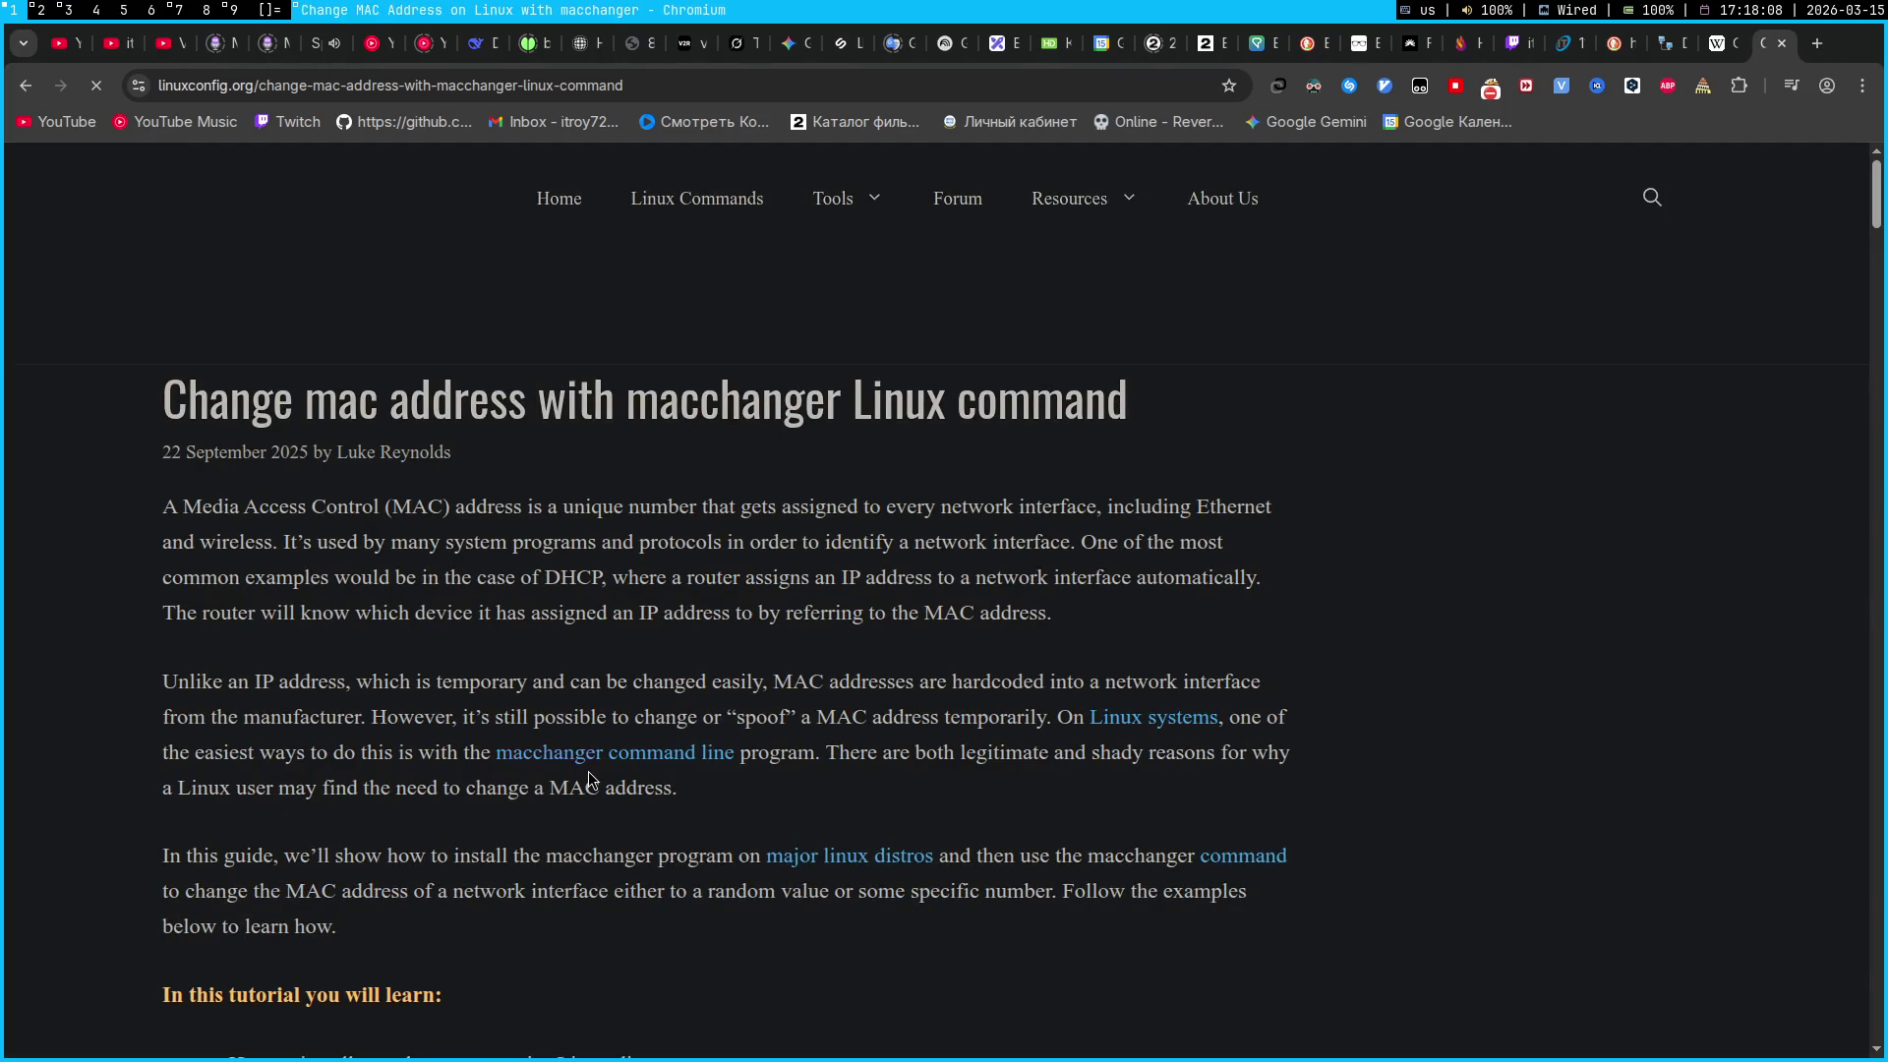
Accept LinuxConfig's privacy notice and scroll through the macchanger tutorial
scroll(588, 771, down, 8)
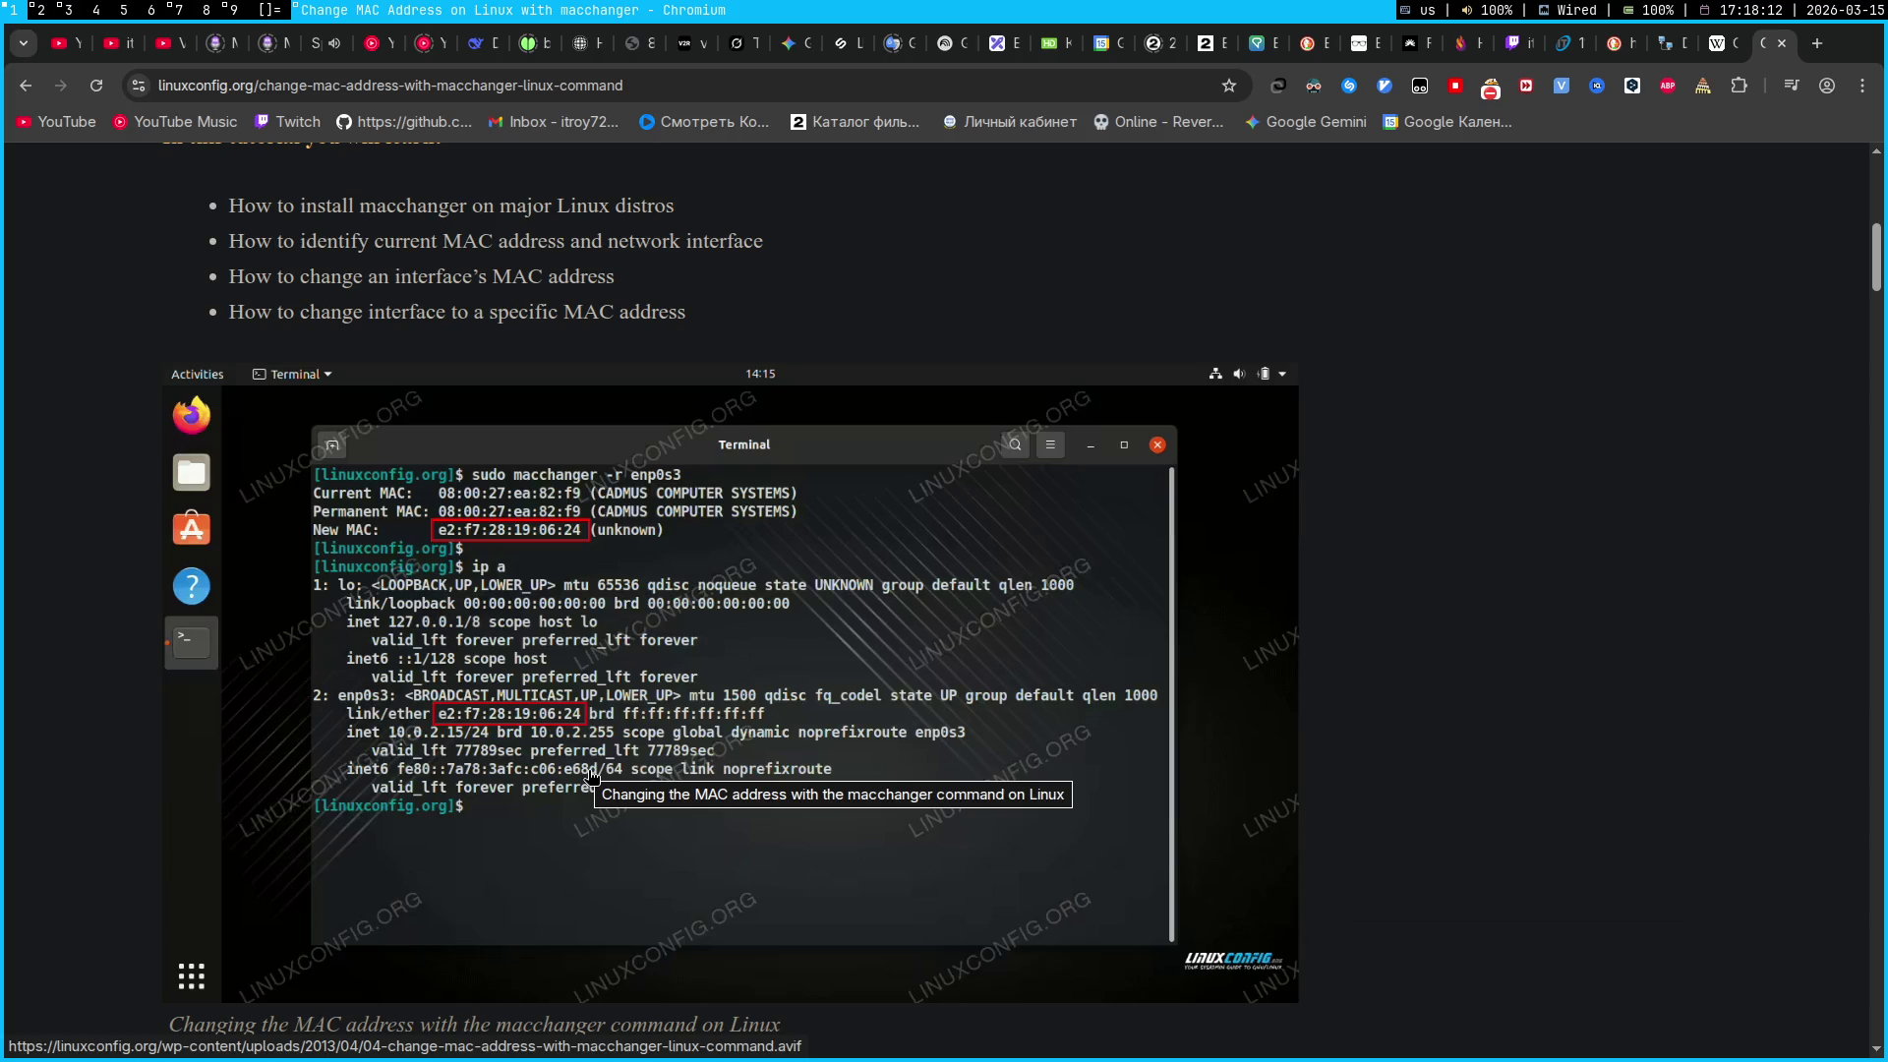
scroll(591, 776, down, 10)
scroll(592, 780, up, 6)
scroll(592, 780, down, 10)
scroll(589, 771, up, 3)
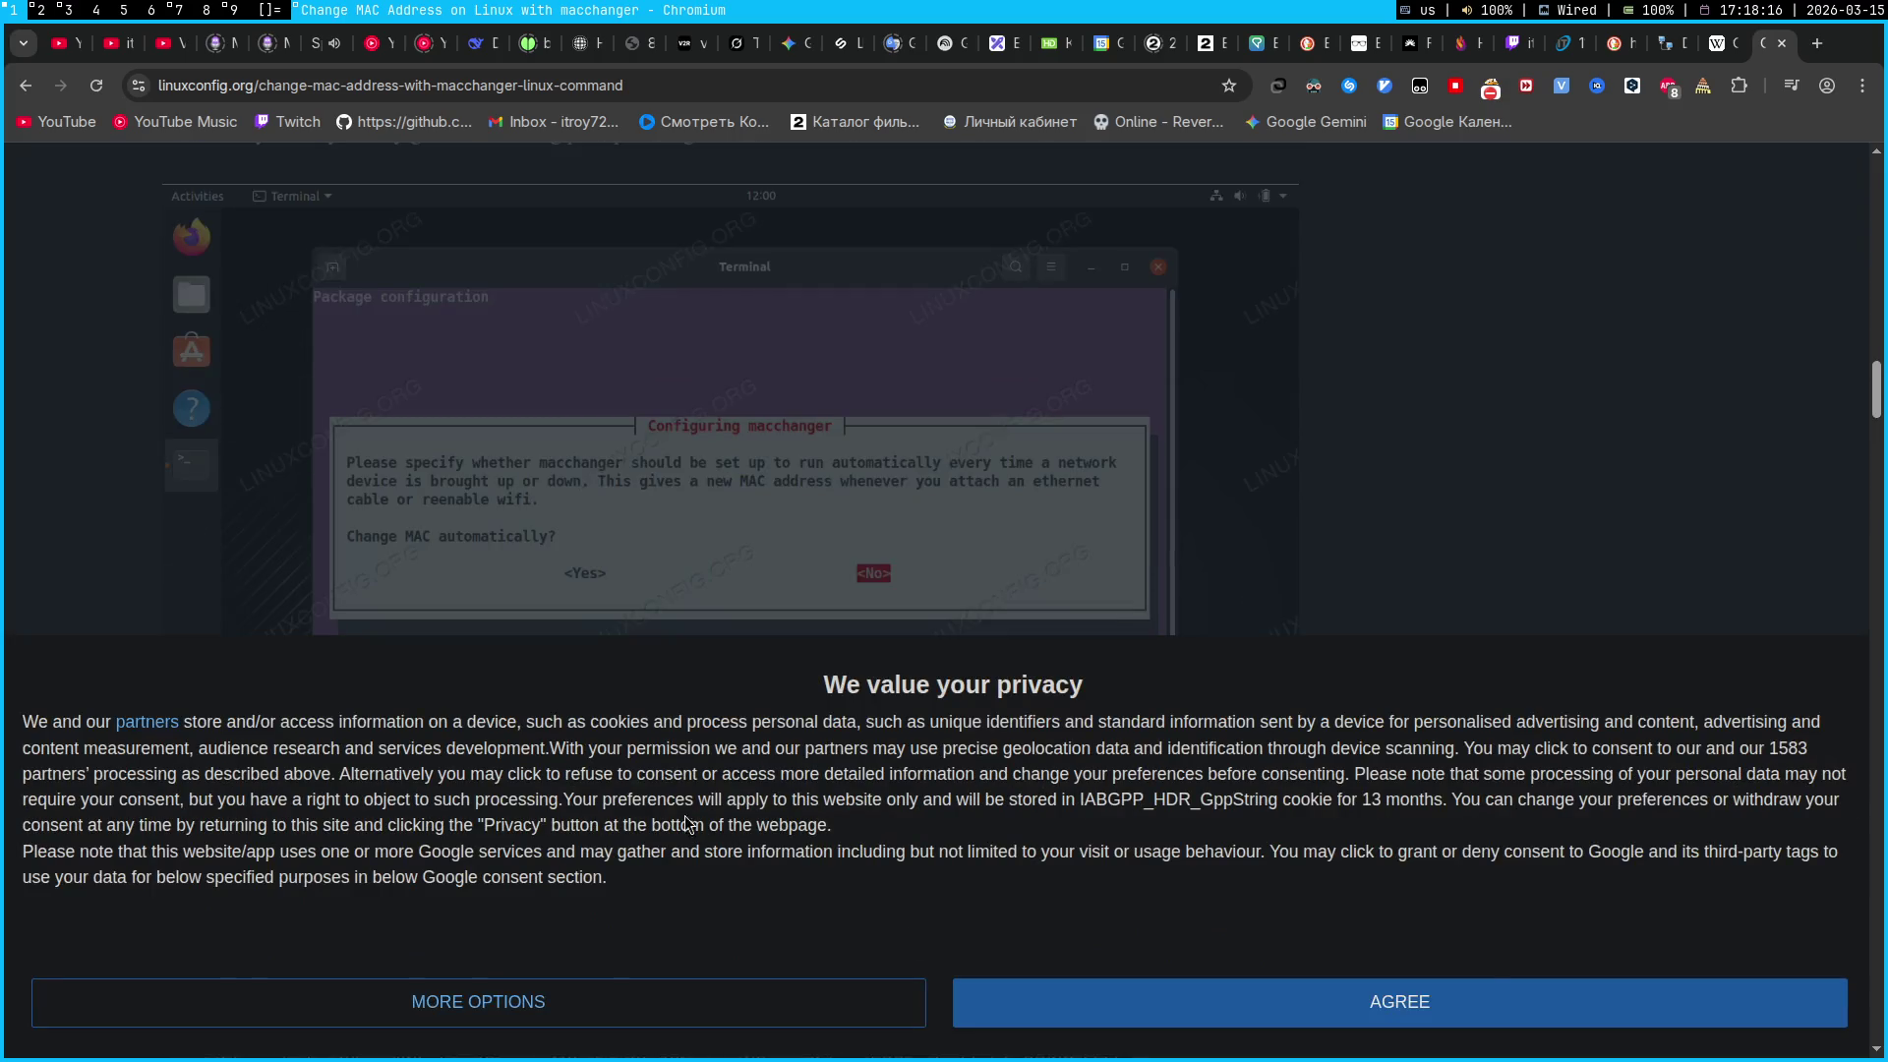
click(1485, 993)
scroll(1475, 885, down, 3)
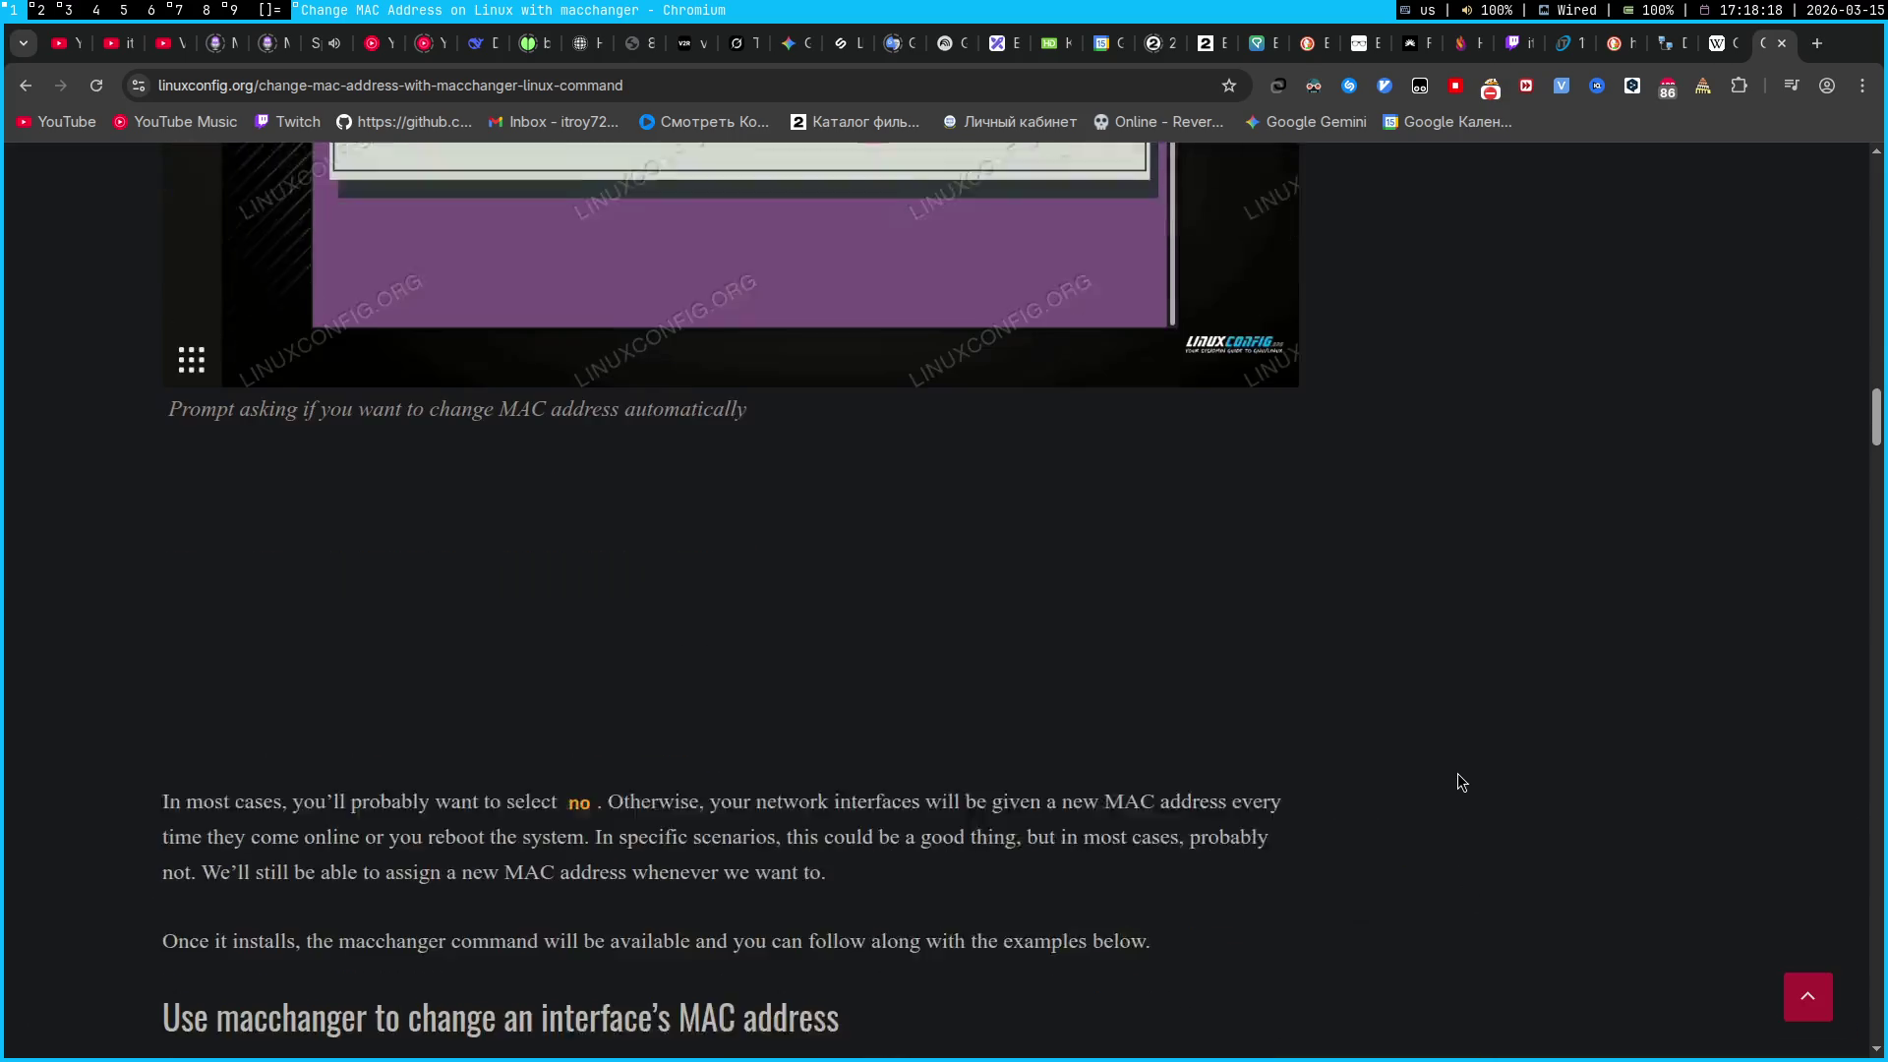
scroll(1457, 782, down, 14)
scroll(1457, 782, up, 5)
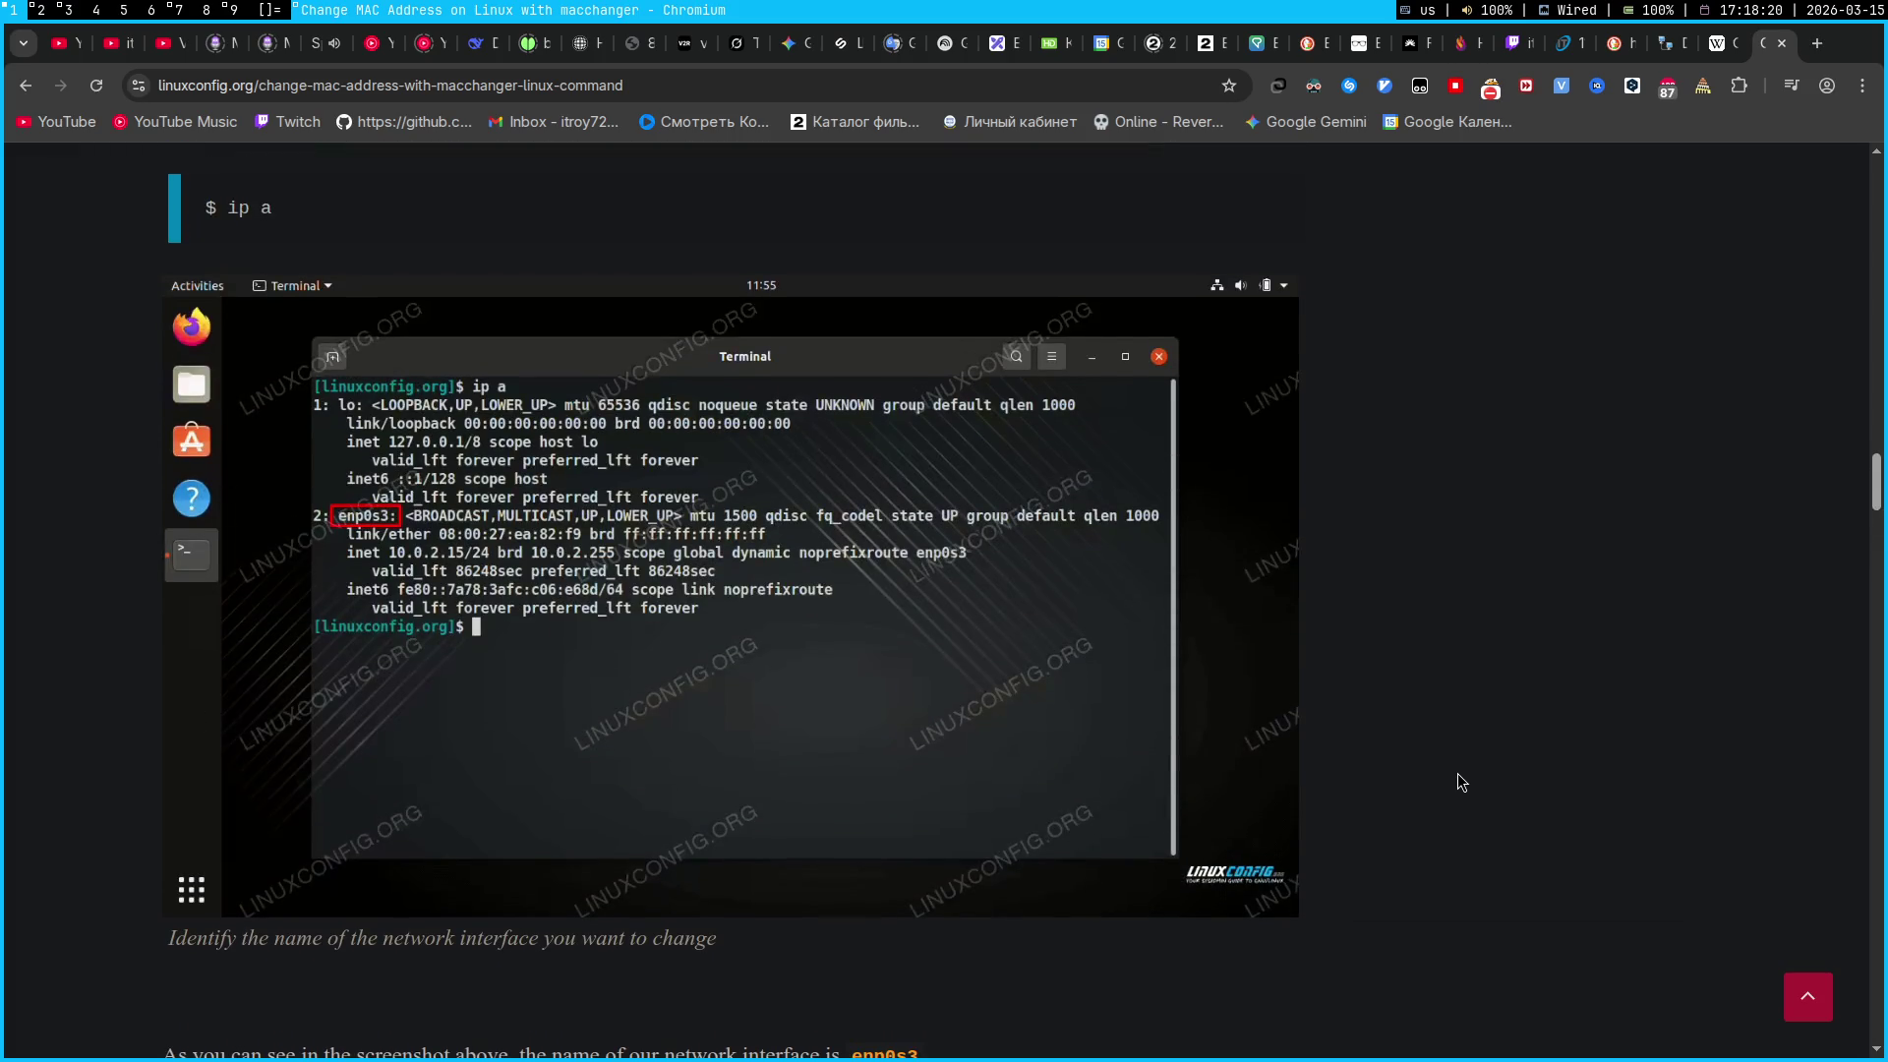
scroll(1457, 775, down, 20)
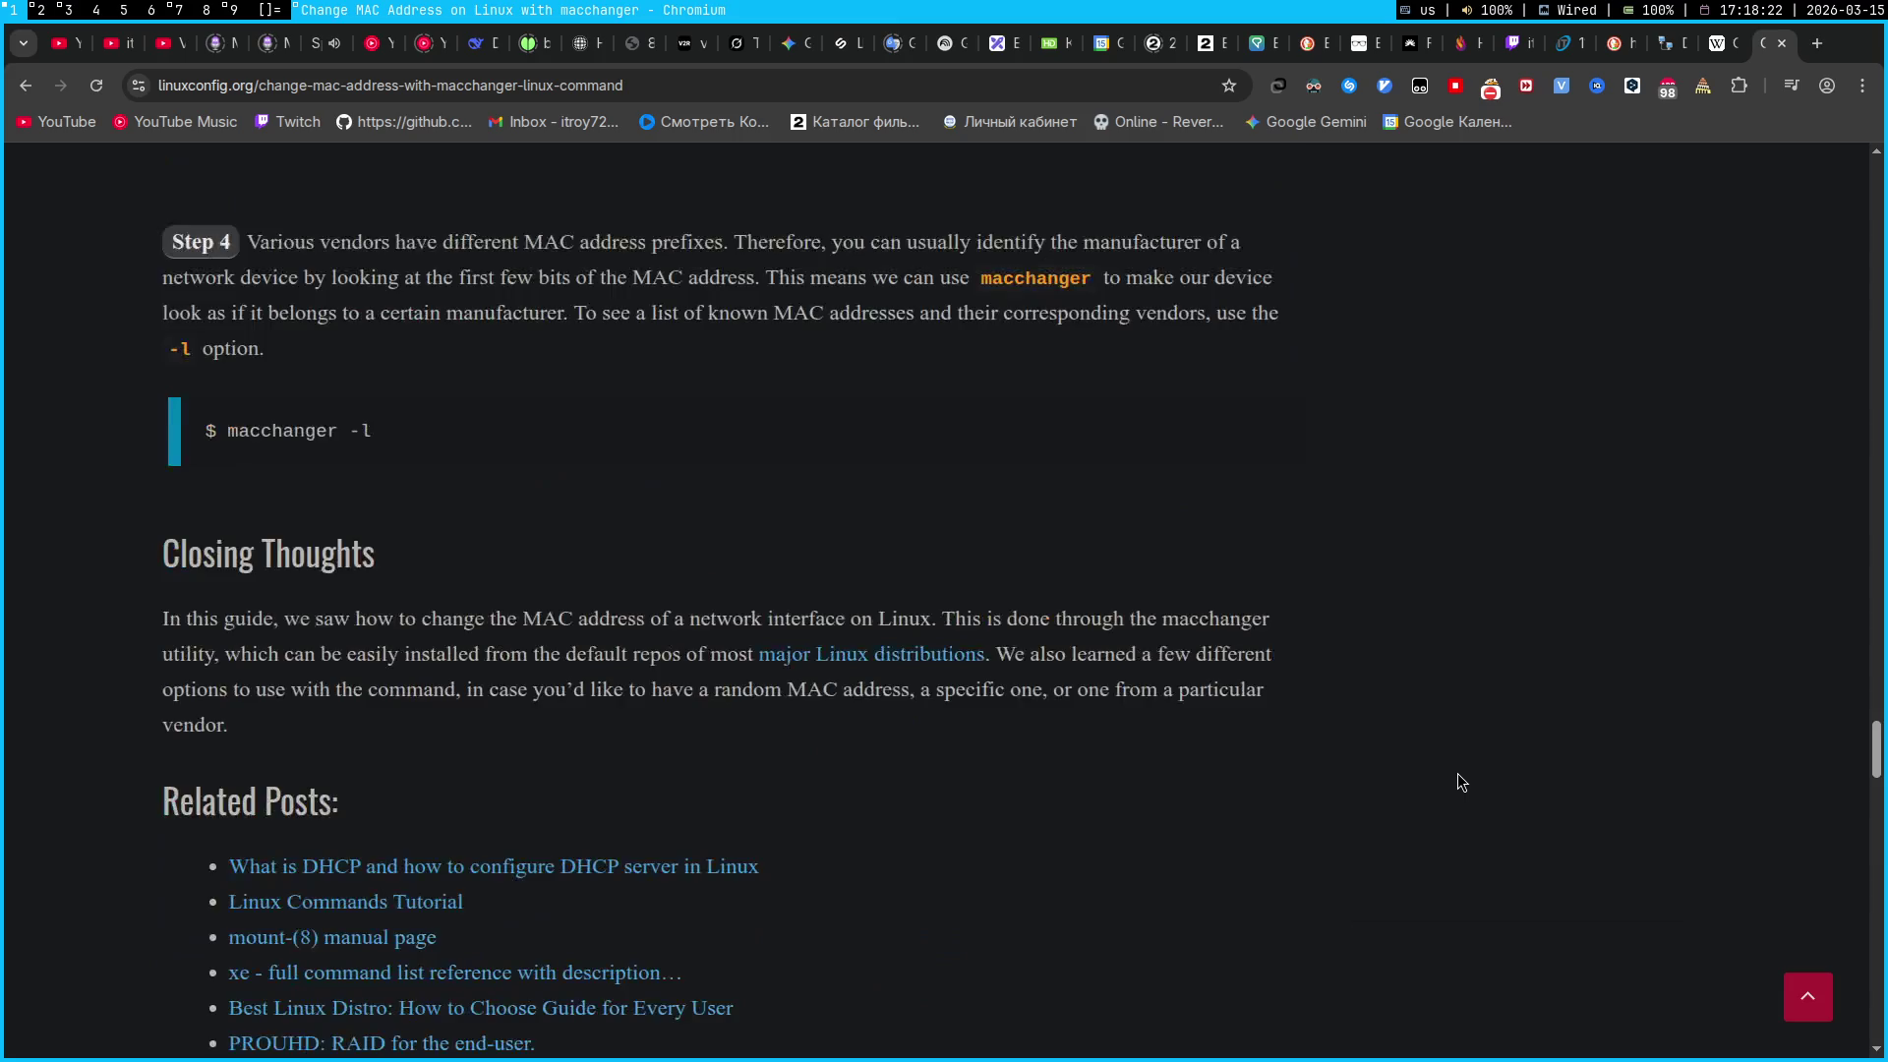
scroll(1458, 774, up, 20)
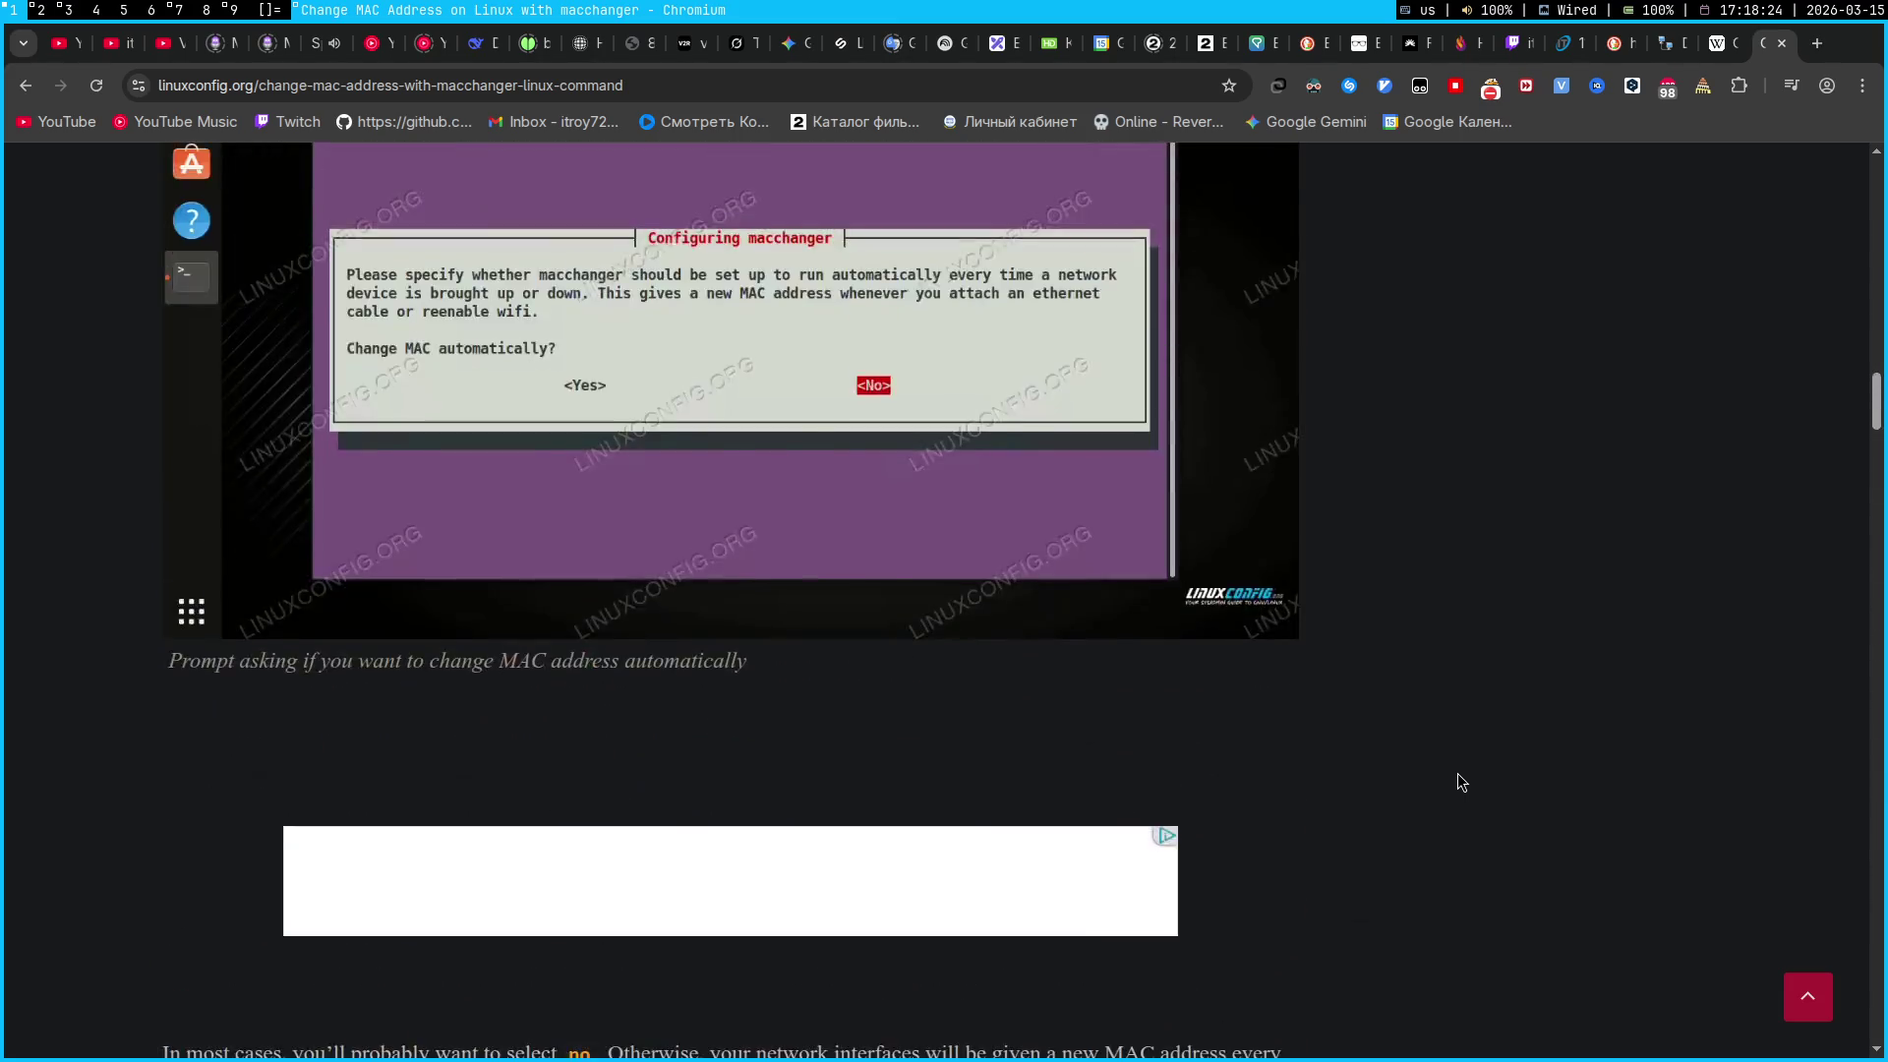
scroll(1458, 773, down, 5)
scroll(1457, 773, up, 15)
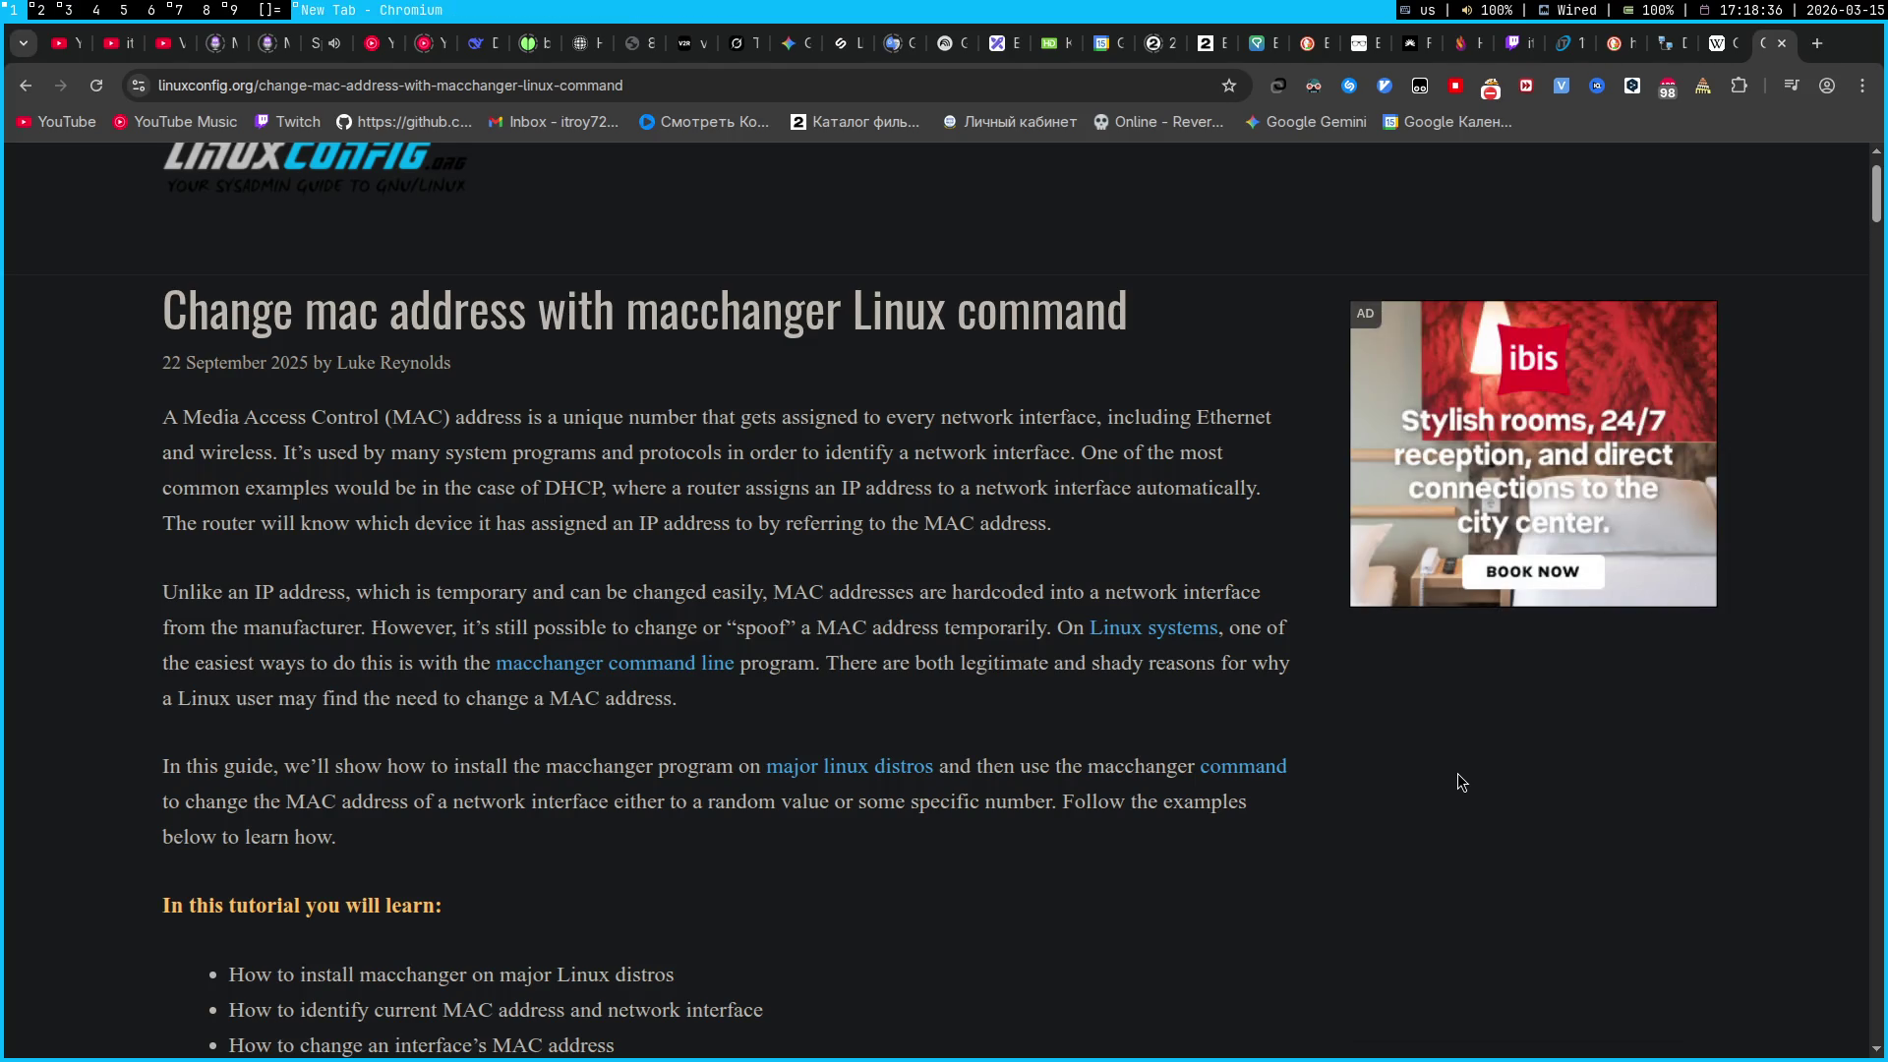
Search 'шифрование цезаря' in a new DuckDuckGo tab
key(ctrl+t)
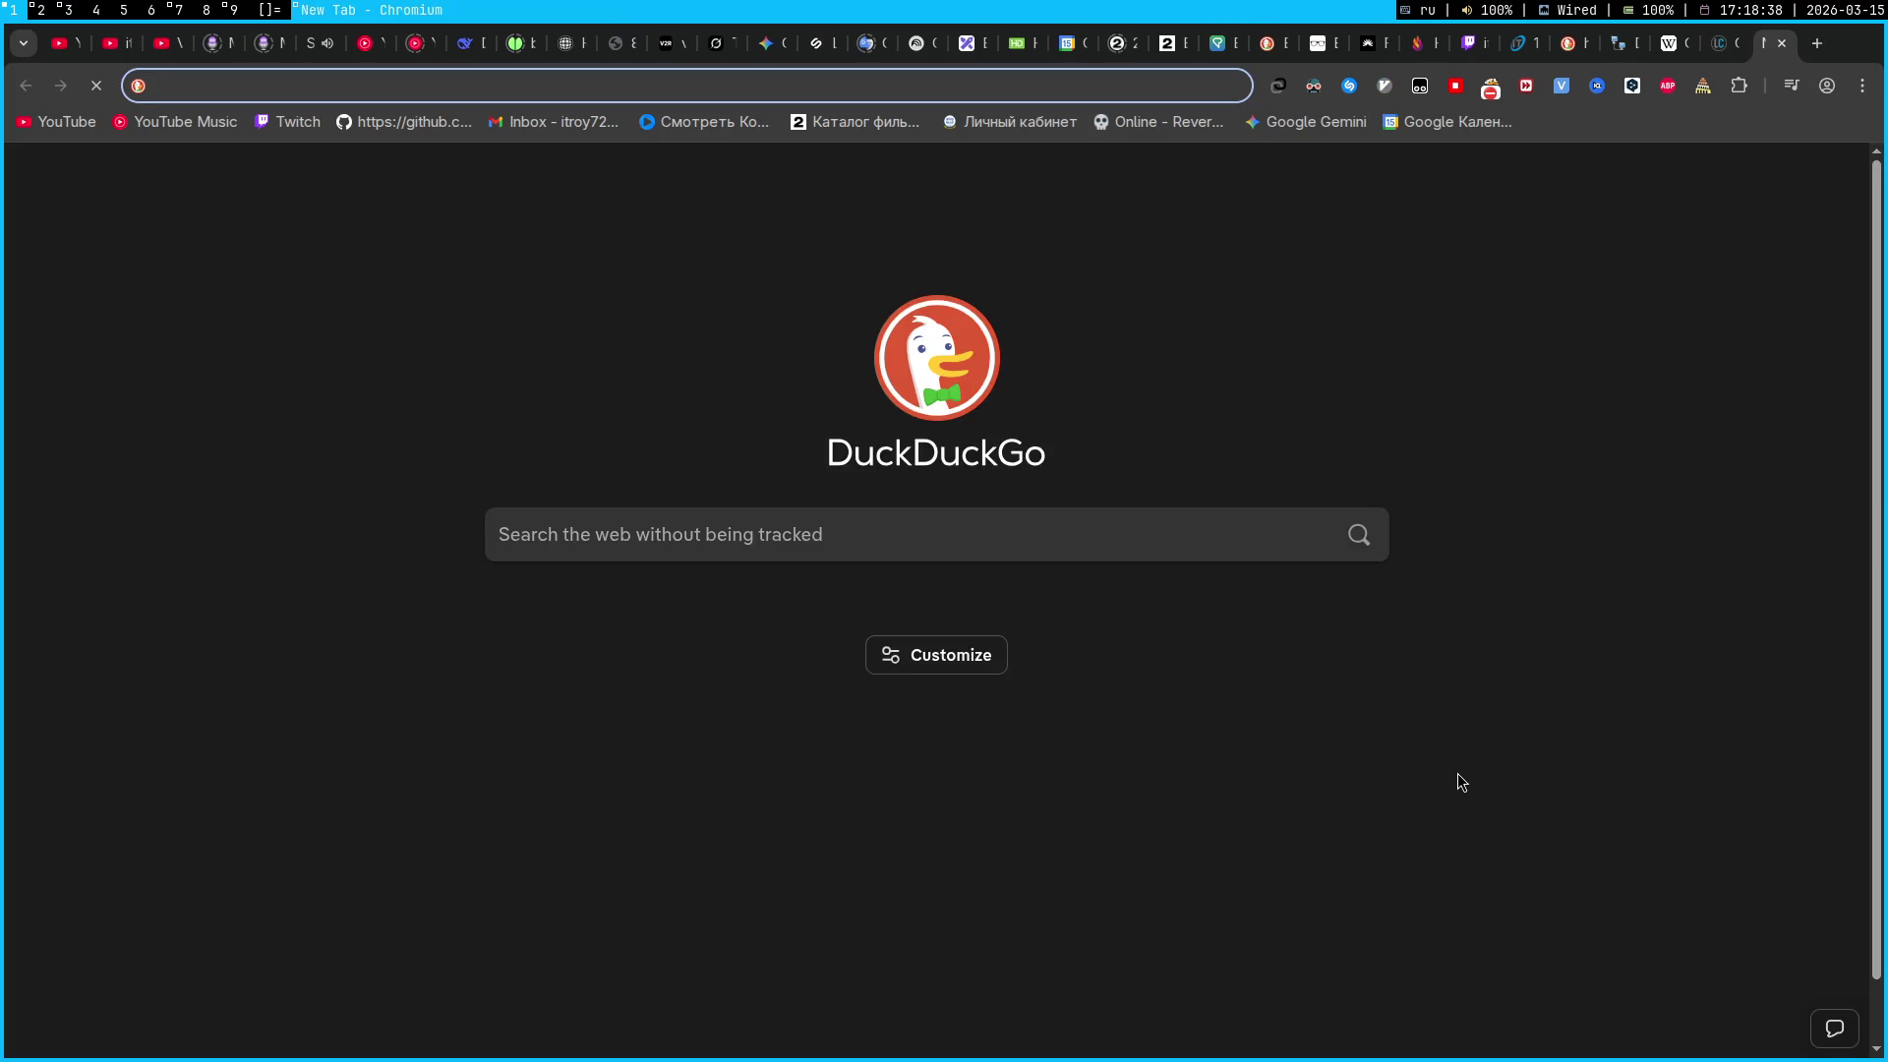
text(ши)
text(фрова)
text(ние цезаря)
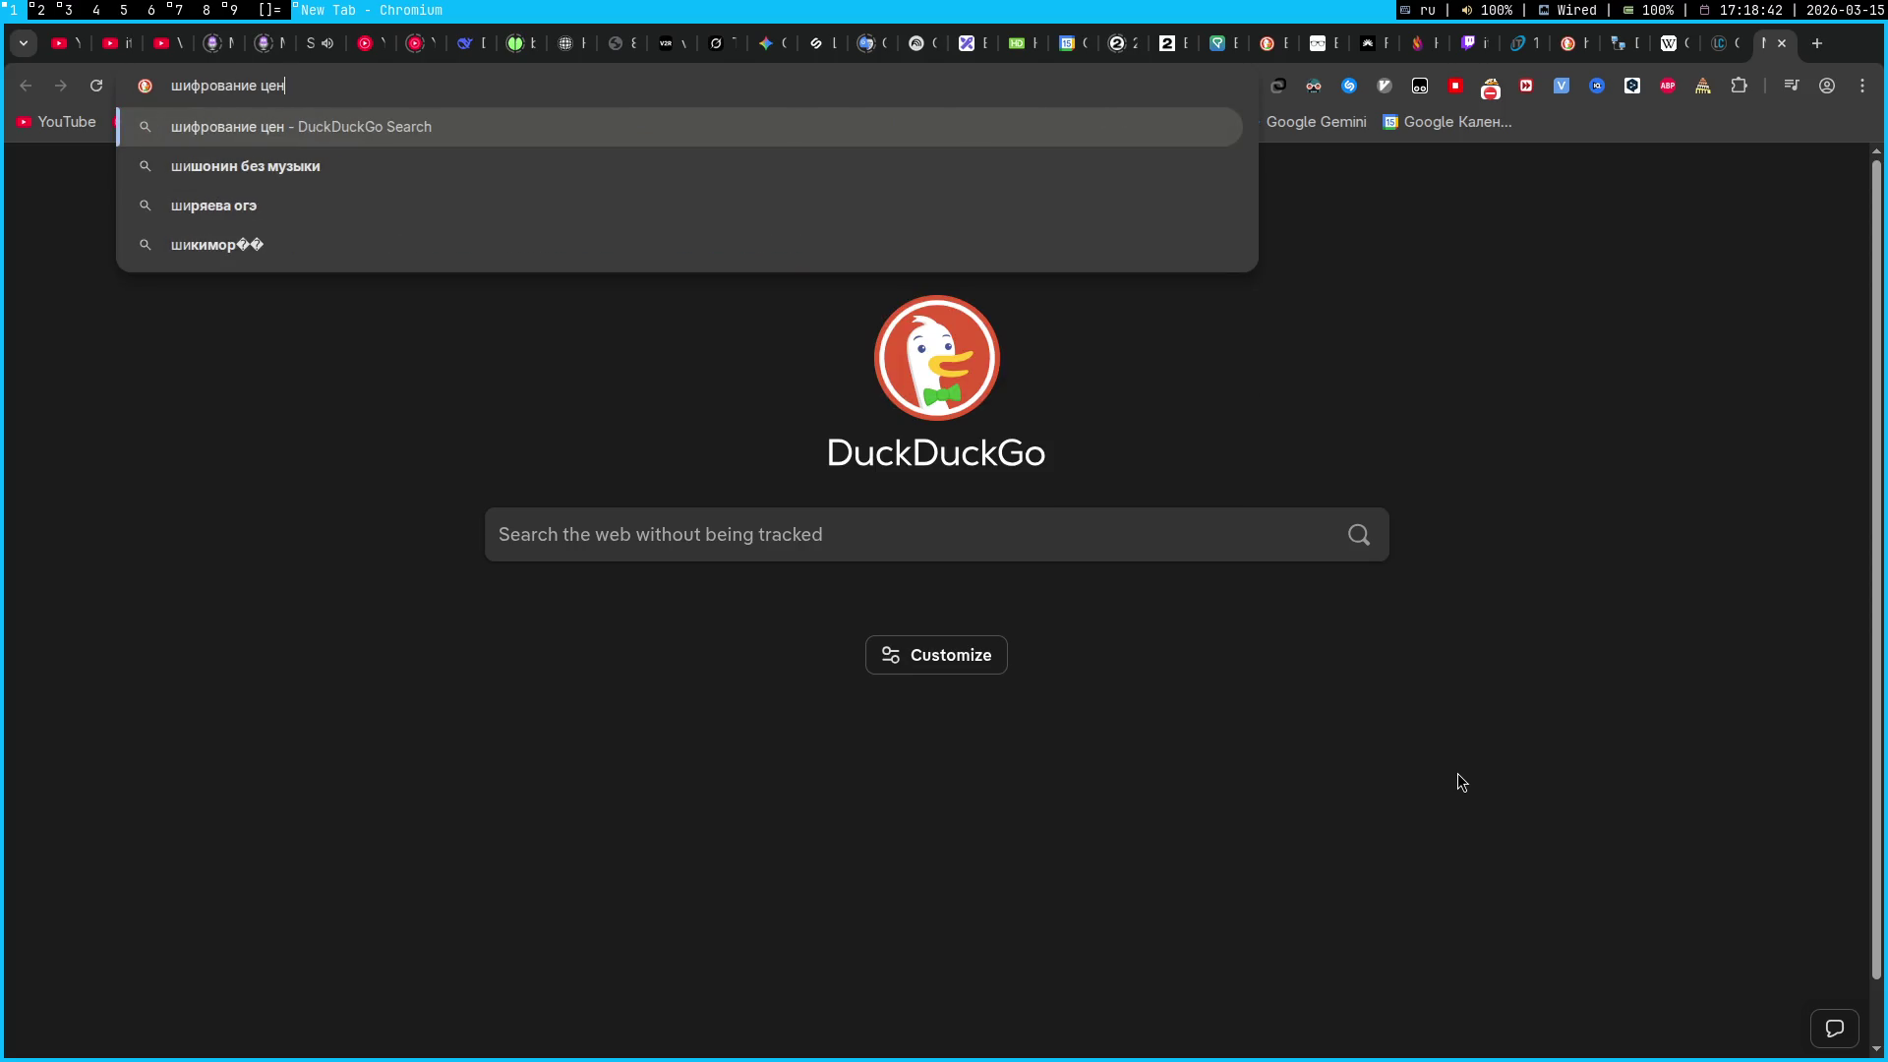
key(Return)
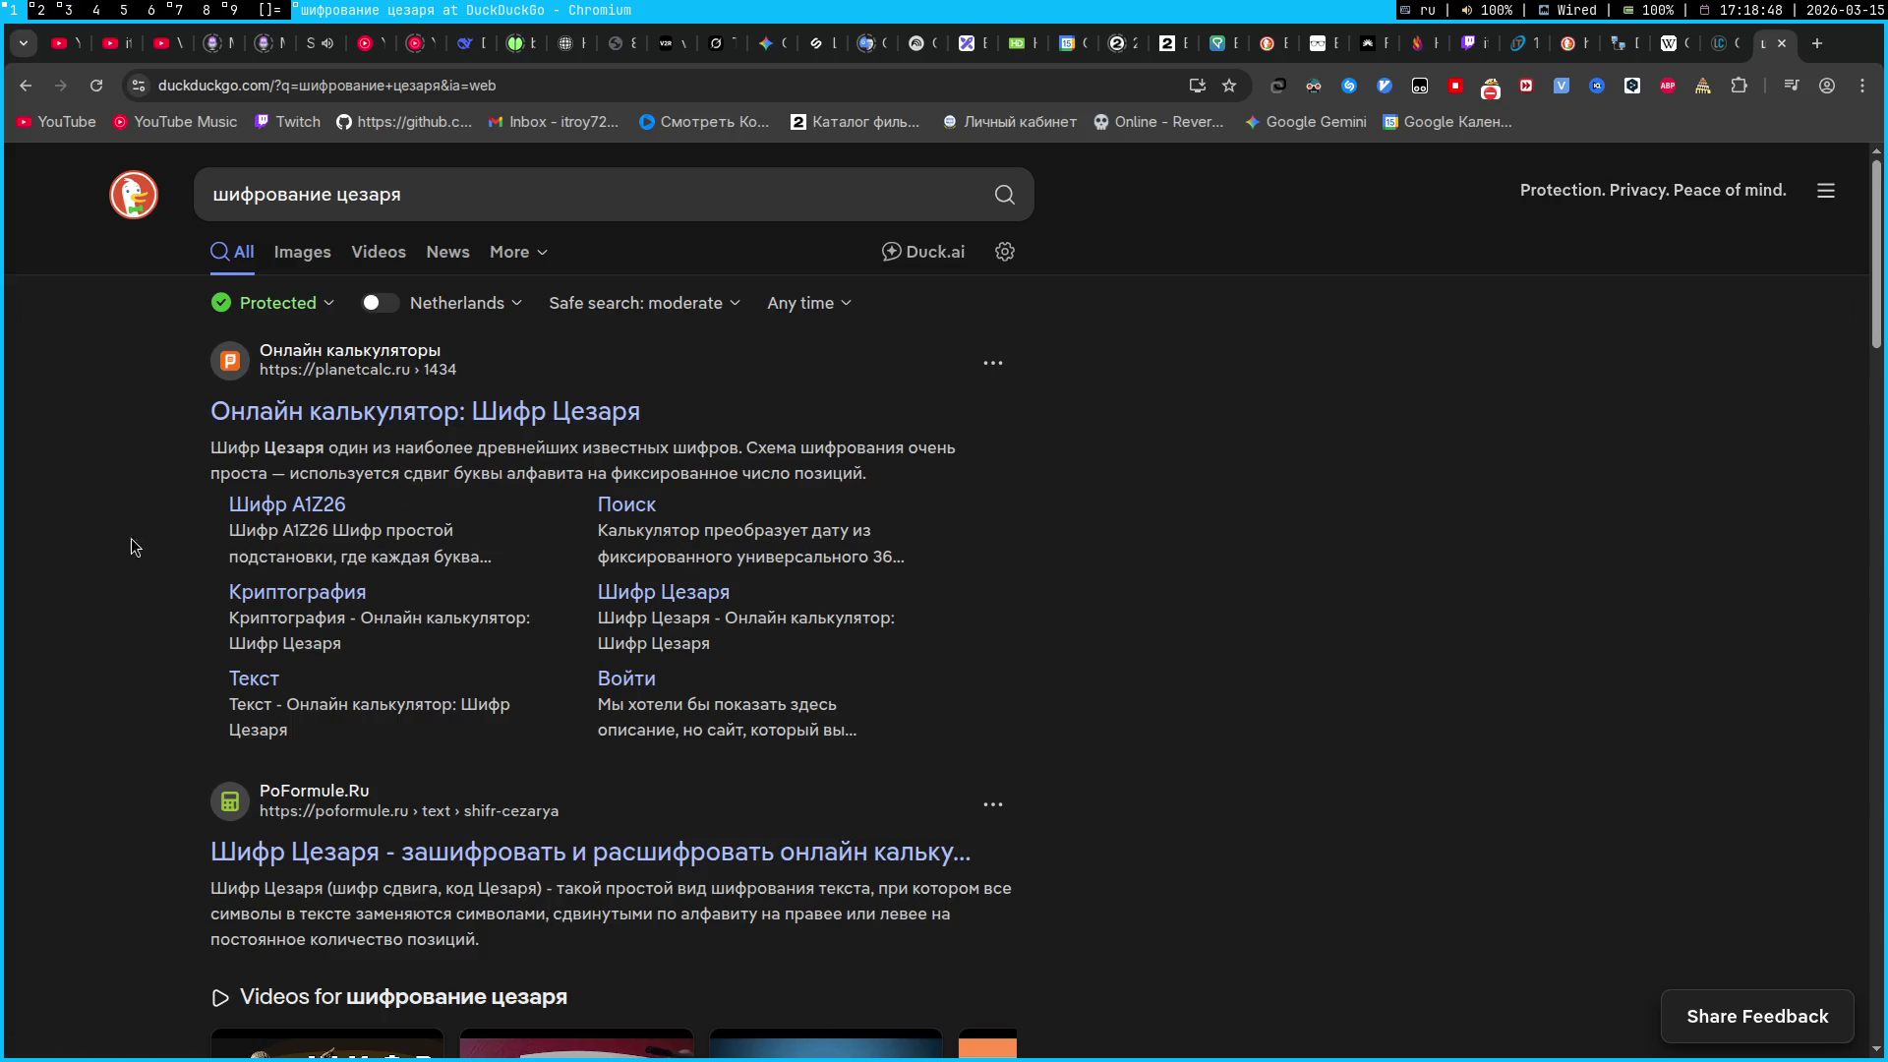
scroll(135, 547, down, 3)
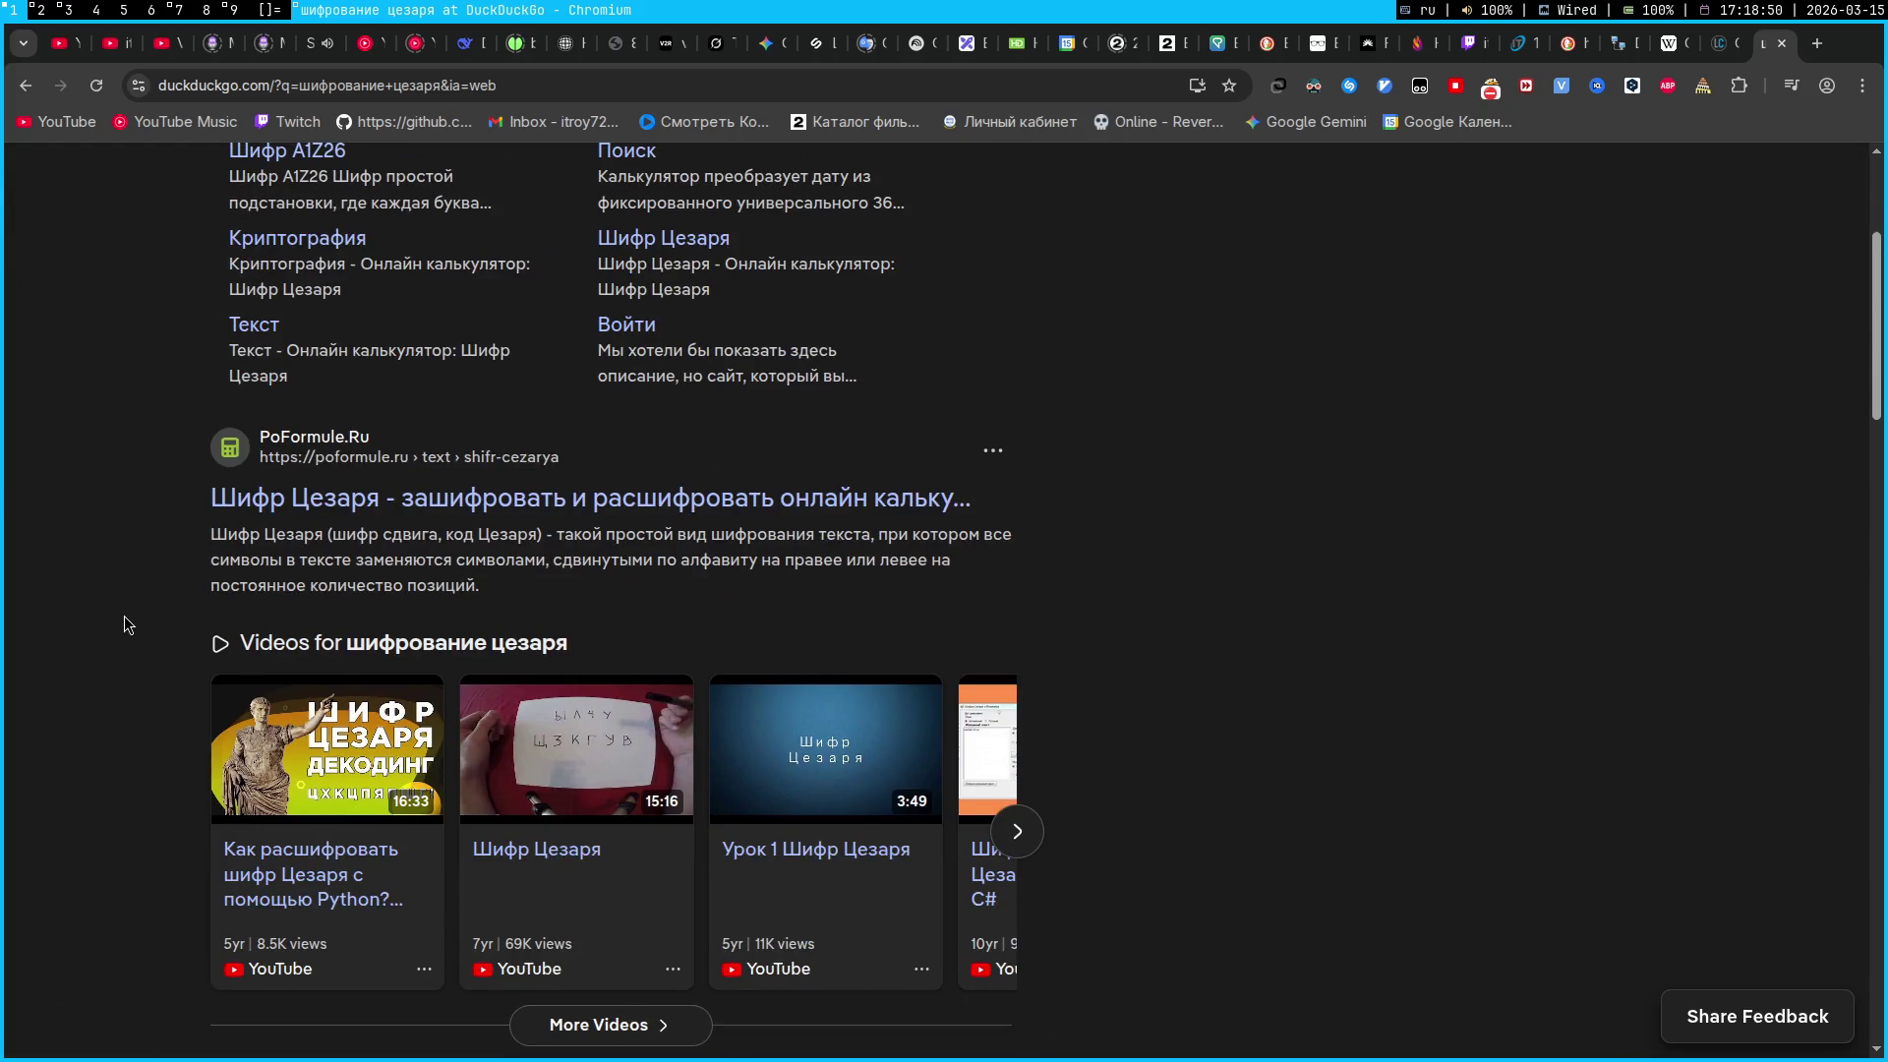
scroll(125, 616, up, 3)
Refine the query to 'шифрование цезаря что это' and expand the Caesar cipher summary
click(535, 219)
text(что это)
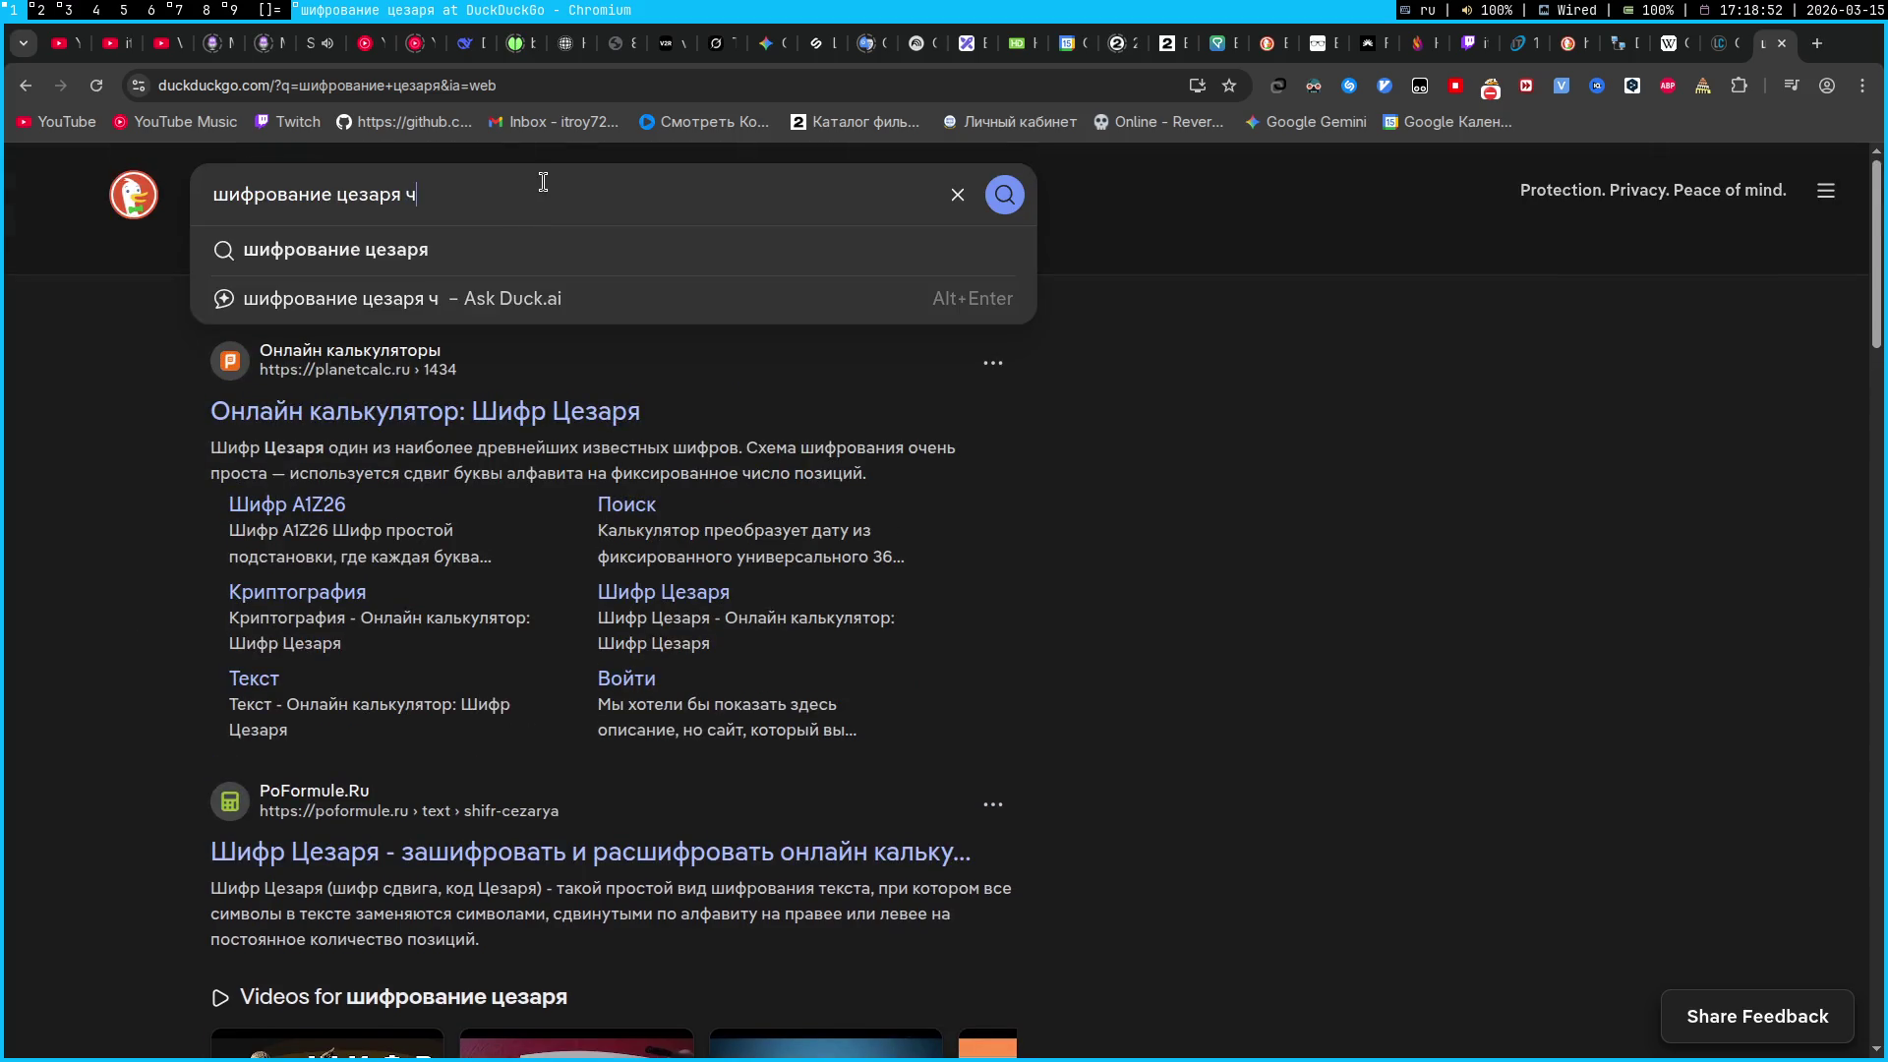
key(Return)
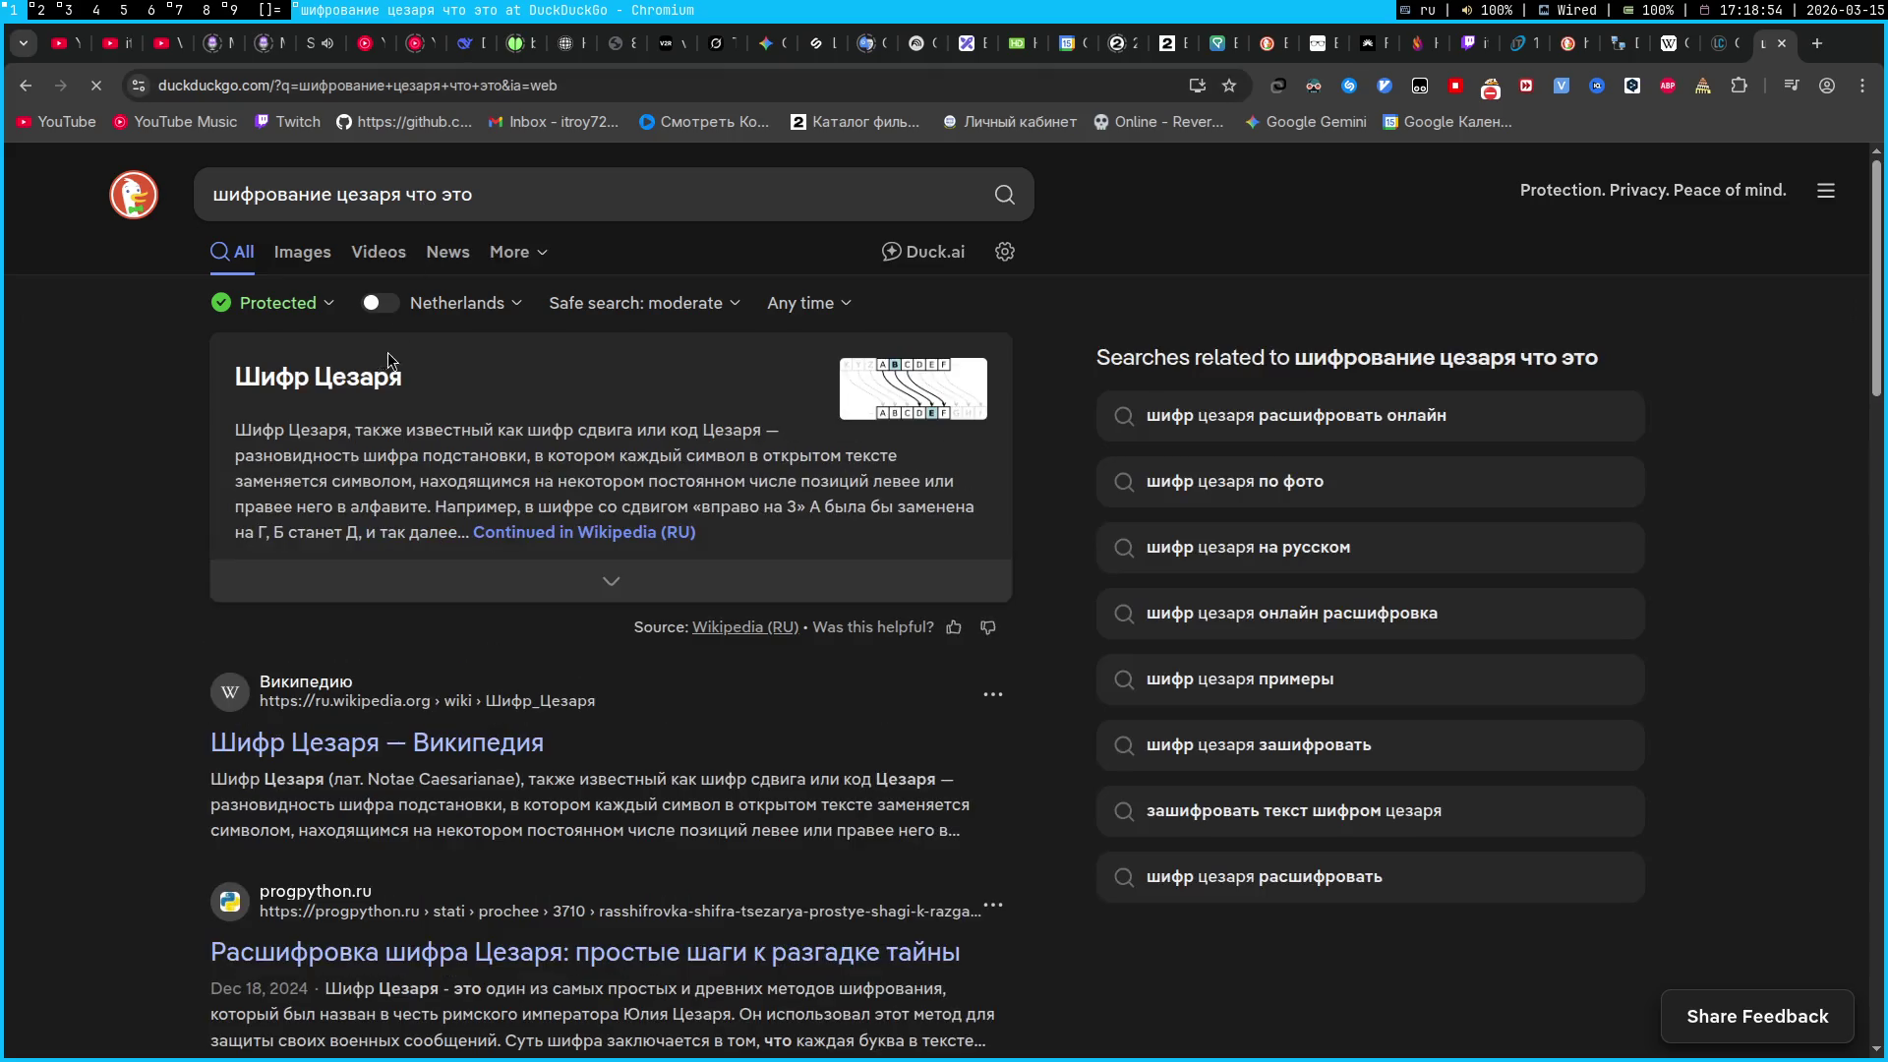
click(314, 580)
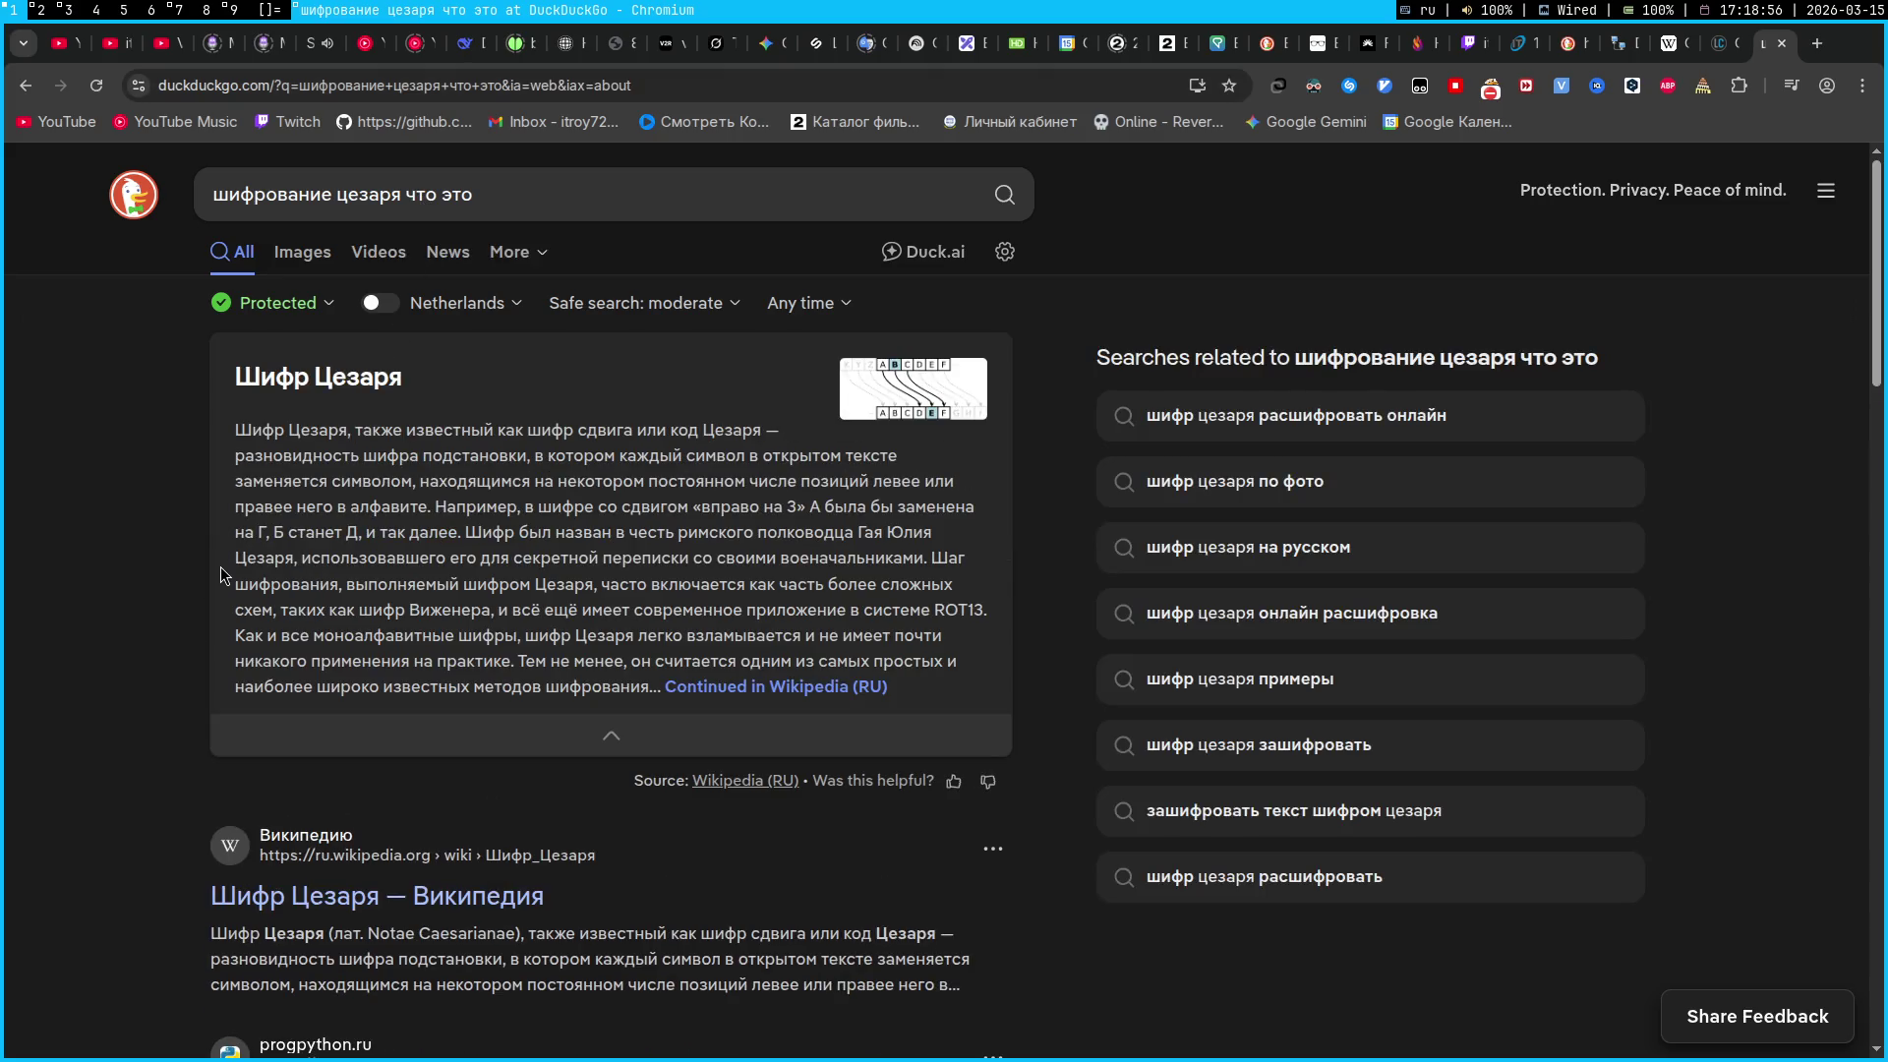
mouse_move(888, 375)
mouse_down()
mouse_move(1534, 383)
mouse_move(895, 388)
mouse_up()
key(ctrl+Page_Up)
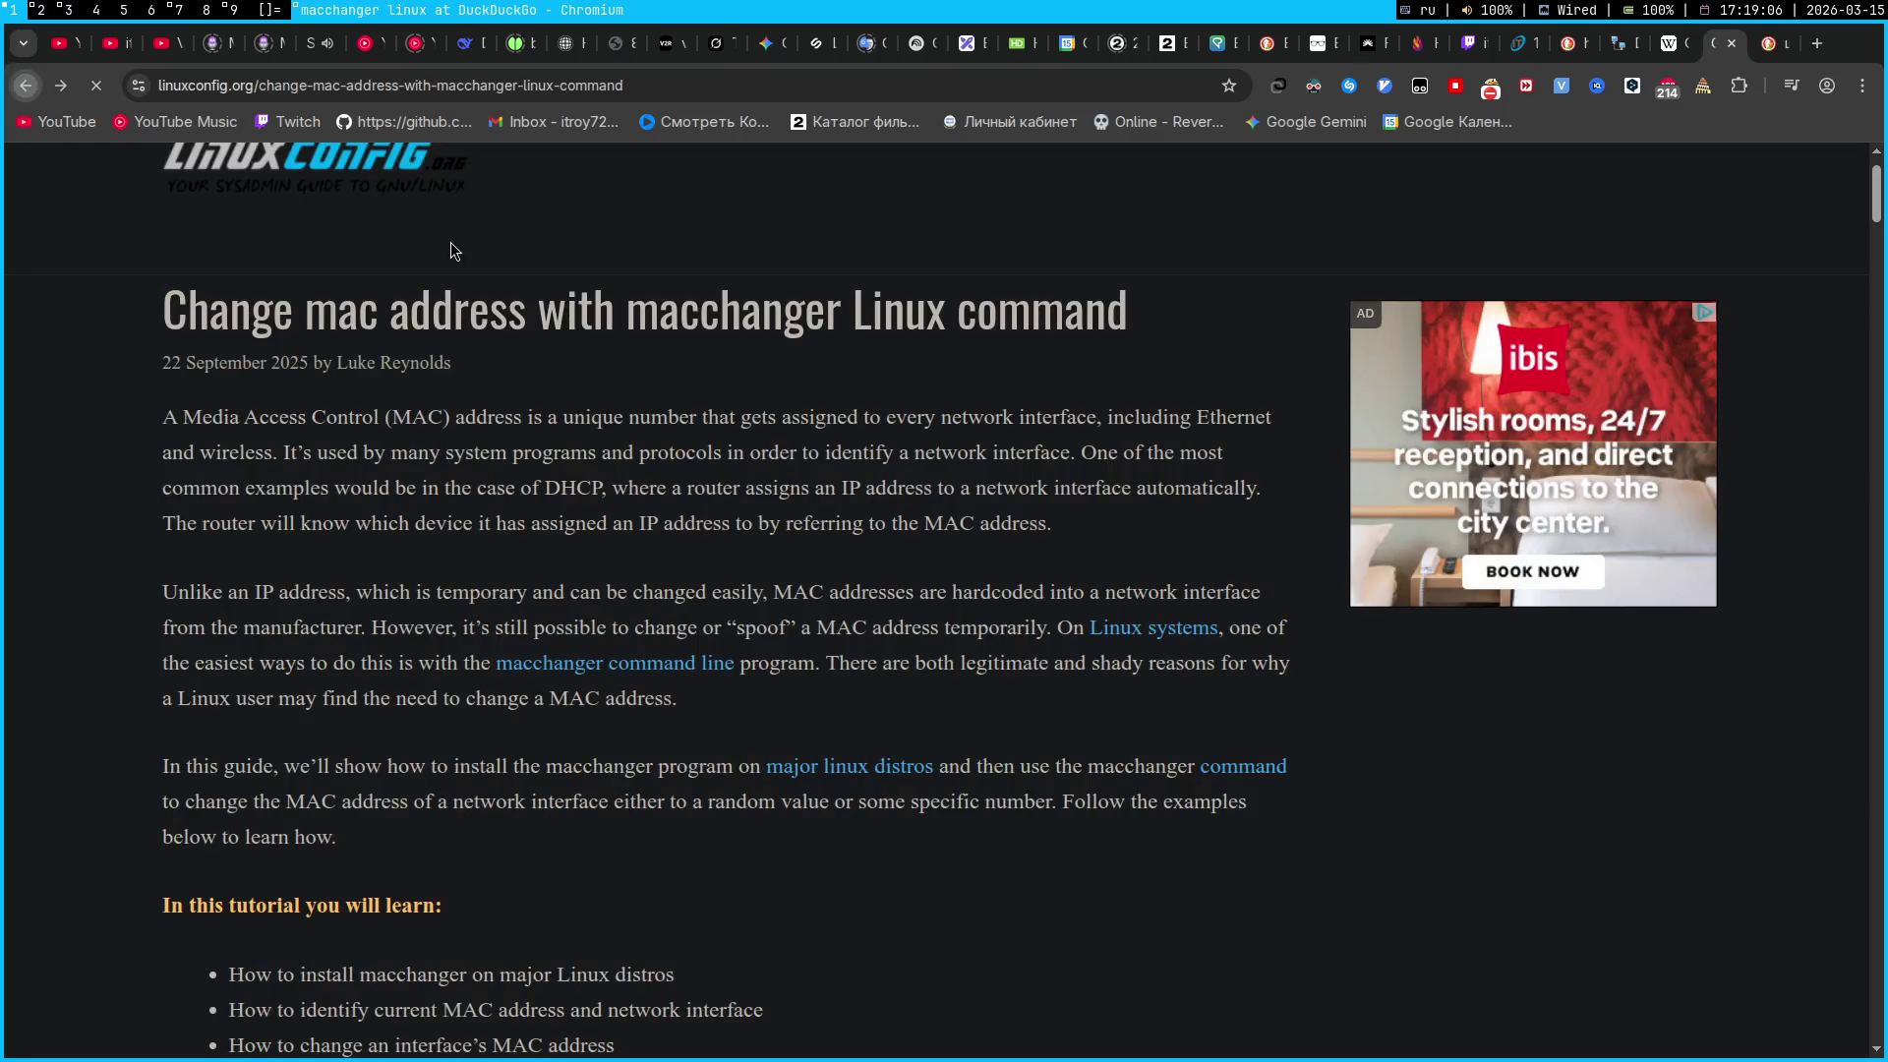
Search 'macchanger kali' and open the Kali Linux Tools macchanger page
click(424, 196)
key(ctrl+BackSpace)
text(kali)
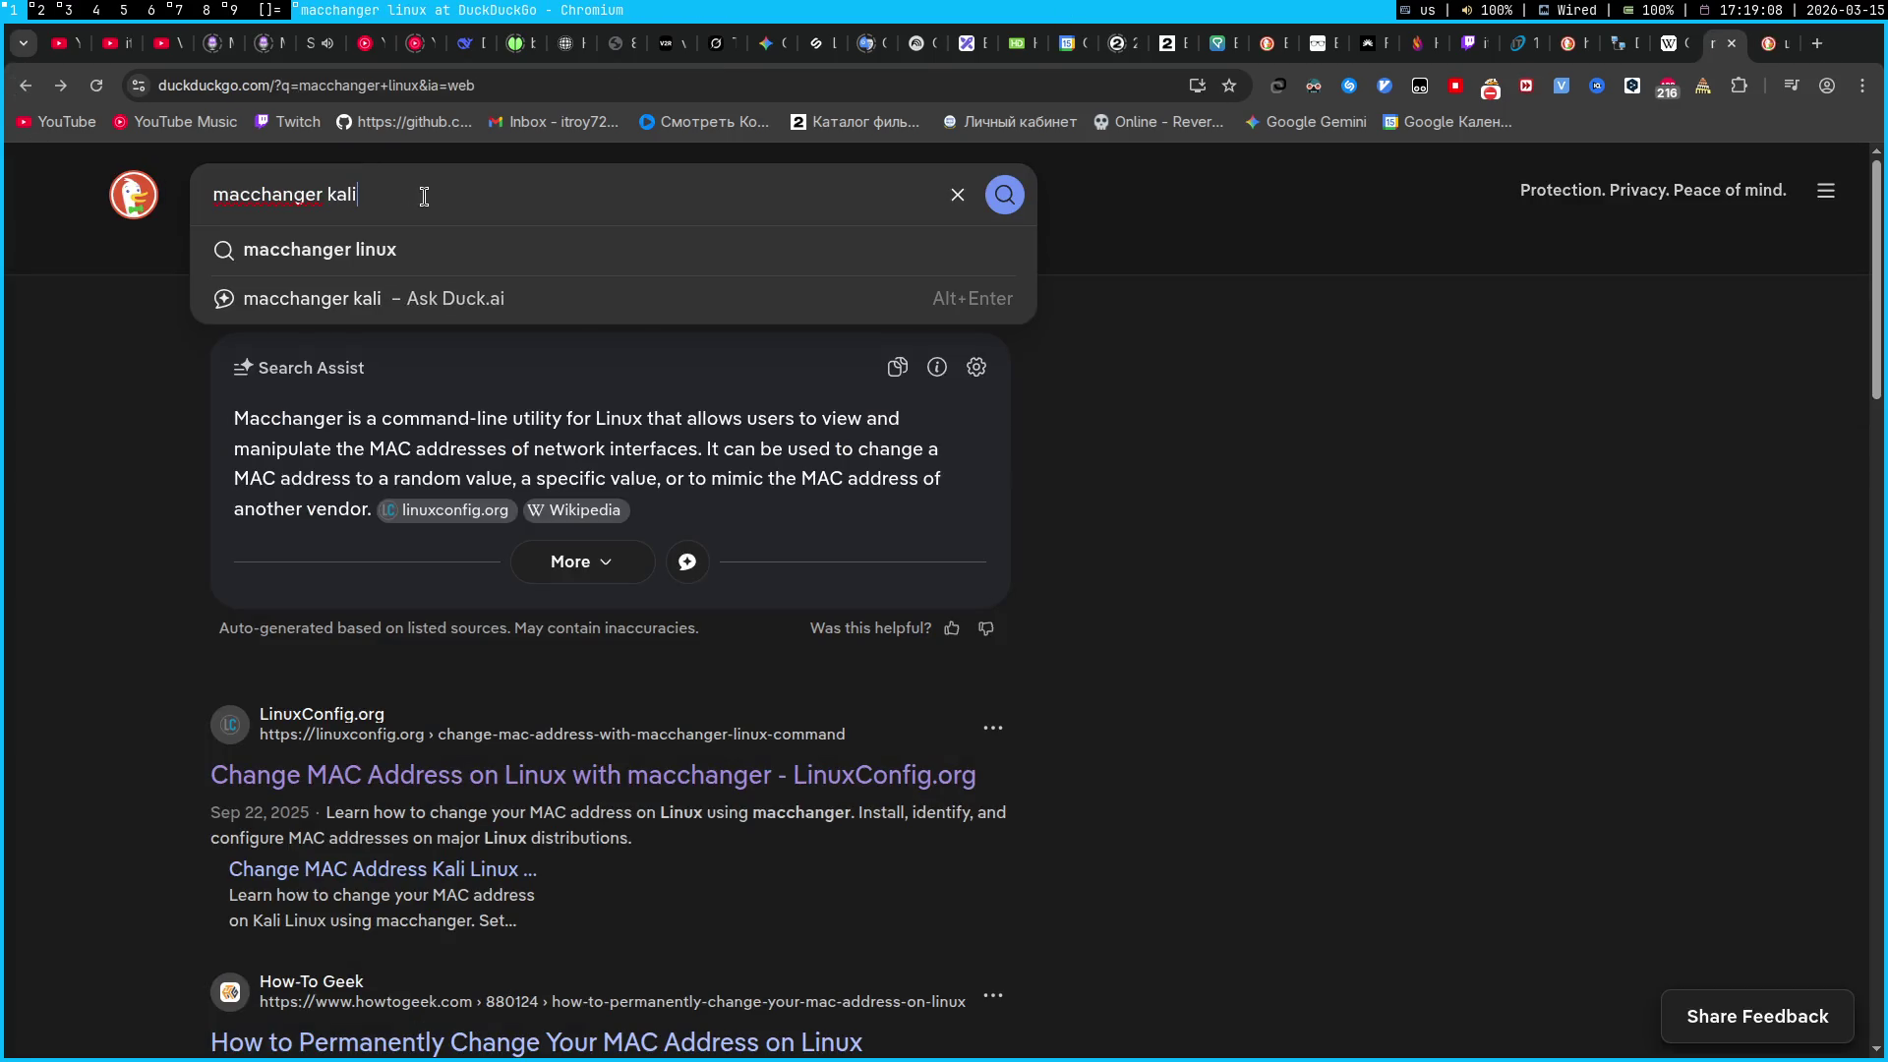
key(Return)
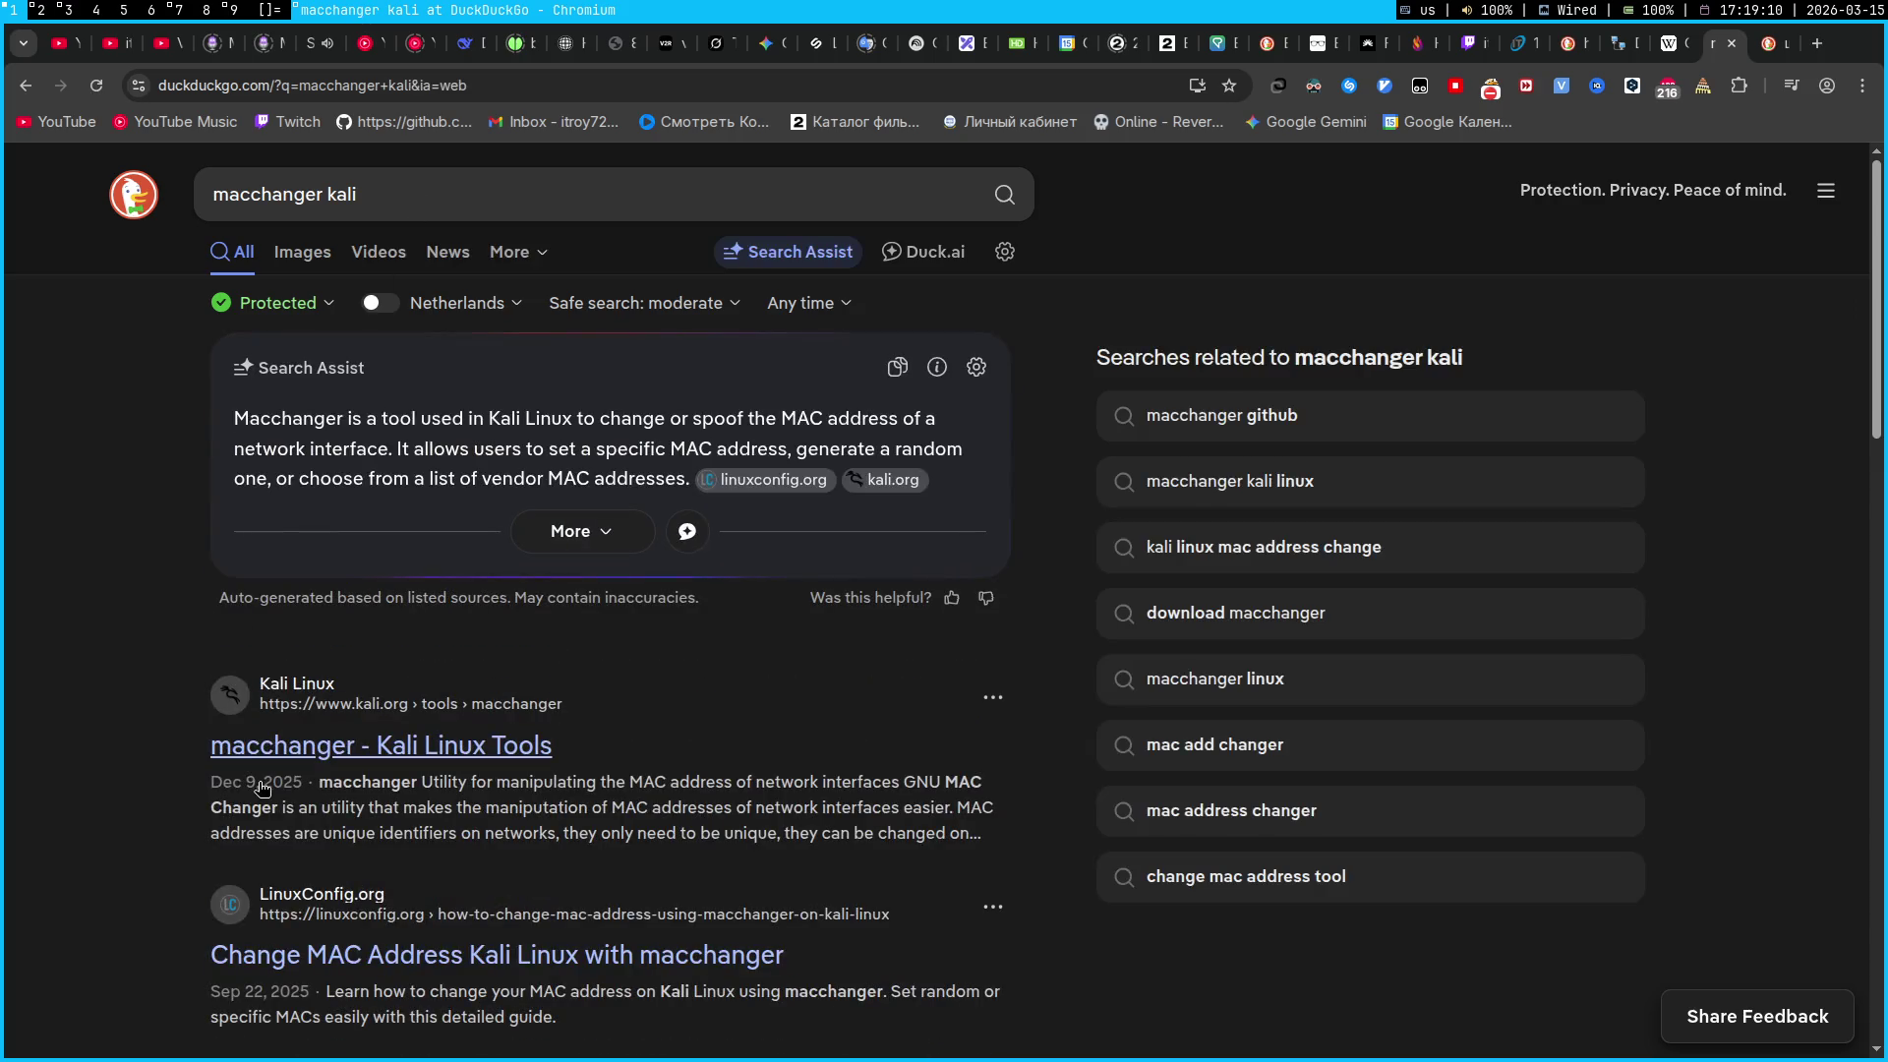
click(261, 788)
Skip to the next song in Chromium's media controls, close the popup, and go to OBS Studio
click(1792, 86)
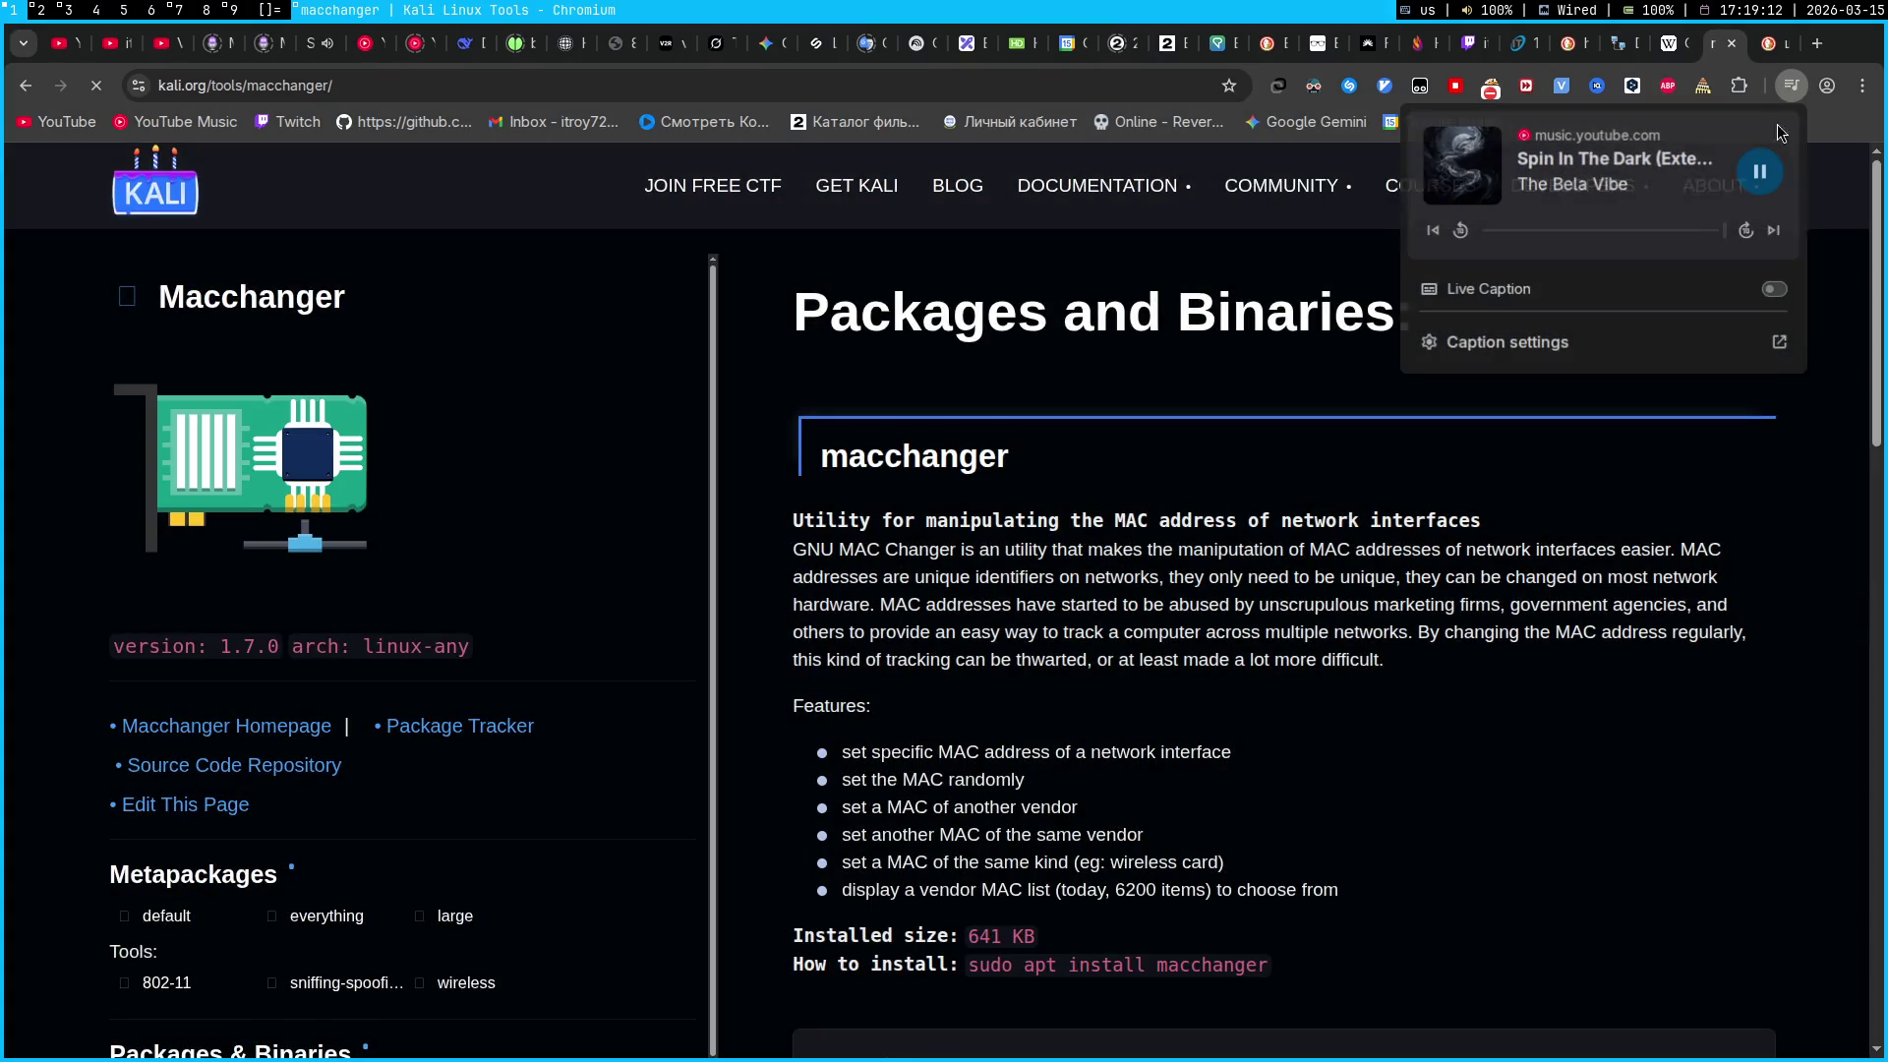
click(1776, 231)
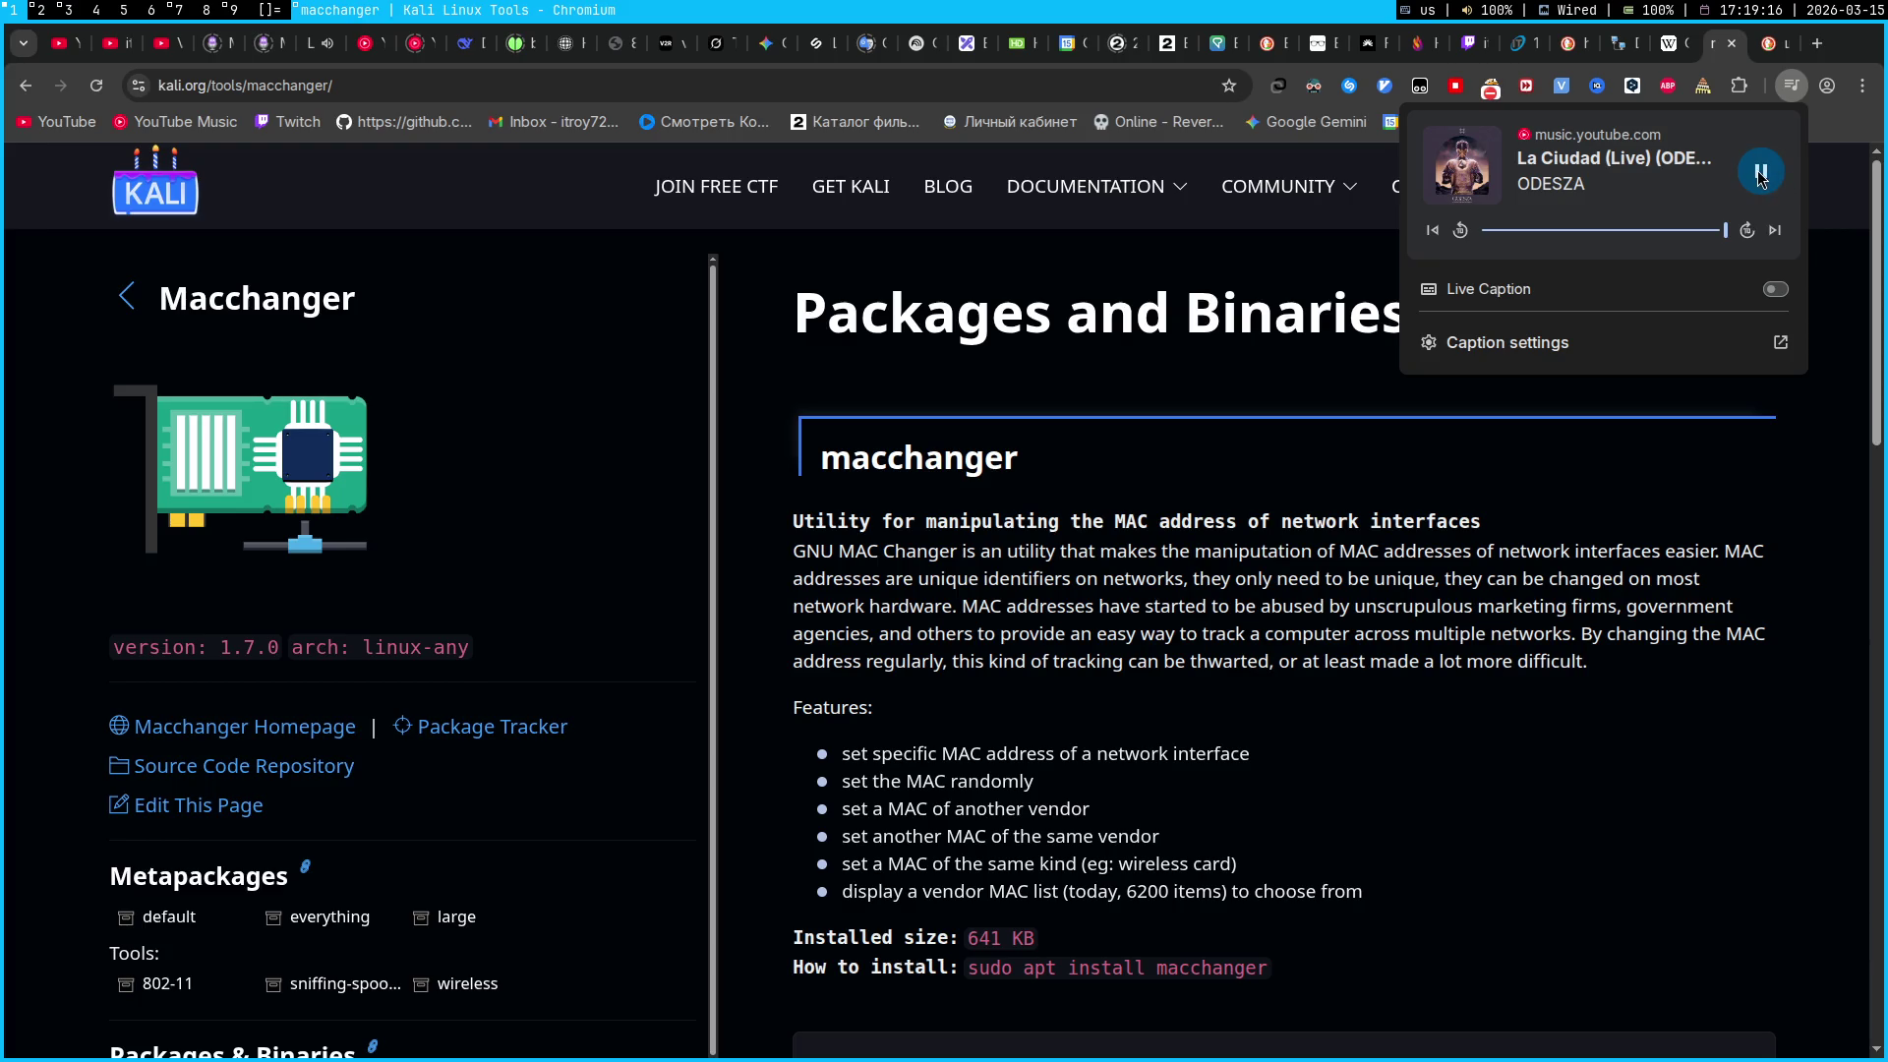
click(1733, 718)
click(1786, 95)
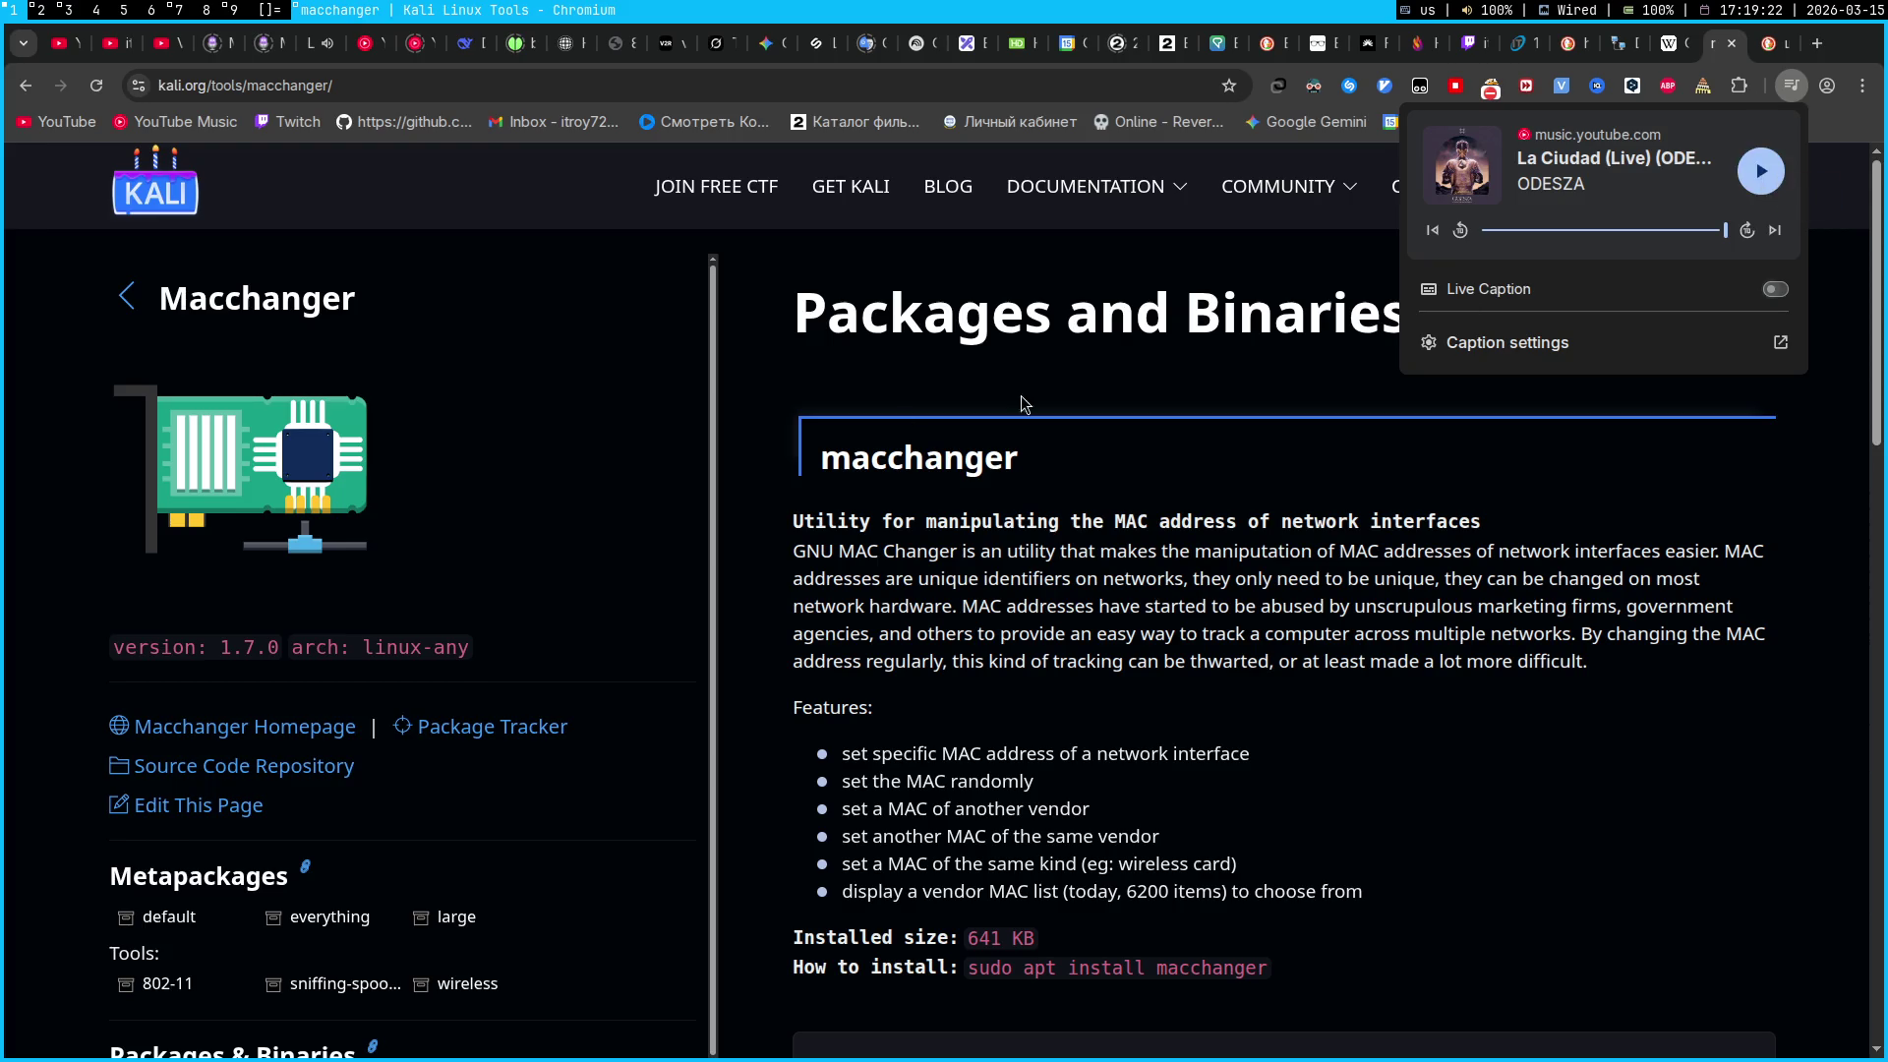
key(super+7)
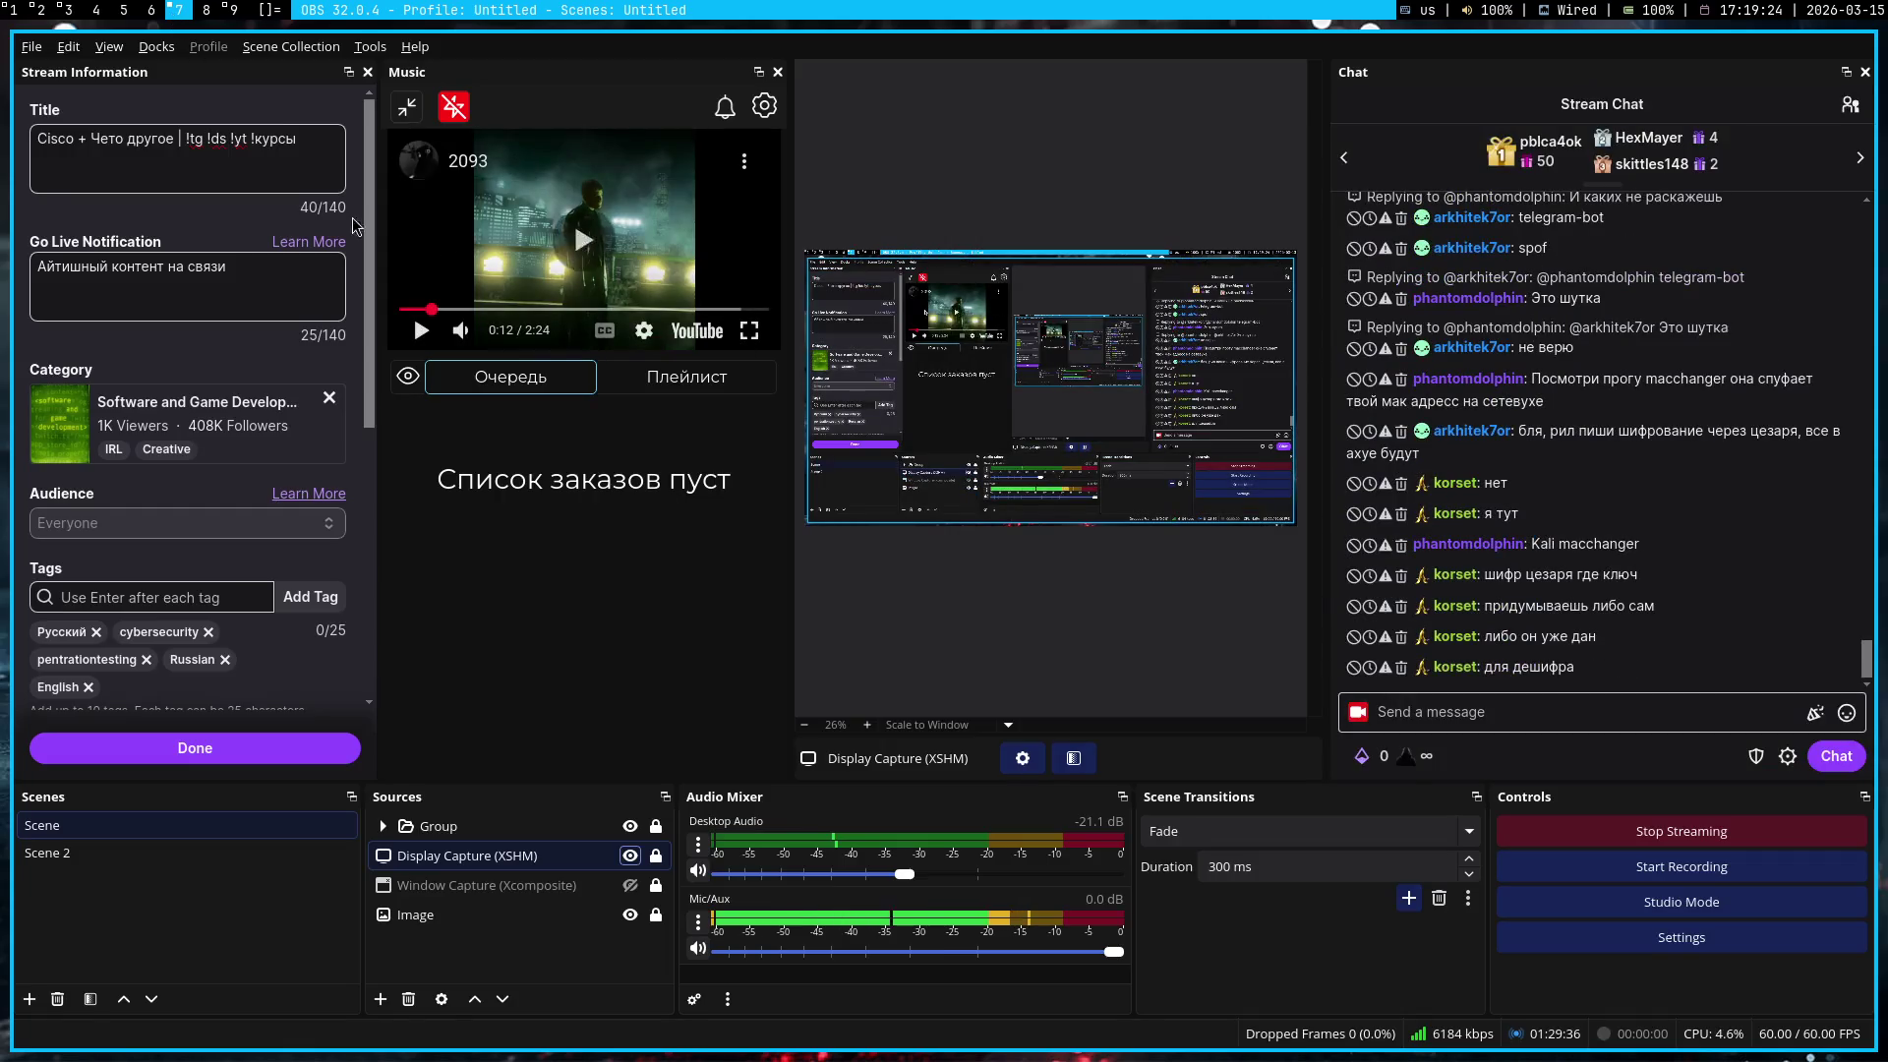
Switch from OBS Studio back to the Kali macchanger page in Chromium
key(super+1)
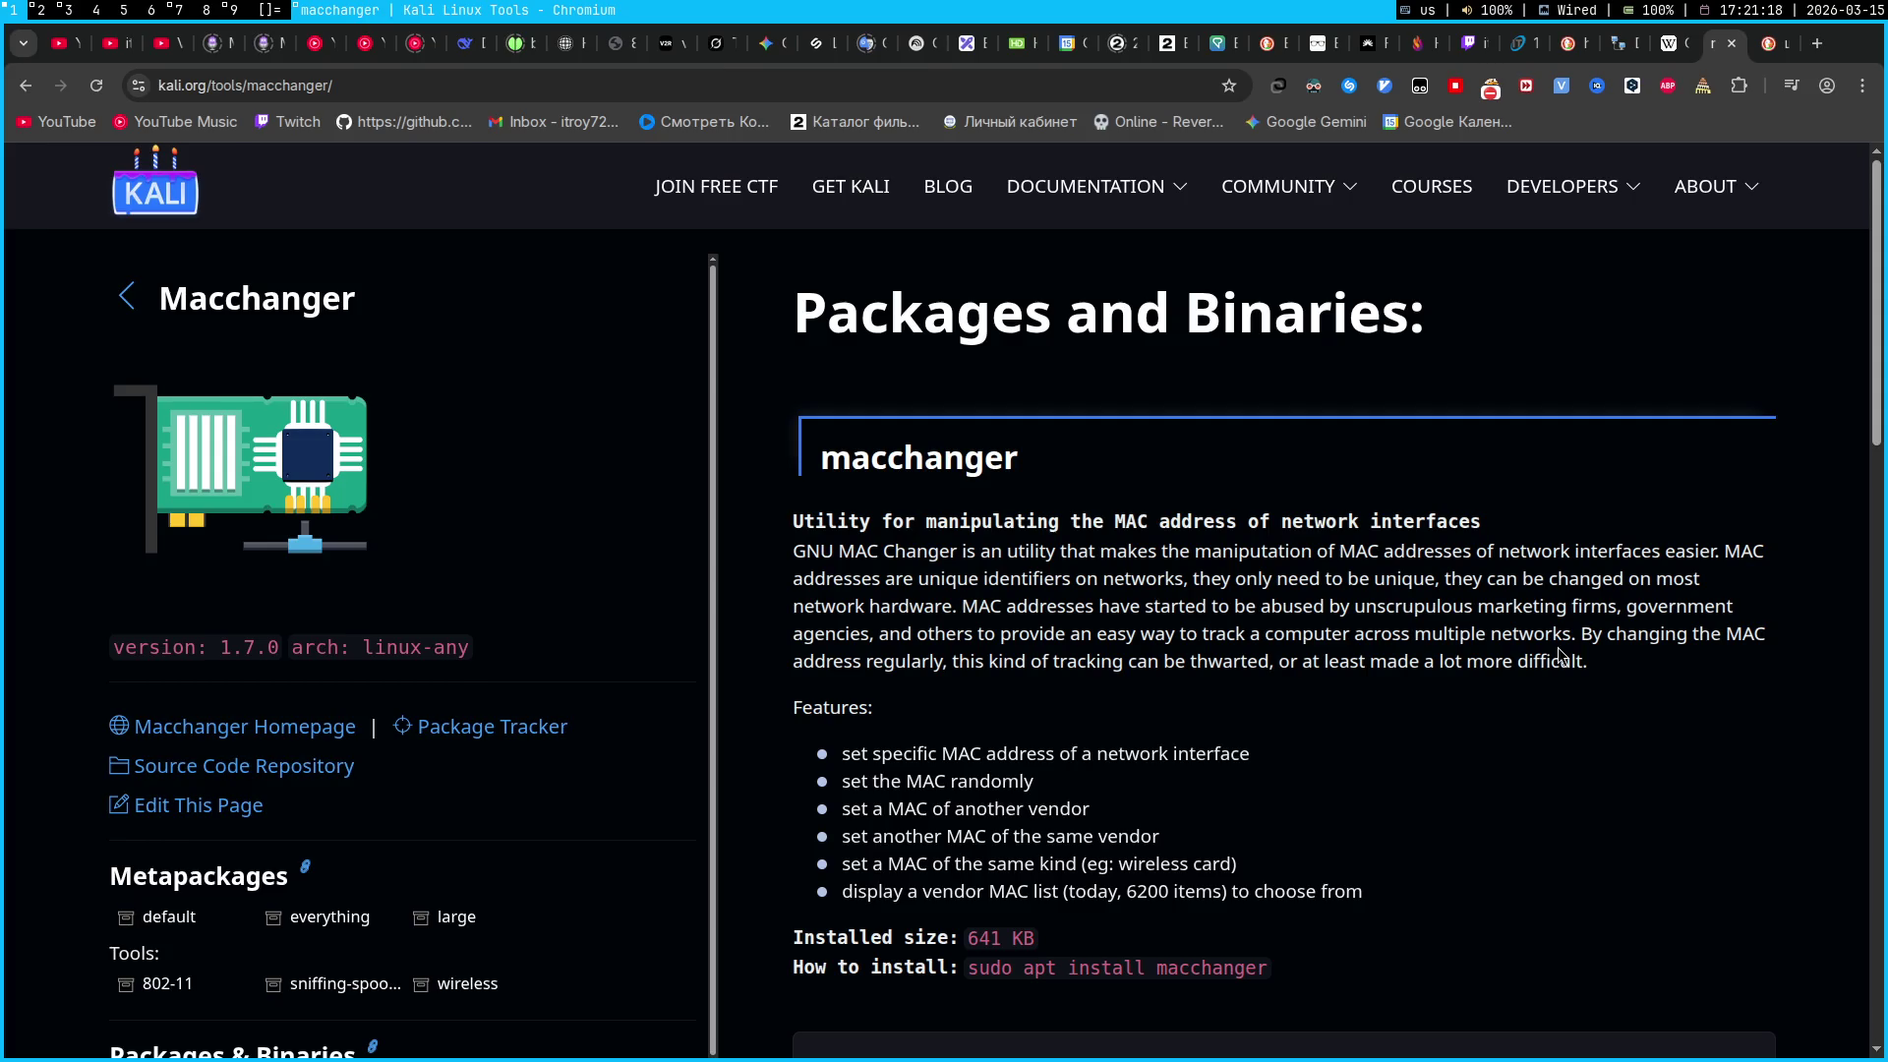
Expand the macchanger Dependencies list to show debconf and libc6
scroll(1121, 590, down, 5)
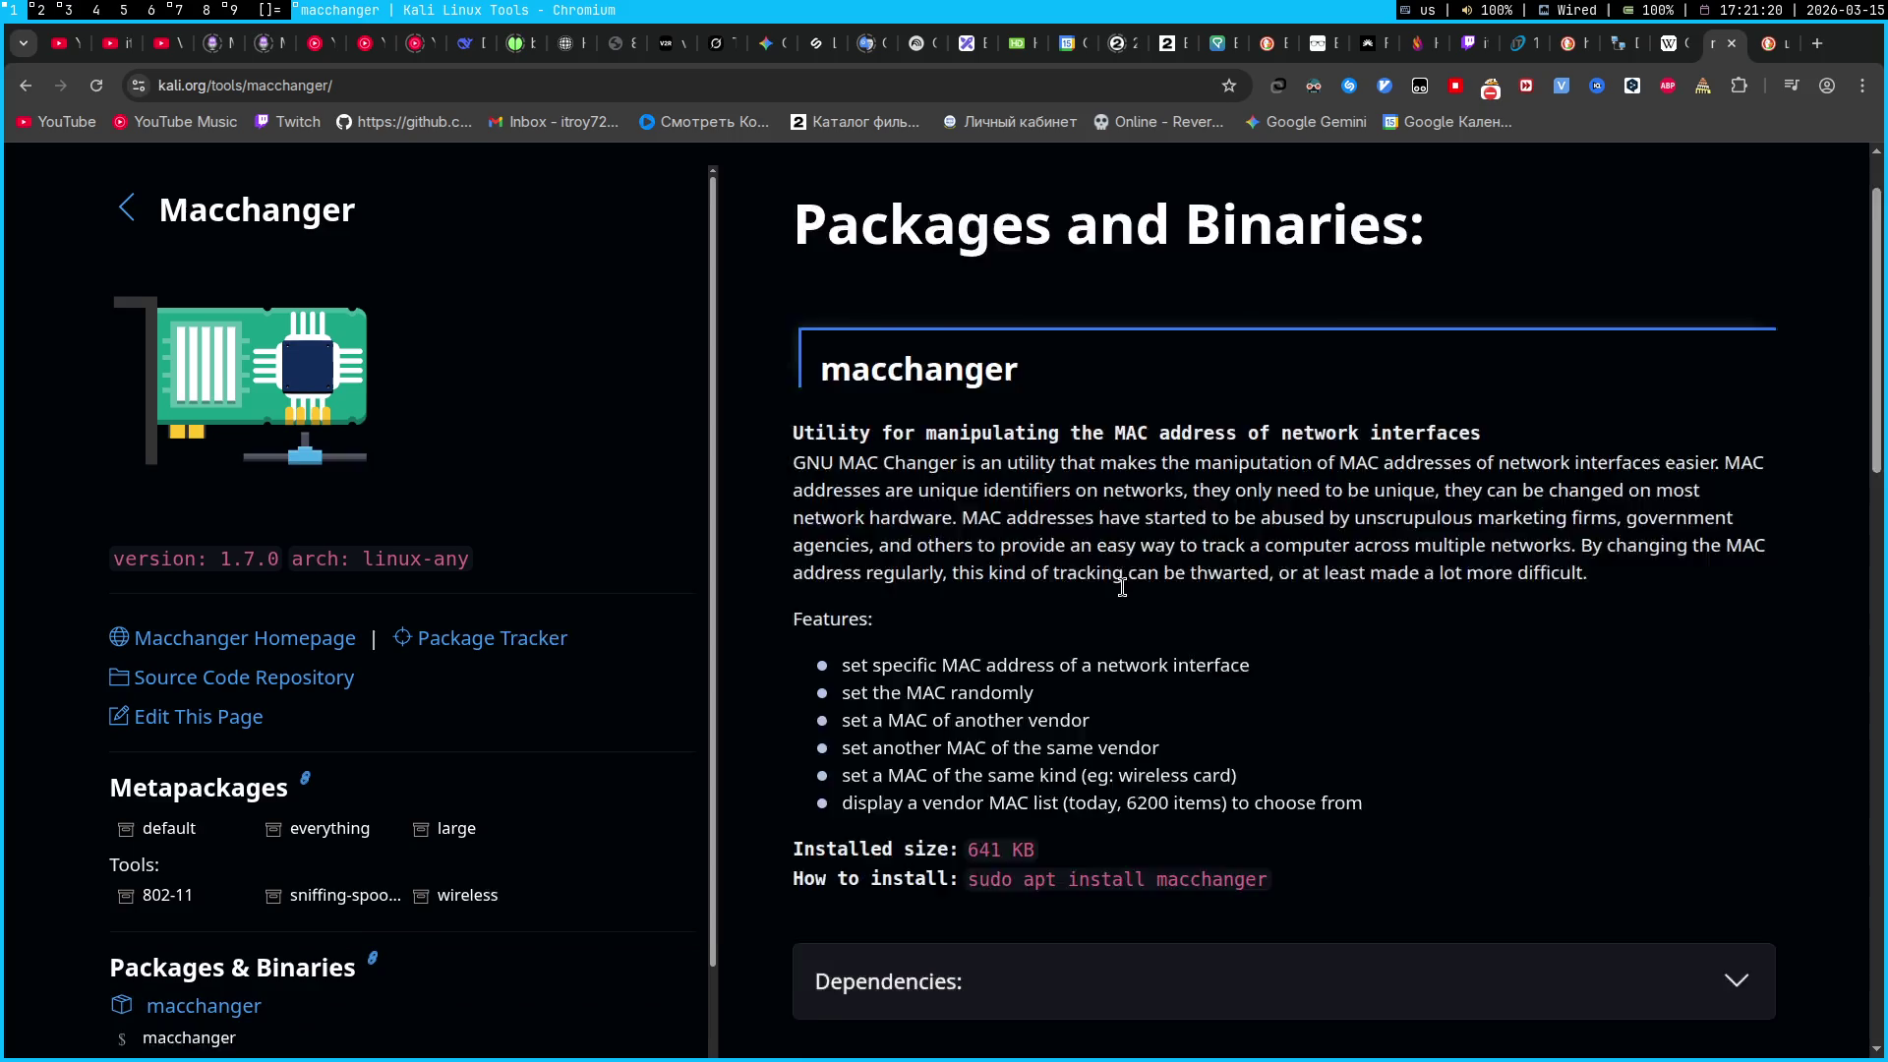
triple_click(1082, 480)
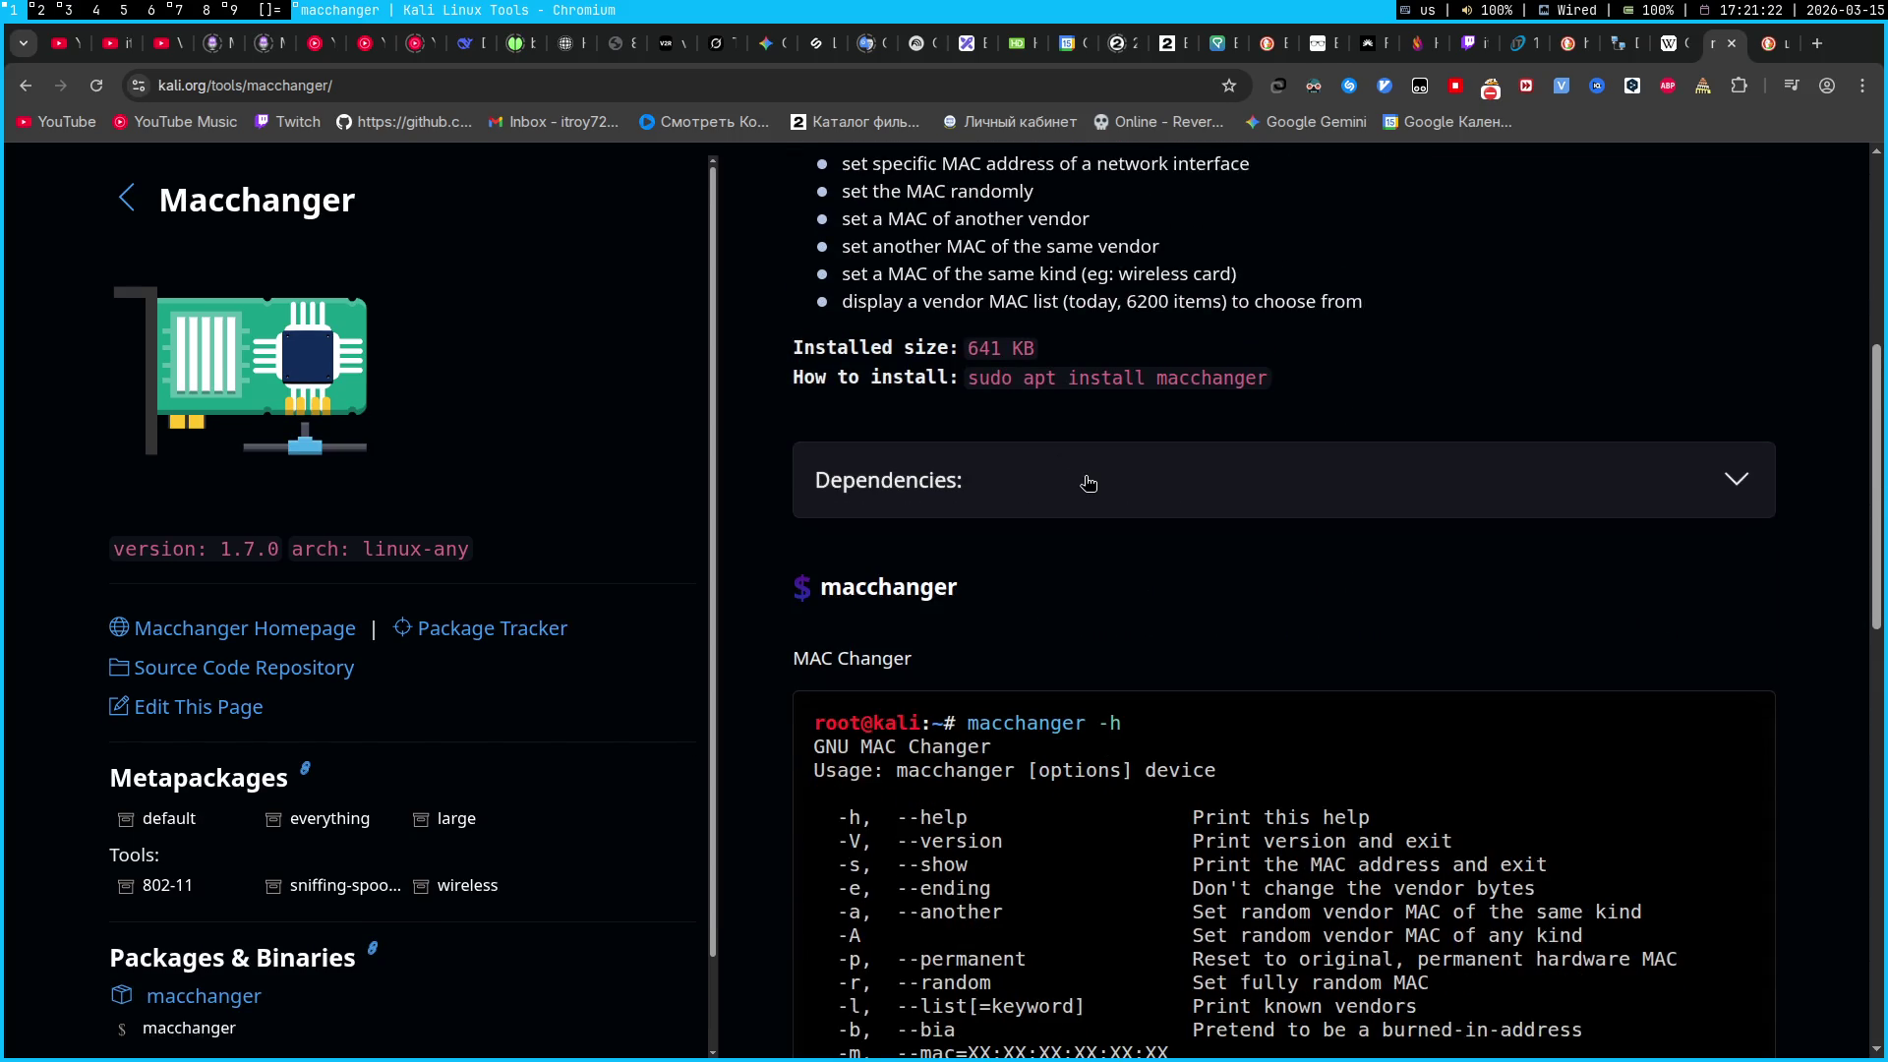
click(1600, 433)
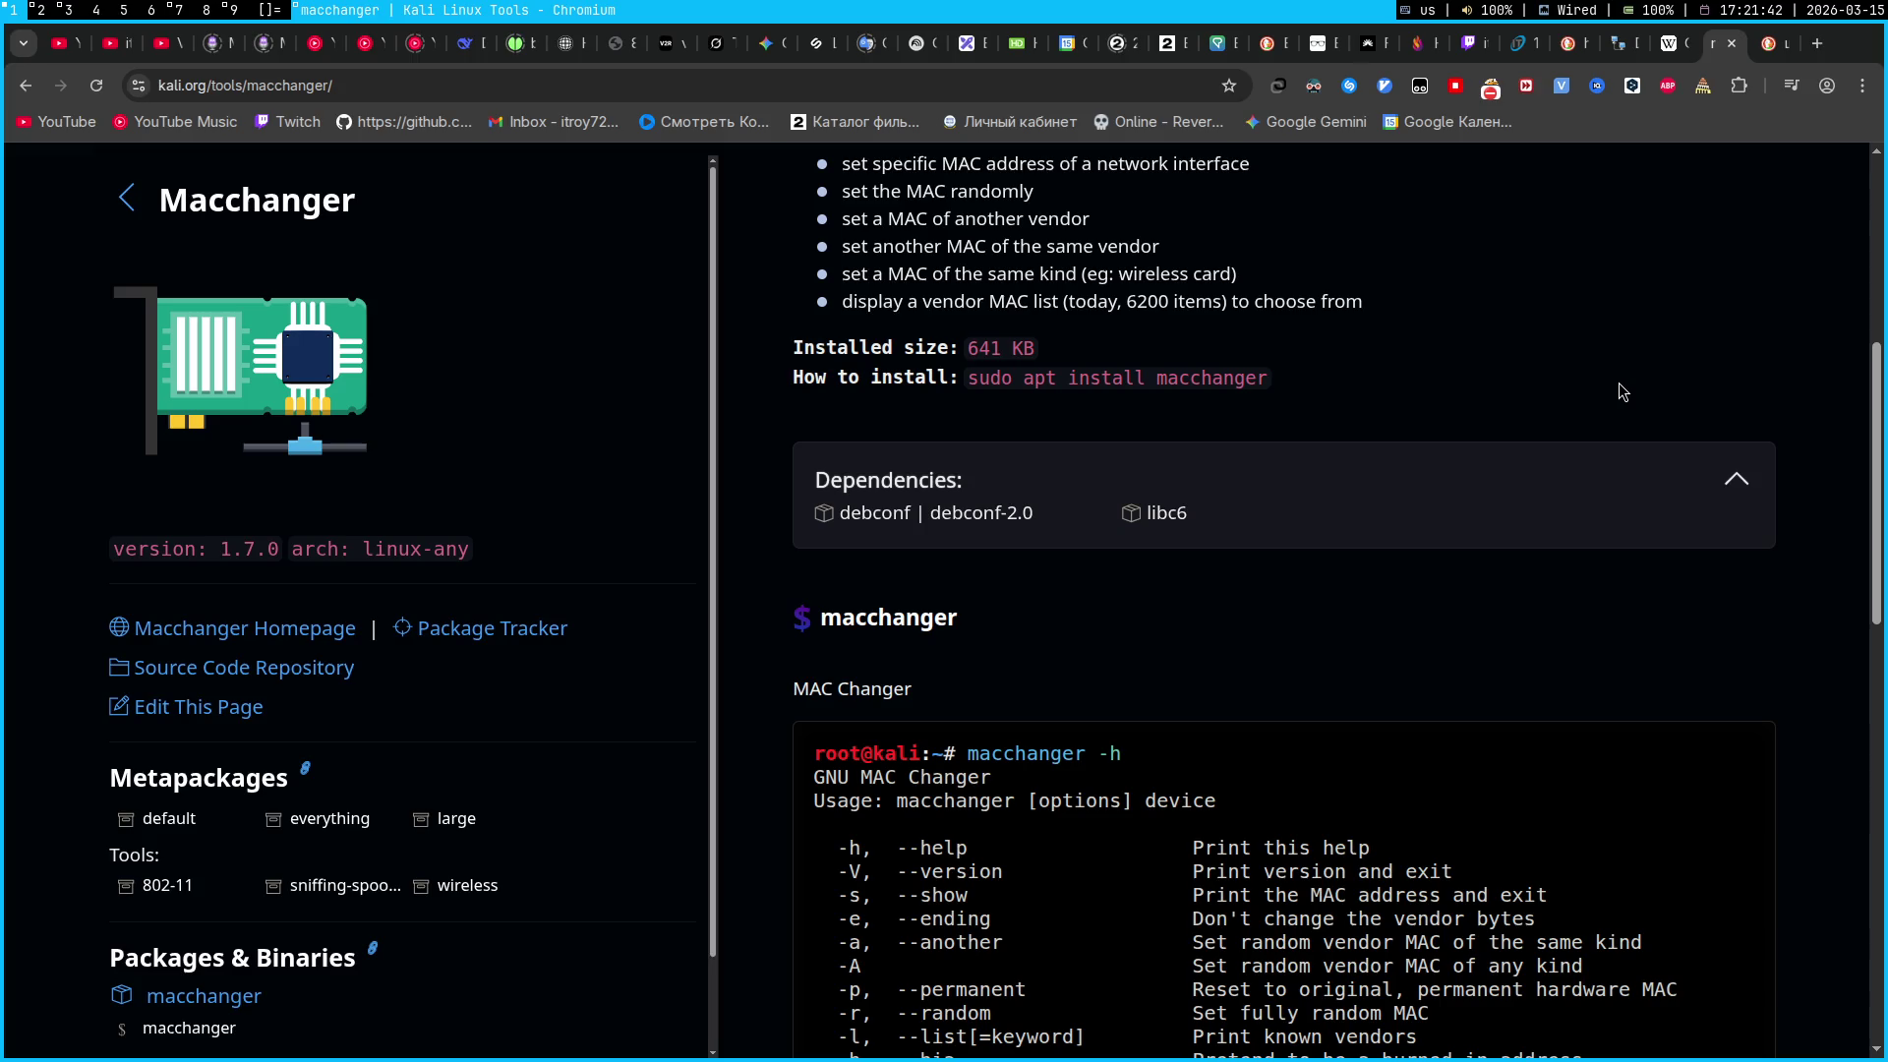
Bring up the DuckDuckGo results explaining the Caesar cipher
click(1771, 43)
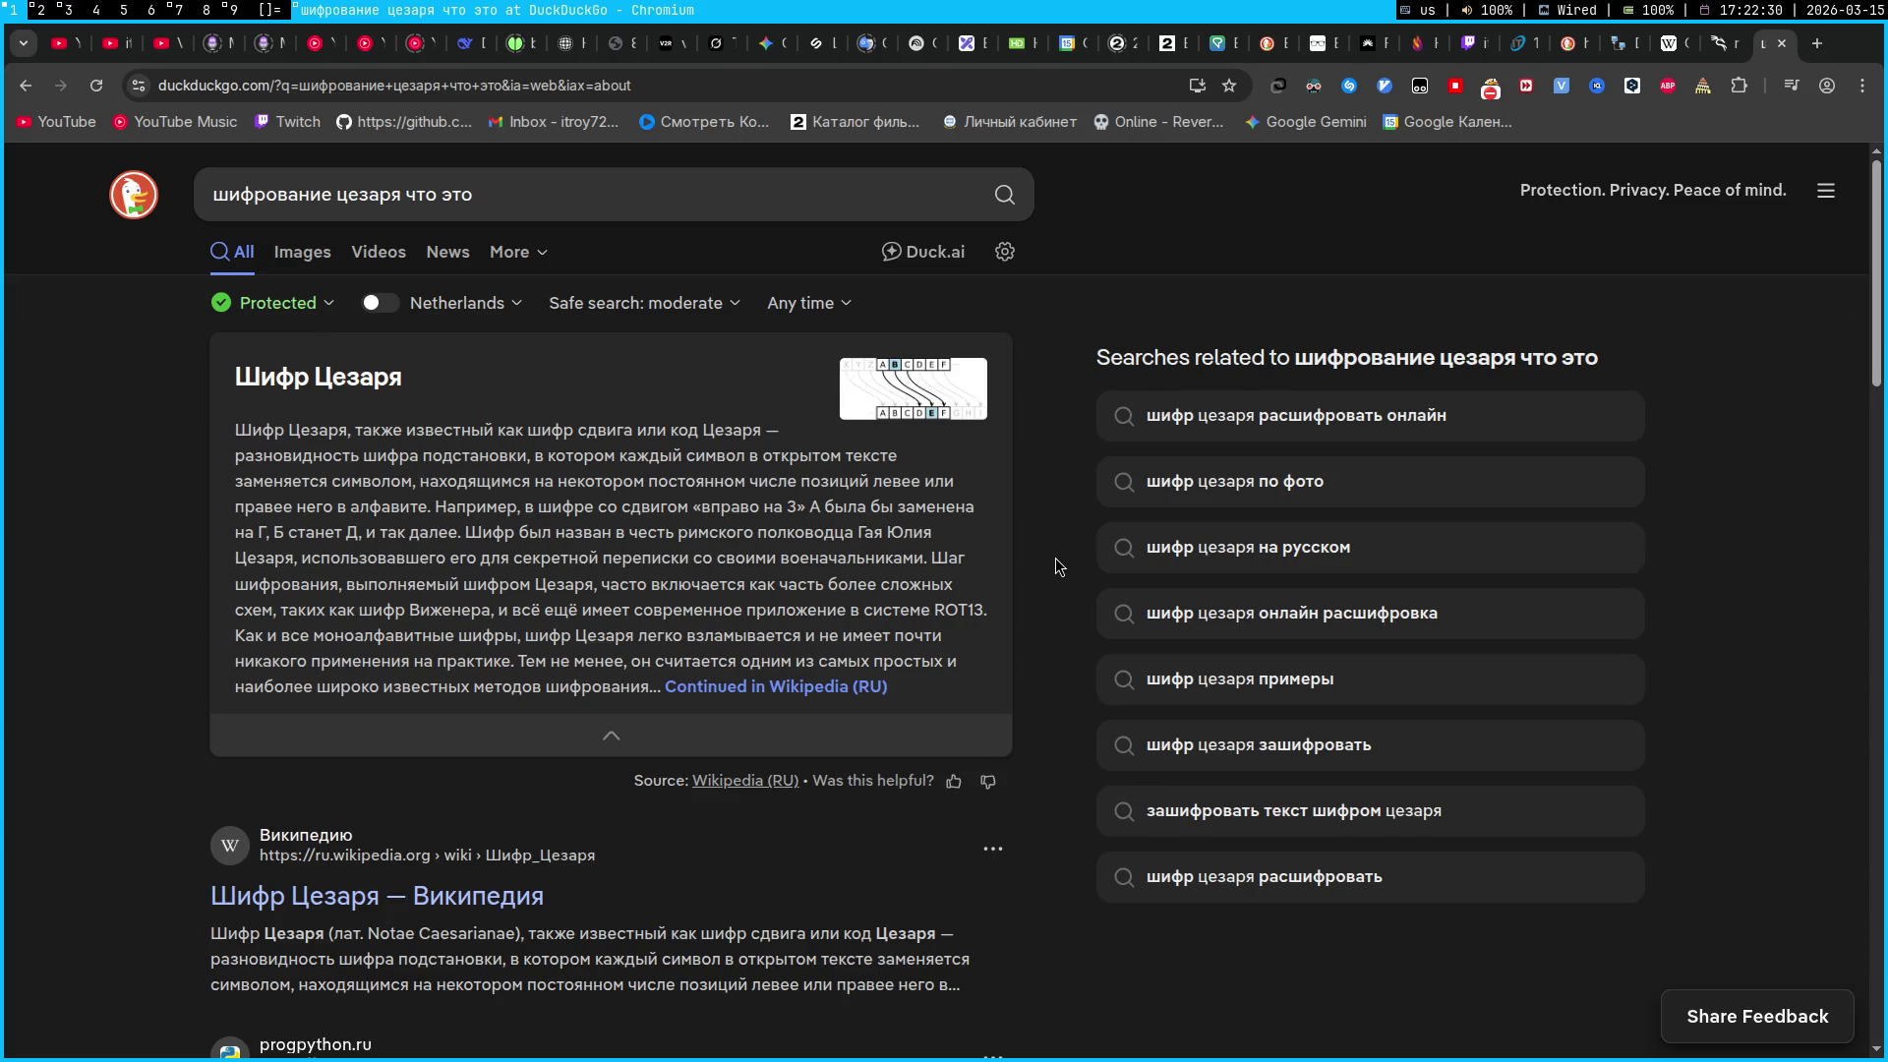
drag(962, 663, 417, 465)
click(708, 578)
Check v2rayN's Core Type settings, all set to Xray, then return to OBS
click(234, 12)
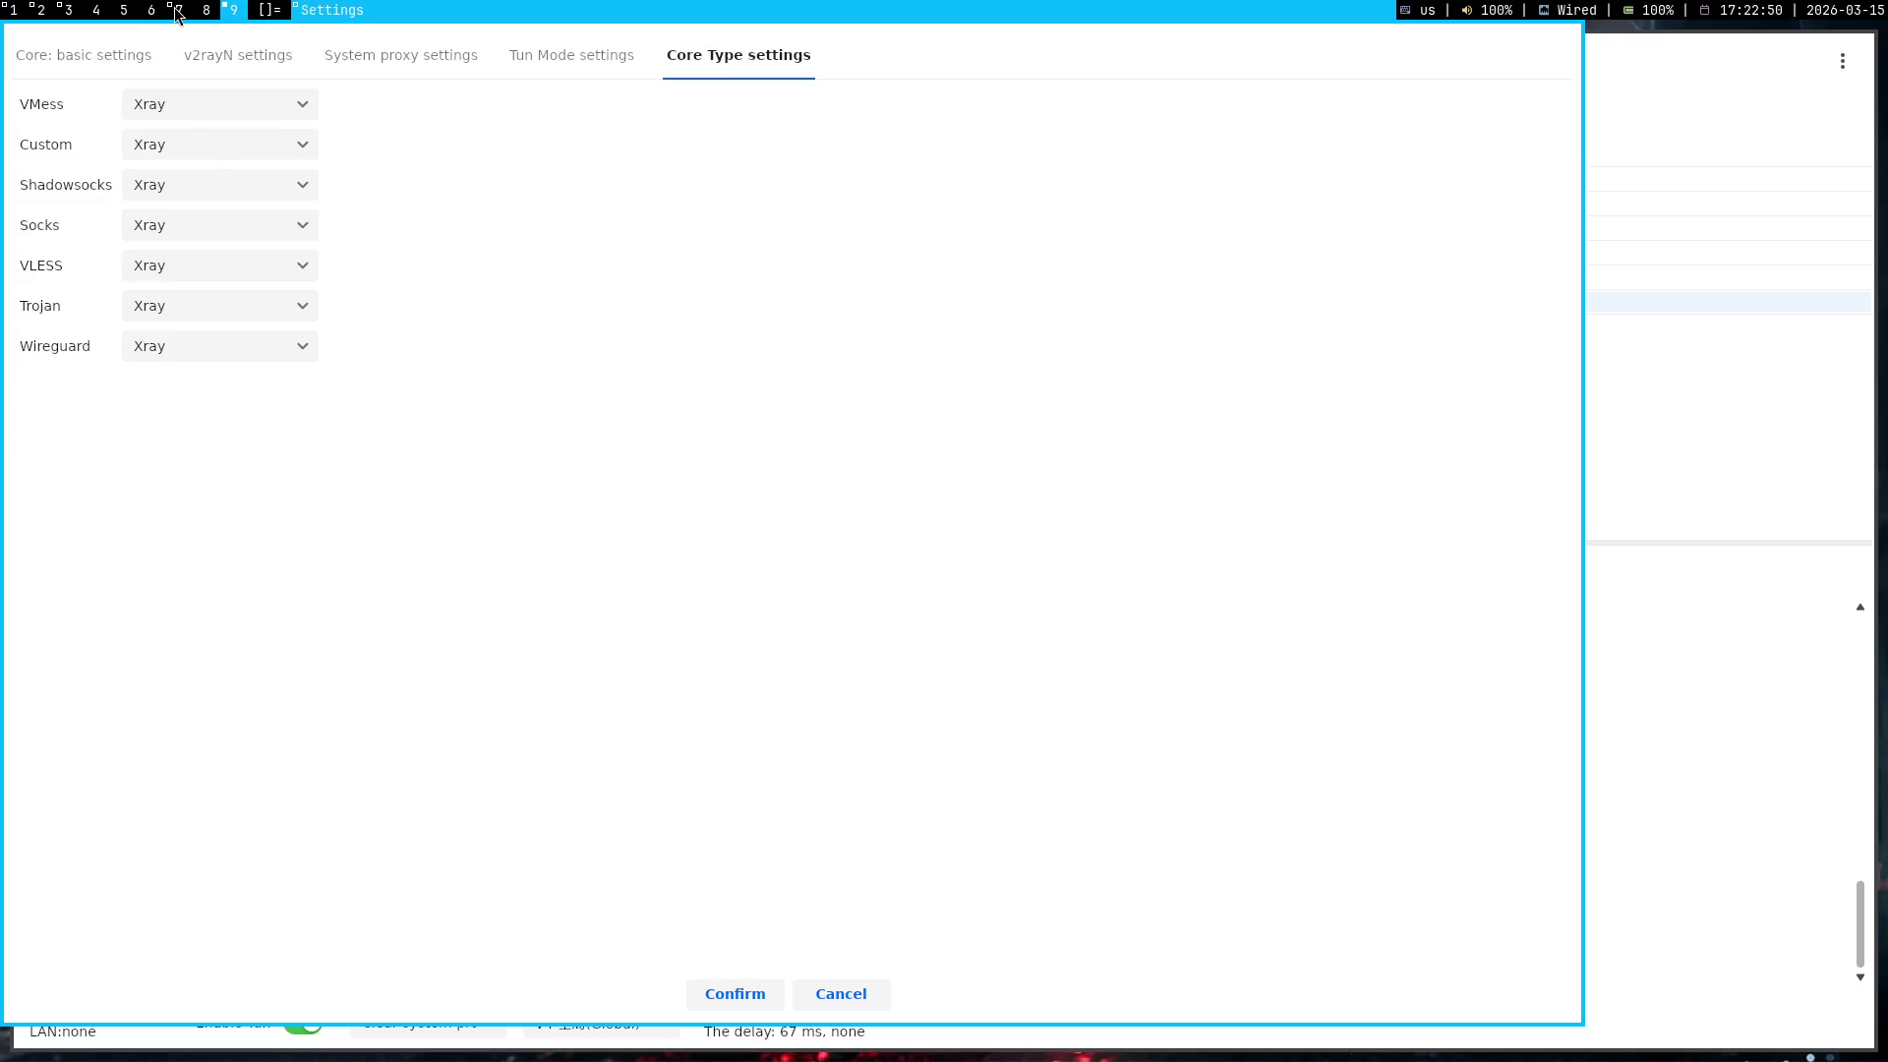
click(179, 12)
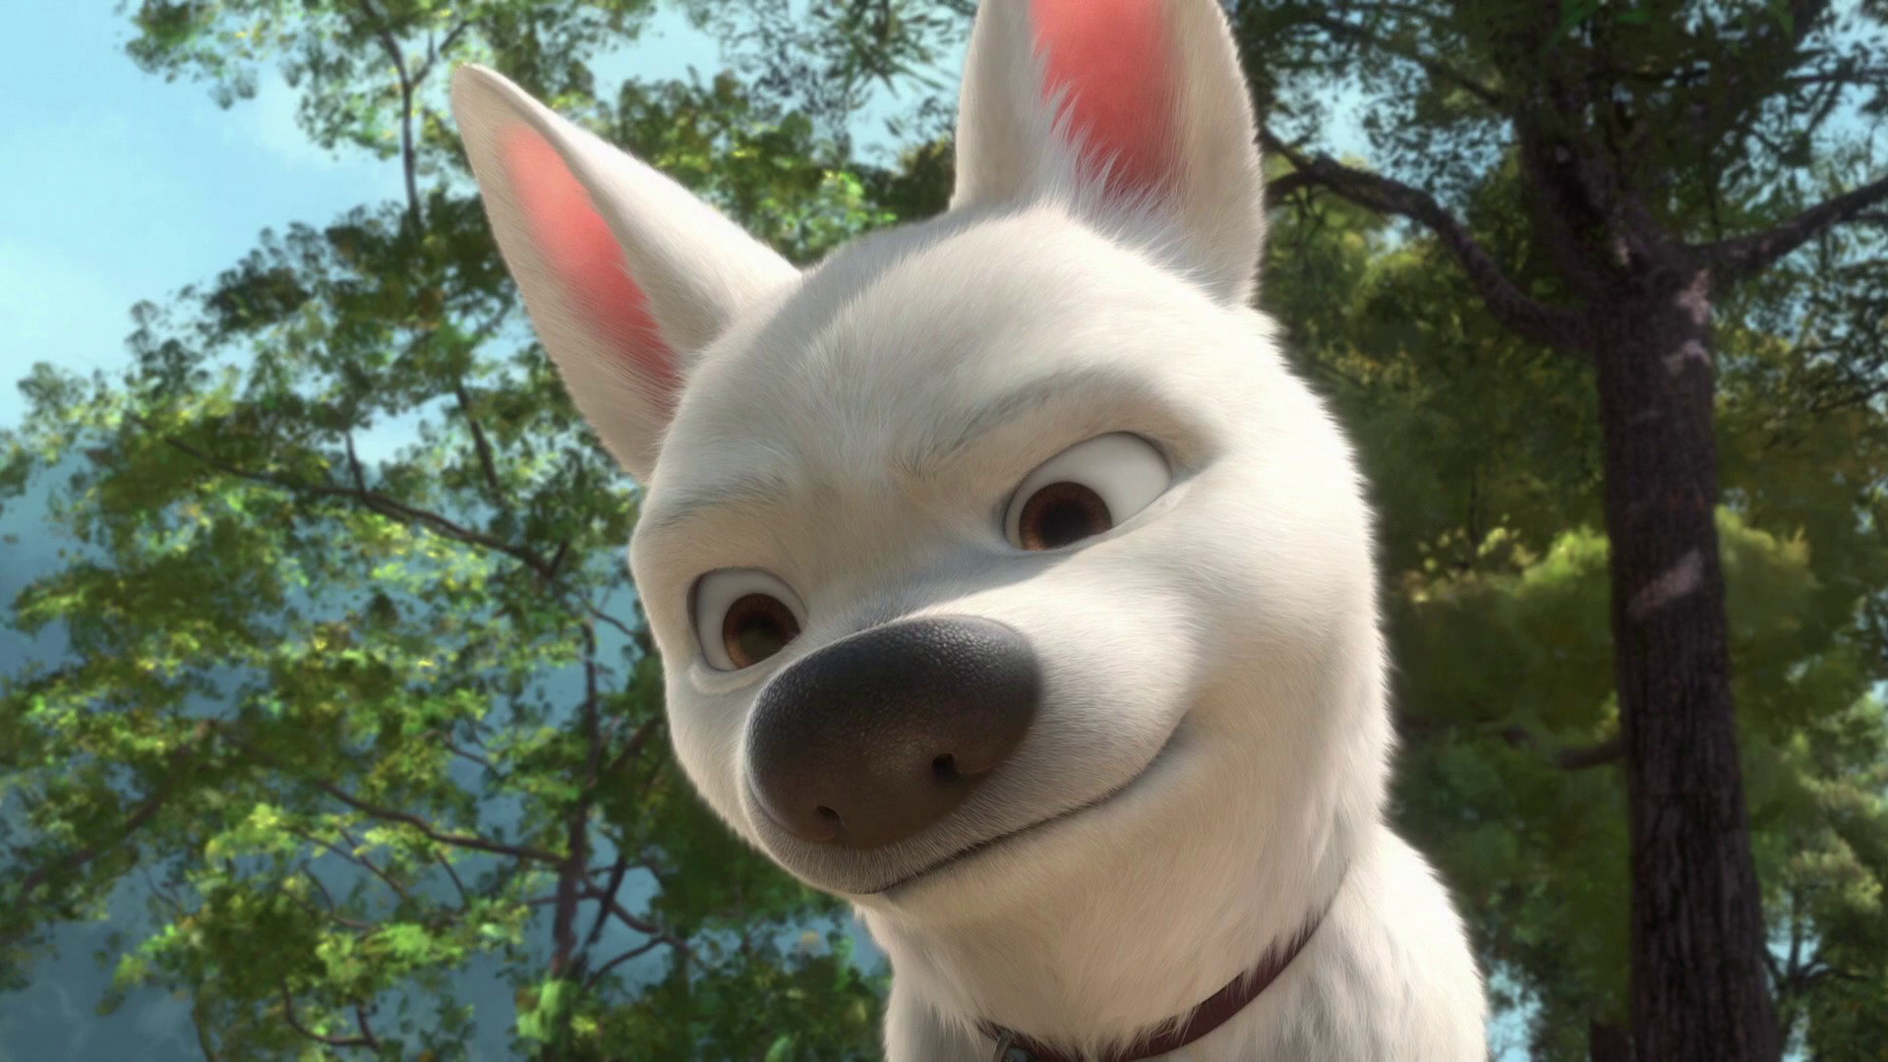
In a new Chromium tab, search DuckDuckGo for 'OpenSSL это'
key(super+2)
key(super+1)
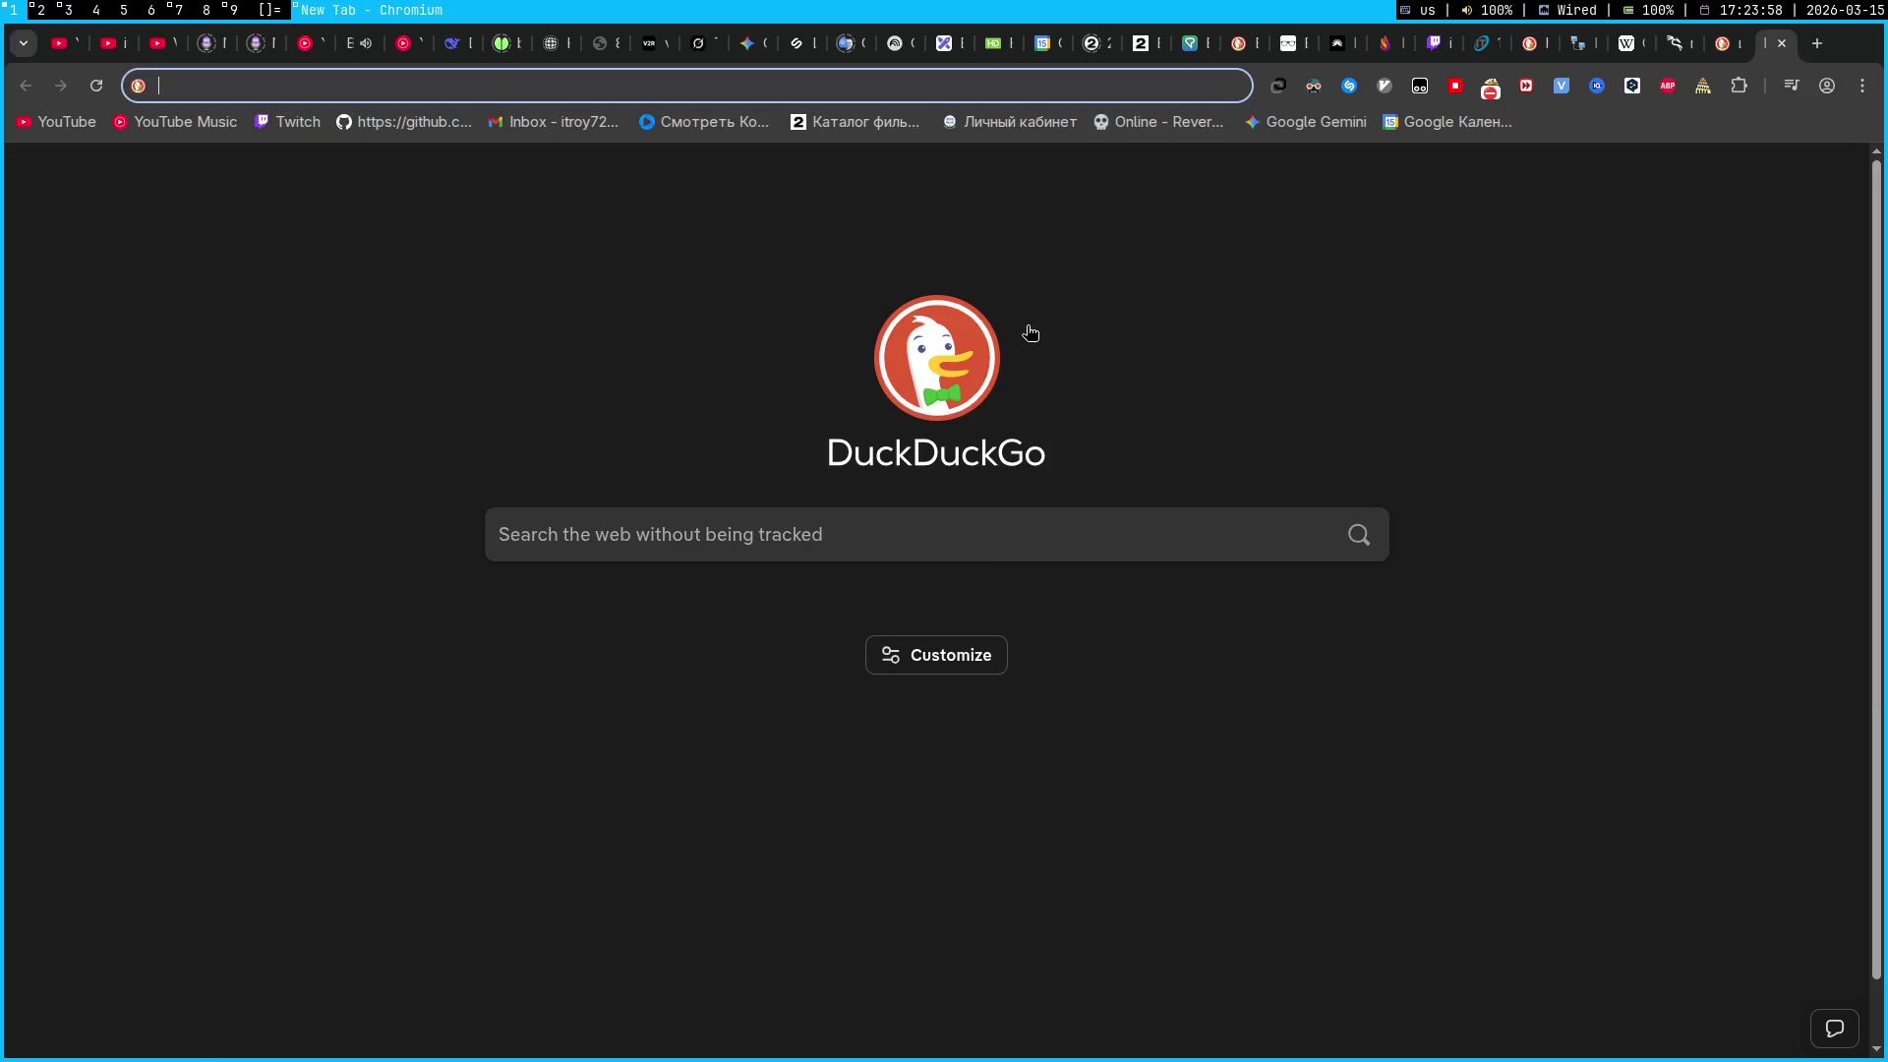
text(o)
key(BackSpace)
key(BackSpace)
text(Open)
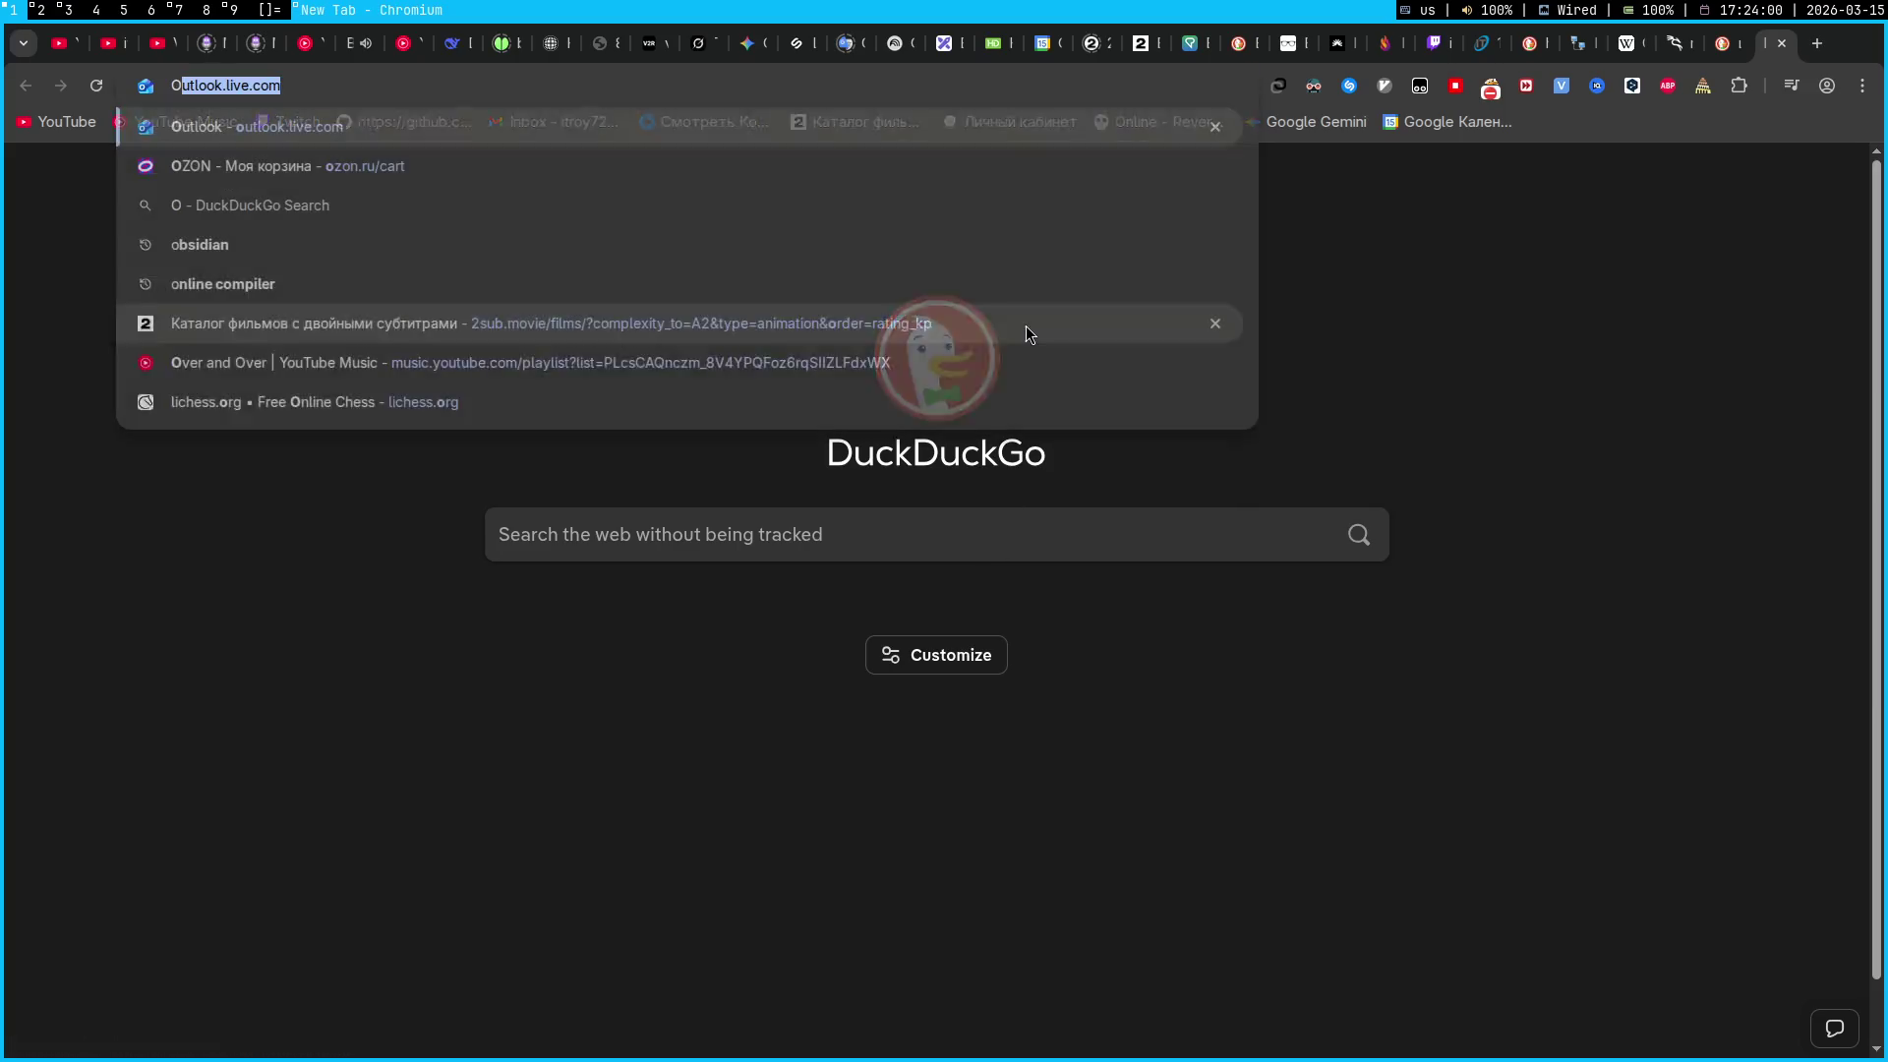
text(SSL это)
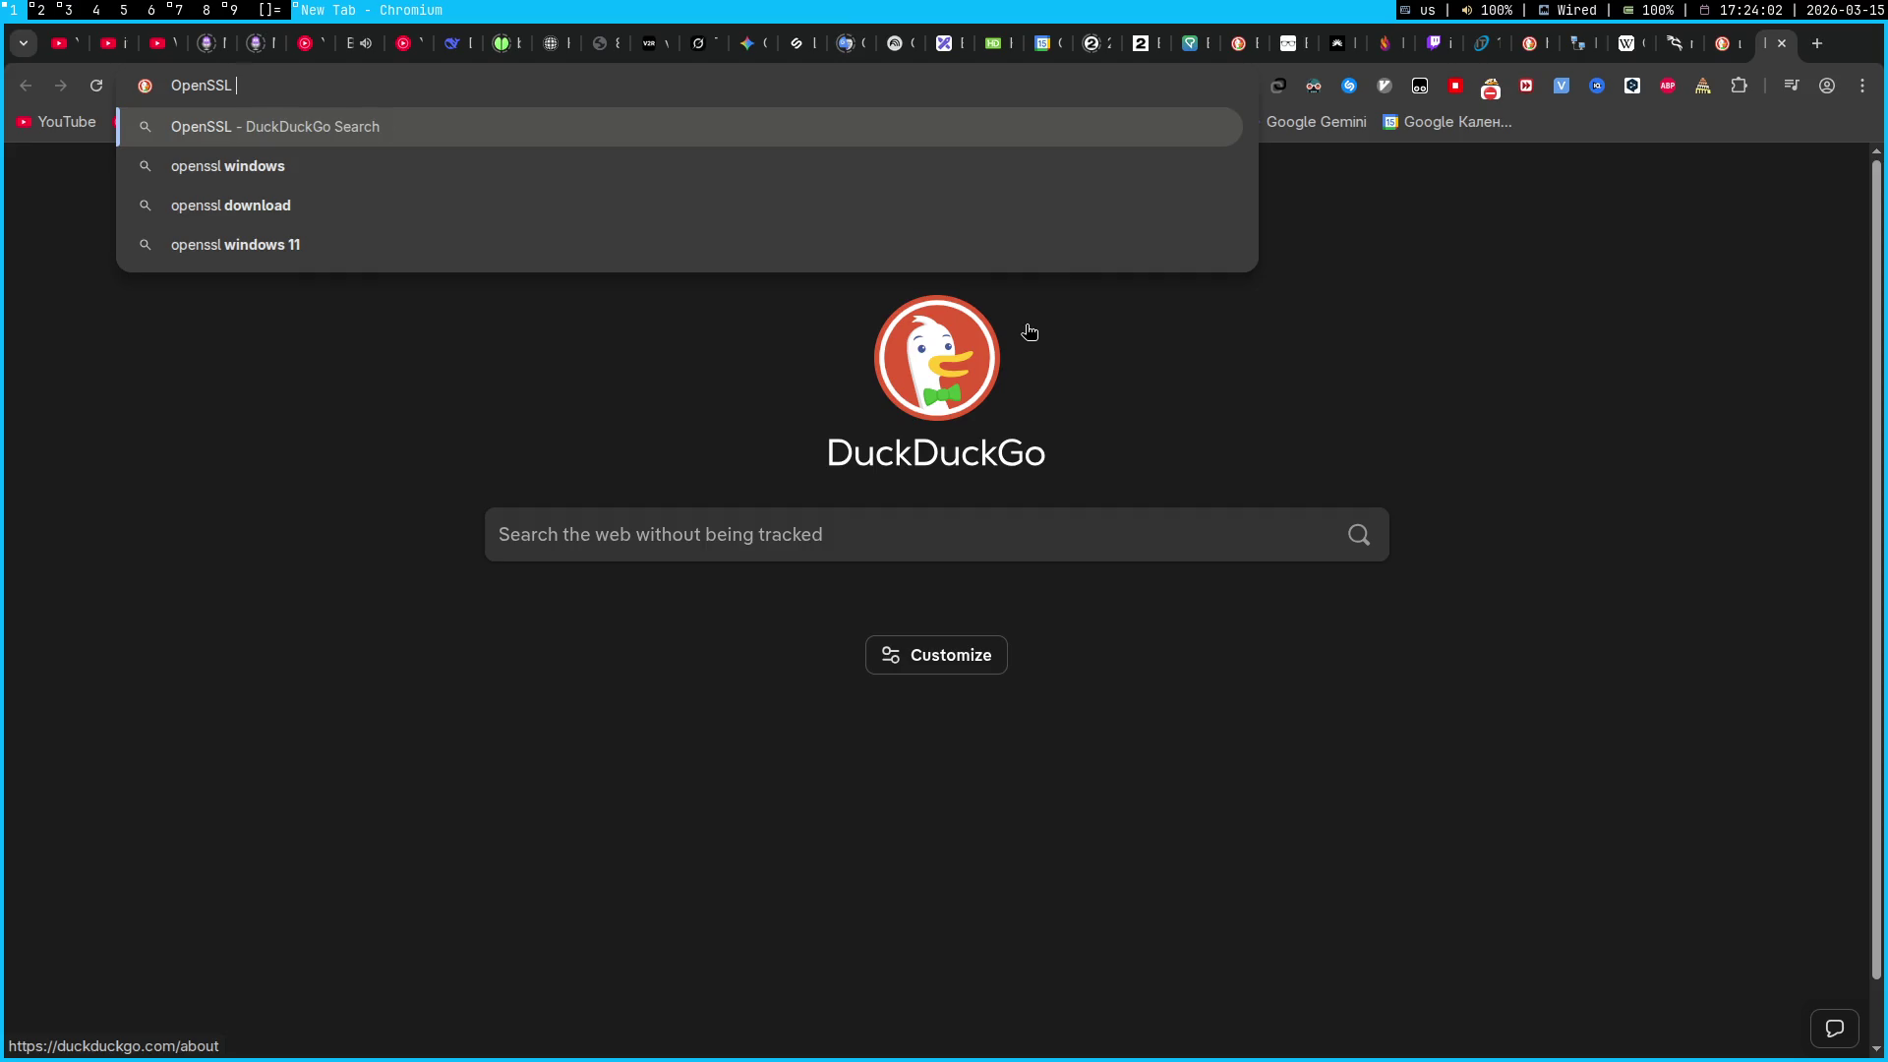
key(Return)
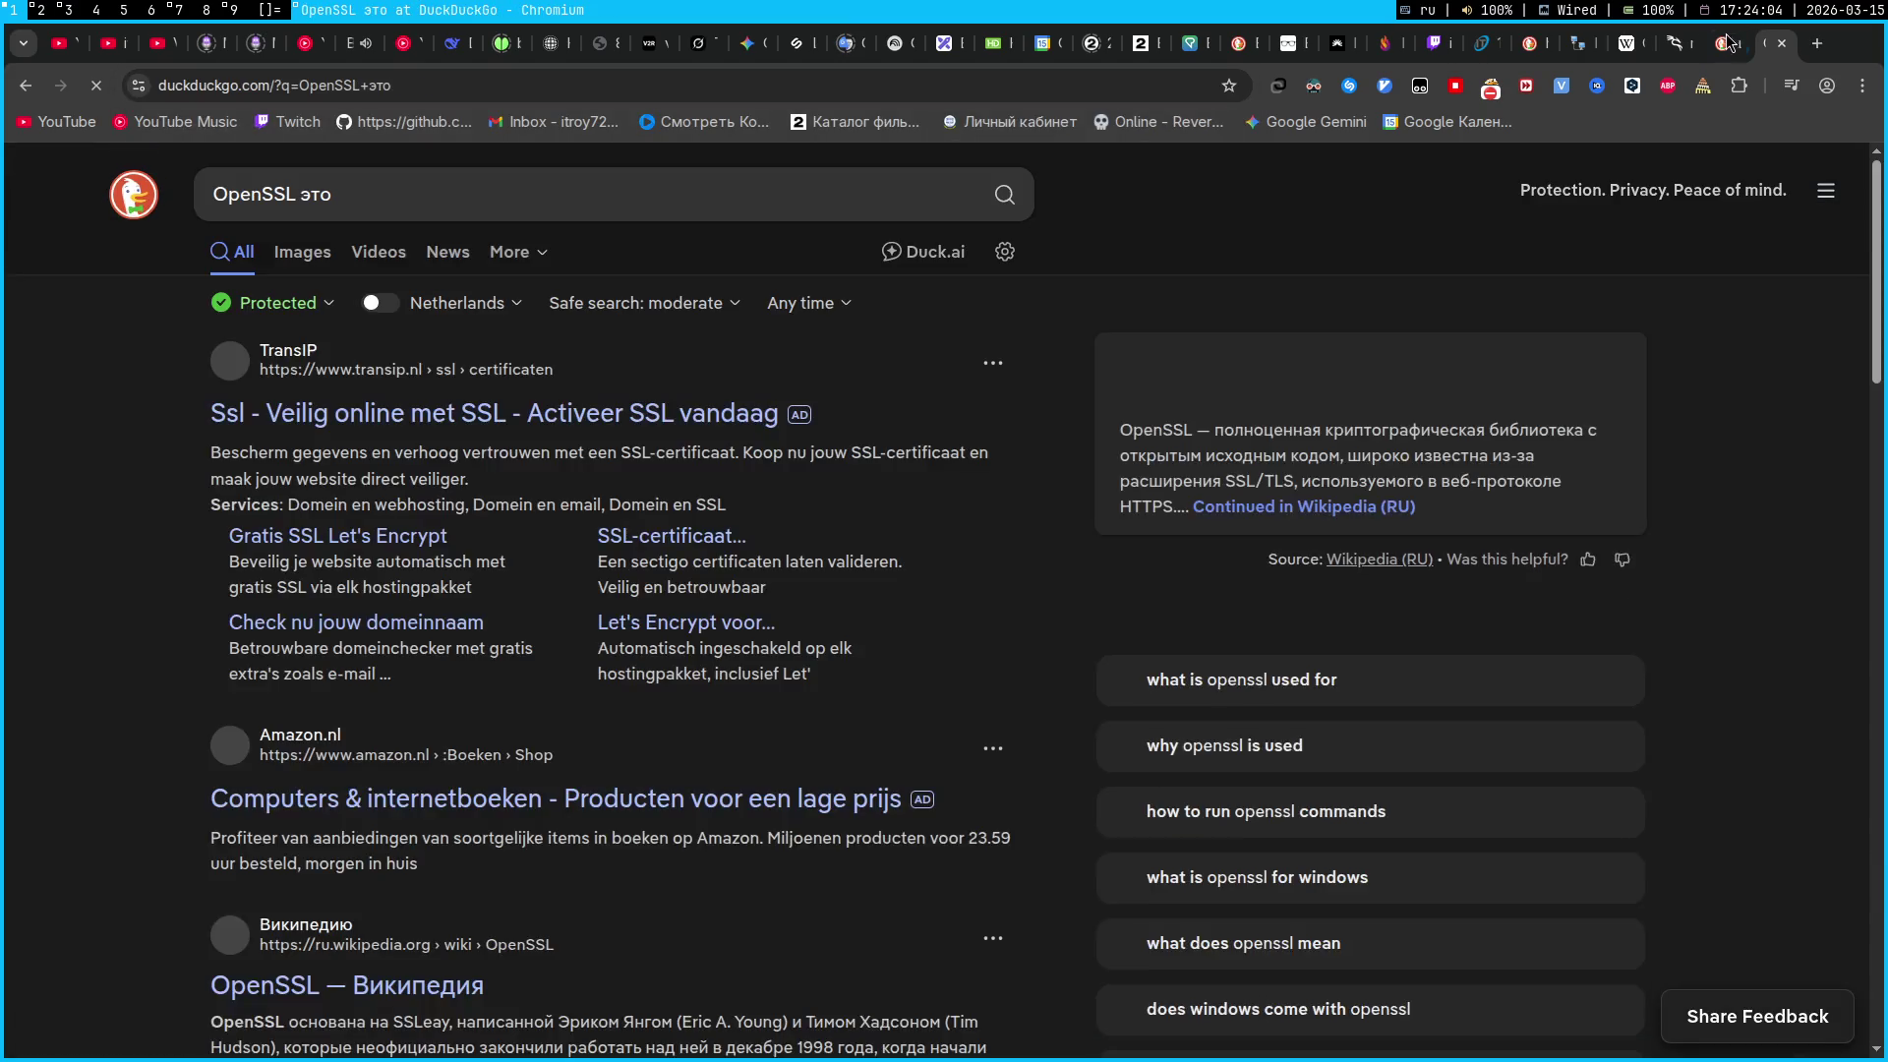
Open the 'OpenSSL — Википедия' article, then open a fresh tab and return to OBS Studio
scroll(396, 898, down, 1)
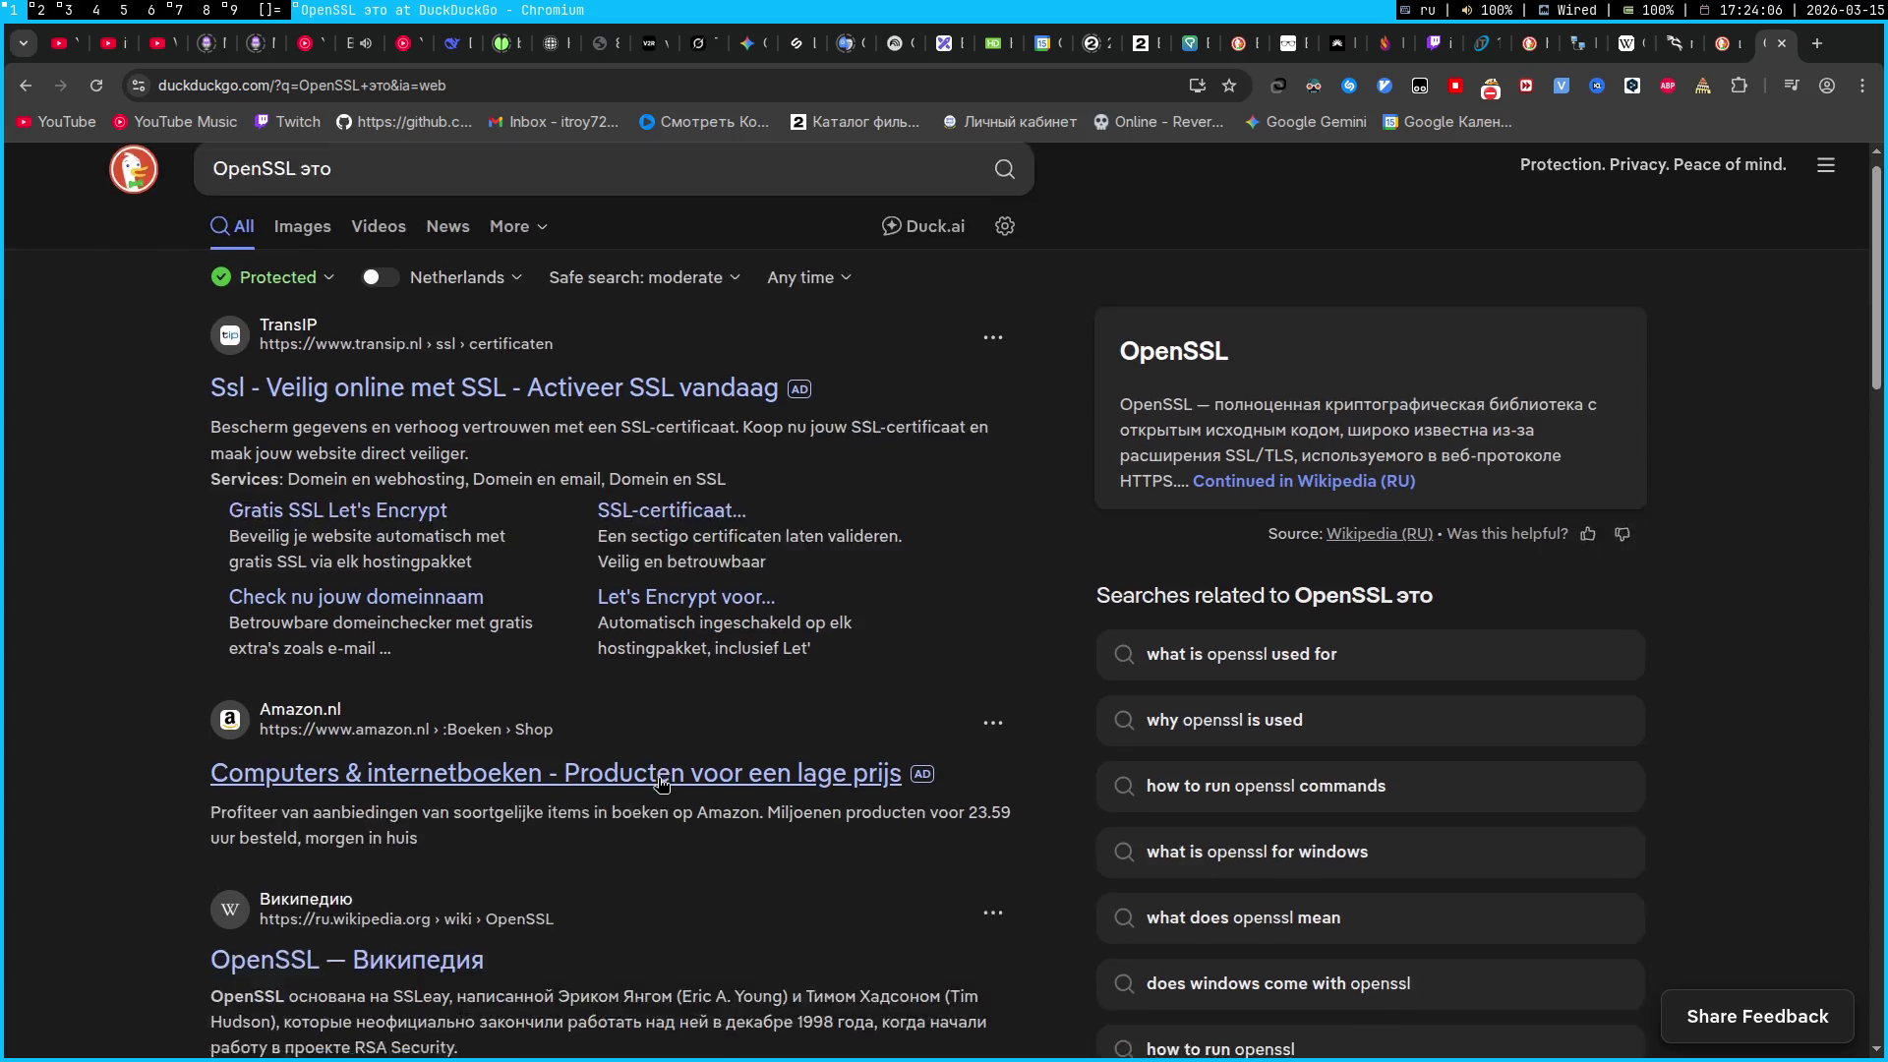
click(392, 871)
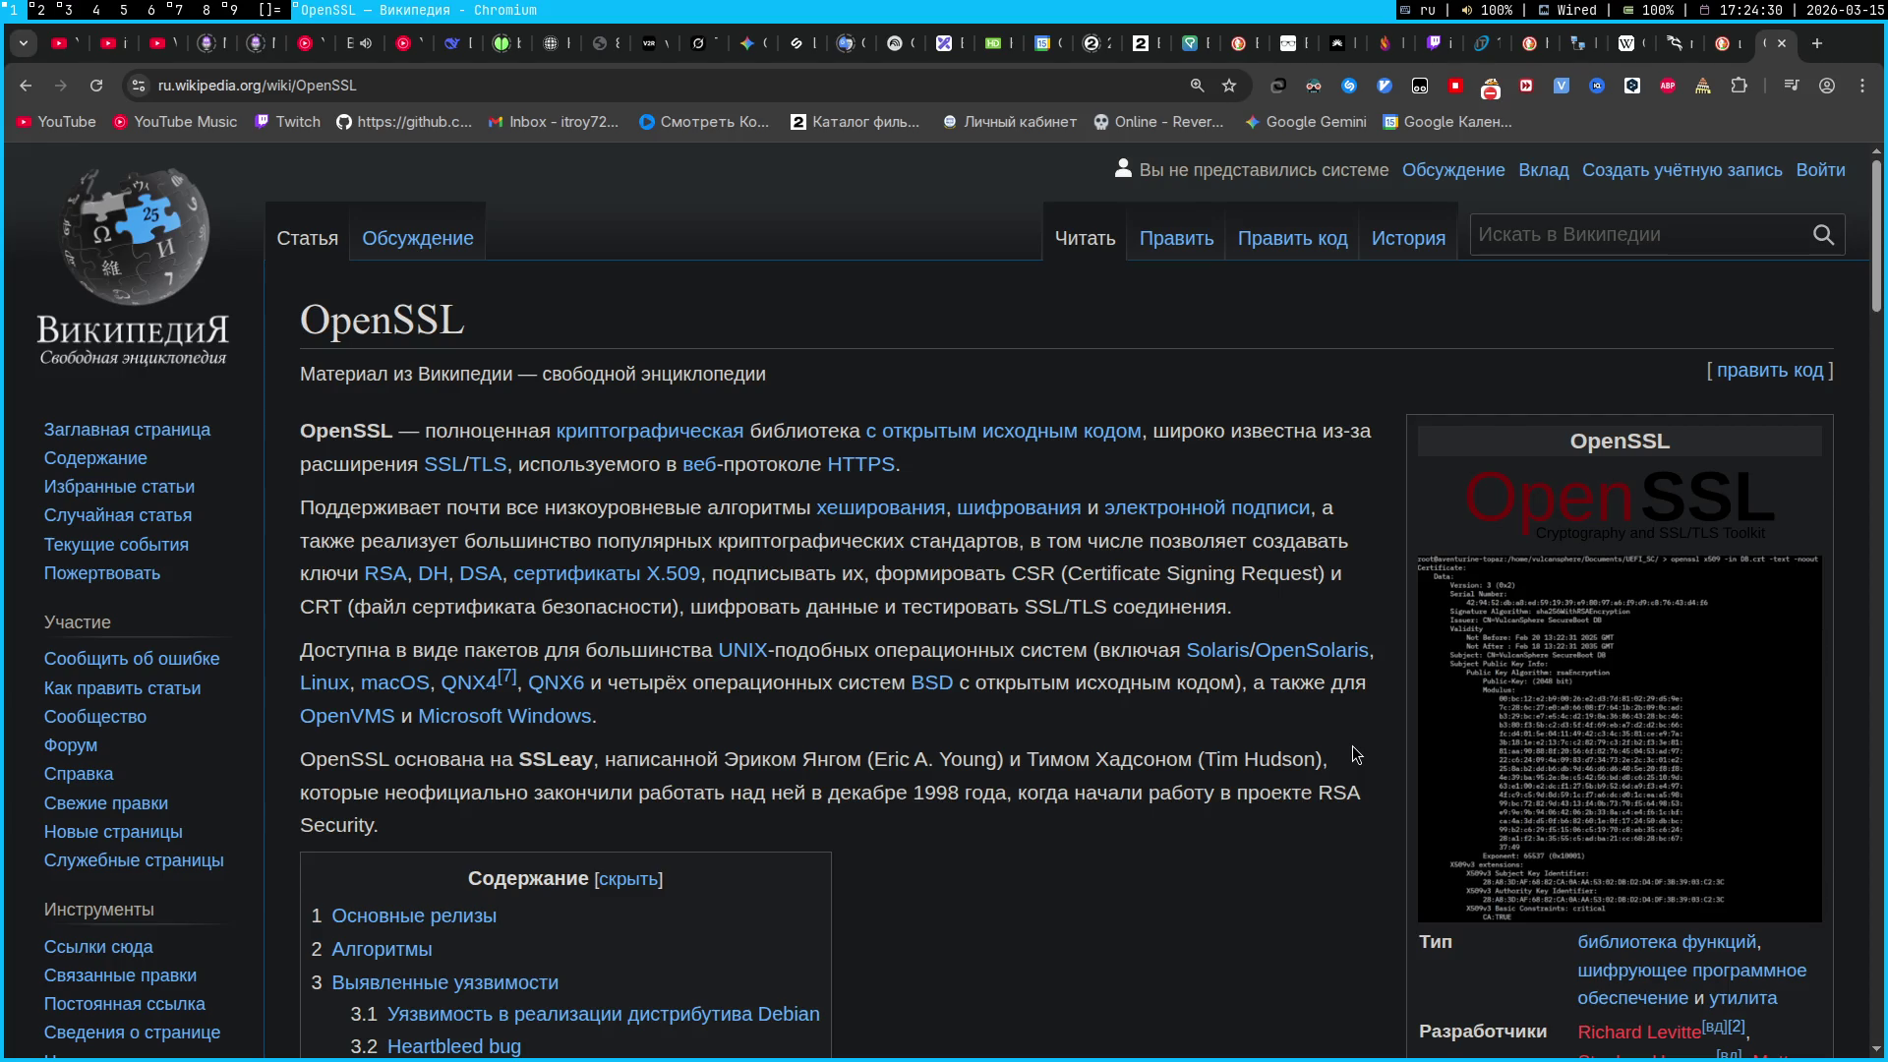
key(ctrl+t)
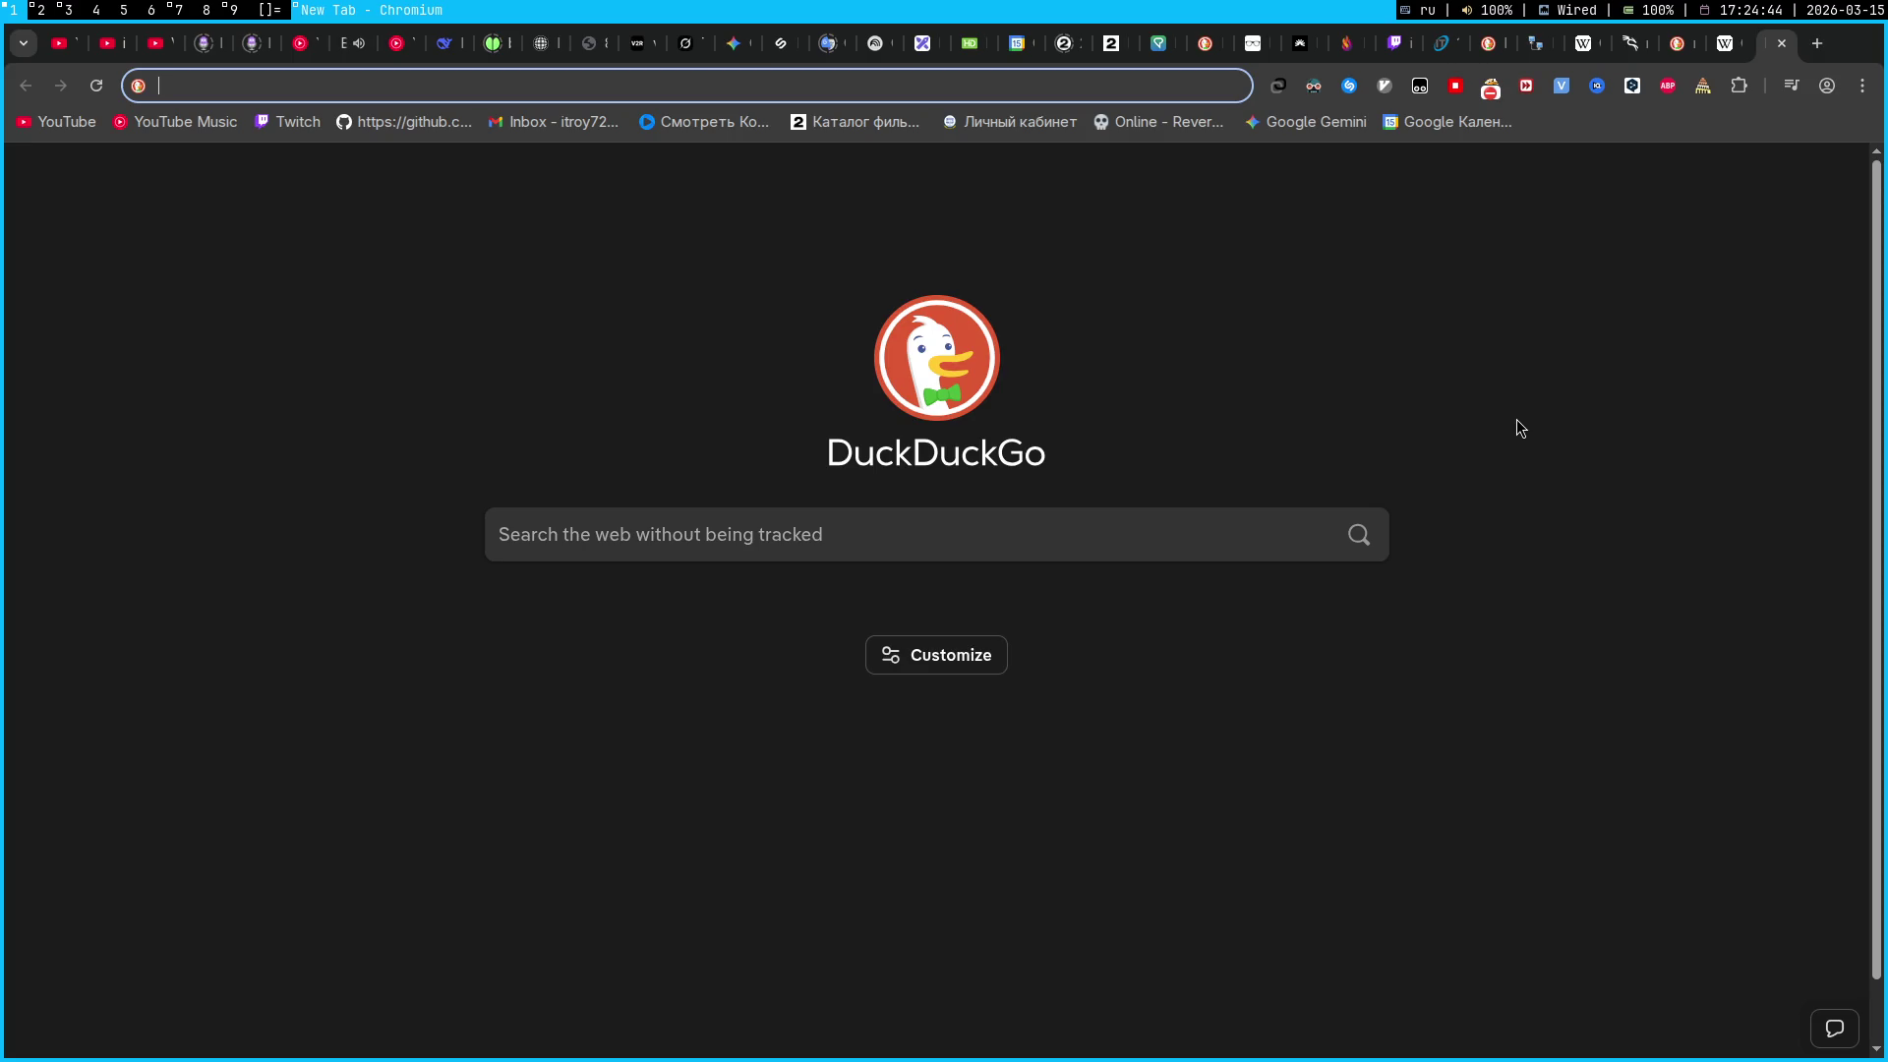
key(super+7)
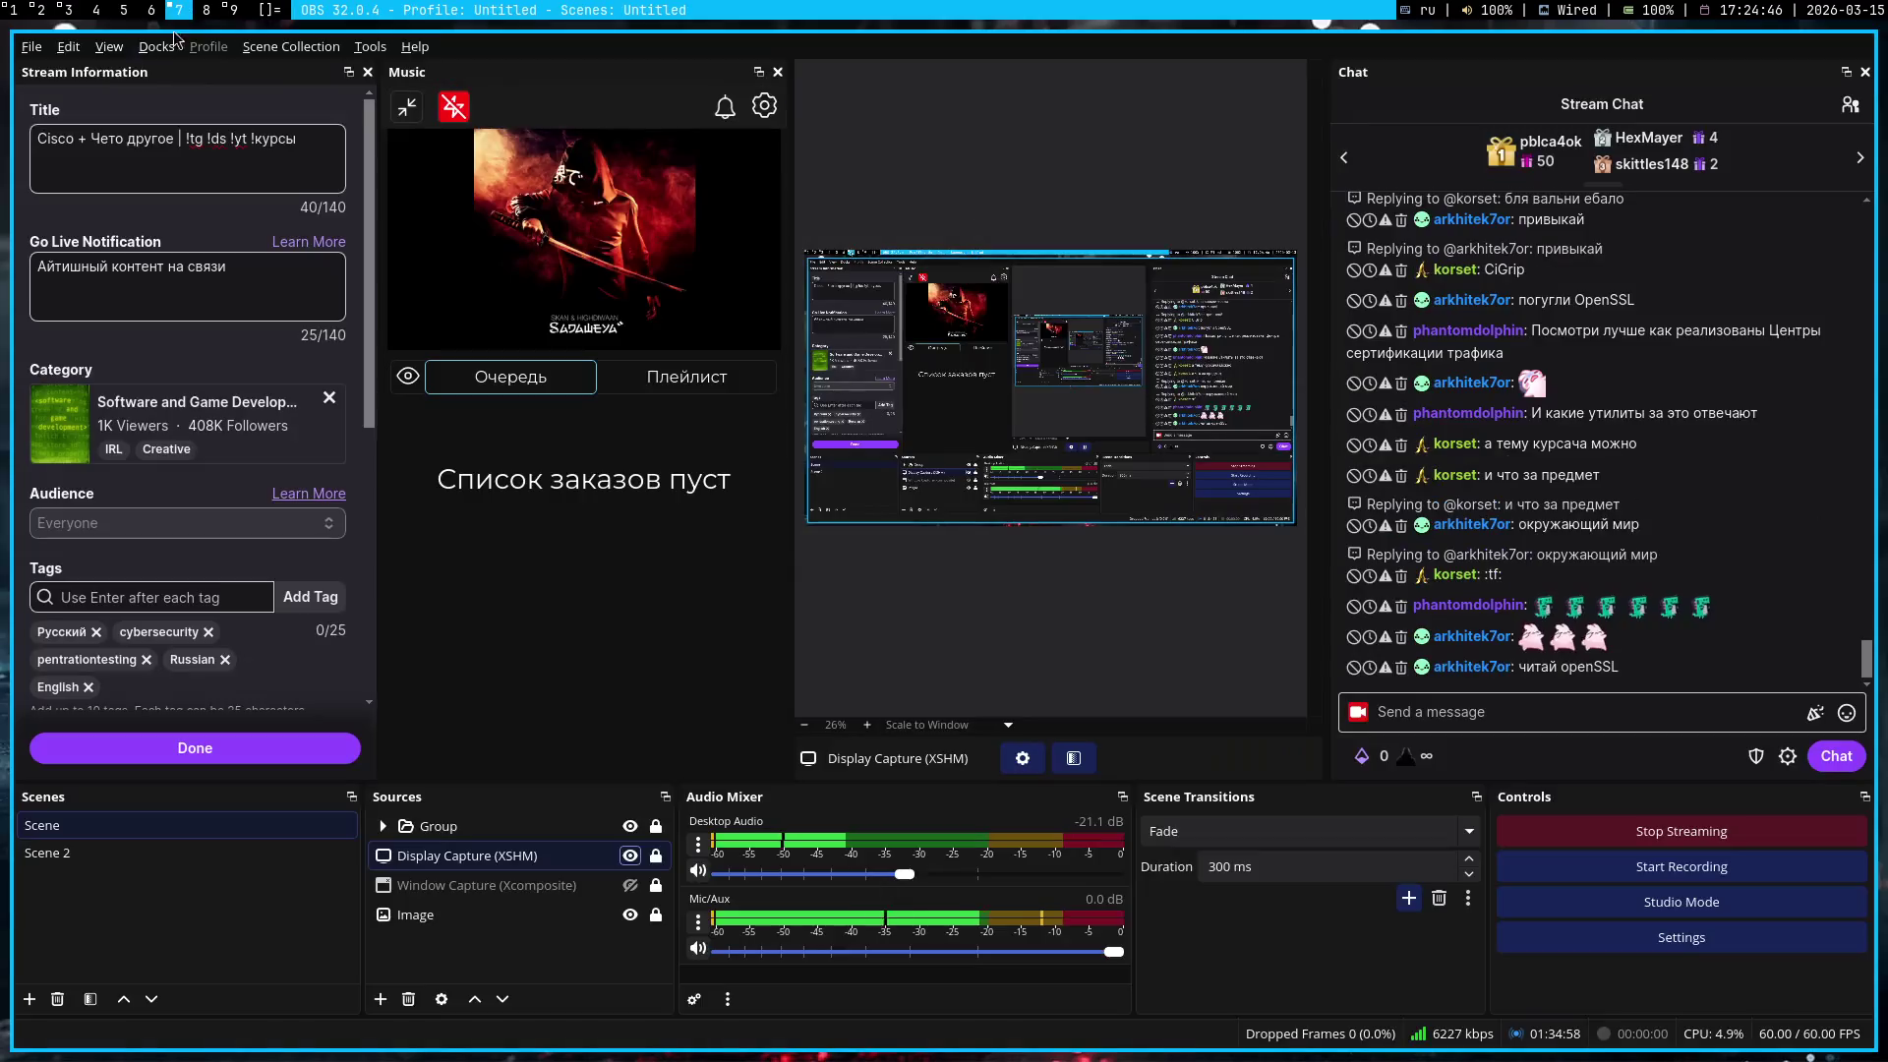
Place the Image source above Display Capture (XSHM) and hide the capture to show the dog outro
drag(641, 905, 590, 854)
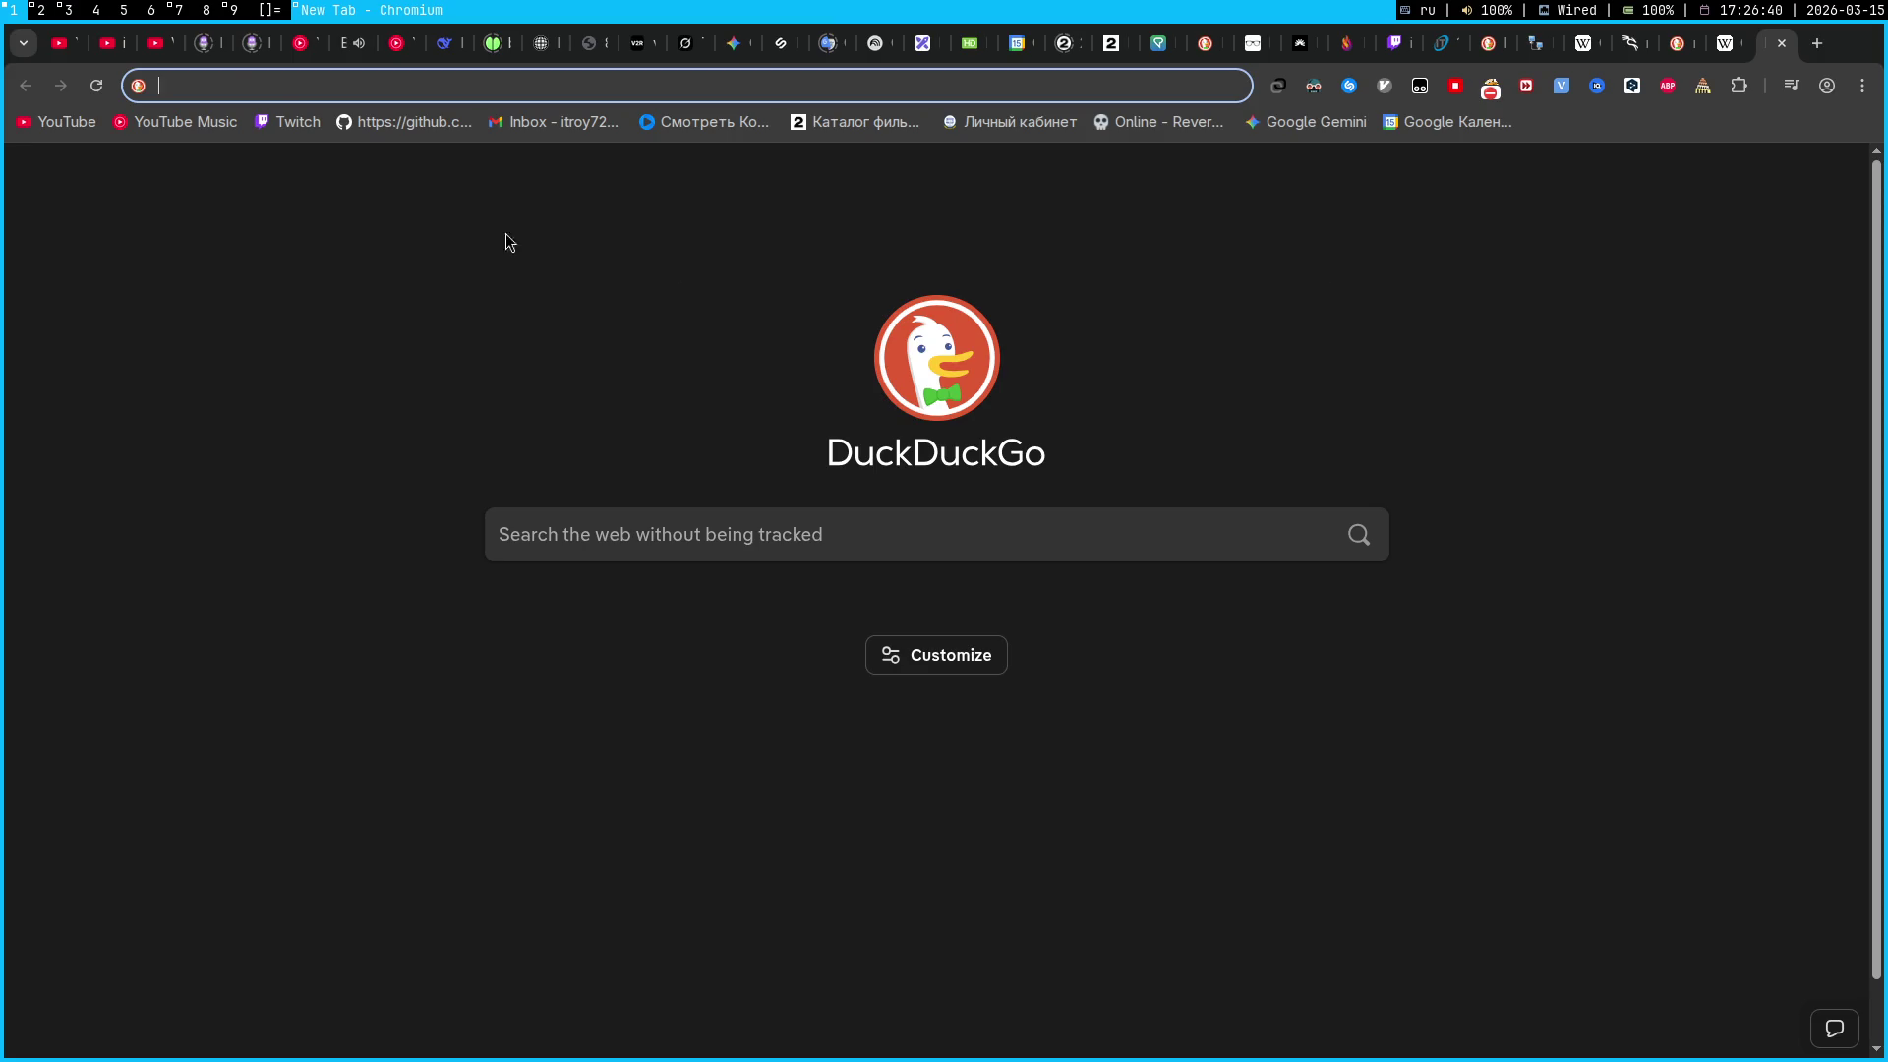
click(170, 9)
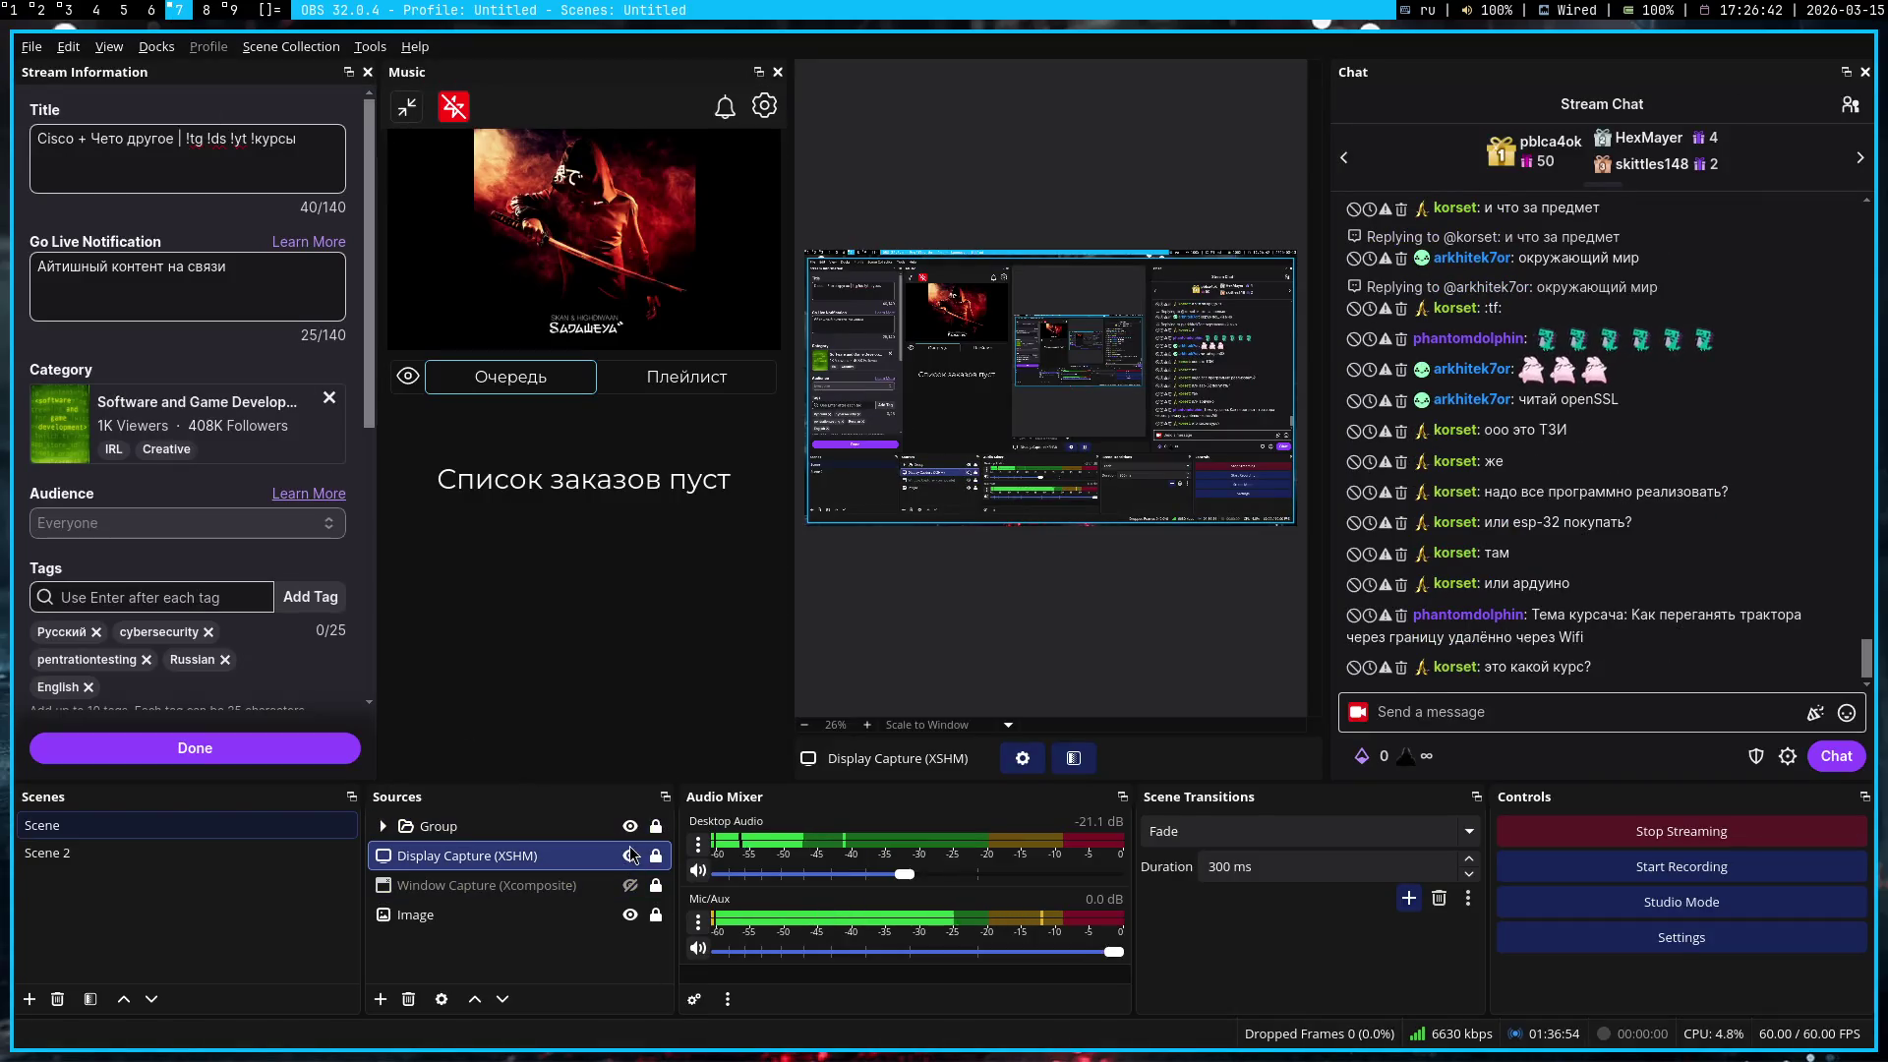
click(631, 855)
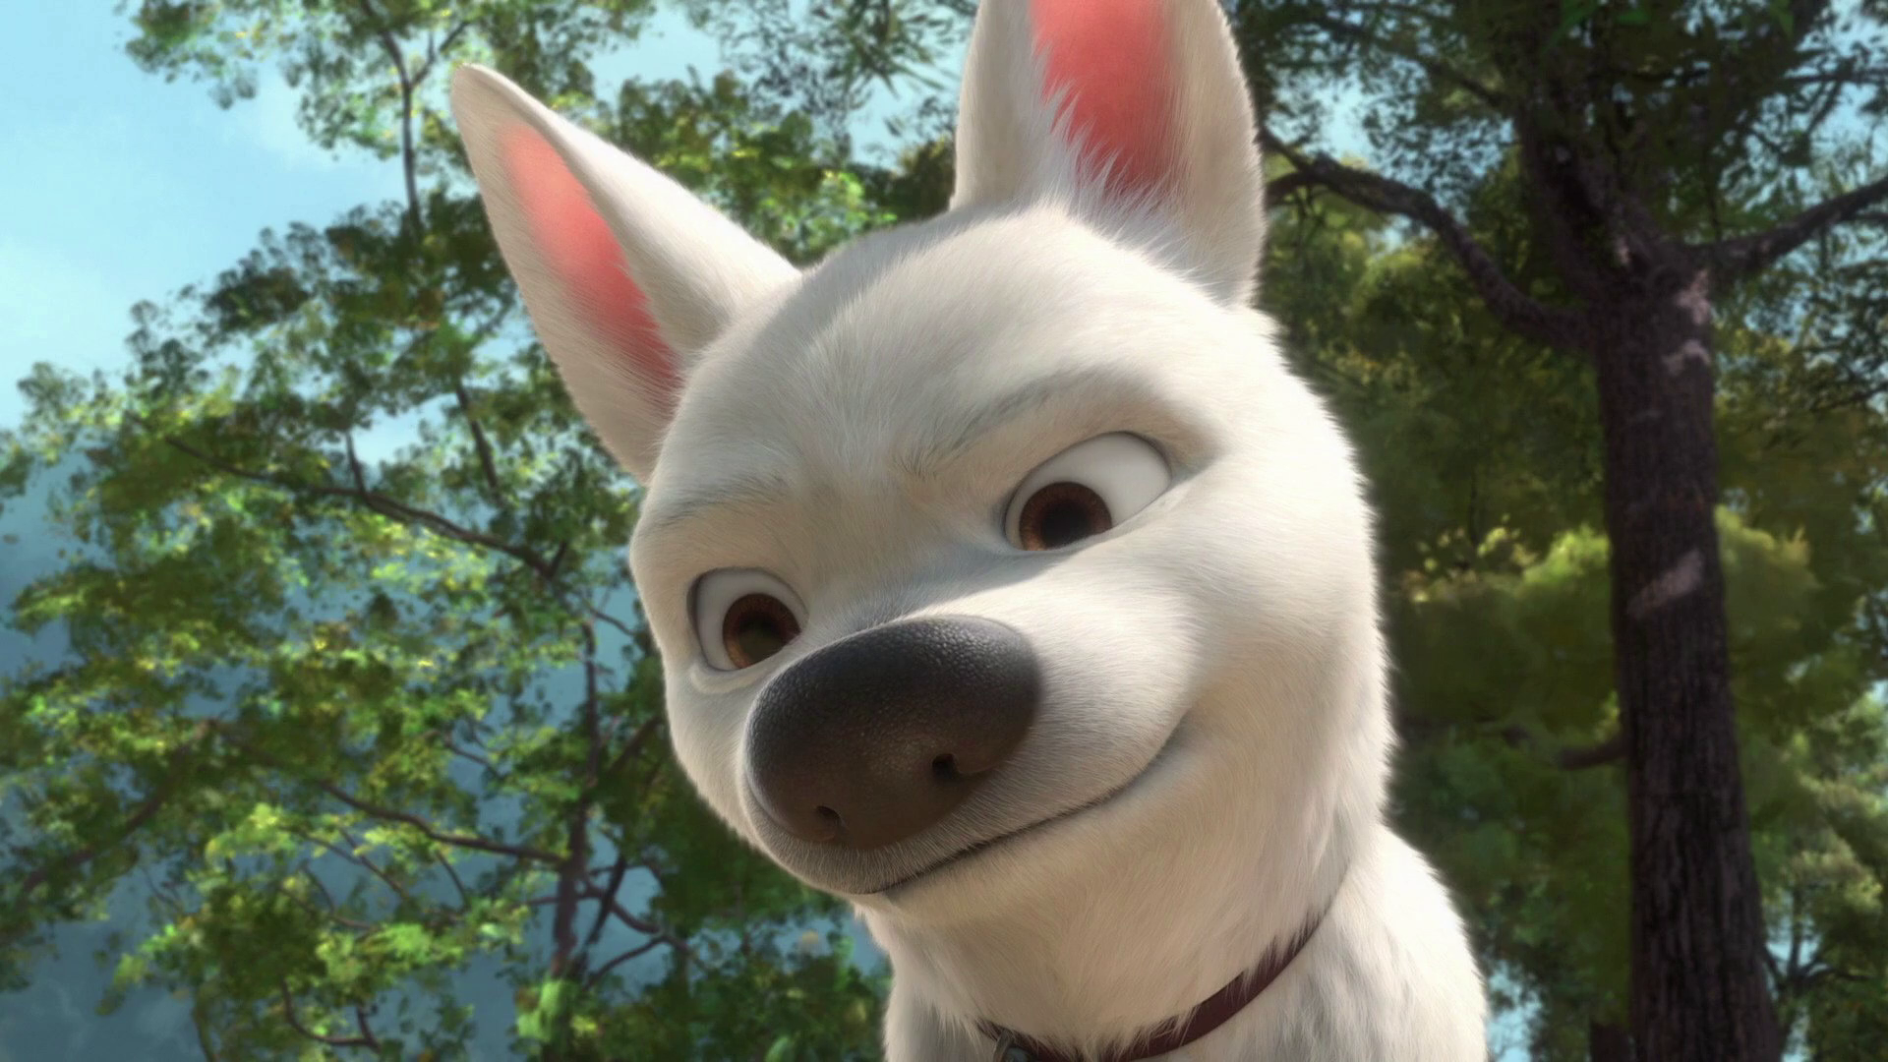